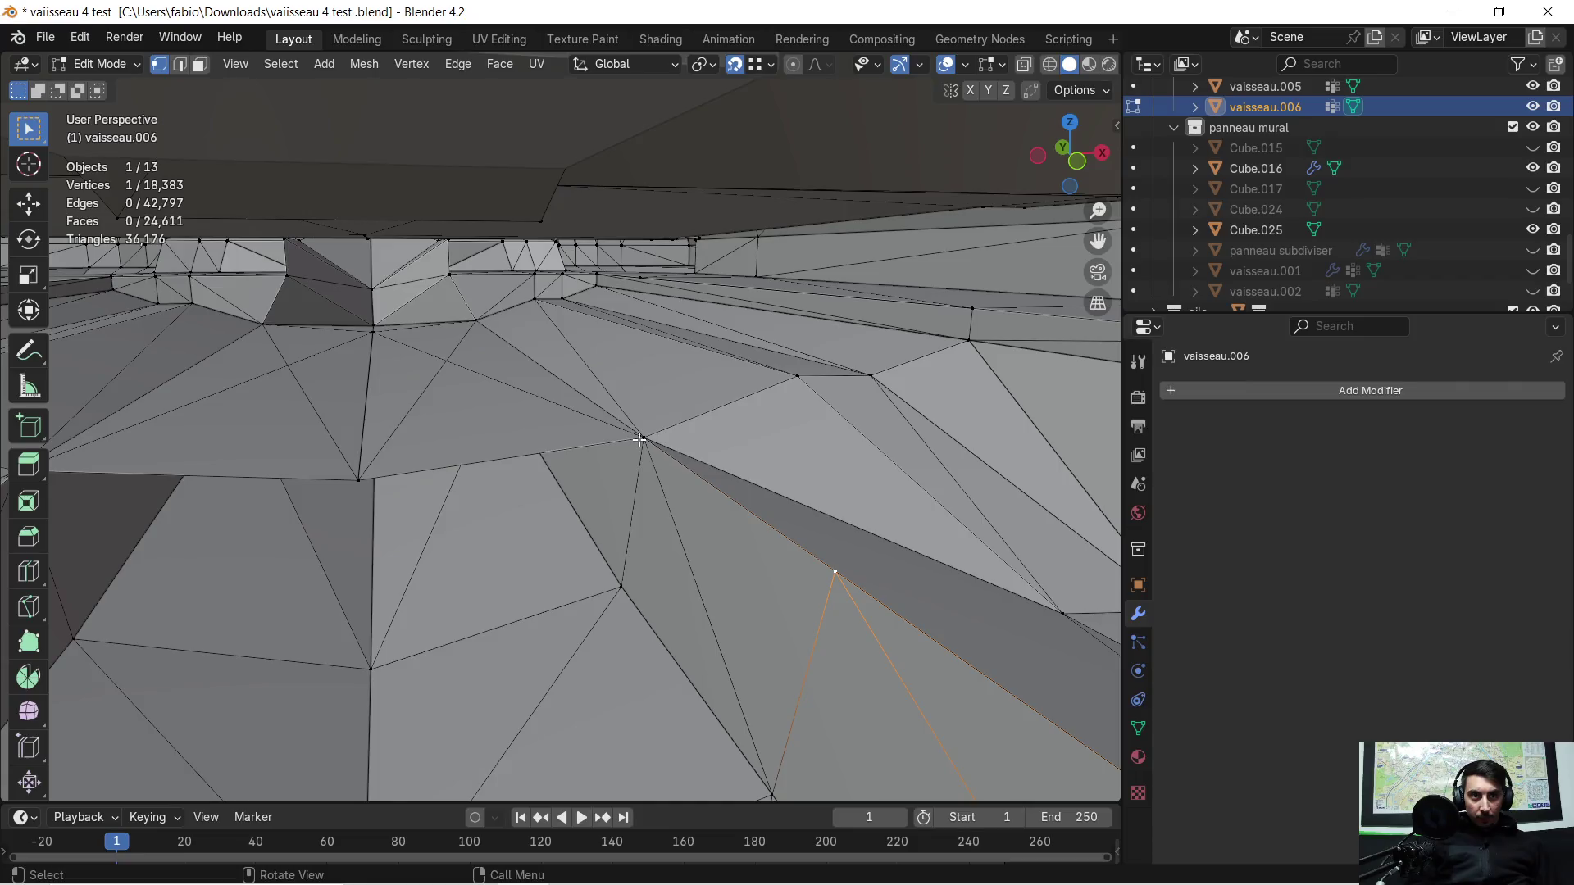
Step: Snap a floor vertex onto the lower corner and delete the stray vertex
click(638, 440)
mouse_move(692, 495)
middle_down()
mouse_move(679, 558)
mouse_move(663, 474)
middle_up()
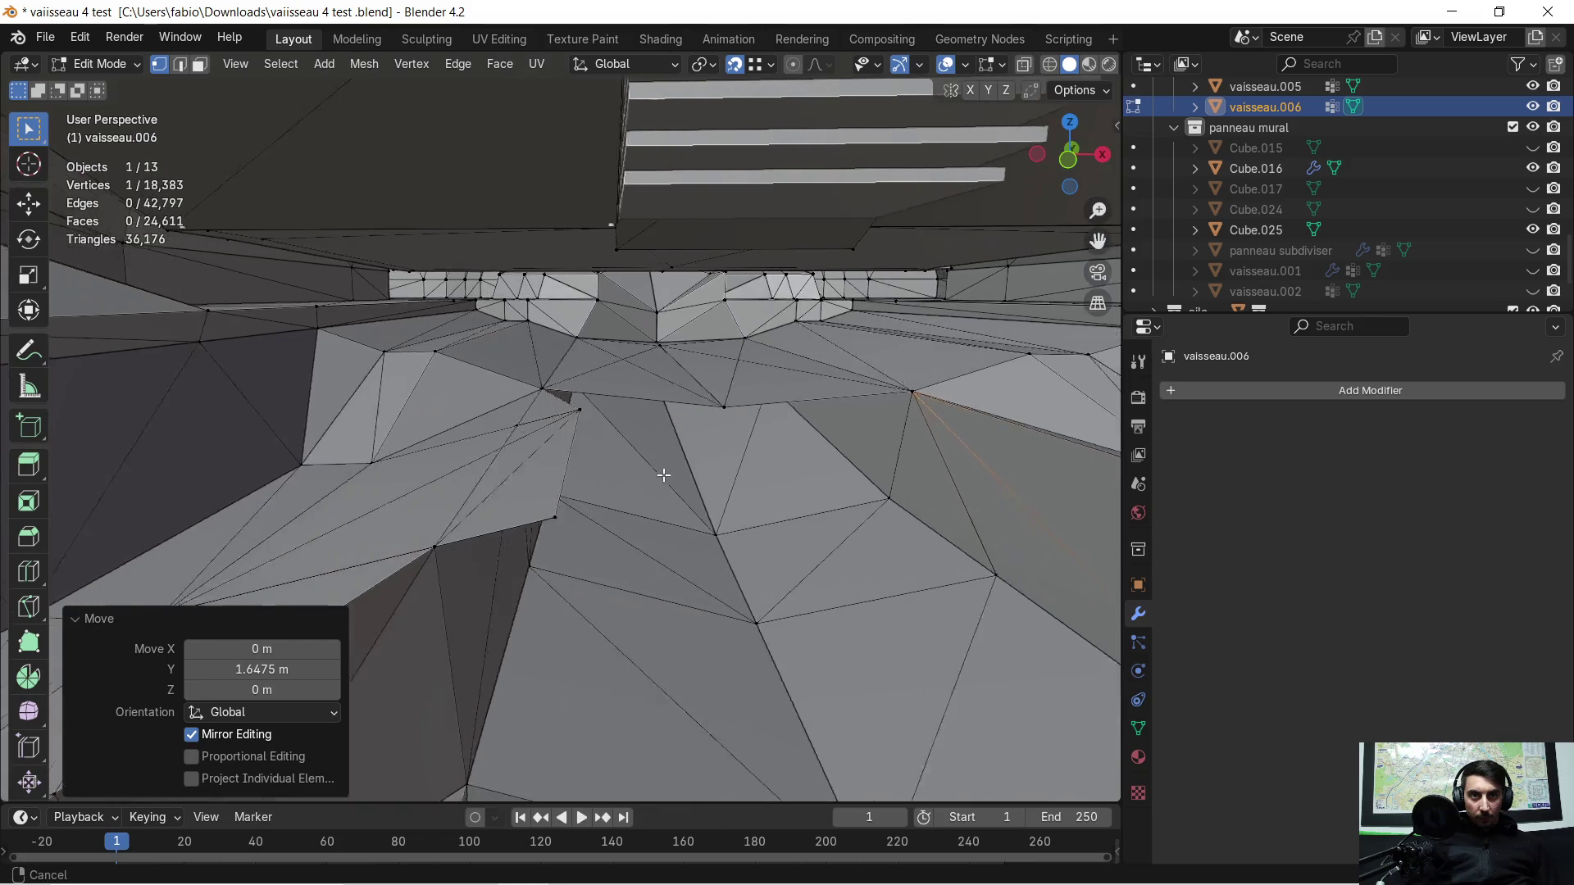
middle_drag(663, 475, 656, 464)
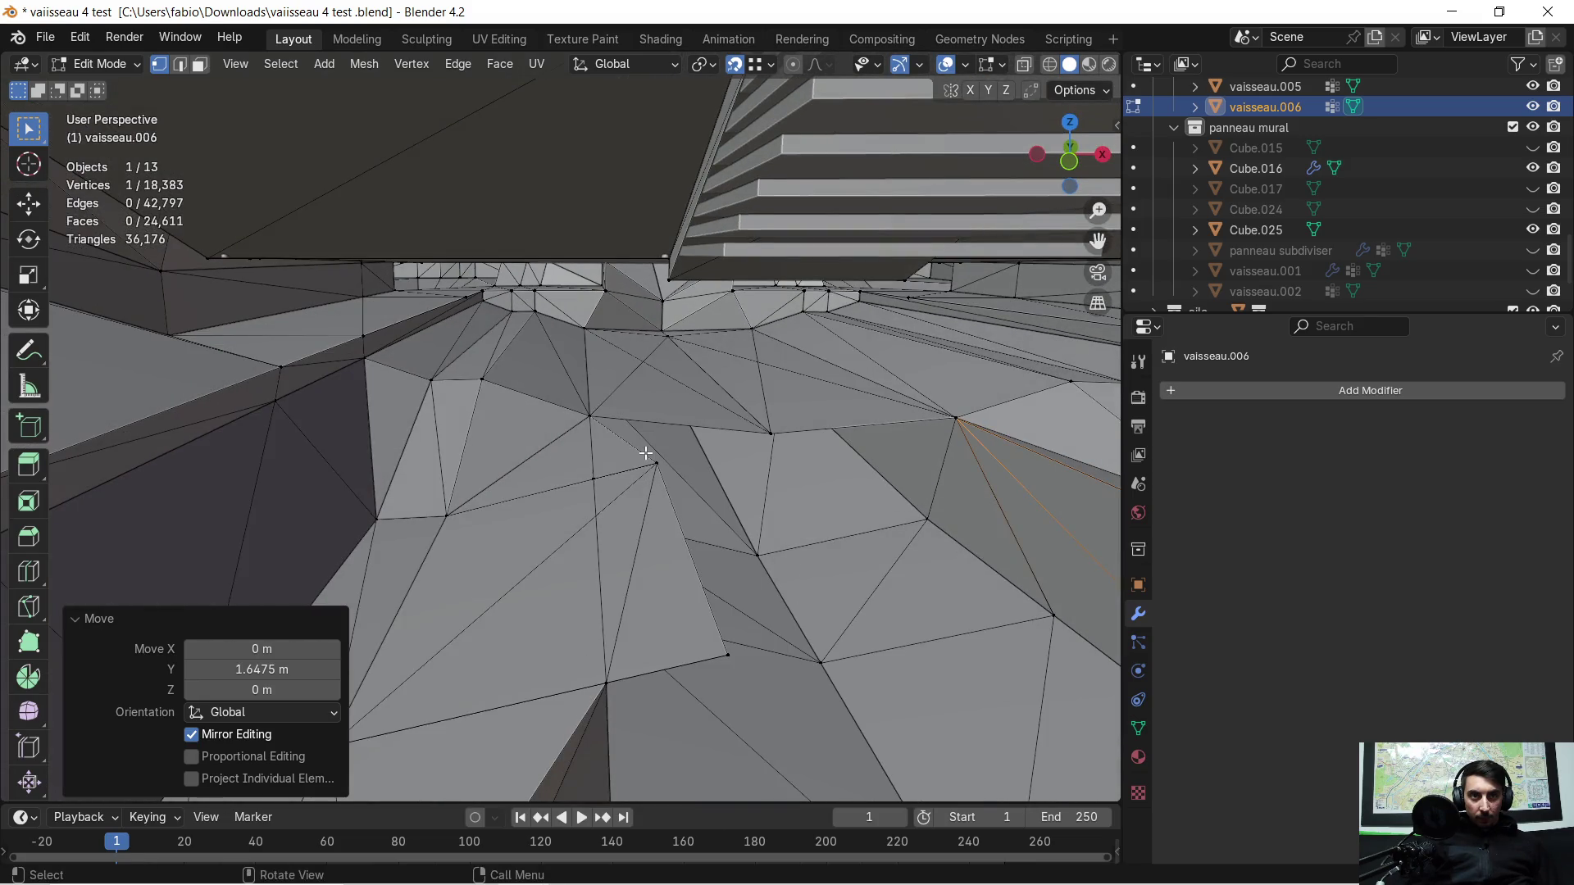
click(648, 459)
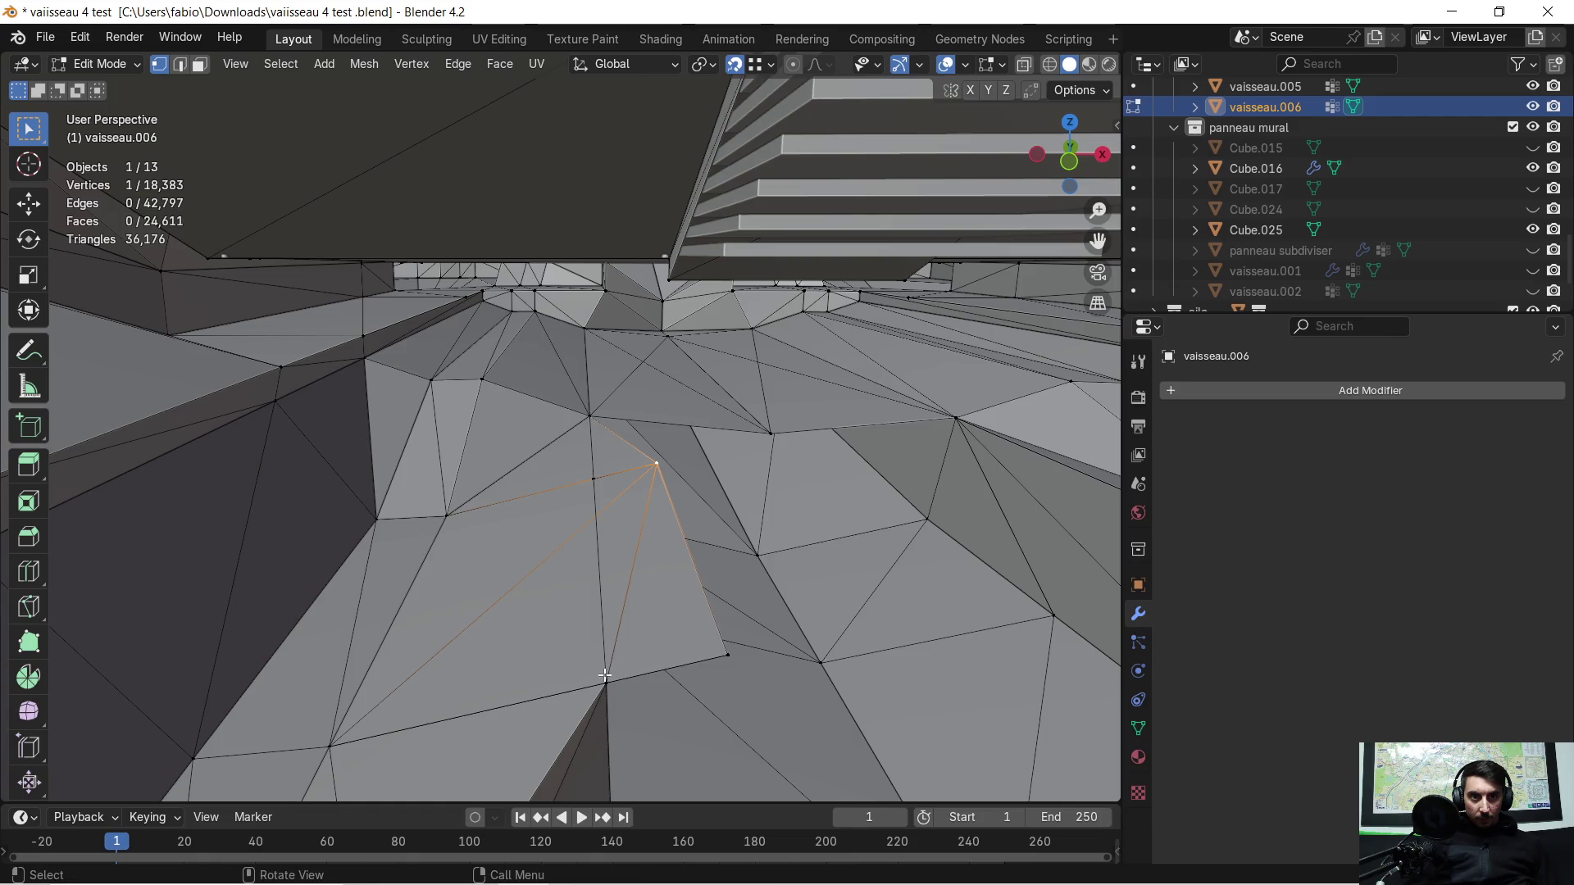
key(g)
click(714, 650)
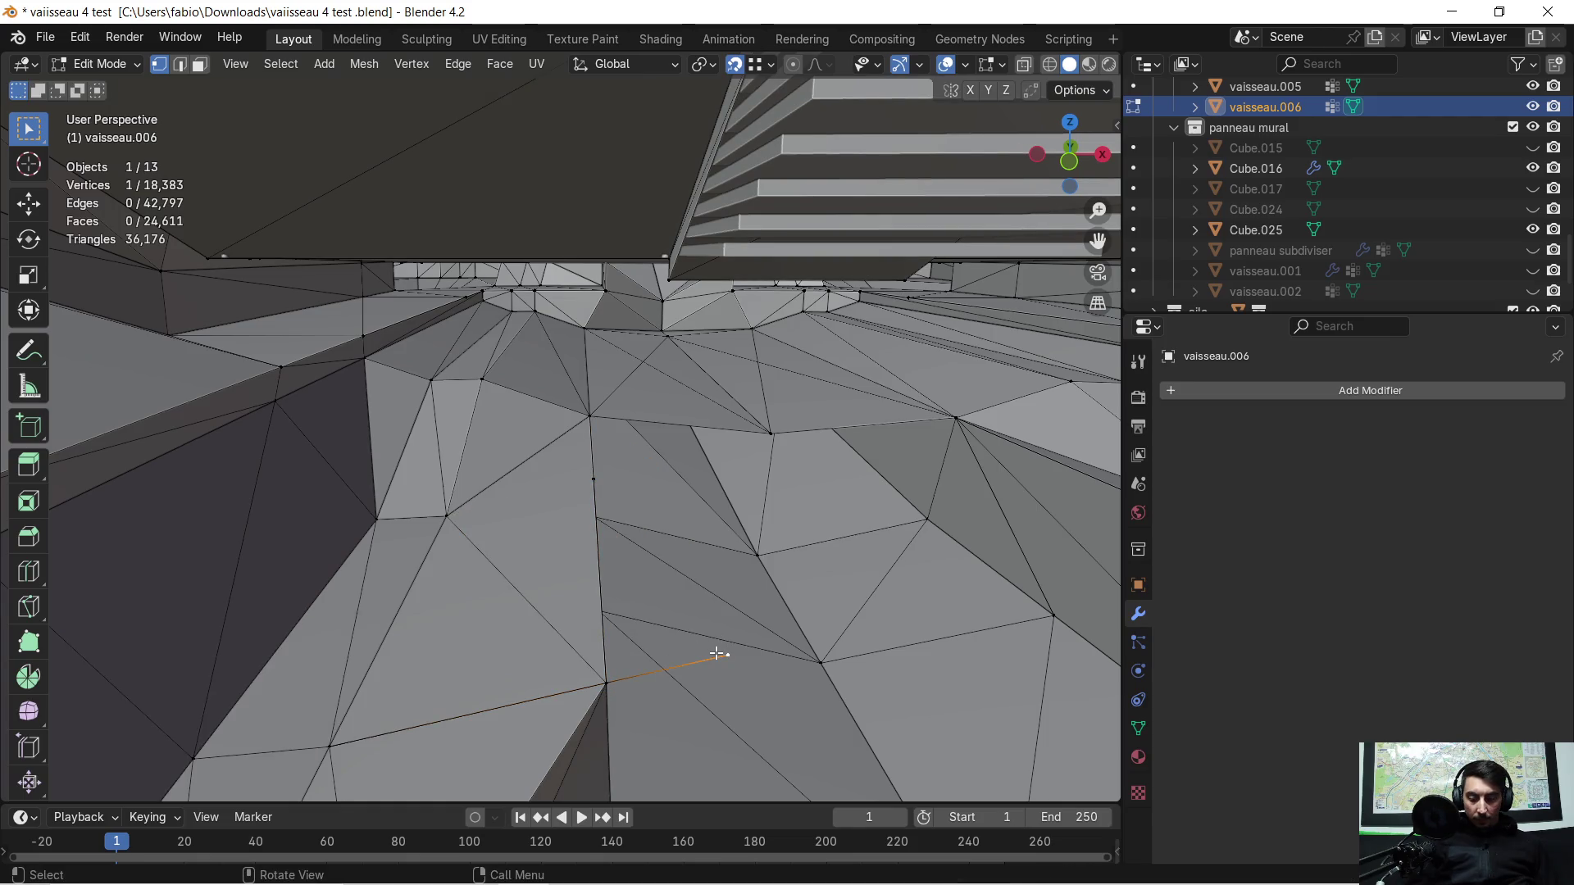
key(x)
click(665, 633)
Step: Snap the next vertex onto the upper corner, then select the whole mesh for merging
click(595, 477)
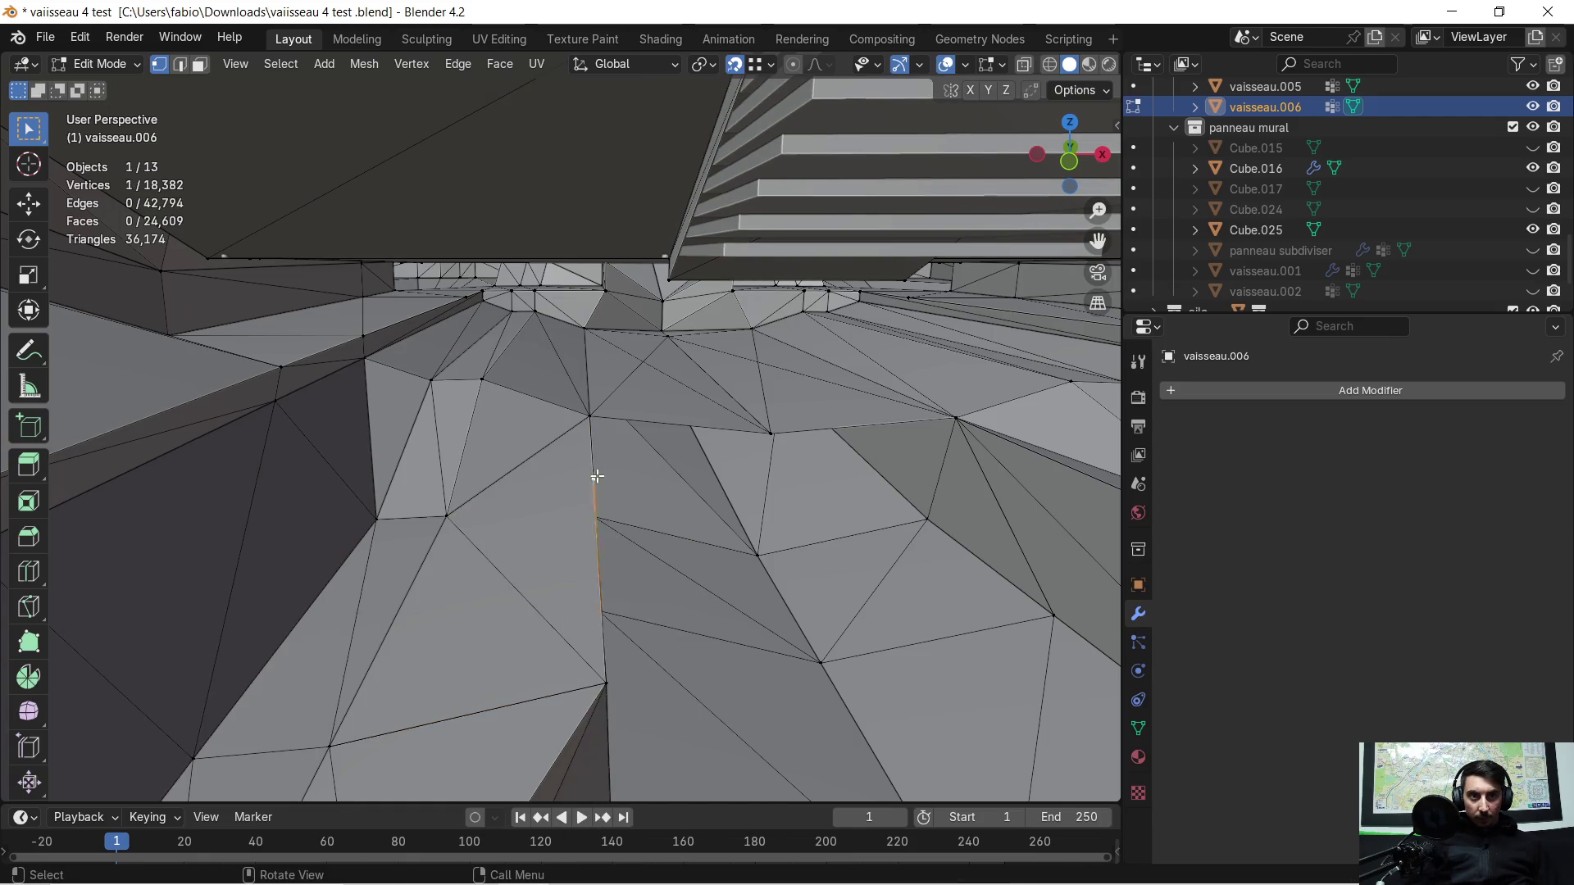
key(g)
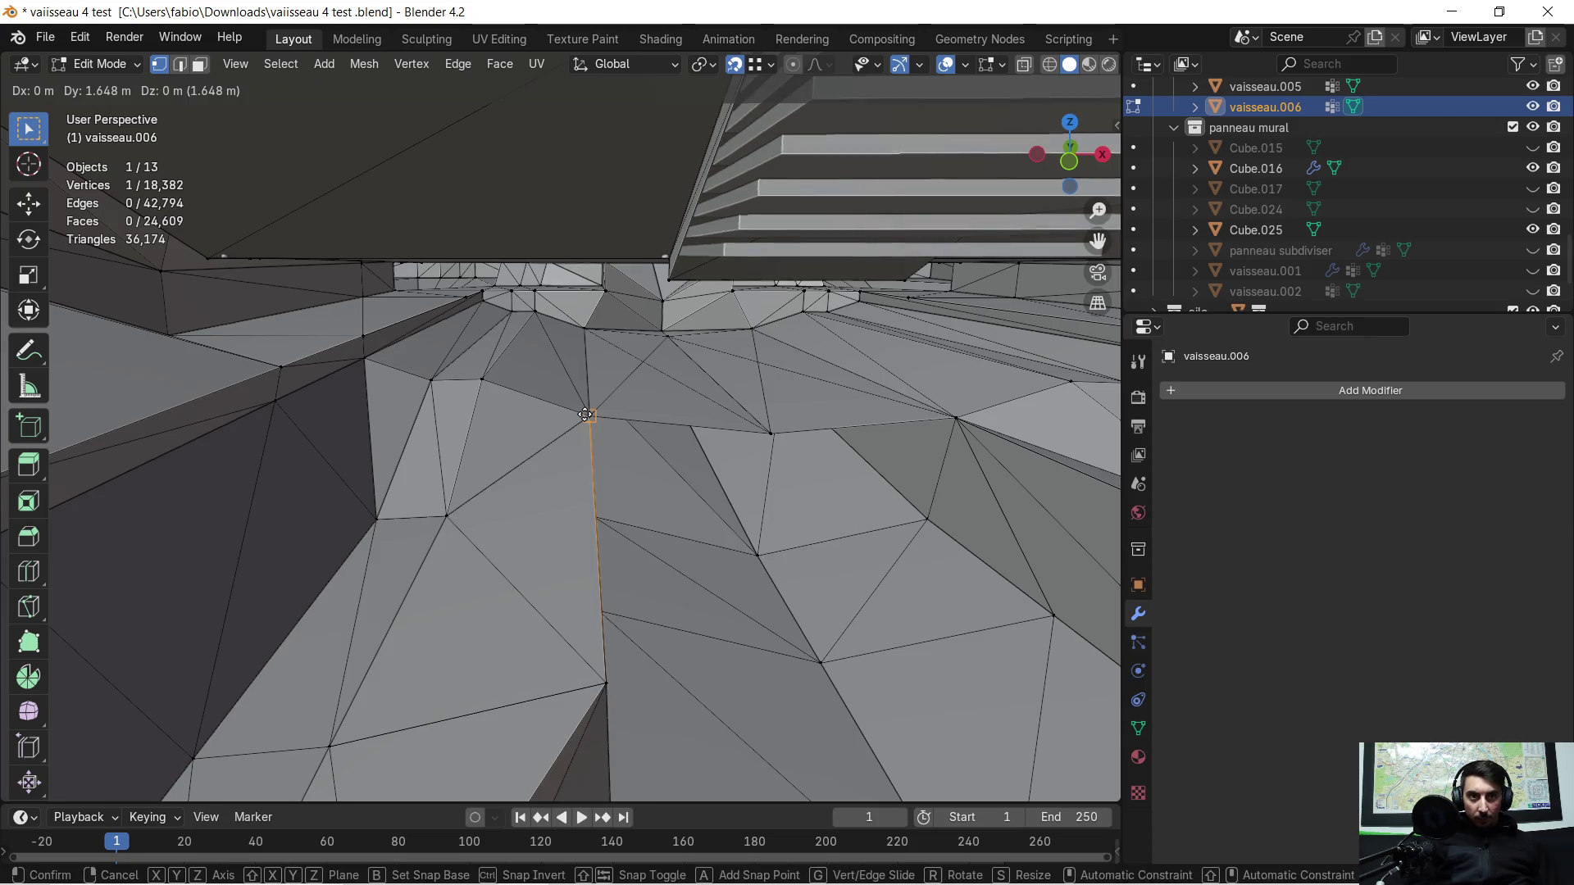
click(588, 422)
mouse_move(556, 519)
middle_down()
mouse_move(577, 512)
mouse_move(579, 485)
mouse_move(538, 538)
mouse_move(540, 514)
middle_up()
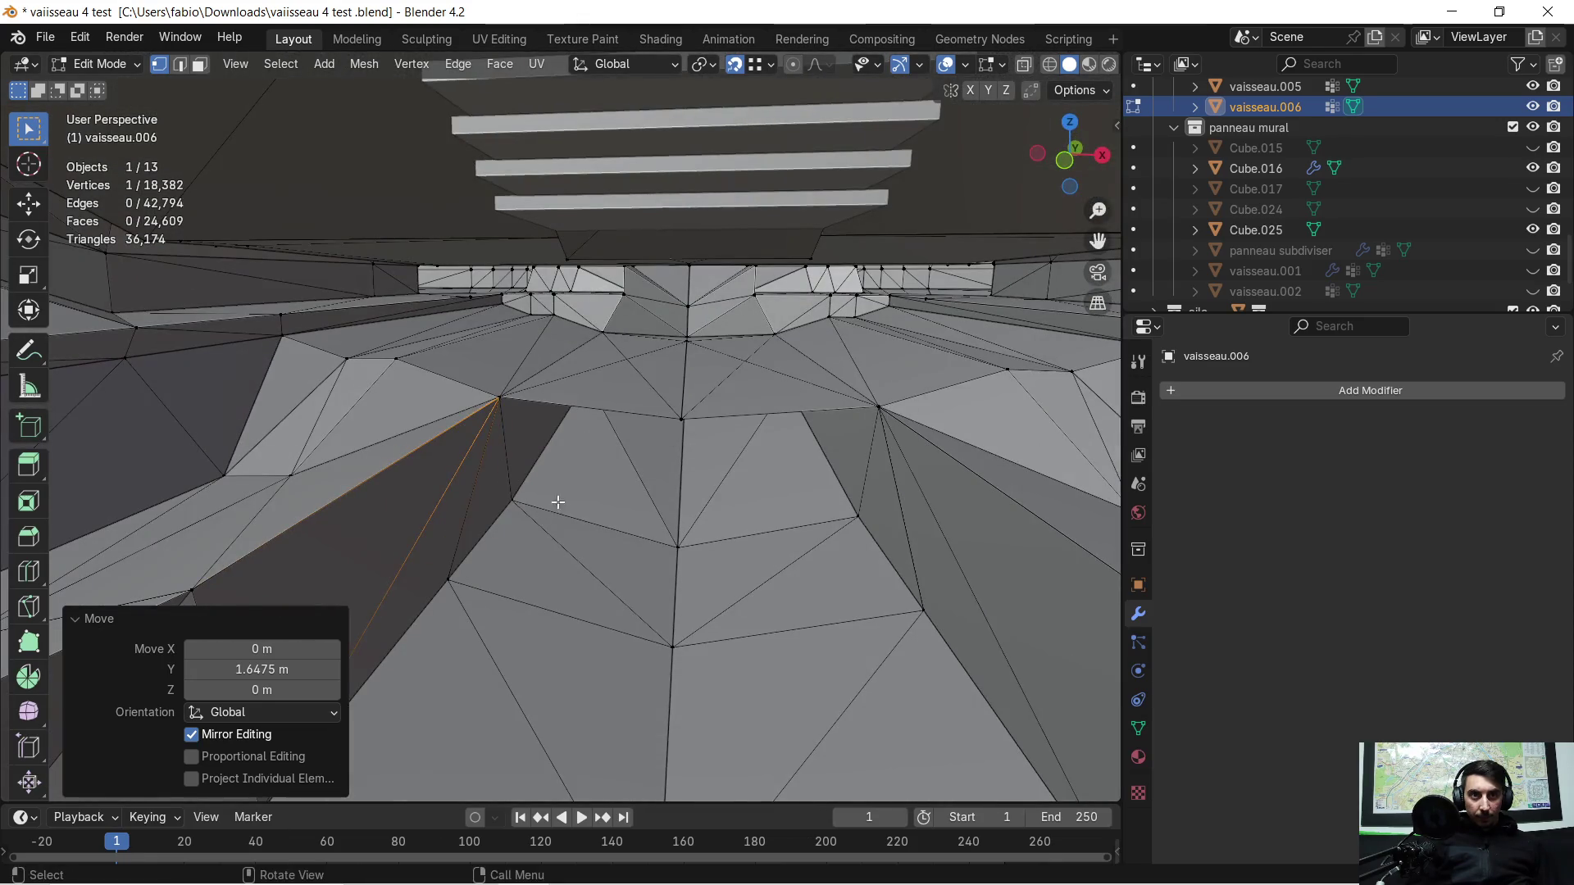
key(a)
key(m)
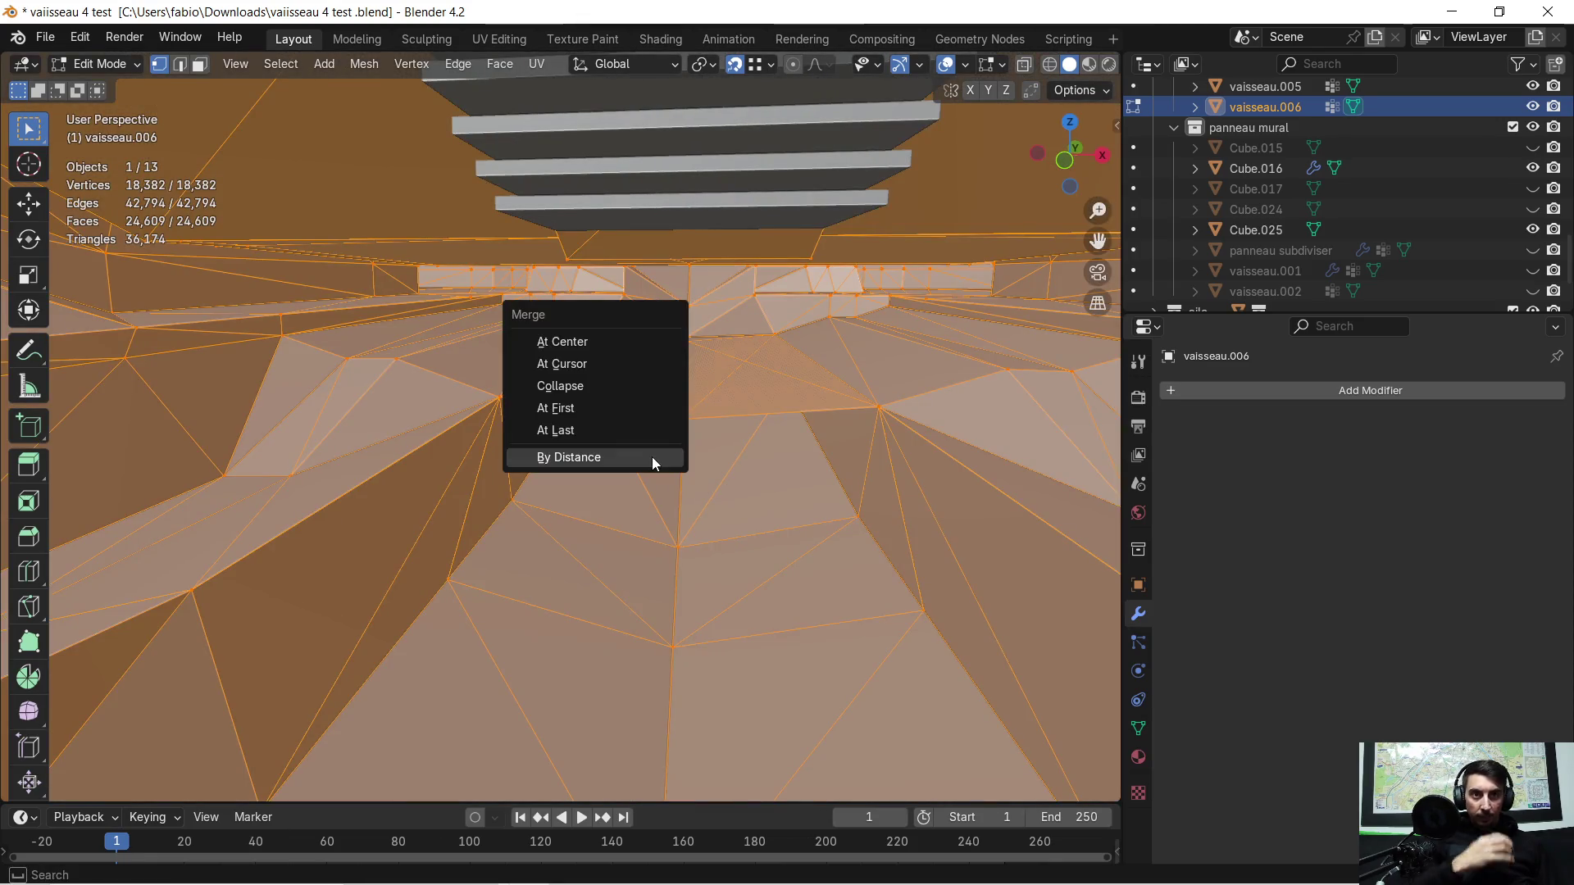
Step: Merge vertices by distance, then delete four overlapping triangles at the floor seam
click(652, 456)
mouse_move(653, 456)
middle_down()
mouse_move(762, 344)
mouse_move(675, 435)
mouse_move(401, 250)
middle_up()
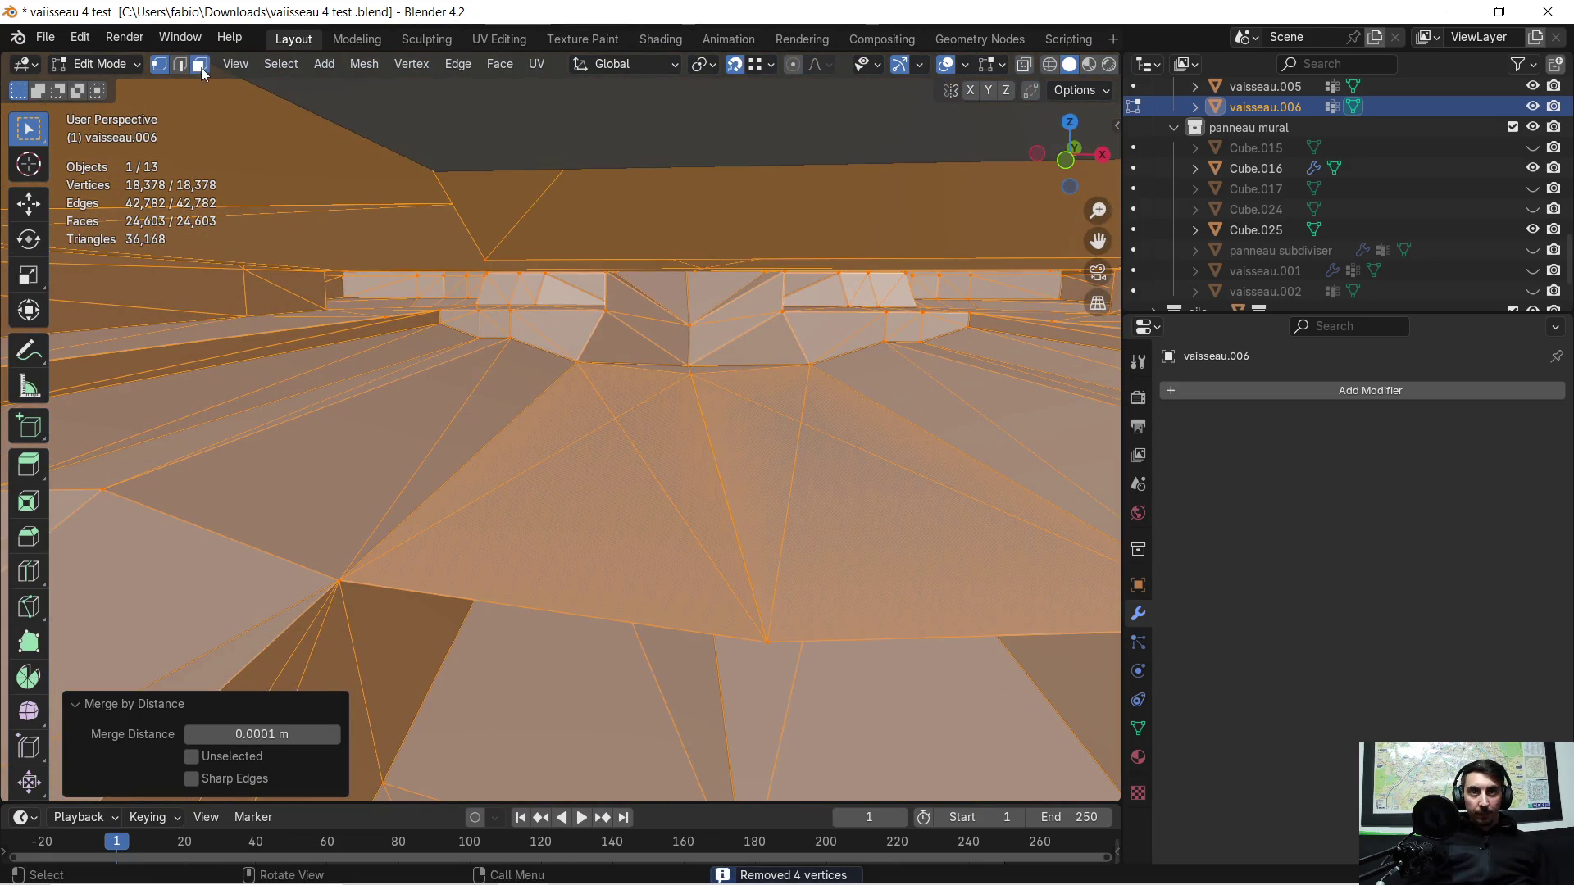
click(201, 68)
click(585, 553)
shift+click(601, 401)
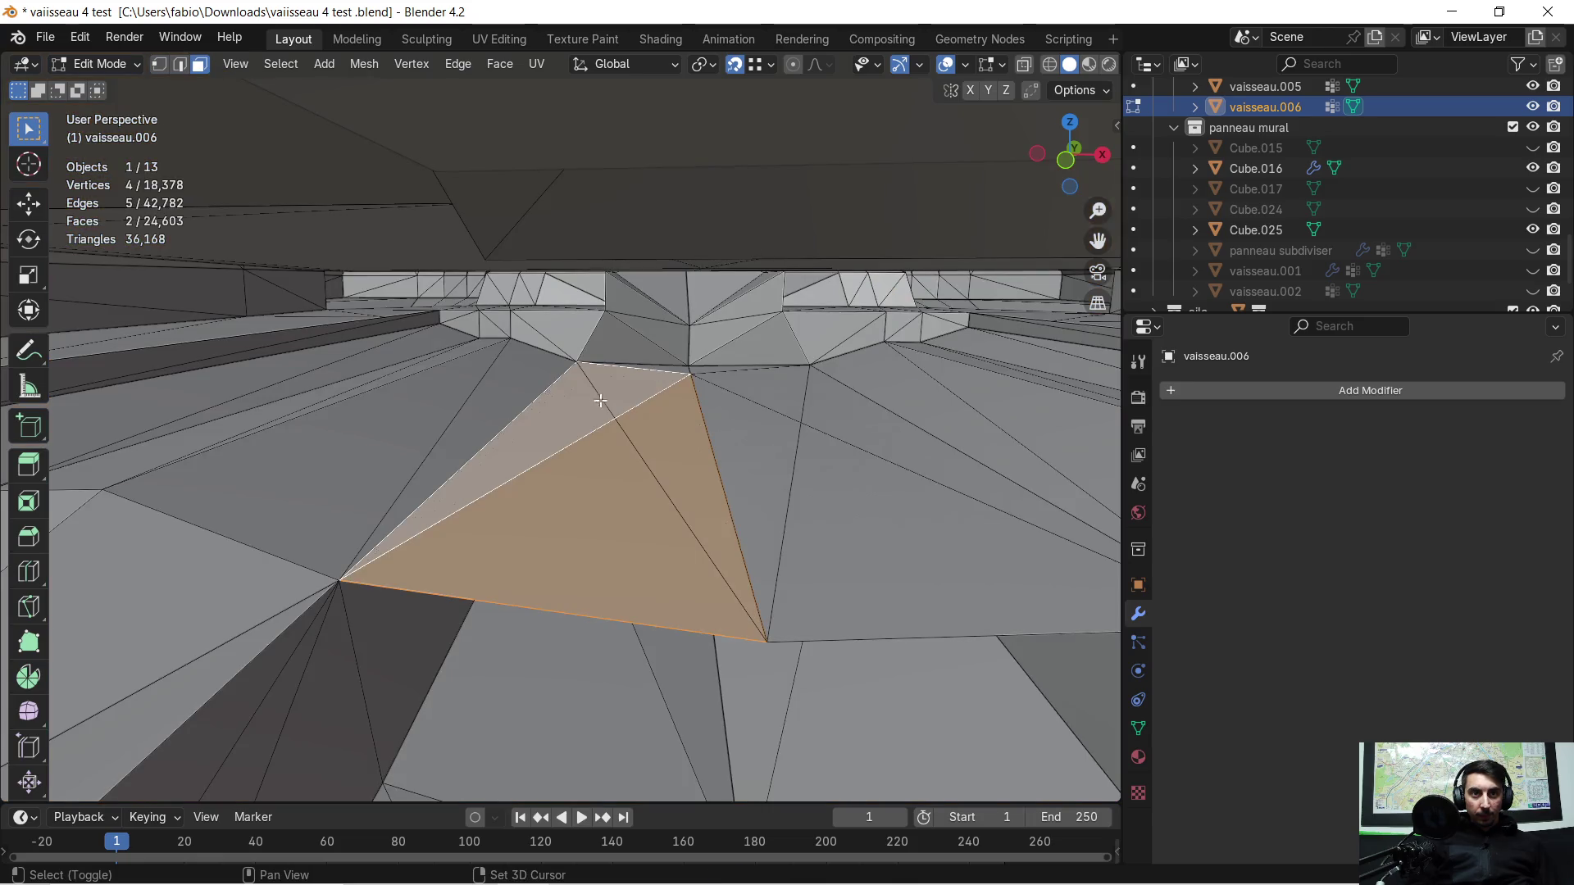
shift+click(729, 421)
shift+click(831, 468)
key(x)
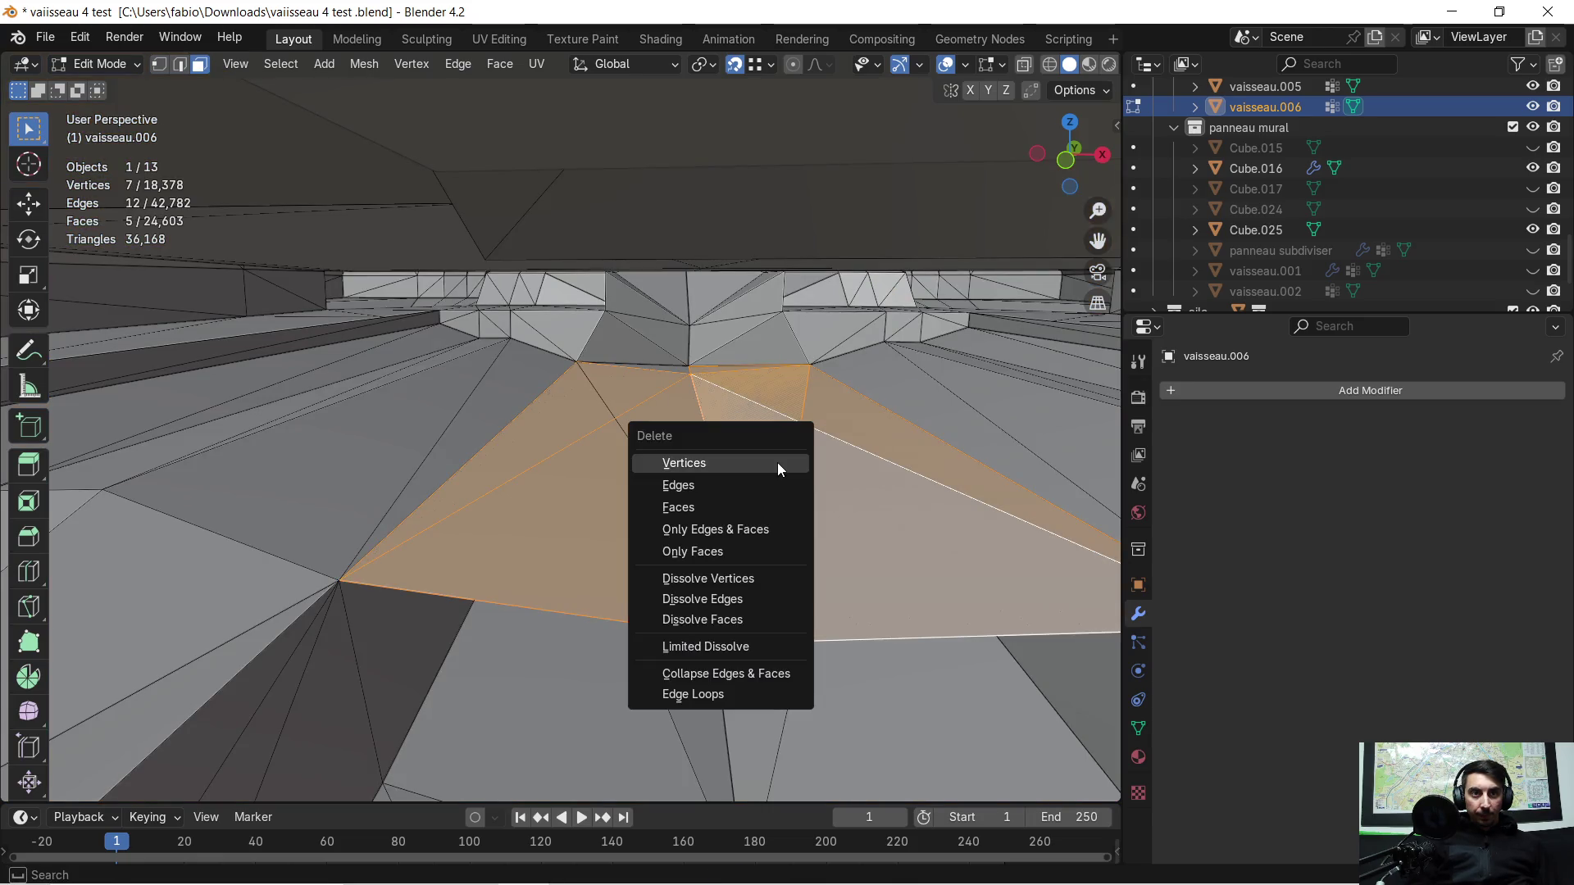
click(743, 507)
Step: Delete two more overlapping faces on the right side of the seam
click(819, 483)
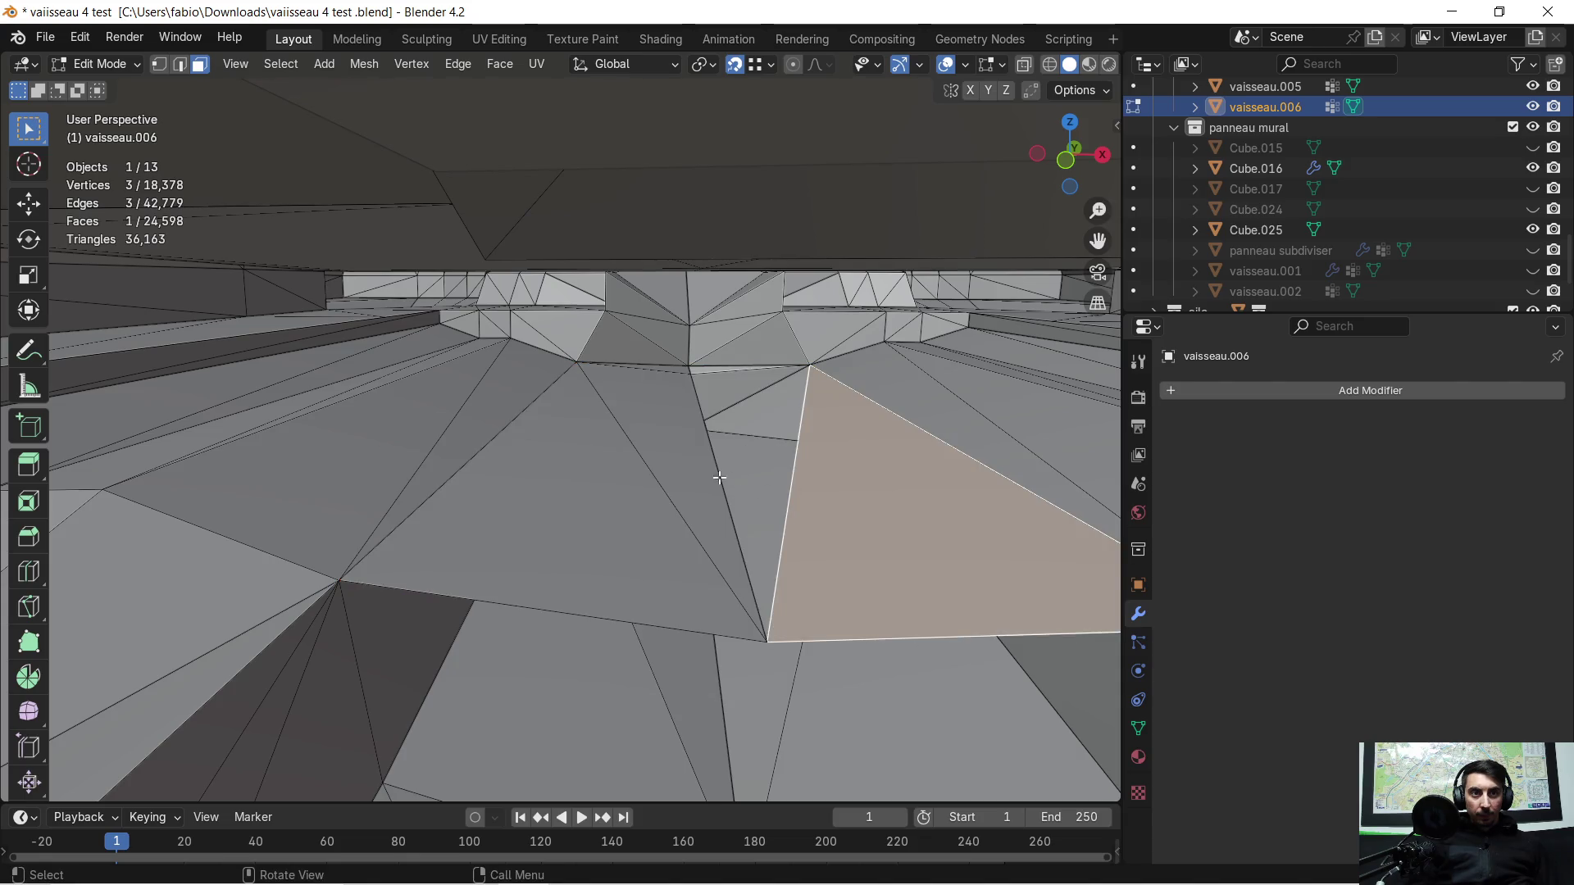
shift+click(598, 497)
key(x)
click(584, 510)
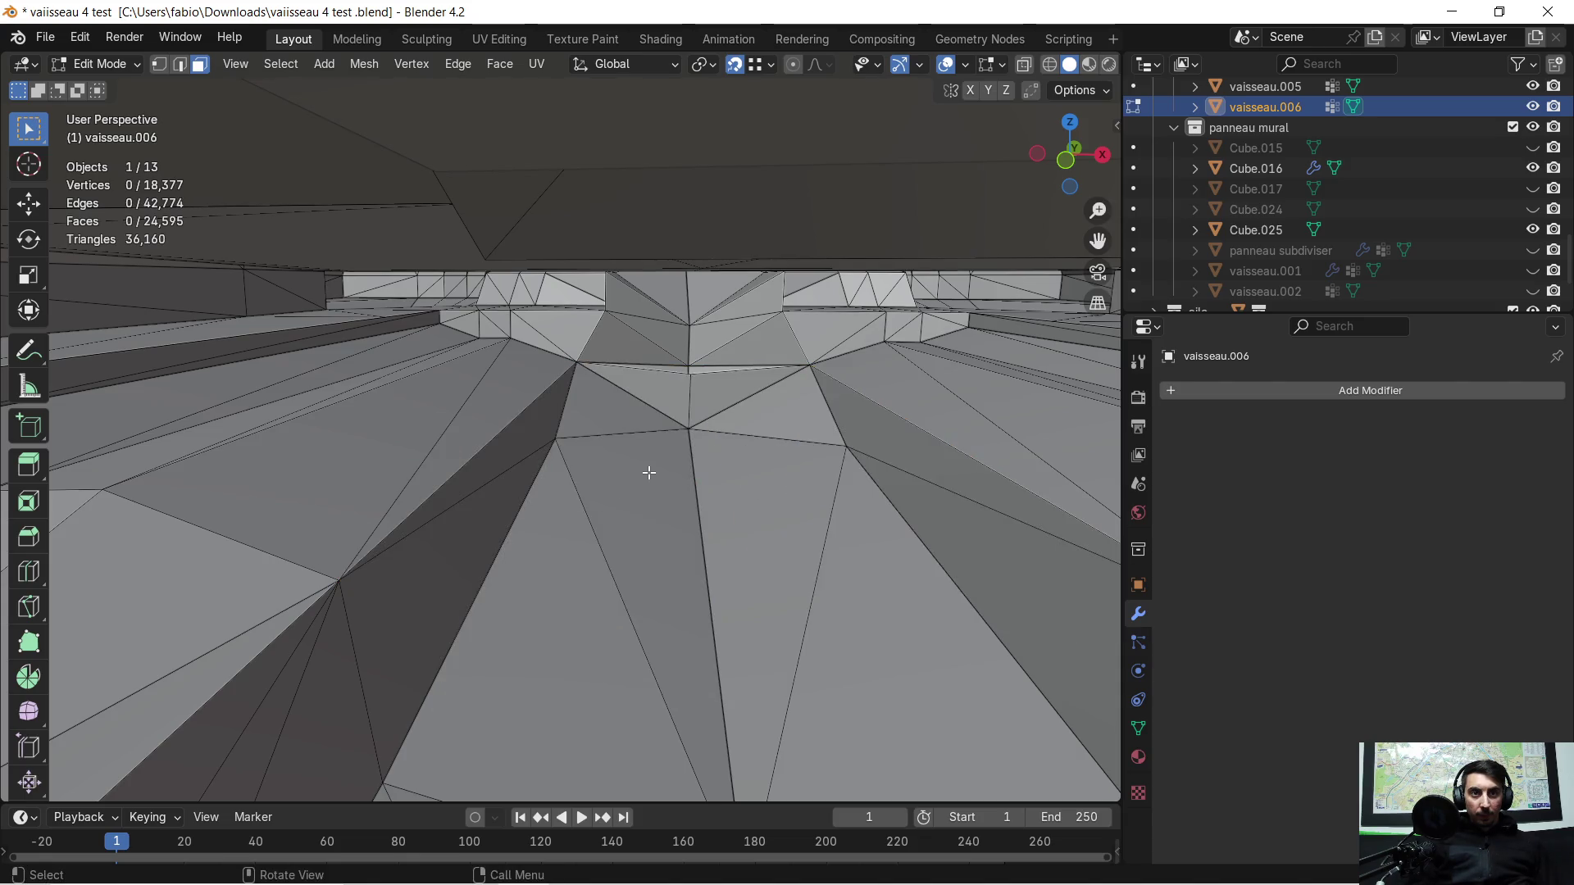
scroll(648, 472, up, 3)
scroll(633, 480, down, 3)
Step: Delete two stray sliver faces from the floor mesh and view it from below
mouse_move(643, 464)
middle_down()
mouse_move(686, 438)
mouse_move(658, 466)
middle_up()
scroll(730, 368, down, 2)
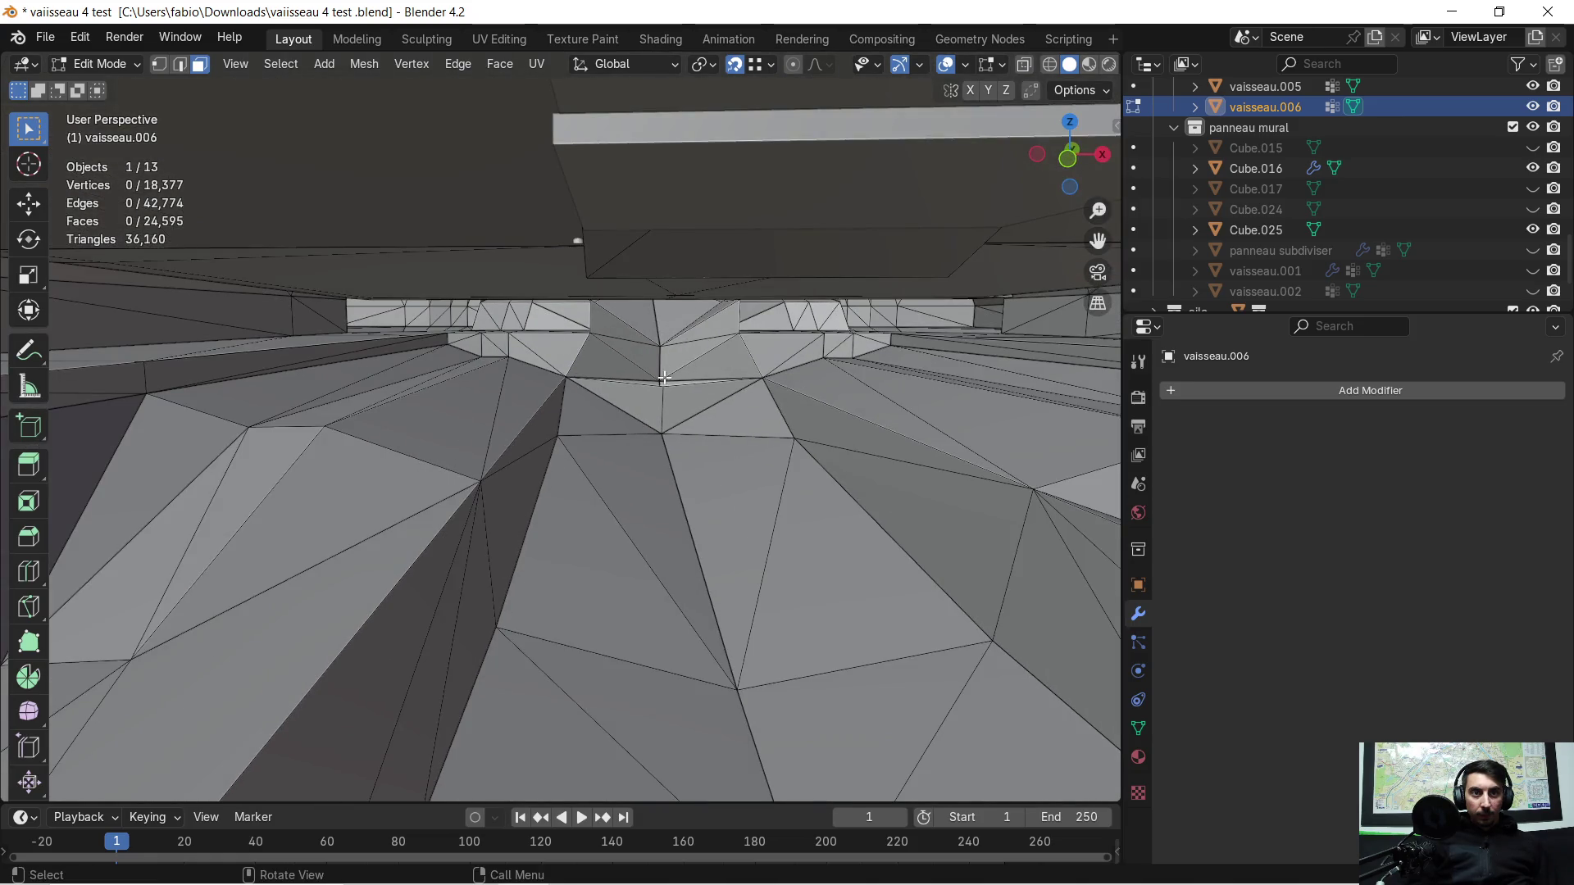
scroll(664, 382, up, 2)
scroll(615, 363, up, 3)
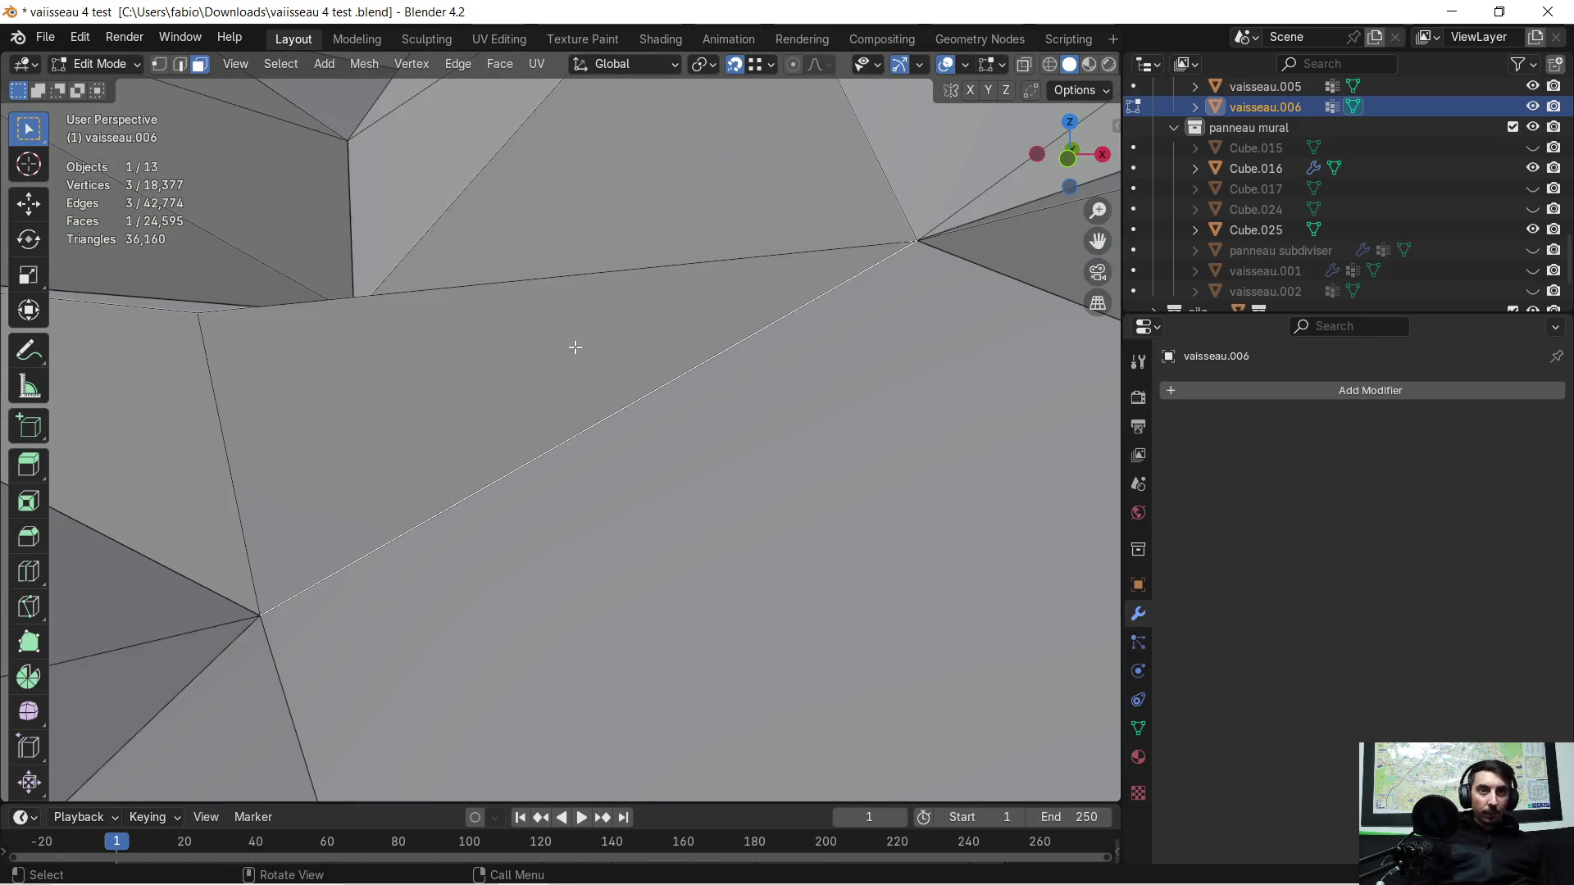
scroll(554, 350, down, 3)
mouse_move(535, 357)
middle_down()
mouse_move(513, 430)
mouse_move(452, 410)
mouse_move(503, 405)
mouse_move(590, 460)
mouse_move(295, 374)
middle_up()
shift+click(454, 435)
key(x)
click(454, 435)
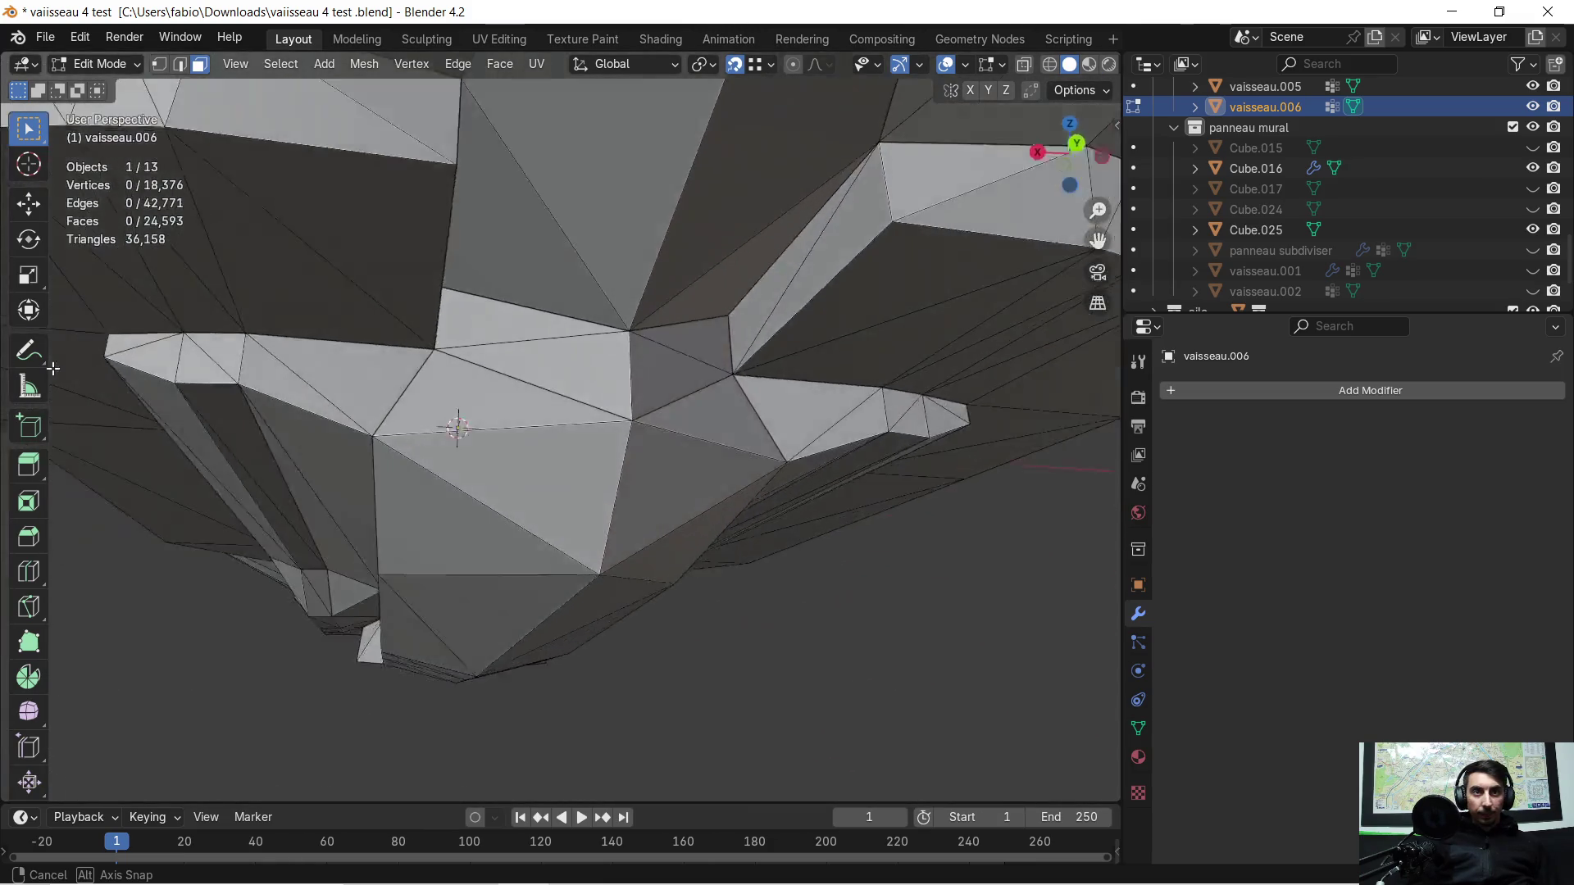
mouse_move(295, 373)
middle_down()
mouse_move(51, 369)
mouse_move(543, 378)
middle_up()
scroll(543, 378, down, 3)
scroll(578, 443, down, 5)
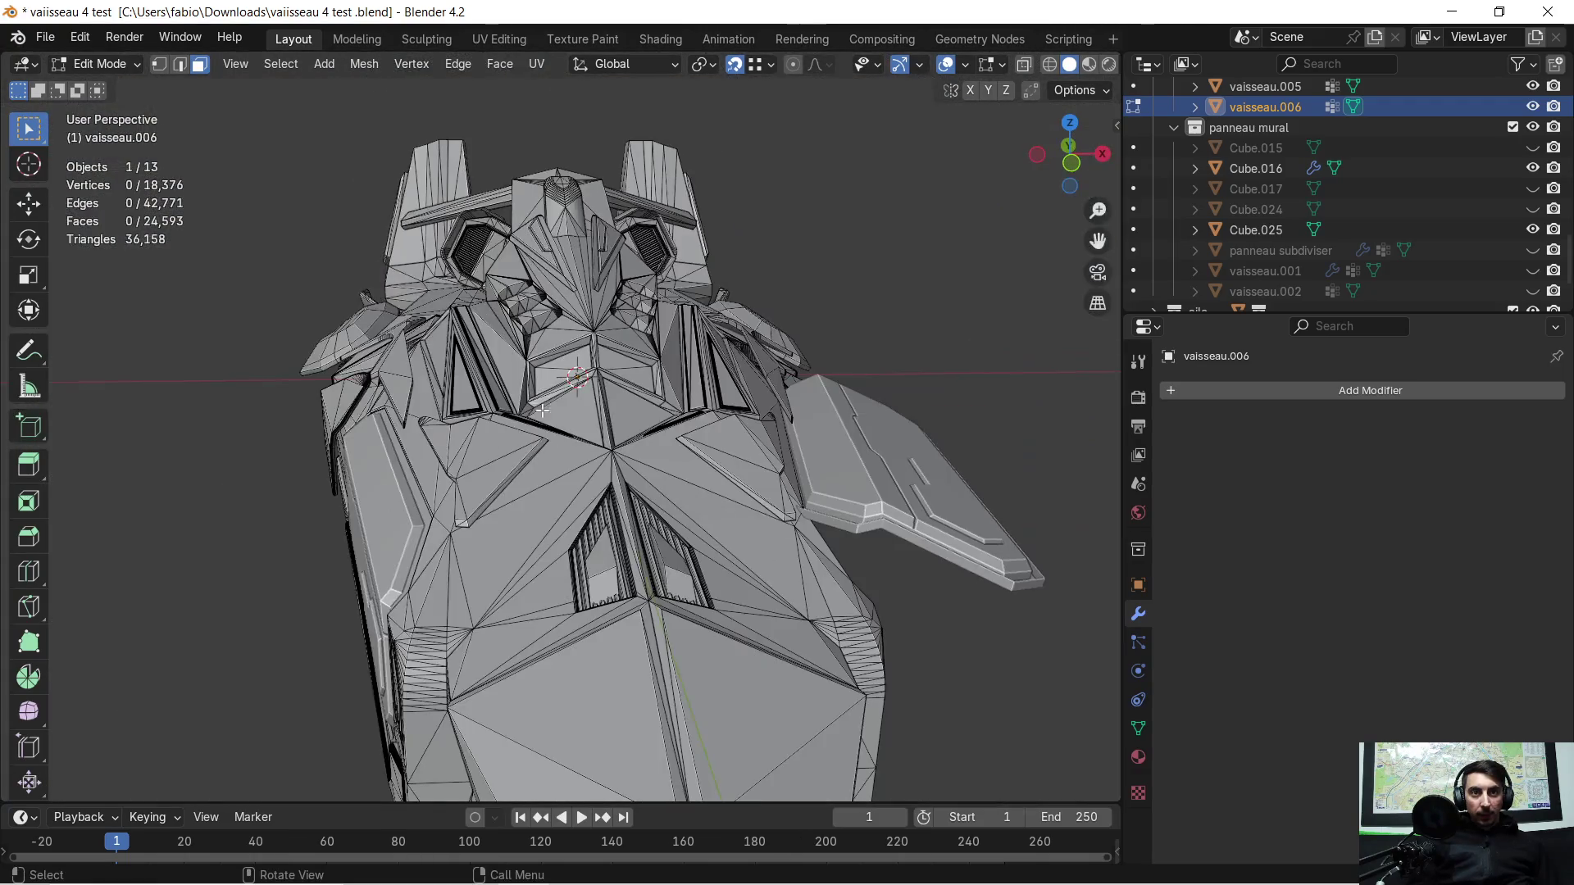
scroll(583, 450, up, 6)
scroll(587, 466, up, 2)
scroll(586, 467, down, 3)
scroll(553, 432, down, 3)
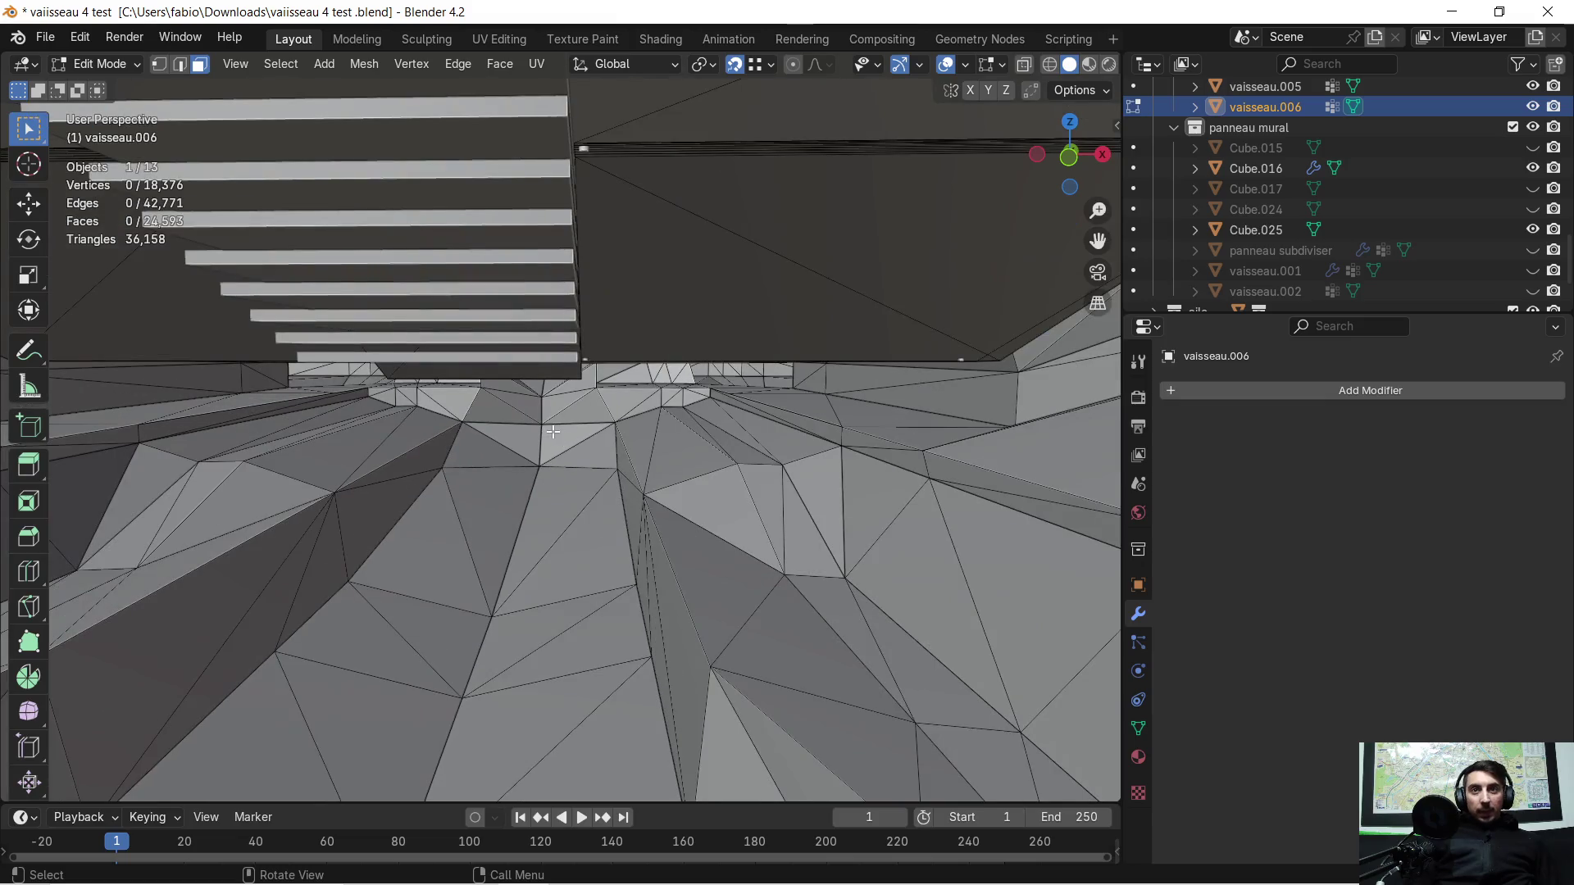
scroll(540, 437, down, 4)
scroll(598, 537, up, 2)
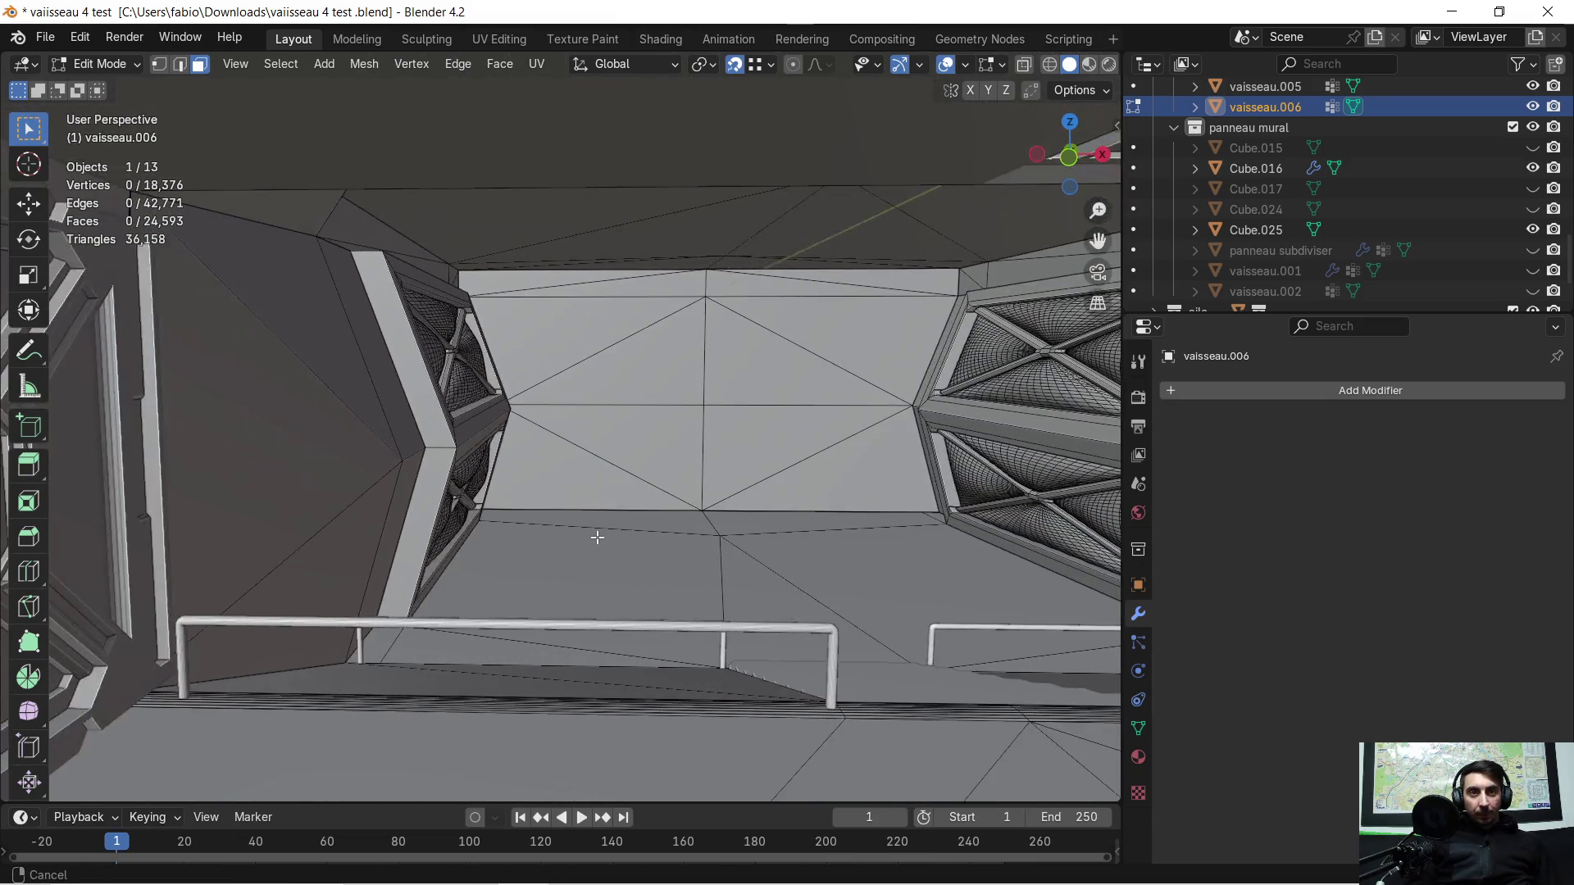
scroll(603, 530, up, 2)
mouse_move(627, 532)
middle_down()
mouse_move(602, 513)
mouse_move(619, 433)
middle_up()
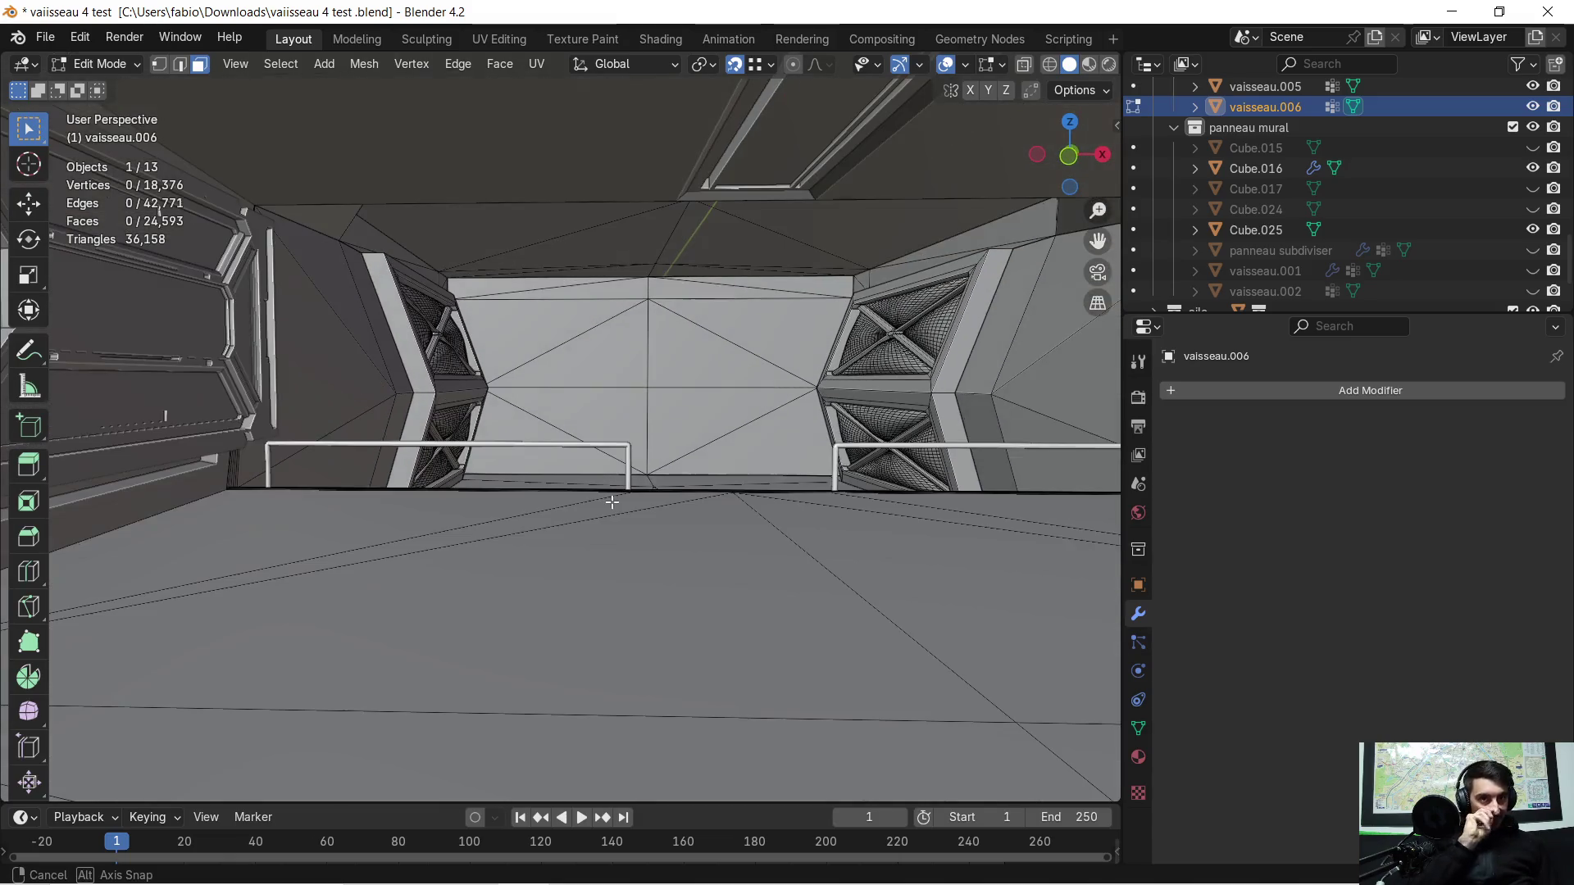
scroll(672, 360, down, 2)
middle_drag(673, 361, 588, 395)
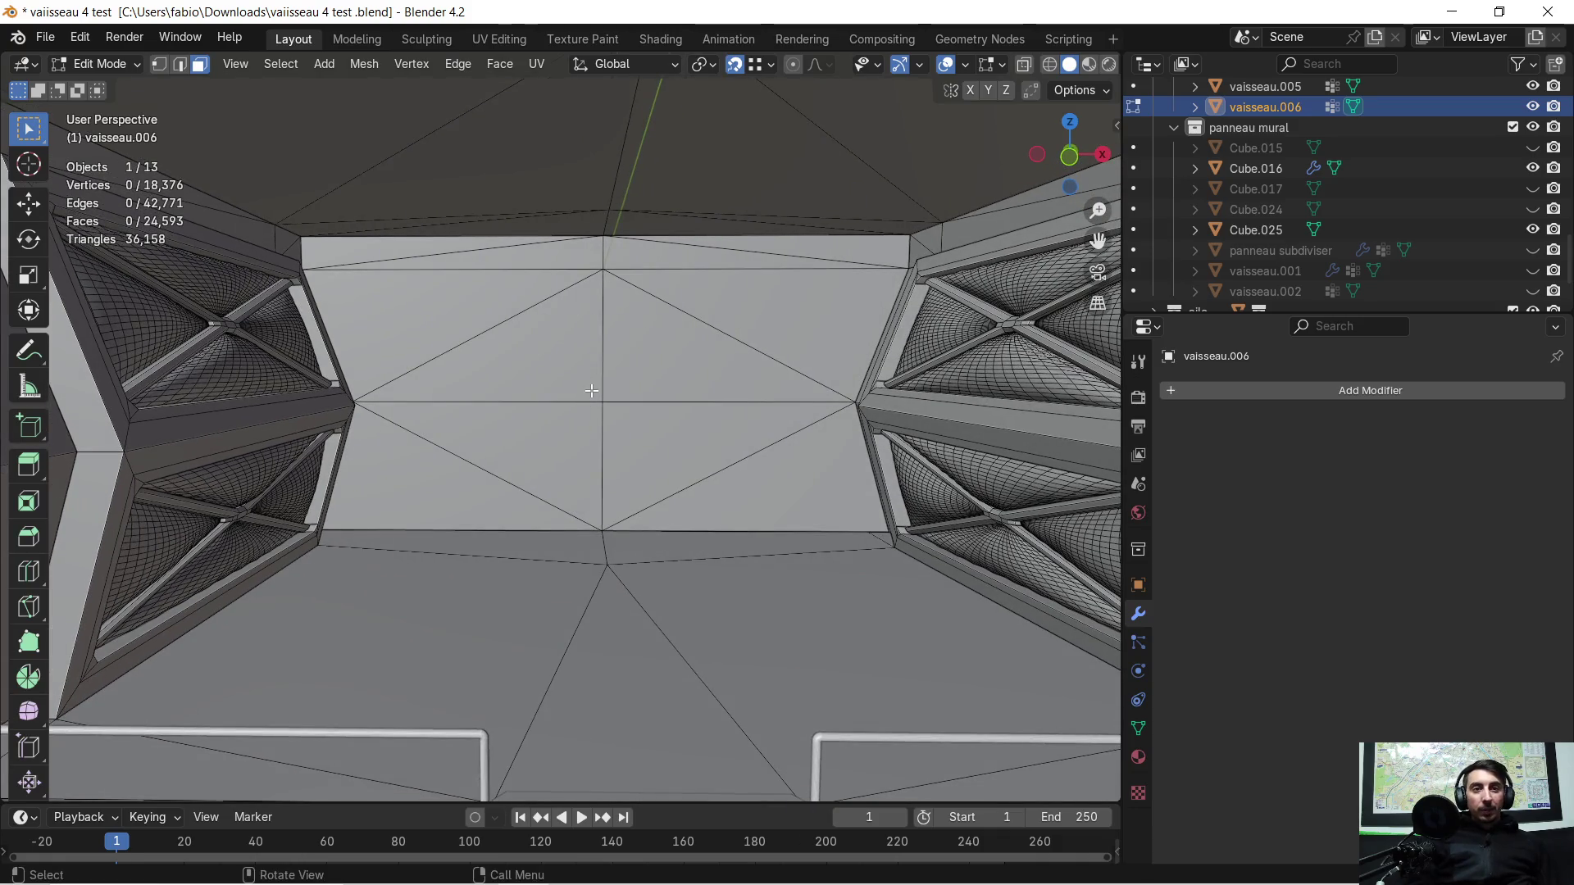
scroll(612, 371, down, 2)
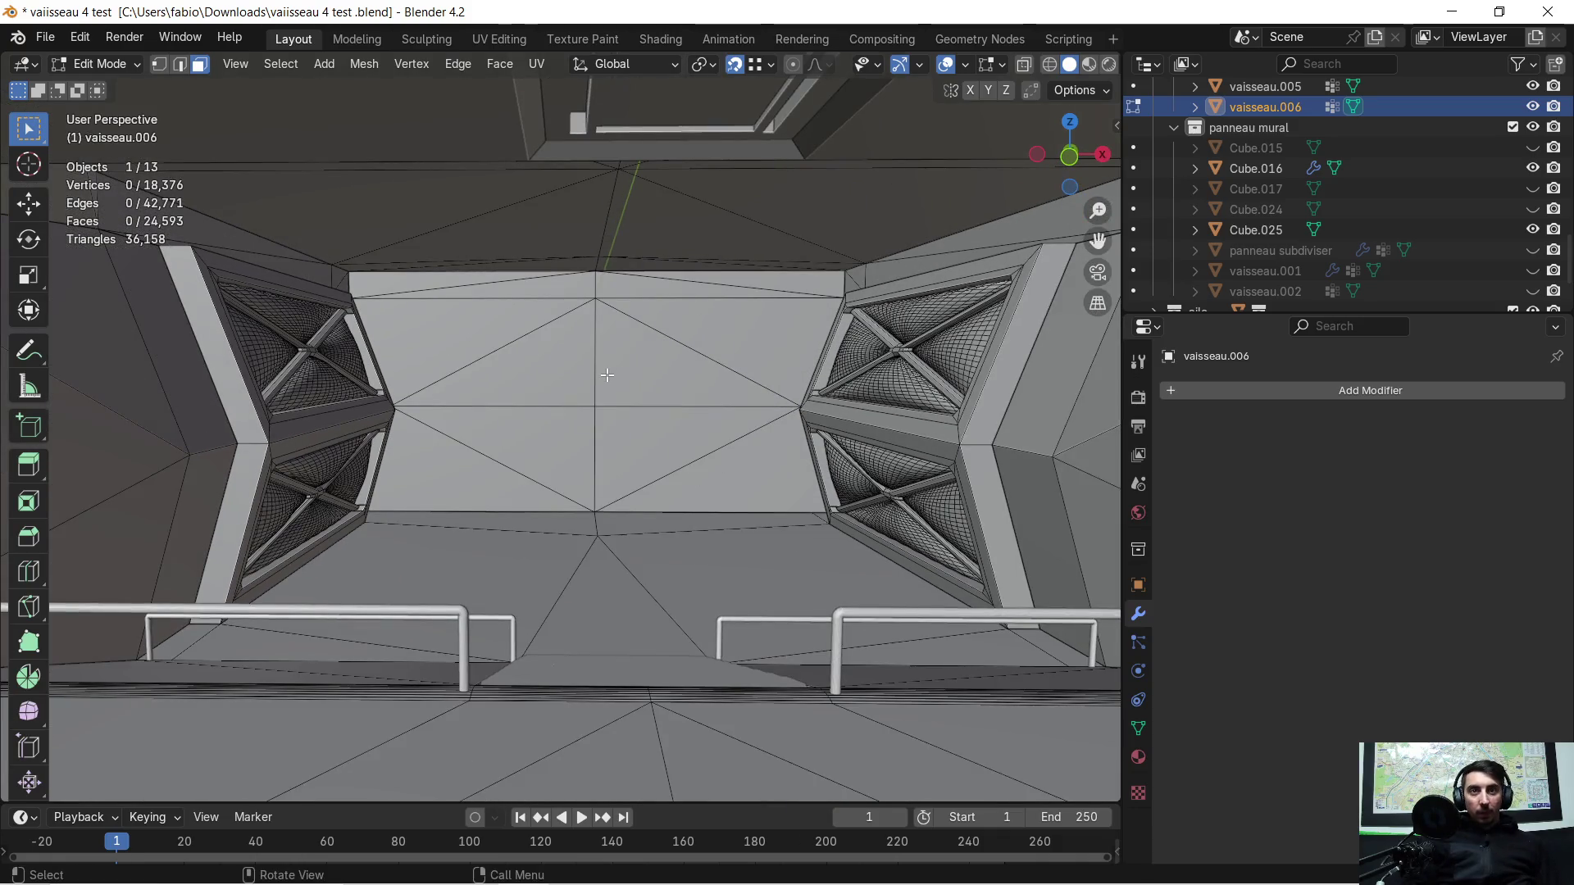
scroll(612, 394, down, 2)
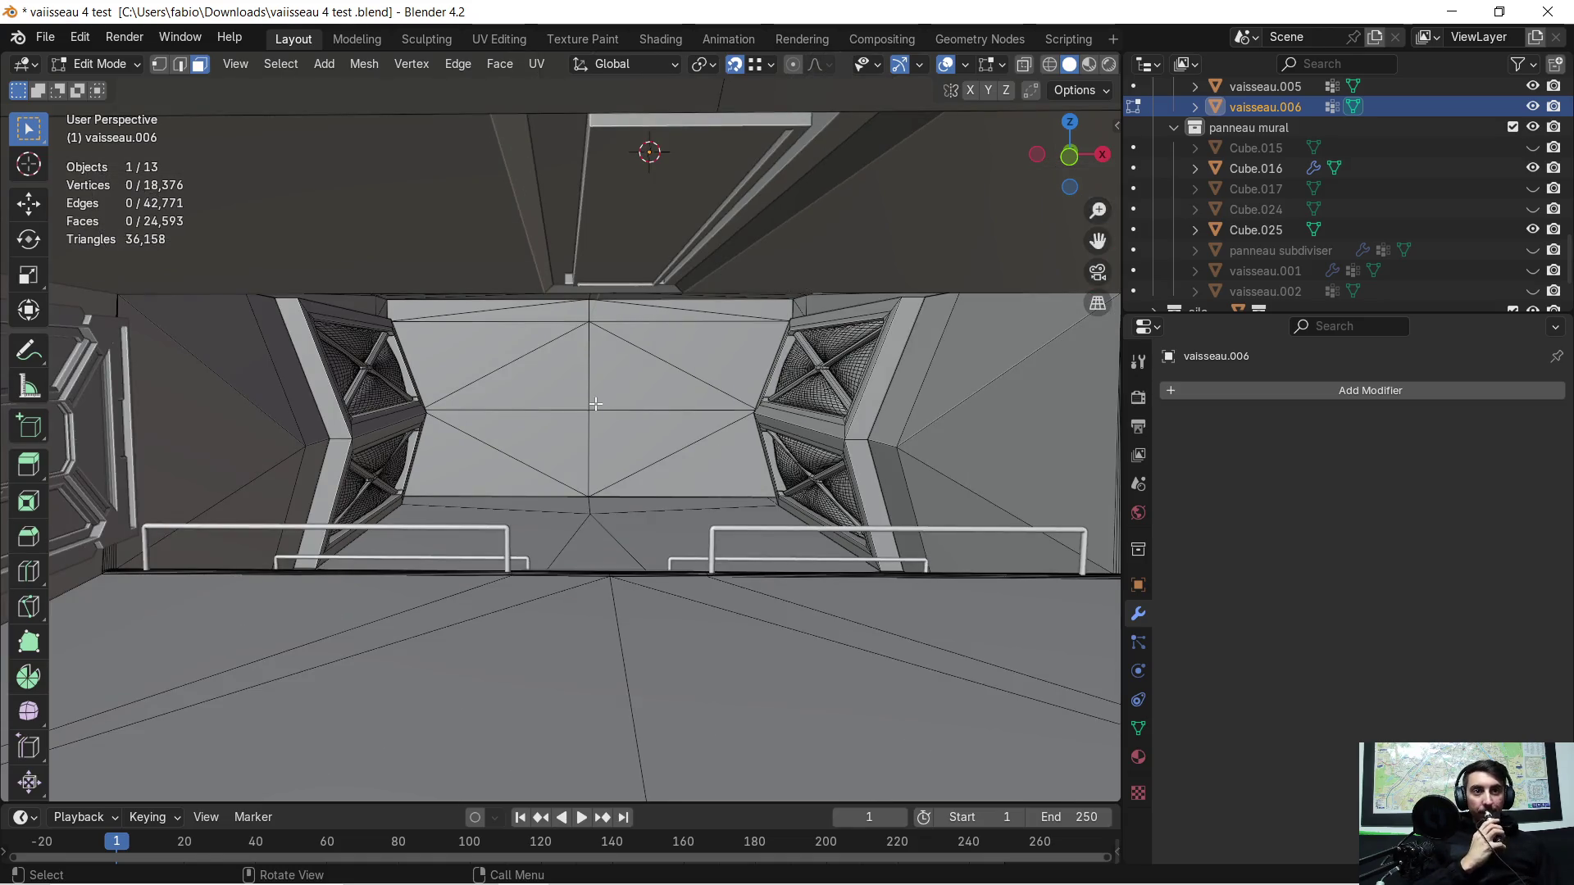
scroll(596, 404, up, 2)
key(Tab)
Step: Orbit around and along the corridor walls in Object Mode, then bring up the start menu
middle_drag(599, 399, 534, 415)
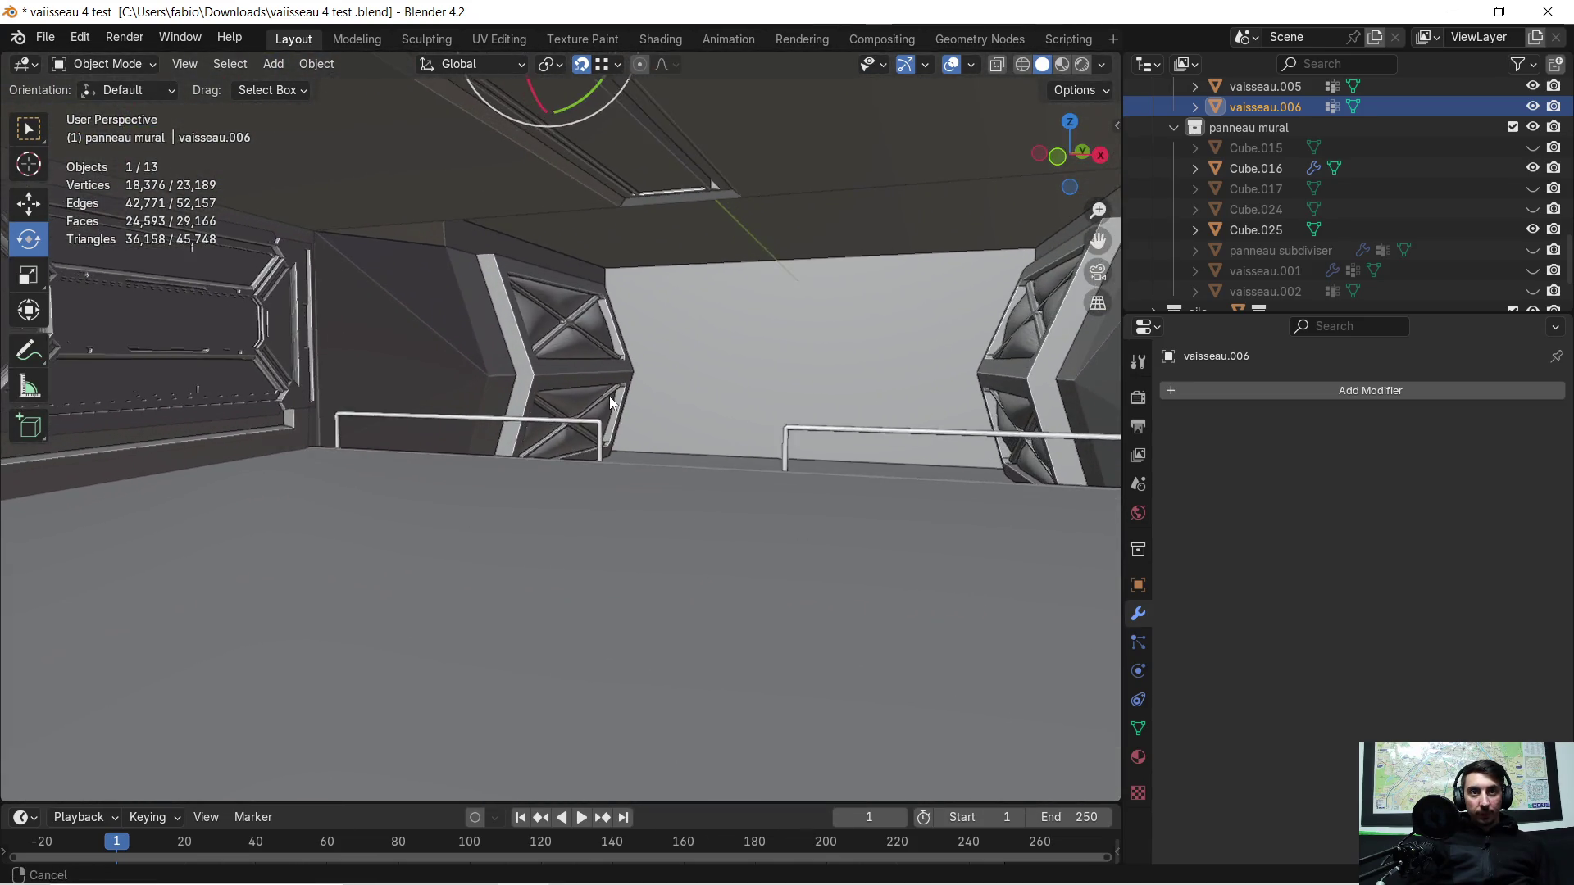
mouse_move(534, 418)
middle_down()
mouse_move(646, 417)
mouse_move(594, 415)
middle_up()
scroll(593, 417, up, 2)
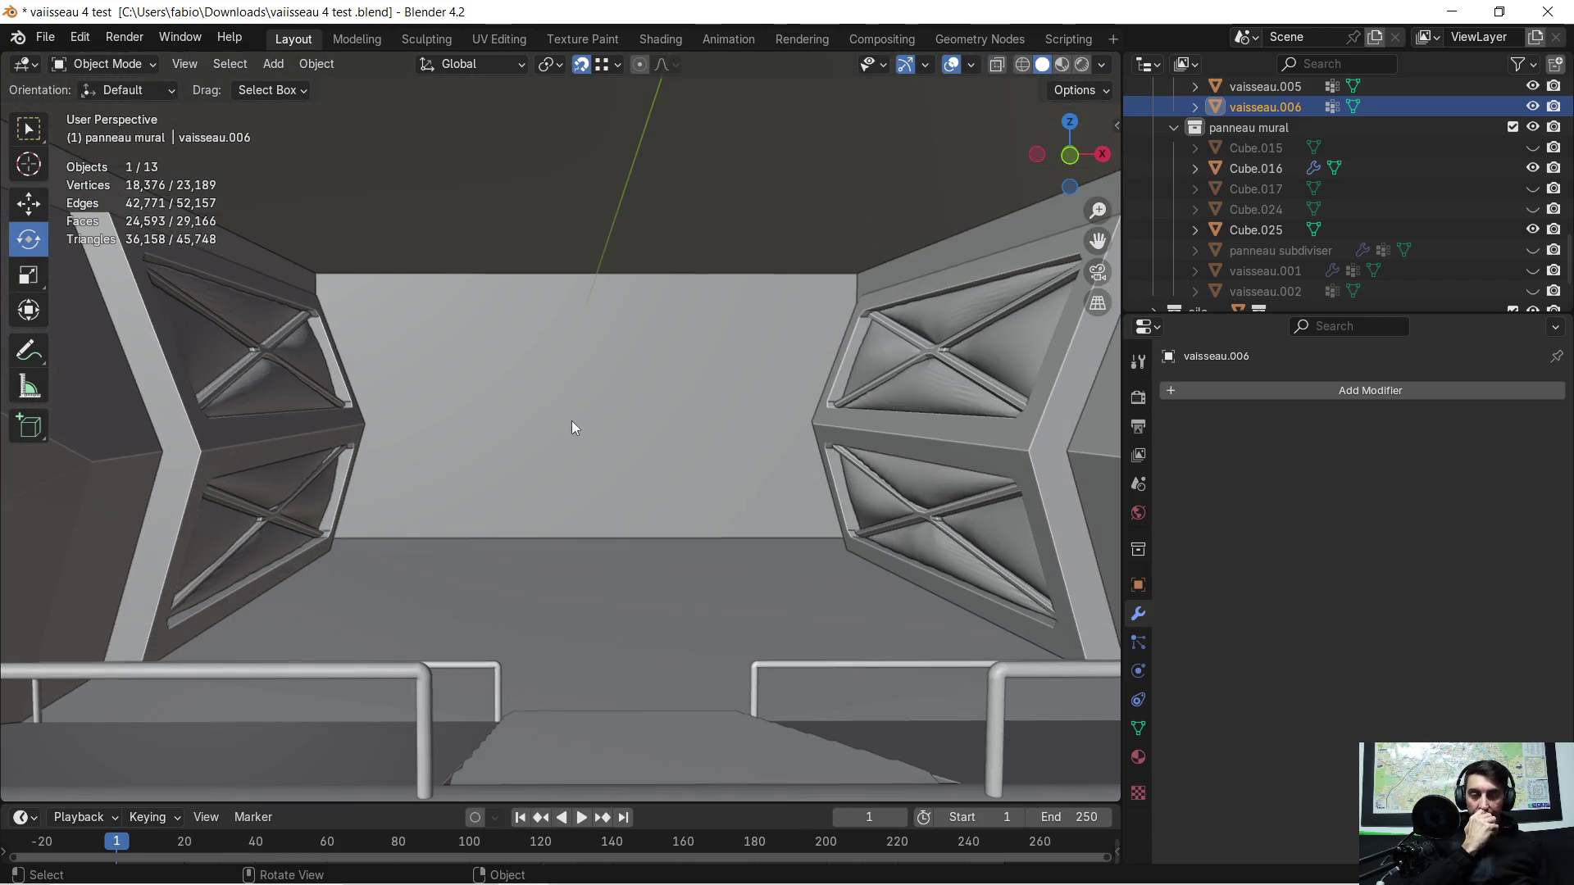
scroll(555, 439, down, 2)
mouse_move(552, 437)
middle_down()
mouse_move(521, 471)
mouse_move(560, 454)
mouse_move(537, 457)
mouse_move(505, 503)
middle_up()
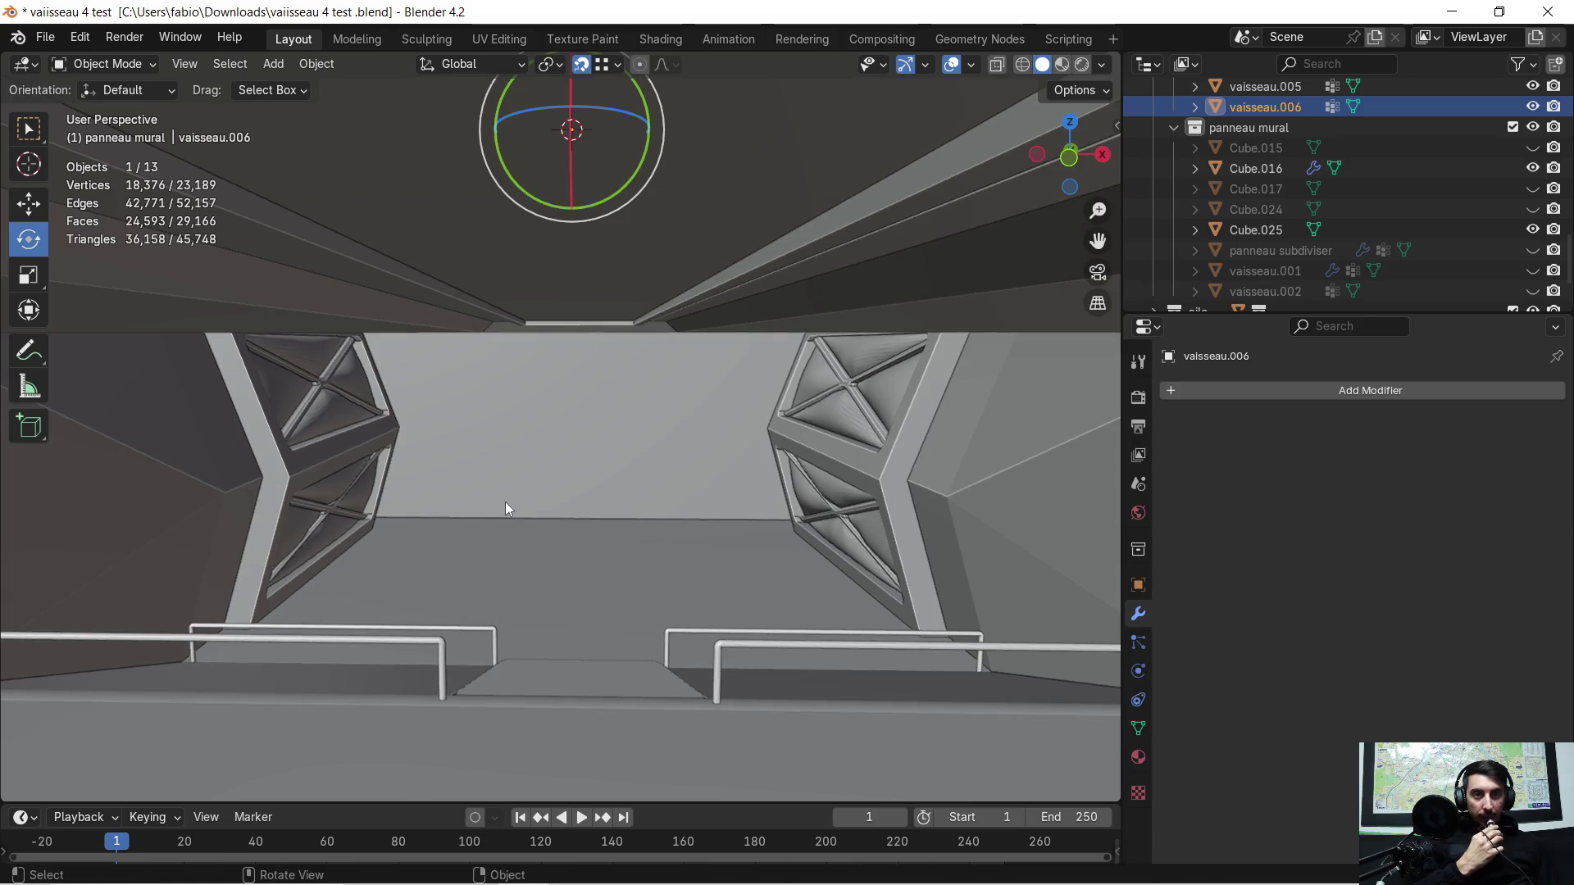
scroll(441, 606, up, 2)
scroll(466, 582, down, 2)
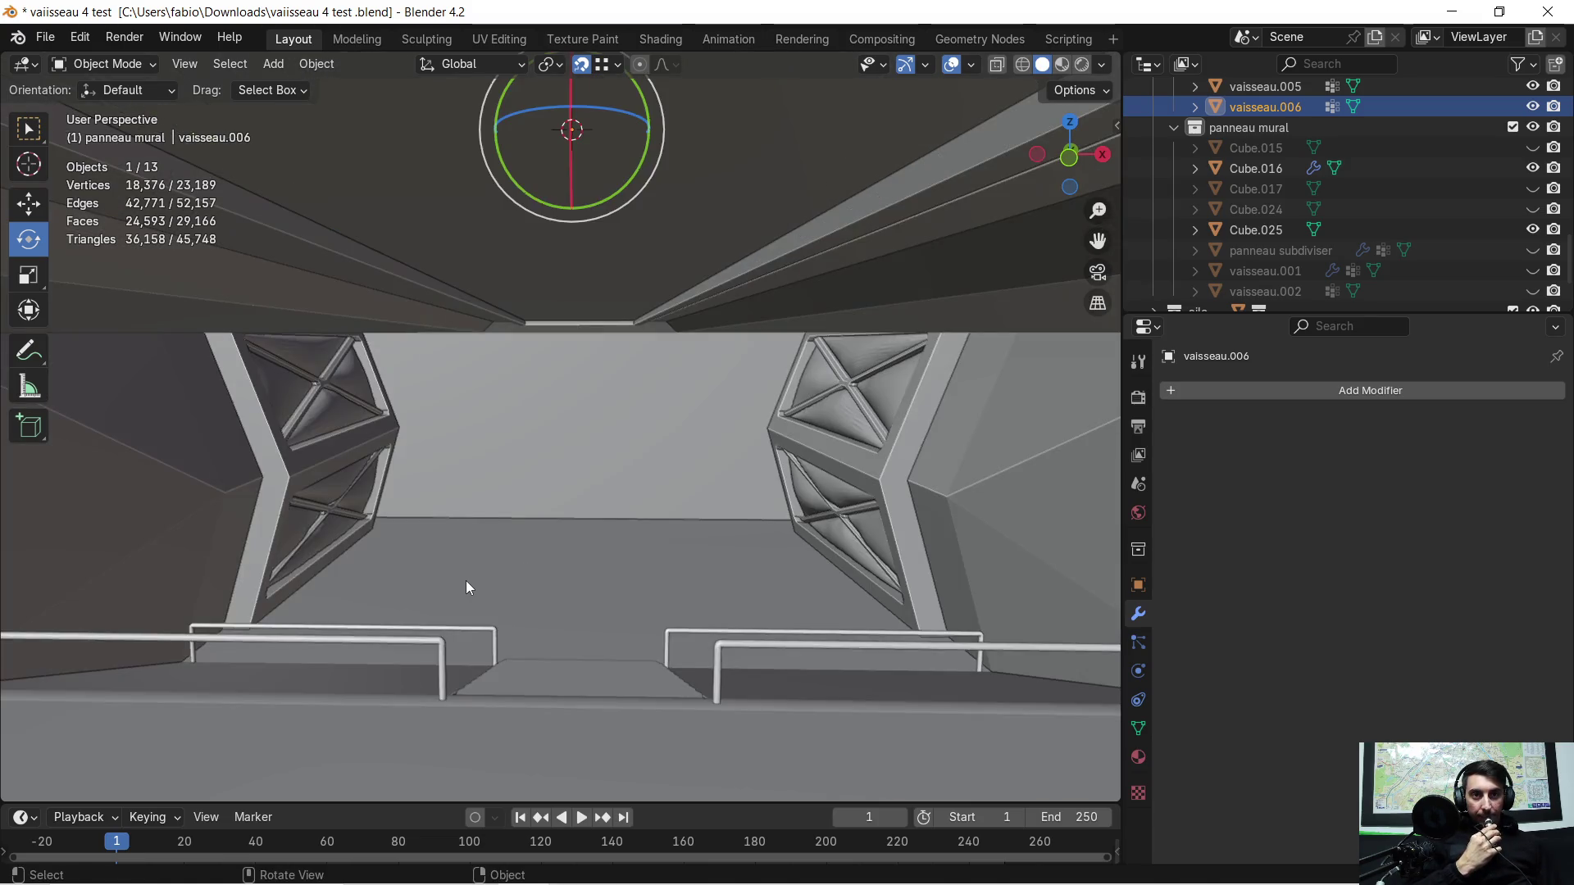
scroll(471, 573, down, 2)
mouse_move(661, 425)
middle_down()
mouse_move(347, 454)
mouse_move(401, 540)
middle_up()
key(super)
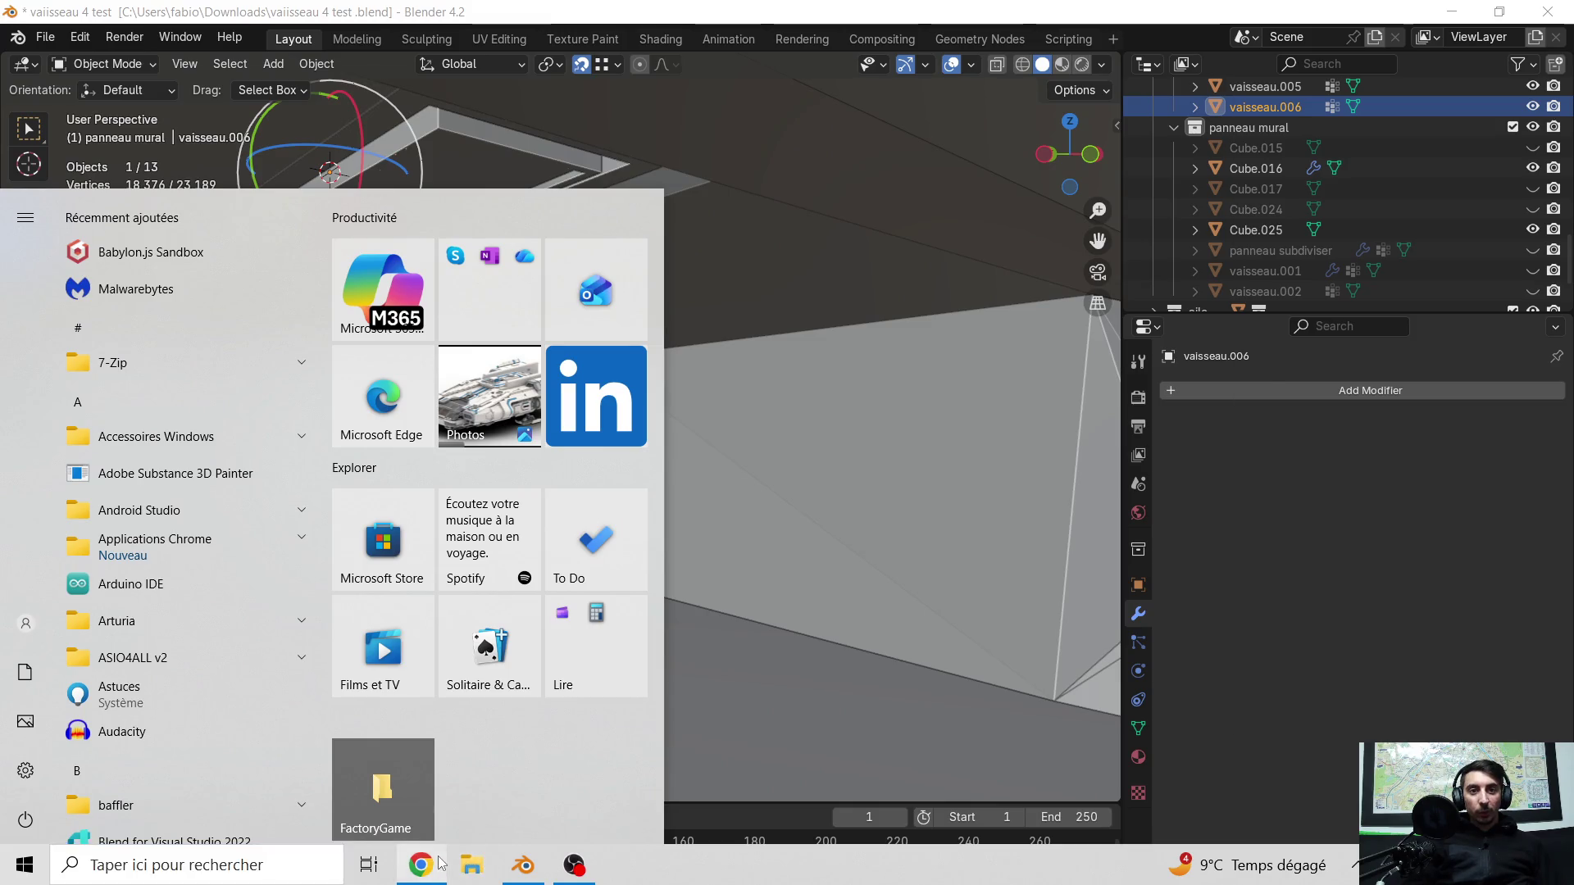
Step: Search YouTube for 'mylo miami', play Doctor Pressure and return to the Blender corridor
click(422, 865)
click(611, 134)
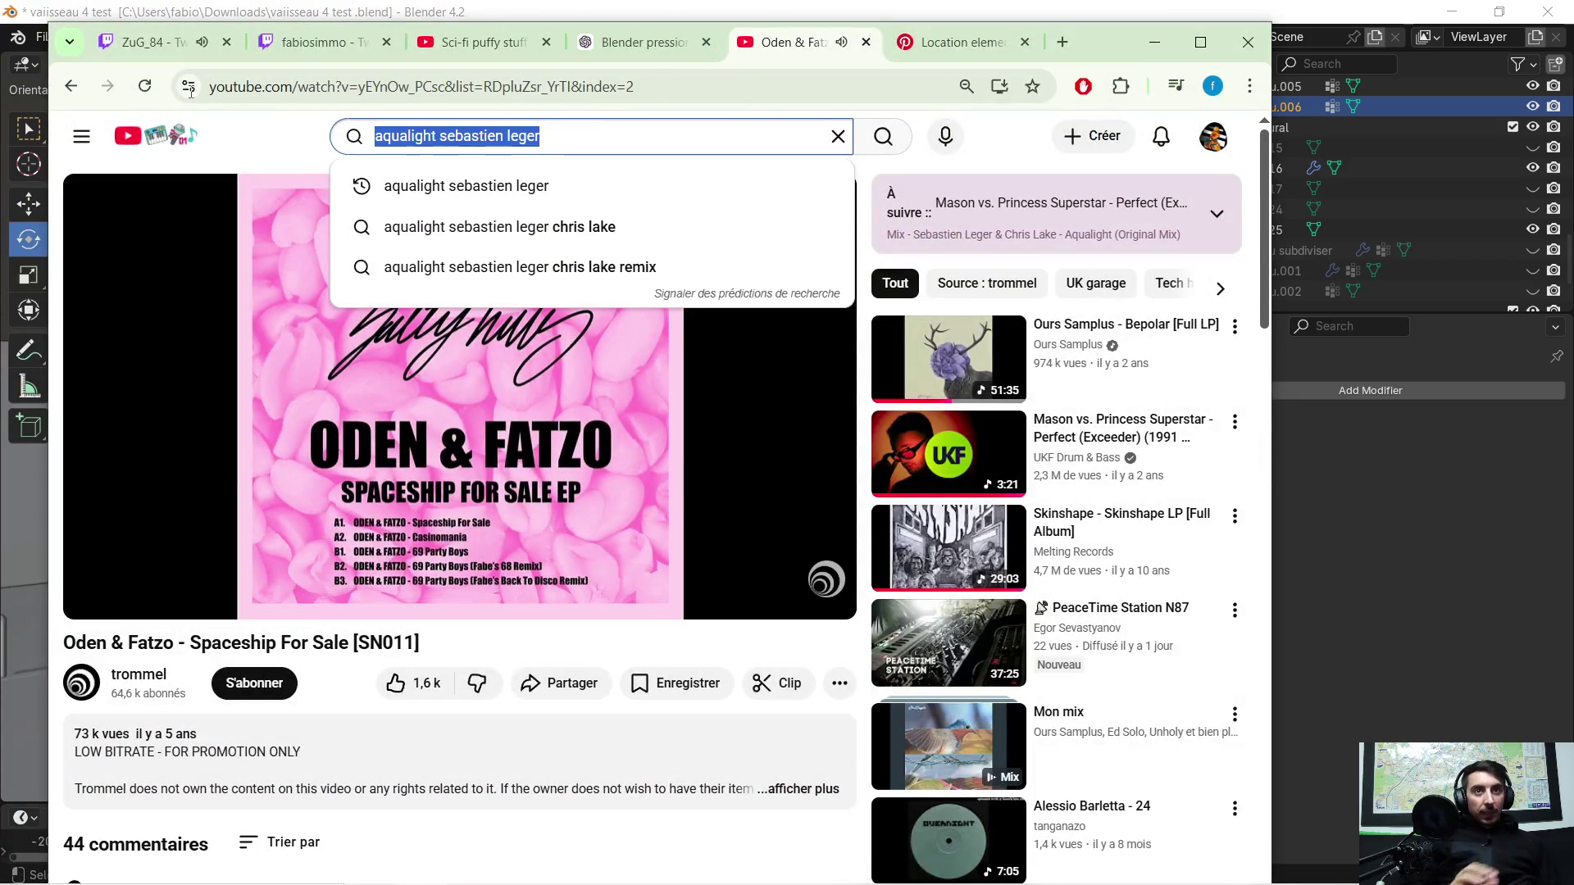
text(mylo )
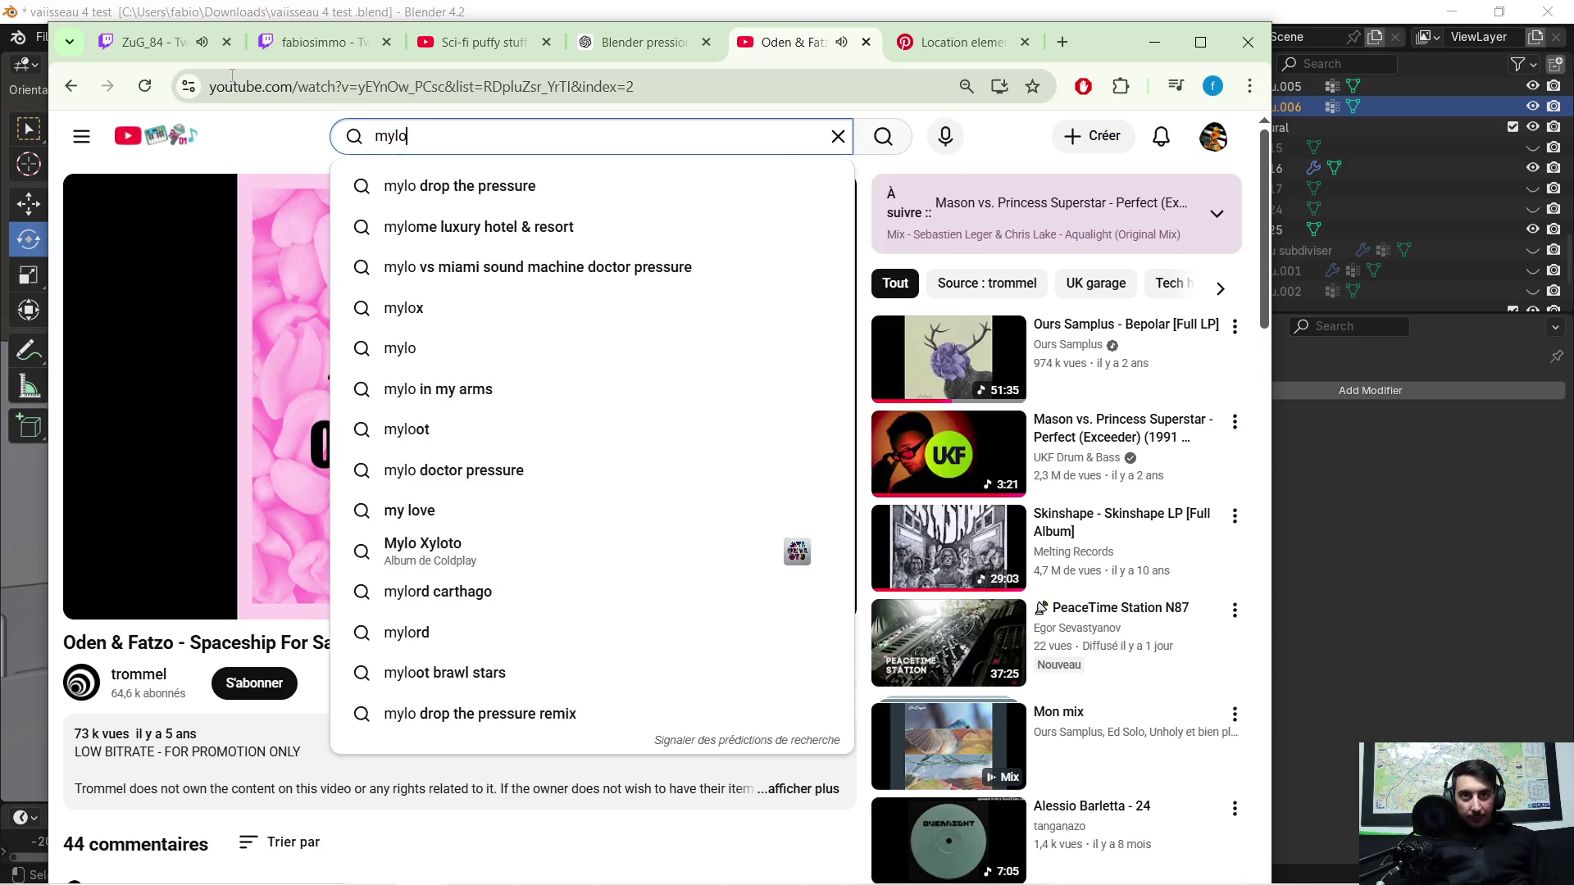
text(mim)
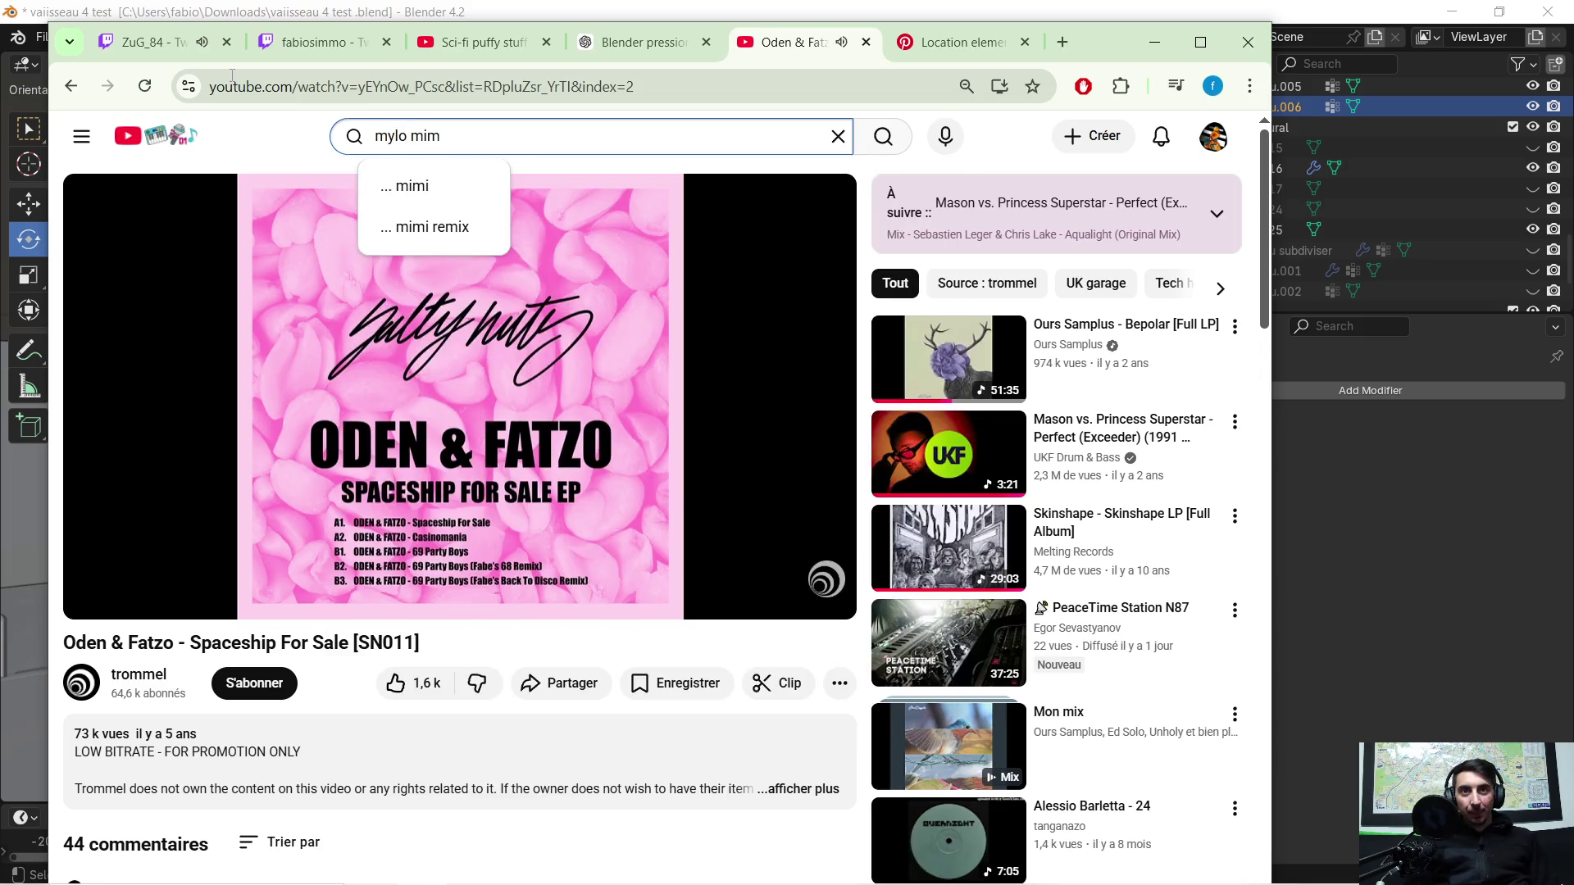
text(a)
key(BackSpace)
key(BackSpace)
text(a)
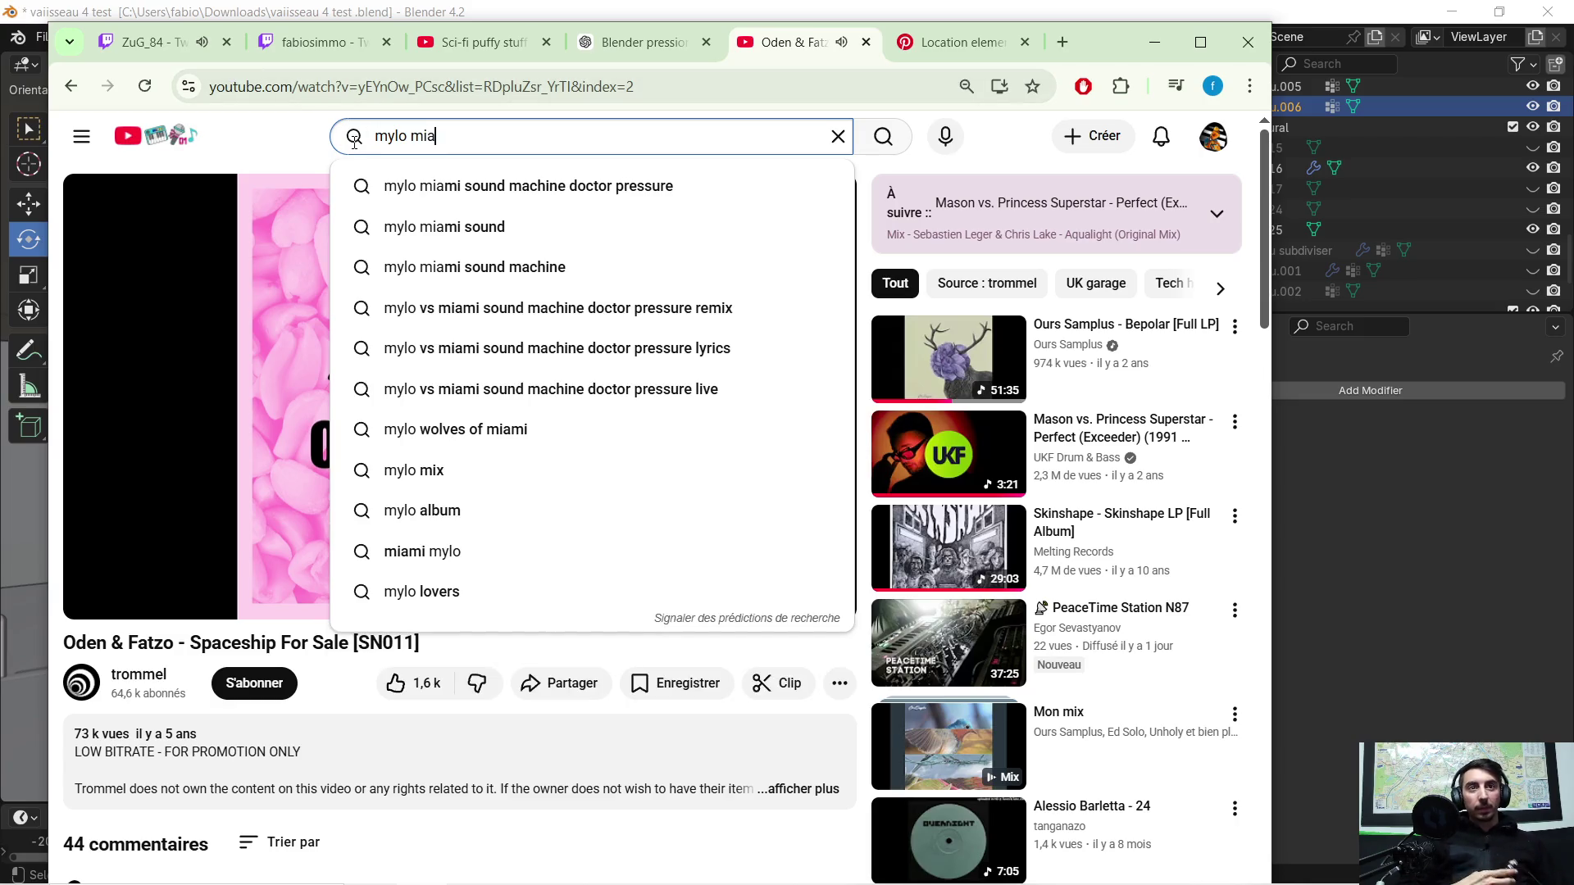
click(465, 185)
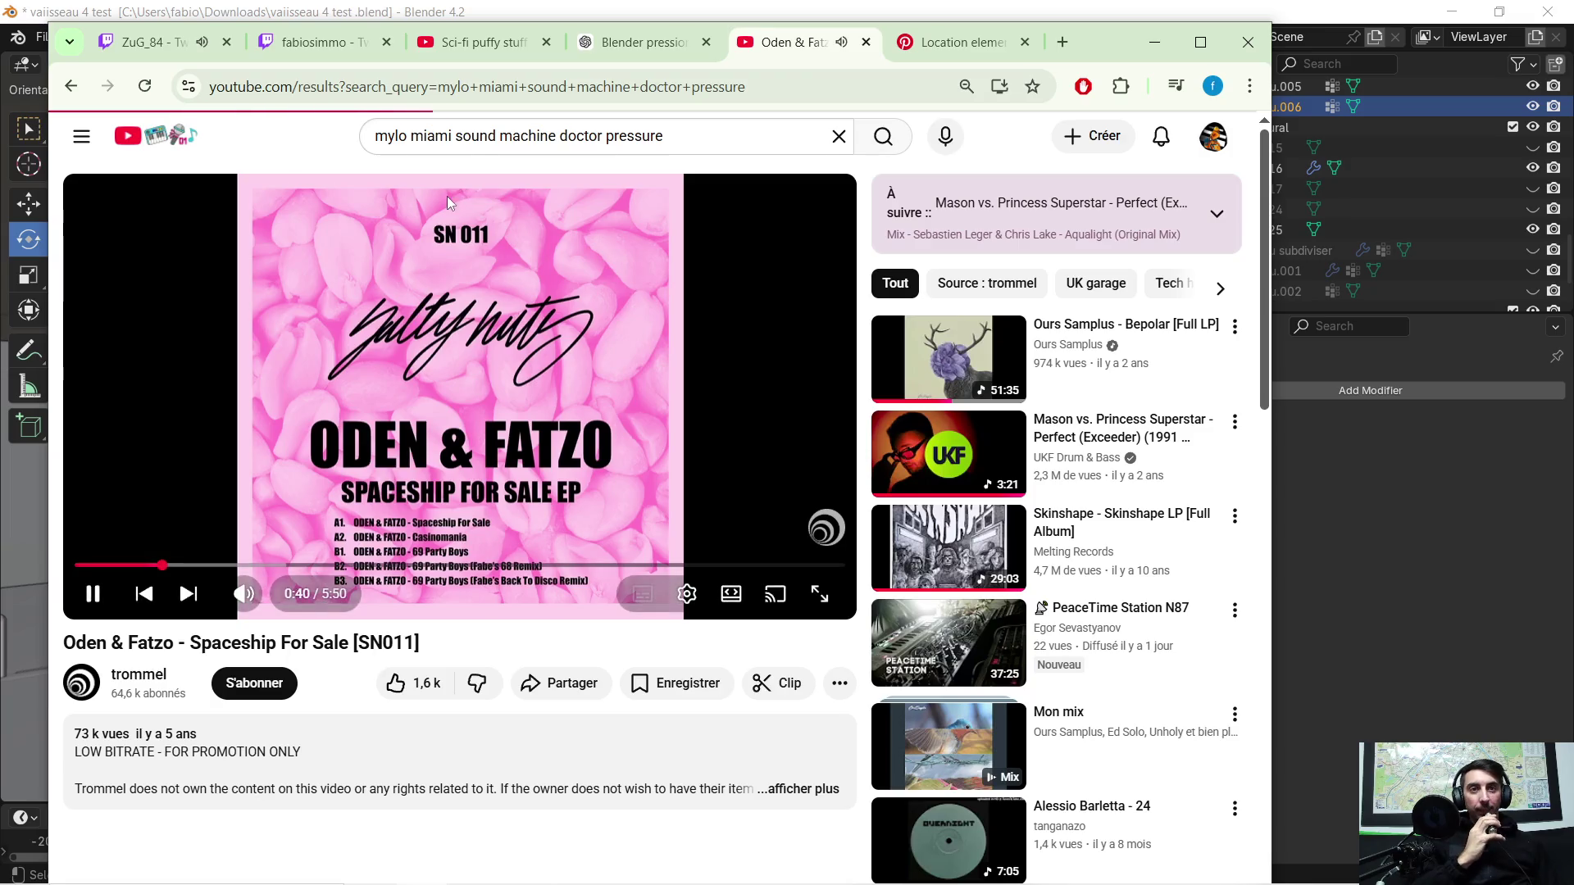
scroll(788, 461, down, 1)
scroll(523, 475, down, 1)
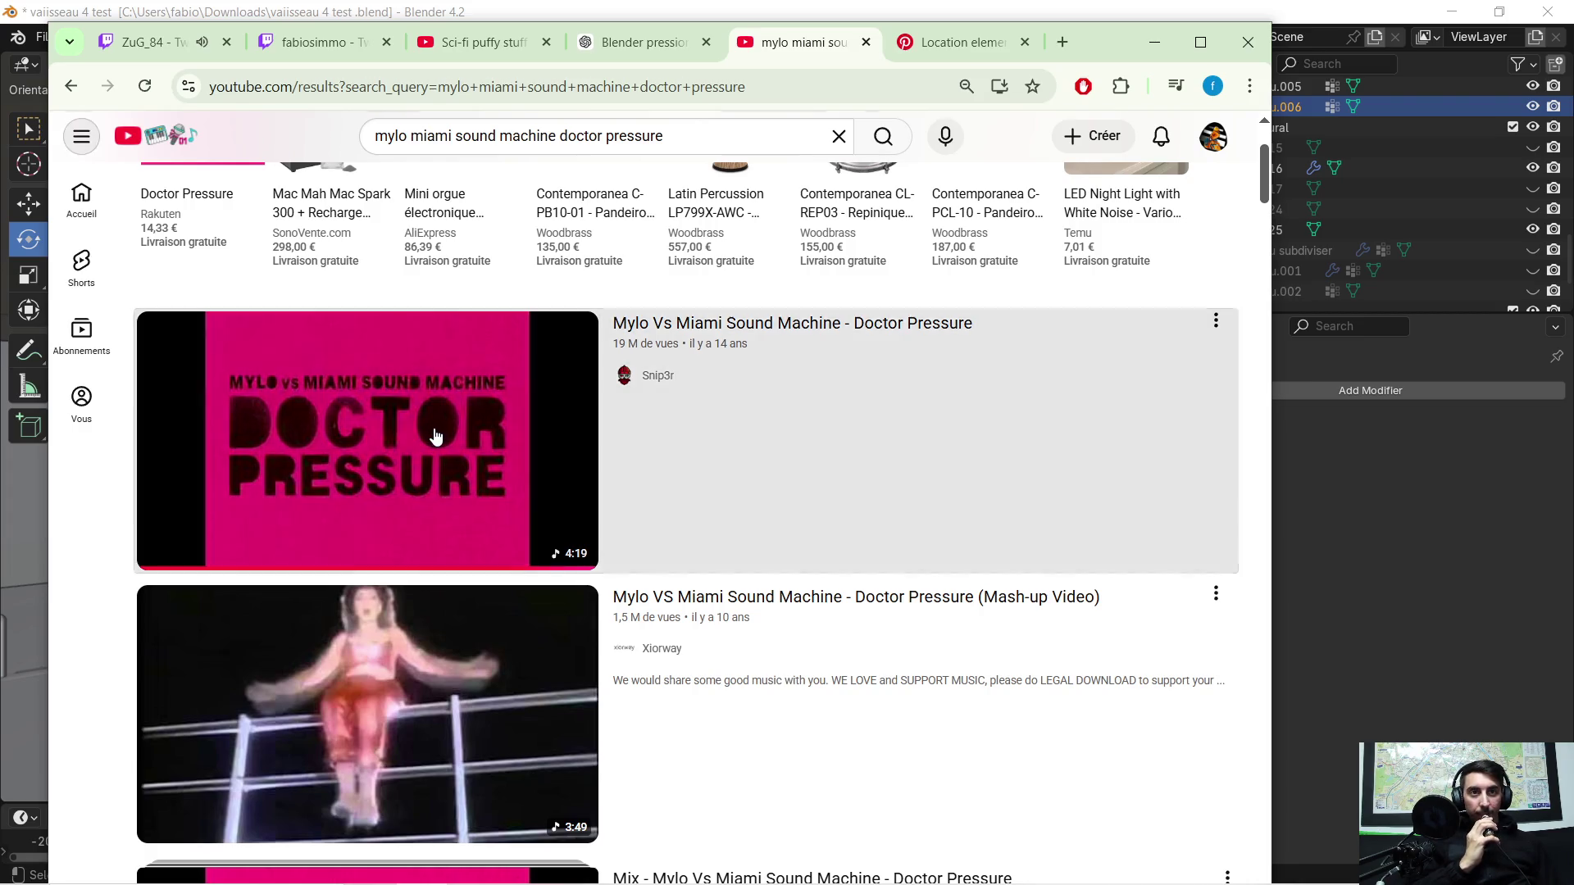
click(433, 433)
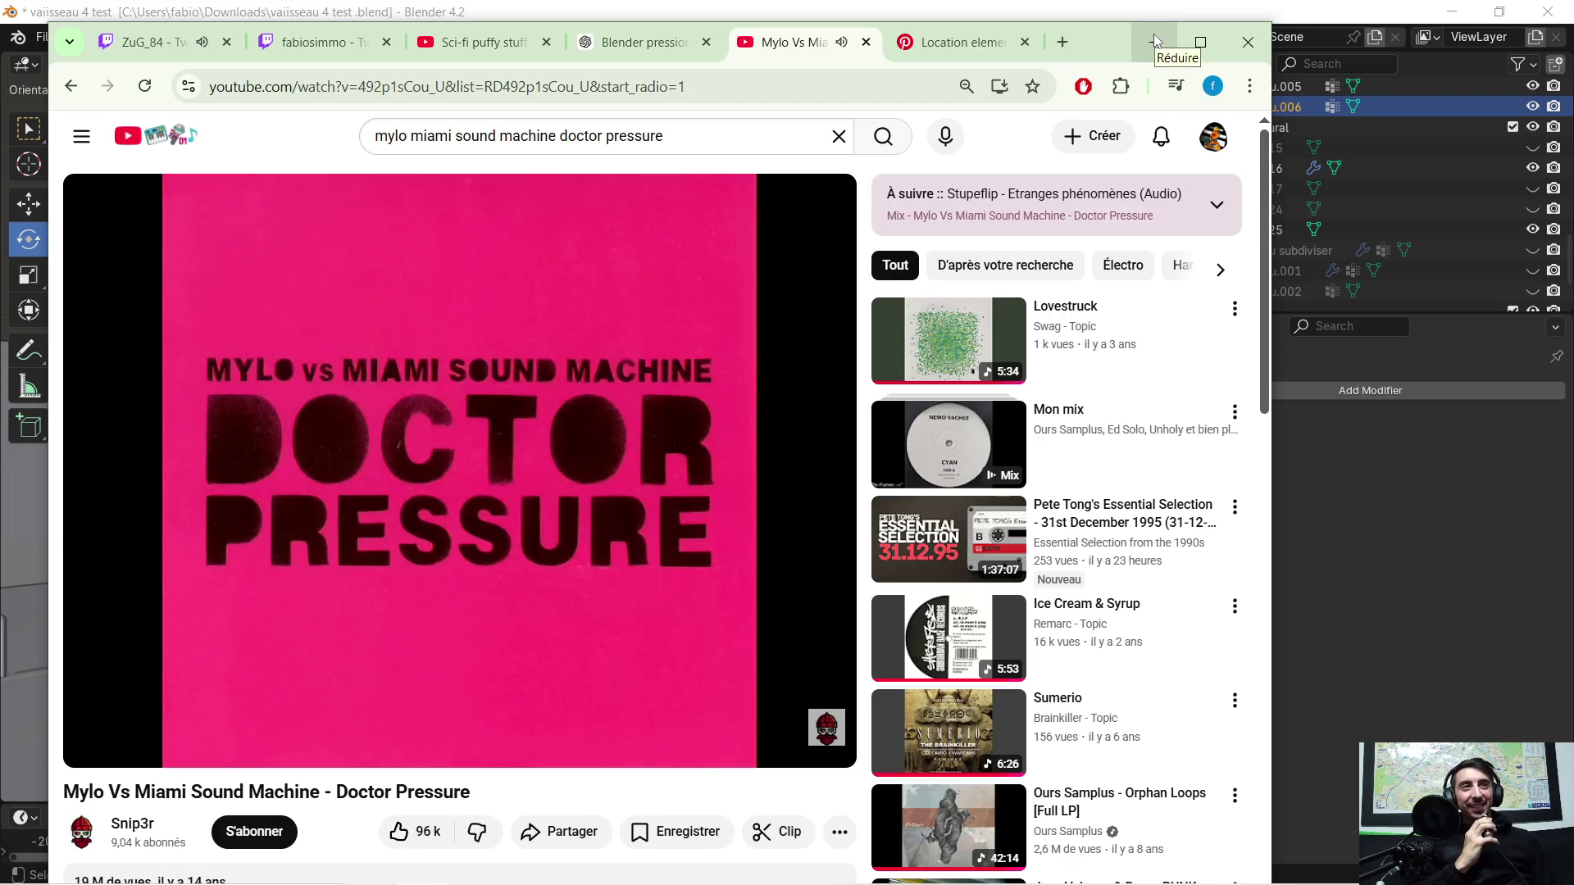
click(1155, 41)
mouse_move(778, 238)
middle_down()
mouse_move(728, 362)
mouse_move(681, 368)
middle_up()
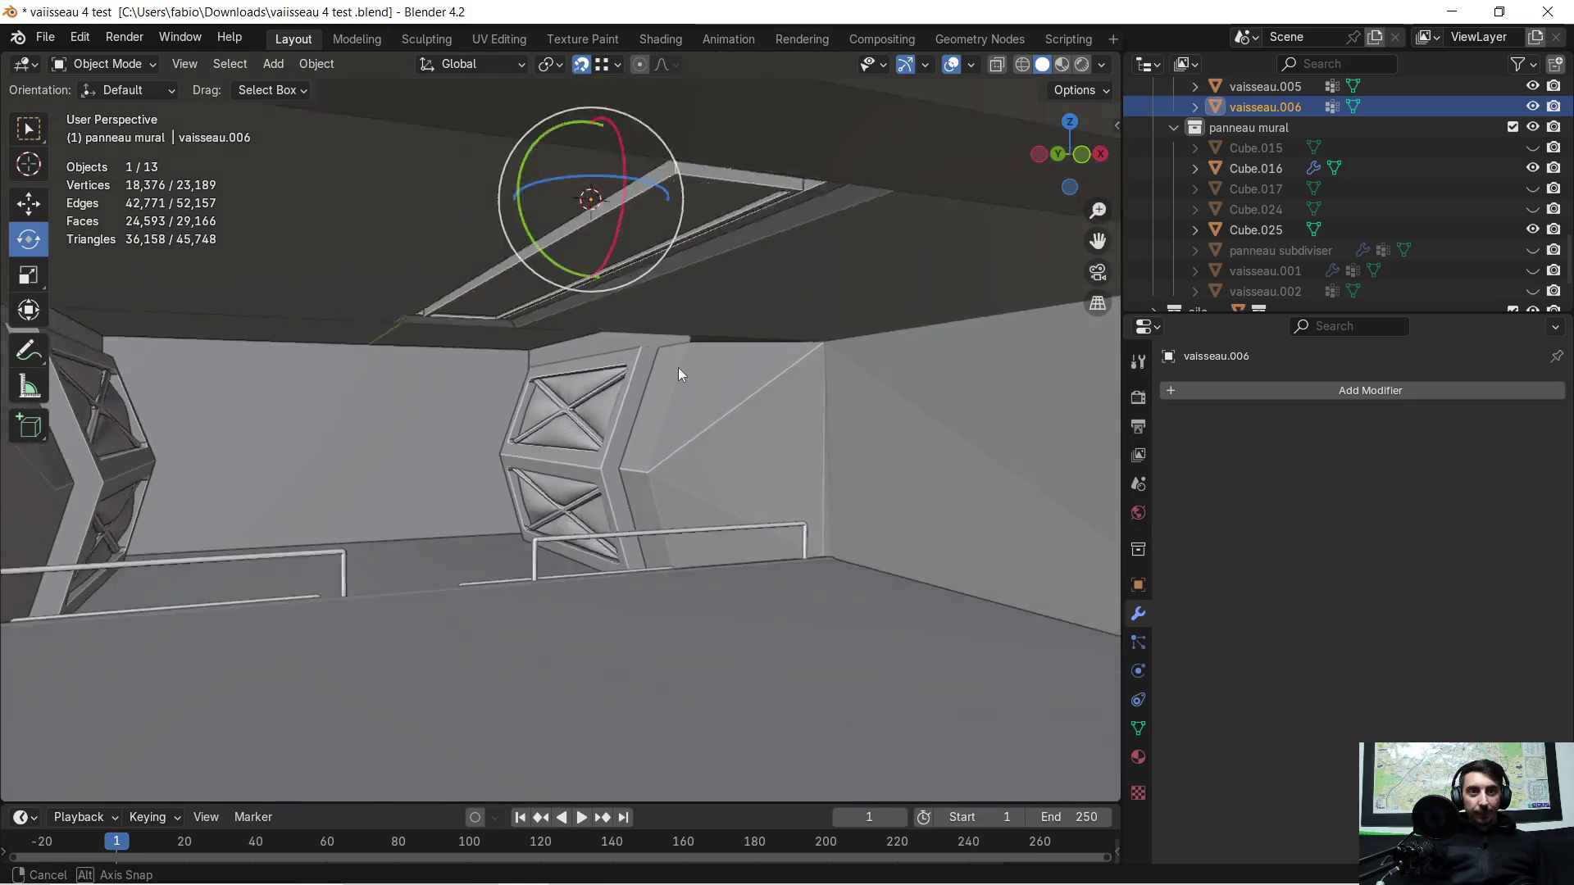
mouse_move(681, 368)
middle_down()
mouse_move(636, 350)
mouse_move(748, 337)
middle_up()
scroll(648, 400, up, 3)
mouse_move(636, 423)
middle_down()
mouse_move(601, 446)
mouse_move(733, 406)
mouse_move(678, 389)
mouse_move(827, 393)
mouse_move(650, 403)
mouse_move(421, 352)
mouse_move(1002, 352)
mouse_move(885, 358)
mouse_move(799, 329)
mouse_move(681, 386)
mouse_move(637, 385)
middle_up()
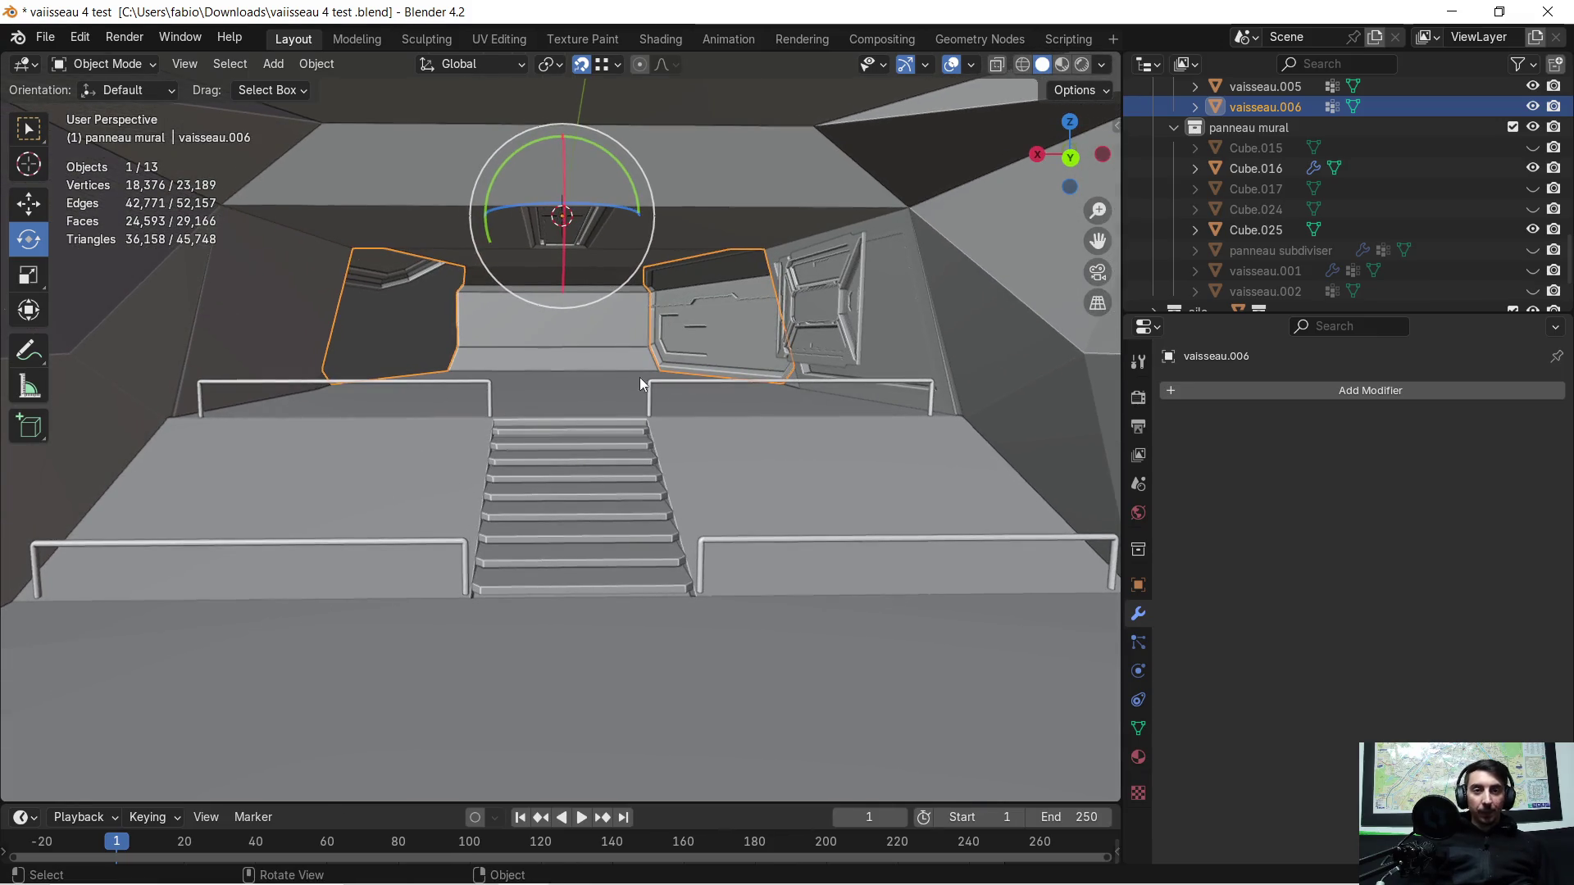
mouse_move(436, 460)
middle_down()
mouse_move(391, 460)
mouse_move(428, 481)
middle_up()
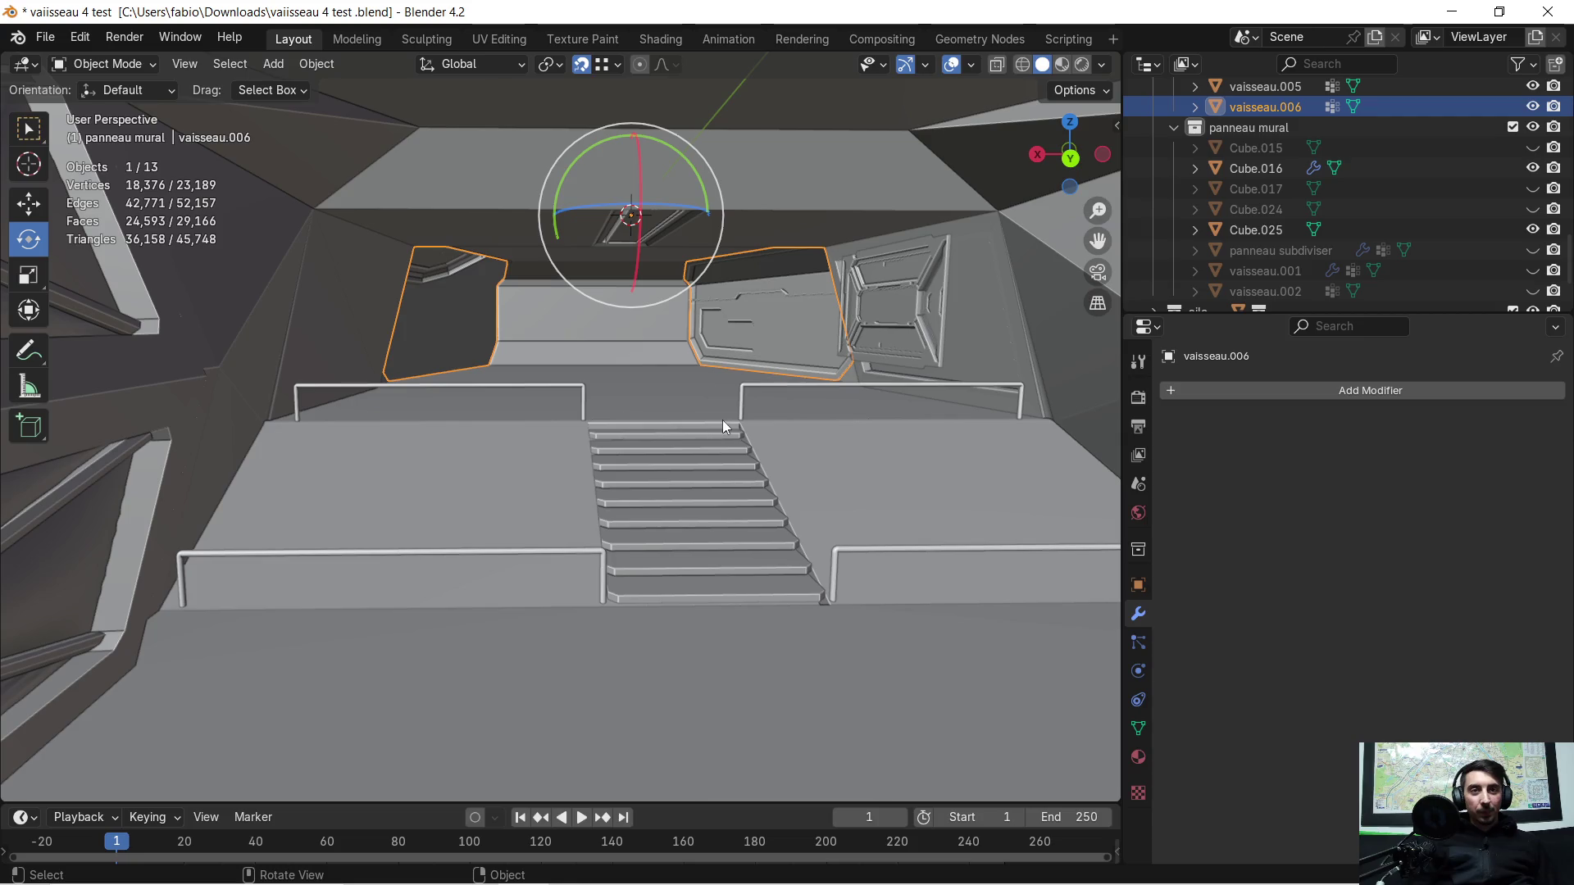
mouse_move(722, 416)
middle_down()
mouse_move(641, 412)
mouse_move(540, 355)
mouse_move(536, 382)
mouse_move(503, 397)
mouse_move(535, 405)
mouse_move(505, 399)
mouse_move(509, 475)
mouse_move(516, 446)
mouse_move(691, 475)
middle_up()
scroll(689, 474, down, 3)
scroll(900, 475, down, 3)
scroll(901, 475, down, 2)
scroll(801, 363, down, 2)
scroll(801, 334, up, 5)
mouse_move(783, 308)
middle_down()
mouse_move(593, 545)
mouse_move(664, 534)
mouse_move(545, 429)
mouse_move(1062, 636)
mouse_move(157, 658)
mouse_move(493, 429)
middle_up()
scroll(596, 551, up, 2)
Step: In Edit Mode select the right and left floor faces plus the middle triangle
key(Tab)
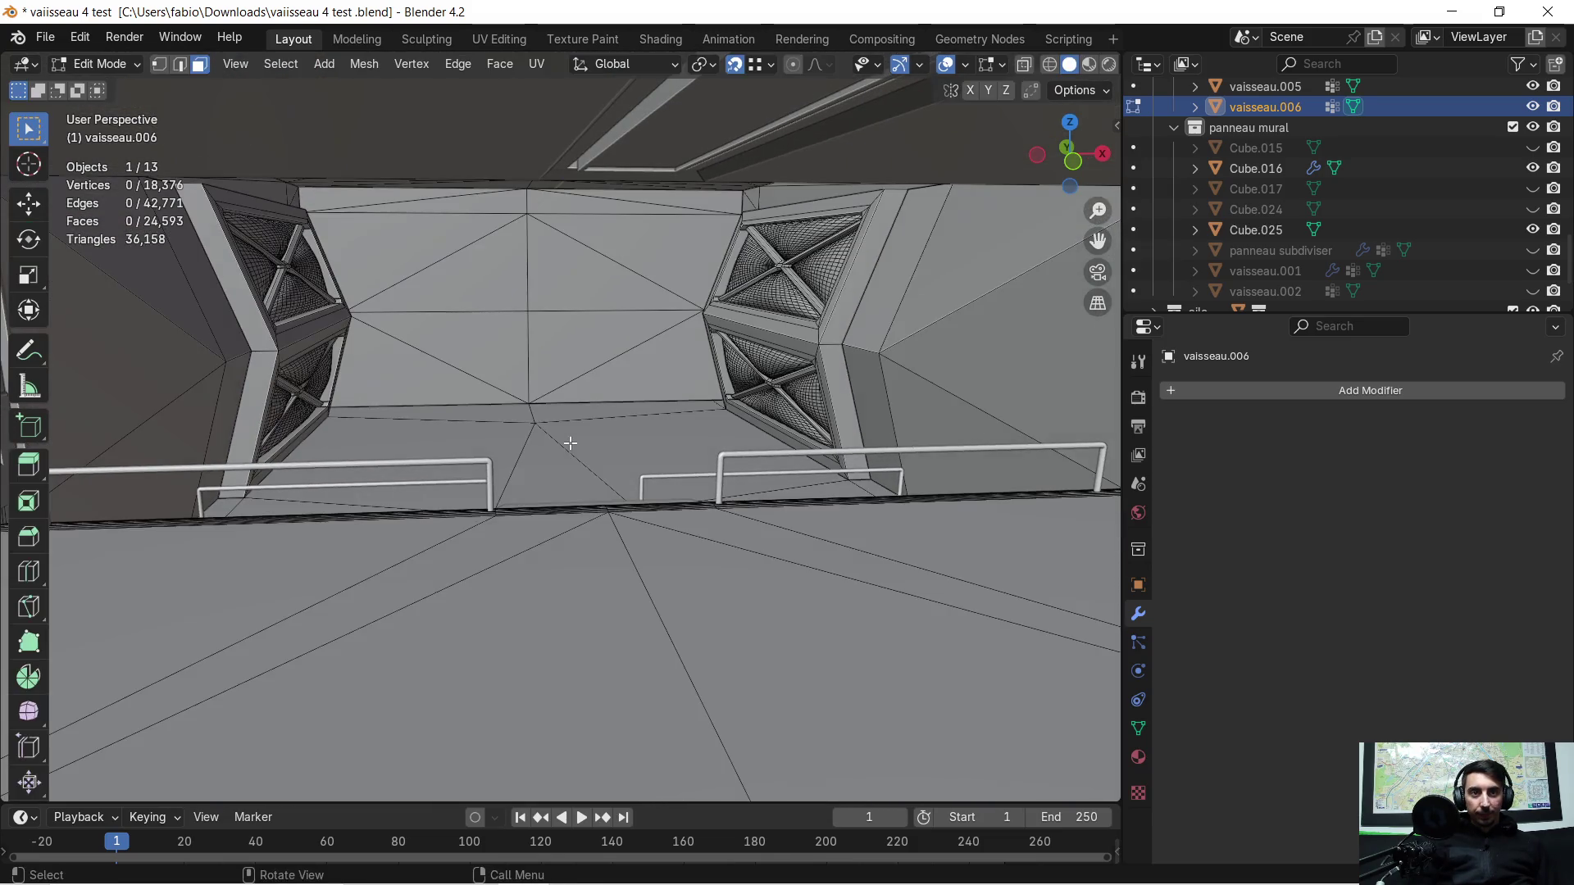
click(569, 443)
scroll(569, 444, up, 3)
scroll(569, 442, up, 3)
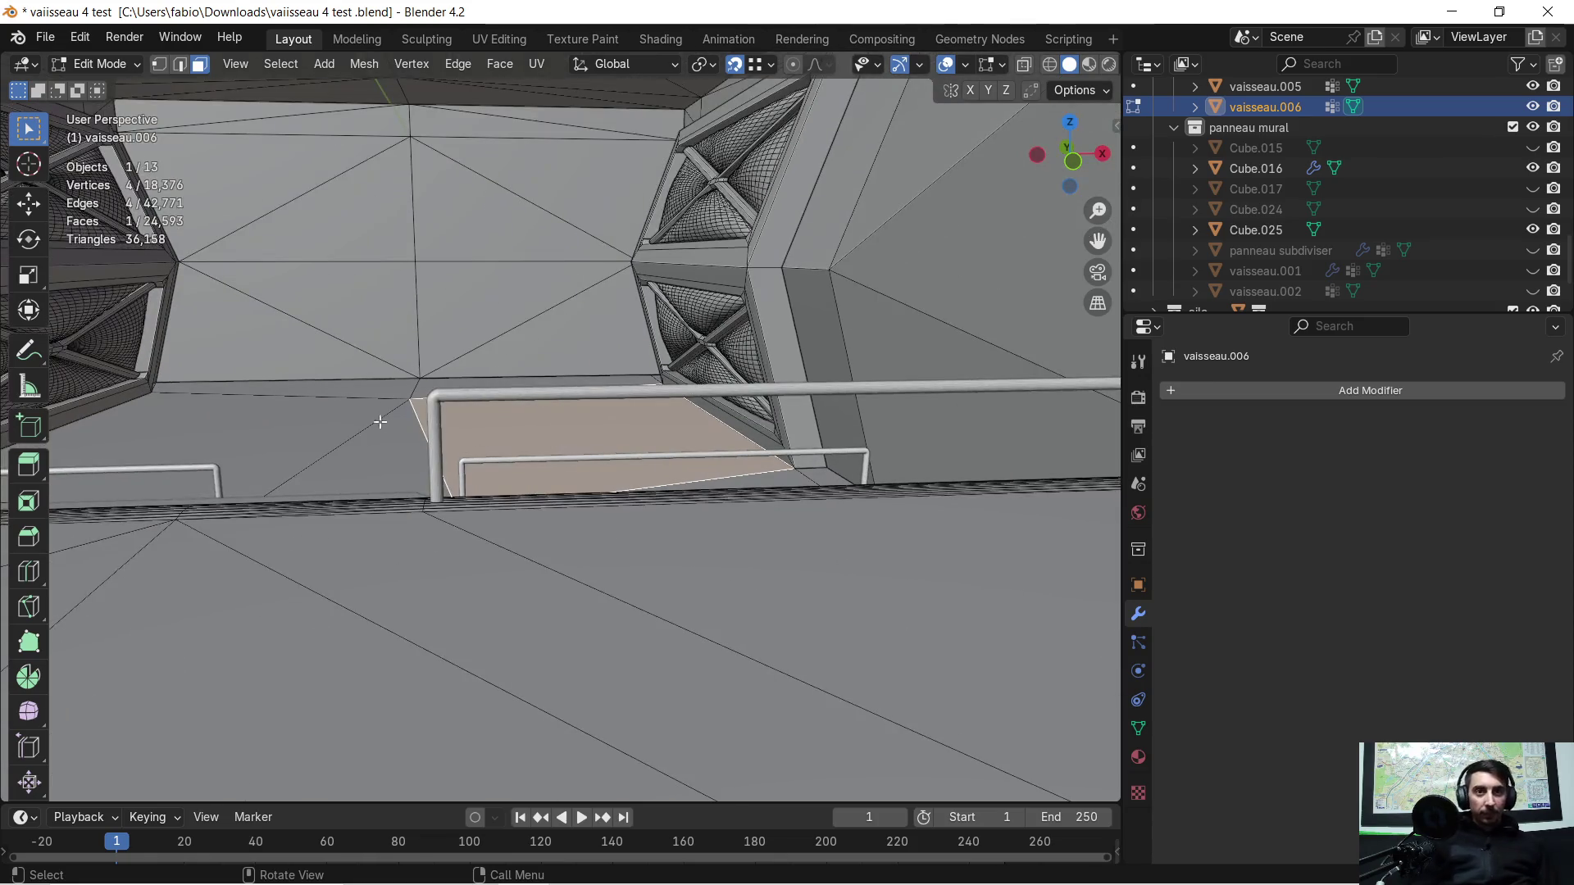
mouse_move(569, 443)
middle_down()
mouse_move(539, 577)
mouse_move(451, 492)
middle_up()
scroll(505, 533, up, 2)
scroll(505, 531, down, 2)
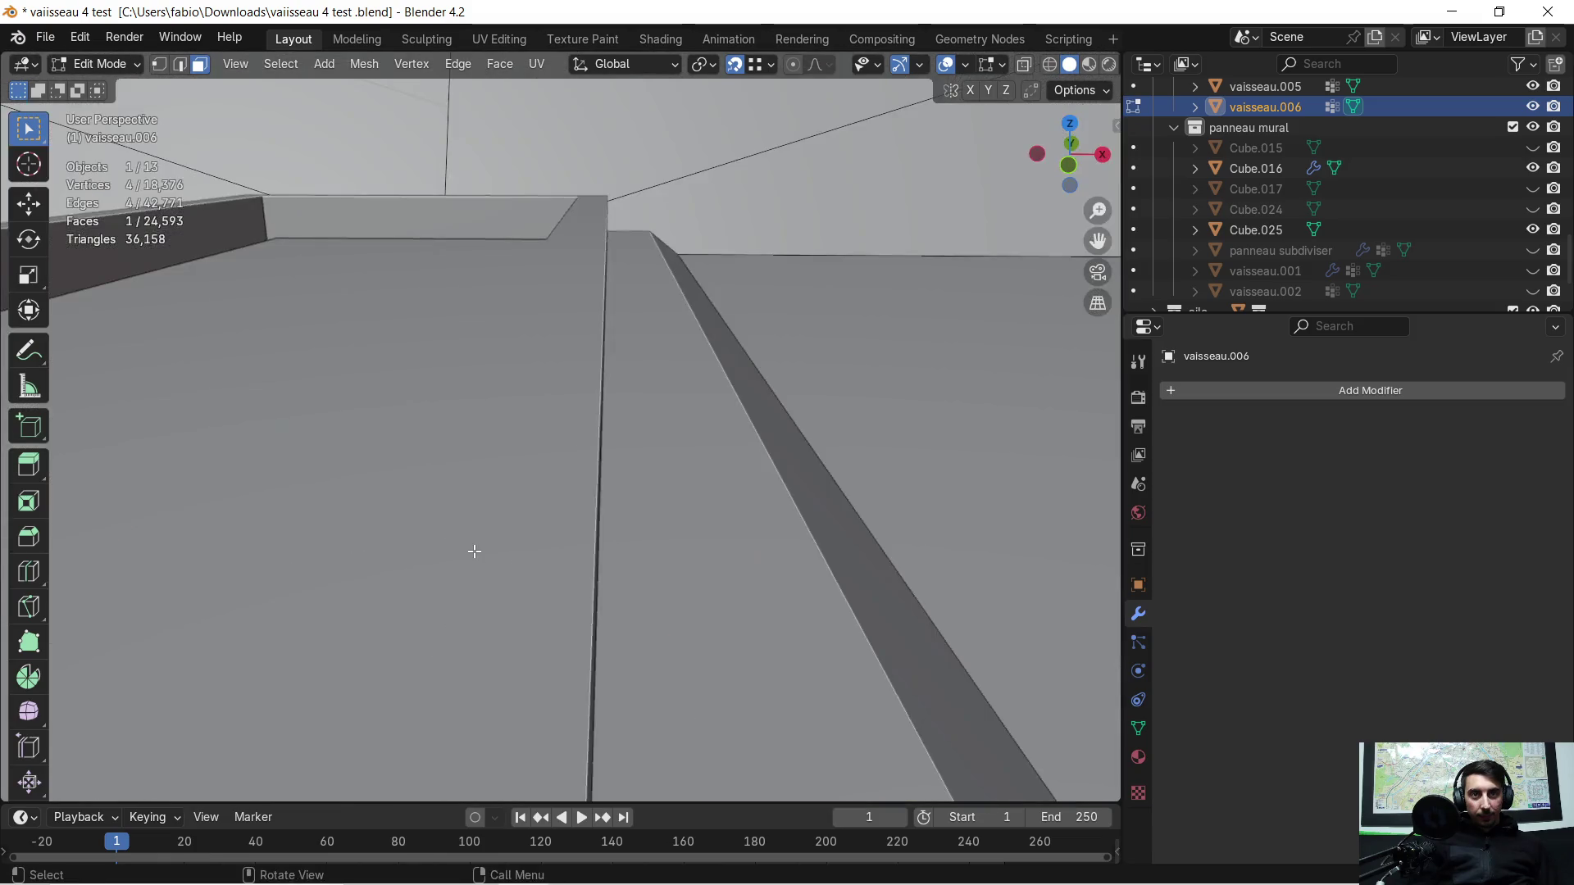
middle_drag(475, 551, 486, 535)
scroll(489, 505, up, 2)
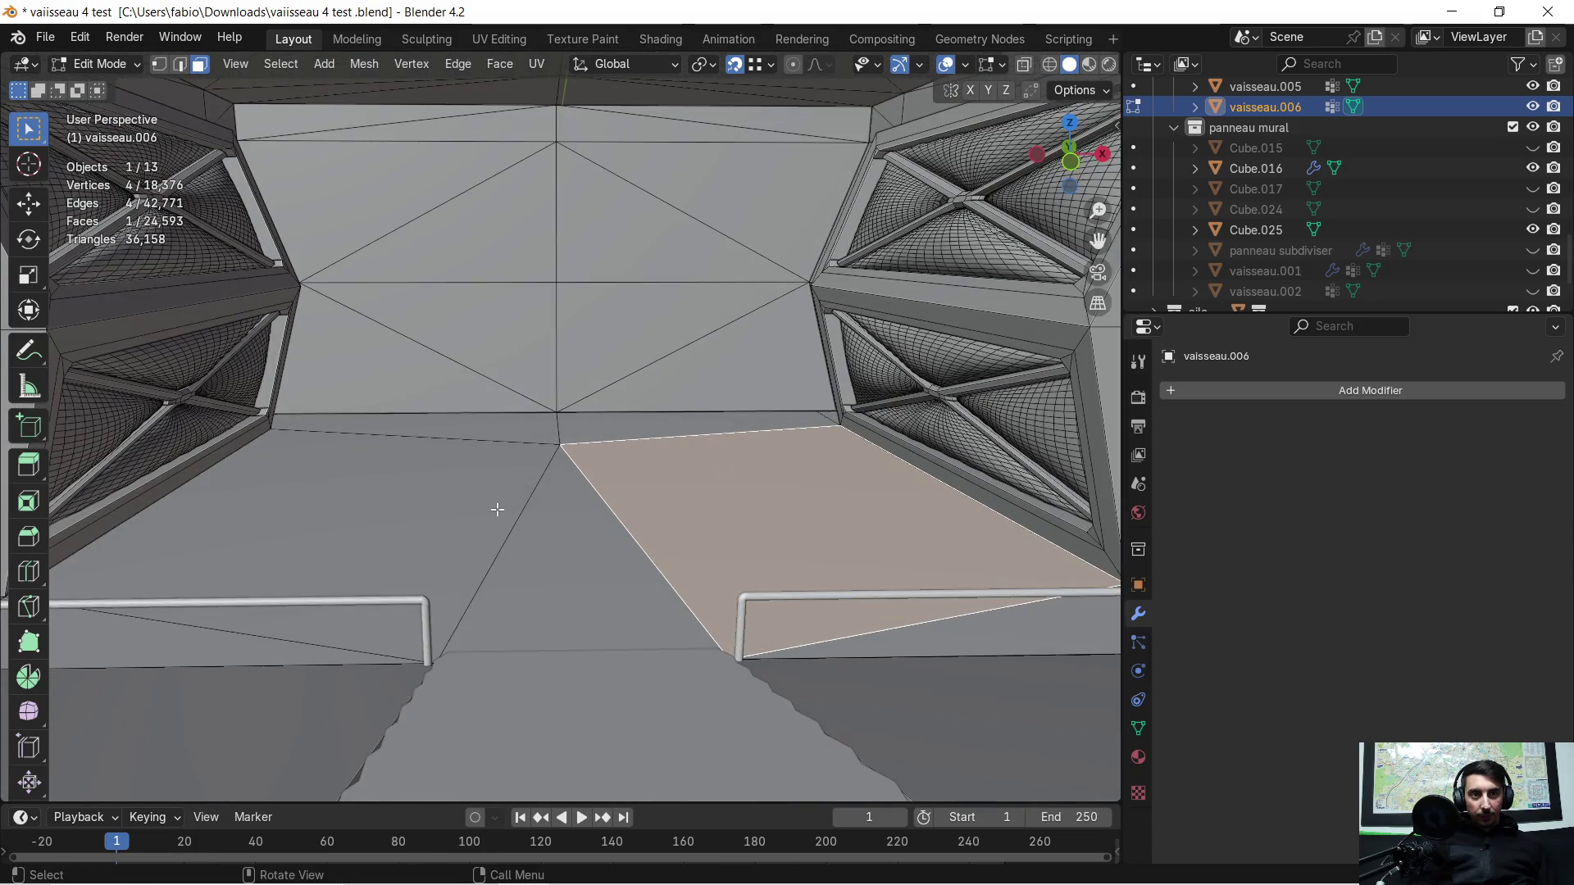
scroll(490, 527, up, 2)
scroll(491, 522, down, 1)
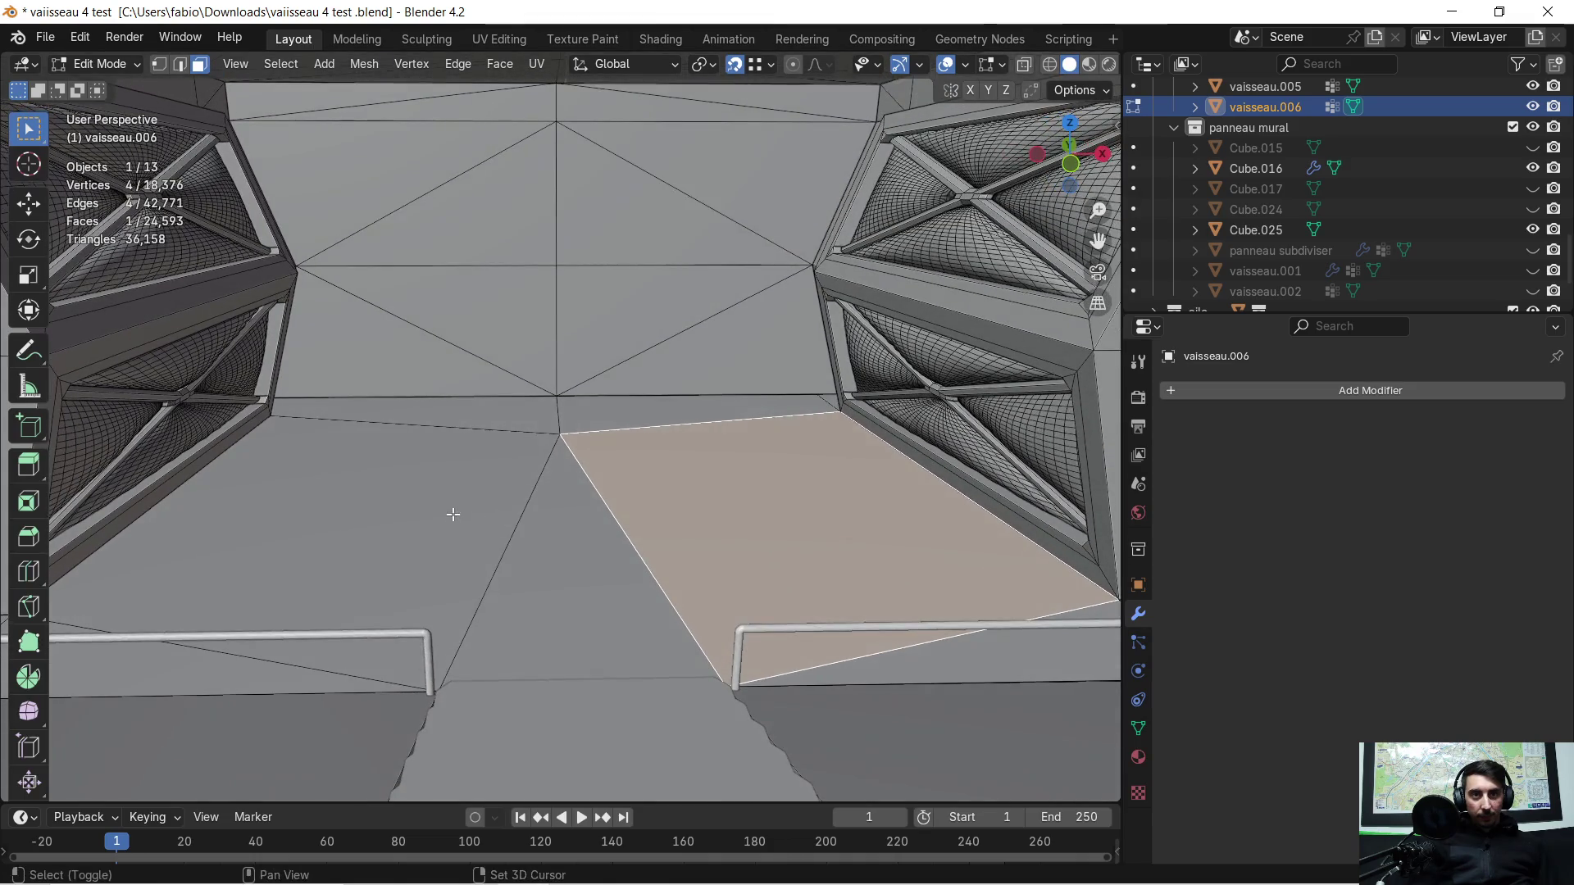
shift+click(452, 515)
middle_drag(530, 451, 530, 458)
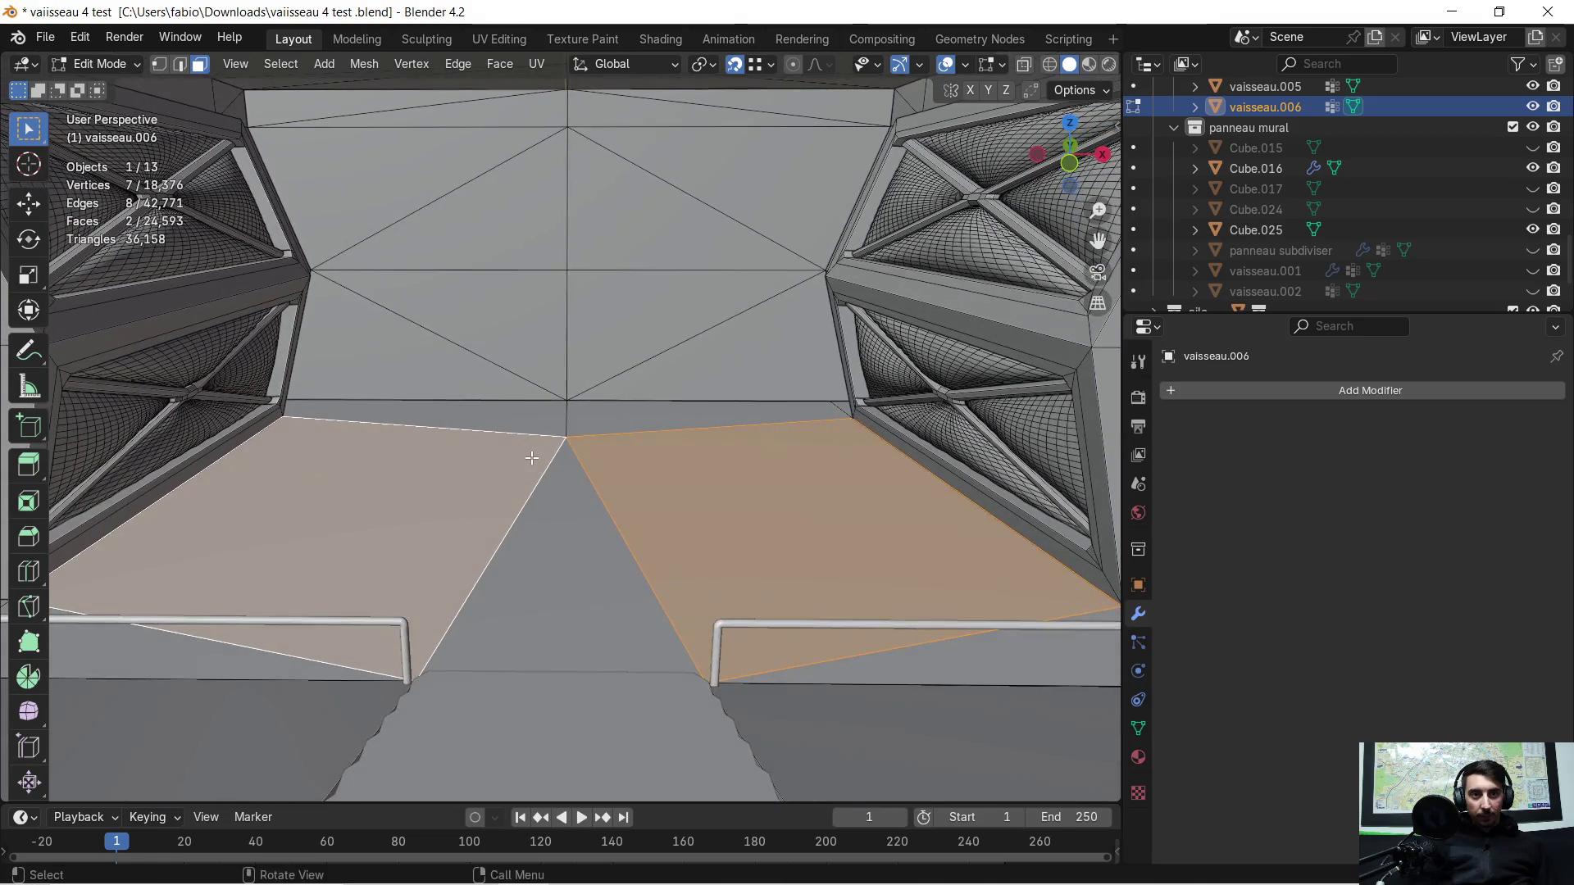
shift+click(580, 528)
middle_drag(580, 528, 581, 505)
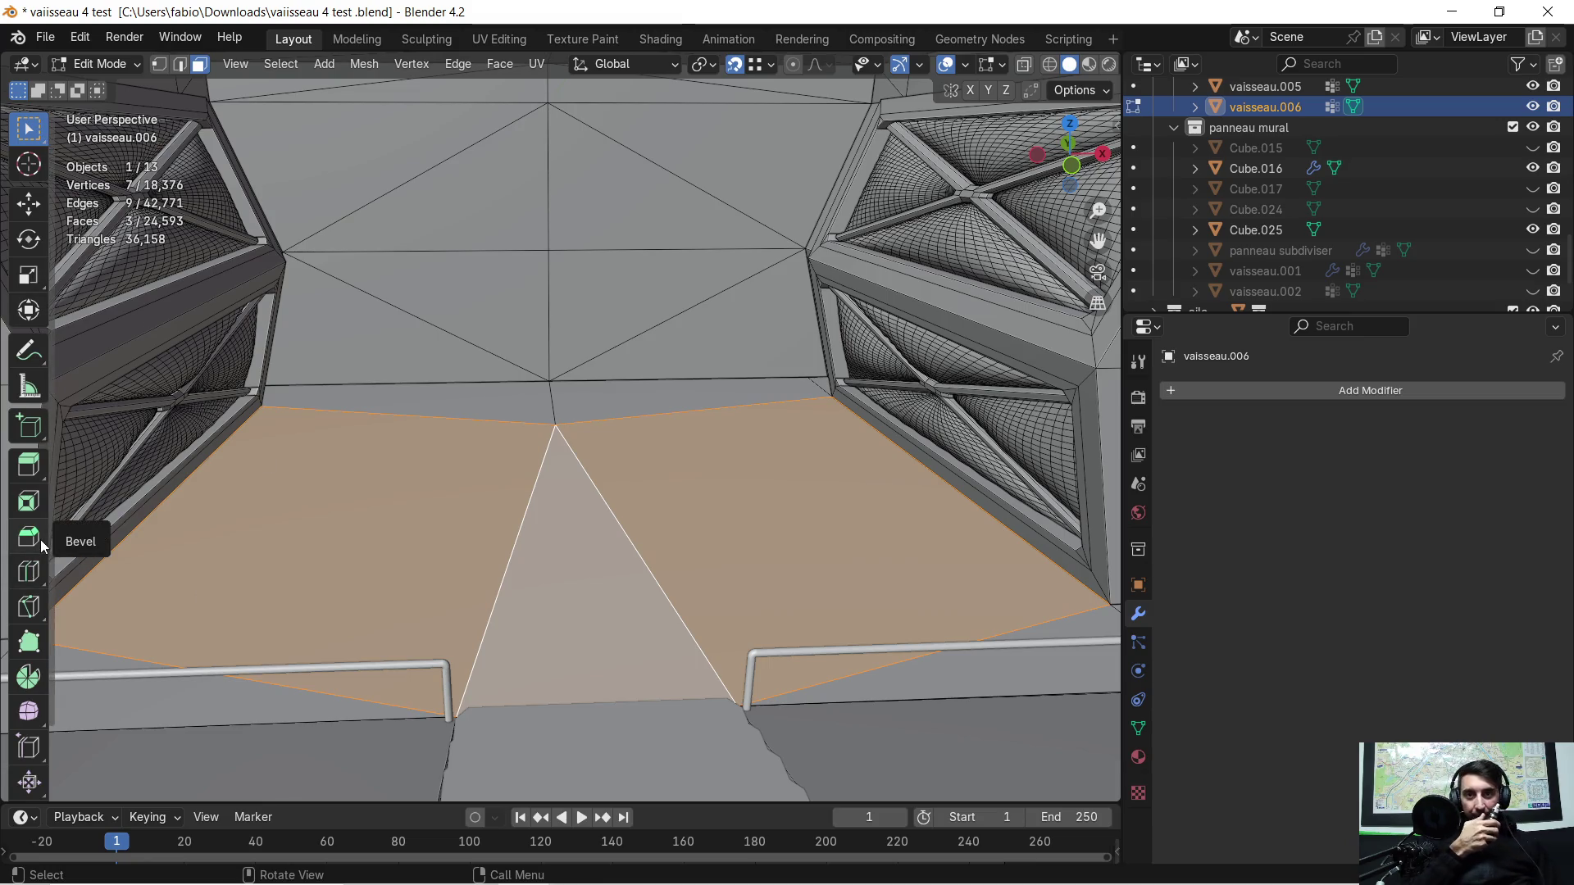
Step: Trial an inset of 0.15 m thickness with slight negative depth on the faces, then undo it
click(32, 505)
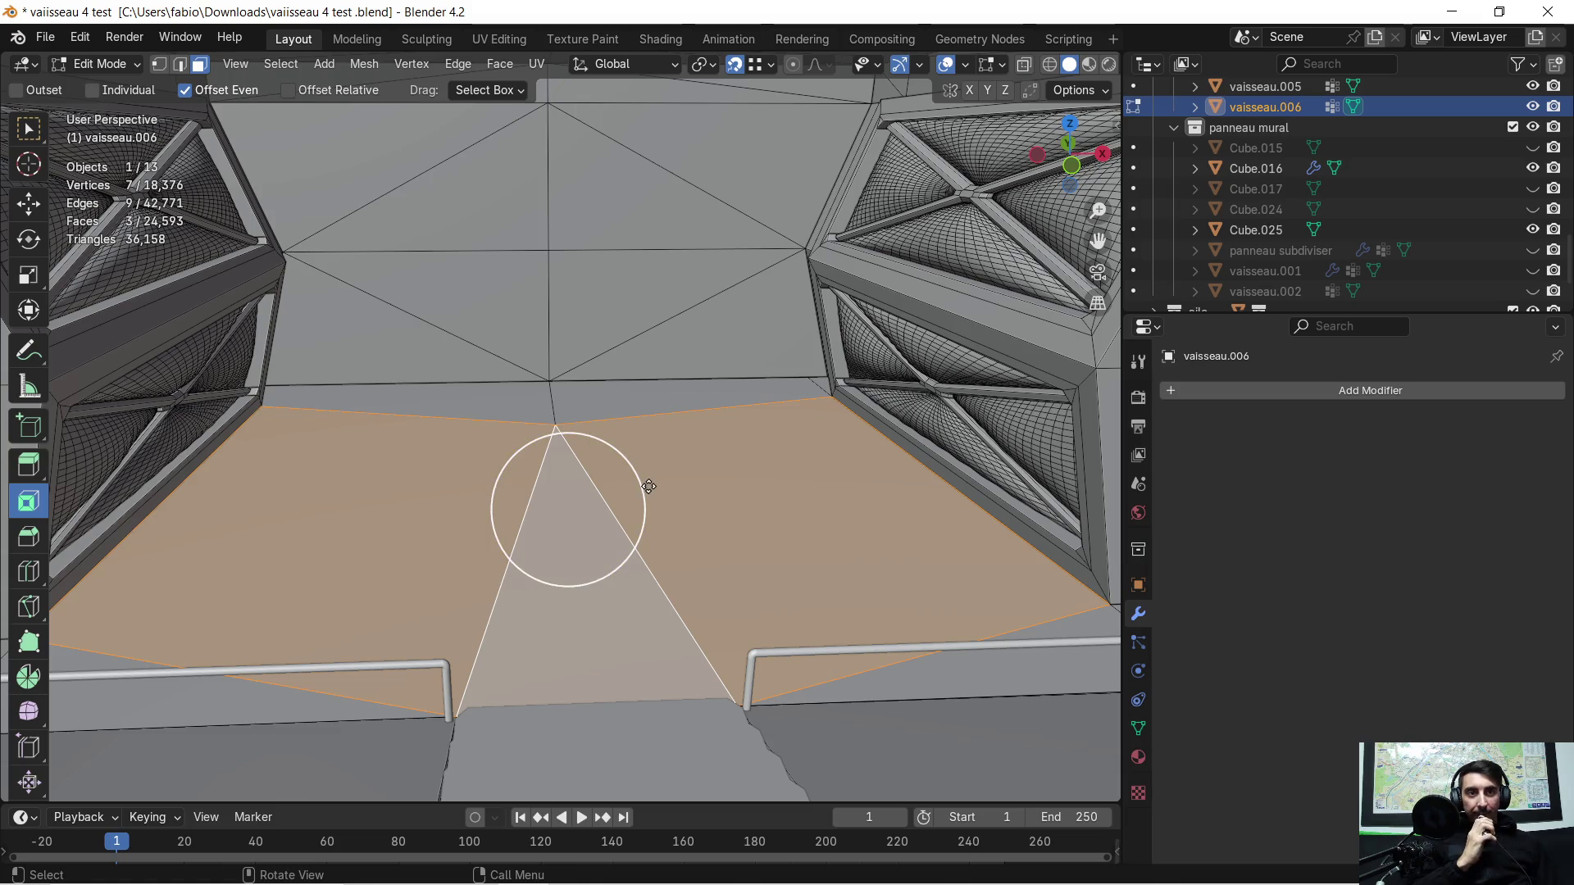
drag(630, 491, 707, 463)
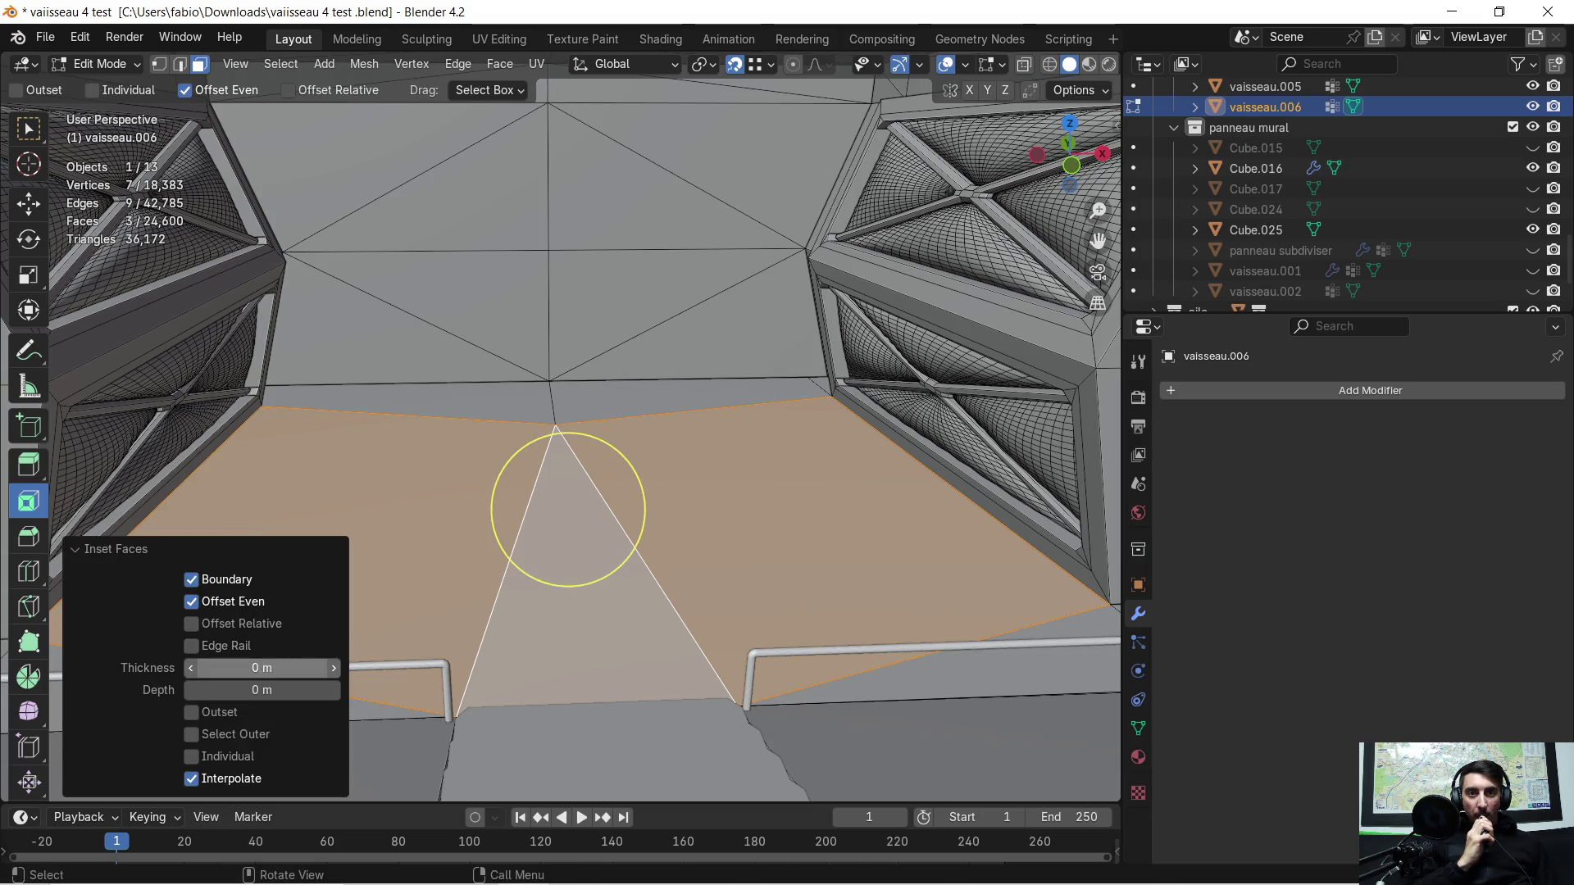
drag(261, 668, 295, 668)
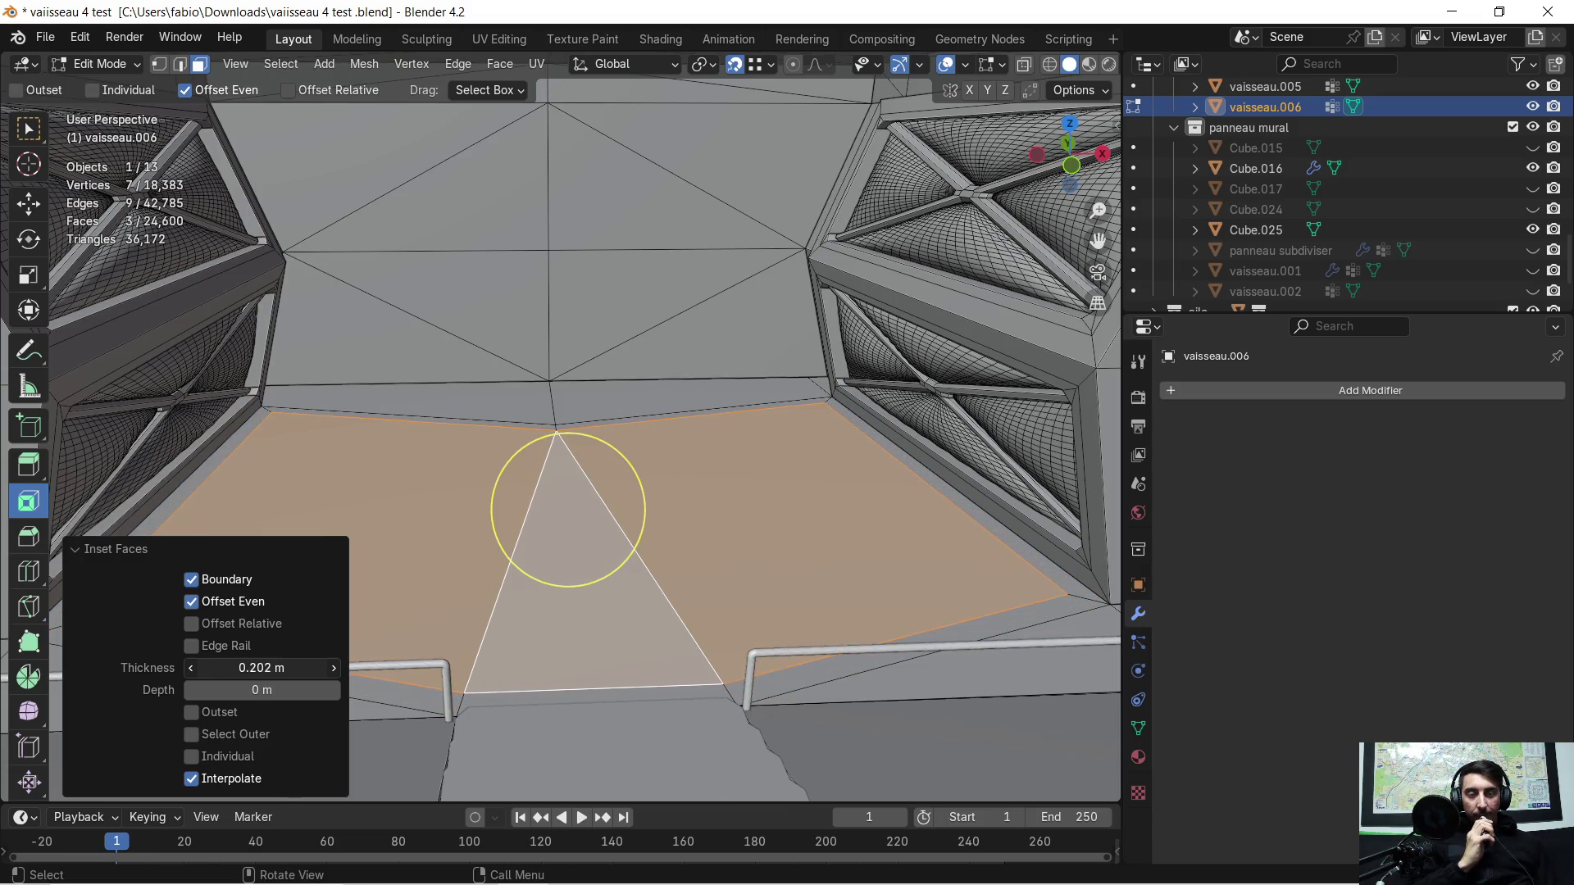
drag(616, 502, 752, 502)
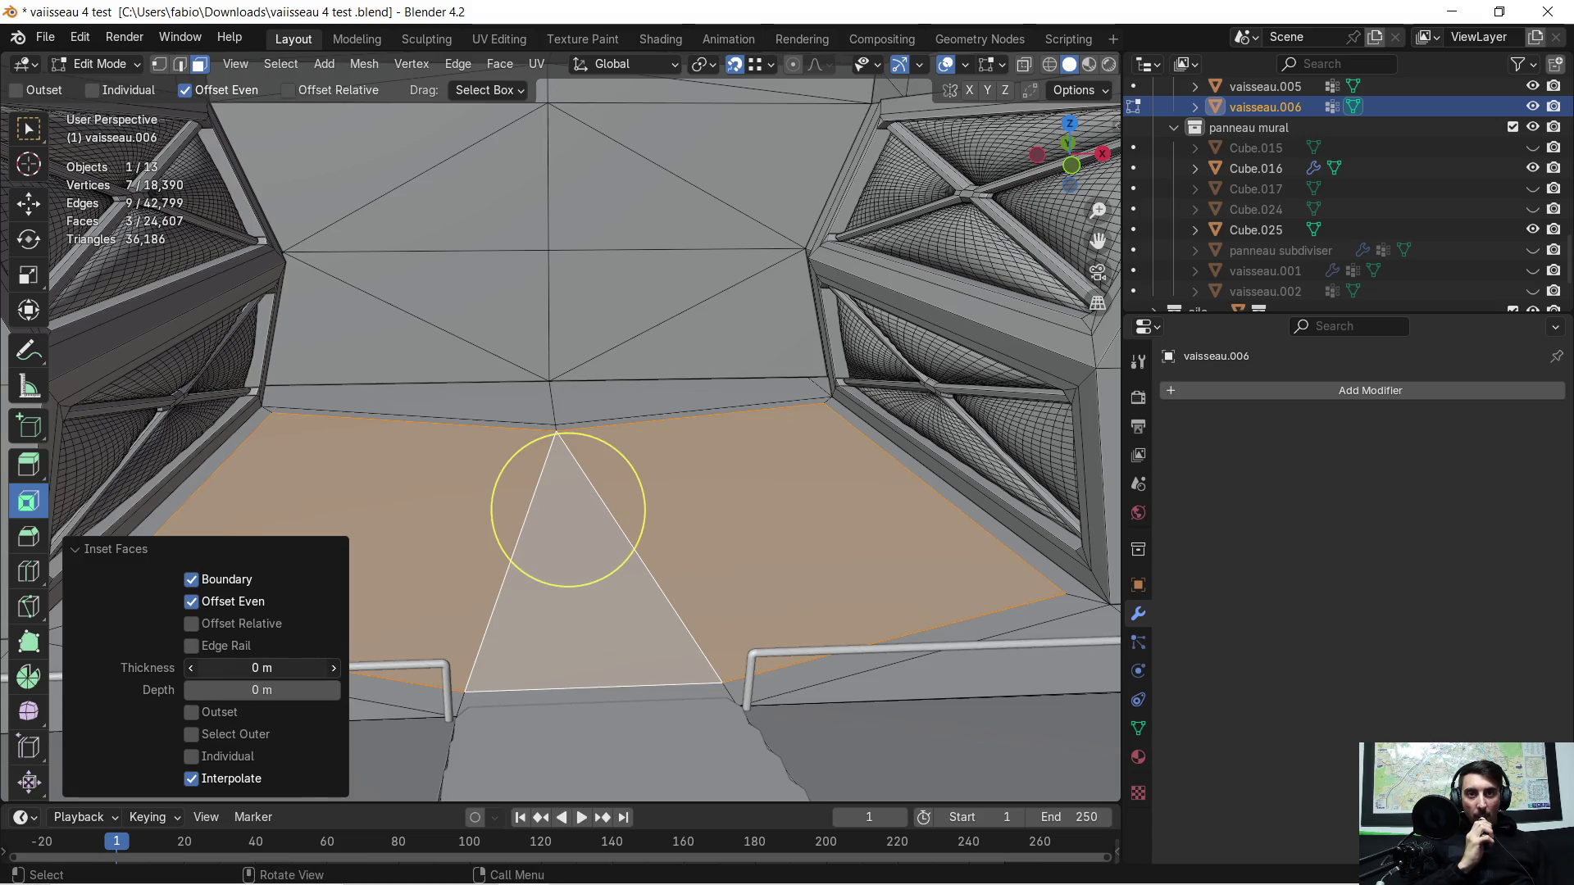
drag(568, 509, 503, 481)
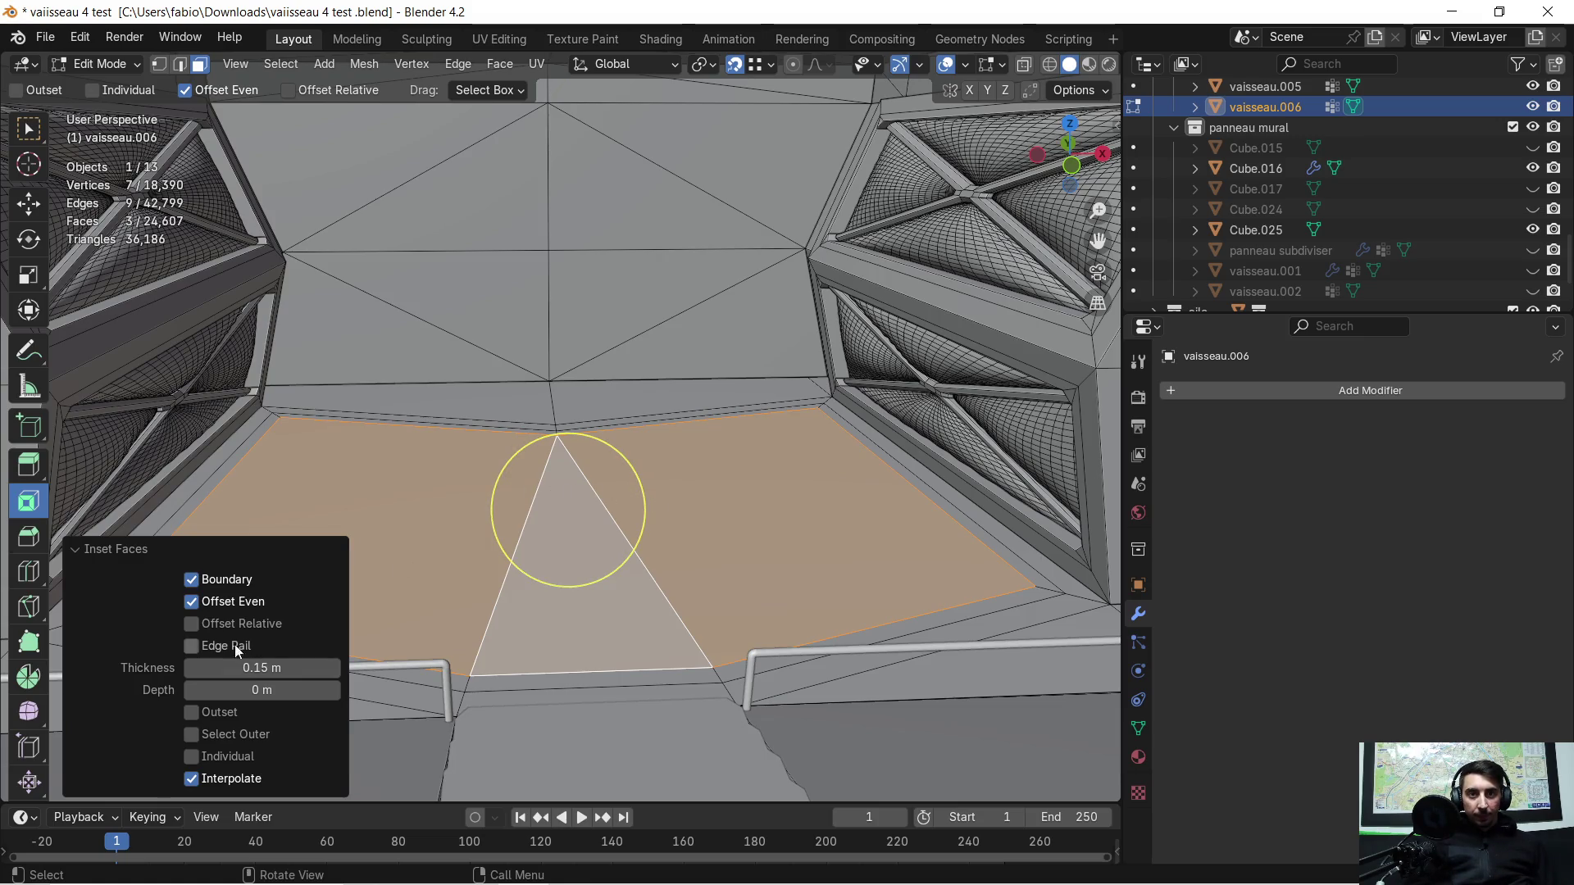
ctrl+drag(567, 509, 662, 509)
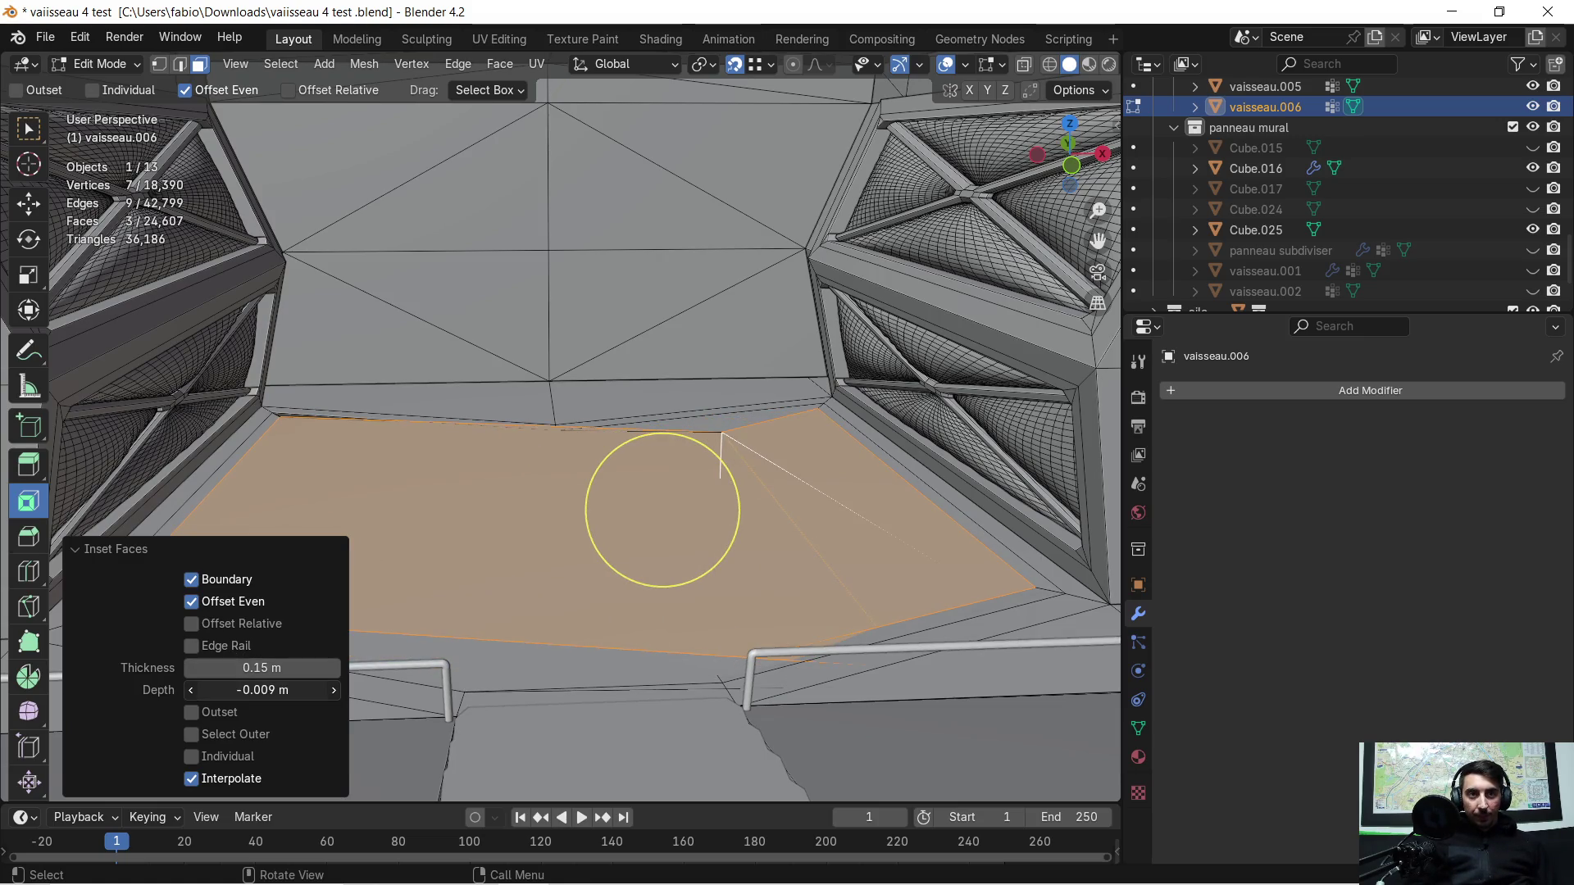
key(ctrl+z)
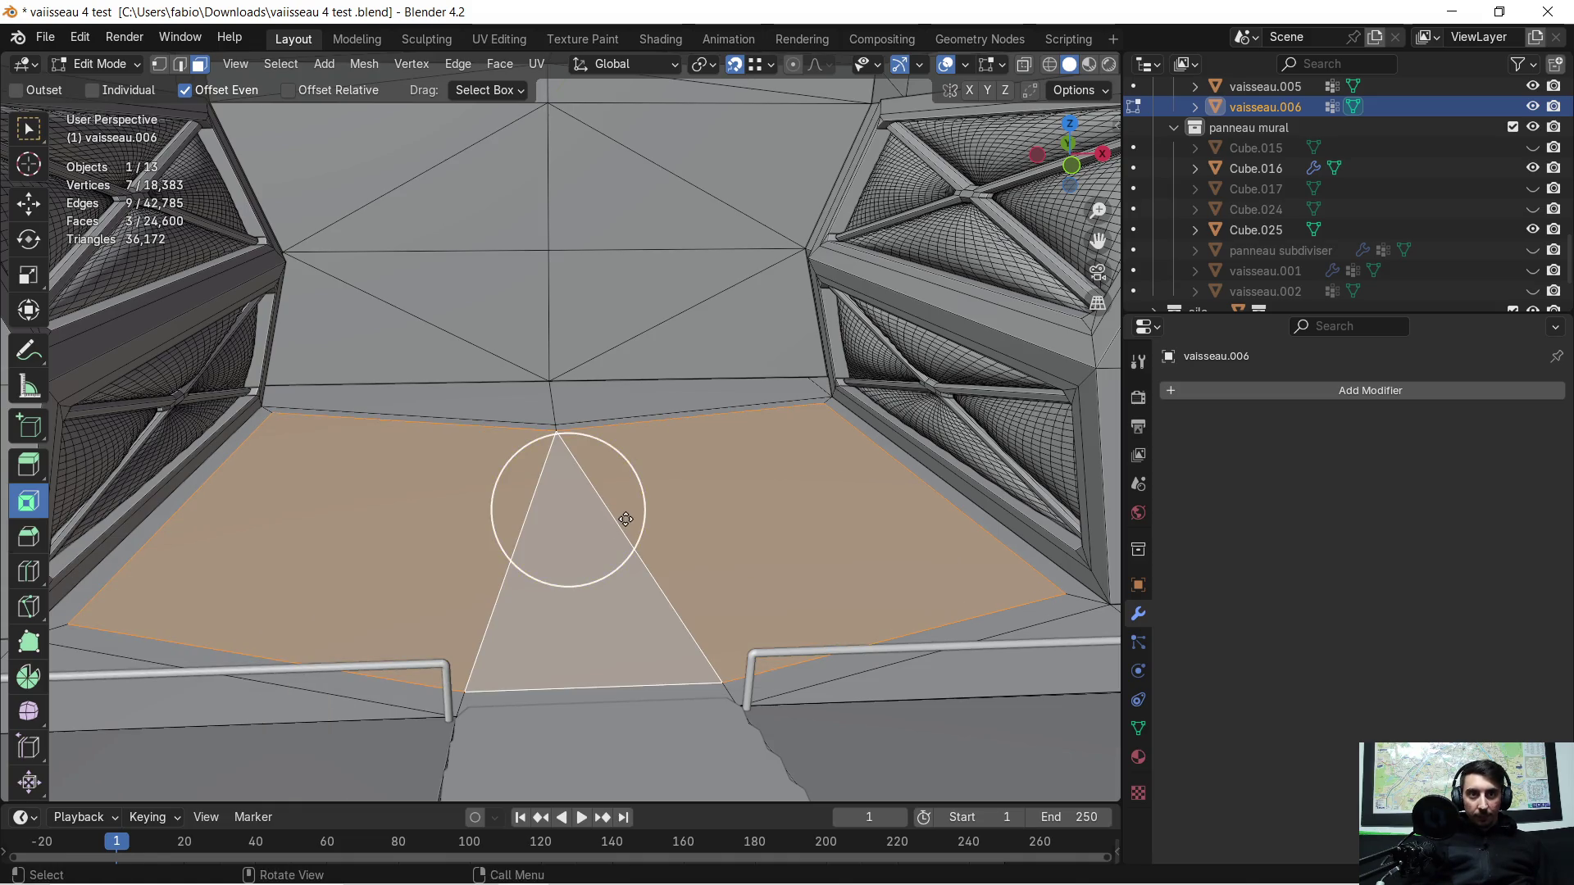
Step: Extrude the three floor faces about 0.088 m down along their normal and inspect the result
key(e)
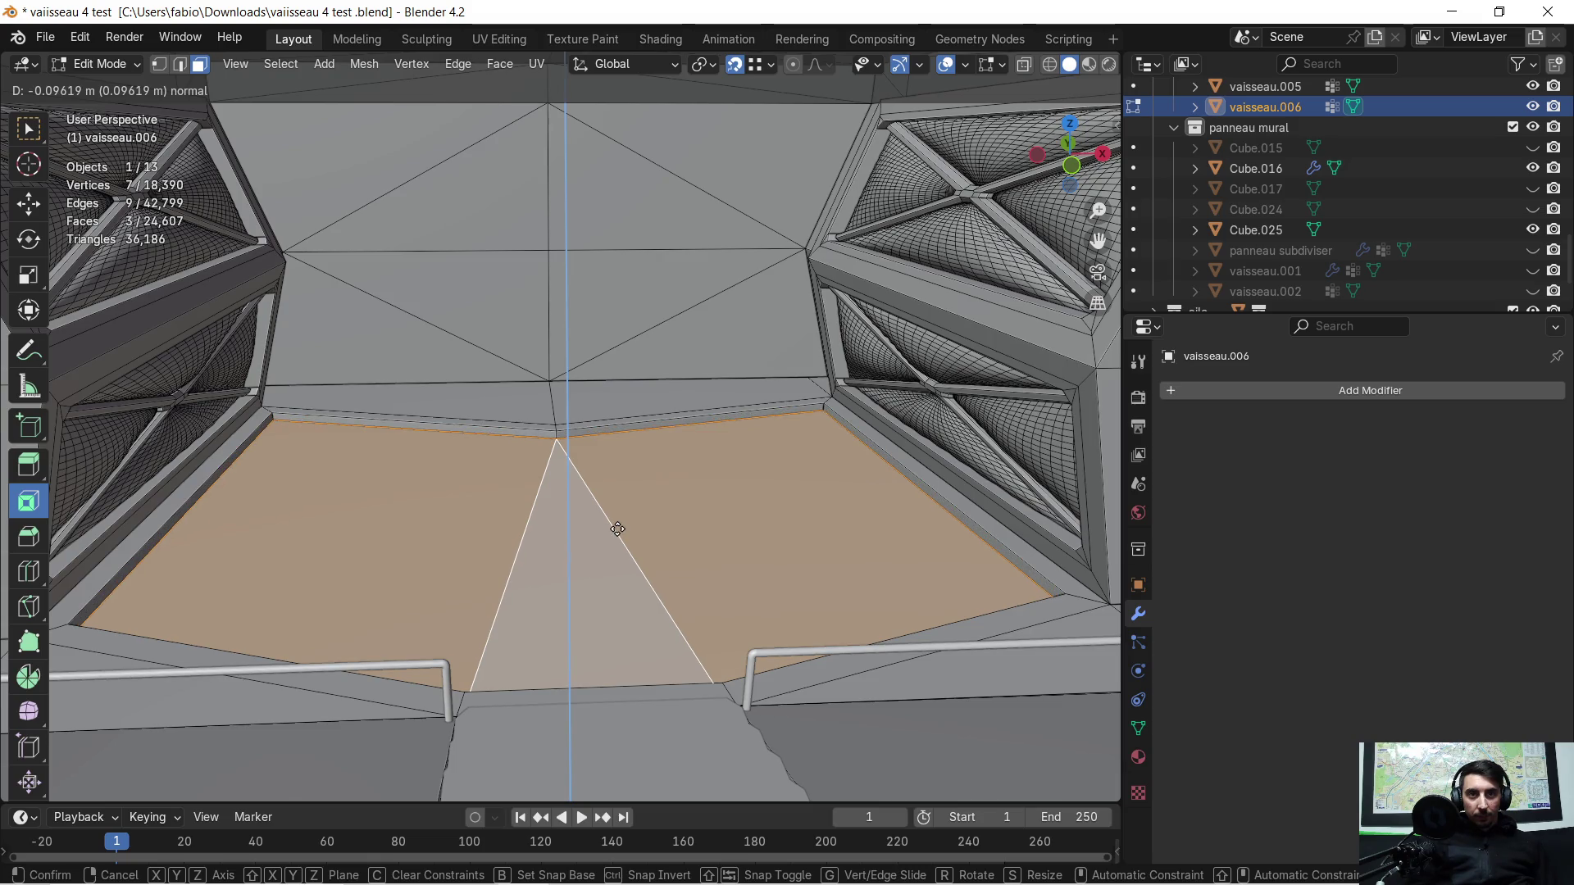
click(630, 524)
middle_drag(645, 539, 505, 509)
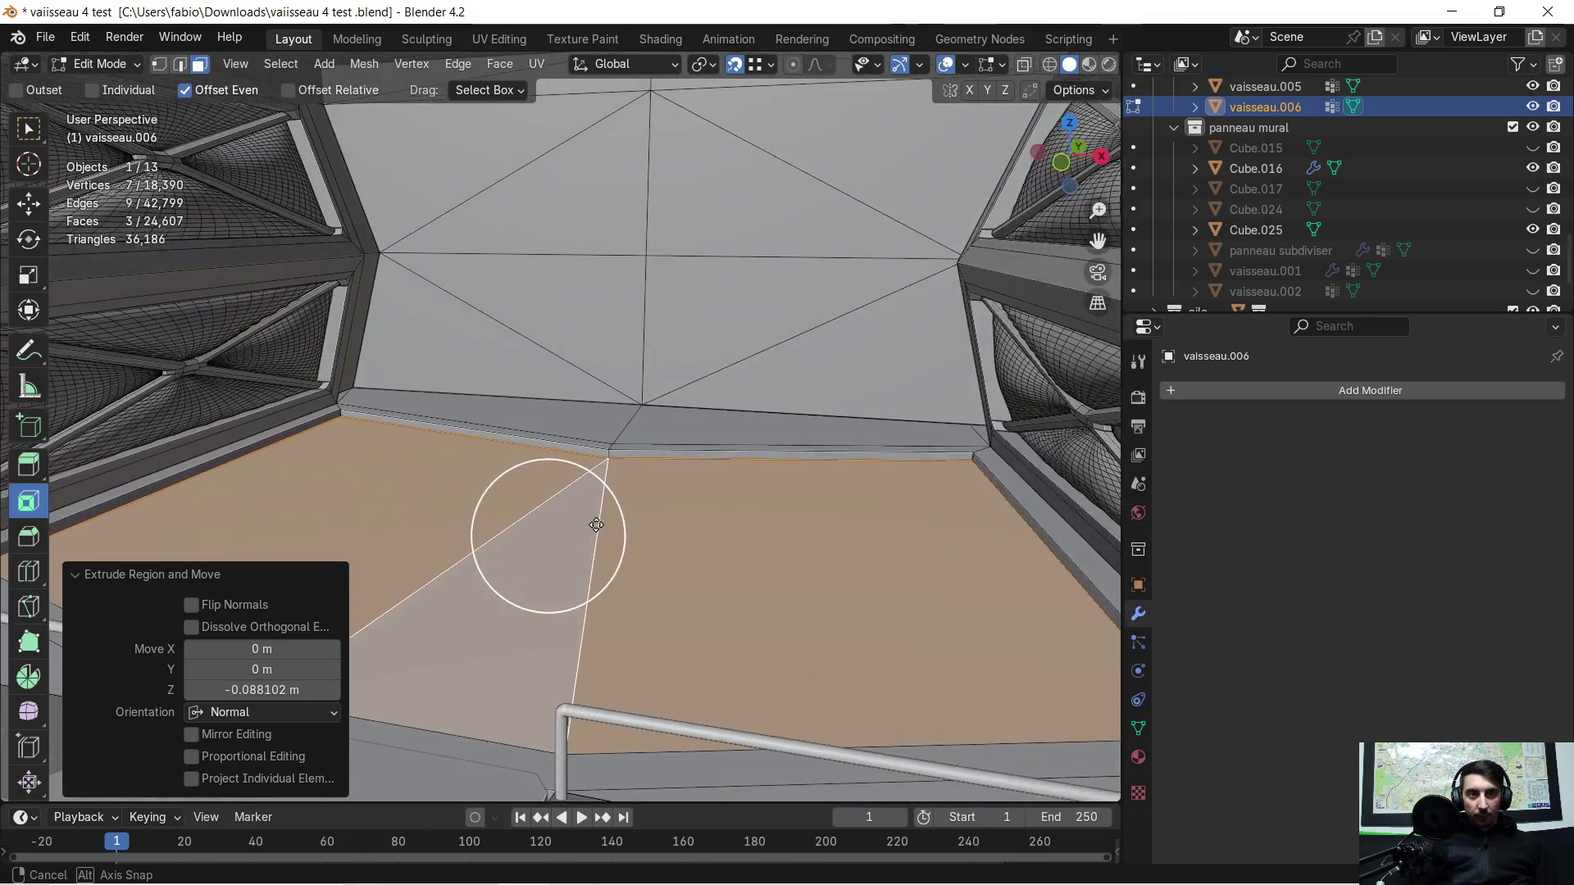
mouse_move(505, 510)
middle_down()
mouse_move(664, 427)
mouse_move(433, 388)
mouse_move(650, 357)
middle_up()
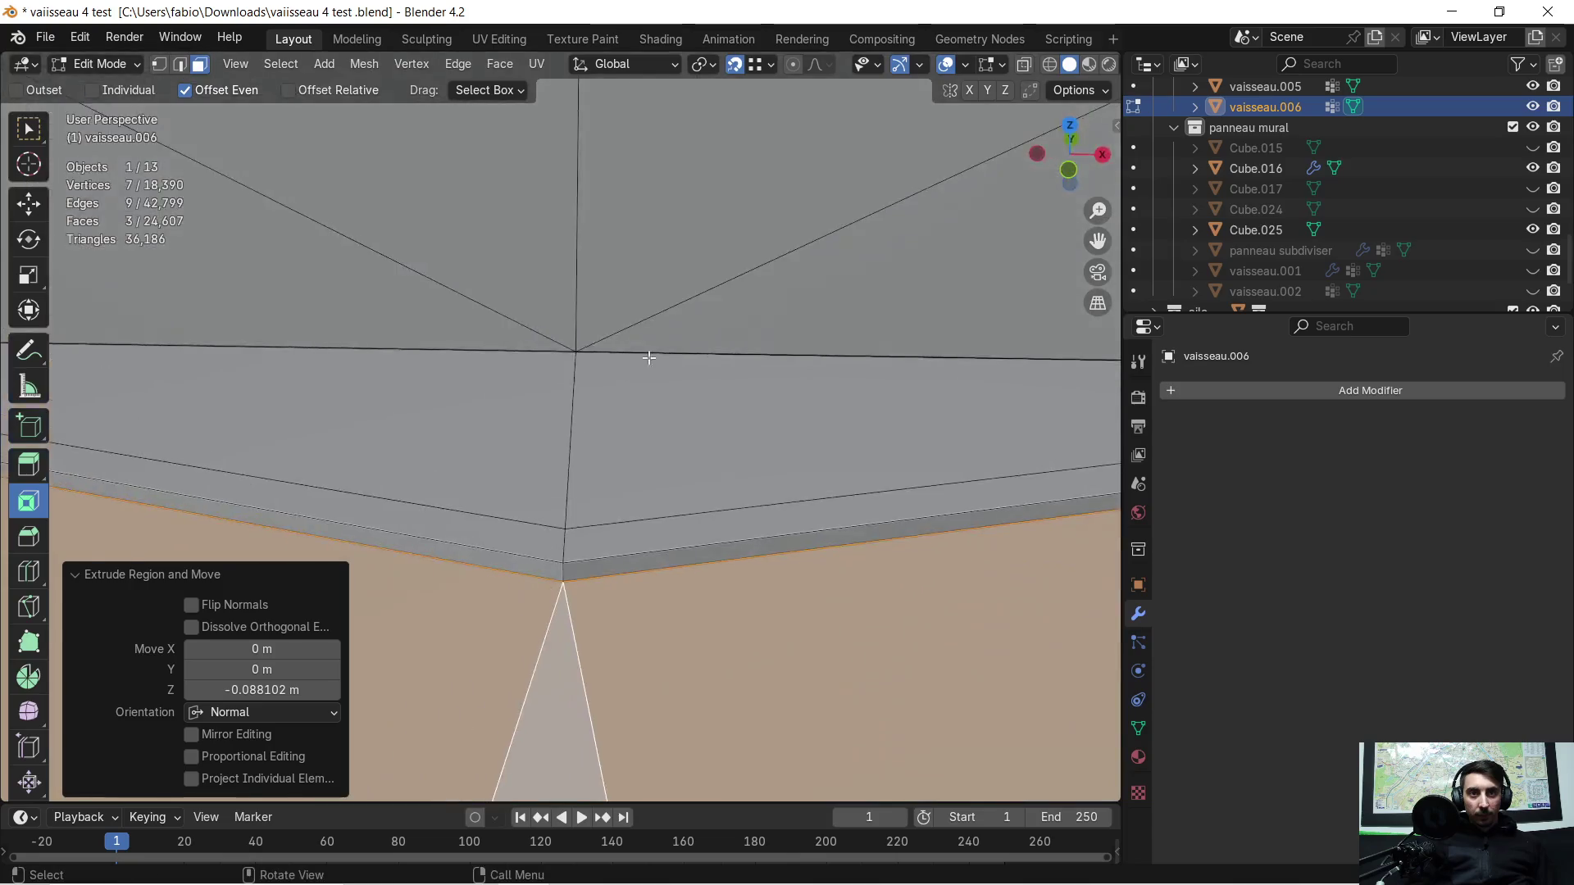
scroll(650, 356, down, 3)
mouse_move(571, 644)
shift+middle_down()
mouse_move(654, 384)
mouse_move(759, 436)
mouse_move(611, 454)
mouse_move(647, 516)
mouse_move(670, 471)
mouse_move(686, 489)
mouse_move(696, 468)
mouse_move(666, 462)
shift+middle_up()
scroll(665, 363, up, 3)
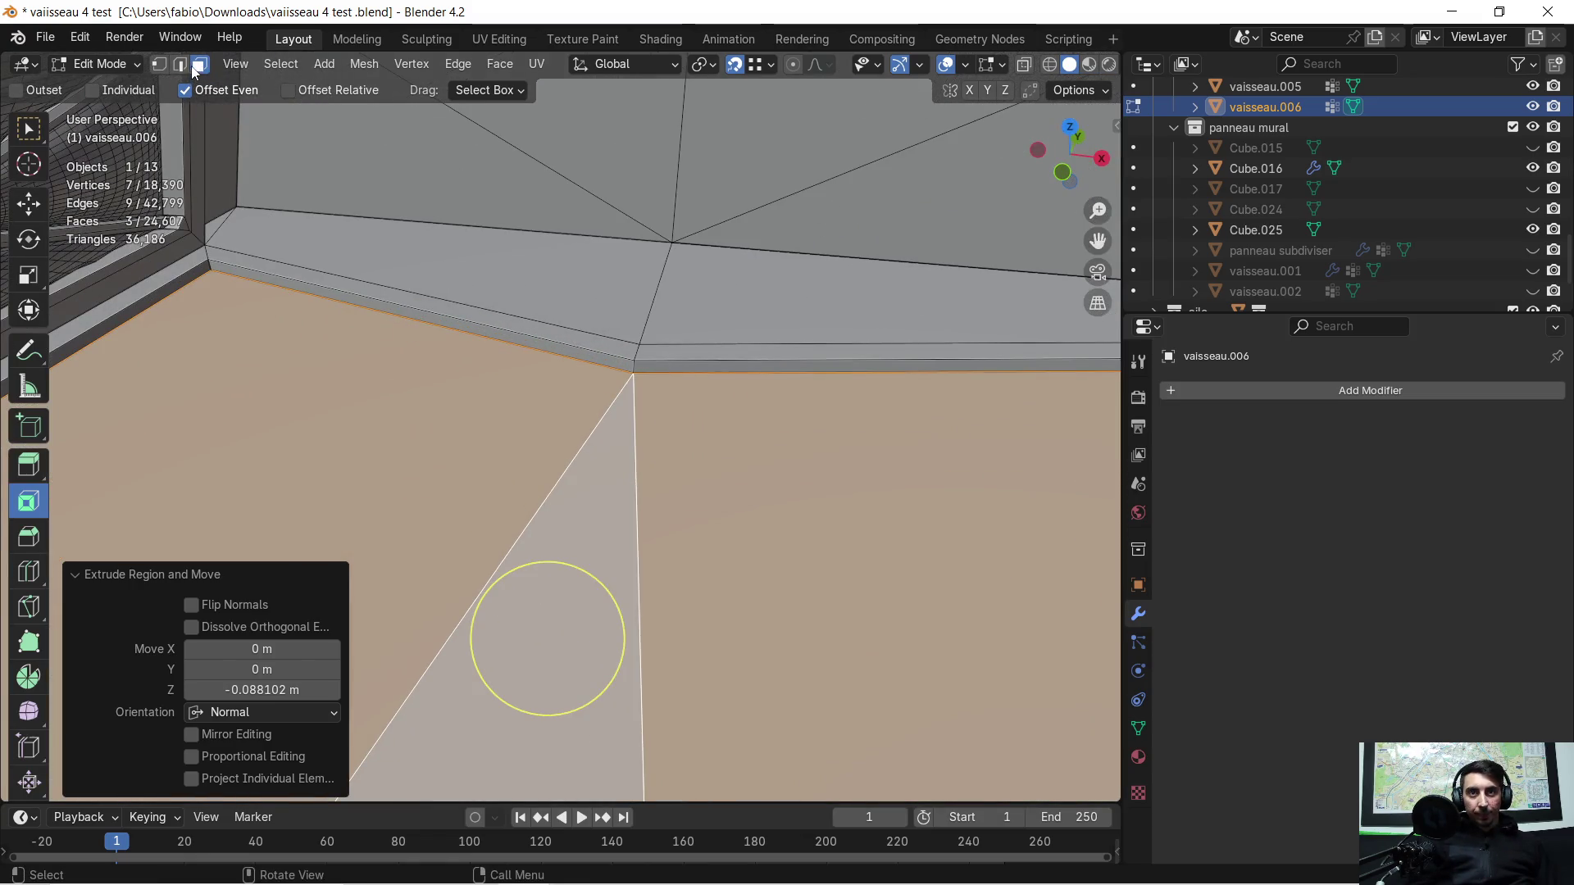
Step: In Edge mode select the lower edge of the floor step
click(181, 64)
click(644, 354)
click(641, 349)
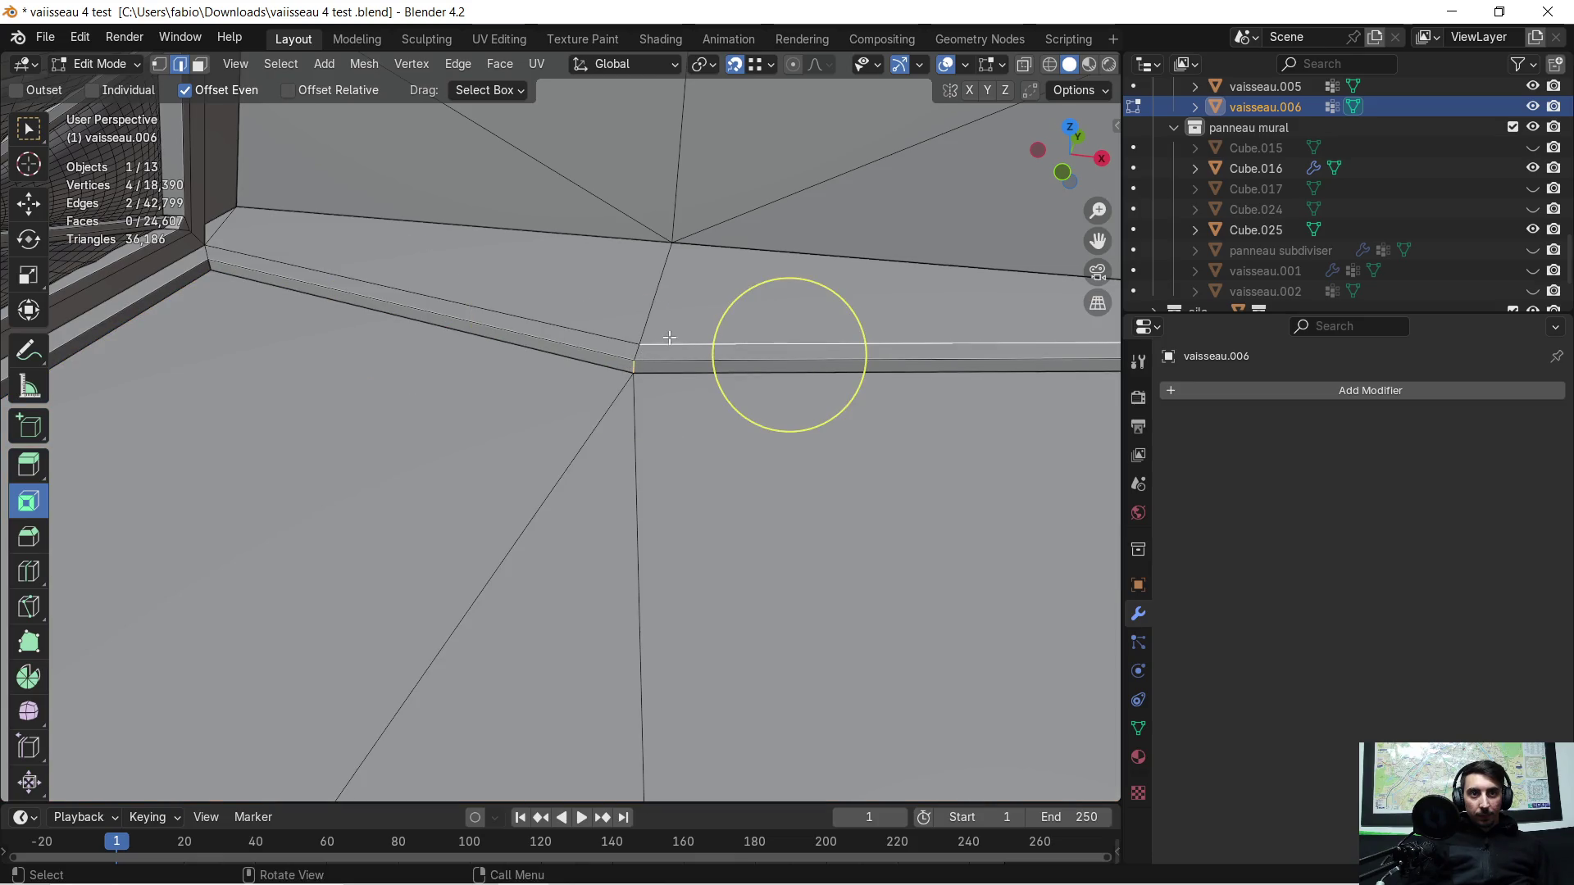
click(643, 351)
middle_drag(673, 331, 516, 318)
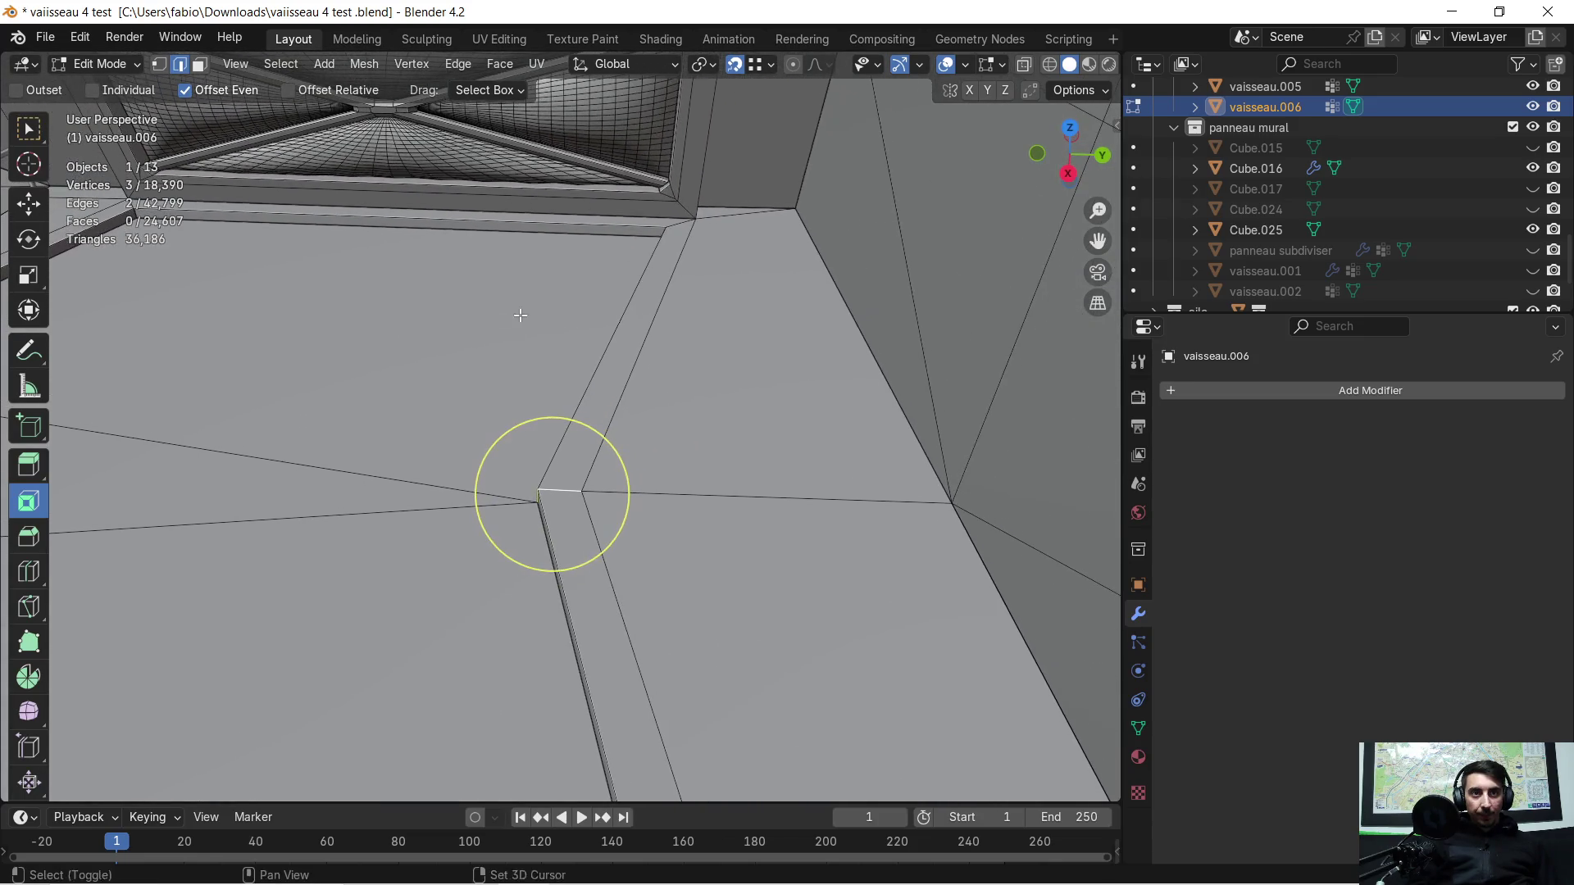
Step: Move the selected edge about 0.895 m along the Y axis and look over the result
key(g)
key(x)
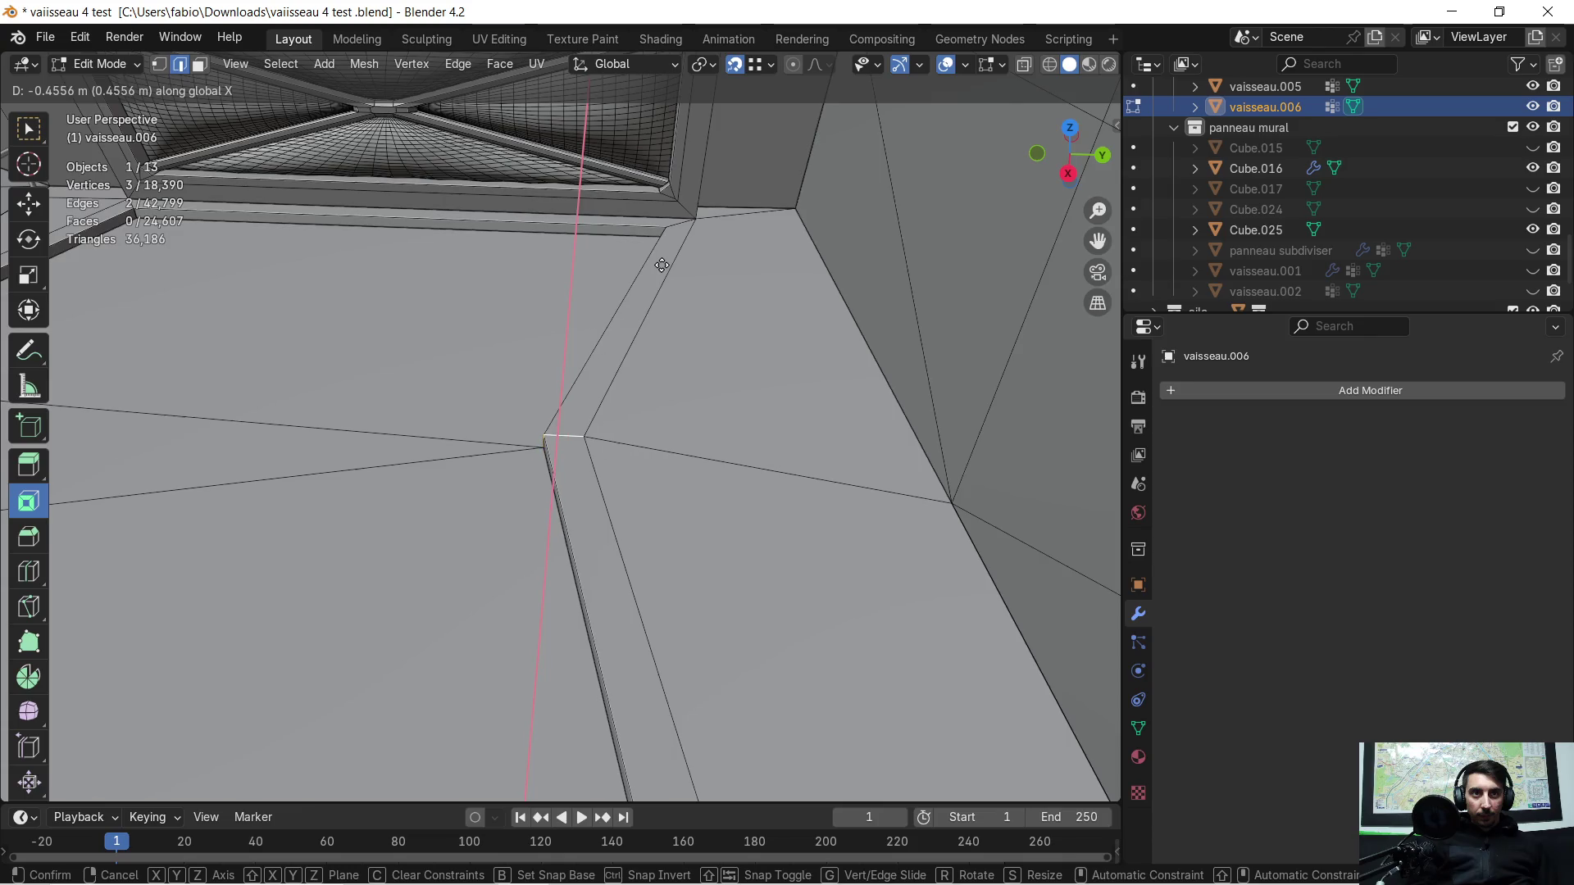
key(y)
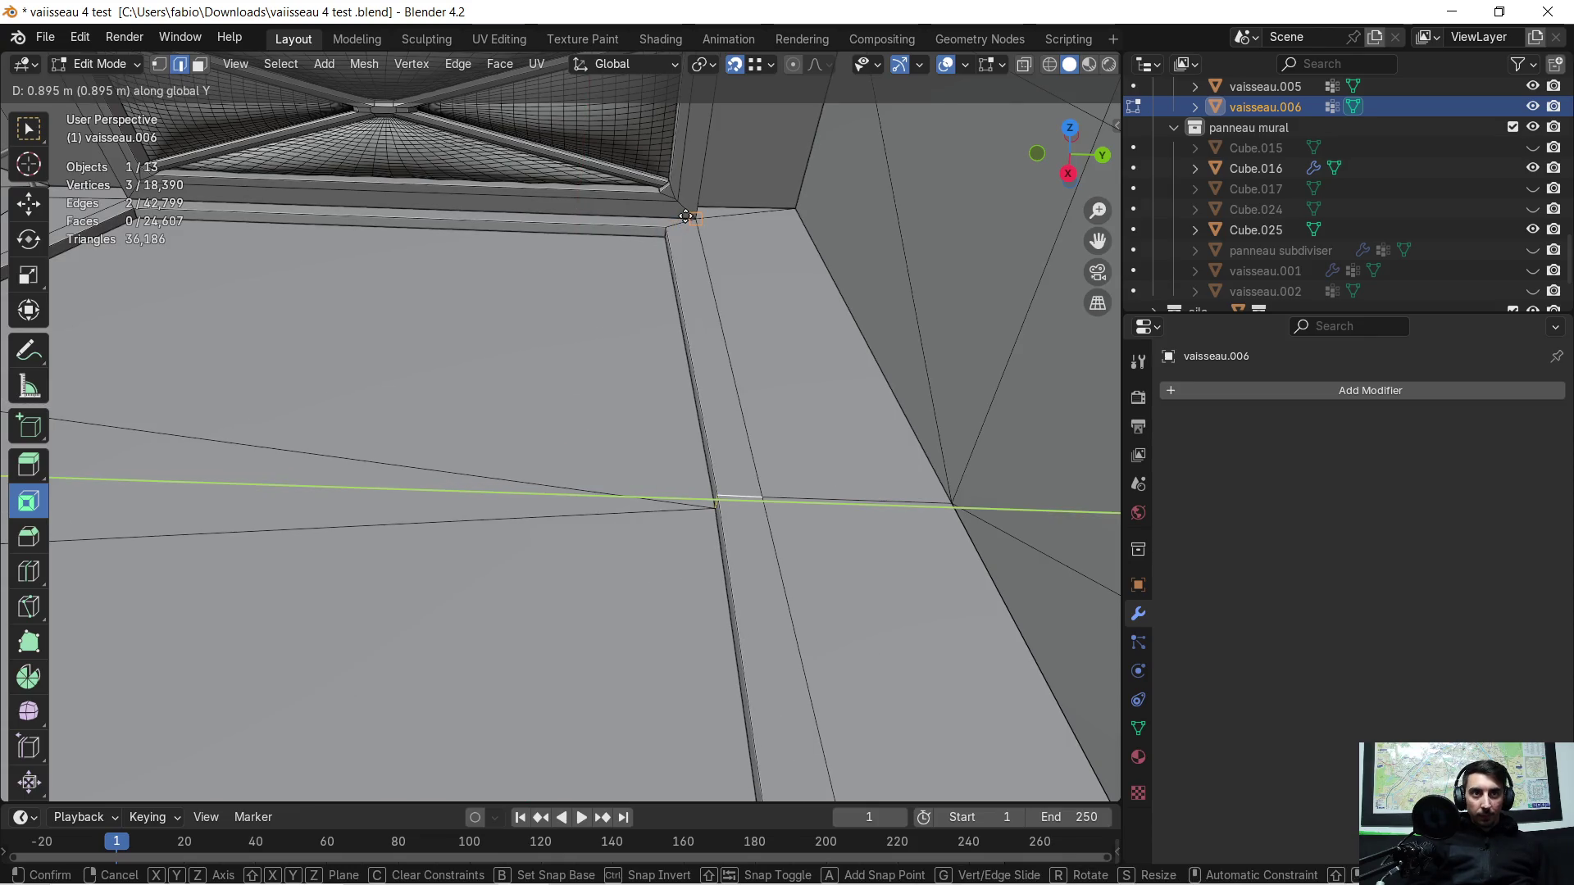
click(689, 216)
mouse_move(492, 352)
middle_down()
mouse_move(579, 362)
mouse_move(678, 328)
mouse_move(575, 463)
mouse_move(618, 431)
middle_up()
mouse_move(598, 499)
middle_down()
mouse_move(491, 486)
mouse_move(700, 483)
mouse_move(645, 466)
middle_up()
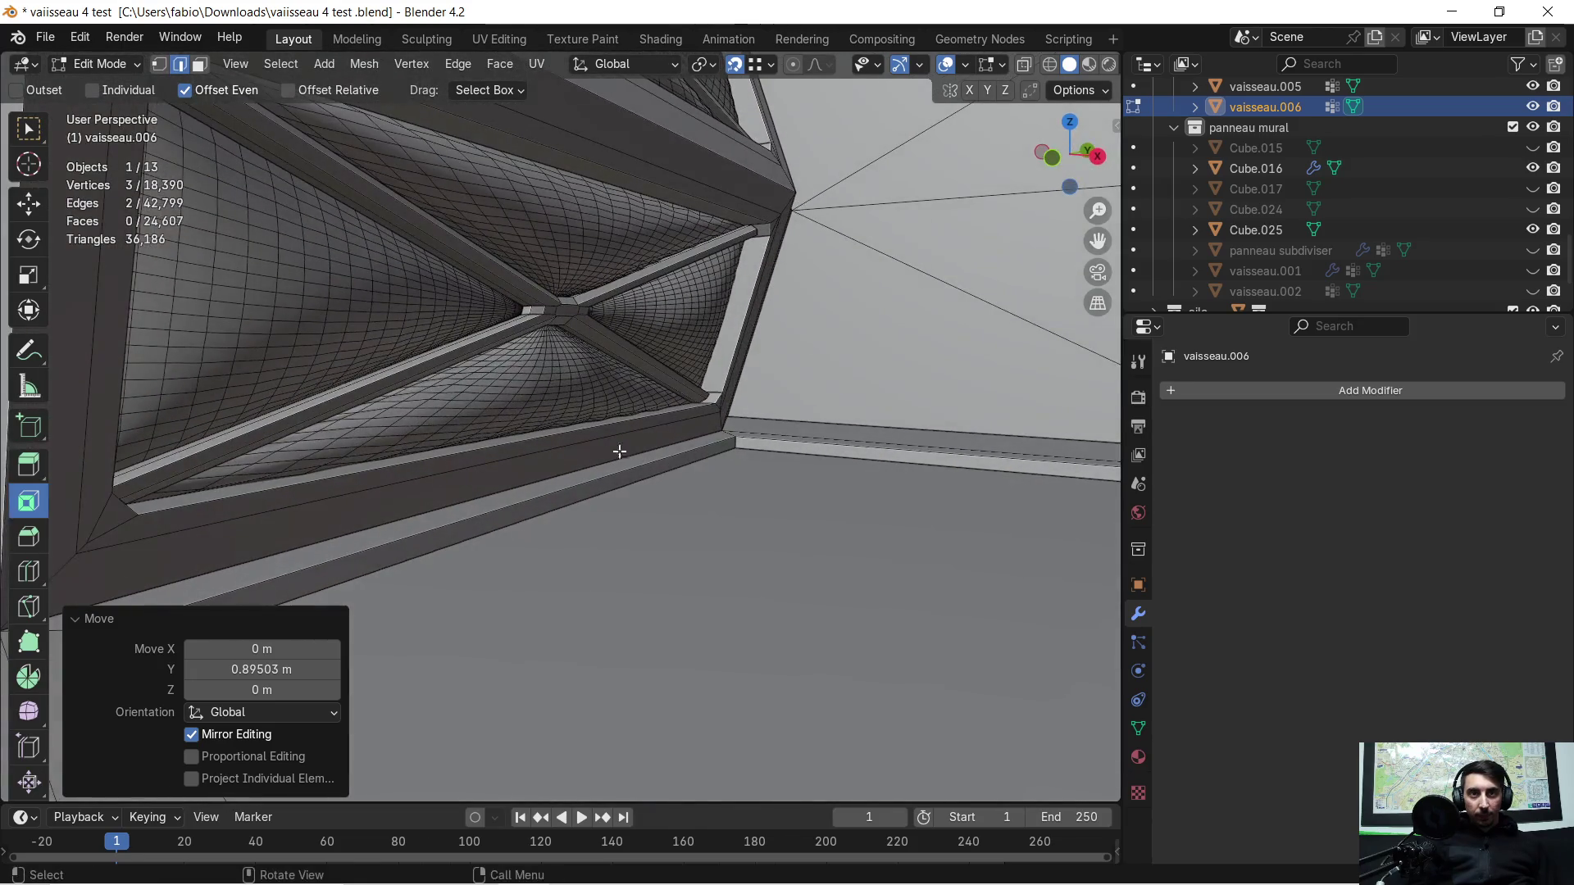
Step: Undo the move and circle-select the trim edges on both sides of the stairs
key(ctrl+z)
key(c)
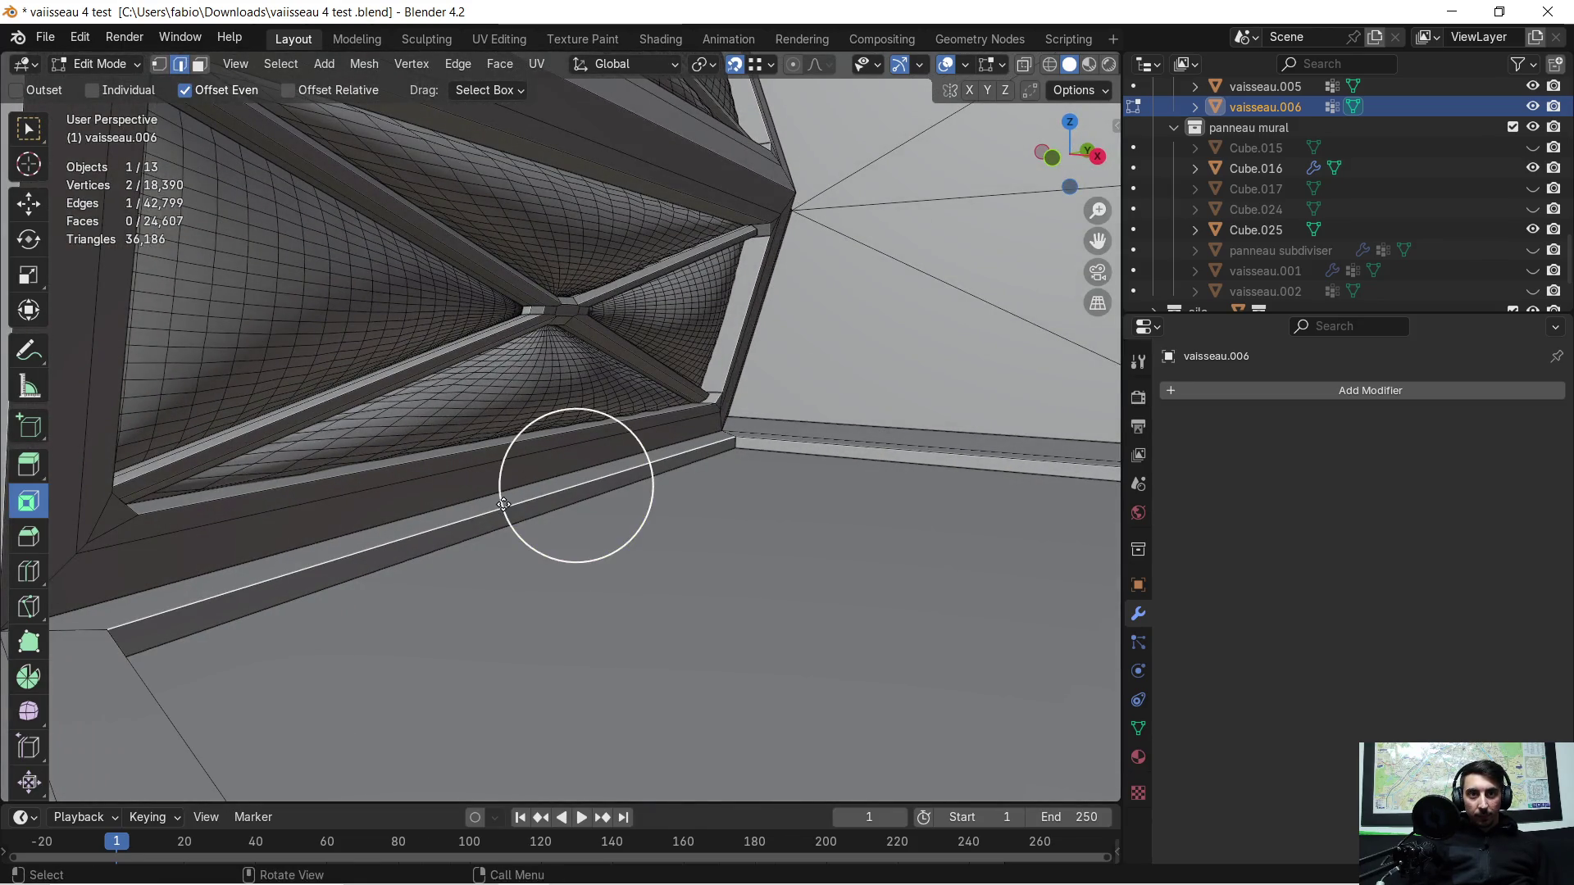
mouse_move(403, 571)
middle_down()
mouse_move(355, 517)
mouse_move(327, 538)
mouse_move(306, 520)
mouse_move(446, 494)
mouse_move(278, 465)
mouse_move(410, 432)
mouse_move(191, 437)
mouse_move(773, 468)
middle_up()
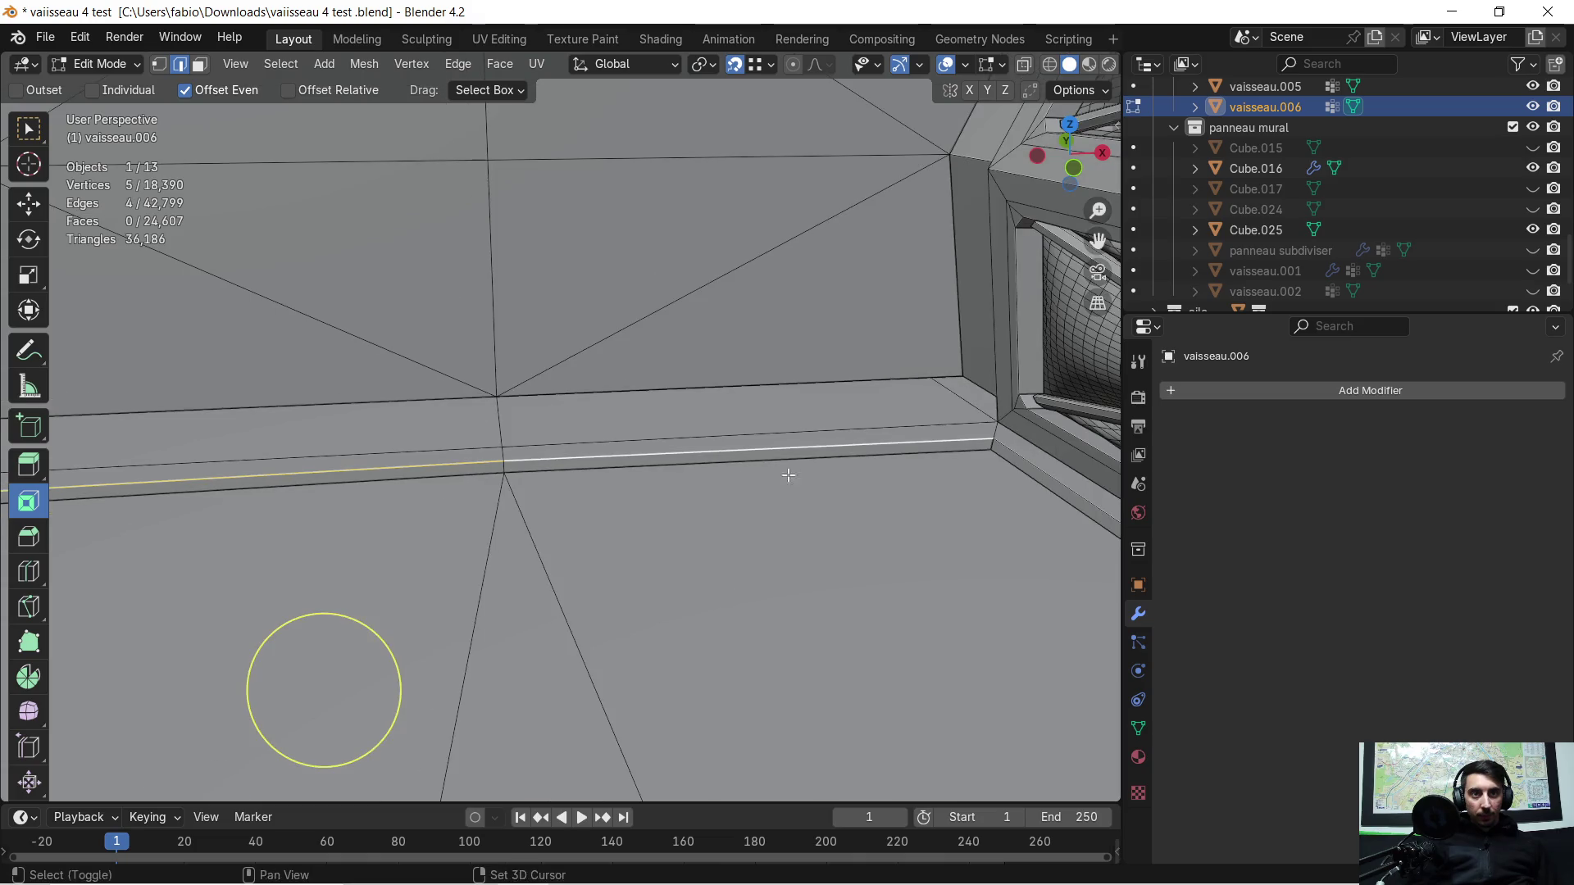
middle_drag(401, 453, 457, 460)
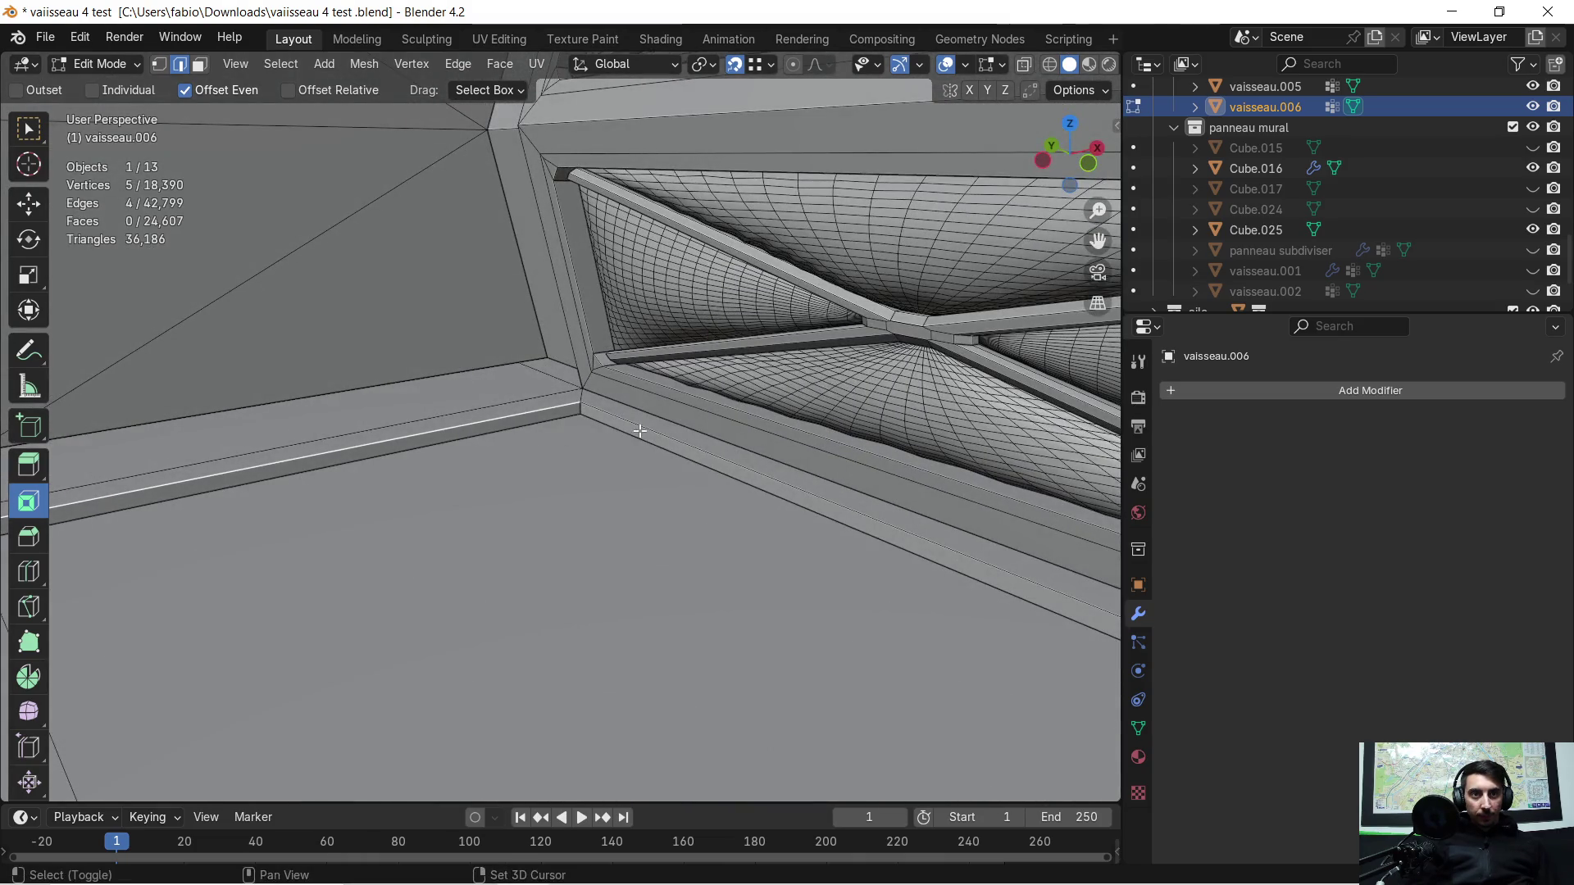
mouse_move(596, 452)
middle_down()
mouse_move(480, 478)
mouse_move(691, 452)
mouse_move(967, 456)
mouse_move(458, 460)
mouse_move(614, 462)
middle_up()
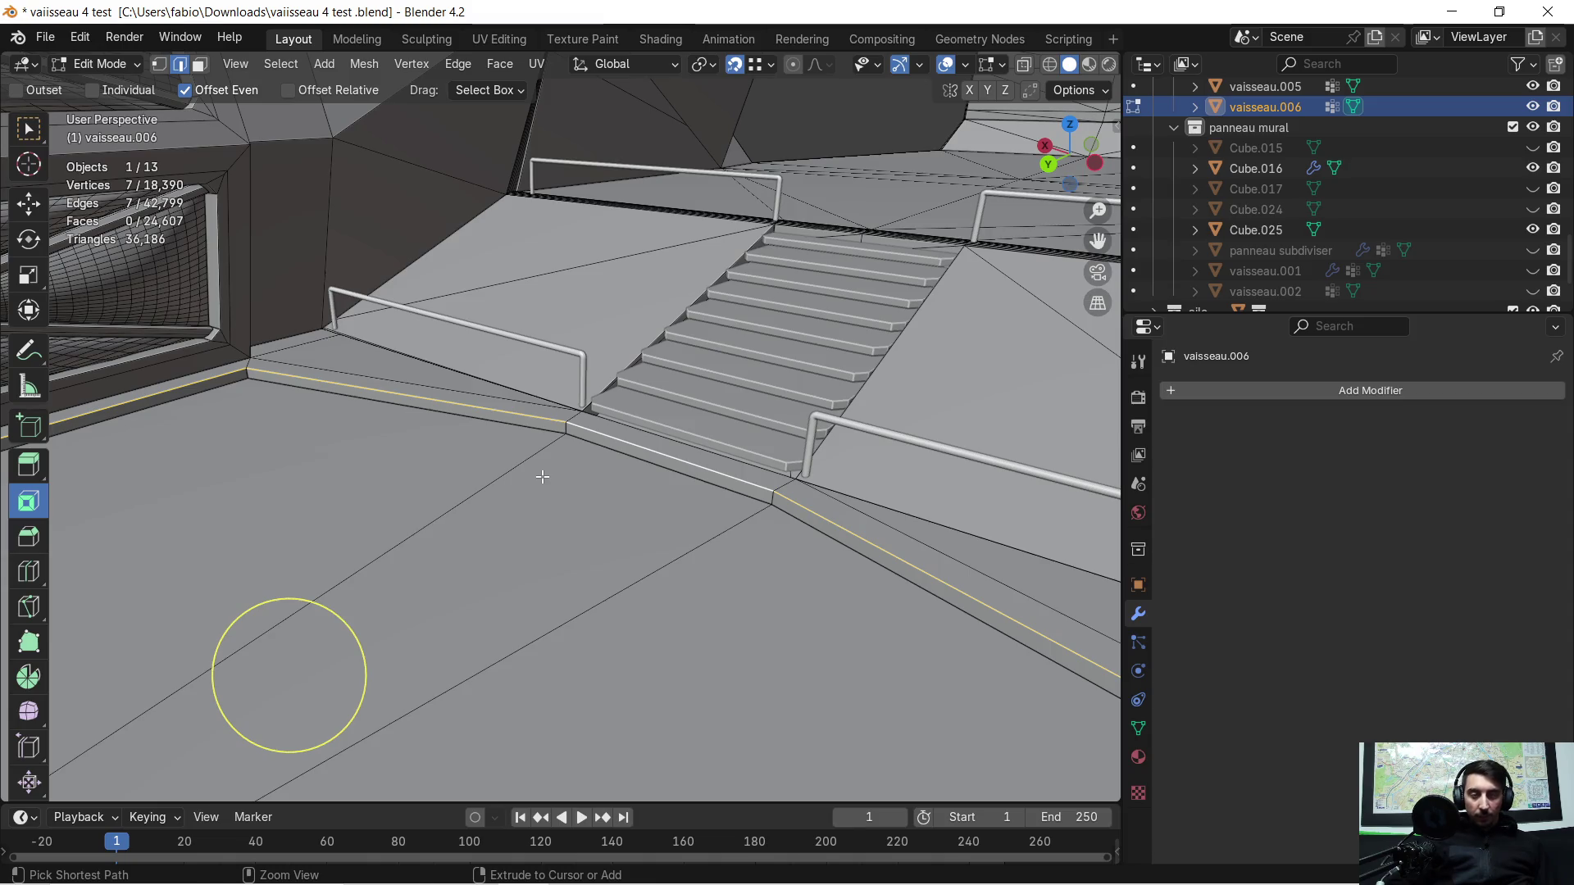
Step: Try a bevel on the trim edges, undo it, and turn on the Face Orientation overlay
key(ctrl+b)
click(568, 476)
key(ctrl+z)
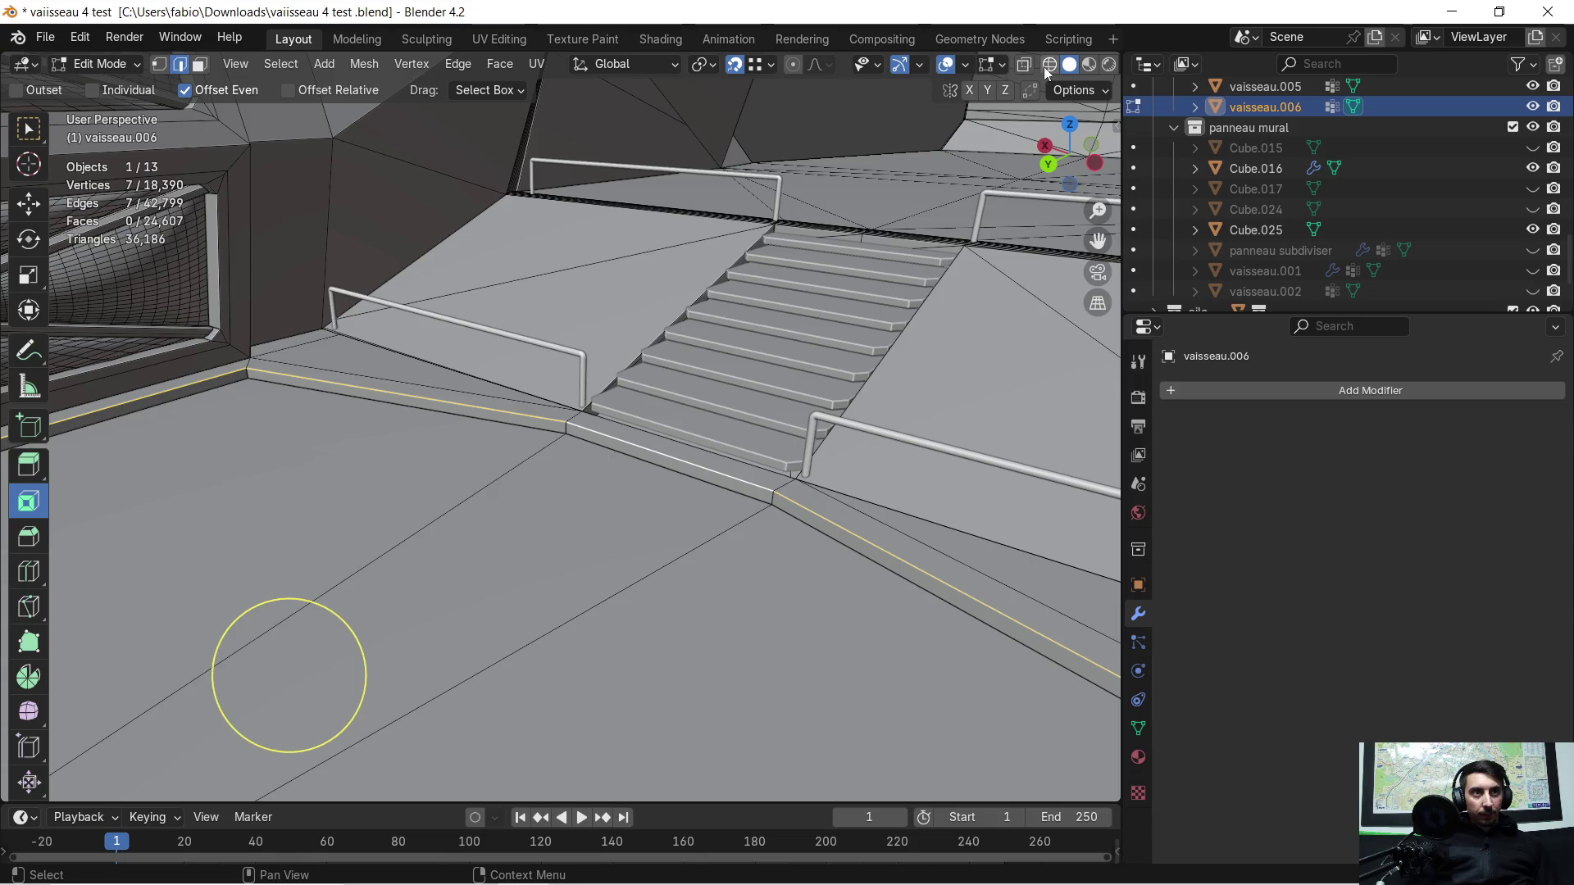
click(965, 64)
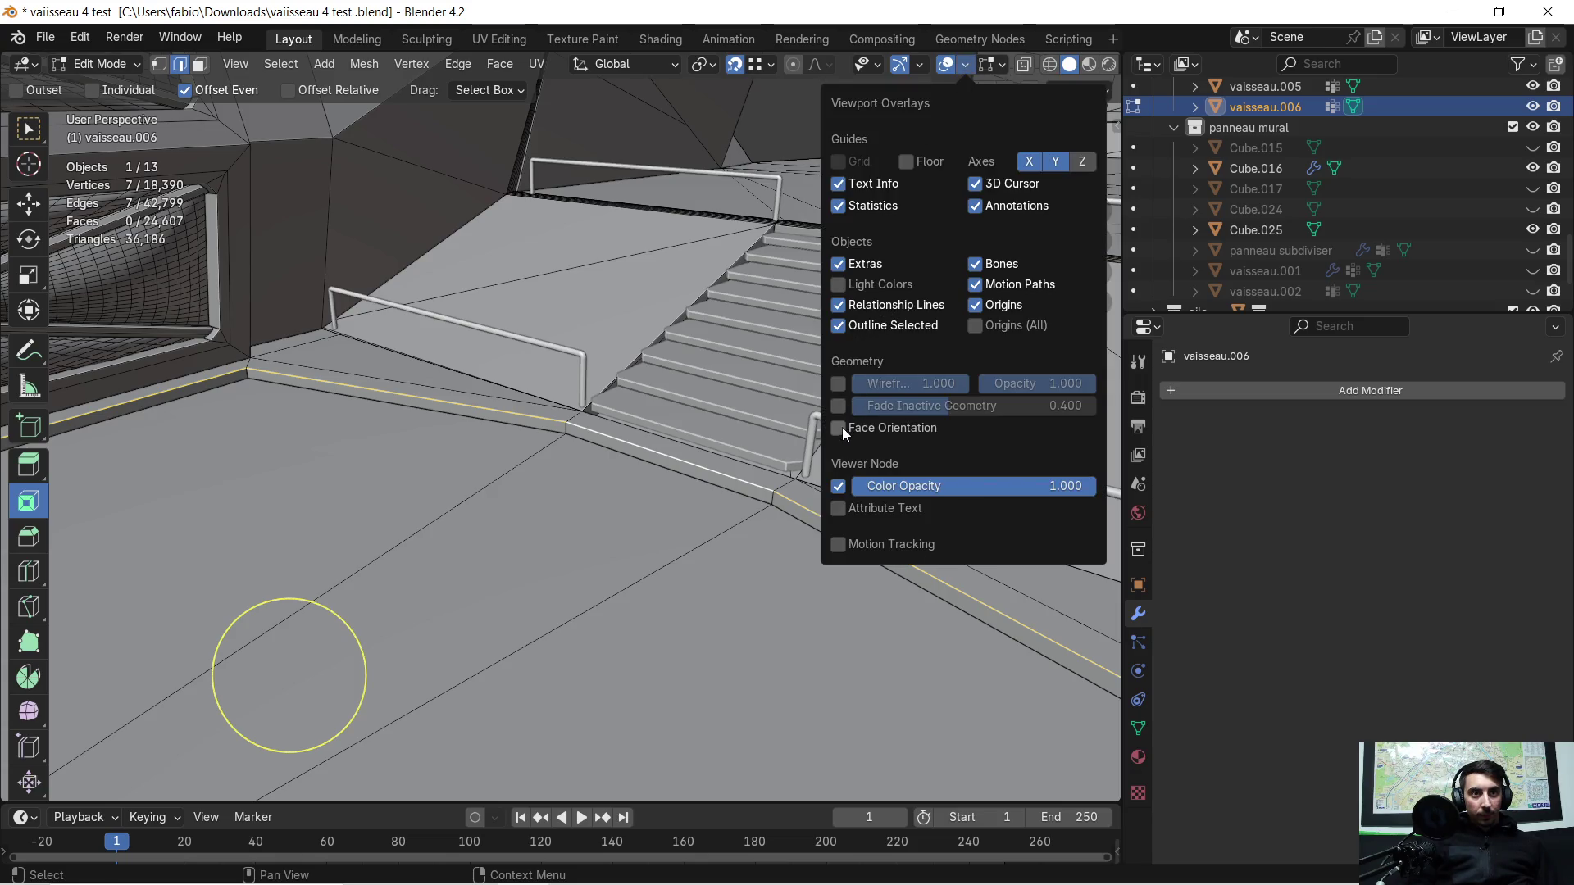
click(839, 427)
mouse_move(549, 471)
middle_down()
mouse_move(295, 446)
mouse_move(604, 441)
mouse_move(626, 387)
middle_up()
scroll(604, 442, down, 4)
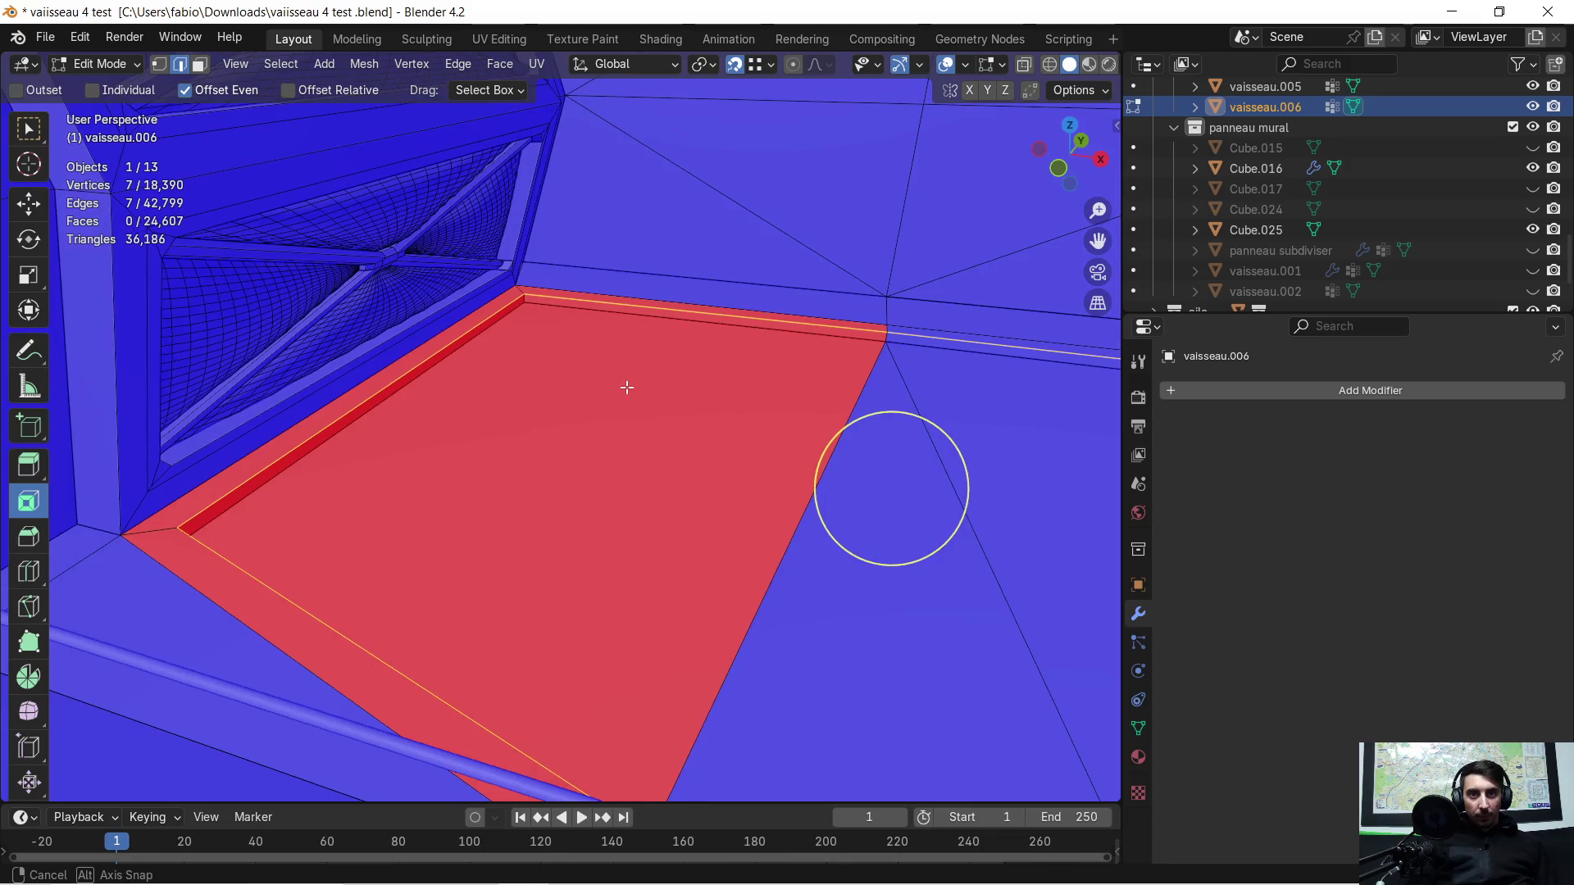
Step: Select the red floor faces and side trim strips and flip their normals
click(200, 66)
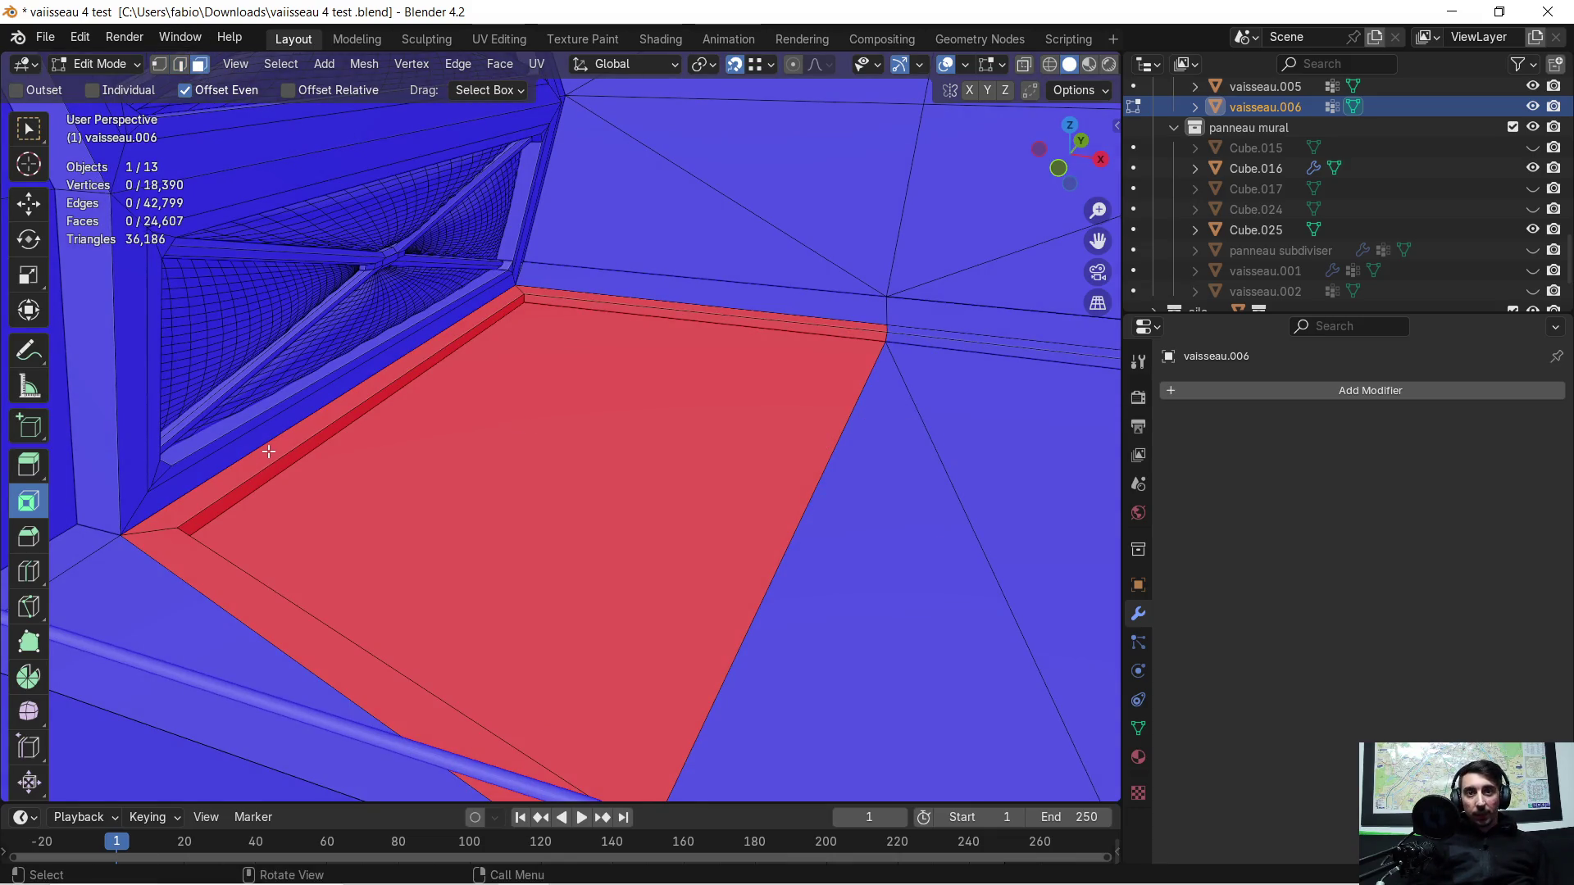
drag(269, 452, 330, 493)
mouse_move(468, 397)
middle_down()
mouse_move(159, 537)
mouse_move(388, 585)
middle_up()
shift+click(347, 582)
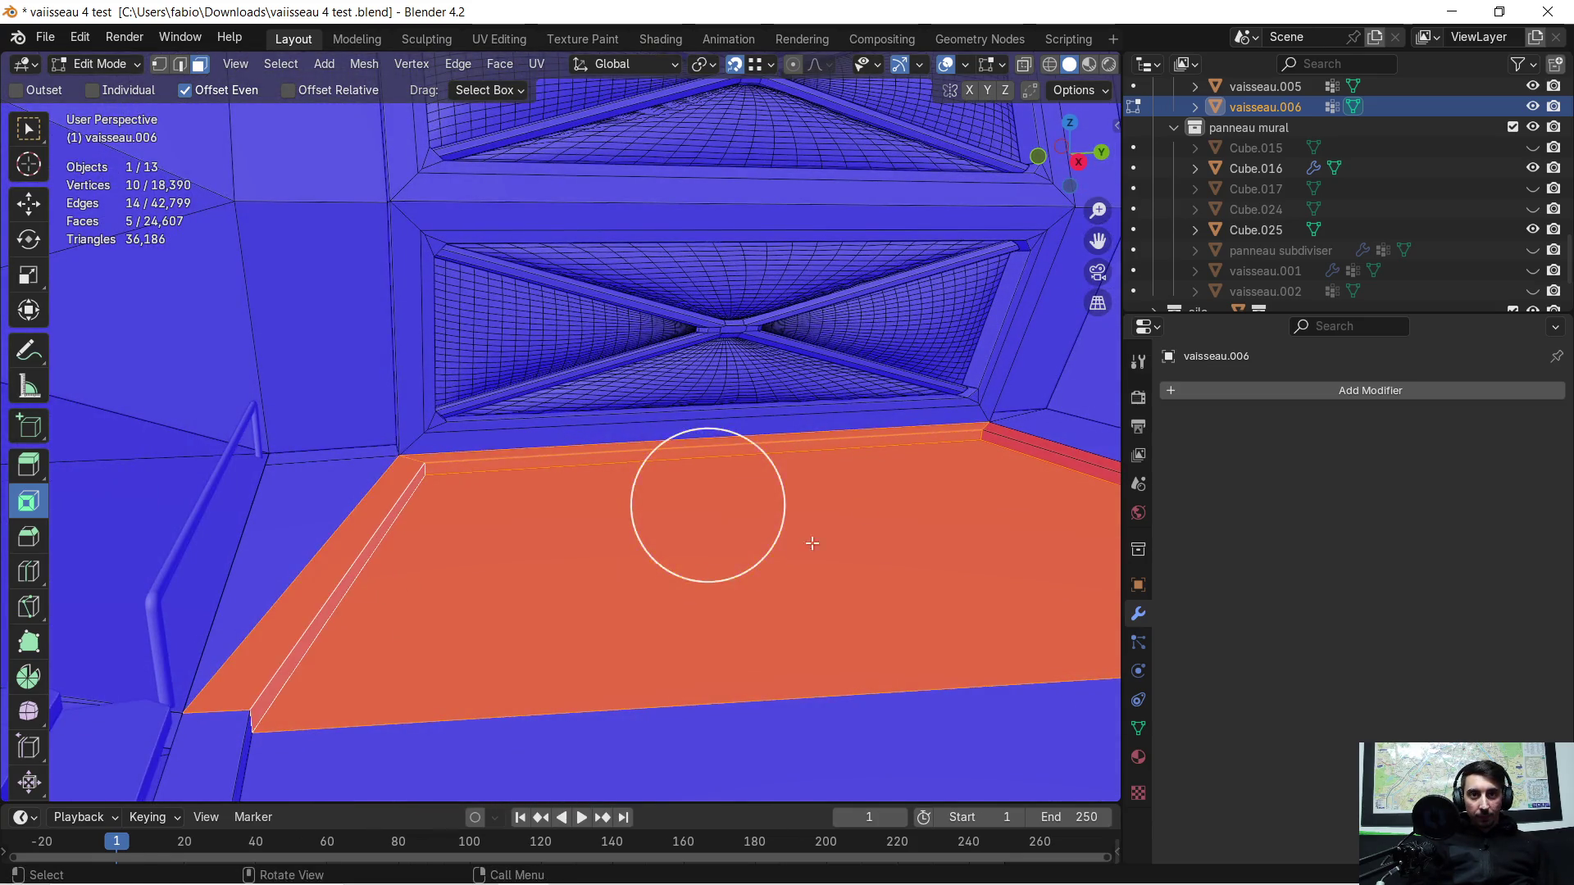
middle_drag(766, 555, 762, 462)
shift+click(795, 459)
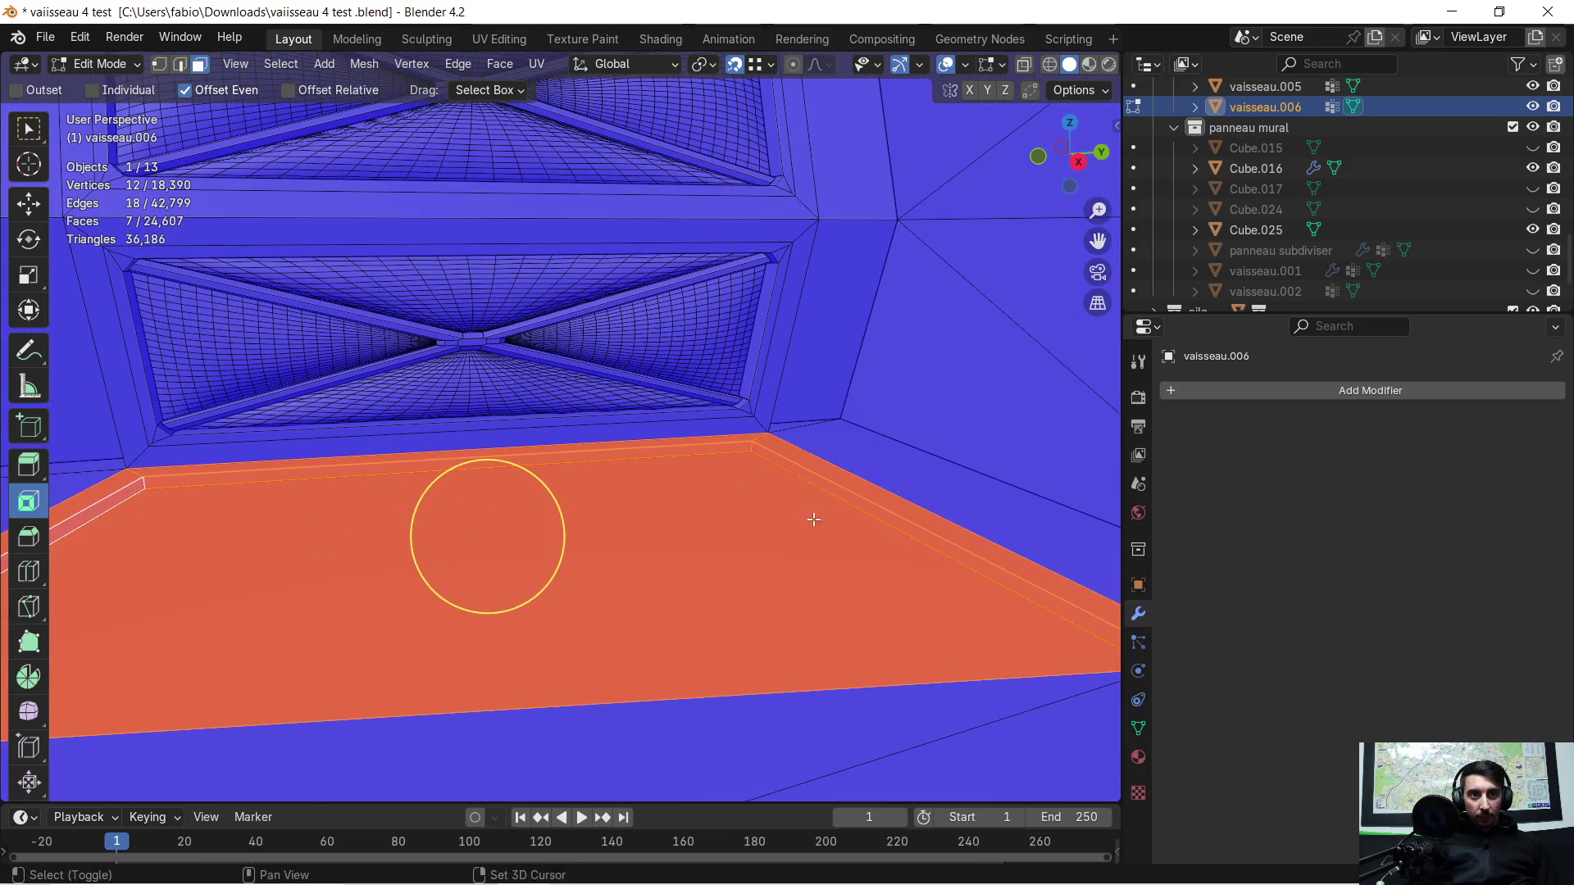
middle_drag(812, 521, 788, 532)
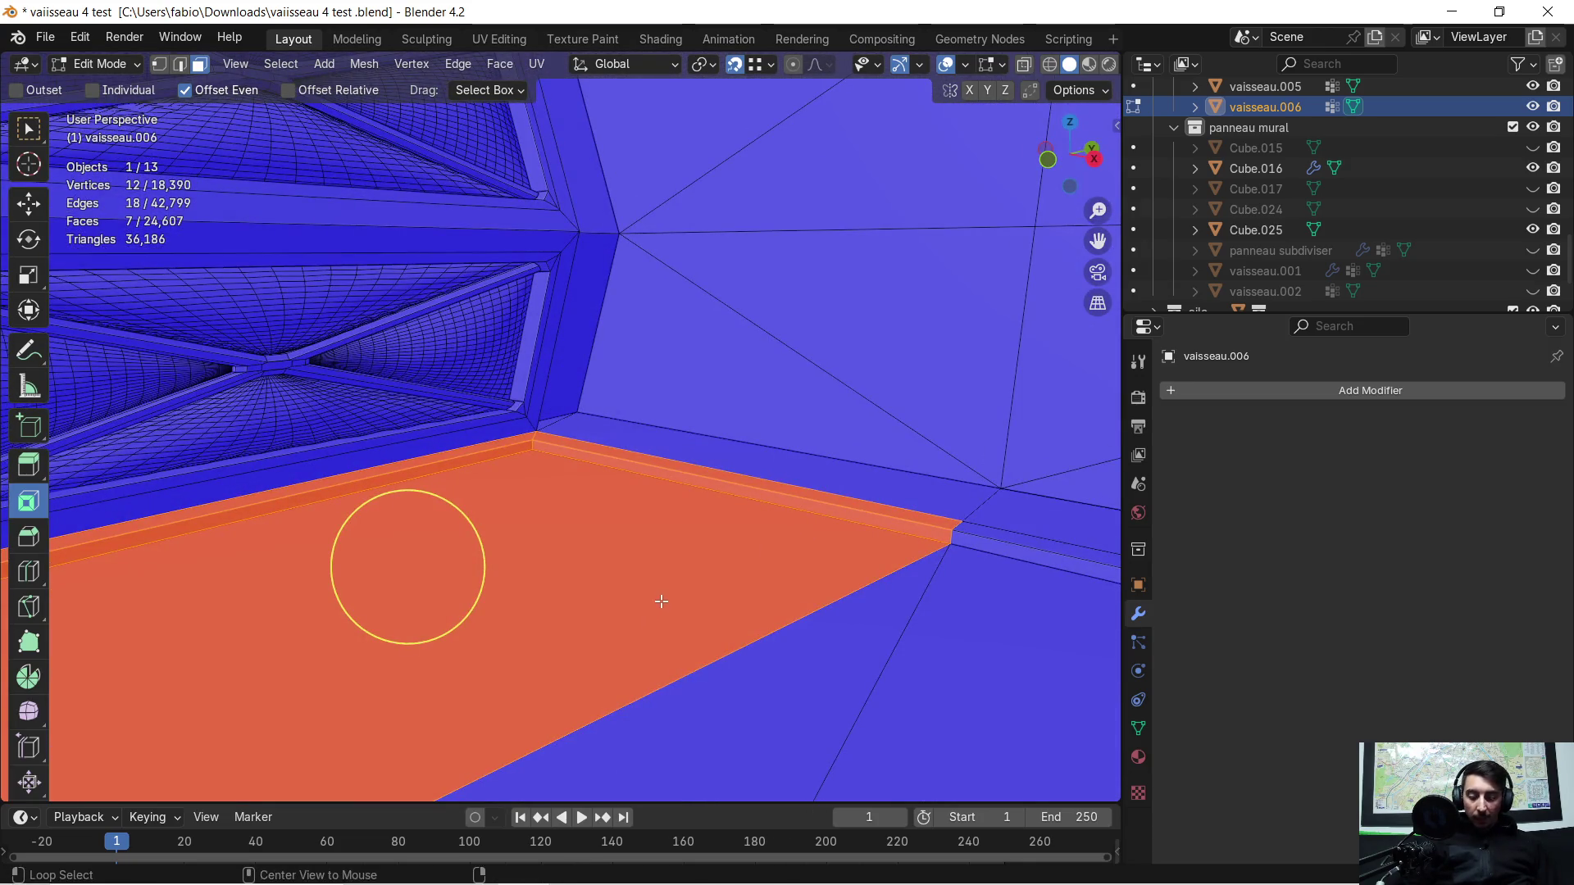
right_click(662, 601)
click(613, 557)
mouse_move(526, 565)
middle_down()
mouse_move(727, 577)
mouse_move(643, 552)
mouse_move(369, 307)
middle_up()
Step: Back in Edge mode, select the whole edge loop along the floor trim
click(179, 64)
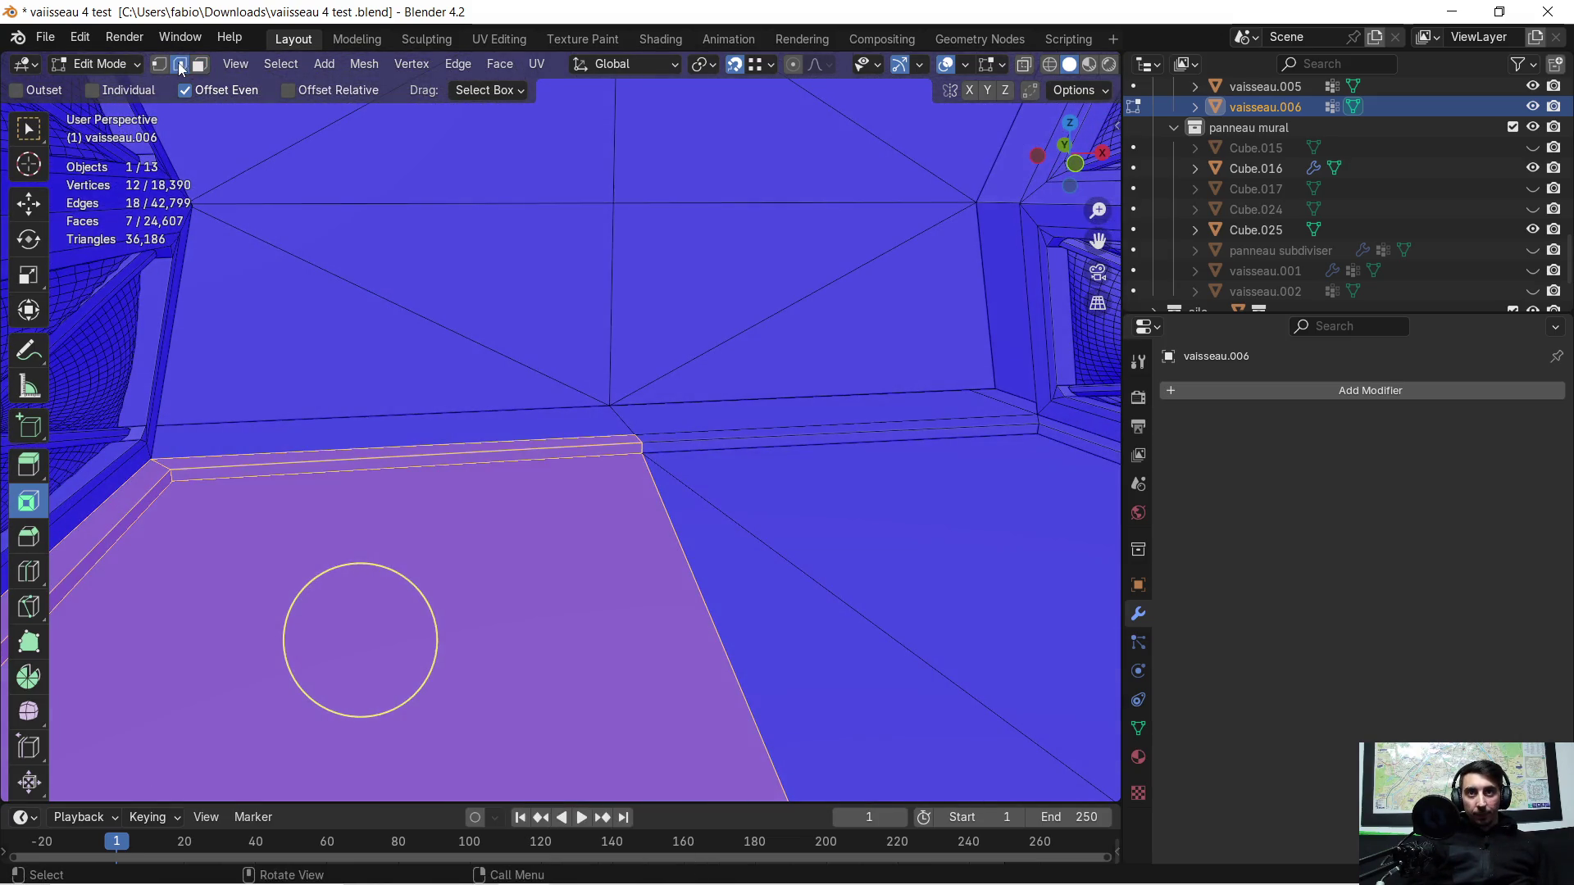
click(604, 447)
alt+click(607, 445)
scroll(609, 440, down, 1)
mouse_move(630, 482)
middle_down()
mouse_move(205, 477)
mouse_move(438, 500)
mouse_move(324, 467)
mouse_move(254, 519)
middle_up()
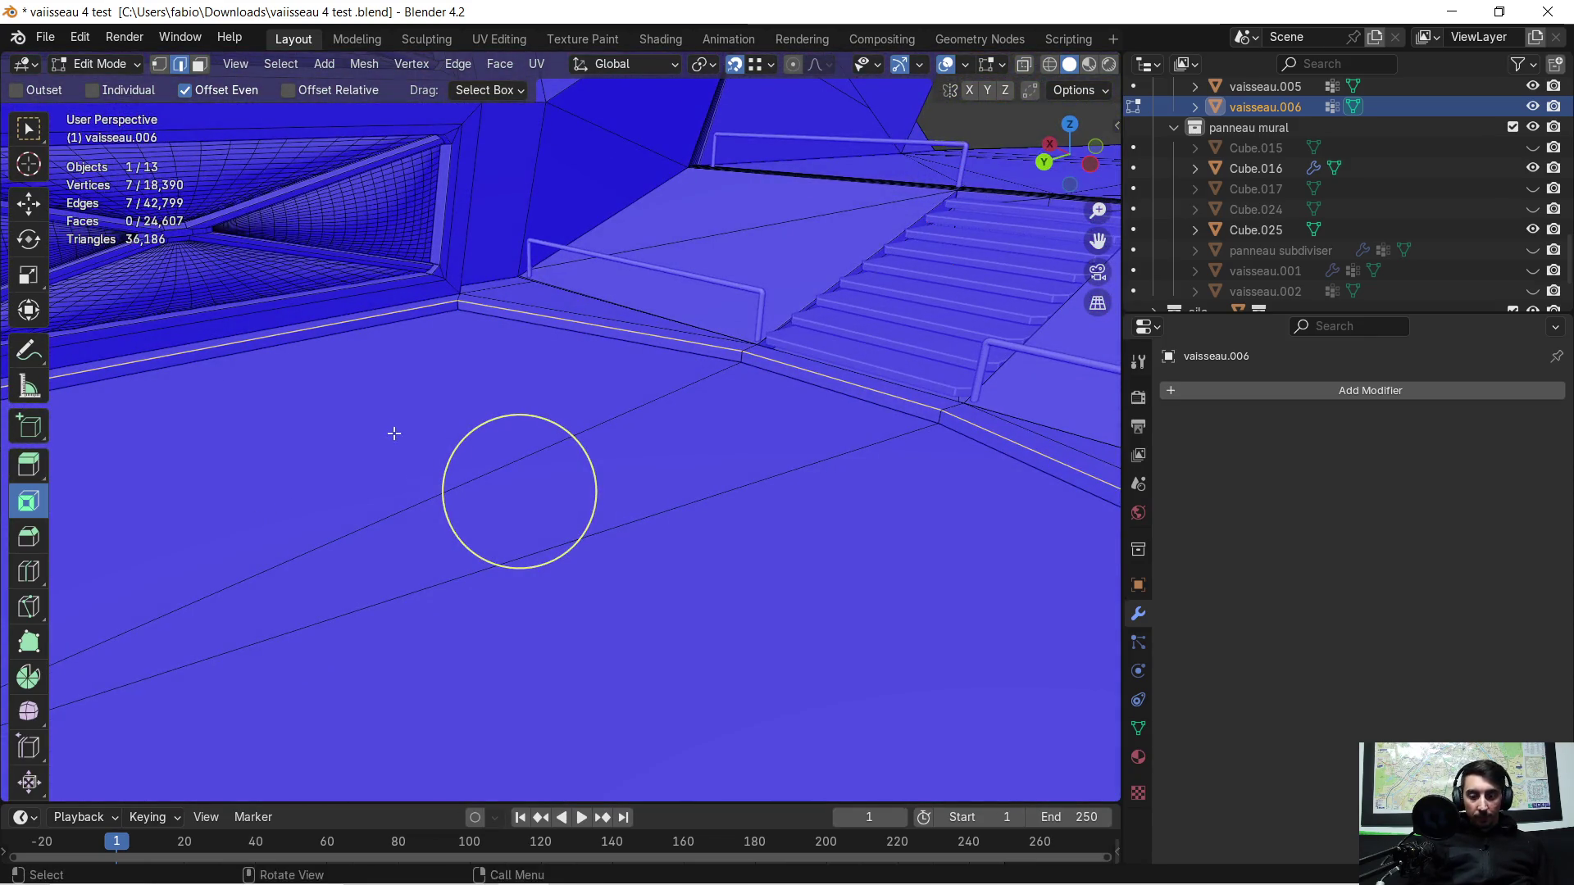
Step: Bevel the seven selected trim edges 0.0578 m wide with 1 segment, then return to Object Mode
key(ctrl+b)
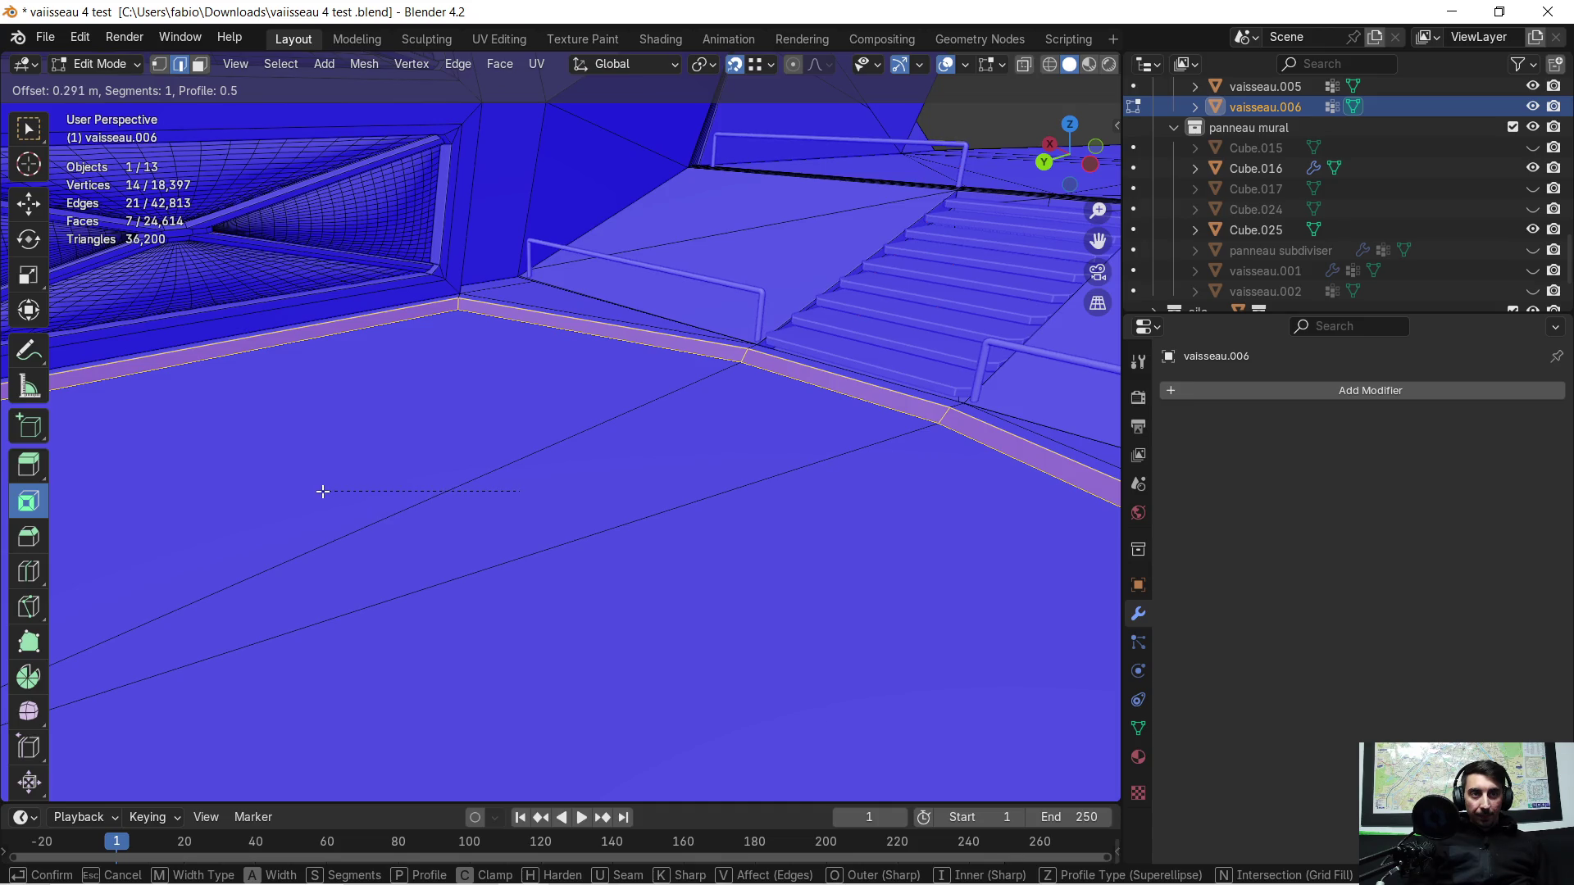
click(370, 491)
middle_drag(527, 492, 942, 723)
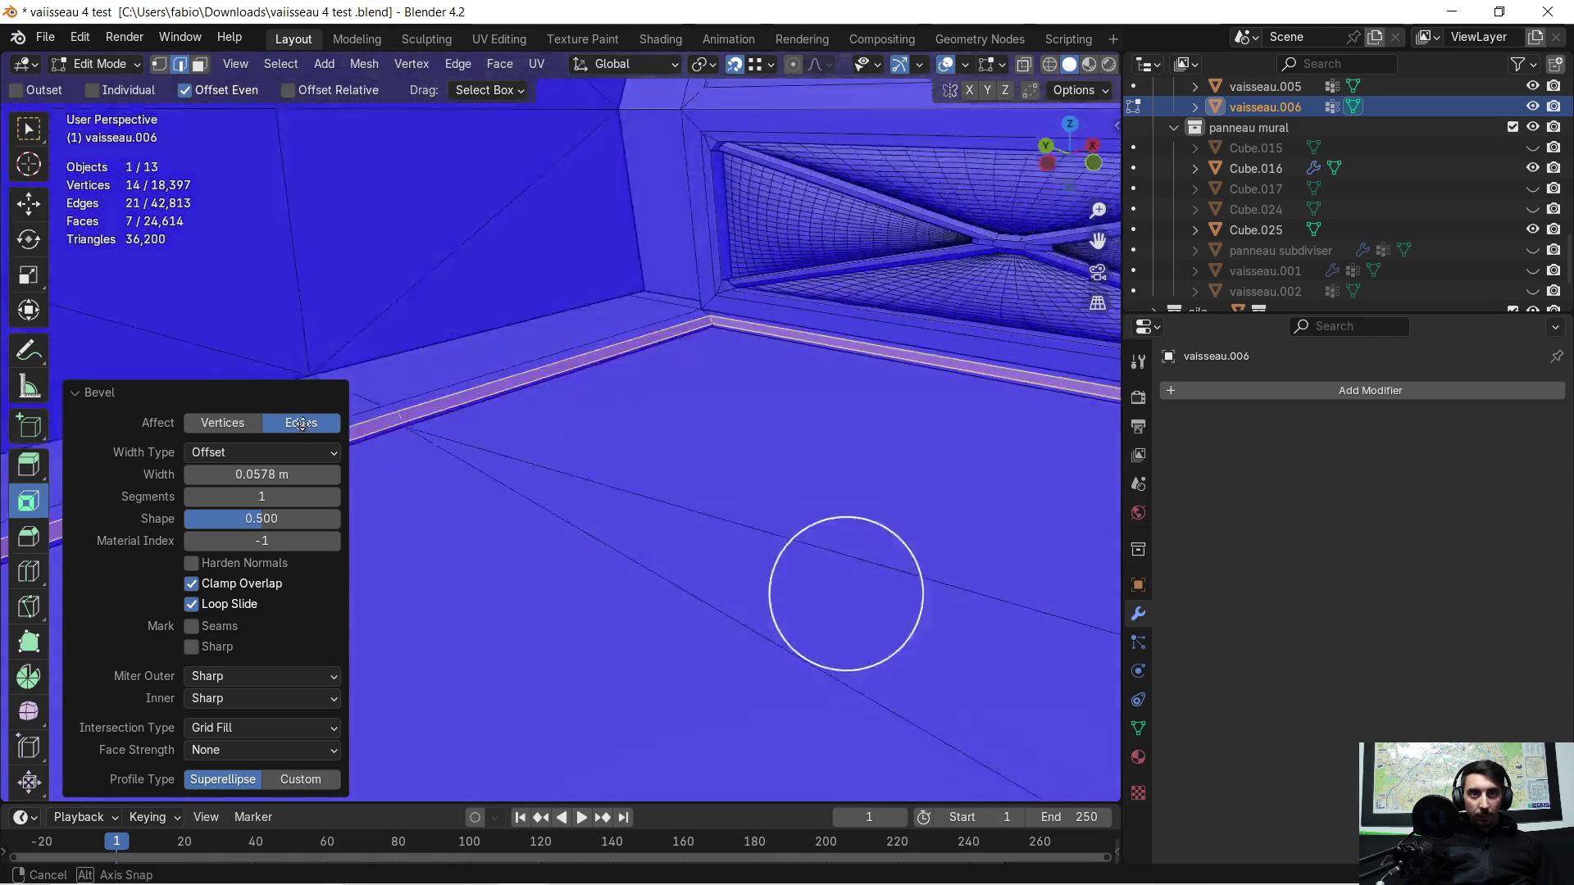
mouse_move(735, 489)
middle_down()
mouse_move(722, 472)
mouse_move(714, 487)
middle_up()
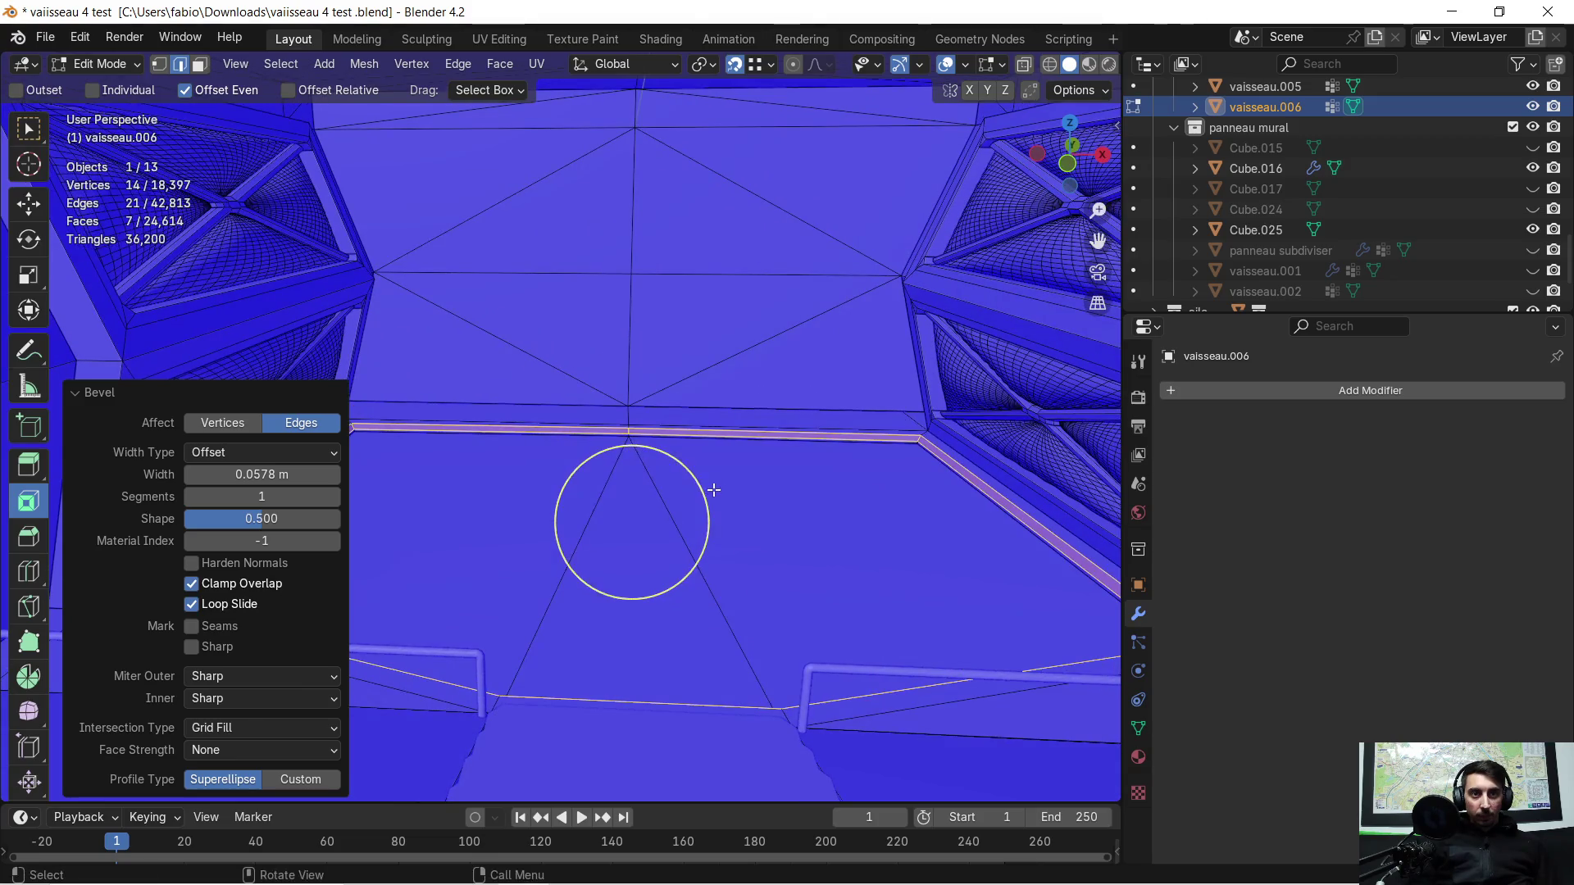
click(731, 487)
scroll(730, 488, up, 1)
scroll(726, 482, up, 1)
scroll(720, 477, up, 1)
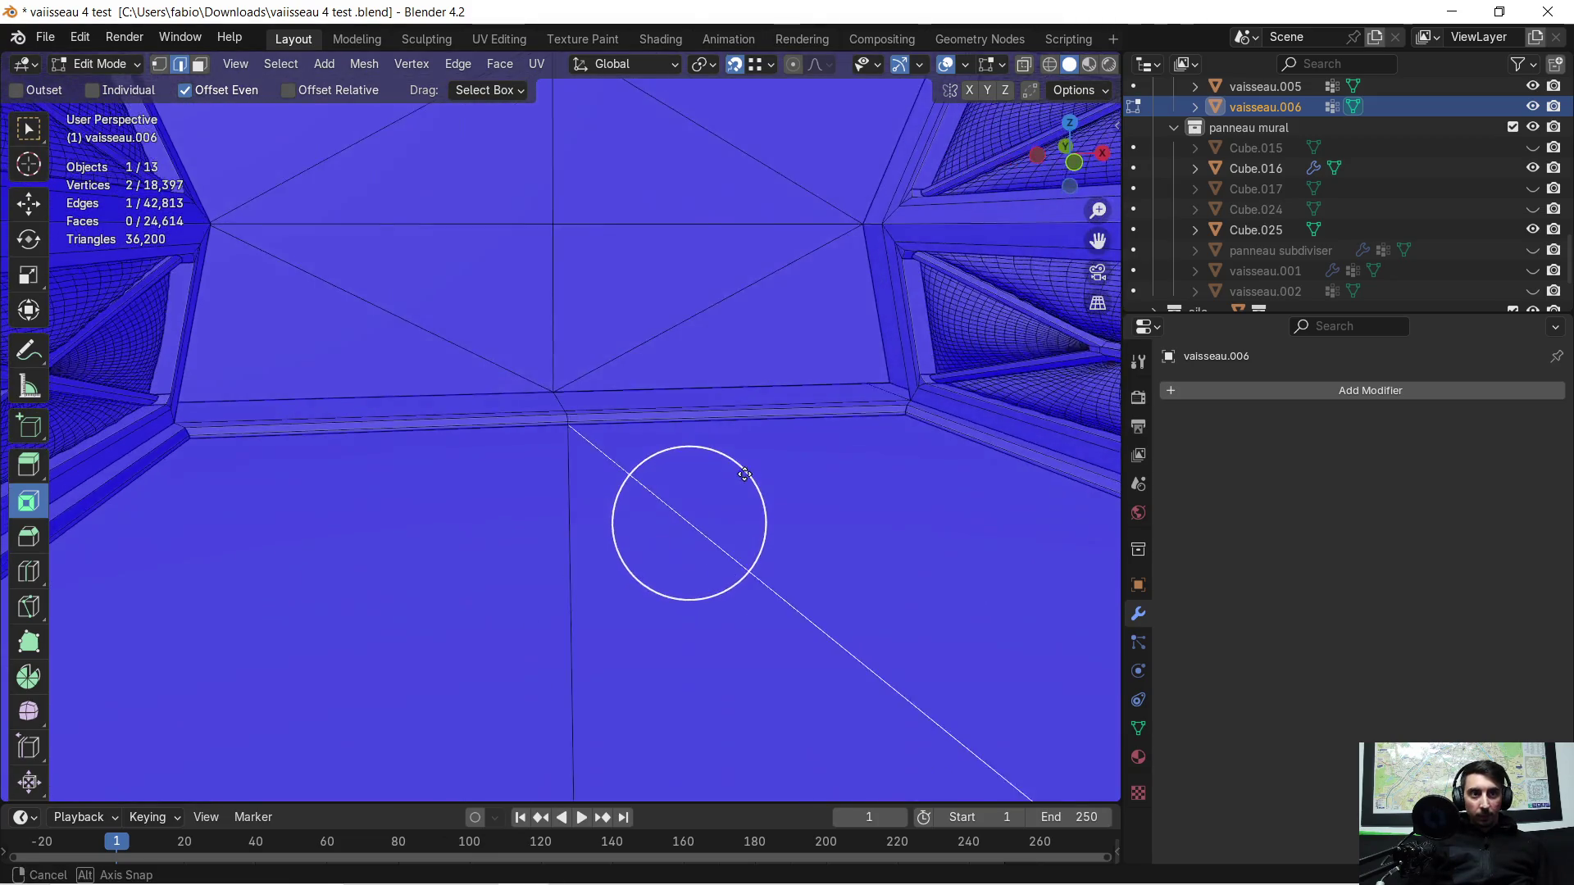
scroll(715, 474, down, 1)
scroll(706, 480, down, 1)
scroll(711, 461, down, 1)
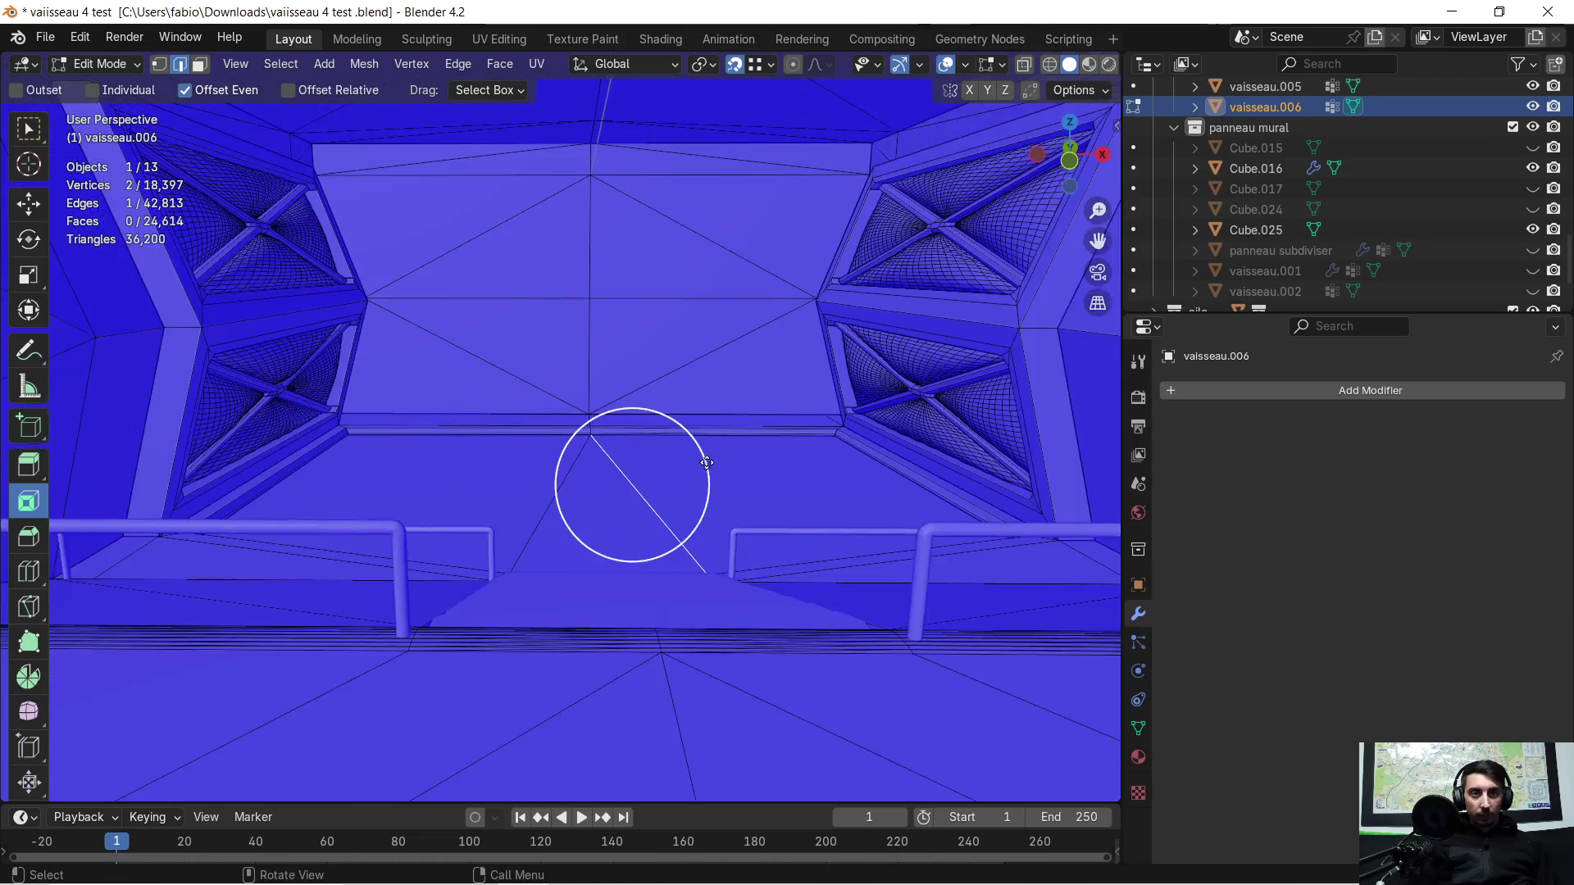
scroll(714, 444, up, 1)
scroll(714, 444, up, 1)
scroll(711, 454, up, 1)
scroll(707, 462, up, 1)
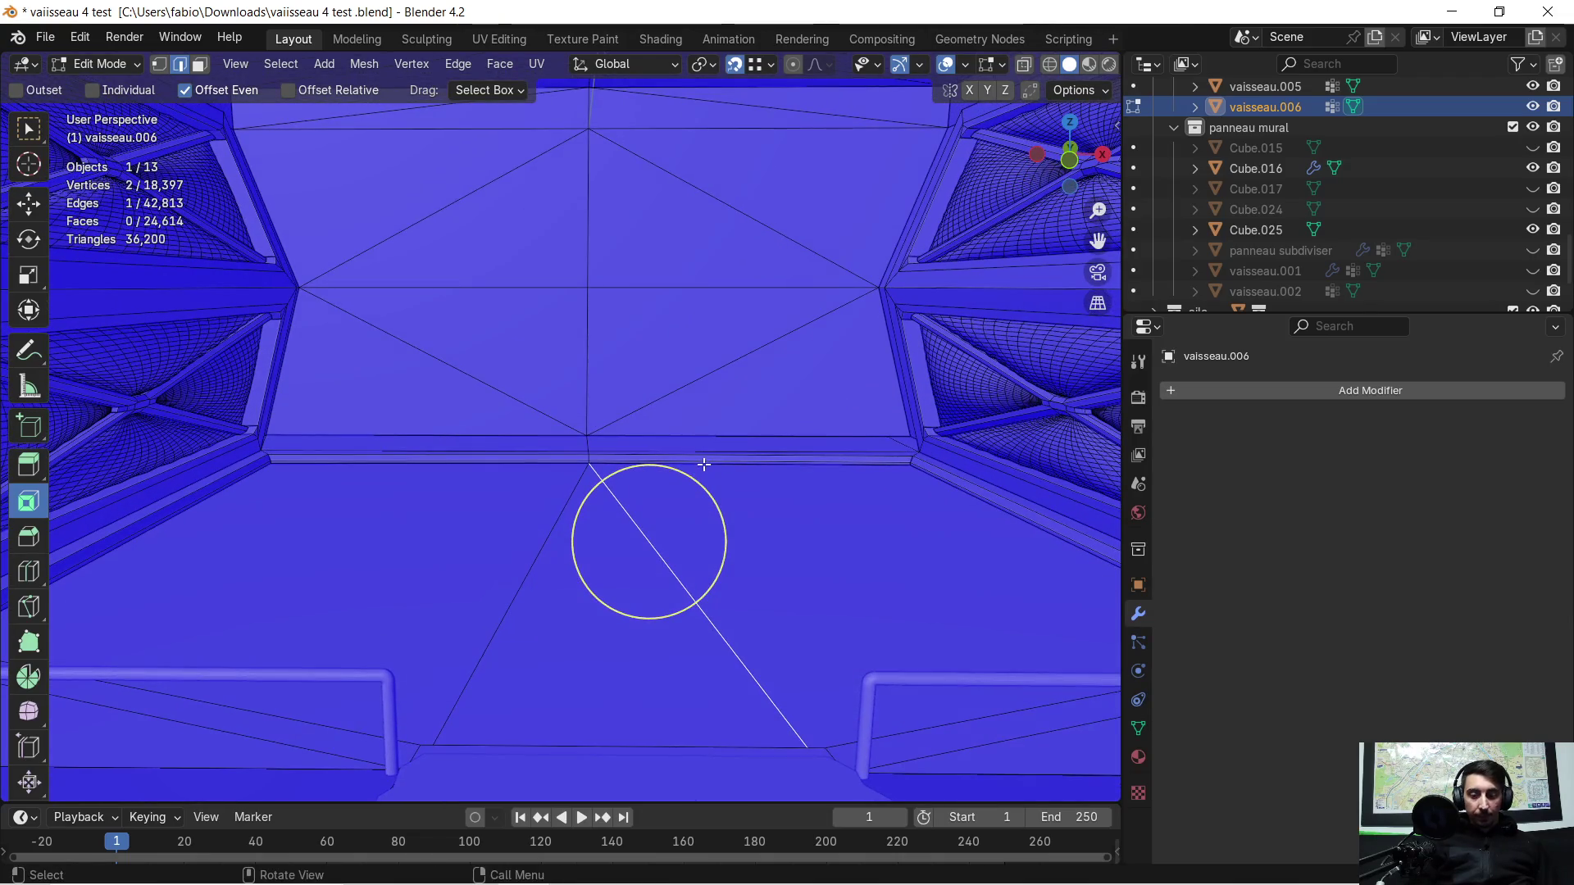
key(Tab)
Step: Turn off the face orientation overlay and check the corridor floor in Edit Mode
click(970, 64)
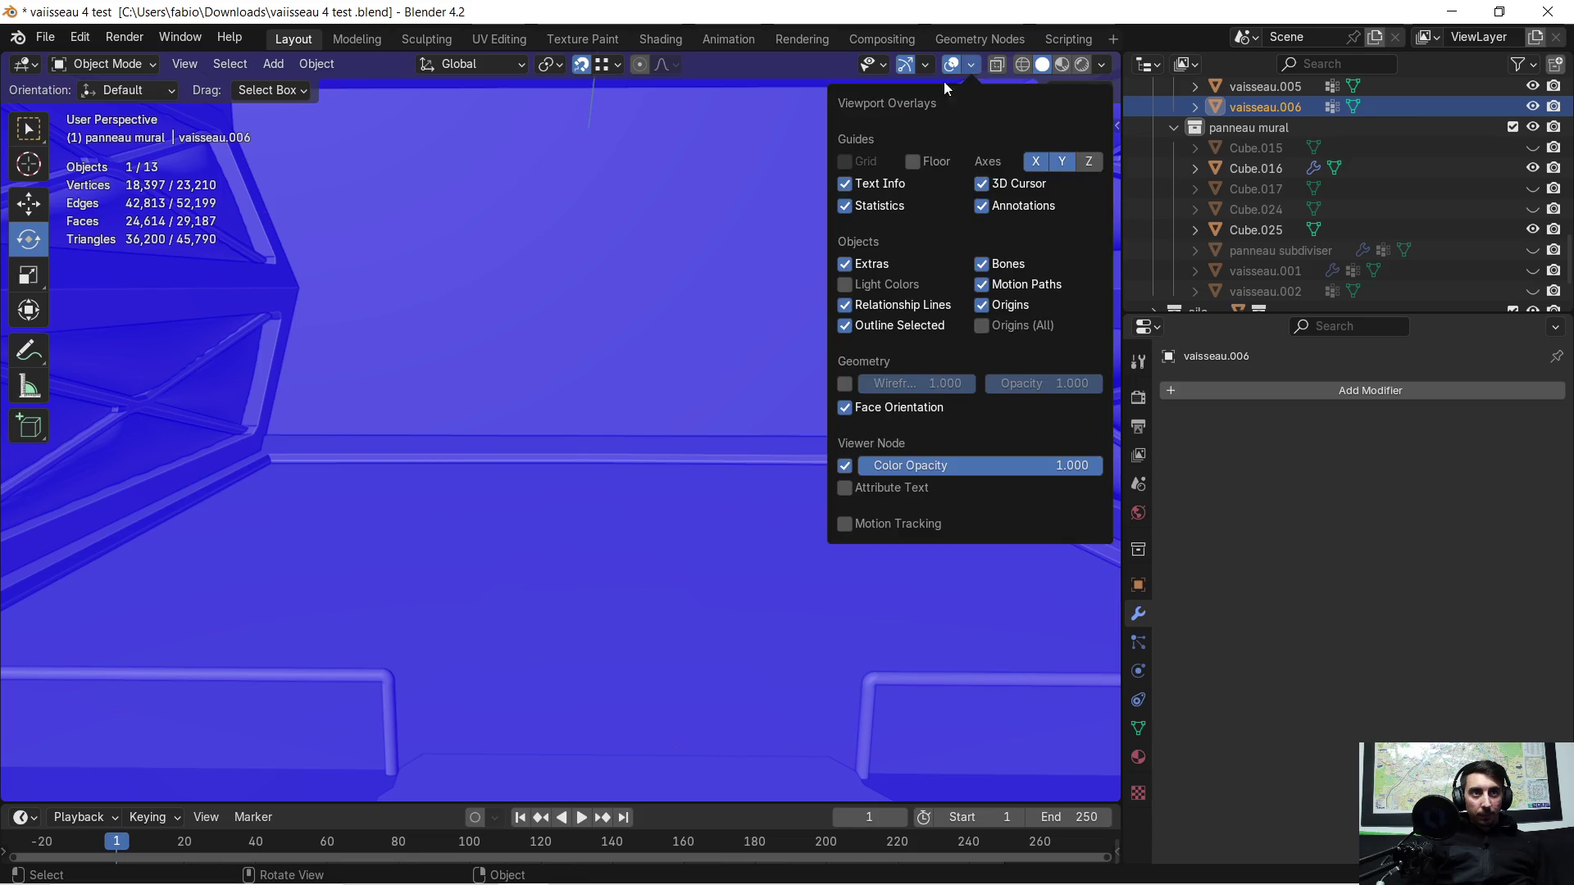
click(845, 408)
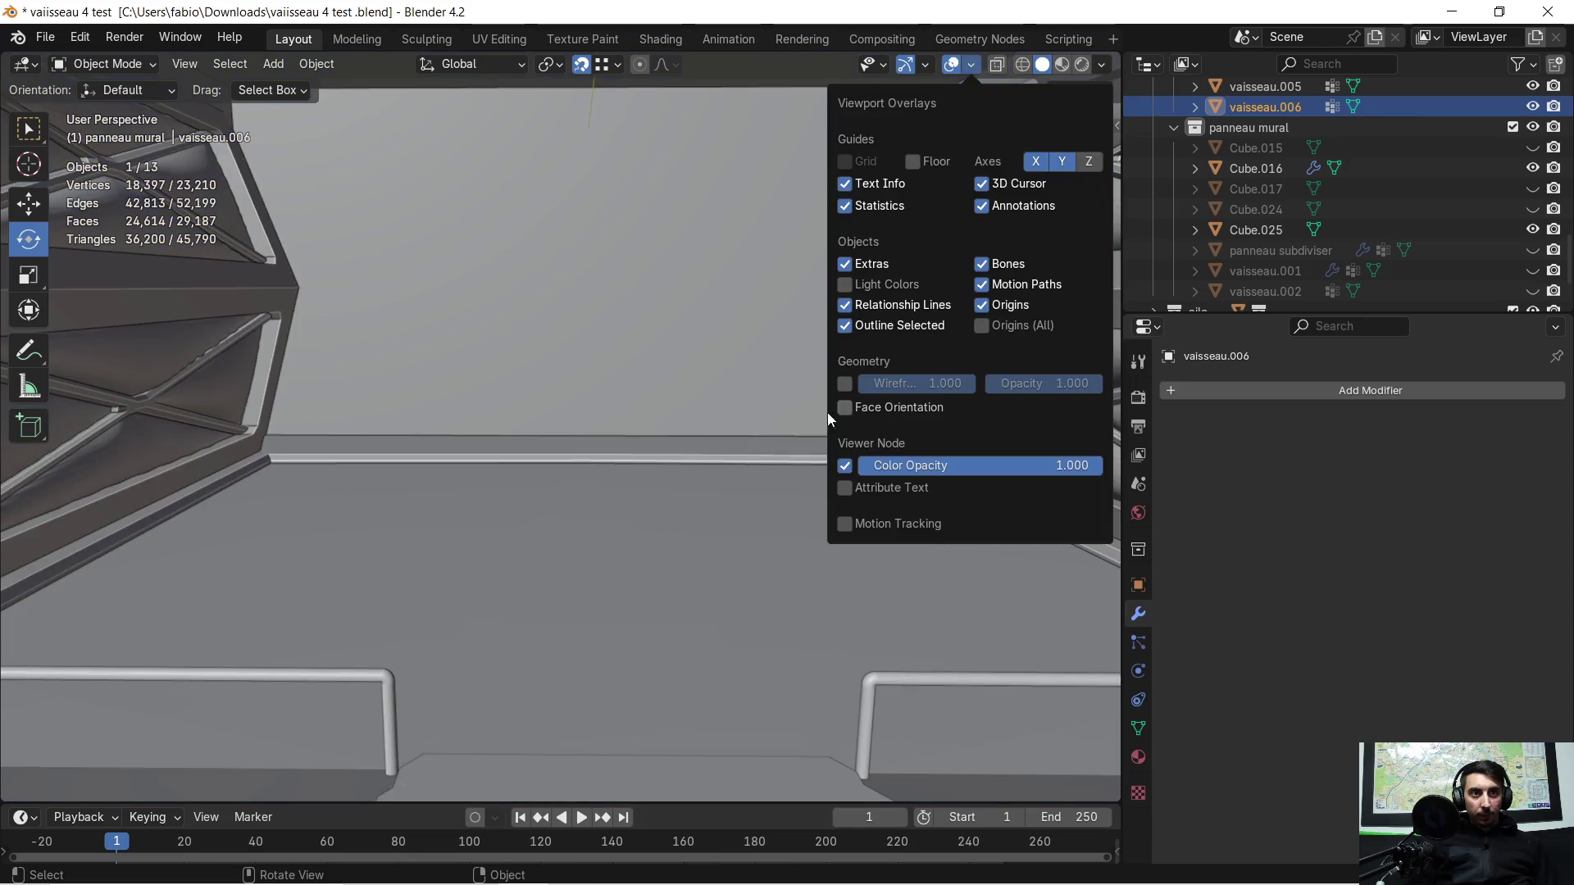
key(Tab)
mouse_move(571, 487)
middle_down()
mouse_move(502, 505)
mouse_move(633, 509)
mouse_move(616, 471)
mouse_move(641, 456)
mouse_move(623, 369)
middle_up()
key(Tab)
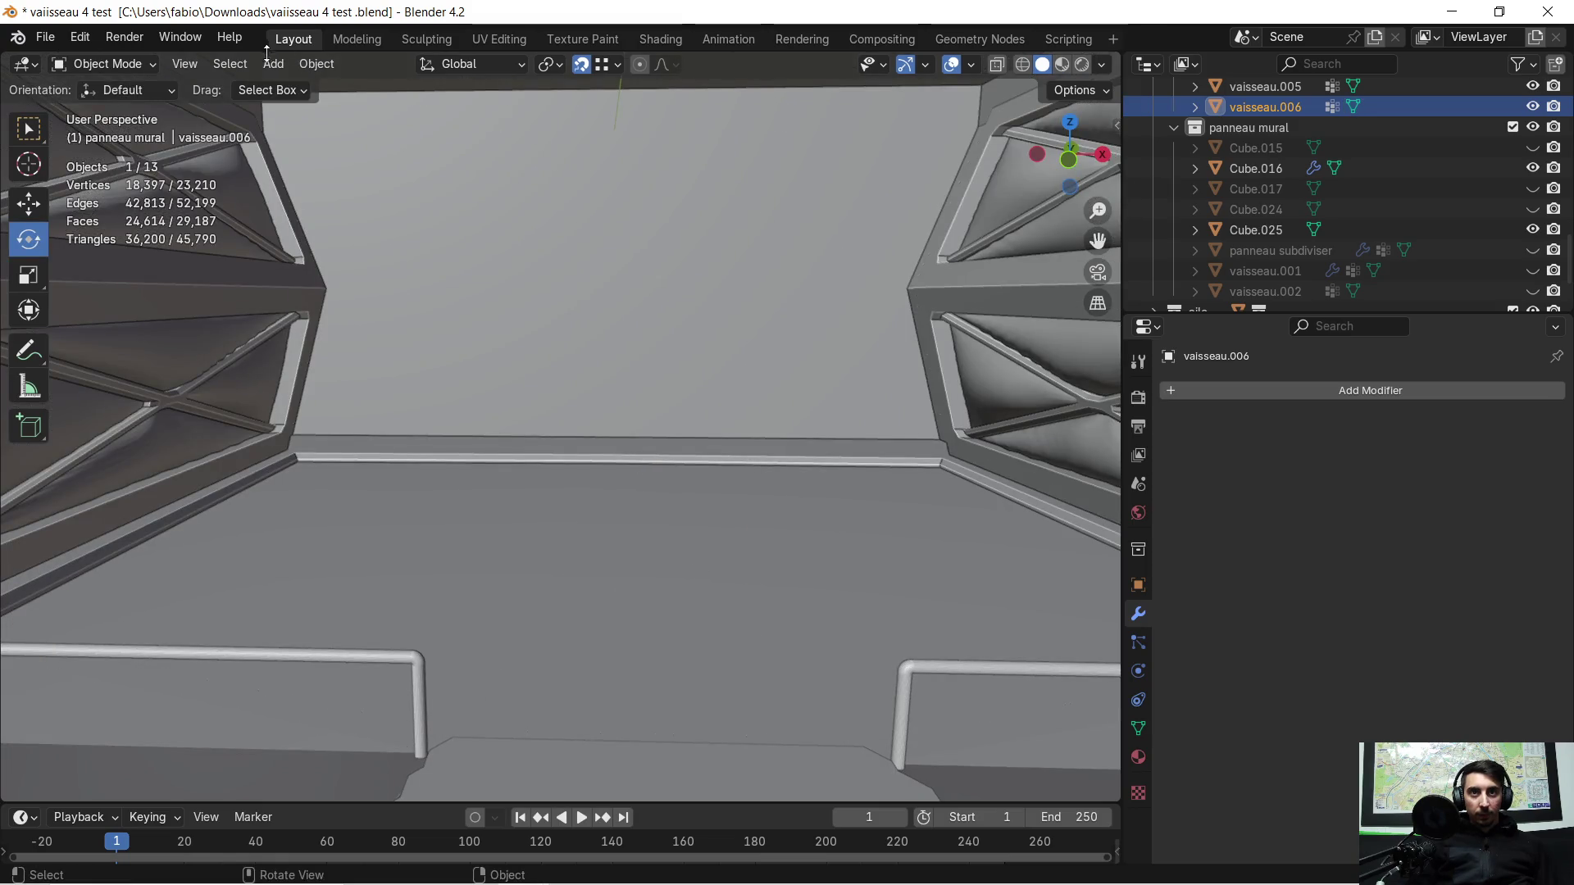
Step: Add a new cube, Cube.026, and drop it along Y and down Z onto the floor beside the wall
click(271, 63)
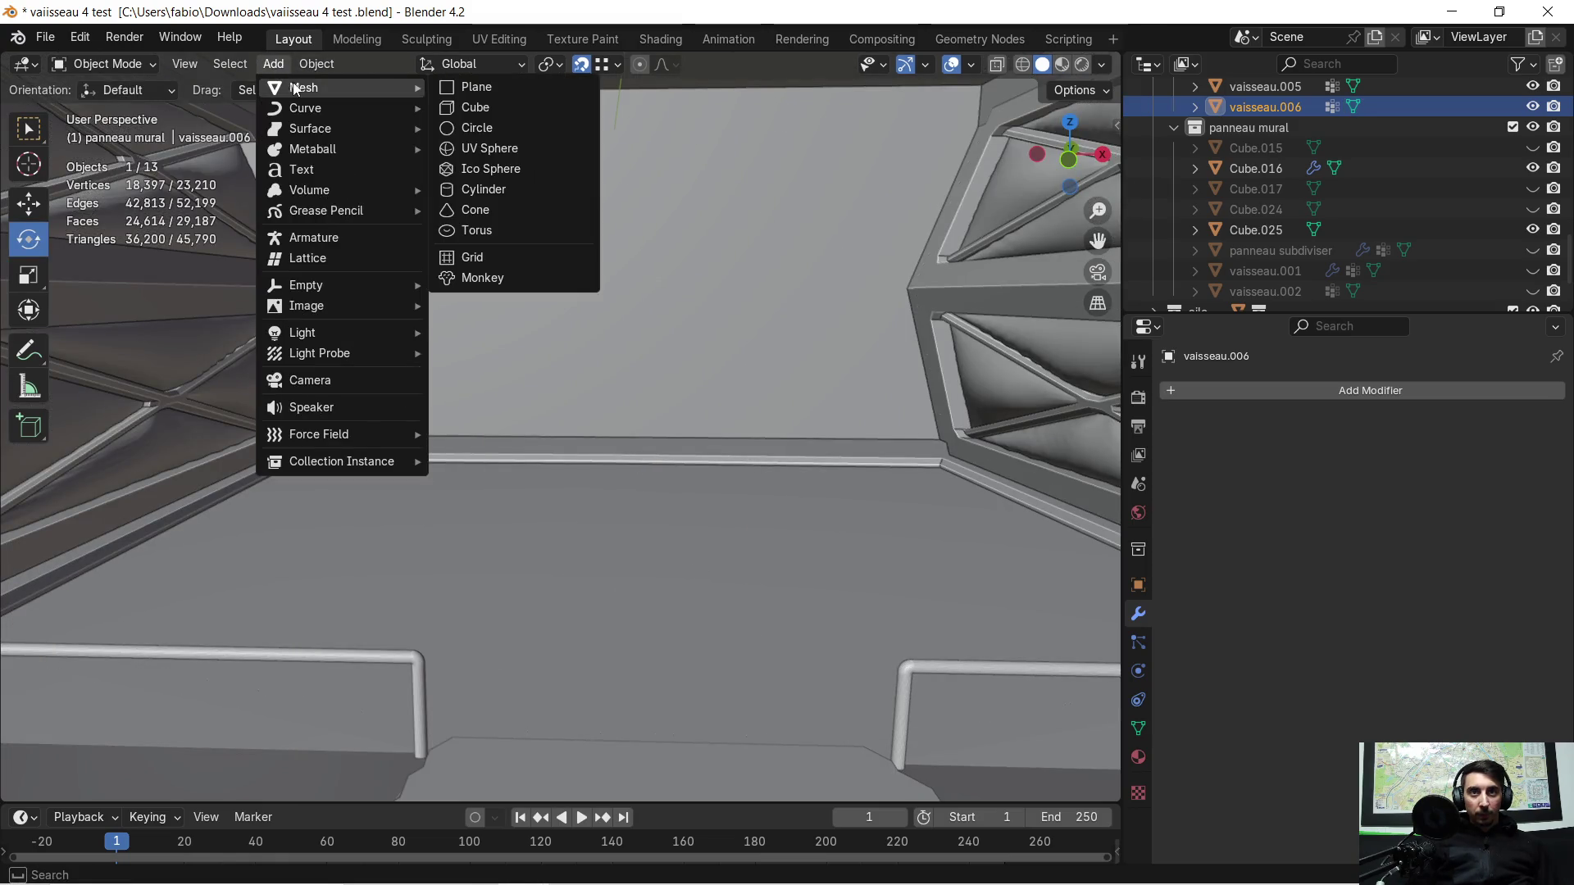
click(498, 111)
scroll(567, 374, up, 3)
scroll(572, 375, up, 3)
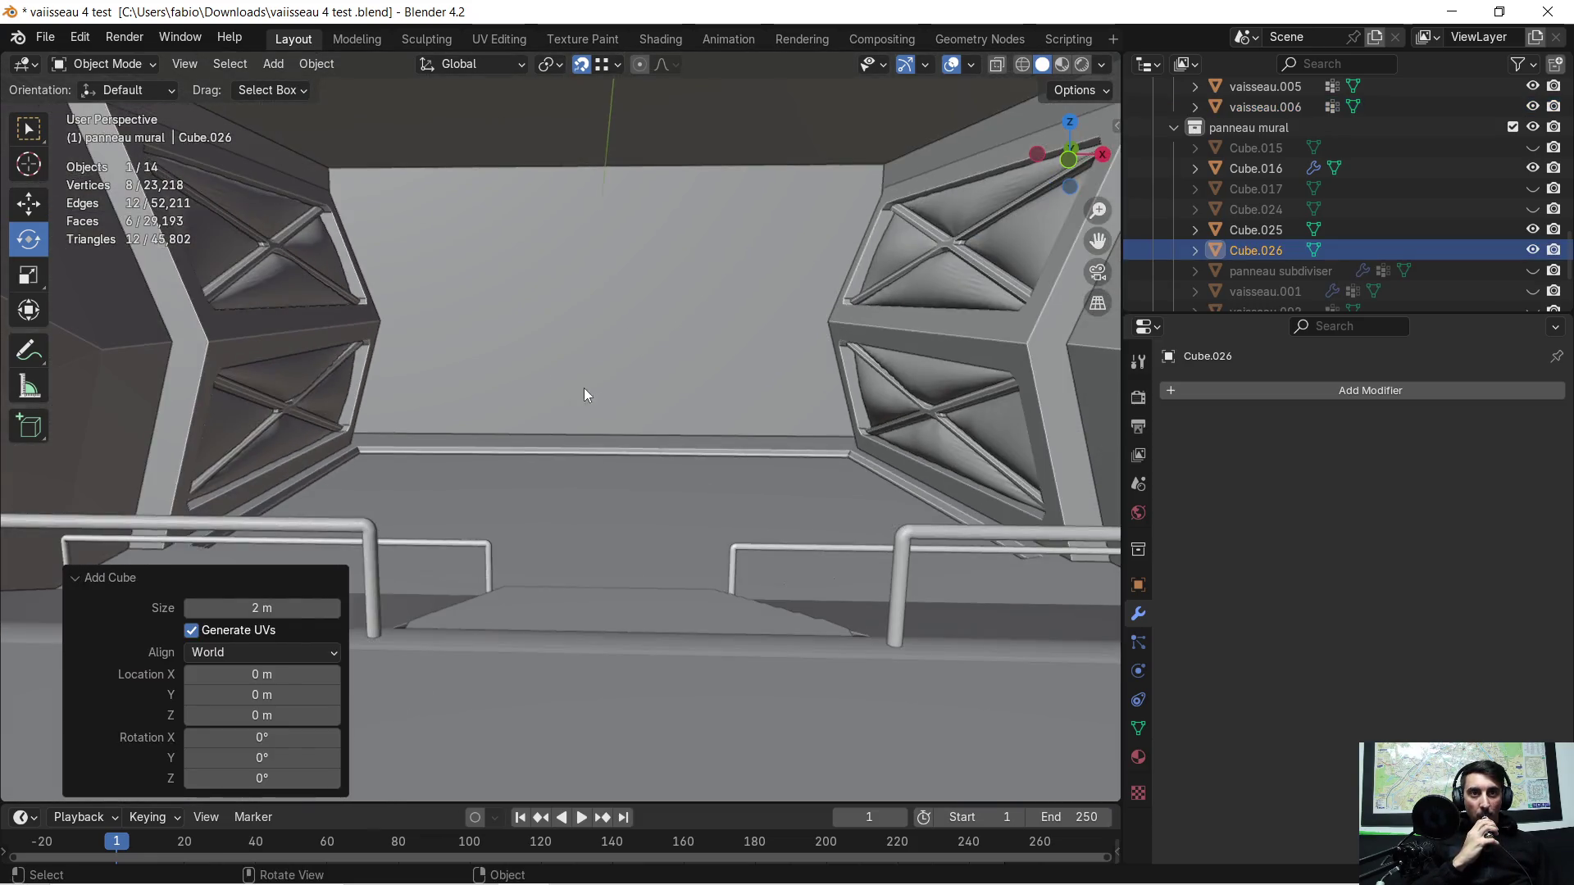
scroll(585, 382, up, 4)
scroll(591, 358, up, 3)
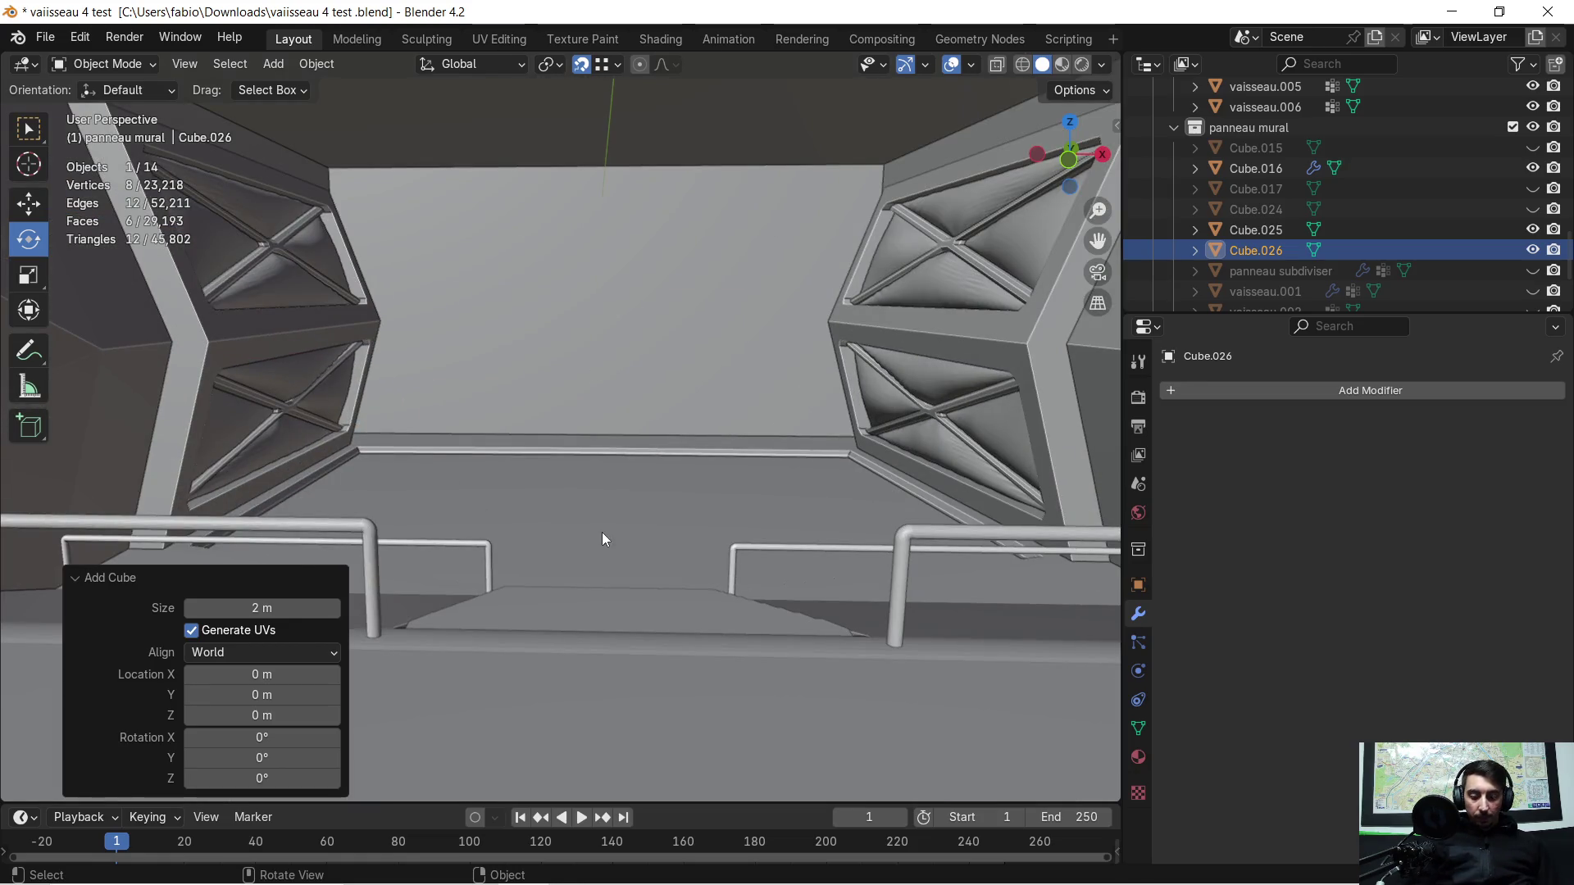
key(g)
key(y)
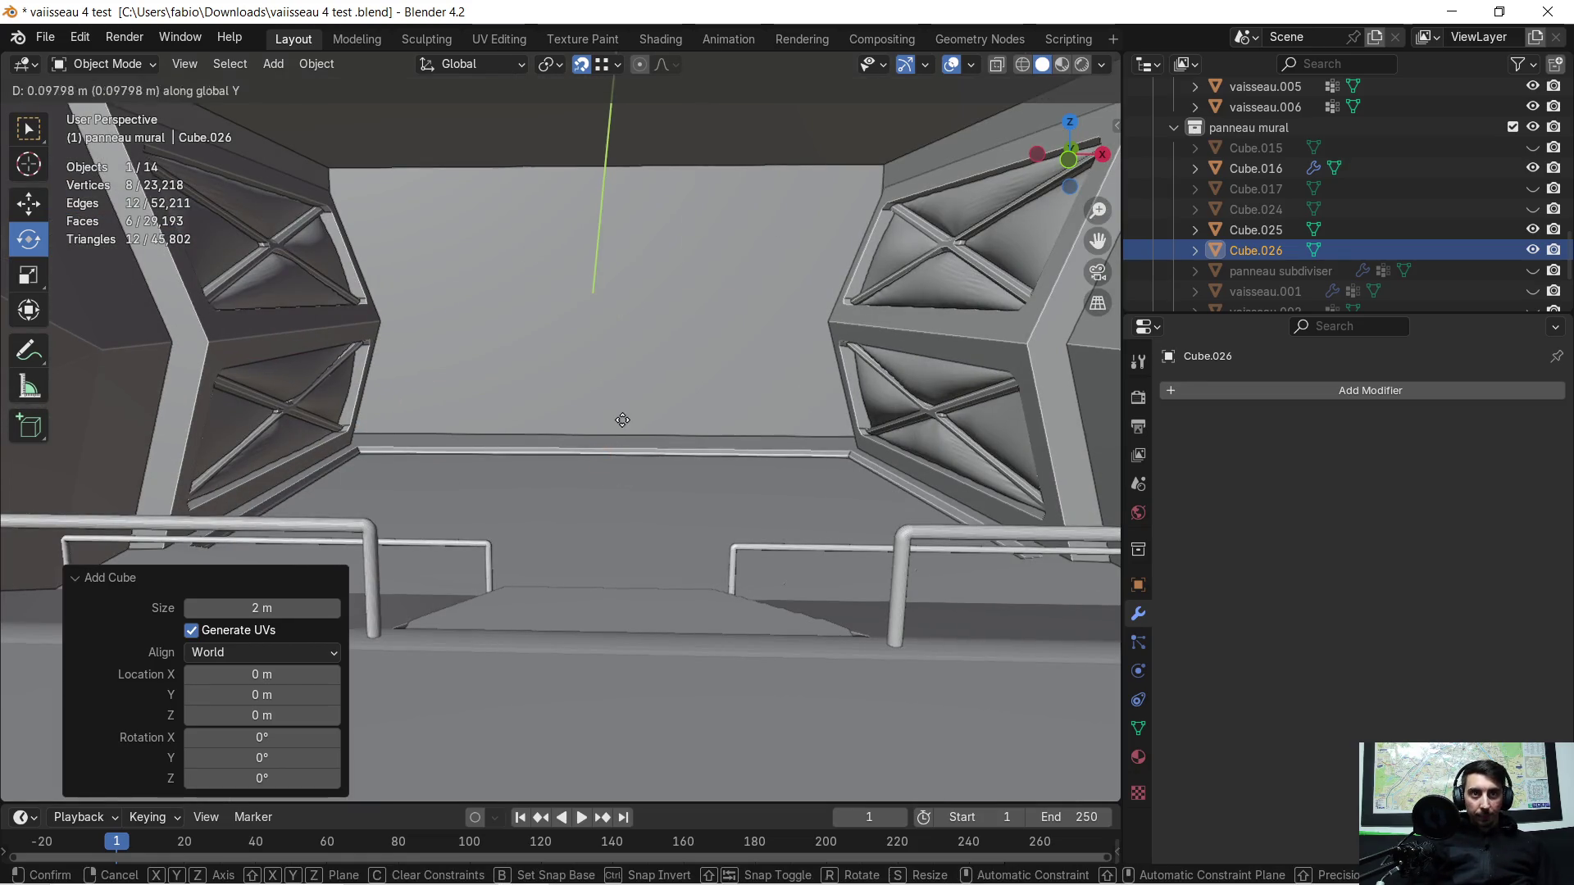
click(616, 426)
key(g)
key(z)
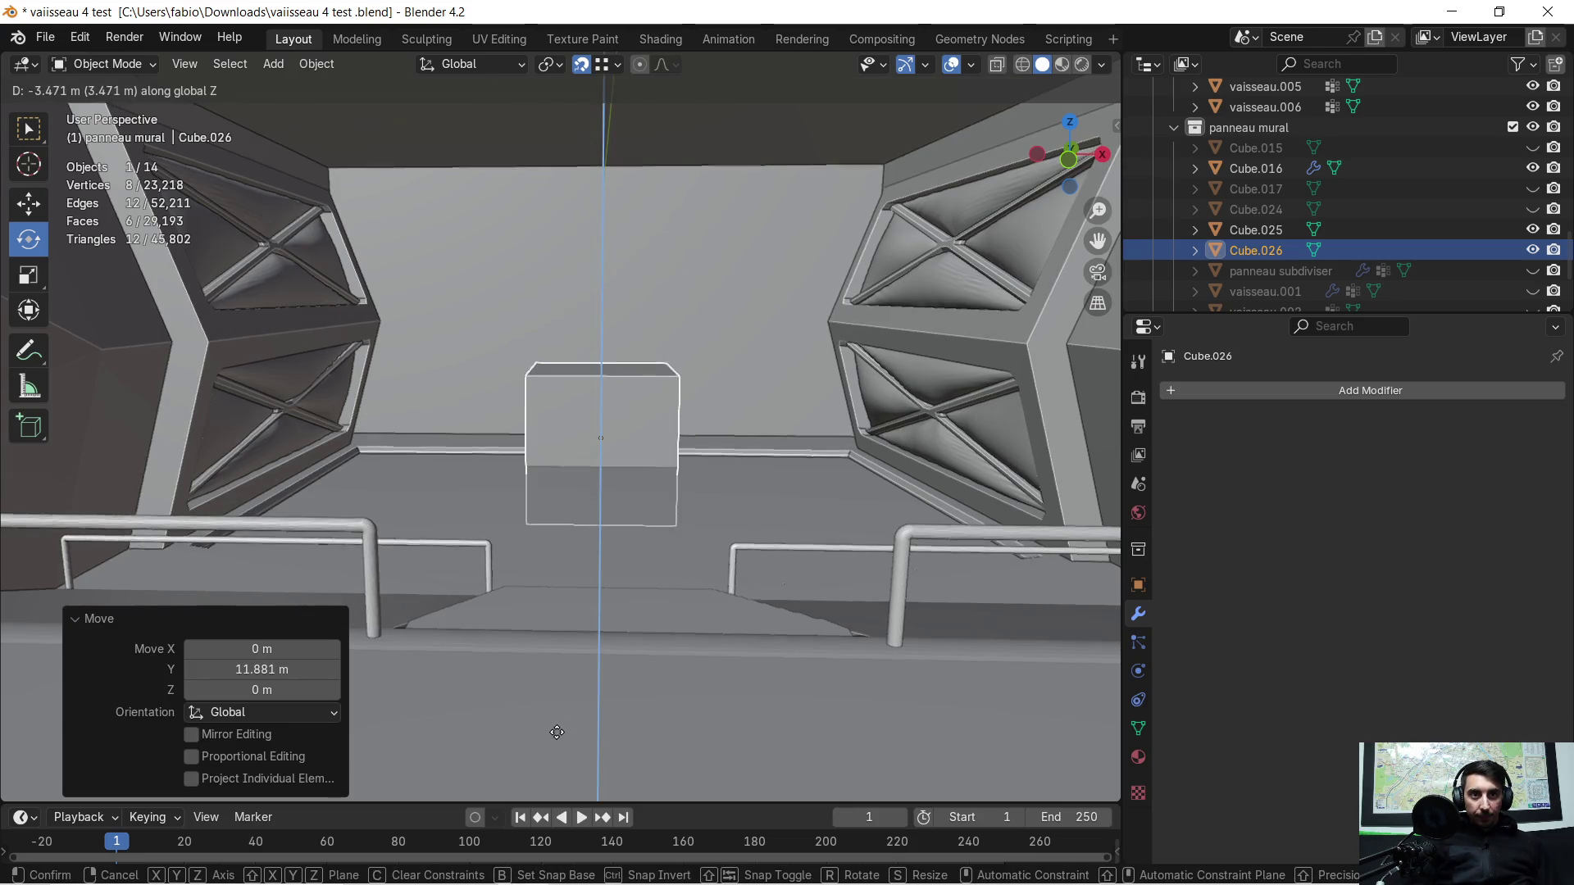
click(556, 734)
scroll(625, 461, up, 5)
mouse_move(626, 460)
middle_down()
mouse_move(486, 459)
mouse_move(575, 490)
mouse_move(567, 506)
middle_up()
scroll(486, 459, down, 4)
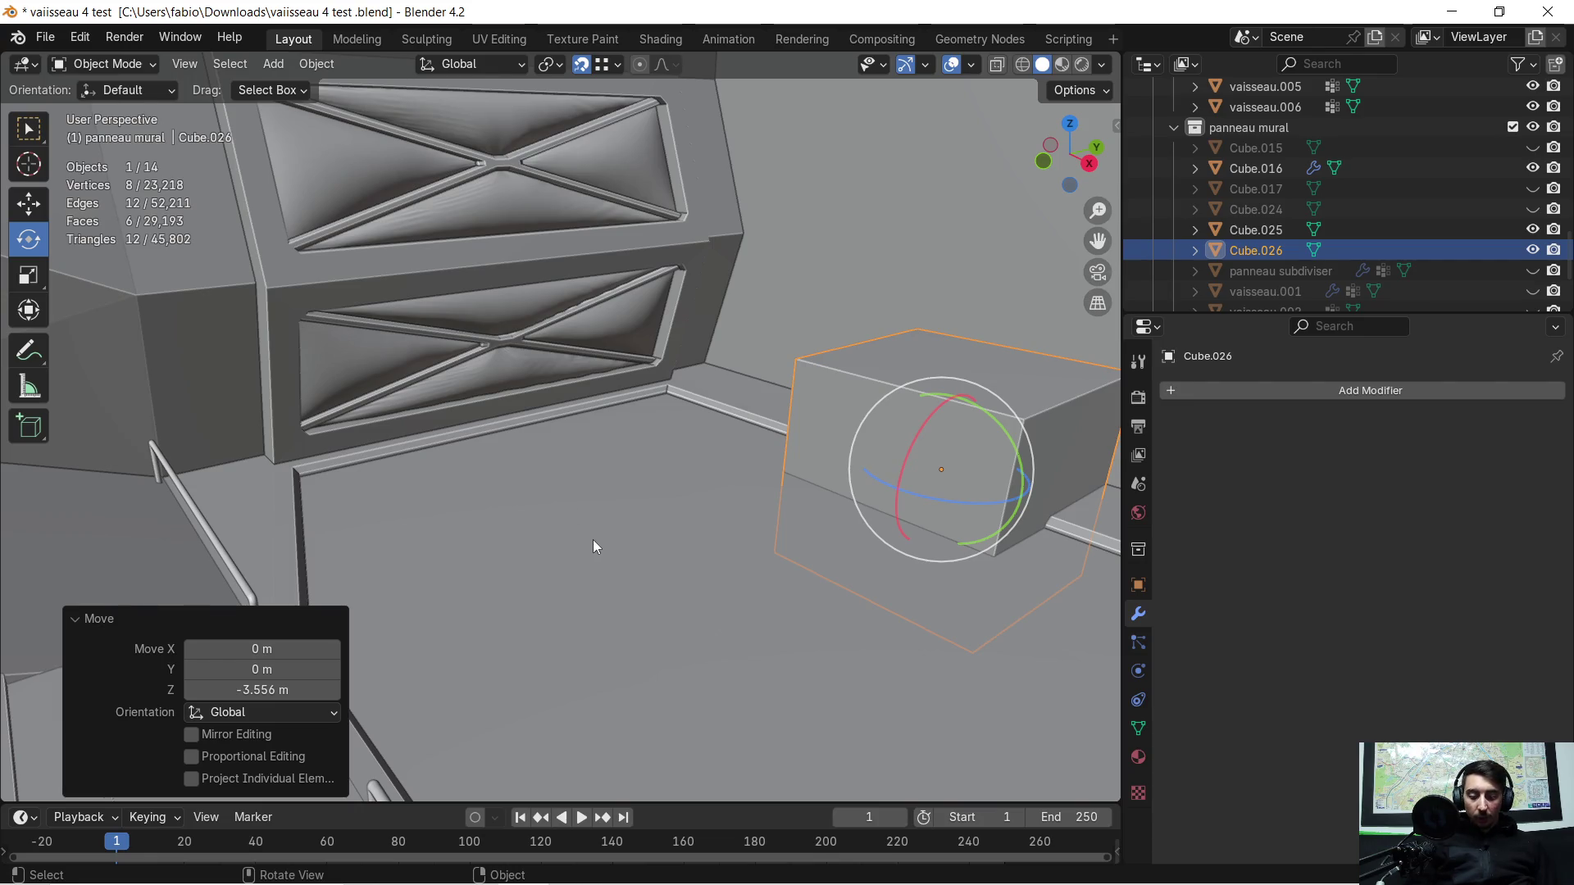
Step: Shrink the cube to about 0.077 and slide it along Y and X toward the wall
key(g)
key(y)
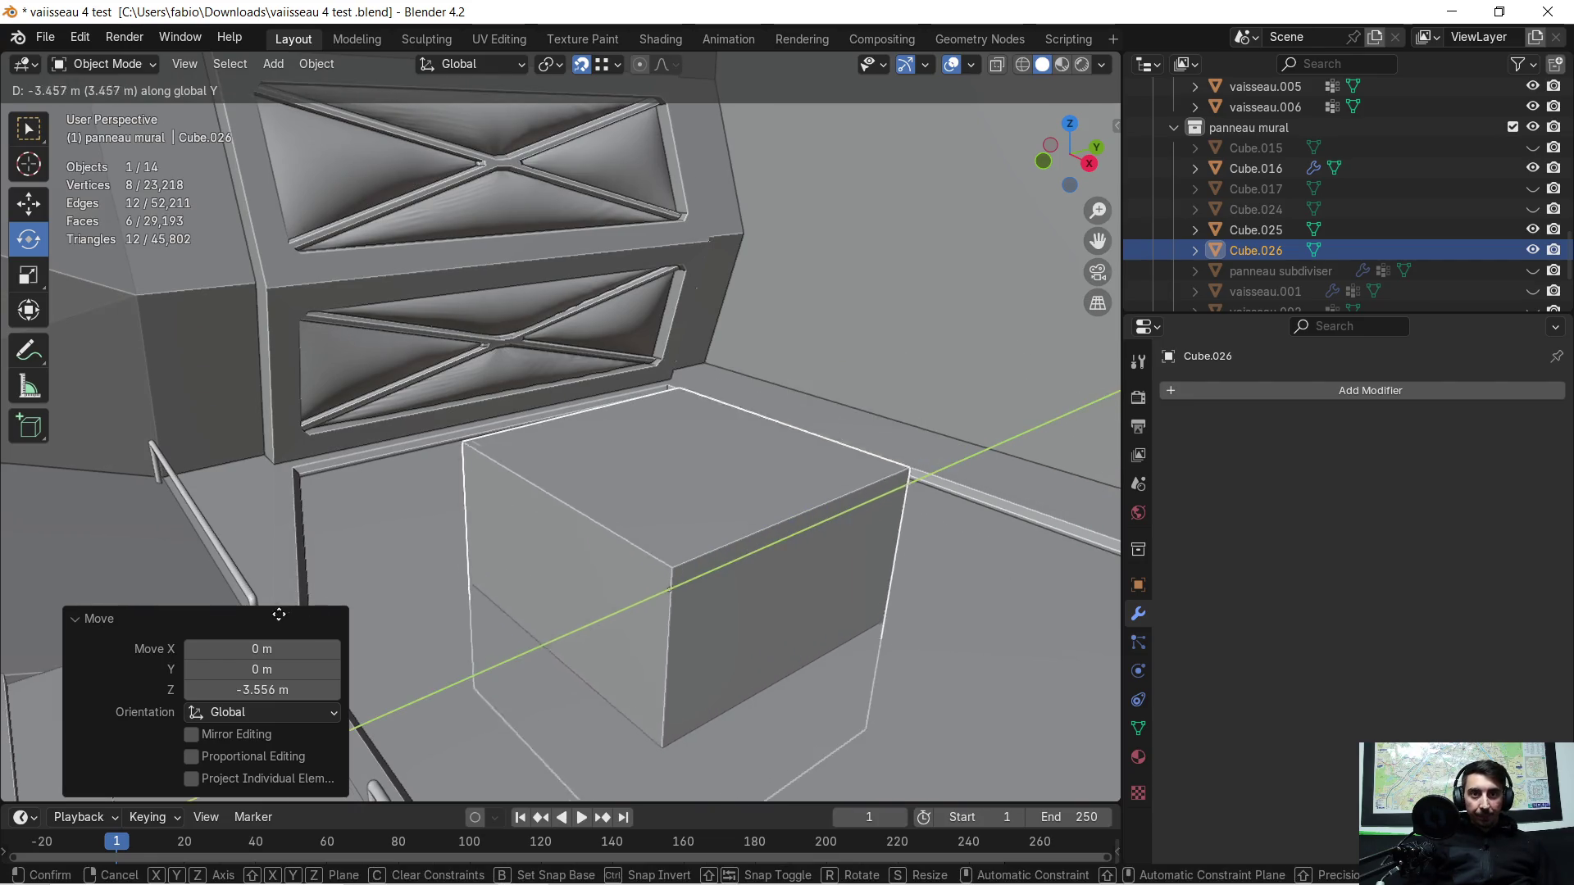
click(339, 599)
key(s)
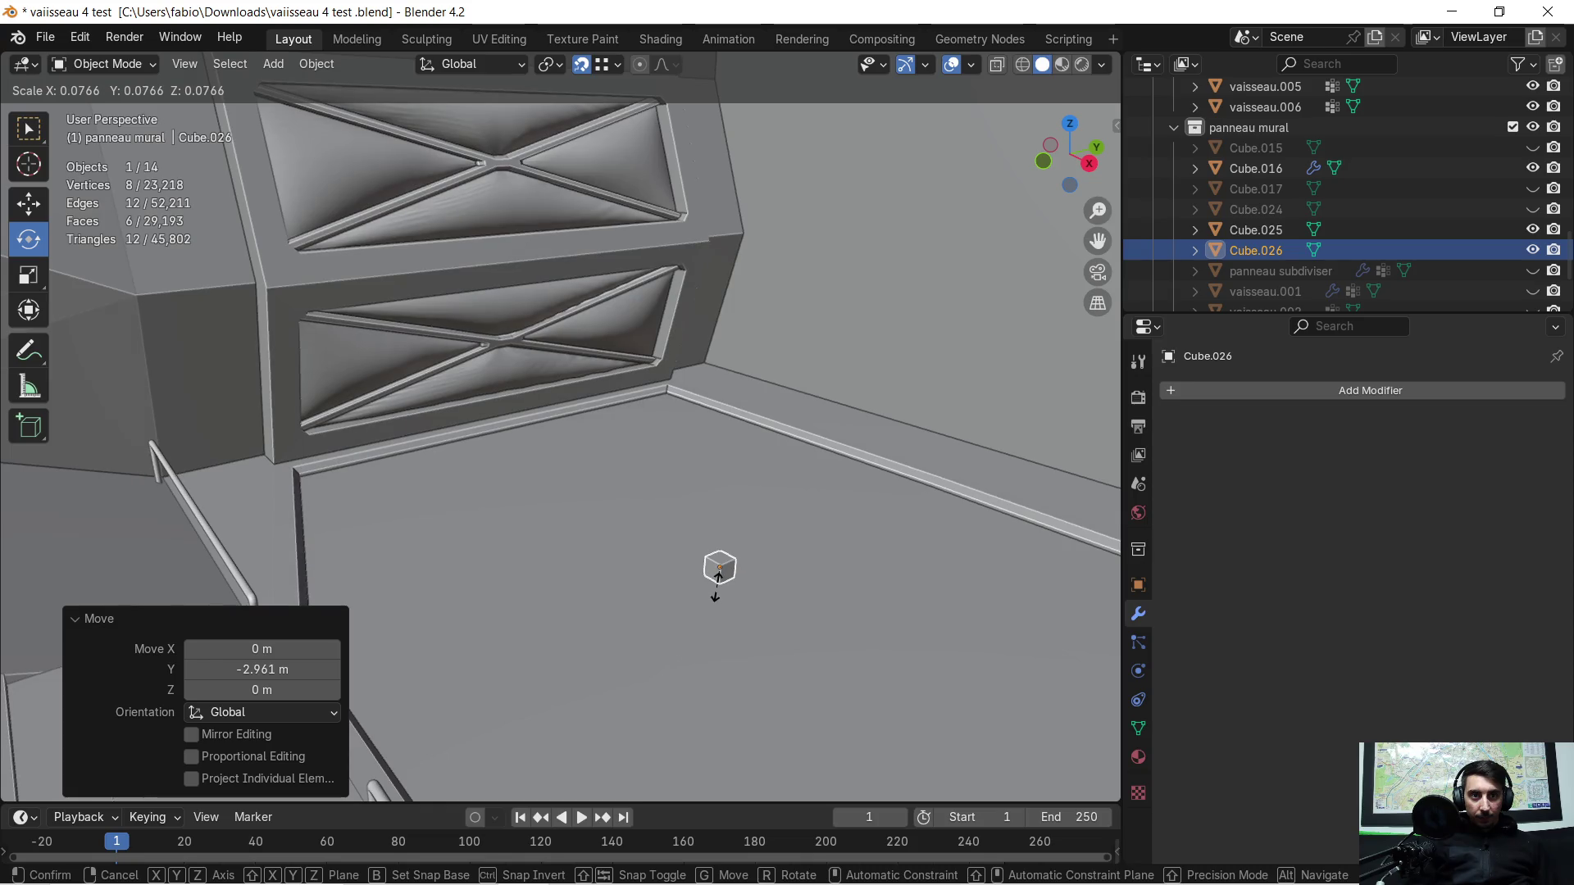
click(719, 587)
middle_drag(533, 590, 596, 556)
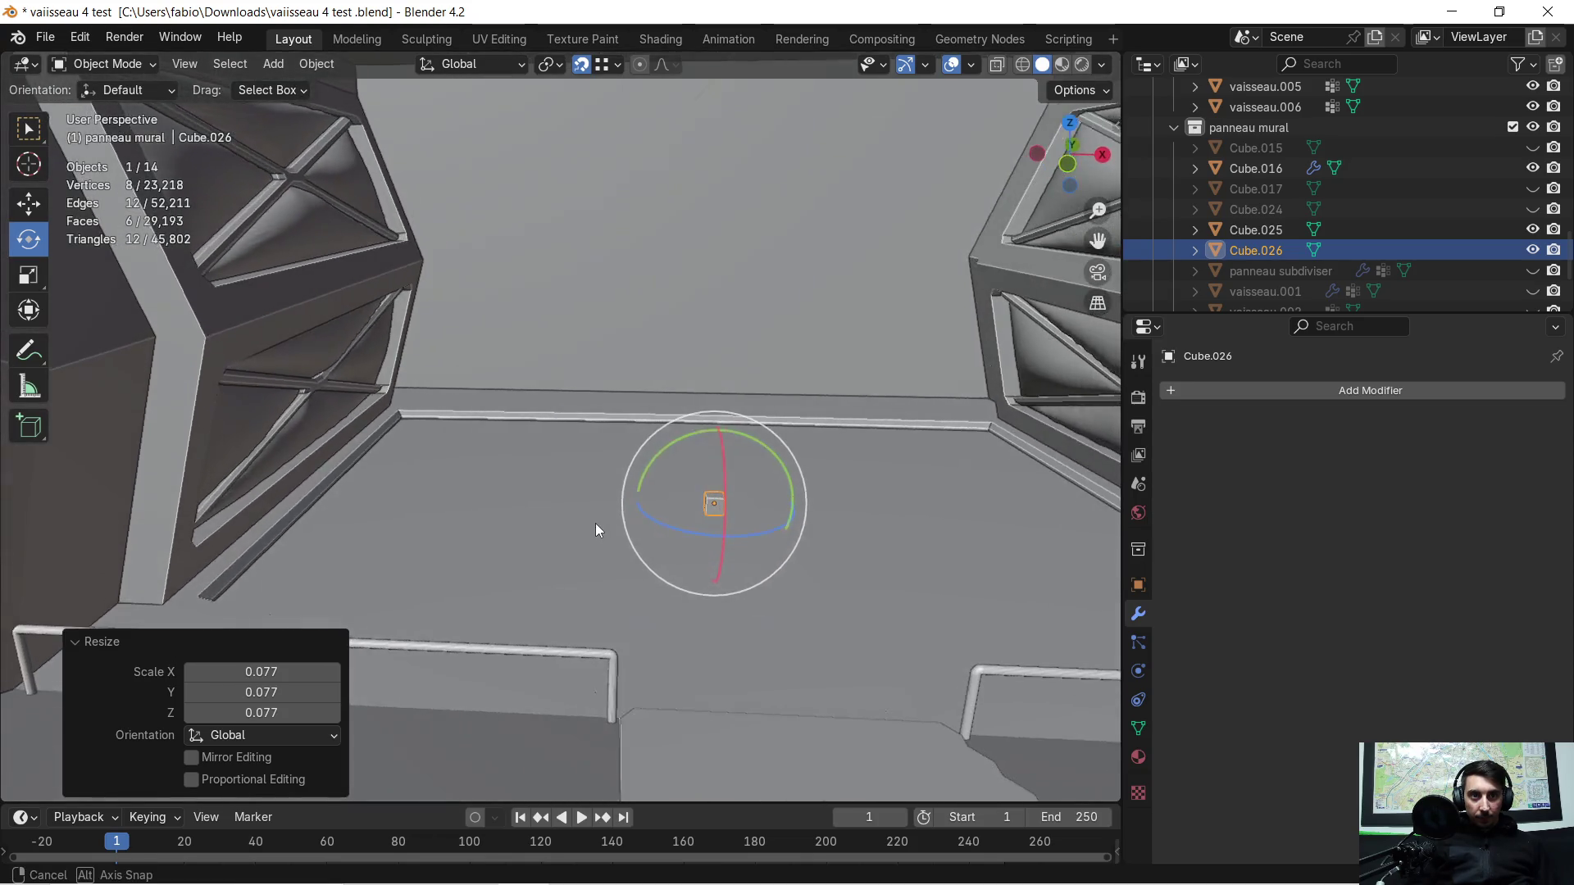
key(g)
key(y)
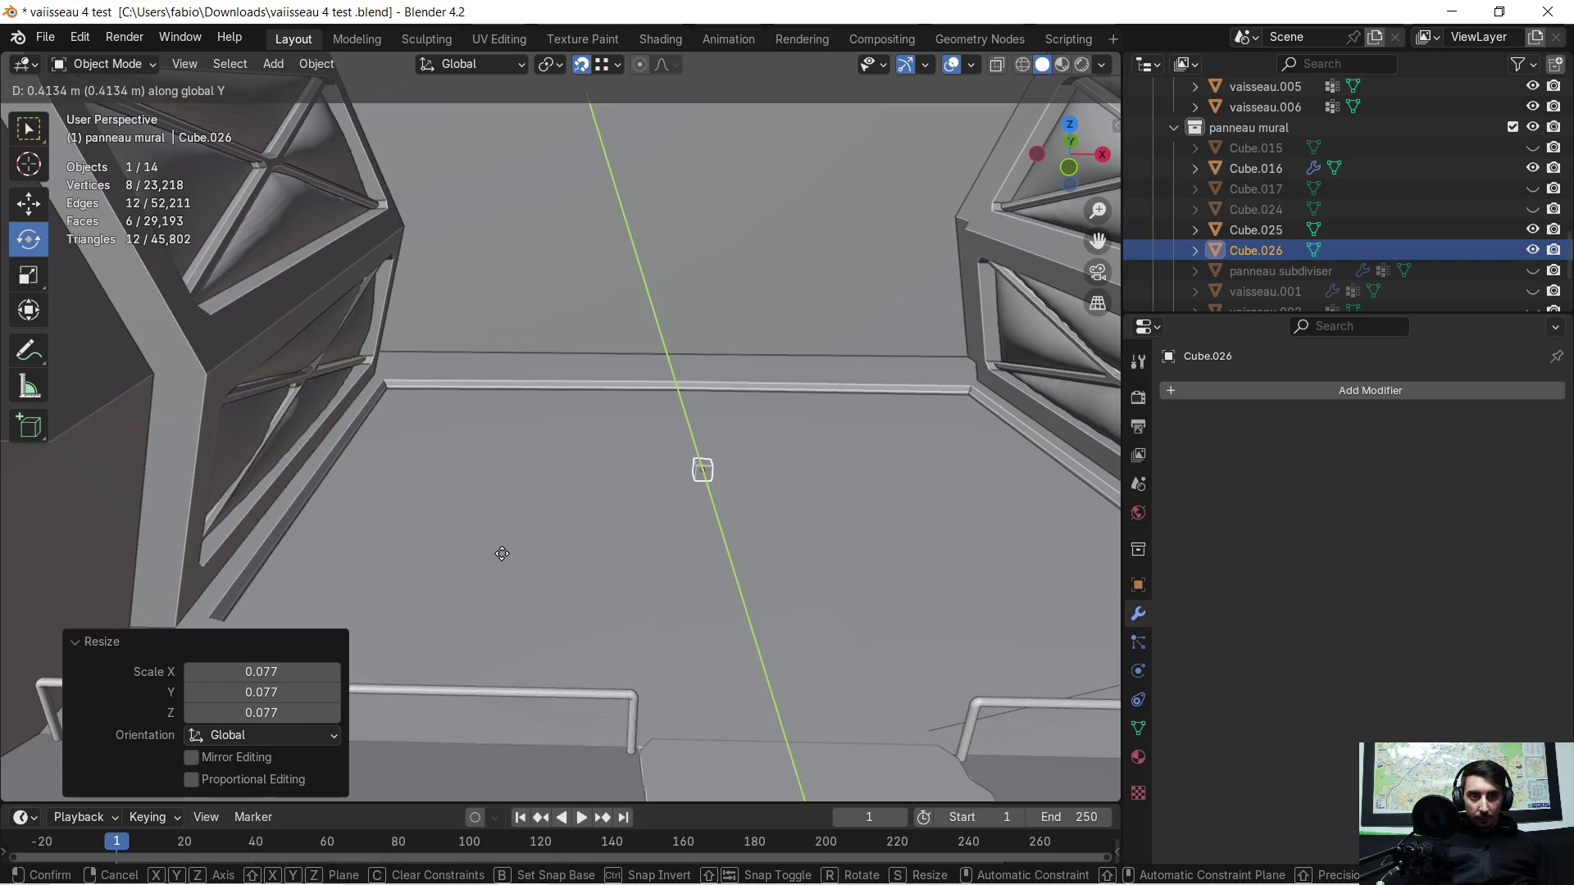
click(503, 553)
key(g)
key(x)
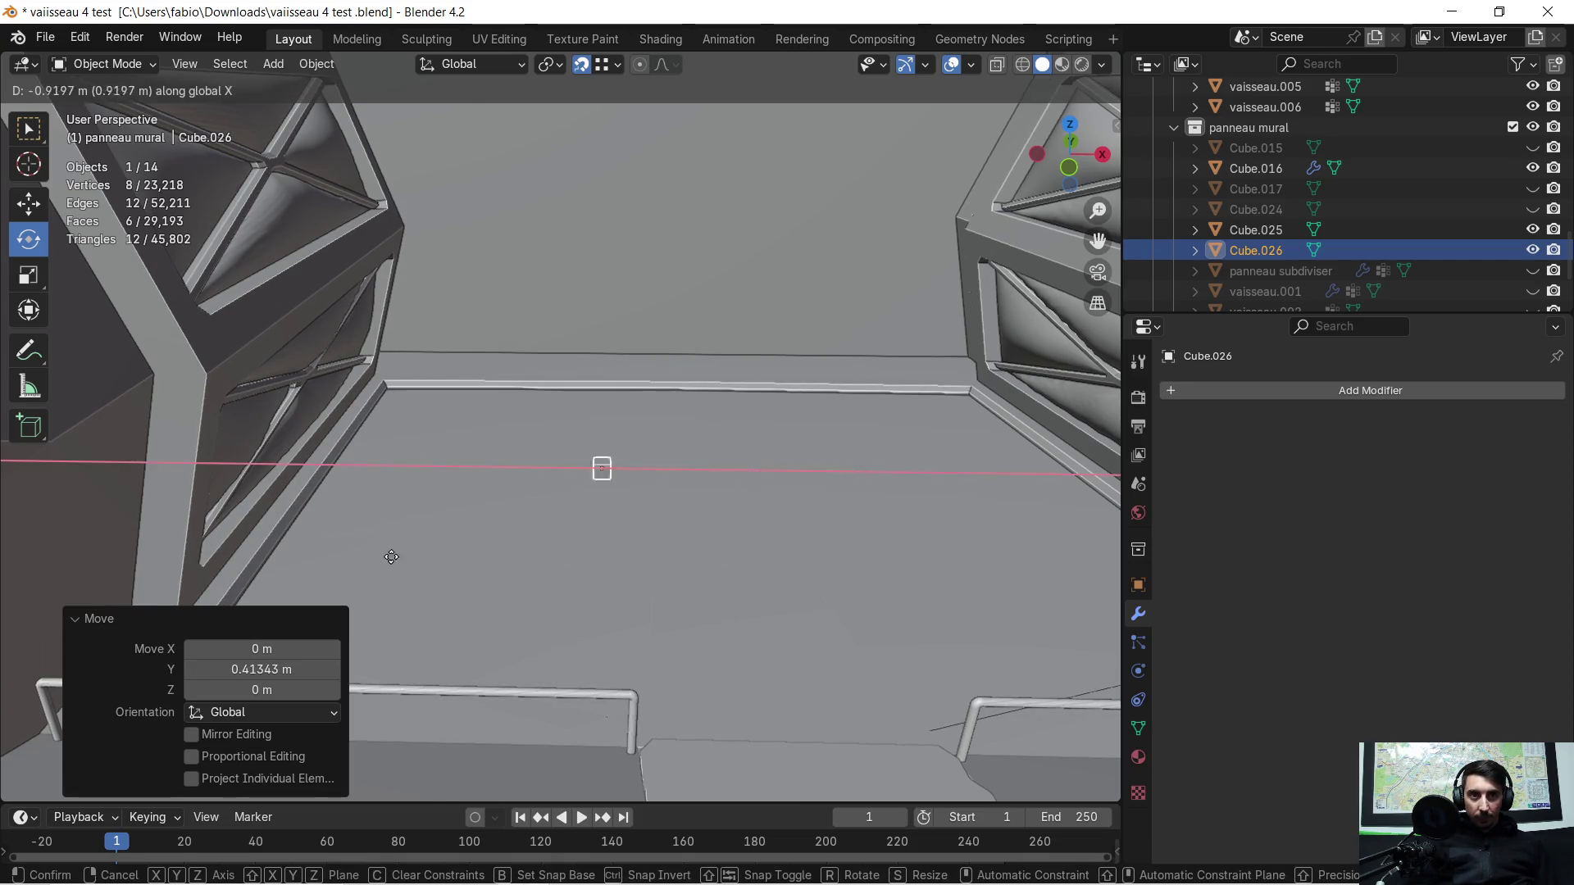
click(194, 557)
Step: Nudge the small cube along X and Y until it sits on the floor trim
middle_drag(367, 513, 352, 468)
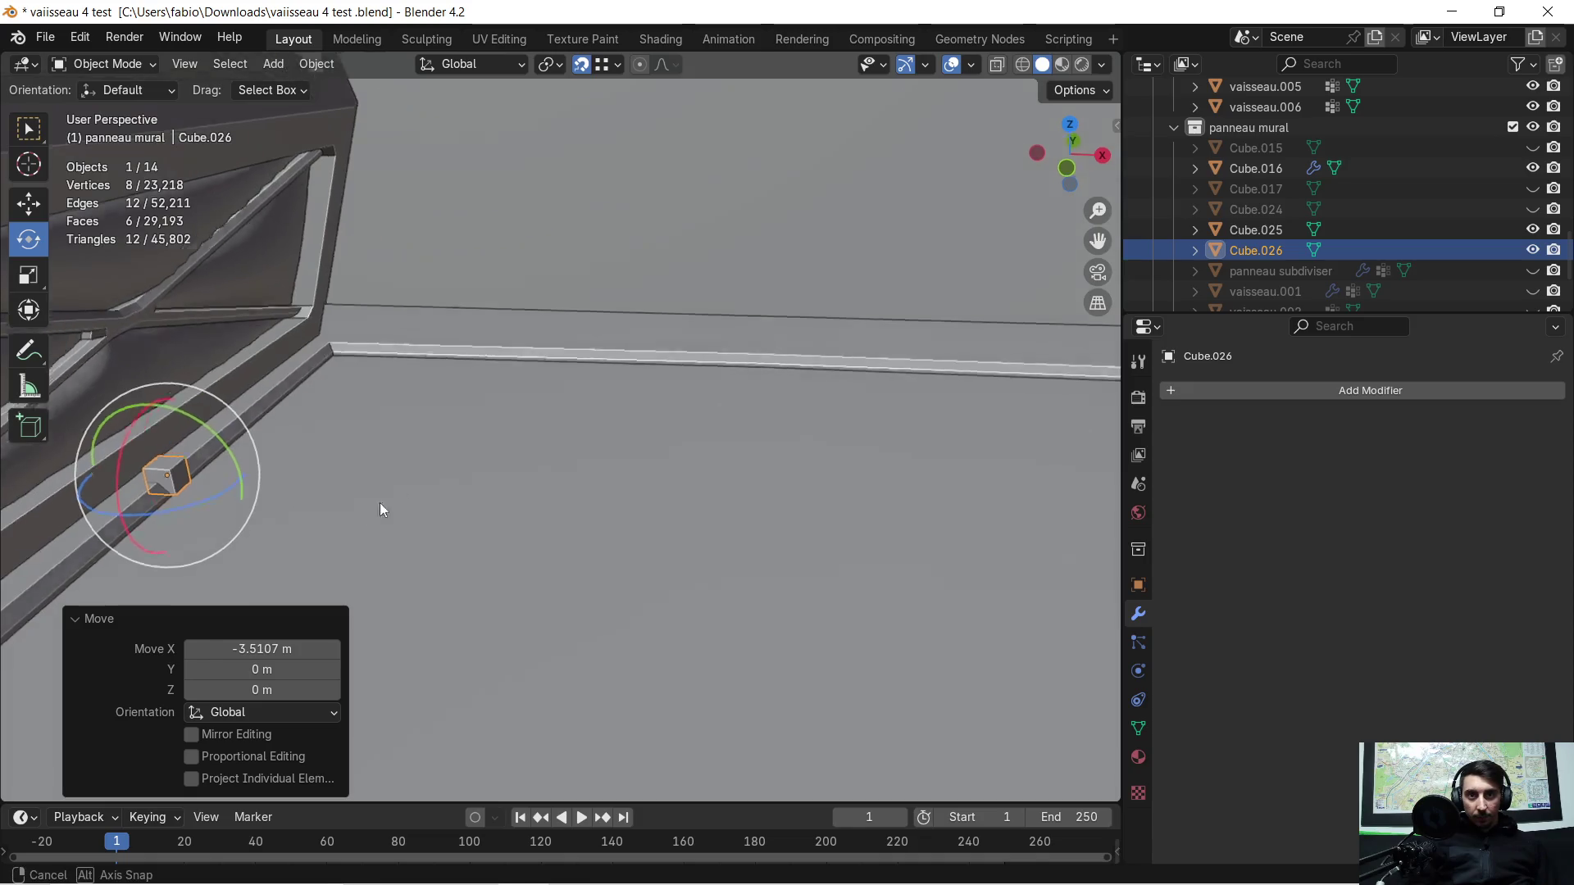
middle_drag(323, 479, 486, 471)
key(g)
key(x)
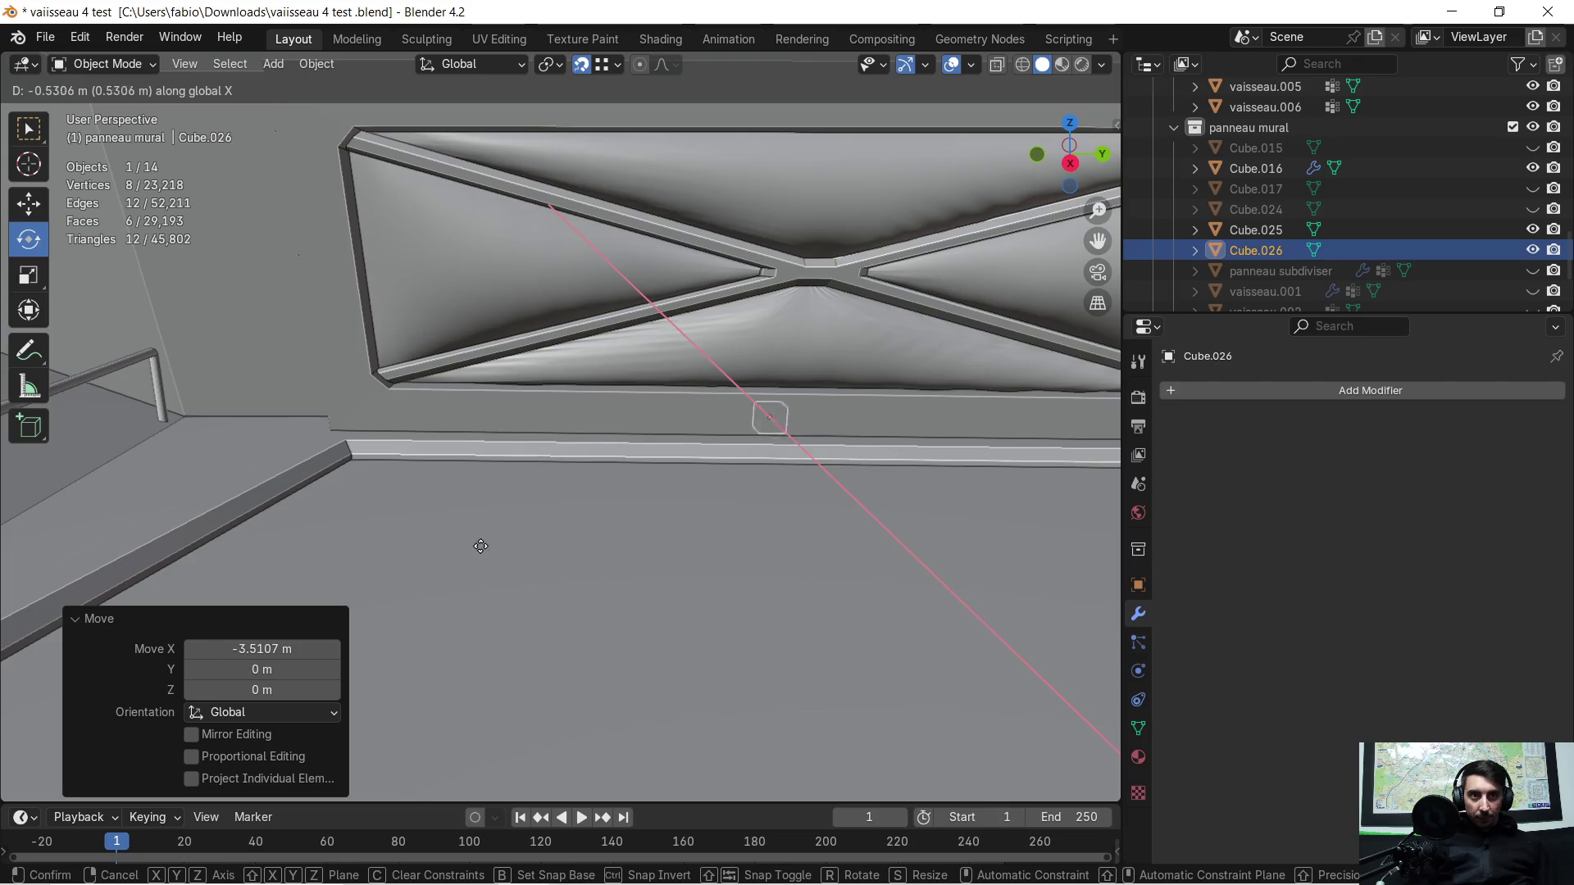
click(555, 552)
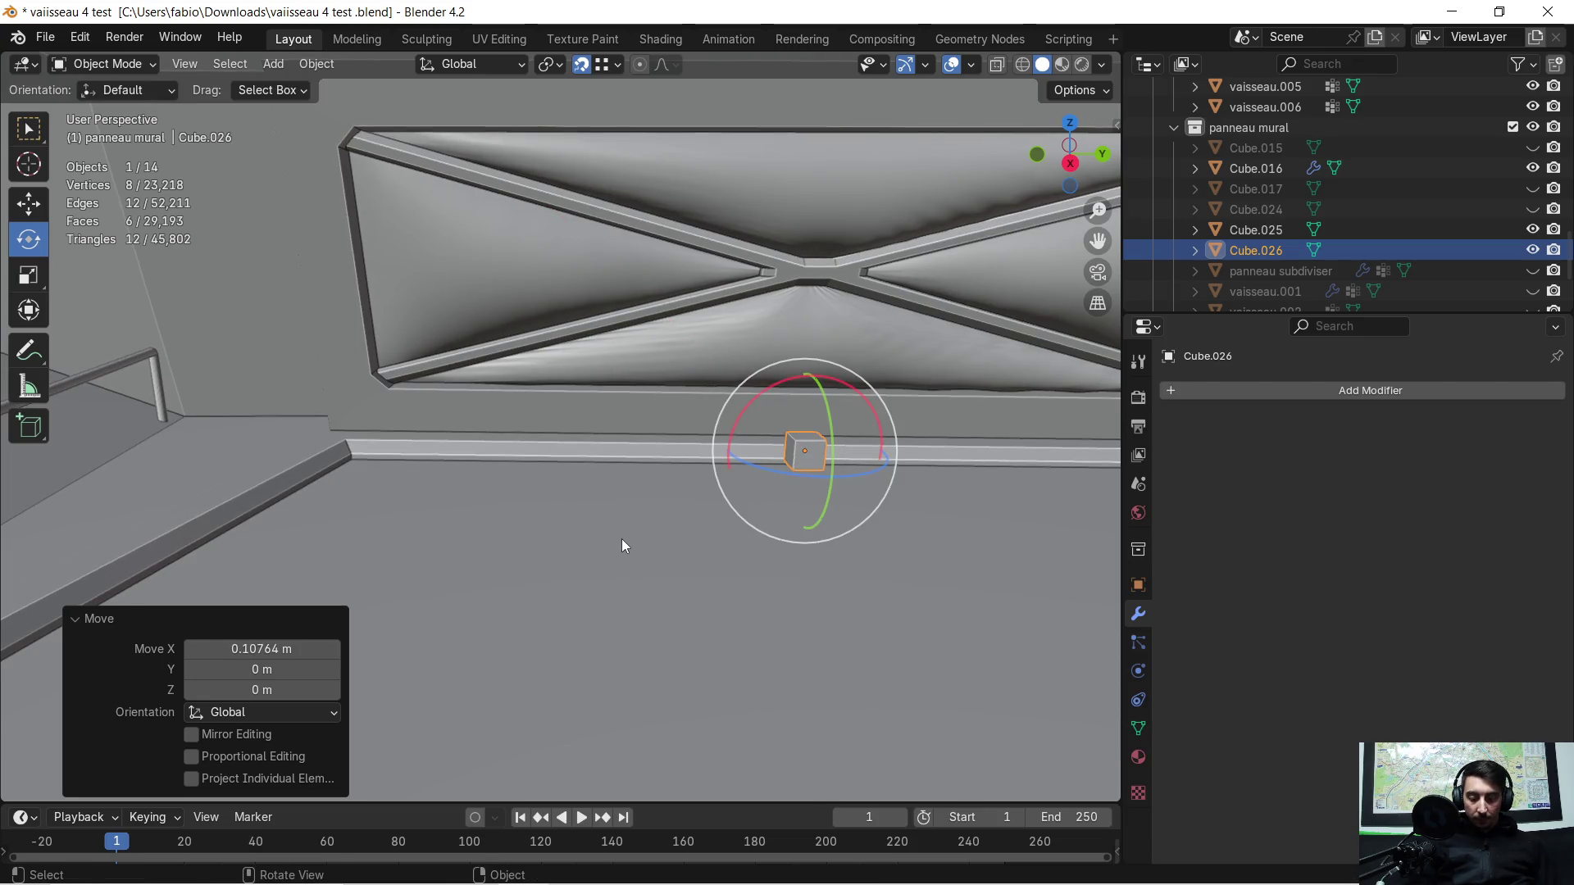
key(g)
key(y)
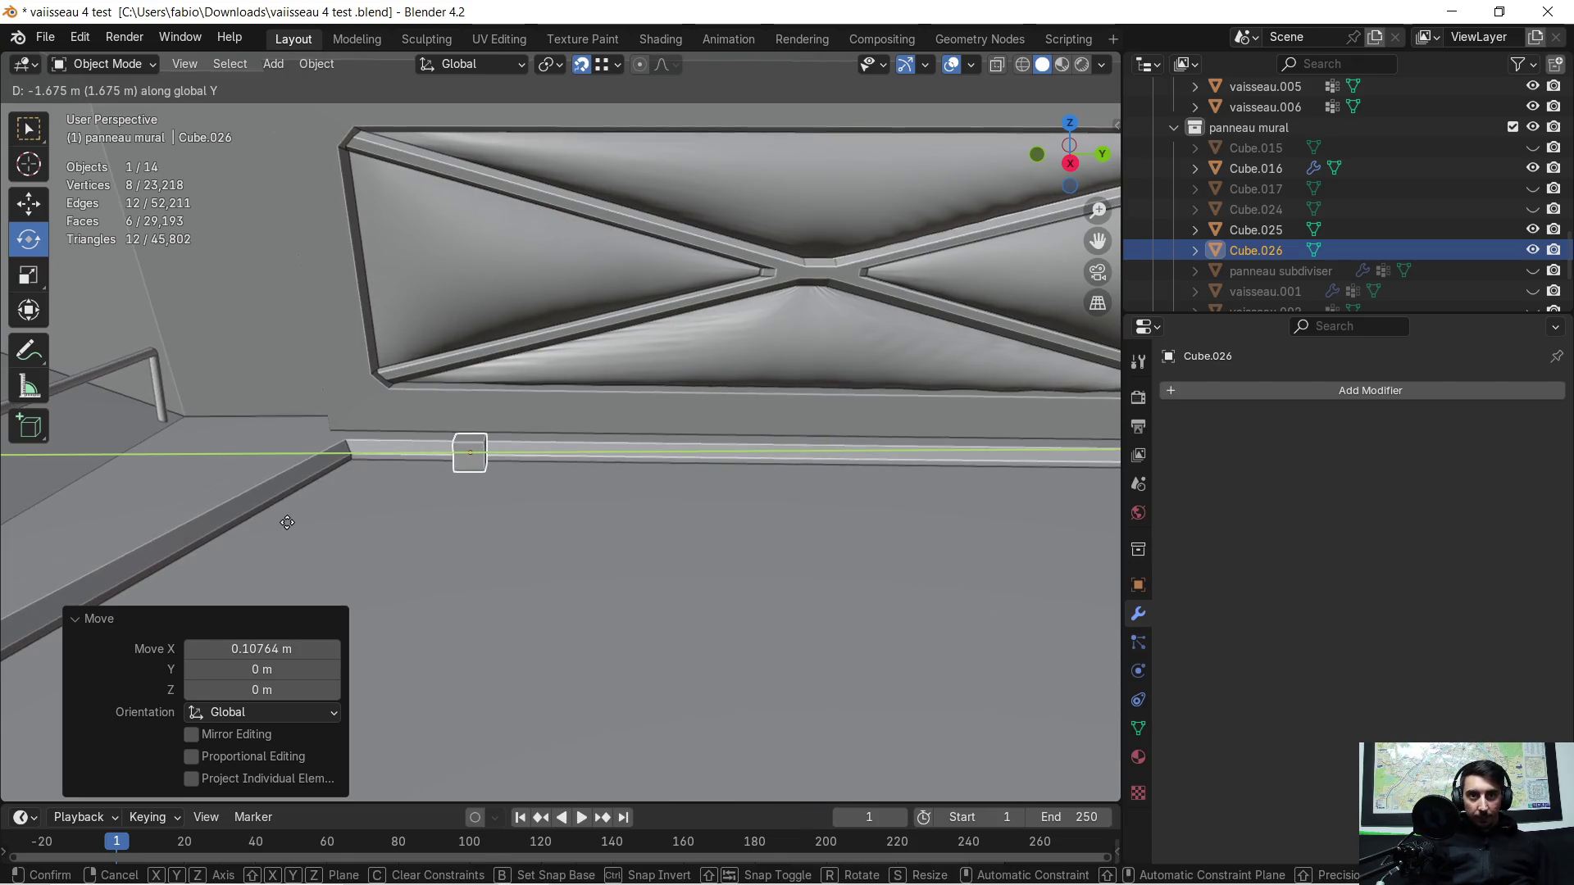
click(288, 522)
mouse_move(336, 496)
middle_down()
mouse_move(478, 494)
mouse_move(306, 527)
mouse_move(773, 249)
mouse_move(605, 543)
mouse_move(665, 521)
mouse_move(641, 505)
mouse_move(672, 451)
mouse_move(522, 477)
mouse_move(766, 549)
middle_up()
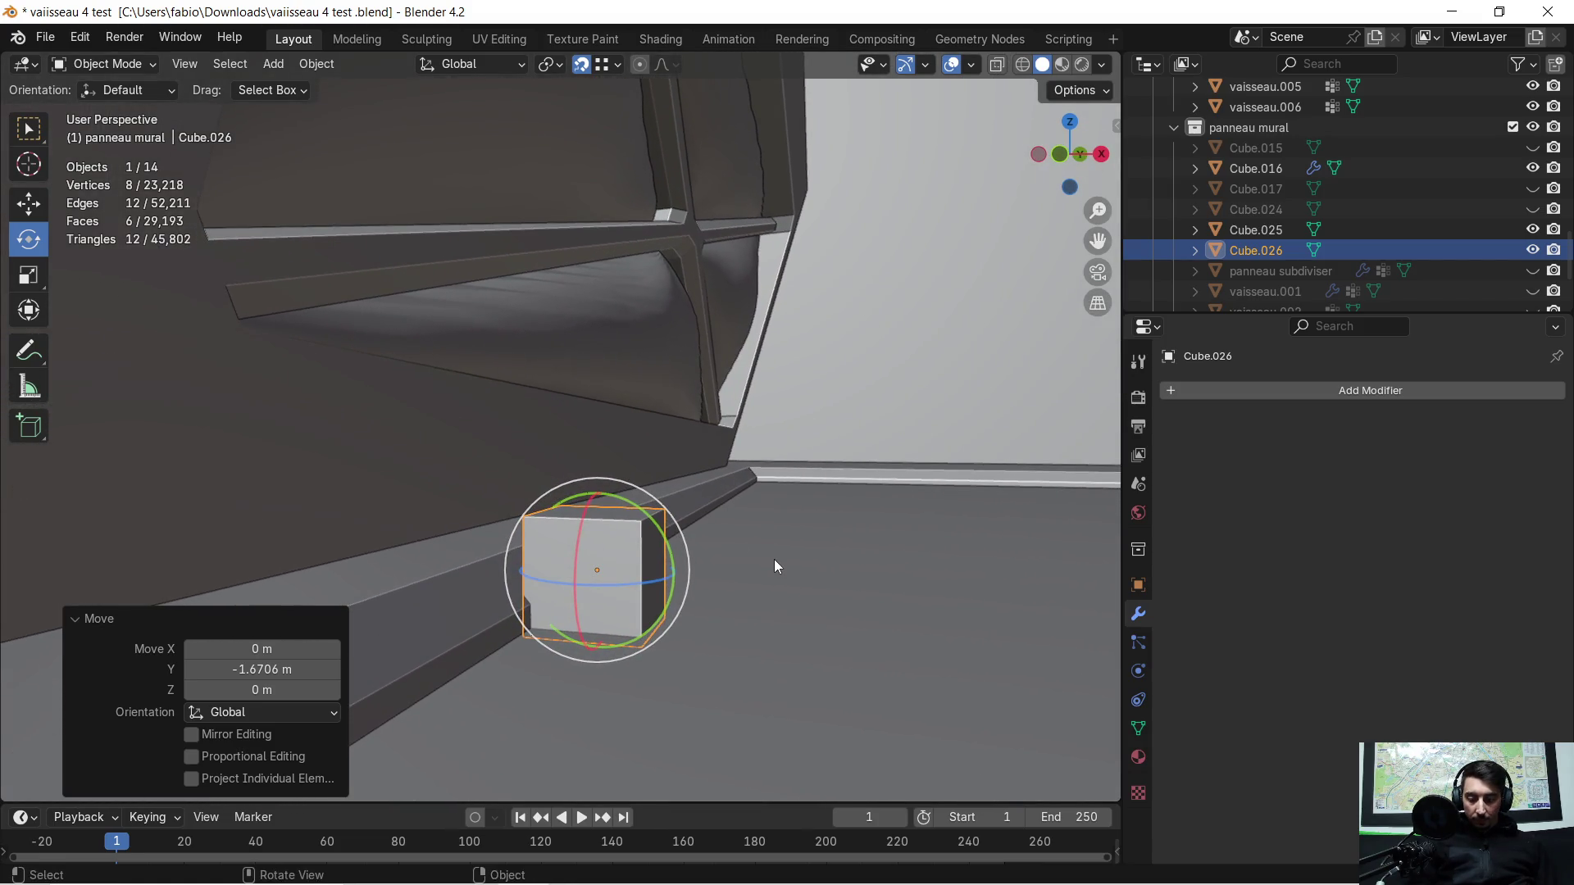
Step: Flatten the cube on Z to 0.253 height and centre it over the trim along X, then enter Edit Mode
key(s)
key(z)
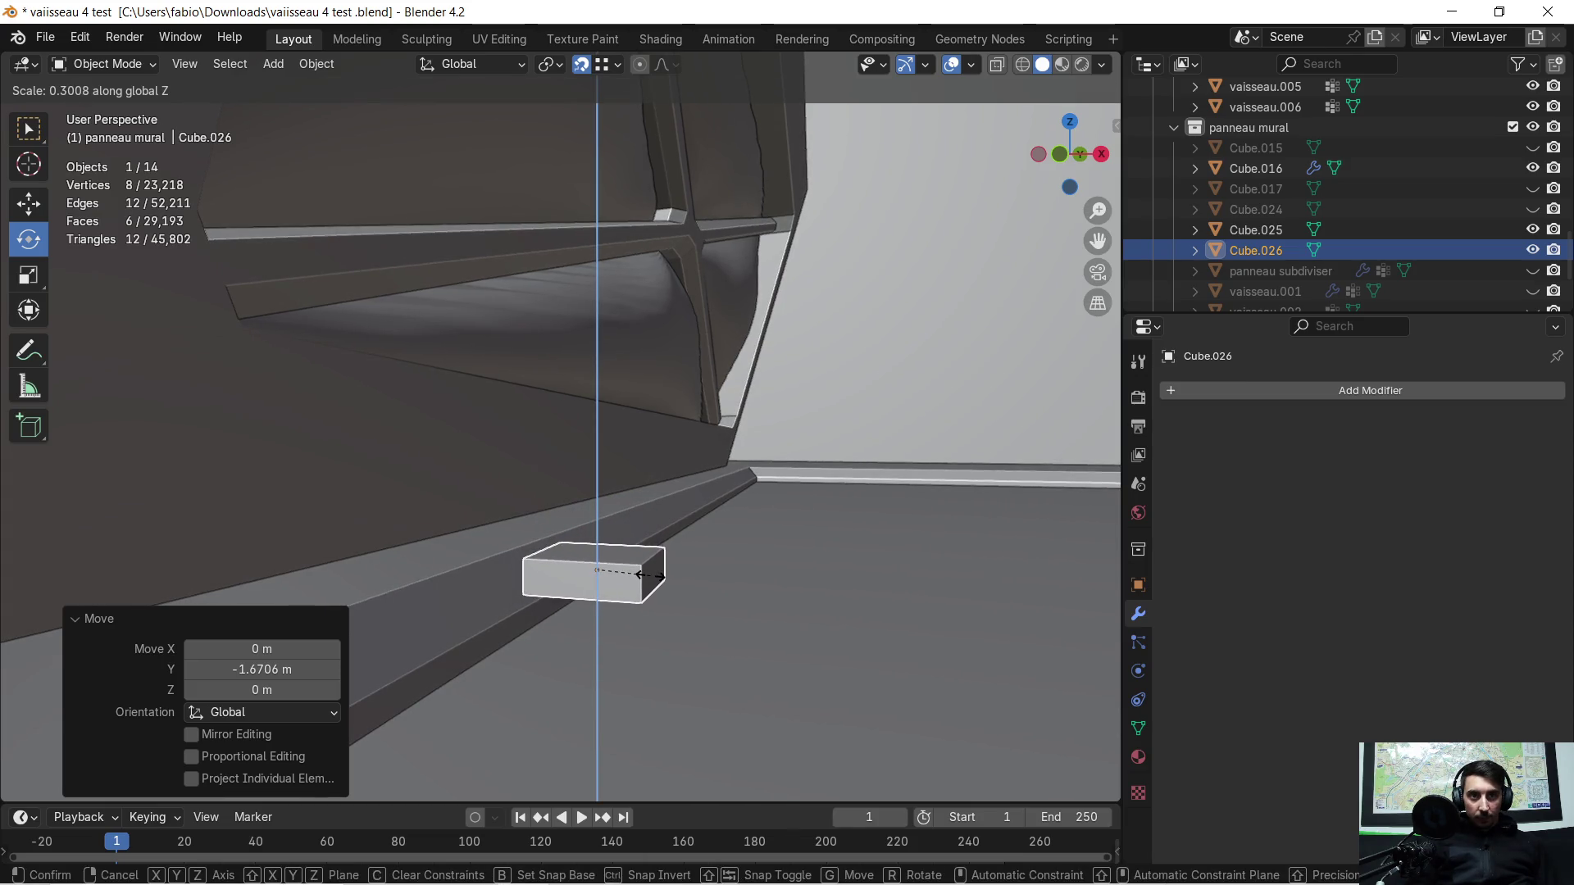
click(633, 572)
mouse_move(634, 572)
middle_down()
mouse_move(144, 592)
mouse_move(805, 387)
mouse_move(690, 437)
mouse_move(288, 340)
mouse_move(627, 394)
mouse_move(527, 389)
mouse_move(552, 430)
mouse_move(605, 411)
mouse_move(821, 417)
mouse_move(464, 439)
mouse_move(681, 399)
mouse_move(656, 471)
middle_up()
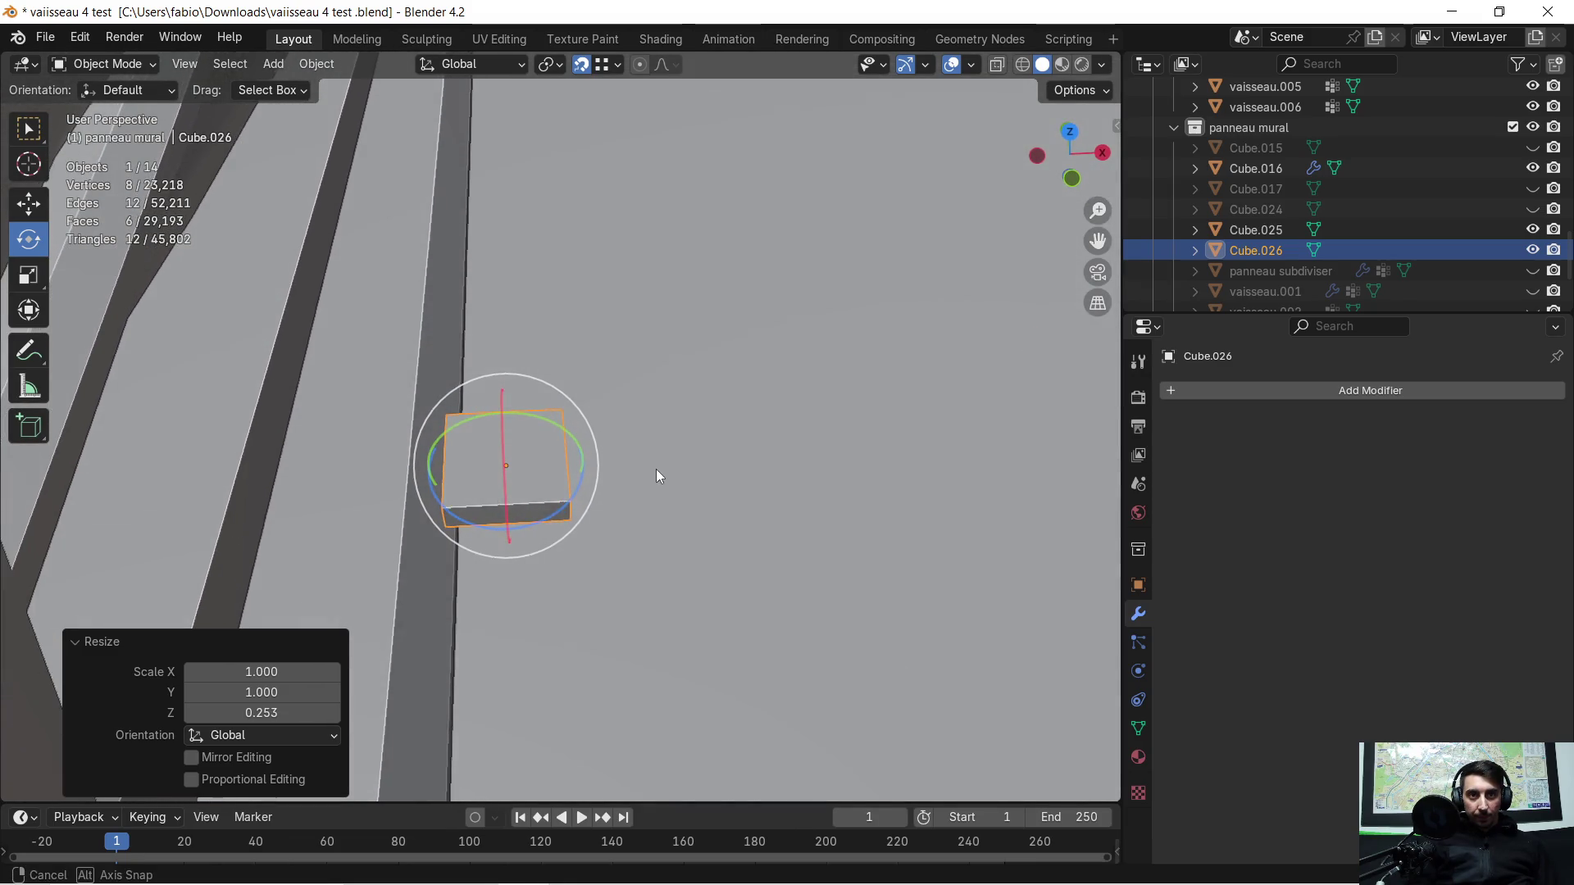
key(g)
key(x)
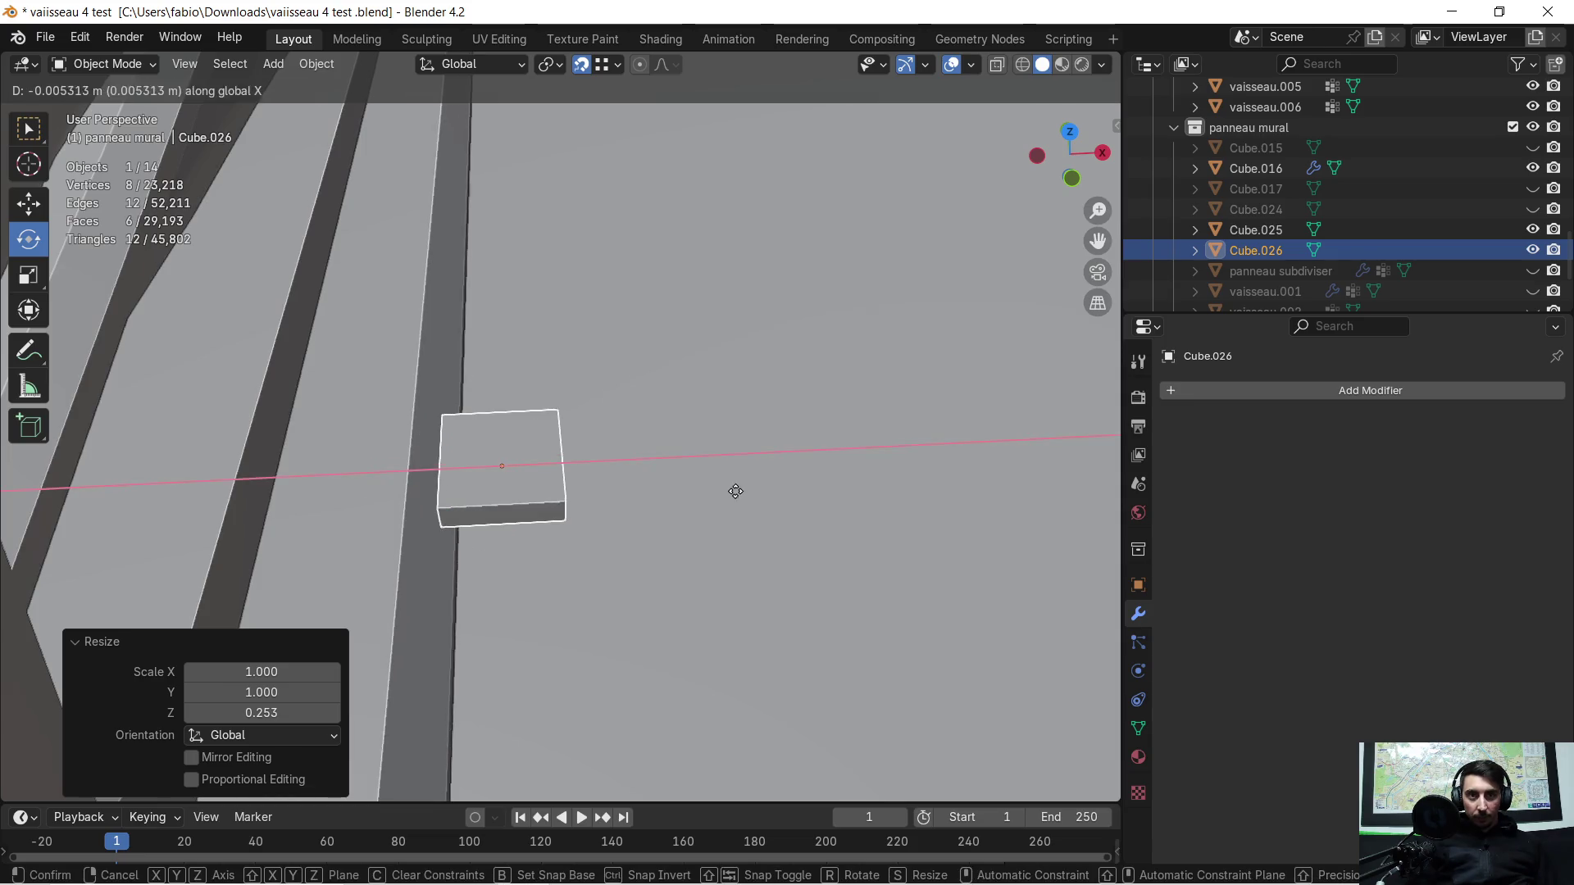
click(620, 511)
mouse_move(587, 491)
middle_down()
mouse_move(400, 380)
mouse_move(649, 479)
mouse_move(473, 410)
mouse_move(433, 373)
mouse_move(528, 404)
mouse_move(643, 407)
mouse_move(234, 90)
middle_up()
key(g)
key(x)
click(672, 470)
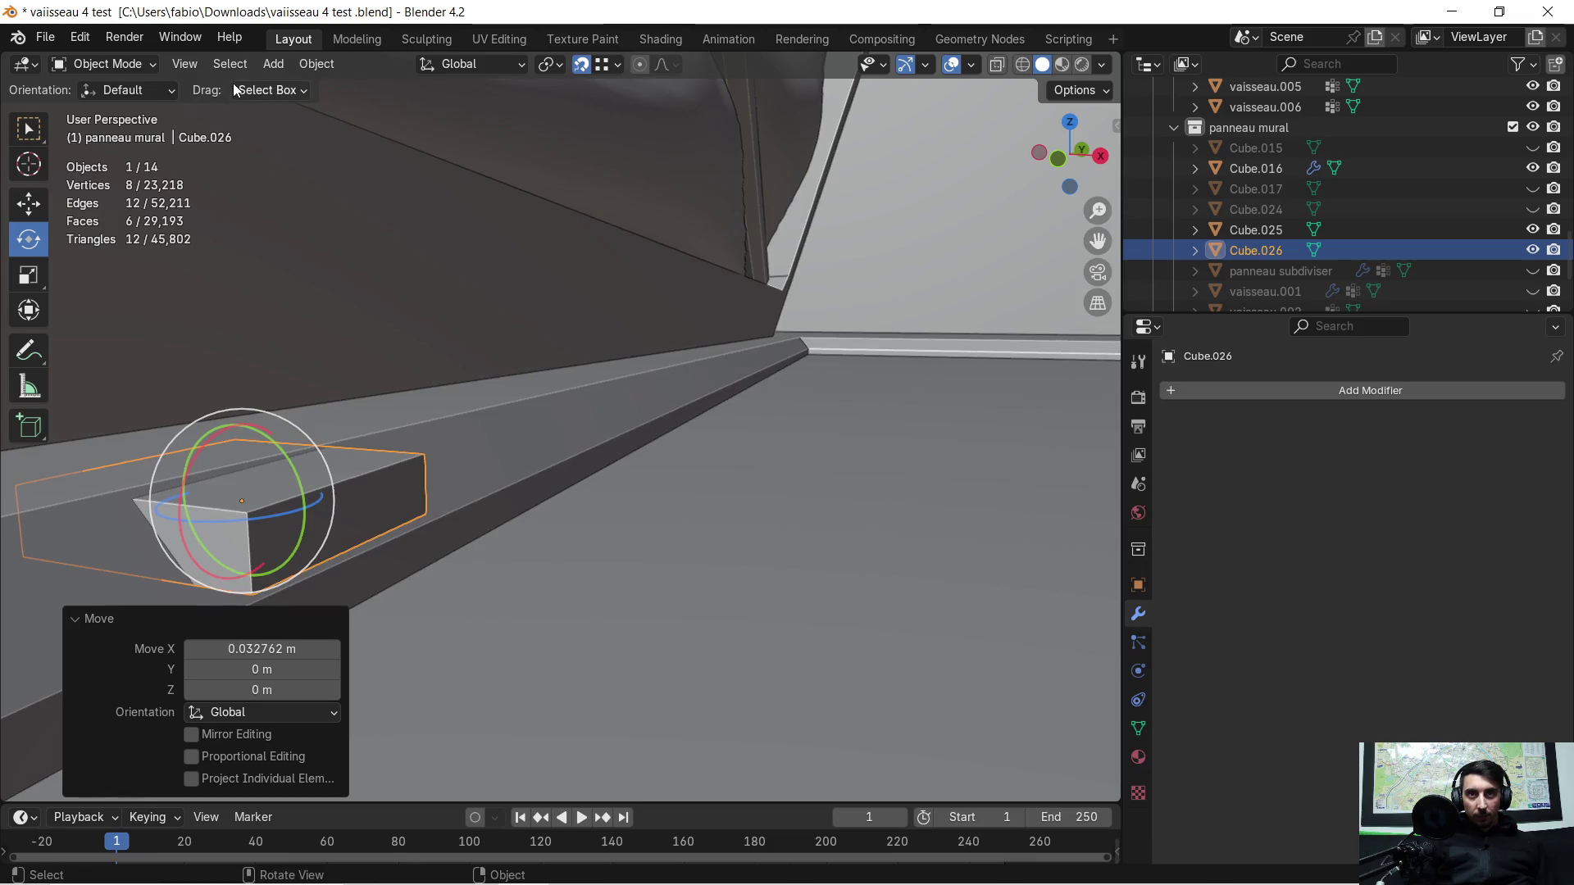
key(Tab)
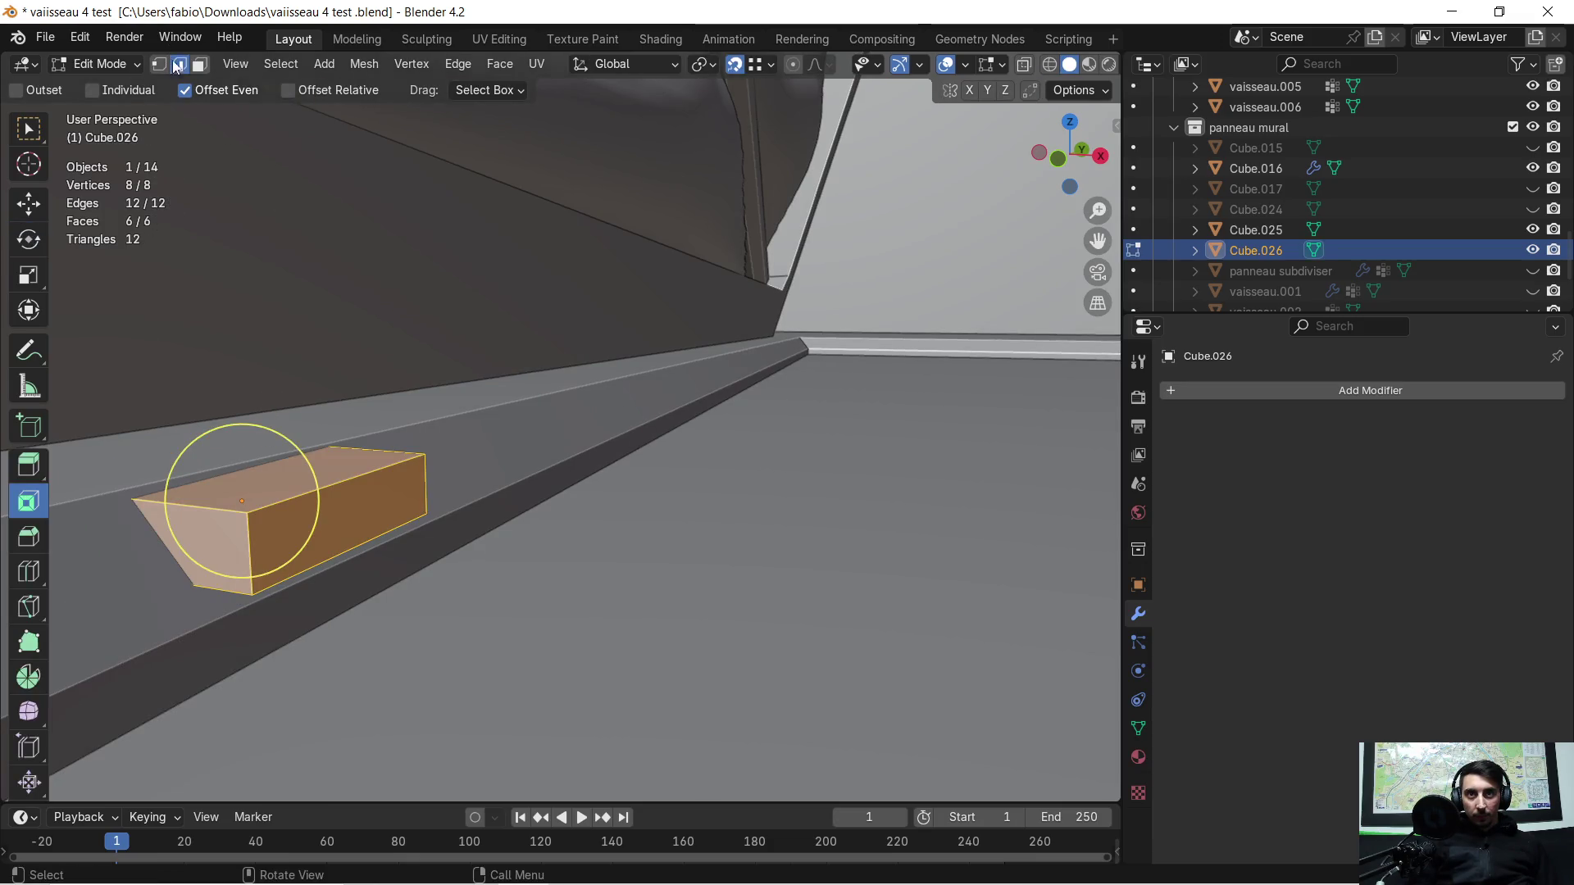
Step: Select Cube.026's end edges and give them a first trial bevel
click(243, 500)
mouse_move(123, 509)
middle_down()
mouse_move(306, 468)
mouse_move(740, 491)
mouse_move(1090, 533)
mouse_move(1054, 590)
mouse_move(845, 497)
middle_up()
key(ctrl+b)
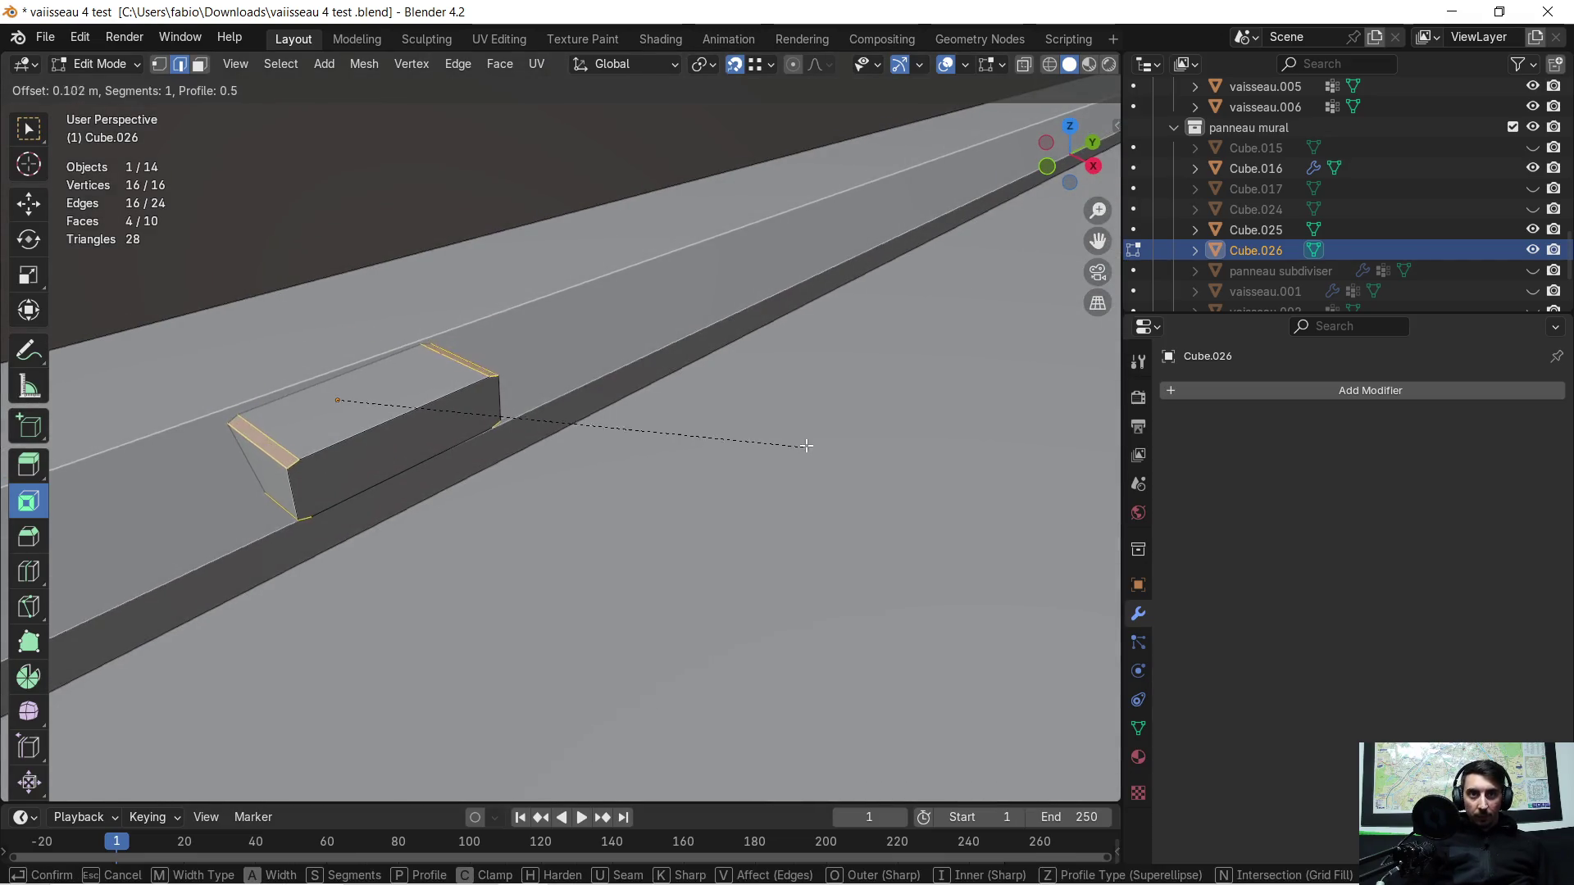
click(816, 435)
mouse_move(816, 435)
middle_down()
mouse_move(722, 412)
mouse_move(715, 363)
mouse_move(738, 519)
mouse_move(767, 520)
mouse_move(713, 513)
mouse_move(743, 536)
middle_up()
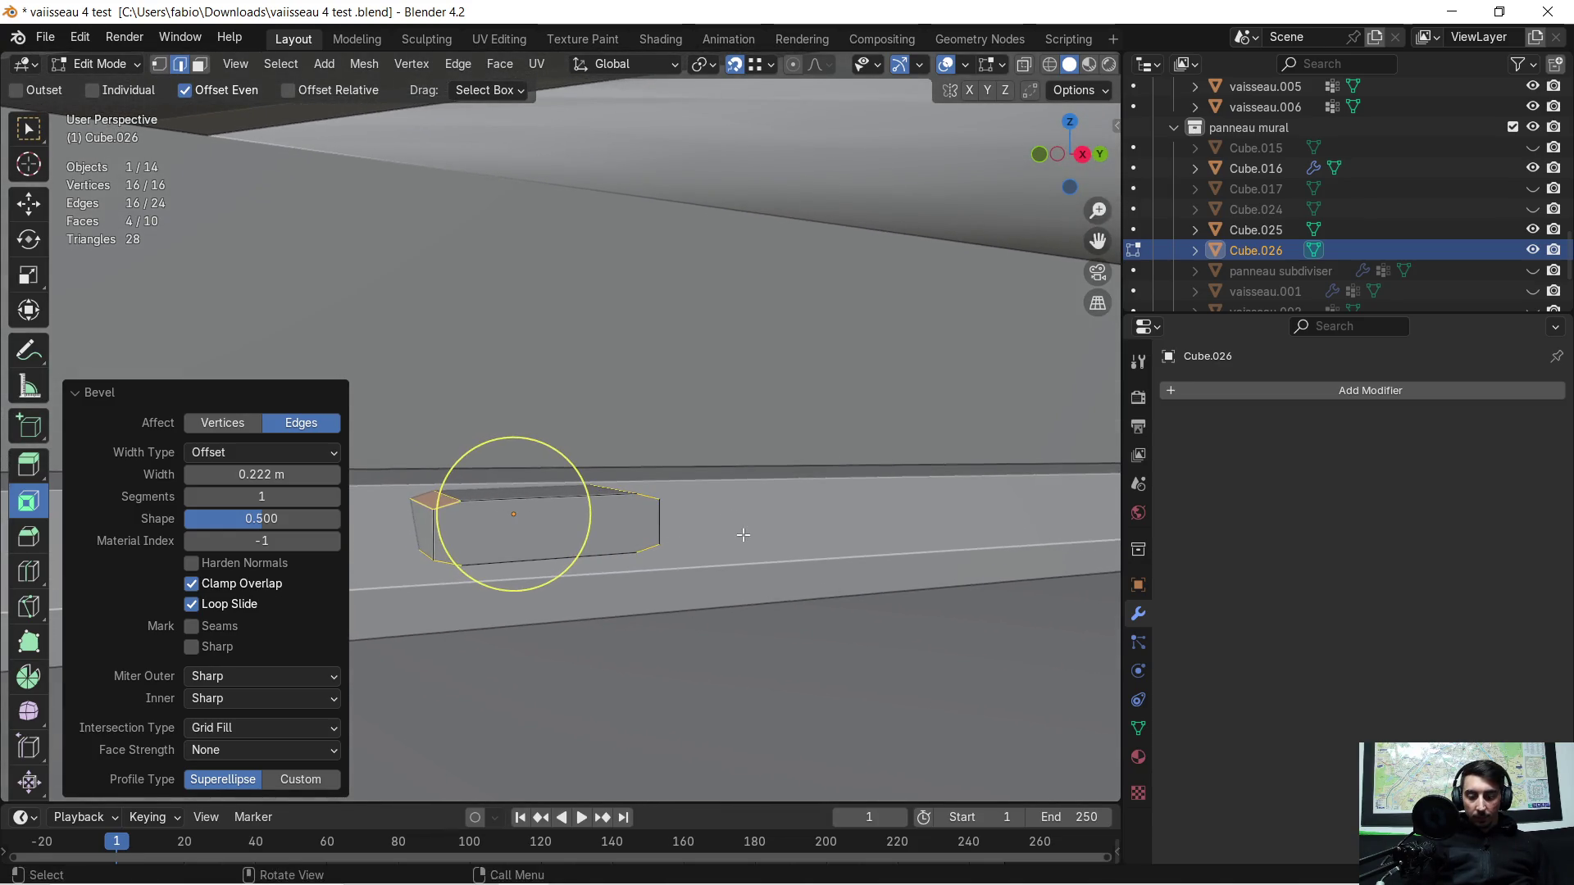
Step: Apply the cutter's rotation and scale, then bevel the end edges evenly at 0.0088 m, 1 segment
key(Tab)
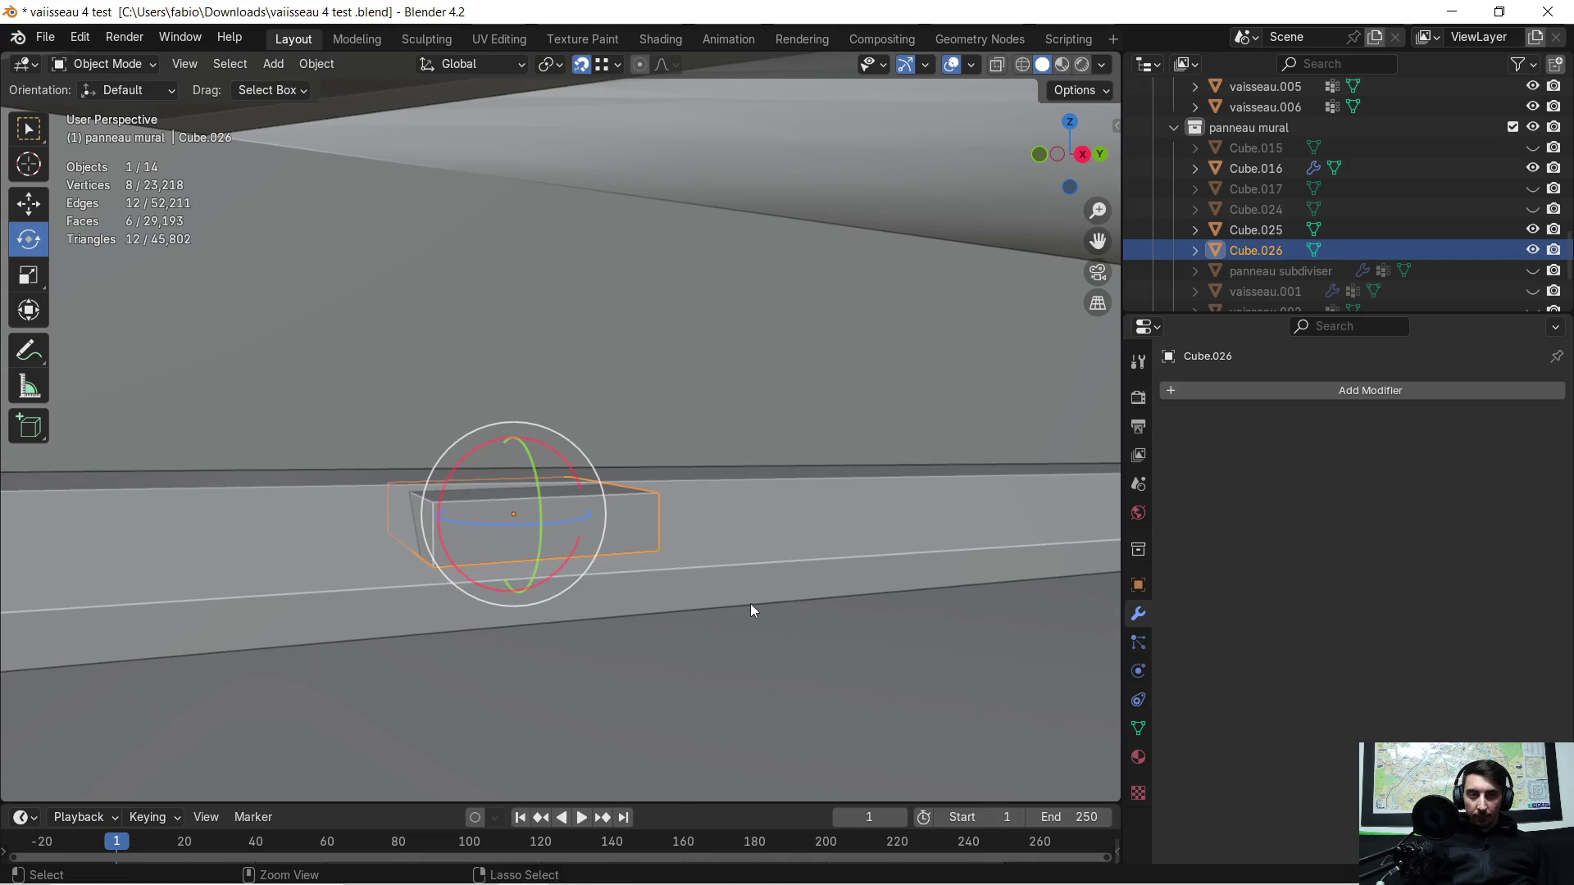
key(ctrl+a)
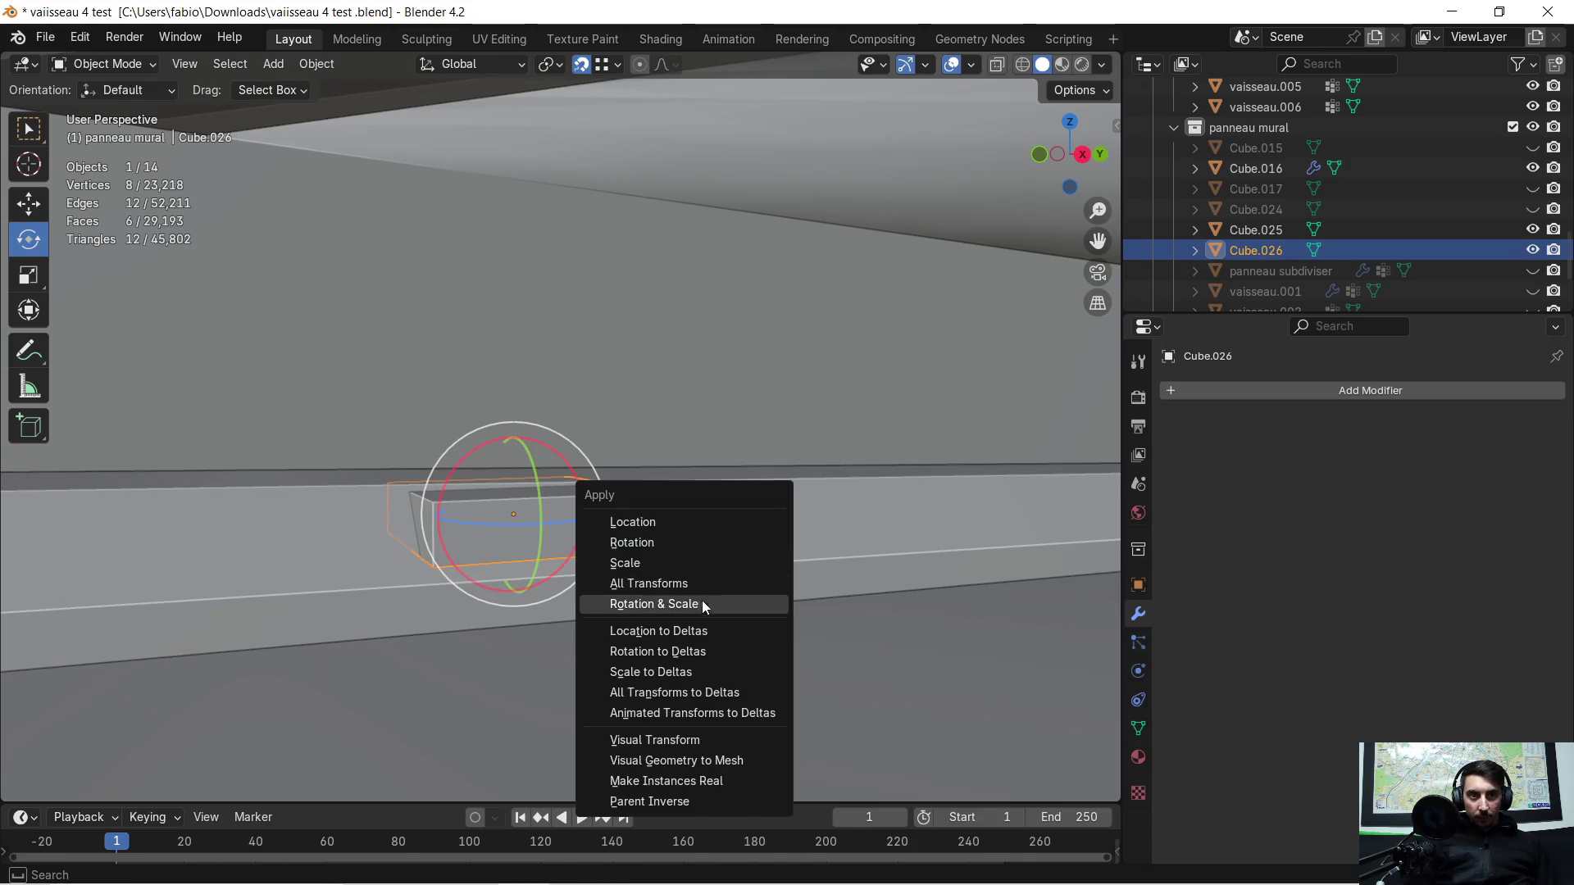
click(700, 602)
mouse_move(700, 602)
middle_down()
mouse_move(645, 555)
mouse_move(745, 573)
middle_up()
key(Tab)
key(ctrl+b)
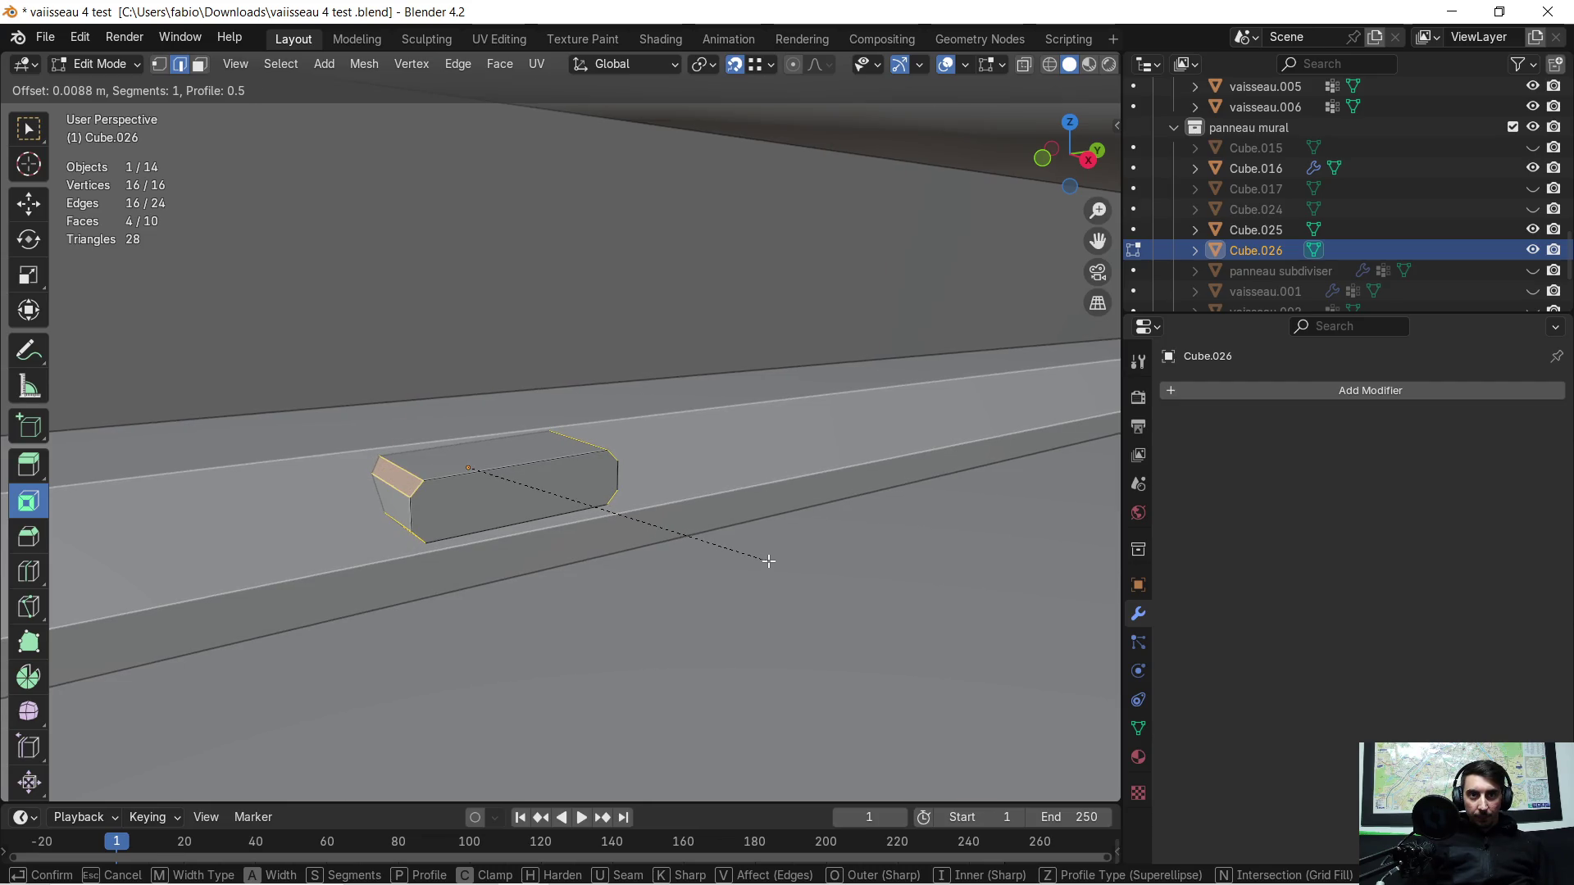
click(767, 561)
middle_drag(768, 560, 749, 540)
middle_drag(534, 479, 460, 463)
Step: Set Cube.026's origin to the 3D cursor and add a Mirror modifier across X and Y
key(Tab)
right_click(459, 461)
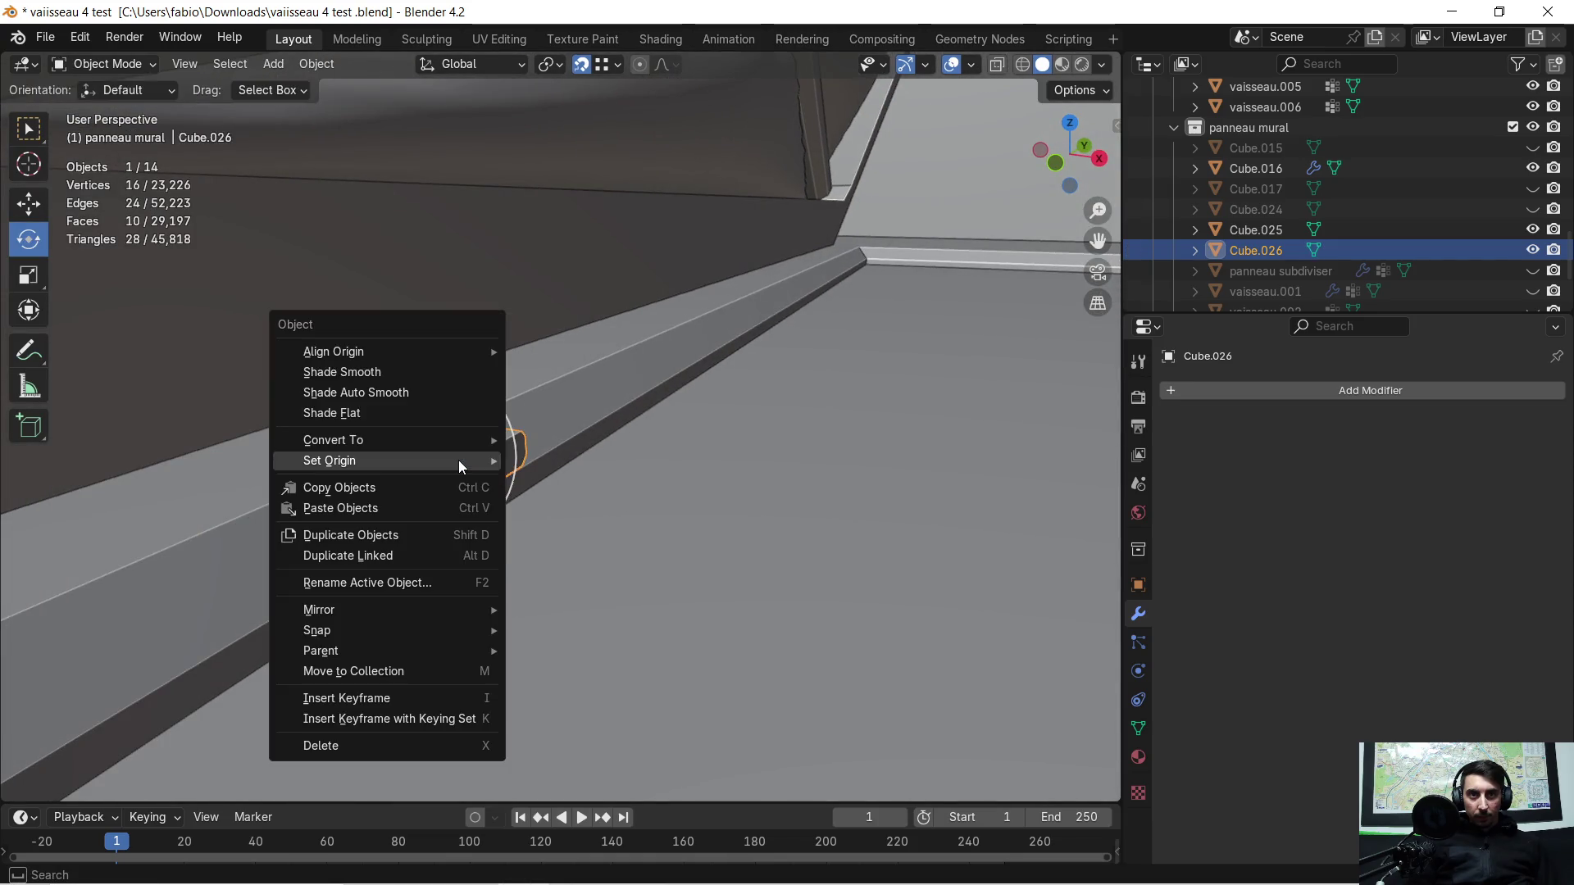
mouse_move(369, 460)
click(640, 507)
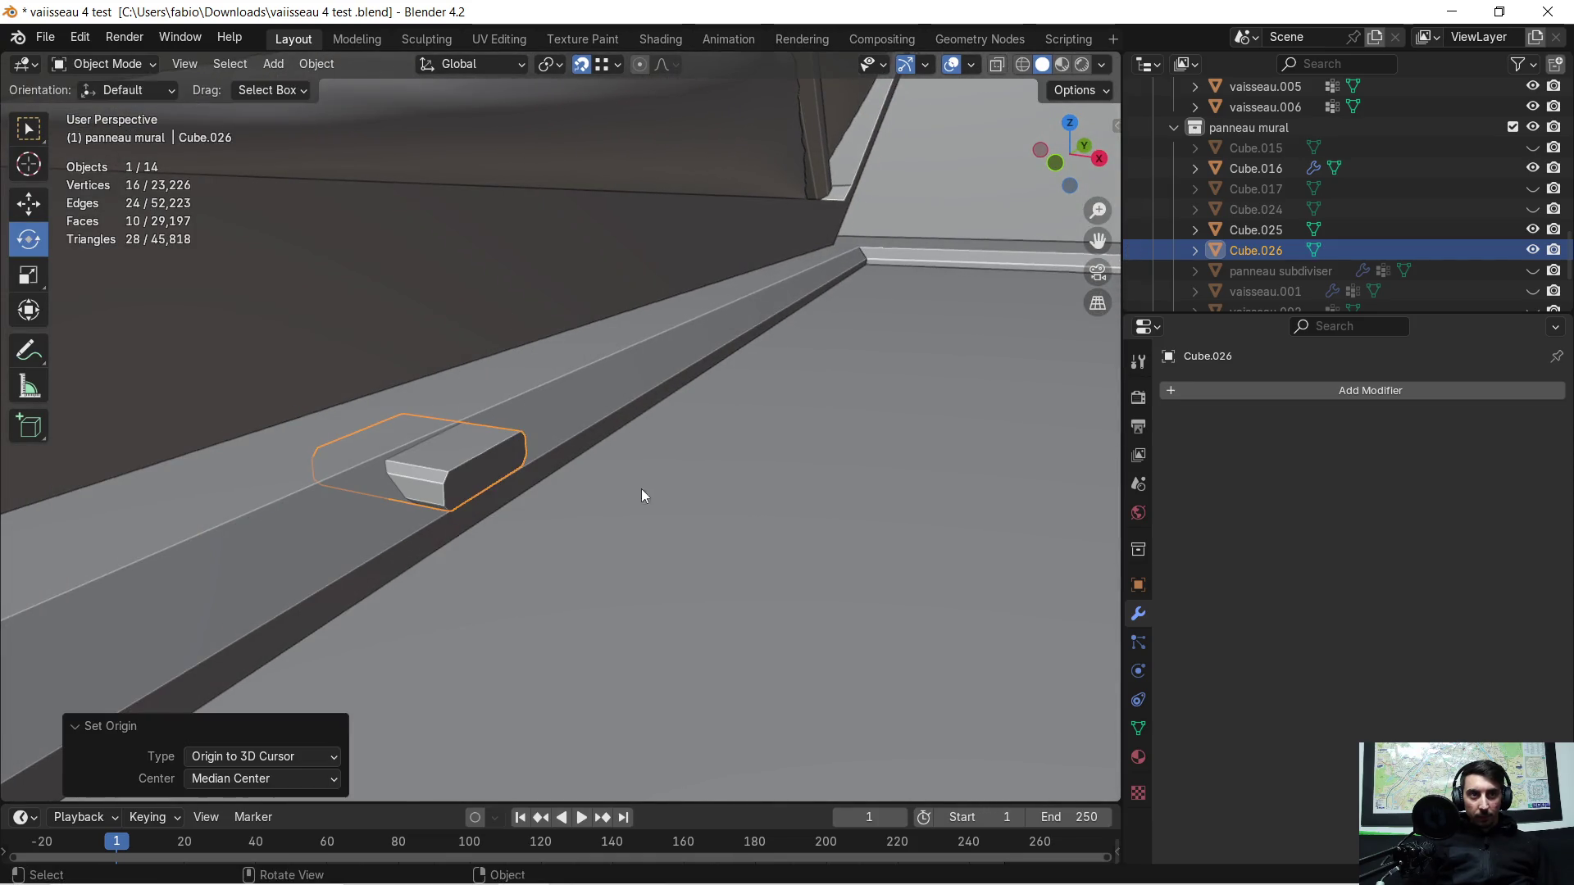
middle_drag(642, 495, 1147, 538)
click(1169, 389)
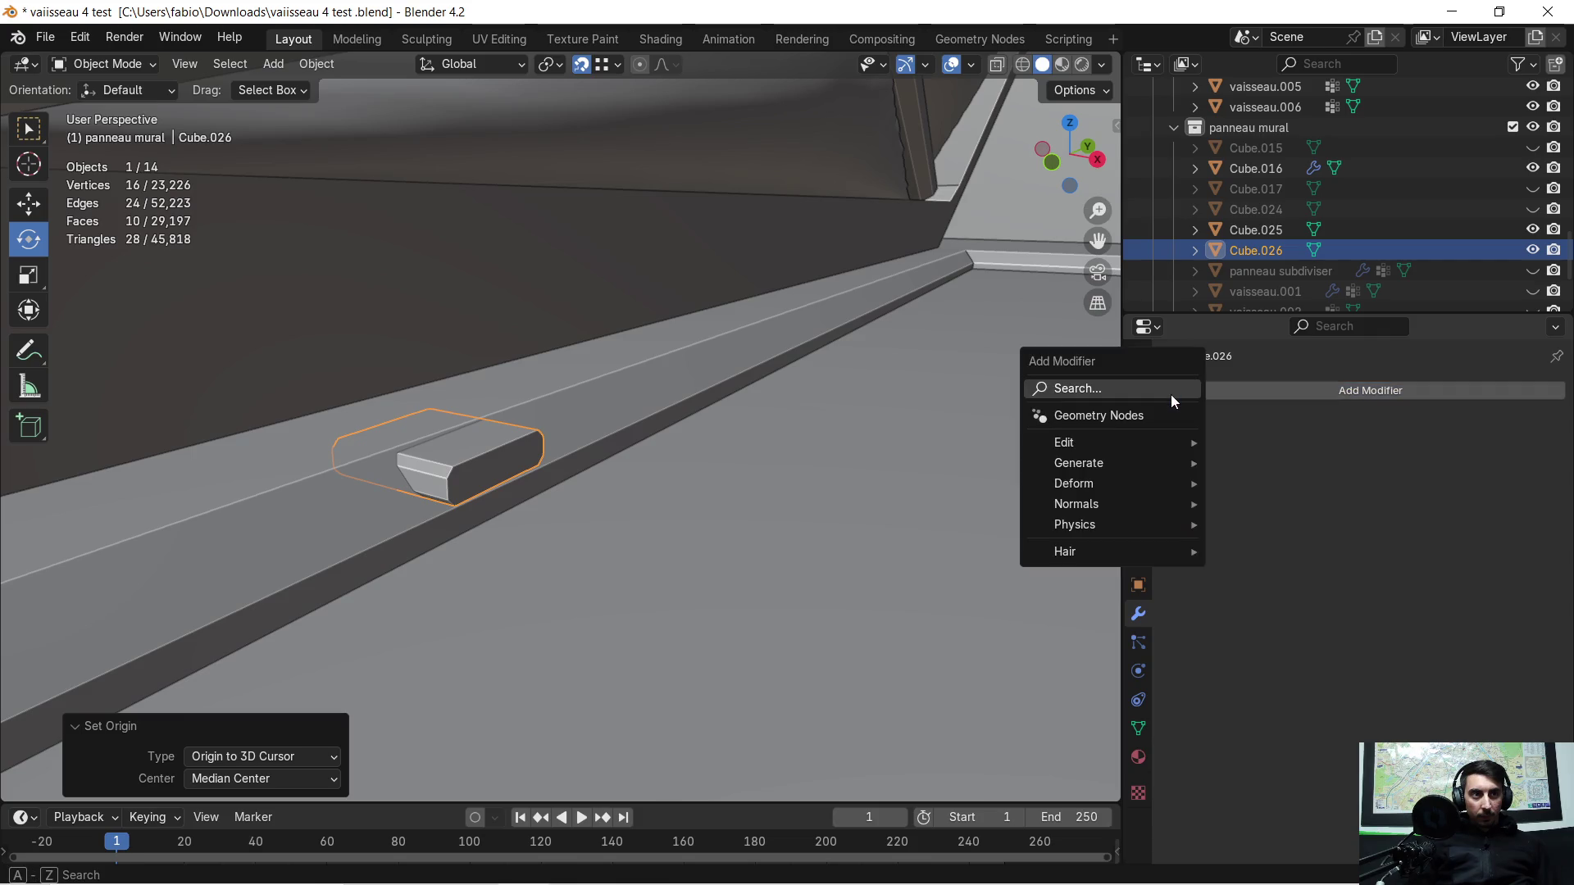
click(1220, 434)
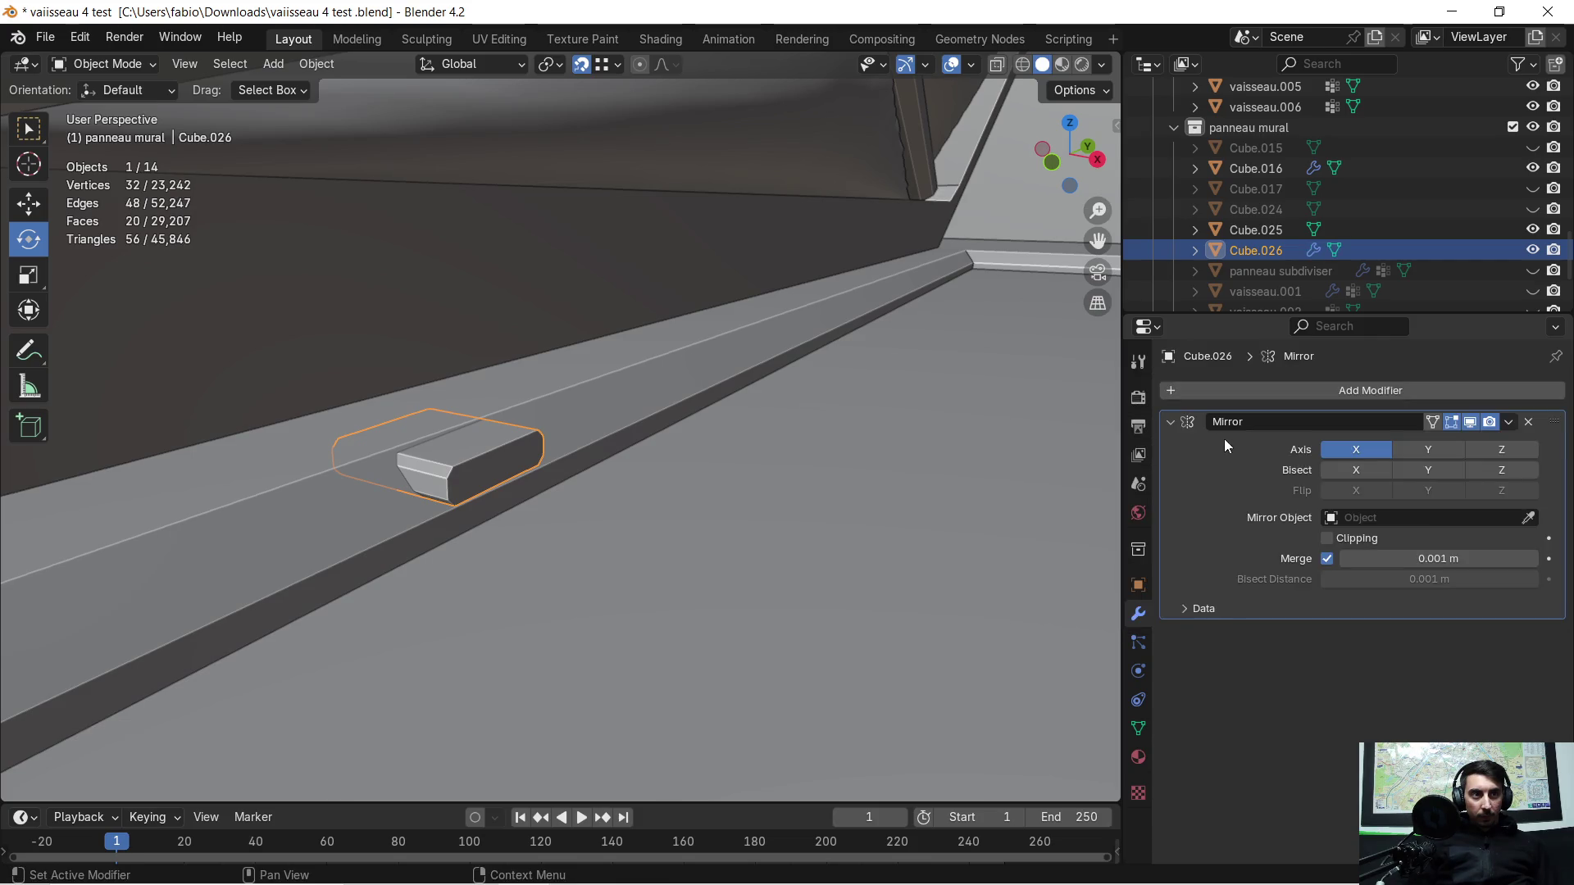
click(1427, 450)
mouse_move(831, 407)
middle_down()
mouse_move(909, 415)
mouse_move(512, 444)
mouse_move(637, 447)
mouse_move(815, 399)
mouse_move(492, 439)
mouse_move(637, 402)
mouse_move(548, 408)
mouse_move(479, 387)
middle_up()
scroll(480, 386, up, 5)
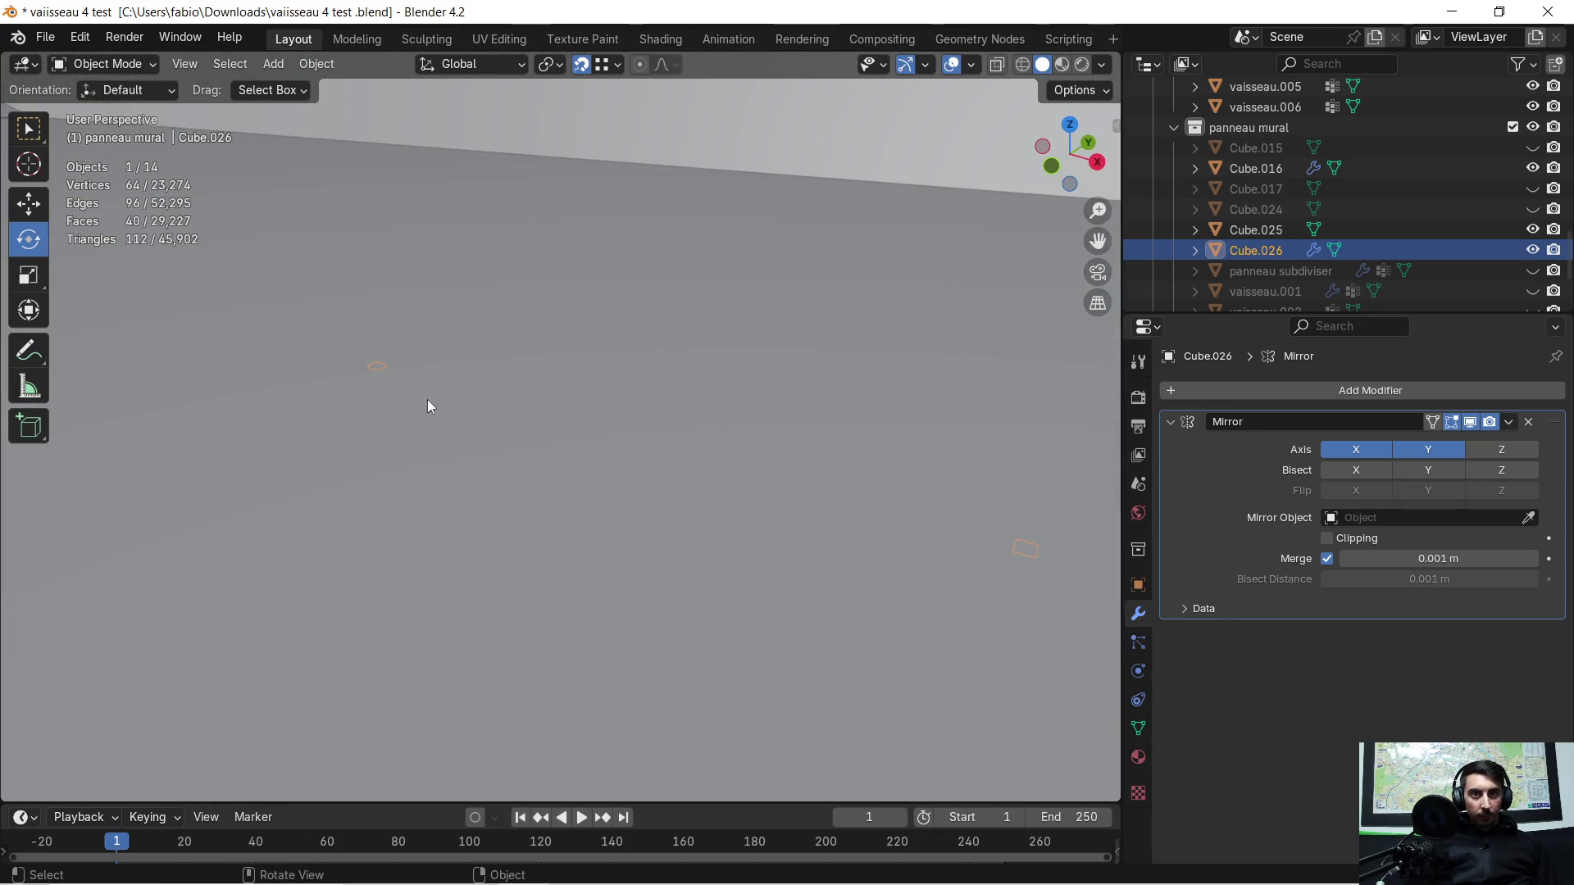
Step: Set Cube.026's Mirror to the X axis and inspect both cutter copies around the corridor
middle_drag(348, 428, 273, 395)
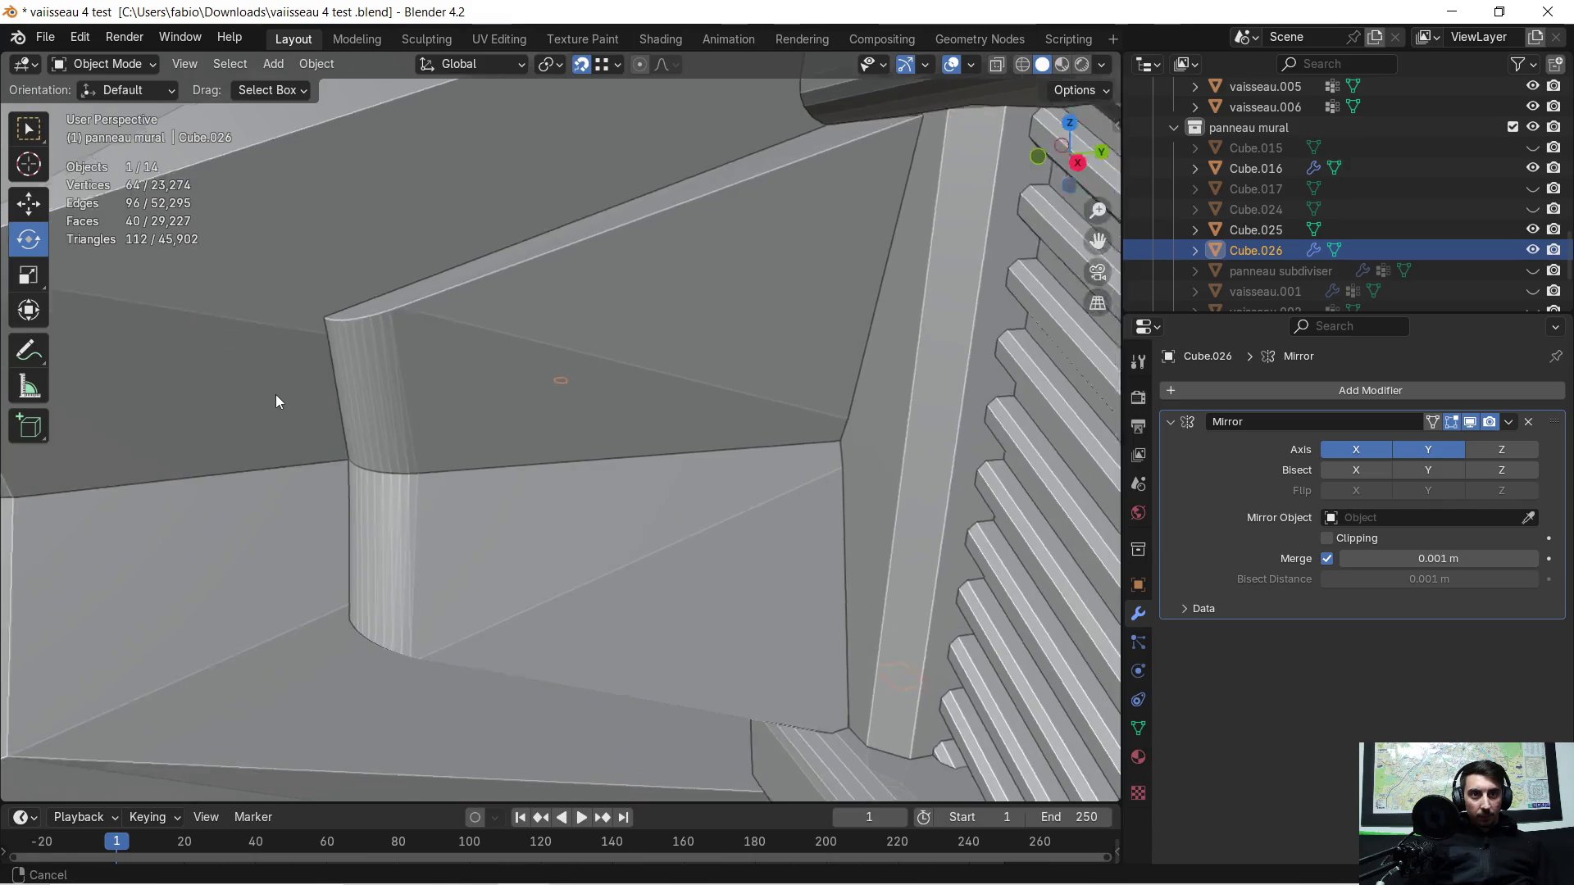
scroll(273, 395, up, 5)
scroll(587, 382, up, 2)
scroll(536, 397, down, 5)
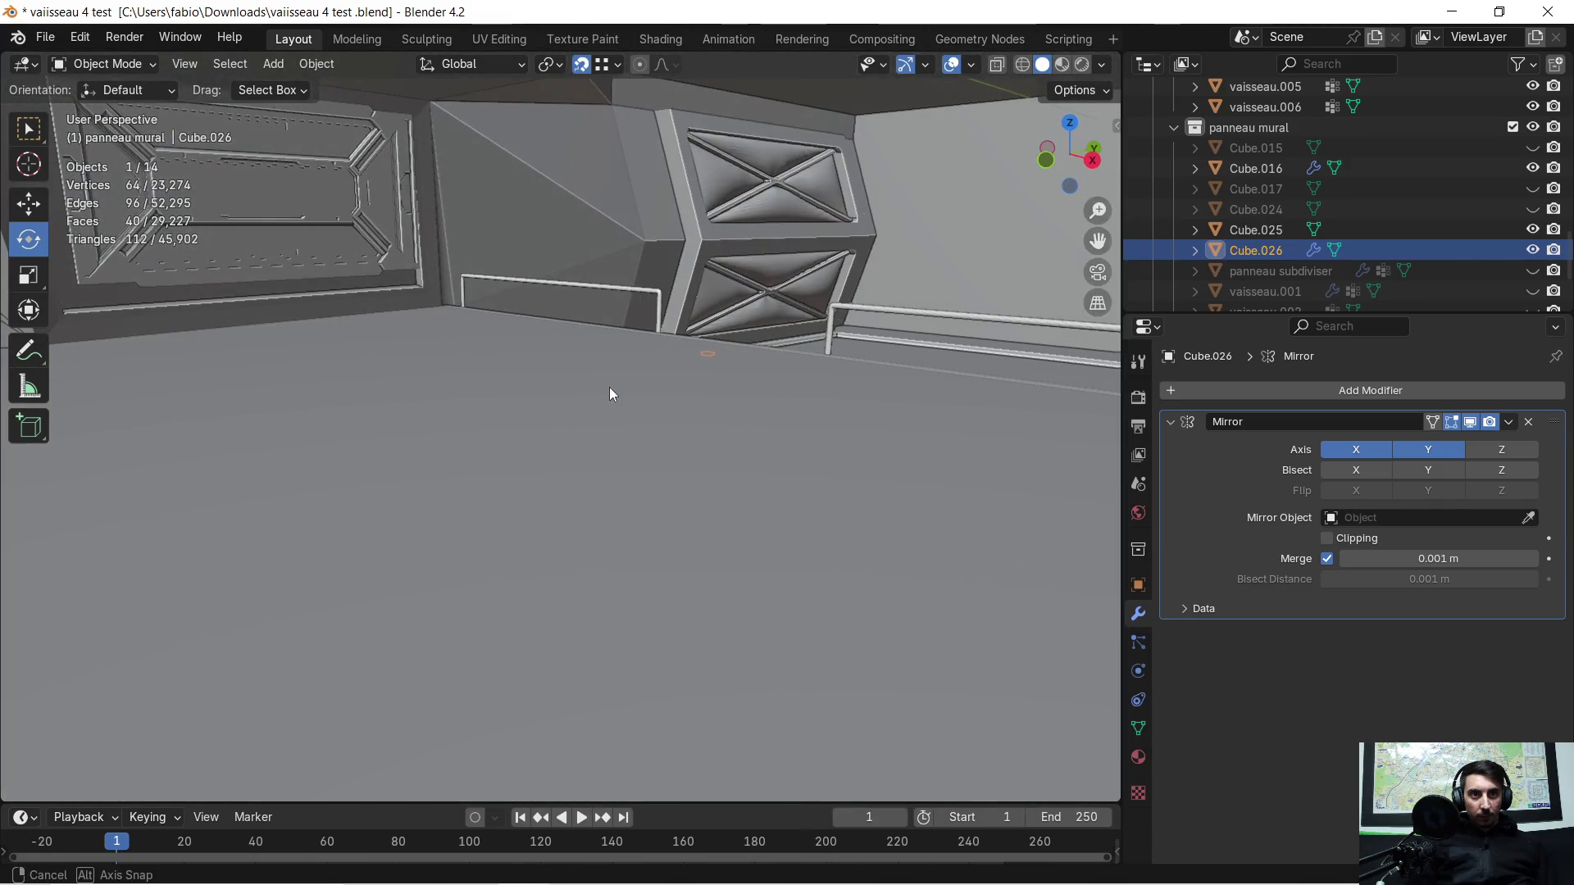
mouse_move(619, 393)
middle_down()
mouse_move(664, 386)
mouse_move(680, 348)
mouse_move(570, 410)
mouse_move(495, 390)
middle_up()
scroll(495, 391, down, 5)
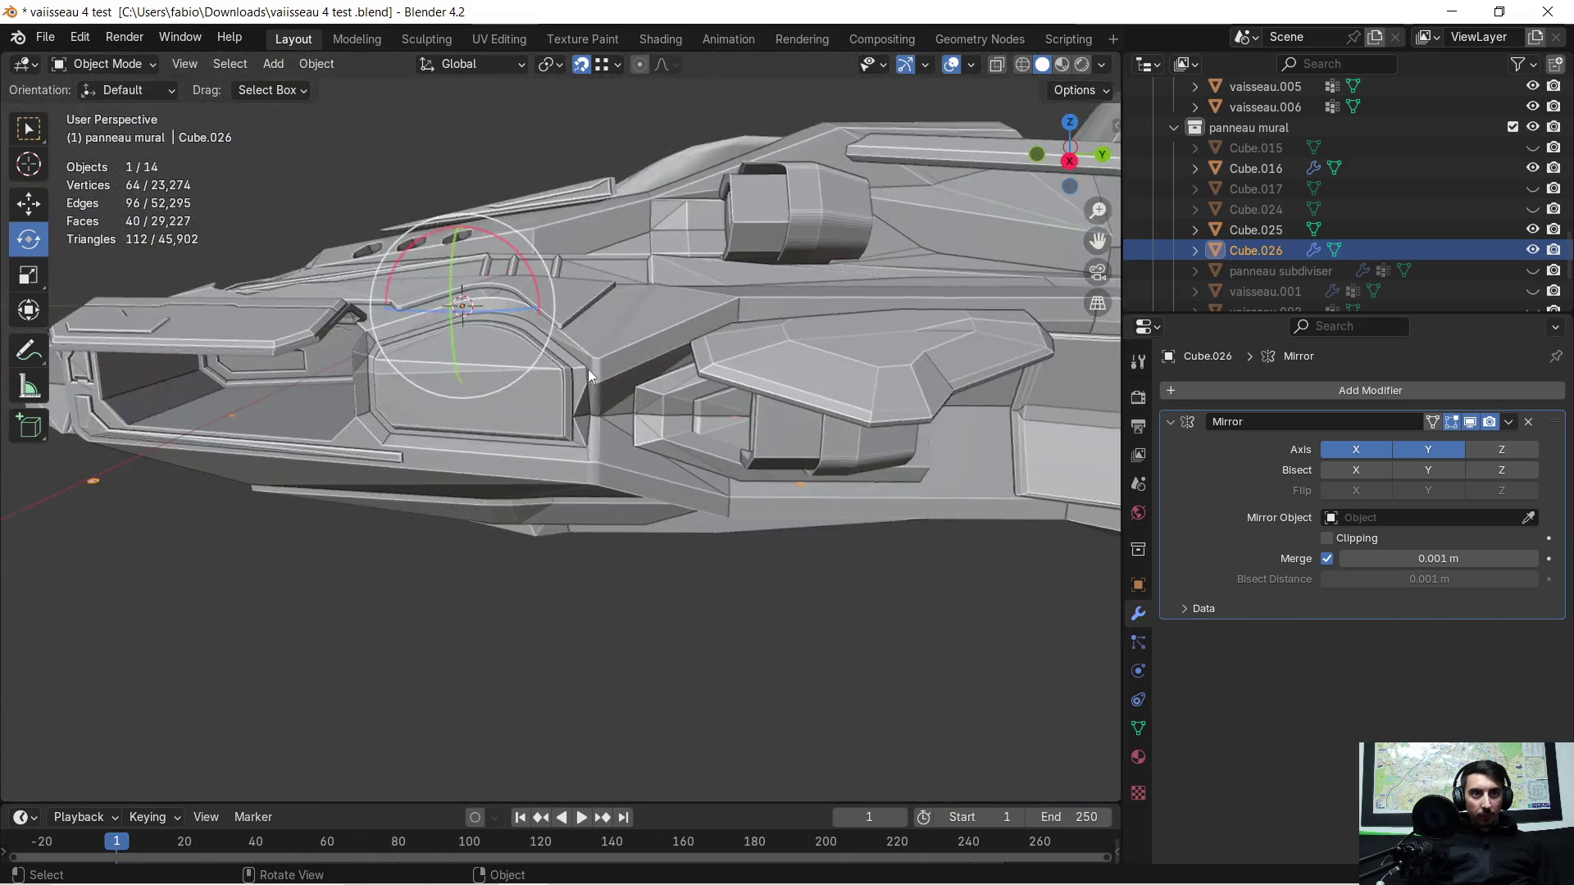
scroll(588, 370, up, 2)
mouse_move(588, 369)
middle_down()
mouse_move(417, 426)
mouse_move(375, 417)
mouse_move(604, 428)
mouse_move(389, 442)
mouse_move(393, 458)
middle_up()
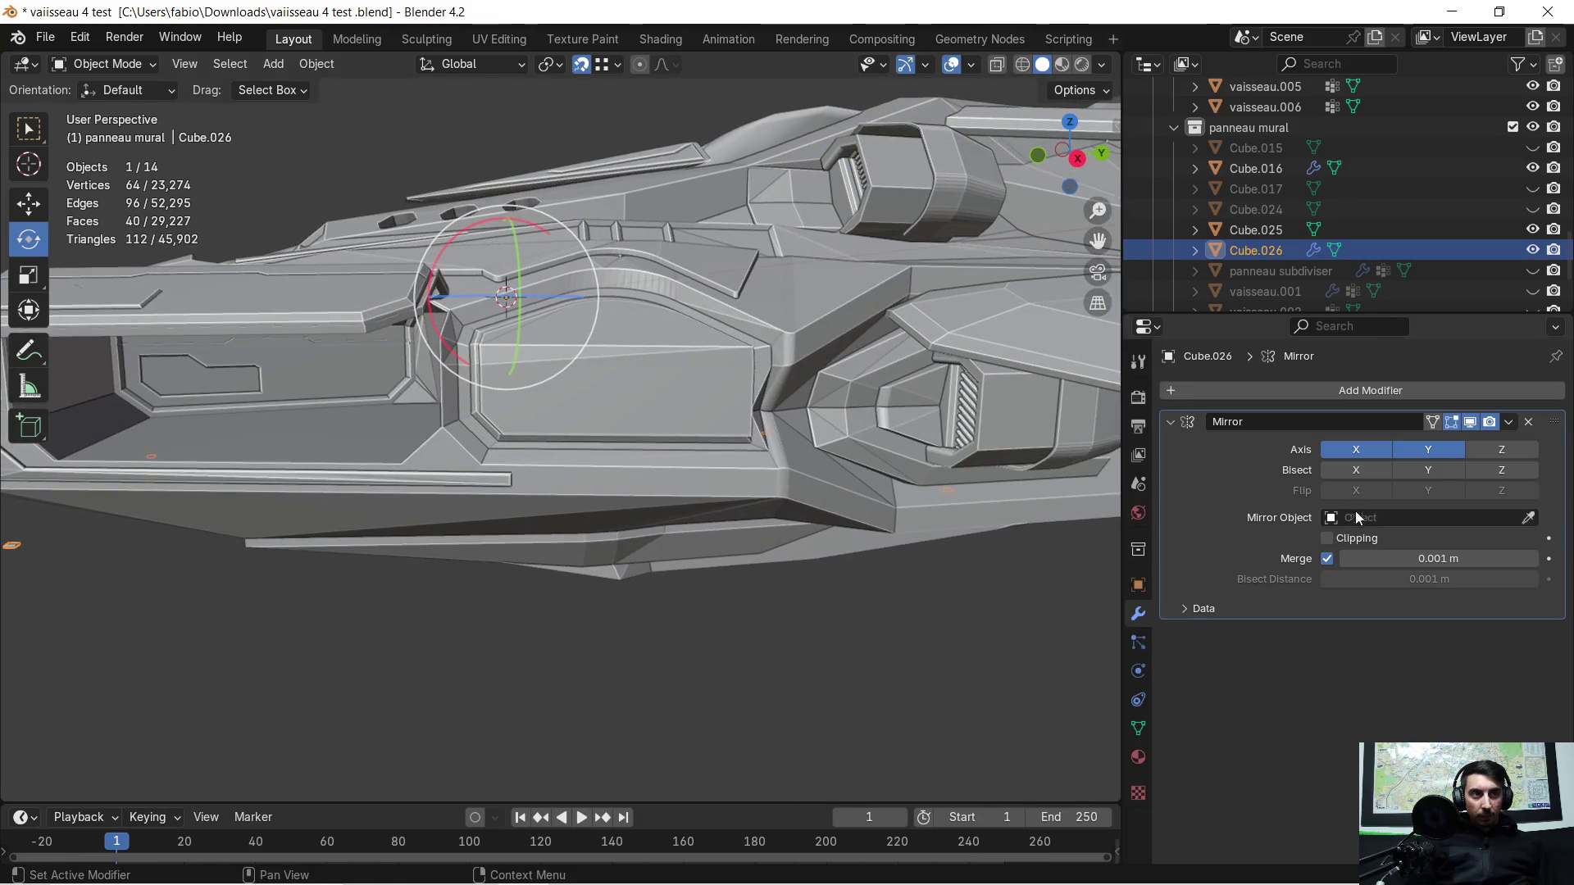
scroll(452, 483, up, 2)
scroll(431, 472, down, 2)
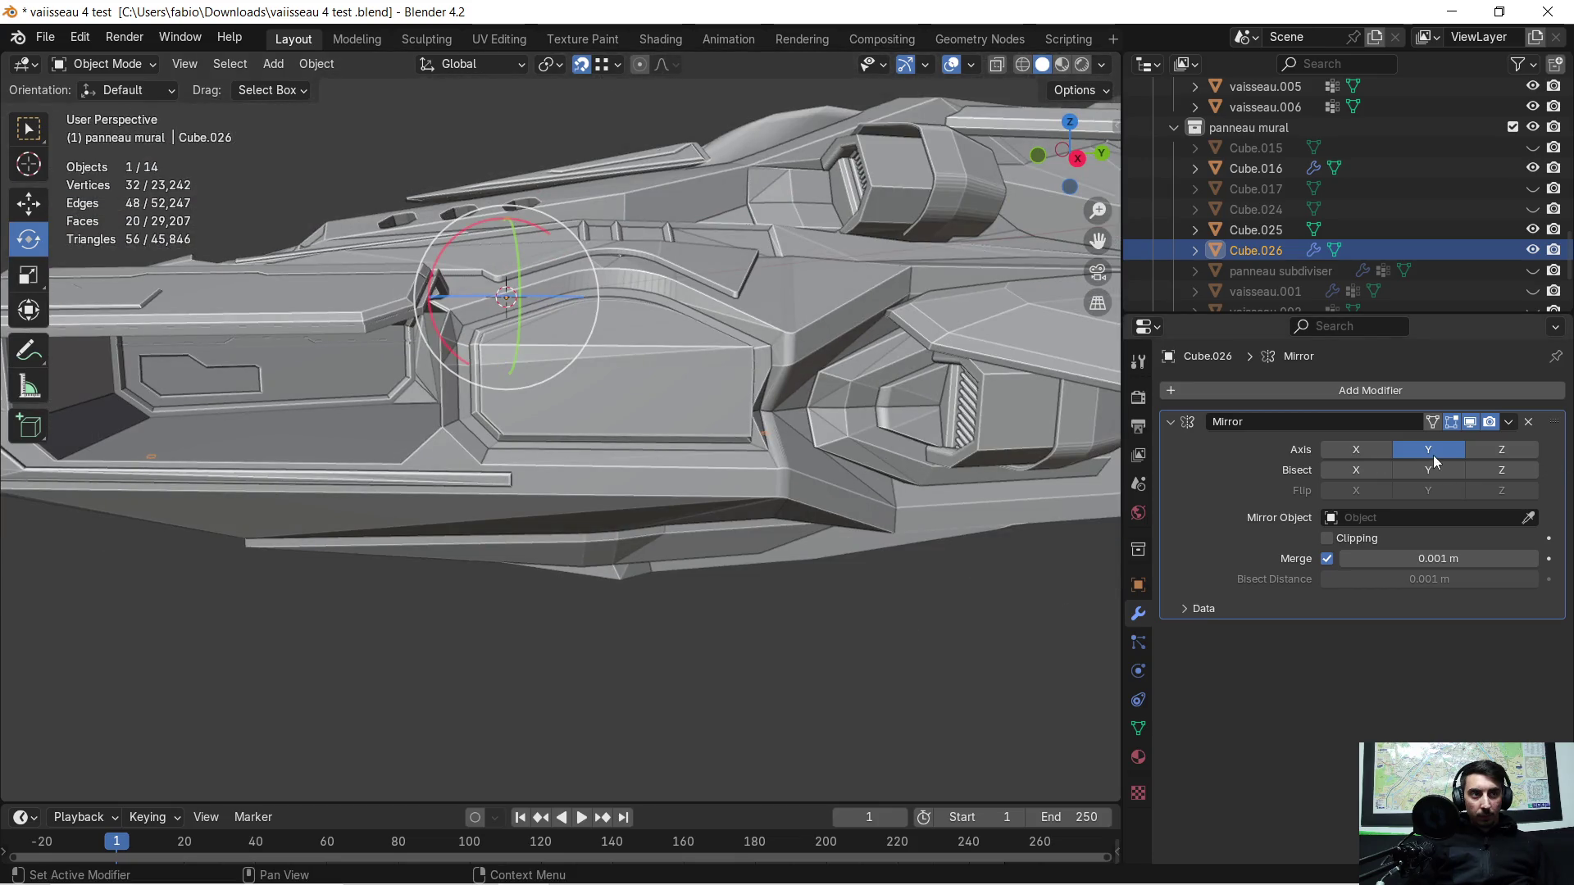
click(1361, 454)
scroll(634, 428, up, 5)
middle_drag(633, 429, 769, 427)
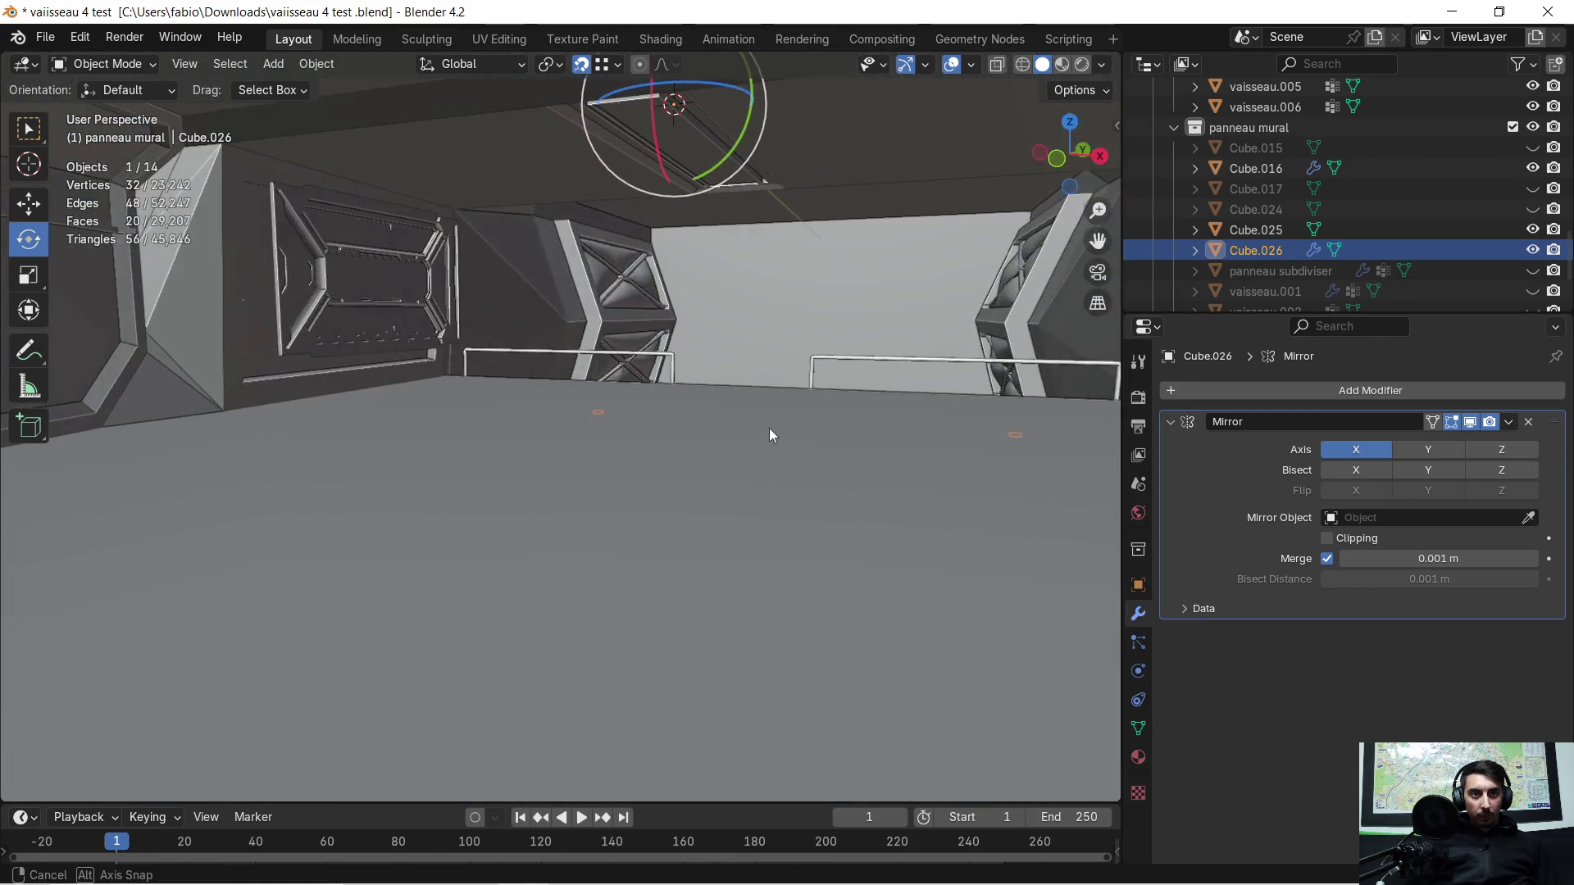
mouse_move(840, 359)
middle_down()
mouse_move(867, 342)
mouse_move(494, 616)
mouse_move(613, 541)
mouse_move(804, 569)
mouse_move(683, 570)
middle_up()
scroll(614, 542, up, 2)
scroll(667, 567, up, 1)
scroll(667, 570, up, 3)
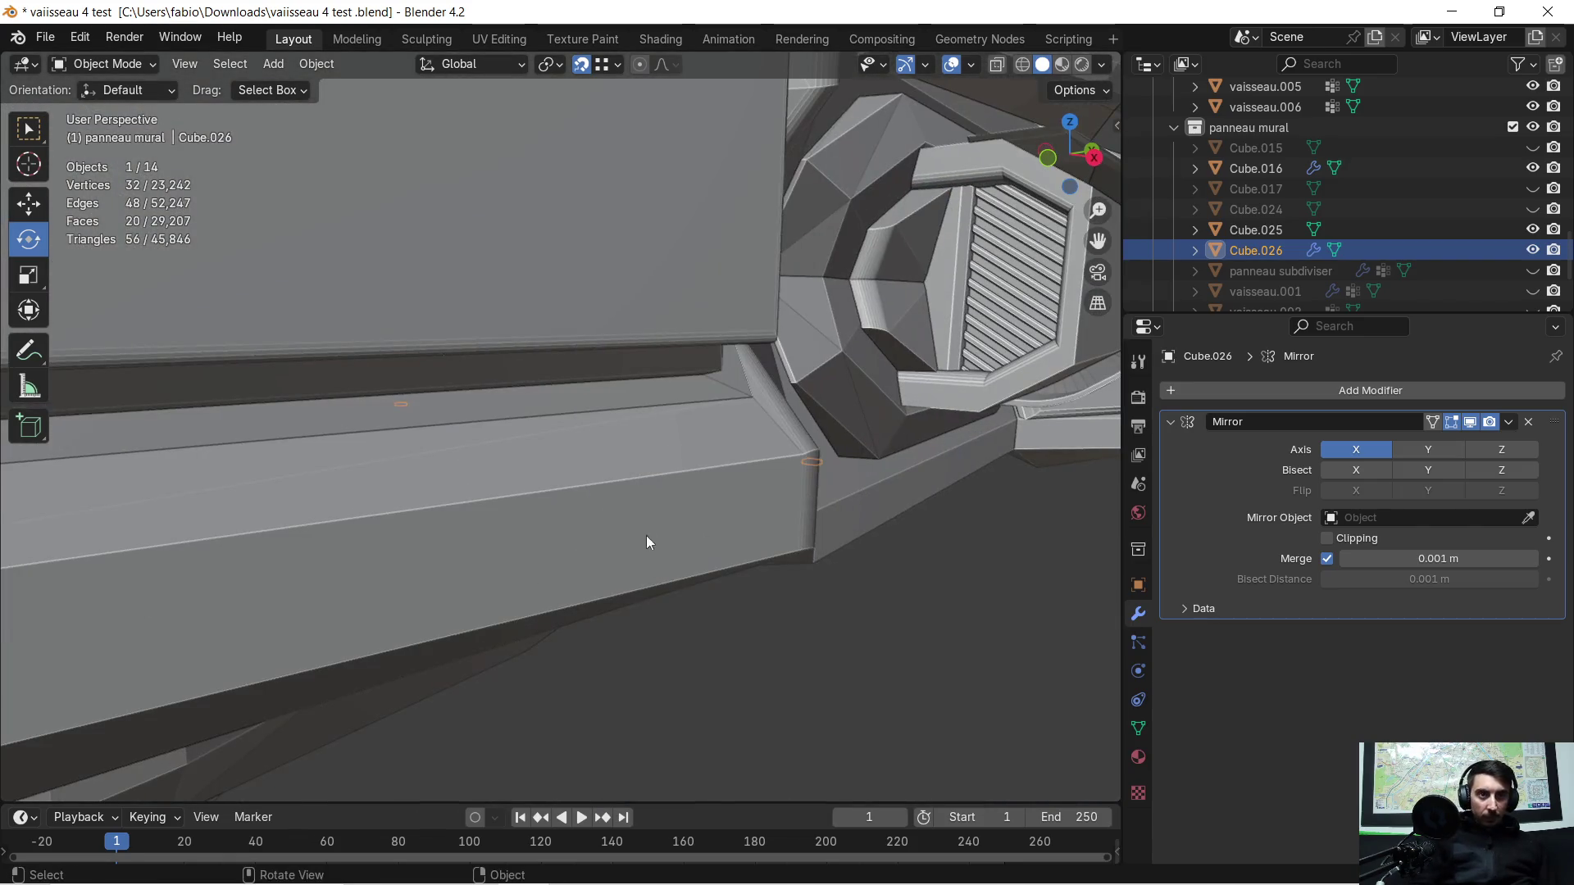
scroll(649, 541, down, 2)
scroll(611, 477, up, 3)
scroll(505, 442, down, 2)
scroll(493, 429, down, 3)
scroll(542, 553, up, 1)
scroll(567, 601, up, 1)
mouse_move(567, 601)
middle_down()
mouse_move(669, 594)
mouse_move(556, 617)
middle_up()
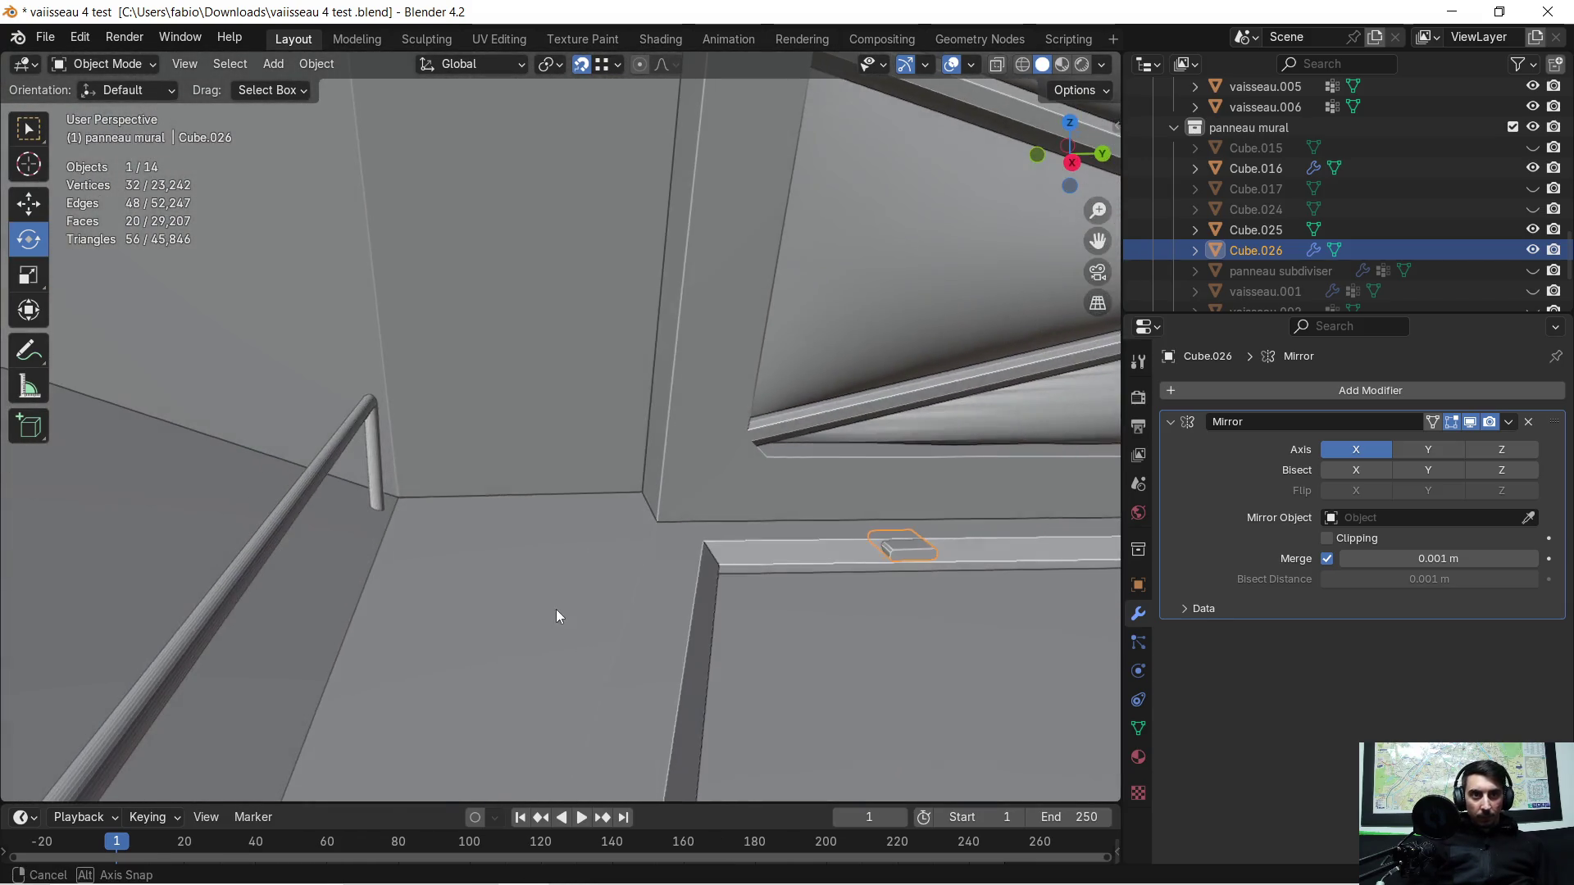
mouse_move(873, 571)
shift+middle_down()
mouse_move(539, 314)
mouse_move(144, 131)
shift+middle_up()
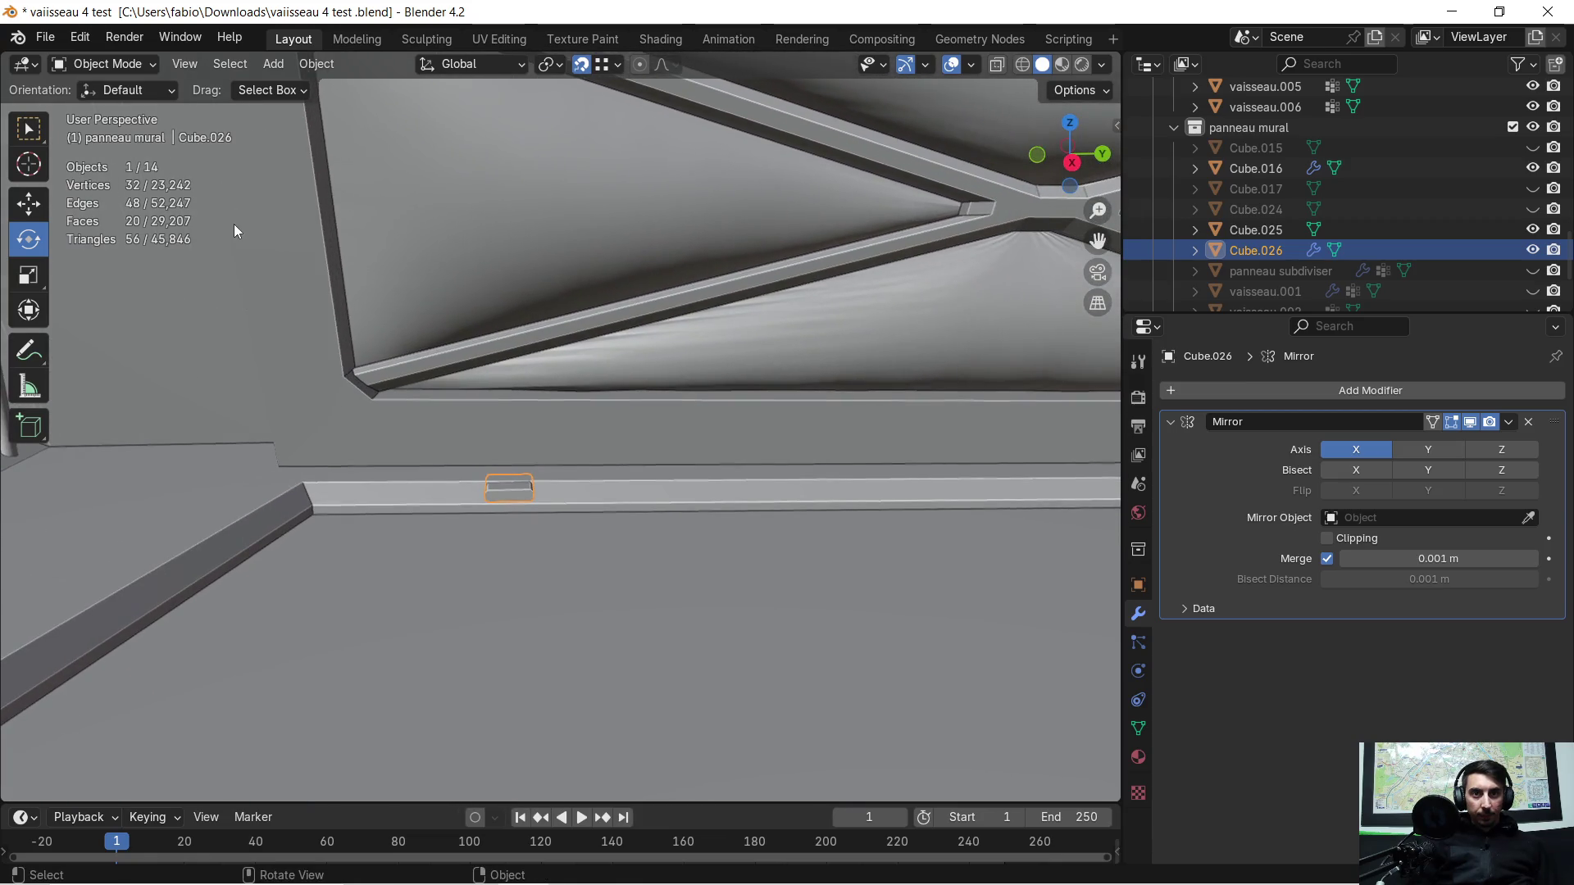
shift+middle_drag(787, 422, 416, 452)
scroll(700, 546, down, 2)
mouse_move(699, 547)
shift+middle_down()
mouse_move(784, 533)
mouse_move(460, 456)
mouse_move(535, 445)
mouse_move(569, 468)
mouse_move(624, 466)
shift+middle_up()
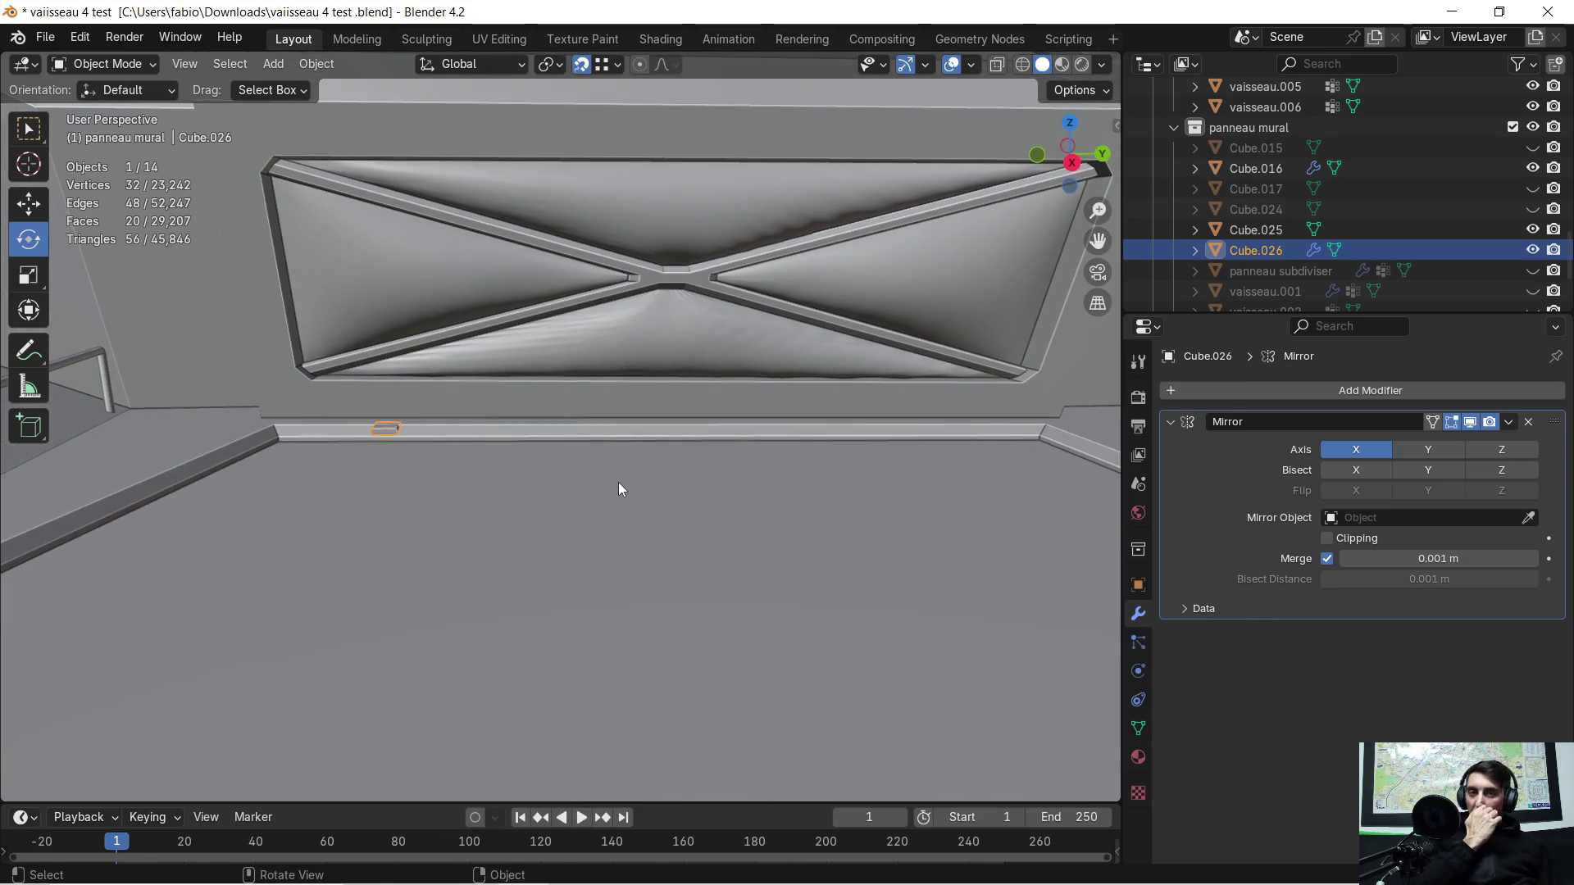
scroll(618, 491, down, 1)
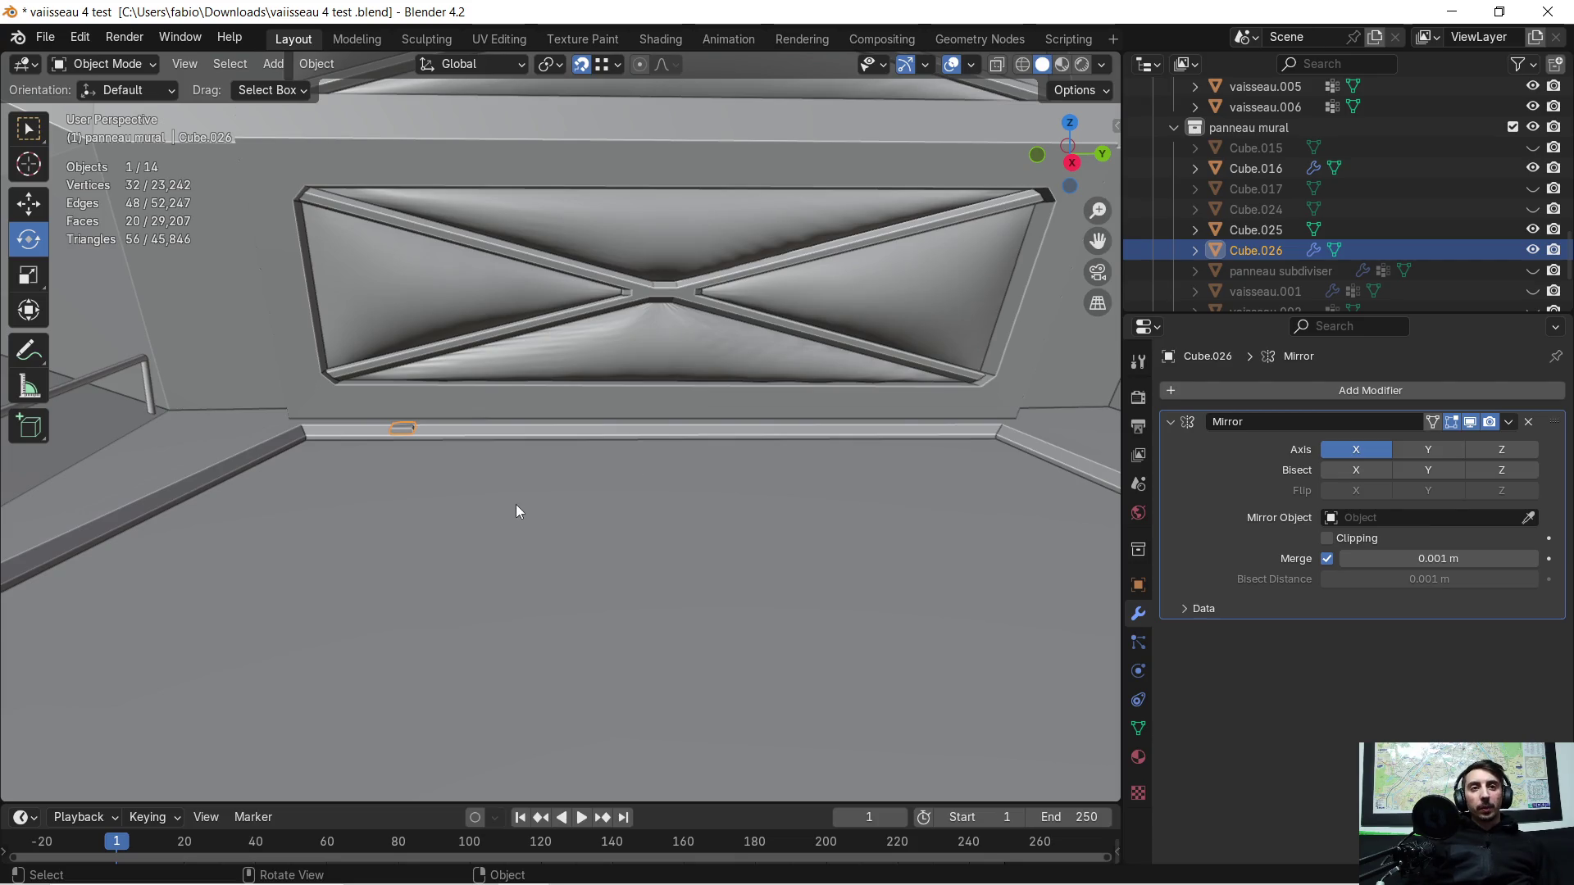
mouse_move(514, 504)
shift+middle_down()
mouse_move(524, 486)
mouse_move(423, 528)
mouse_move(668, 552)
mouse_move(776, 545)
mouse_move(276, 532)
mouse_move(763, 515)
mouse_move(554, 405)
mouse_move(545, 440)
mouse_move(461, 431)
mouse_move(496, 386)
shift+middle_up()
scroll(555, 407, up, 2)
scroll(557, 418, up, 2)
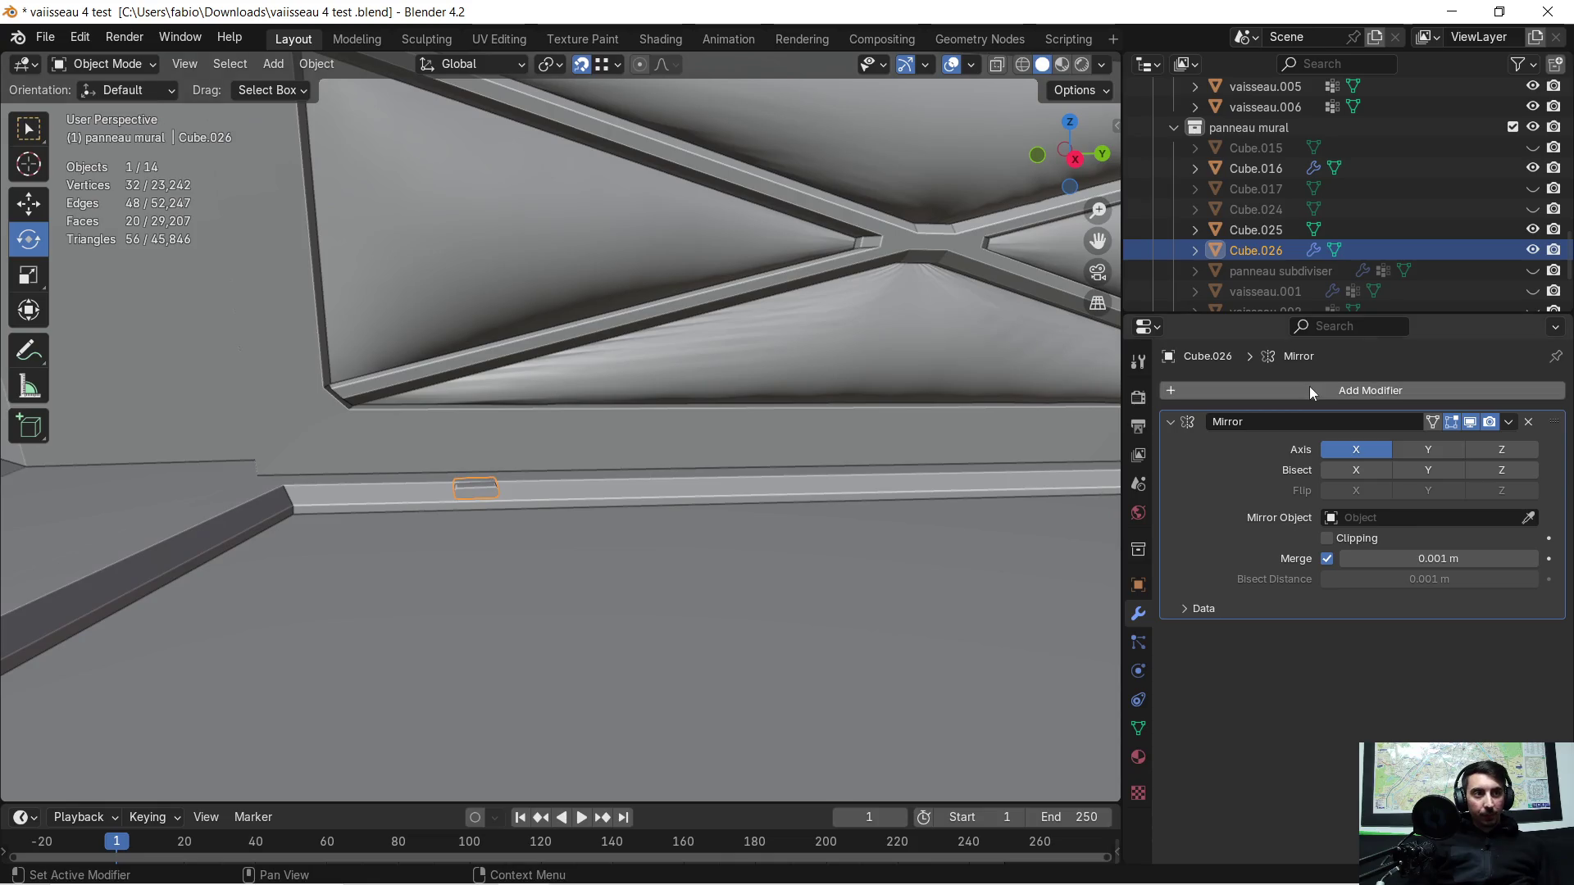
Step: Apply the Mirror modifier on Cube.026 and make the vaisseau.006 trim active
click(1507, 422)
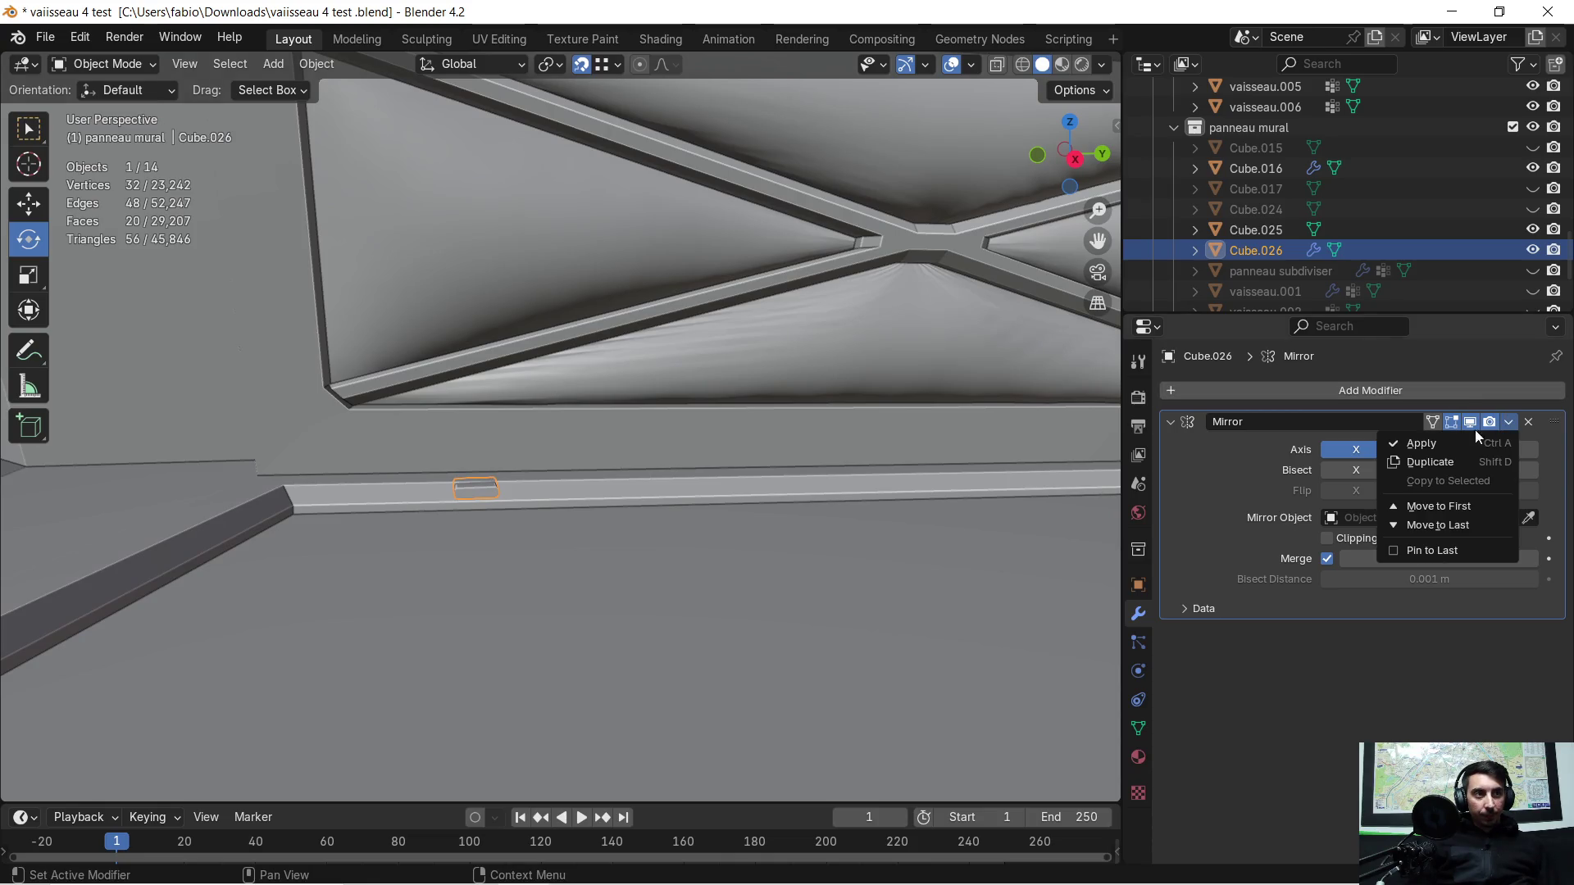
click(1434, 441)
mouse_move(666, 522)
middle_down()
mouse_move(384, 532)
mouse_move(560, 540)
mouse_move(314, 512)
mouse_move(661, 394)
mouse_move(389, 435)
mouse_move(391, 404)
mouse_move(371, 428)
middle_up()
click(508, 437)
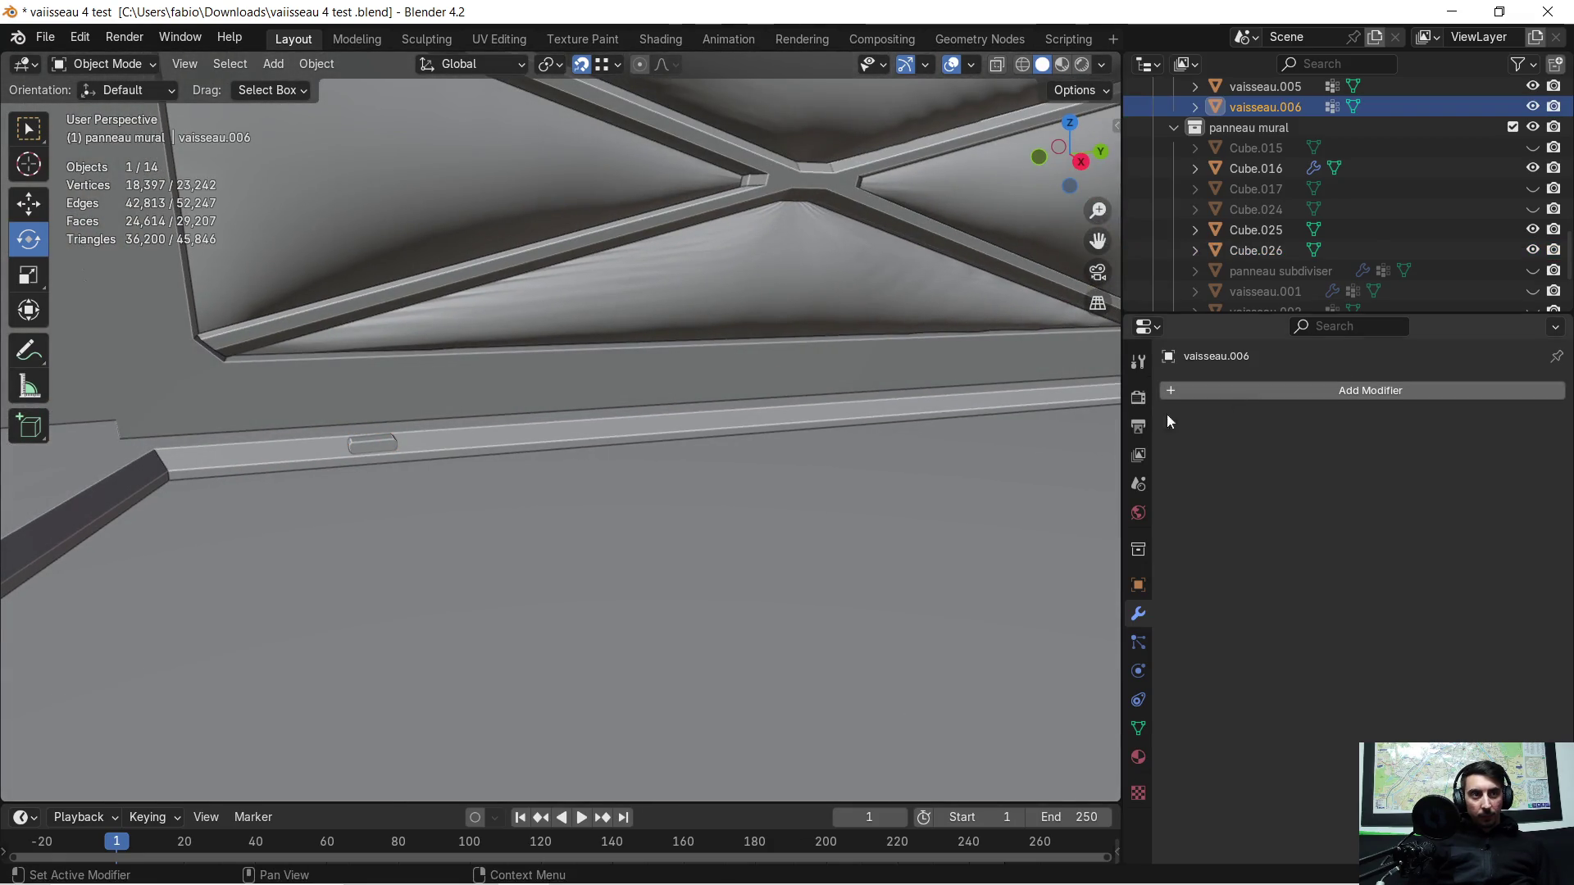
key(Tab)
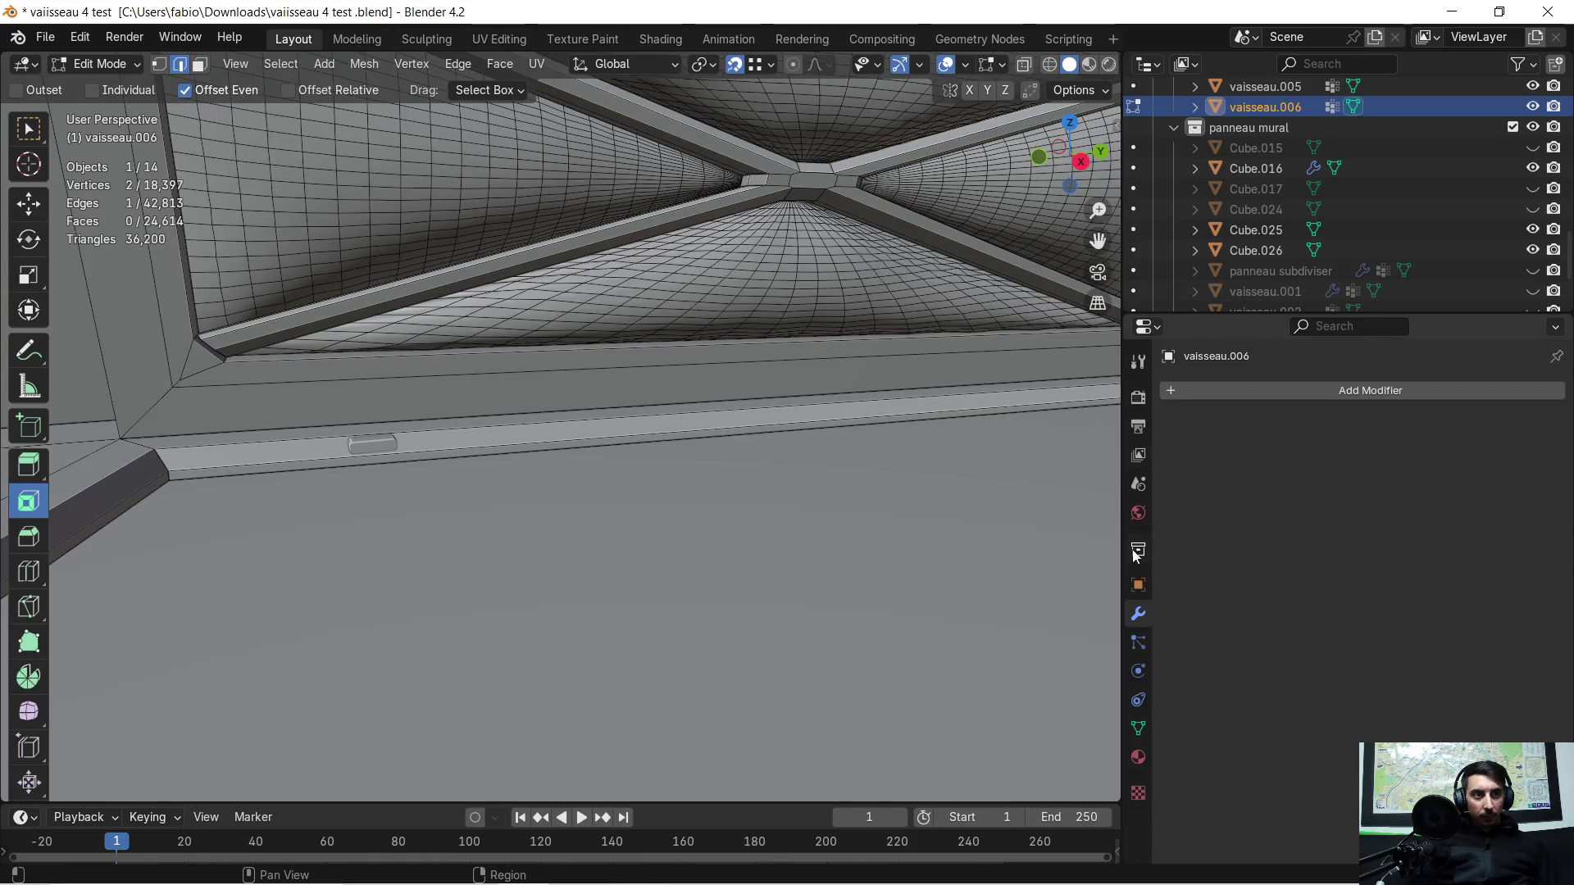
Step: Add a Boolean Difference modifier to vaisseau.006 with Cube.026 eyedropped as the cutter object
click(1194, 393)
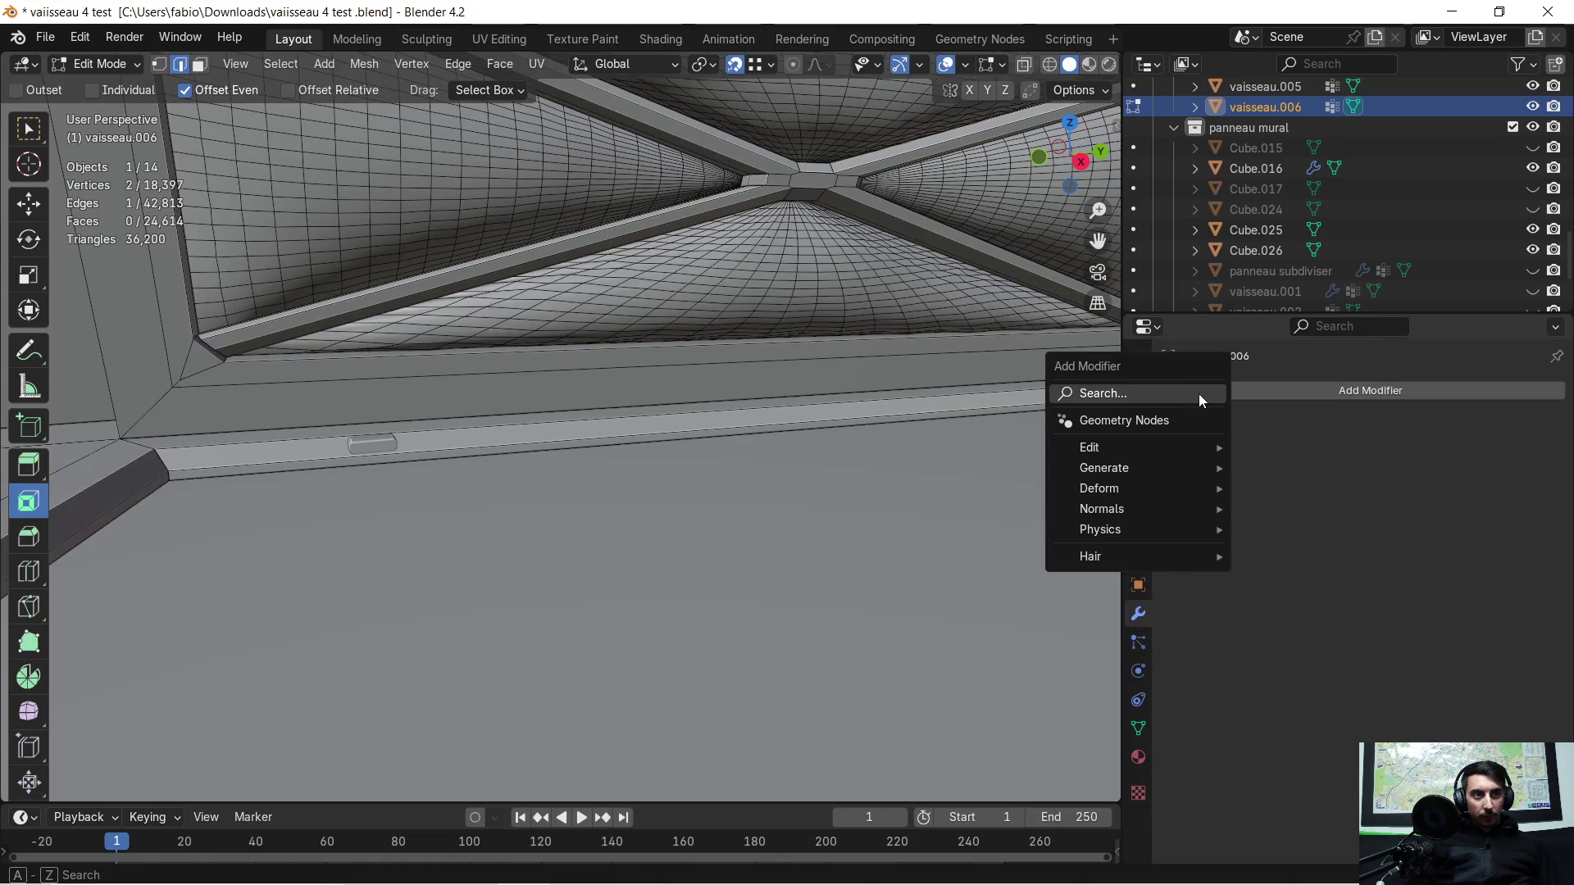
click(1200, 394)
click(1204, 471)
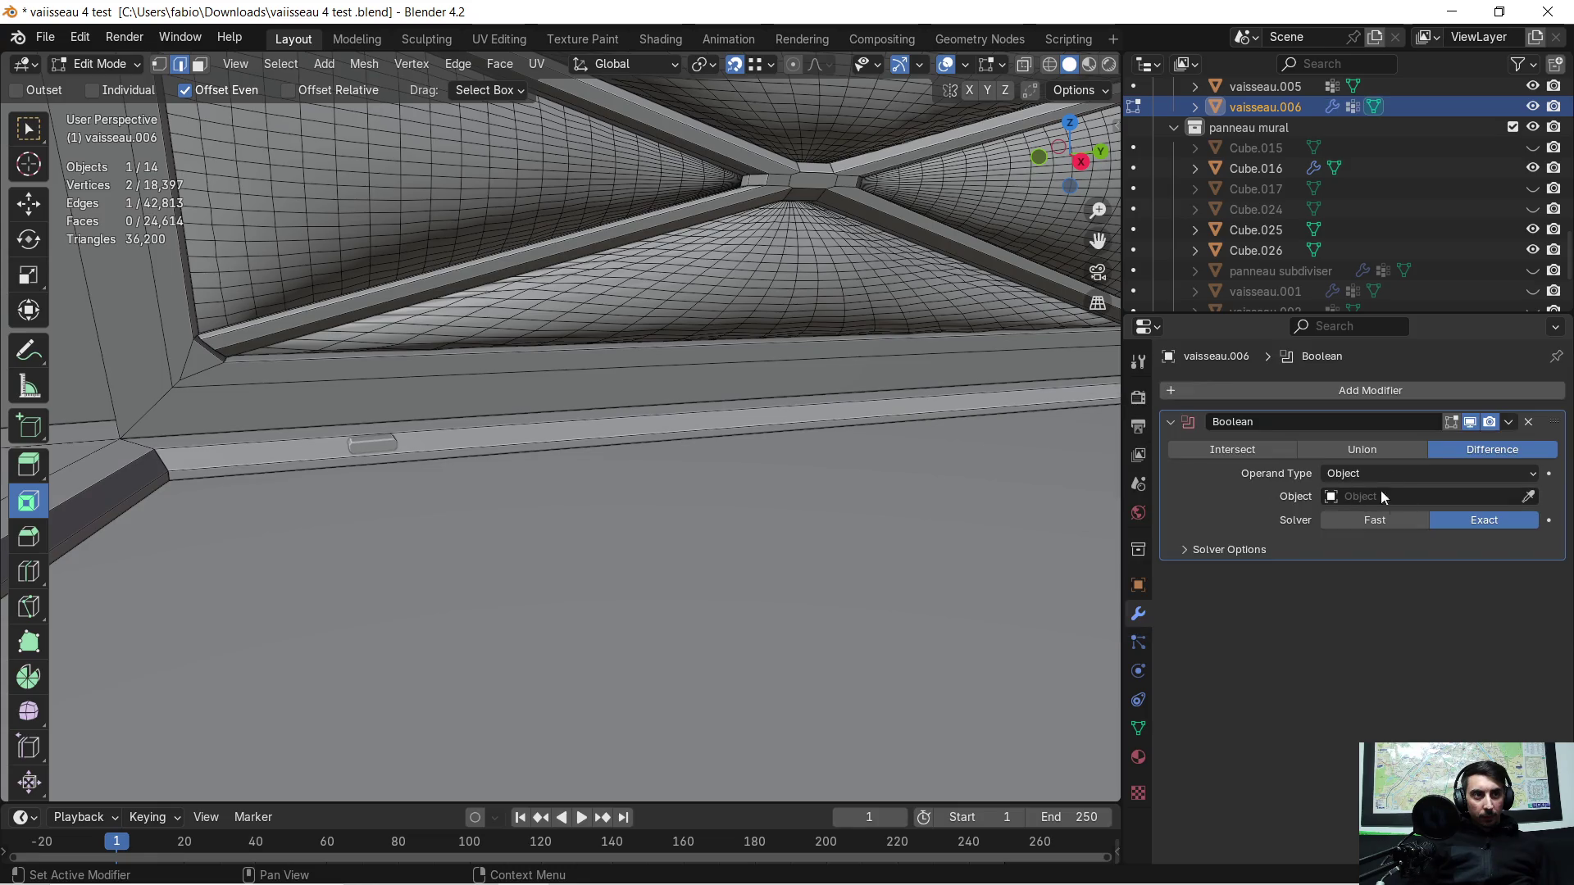
click(1530, 497)
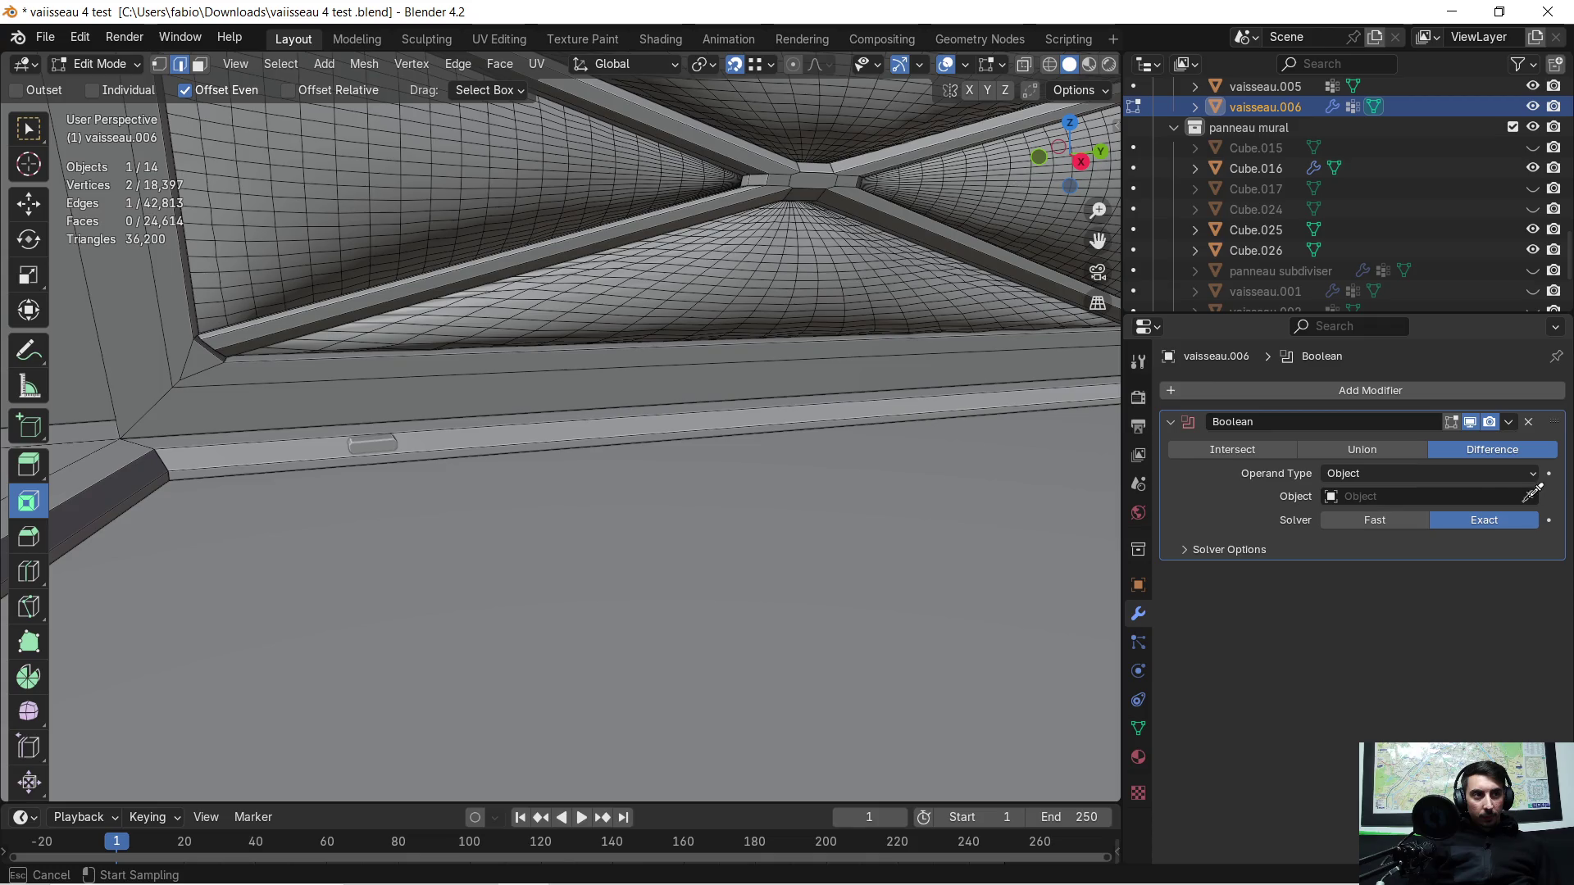
click(388, 439)
middle_drag(346, 448, 920, 594)
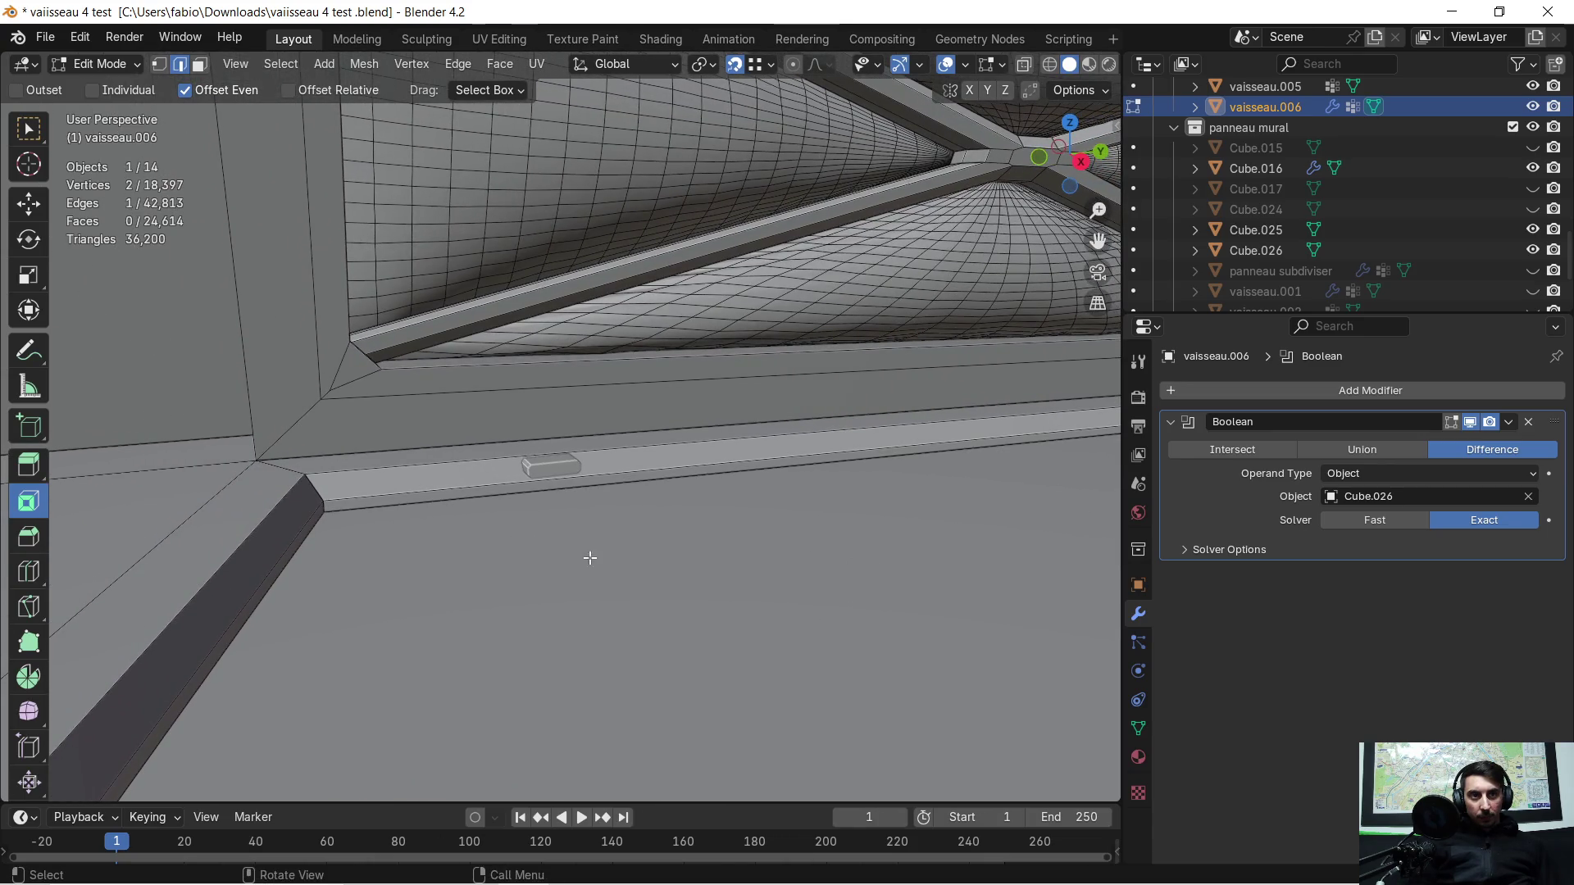
key(Tab)
Step: Hide Cube.026 and inspect the recess corner vertex on vaisseau.006 in Edit Mode
click(527, 465)
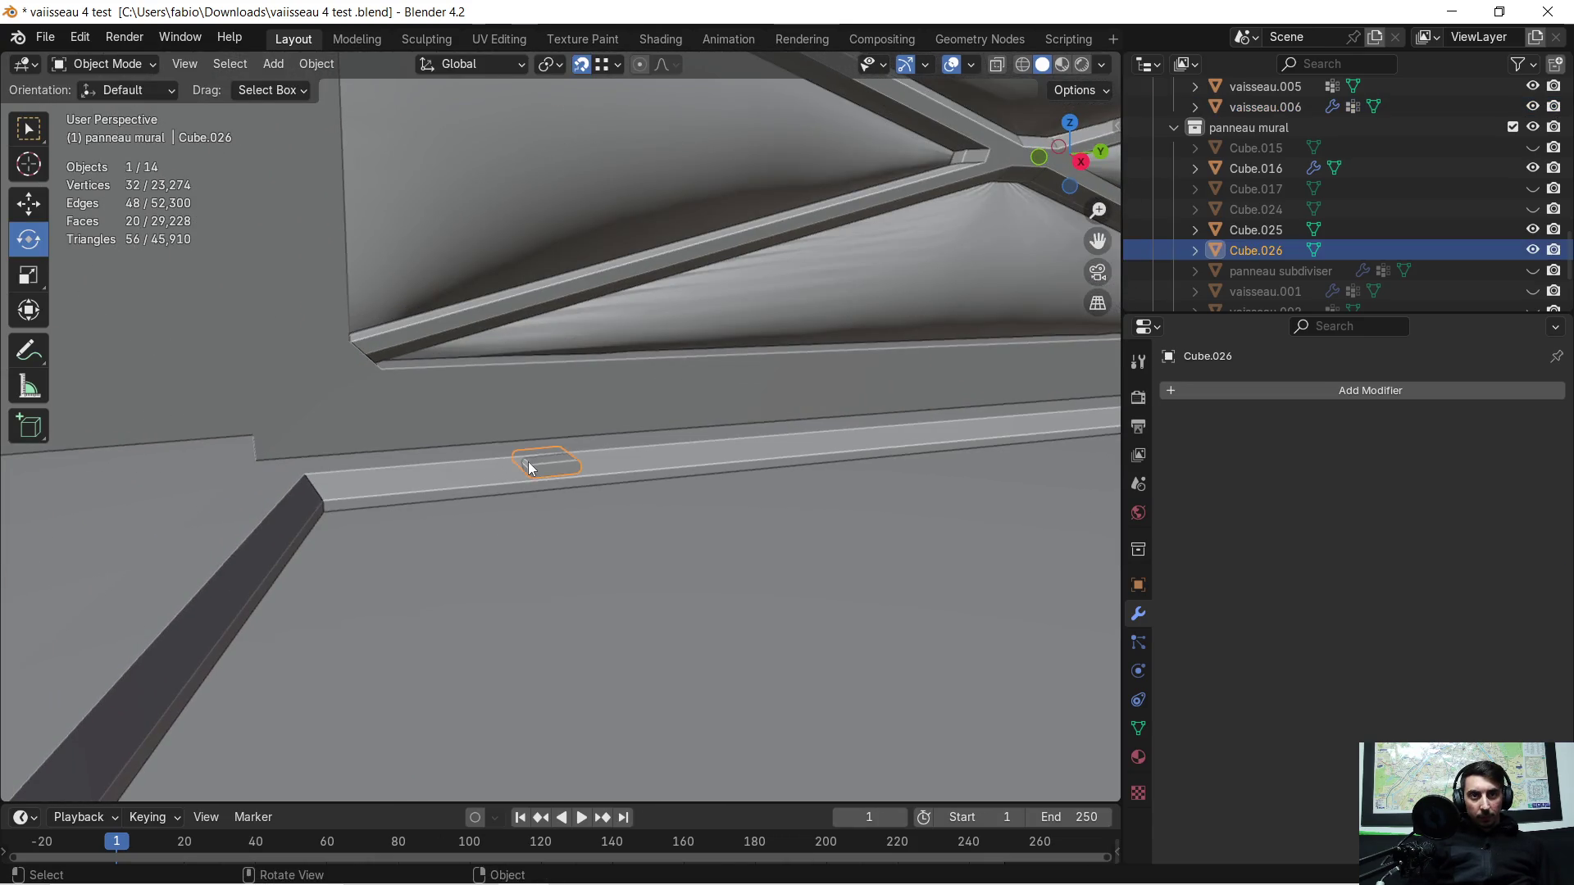
key(h)
middle_drag(525, 466, 546, 469)
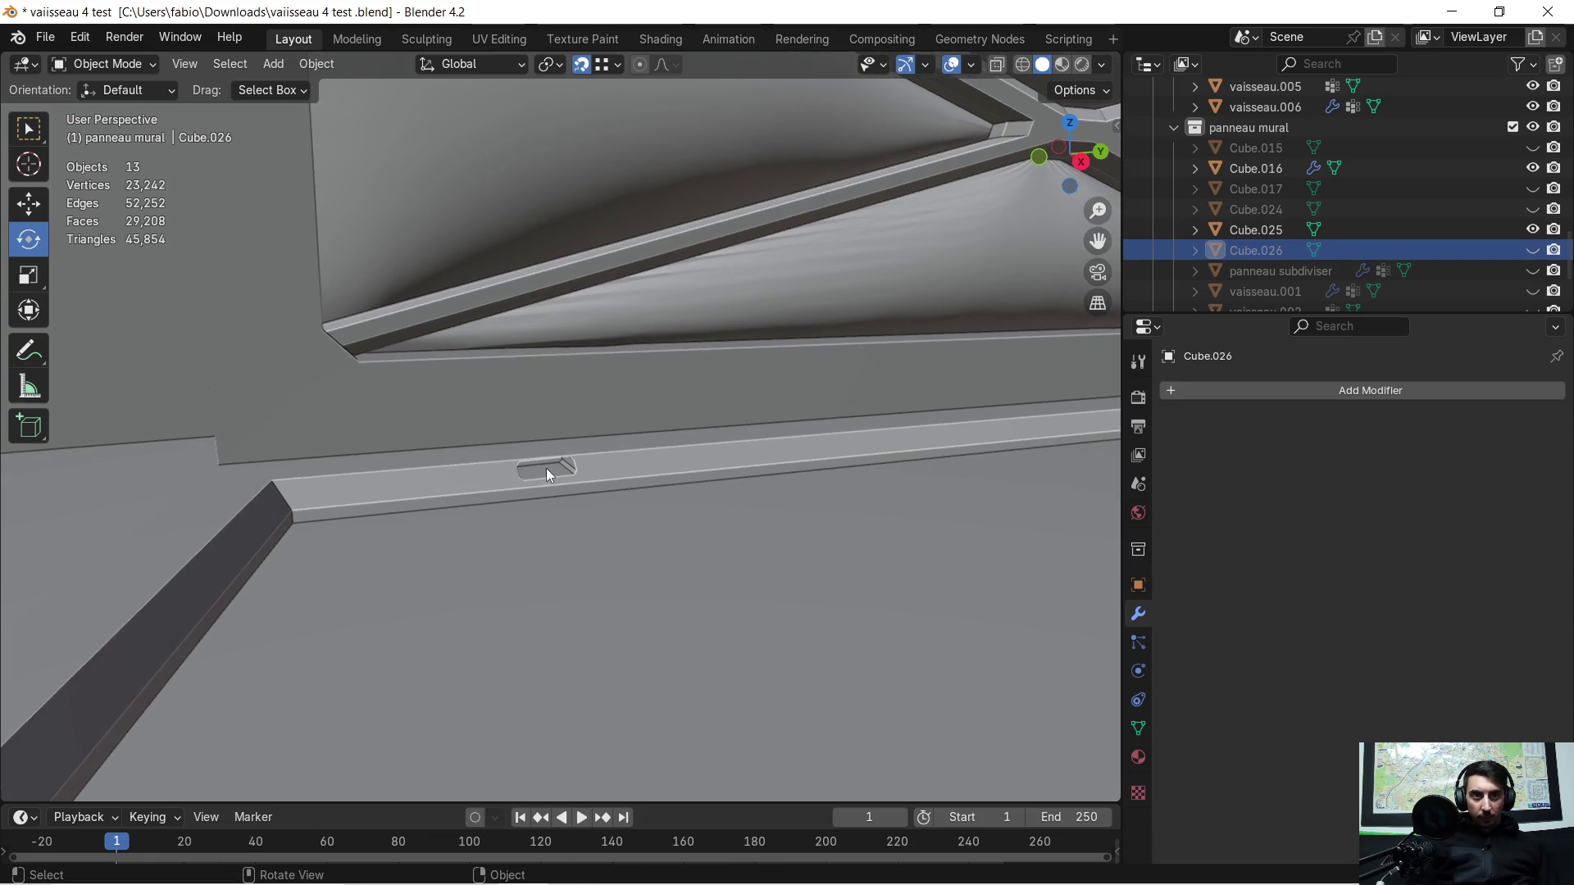
click(547, 469)
key(Tab)
click(546, 468)
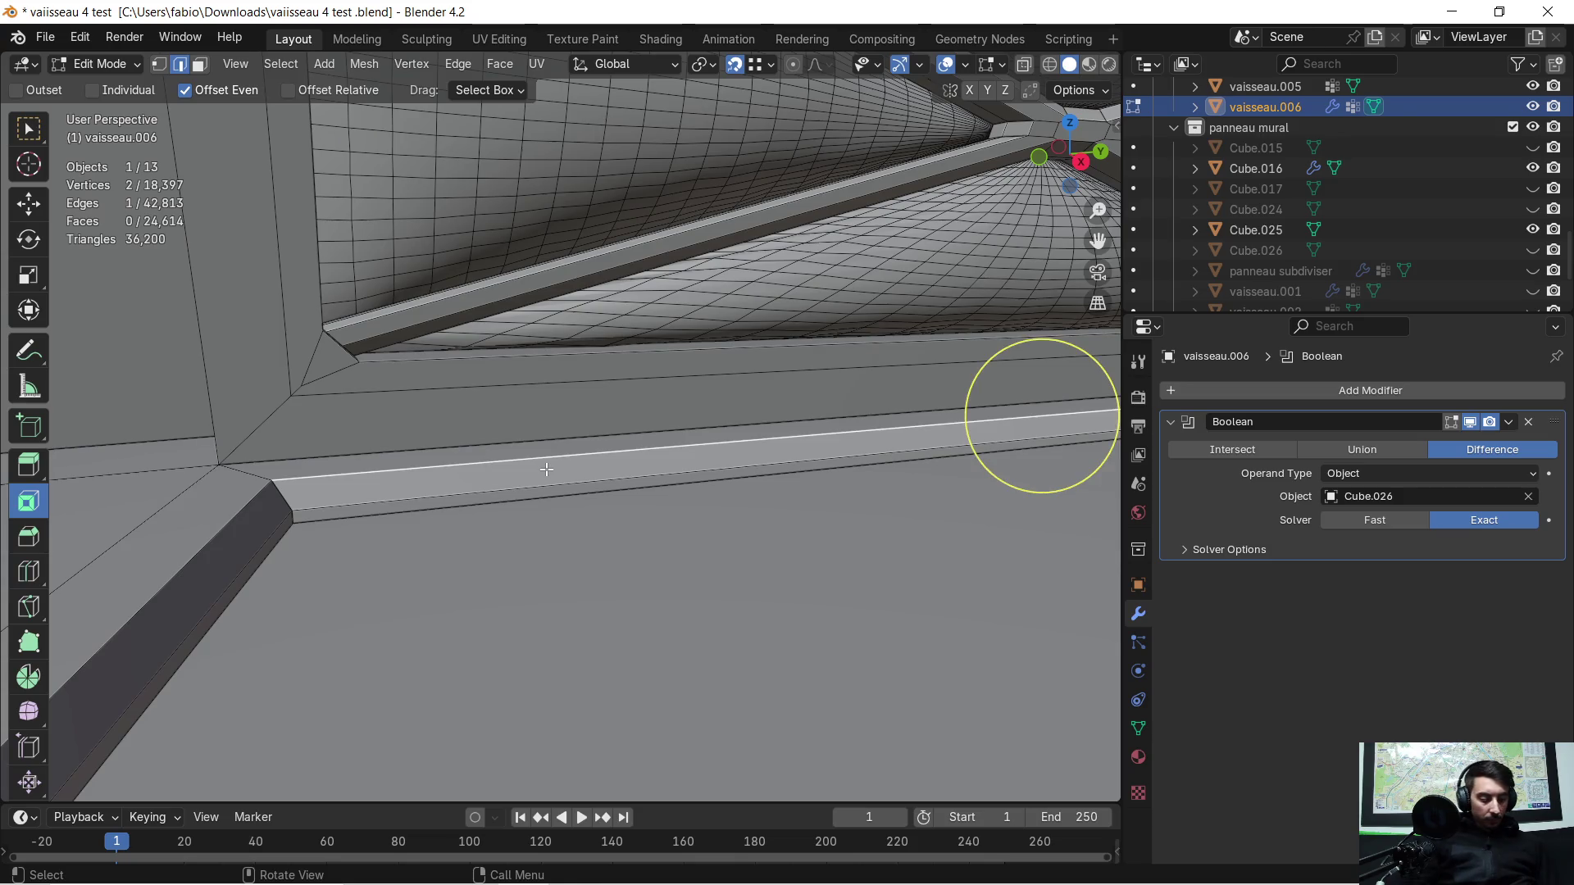
click(159, 65)
click(275, 481)
key(KP_Decimal)
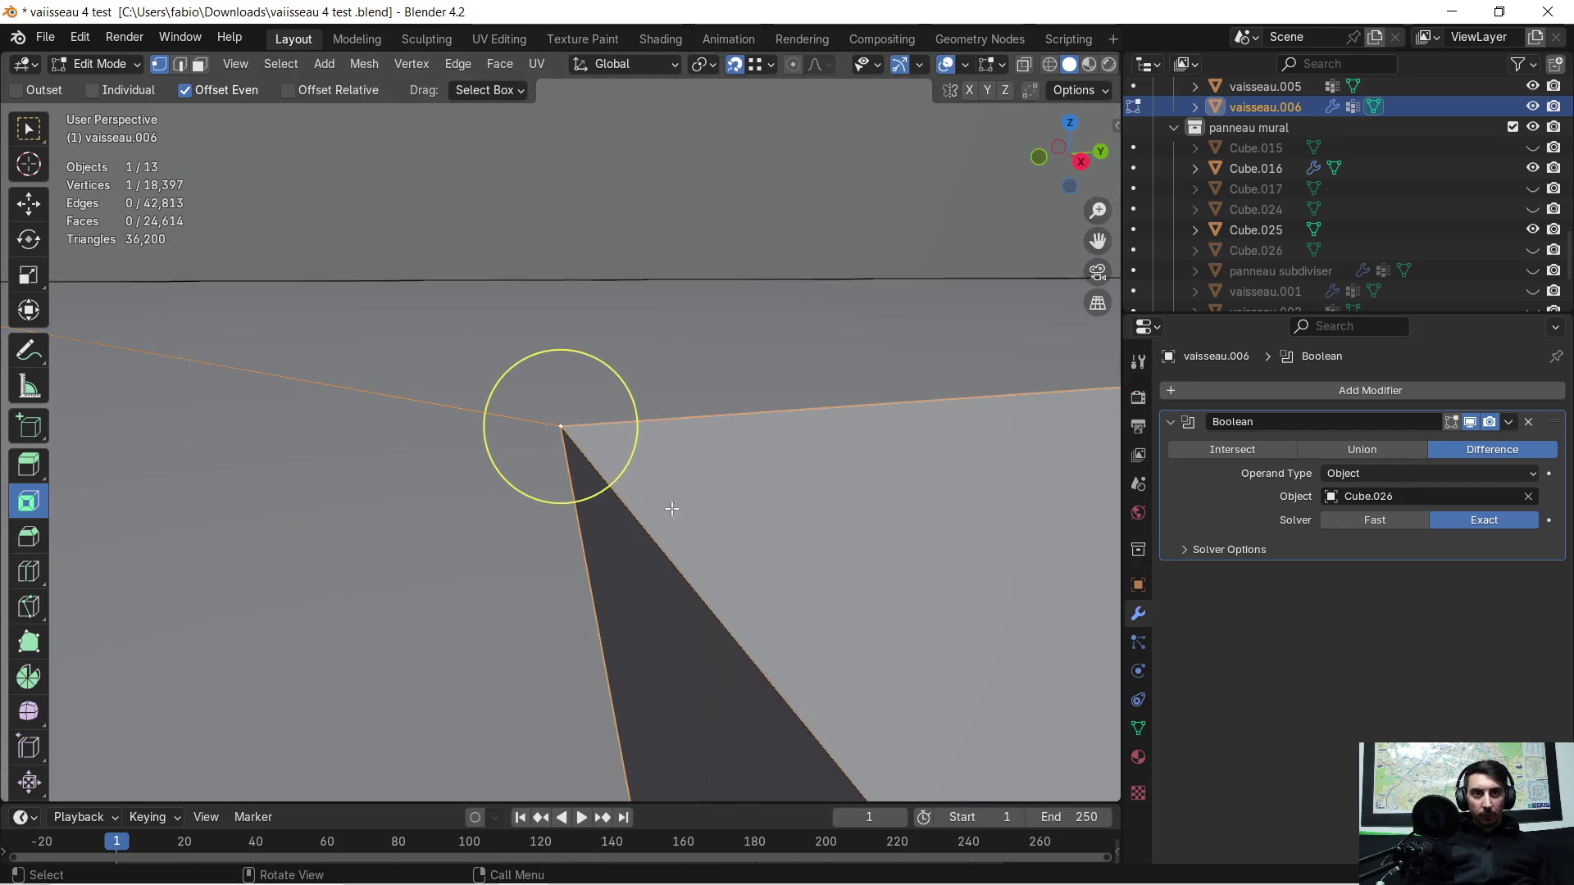
mouse_move(615, 518)
middle_down()
mouse_move(881, 504)
mouse_move(320, 554)
mouse_move(709, 508)
middle_up()
scroll(320, 555, down, 3)
Step: Review the beveled recess cut into the trim in Object Mode, briefly hiding and showing the trim
key(Tab)
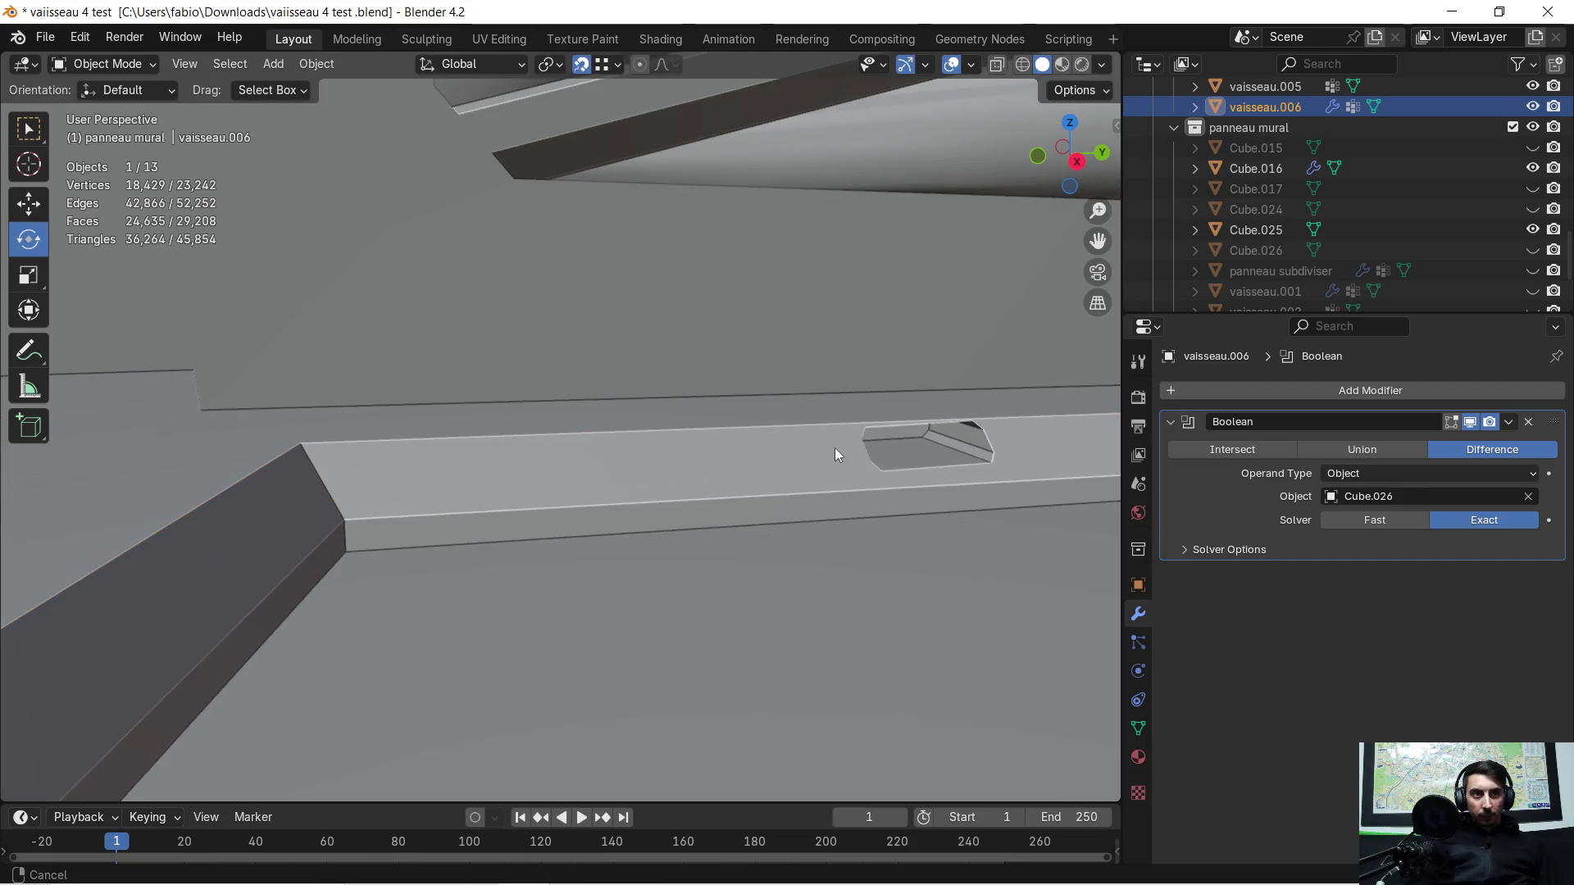
middle_drag(838, 446, 331, 567)
scroll(330, 566, up, 2)
mouse_move(528, 575)
middle_down()
mouse_move(510, 578)
mouse_move(665, 397)
middle_up()
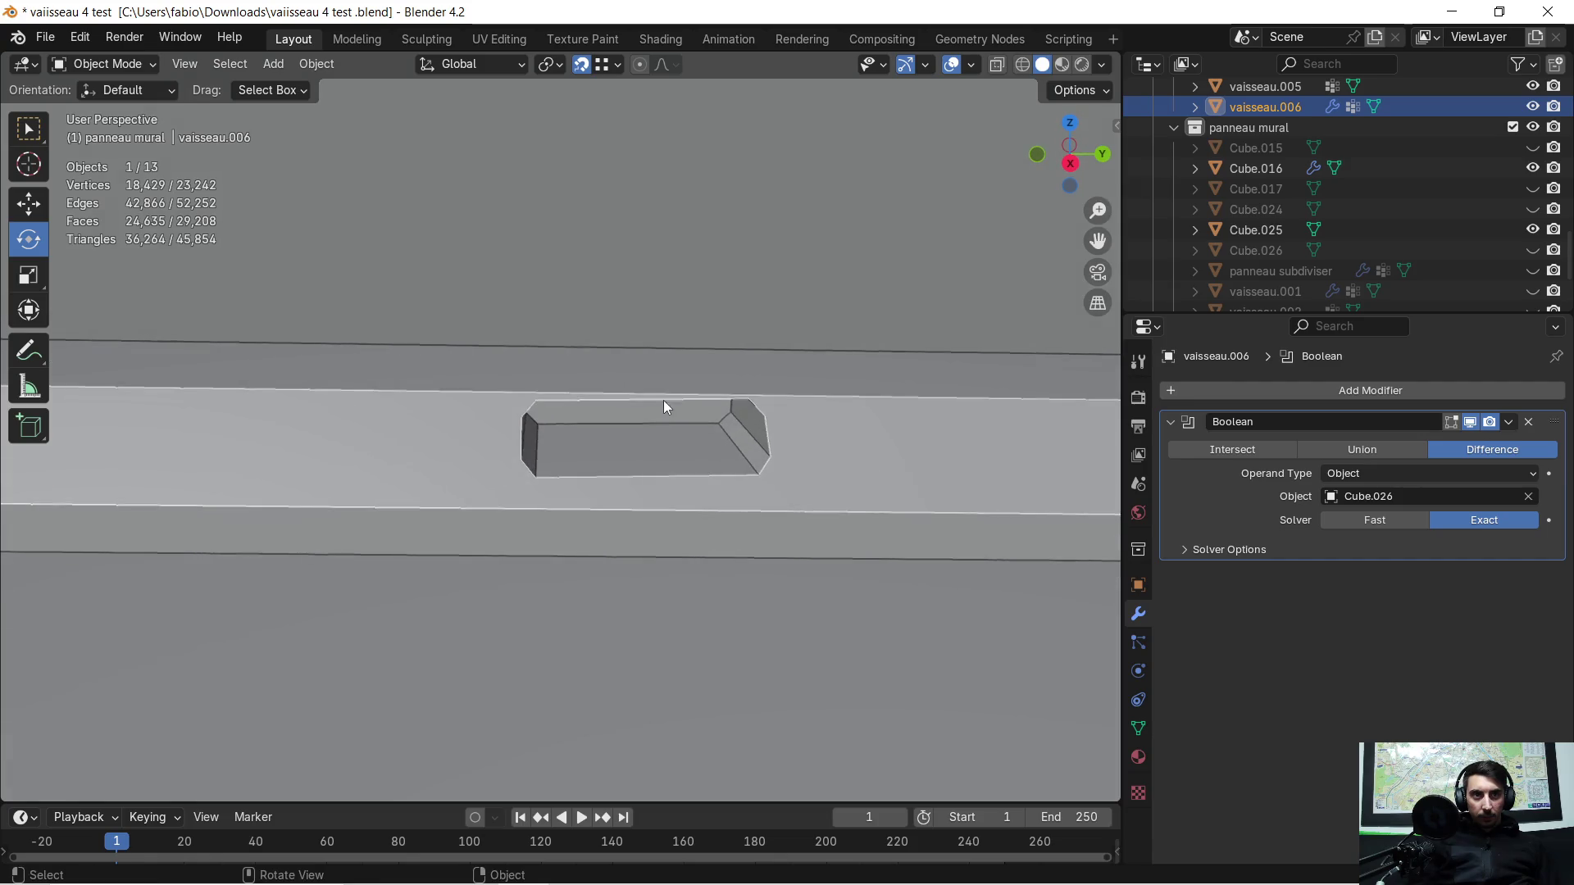
key(Tab)
key(Tab)
key(h)
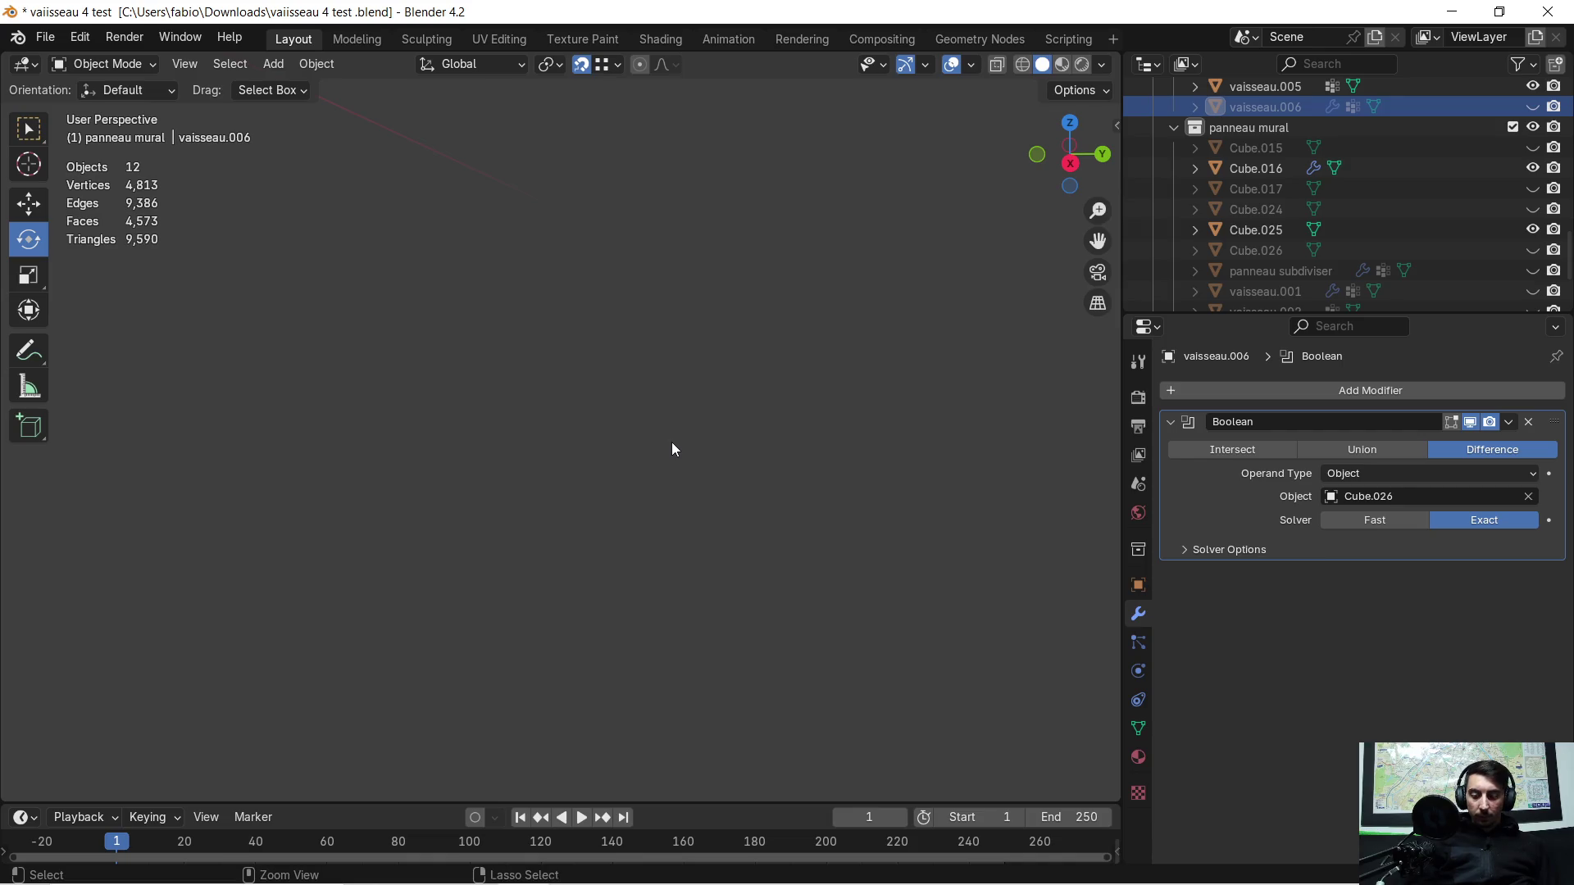
key(alt+h)
key(Tab)
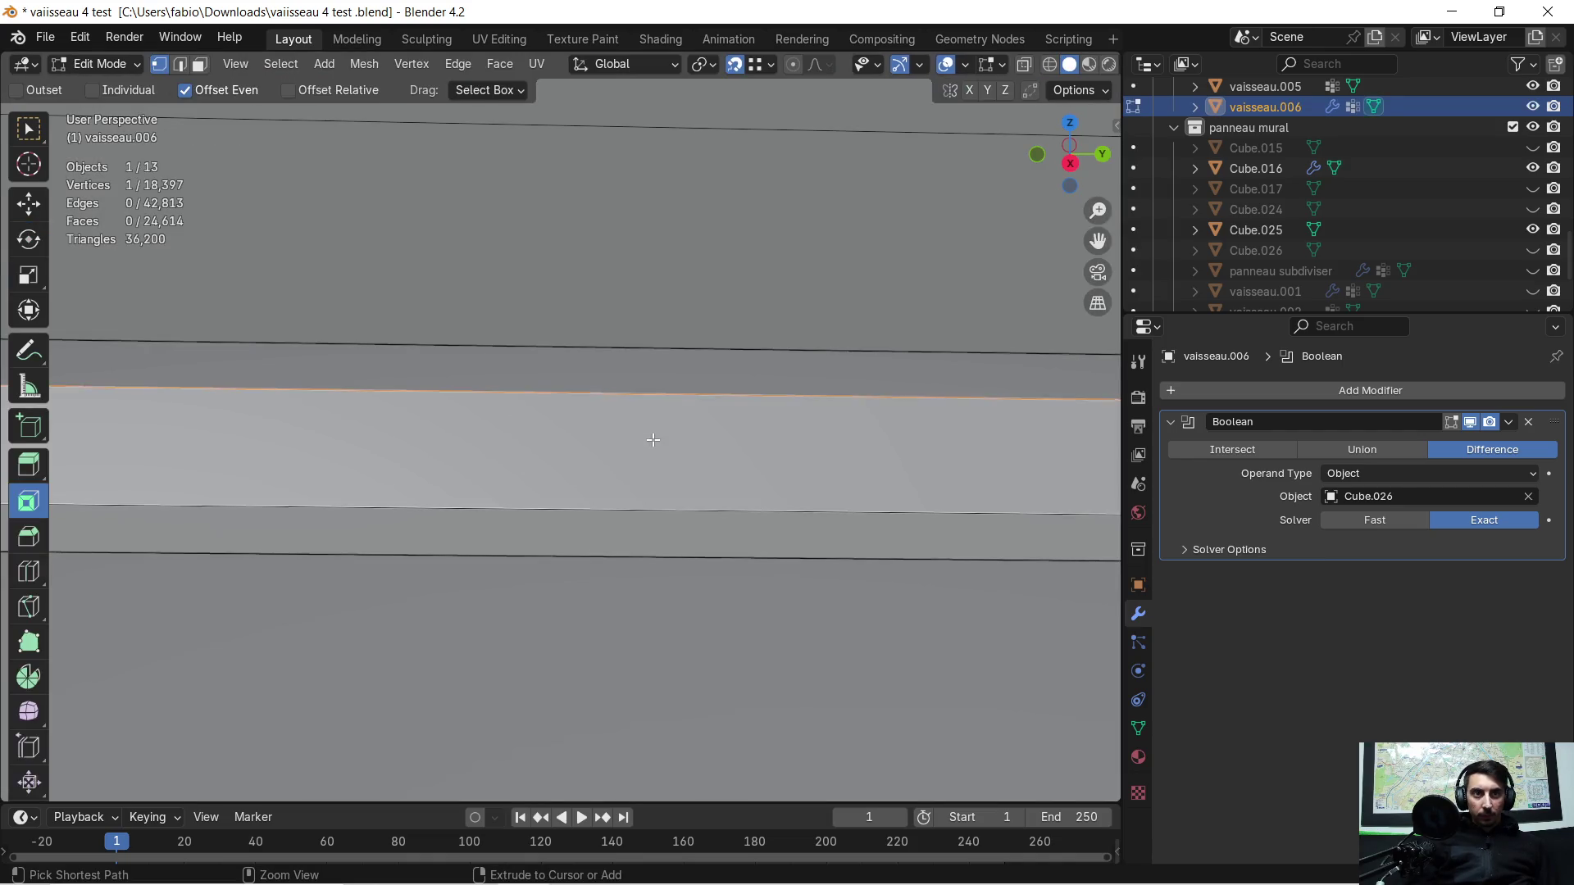
key(Tab)
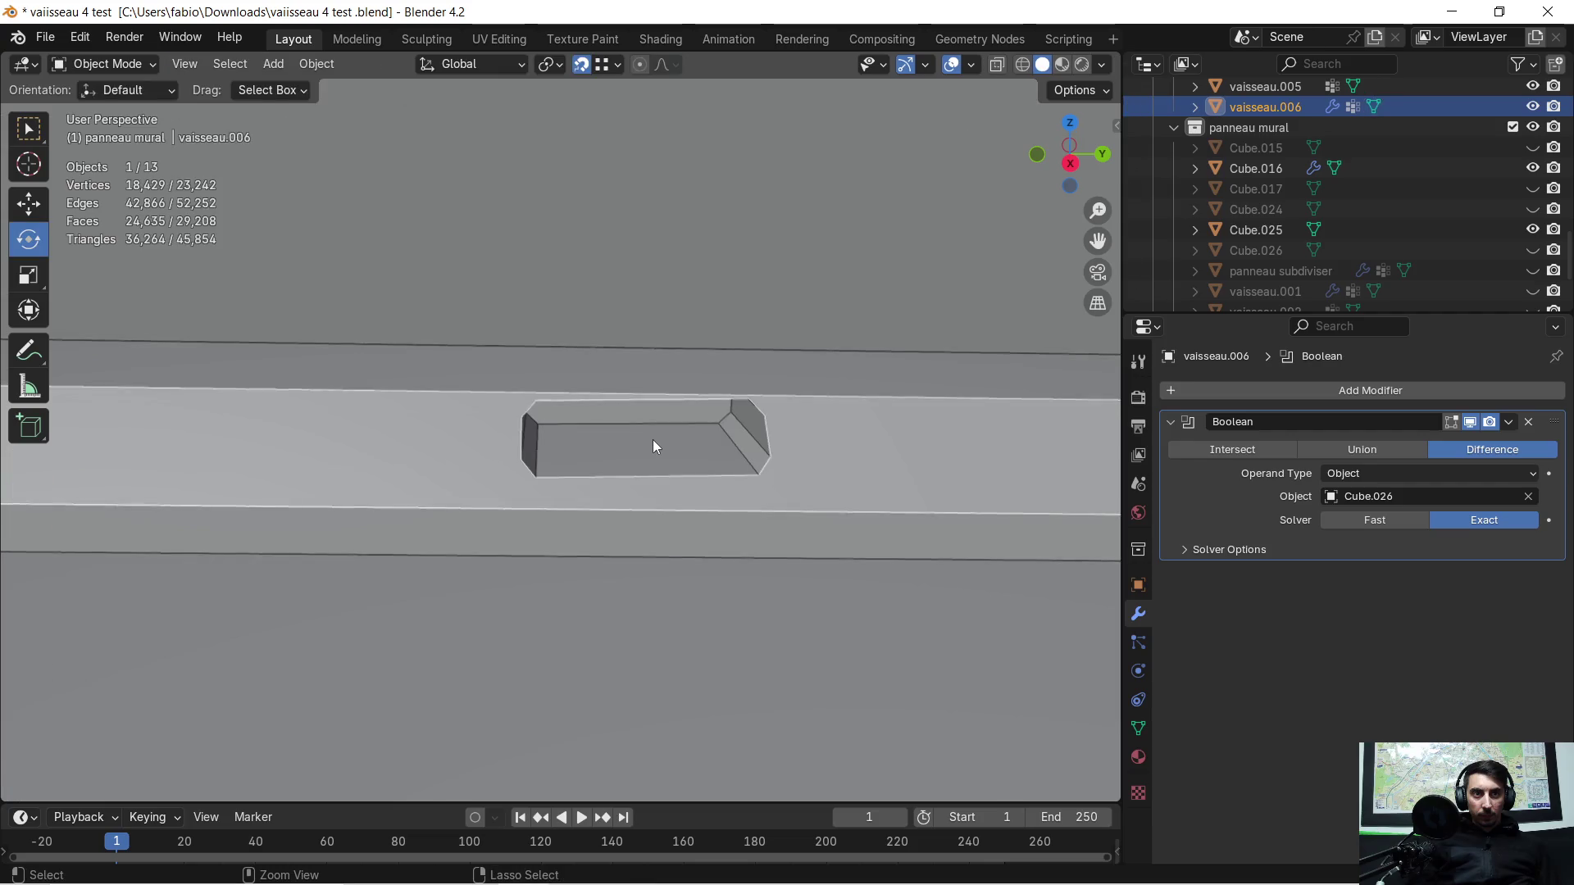
Step: Unhide Cube.026, select it and show its mesh data properties
key(alt+h)
middle_drag(654, 444, 696, 435)
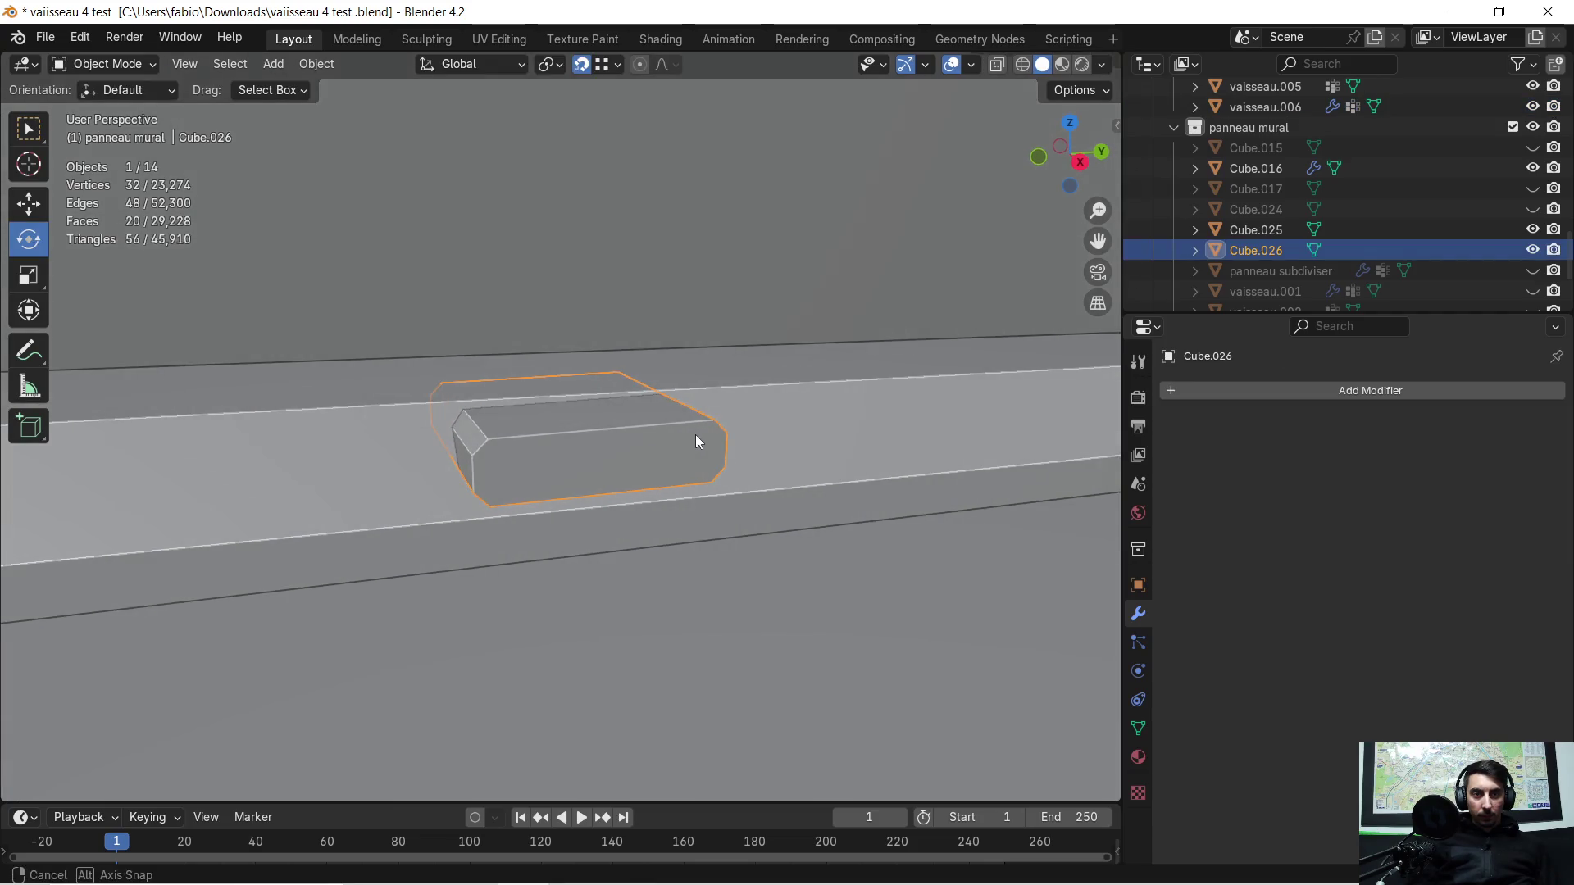
click(776, 415)
click(629, 431)
mouse_move(587, 432)
middle_down()
mouse_move(619, 400)
mouse_move(630, 415)
middle_up()
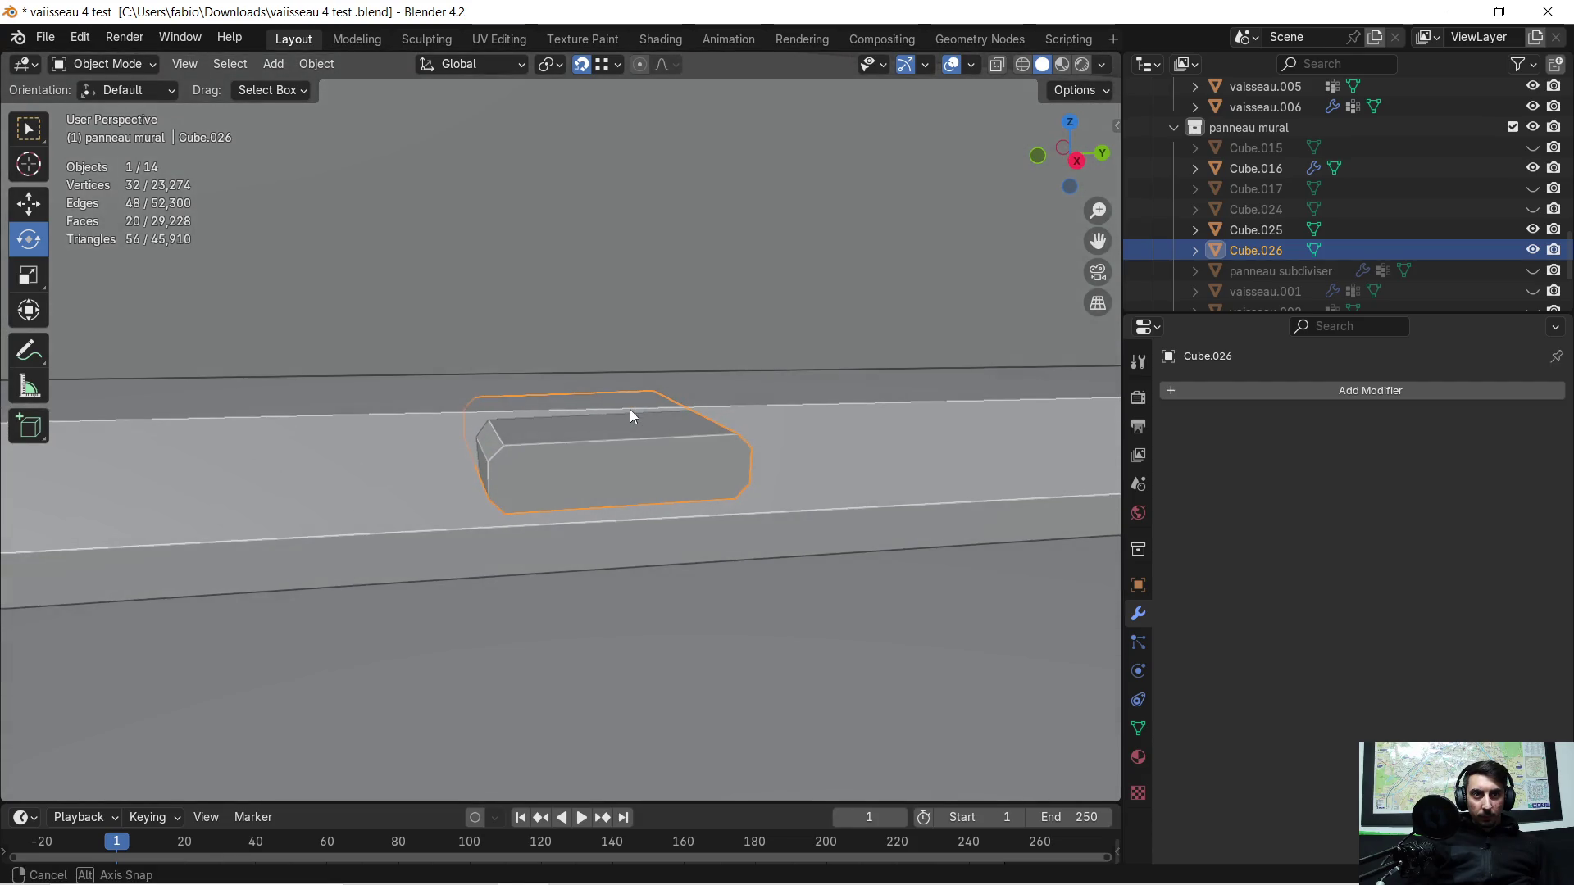
click(1138, 729)
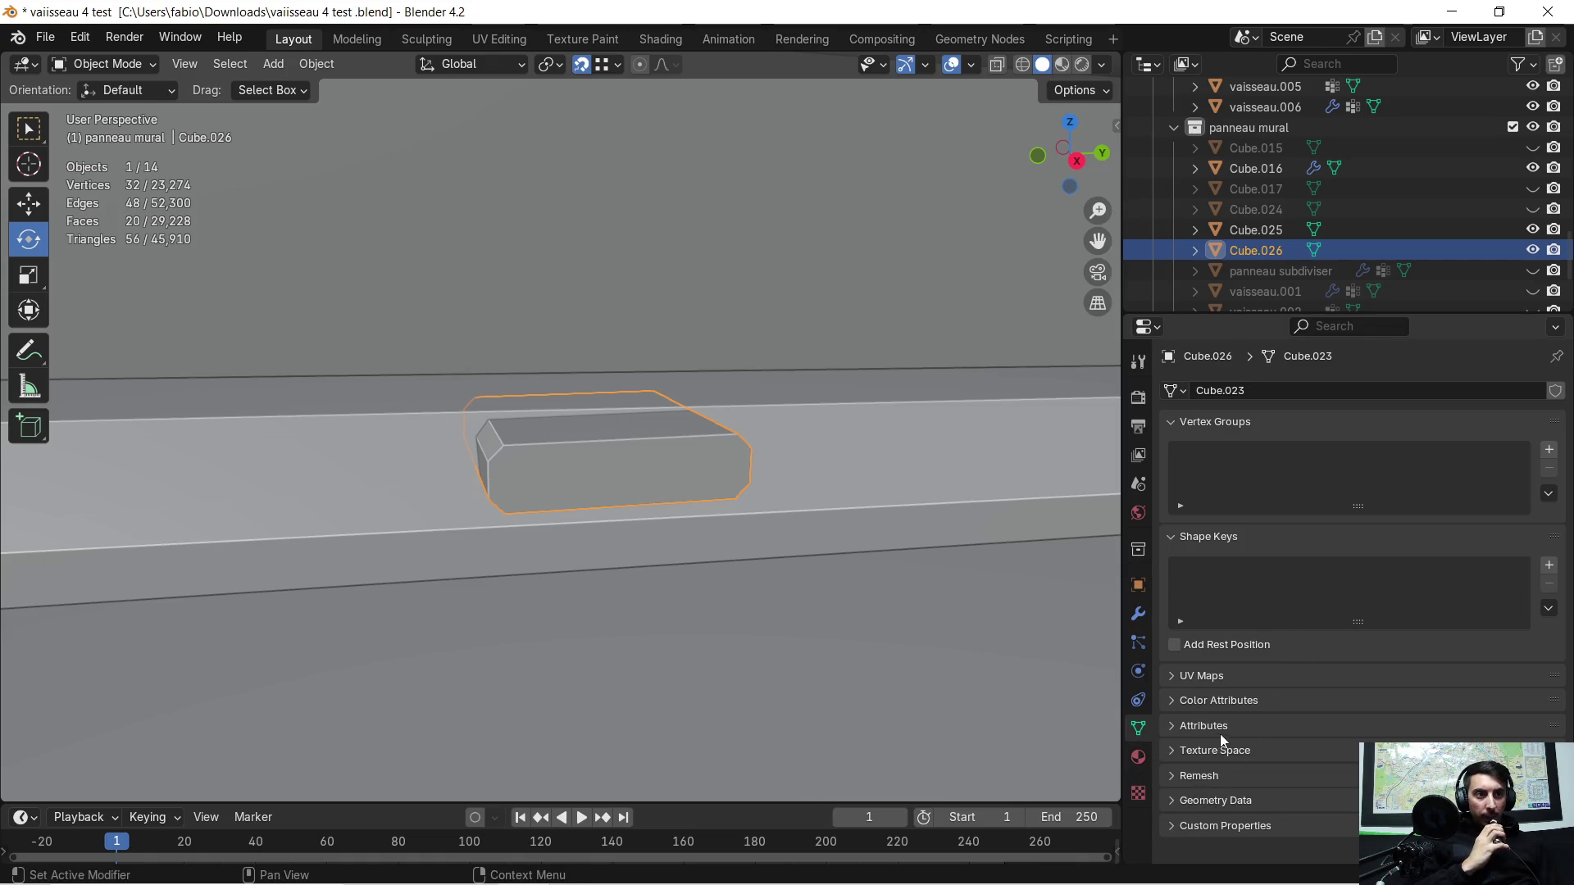
Step: Display Cube.026 as wireframe, frame it on the floor trim and enter Edit Mode
click(1138, 585)
scroll(1289, 608, down, 4)
scroll(1277, 625, down, 2)
scroll(1273, 662, down, 2)
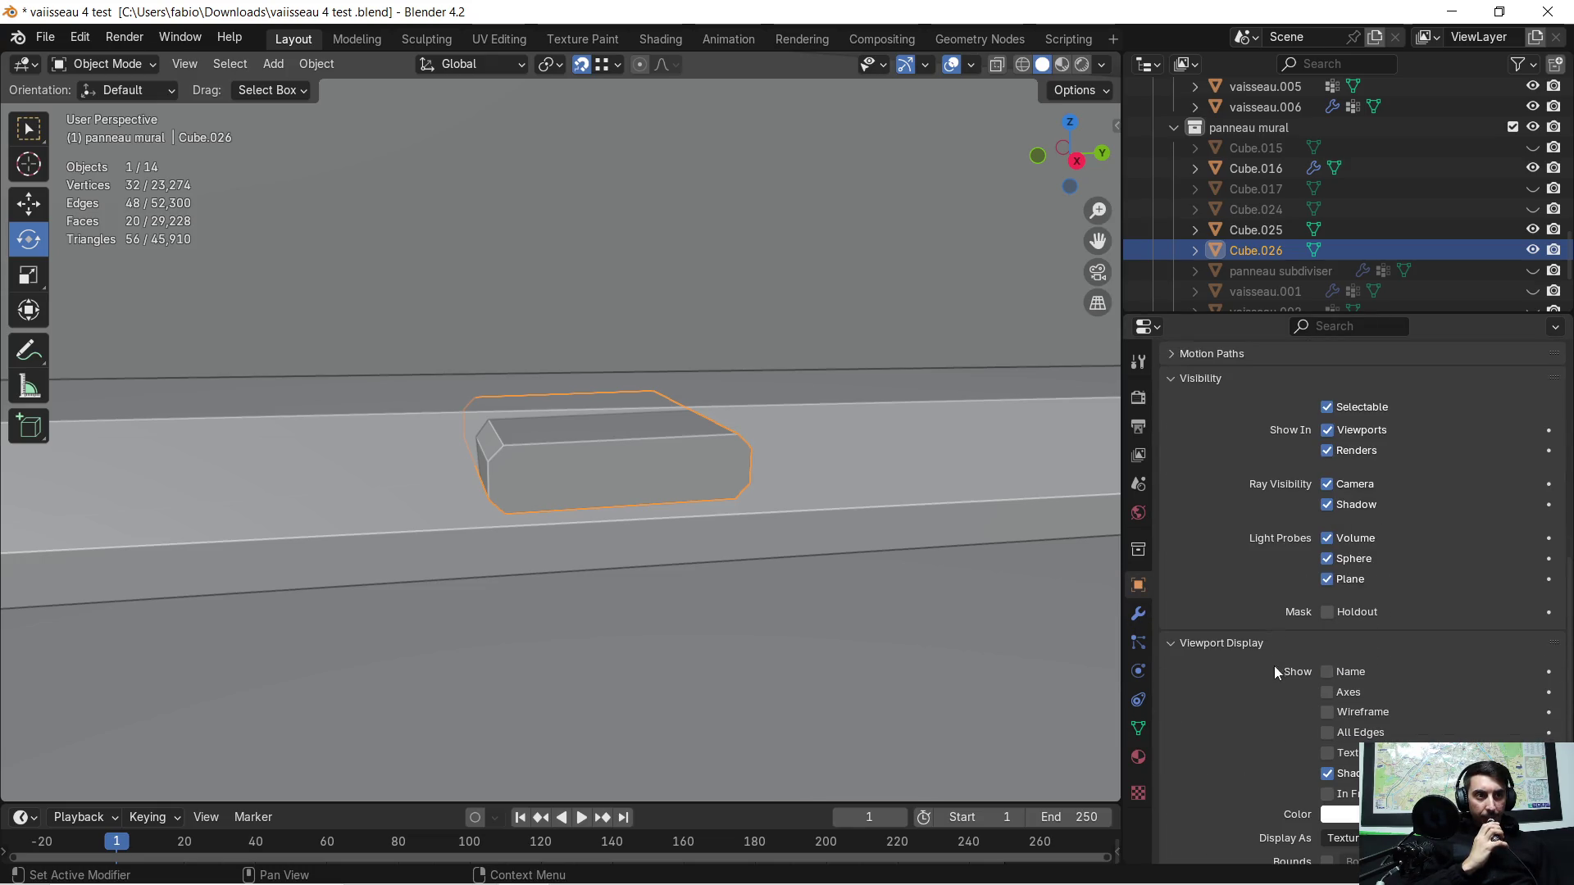
scroll(1295, 702, down, 1)
click(1343, 772)
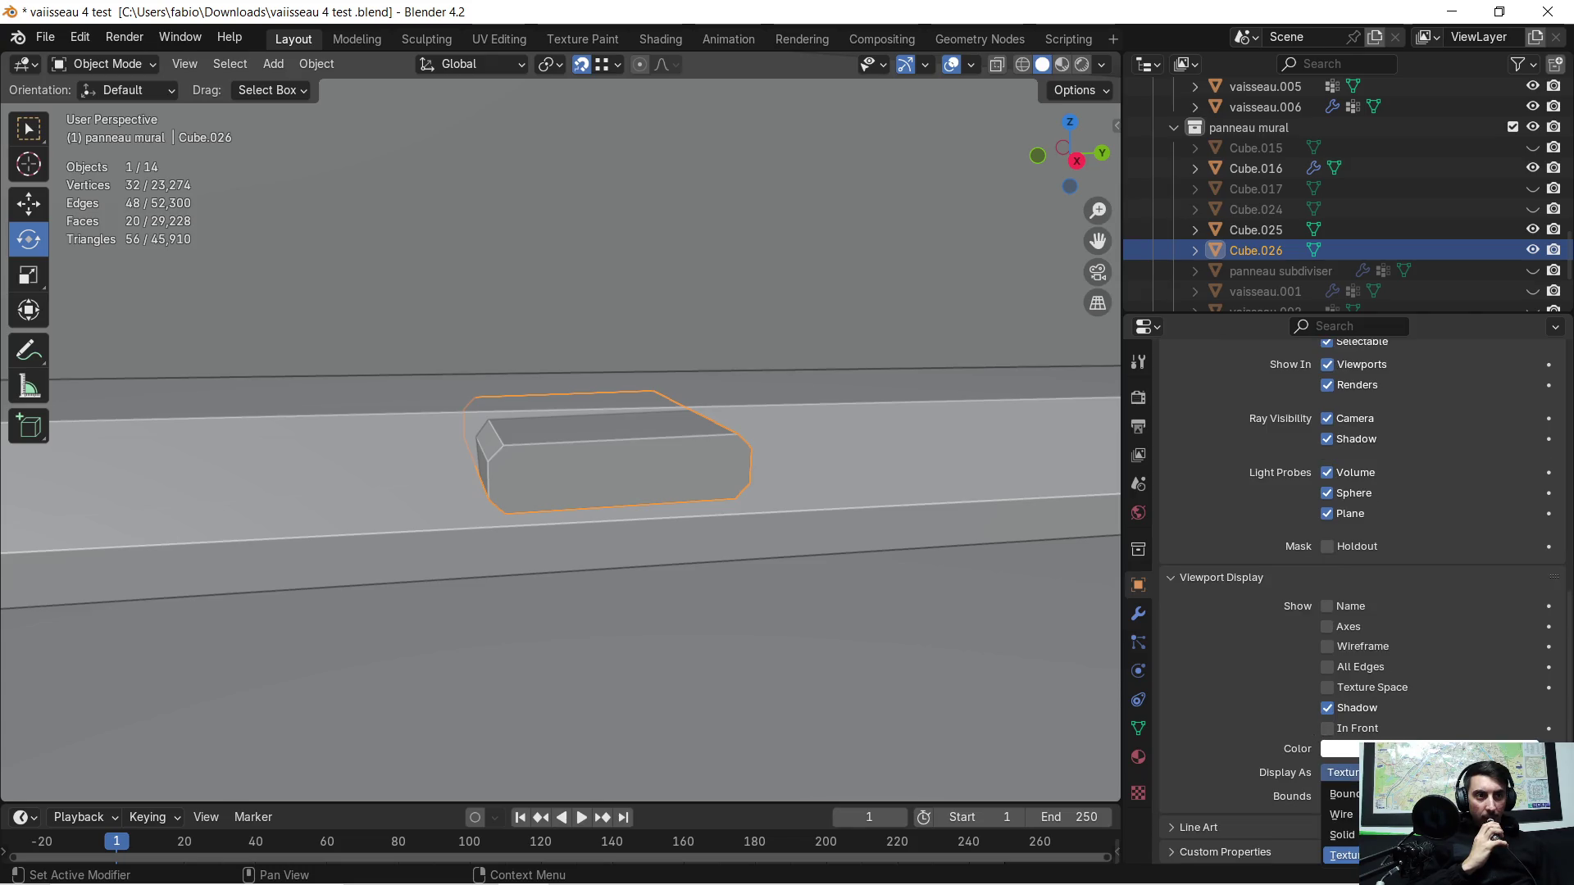
click(1340, 815)
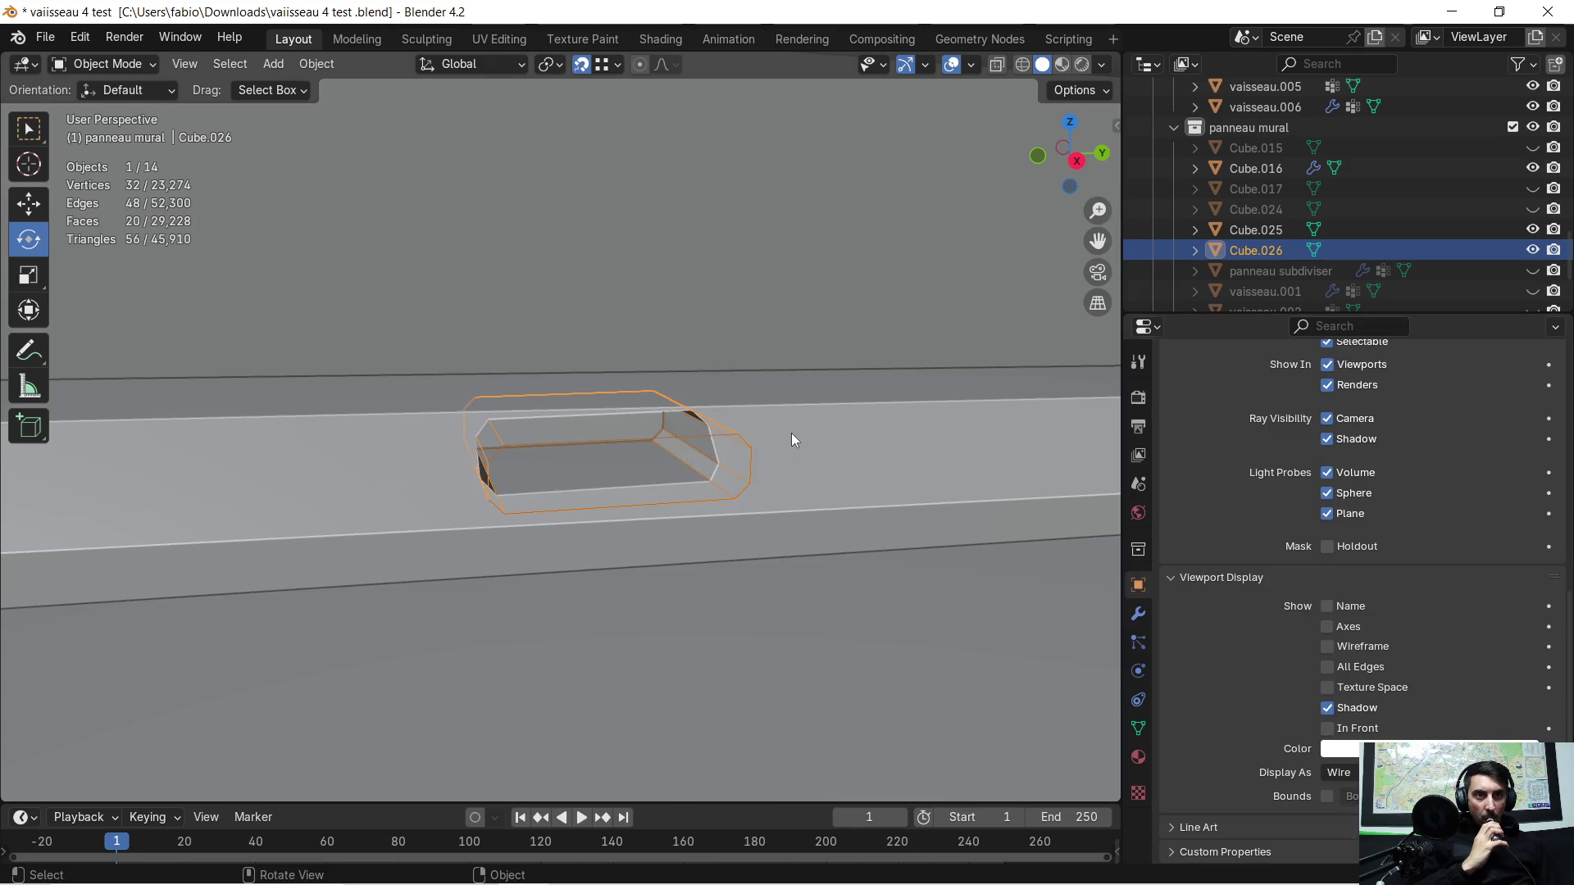
scroll(792, 439, up, 1)
scroll(797, 429, up, 1)
scroll(763, 415, up, 1)
scroll(881, 473, up, 2)
shift+middle_drag(881, 473, 622, 354)
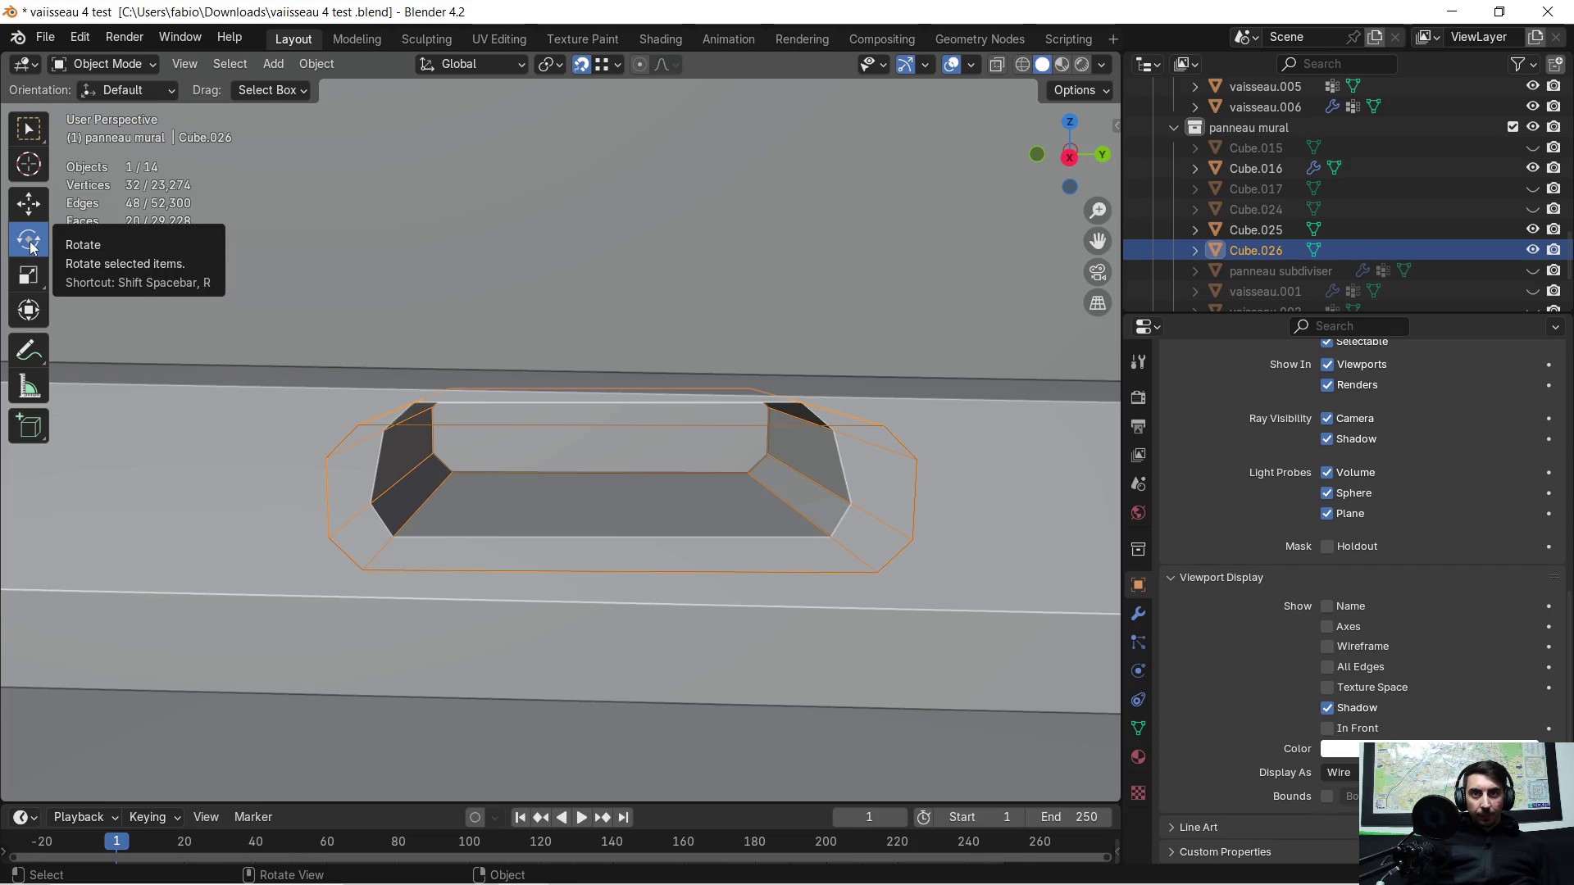
scroll(587, 427, down, 5)
mouse_move(587, 427)
middle_down()
mouse_move(855, 478)
mouse_move(953, 424)
mouse_move(1033, 550)
middle_up()
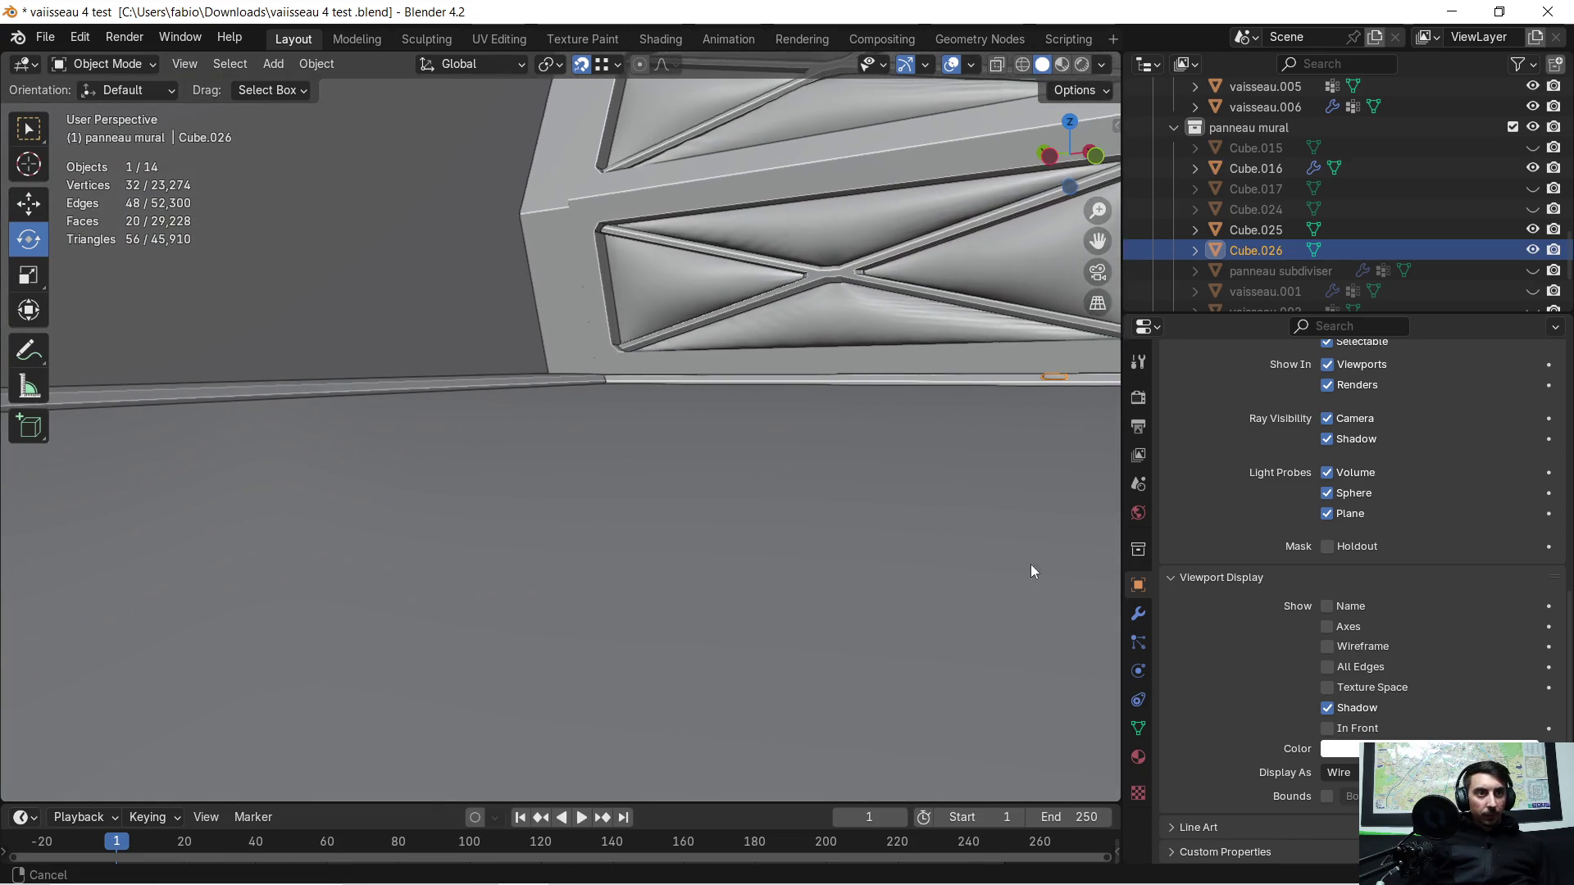
scroll(1033, 550, down, 3)
mouse_move(993, 481)
middle_down()
mouse_move(871, 503)
mouse_move(930, 404)
mouse_move(361, 369)
mouse_move(652, 412)
mouse_move(534, 465)
mouse_move(729, 444)
mouse_move(840, 458)
middle_up()
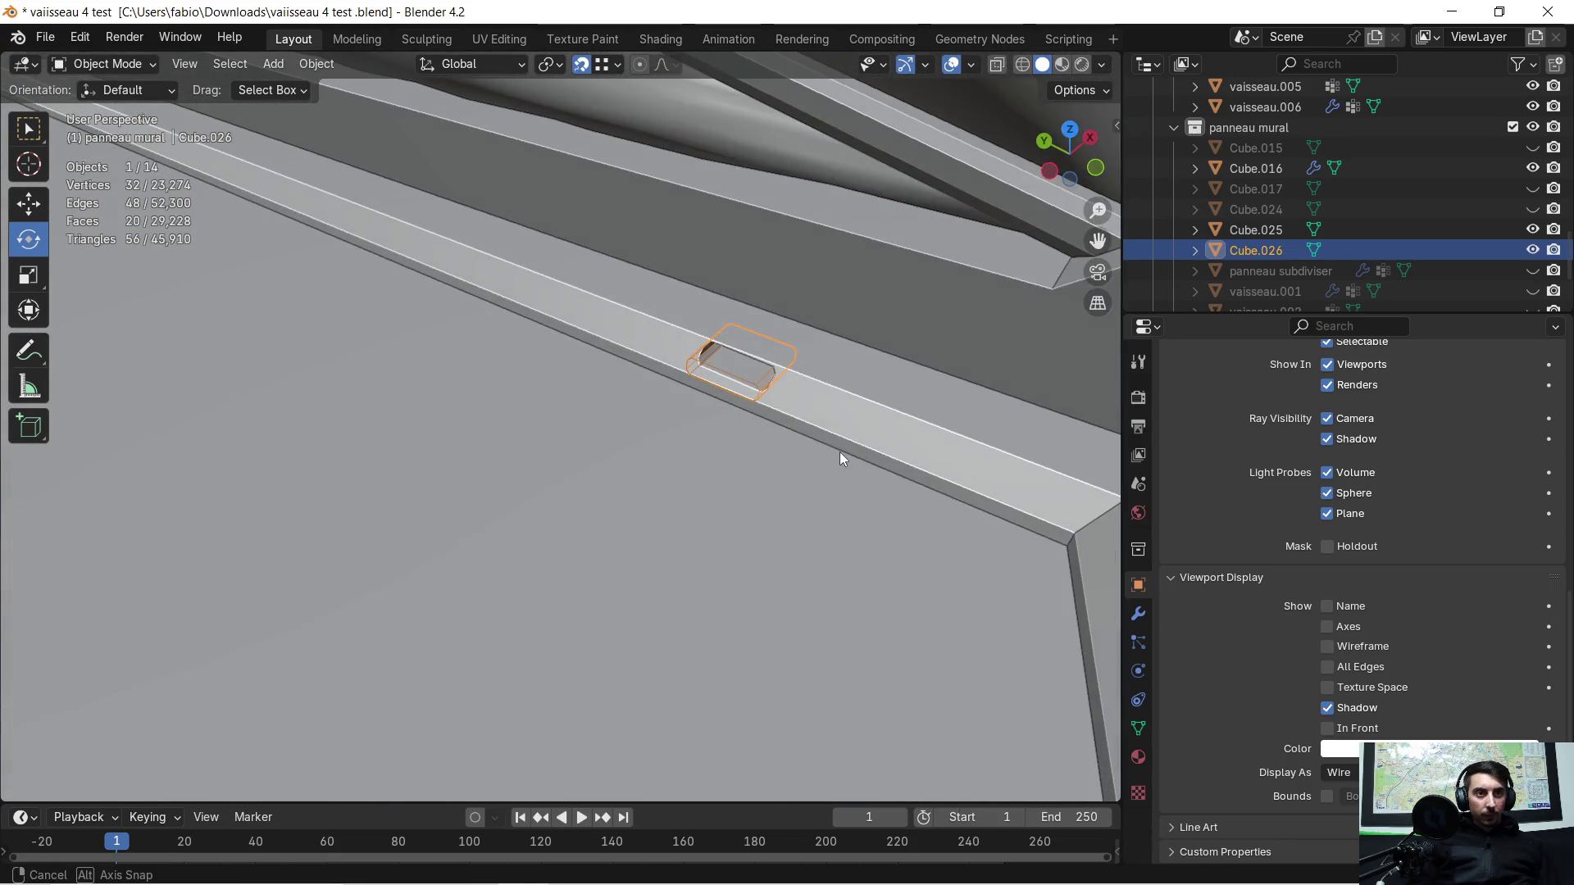
key(Tab)
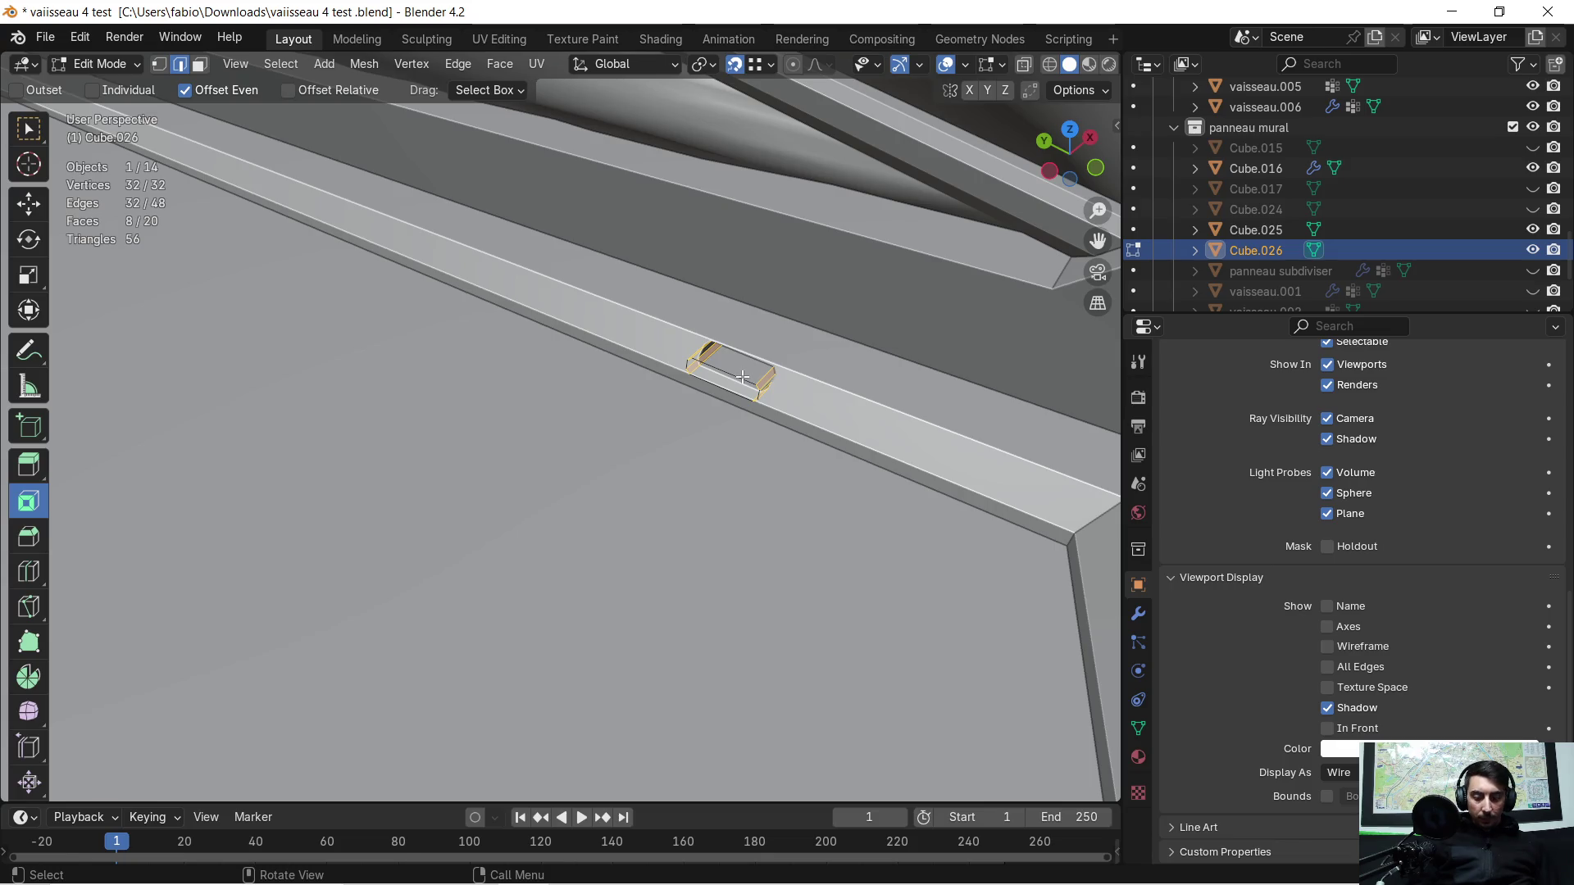
Step: Select the cutter's linked extra geometry and delete its faces, leaving 16 vertices
key(l)
key(x)
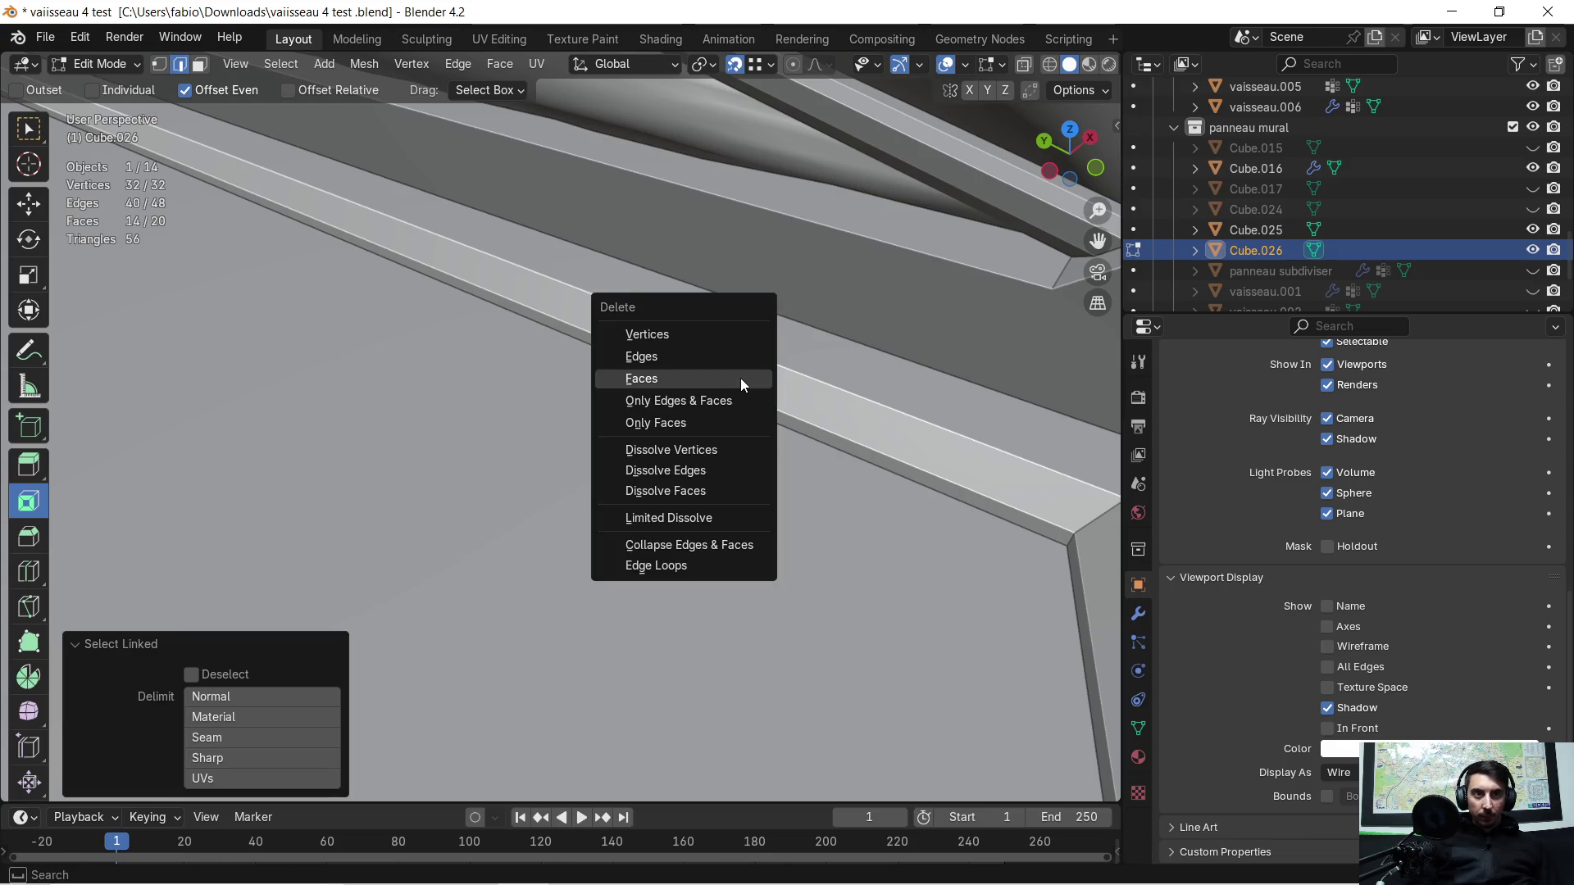
click(740, 377)
mouse_move(740, 378)
middle_down()
mouse_move(463, 323)
mouse_move(90, 515)
mouse_move(542, 414)
mouse_move(37, 306)
mouse_move(1333, 466)
middle_up()
Step: Frame one cutter edge to check the cleaned block, then return to Object Mode with vaisseau.006 active
shift+click(969, 473)
key(c)
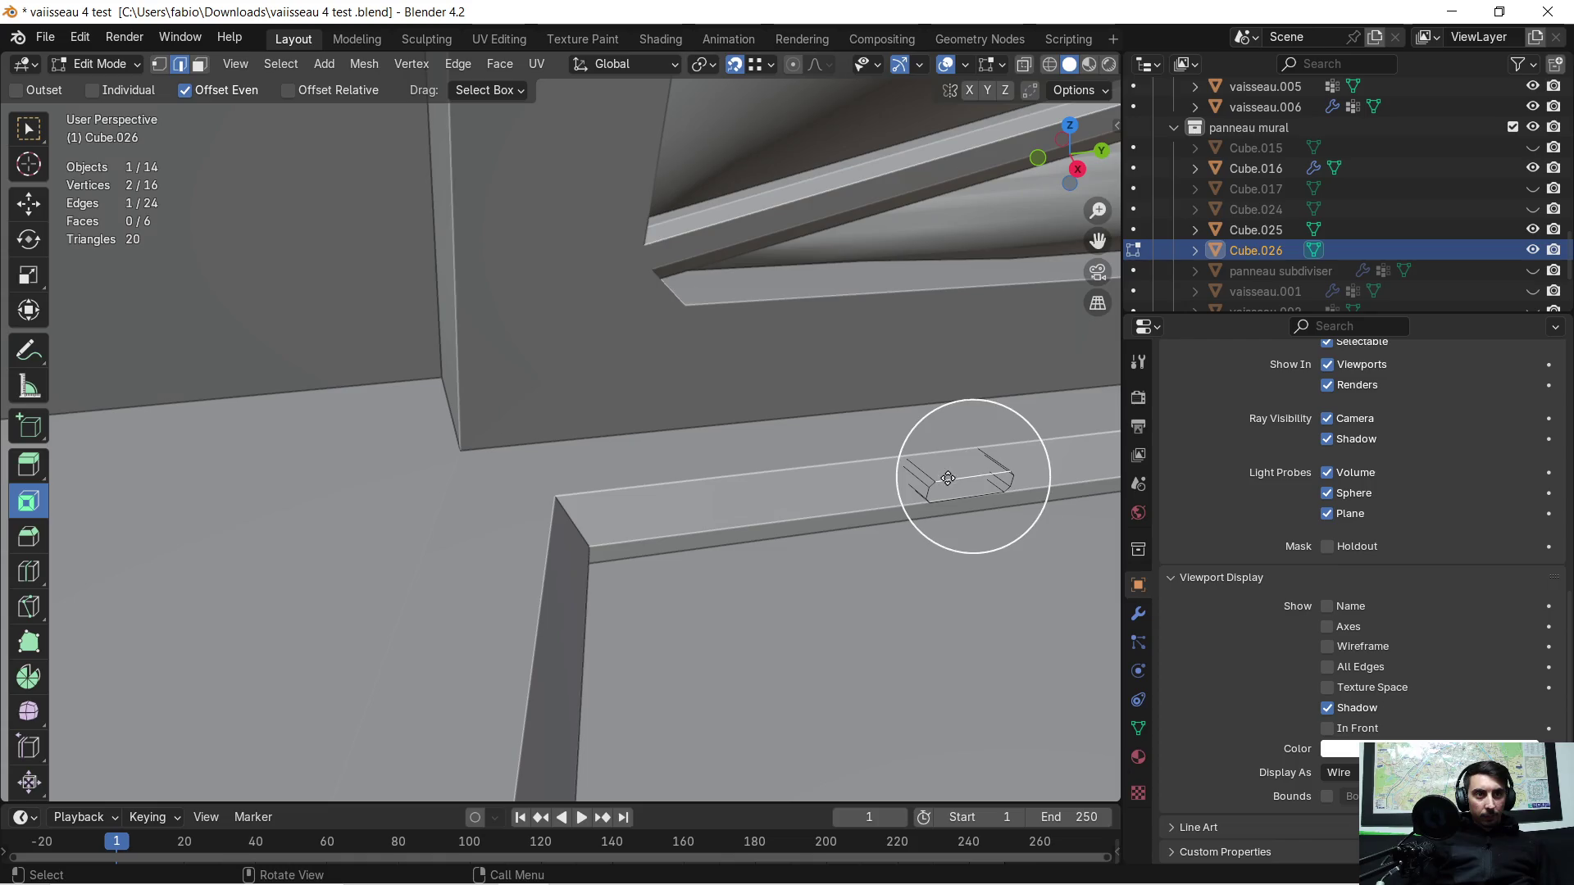
key(KP_Decimal)
mouse_move(942, 440)
middle_down()
mouse_move(749, 376)
mouse_move(800, 409)
mouse_move(787, 415)
middle_up()
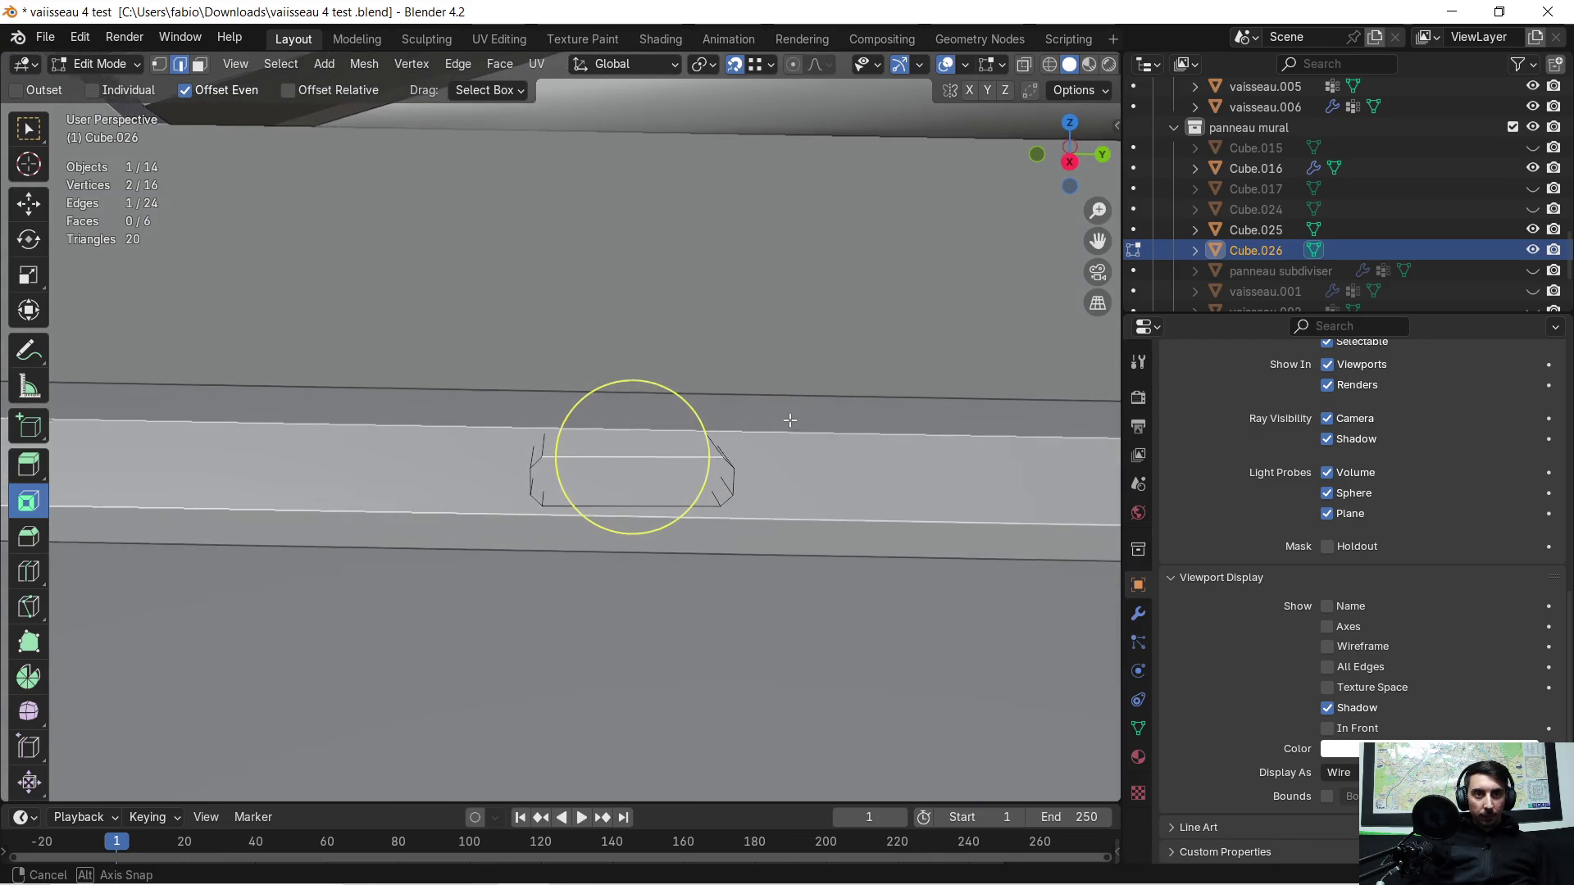
key(Tab)
click(773, 453)
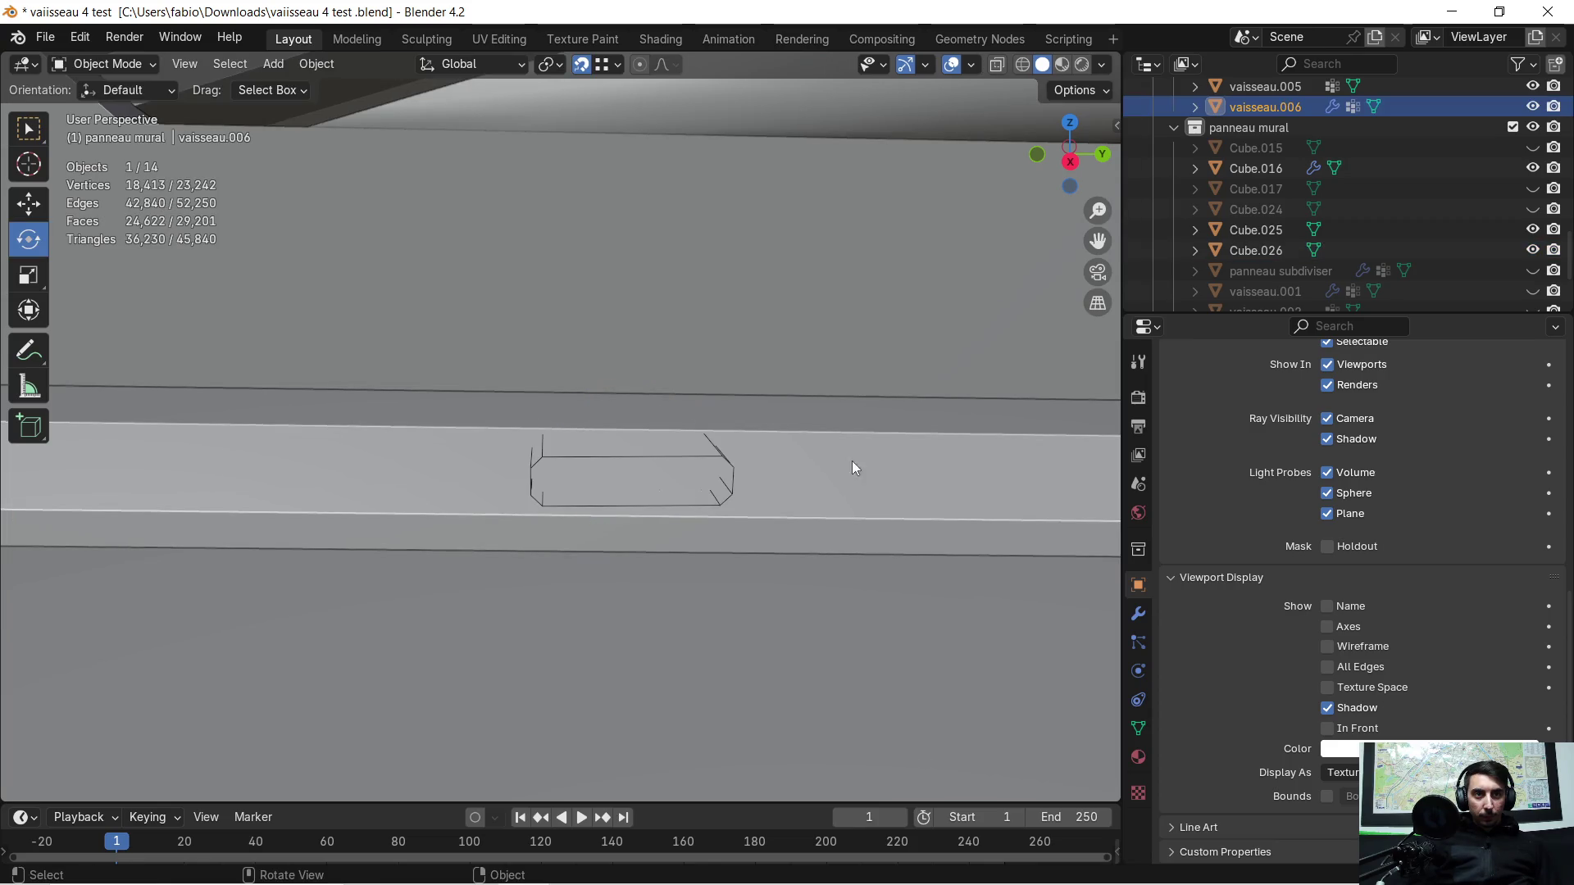
Step: Re-pick Cube.026 as the cutter object of vaisseau.006's Boolean modifier
key(Tab)
key(Tab)
click(1138, 612)
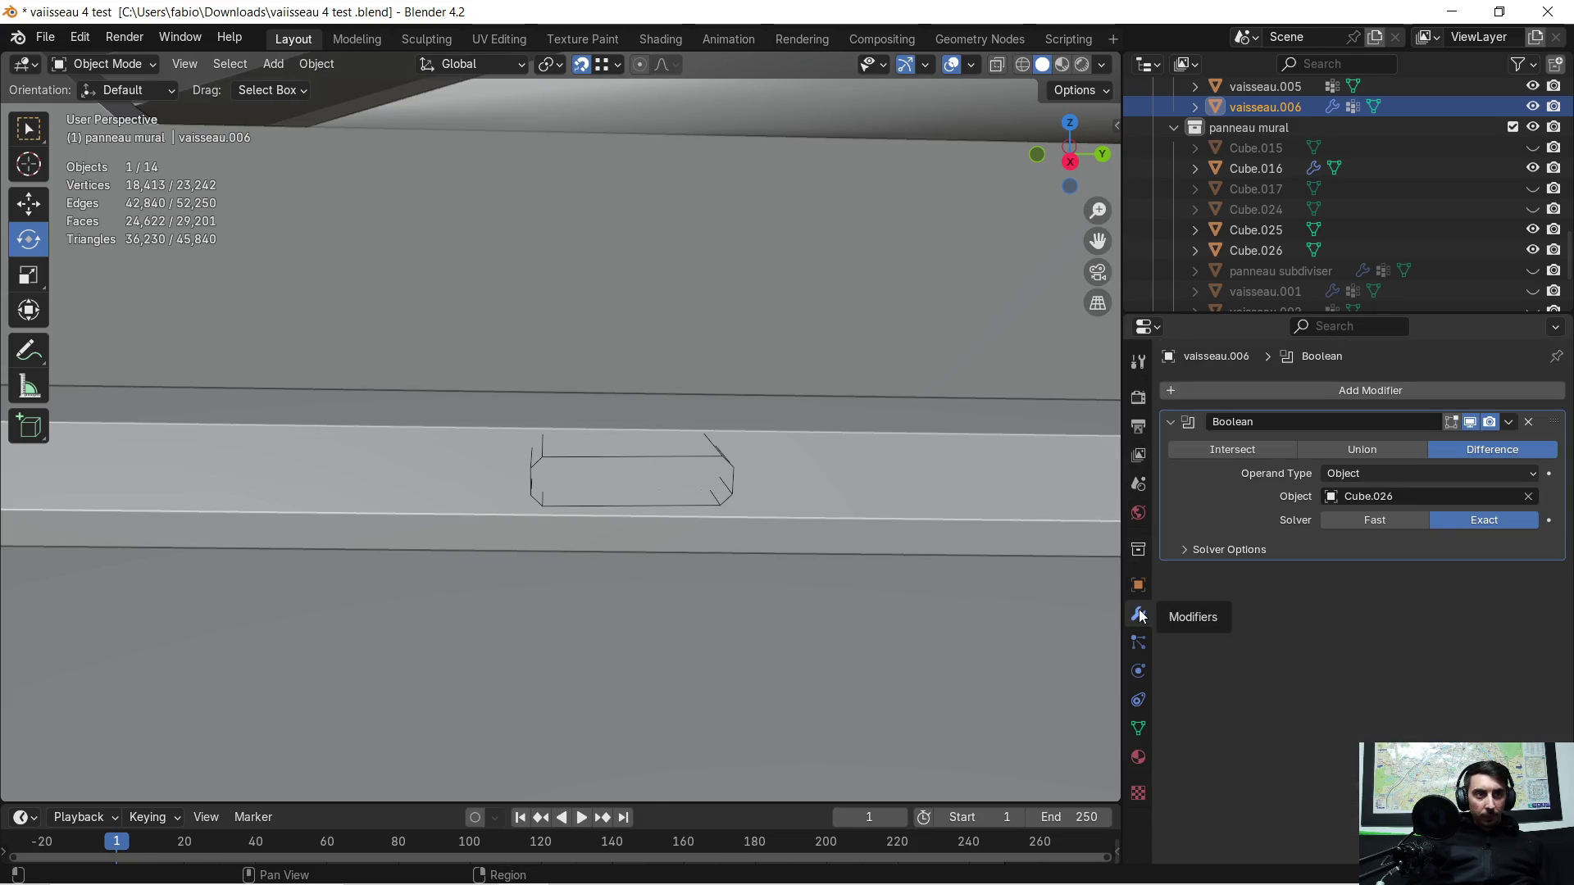
click(1529, 497)
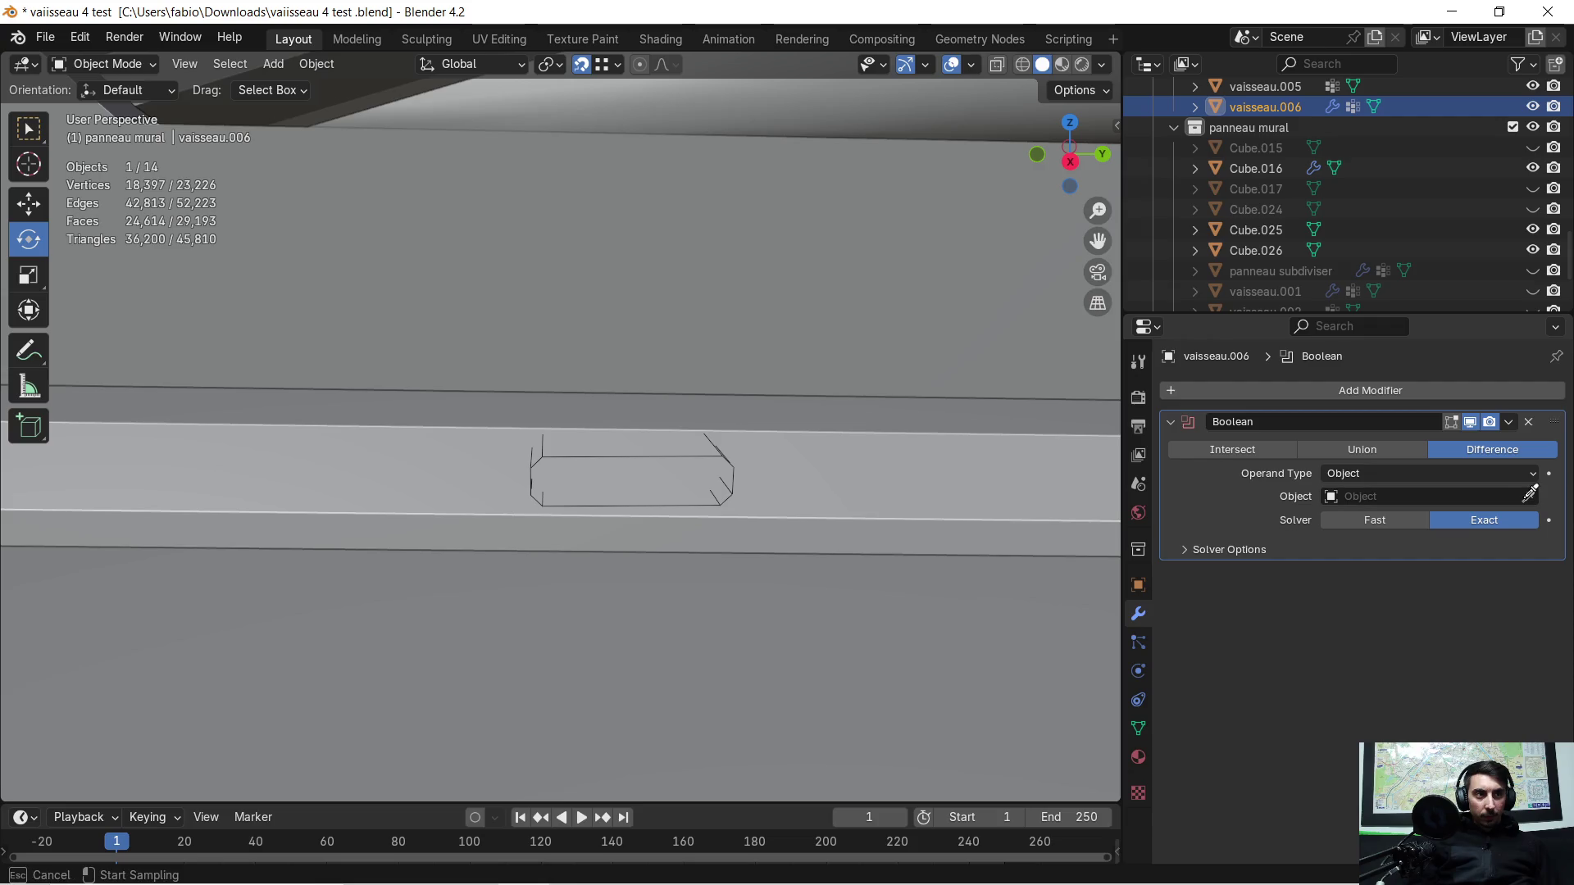
click(691, 451)
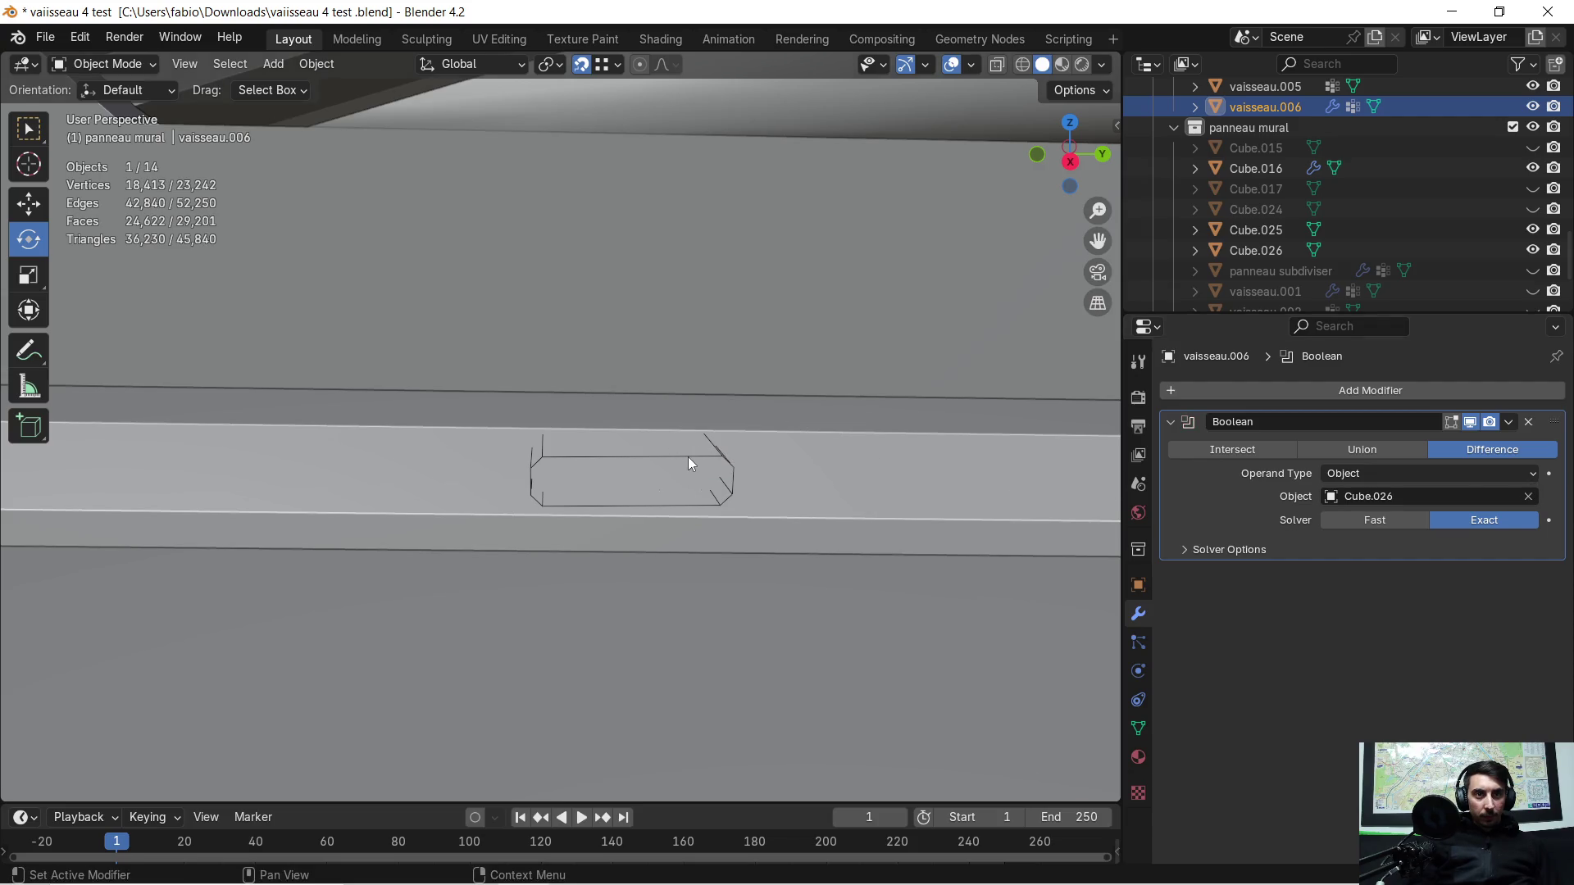
middle_drag(604, 451, 636, 467)
Step: Inspect the meshes of vaisseau.006 and Cube.026 briefly in edit mode from several angles
key(Tab)
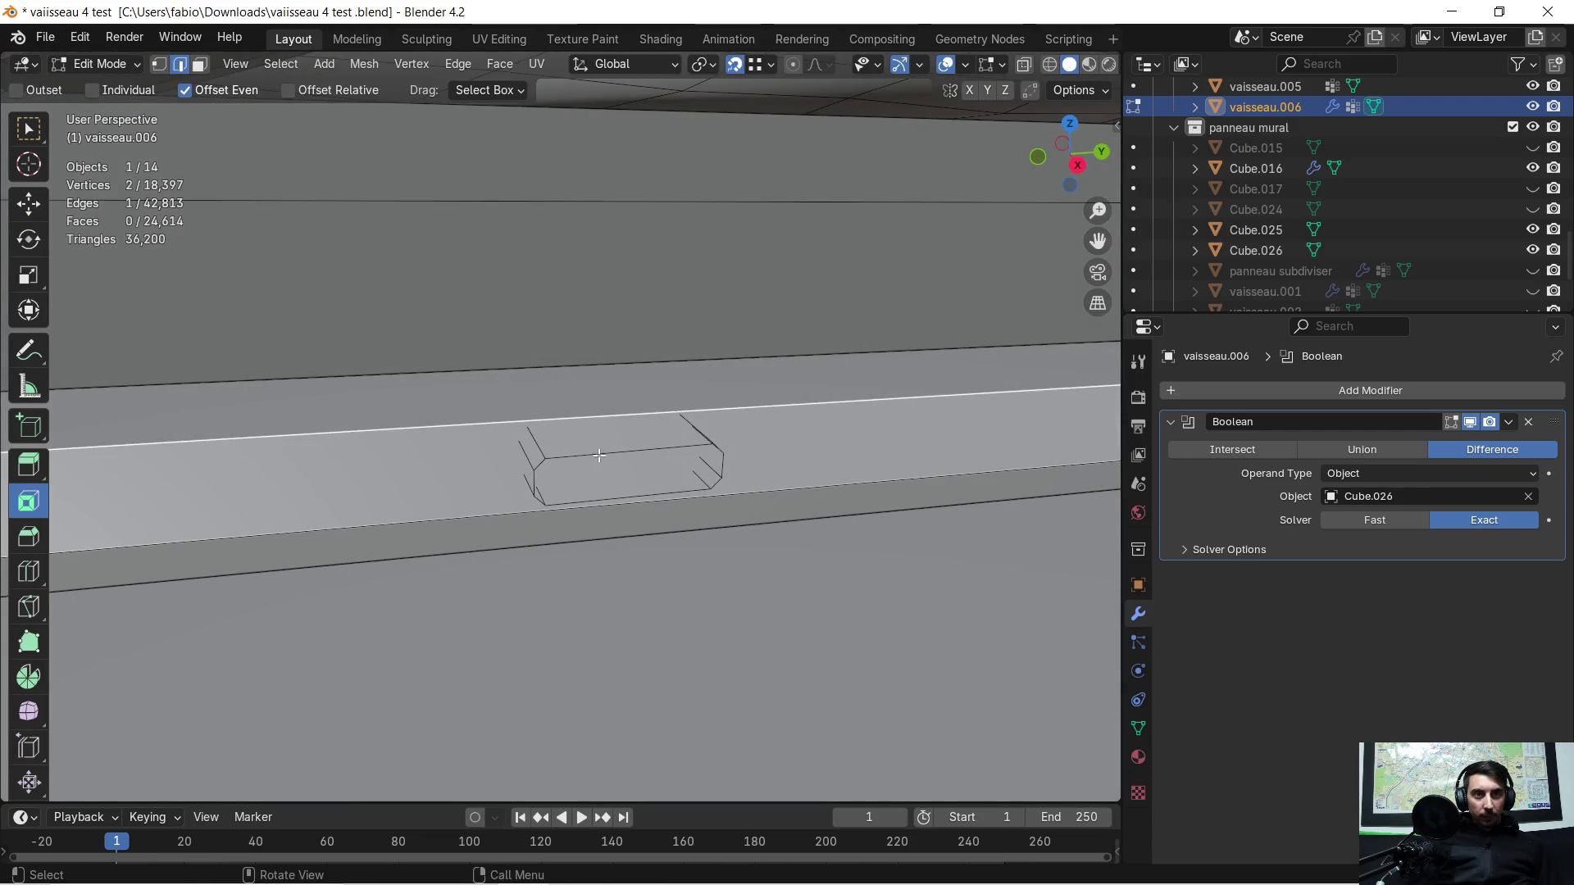
key(Tab)
click(561, 457)
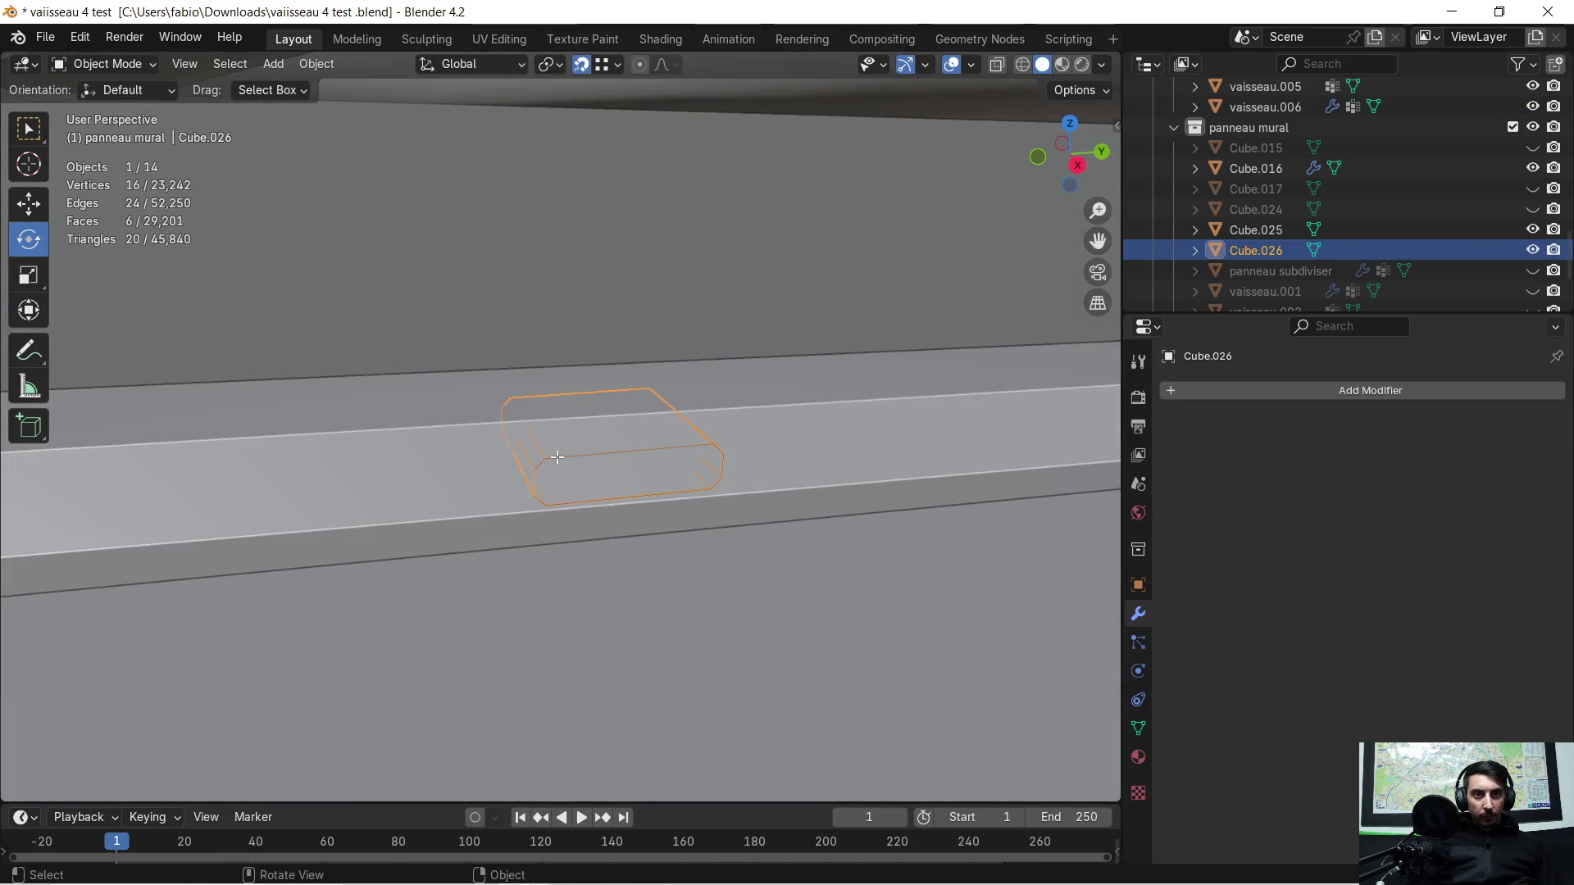
key(Tab)
mouse_move(557, 455)
middle_down()
mouse_move(633, 432)
mouse_move(626, 445)
middle_up()
key(Tab)
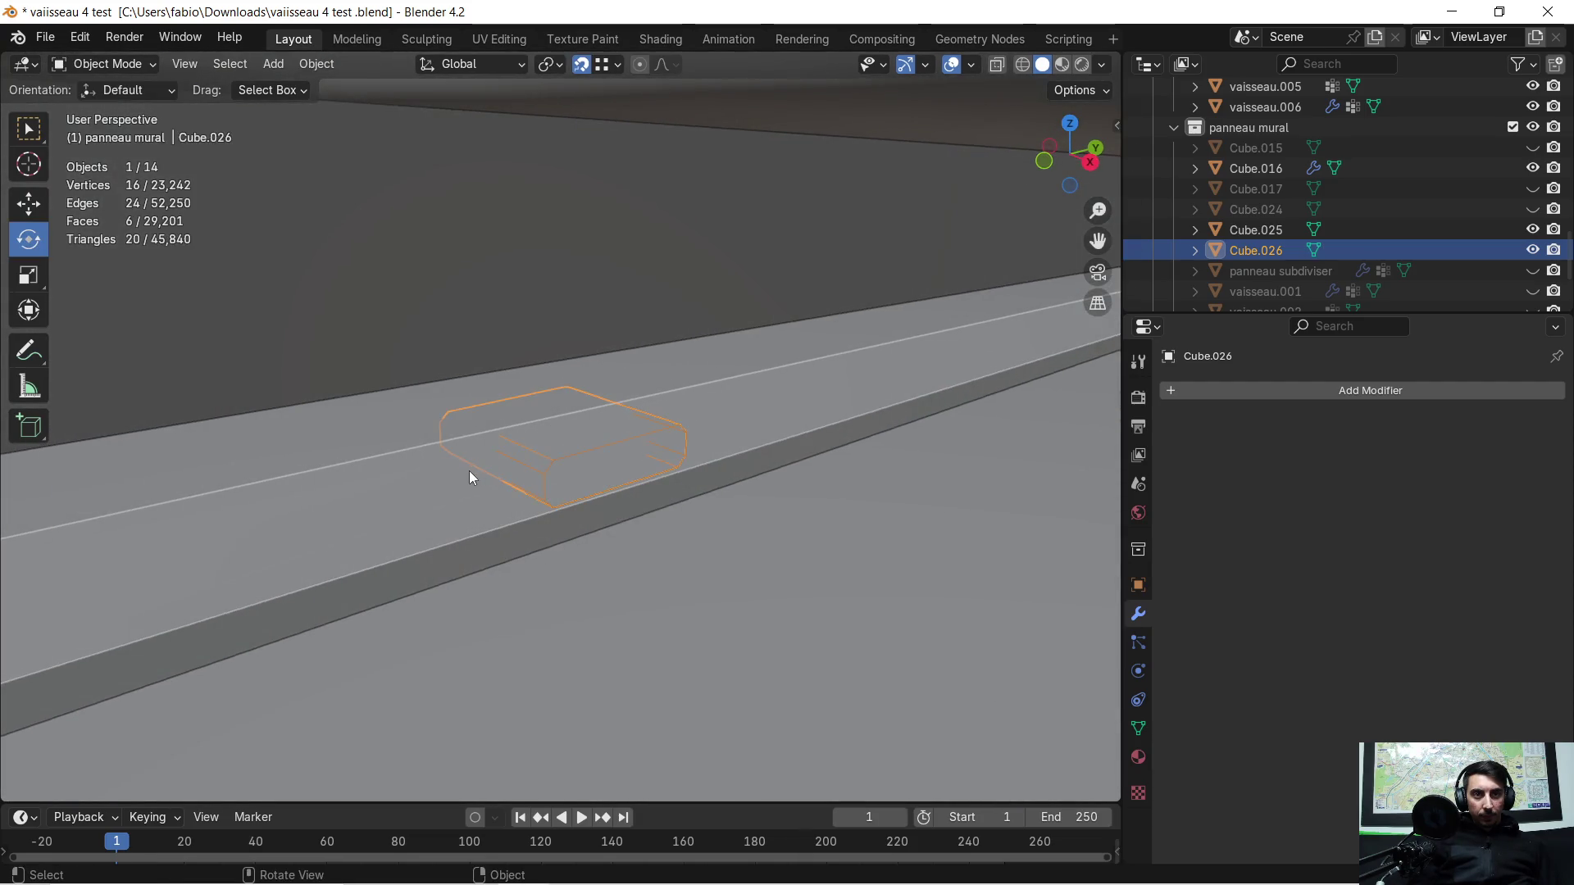
click(477, 467)
key(Tab)
mouse_move(479, 468)
middle_down()
mouse_move(431, 443)
mouse_move(541, 455)
middle_up()
key(Tab)
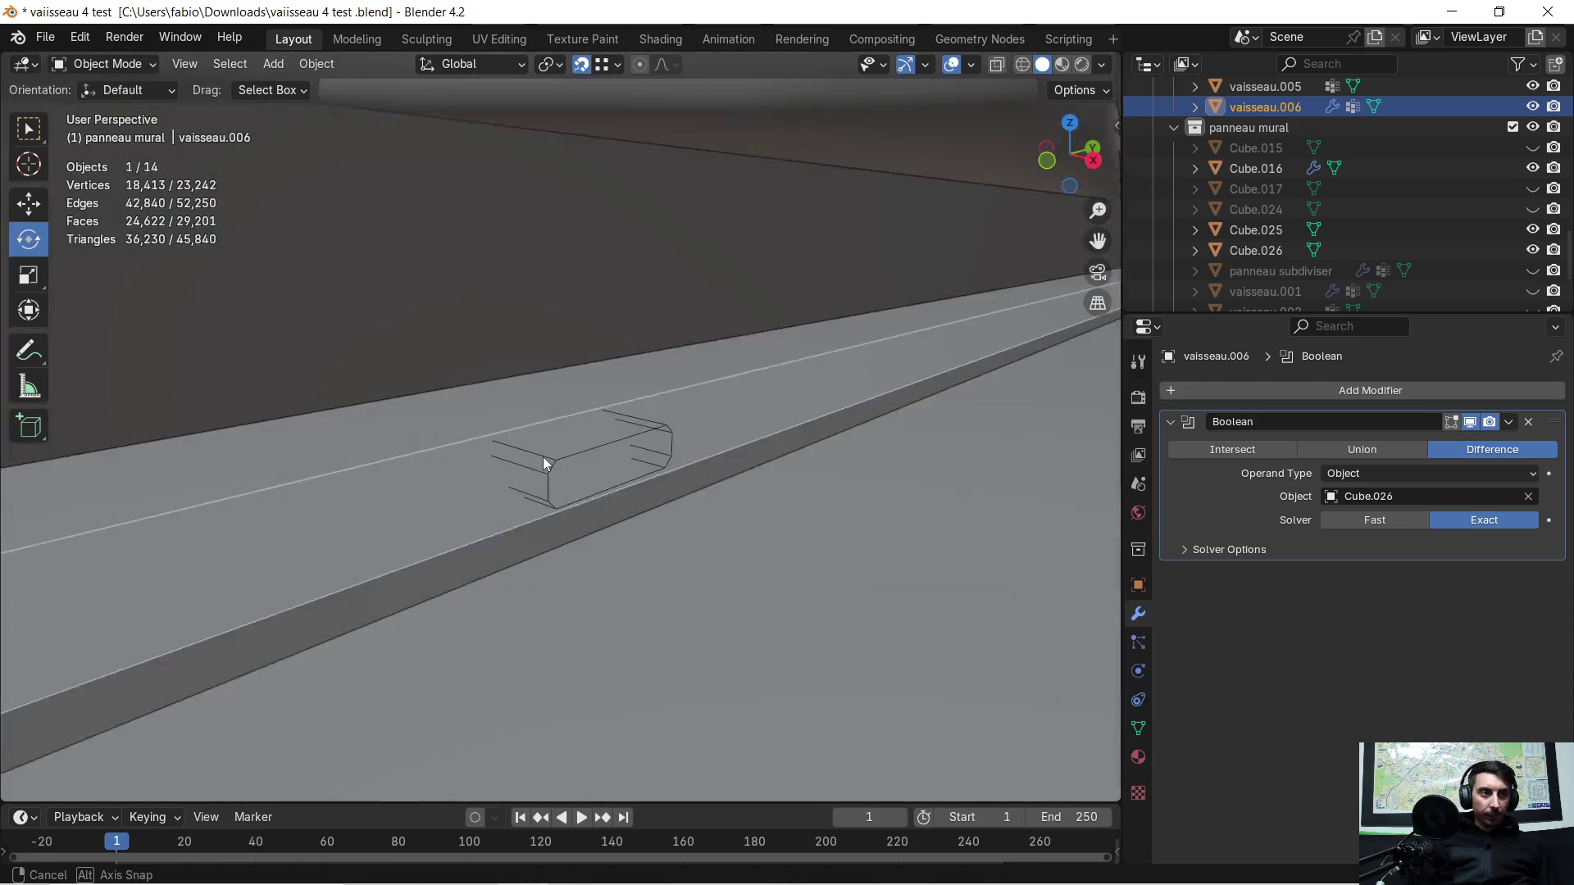
Step: Delete the Boolean modifier from vaisseau.006 and make Cube.026 the active object
click(1529, 420)
middle_drag(800, 453, 700, 466)
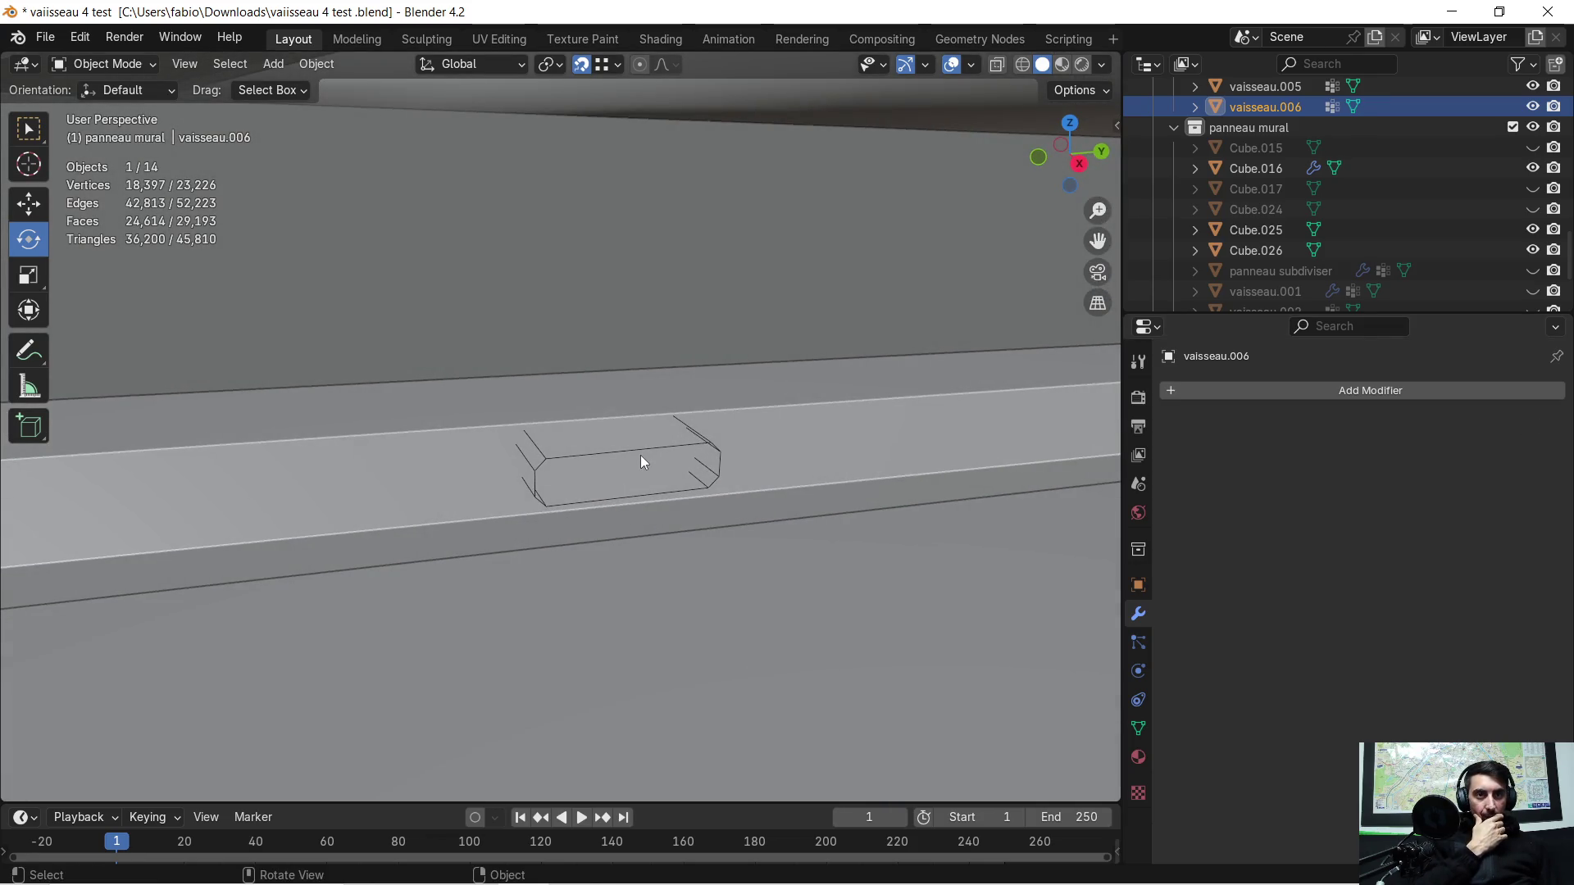
click(1137, 583)
scroll(1358, 652, down, 5)
scroll(1370, 673, down, 3)
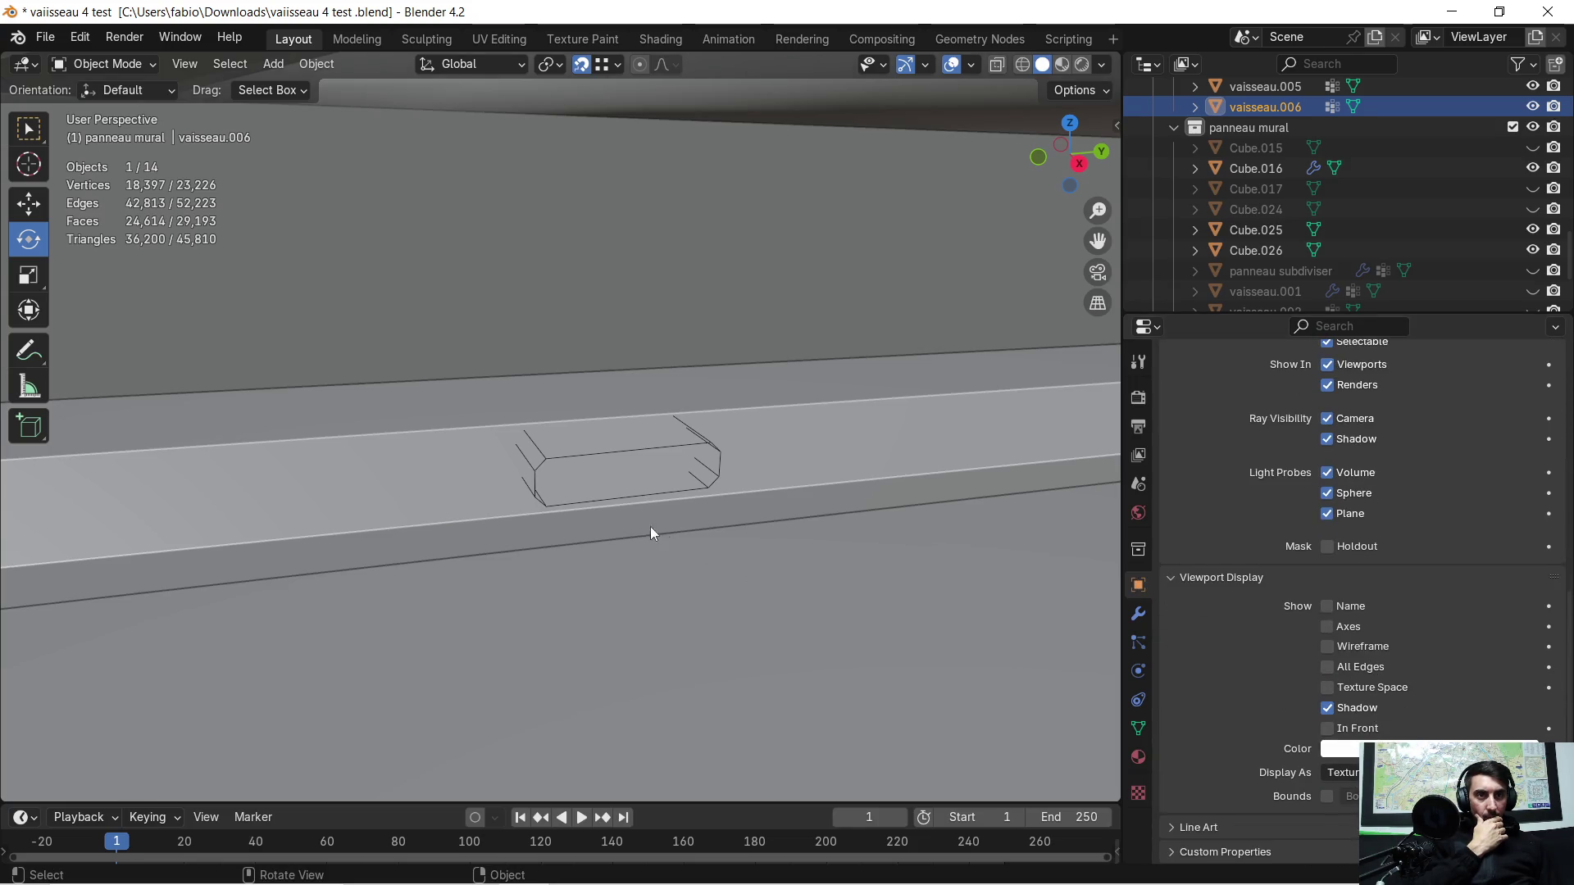
click(582, 451)
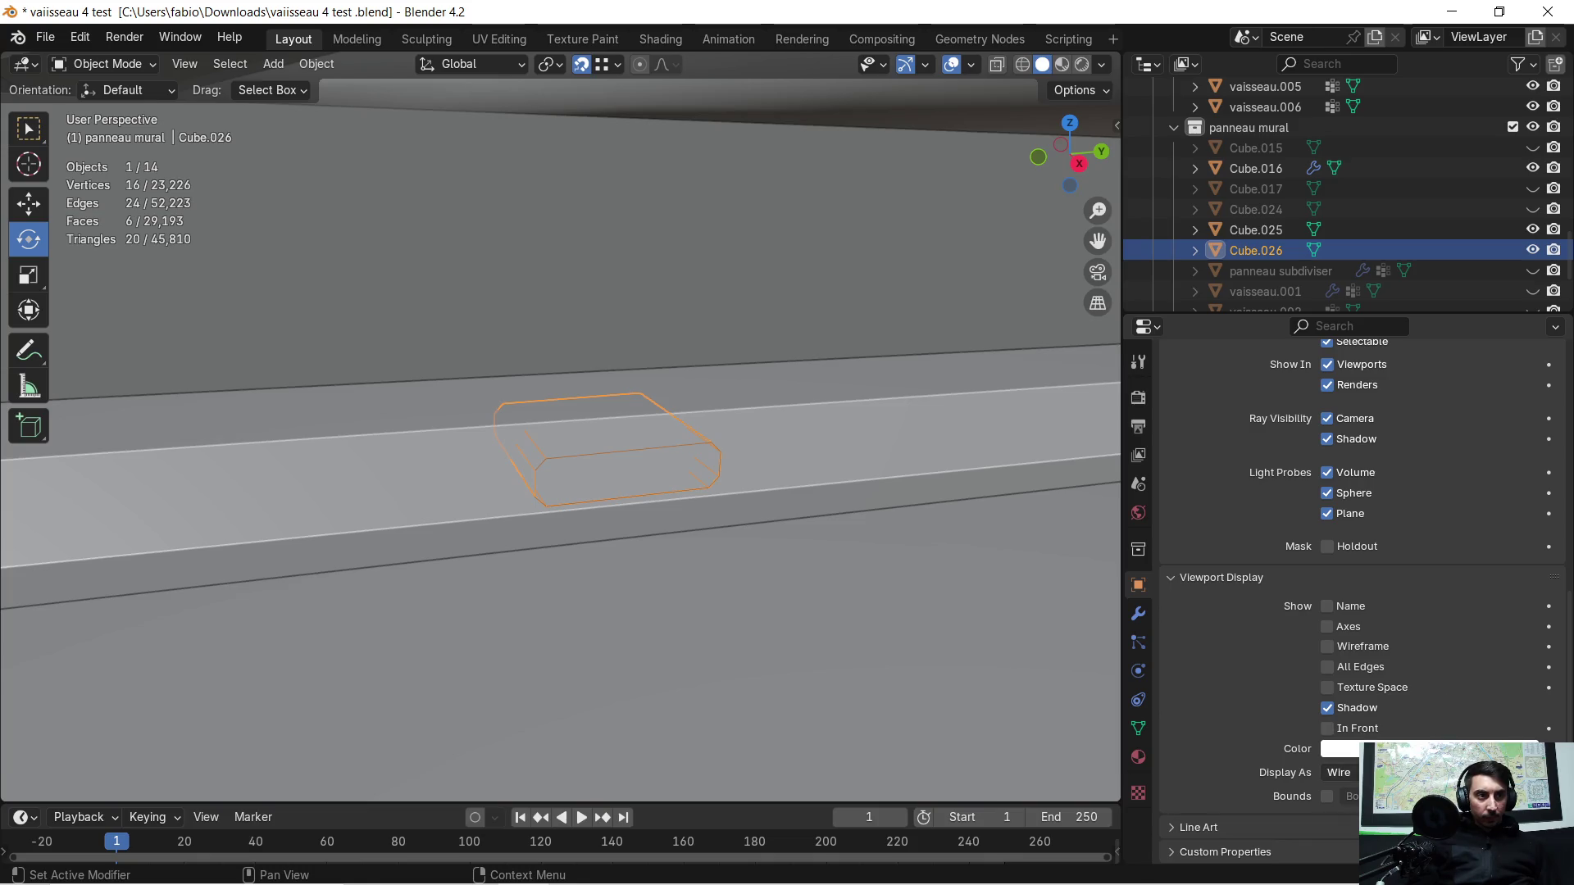
Step: Set Cube.026's Viewport Display to Textured so the cutter shows as a solid
click(1338, 772)
click(1343, 856)
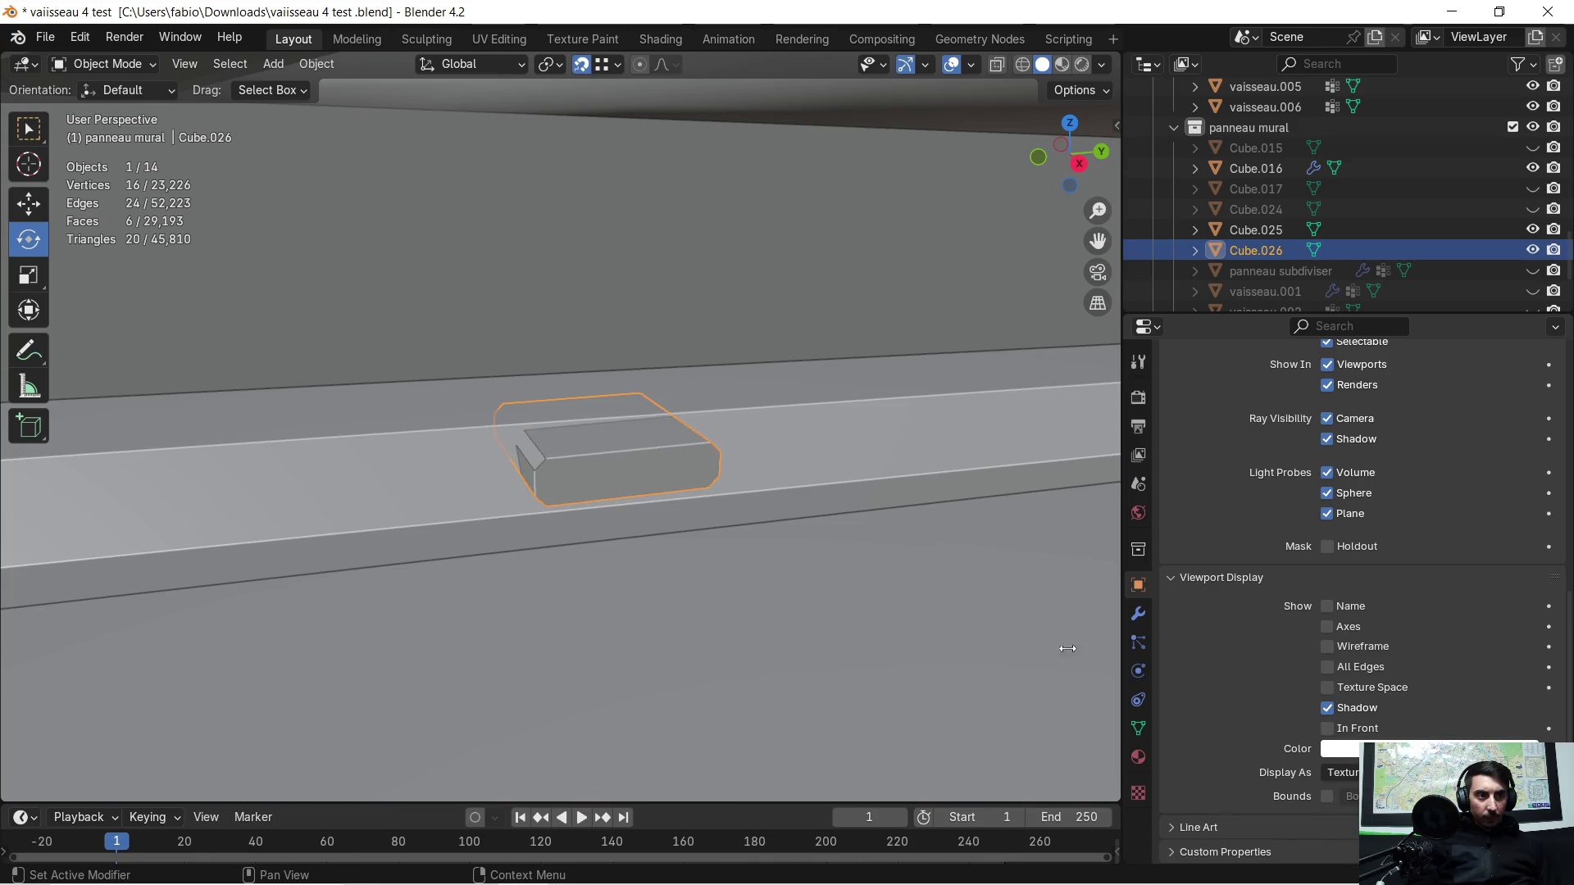
mouse_move(821, 454)
middle_down()
mouse_move(781, 423)
mouse_move(913, 446)
mouse_move(526, 456)
mouse_move(585, 440)
mouse_move(619, 342)
mouse_move(280, 394)
mouse_move(650, 433)
mouse_move(606, 451)
mouse_move(598, 491)
mouse_move(526, 579)
middle_up()
Step: Move Cube.026 about 0.206 m along global X after cancelling a Y-axis move
key(g)
key(y)
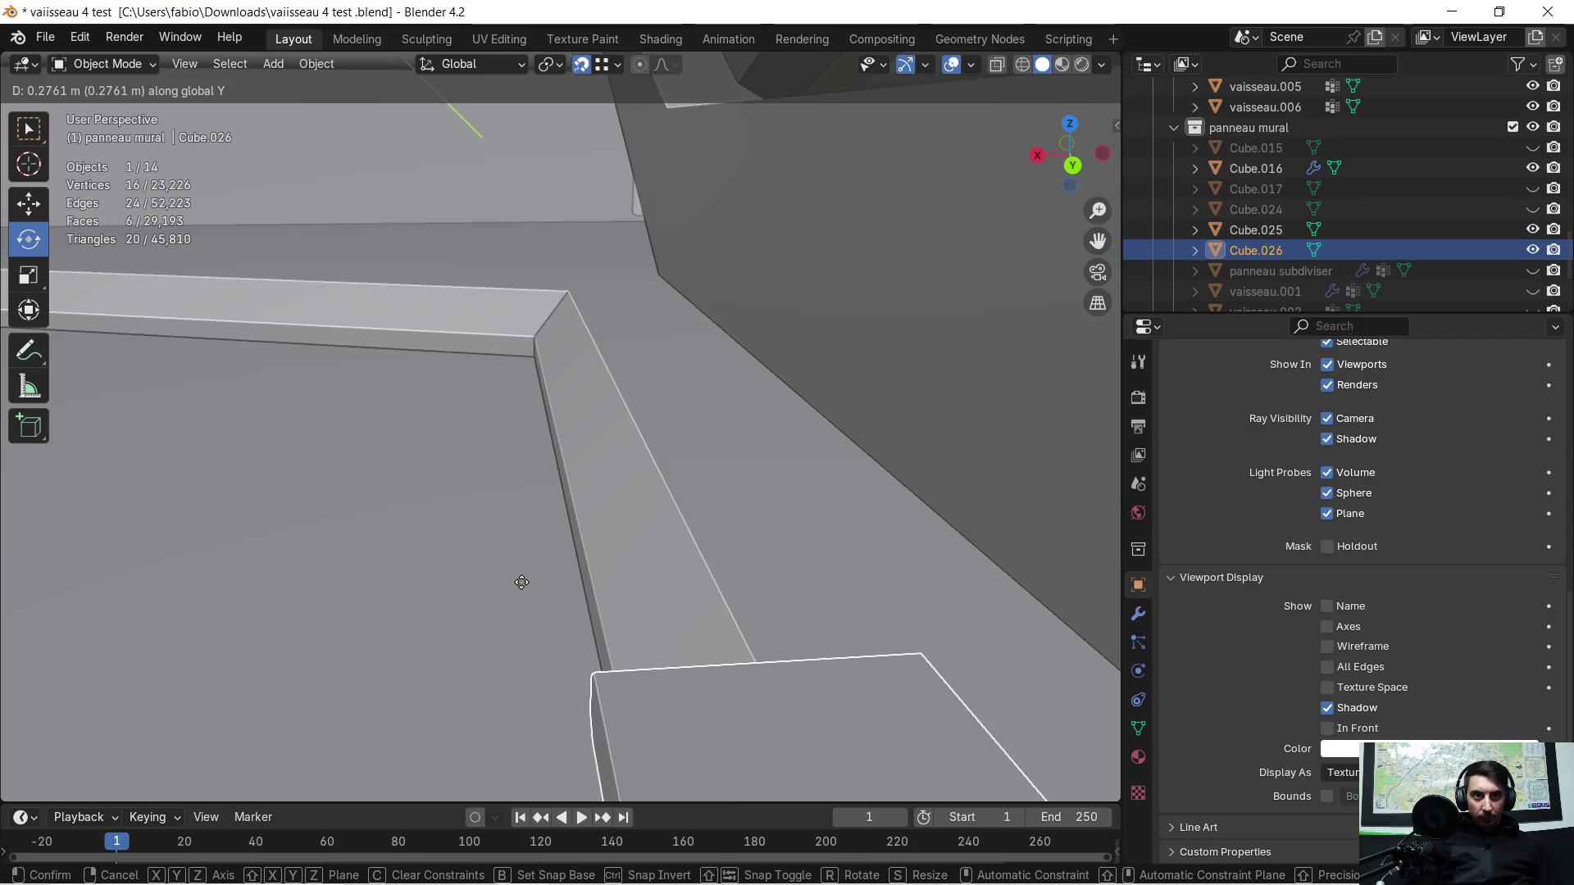
key(Escape)
key(g)
key(x)
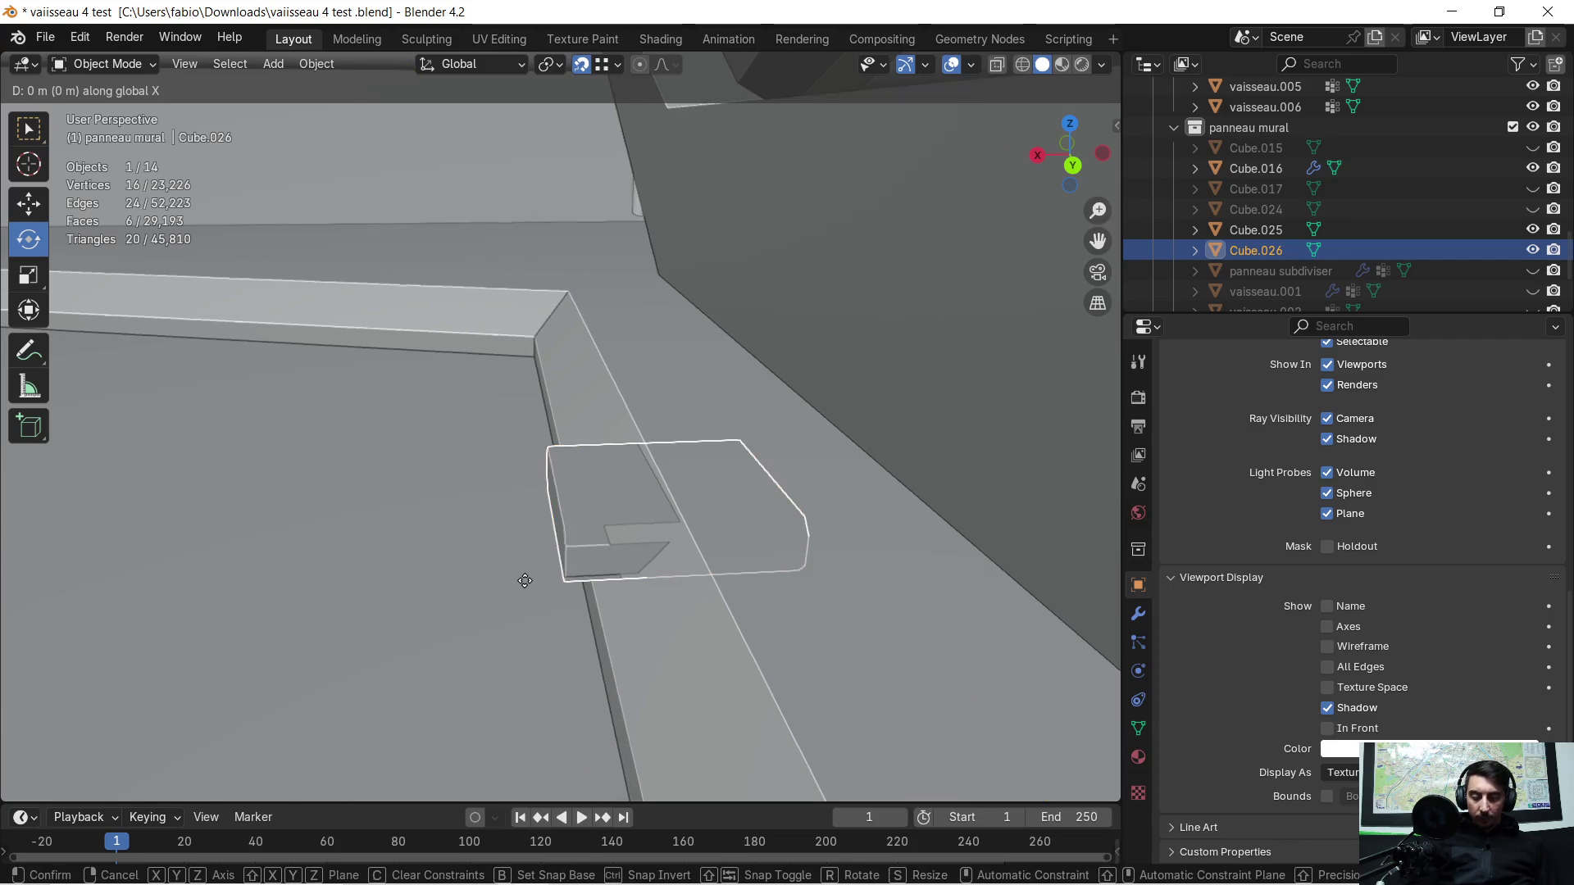
click(500, 597)
mouse_move(501, 590)
middle_down()
mouse_move(463, 592)
mouse_move(430, 555)
mouse_move(776, 564)
middle_up()
Step: Extrude two edges at one end of the cutter mesh in edit mode
key(Tab)
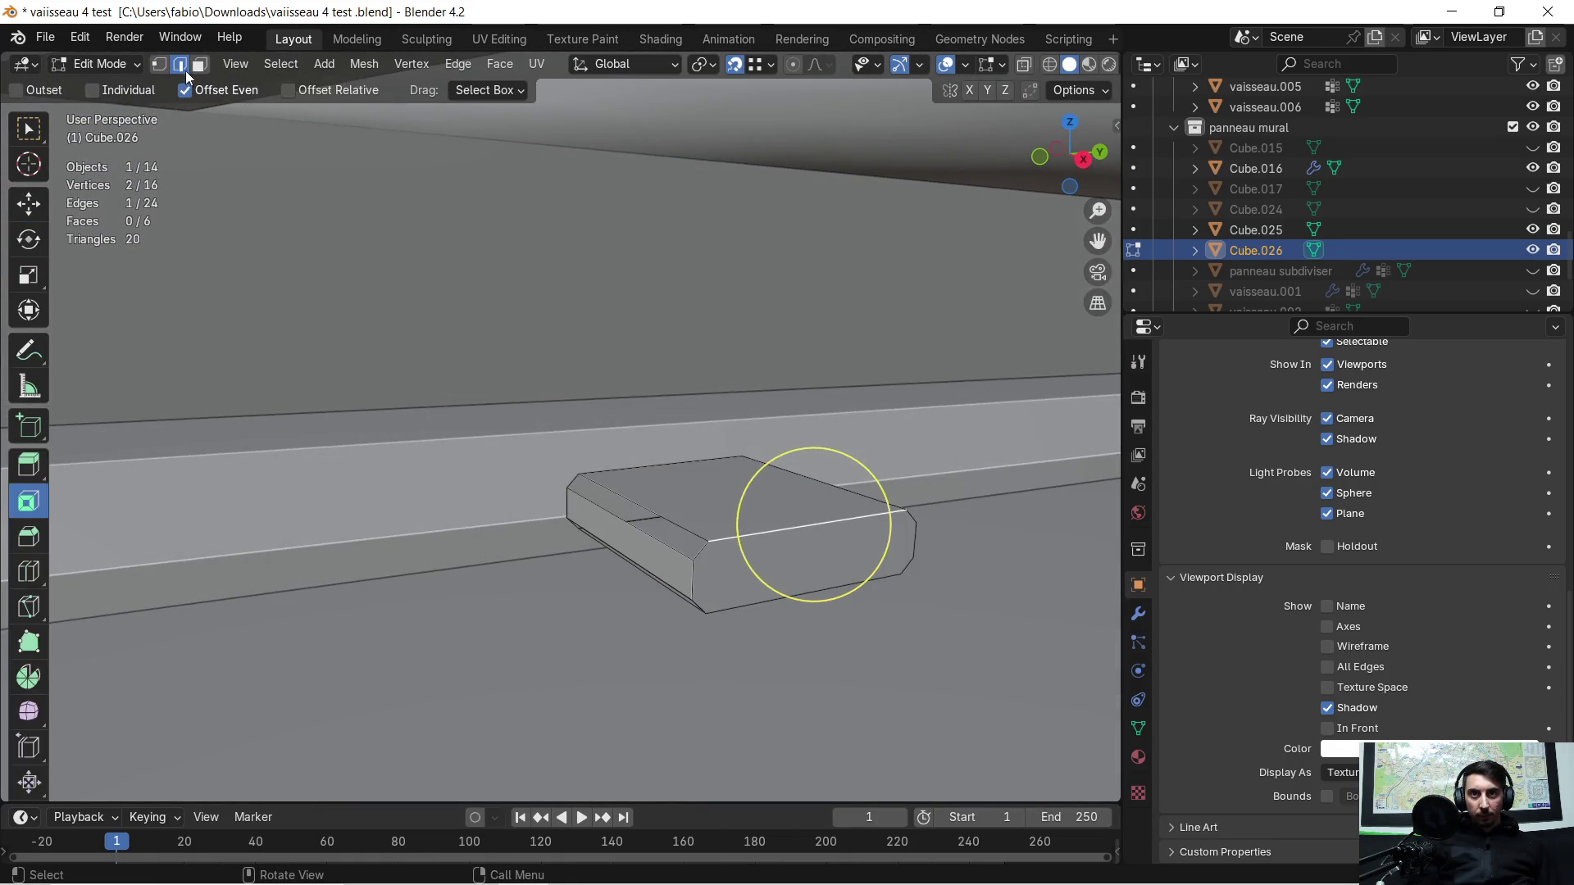
scroll(690, 554, up, 2)
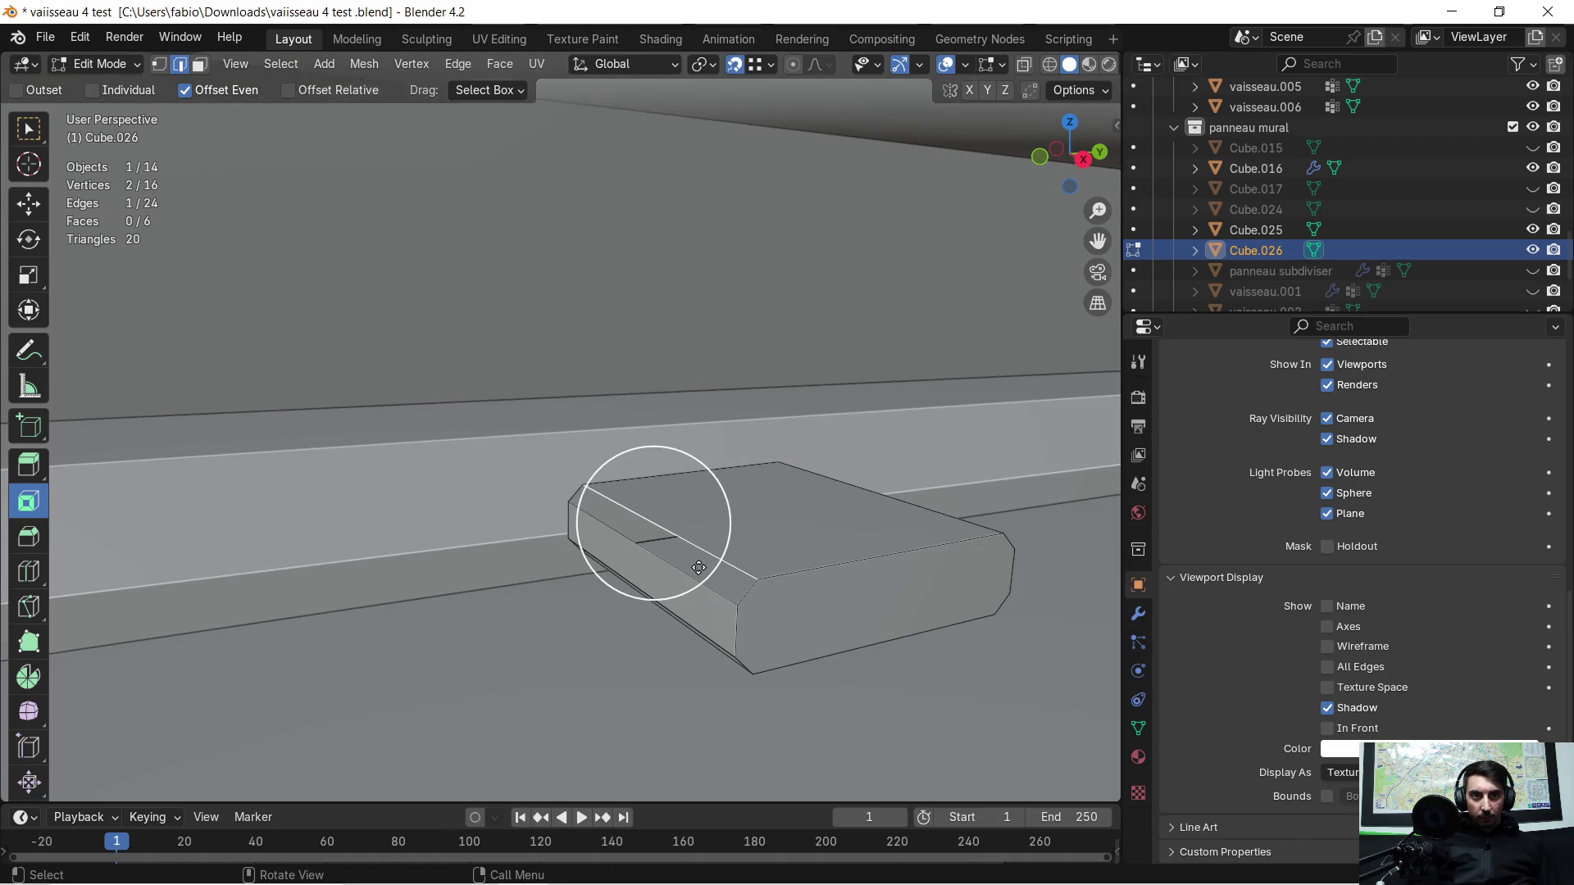
key(e)
click(729, 603)
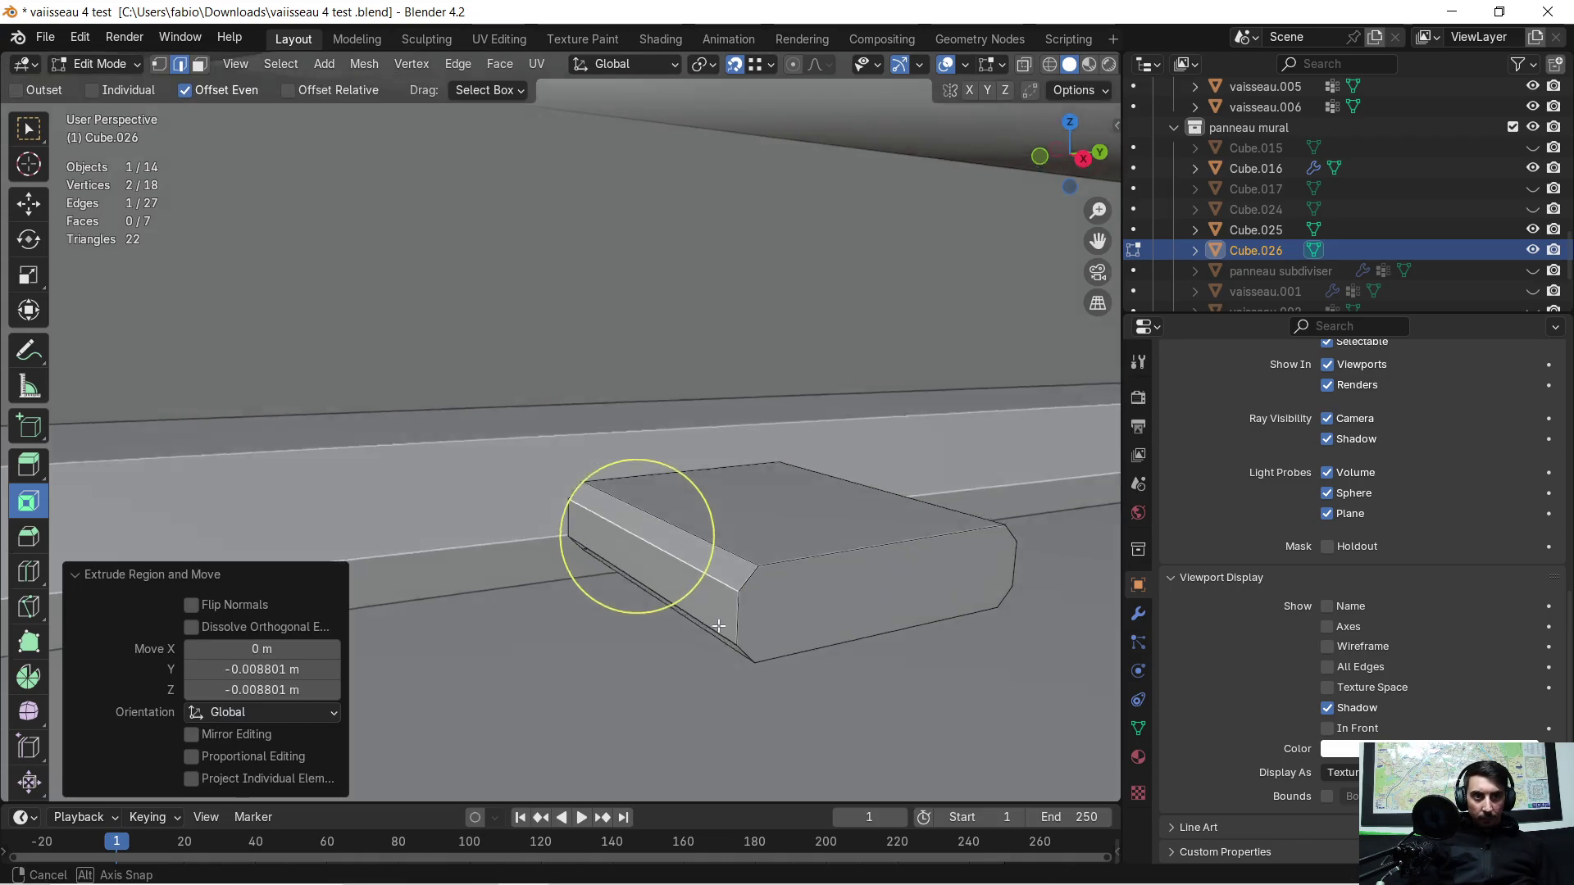
middle_drag(730, 603, 745, 578)
key(e)
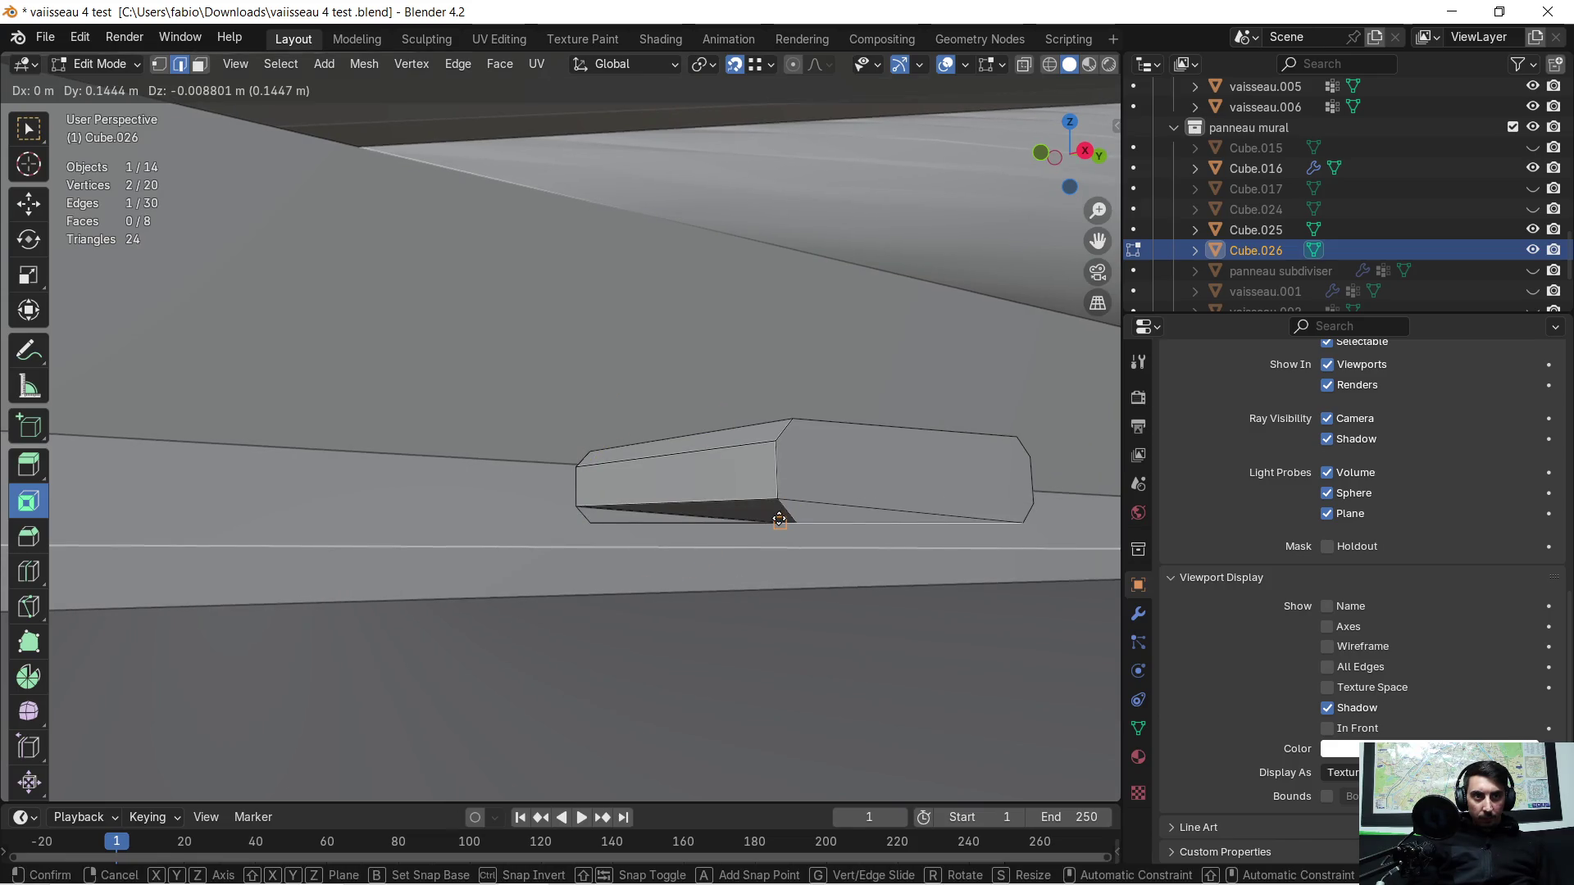
click(797, 517)
Step: Extrude the two edges at the cutter's other end the same way
mouse_move(797, 518)
middle_down()
mouse_move(762, 552)
mouse_move(626, 587)
middle_up()
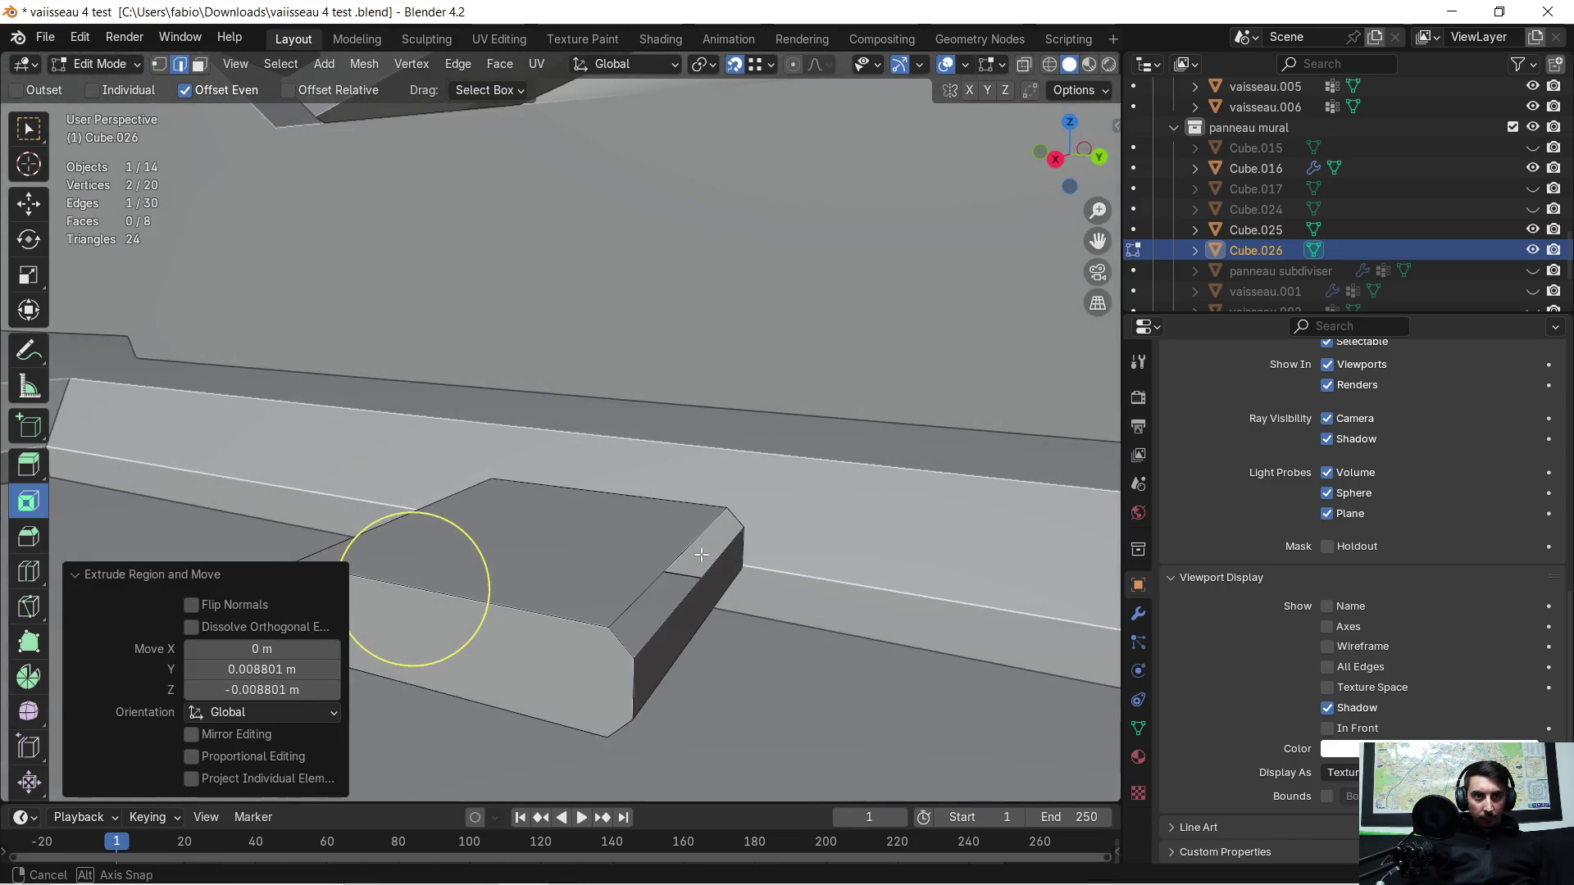
key(e)
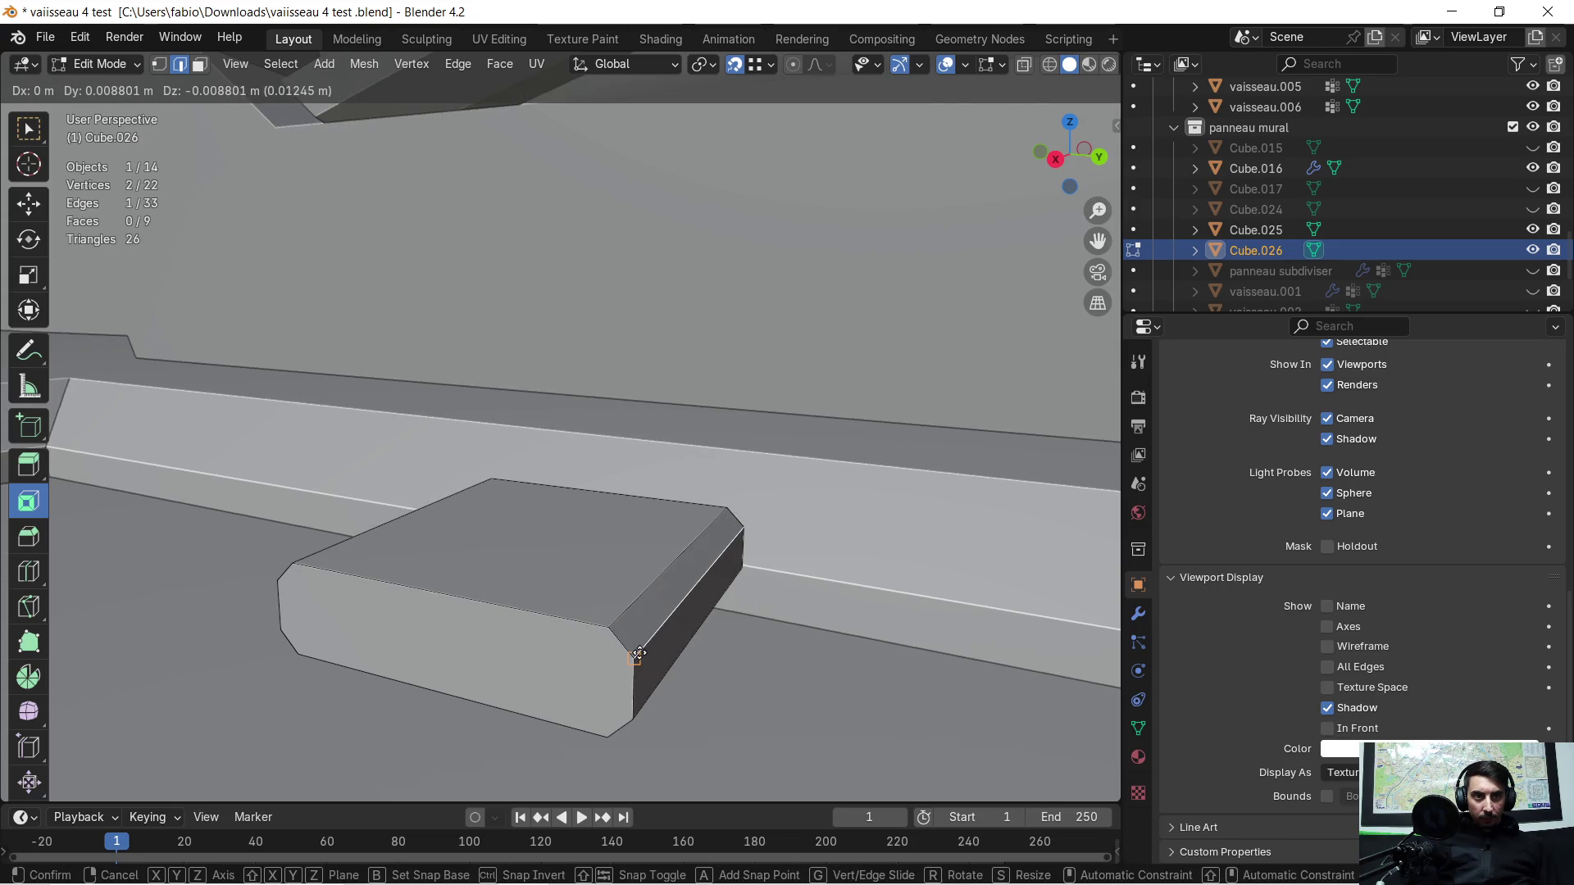
click(645, 649)
middle_drag(645, 650, 650, 605)
key(e)
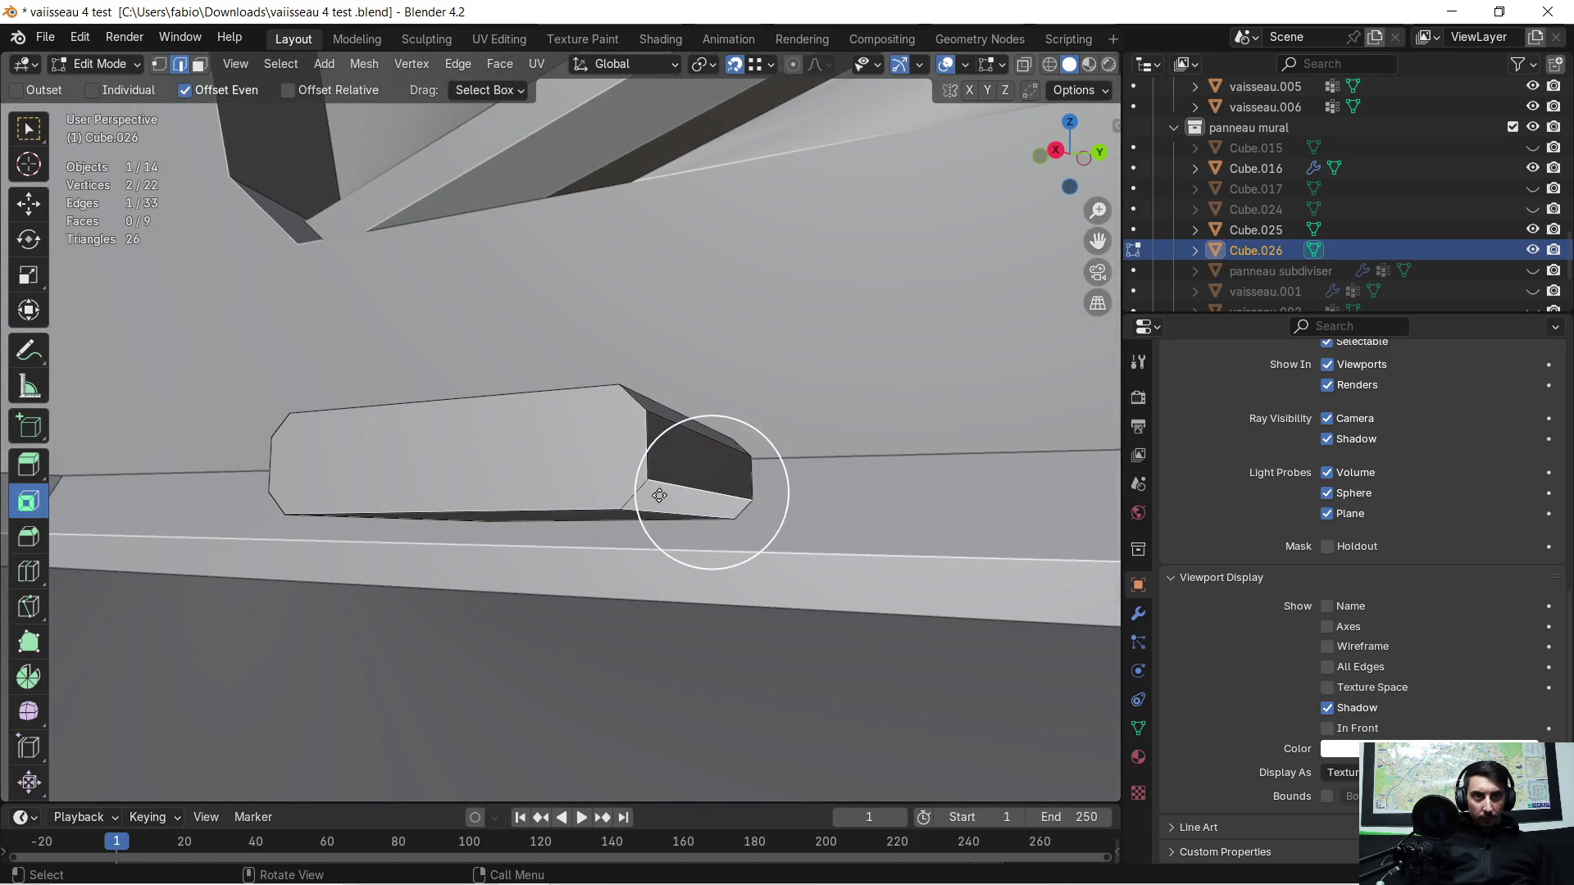
click(567, 486)
middle_drag(567, 486, 710, 556)
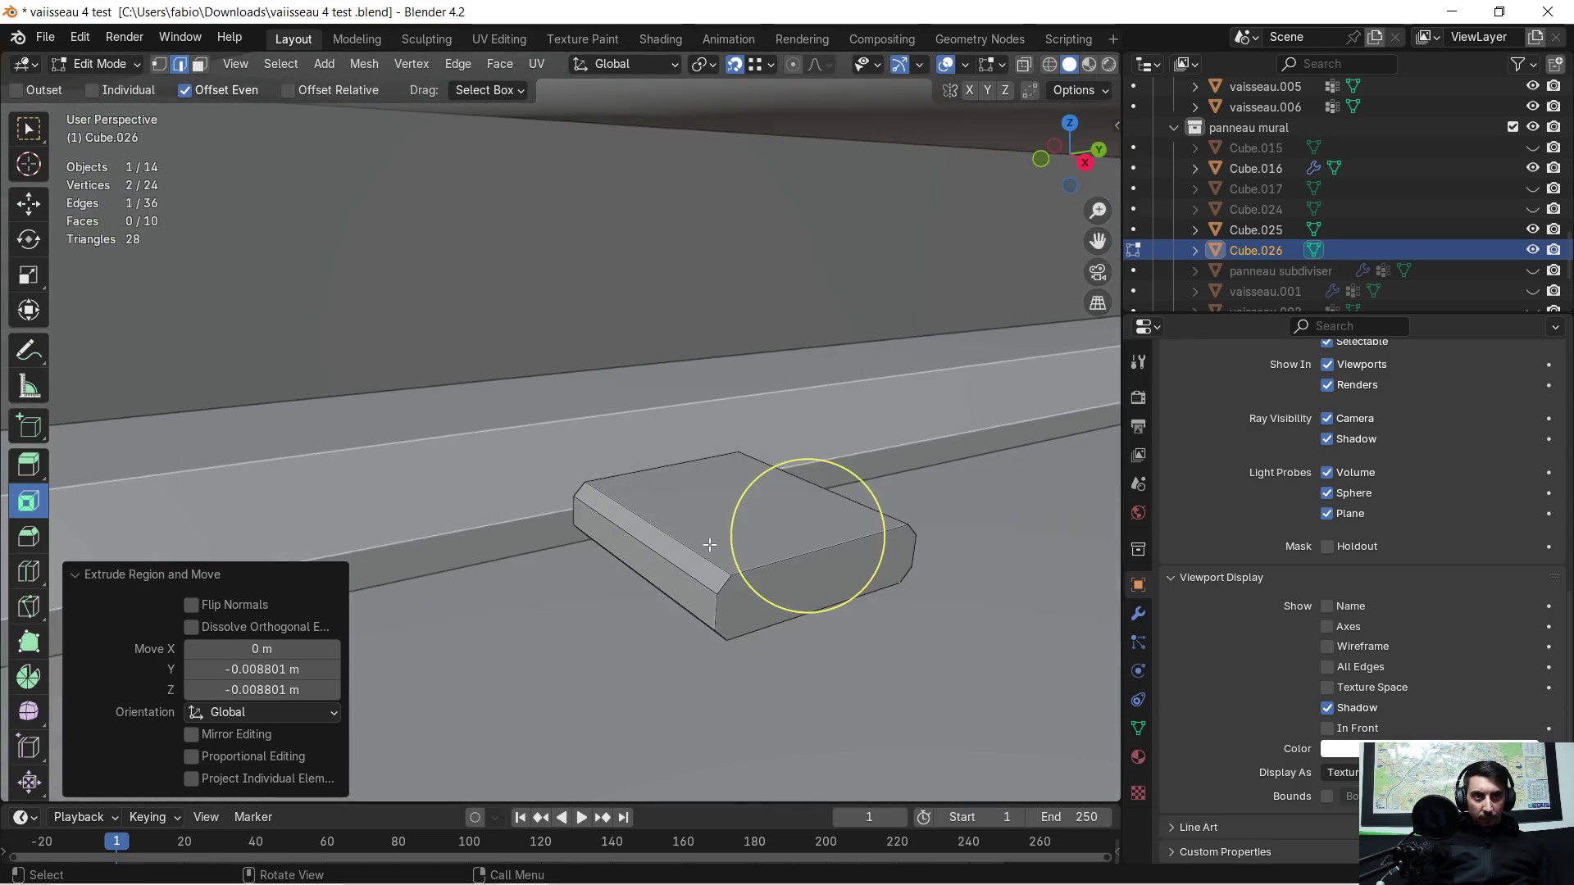
Step: Merge all cutter vertices by distance, leaving 16 vertices
key(a)
key(m)
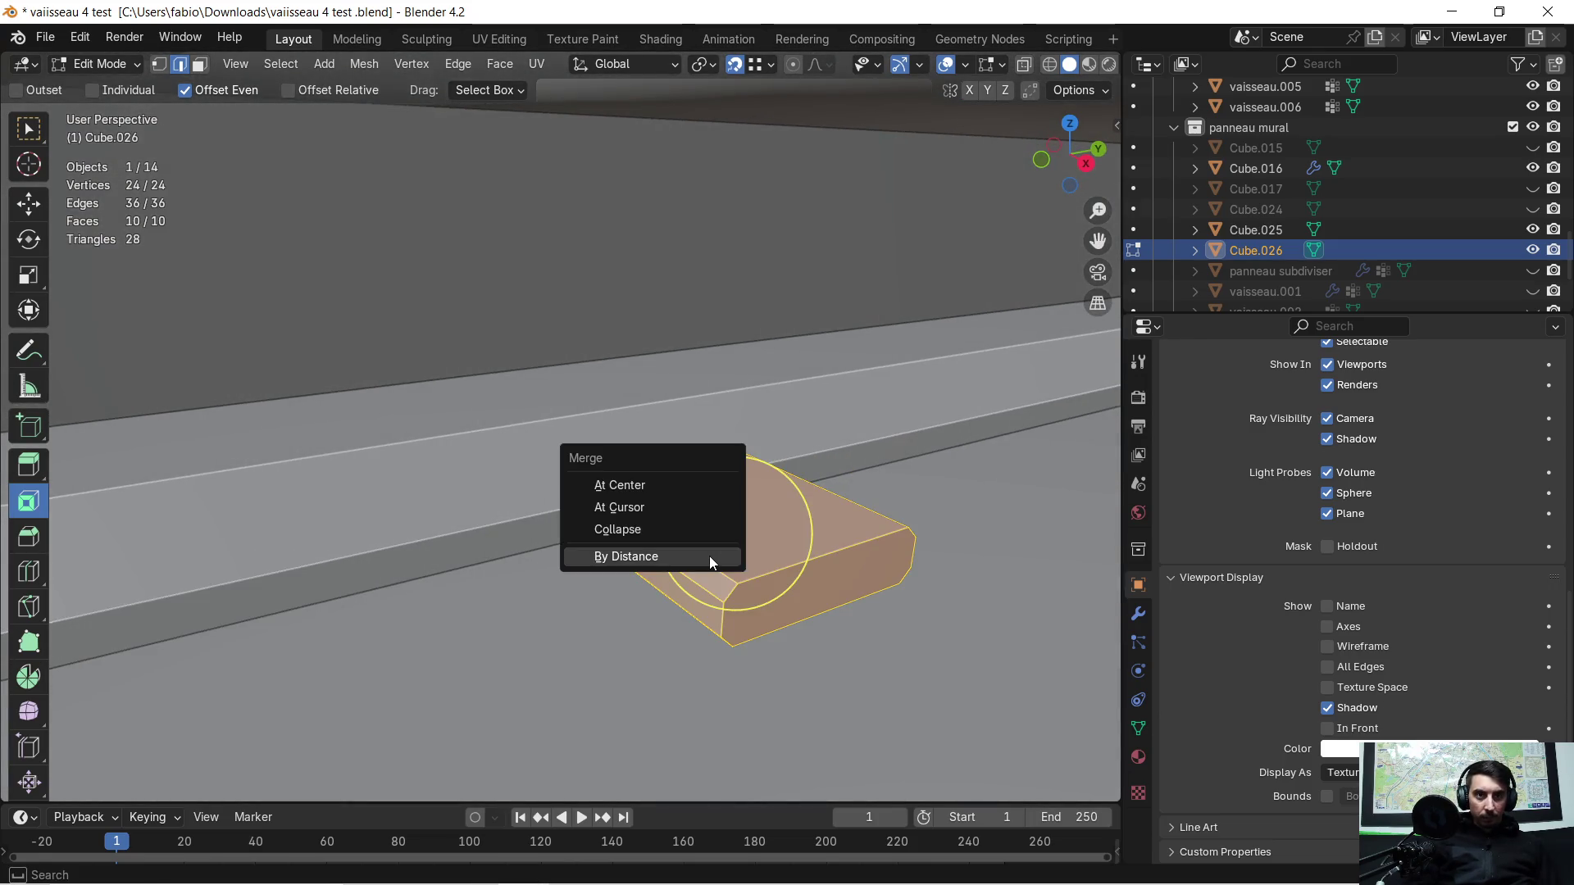
click(709, 557)
middle_drag(709, 556, 842, 563)
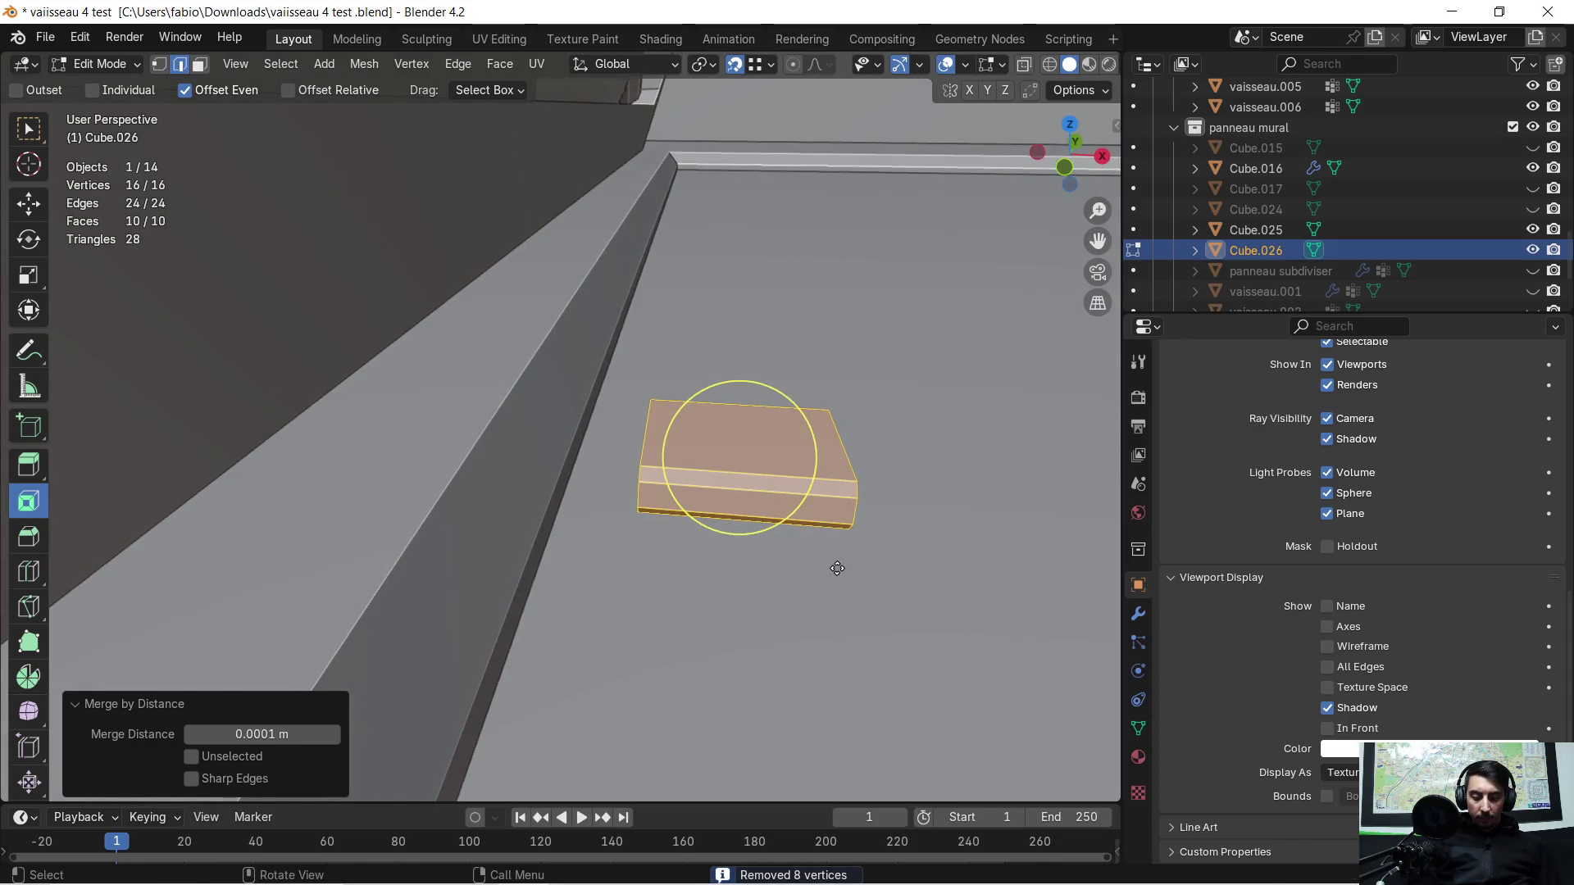
Step: Shift the cutter mesh -0.21982 m along X, return to object mode with vaisseau.006 active
key(g)
key(x)
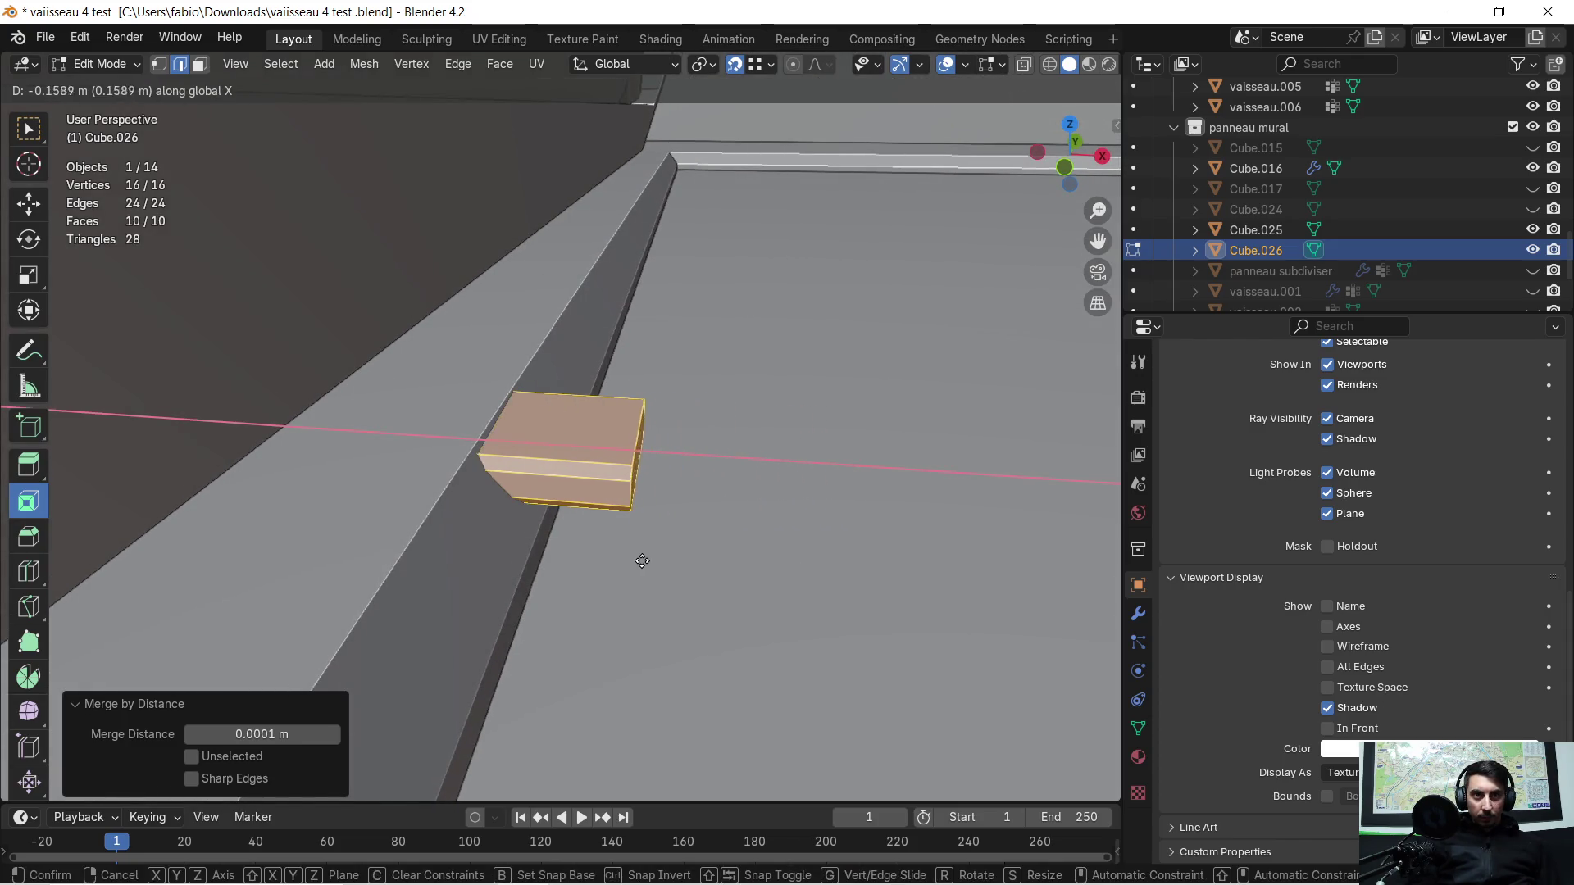
click(573, 548)
mouse_move(636, 528)
middle_down()
mouse_move(471, 521)
mouse_move(443, 492)
middle_up()
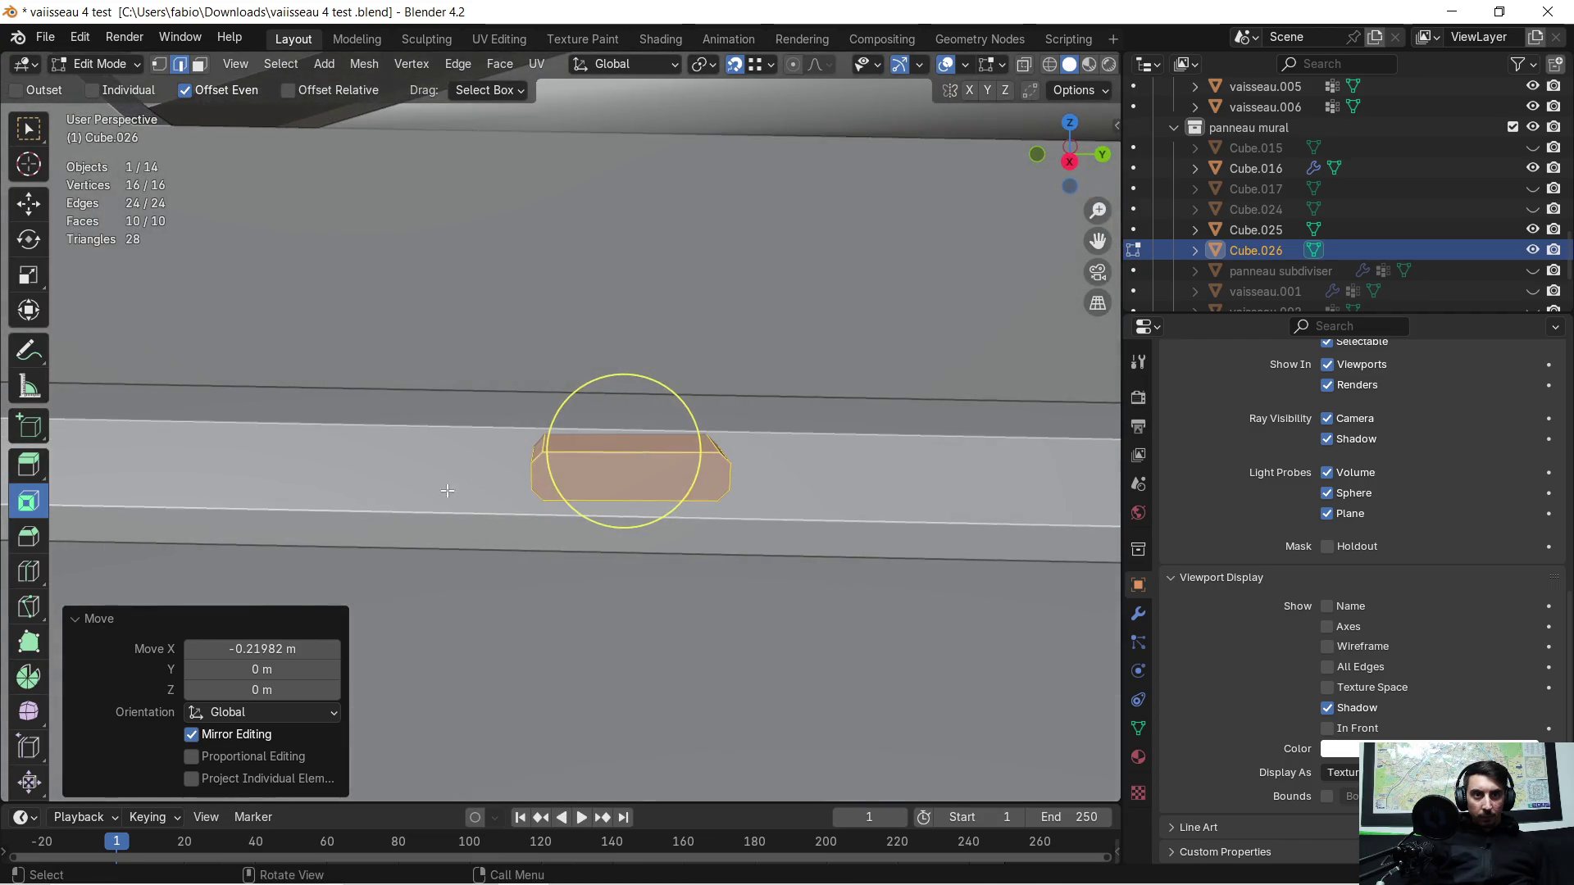
key(Tab)
click(789, 455)
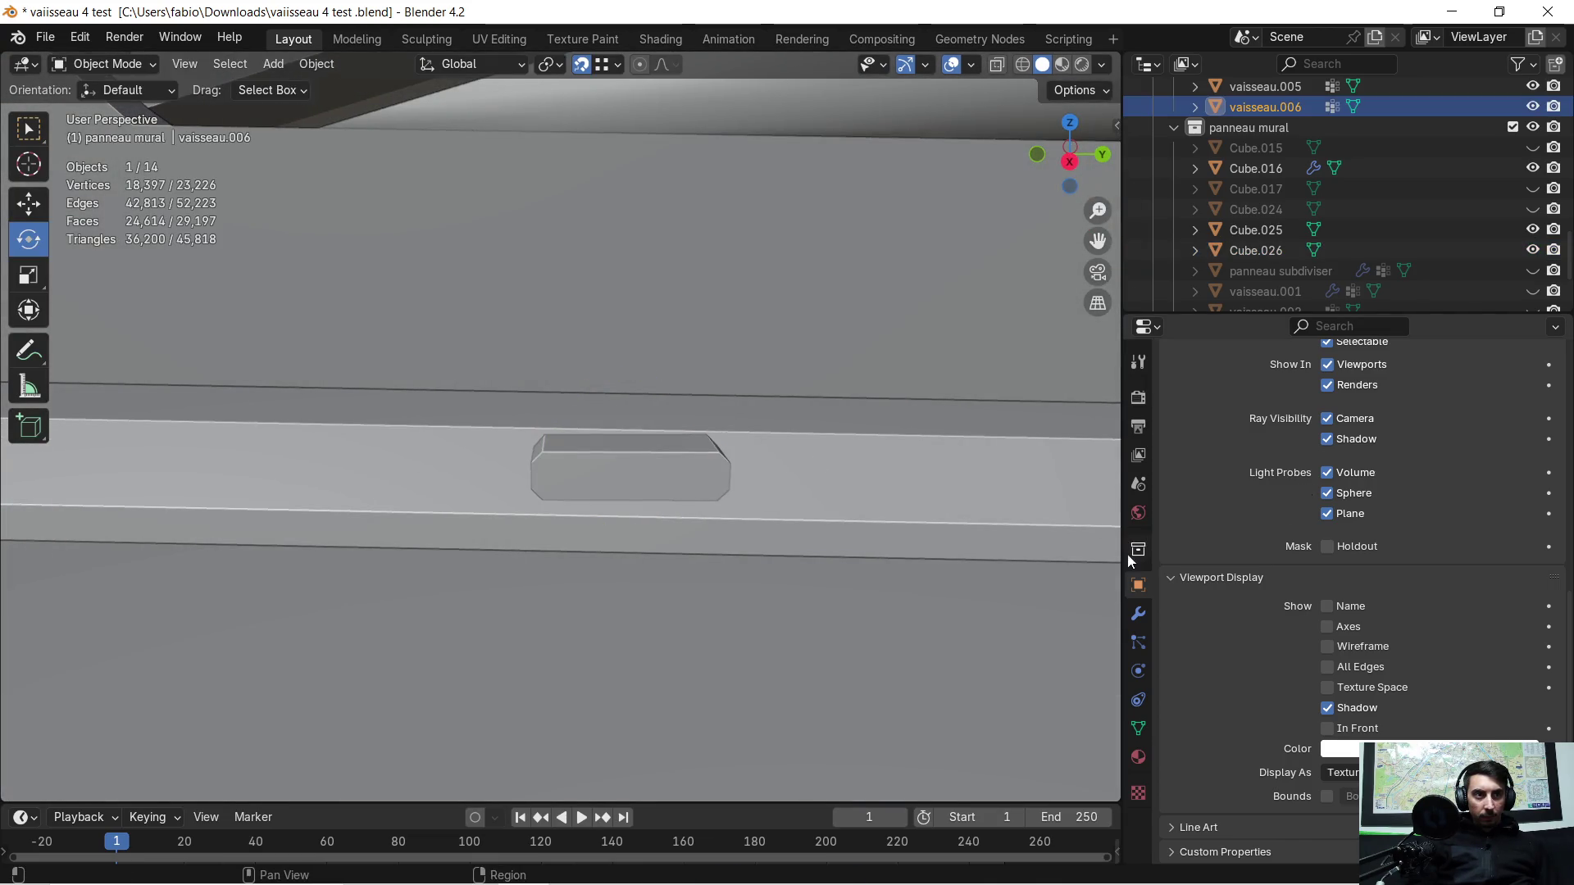
Step: Add a Boolean Difference (Exact) modifier to vaisseau.006 with Cube.026 as cutter
click(1138, 614)
click(1218, 397)
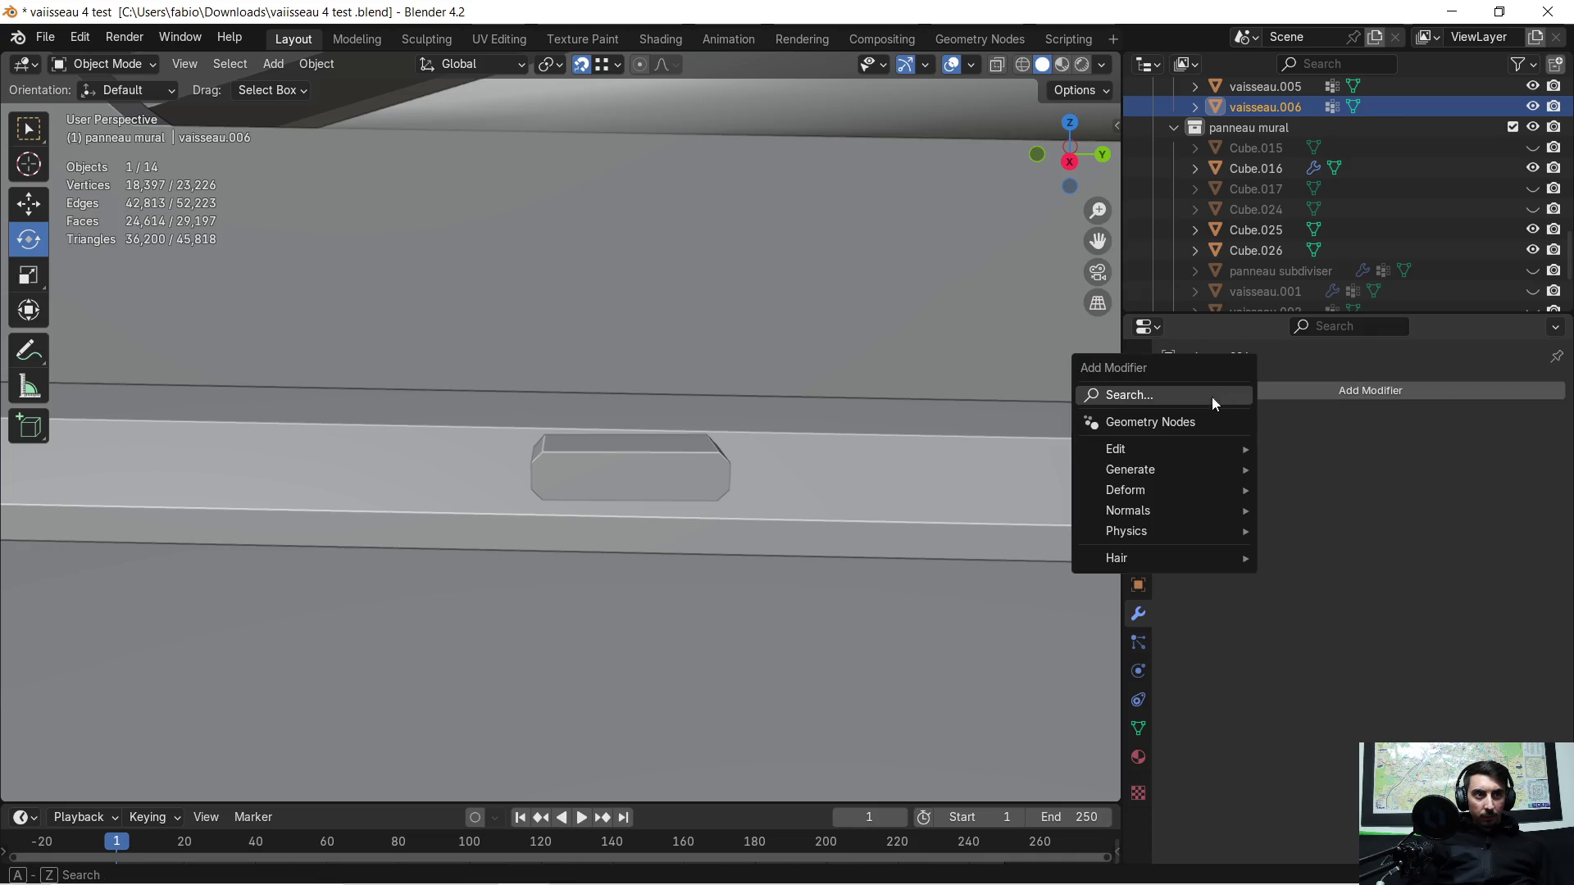
click(1150, 396)
click(1169, 435)
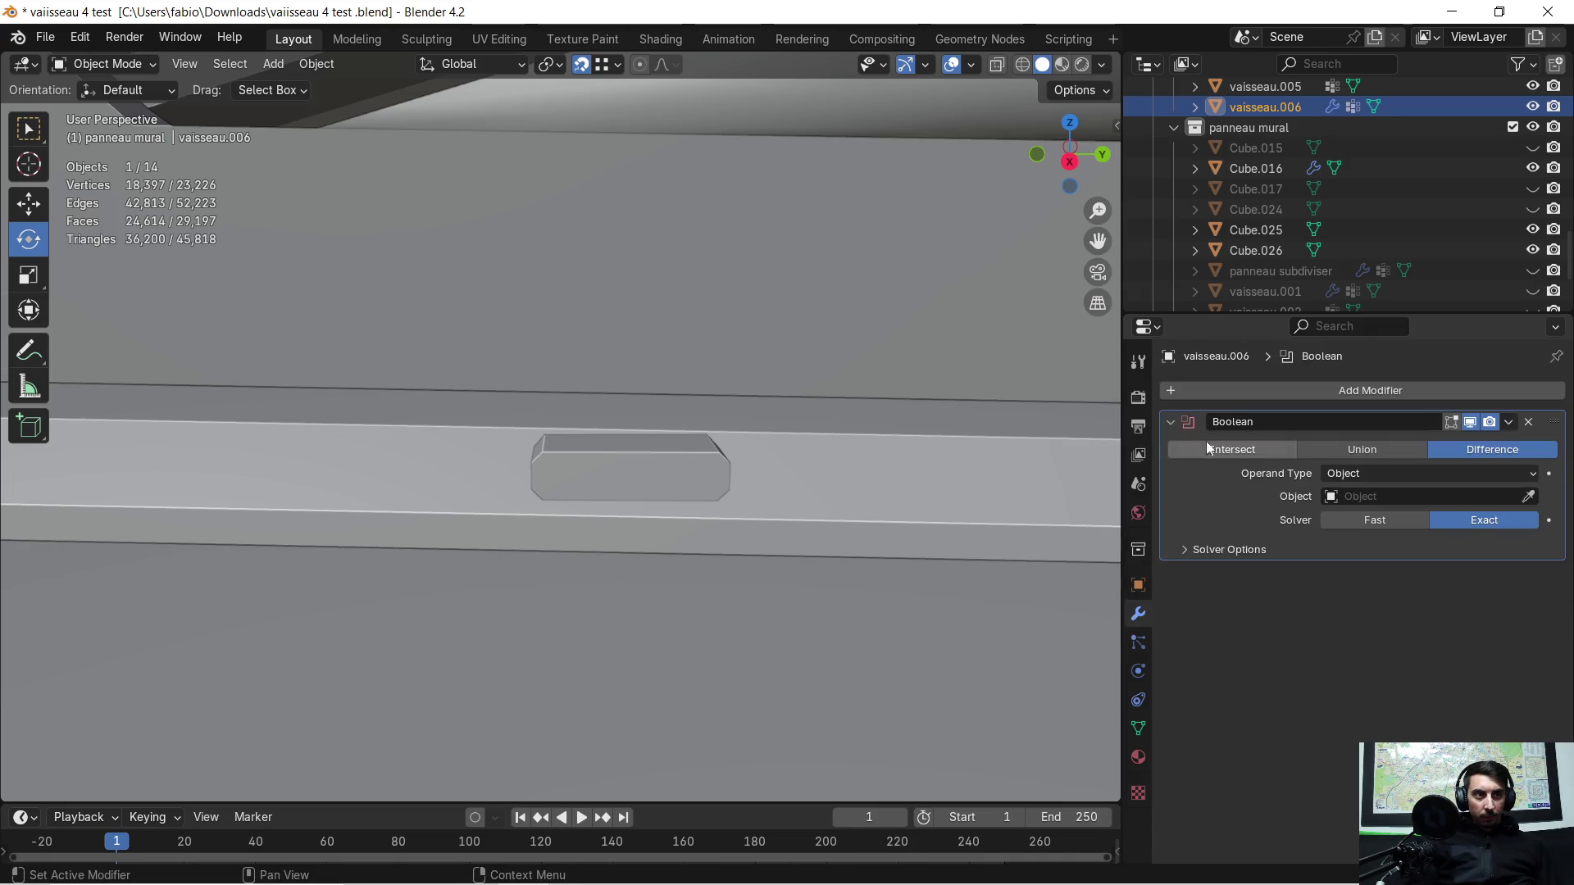
click(1531, 496)
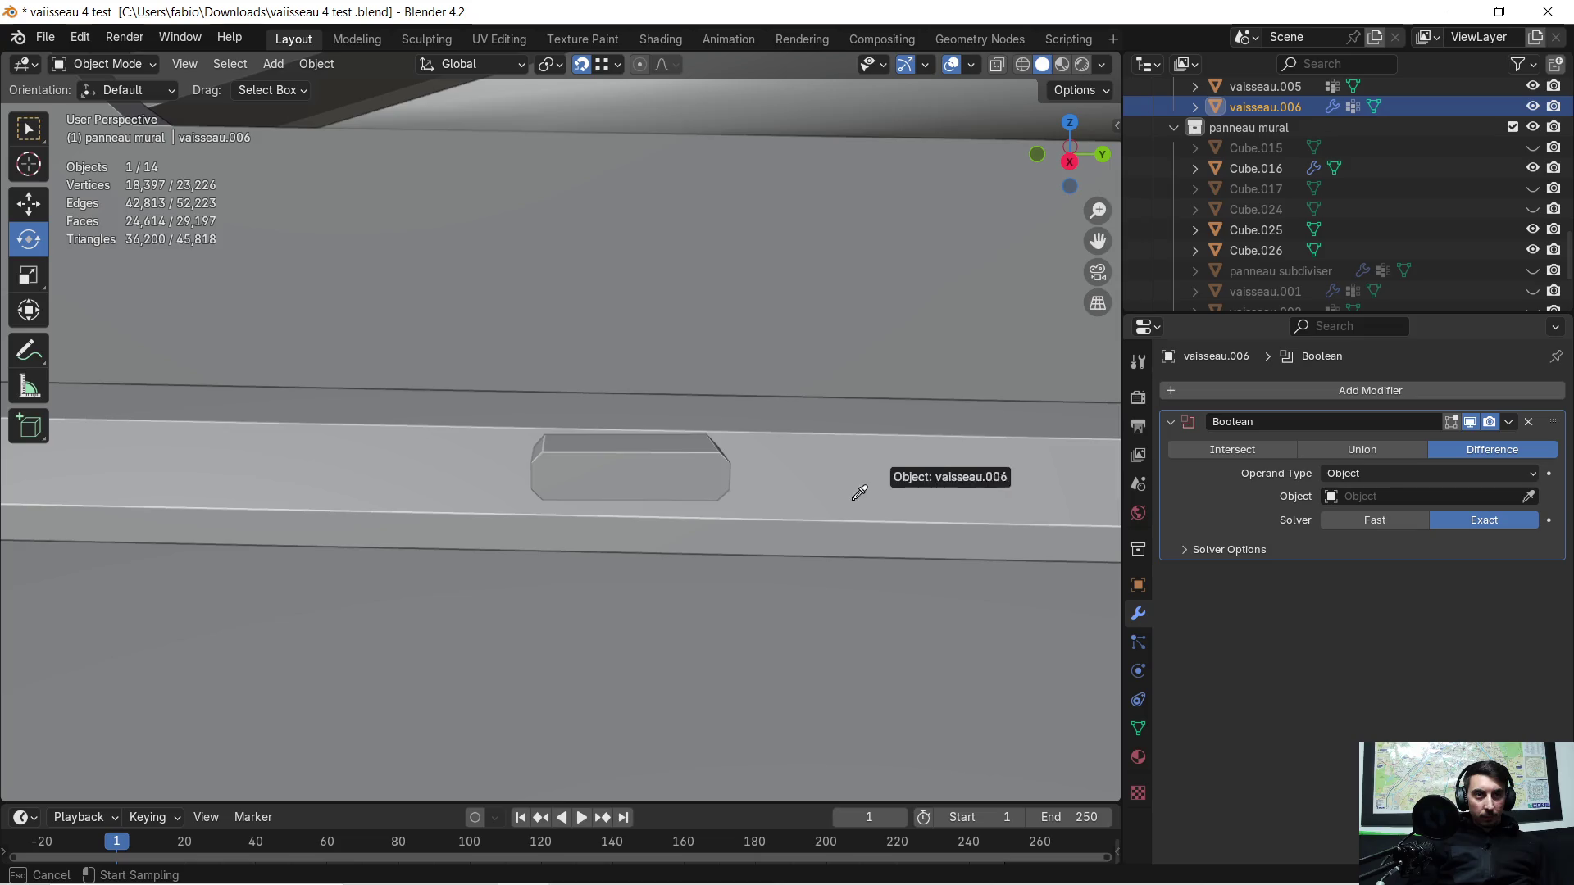
click(690, 472)
middle_drag(691, 469, 751, 485)
Step: Check the cut in edit mode, then select Cube.026 and show its object properties
key(Tab)
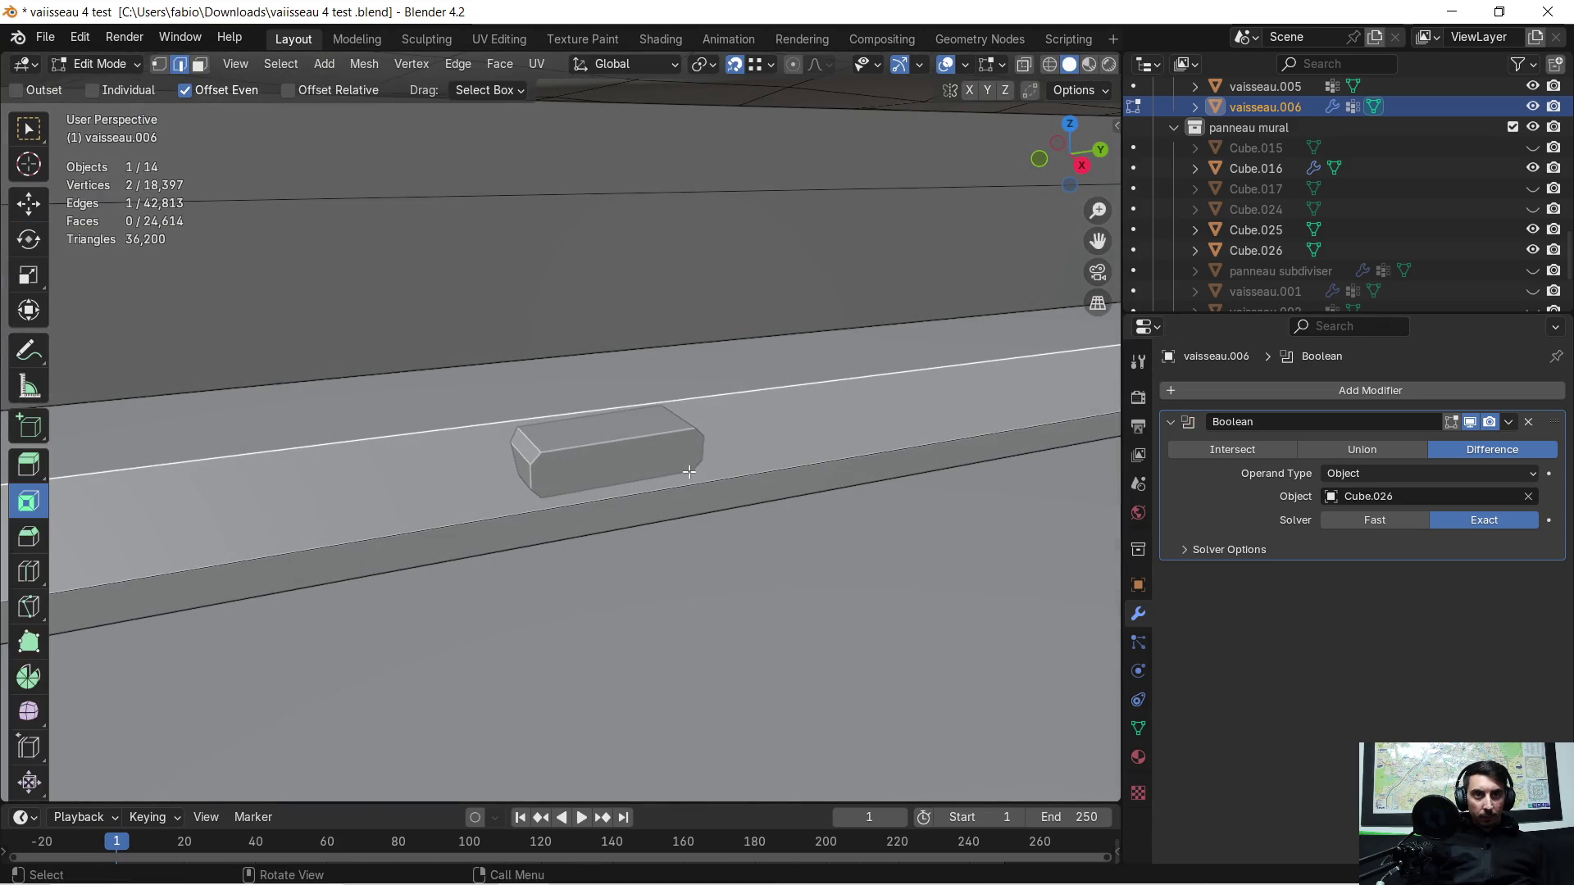
key(Tab)
click(595, 447)
middle_drag(598, 441, 653, 439)
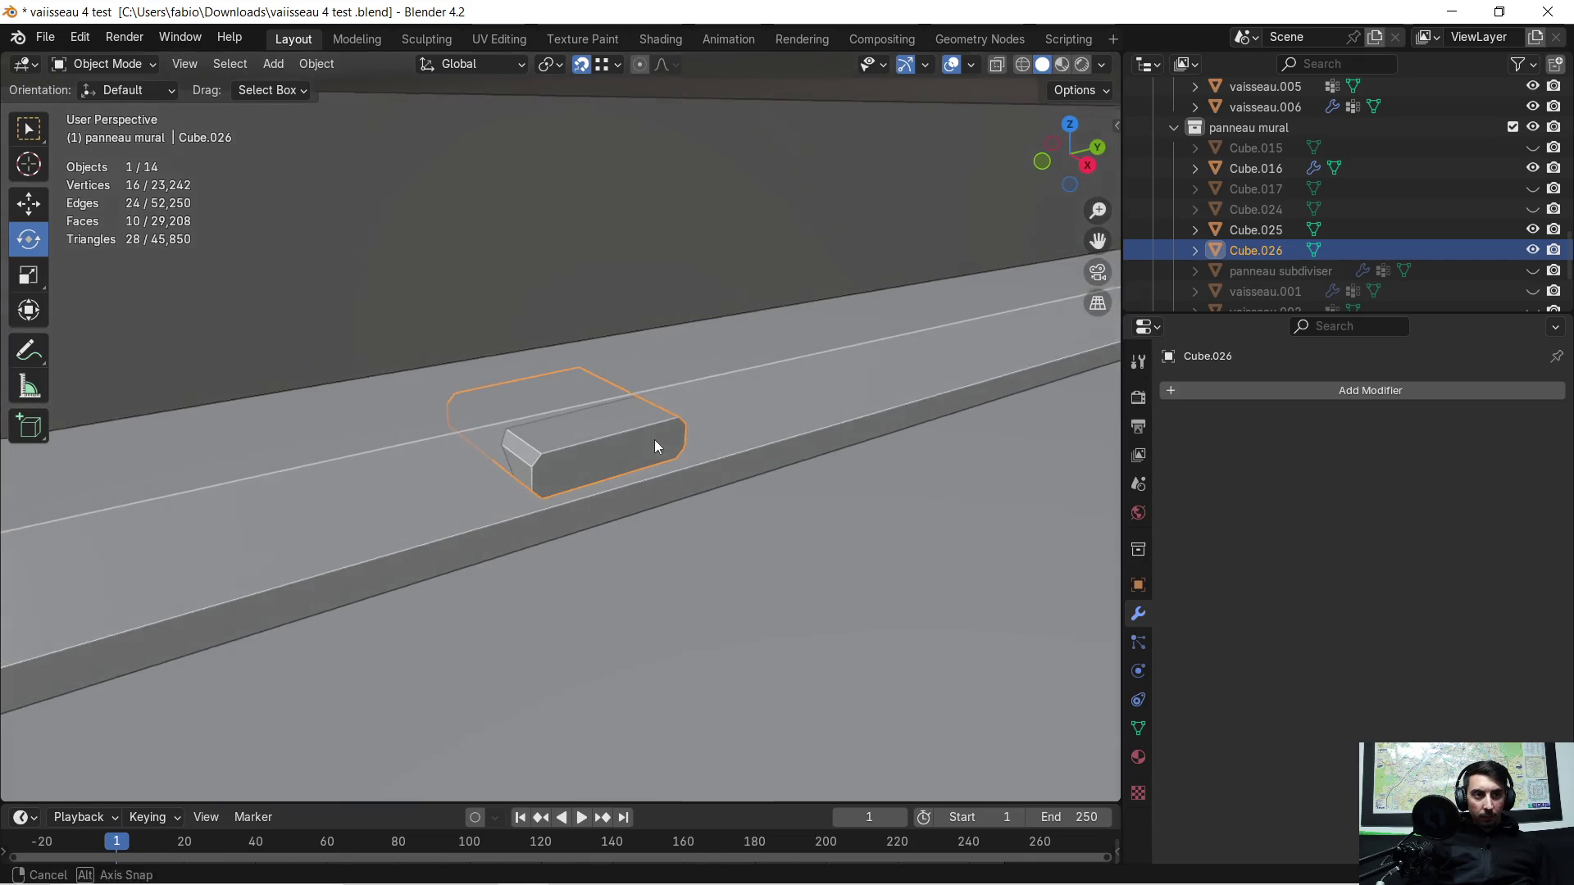
click(1142, 582)
scroll(1452, 700, down, 3)
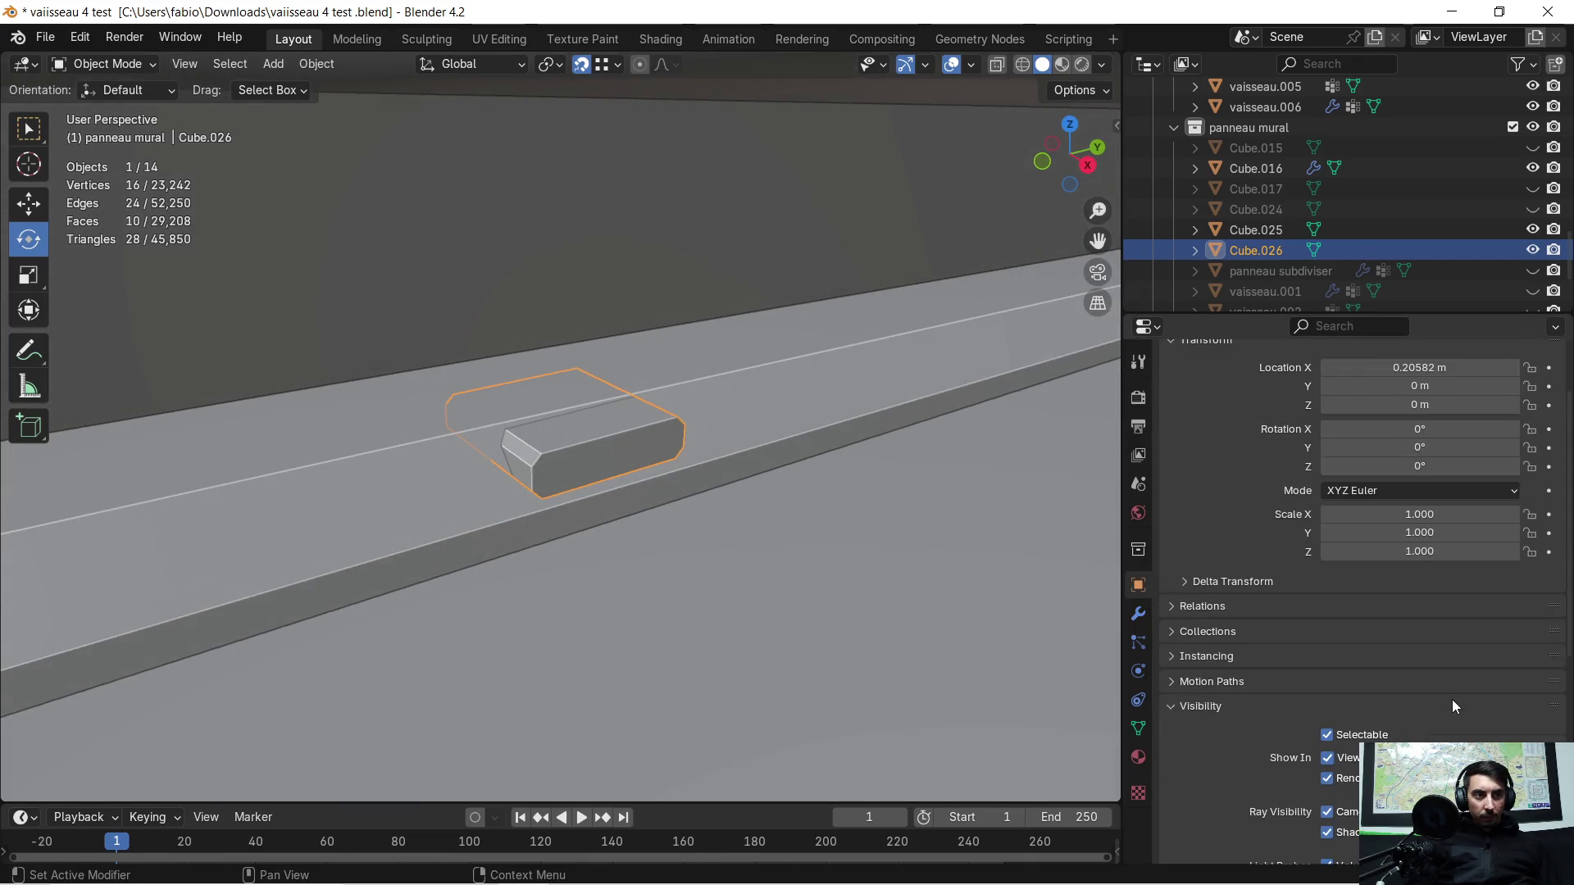
scroll(1431, 710, down, 5)
scroll(1406, 732, down, 2)
Step: Set Cube.026's Display As to Wire to reveal the recess, then enter edit mode
click(1341, 772)
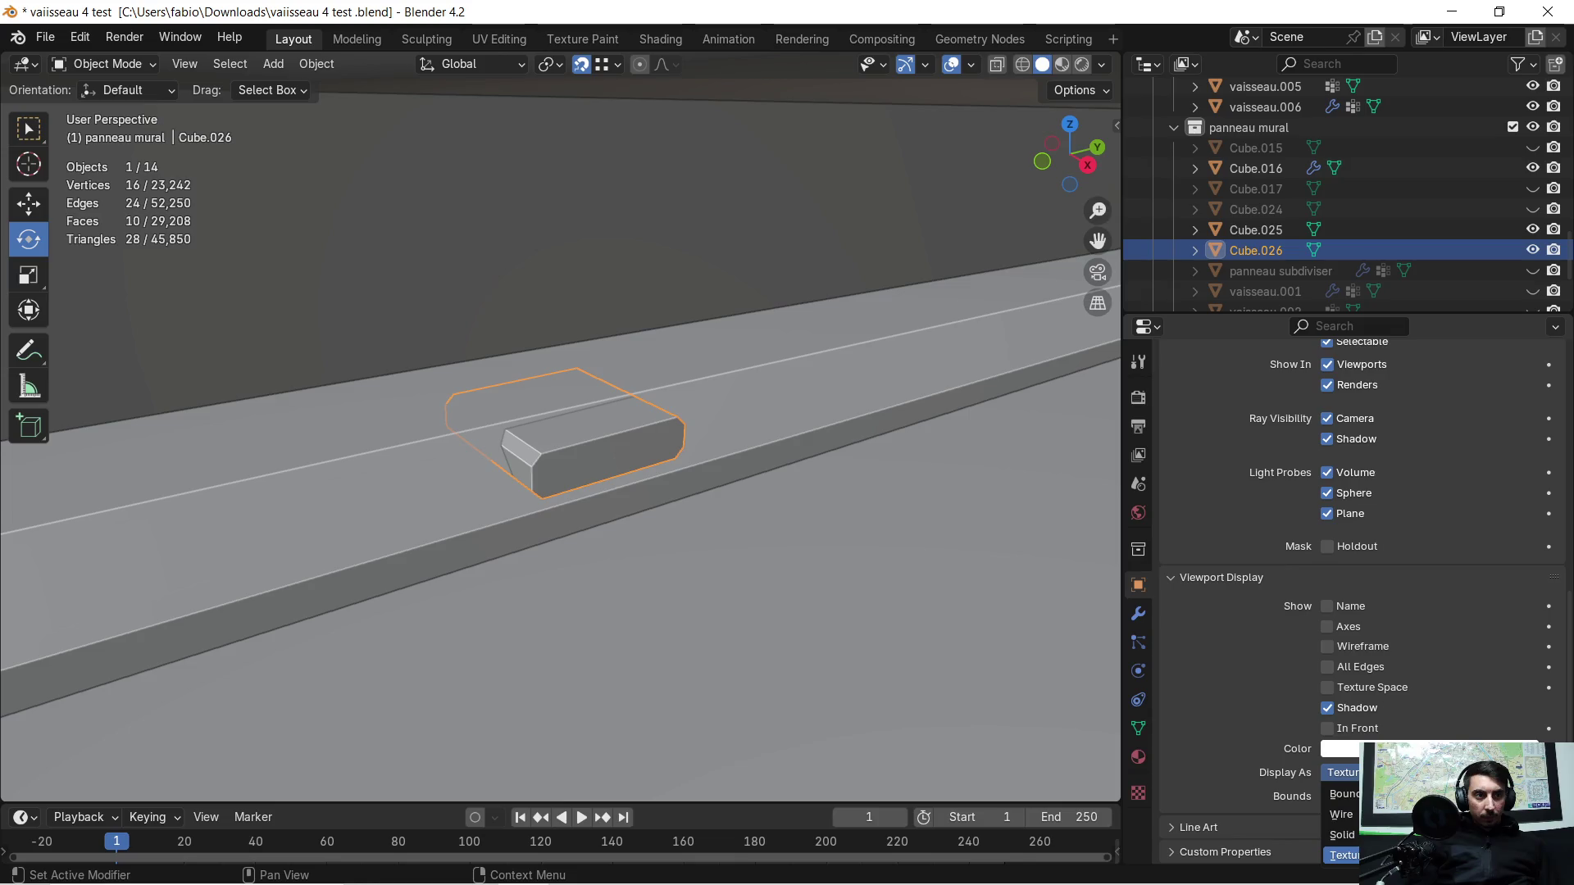
click(1341, 814)
mouse_move(805, 472)
middle_down()
mouse_move(712, 422)
mouse_move(617, 415)
middle_up()
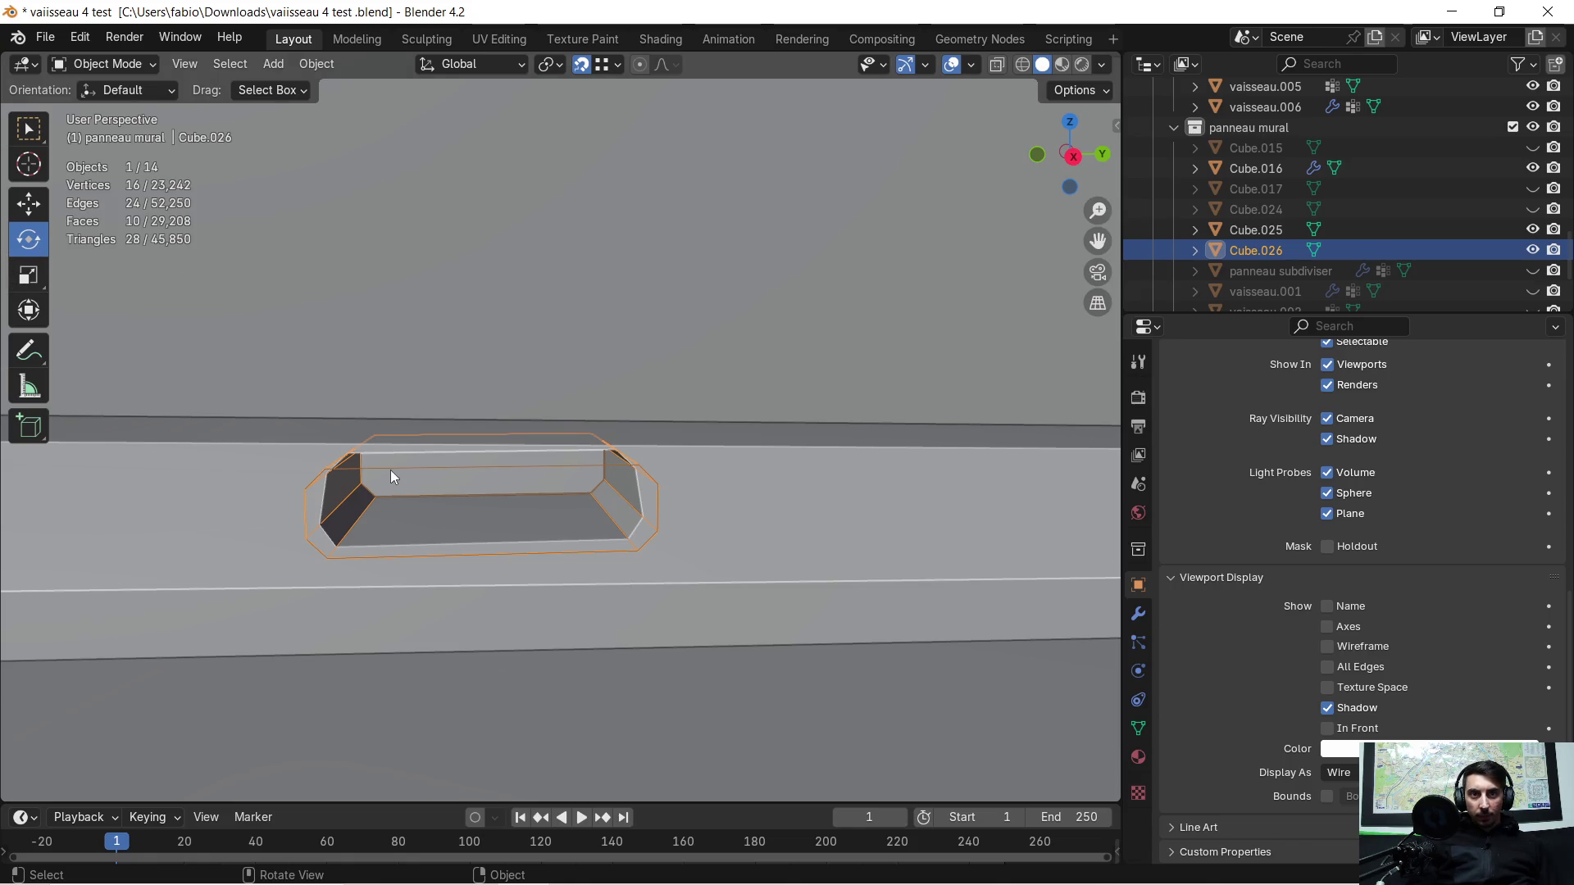
middle_drag(395, 471, 416, 490)
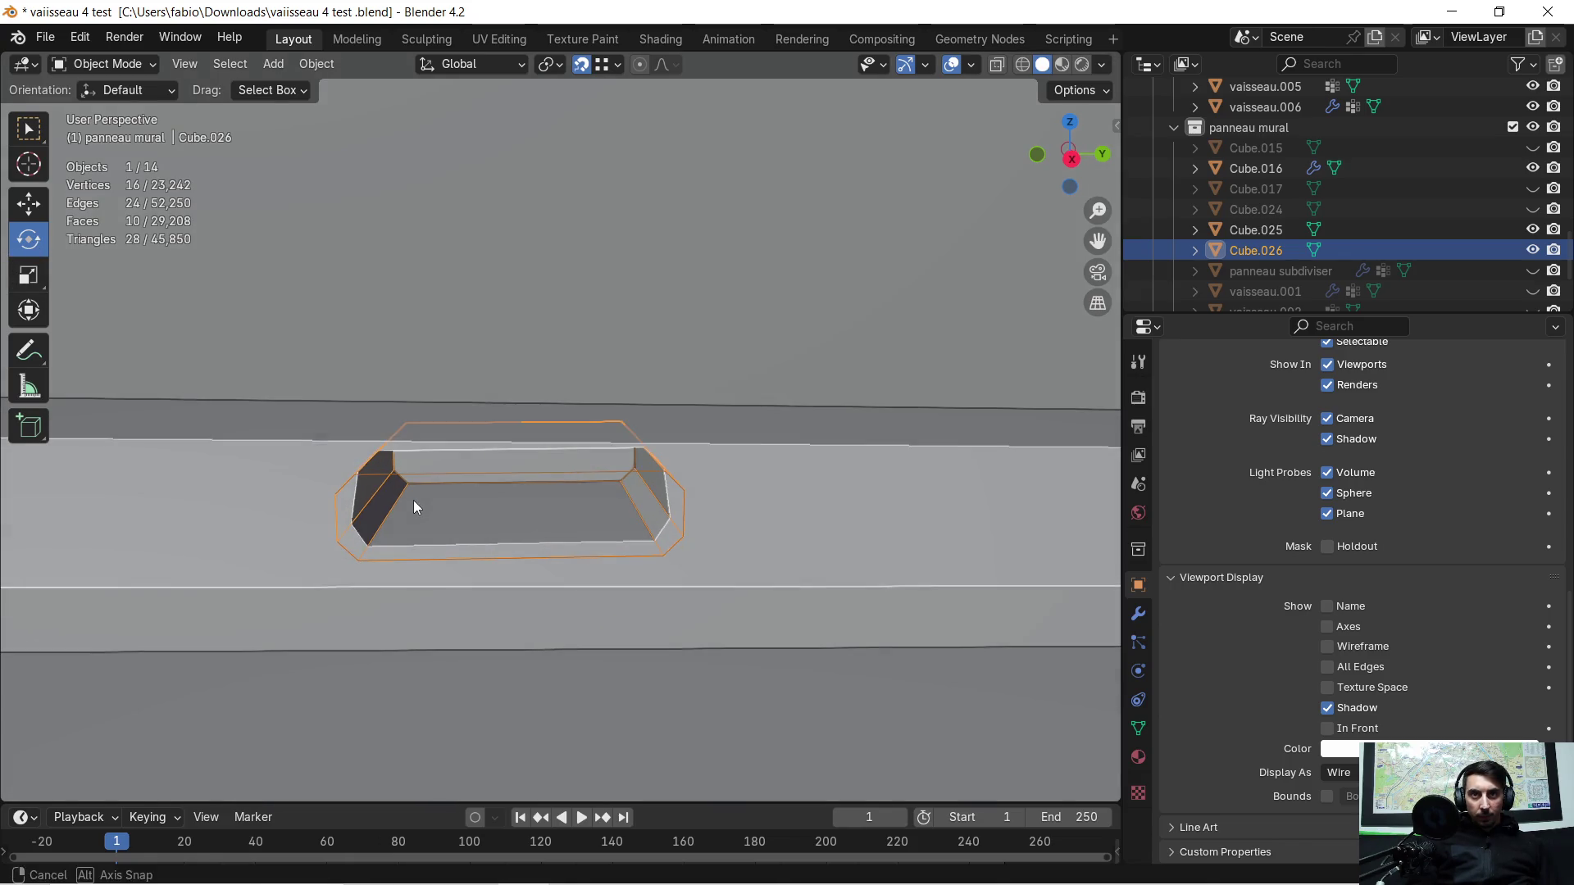
key(Tab)
Step: Rotate the whole cutter mesh around X and set the angle to -1° in the Rotate panel
click(29, 238)
middle_drag(226, 271, 233, 269)
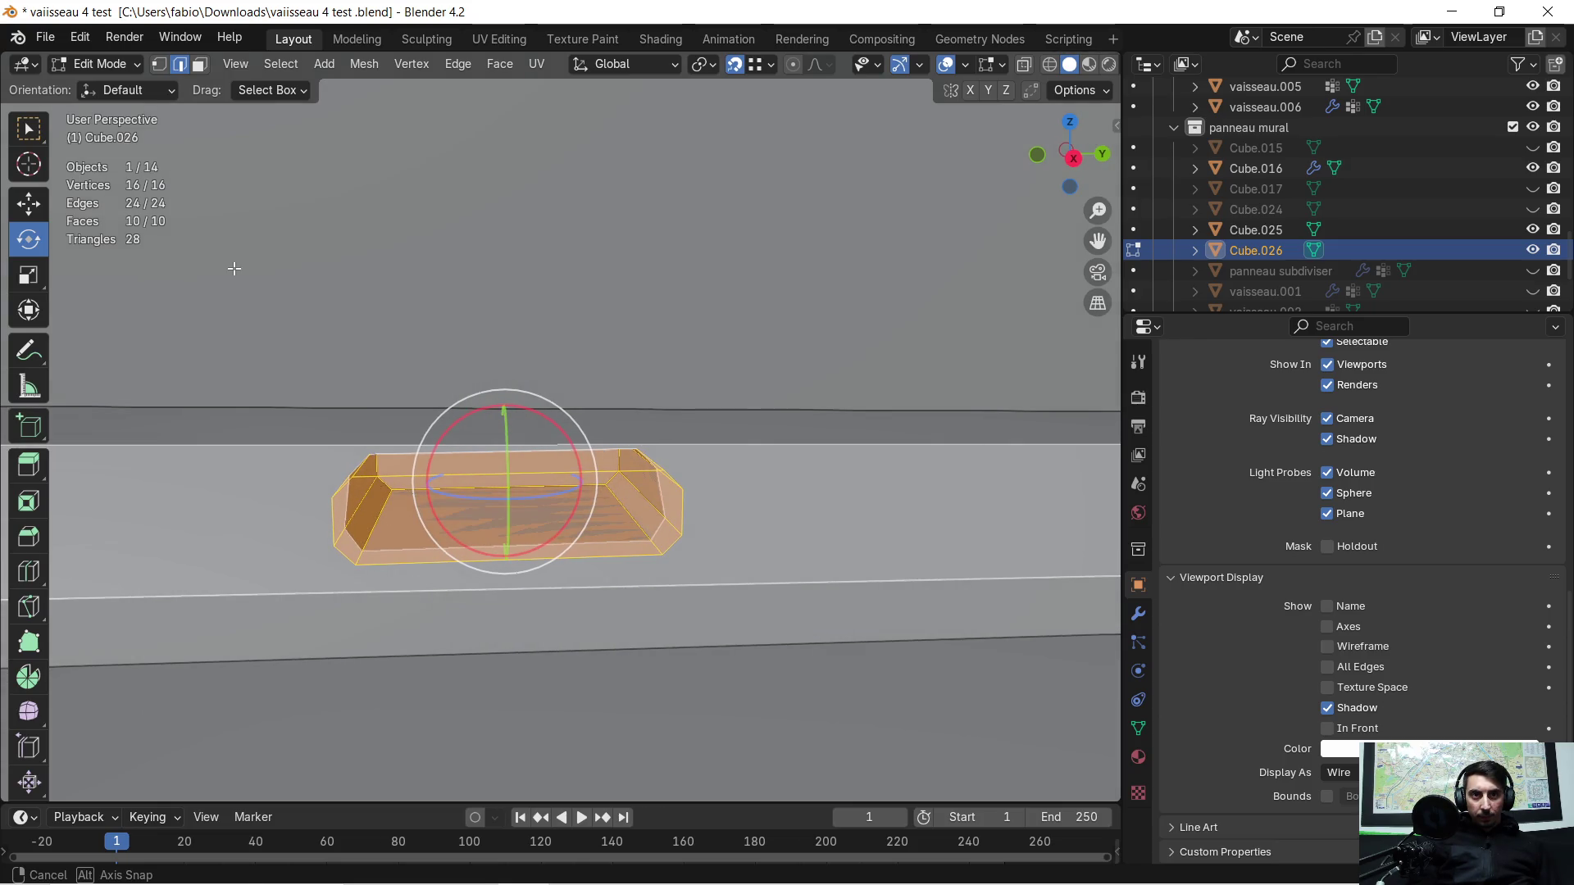
key(r)
key(x)
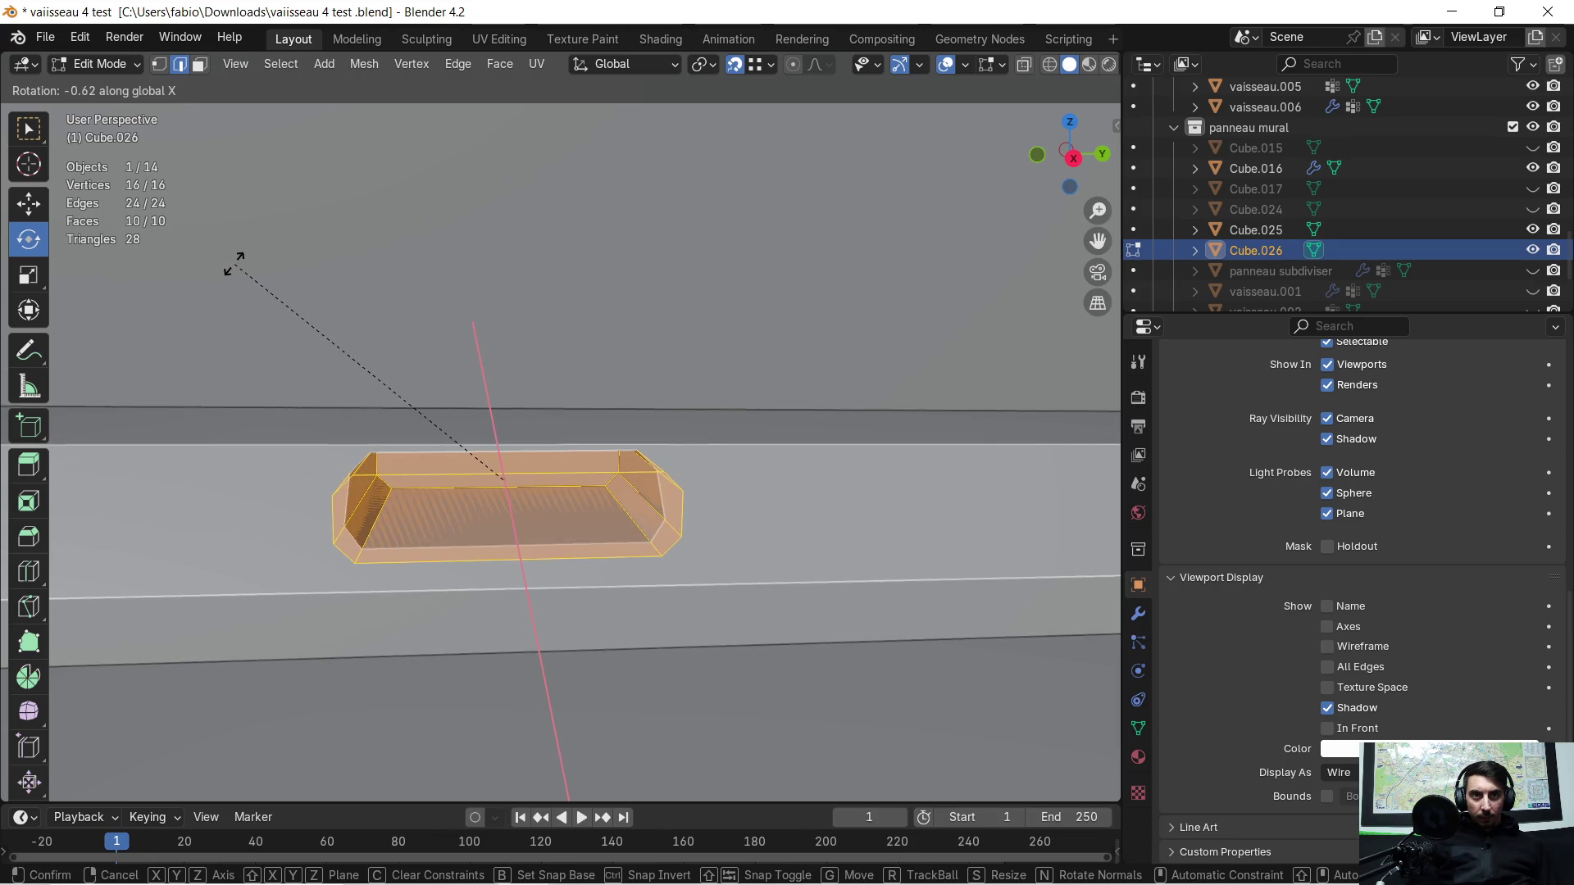
click(234, 264)
mouse_move(237, 264)
middle_down()
mouse_move(523, 326)
mouse_move(515, 307)
middle_up()
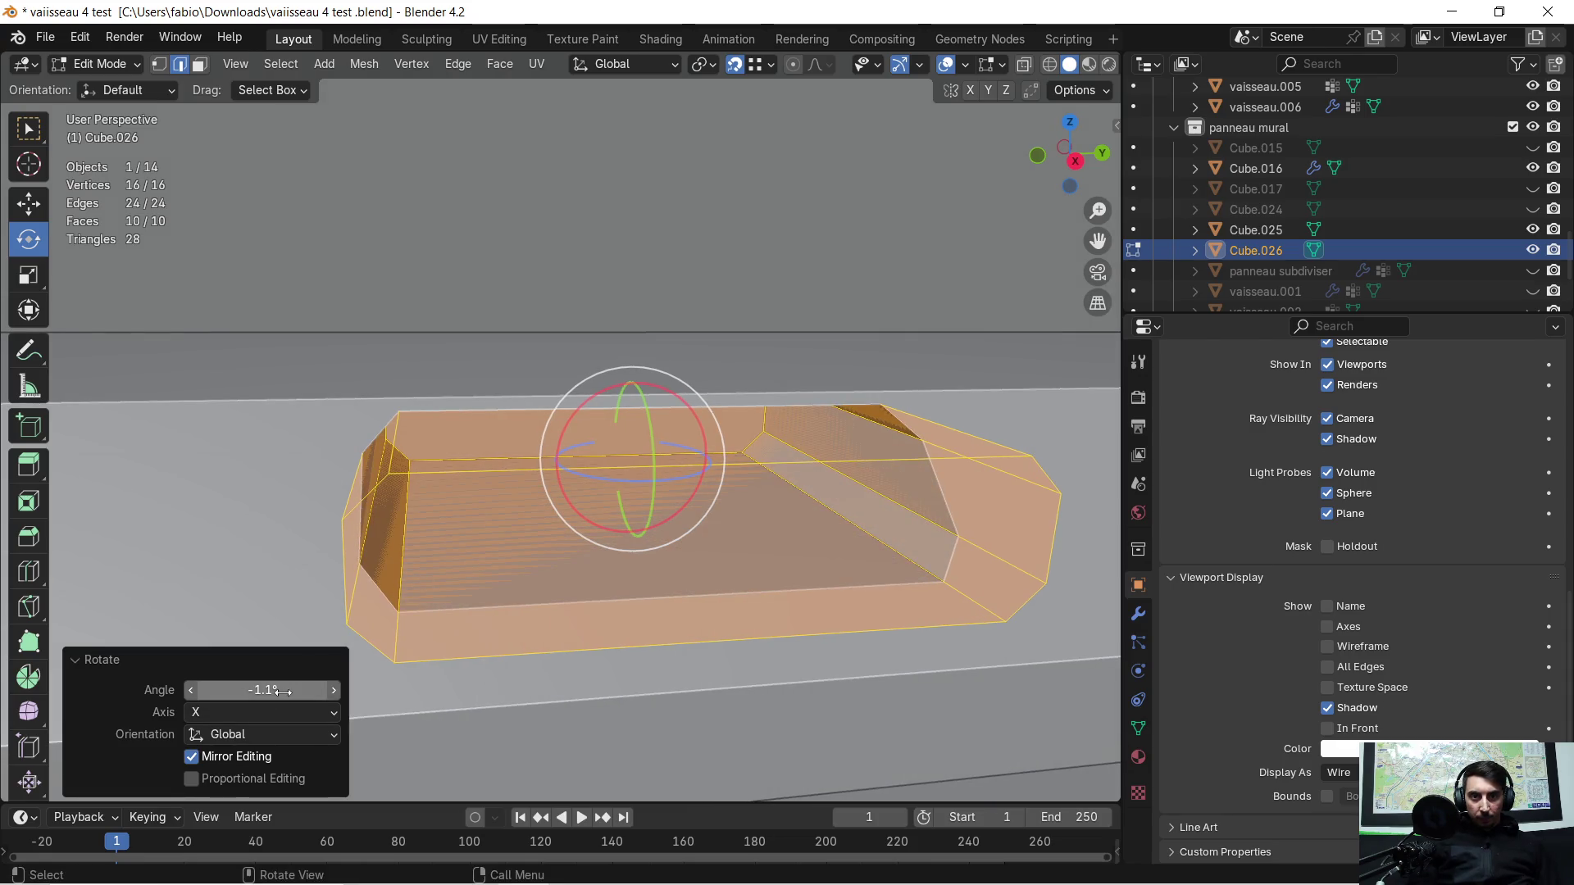
click(284, 691)
text(-1)
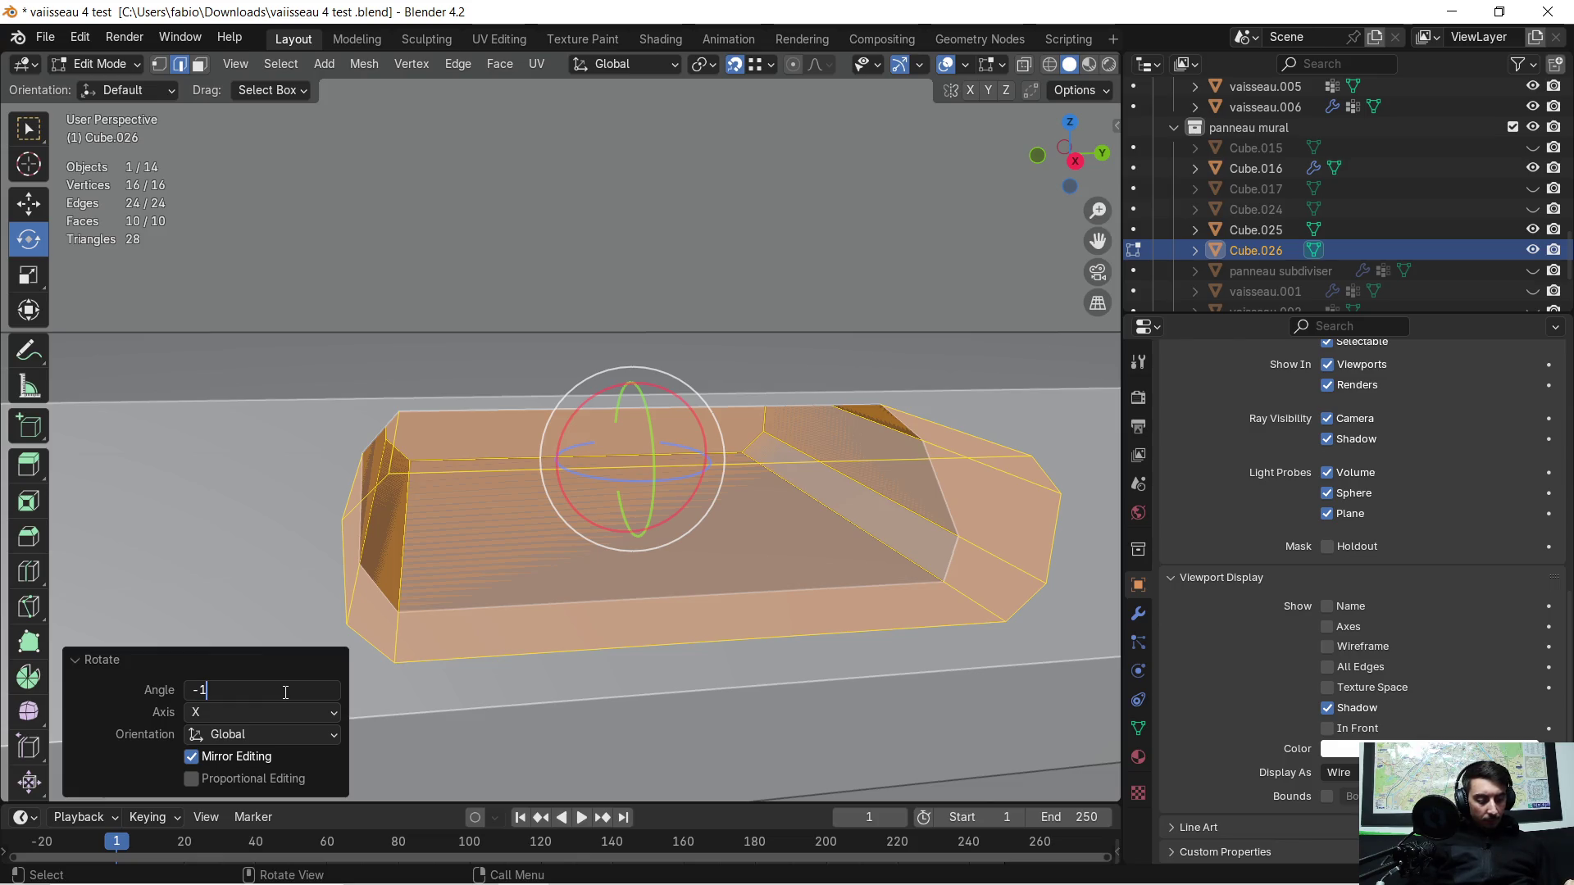
key(Return)
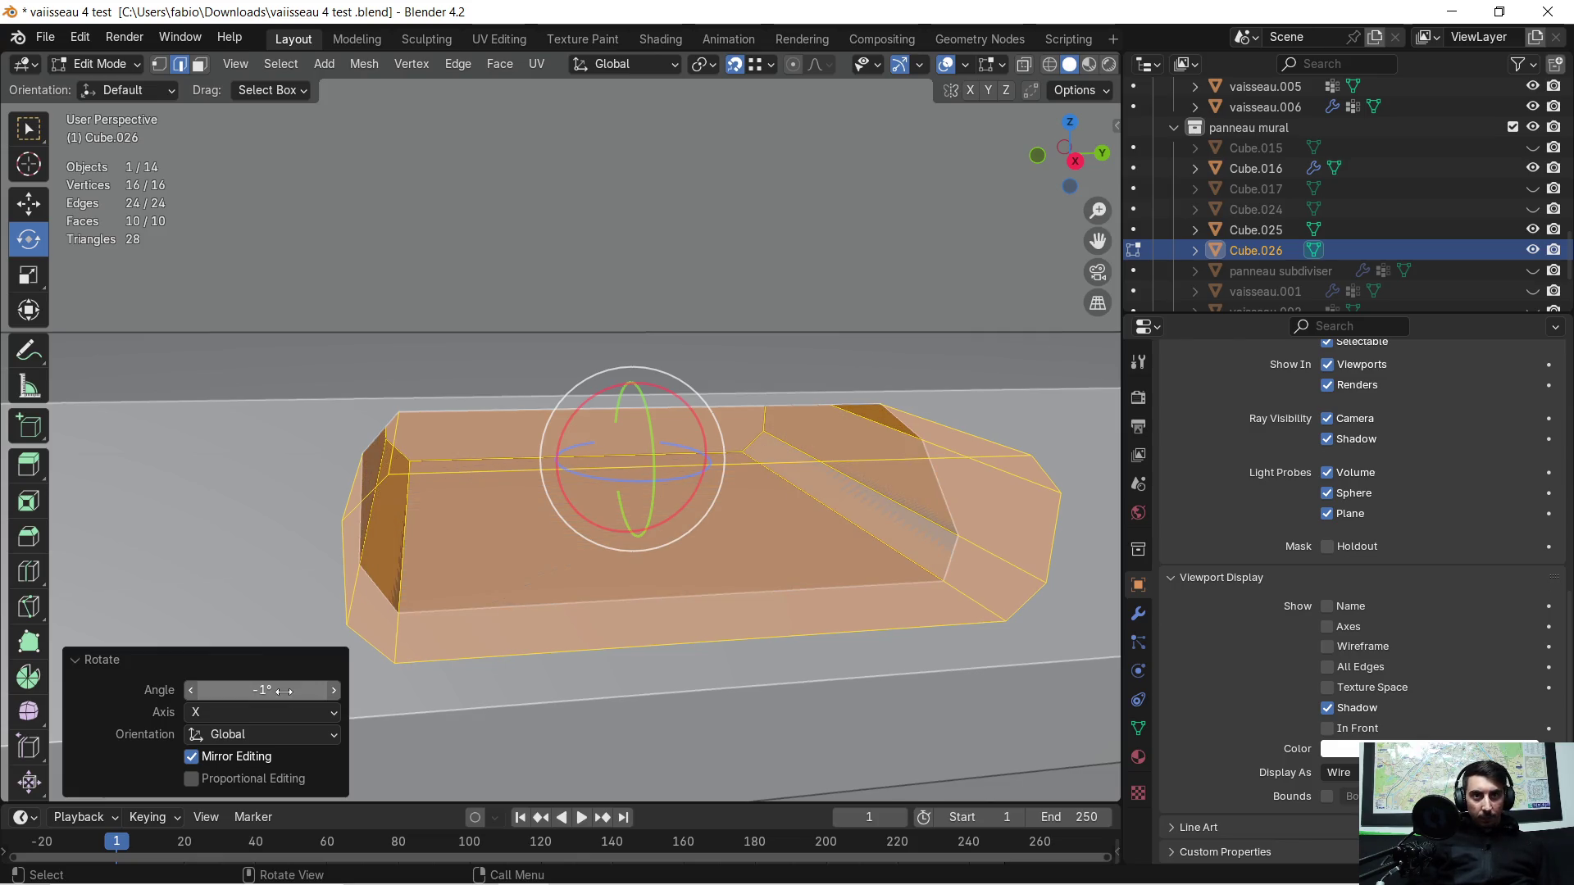
mouse_move(366, 526)
middle_down()
mouse_move(344, 515)
mouse_move(362, 511)
middle_up()
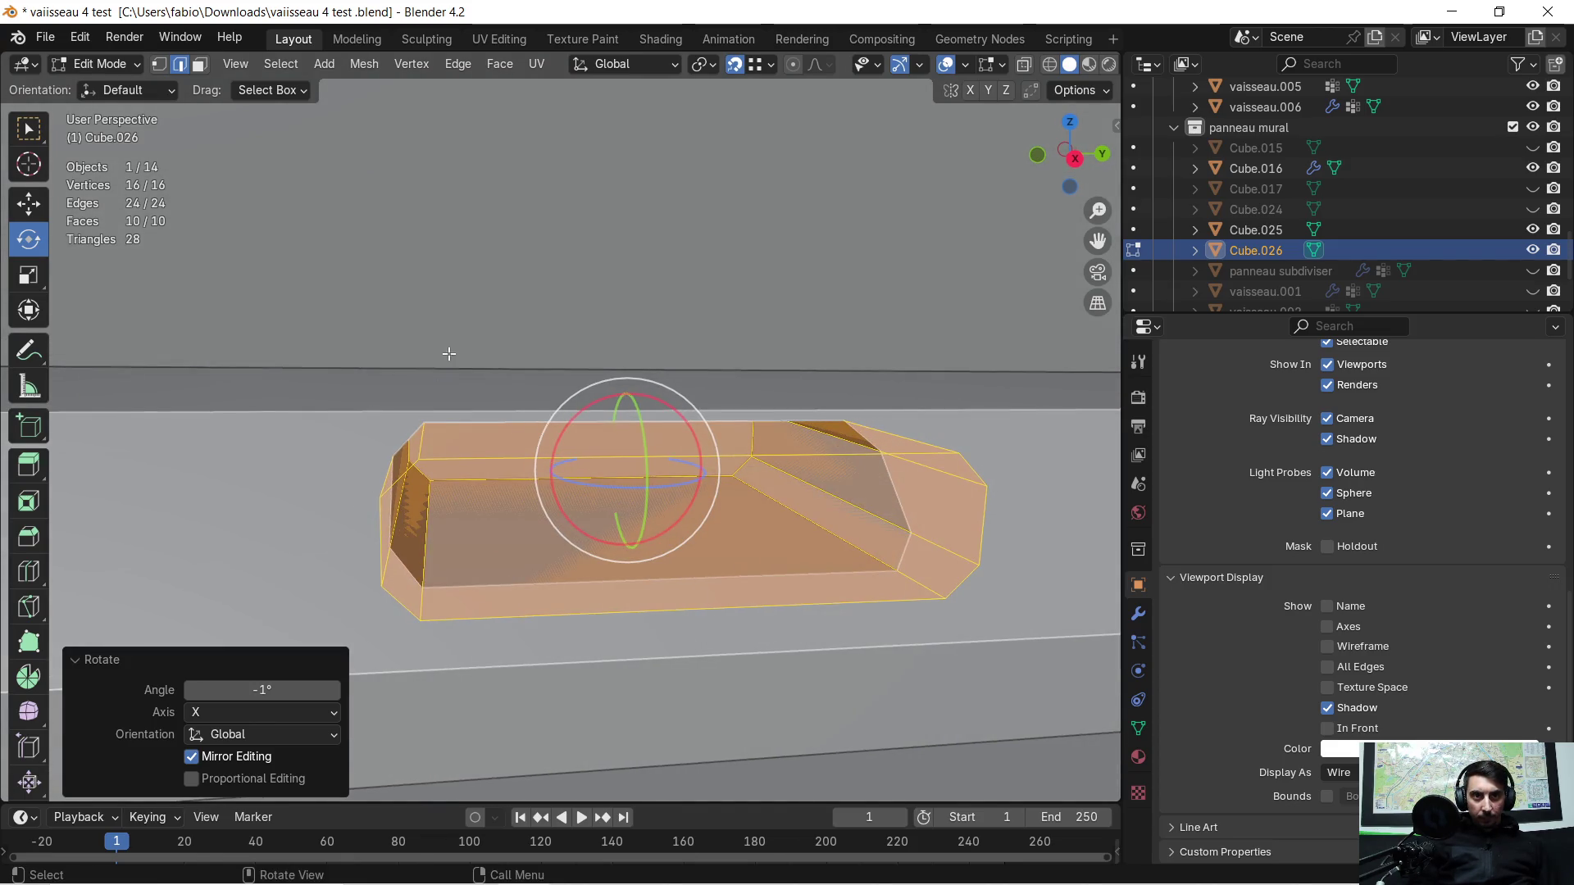
Step: Try a second small X rotation of the whole mesh and undo it
click(447, 356)
click(630, 458)
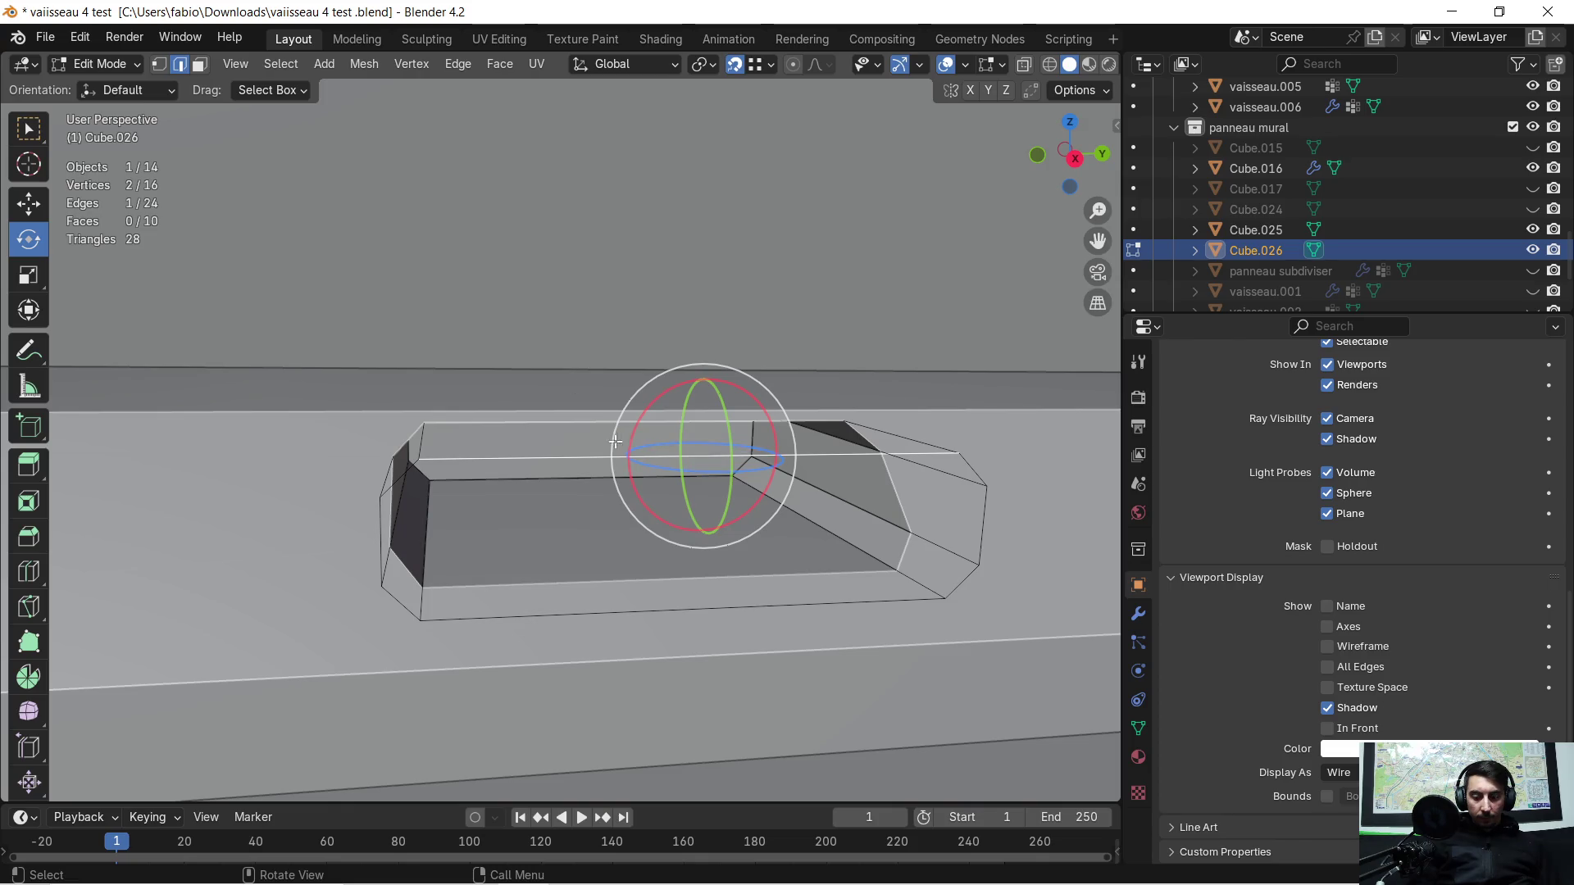
key(a)
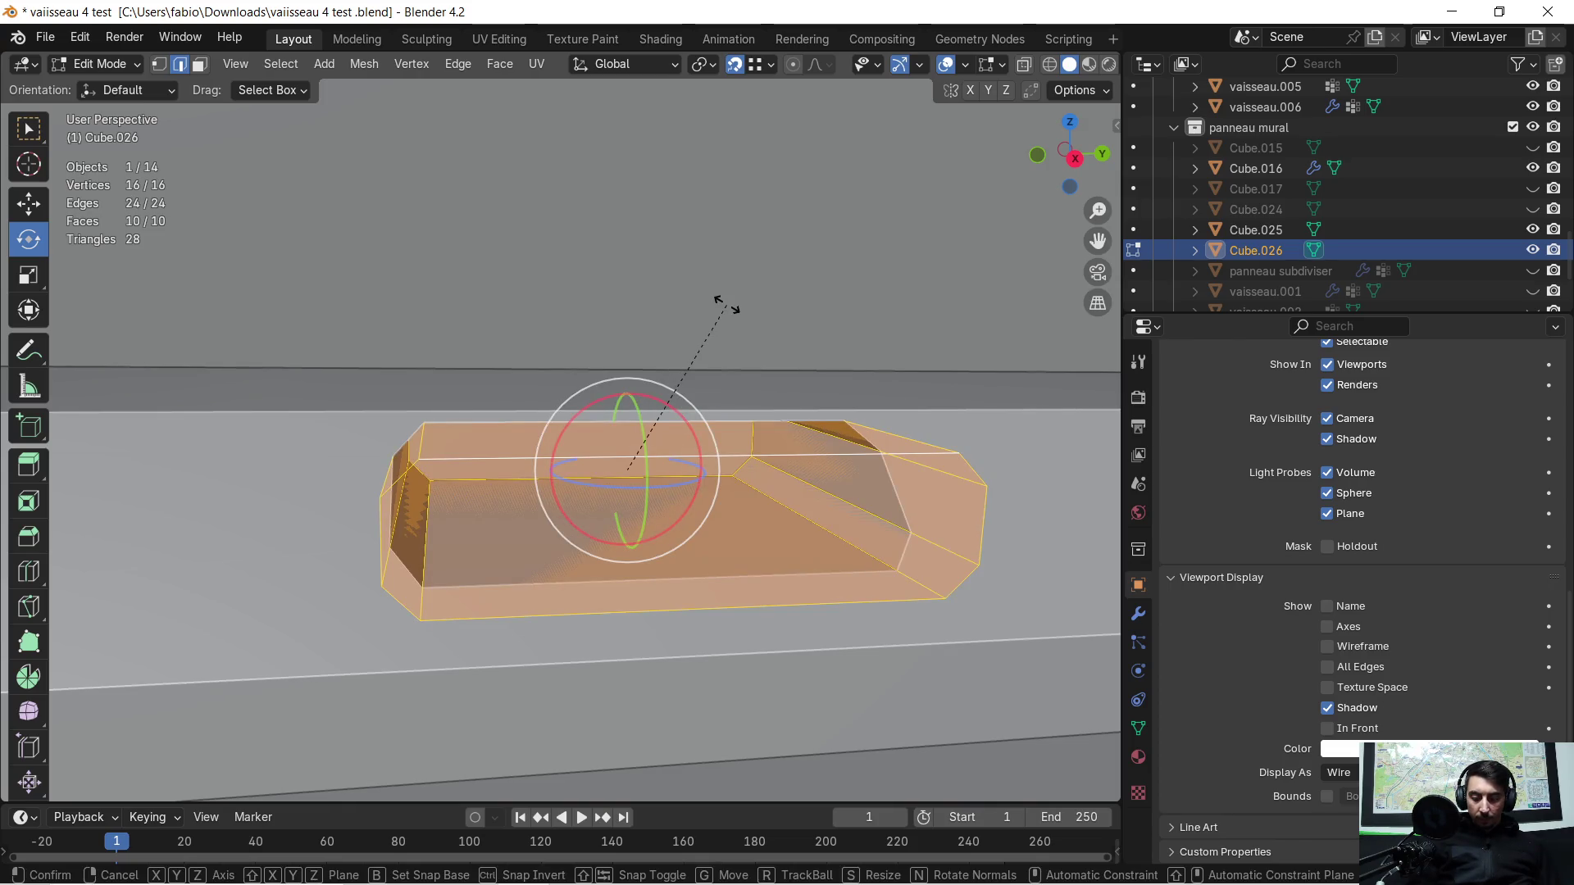
key(r)
key(x)
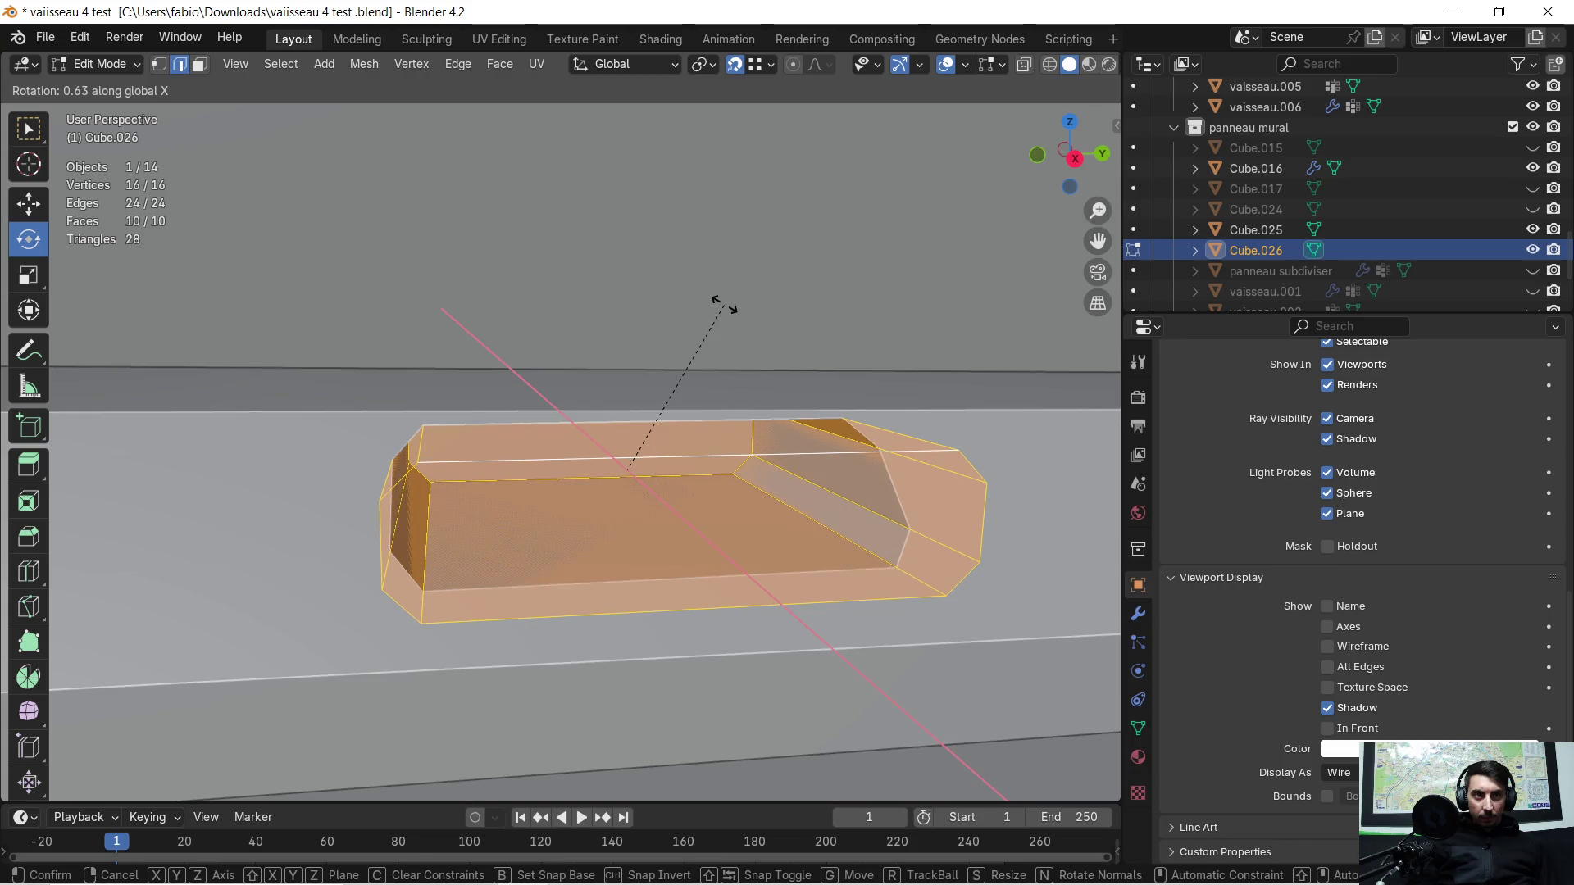
click(717, 308)
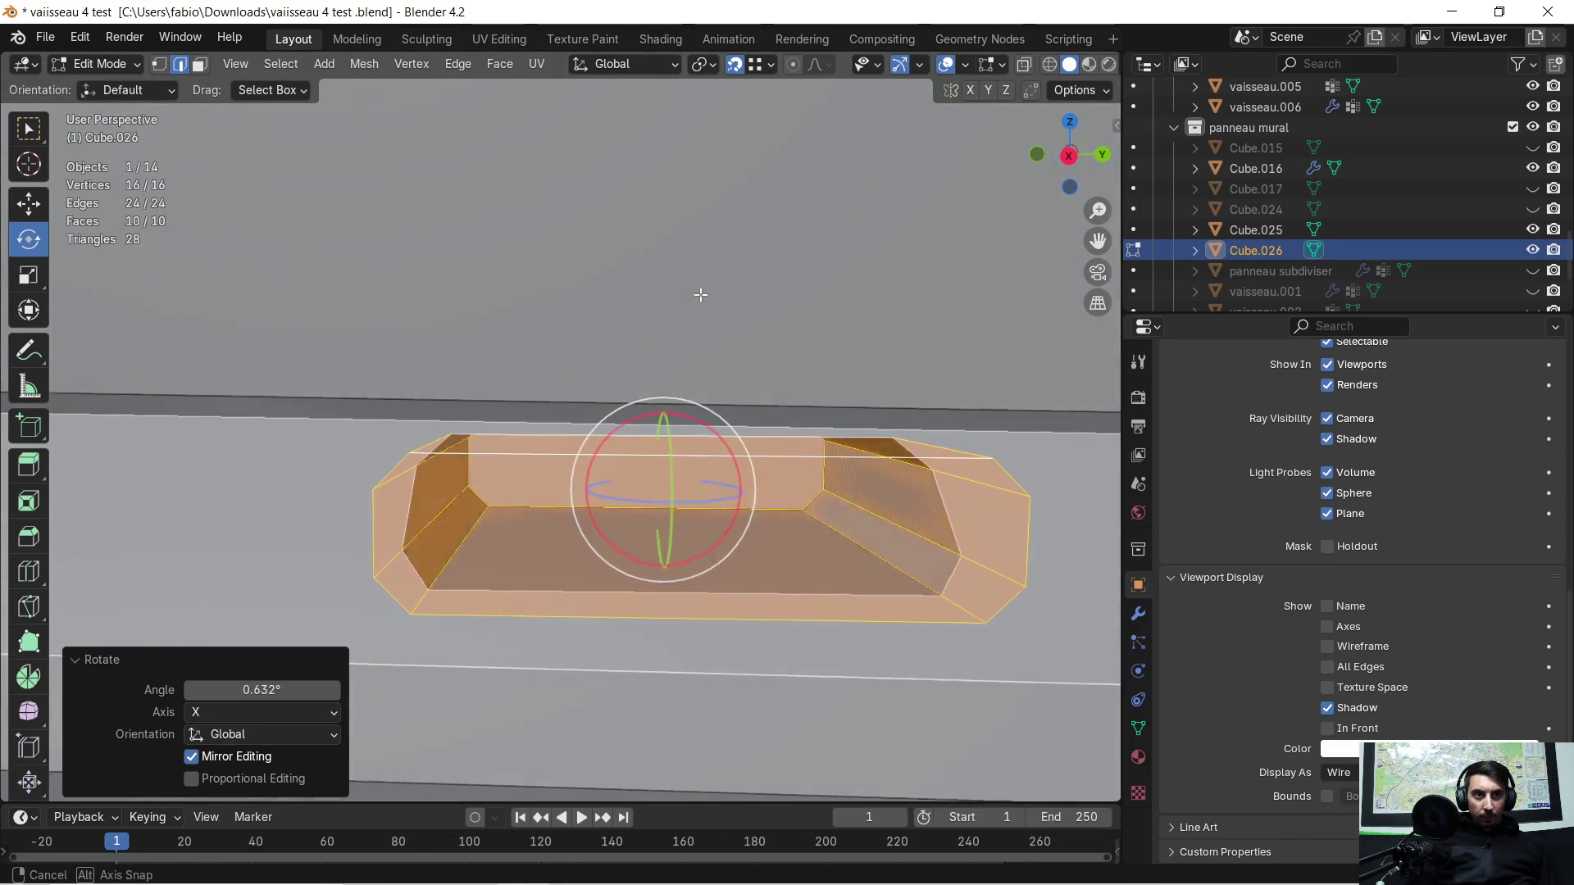
mouse_move(714, 309)
middle_down()
mouse_move(701, 295)
mouse_move(908, 353)
middle_up()
key(ctrl+z)
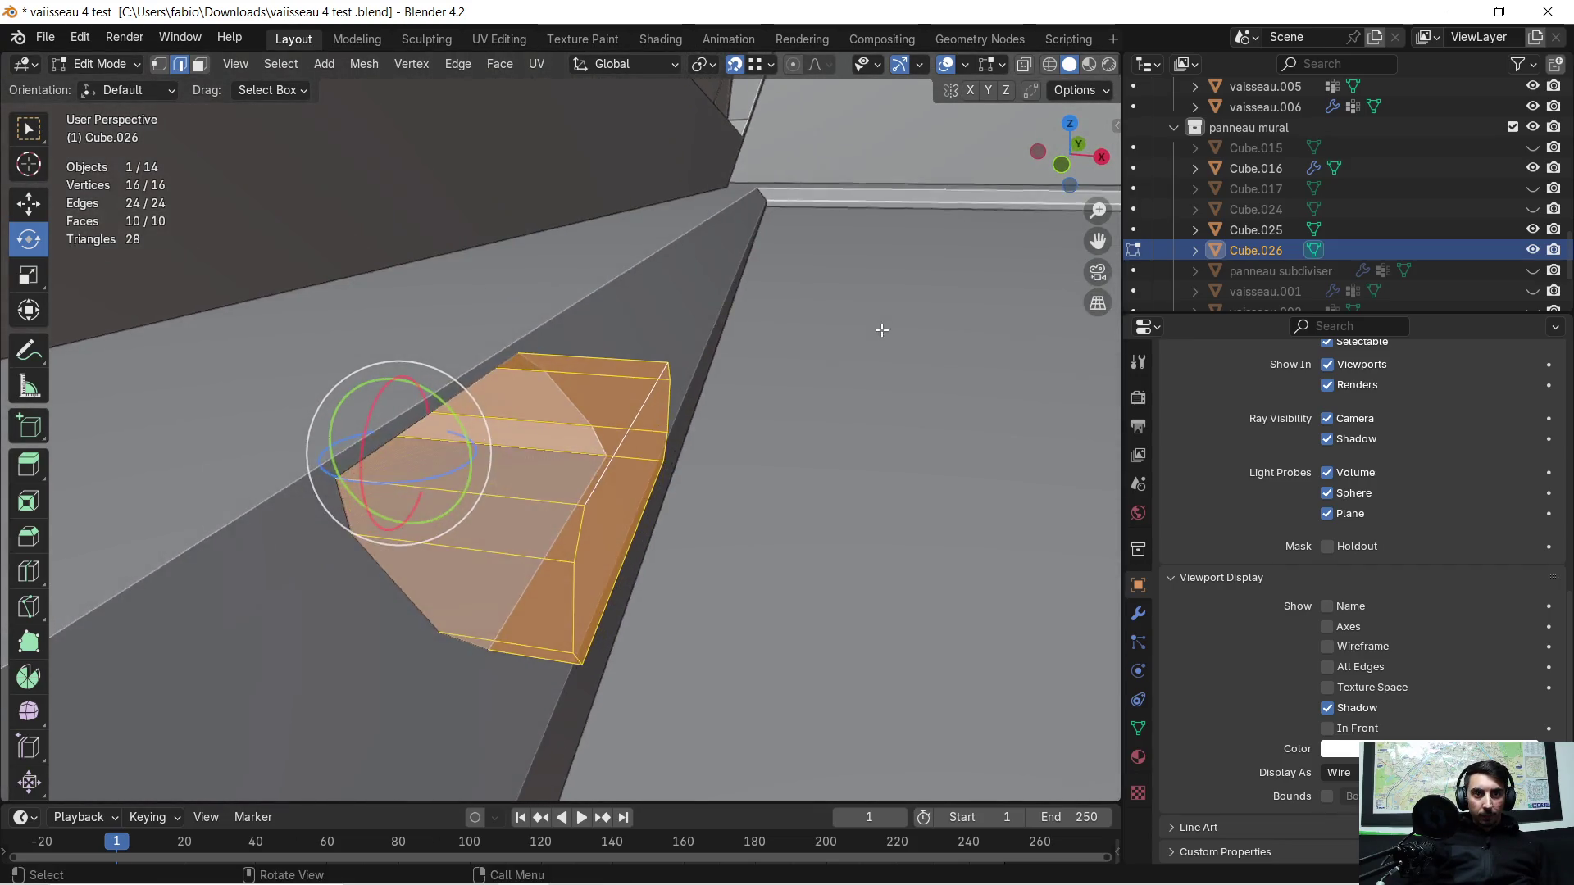
Step: Inspect the tilted cutter on the trim and return to object mode
mouse_move(929, 337)
middle_down()
mouse_move(693, 407)
mouse_move(525, 501)
mouse_move(812, 454)
mouse_move(446, 483)
middle_up()
scroll(523, 501, down, 6)
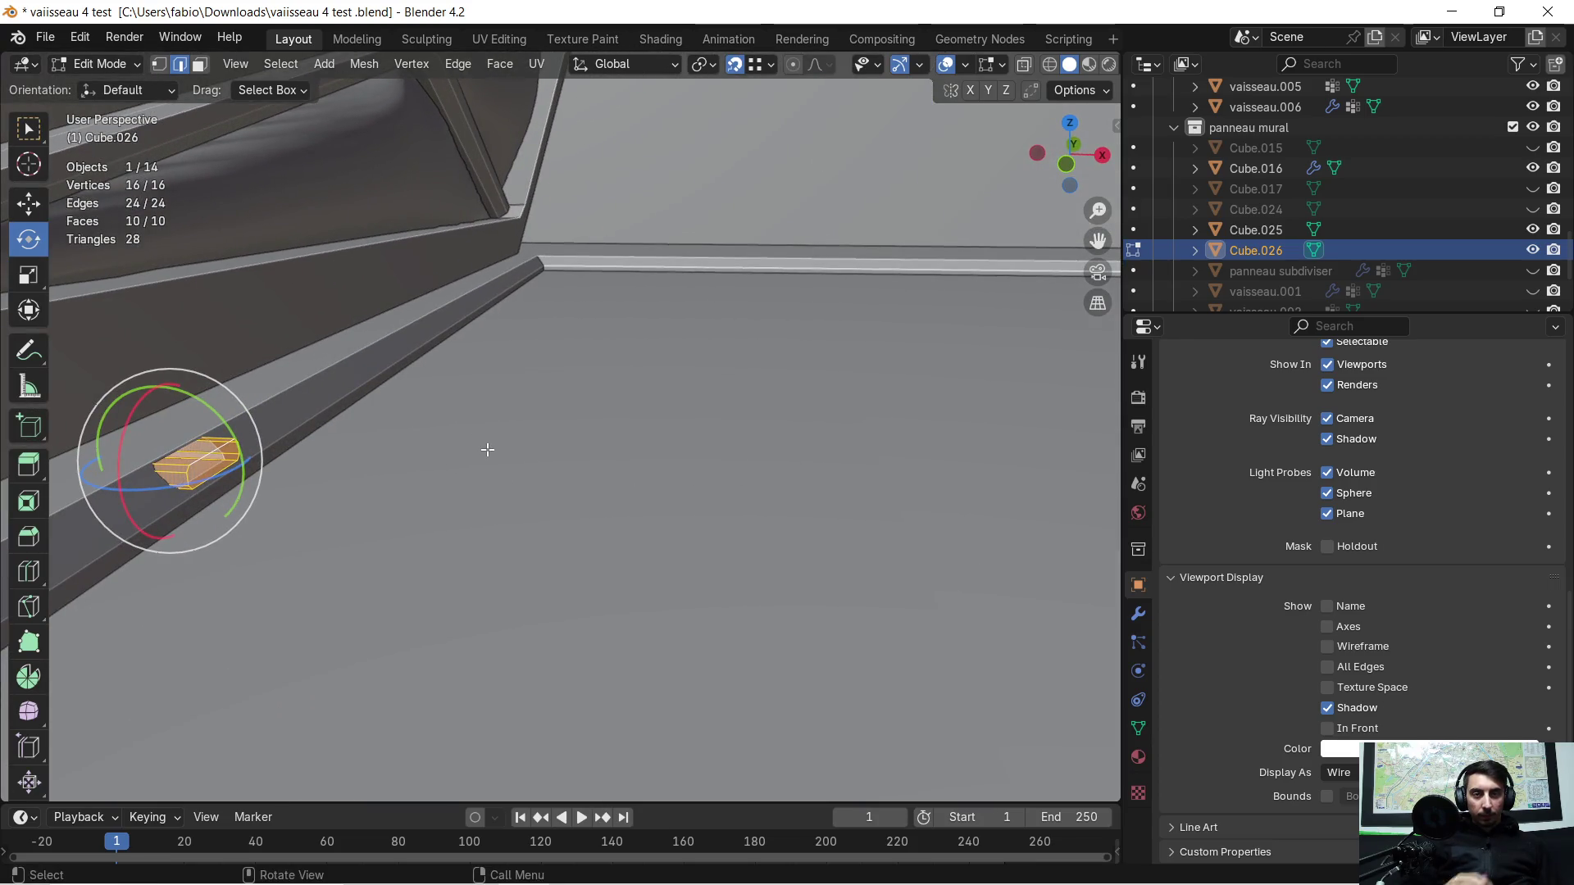
mouse_move(525, 434)
middle_down()
mouse_move(544, 414)
mouse_move(511, 420)
middle_up()
key(Tab)
middle_drag(383, 431, 419, 425)
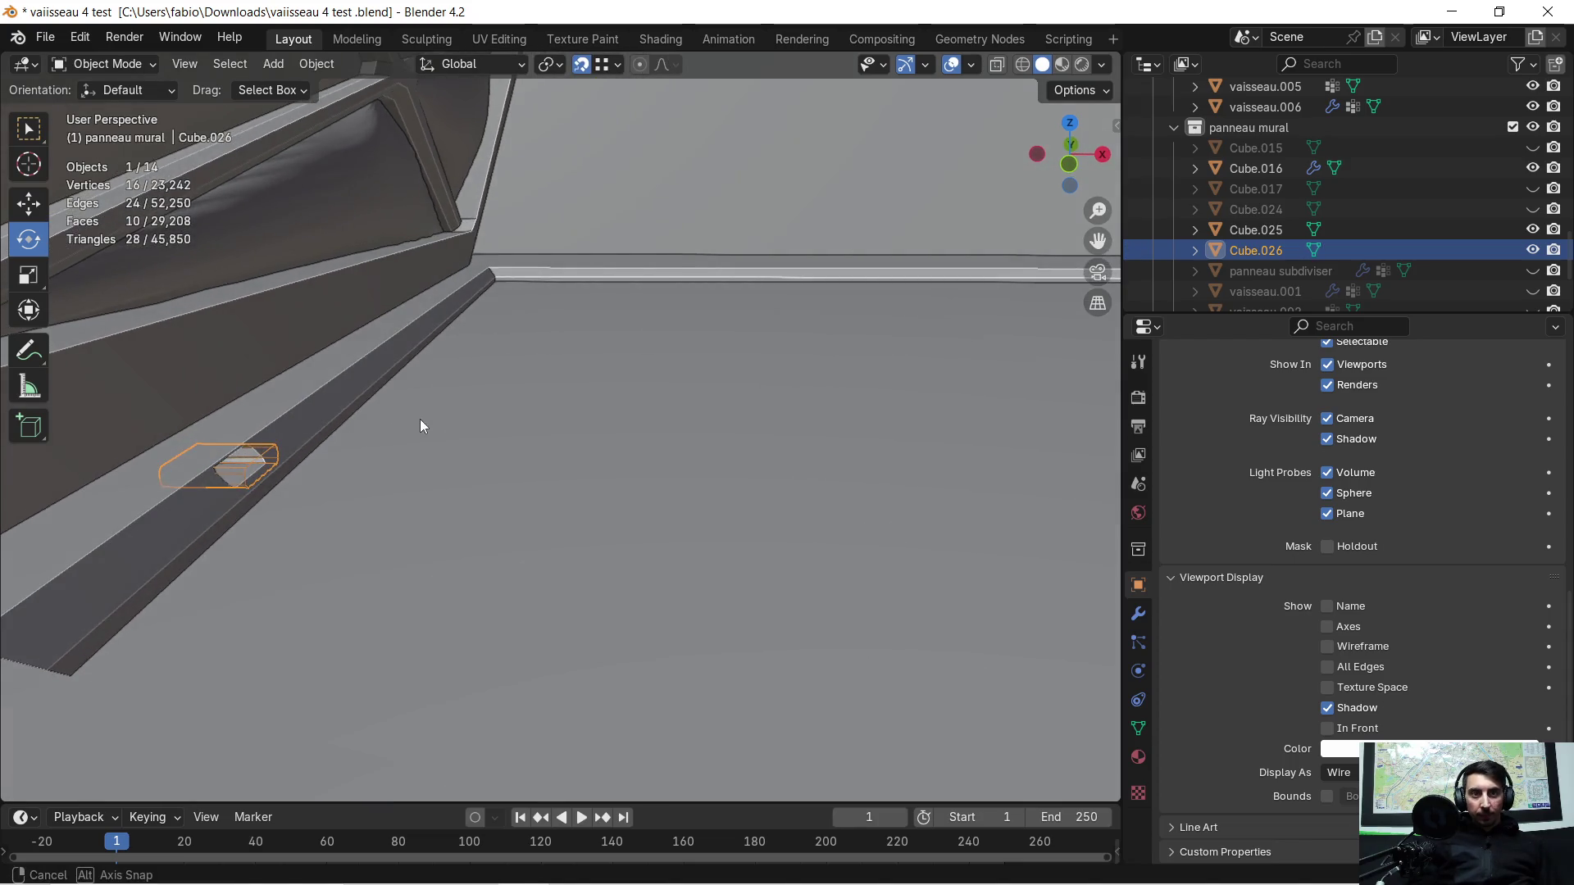
Step: Add a Mirror modifier to Cube.026 from the modifier search
click(1139, 612)
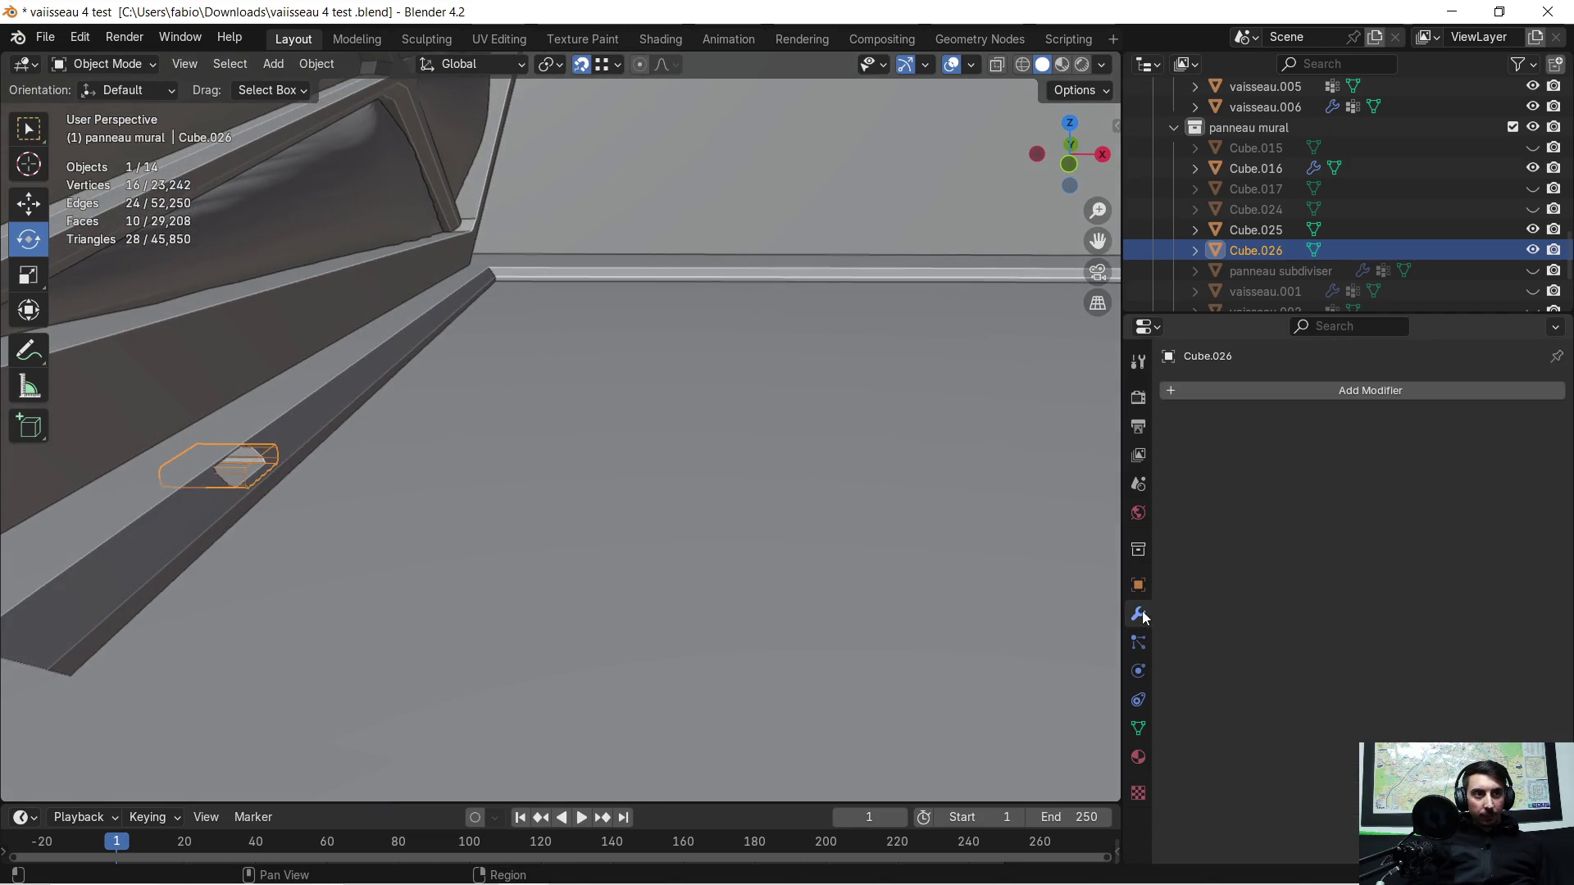
click(1178, 390)
click(1147, 391)
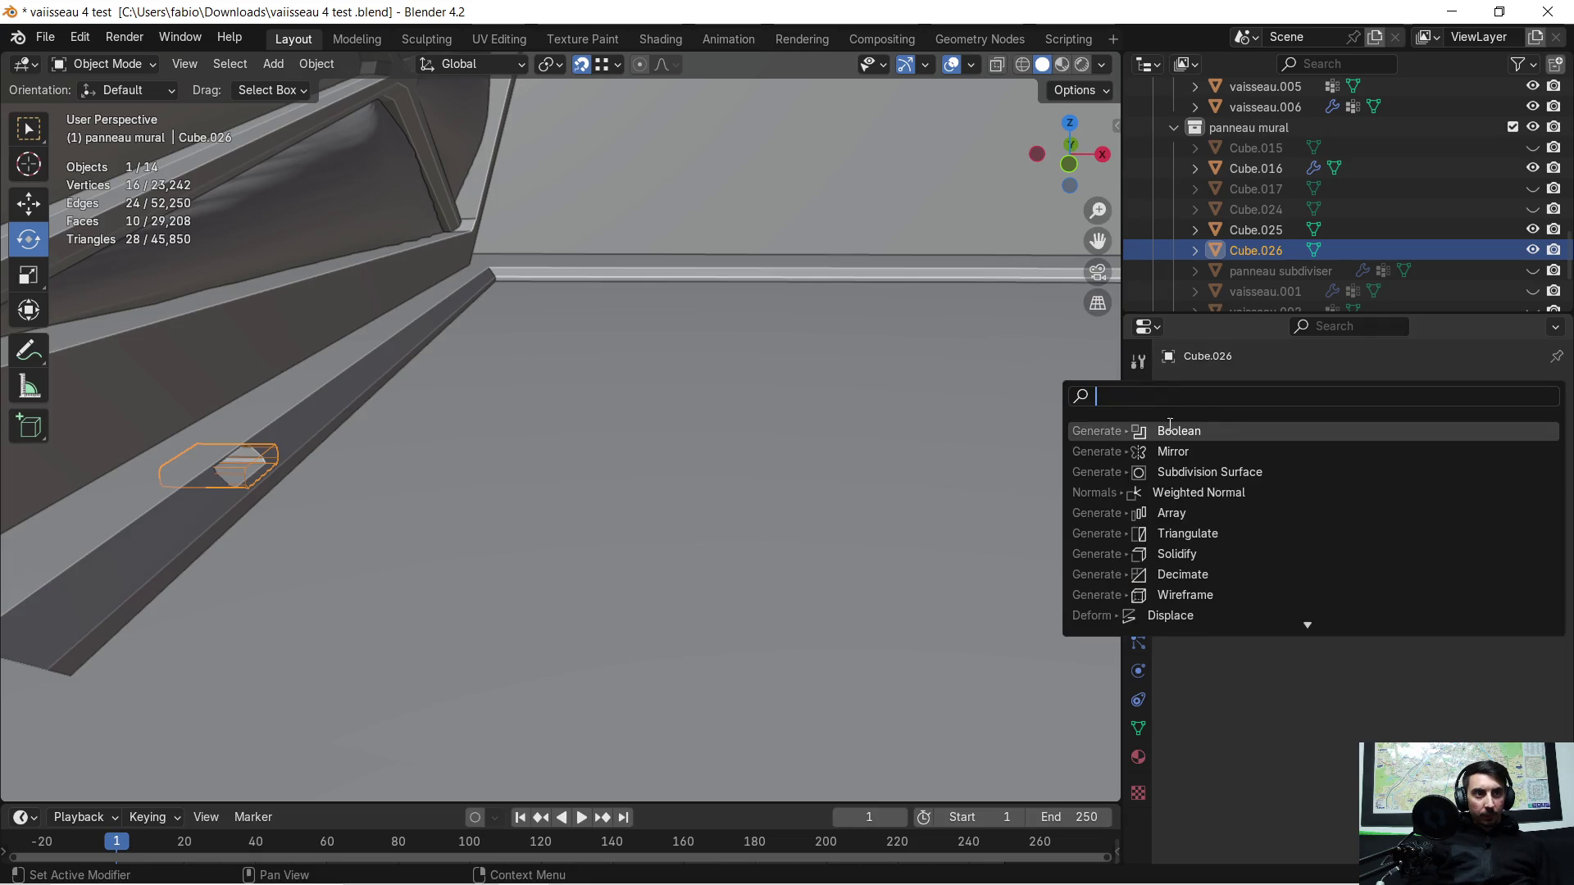
click(1180, 450)
Step: Set Cube.026's origin to the 3D cursor so the mirror spans both floor trims
mouse_move(978, 444)
ctrl+middle_down()
mouse_move(722, 426)
mouse_move(539, 480)
mouse_move(661, 474)
ctrl+middle_up()
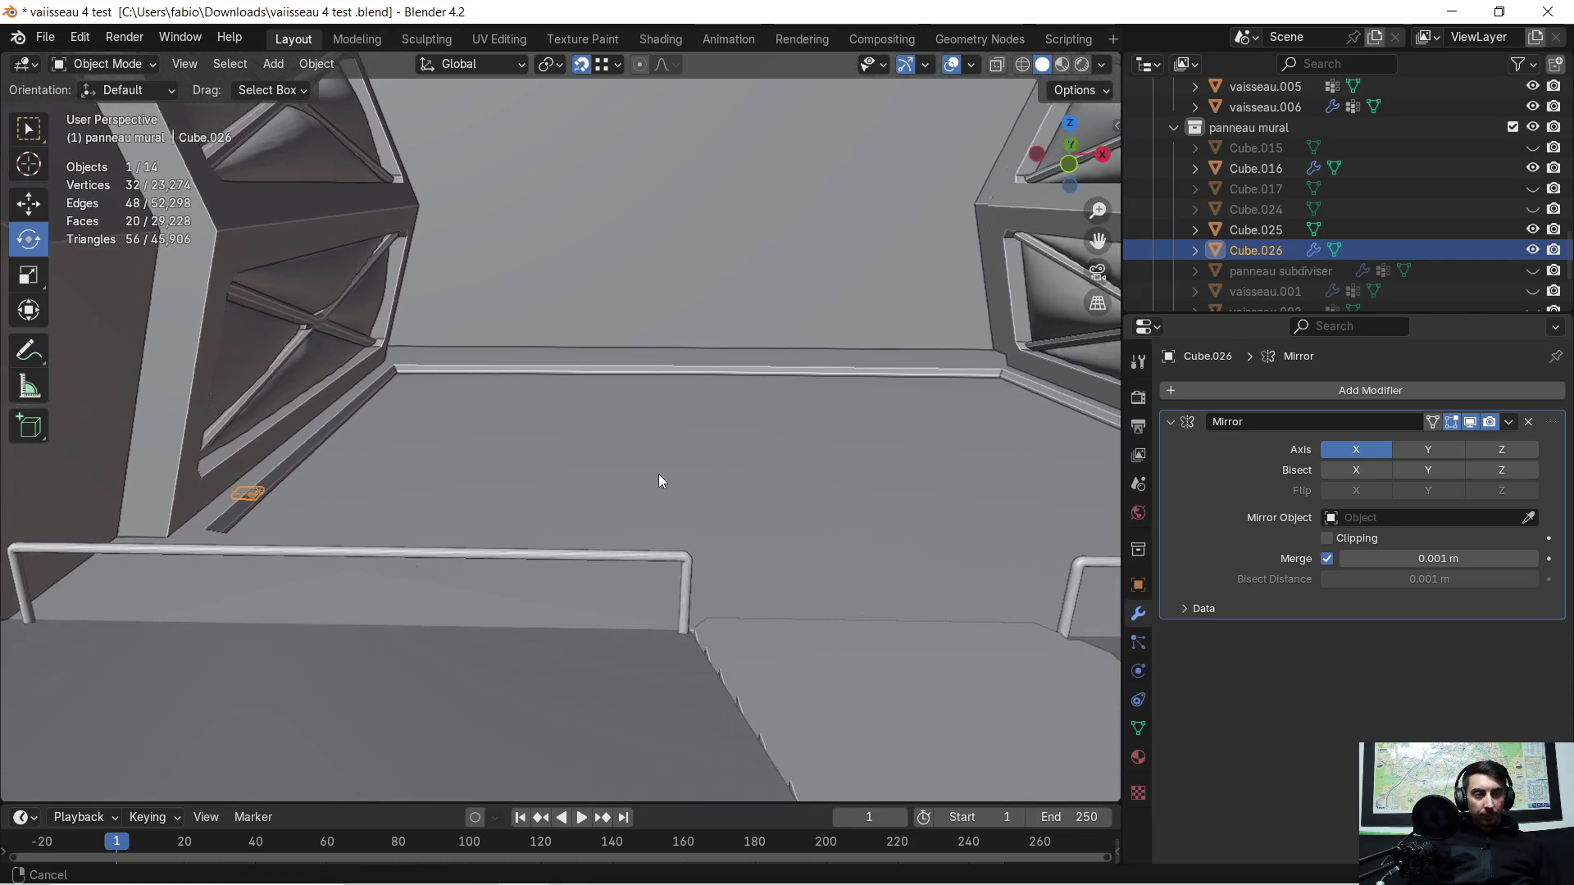
scroll(261, 483, up, 3)
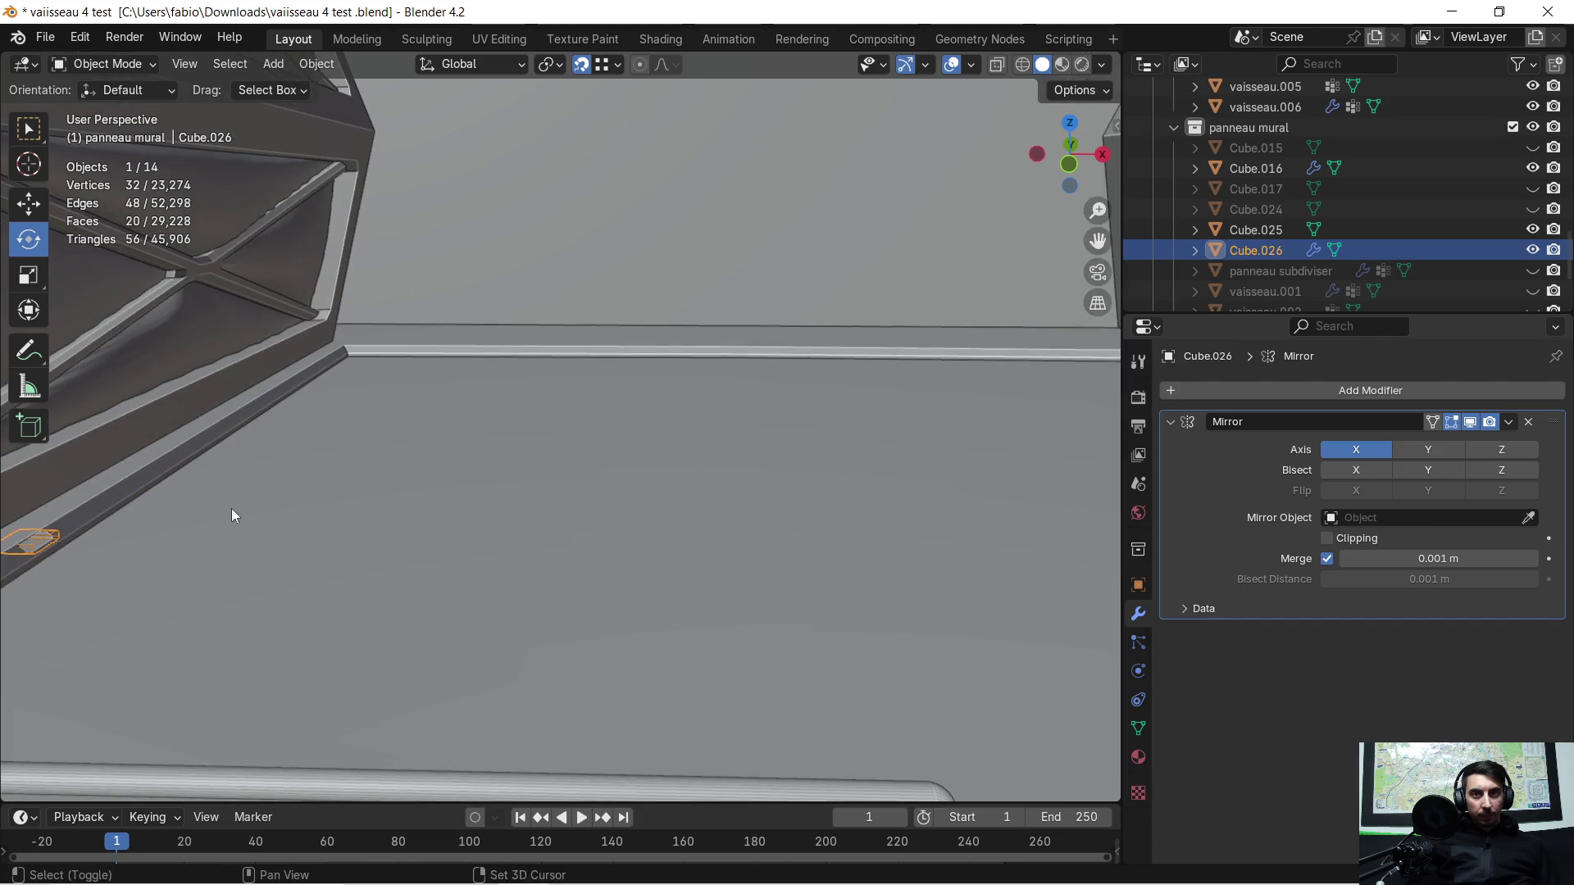
shift+middle_drag(231, 516, 696, 488)
scroll(598, 503, up, 2)
middle_drag(598, 502, 532, 490)
key(Tab)
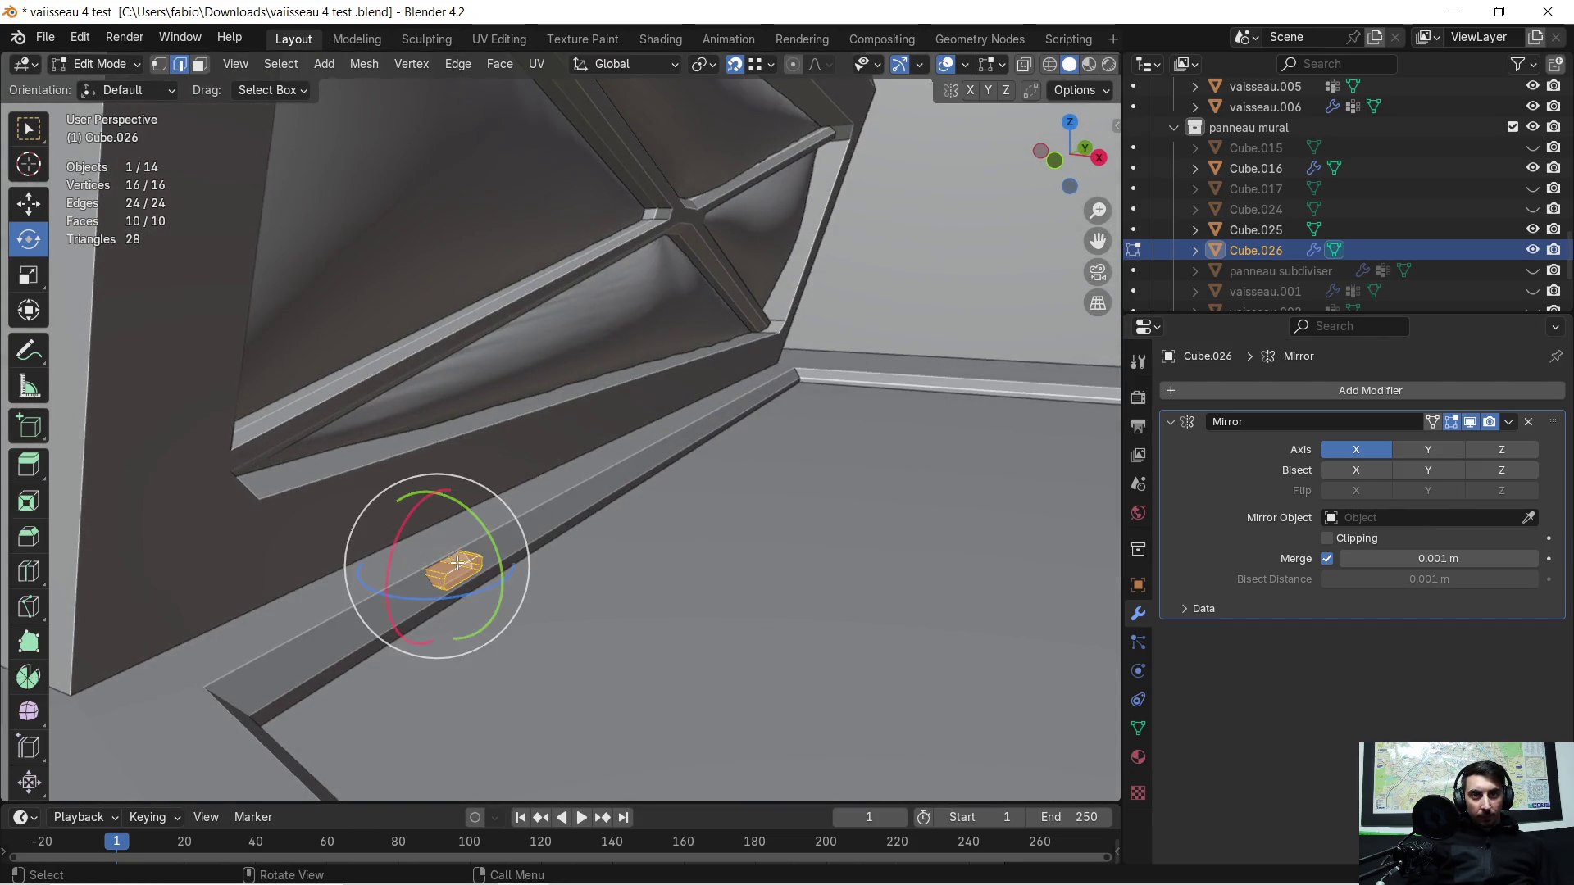
key(Tab)
right_click(451, 575)
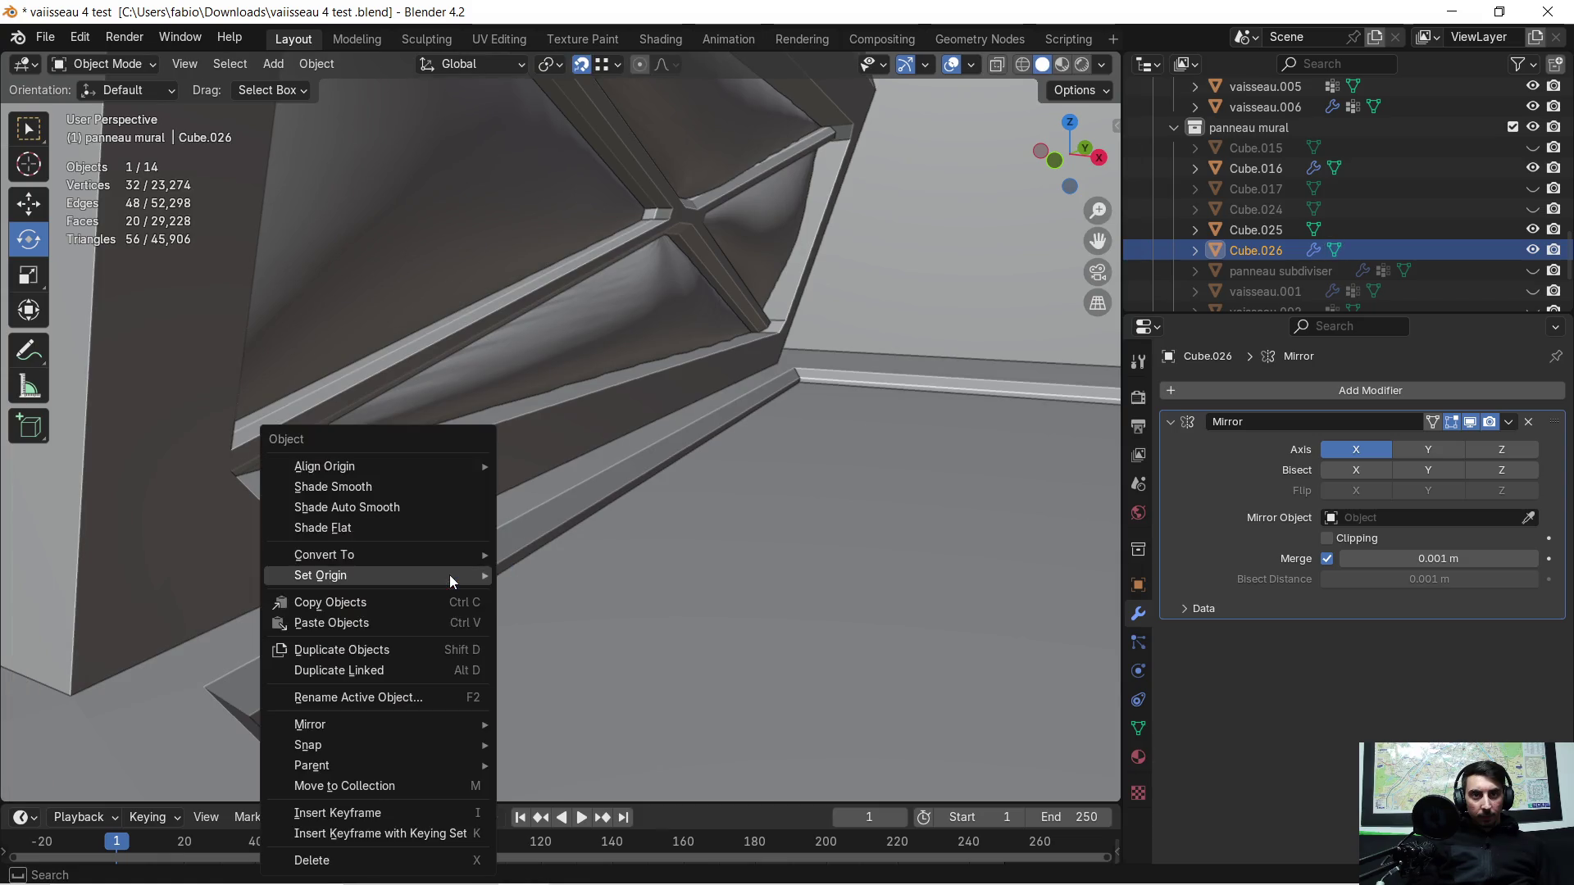
click(578, 619)
mouse_move(578, 618)
middle_down()
mouse_move(544, 548)
mouse_move(540, 572)
mouse_move(684, 509)
mouse_move(512, 552)
mouse_move(208, 543)
mouse_move(743, 547)
mouse_move(655, 515)
middle_up()
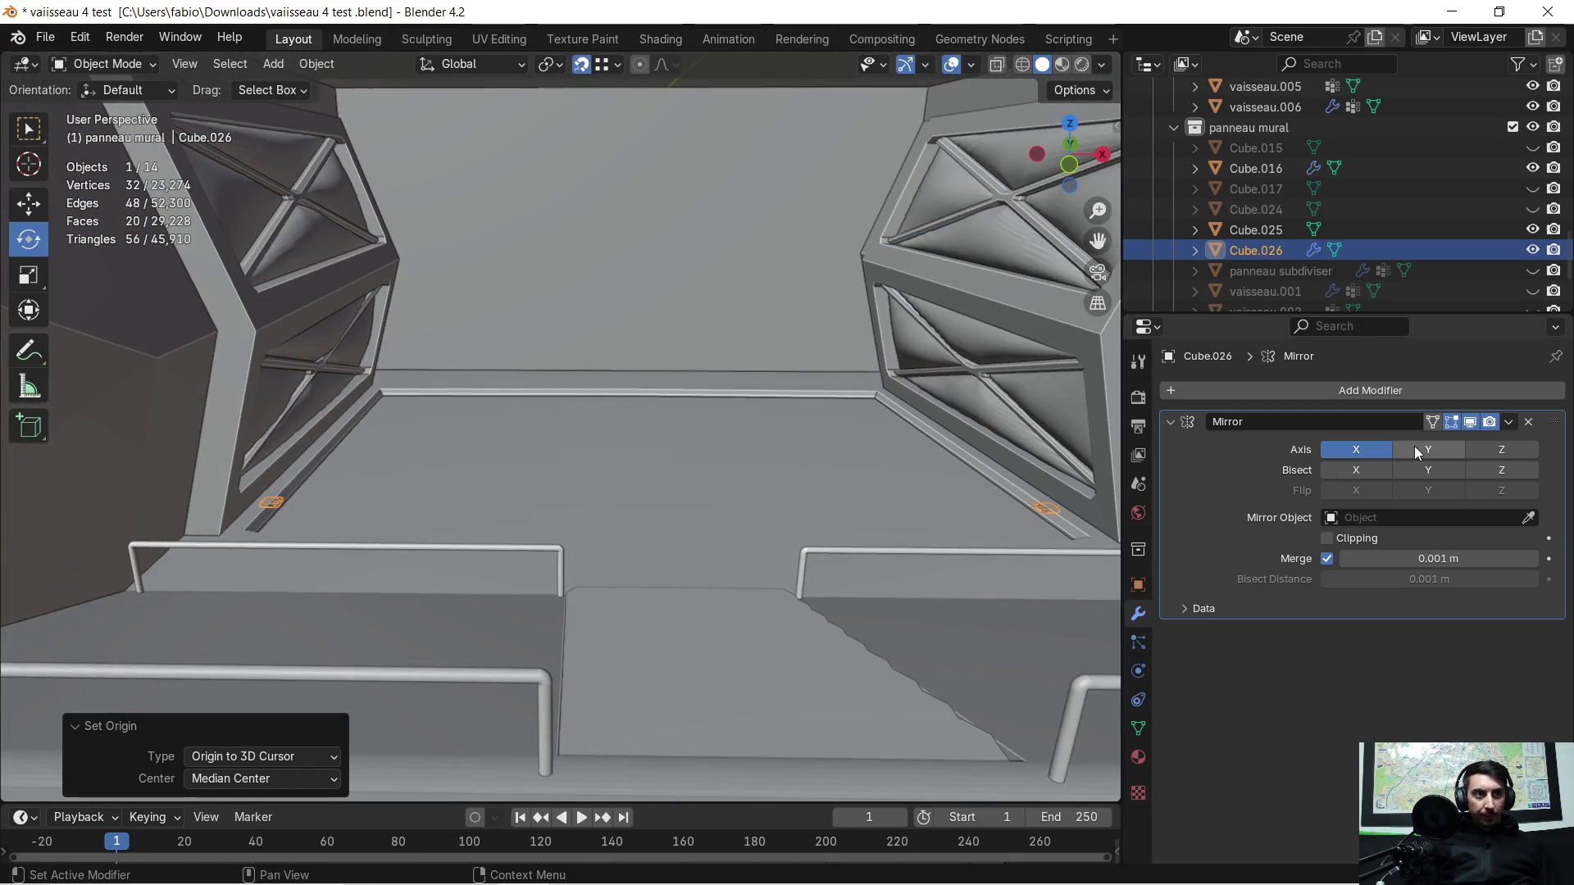
Step: Apply the Mirror modifier on Cube.026, giving 32 vertices, then select vaisseau.006
click(1510, 423)
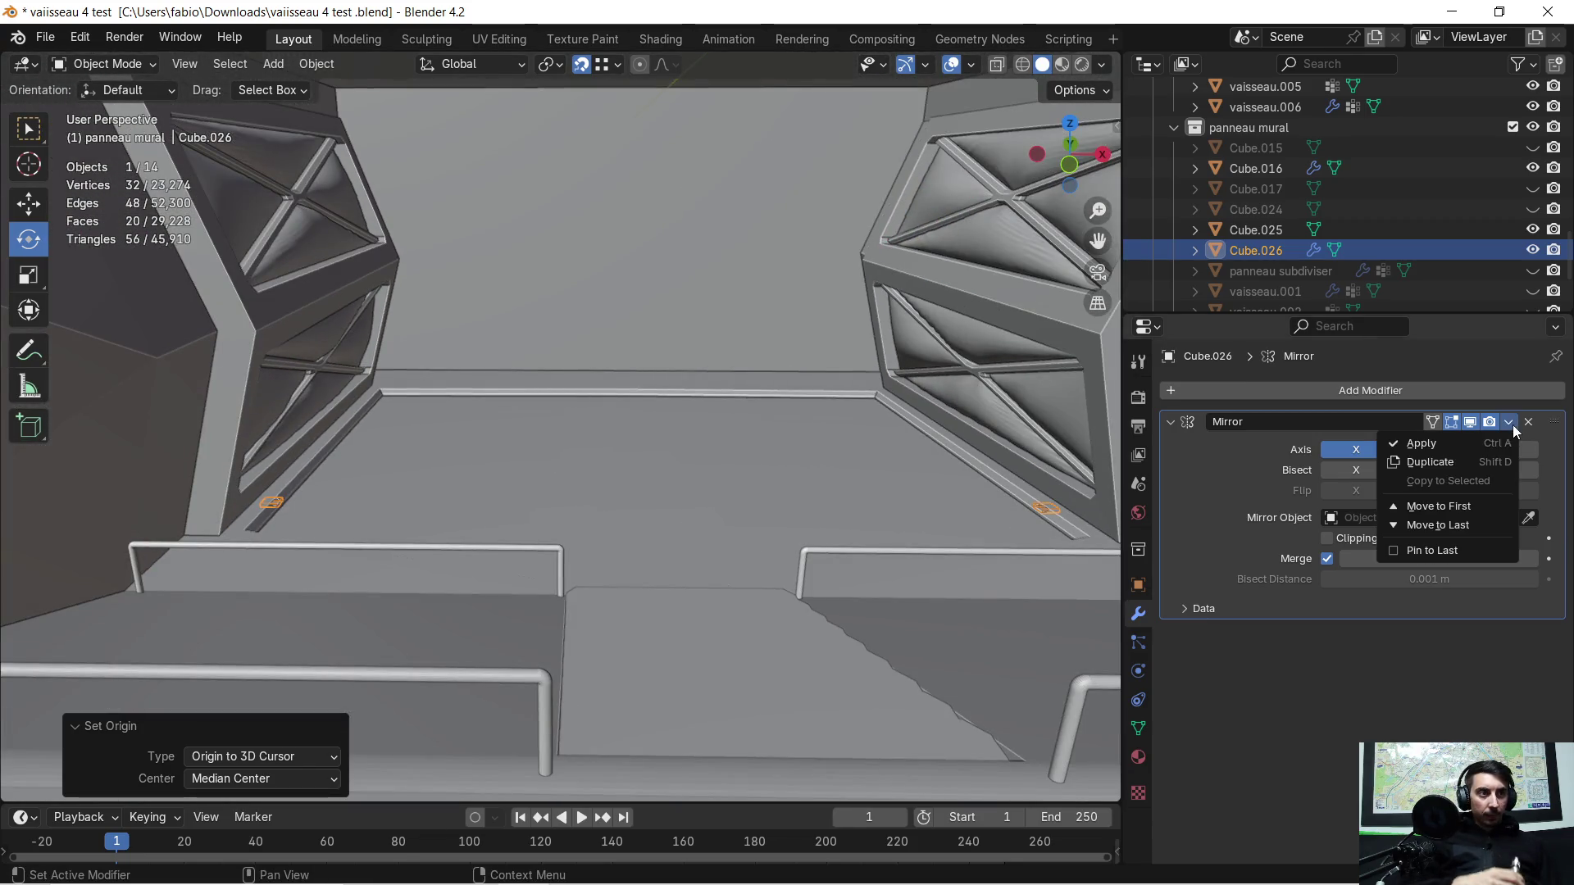
click(1422, 445)
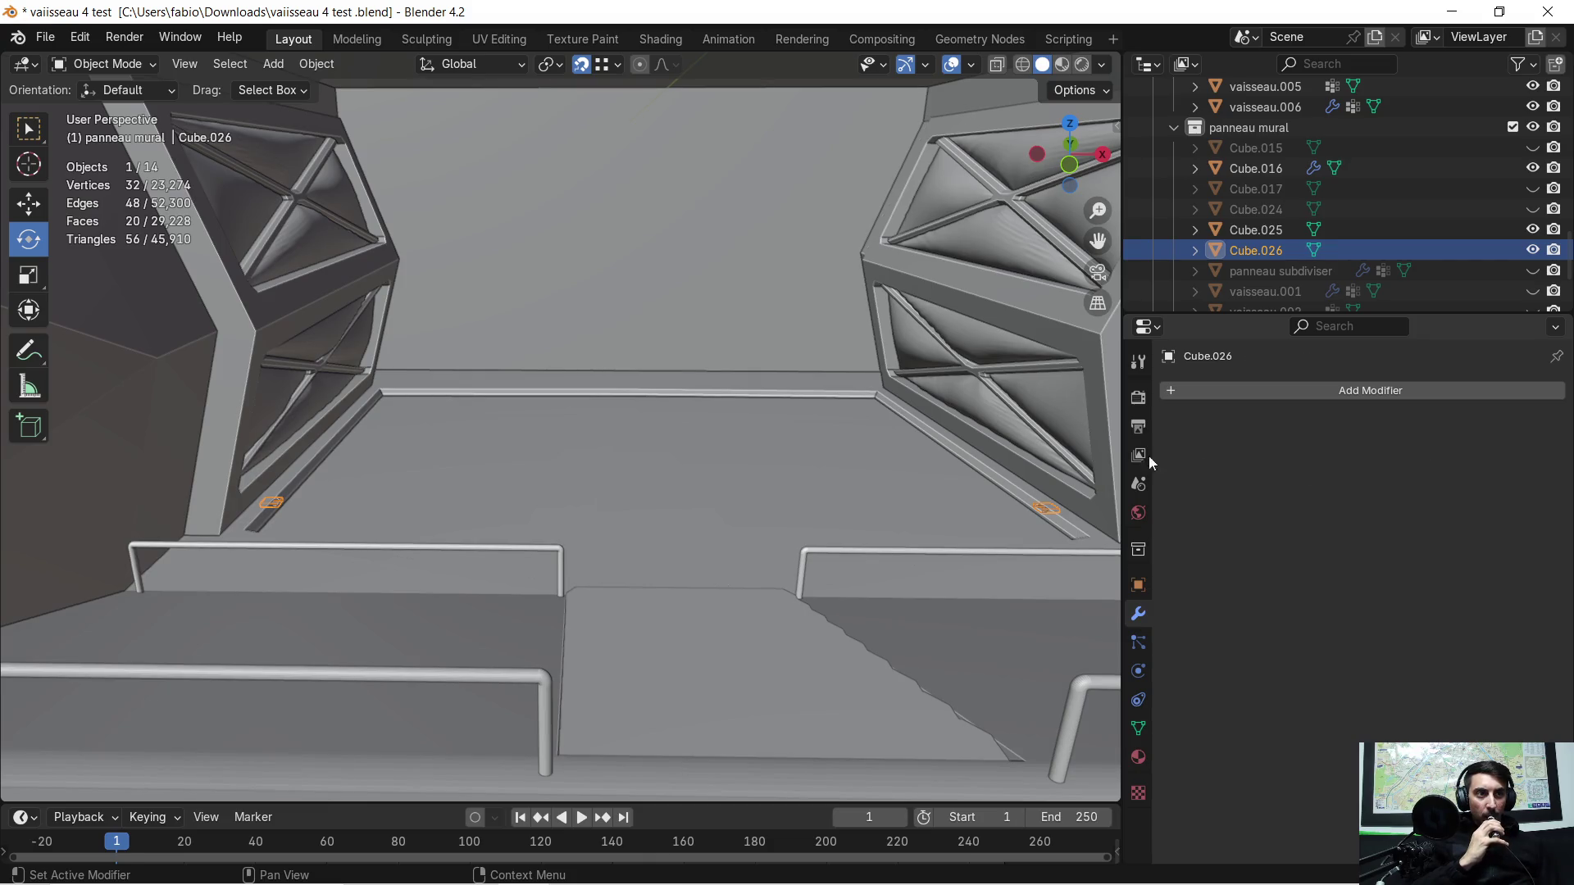
click(273, 502)
right_click(273, 503)
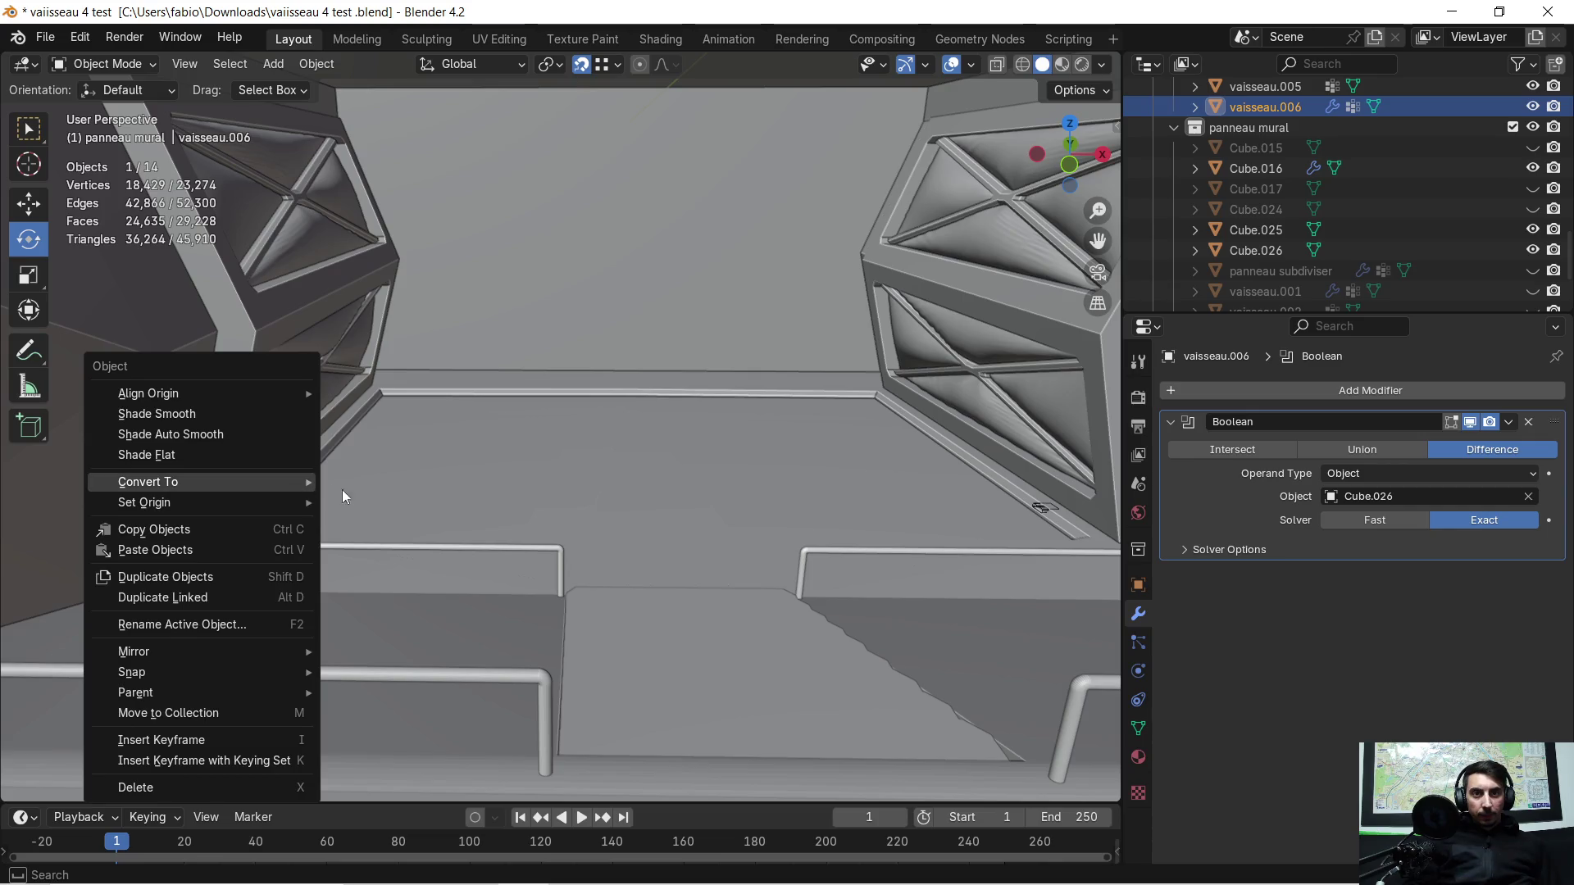
Step: Set Cube.026's origin to its Center of Mass (Volume)
click(394, 505)
key(ctrl+minus)
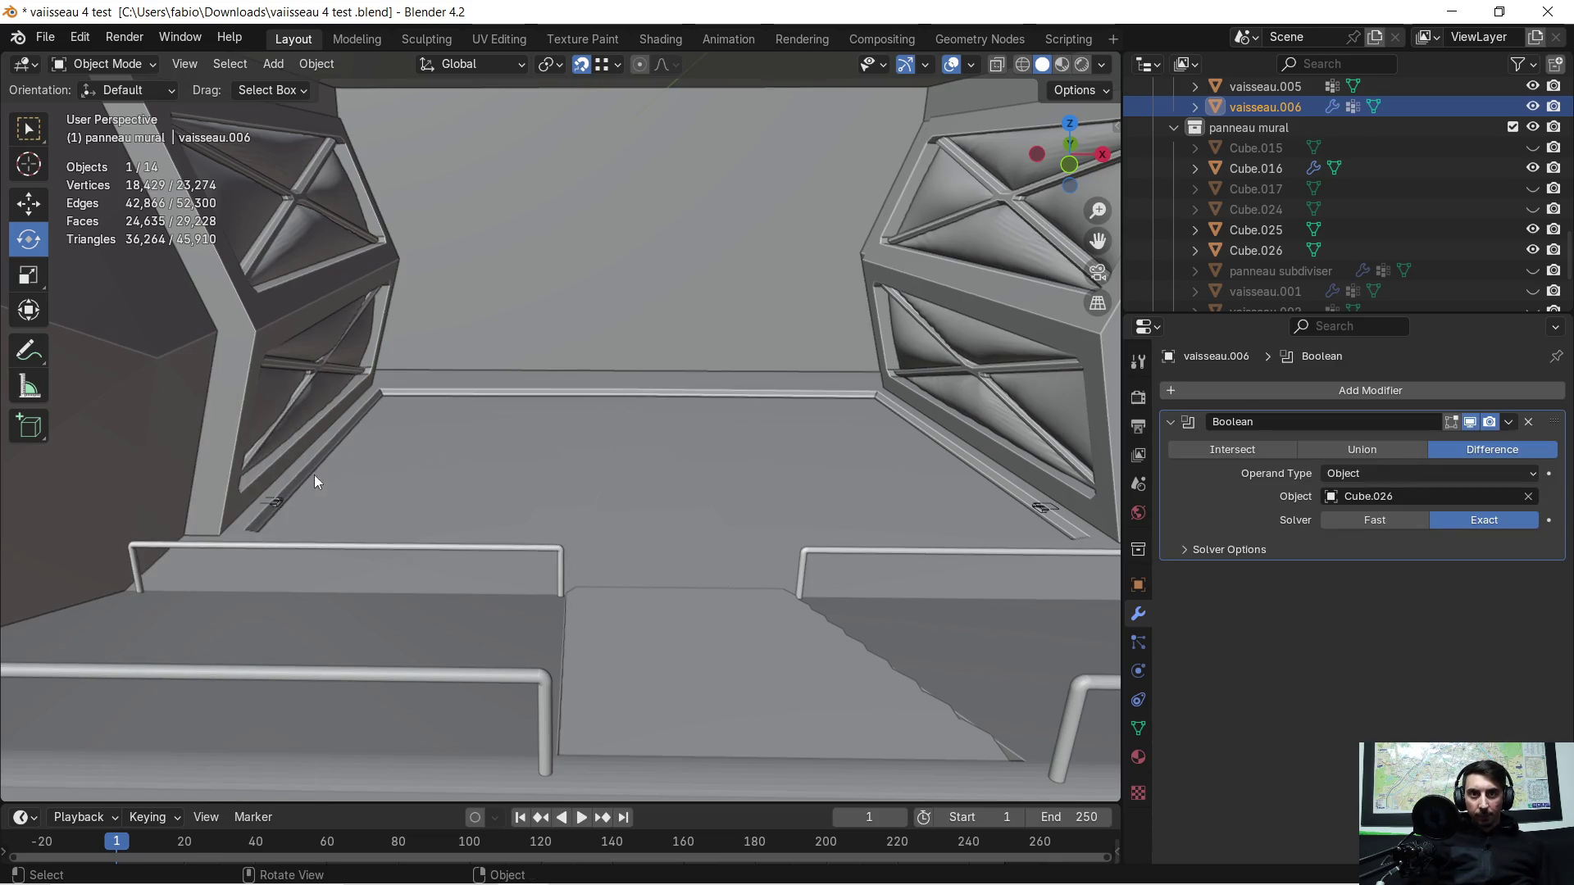
scroll(316, 473, up, 3)
mouse_move(231, 516)
shift+middle_down()
mouse_move(480, 518)
mouse_move(464, 531)
shift+middle_up()
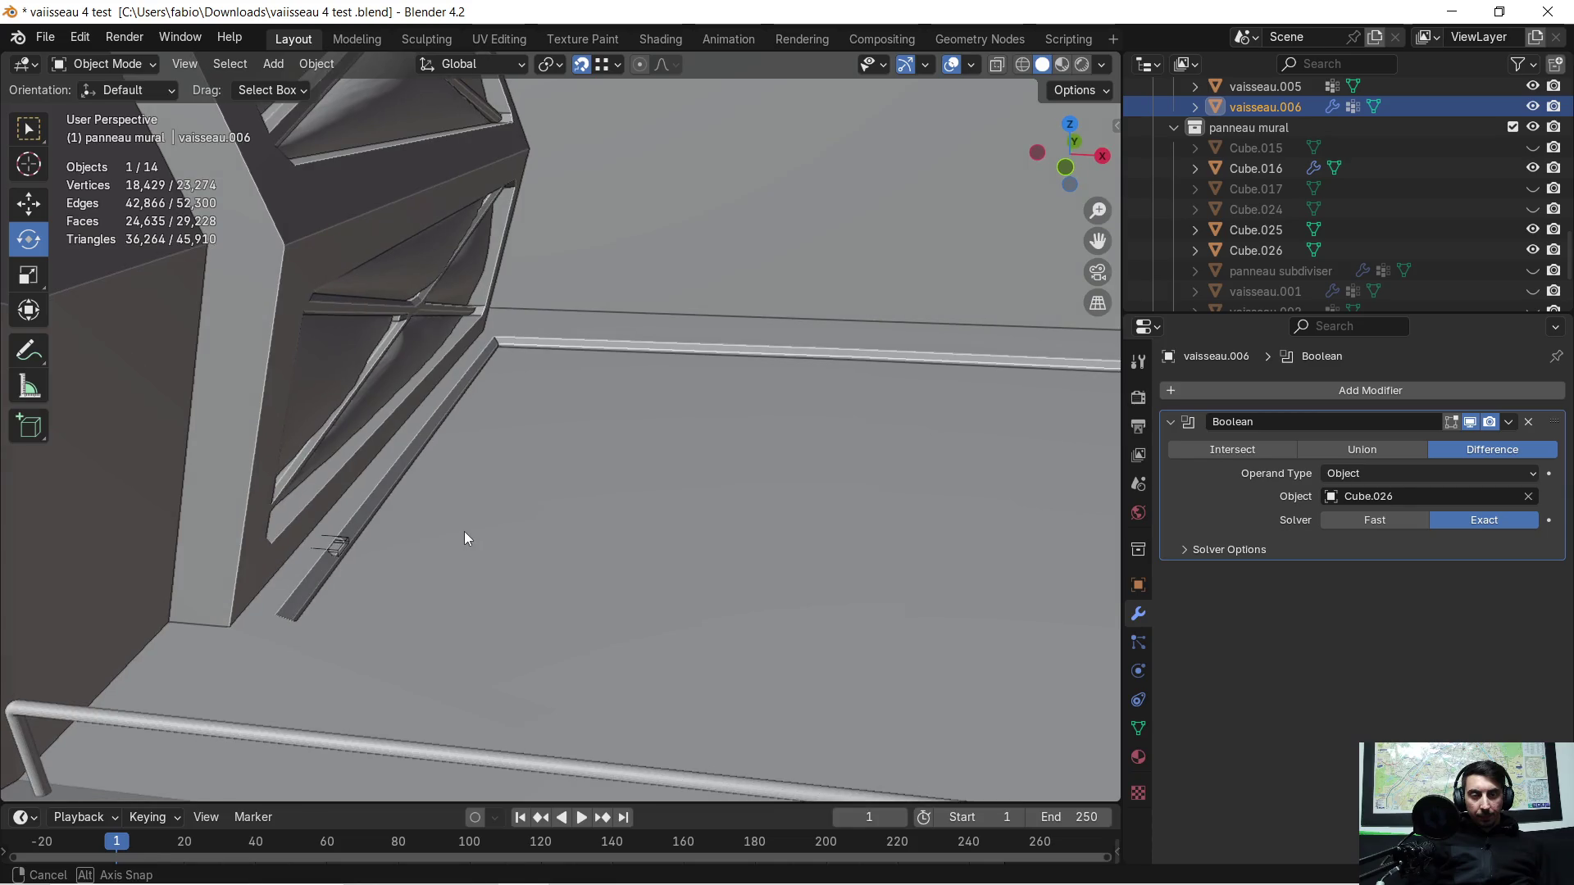
key(Tab)
key(Tab)
click(341, 548)
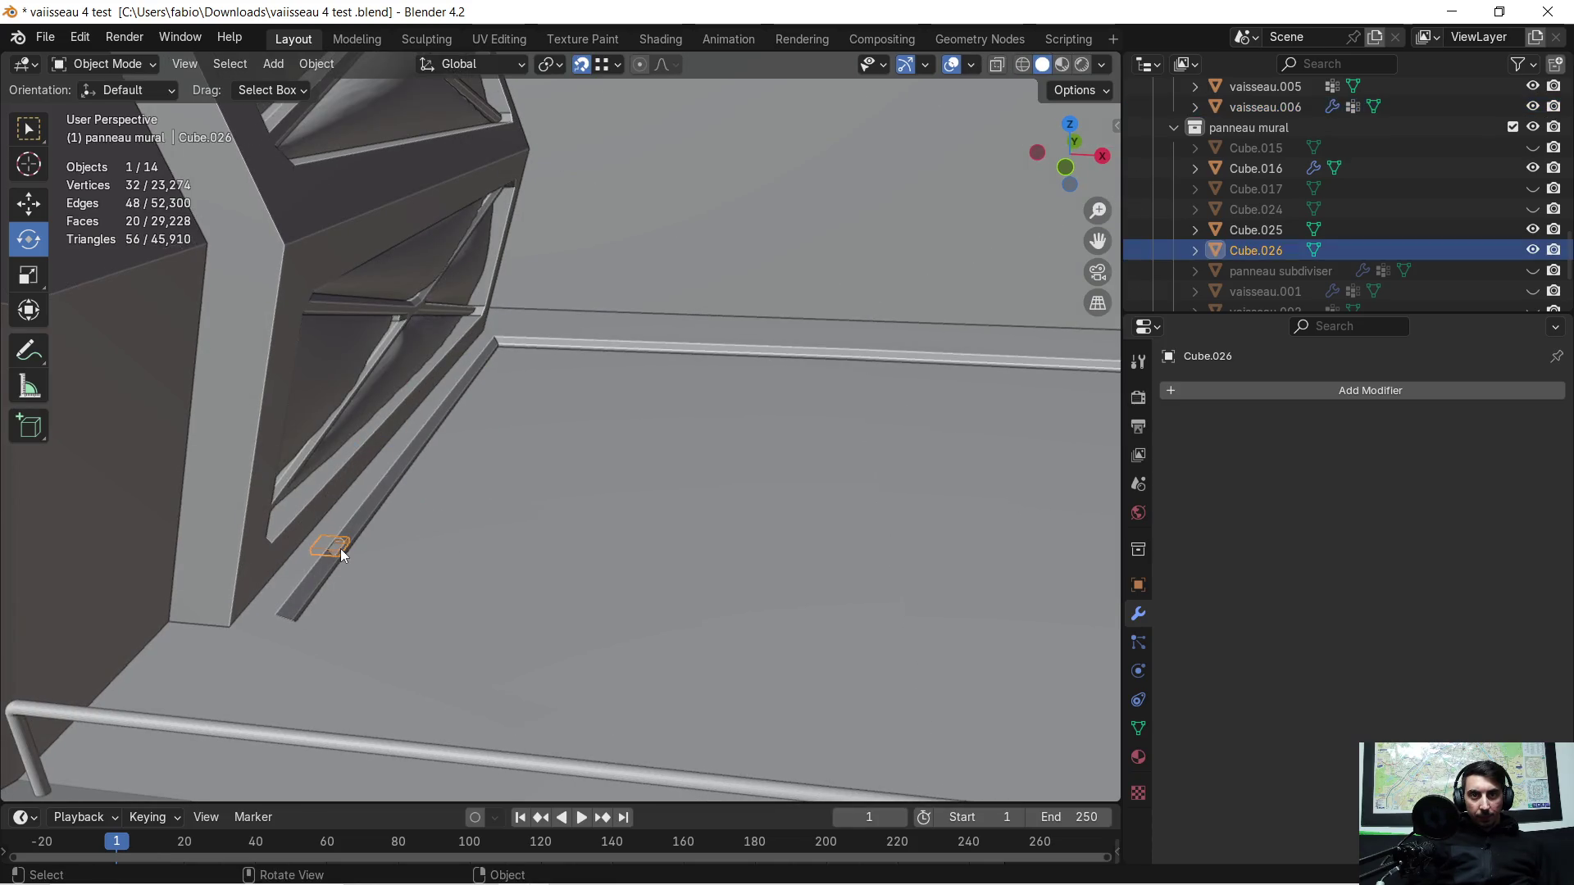
mouse_move(439, 541)
middle_down()
mouse_move(456, 526)
mouse_move(445, 534)
middle_up()
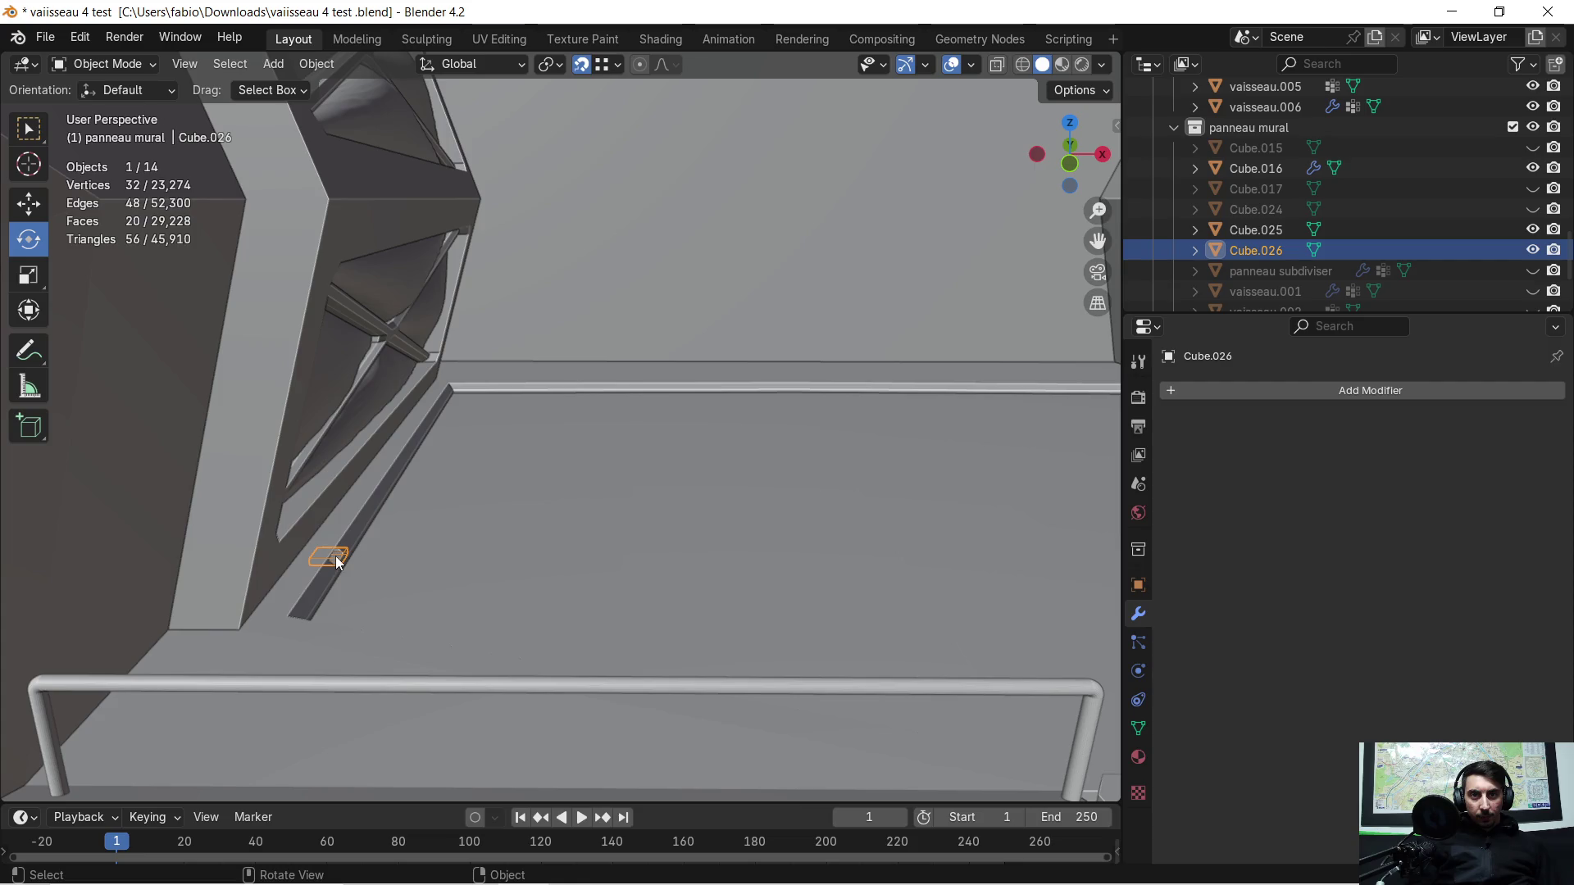
right_click(336, 555)
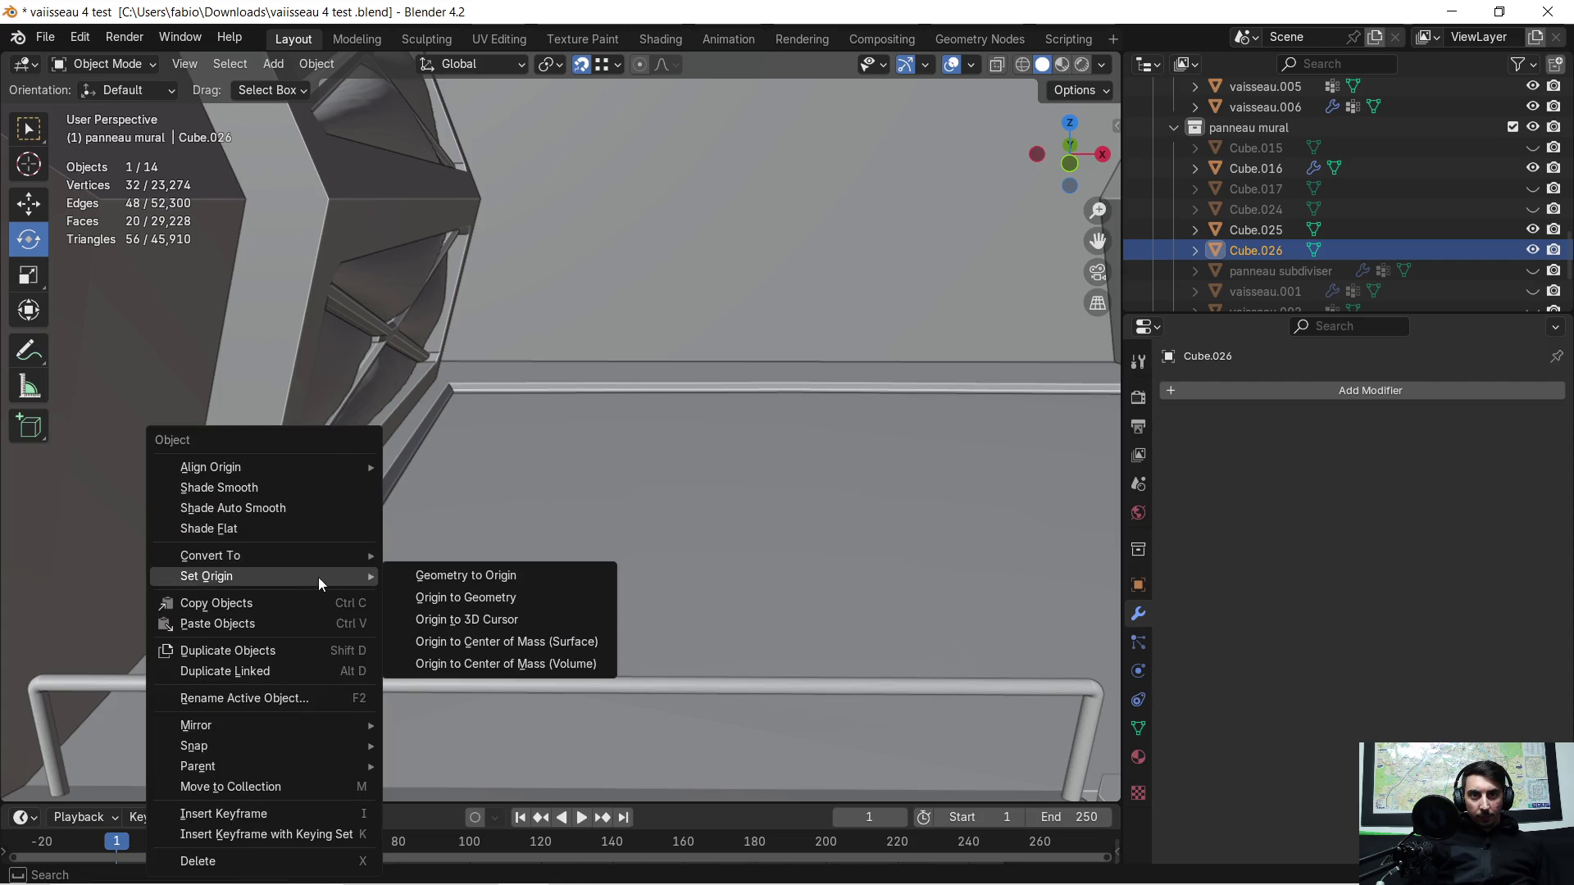
click(570, 660)
mouse_move(572, 645)
middle_down()
mouse_move(656, 555)
mouse_move(781, 562)
mouse_move(561, 561)
mouse_move(731, 529)
middle_up()
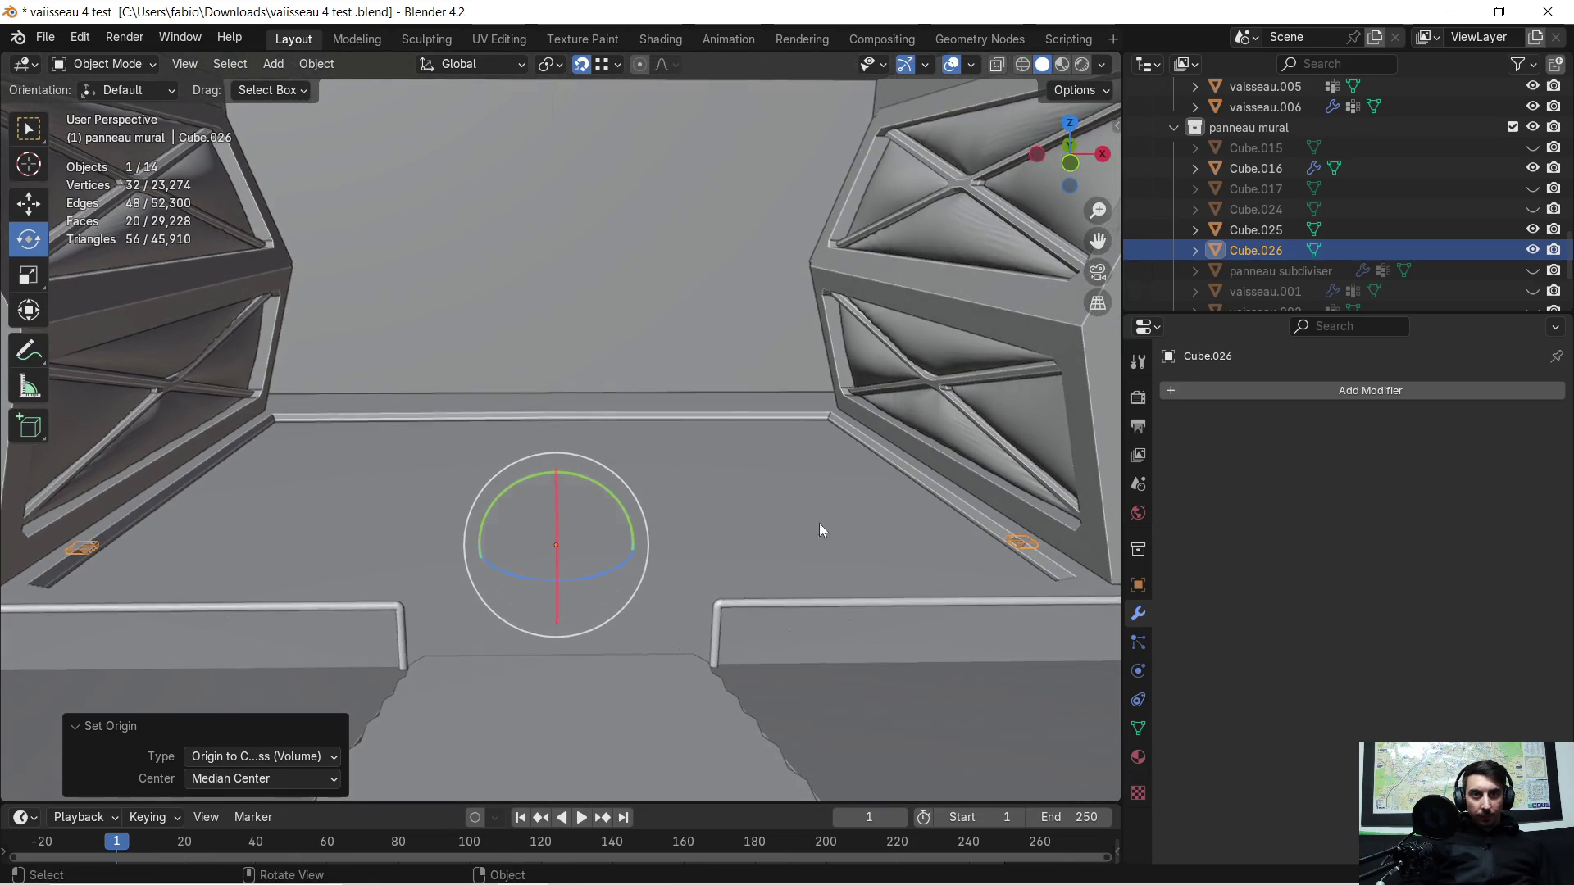
Step: Add an X-axis Mirror modifier to Cube.026, inspect the result, then remove it
click(1189, 392)
click(1142, 394)
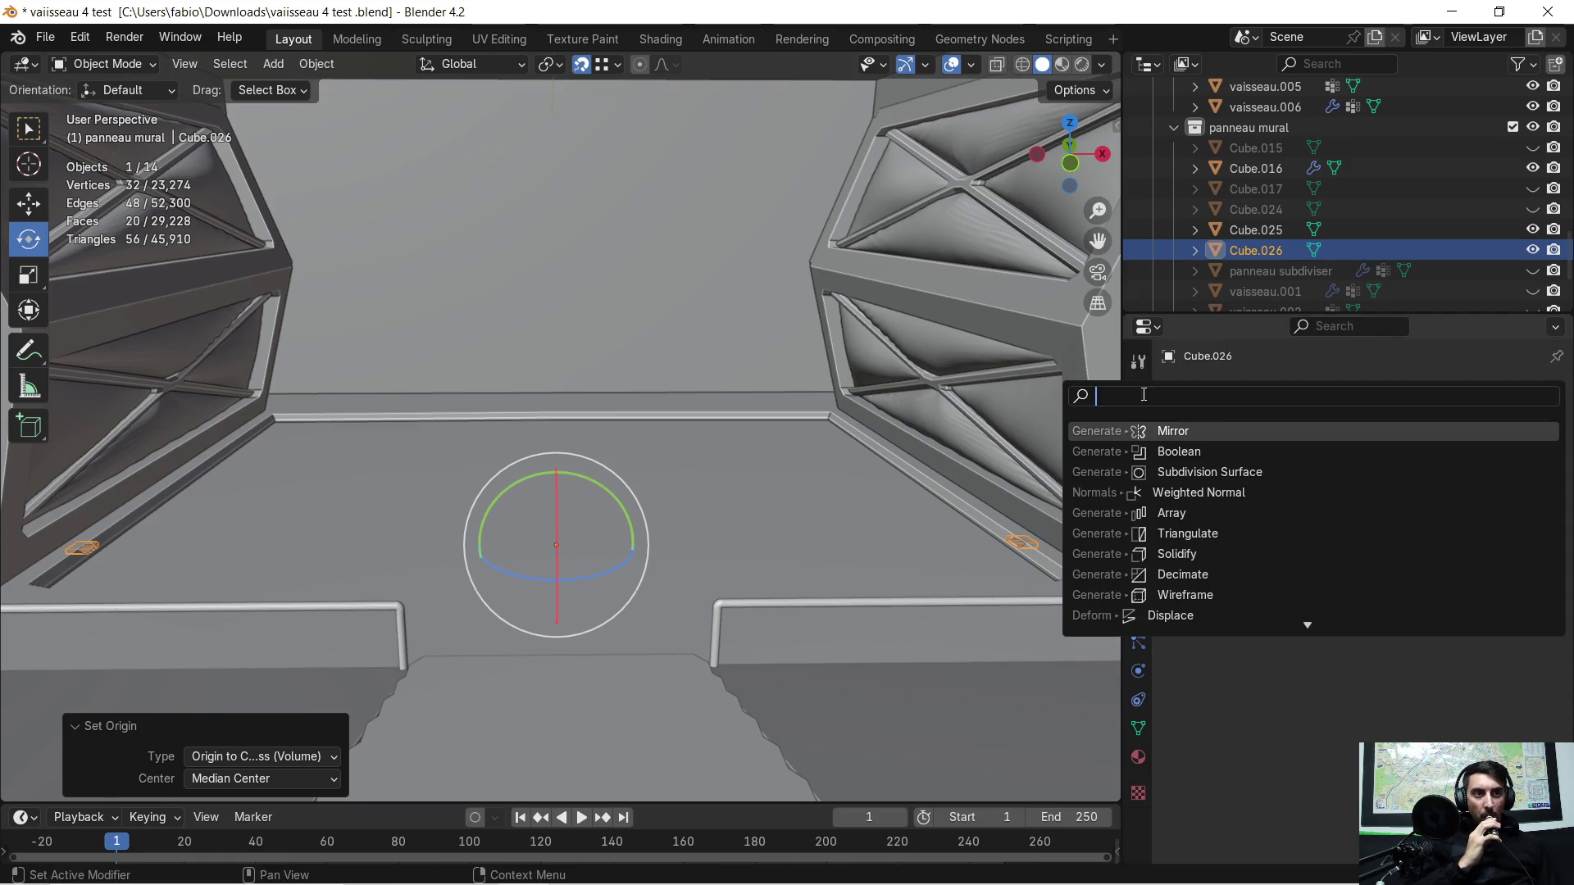
click(1185, 432)
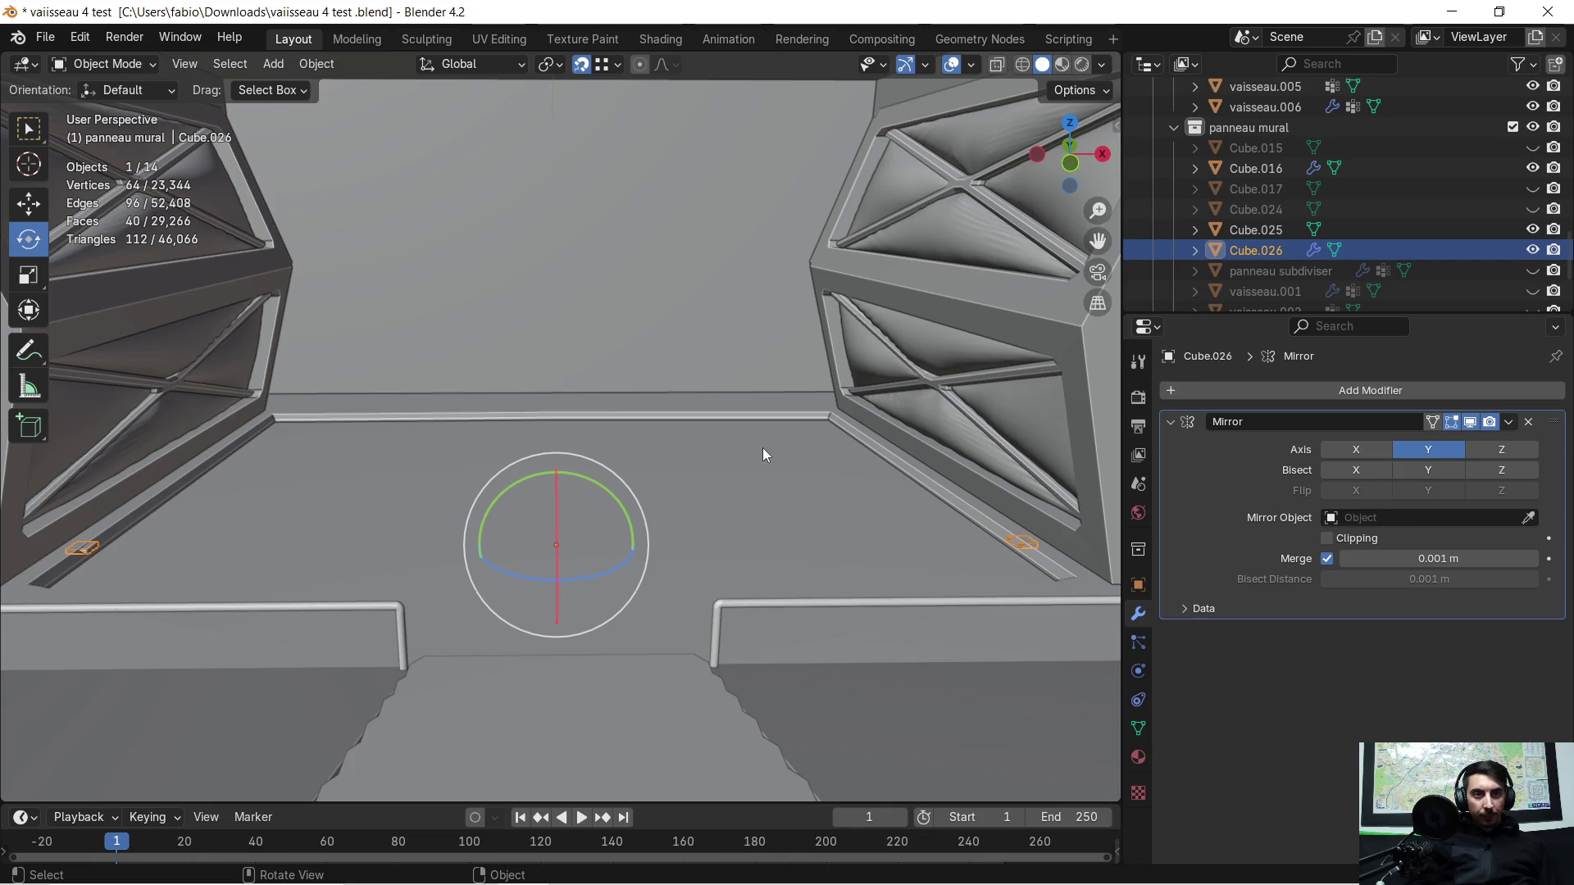
middle_drag(761, 452, 752, 450)
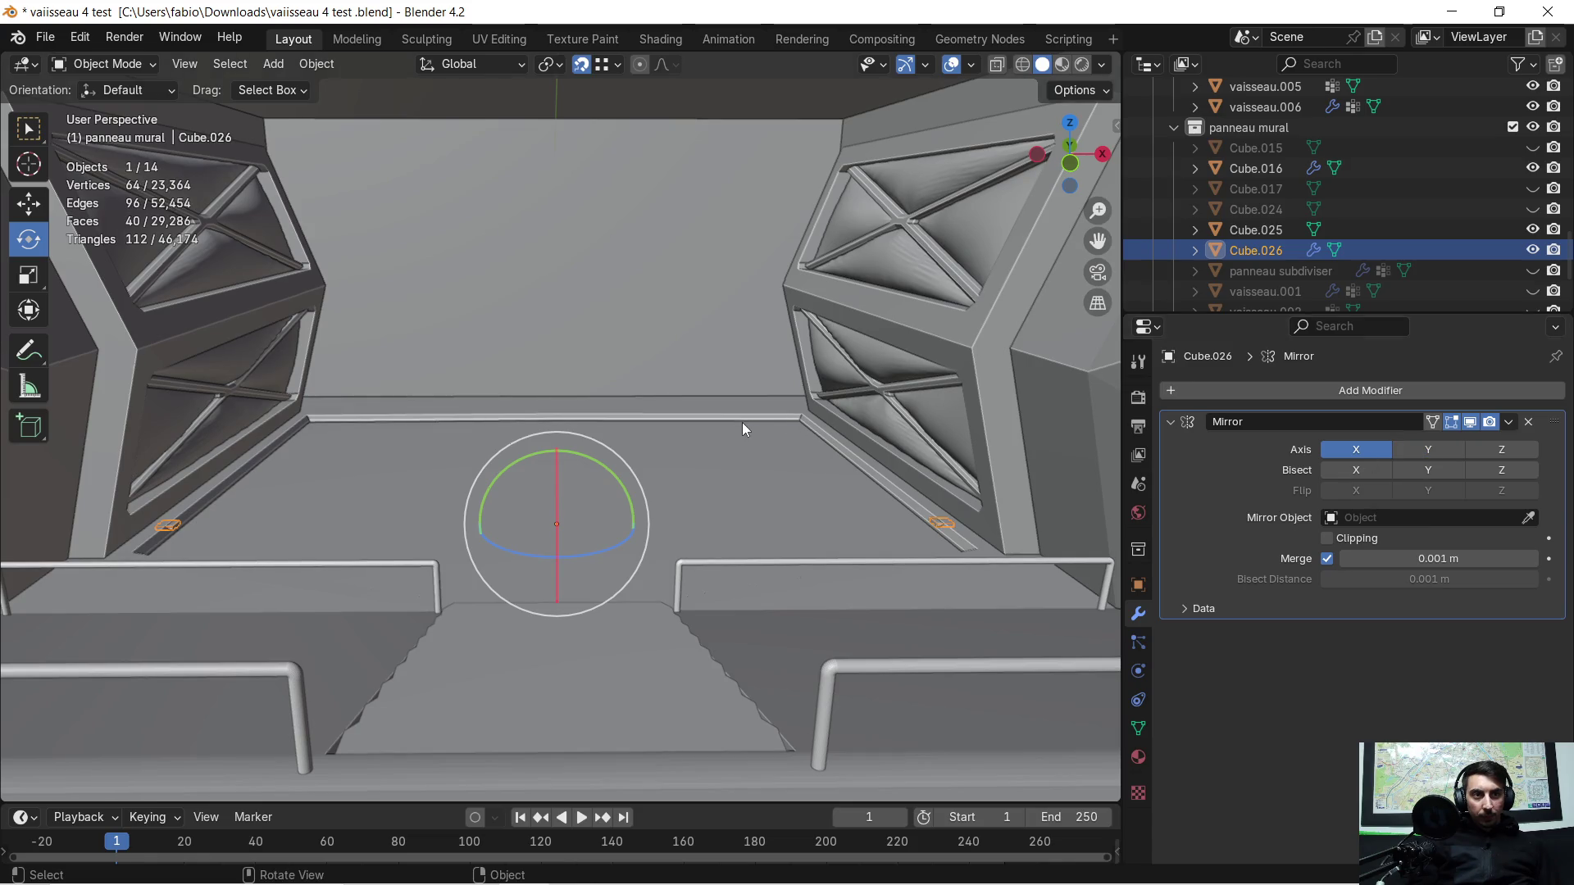
middle_drag(742, 422, 551, 407)
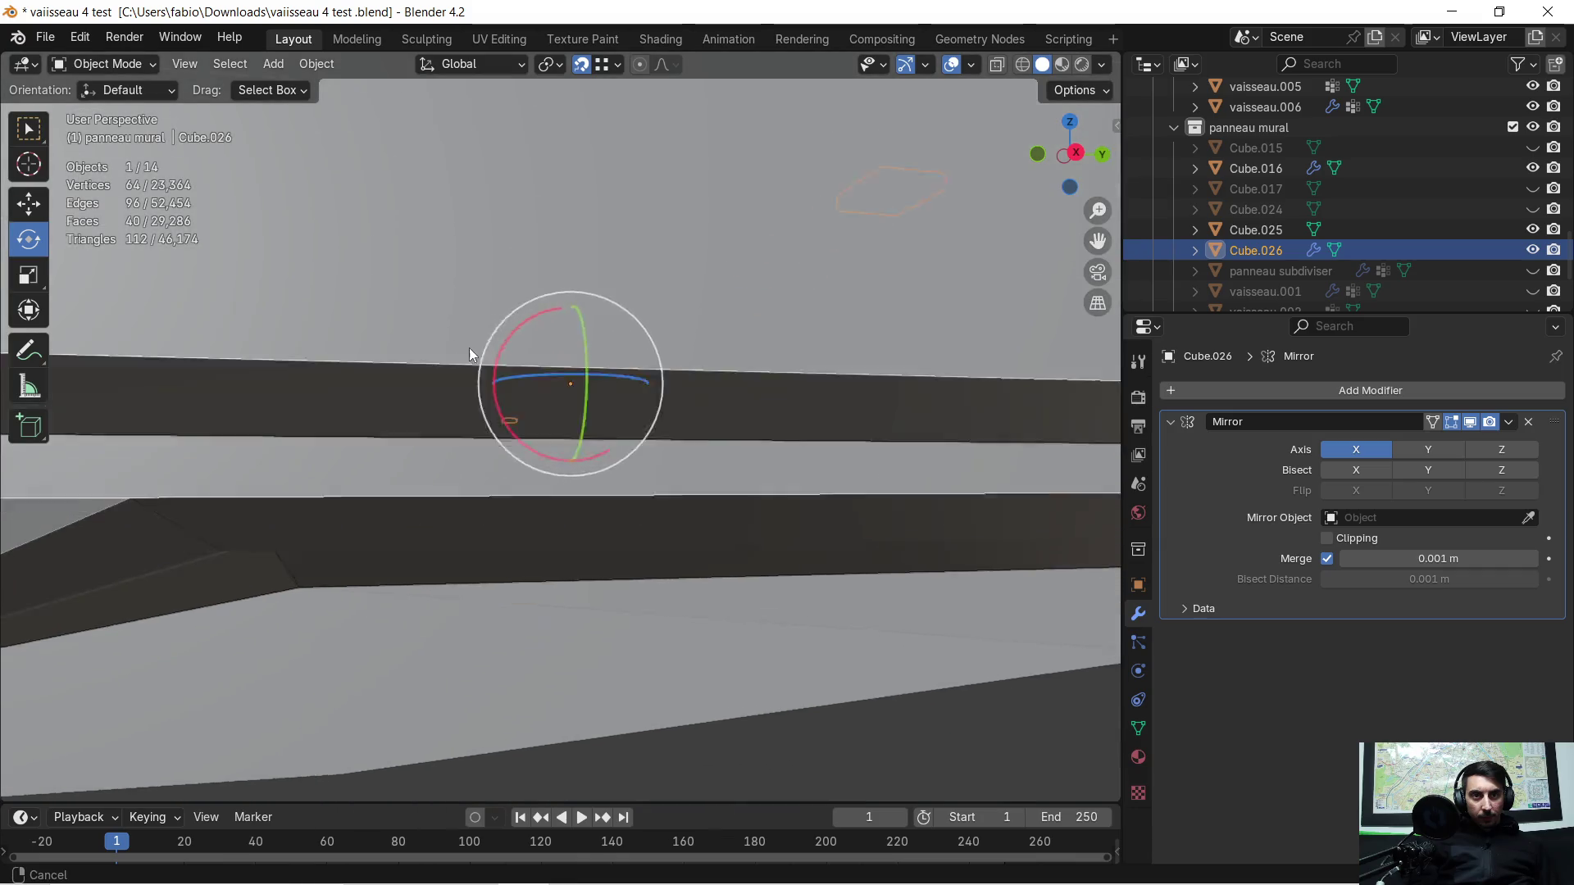
middle_drag(551, 407, 555, 305)
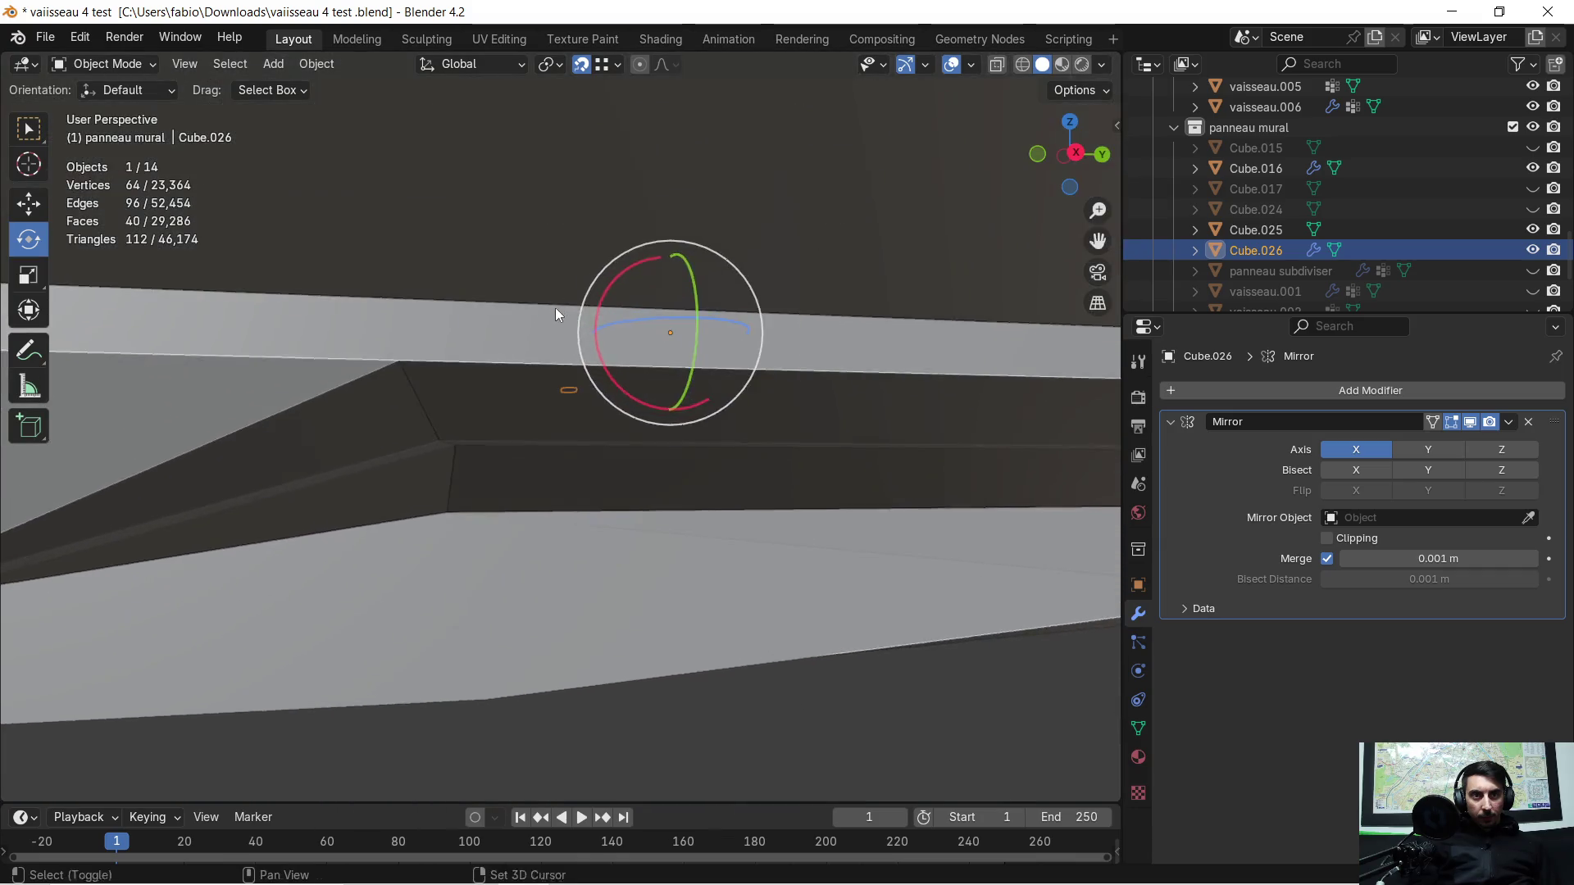
scroll(547, 356, down, 4)
scroll(516, 390, down, 5)
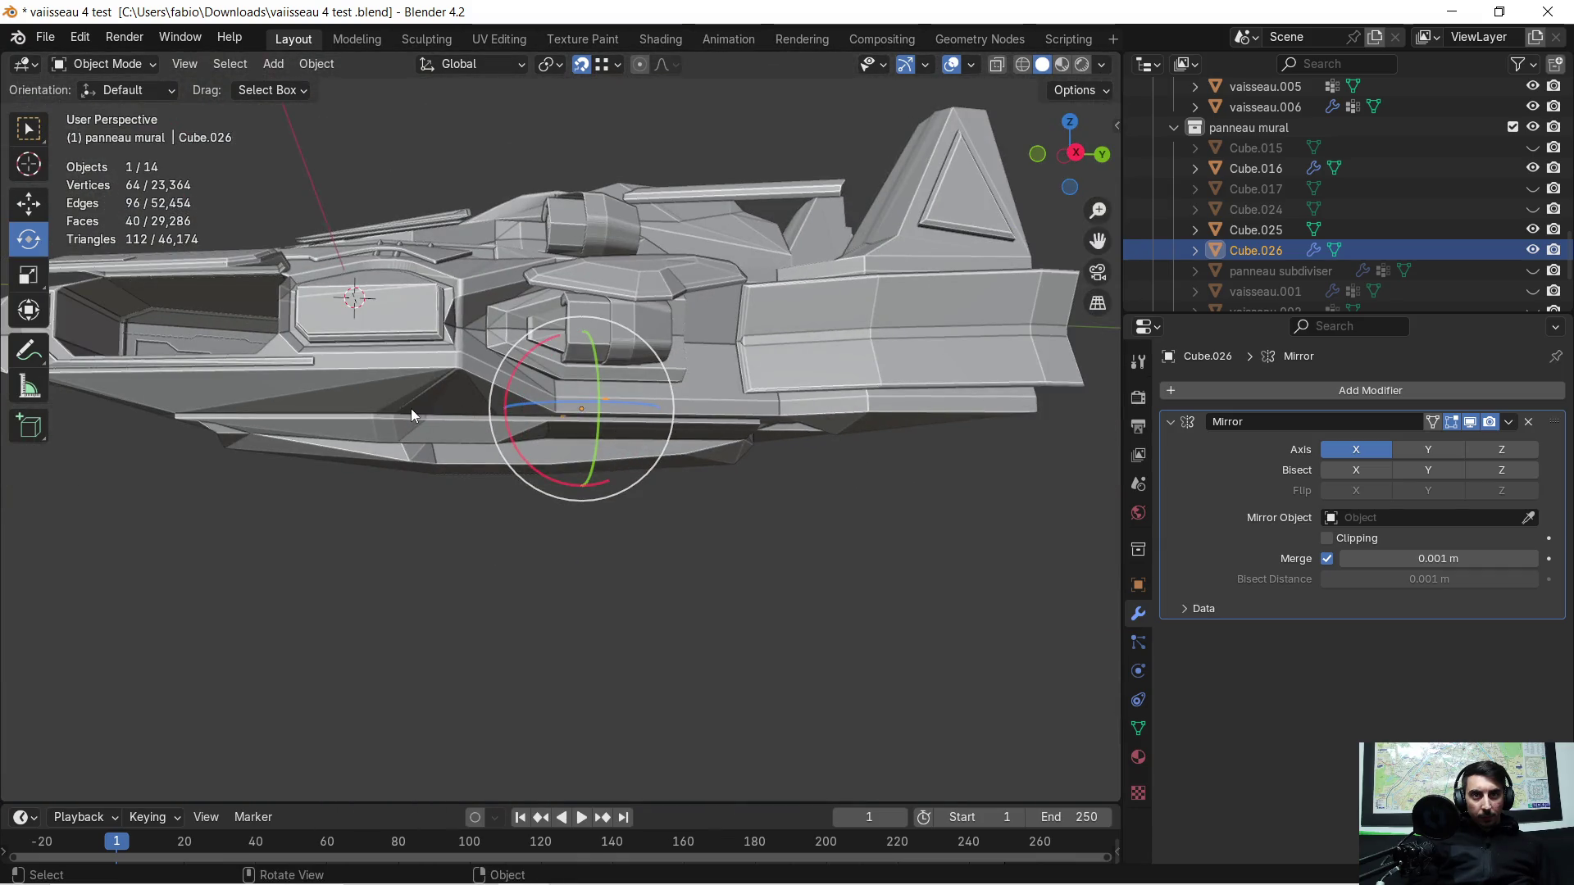
scroll(594, 429, up, 2)
scroll(562, 450, up, 4)
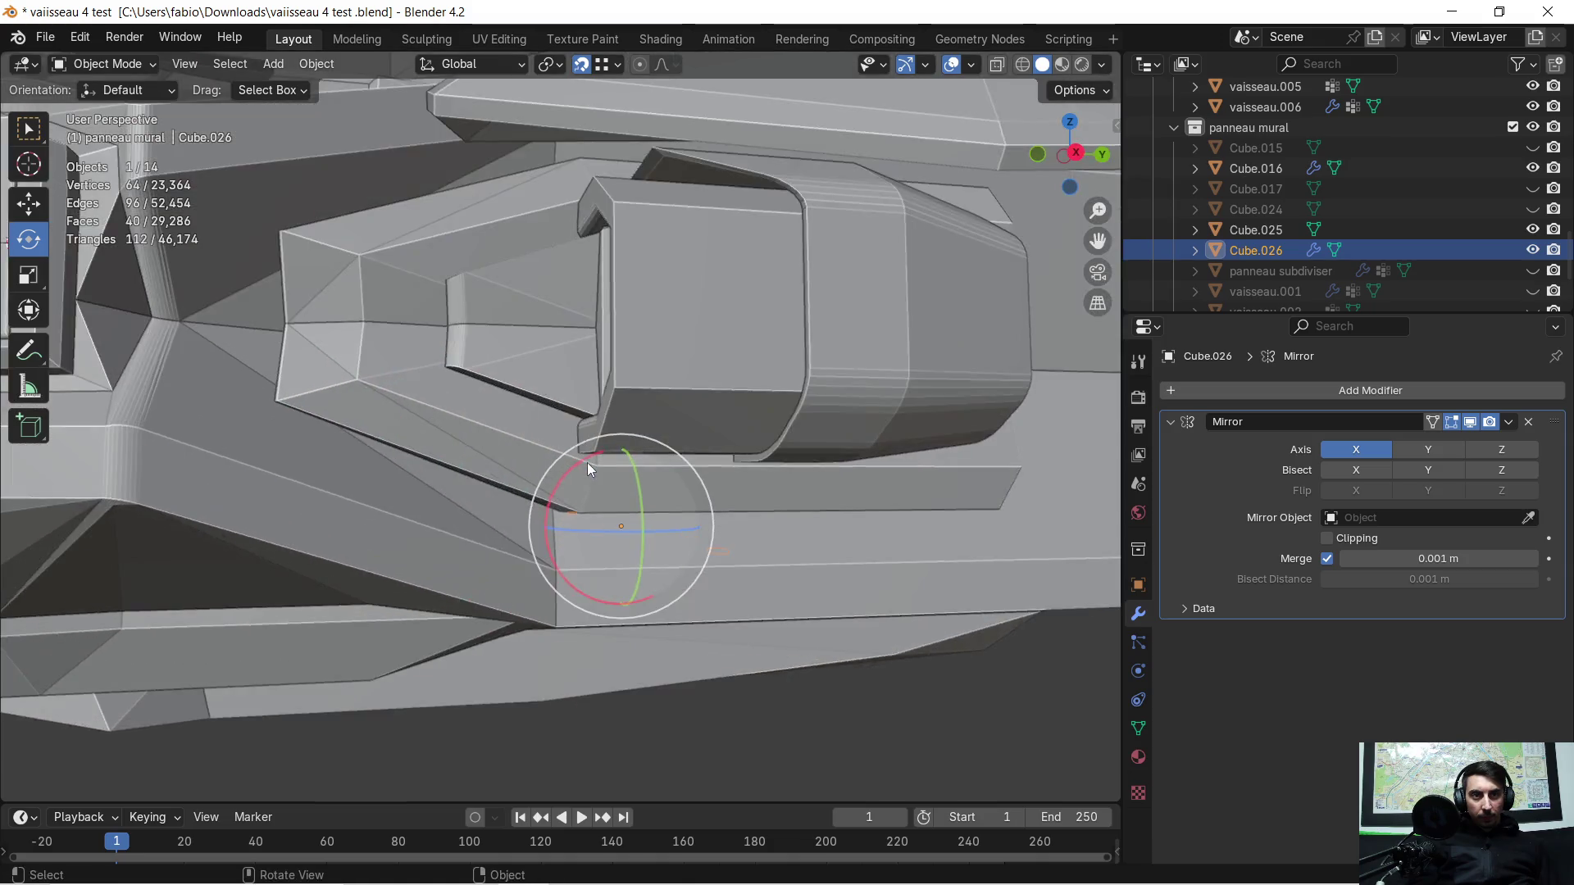
scroll(587, 462, up, 3)
mouse_move(663, 518)
middle_down()
mouse_move(557, 462)
mouse_move(724, 509)
mouse_move(617, 486)
middle_up()
scroll(616, 482, up, 3)
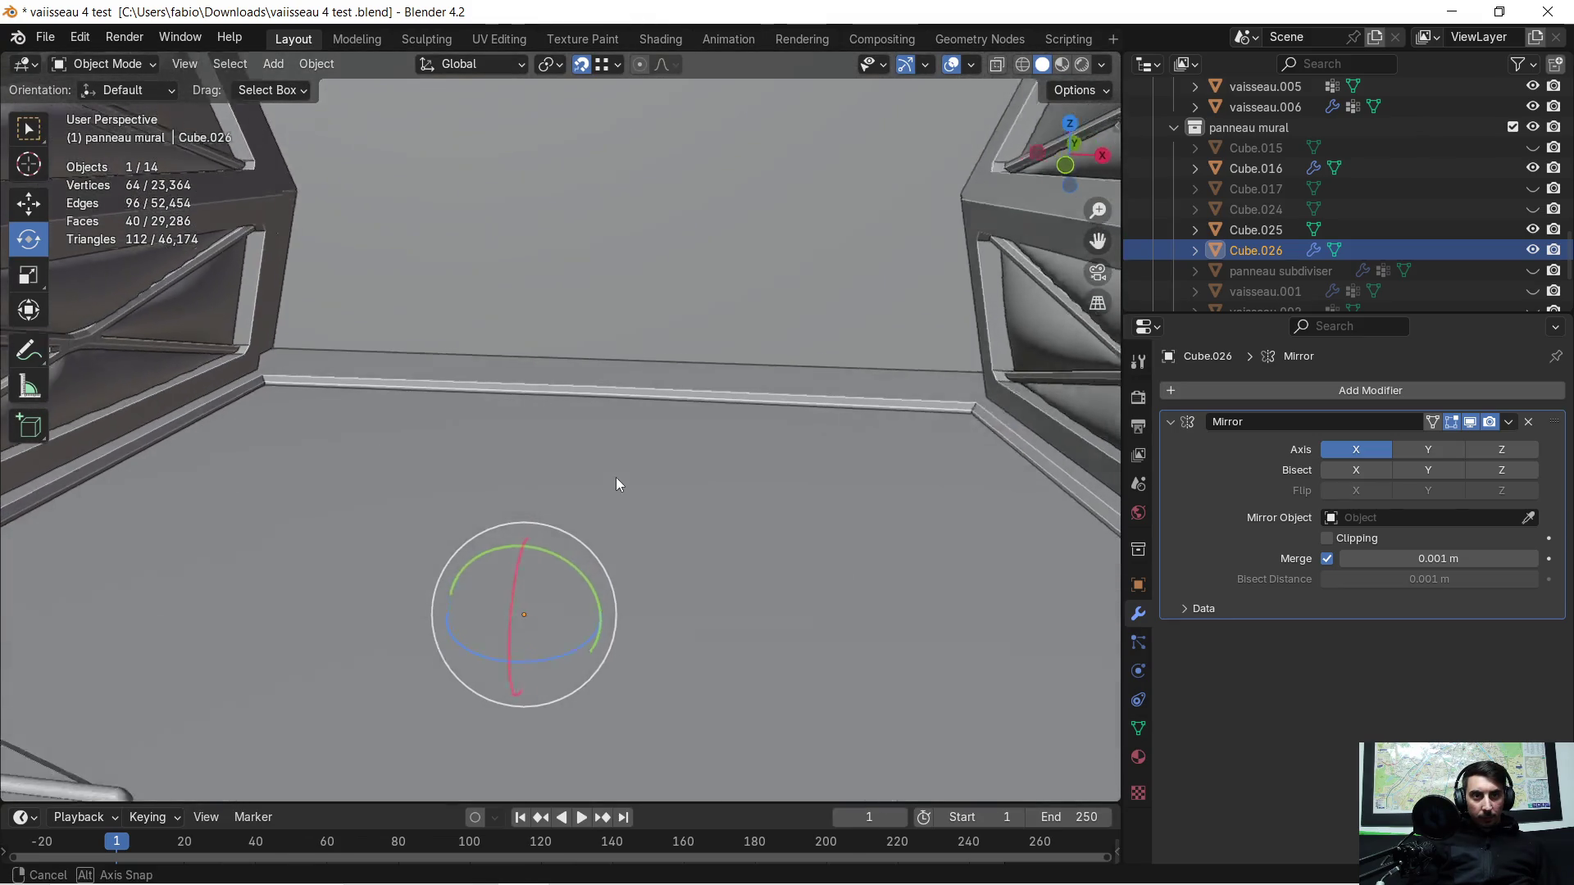
click(1525, 422)
Step: Start sliding Cube.026 along global Y down the length of the floor trim
middle_drag(314, 419, 510, 431)
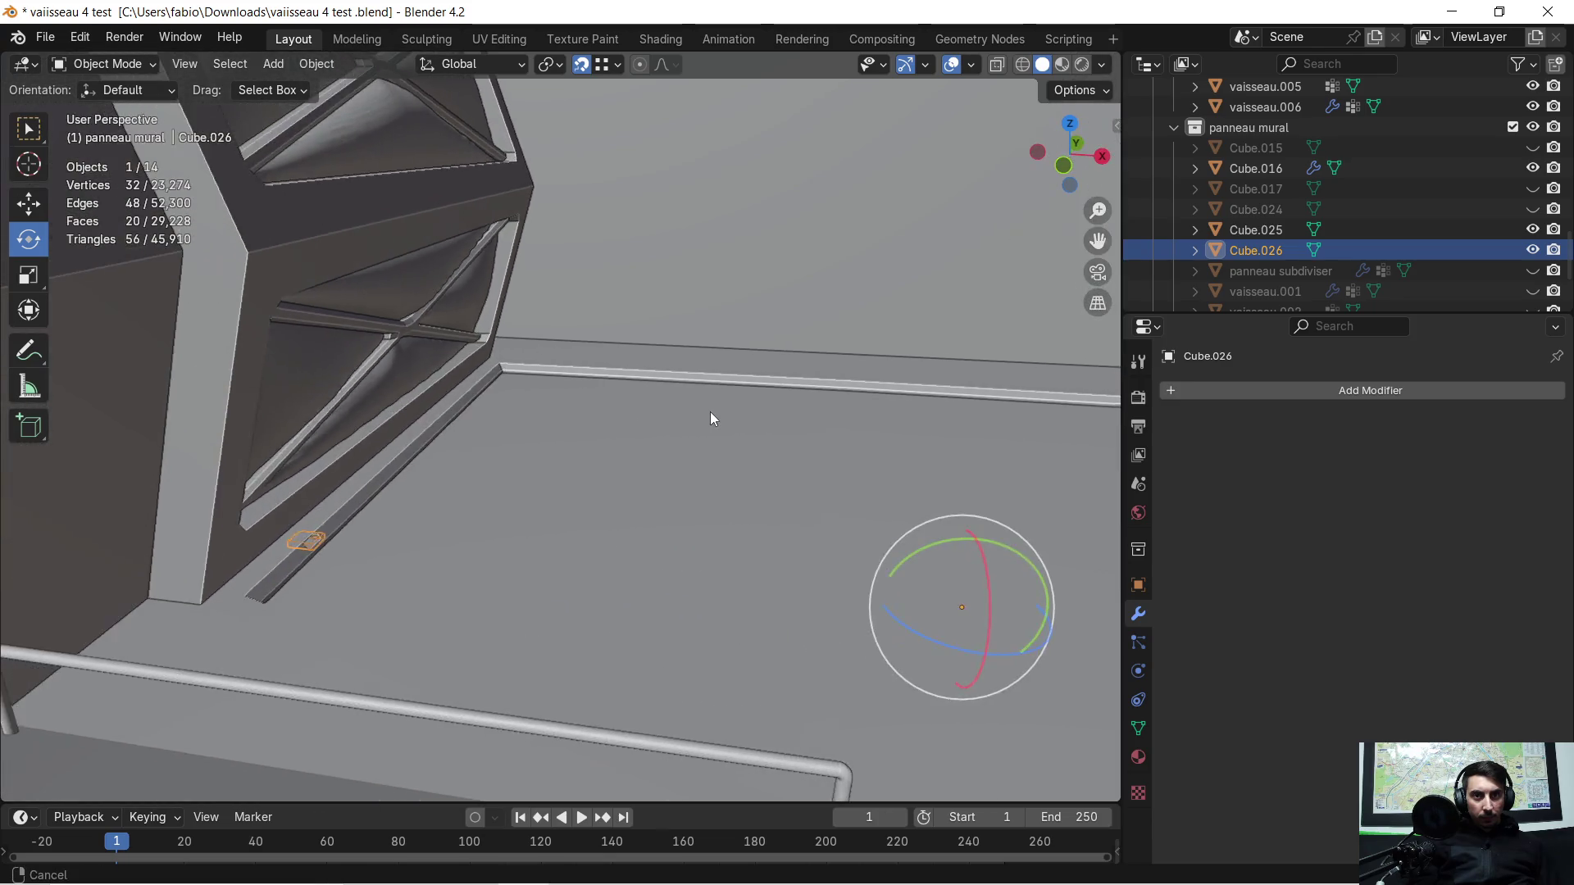
scroll(480, 457, up, 3)
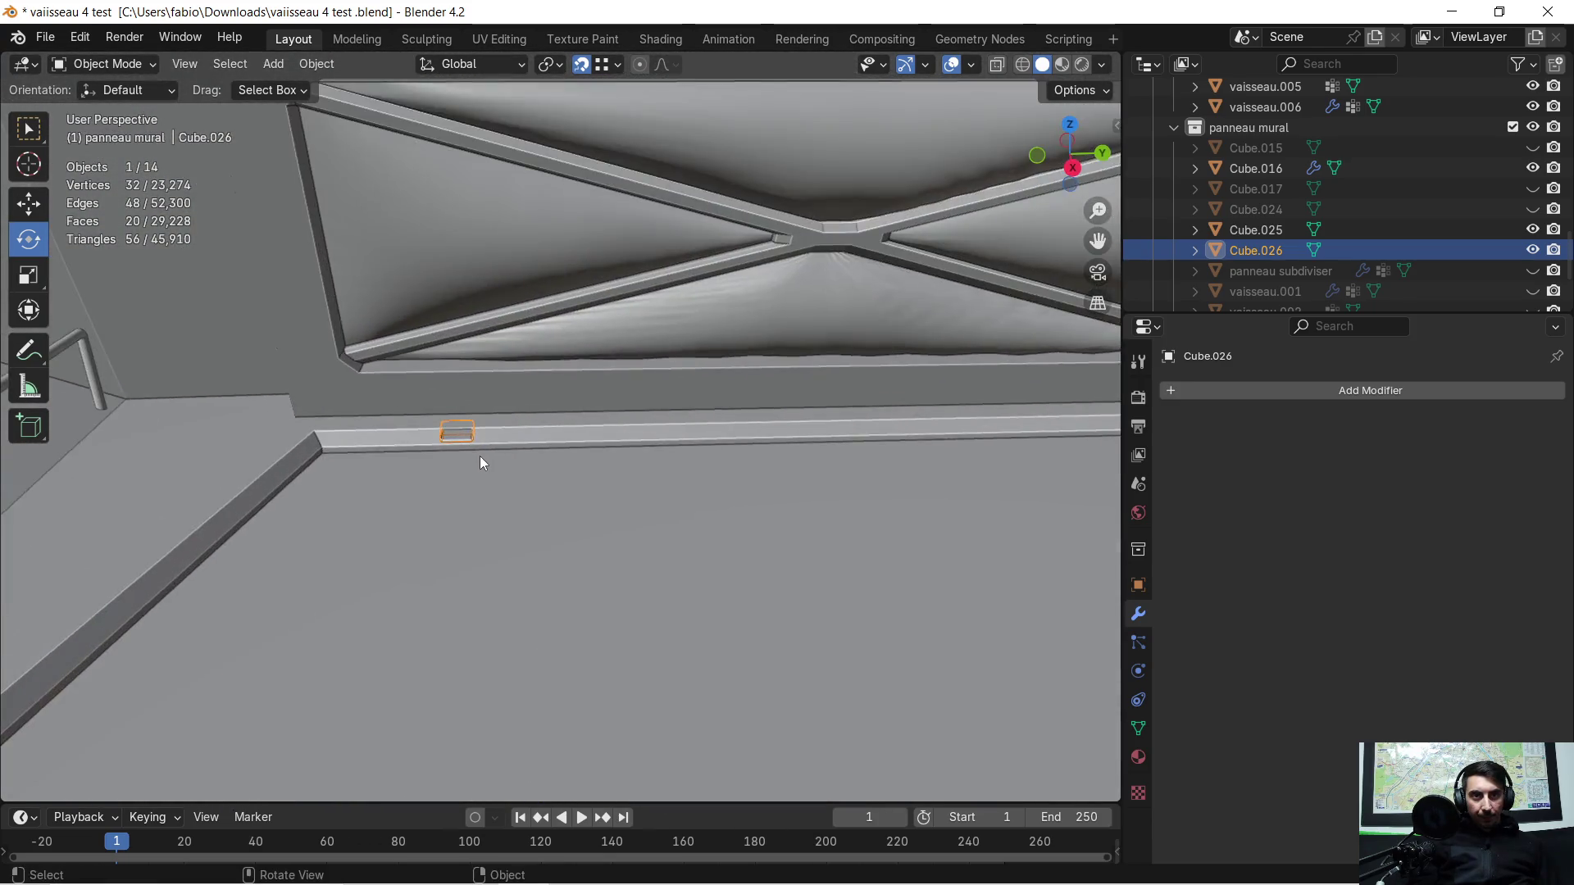
scroll(490, 456, up, 2)
middle_drag(481, 518, 928, 295)
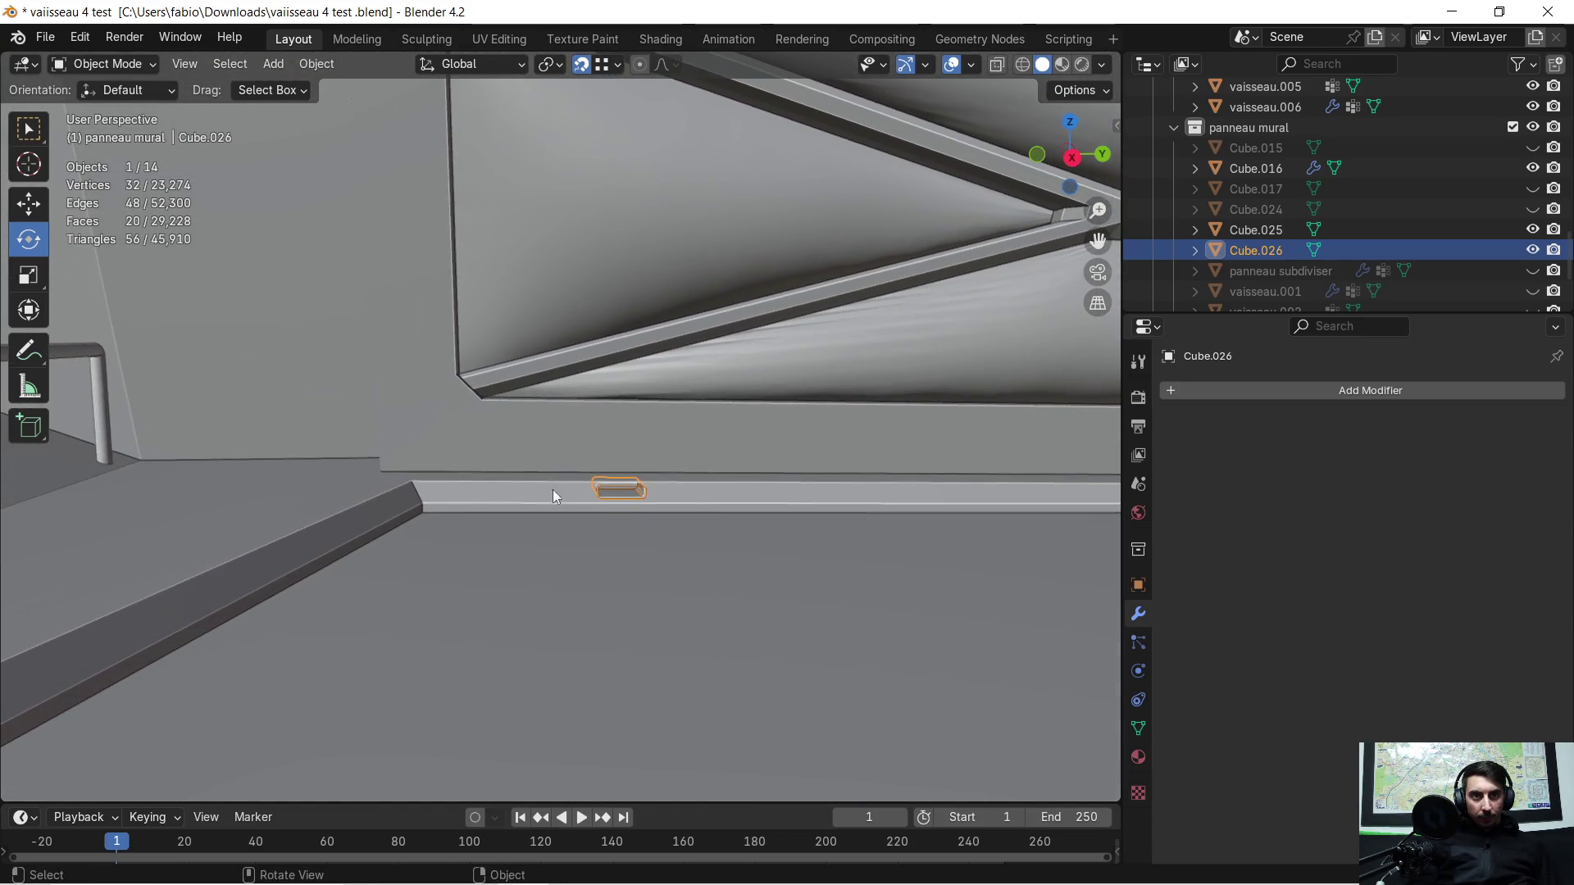
middle_drag(566, 490, 469, 507)
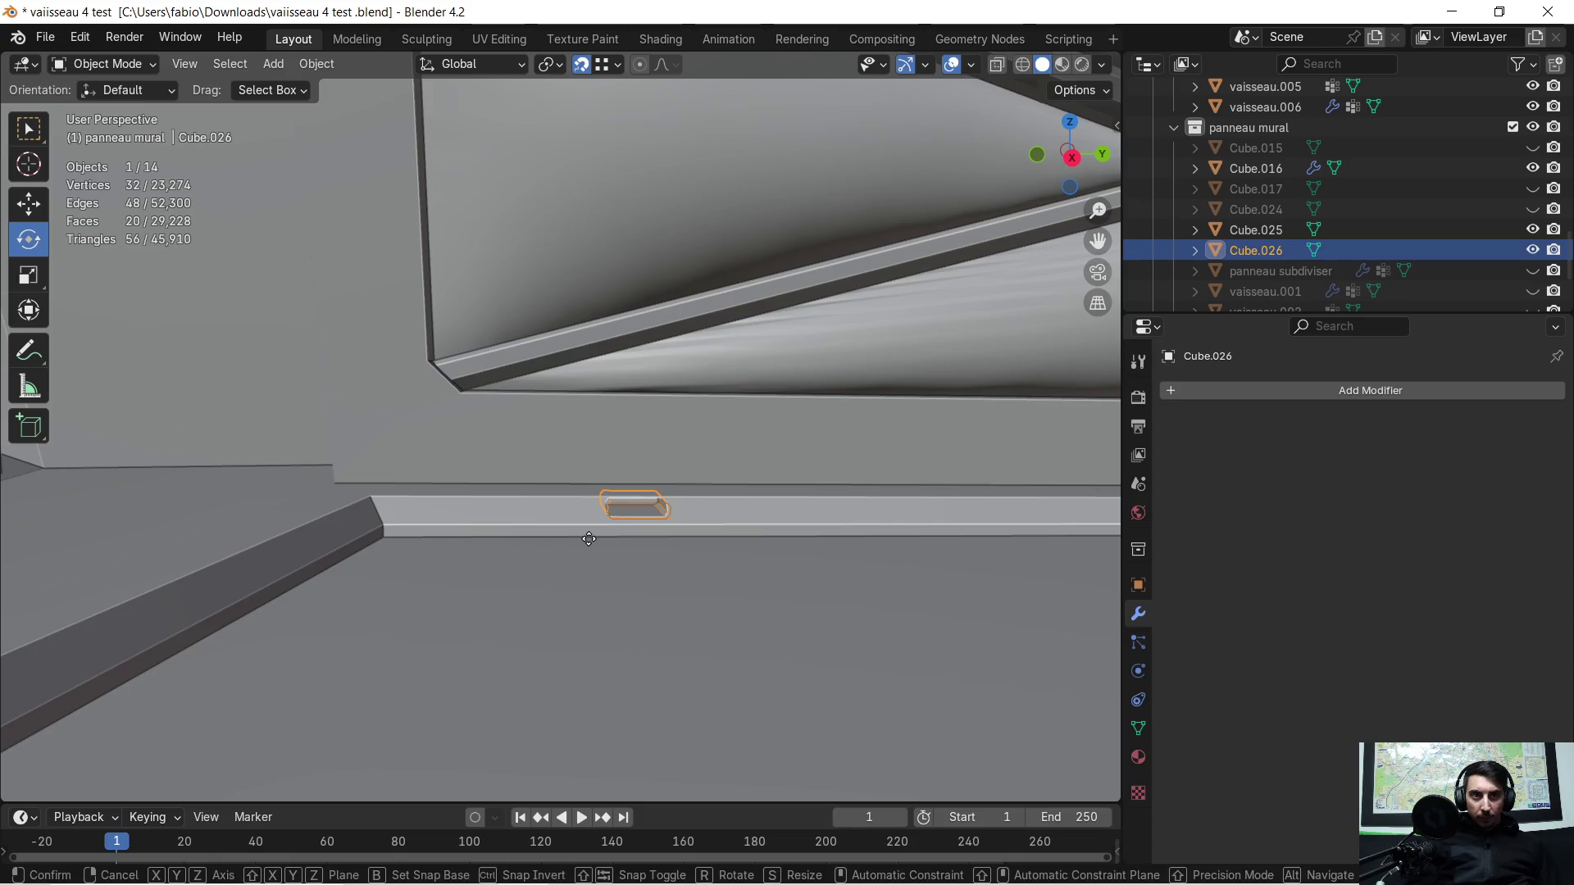
key(g)
key(y)
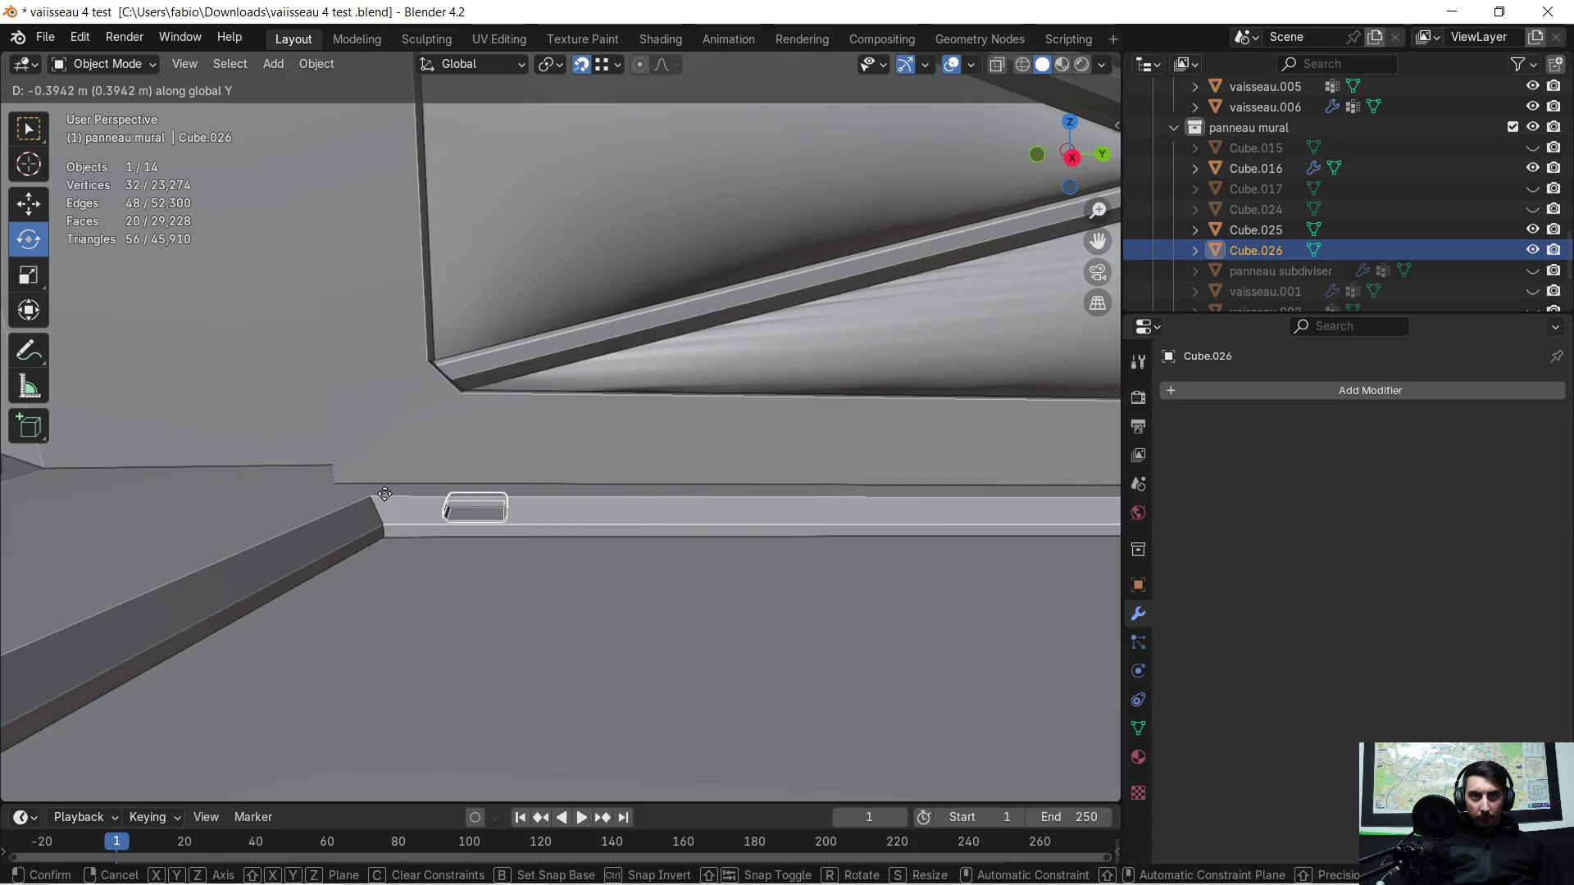
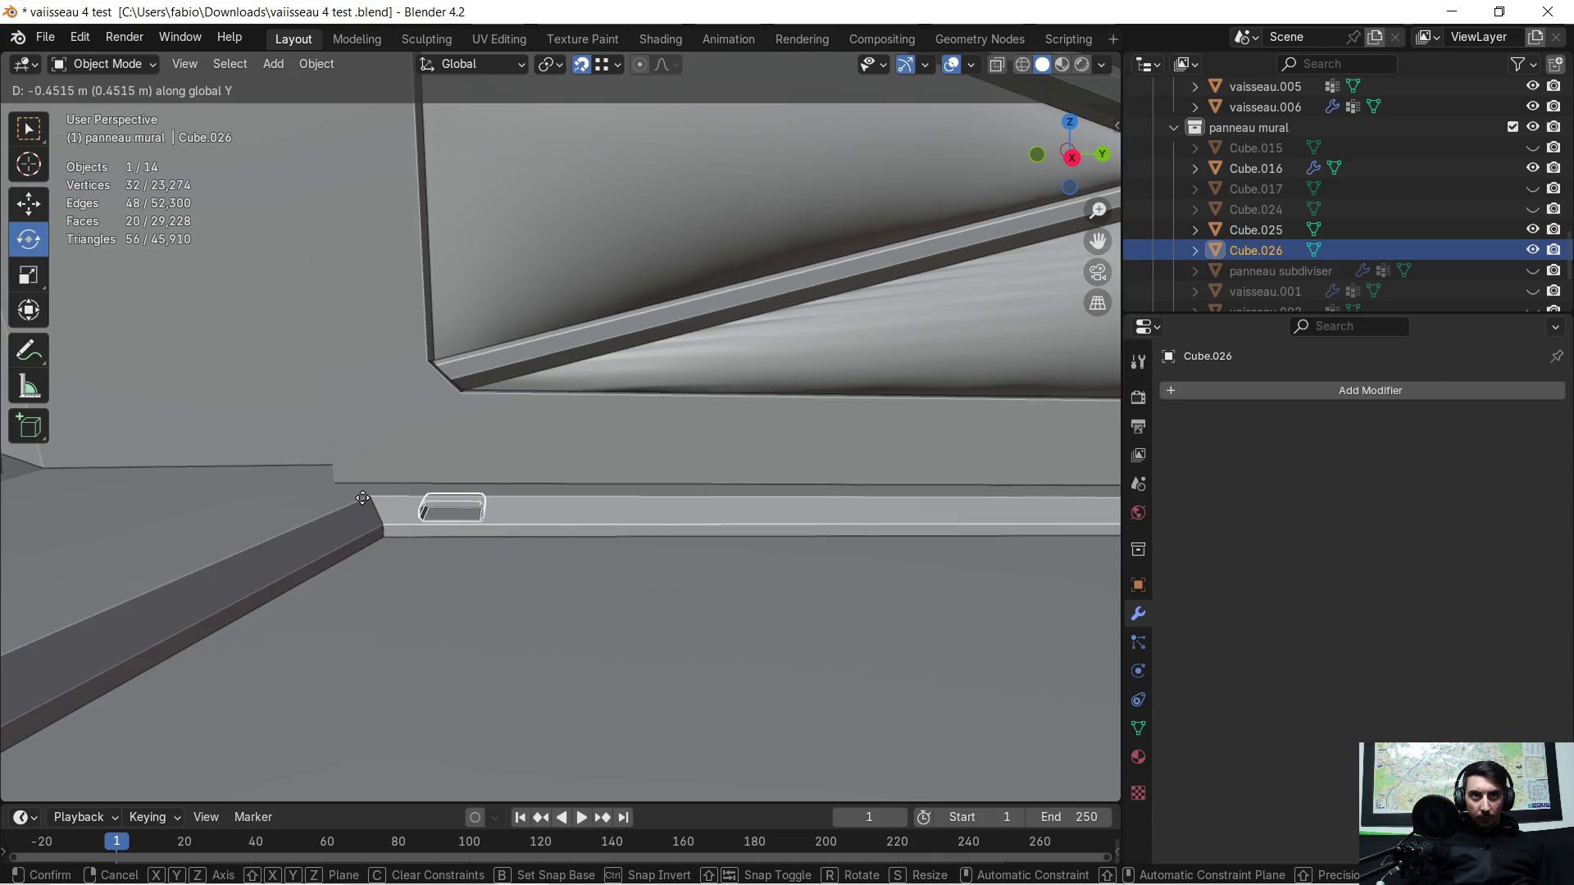
Step: Confirm Cube.026's object-level shift along Y and centre the view on the block
click(412, 519)
mouse_move(412, 520)
middle_down()
mouse_move(484, 528)
mouse_move(542, 504)
mouse_move(211, 520)
mouse_move(676, 528)
mouse_move(757, 550)
mouse_move(158, 468)
mouse_move(1075, 443)
mouse_move(86, 459)
mouse_move(362, 537)
middle_up()
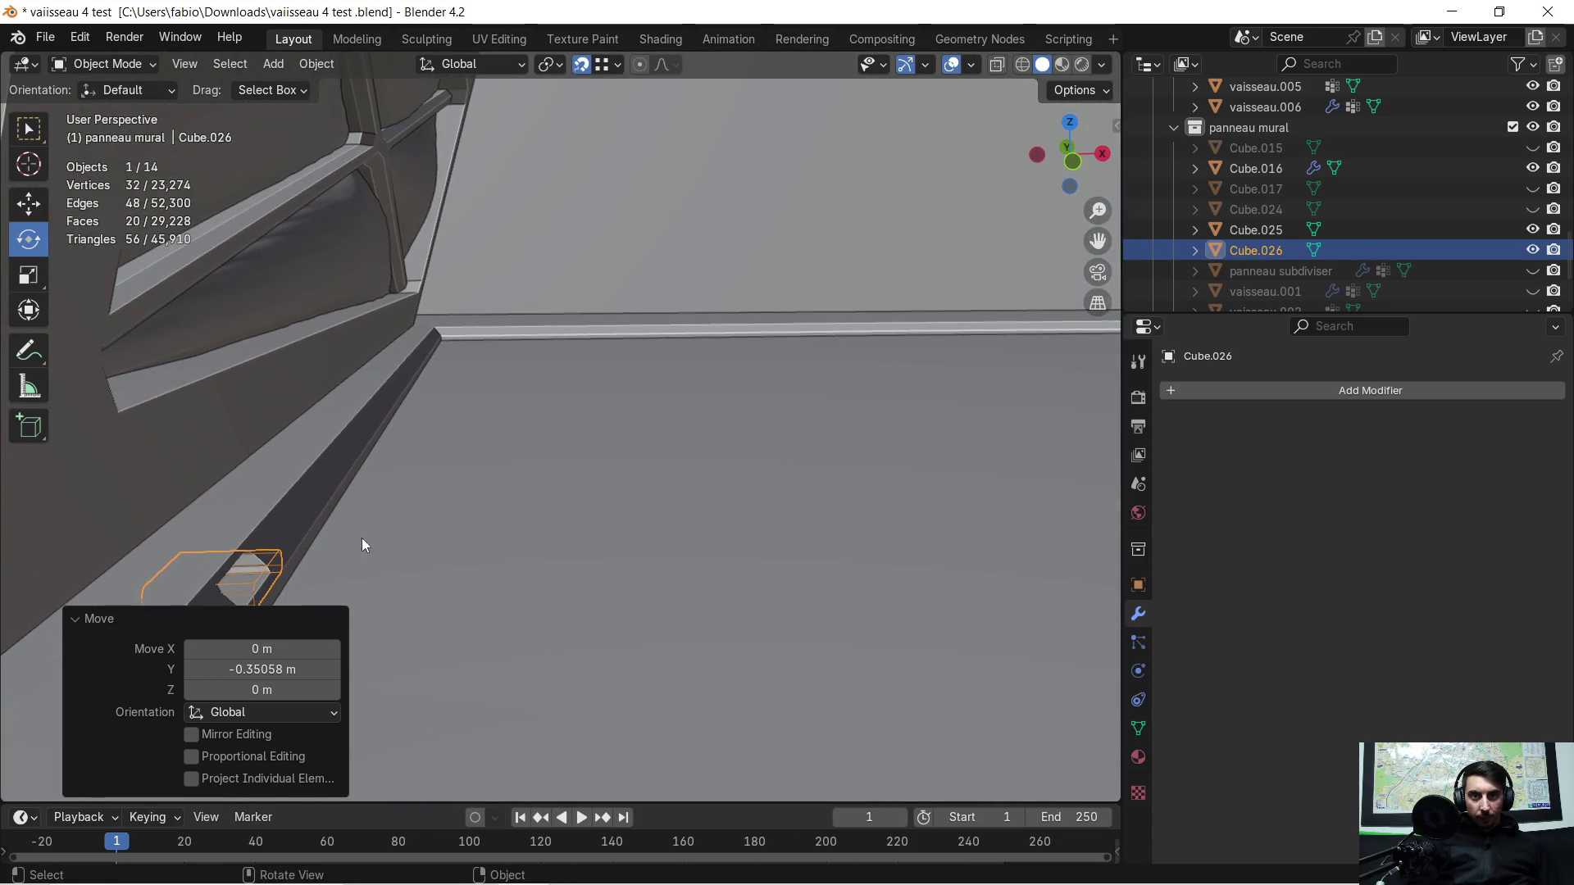
scroll(360, 553, down, 2)
click(377, 527)
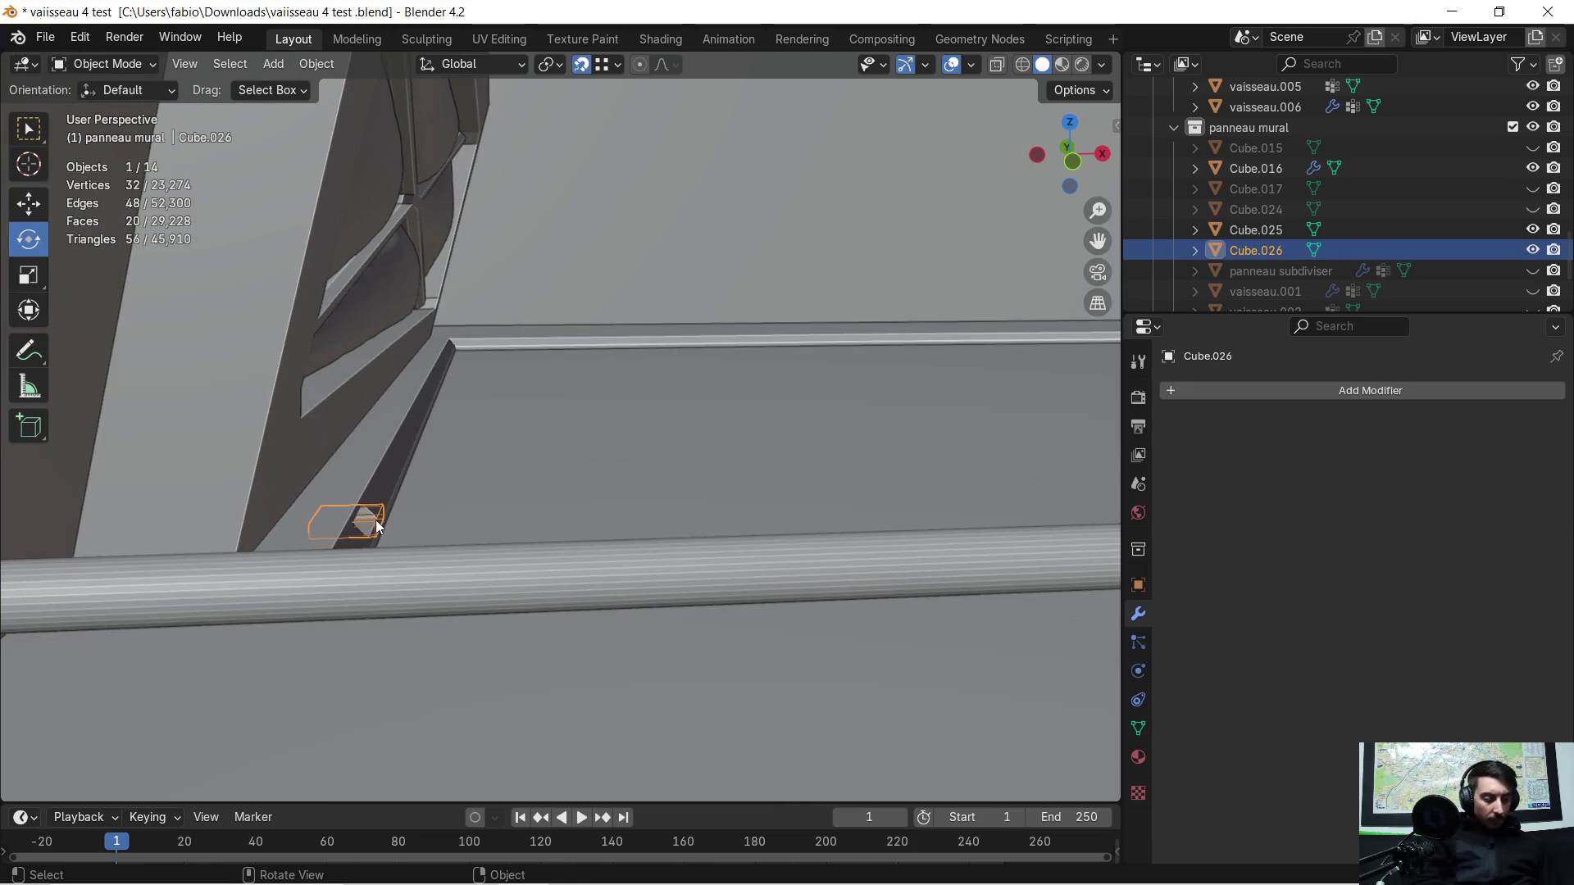
key(KP_Decimal)
scroll(382, 419, up, 3)
mouse_move(384, 408)
middle_down()
mouse_move(584, 708)
mouse_move(542, 454)
mouse_move(501, 456)
middle_up()
Step: Move Cube.026's whole linked mesh about 0.19 m along Y to sit below the braced wall panel
key(Tab)
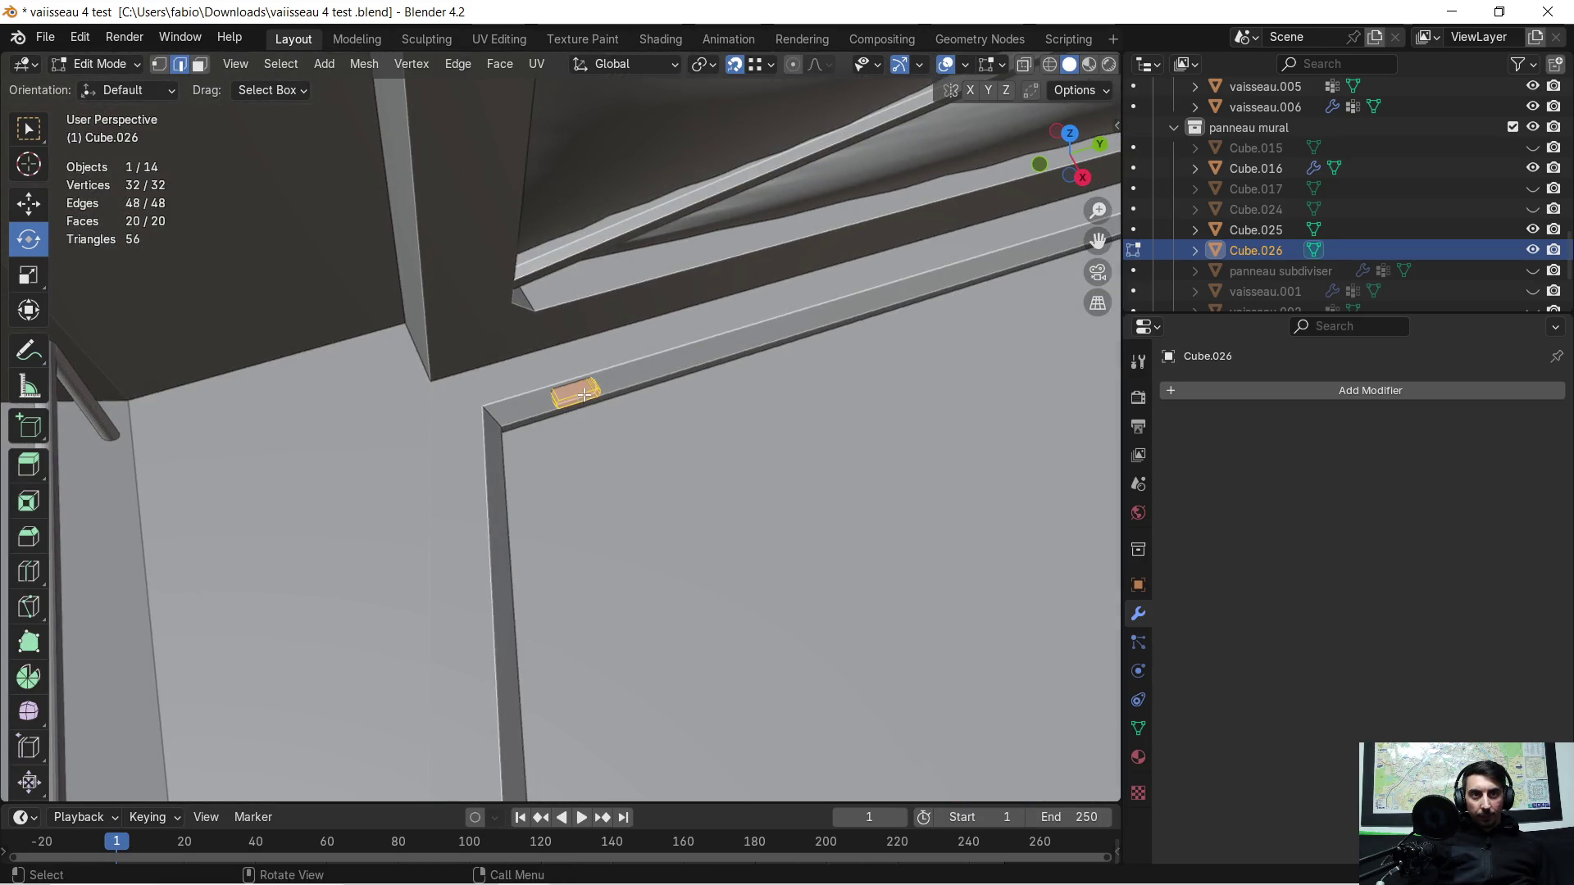
click(584, 394)
key(KP_Decimal)
scroll(482, 484, down, 4)
mouse_move(480, 485)
middle_down()
mouse_move(452, 431)
mouse_move(131, 448)
mouse_move(140, 439)
mouse_move(192, 591)
mouse_move(719, 545)
middle_up()
key(ctrl+l)
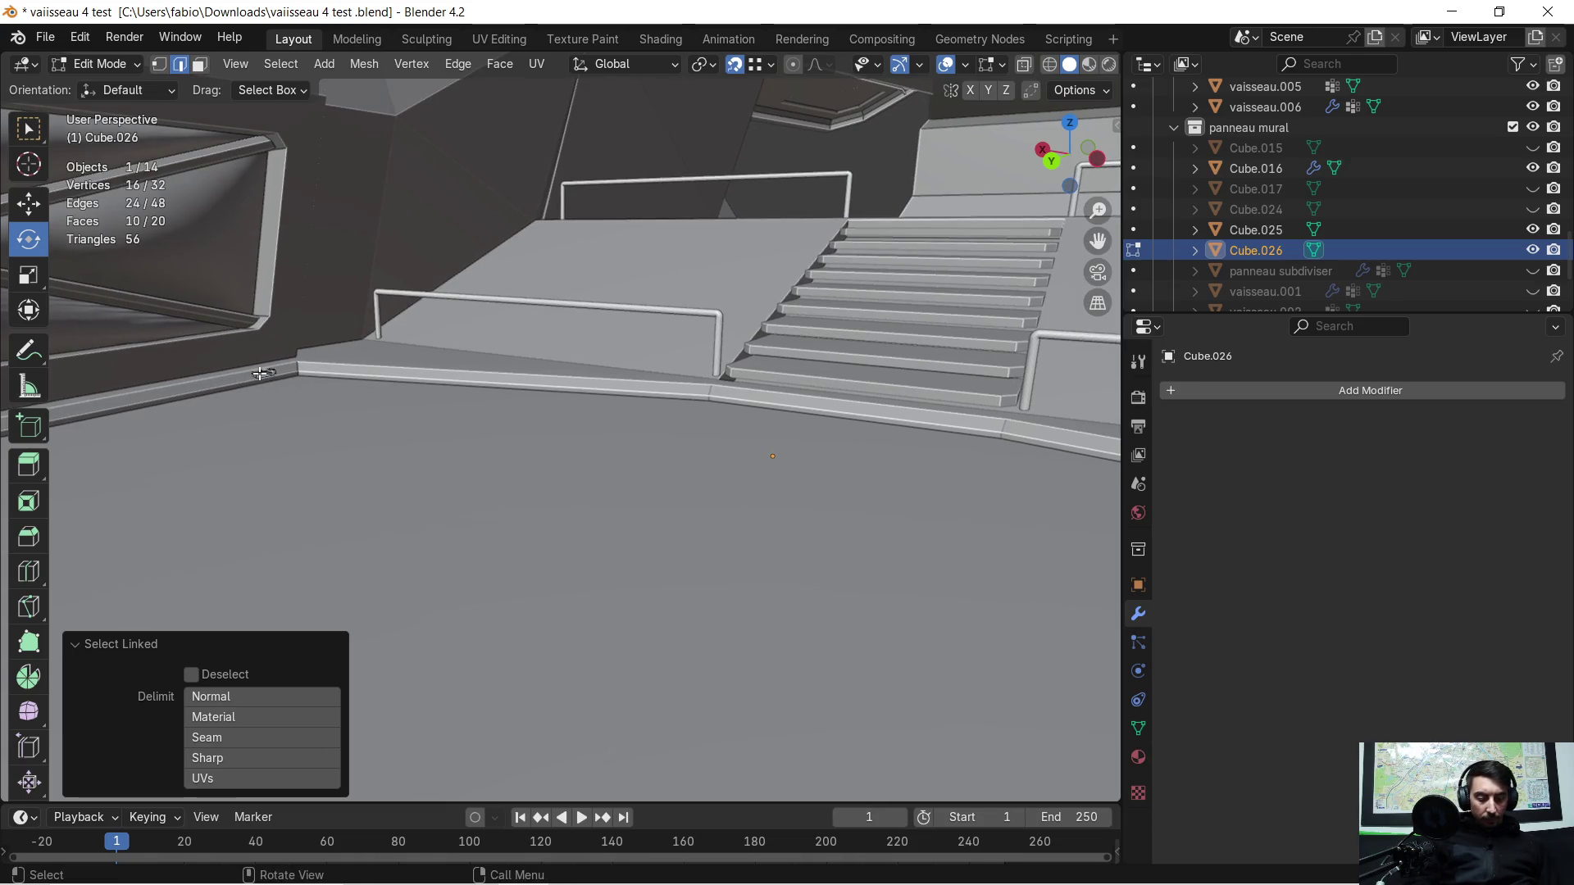
mouse_move(262, 373)
middle_down()
mouse_move(702, 370)
mouse_move(606, 368)
middle_up()
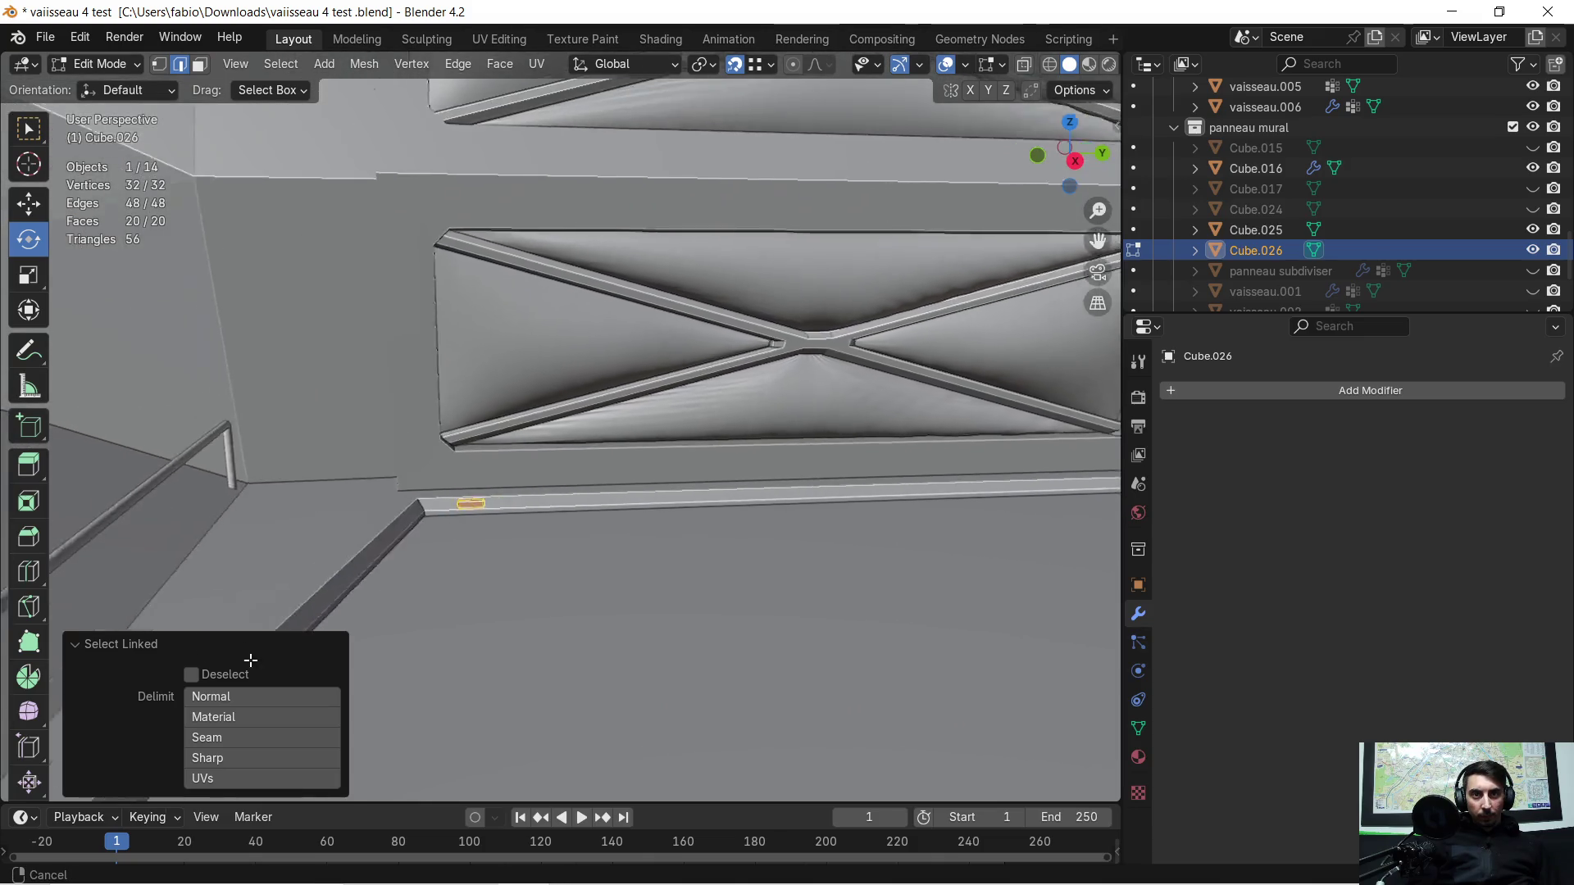
mouse_move(607, 367)
middle_down()
mouse_move(568, 584)
mouse_move(283, 801)
middle_up()
scroll(566, 583, up, 1)
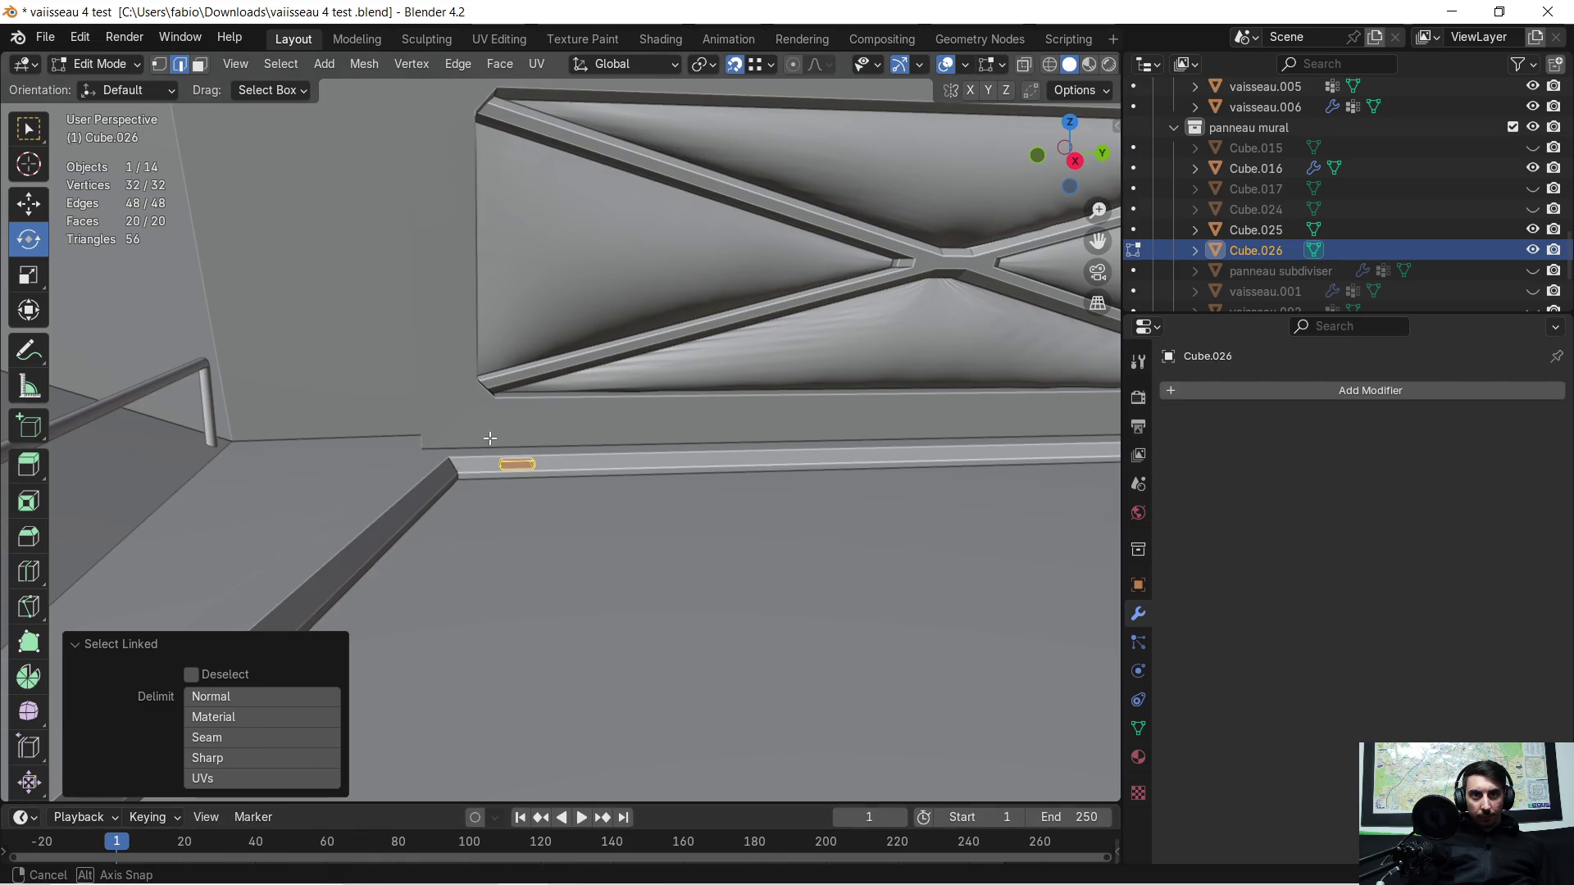
key(g)
key(y)
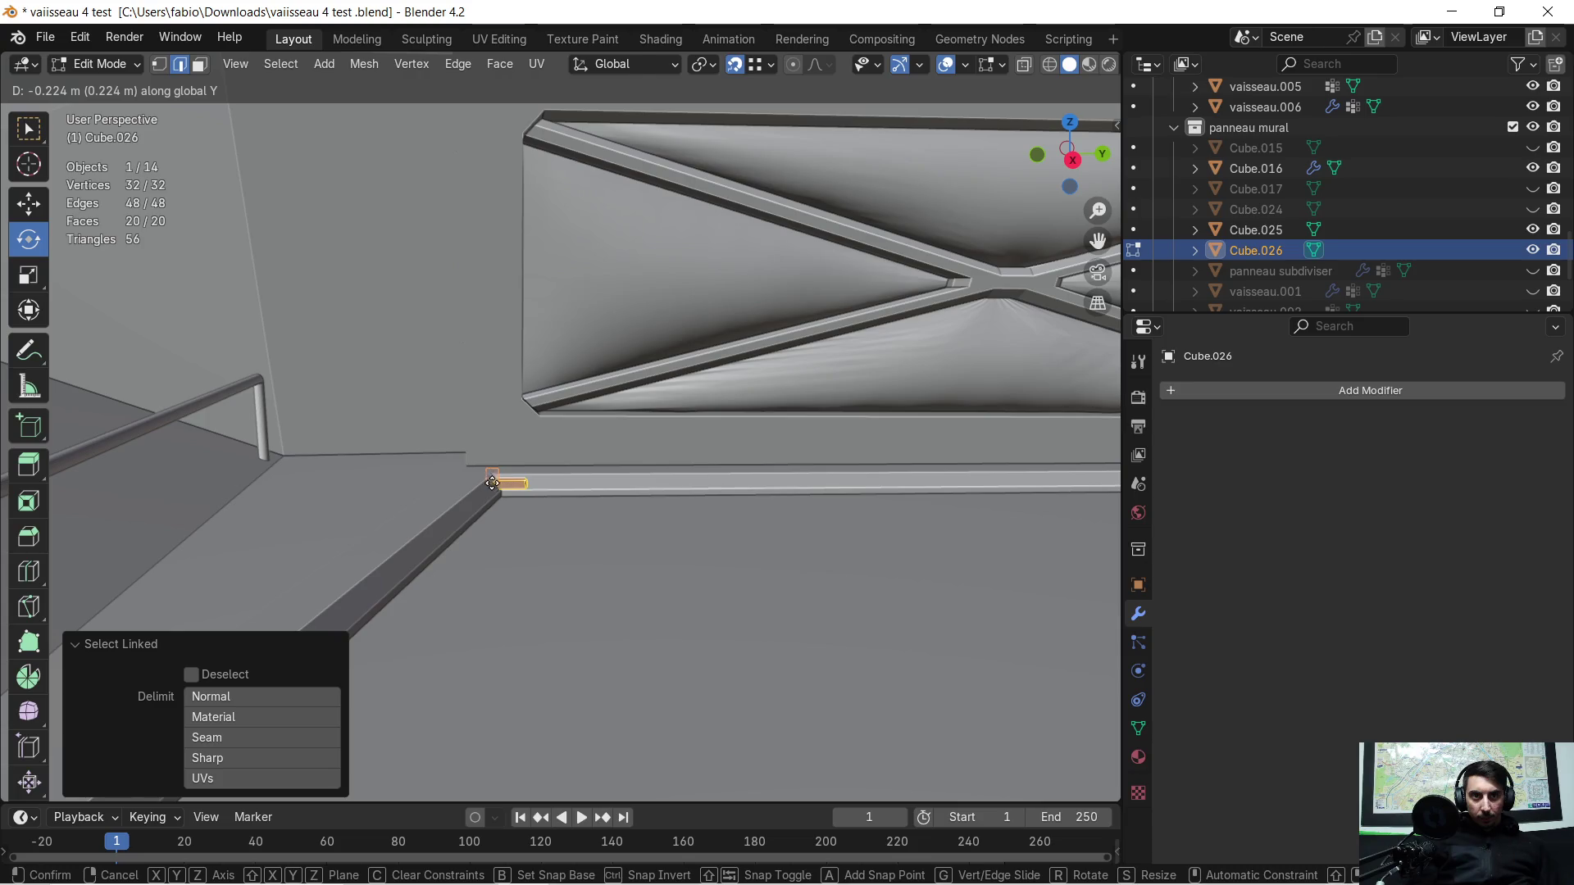
click(496, 491)
middle_drag(589, 514, 335, 524)
key(Tab)
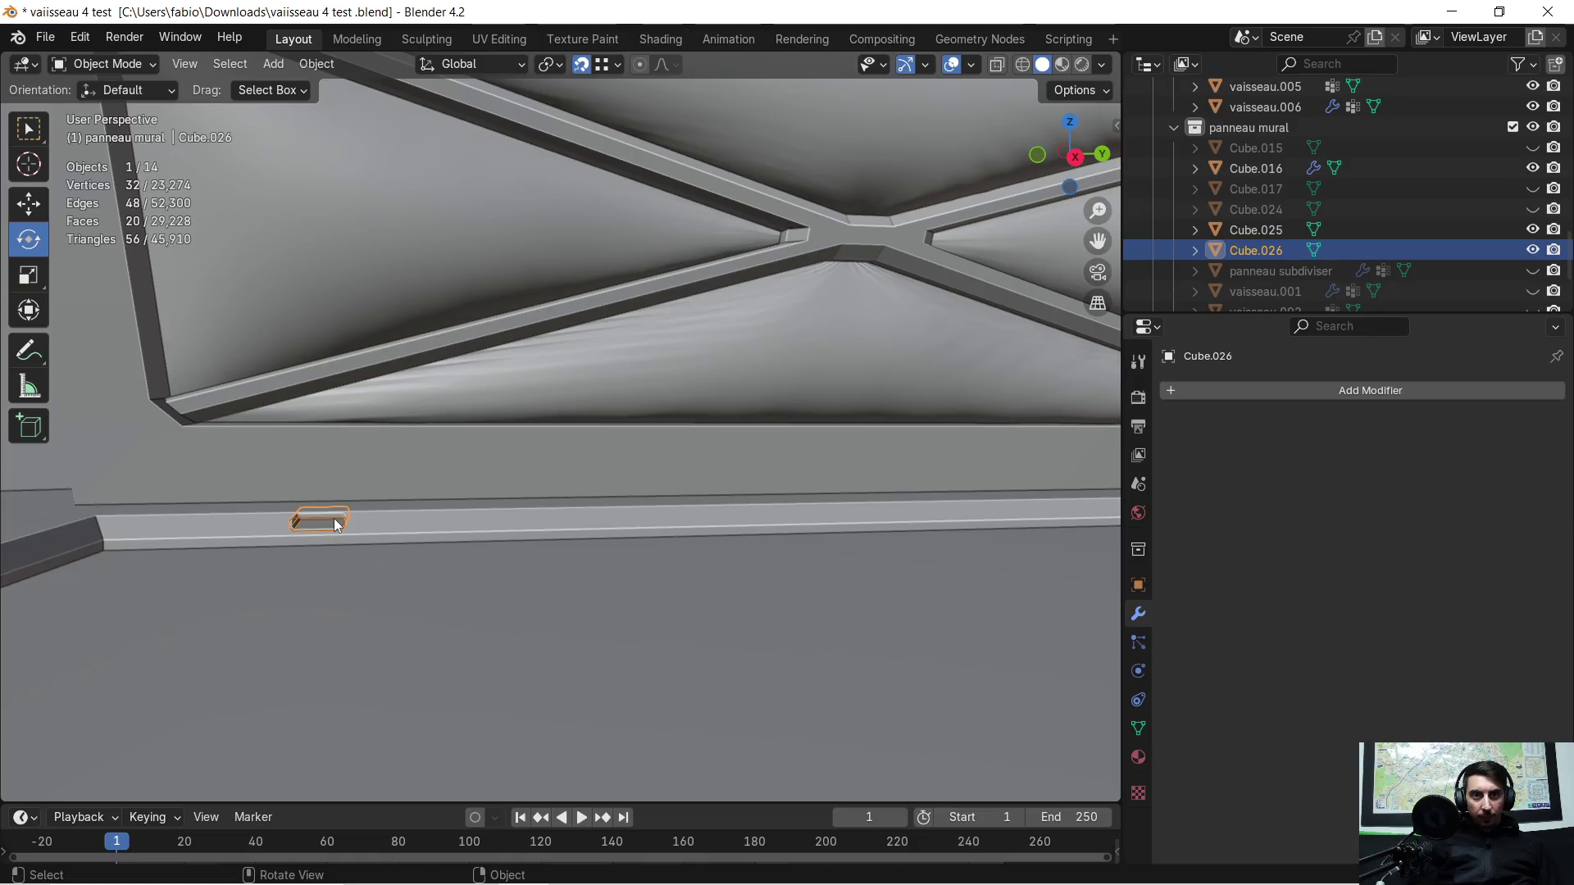
Step: Copy-paste Cube.026 as Cube.028 and offset the copy along Y
key(ctrl+c)
key(ctrl+v)
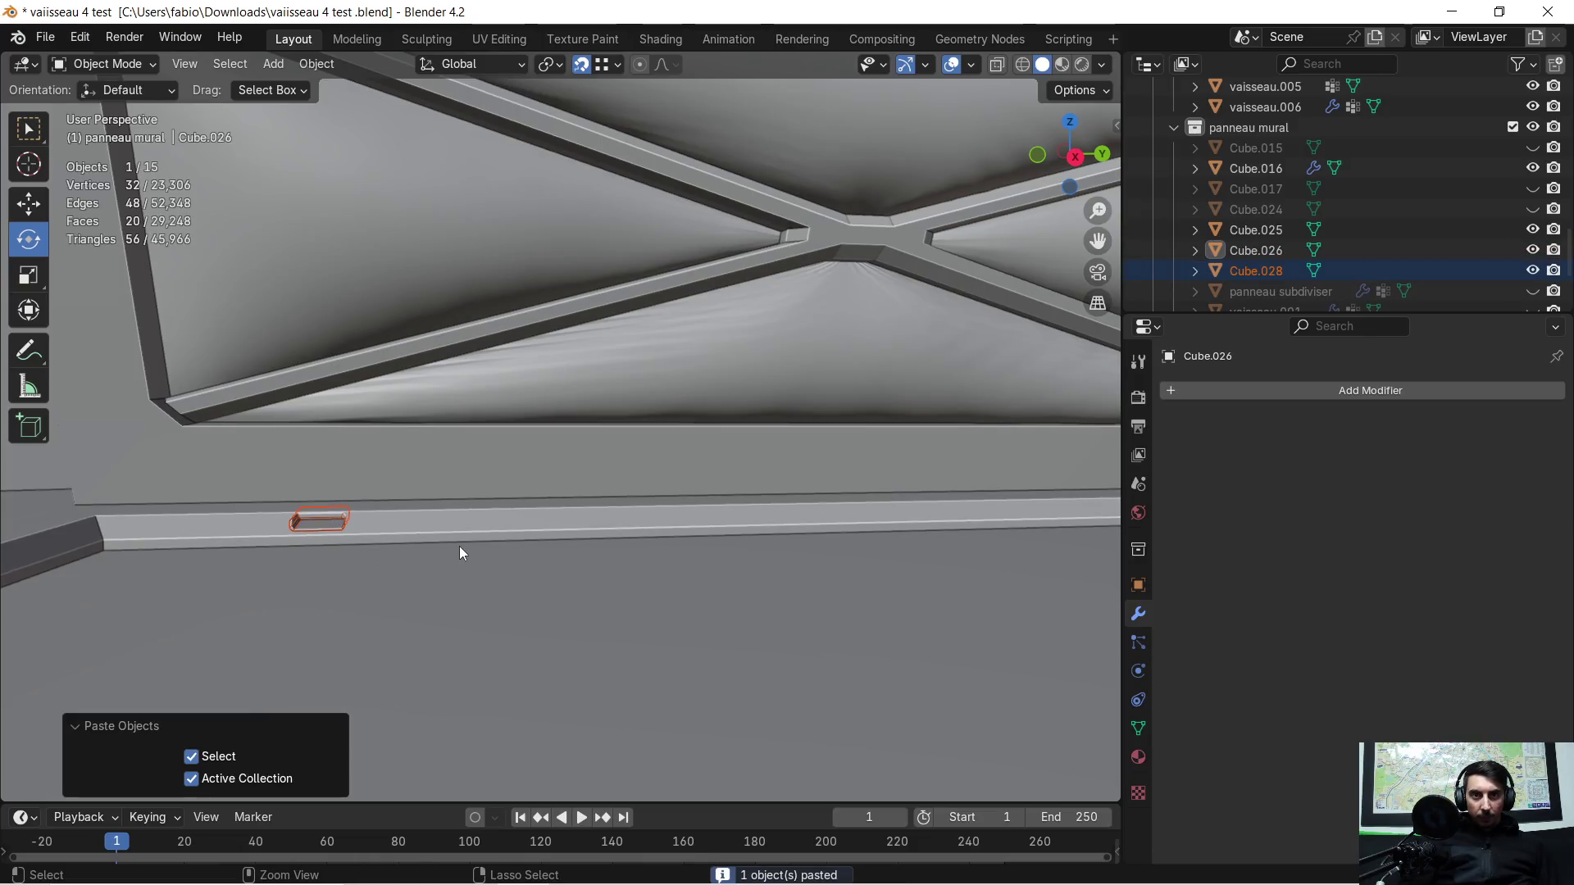
scroll(459, 552, down, 2)
key(g)
key(y)
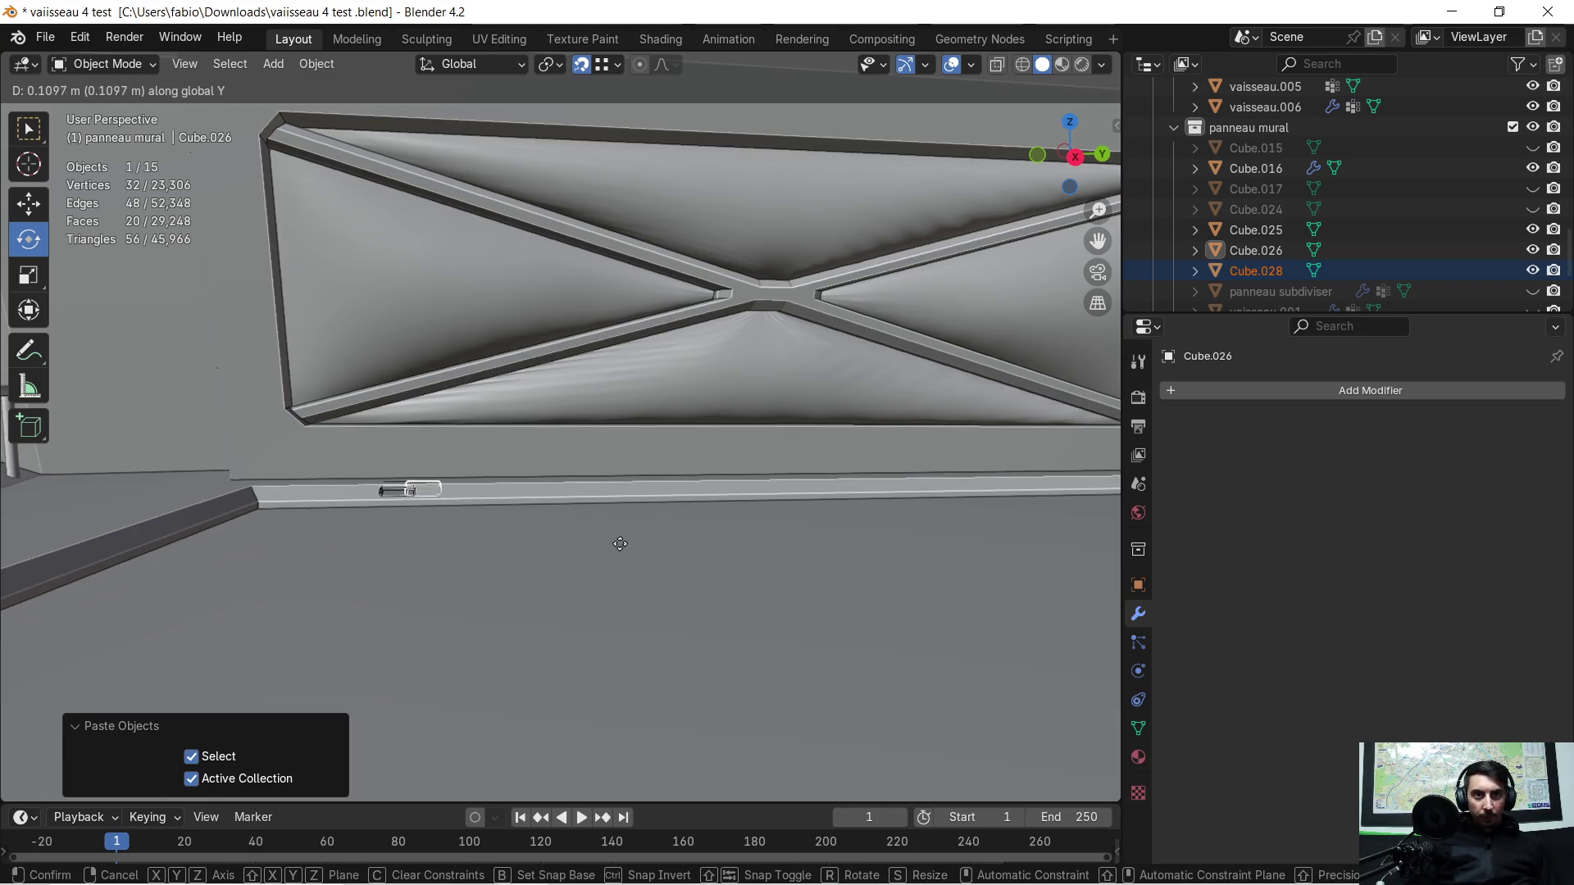
click(26, 551)
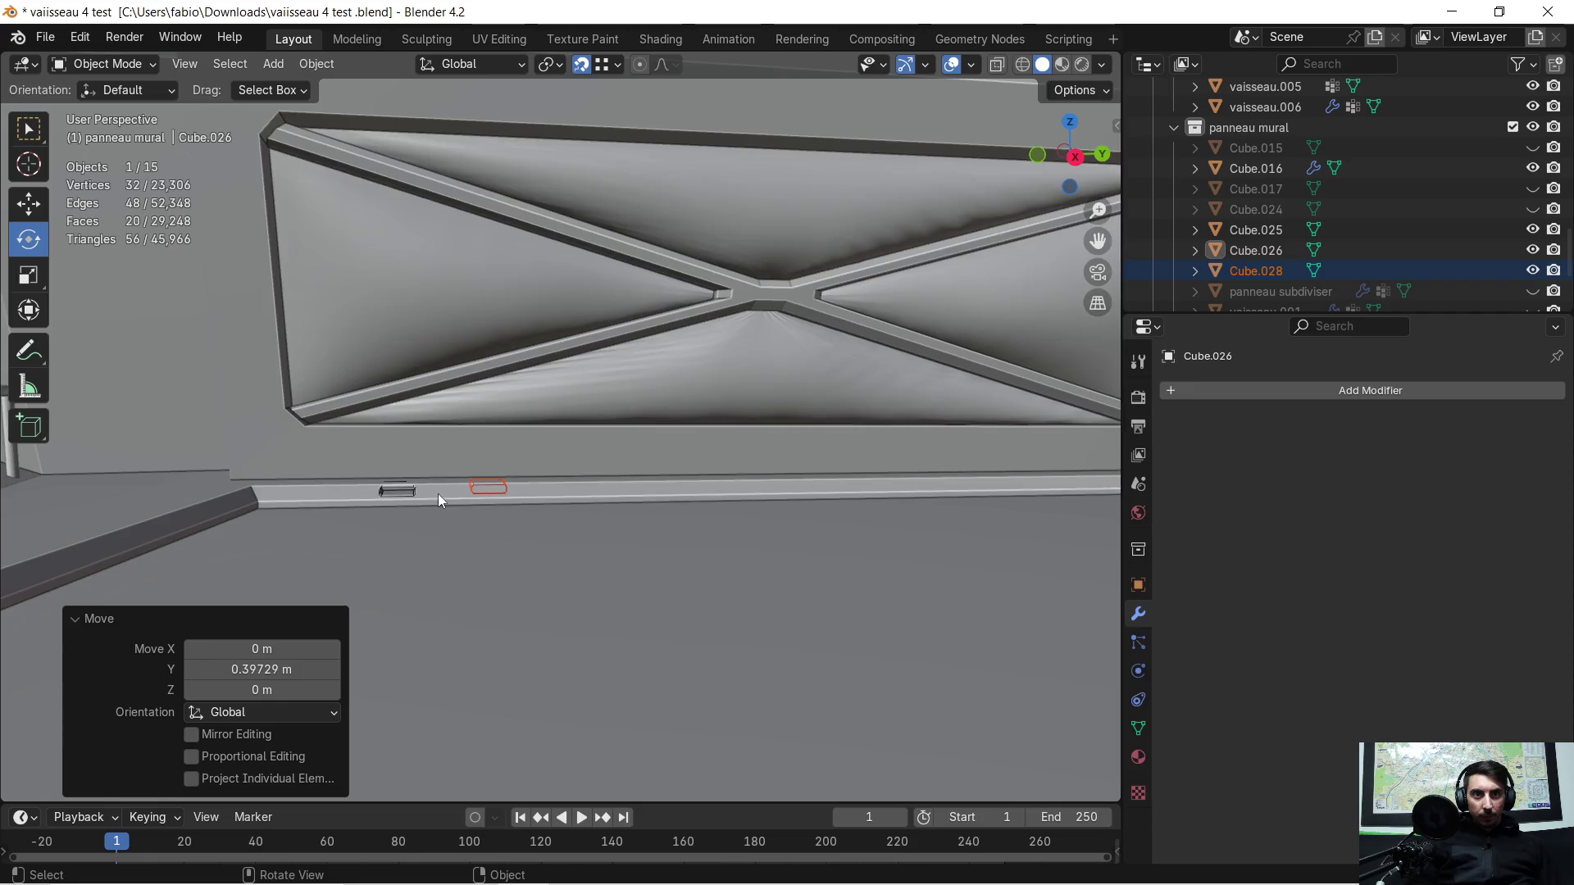
middle_drag(439, 494, 606, 548)
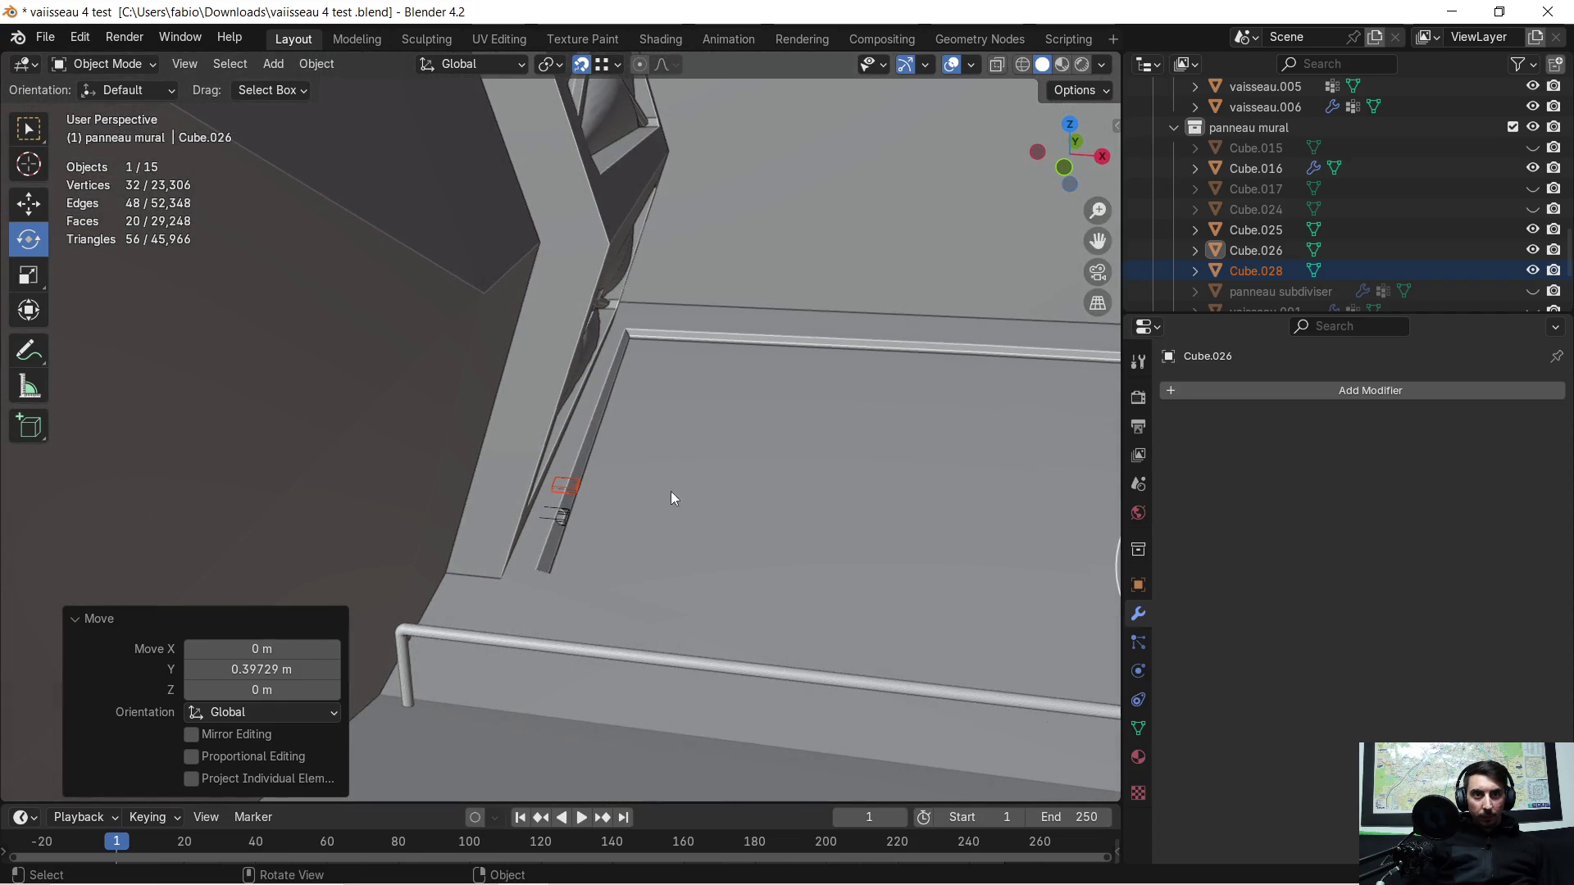
scroll(592, 501, up, 2)
scroll(578, 514, up, 1)
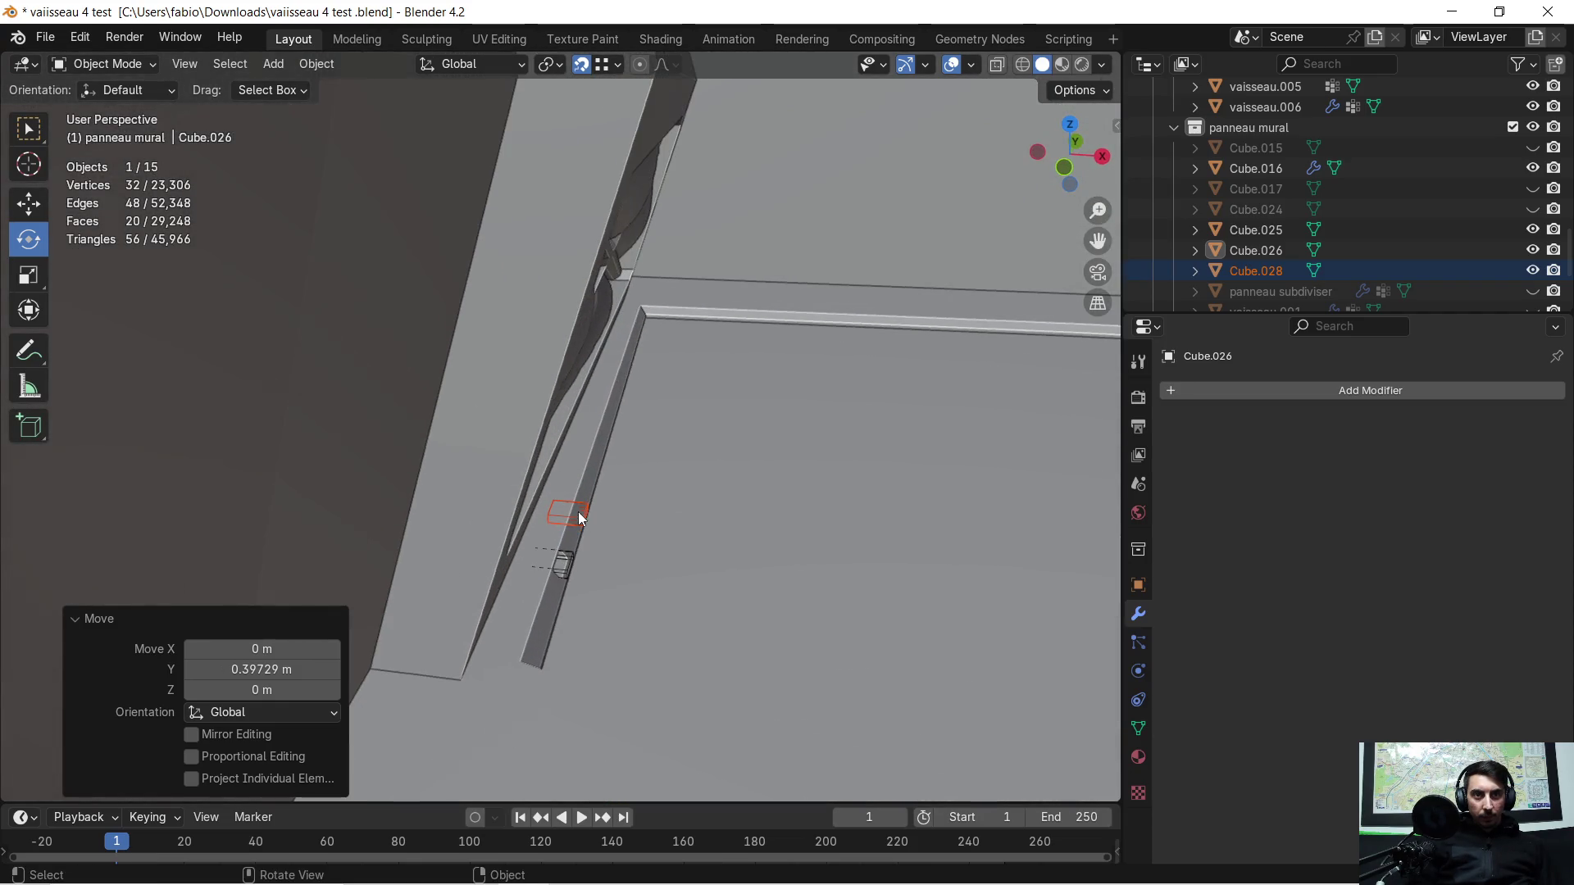
Step: Snap Cube.028 along Y to the corner vertex where the base trims meet, about 3.59 m
click(579, 513)
mouse_move(652, 511)
middle_down()
mouse_move(438, 509)
mouse_move(595, 386)
mouse_move(316, 511)
mouse_move(328, 537)
middle_up()
scroll(635, 517, down, 2)
key(g)
key(y)
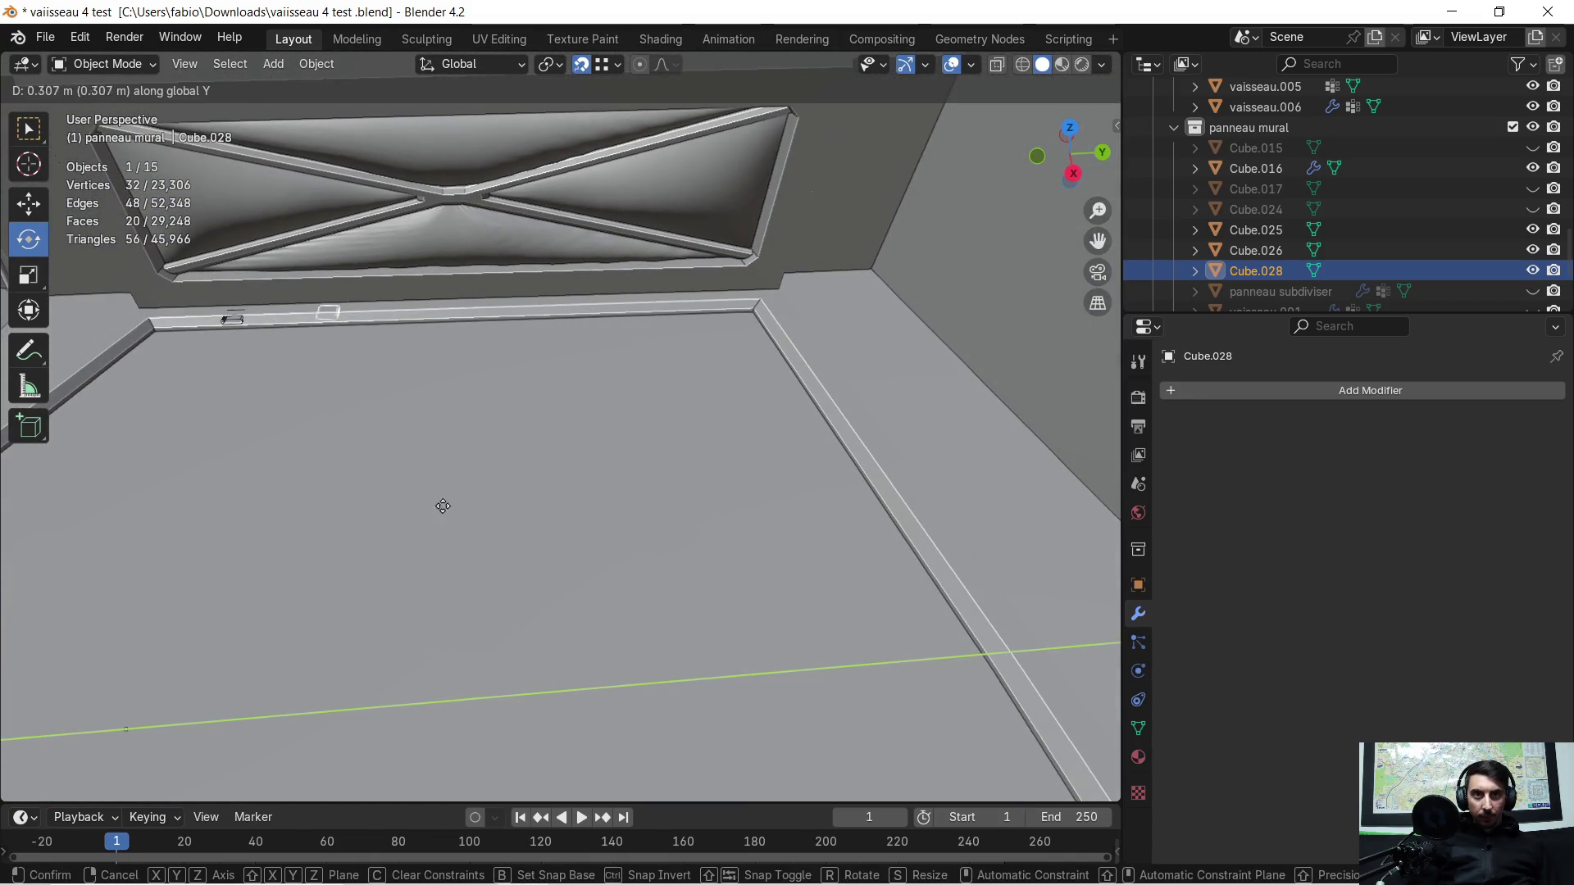
key(ctrl)
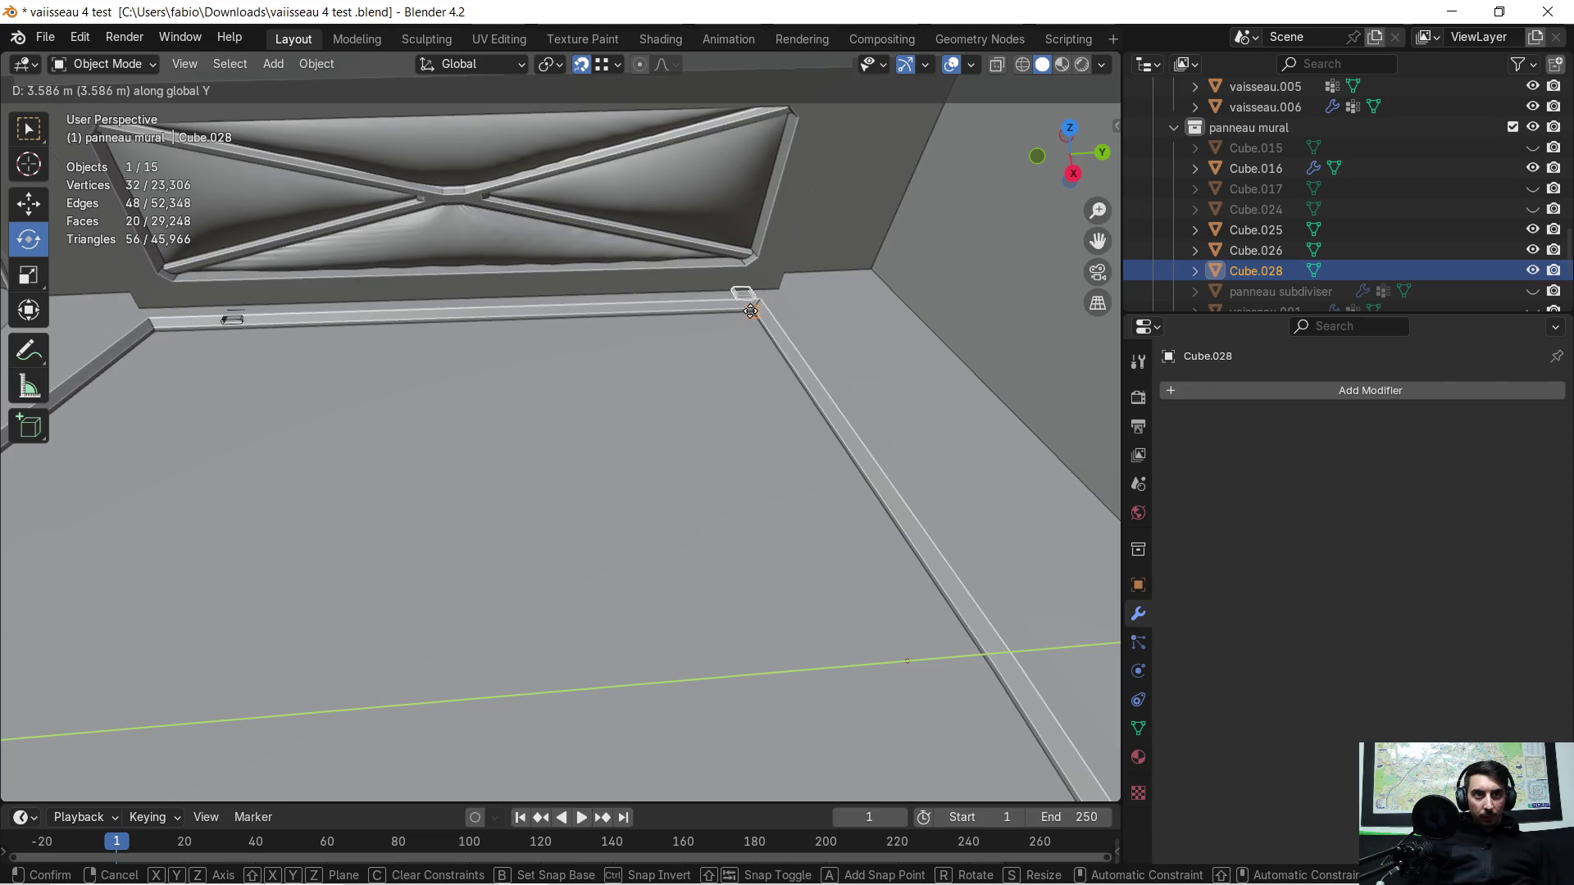
click(750, 310)
mouse_move(722, 343)
middle_down()
mouse_move(781, 296)
mouse_move(889, 270)
mouse_move(938, 545)
mouse_move(339, 620)
mouse_move(764, 508)
middle_up()
key(Tab)
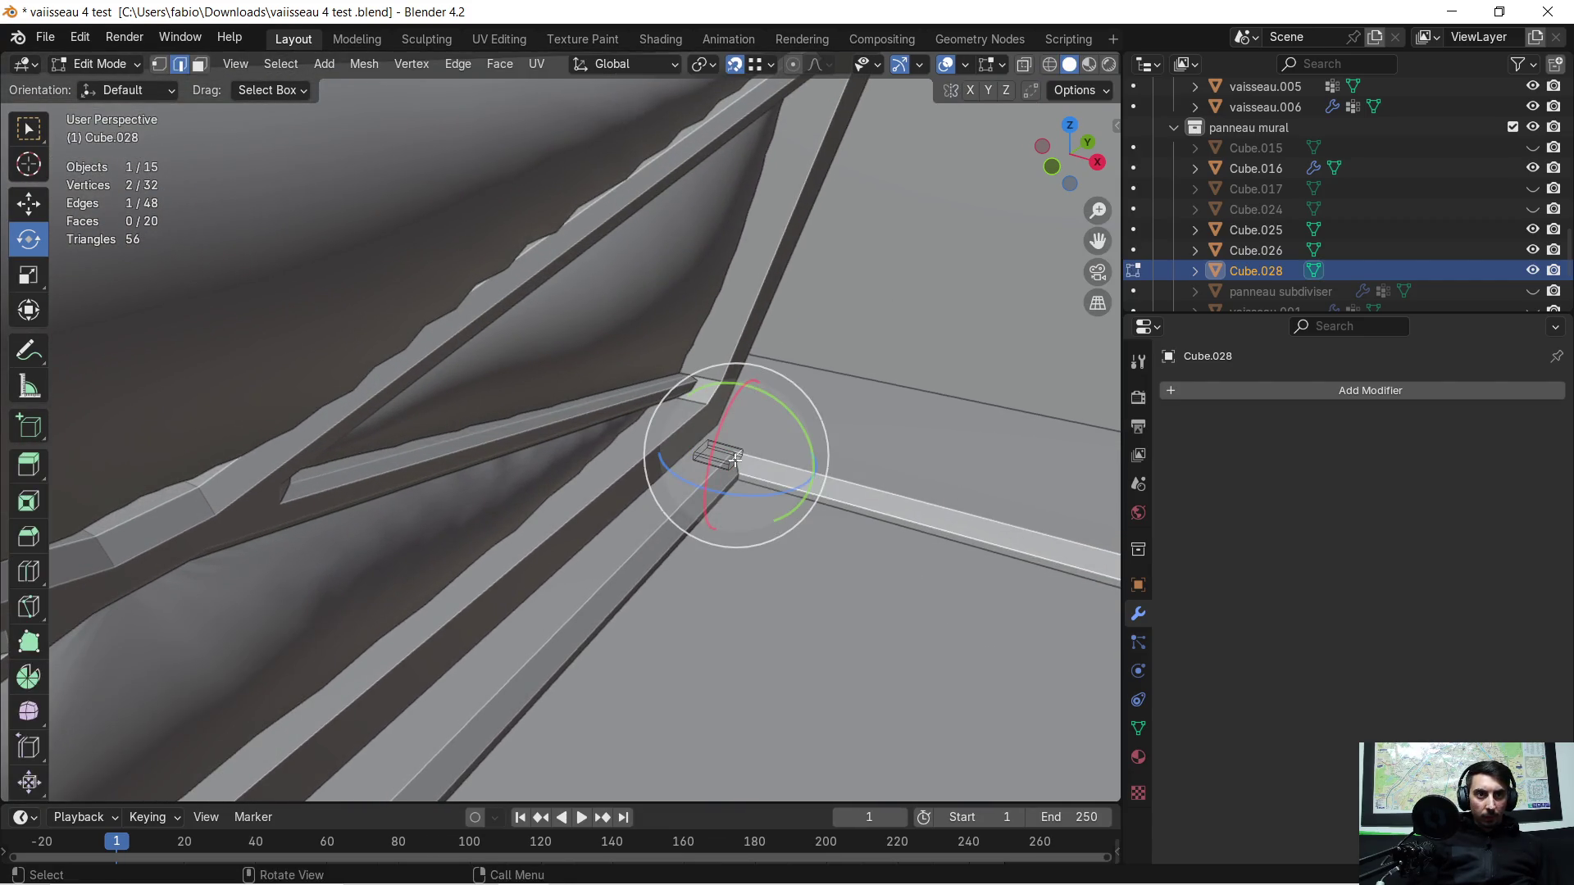
Step: Lower all of Cube.028's mesh about -0.083 m on Z so it sinks into the ledge
key(KP_Decimal)
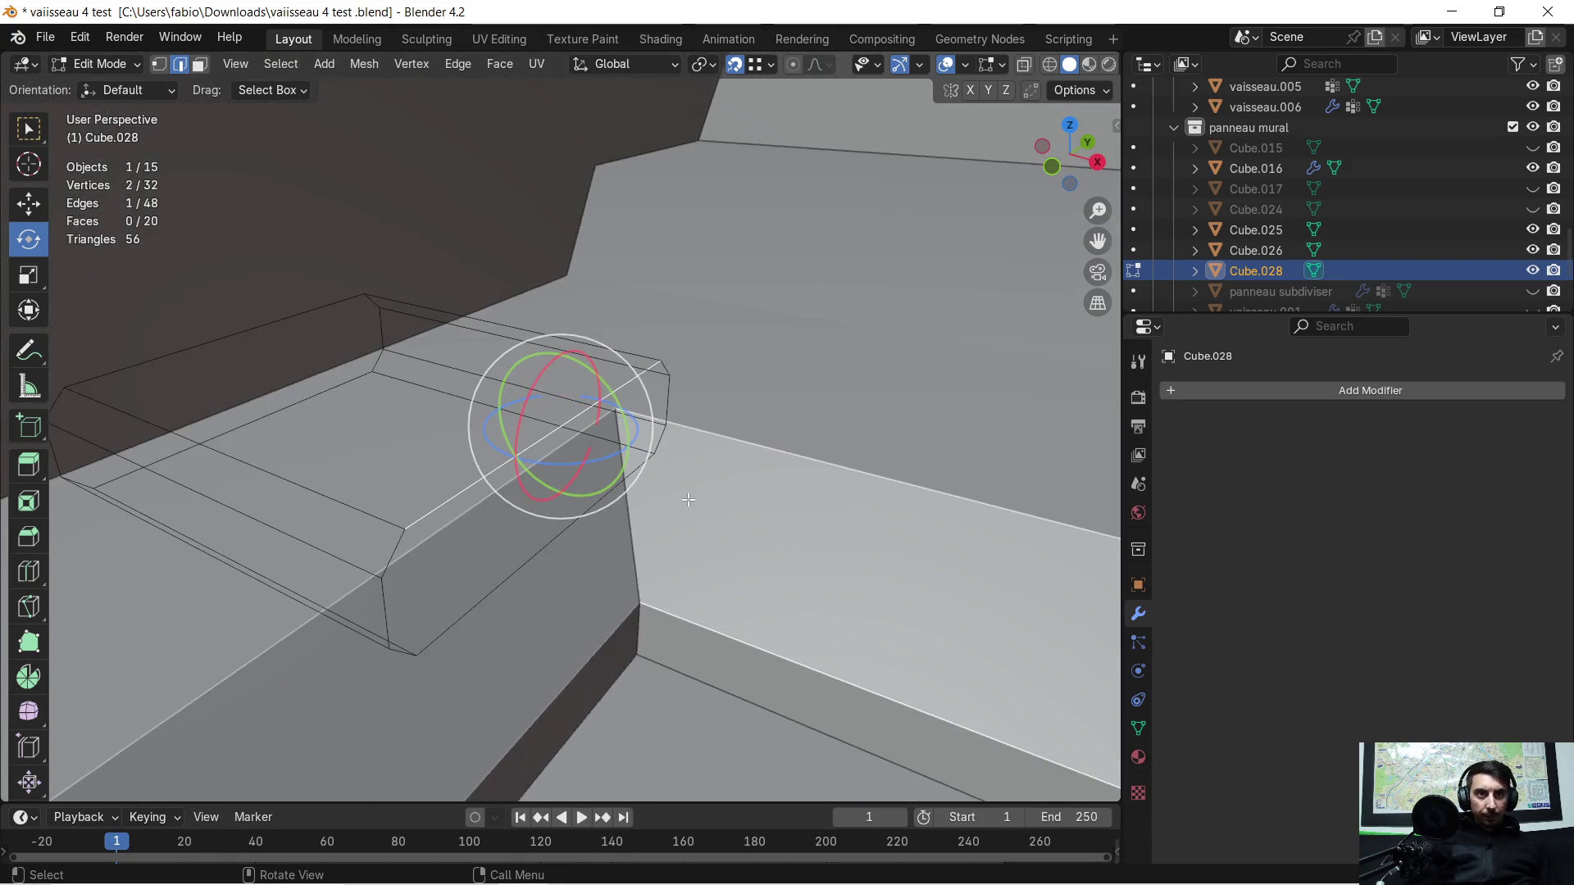
middle_drag(736, 459, 546, 450)
scroll(546, 450, down, 2)
scroll(546, 450, down, 1)
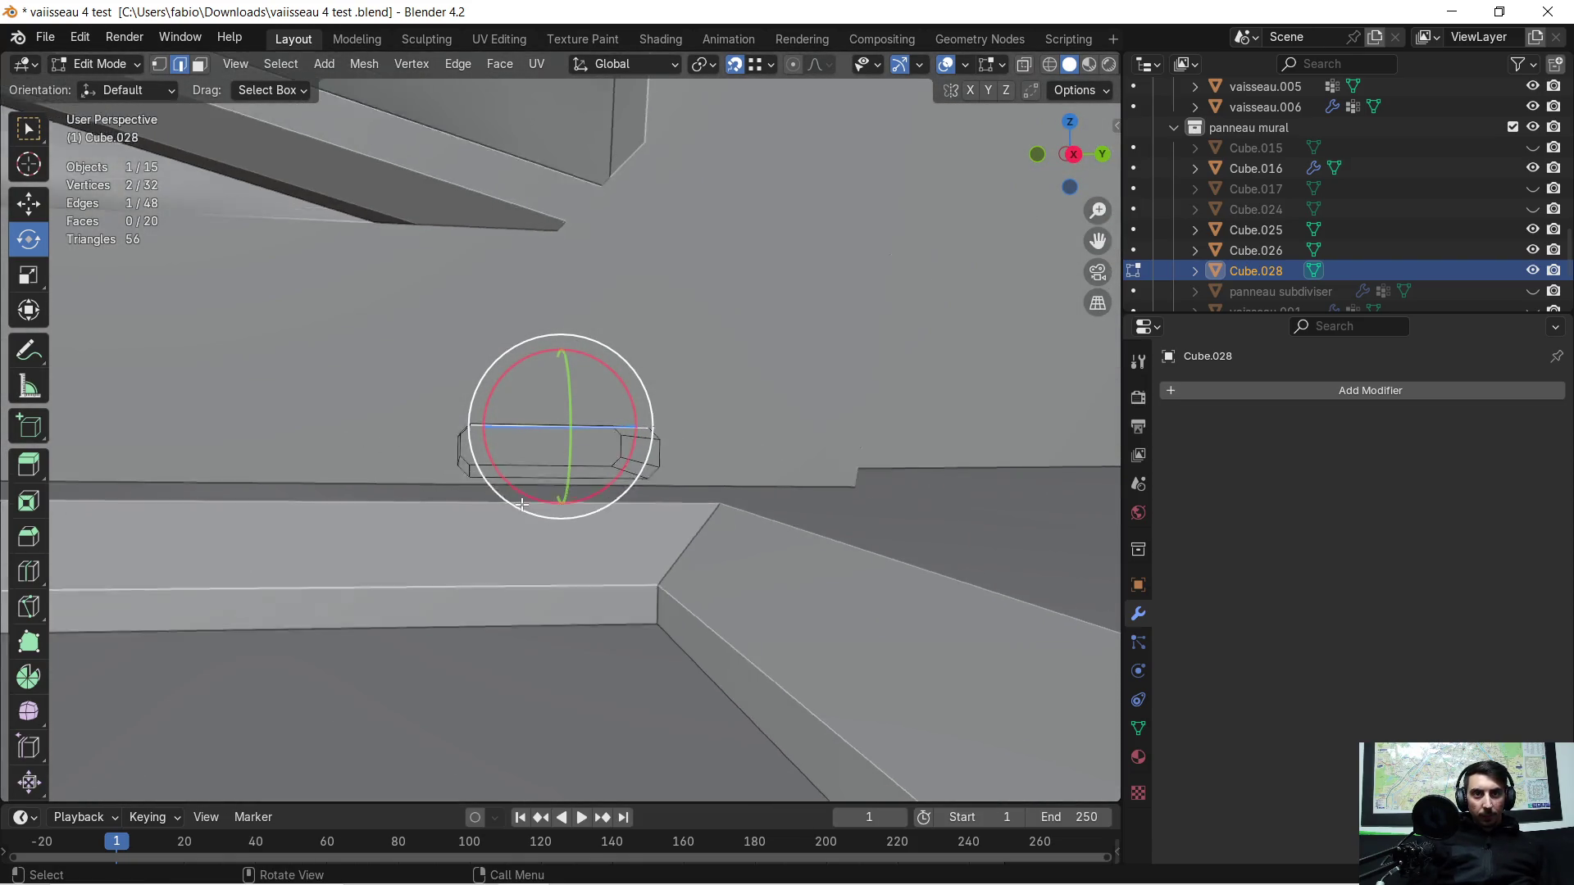
scroll(546, 450, down, 1)
scroll(496, 503, down, 1)
key(a)
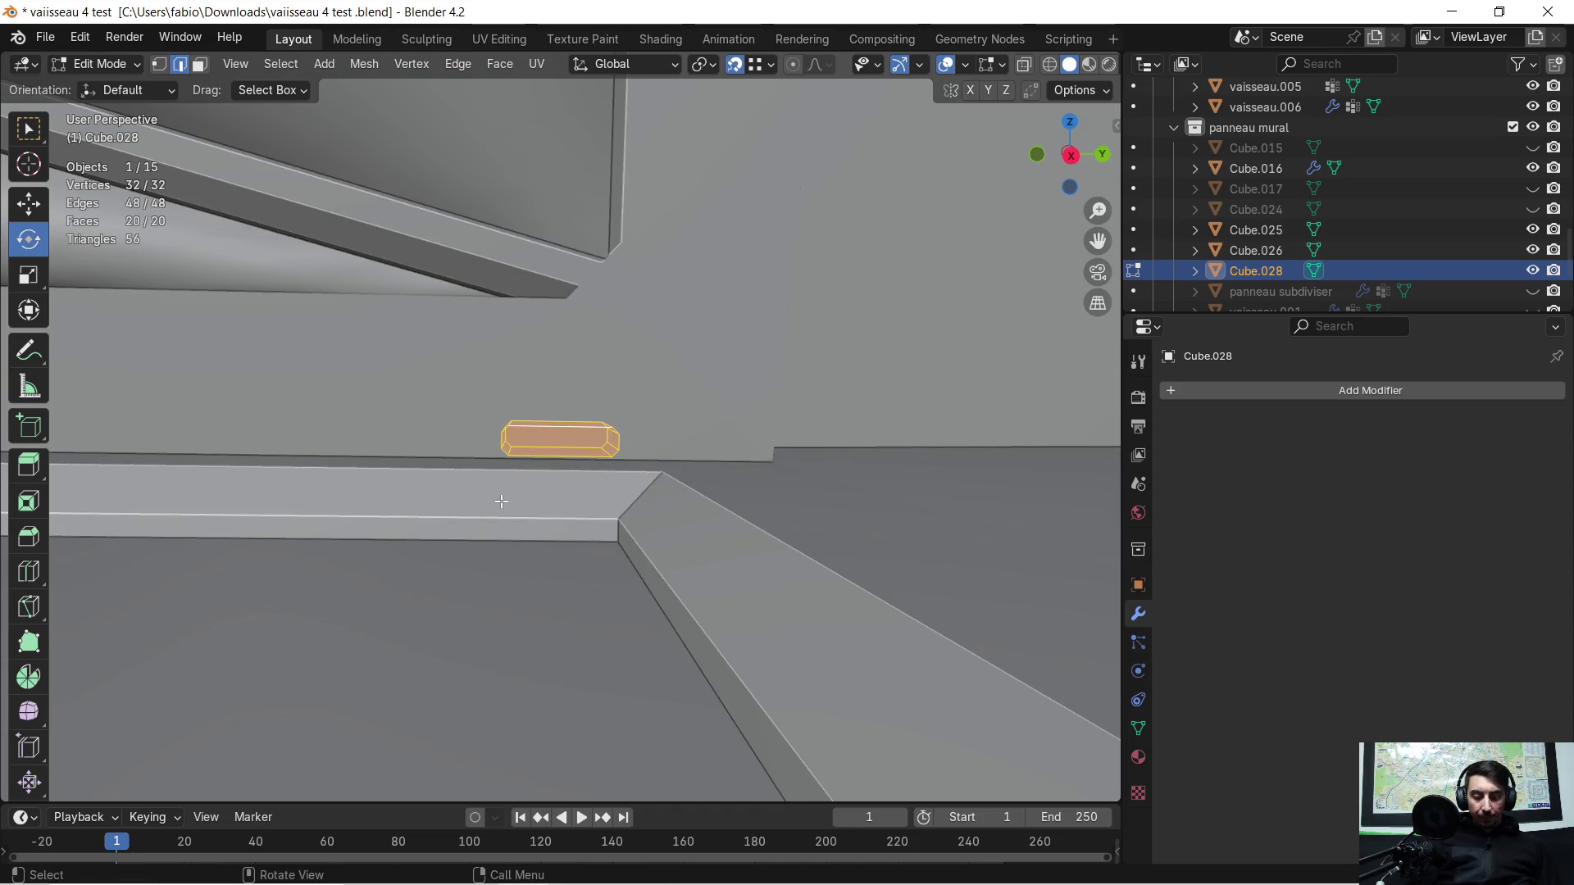
key(g)
key(z)
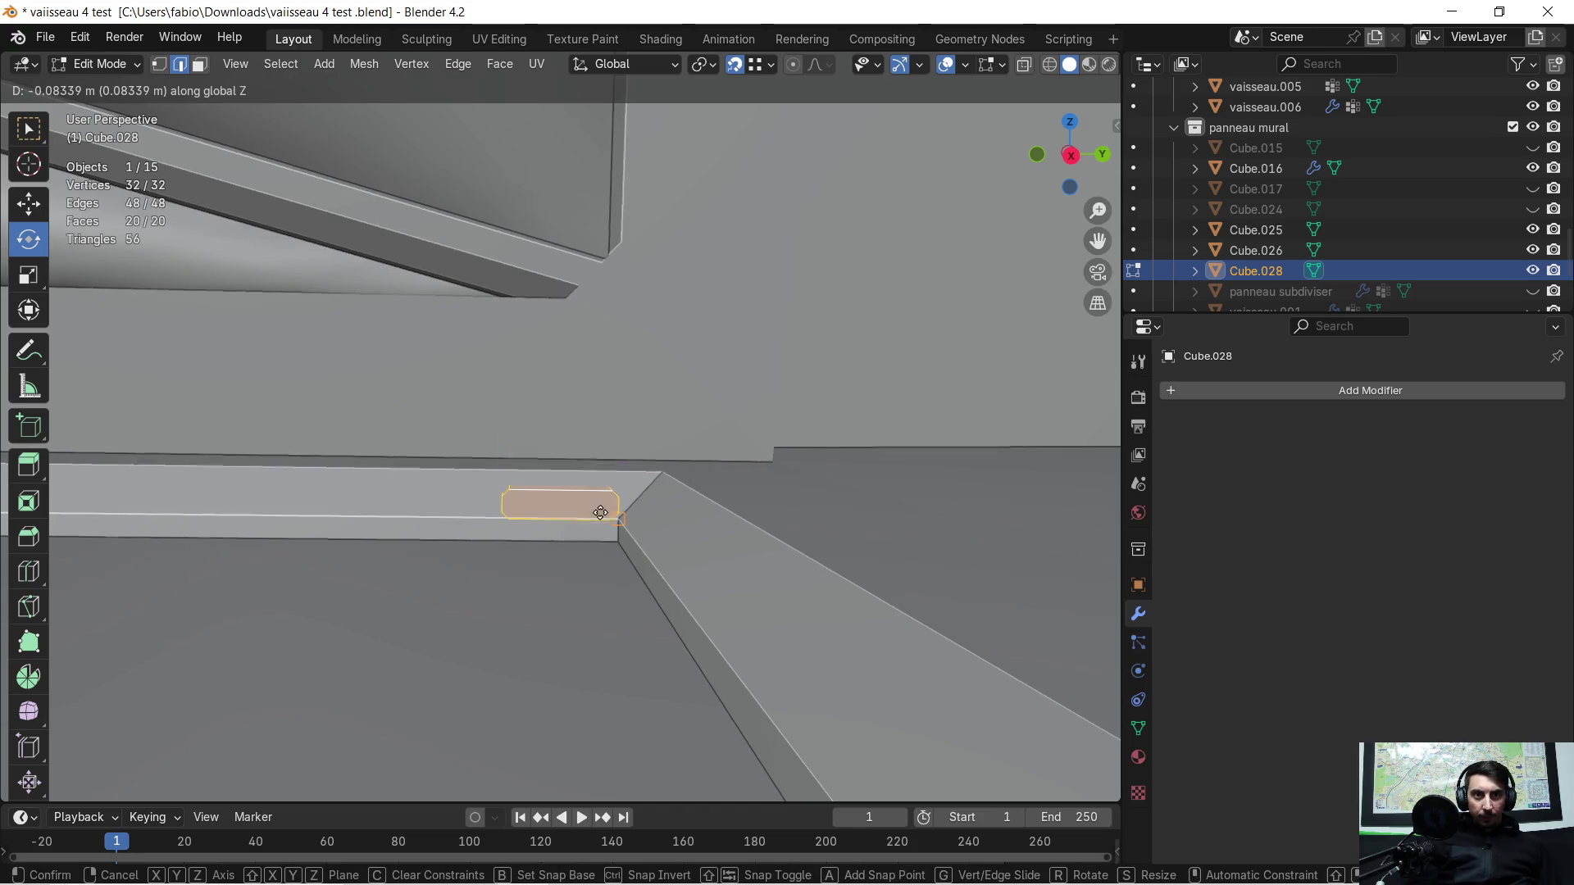
click(617, 518)
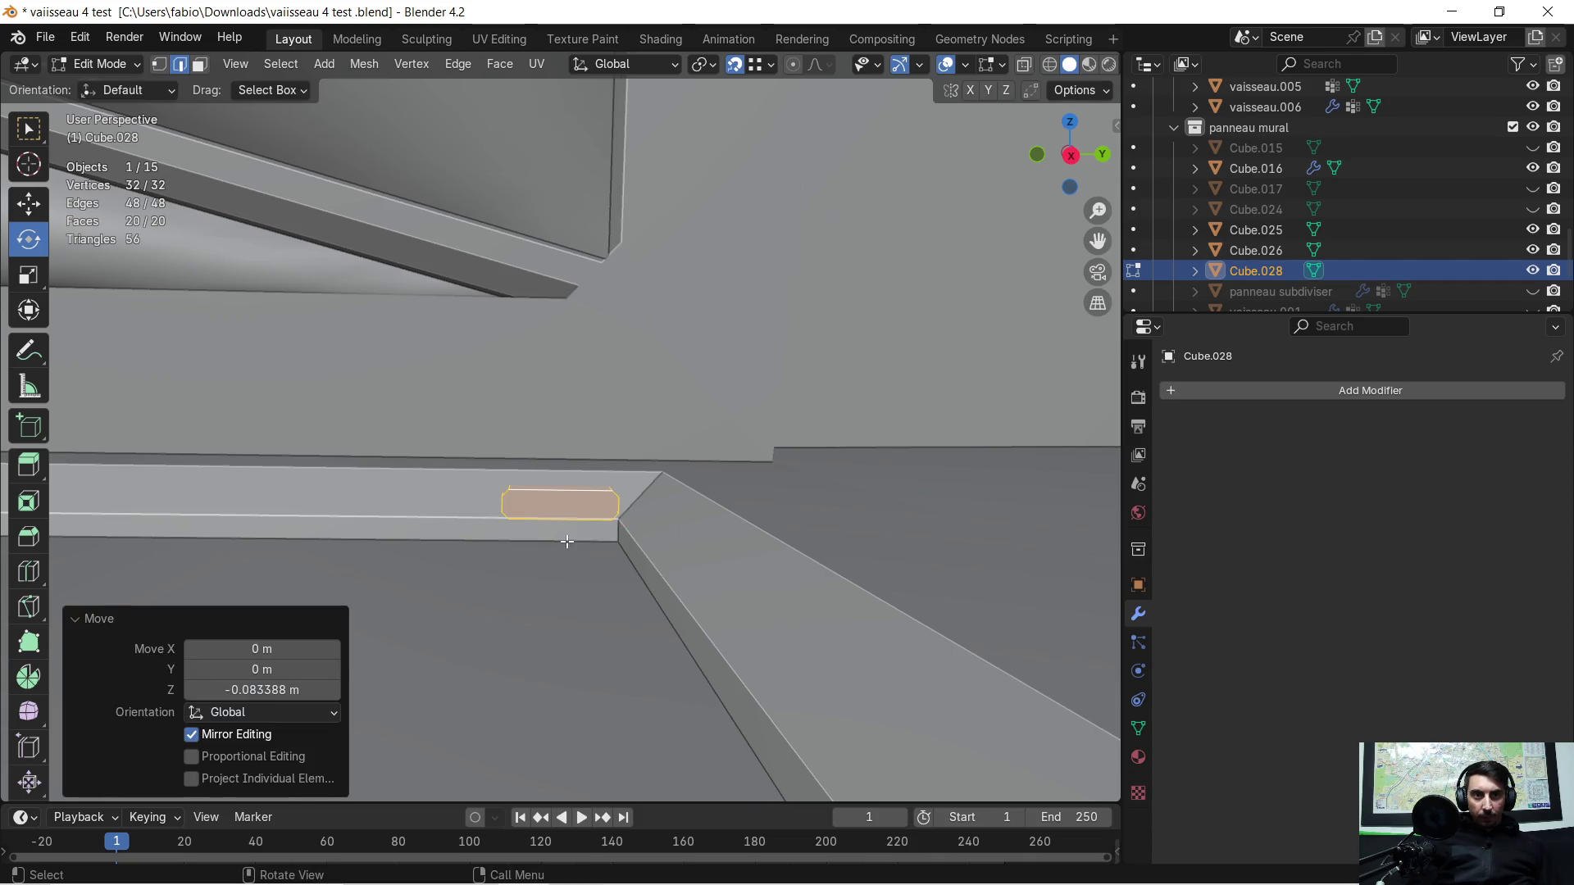
scroll(616, 518, up, 2)
Step: Orbit around the corner to check the sunk block's placement, then leave mesh editing
mouse_move(616, 518)
middle_down()
mouse_move(703, 540)
mouse_move(601, 533)
mouse_move(738, 541)
mouse_move(714, 580)
mouse_move(512, 581)
middle_up()
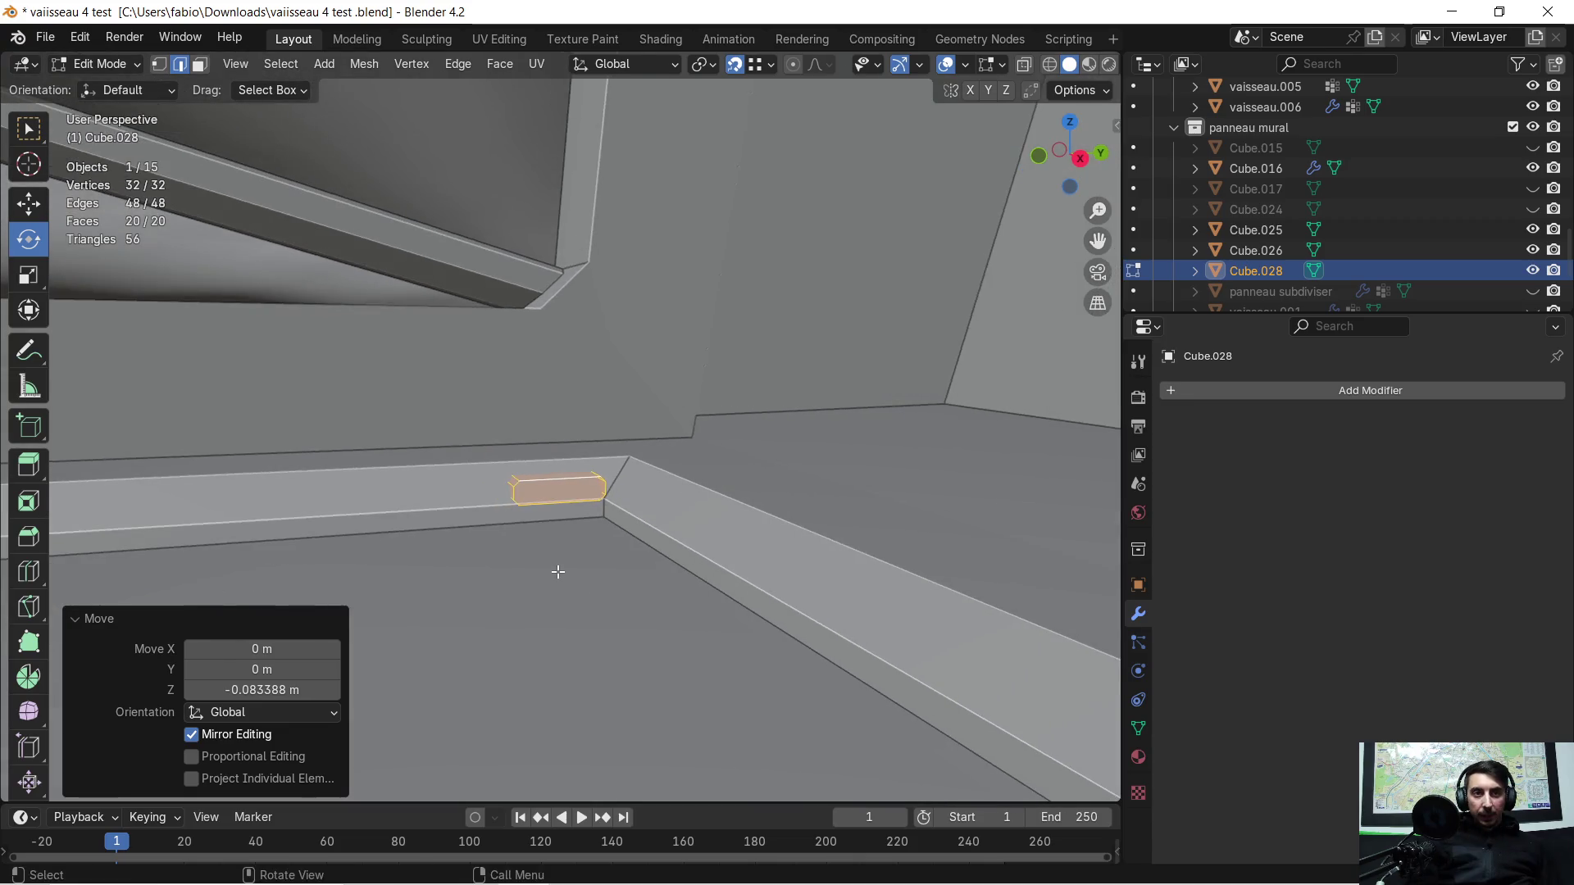
middle_drag(513, 581, 548, 571)
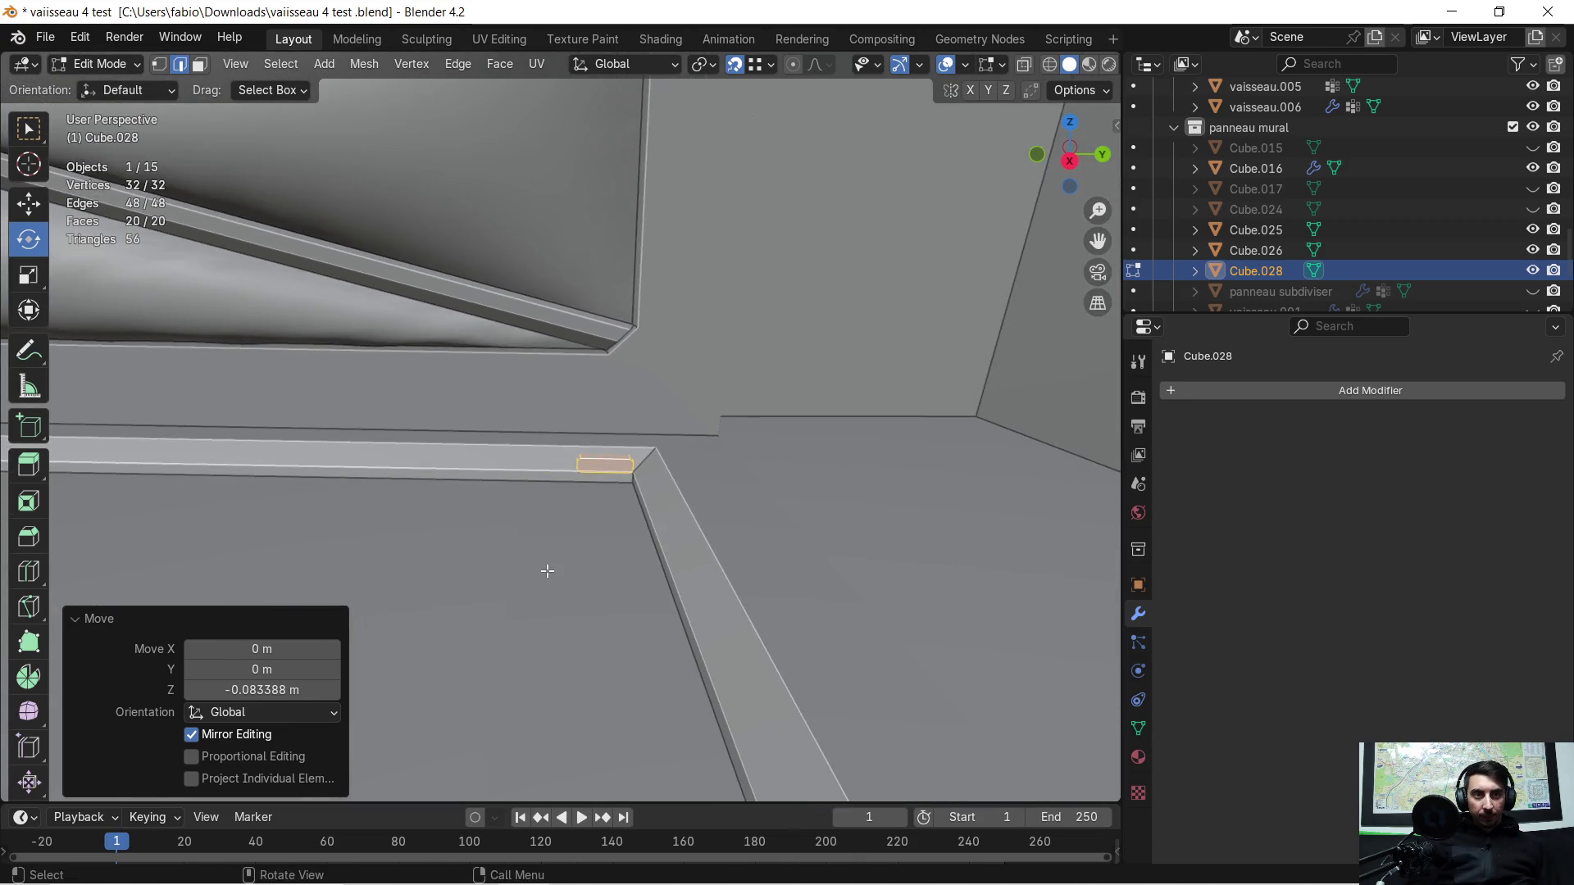
middle_drag(431, 510, 629, 539)
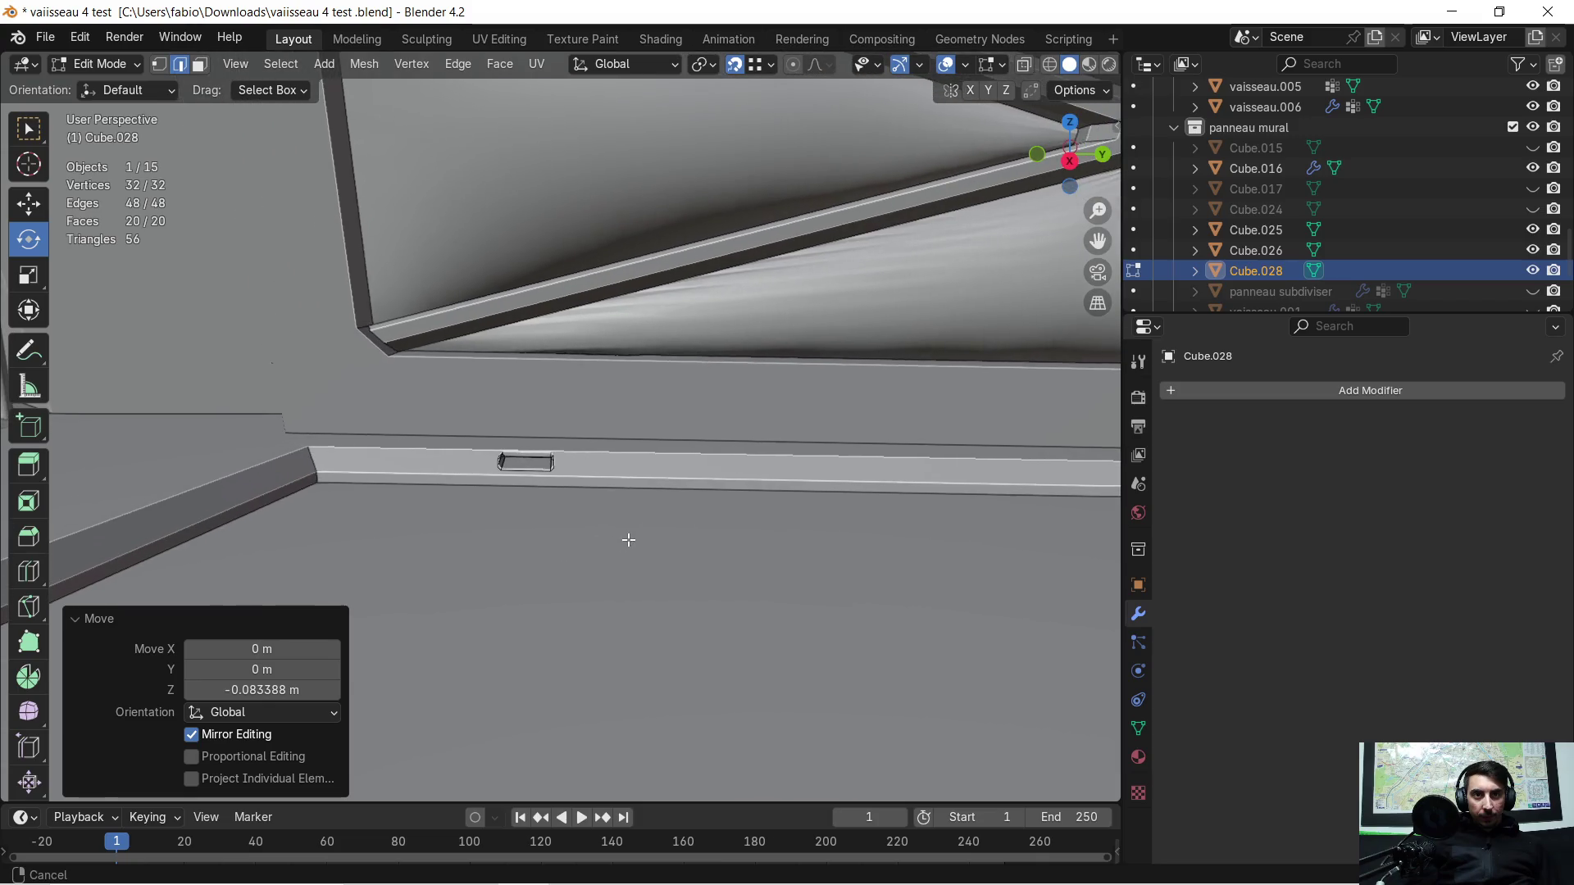
mouse_move(468, 483)
middle_down()
mouse_move(731, 515)
mouse_move(646, 495)
middle_up()
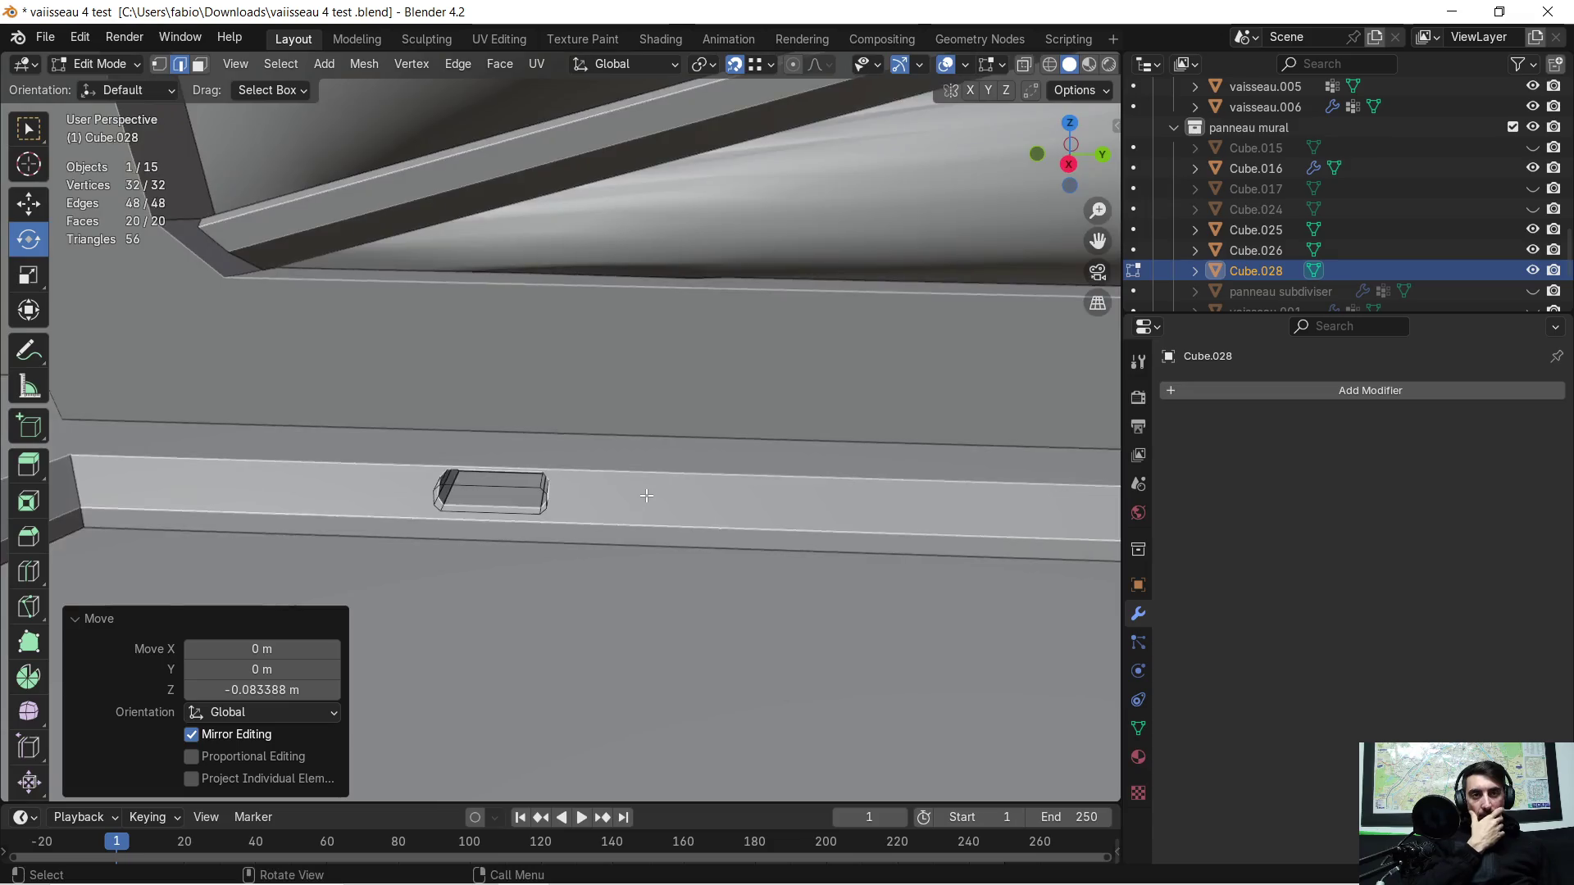
scroll(646, 494, down, 3)
middle_drag(488, 528, 715, 514)
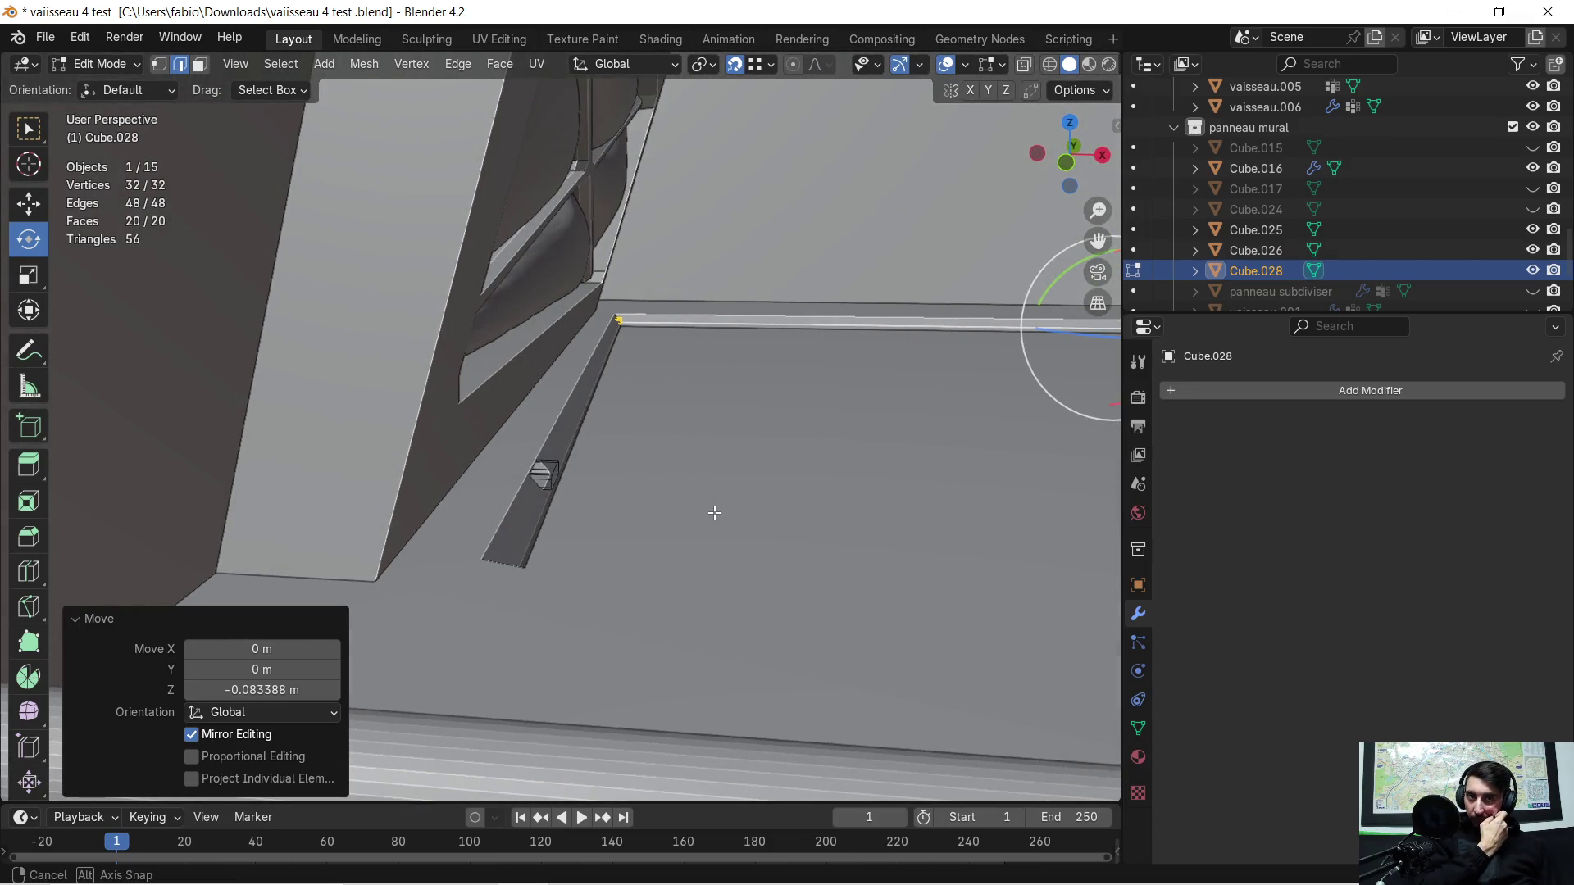
mouse_move(715, 513)
middle_down()
mouse_move(495, 504)
mouse_move(1069, 498)
mouse_move(850, 482)
mouse_move(737, 550)
middle_up()
key(Tab)
Step: Raise Cube.026 slightly on Z at object level
click(734, 543)
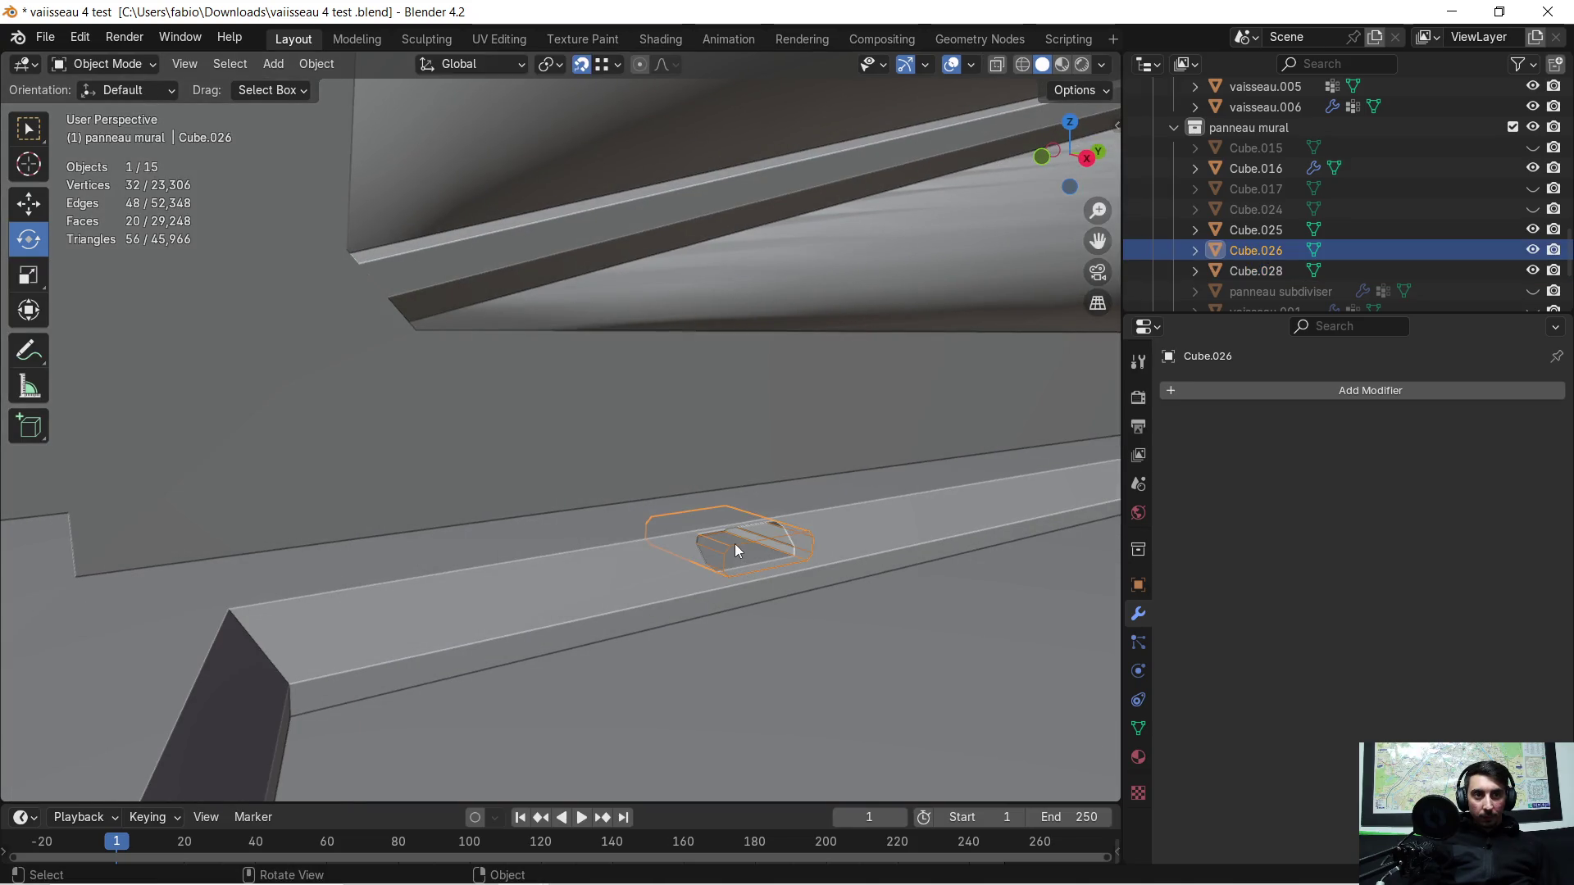
middle_drag(730, 585, 671, 582)
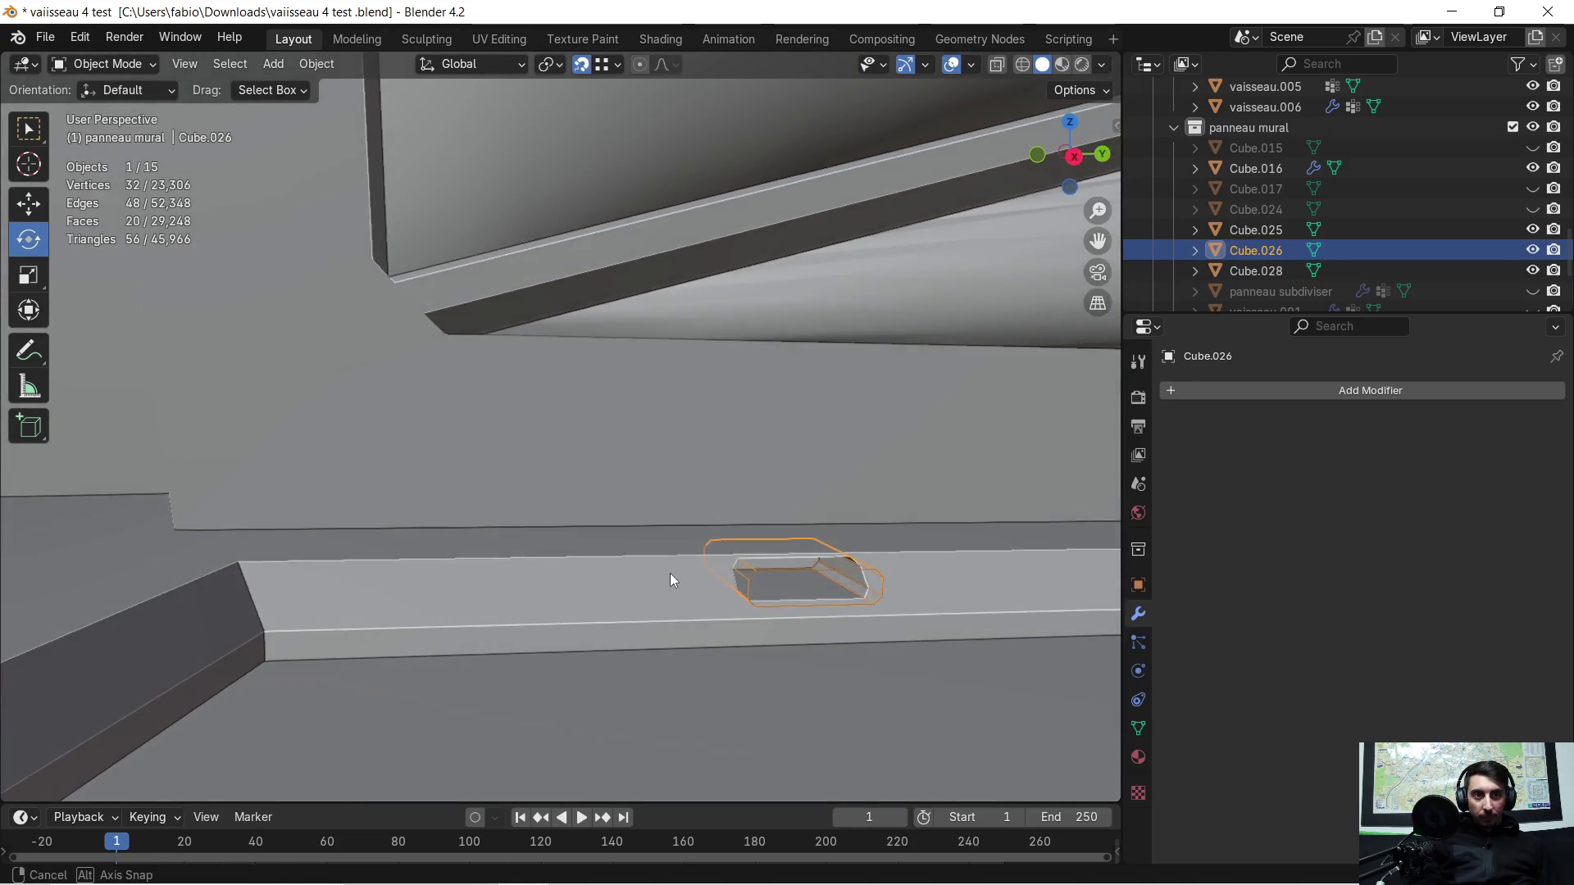
key(g)
key(z)
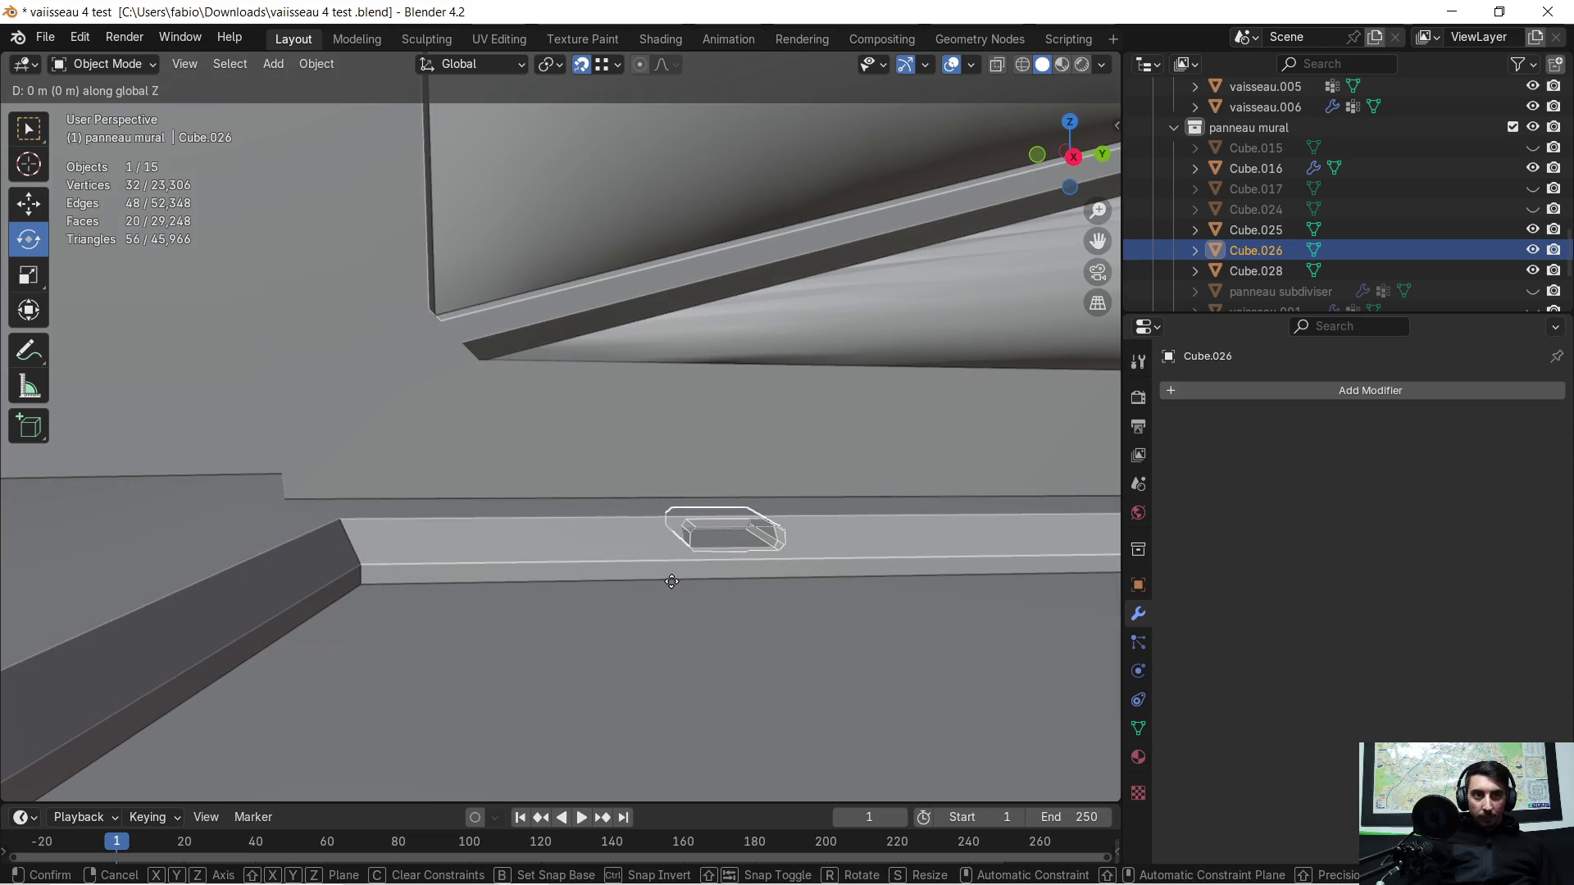
click(373, 566)
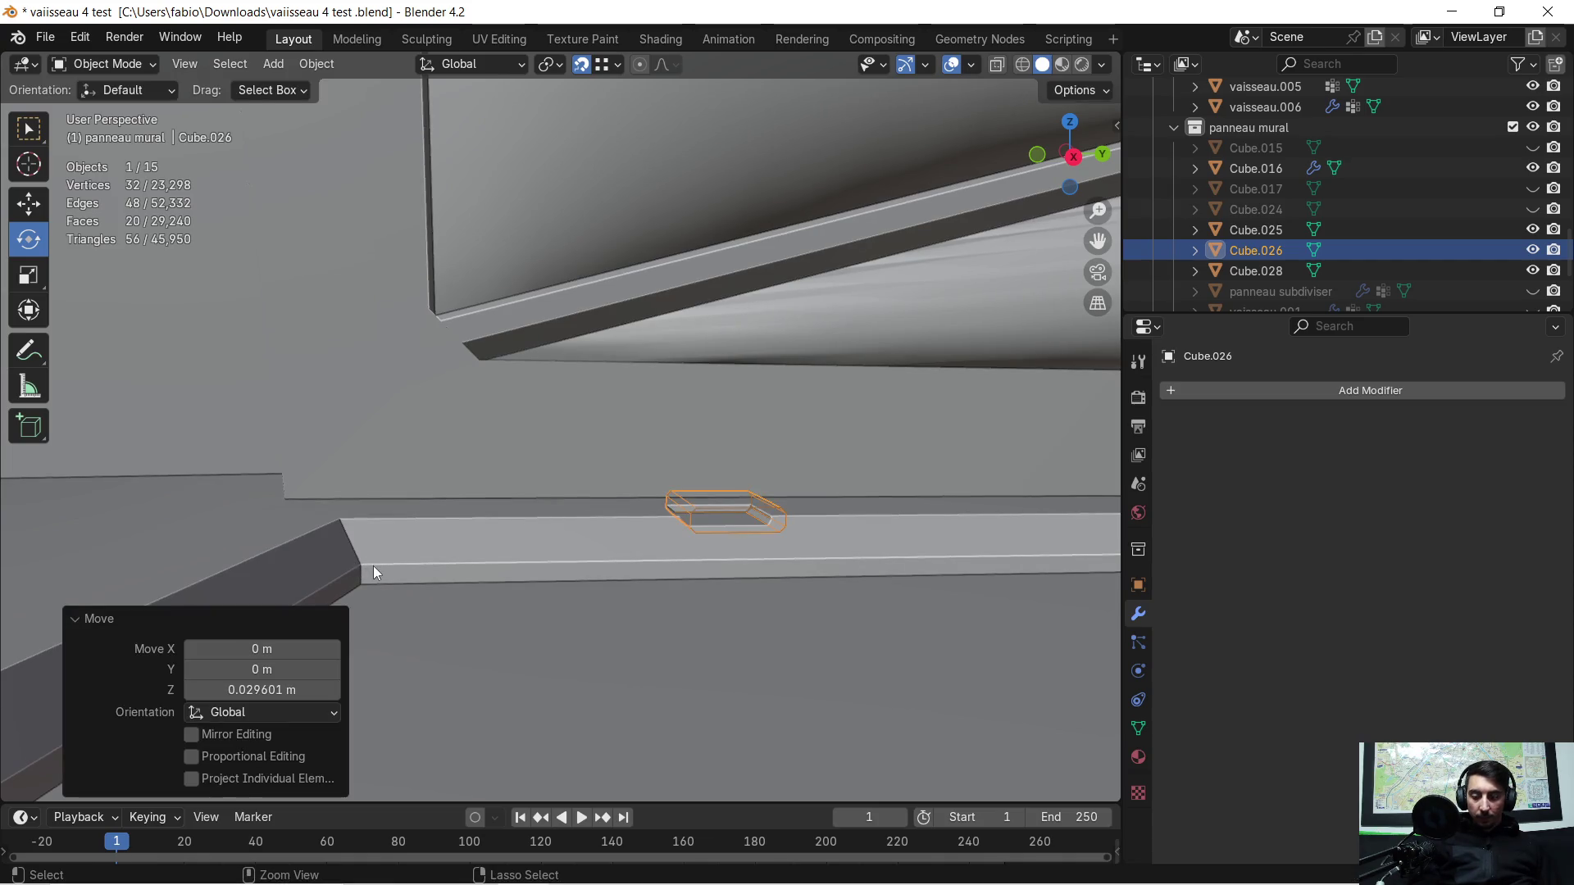
Step: Lower Cube.026's whole mesh slightly into the baseboard, then select the wall vaisseau.006 to show its Boolean cut
key(Tab)
key(a)
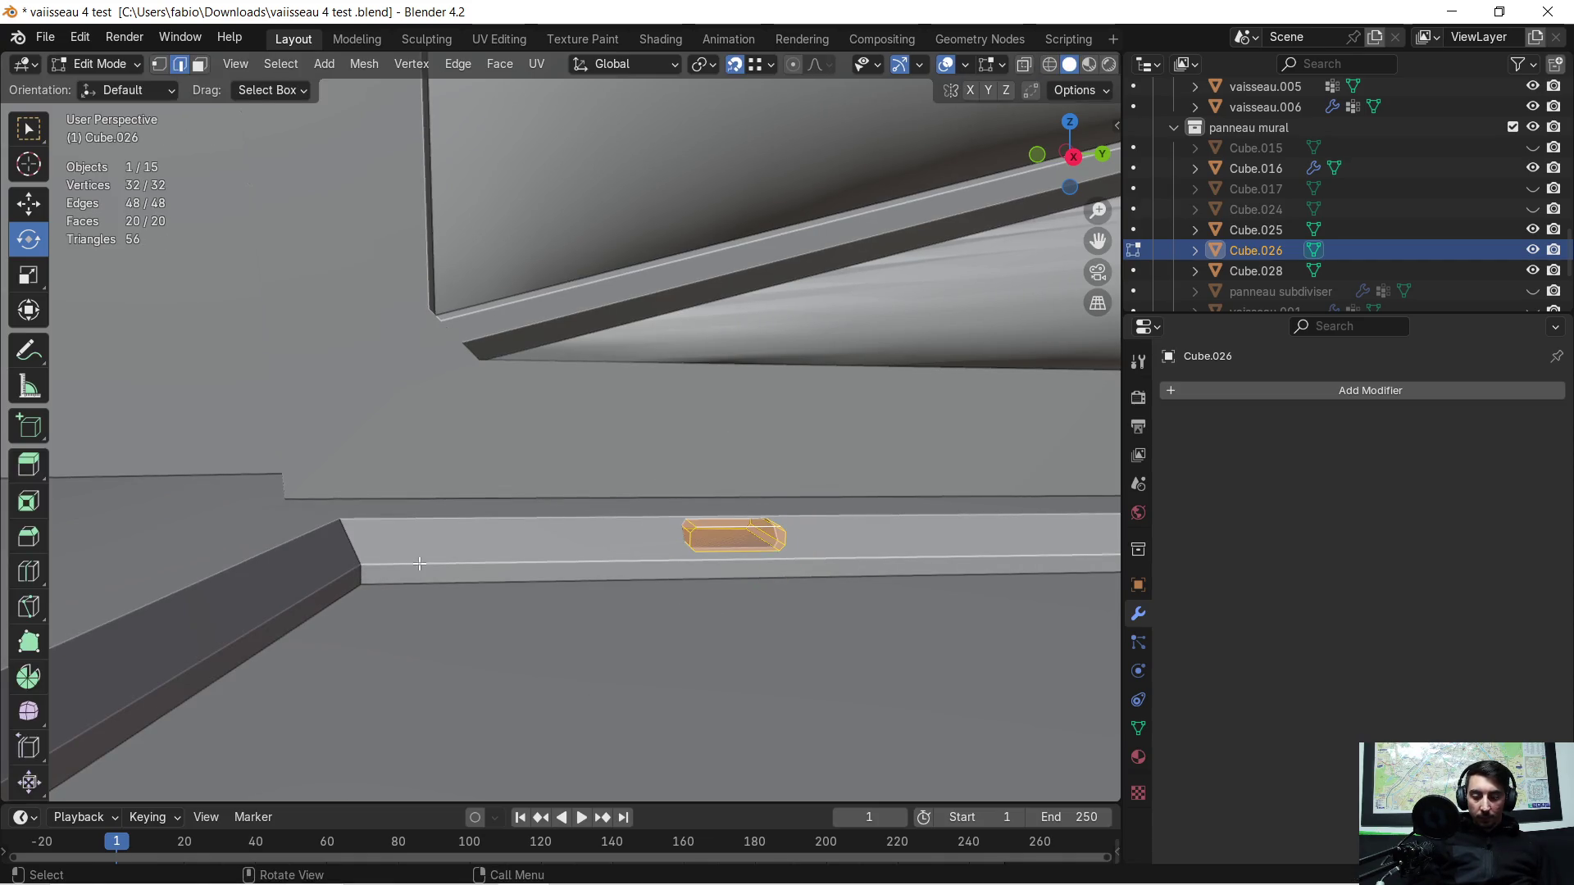
key(g)
key(z)
click(370, 563)
mouse_move(371, 564)
middle_down()
mouse_move(572, 636)
mouse_move(137, 565)
middle_up()
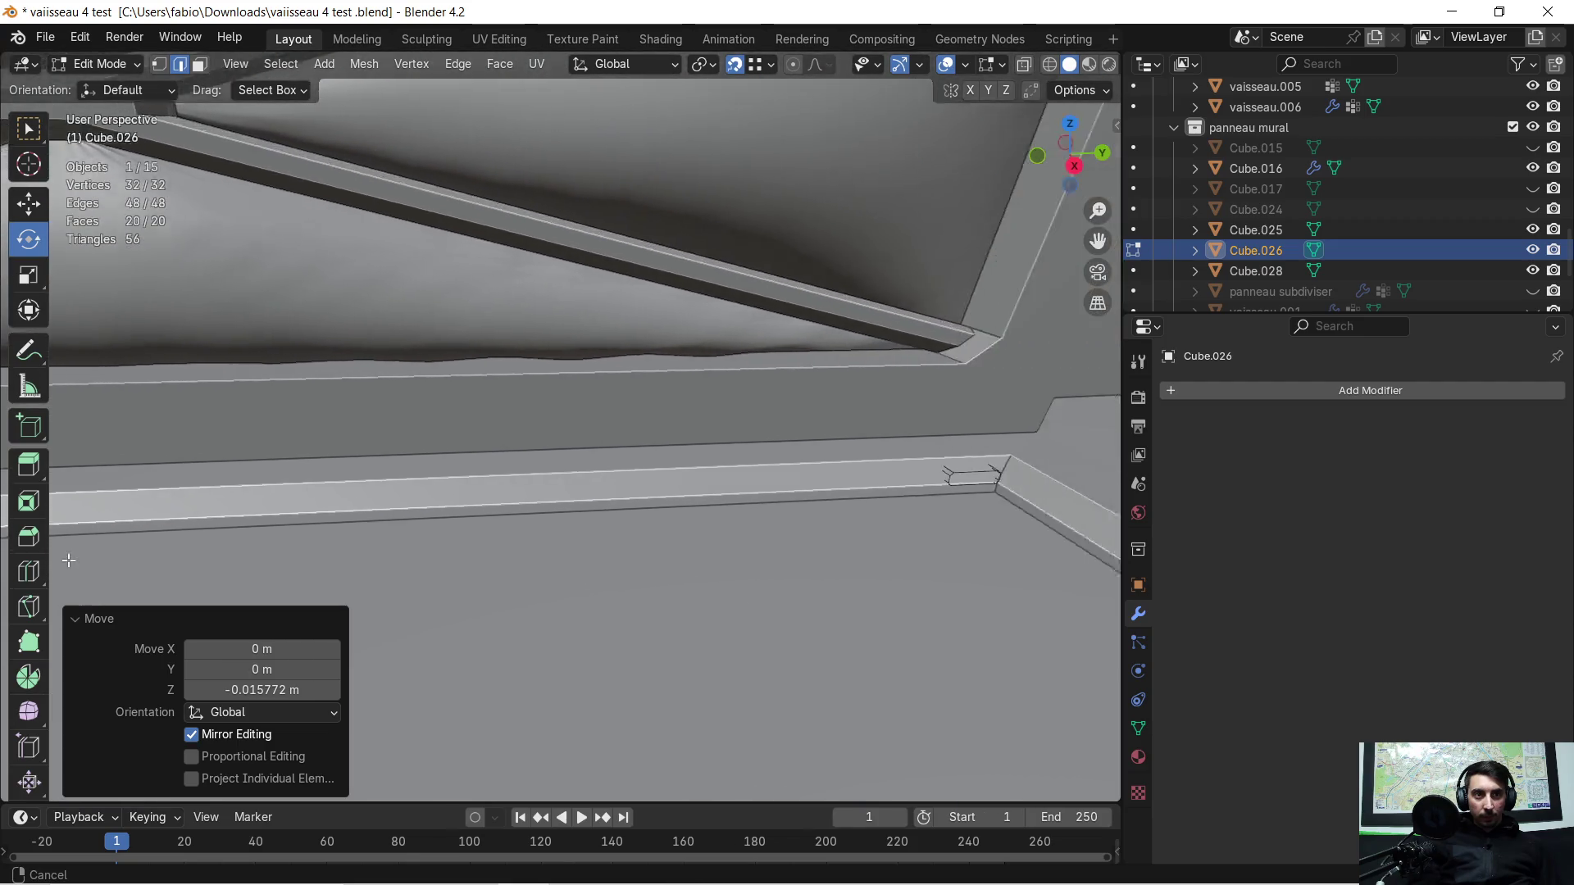
scroll(136, 565, down, 2)
scroll(838, 475, up, 1)
scroll(769, 482, up, 1)
scroll(738, 492, up, 1)
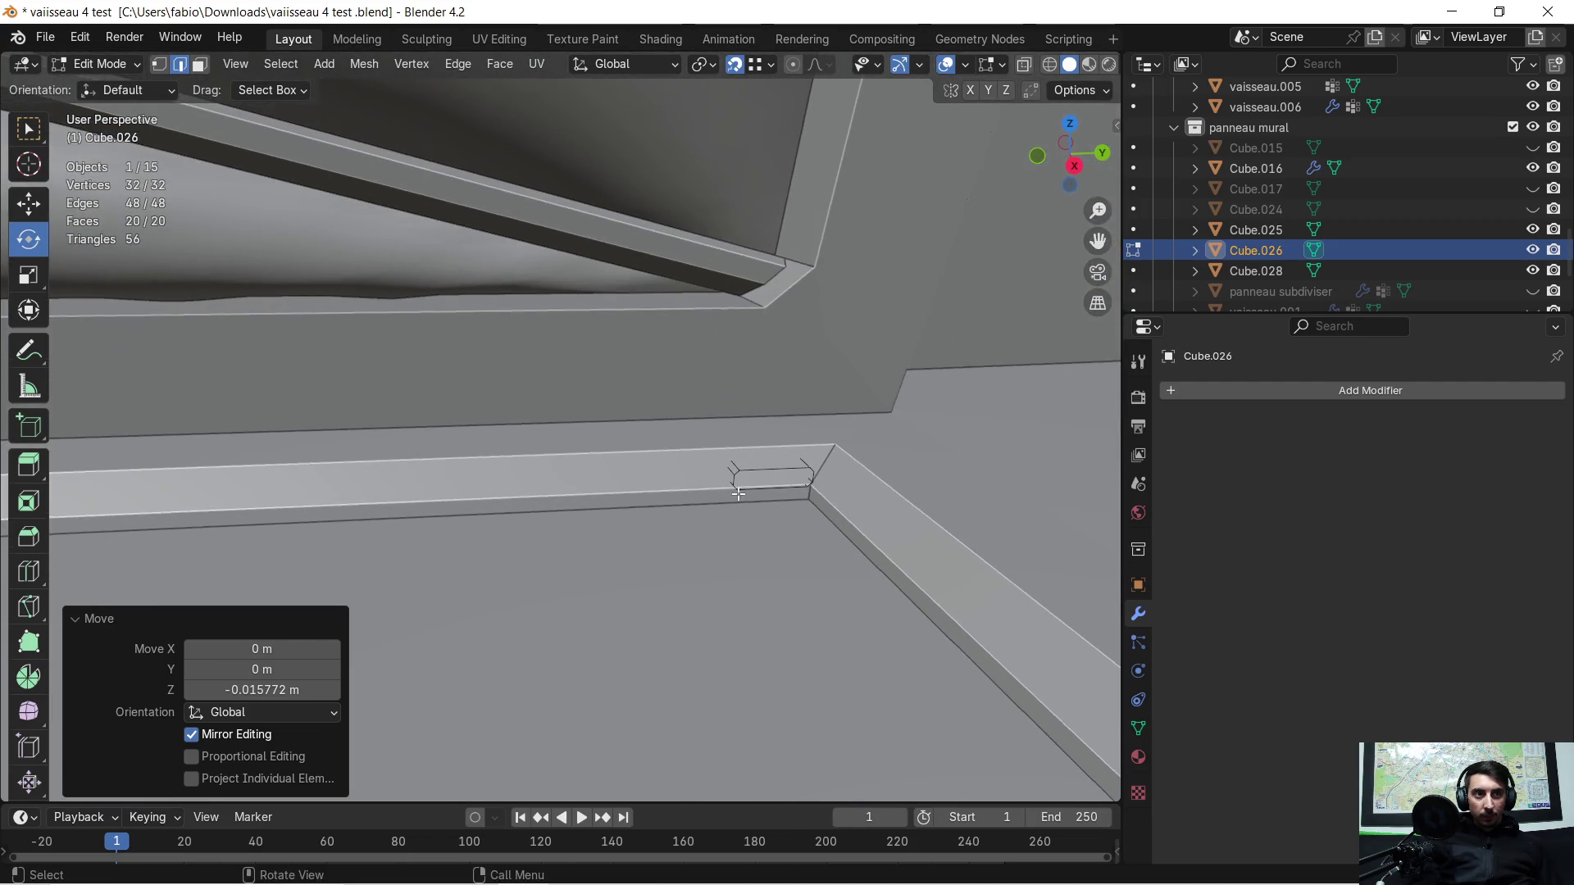
middle_drag(738, 493, 793, 491)
key(Tab)
click(447, 490)
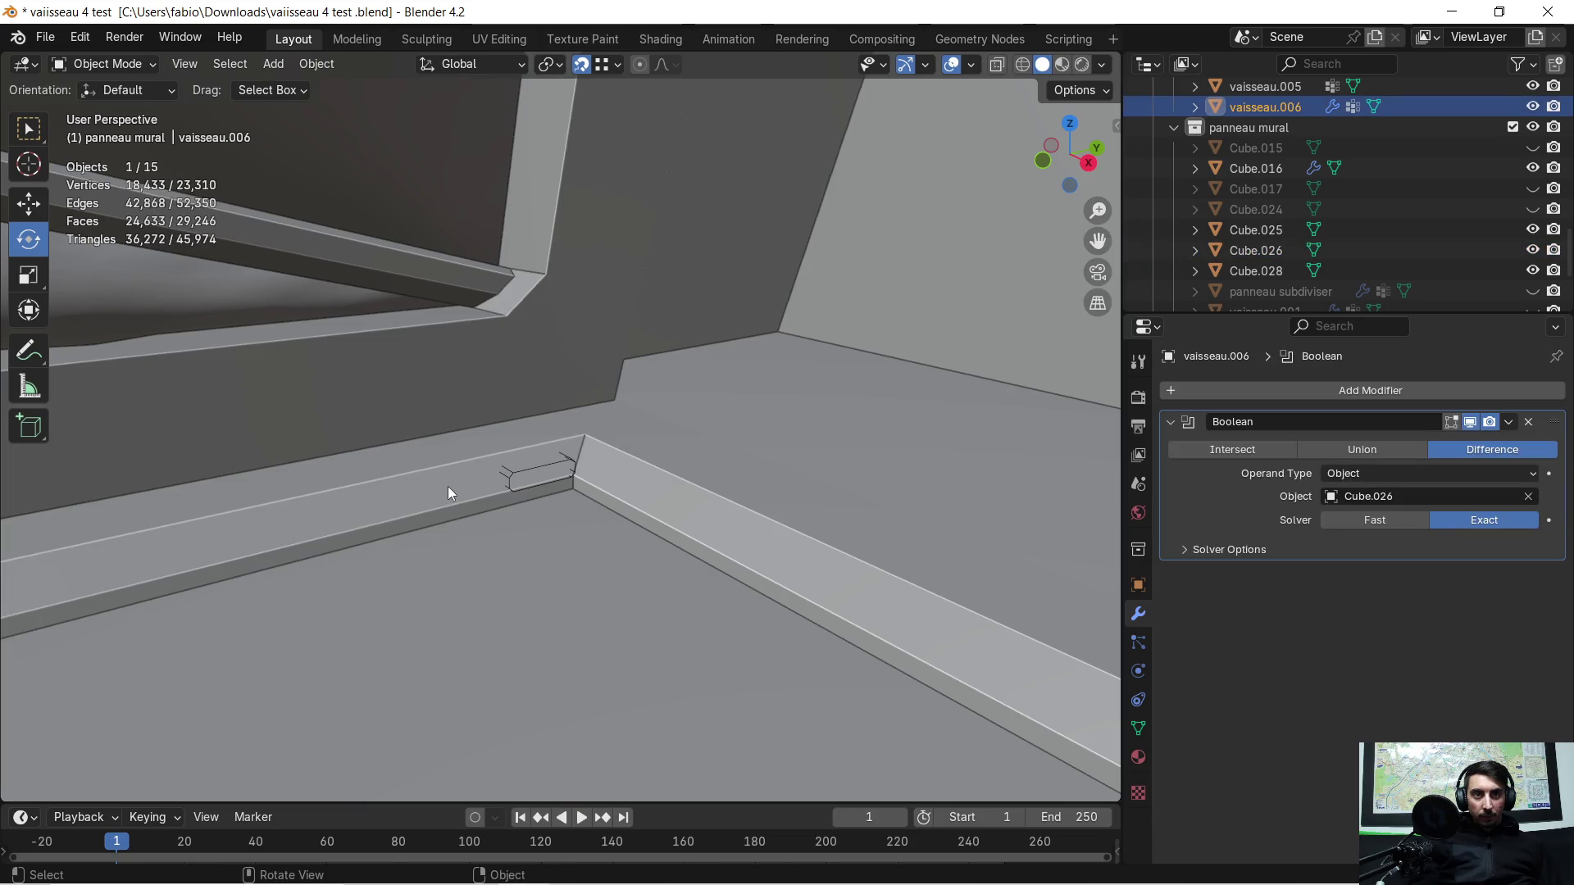
Step: Apply vaisseau.006's Boolean so the Cube.026 notch becomes permanent wall geometry
click(1506, 427)
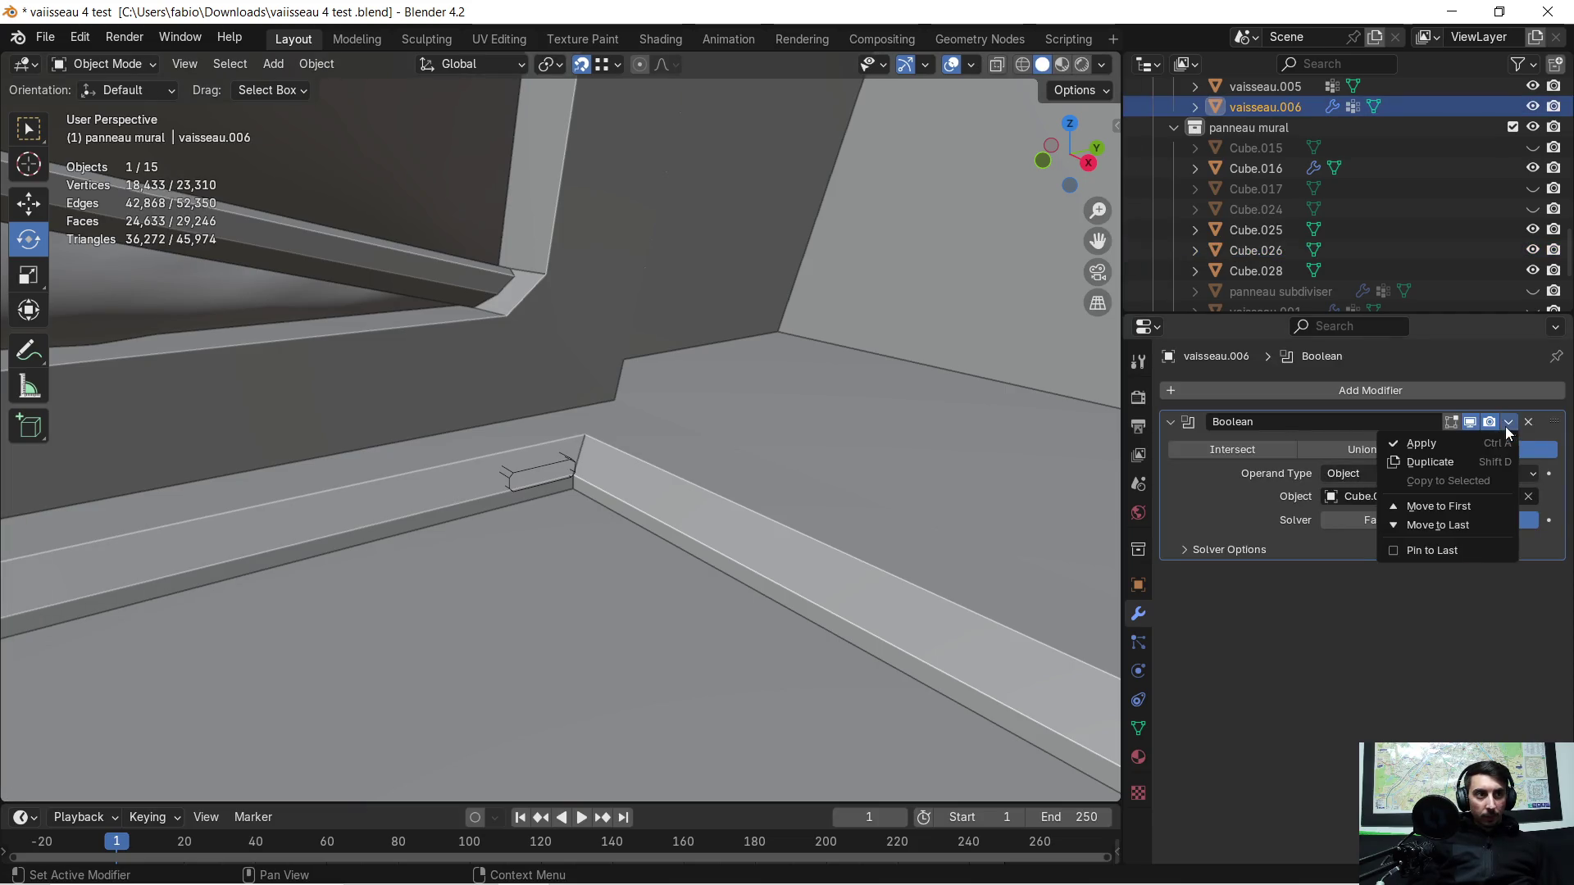
click(1436, 440)
key(Tab)
click(526, 471)
key(Tab)
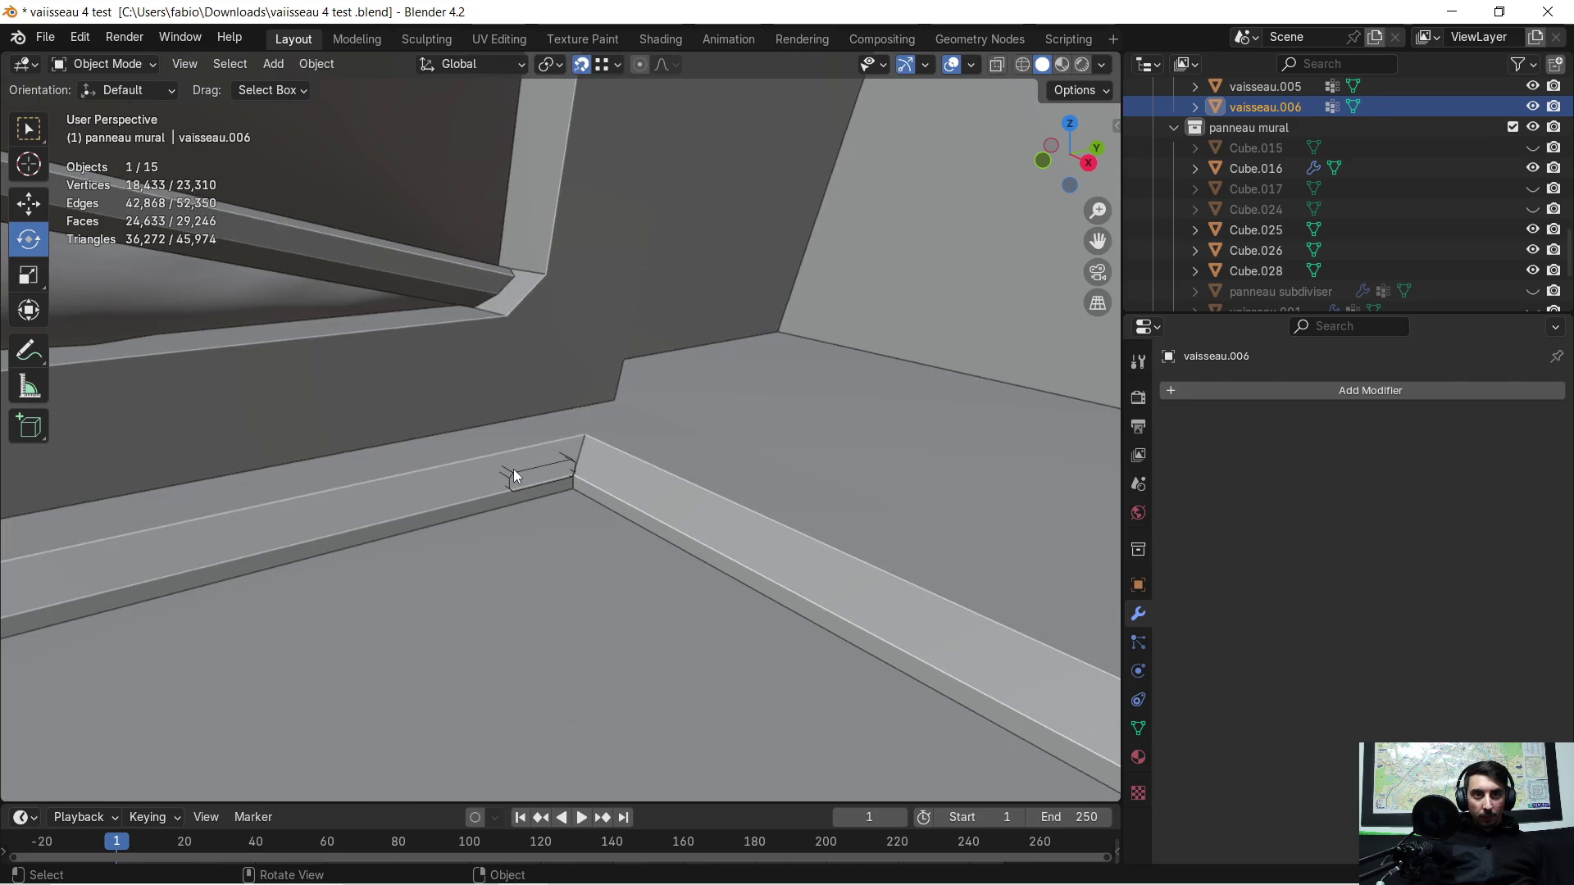
click(514, 474)
middle_drag(473, 477, 533, 481)
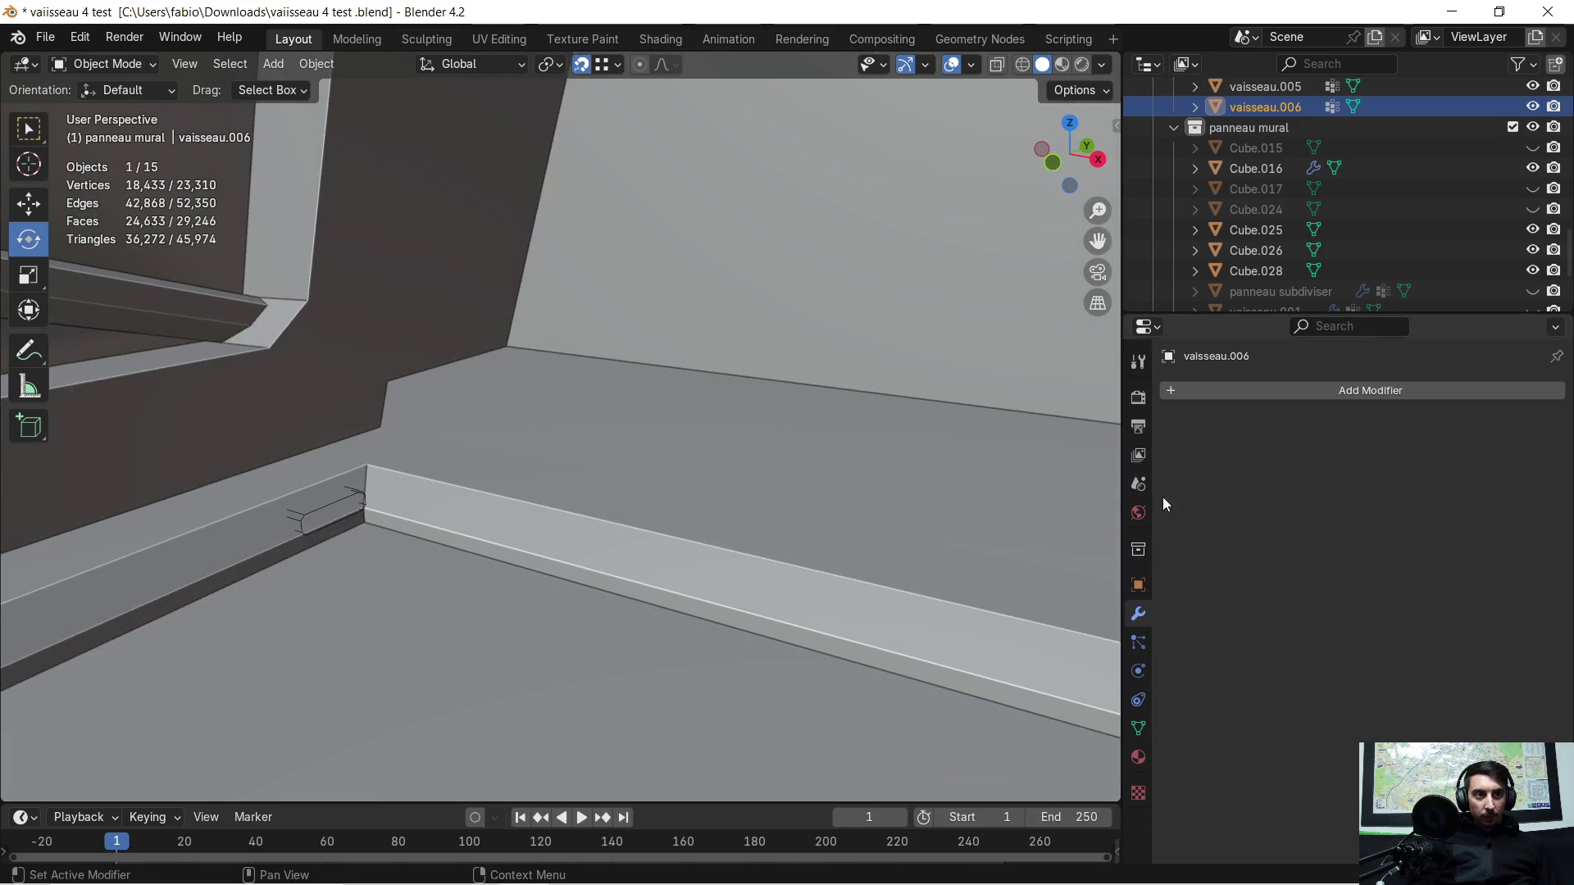
Step: Add a Difference Boolean to the wall with Cube.028 picked as the cutter
click(1166, 388)
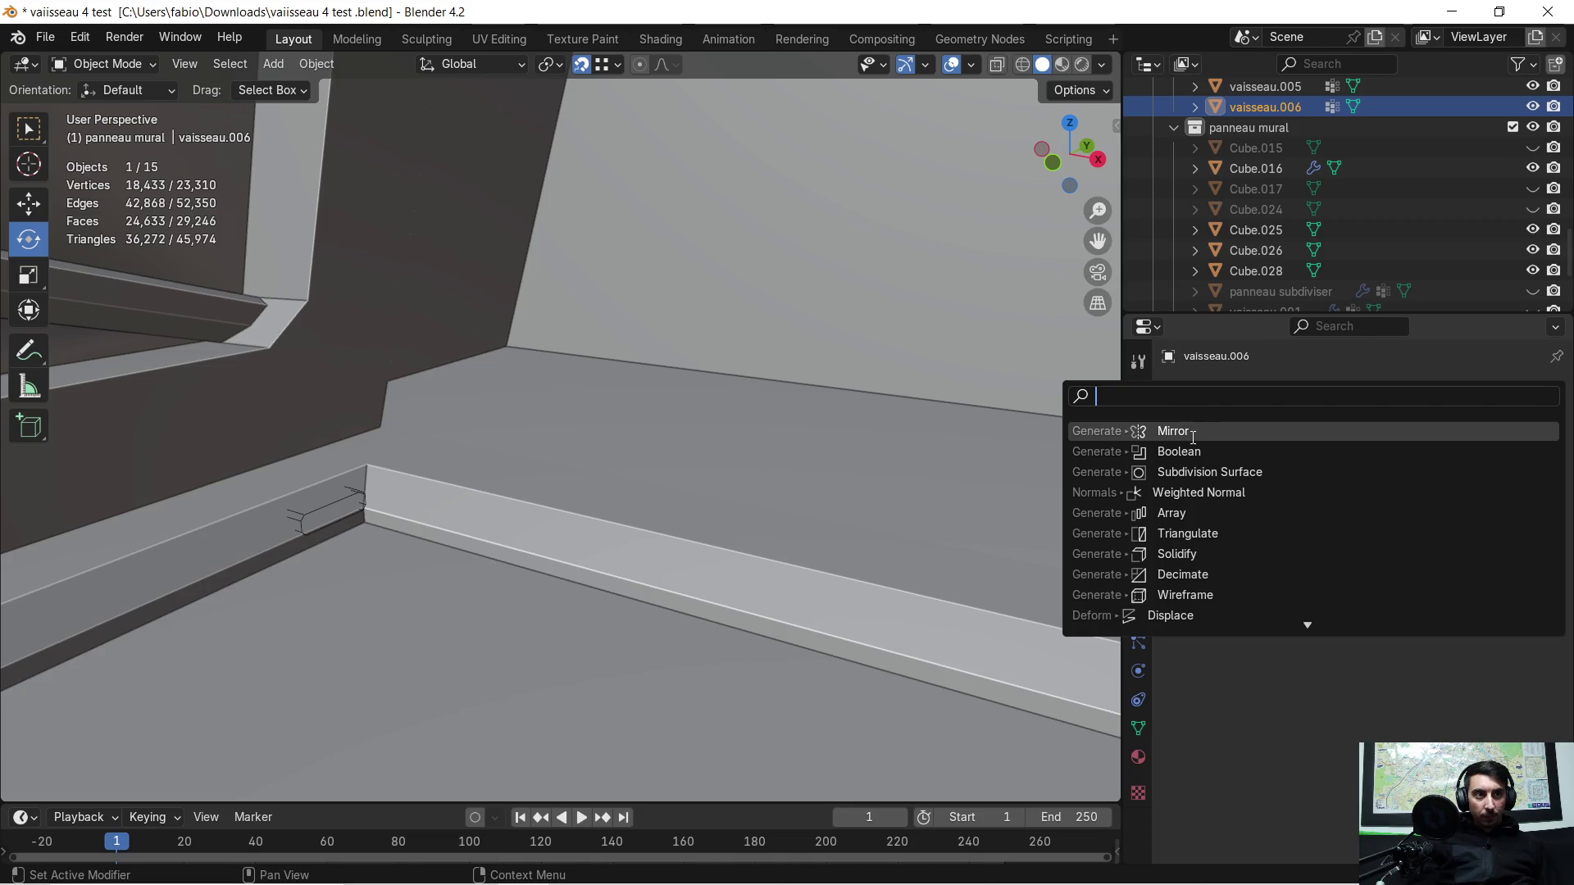
click(1183, 452)
click(1527, 497)
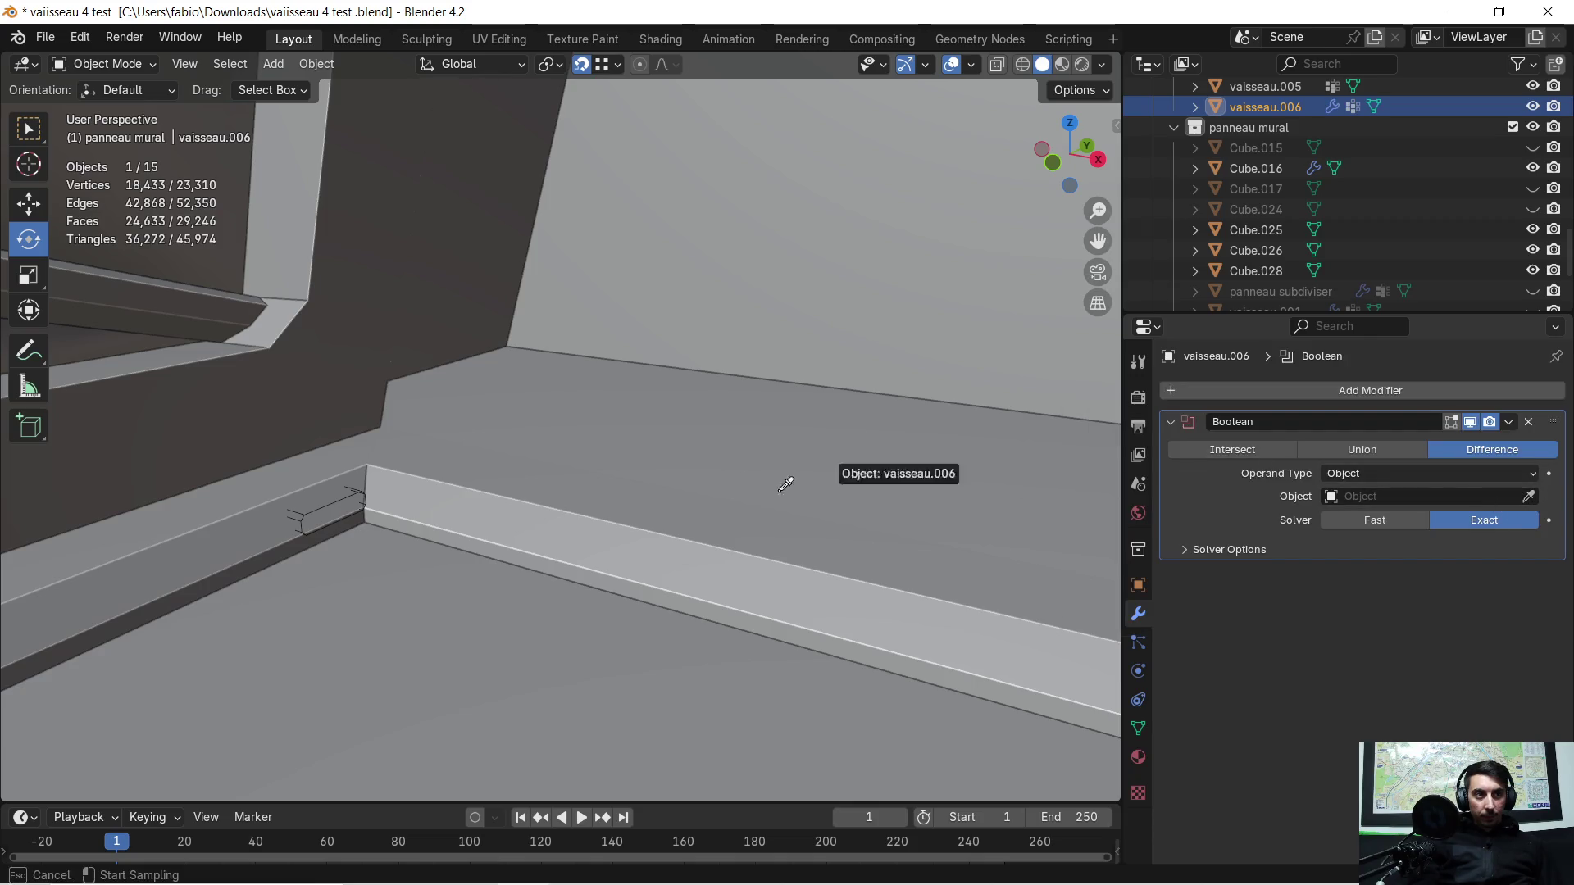
click(341, 499)
mouse_move(324, 511)
middle_down()
mouse_move(1017, 341)
mouse_move(931, 402)
mouse_move(746, 464)
mouse_move(781, 446)
mouse_move(824, 466)
mouse_move(501, 472)
mouse_move(788, 448)
mouse_move(855, 454)
mouse_move(771, 469)
mouse_move(923, 460)
middle_up()
Step: Move Cube.028's mesh -0.5 m along Y, after undoing a 1 m attempt
key(Tab)
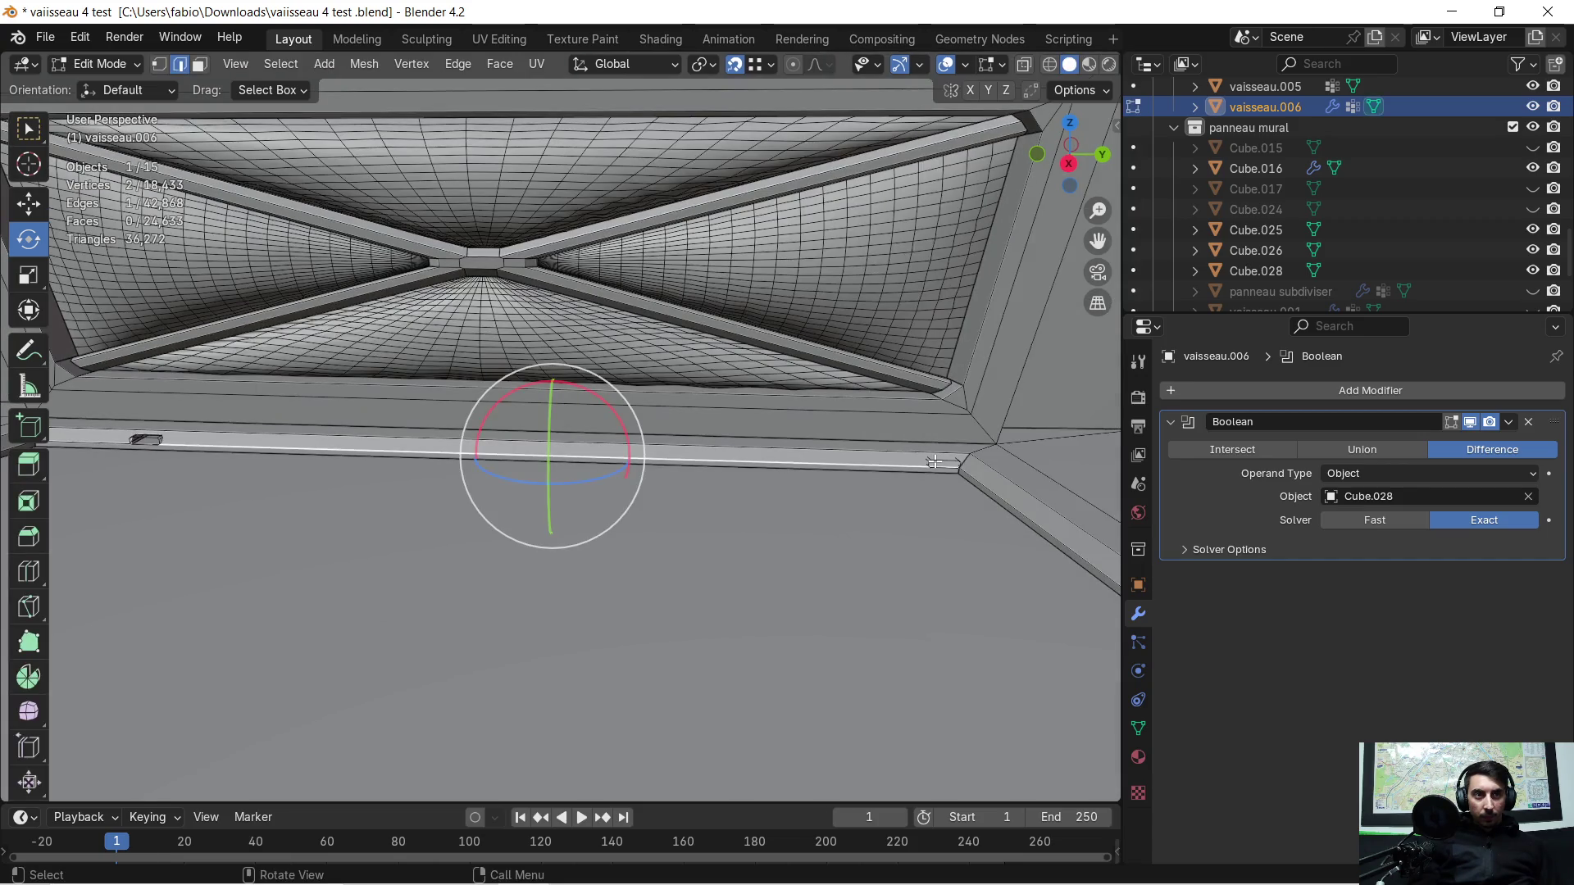
key(Tab)
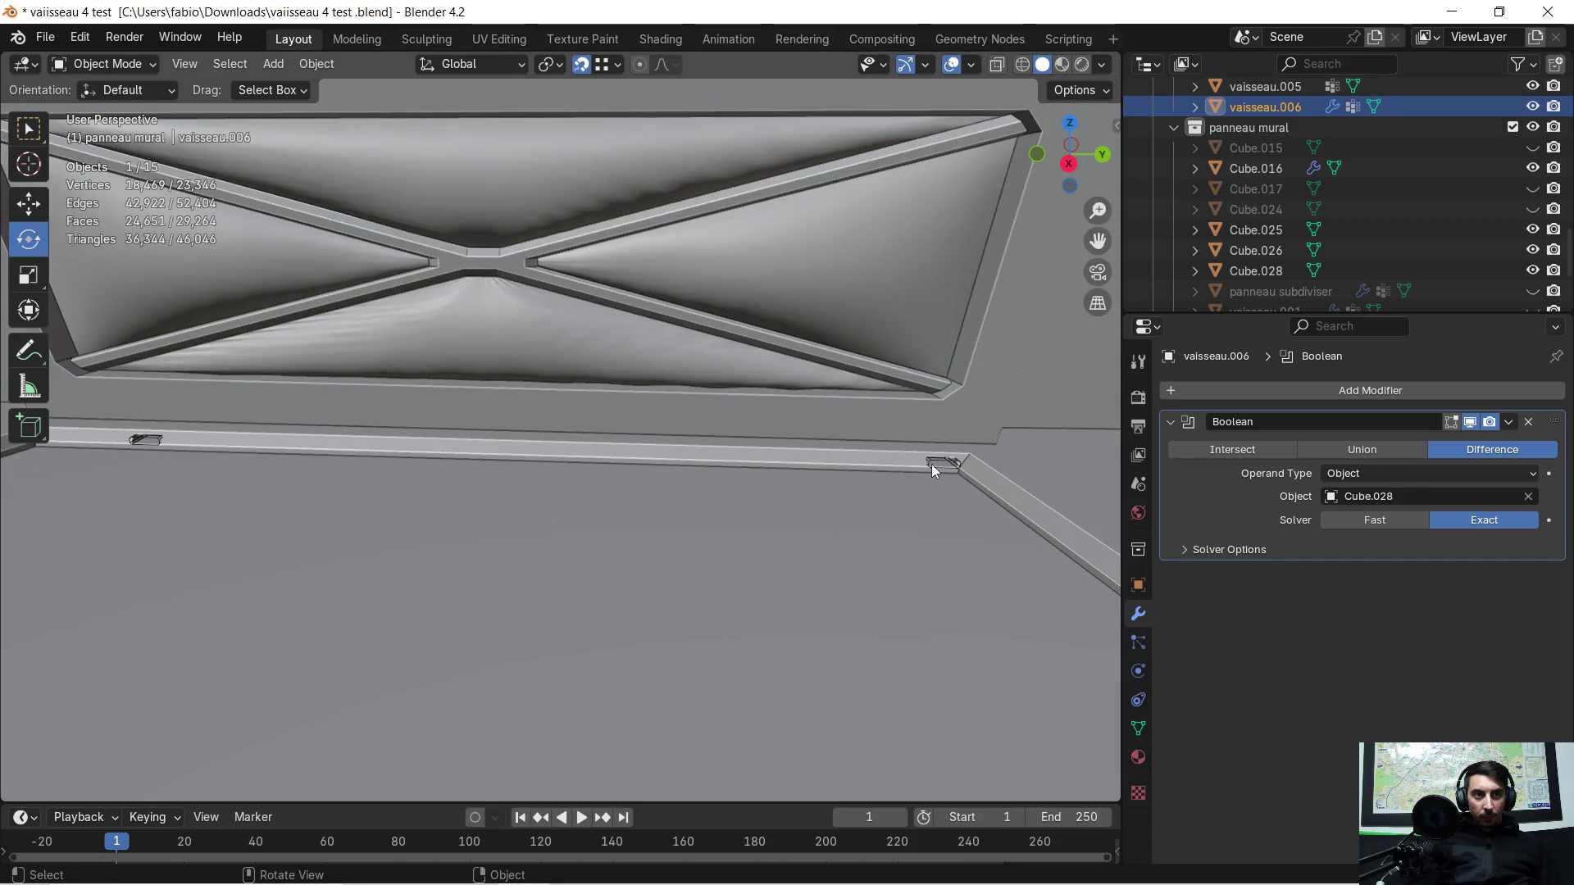
click(931, 464)
key(Tab)
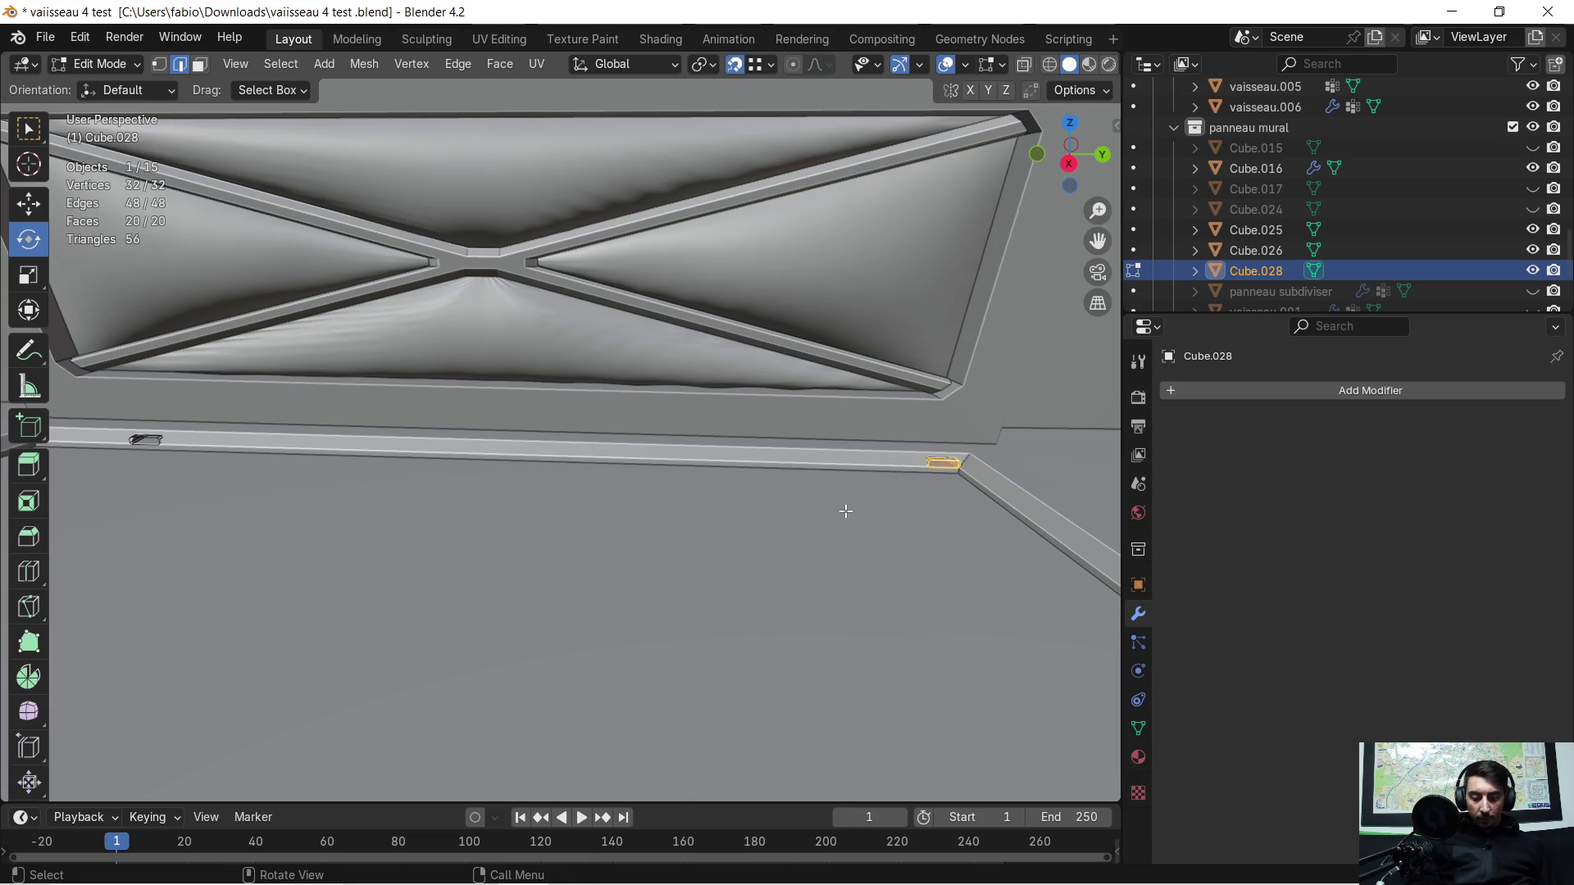
key(g)
key(y)
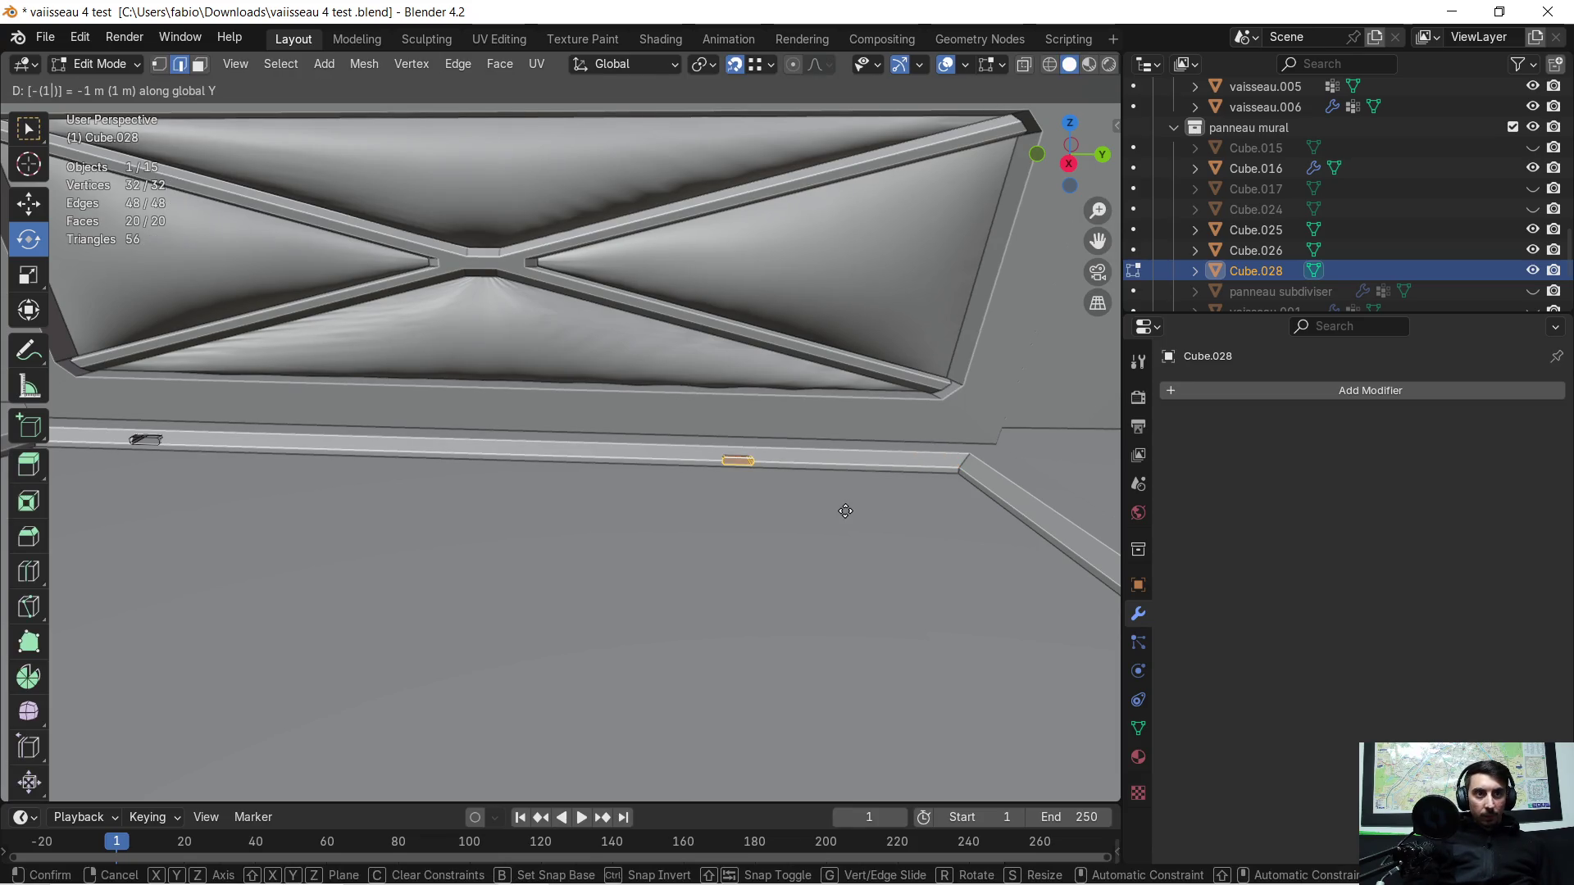
key(Return)
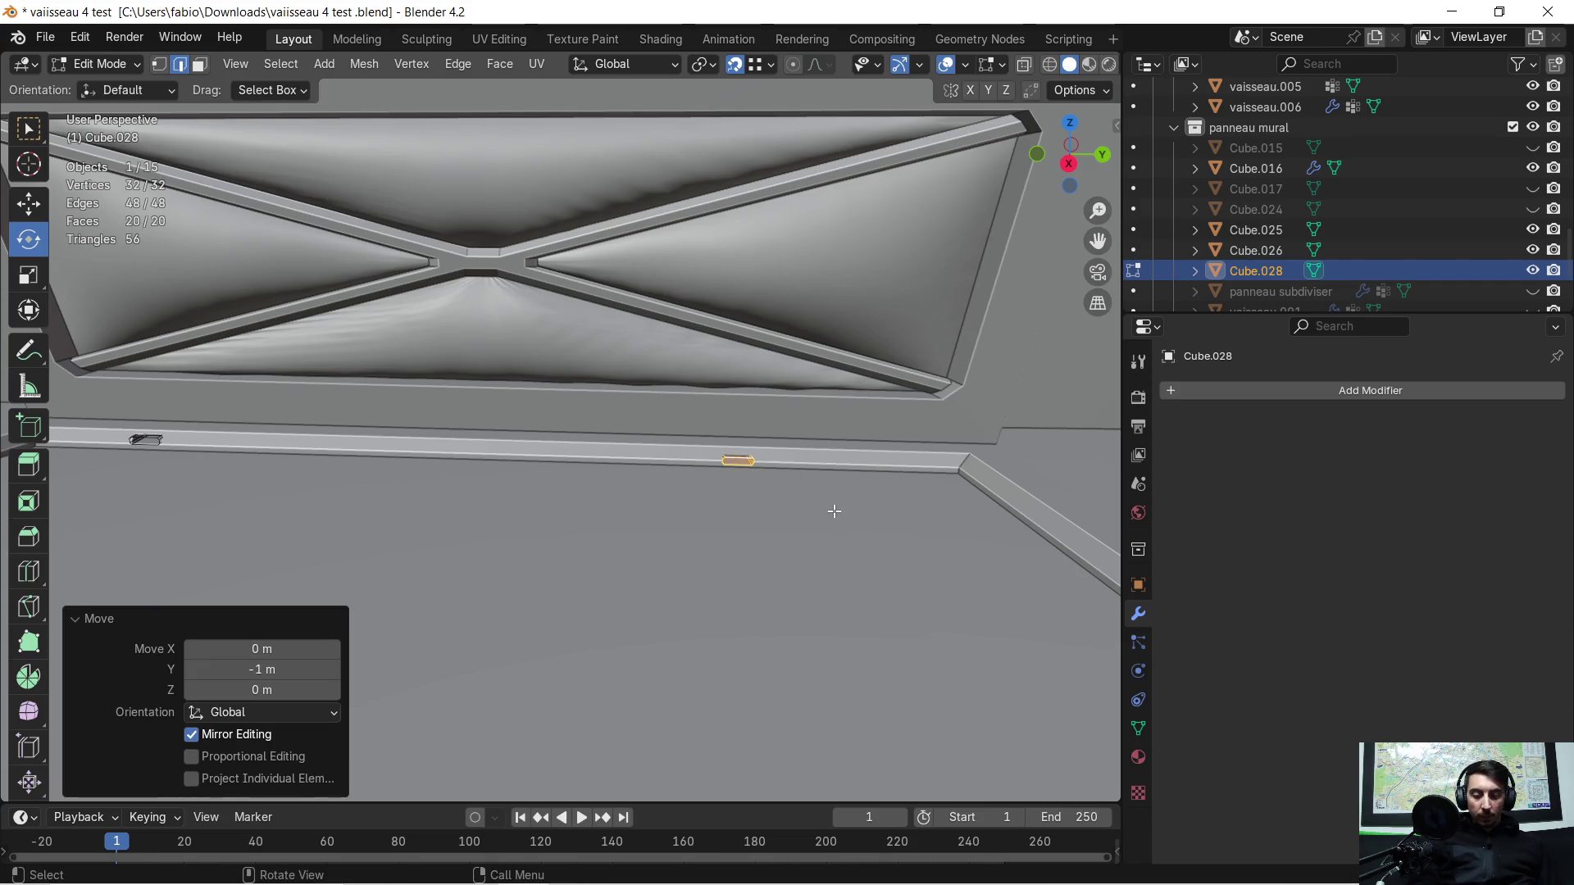
key(ctrl+z)
key(g)
key(y)
key(minus)
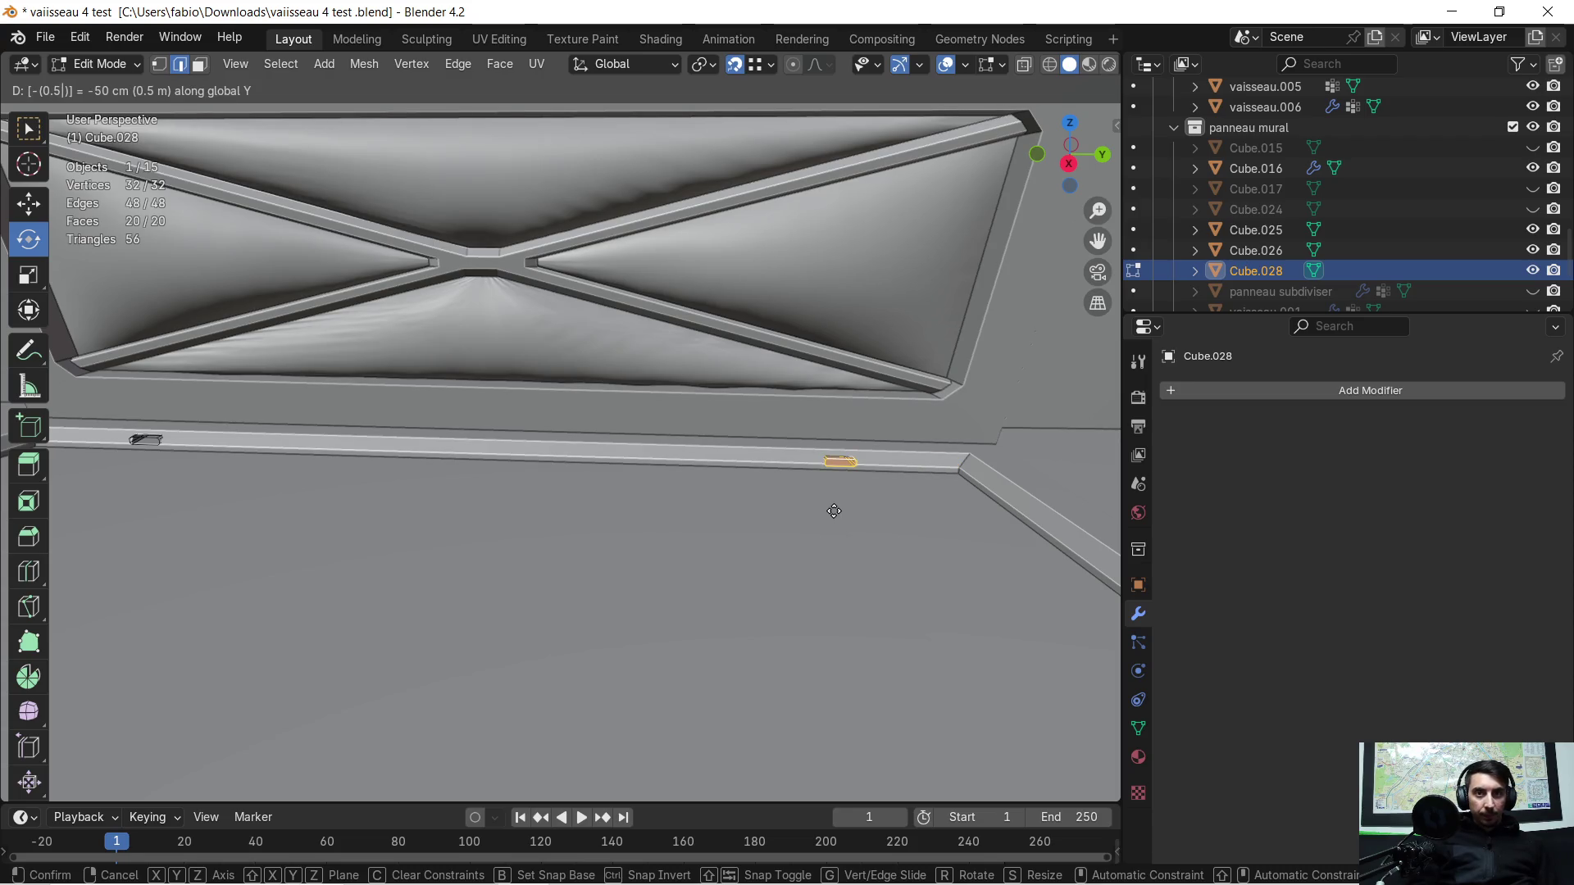
key(Return)
middle_drag(726, 493, 1185, 571)
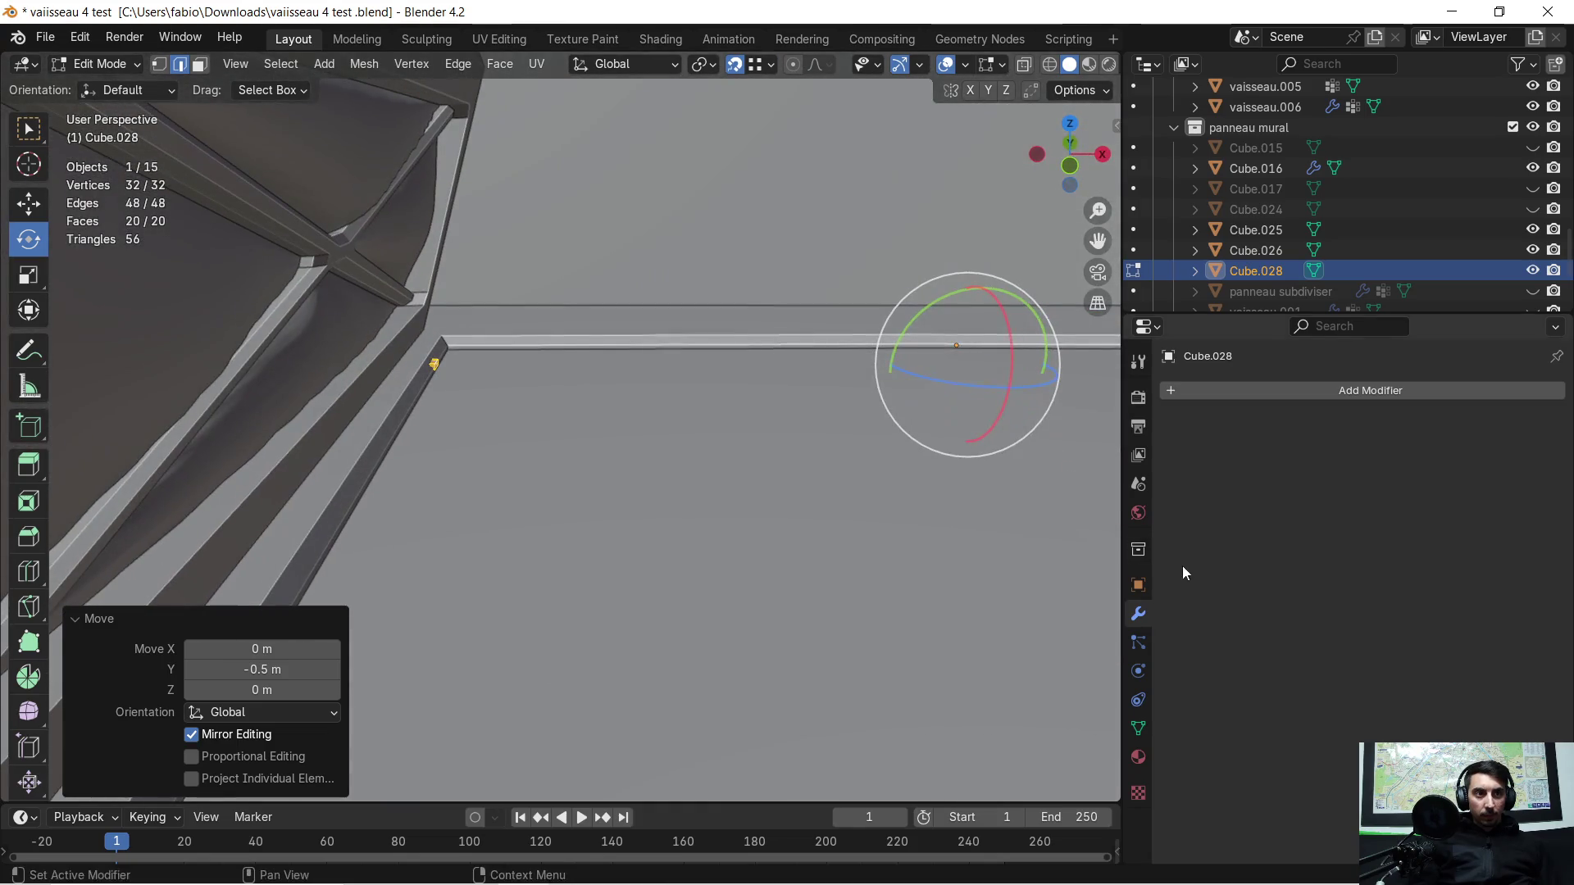
mouse_move(710, 444)
middle_down()
mouse_move(480, 435)
mouse_move(580, 456)
mouse_move(611, 420)
middle_up()
Step: Apply vaisseau.006's Boolean so the Cube.028 notch becomes permanent wall geometry
key(Tab)
click(611, 419)
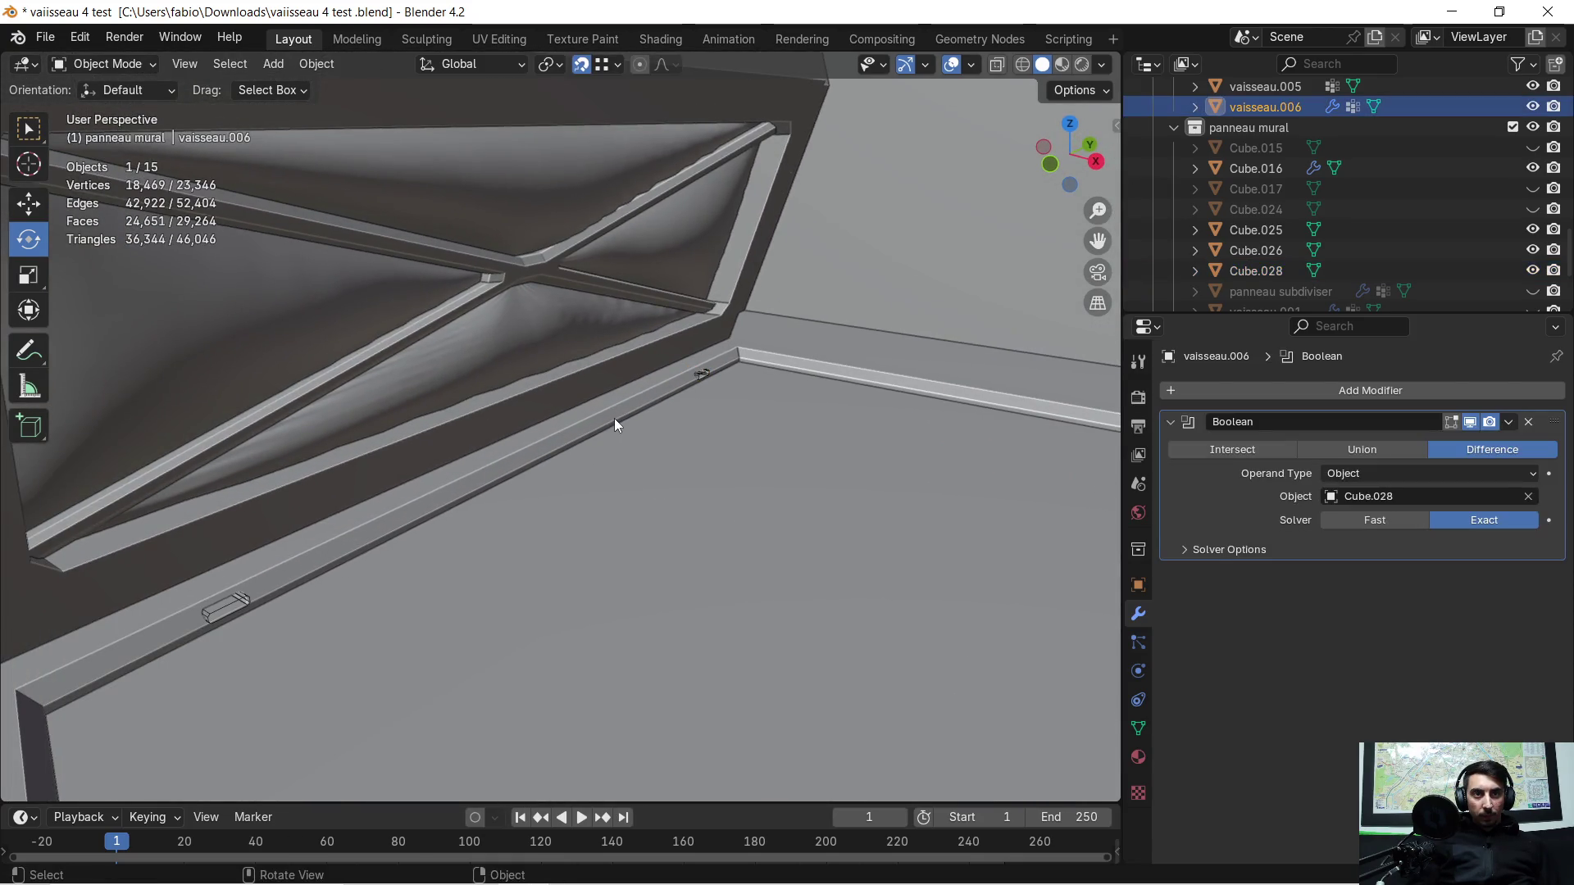
click(1508, 422)
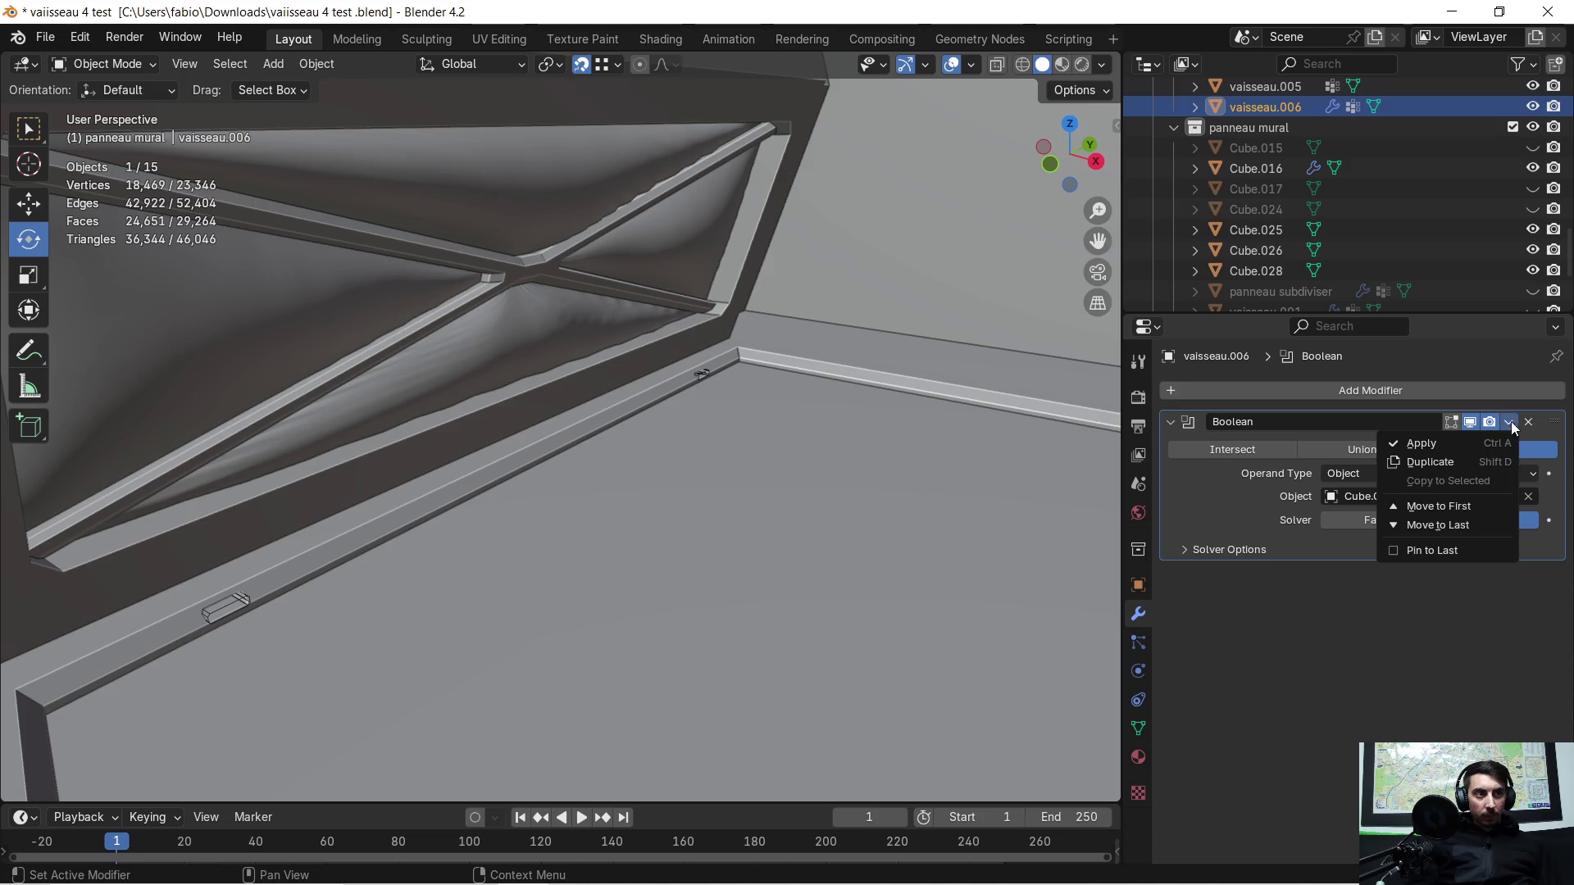
click(1427, 441)
mouse_move(775, 436)
middle_down()
mouse_move(809, 386)
mouse_move(688, 426)
mouse_move(720, 438)
mouse_move(650, 434)
mouse_move(865, 425)
mouse_move(380, 453)
middle_up()
key(Tab)
click(252, 446)
key(Tab)
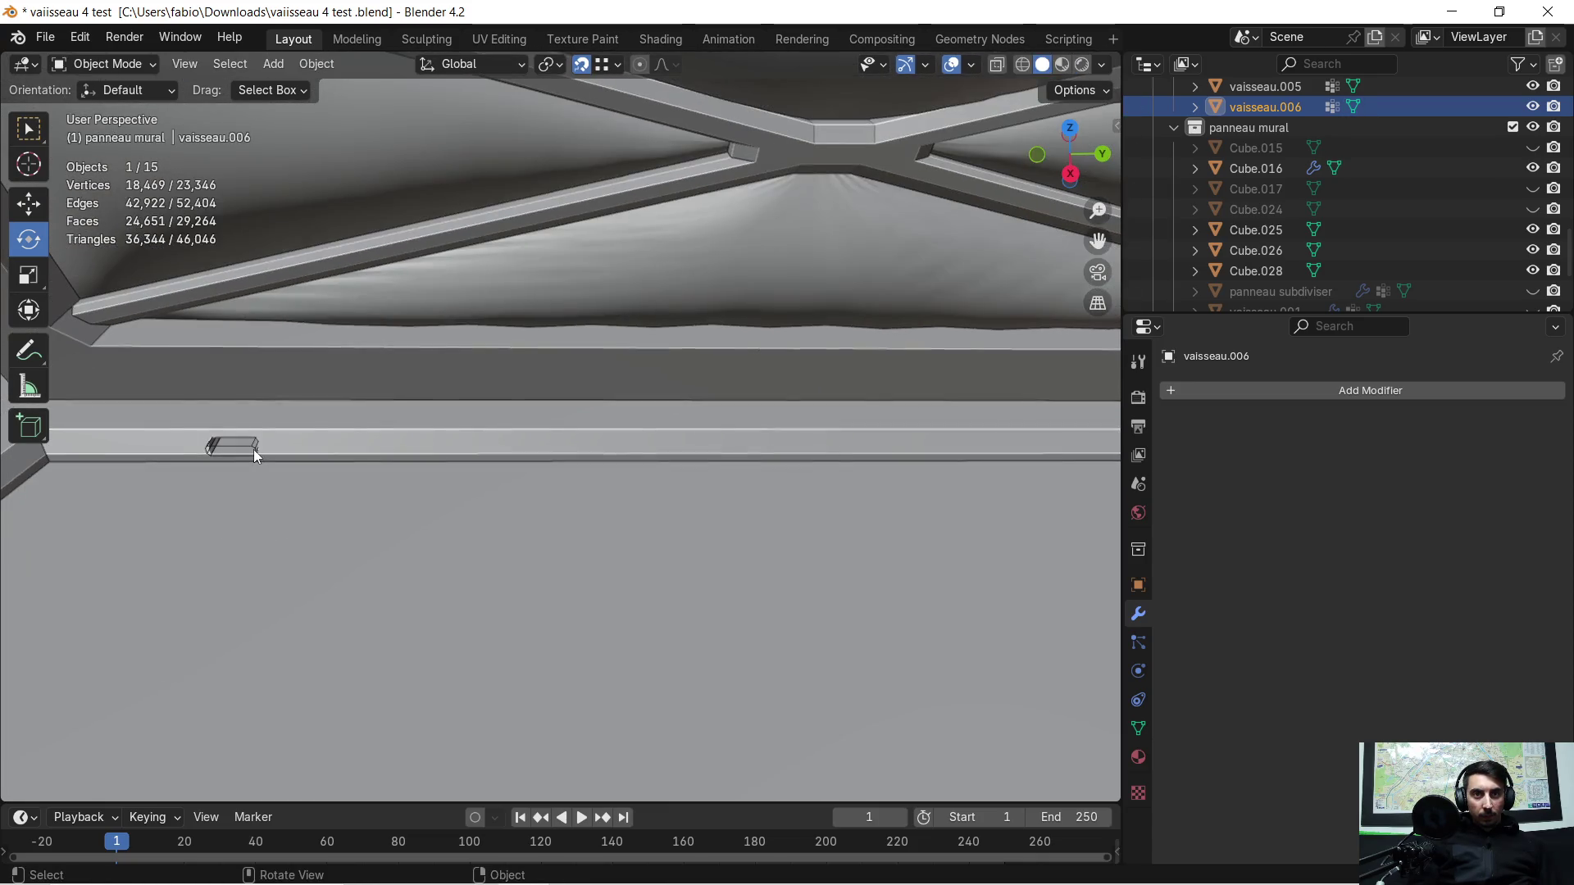
Step: Hide the cutter cubes Cube.026 and Cube.028, leaving the notches in the base trim
click(254, 449)
key(h)
mouse_move(436, 437)
middle_down()
mouse_move(288, 460)
mouse_move(1016, 445)
middle_up()
click(630, 481)
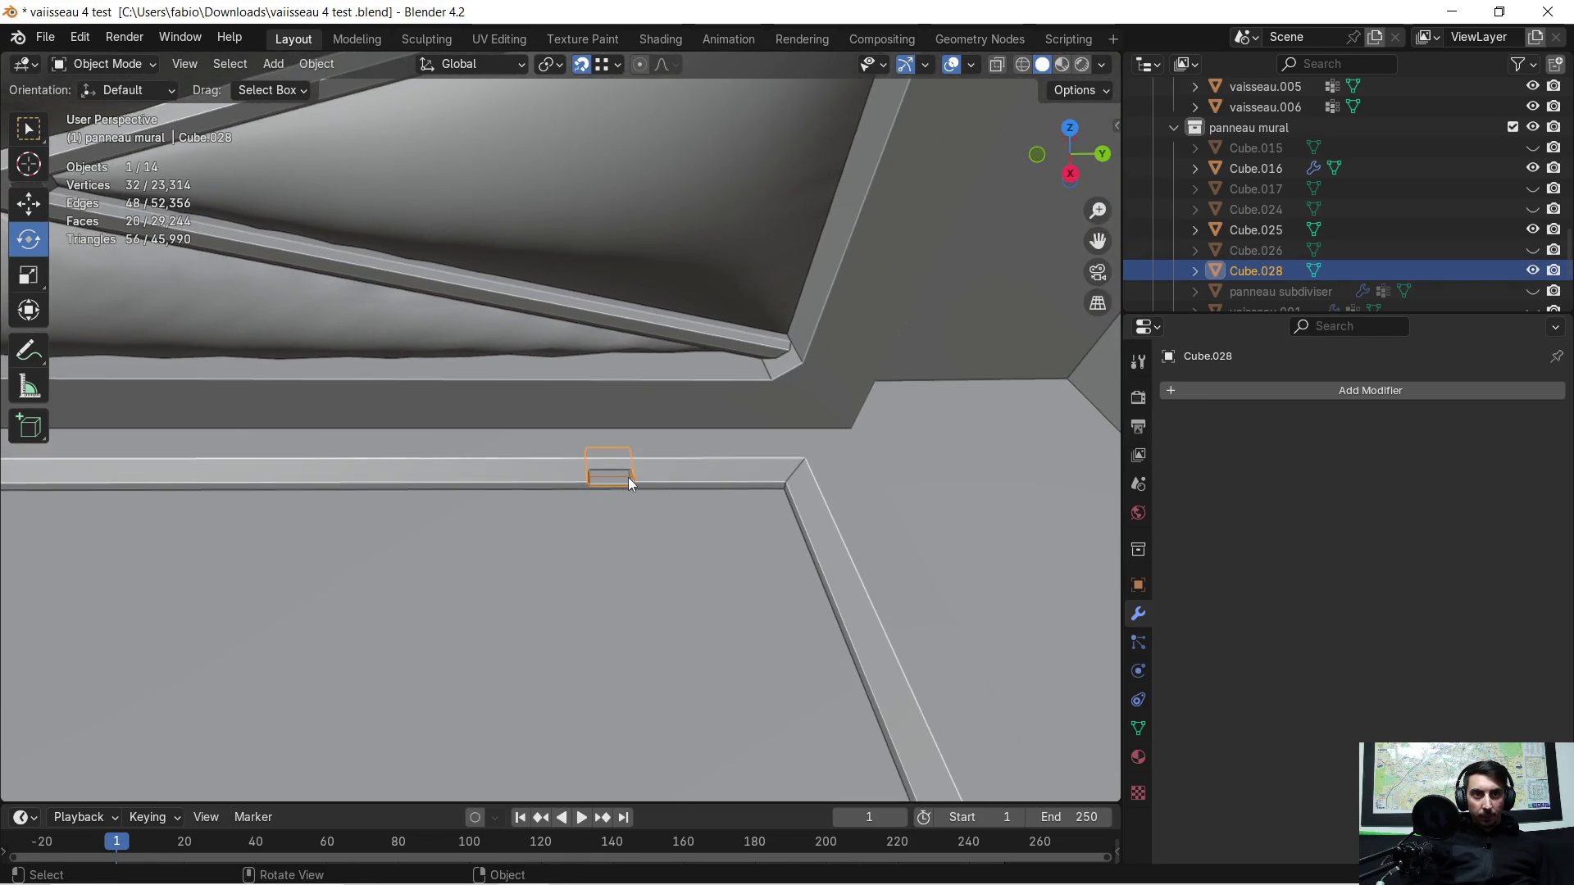
key(h)
shift+middle_drag(455, 503, 90, 378)
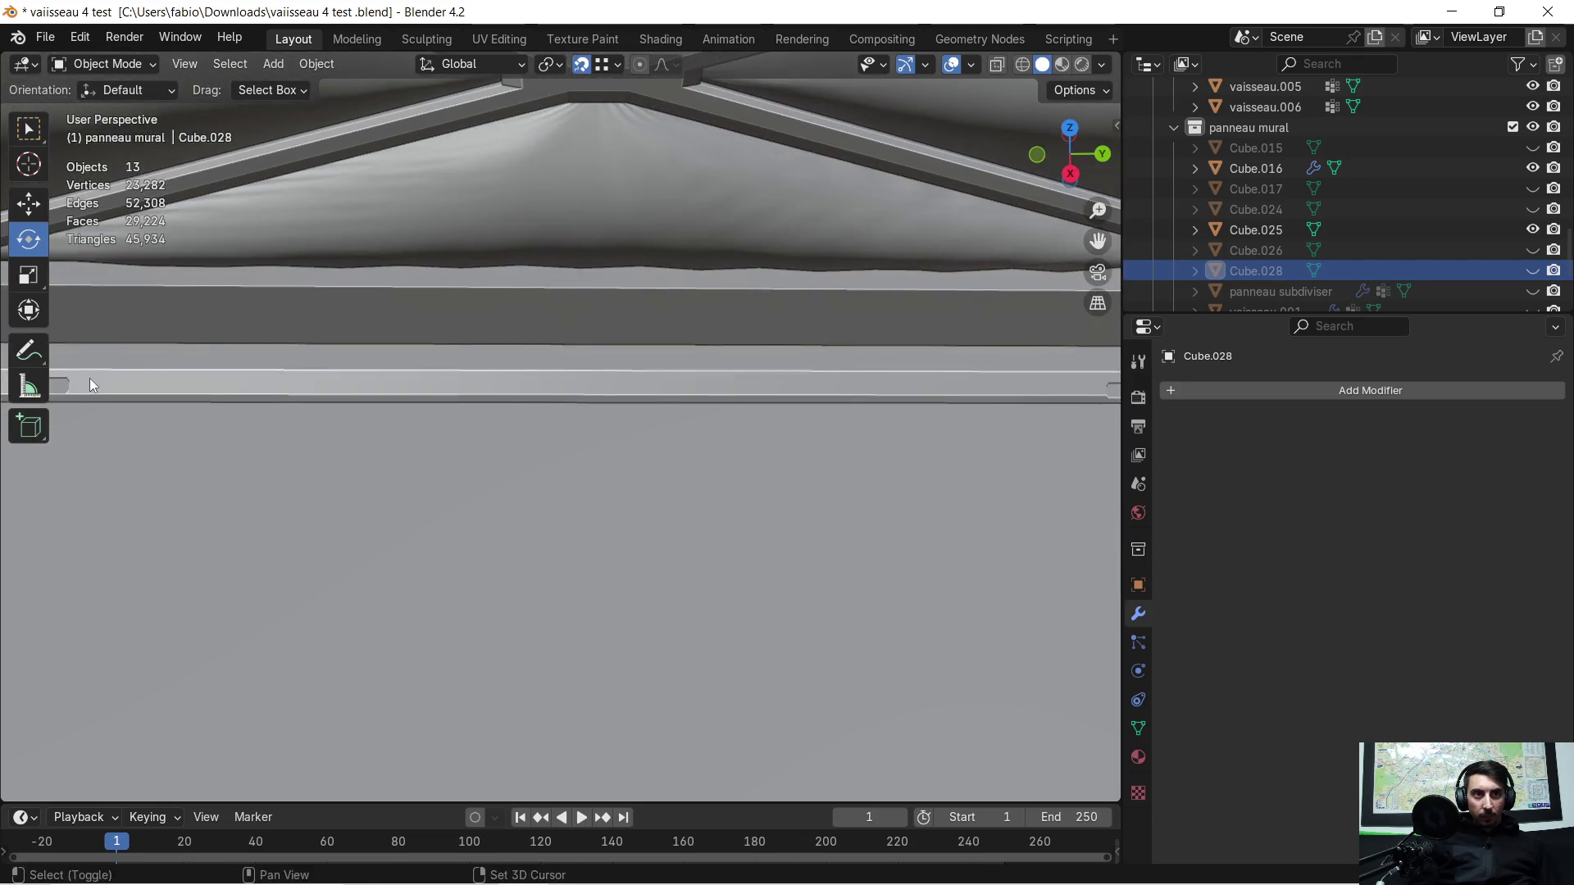
mouse_move(239, 245)
middle_down()
mouse_move(633, 379)
mouse_move(688, 345)
mouse_move(733, 388)
mouse_move(683, 268)
middle_up()
mouse_move(789, 338)
middle_down()
mouse_move(563, 418)
mouse_move(500, 401)
mouse_move(500, 384)
mouse_move(541, 390)
mouse_move(607, 524)
mouse_move(643, 536)
mouse_move(501, 383)
mouse_move(550, 426)
mouse_move(792, 446)
mouse_move(500, 426)
mouse_move(628, 426)
mouse_move(641, 489)
mouse_move(656, 460)
mouse_move(605, 485)
mouse_move(609, 508)
mouse_move(475, 492)
mouse_move(513, 481)
mouse_move(402, 527)
mouse_move(537, 474)
mouse_move(471, 482)
middle_up()
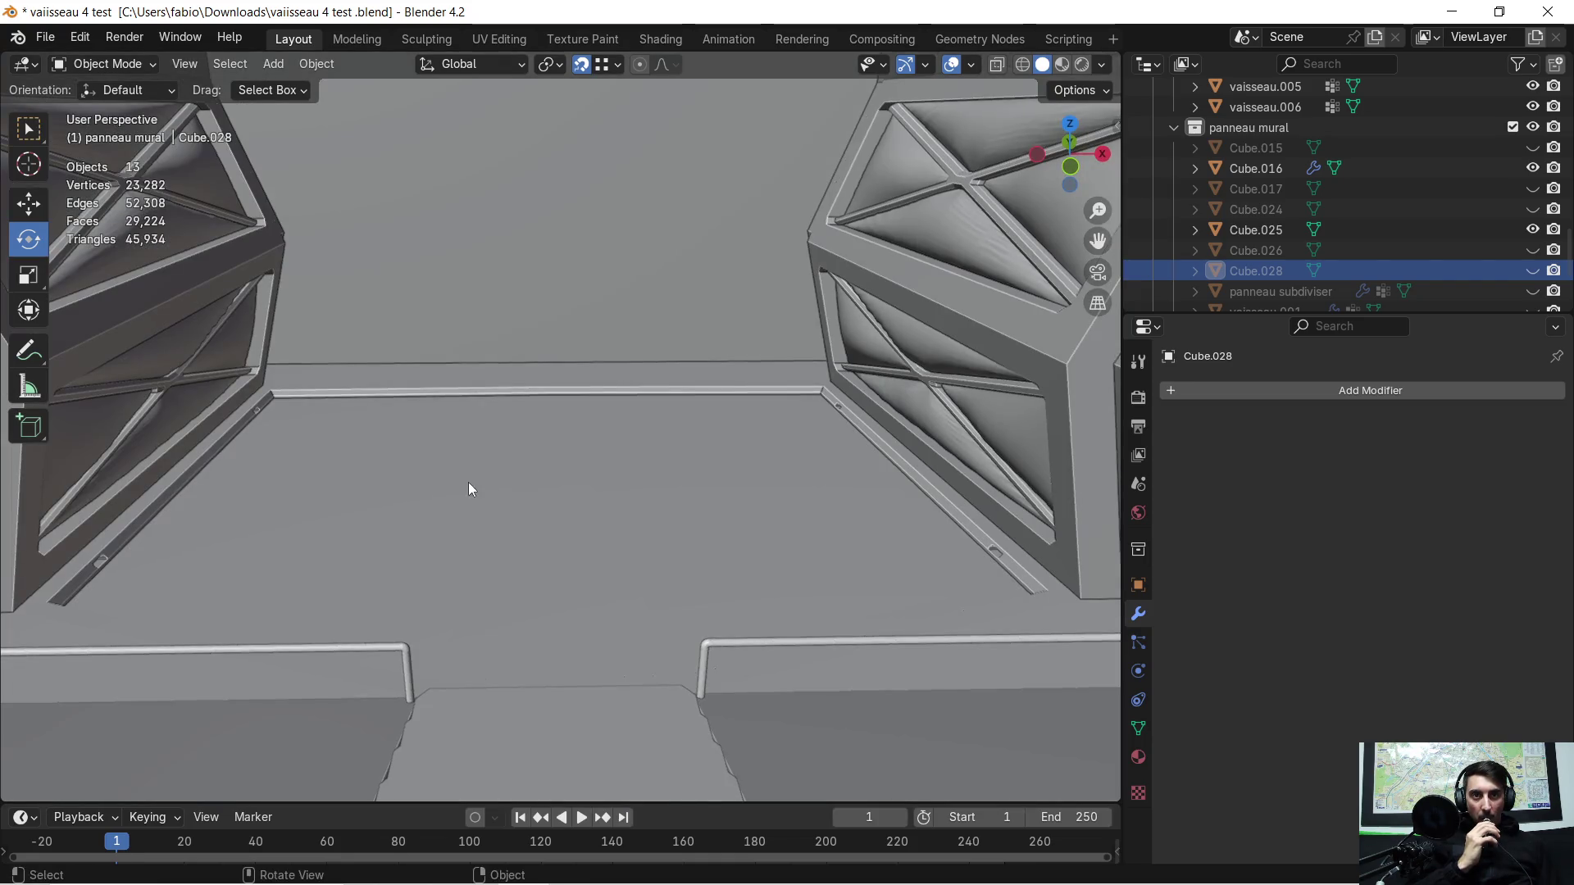
Step: In vaisseau.006's mesh, select the three triangular floor faces in face select mode
click(478, 482)
key(Tab)
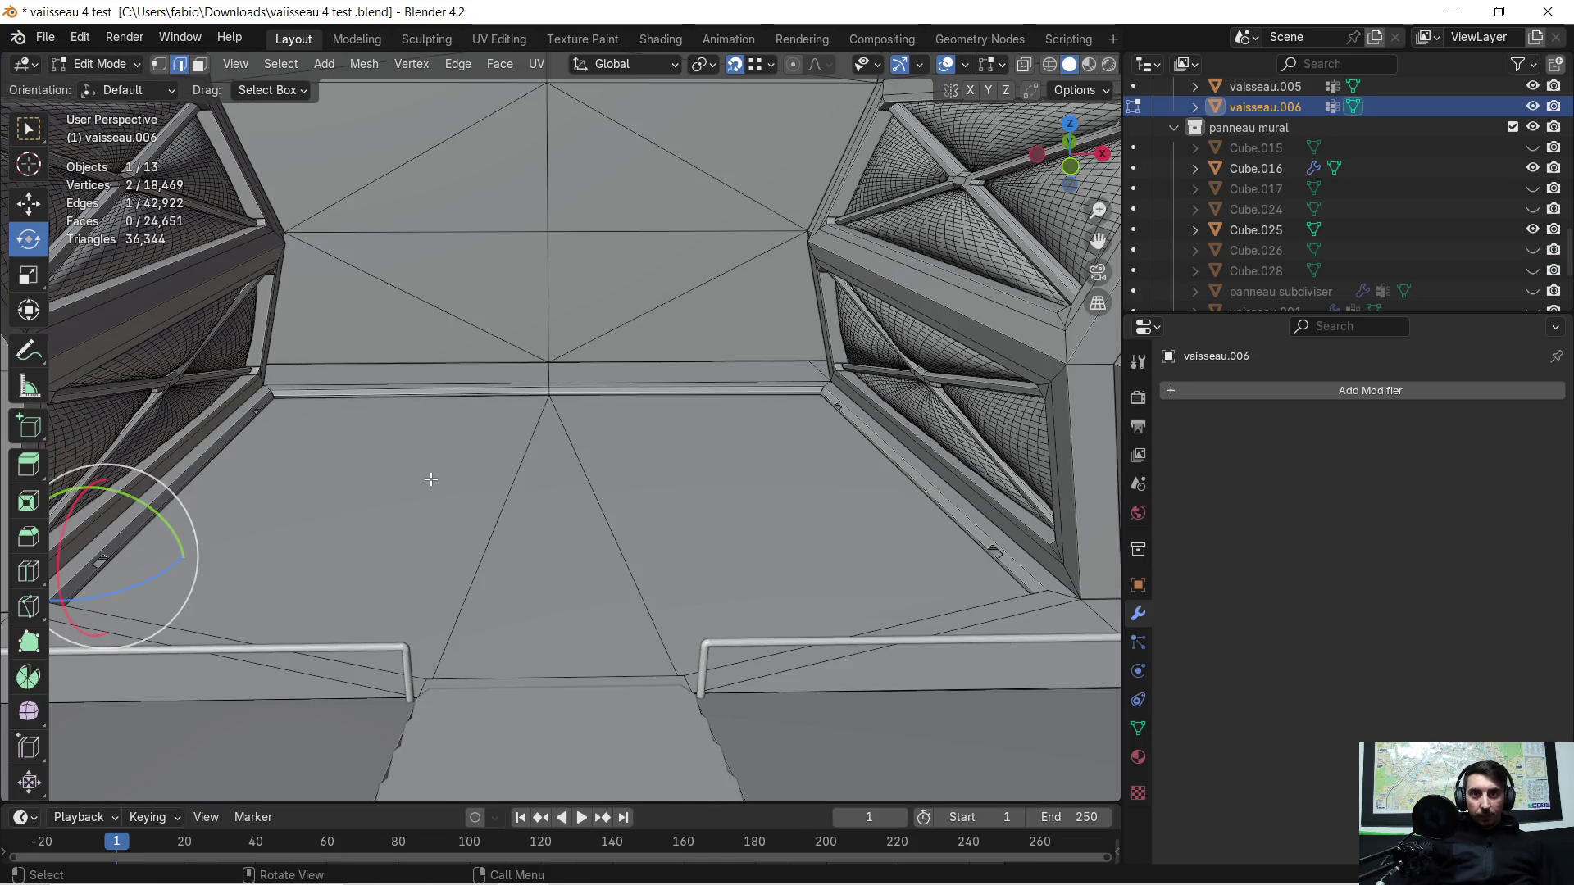
mouse_move(406, 481)
middle_down()
mouse_move(591, 460)
mouse_move(614, 475)
mouse_move(592, 484)
mouse_move(625, 457)
mouse_move(432, 503)
mouse_move(415, 481)
mouse_move(502, 449)
mouse_move(700, 472)
middle_up()
click(550, 462)
click(489, 461)
click(200, 65)
click(548, 442)
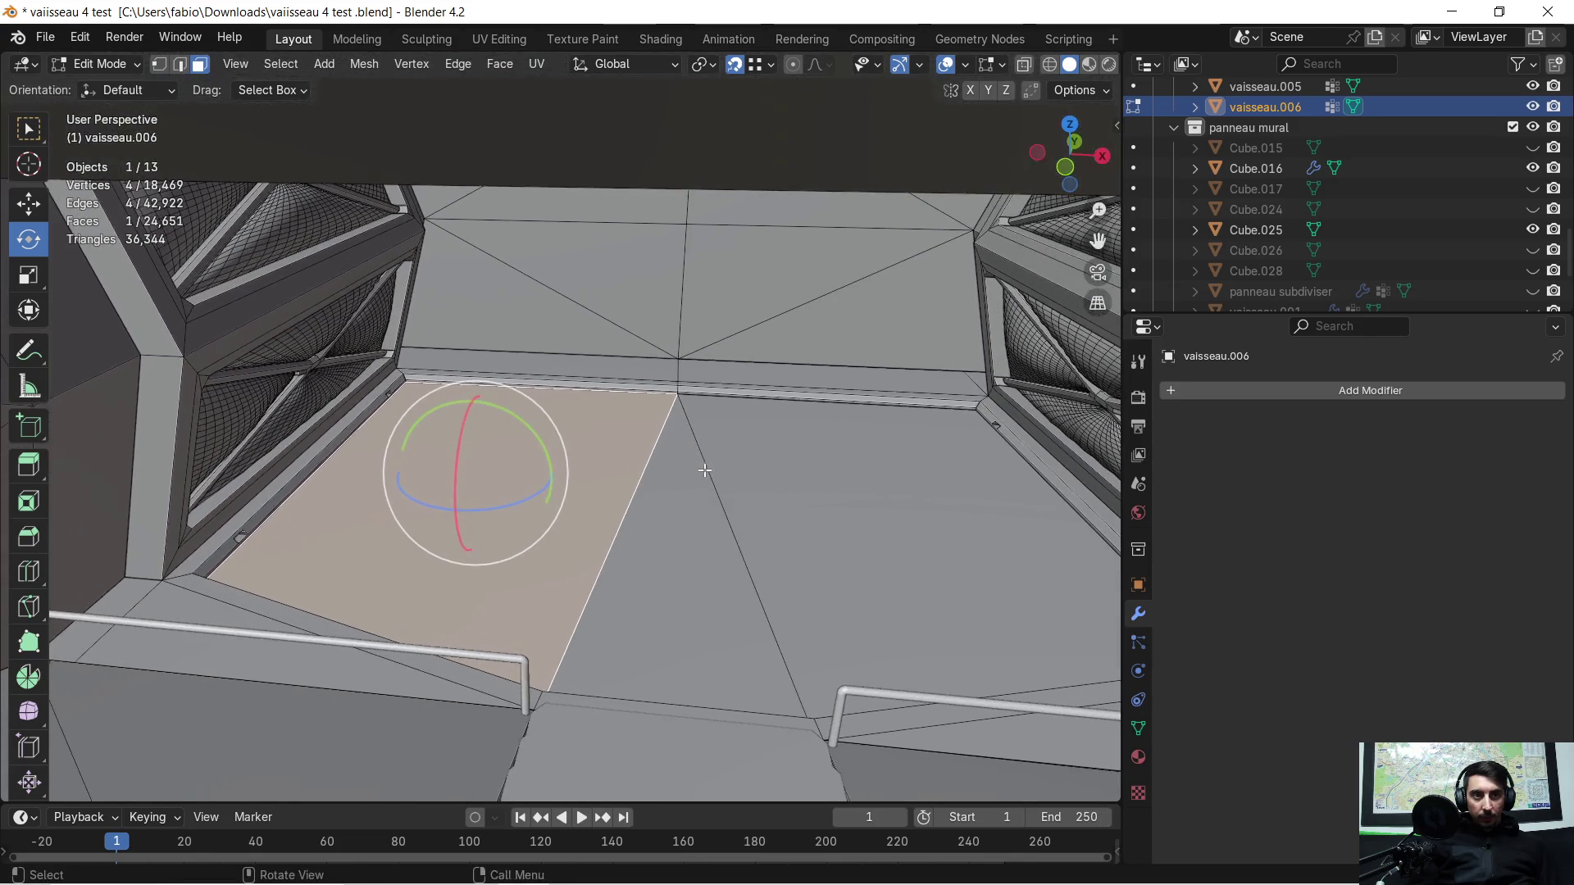
shift+middle_drag(811, 489, 815, 480)
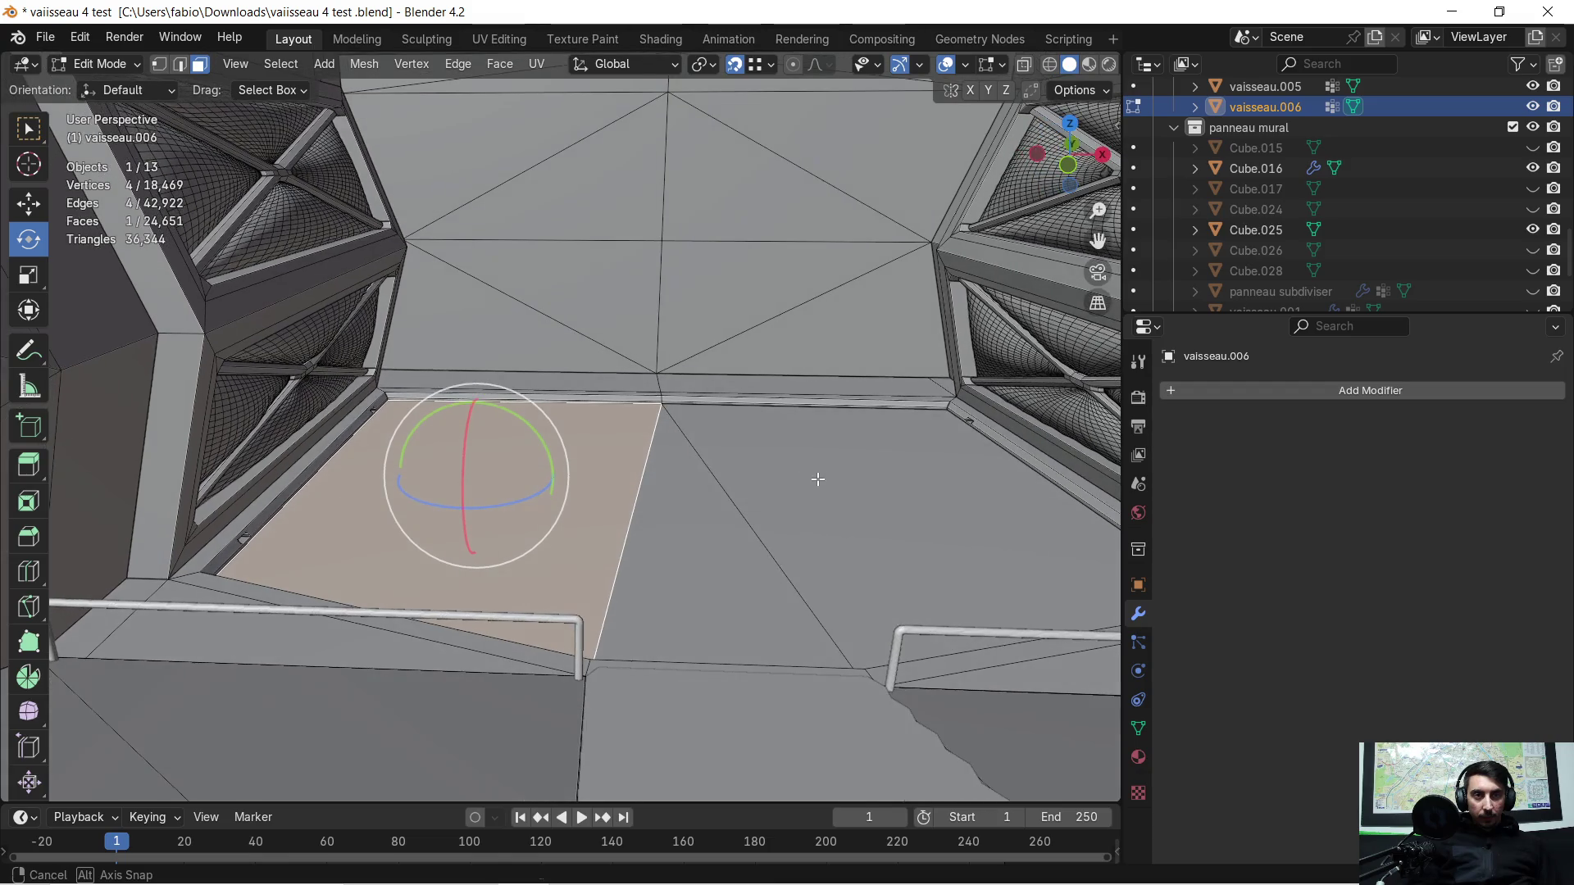
shift+click(823, 483)
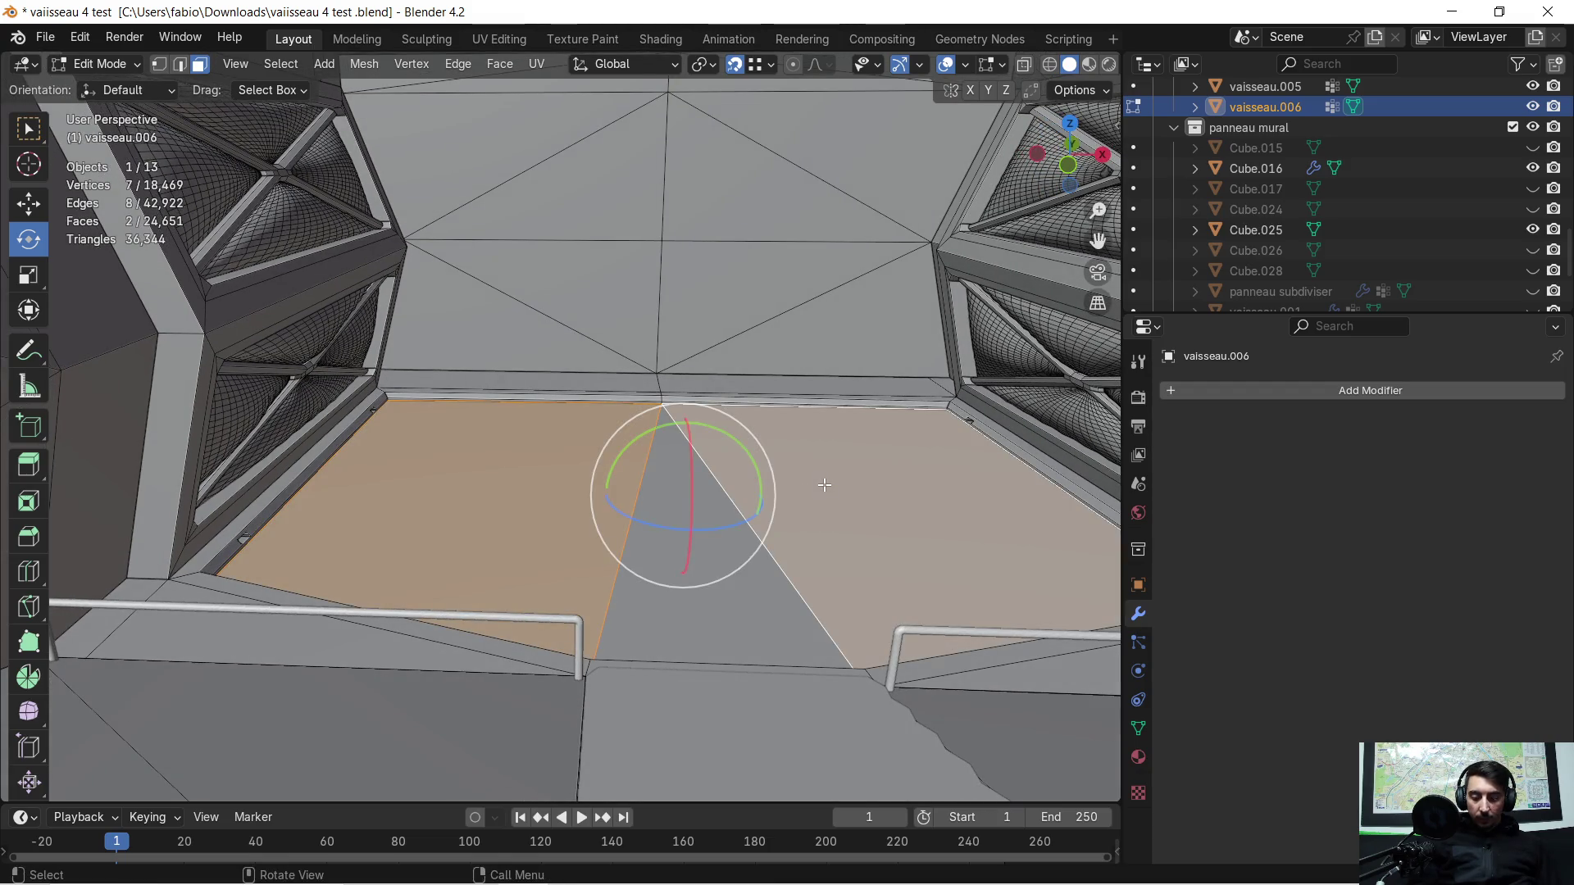
shift+click(697, 616)
mouse_move(861, 464)
shift+middle_down()
mouse_move(731, 487)
mouse_move(754, 477)
shift+middle_up()
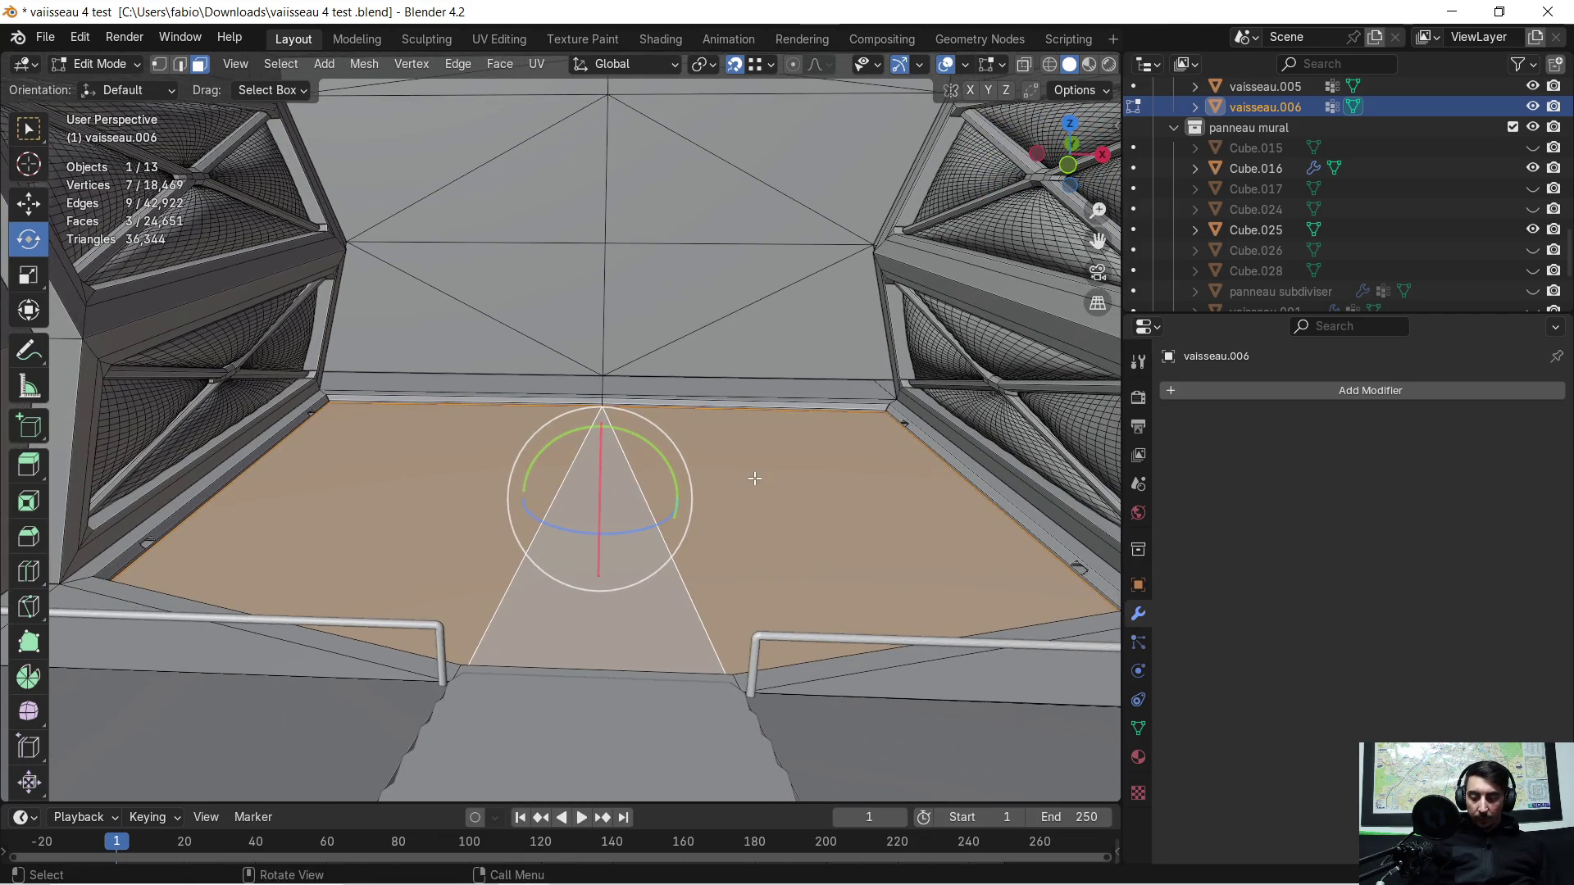
Step: Duplicate the floor faces in place and nudge the copy slightly on Z and X
key(shift+d)
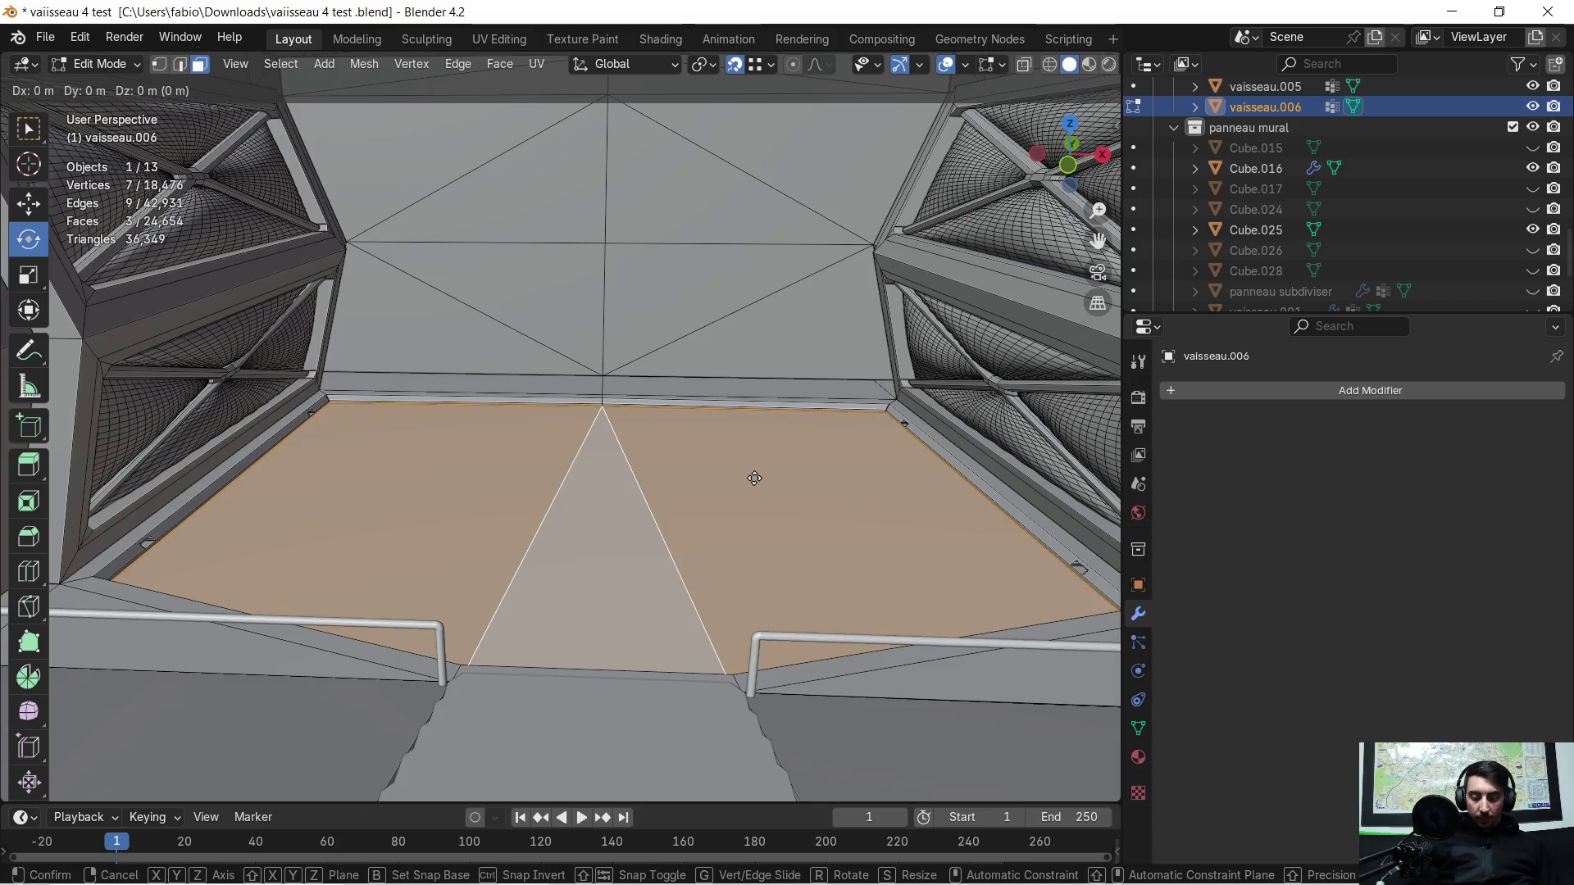
key(g)
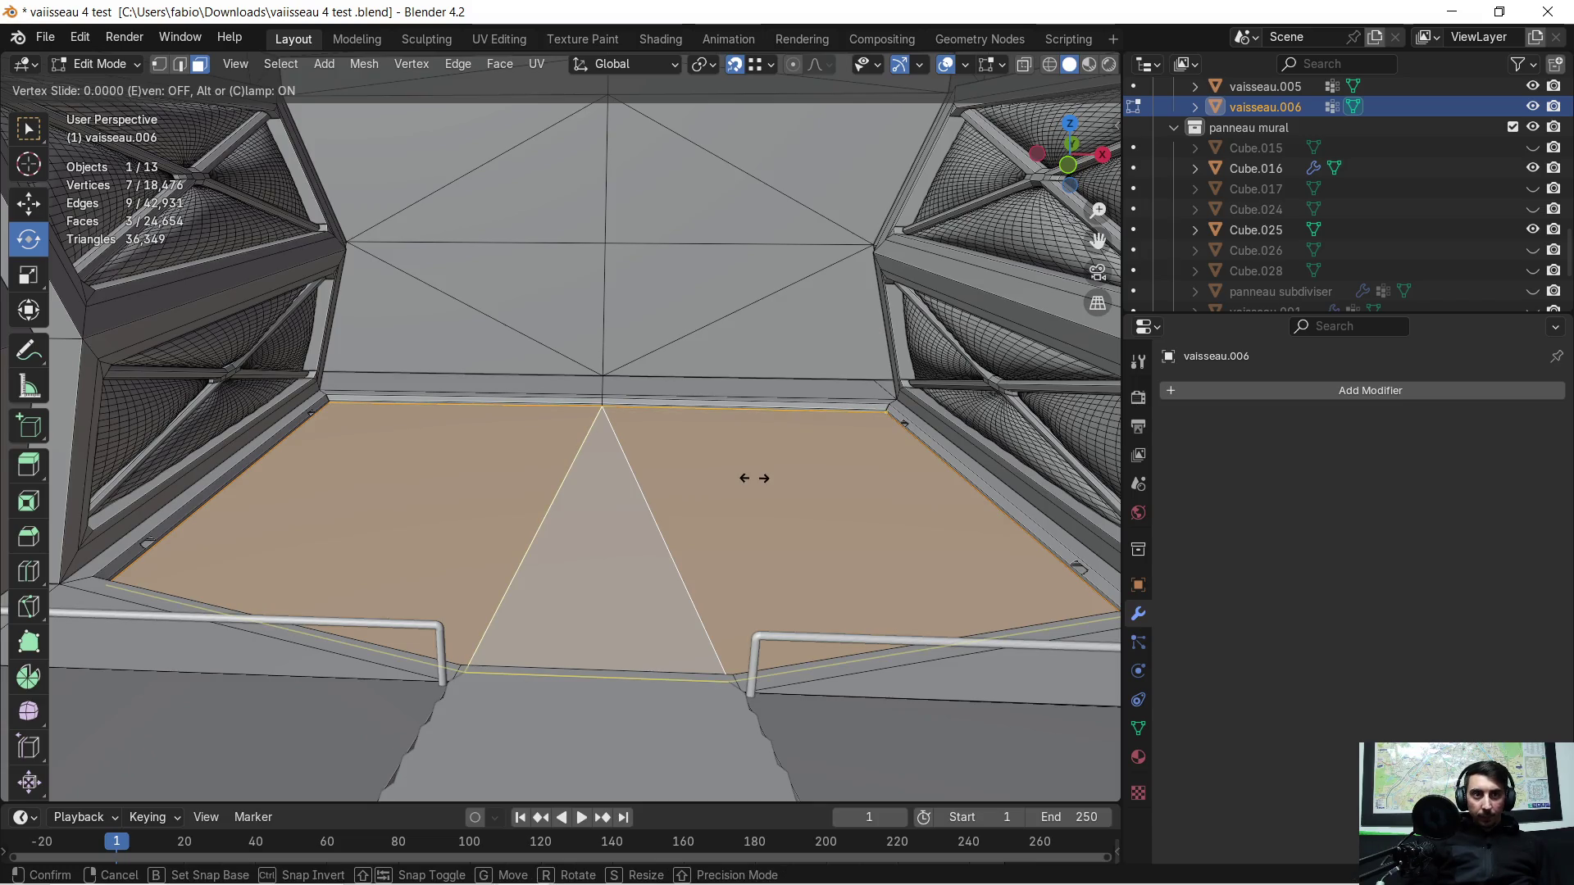
click(754, 478)
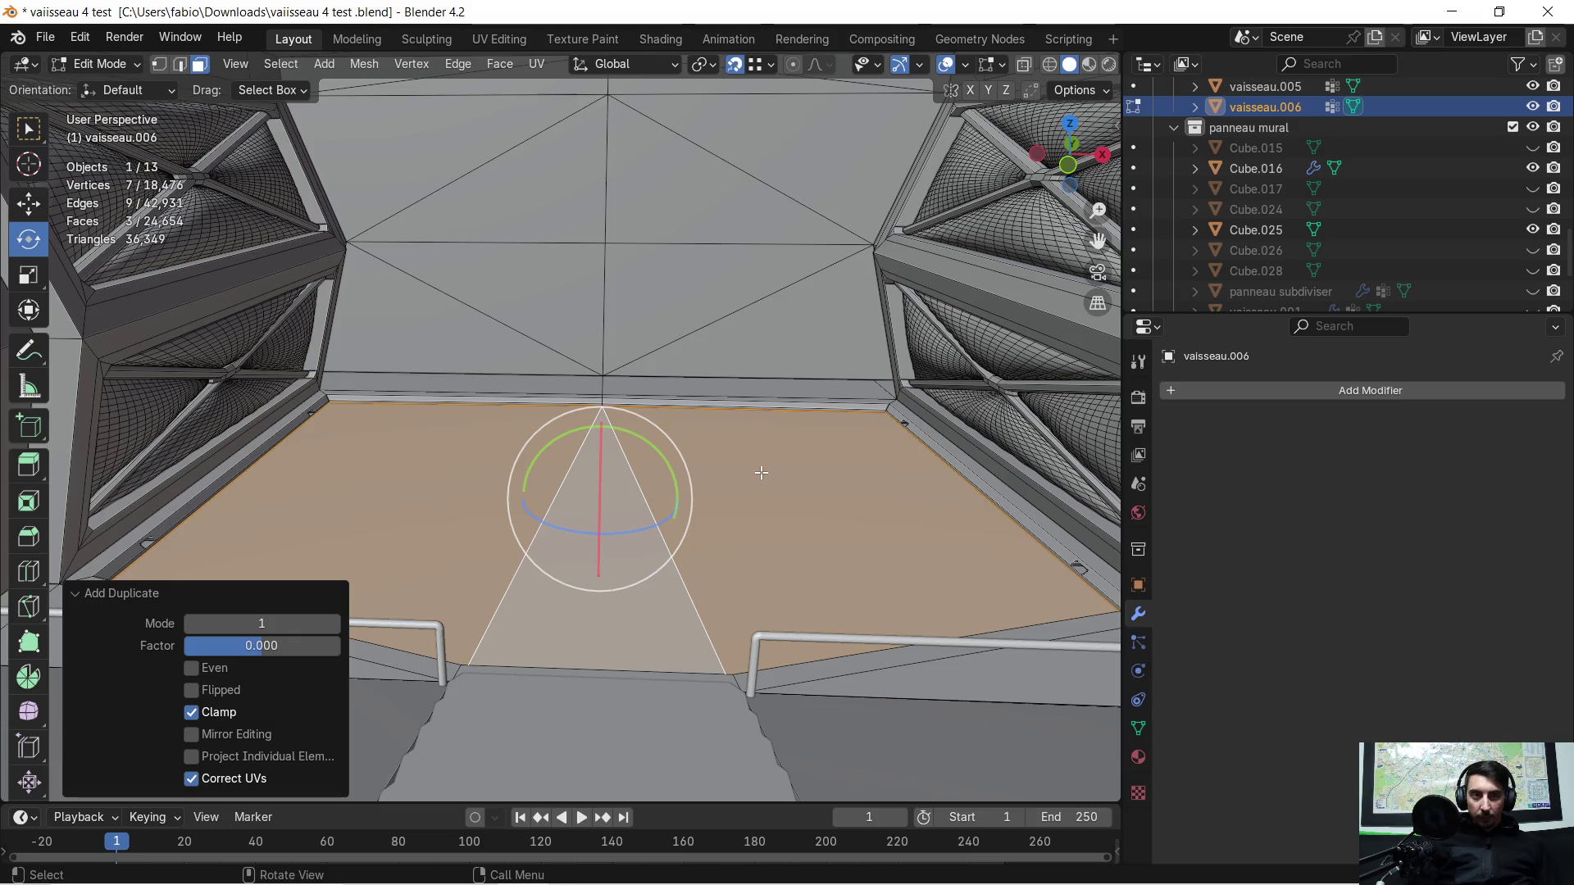
key(ctrl+z)
key(ctrl+z)
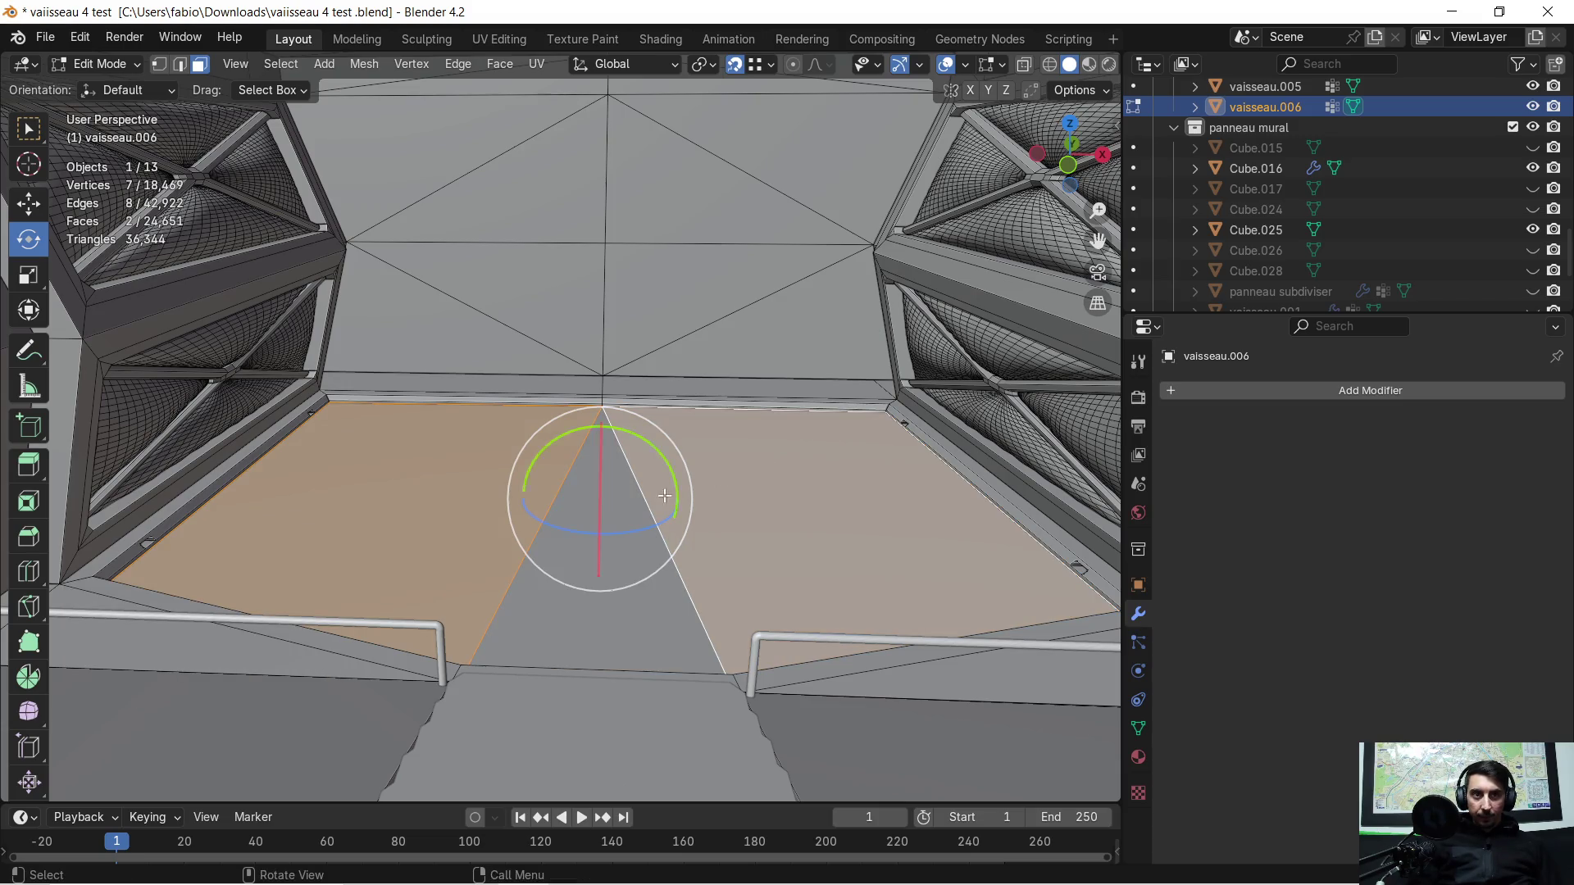
key(ctrl+shift+z)
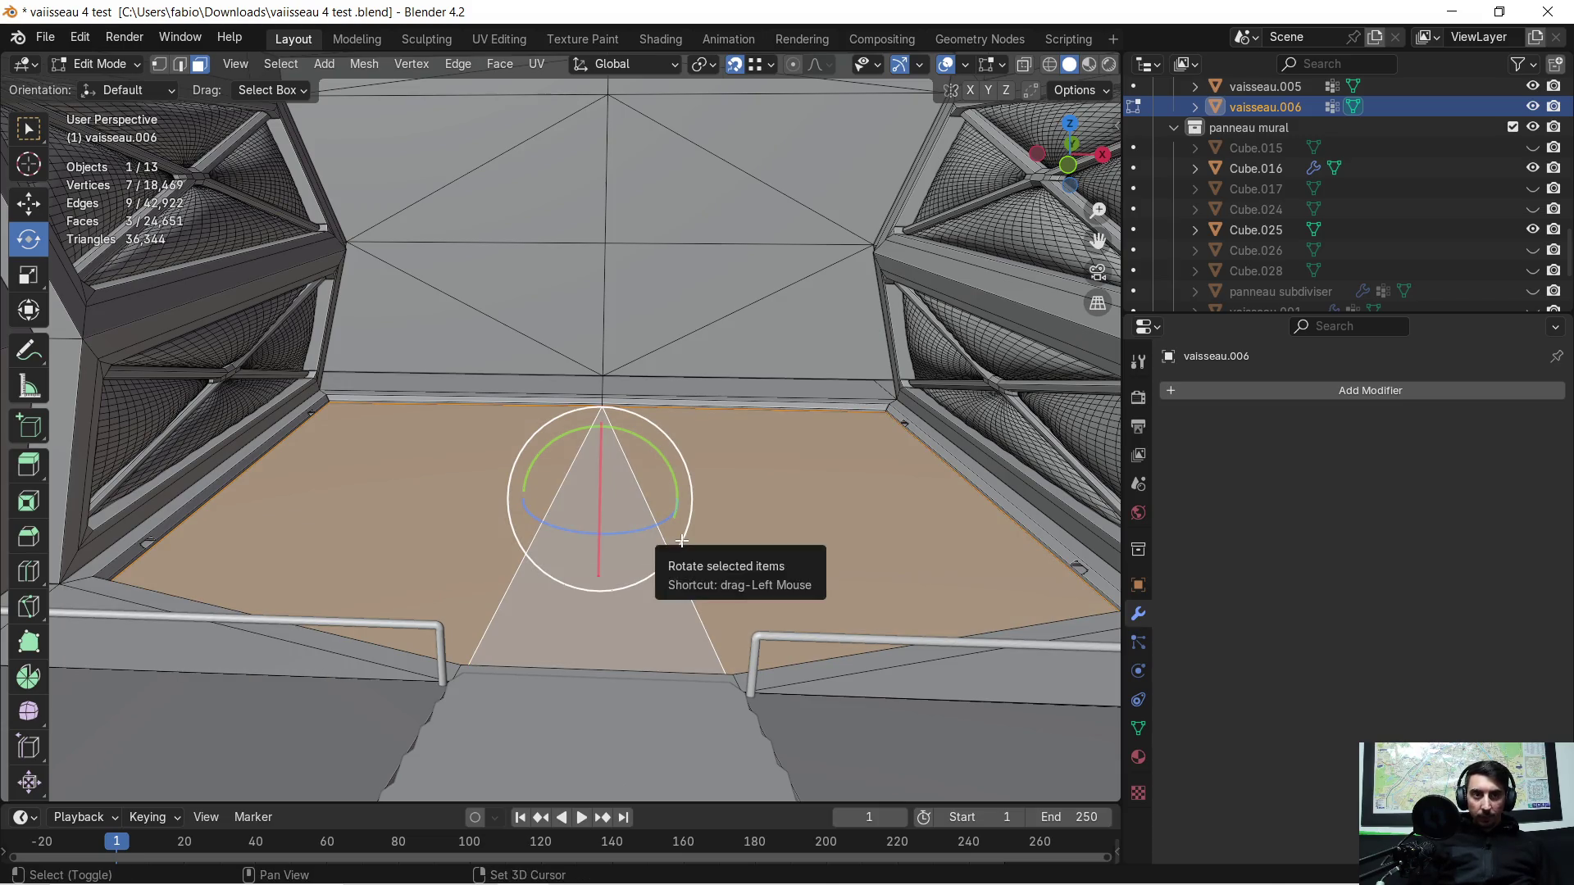
key(shift+d)
click(683, 533)
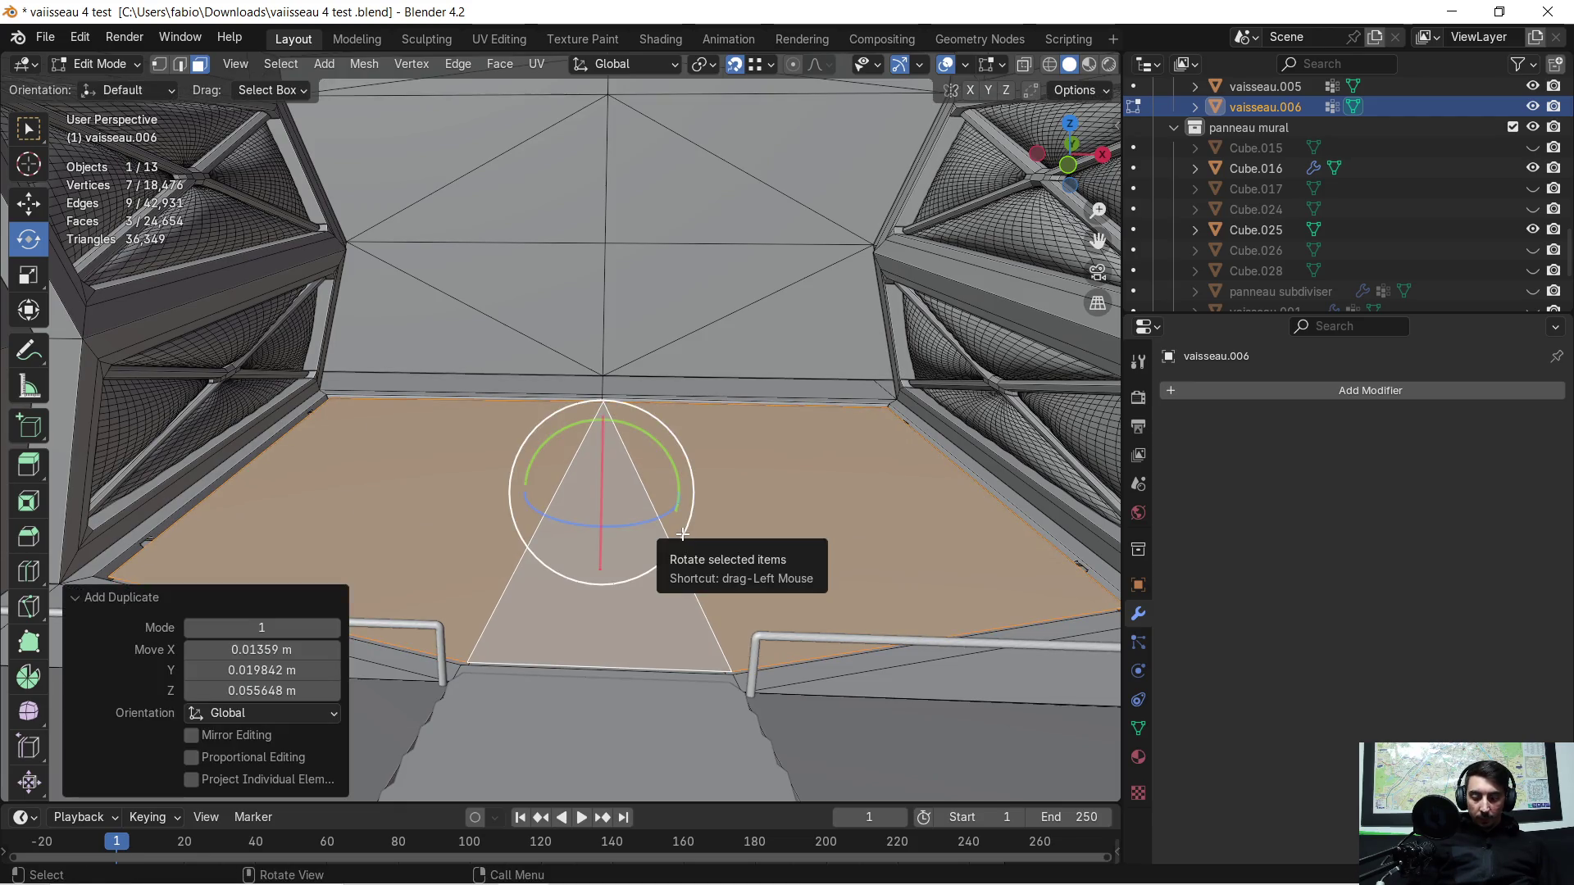
key(g)
key(z)
click(676, 525)
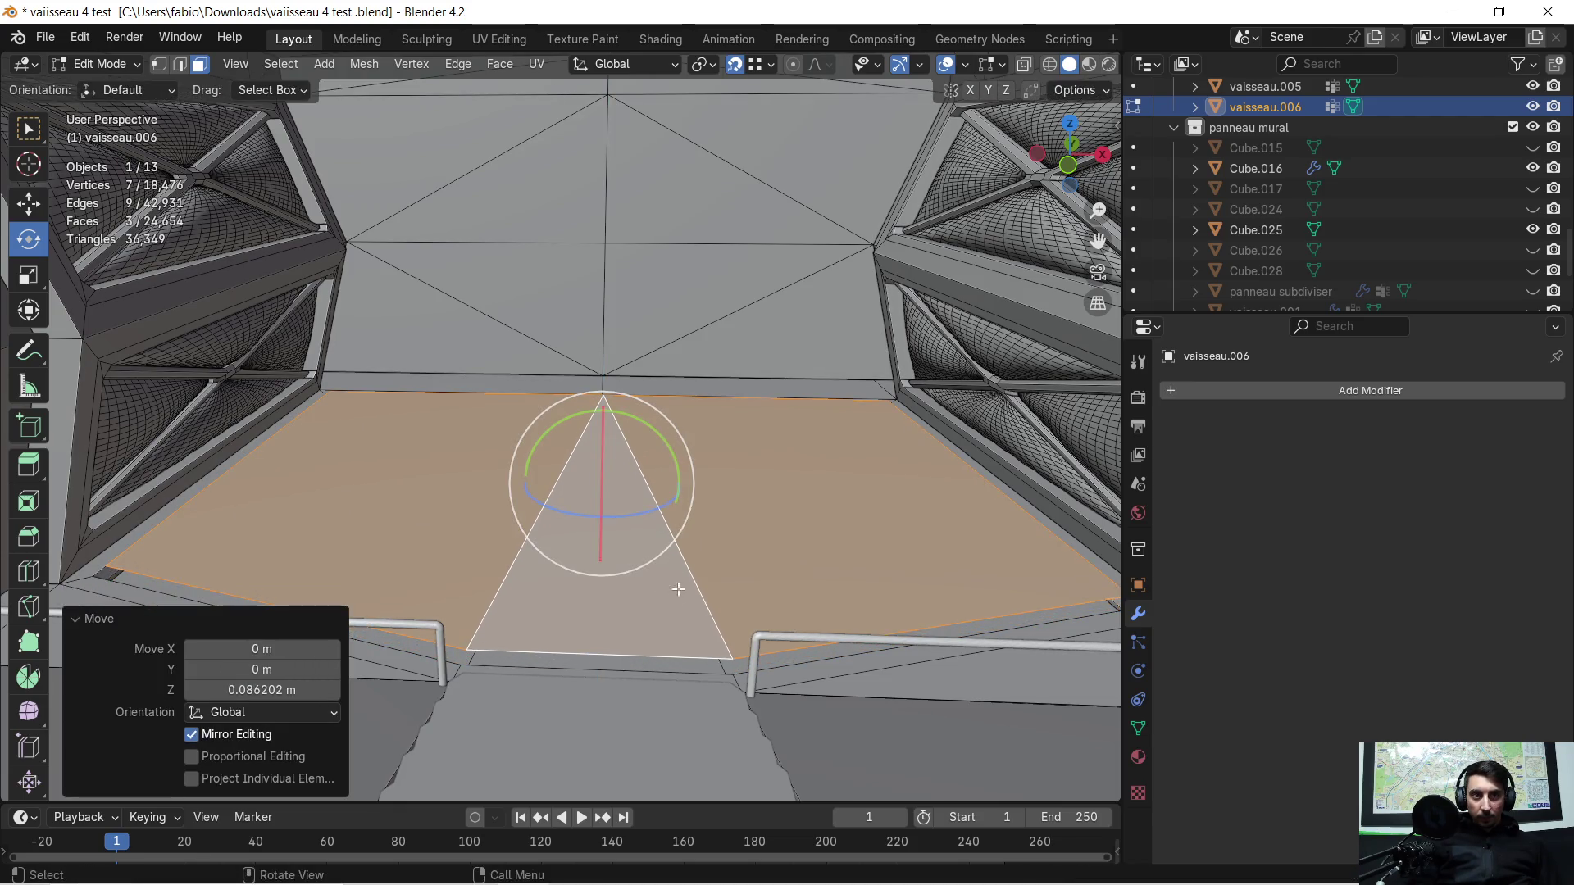
key(g)
key(x)
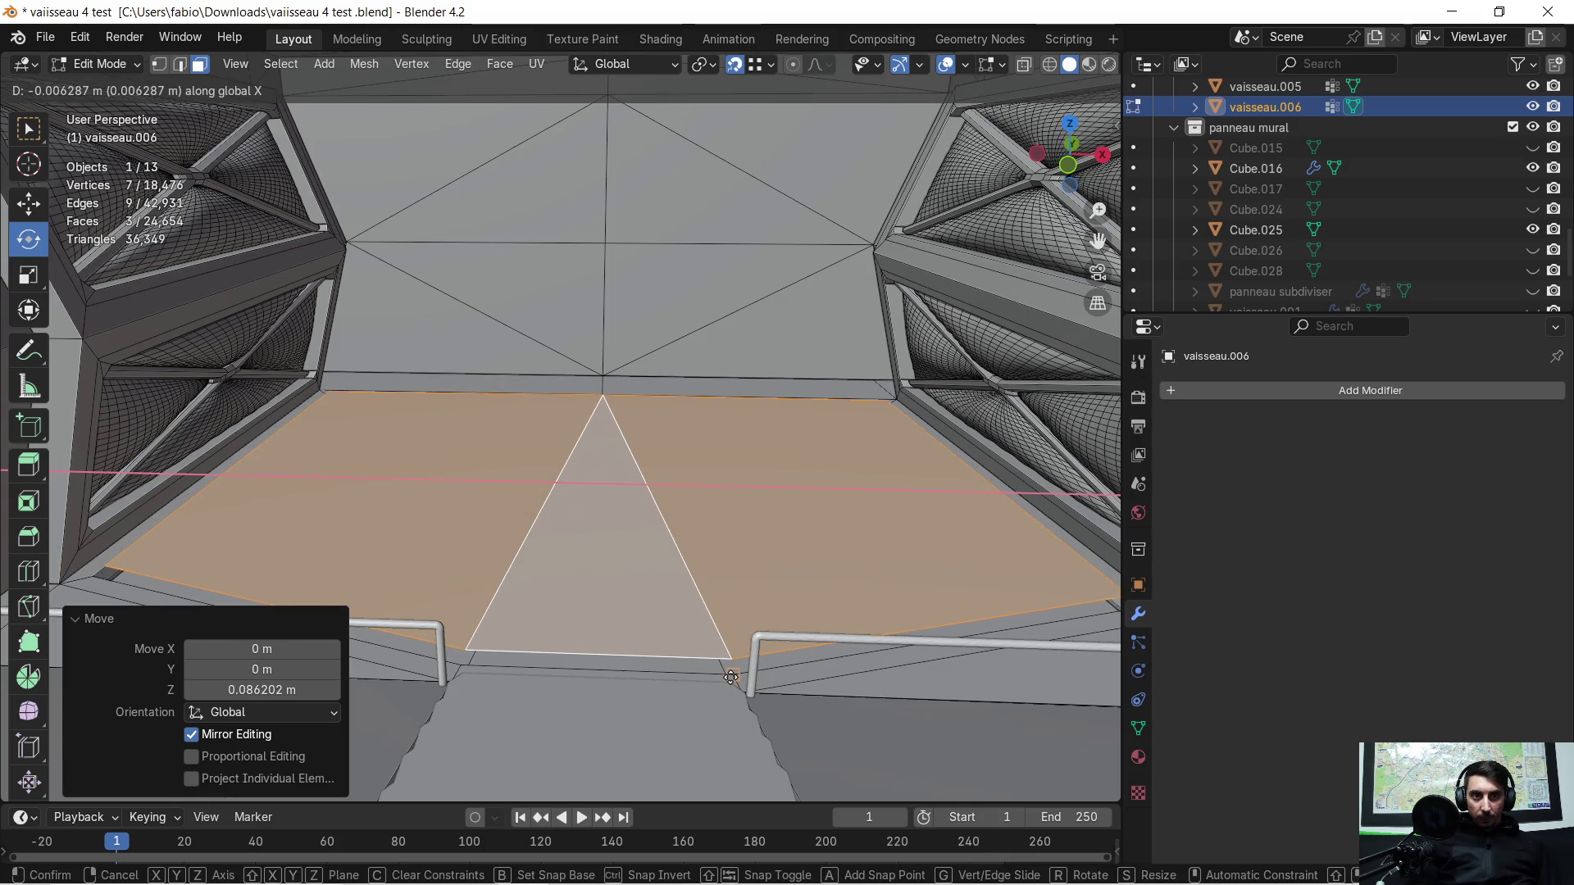
click(731, 677)
scroll(637, 541, down, 2)
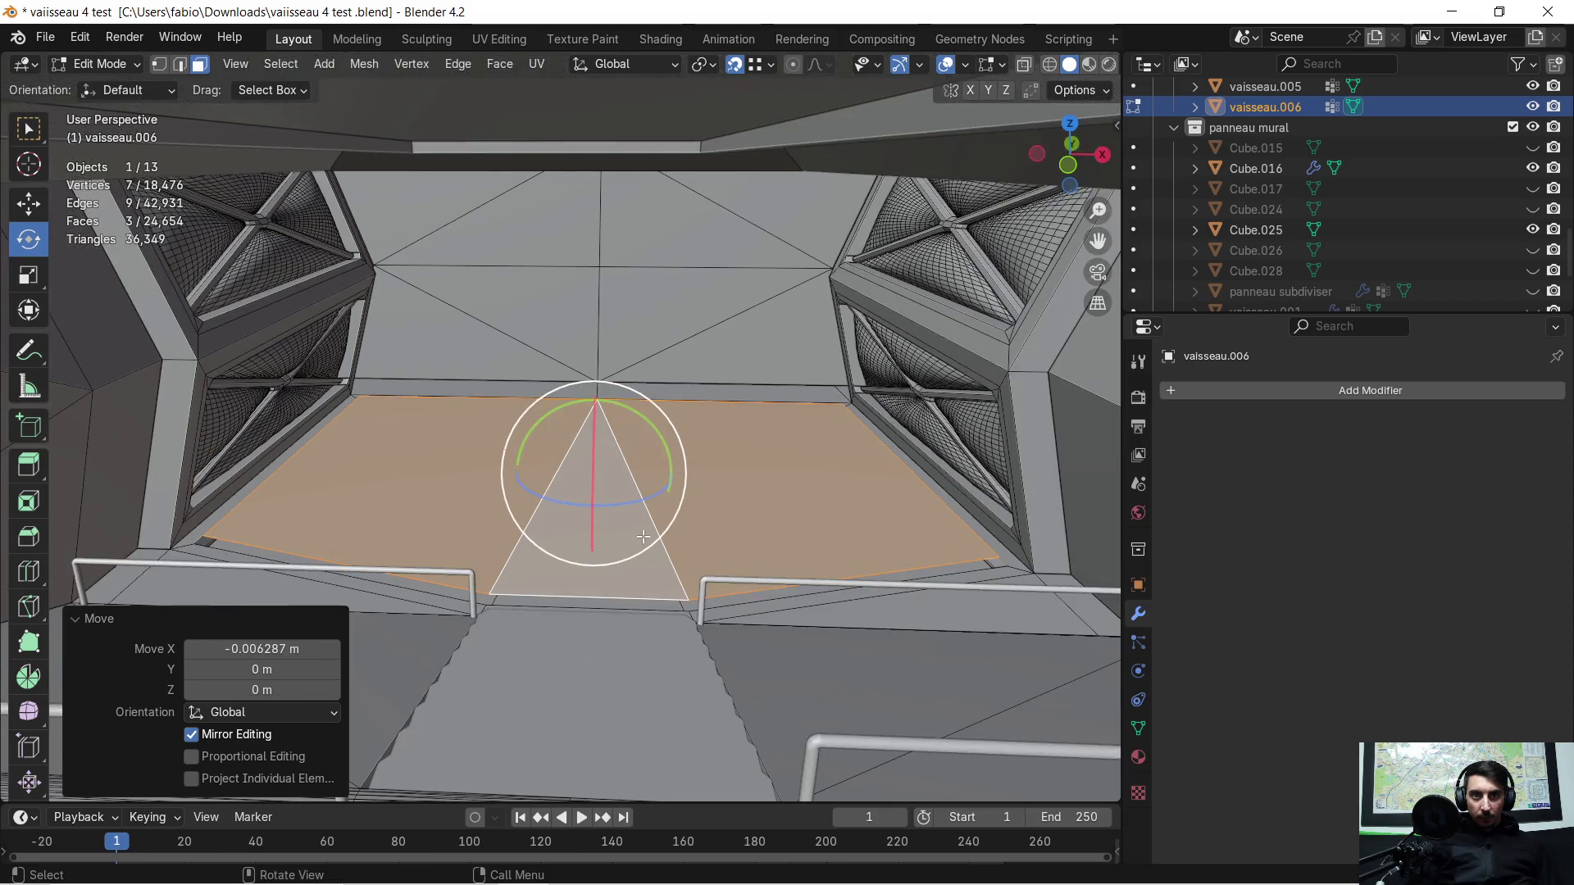
mouse_move(637, 538)
middle_down()
mouse_move(652, 495)
mouse_move(606, 471)
middle_up()
Step: Separate the selected faces into vaisseau.007 and isolate it in Local View for editing
key(p)
click(636, 492)
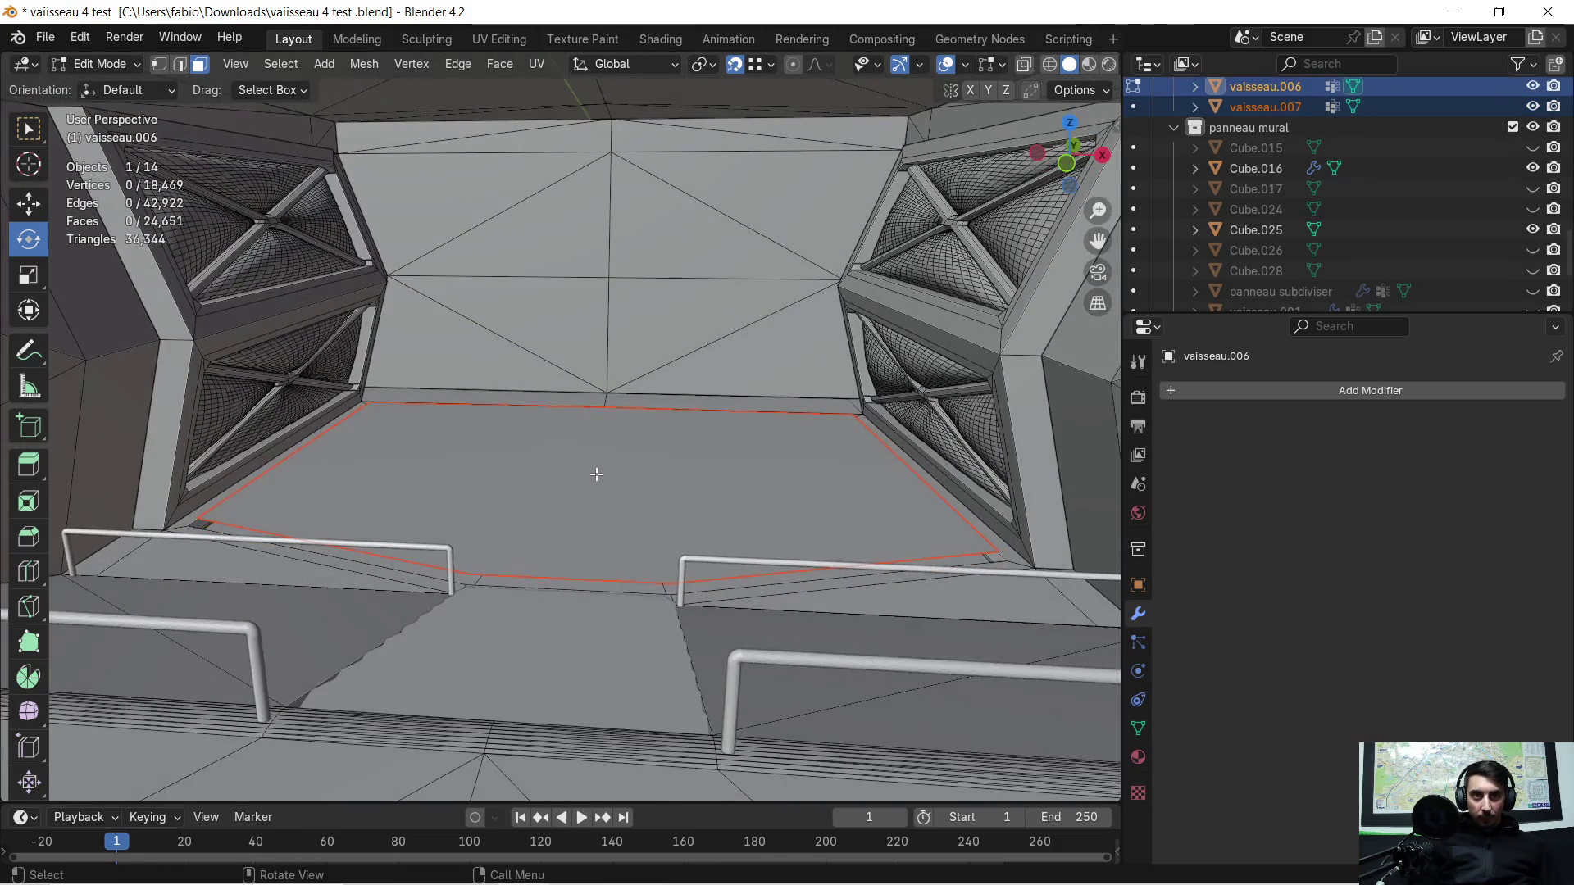
key(Tab)
click(586, 472)
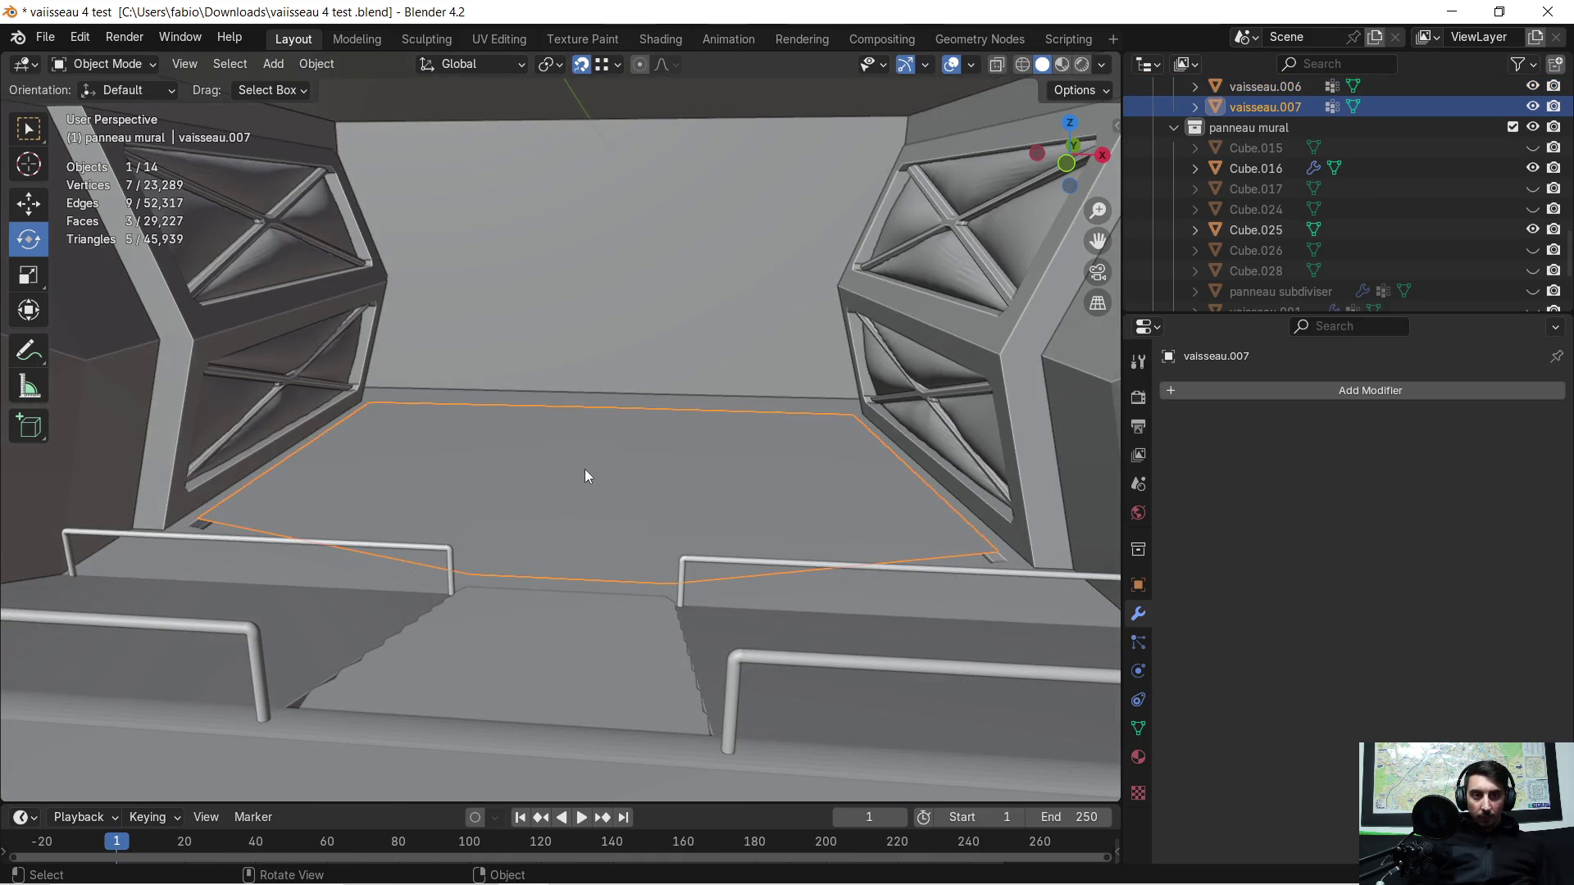
key(KP_Divide)
scroll(585, 476, up, 2)
scroll(585, 476, up, 2)
scroll(588, 479, down, 1)
key(Tab)
Step: Shift the piece's top apex vertex sideways along the X axis
middle_drag(519, 440, 609, 481)
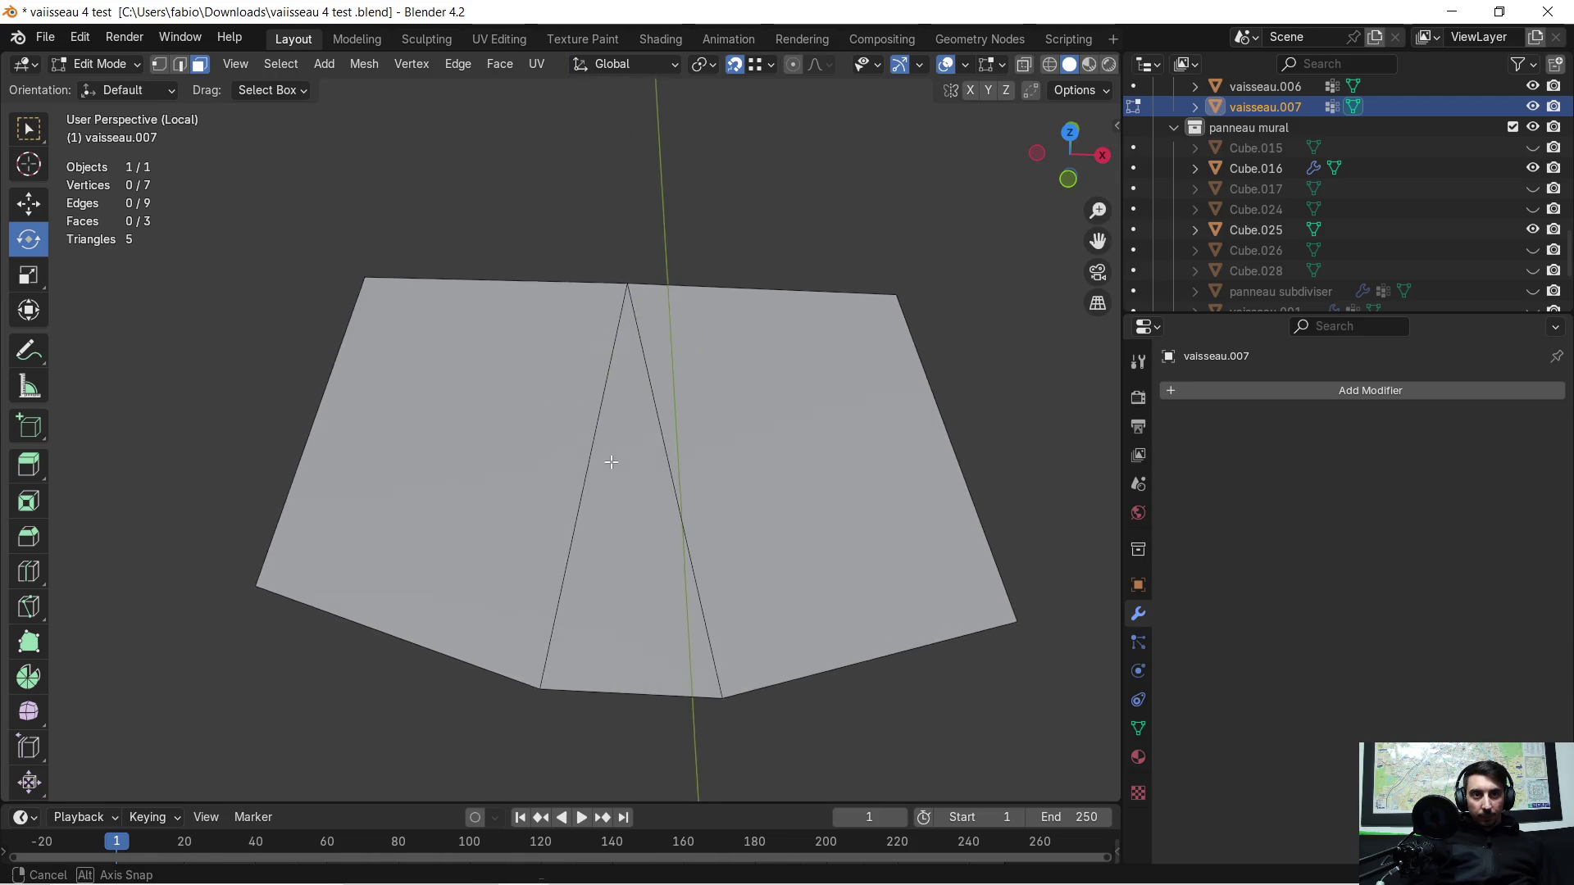
click(417, 452)
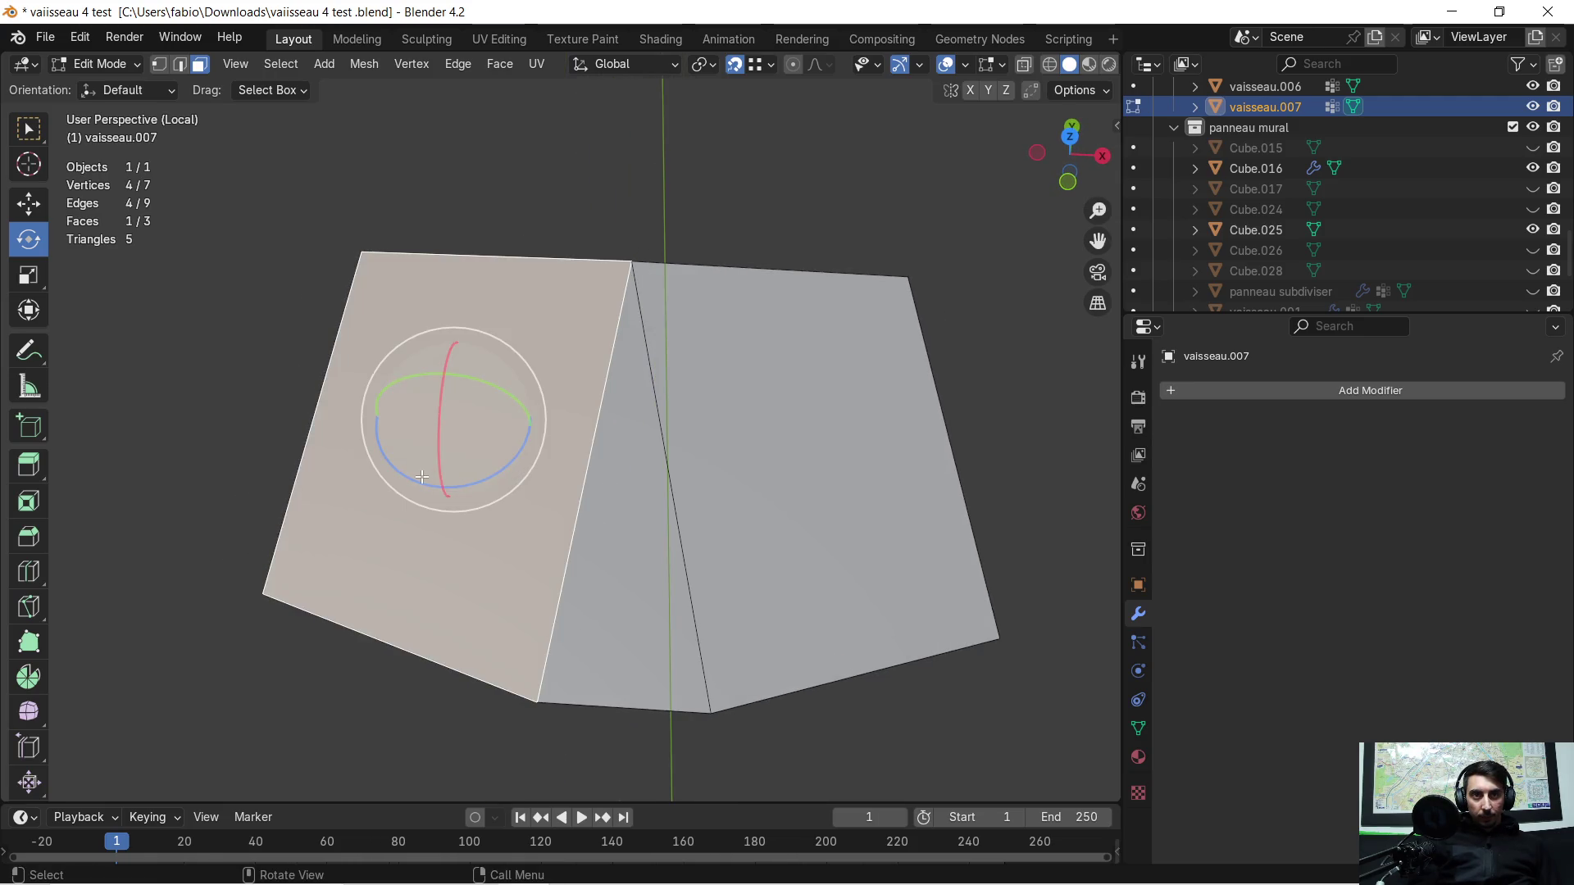
middle_drag(416, 451, 553, 450)
scroll(642, 413, up, 4)
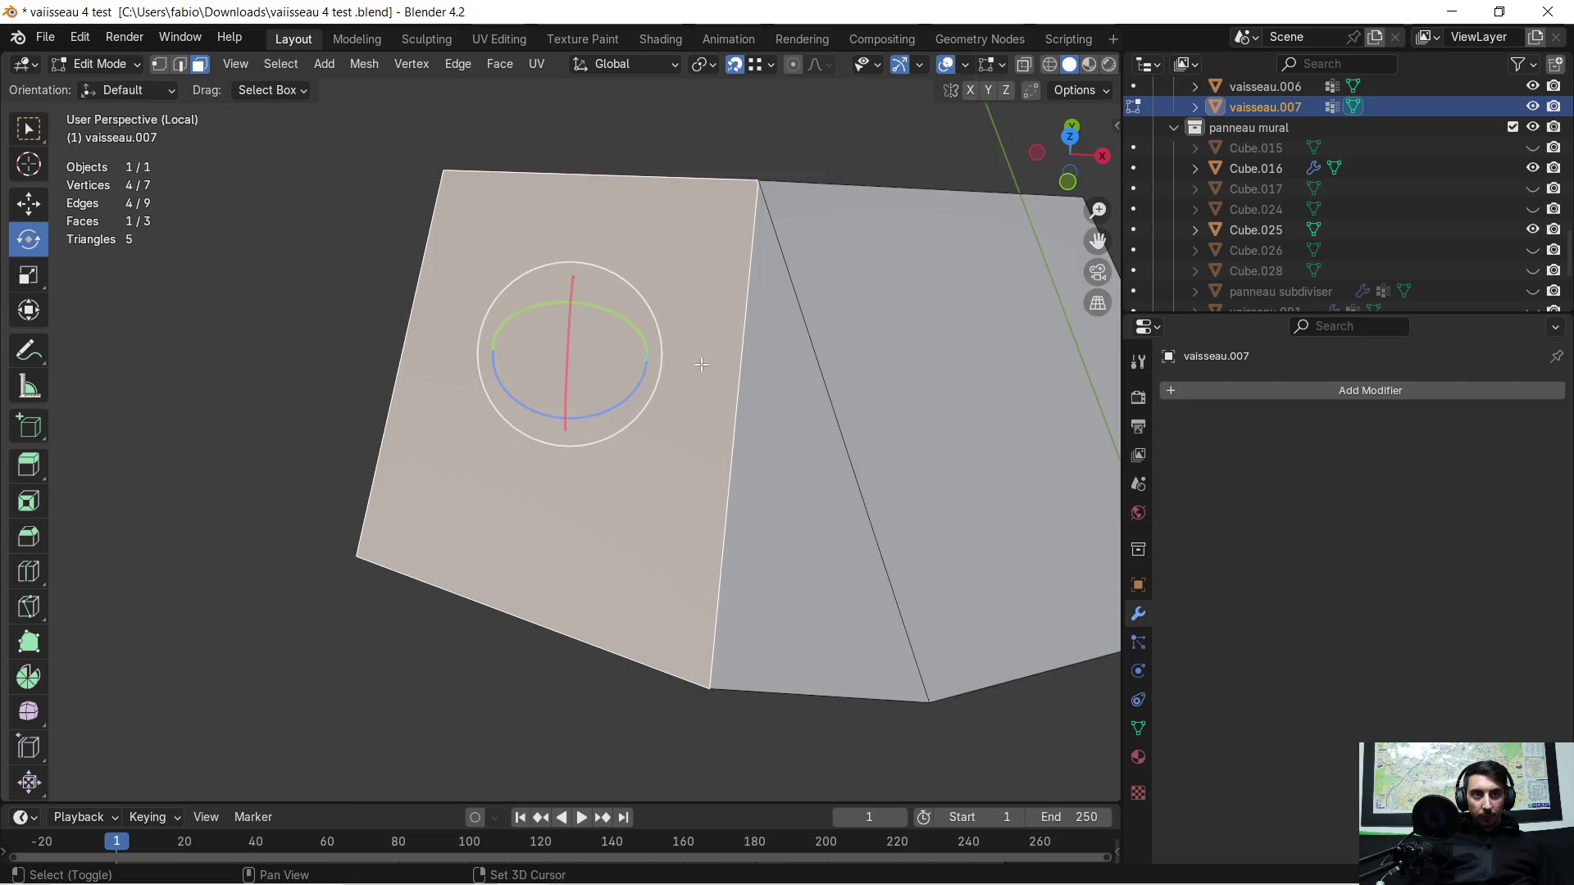
click(159, 65)
click(692, 226)
middle_drag(693, 226, 680, 409)
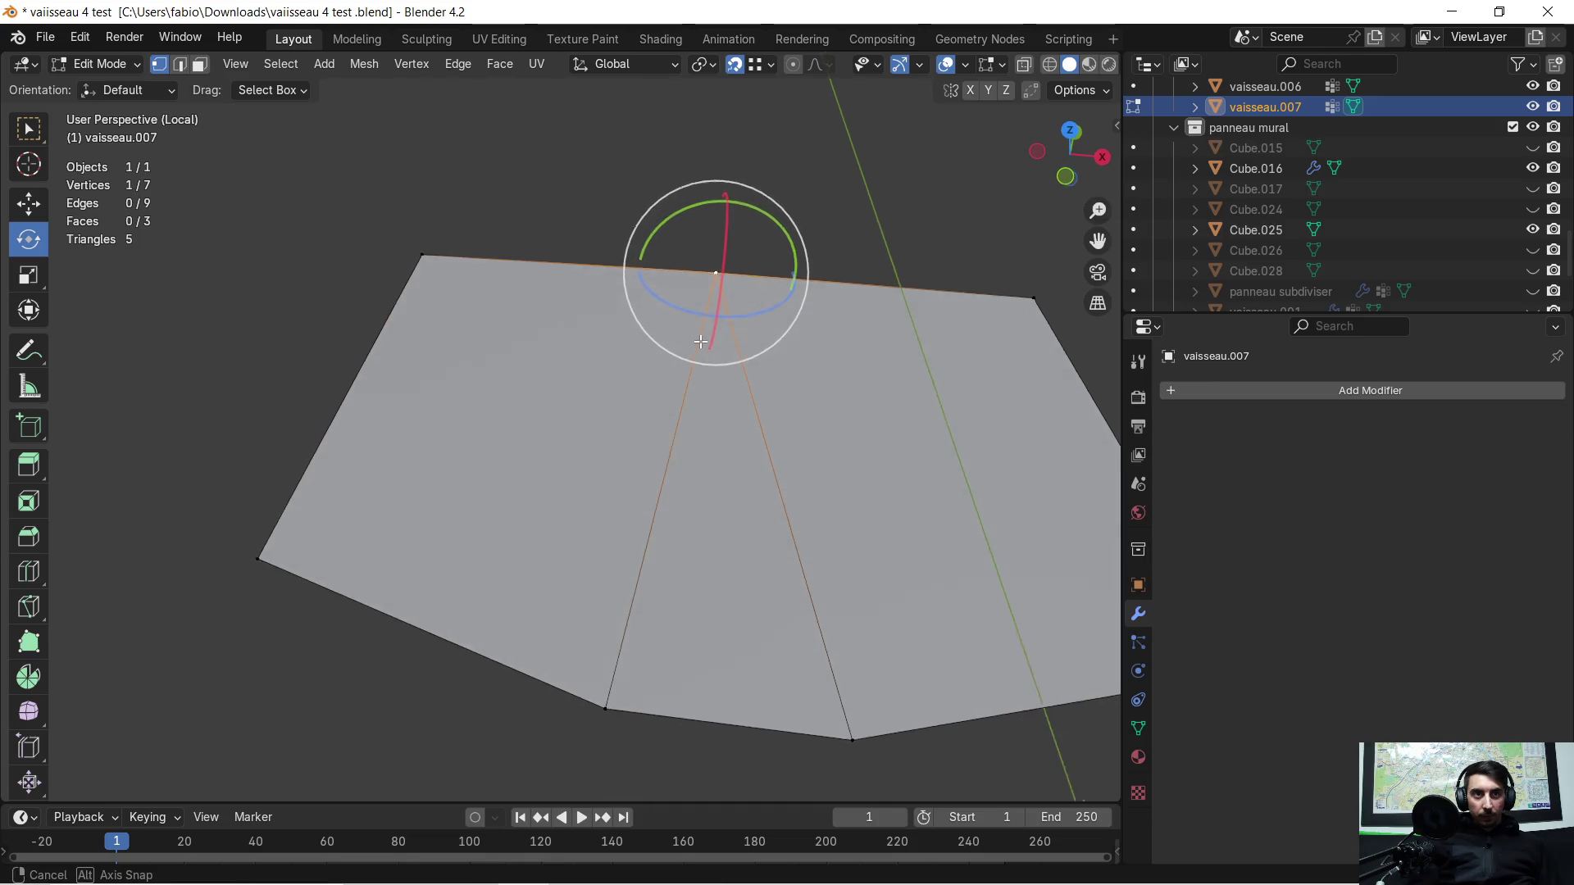
key(g)
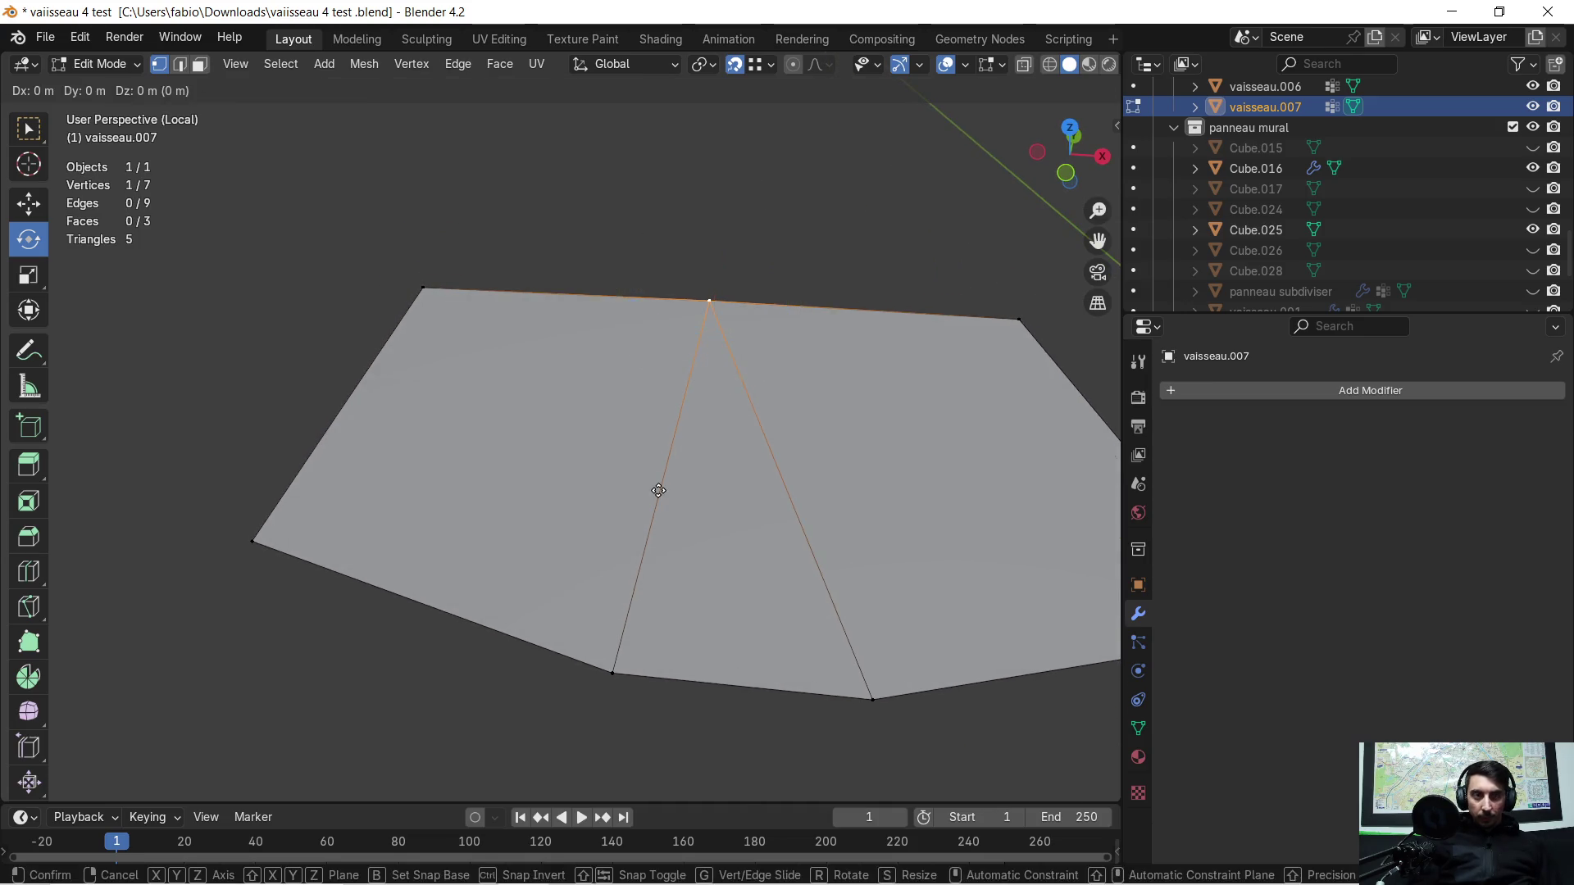
key(y)
key(x)
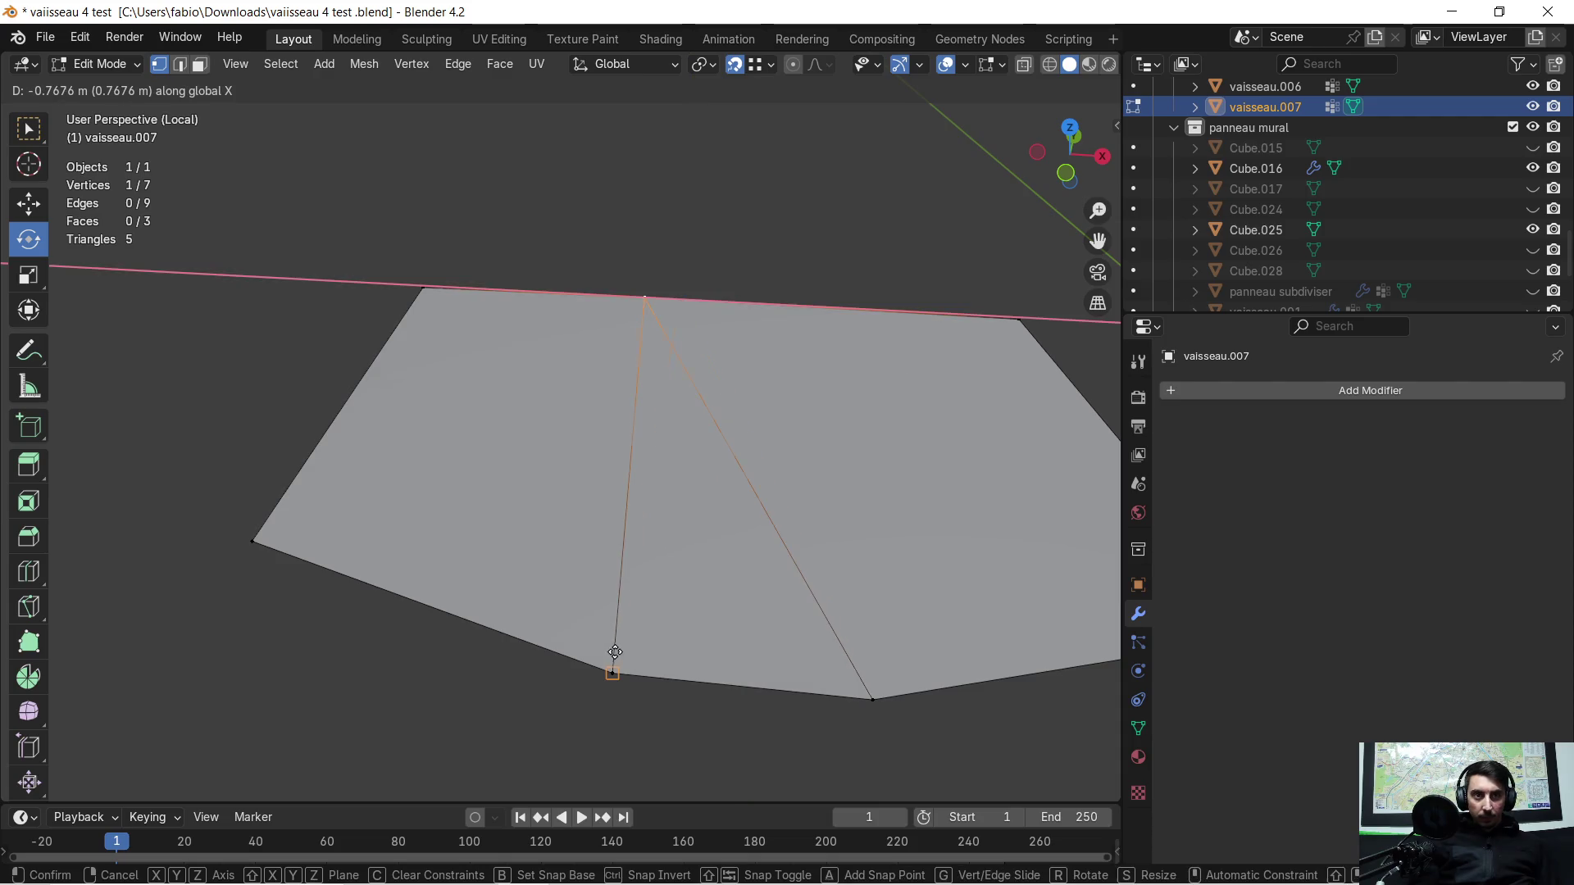
click(615, 652)
Step: Extrude a new vertex from the bottom point along the Y axis
middle_drag(650, 492, 600, 668)
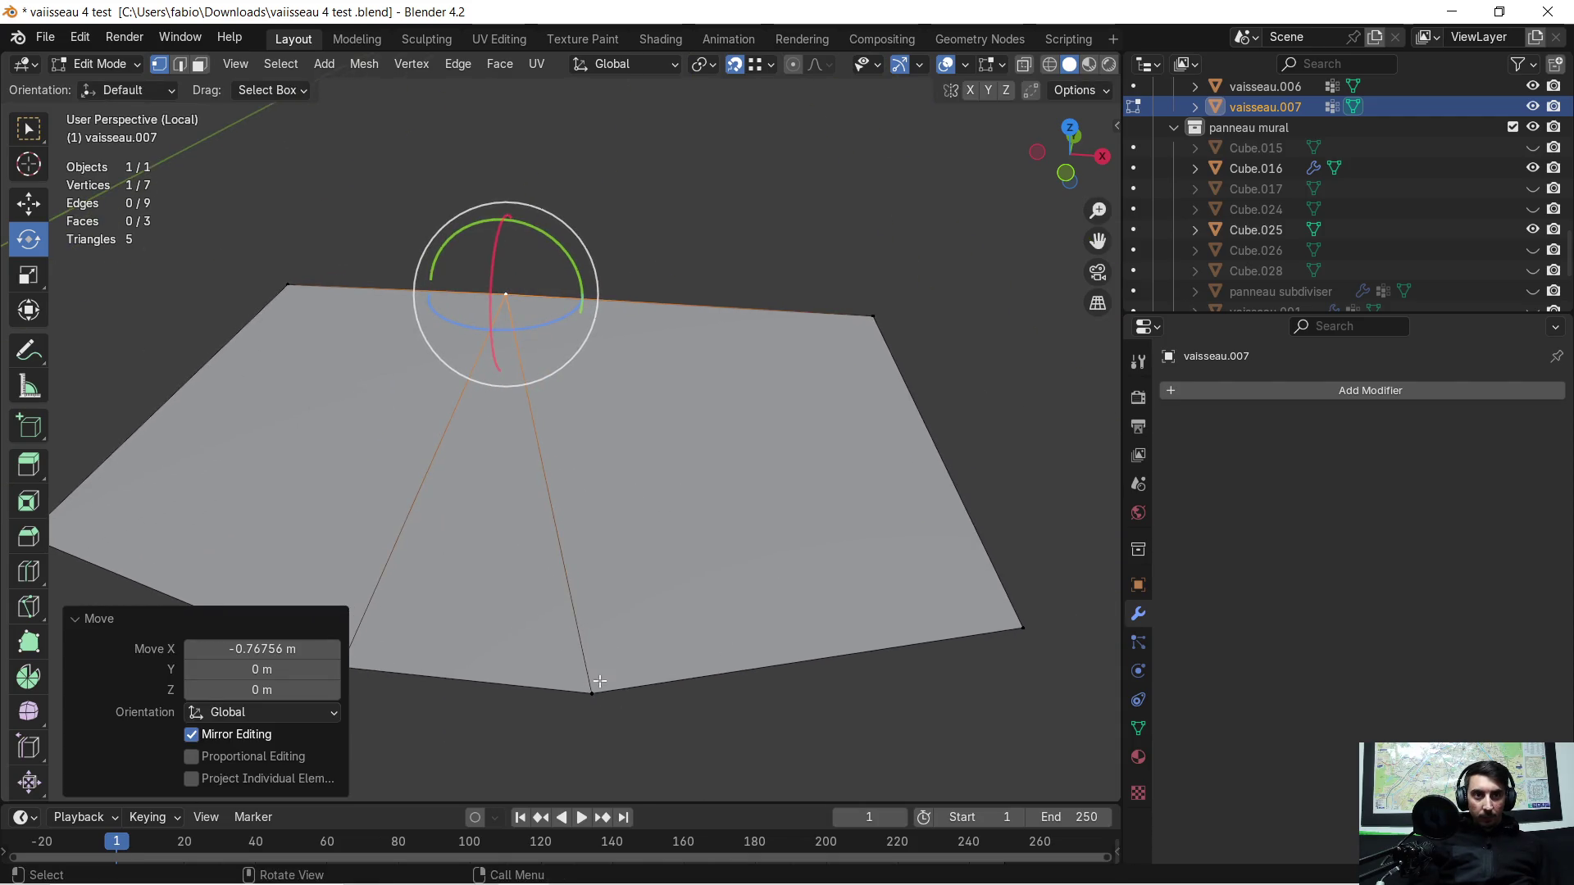
click(597, 696)
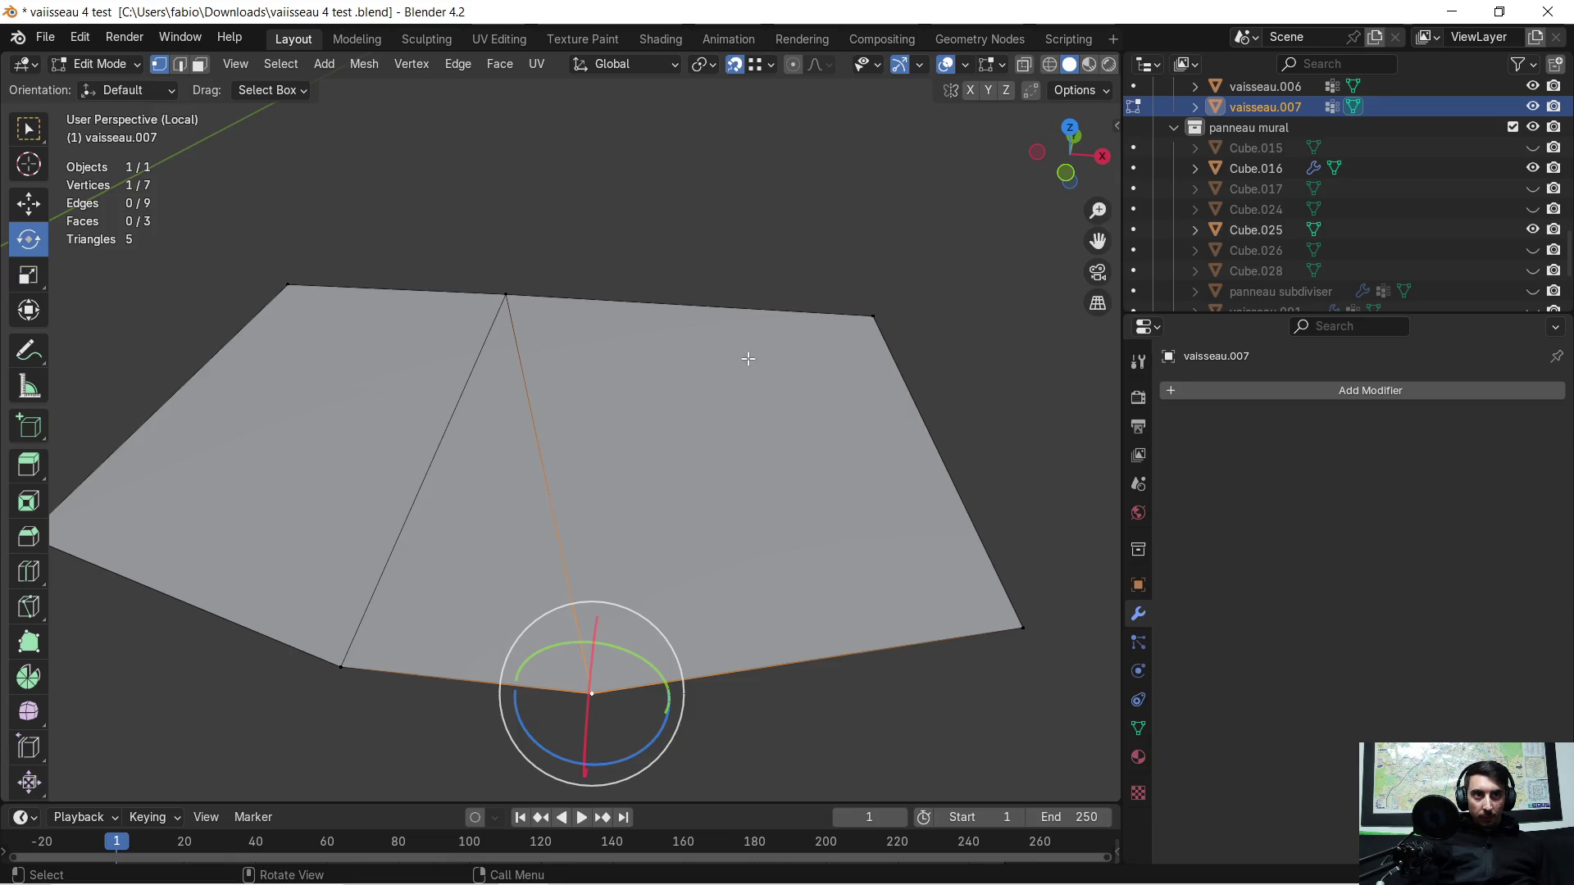
middle_drag(607, 401, 608, 484)
middle_drag(606, 467, 611, 480)
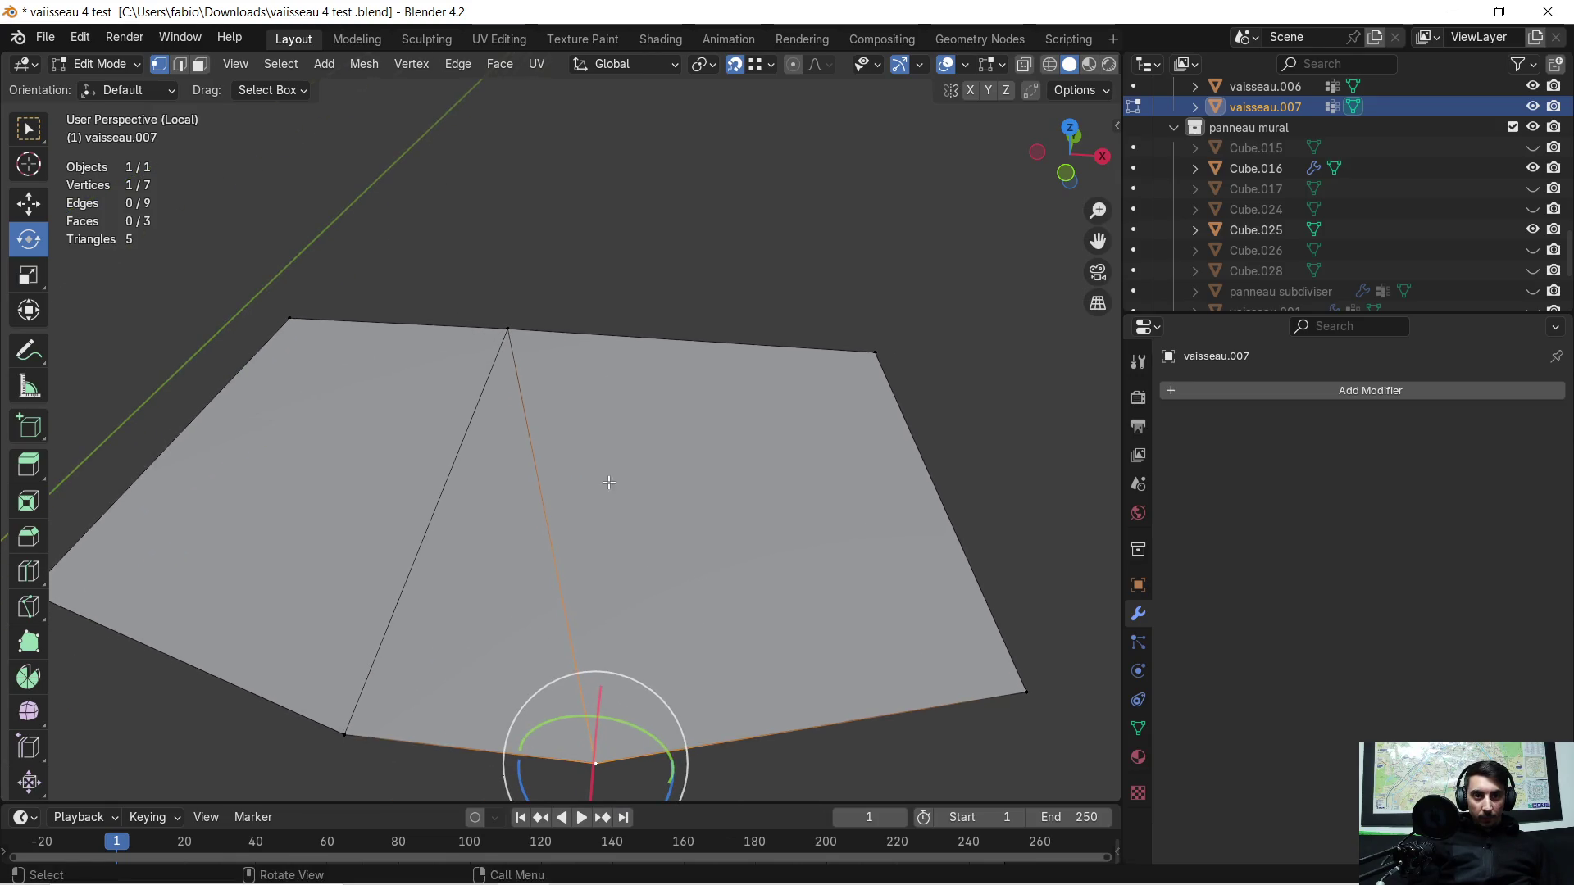
key(e)
key(y)
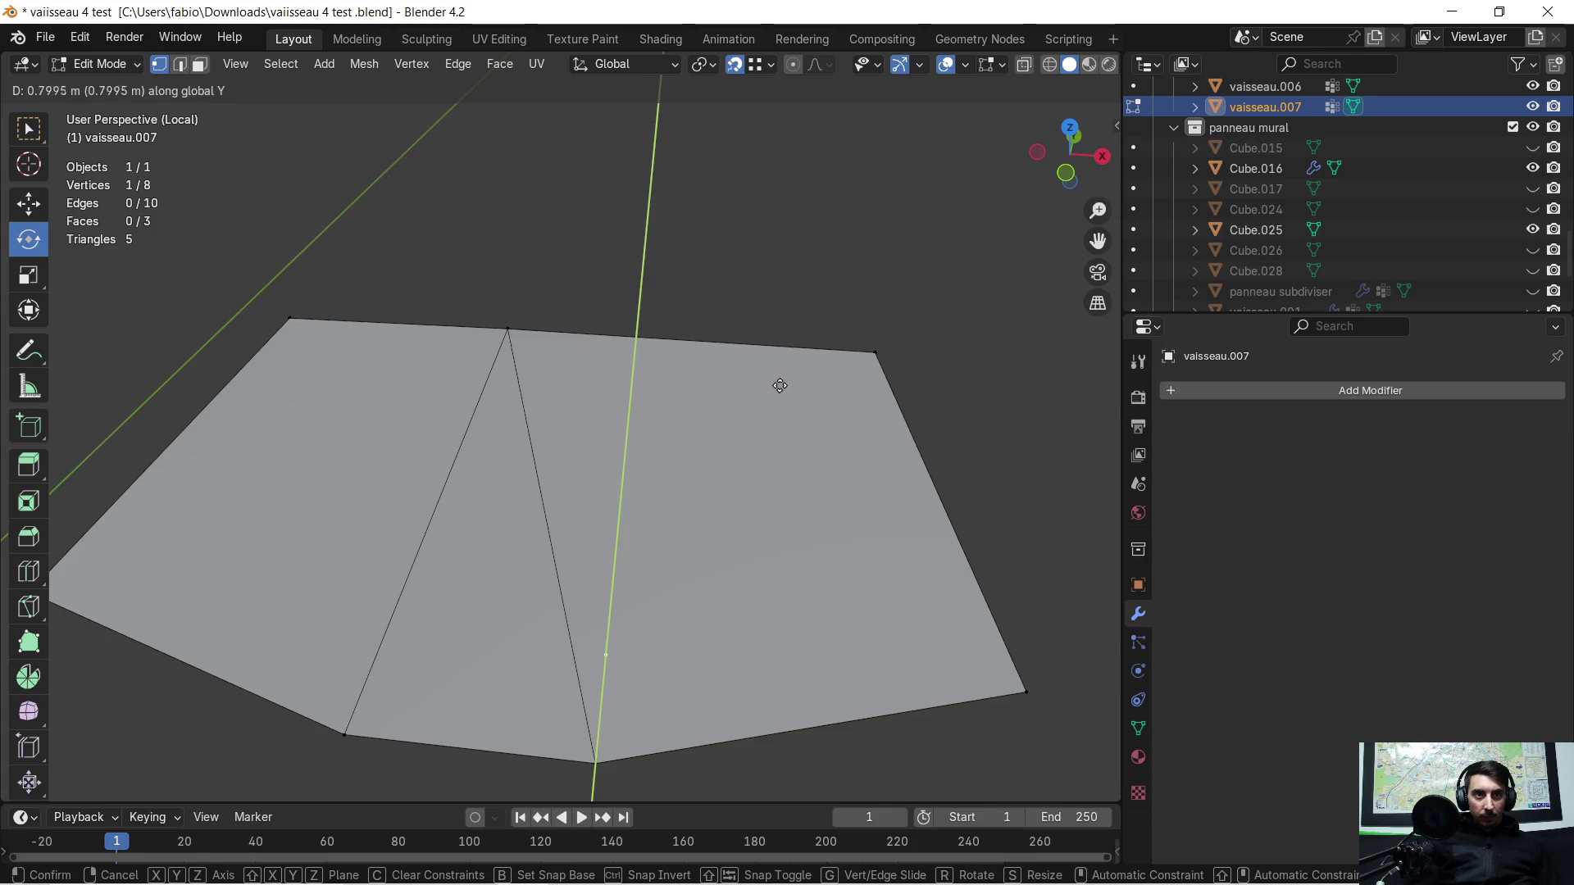
click(869, 358)
middle_drag(567, 489, 566, 475)
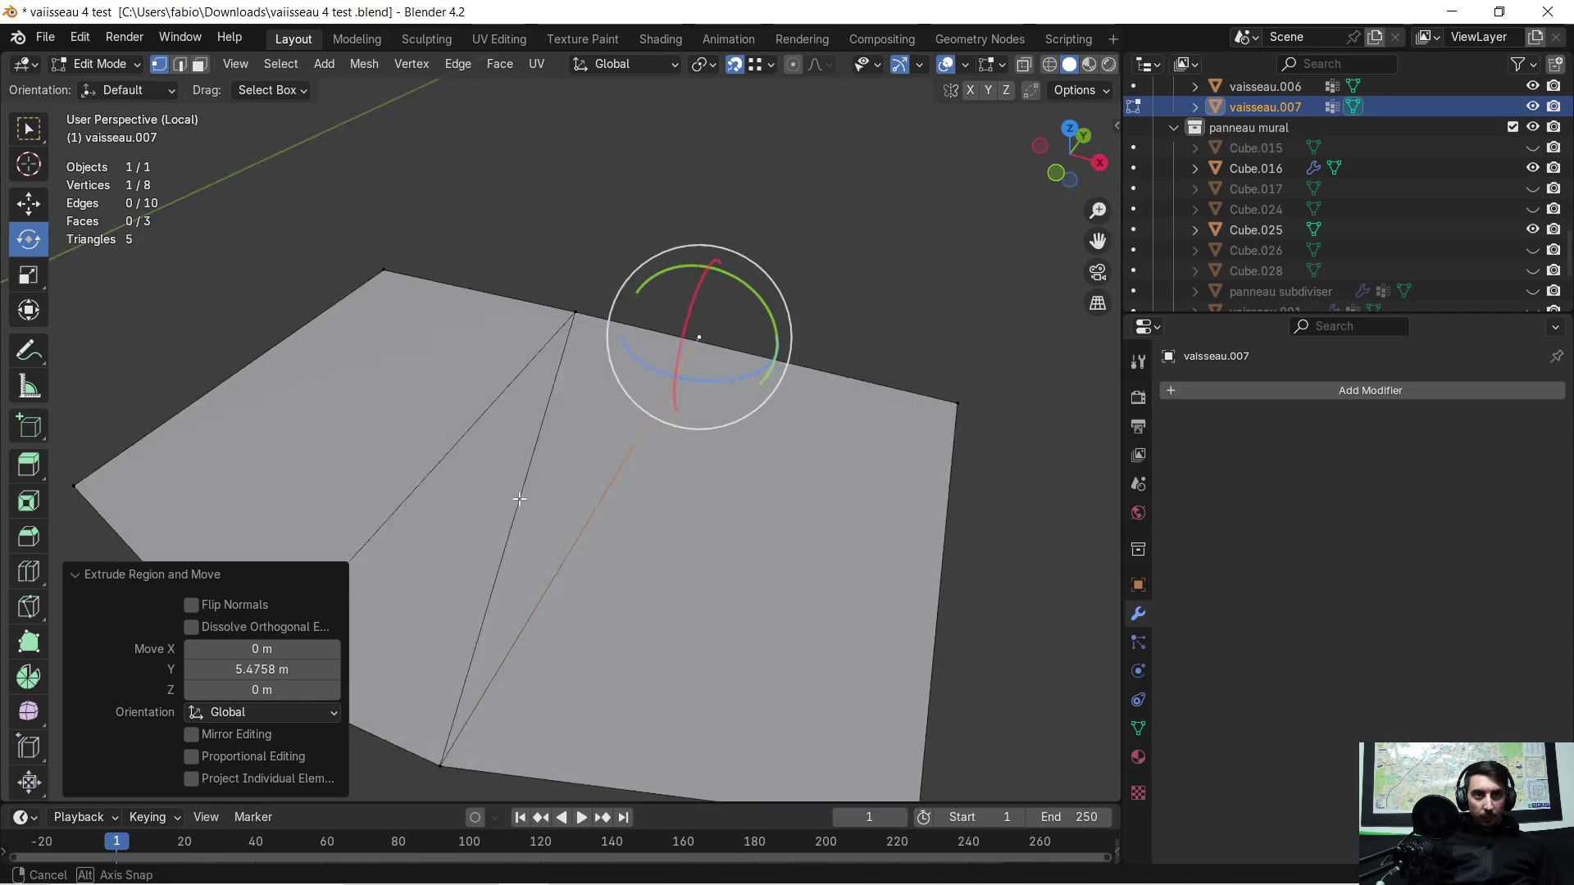
middle_drag(565, 475, 102, 203)
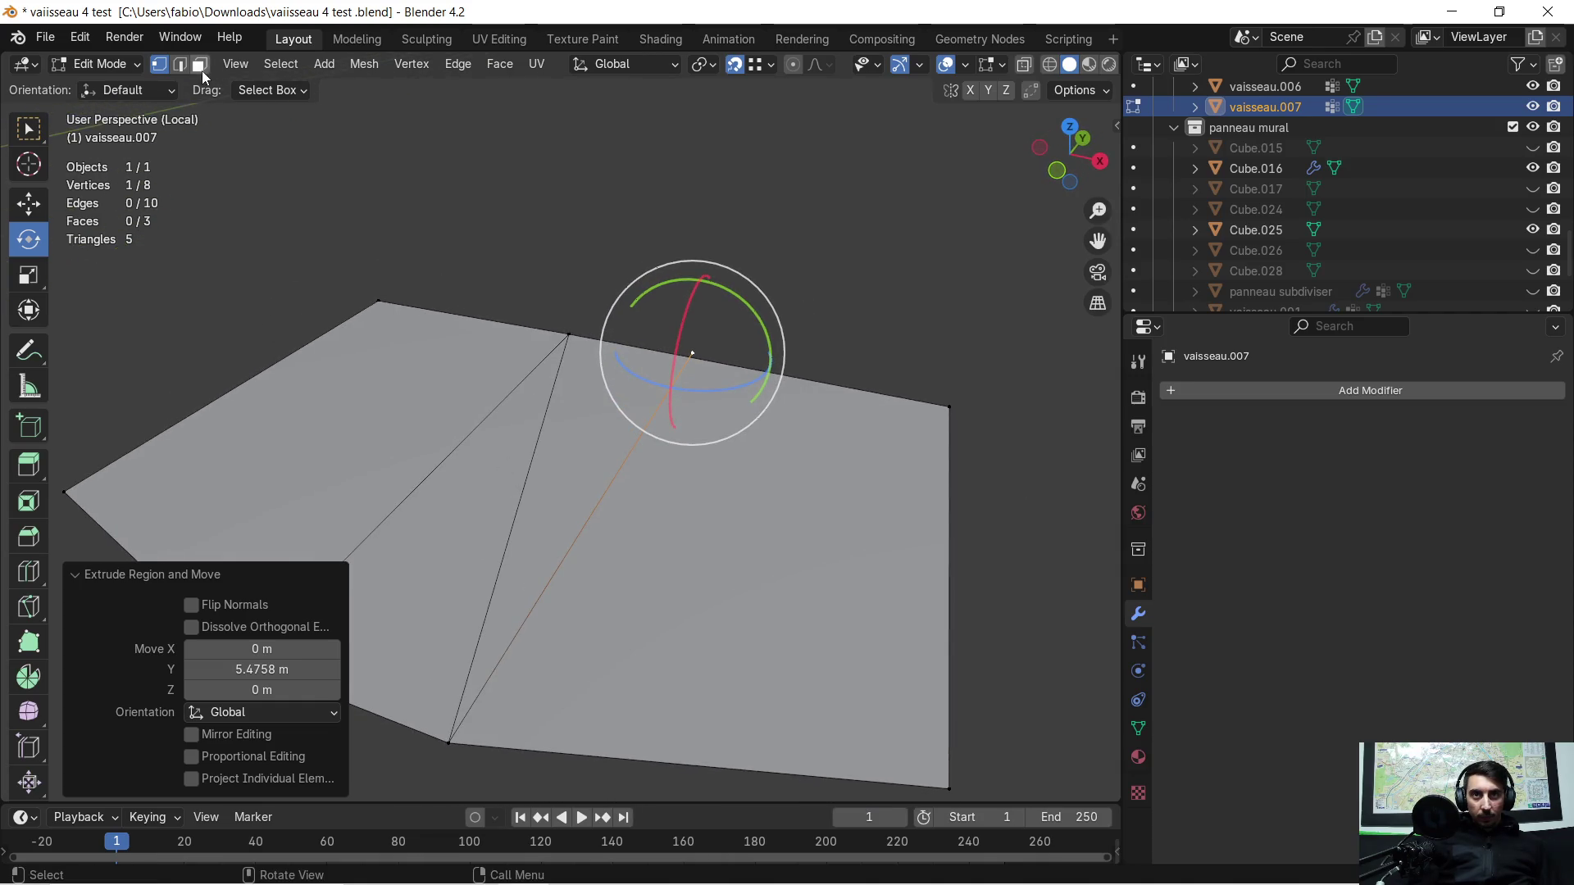
Step: Select the right face and back out of deleting it, then inspect it from other angles
click(199, 65)
click(732, 543)
key(x)
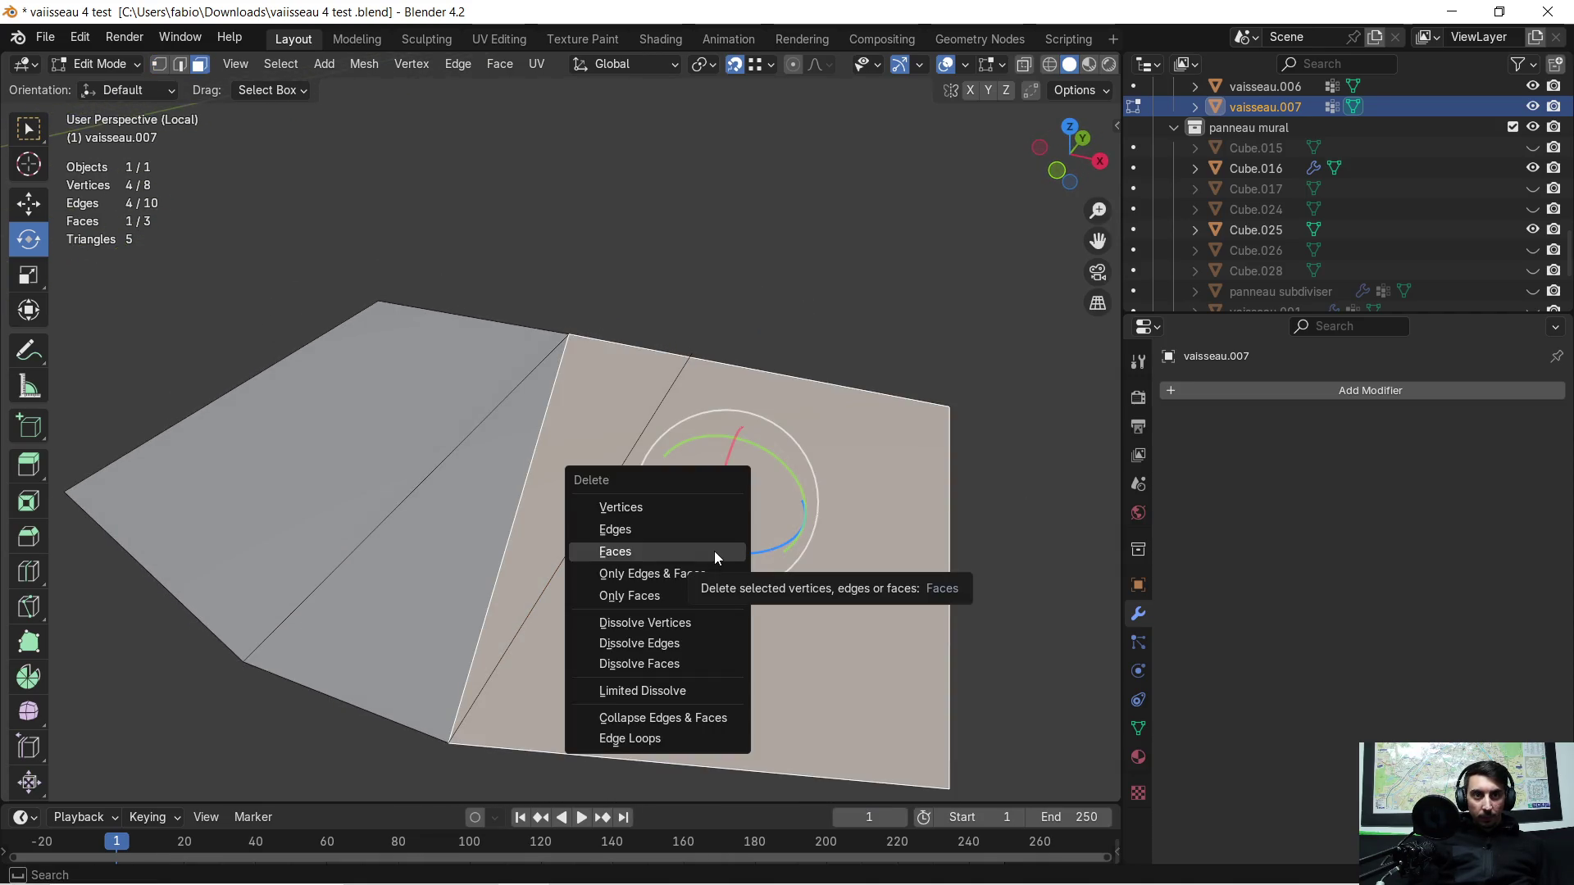
click(791, 324)
mouse_move(792, 324)
middle_down()
mouse_move(673, 359)
mouse_move(672, 379)
middle_up()
click(668, 388)
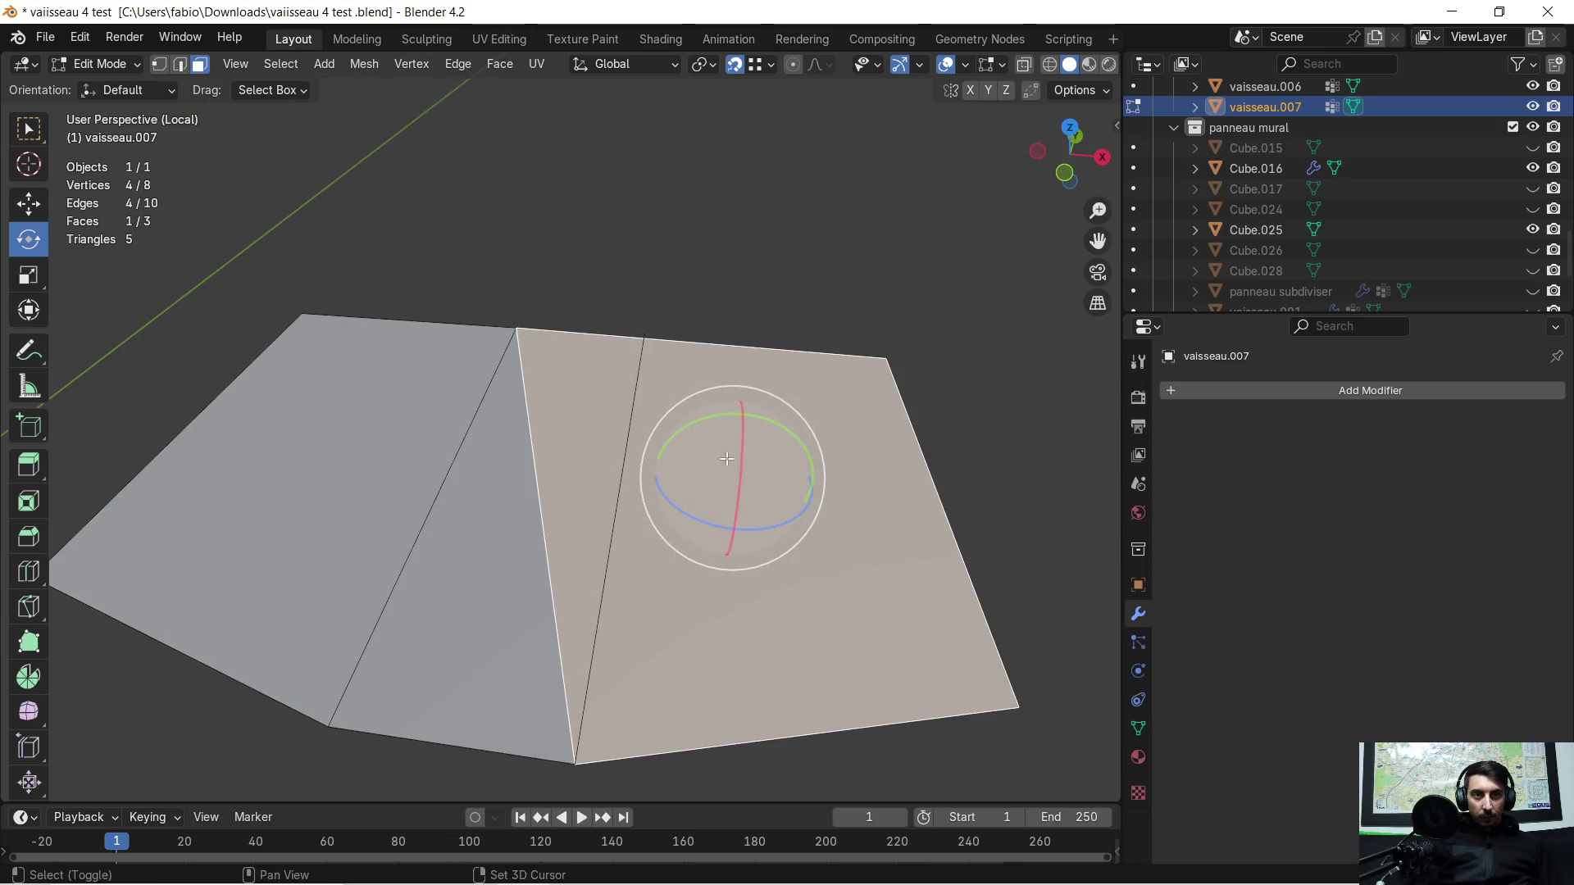
shift+middle_drag(727, 459, 673, 432)
middle_drag(576, 435, 607, 392)
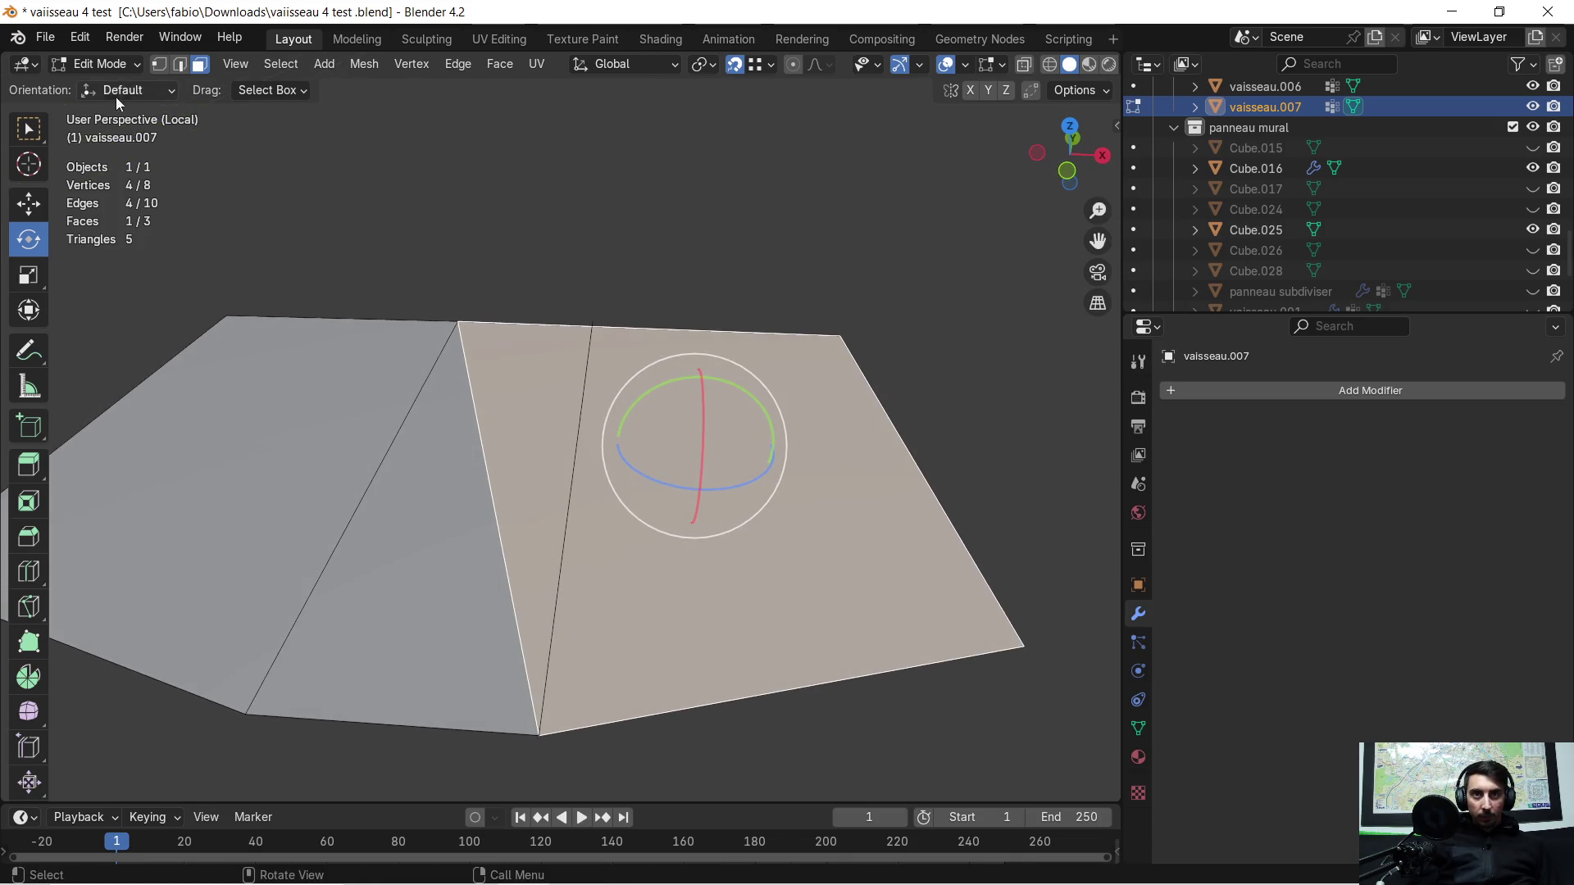
Step: Lower one corner vertex slightly along Z, undoing an accidental vertical extrusion first
click(157, 64)
click(593, 322)
mouse_move(593, 322)
middle_down()
mouse_move(520, 329)
mouse_move(558, 377)
middle_up()
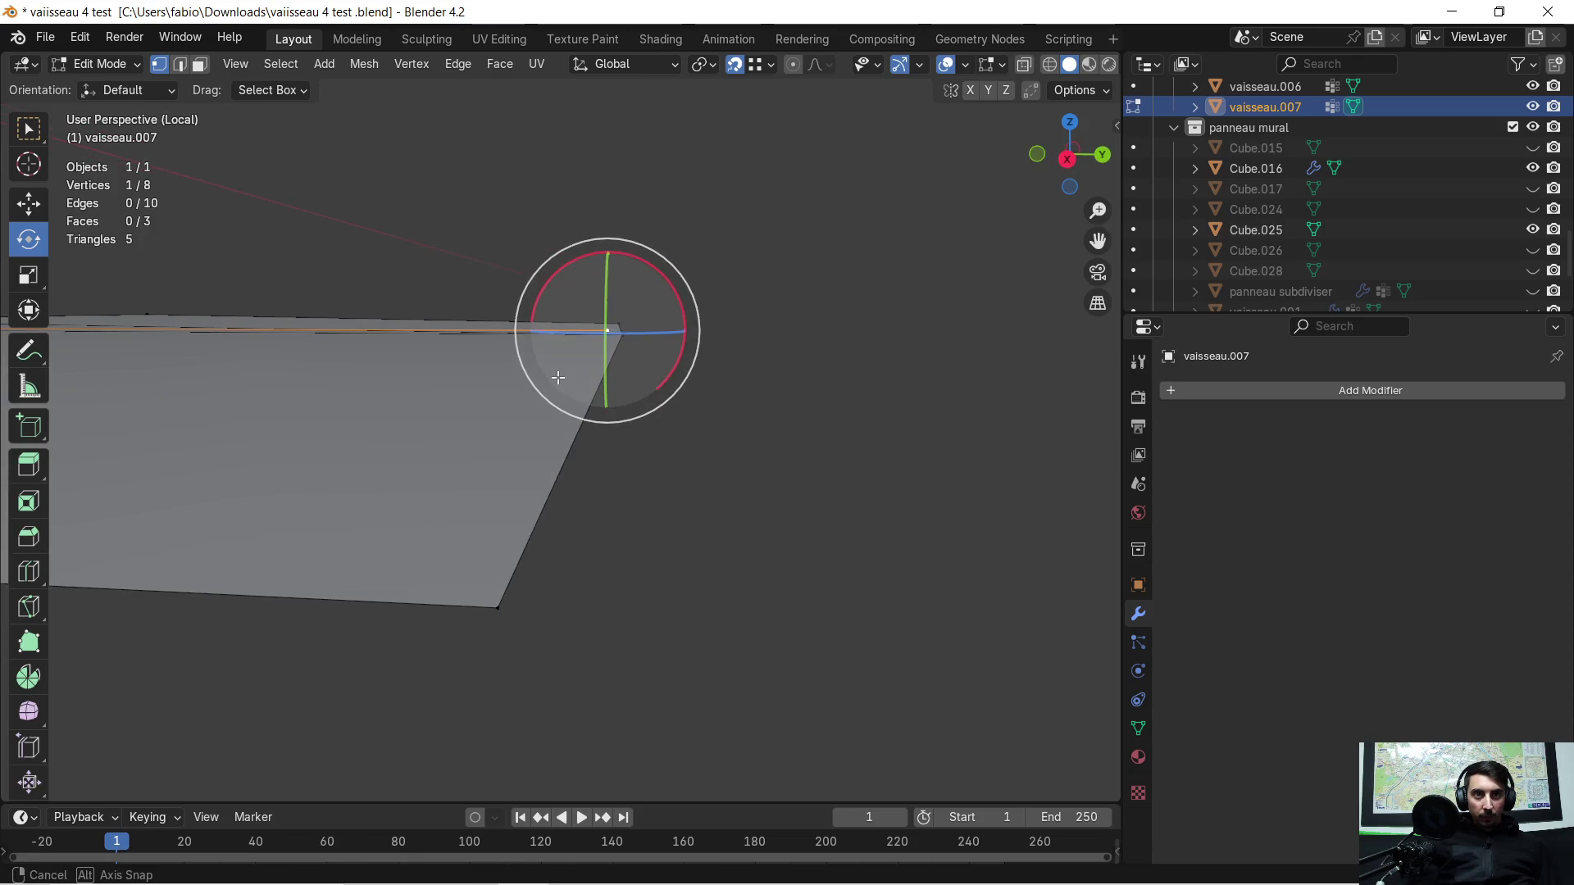
middle_drag(558, 377, 552, 384)
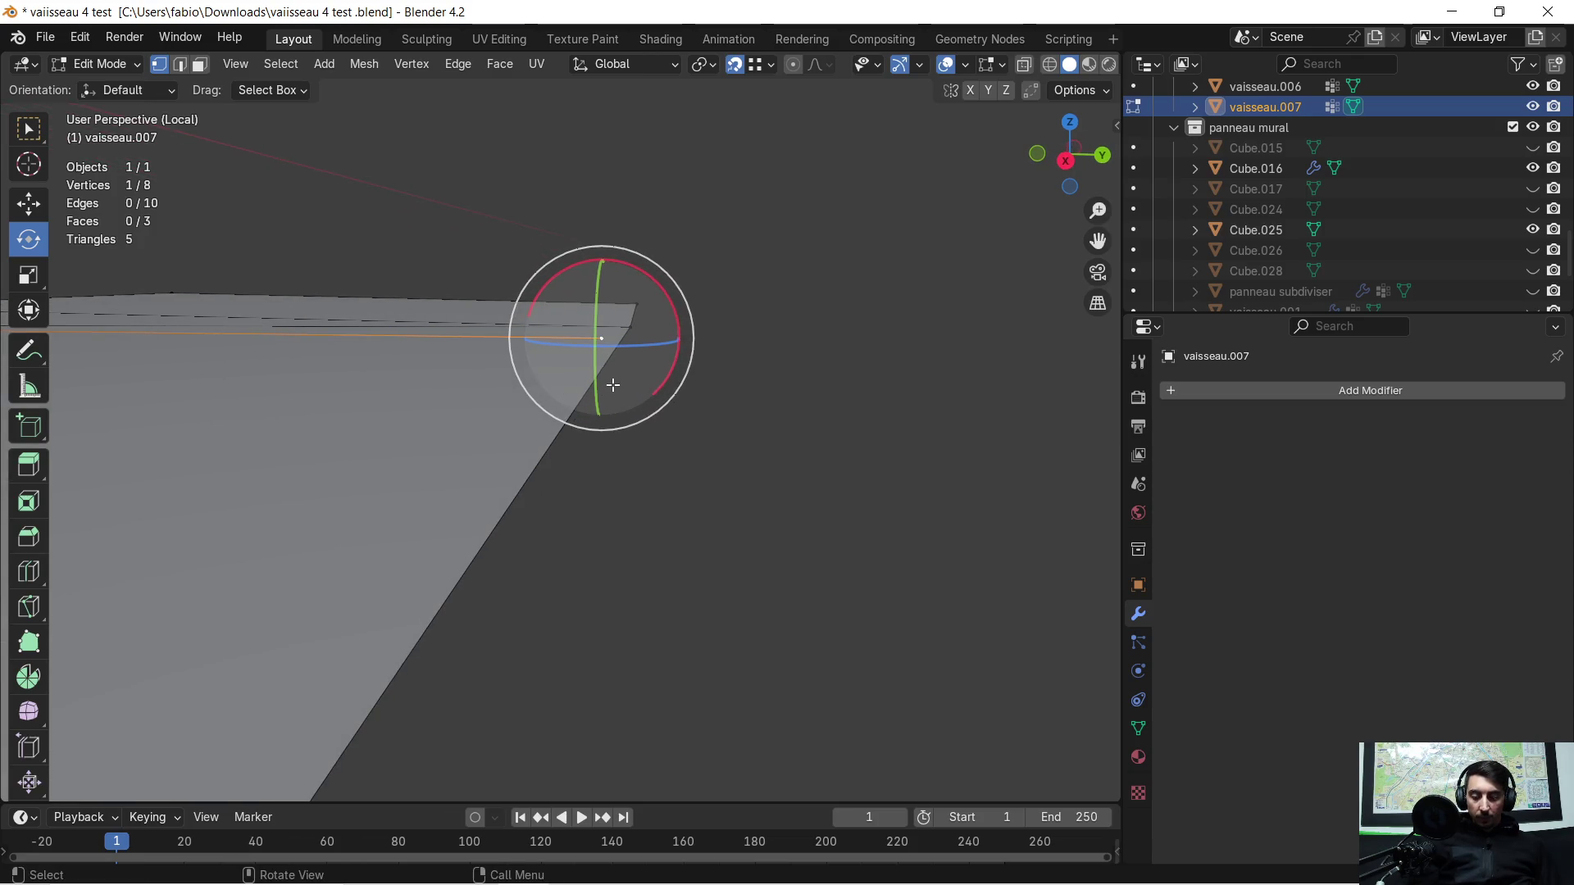
key(e)
key(z)
click(631, 332)
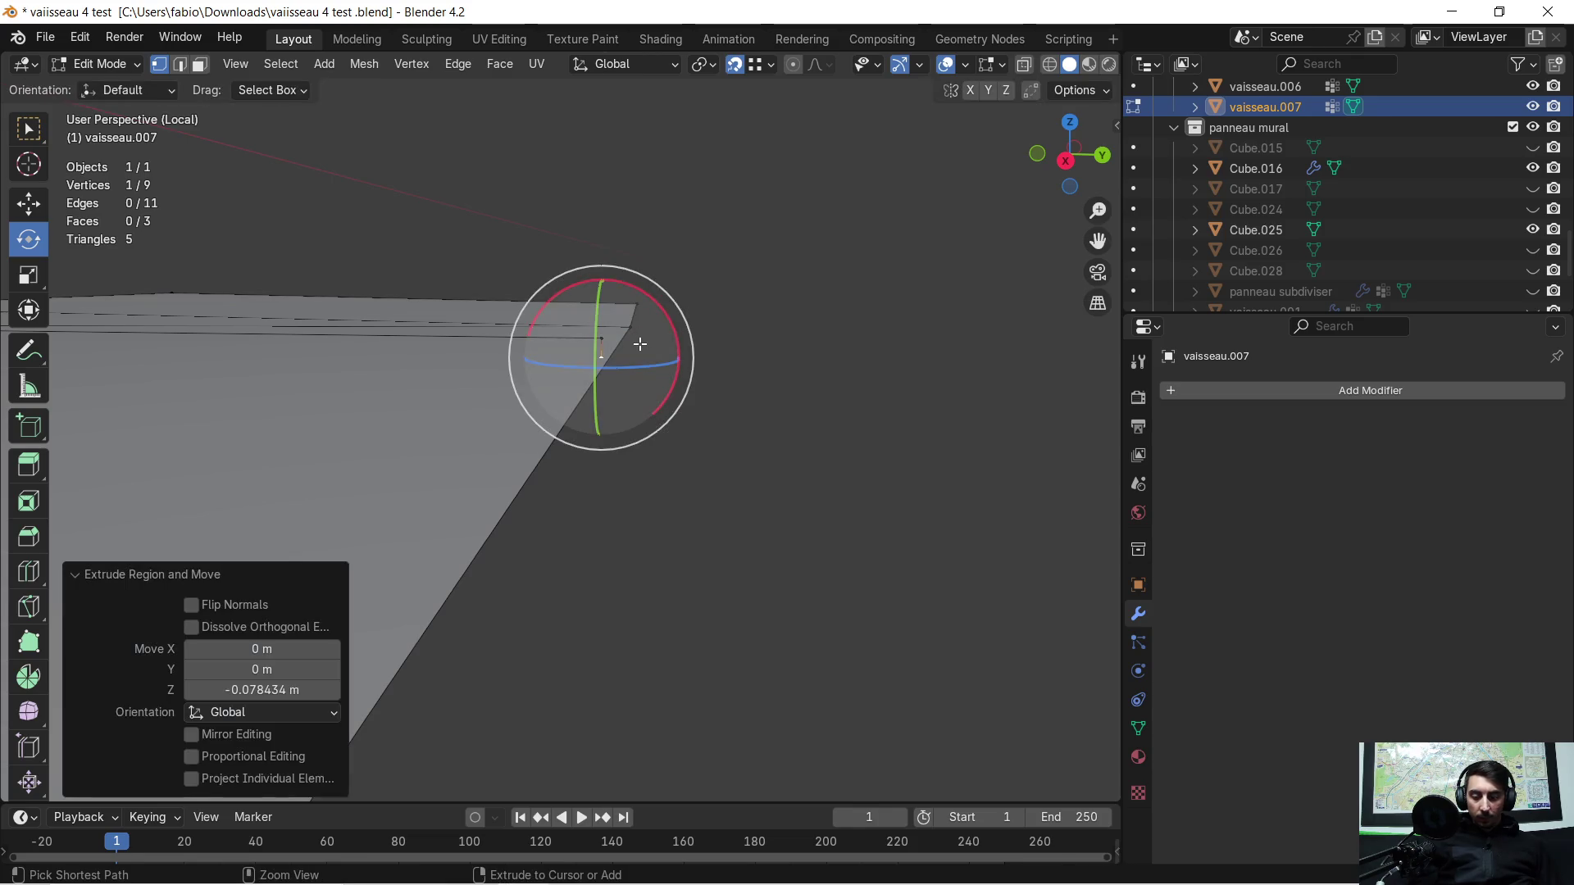
key(ctrl+z)
click(568, 327)
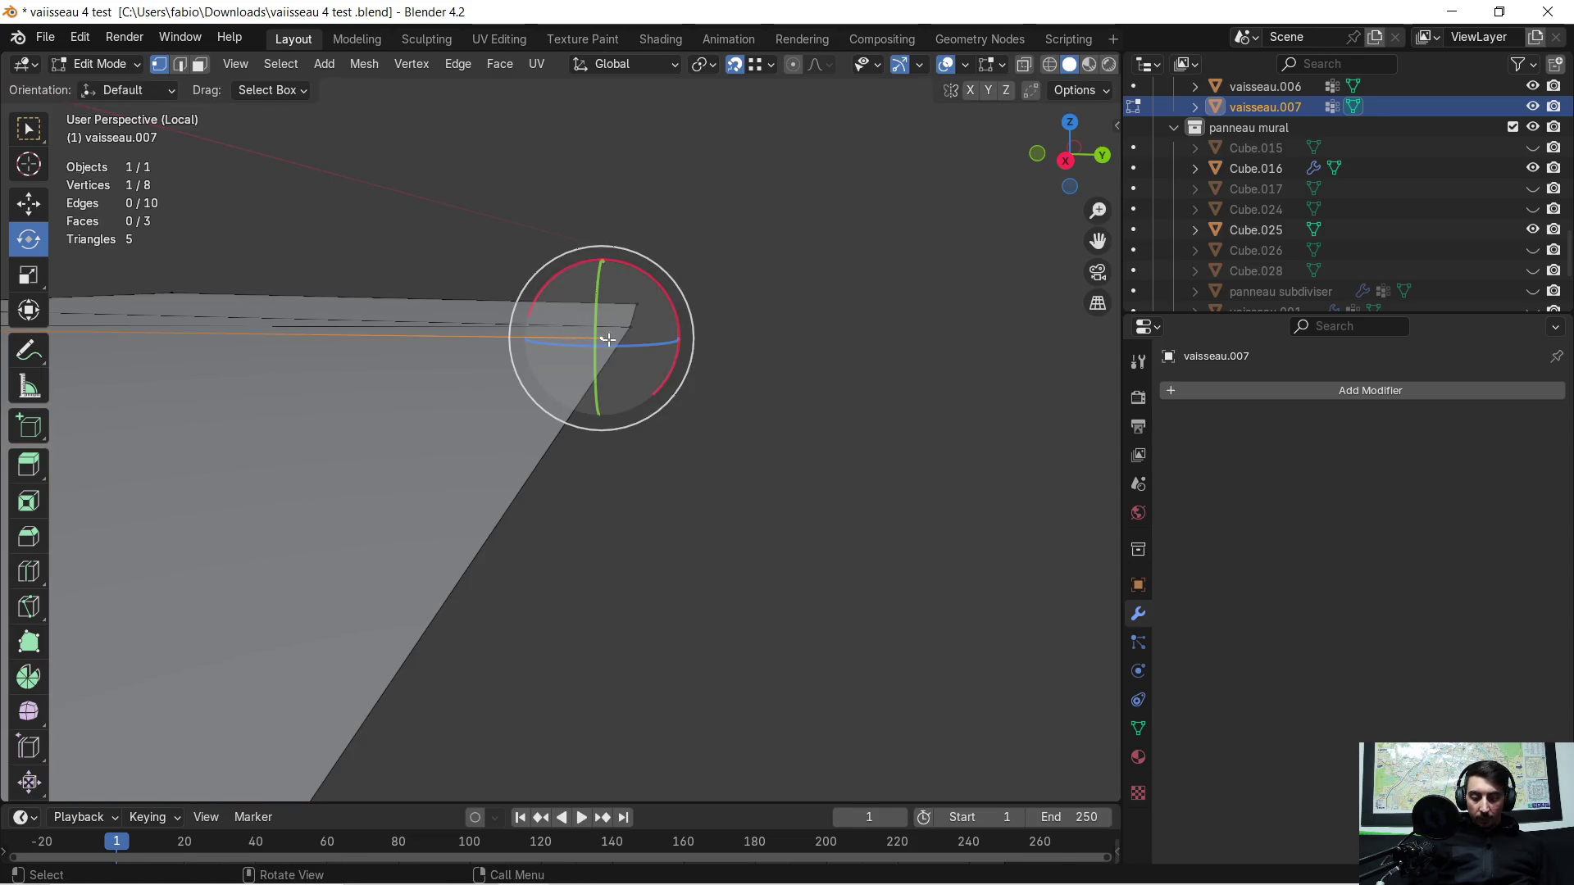
key(g)
key(z)
click(602, 347)
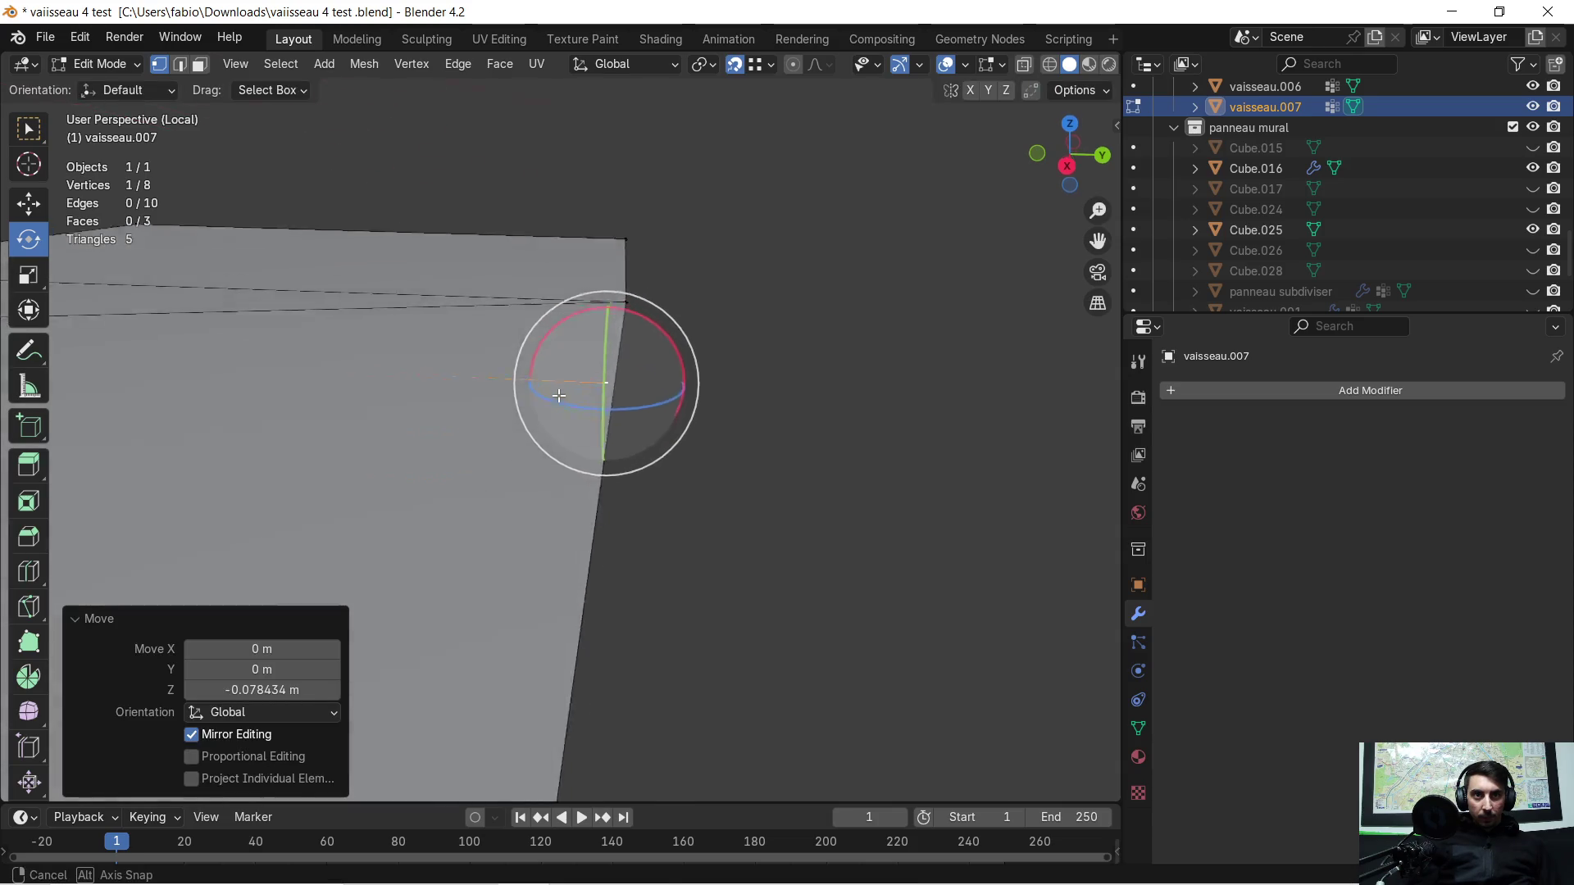
mouse_move(557, 392)
middle_down()
mouse_move(796, 360)
mouse_move(714, 446)
mouse_move(657, 430)
middle_up()
Step: Select the stray inner edge and bring up the delete options for it
click(198, 64)
scroll(693, 456, up, 2)
click(564, 484)
key(x)
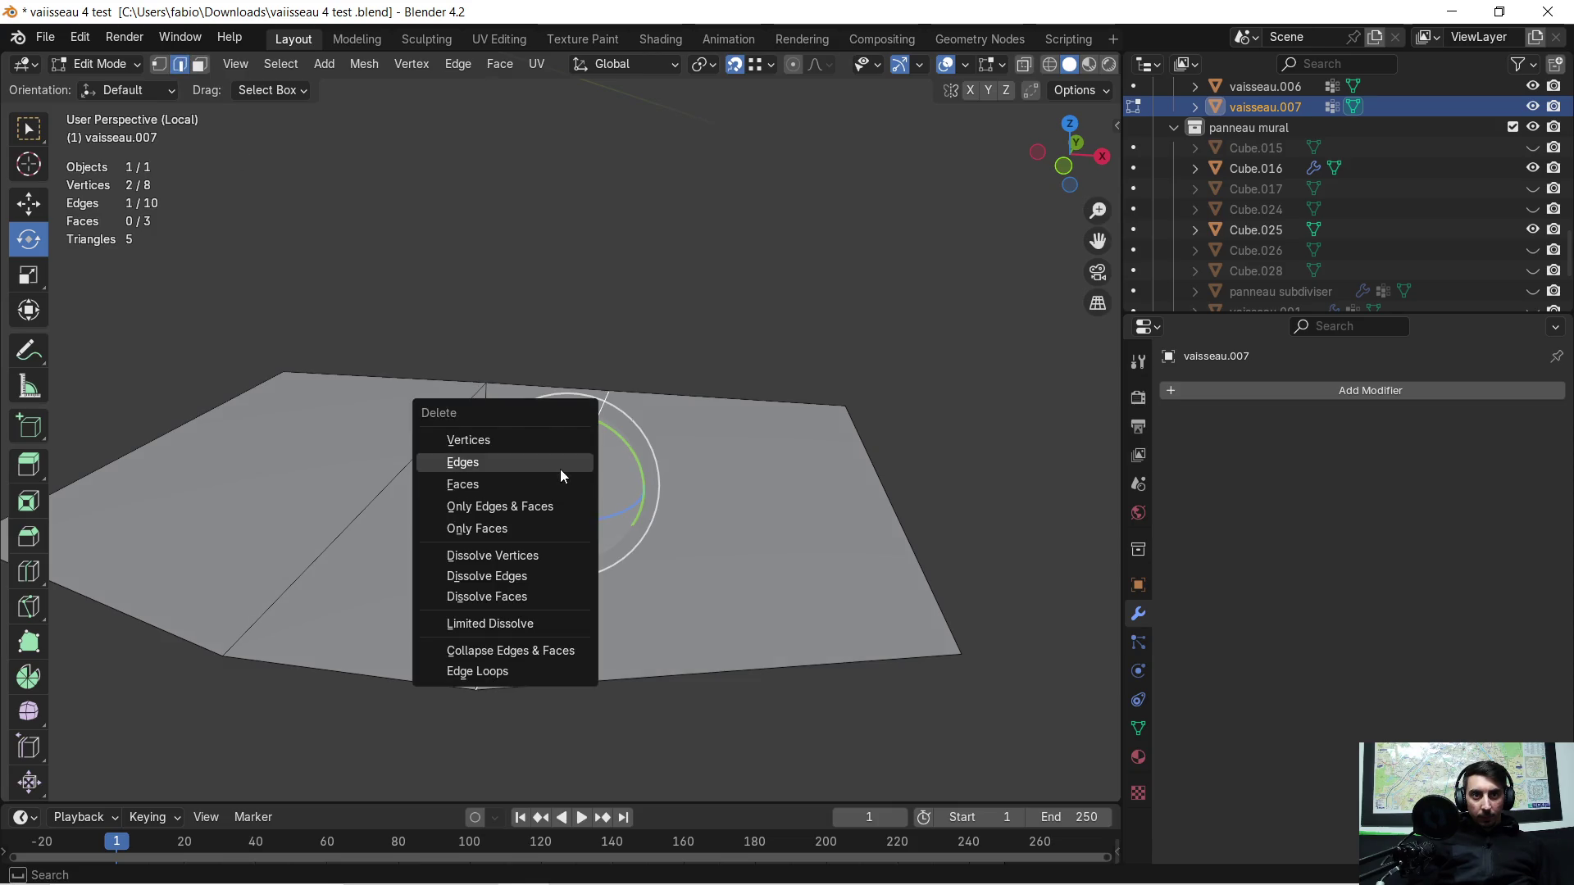
Step: Delete the stray inner edge and inspect the cleaned-up piece
click(560, 469)
middle_drag(552, 430, 585, 442)
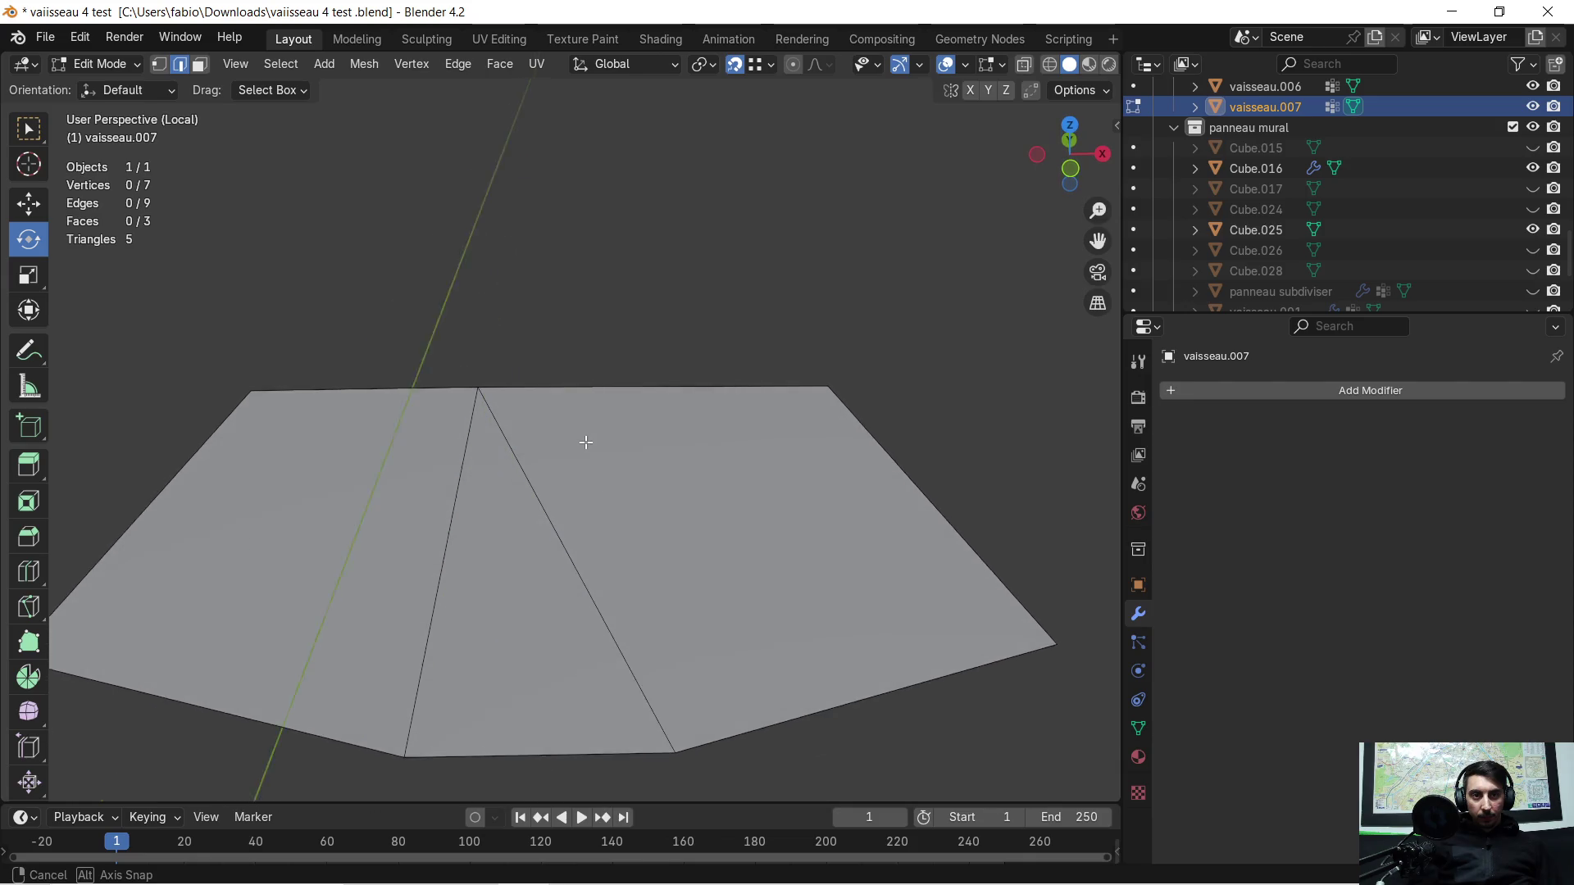
mouse_move(585, 441)
middle_down()
mouse_move(370, 465)
mouse_move(612, 396)
middle_up()
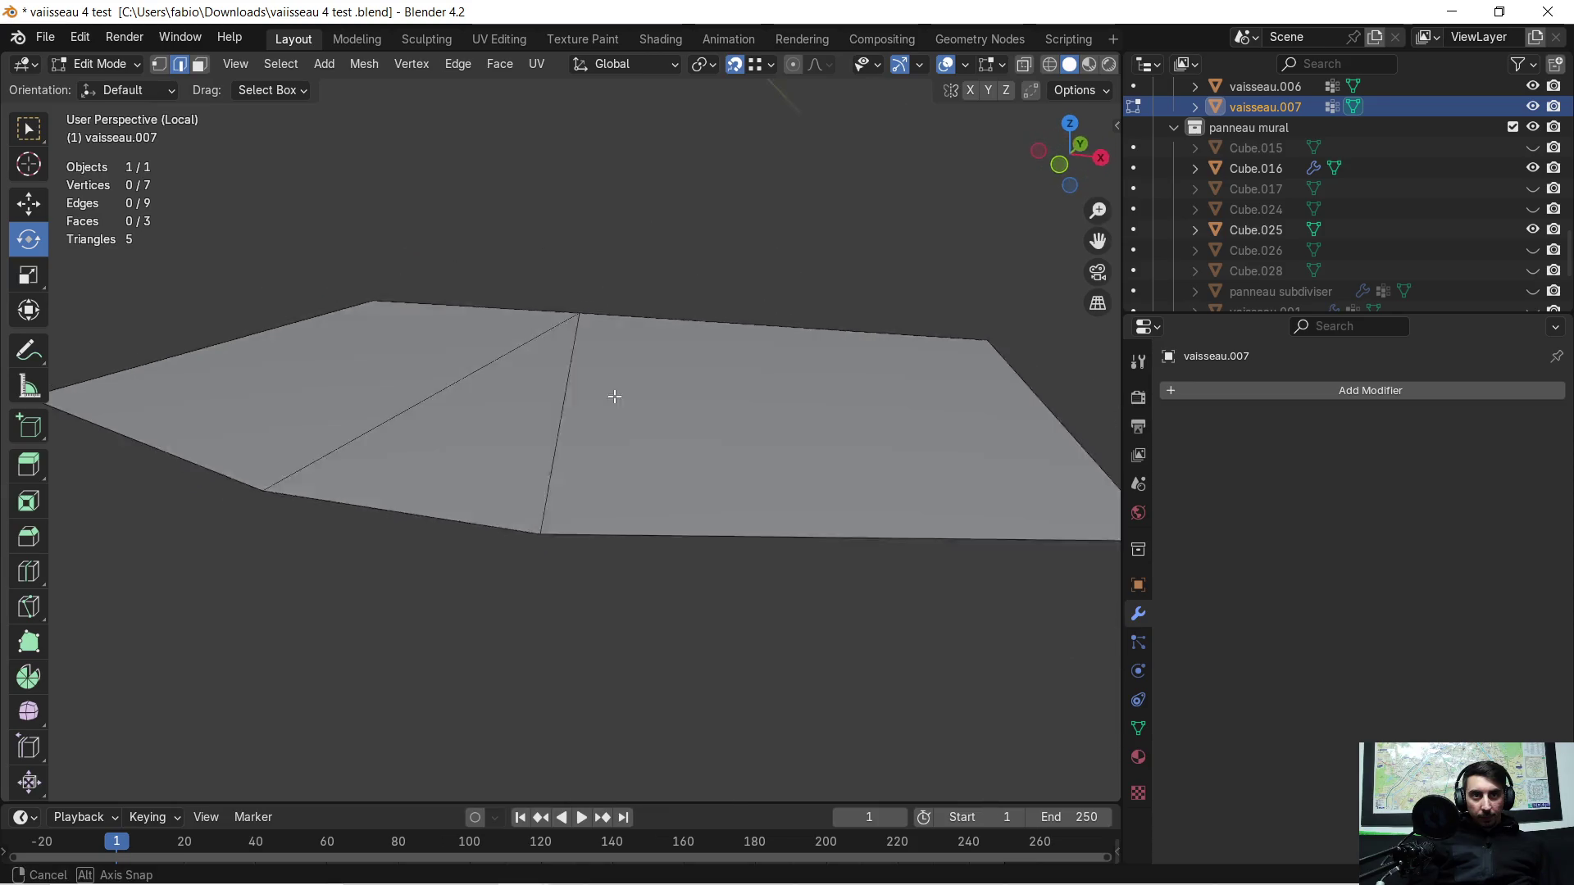
mouse_move(612, 396)
middle_down()
mouse_move(658, 442)
mouse_move(405, 424)
middle_up()
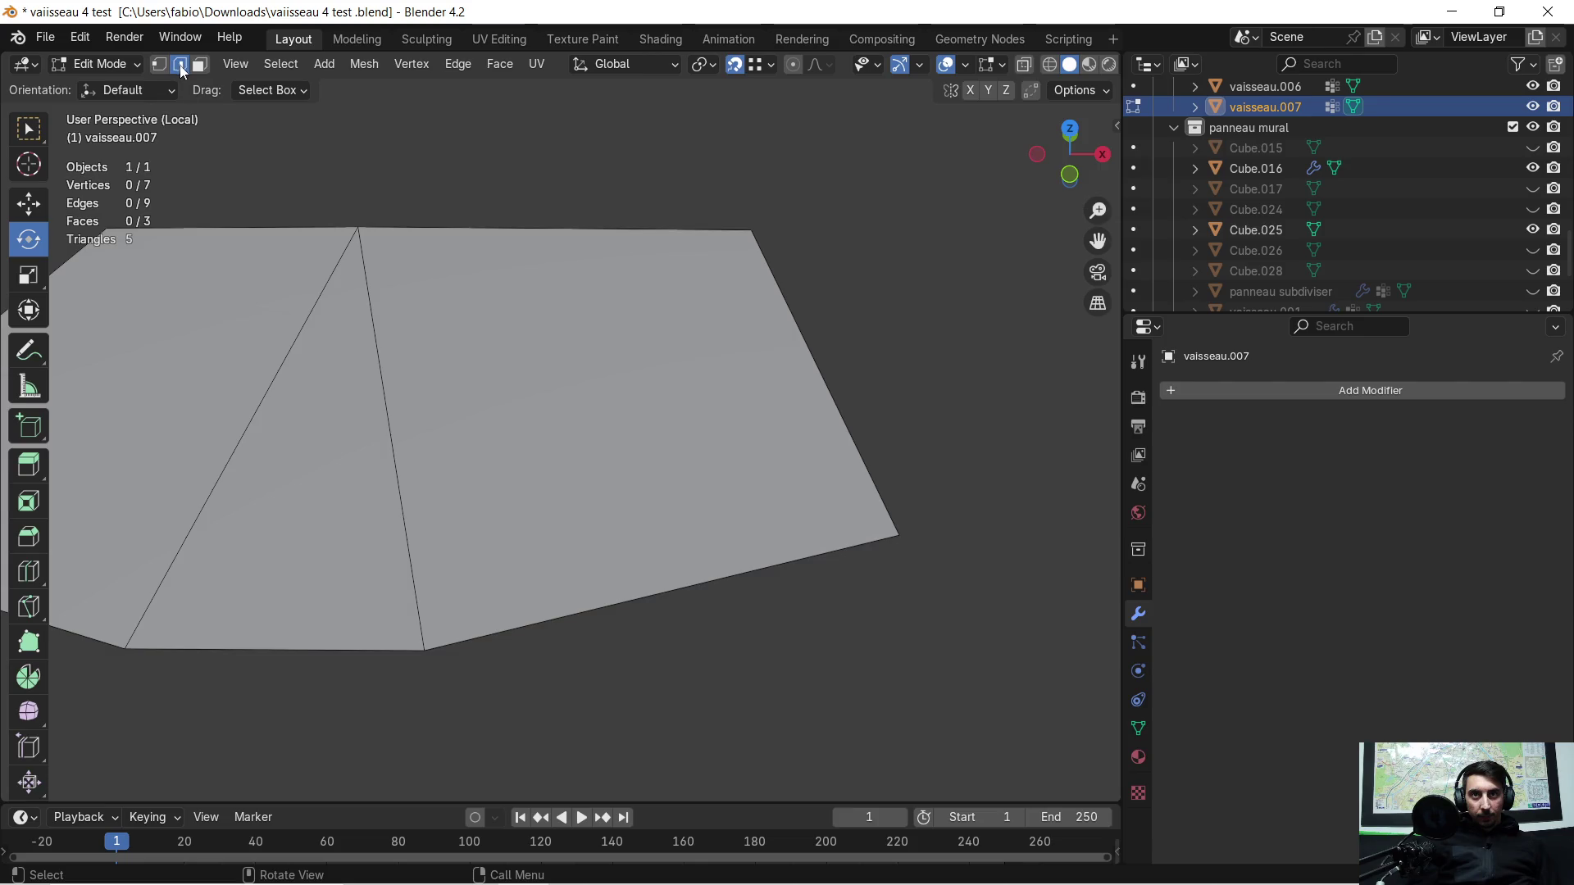
Step: Extrude the right edge into a new face, then delete that extruded middle face
click(821, 369)
middle_drag(822, 369, 806, 281)
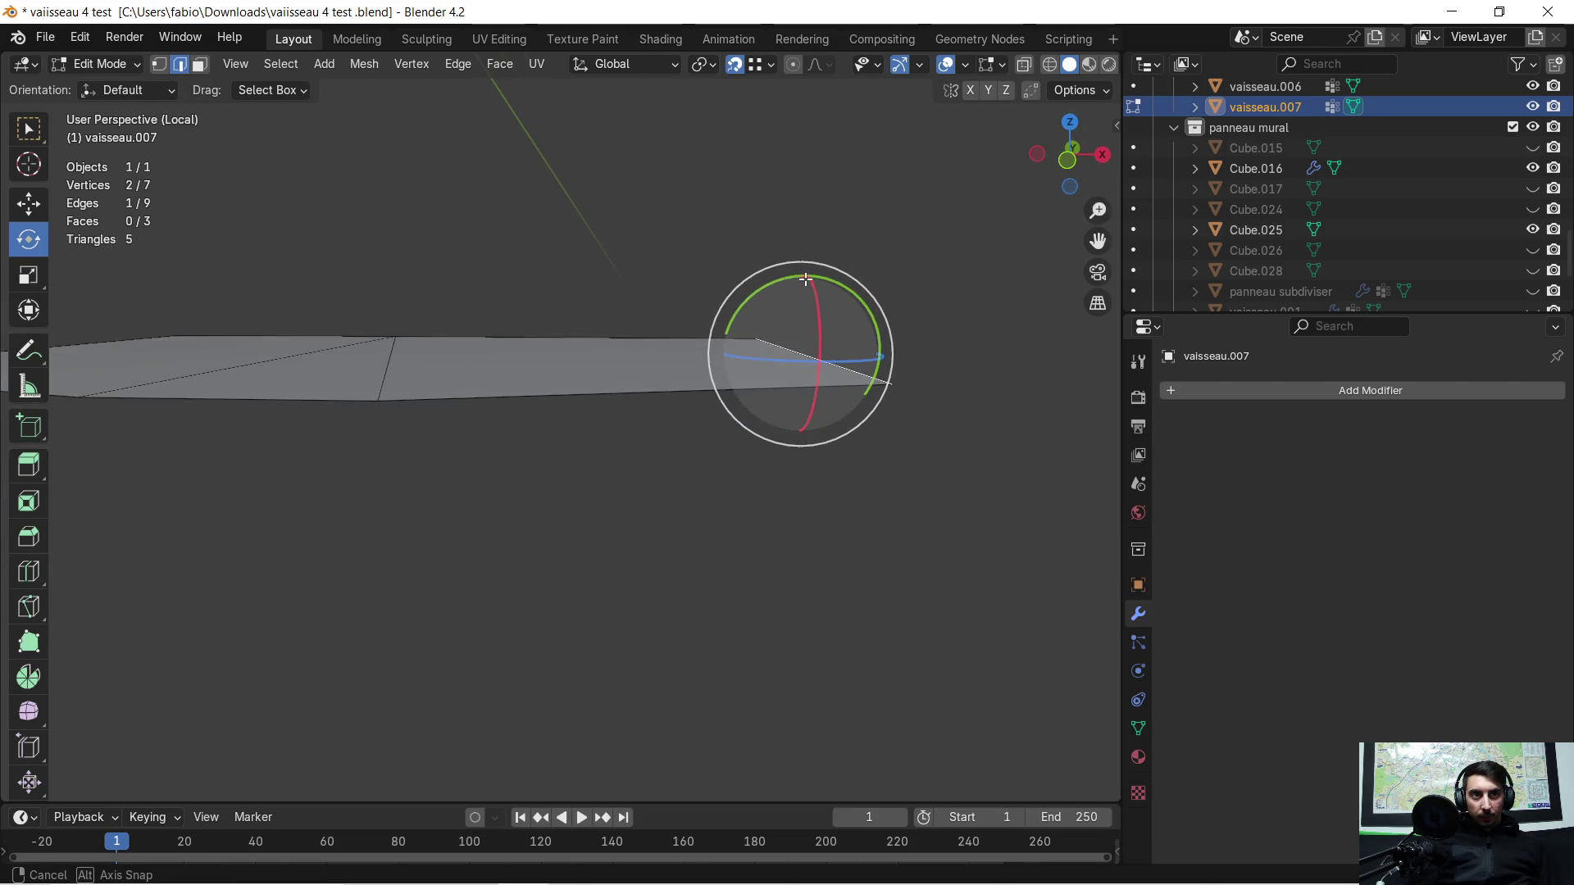
key(e)
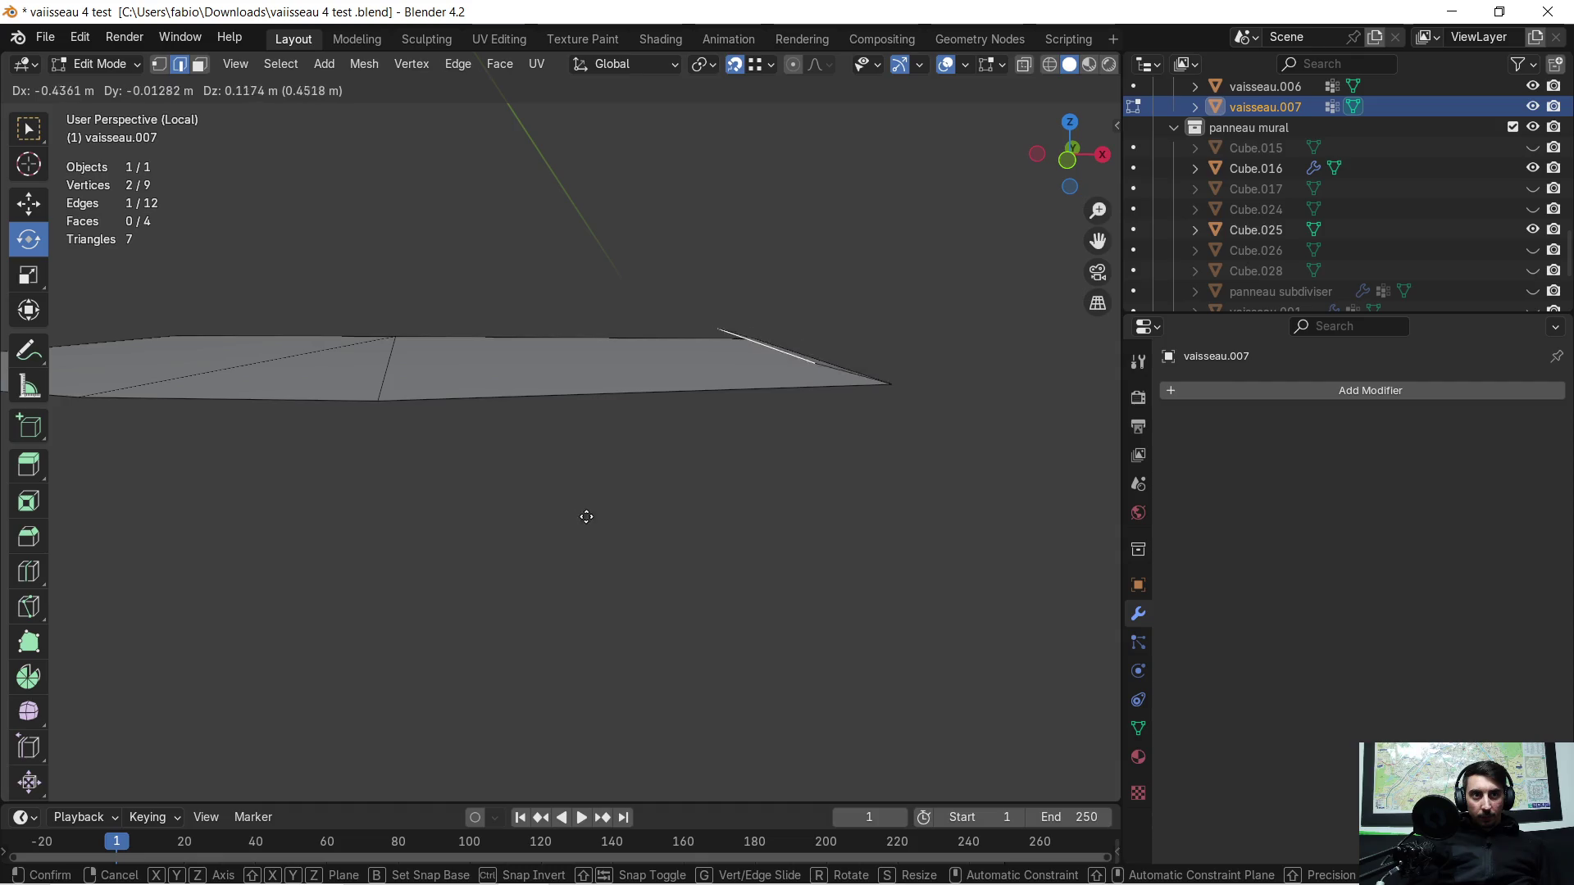
click(372, 499)
mouse_move(377, 489)
middle_down()
mouse_move(422, 475)
mouse_move(425, 457)
middle_up()
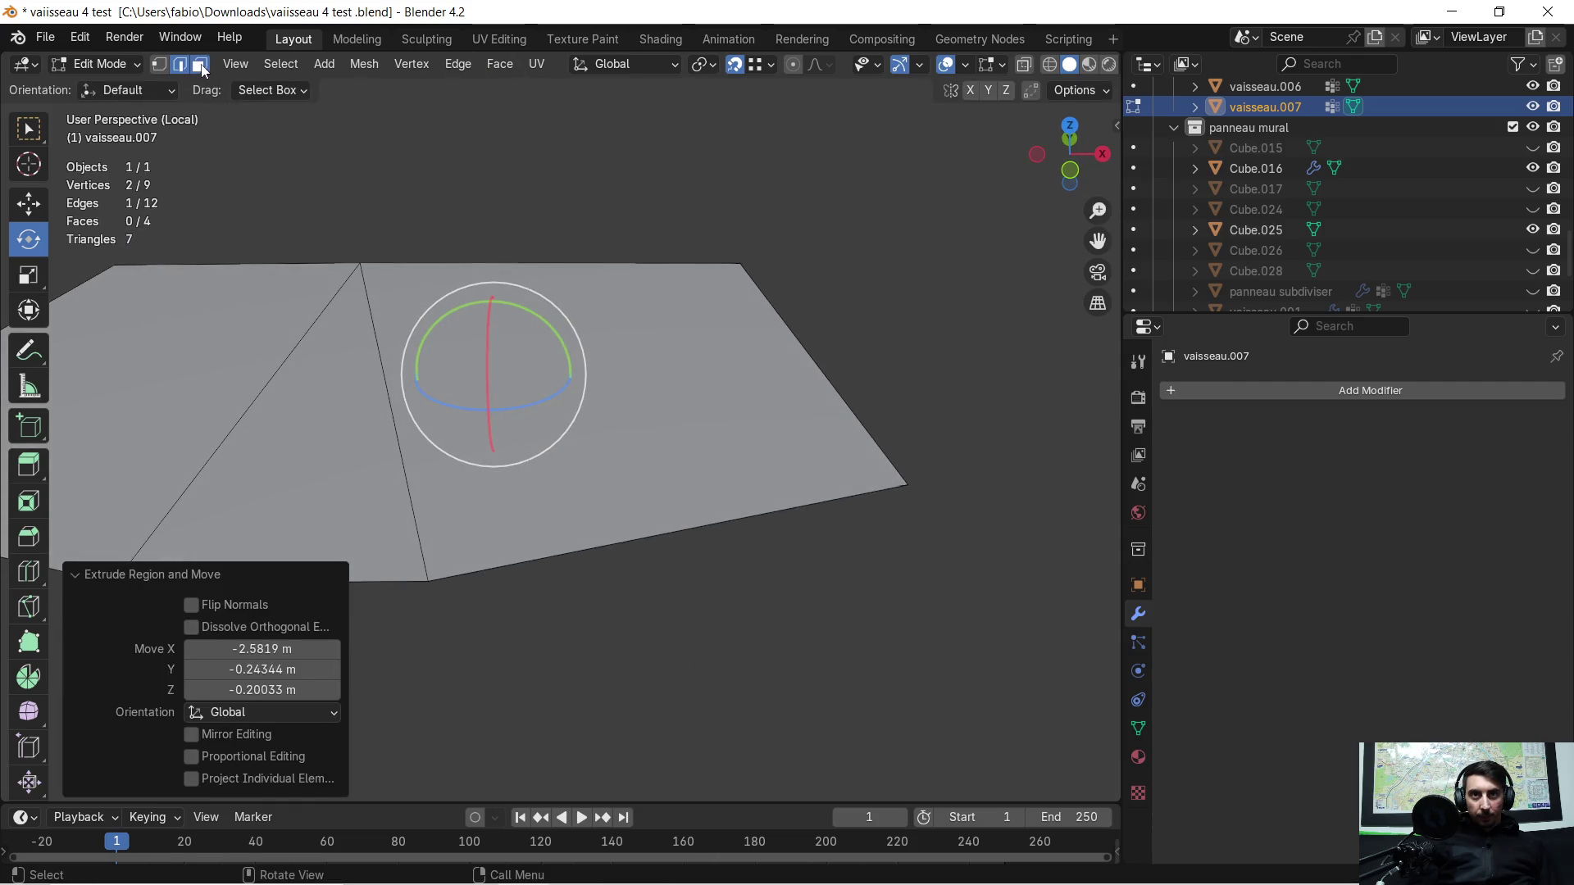
click(199, 64)
click(638, 406)
key(x)
click(623, 422)
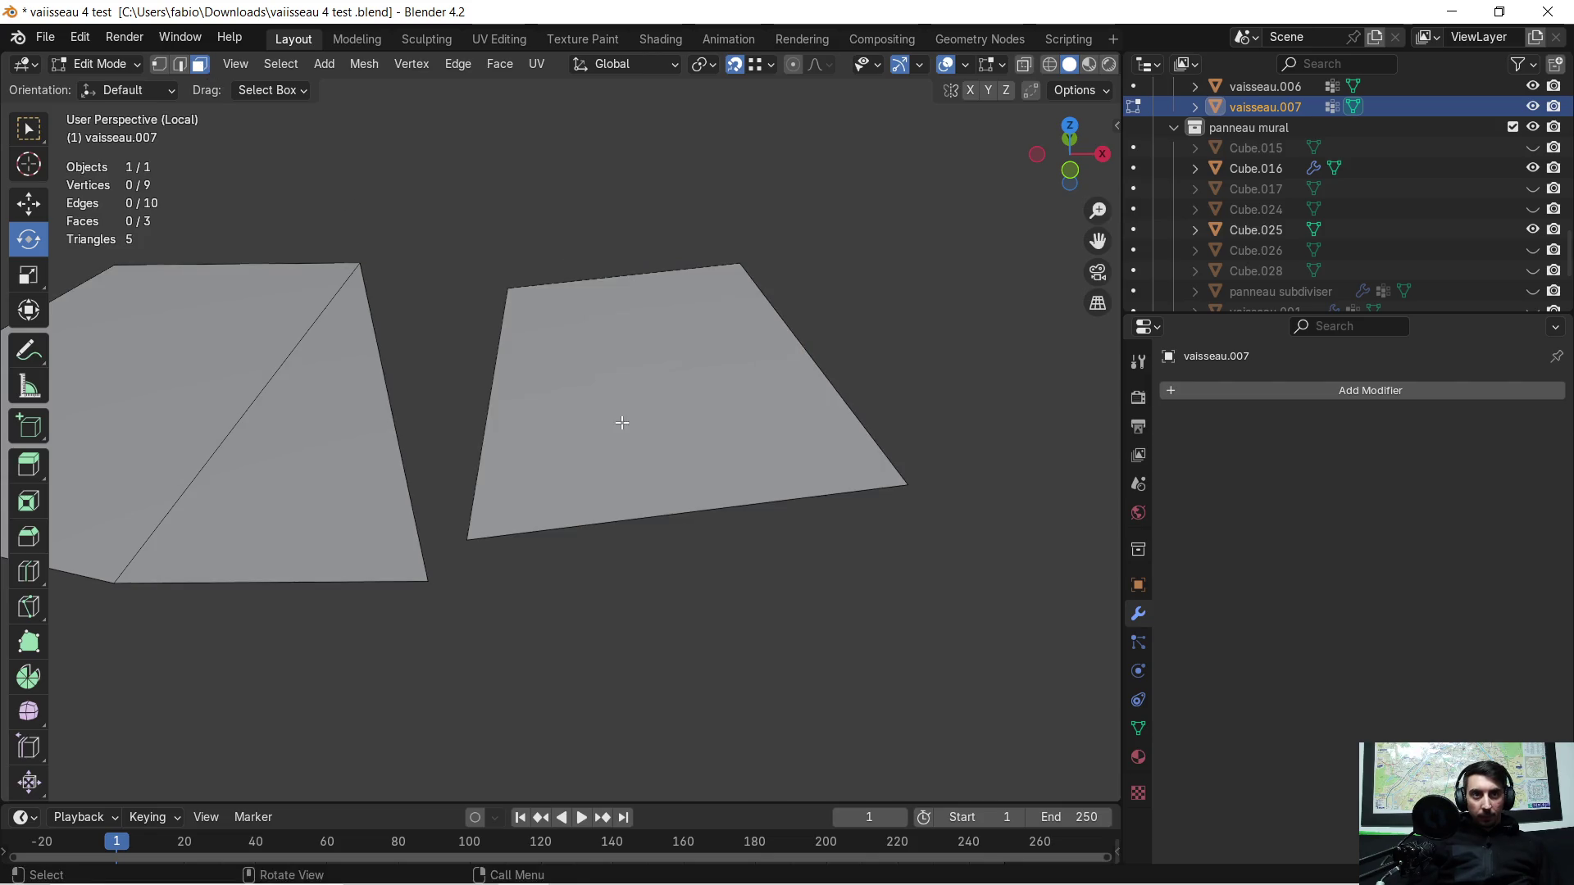
Step: Move the right panel's inner edge about 0.6 m across to meet the left panel
middle_drag(623, 422, 605, 417)
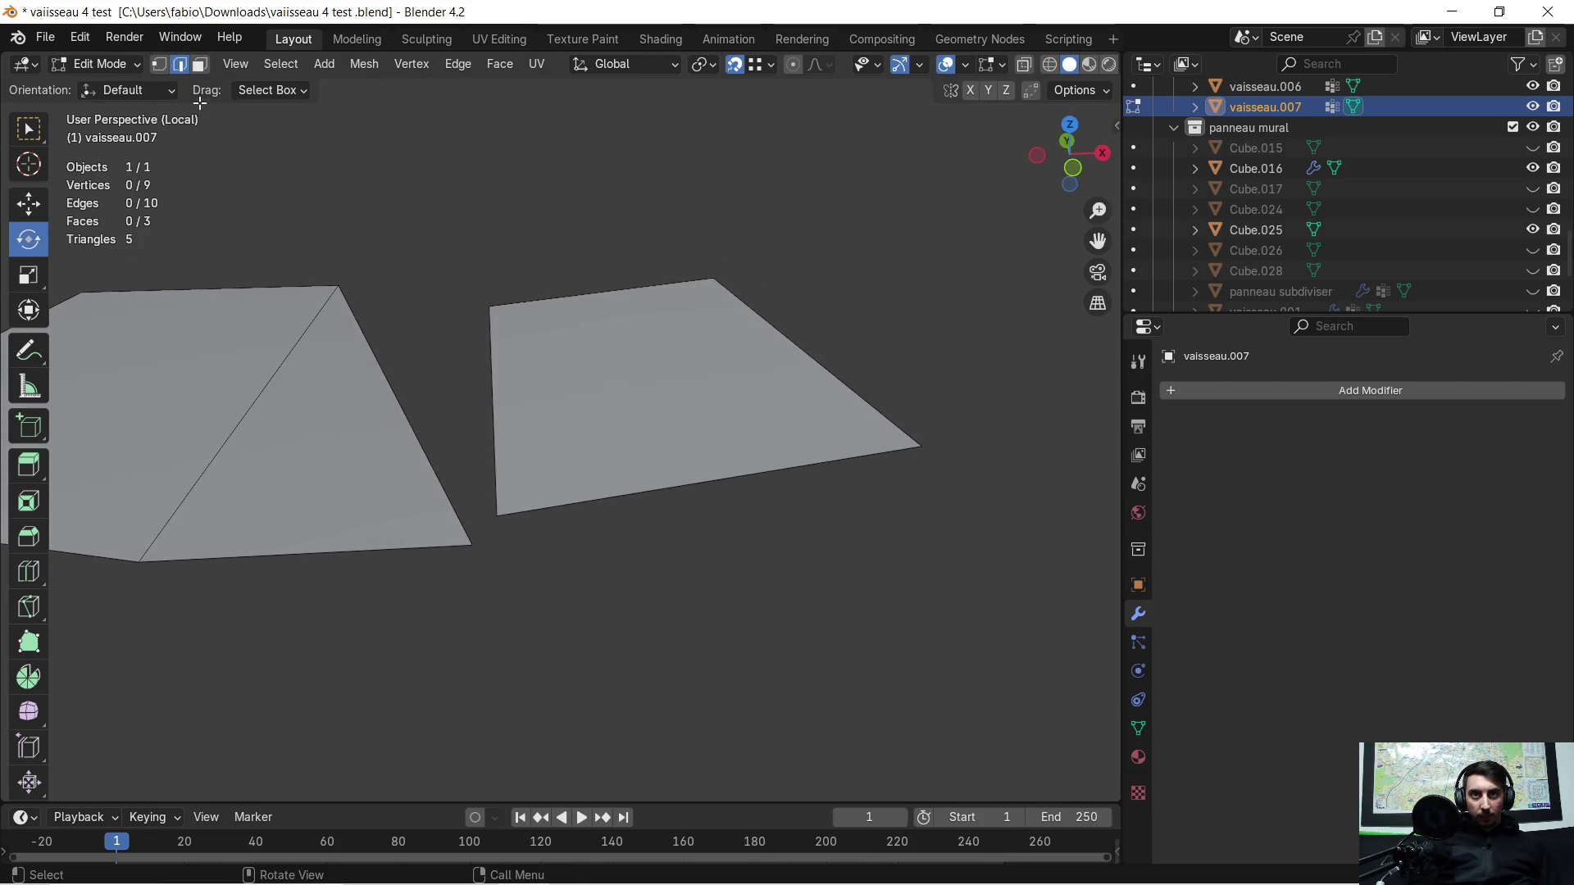
click(509, 408)
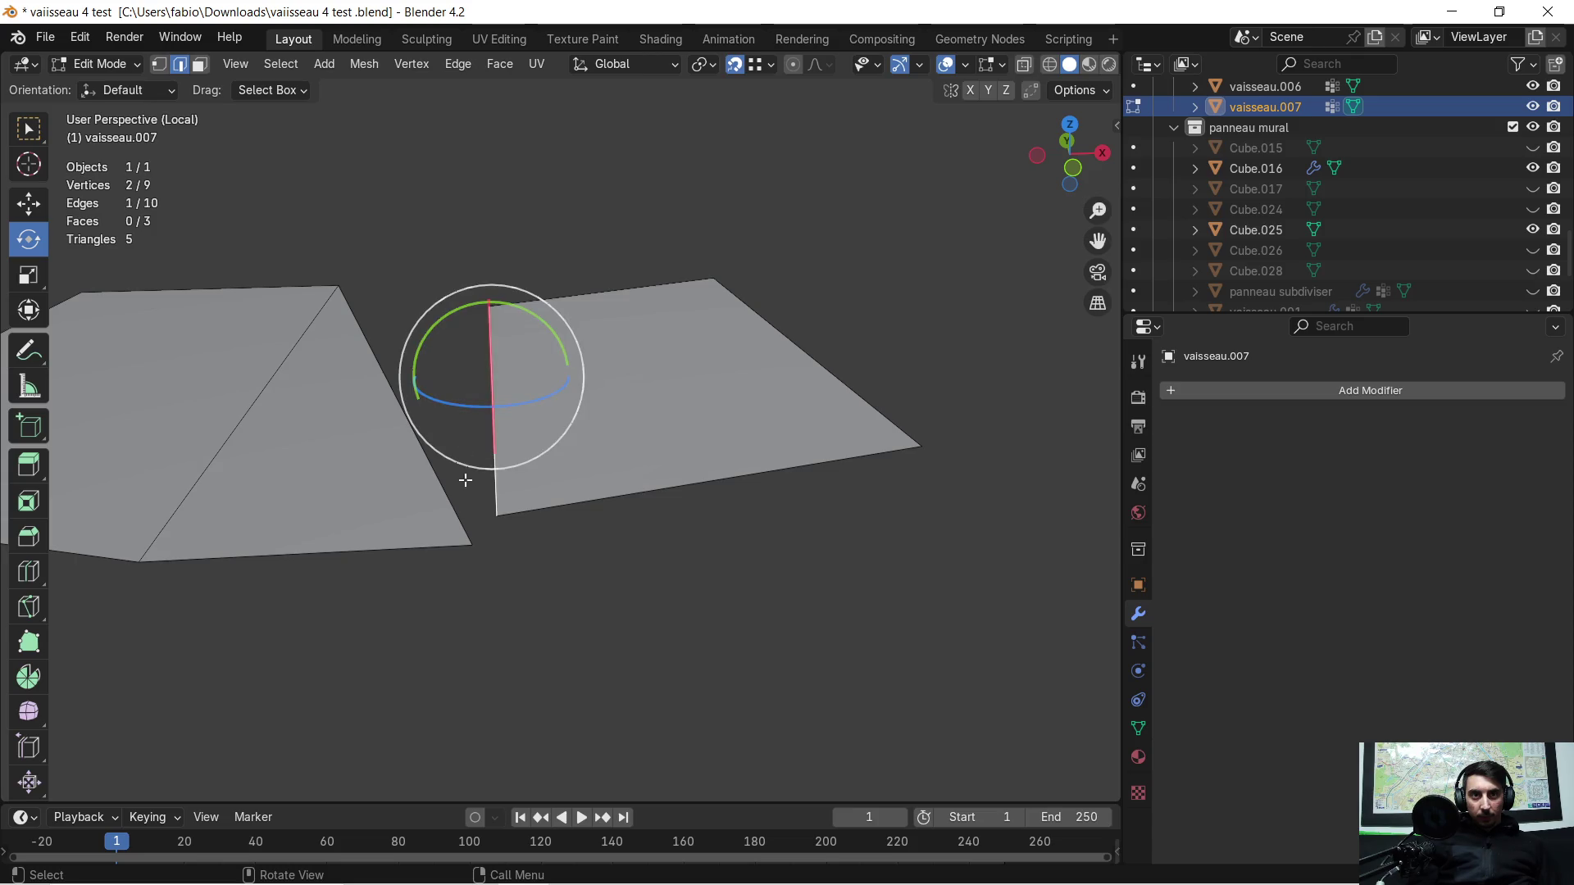
key(g)
click(465, 543)
mouse_move(376, 310)
middle_down()
mouse_move(550, 342)
mouse_move(739, 338)
mouse_move(518, 427)
middle_up()
scroll(739, 338, down, 1)
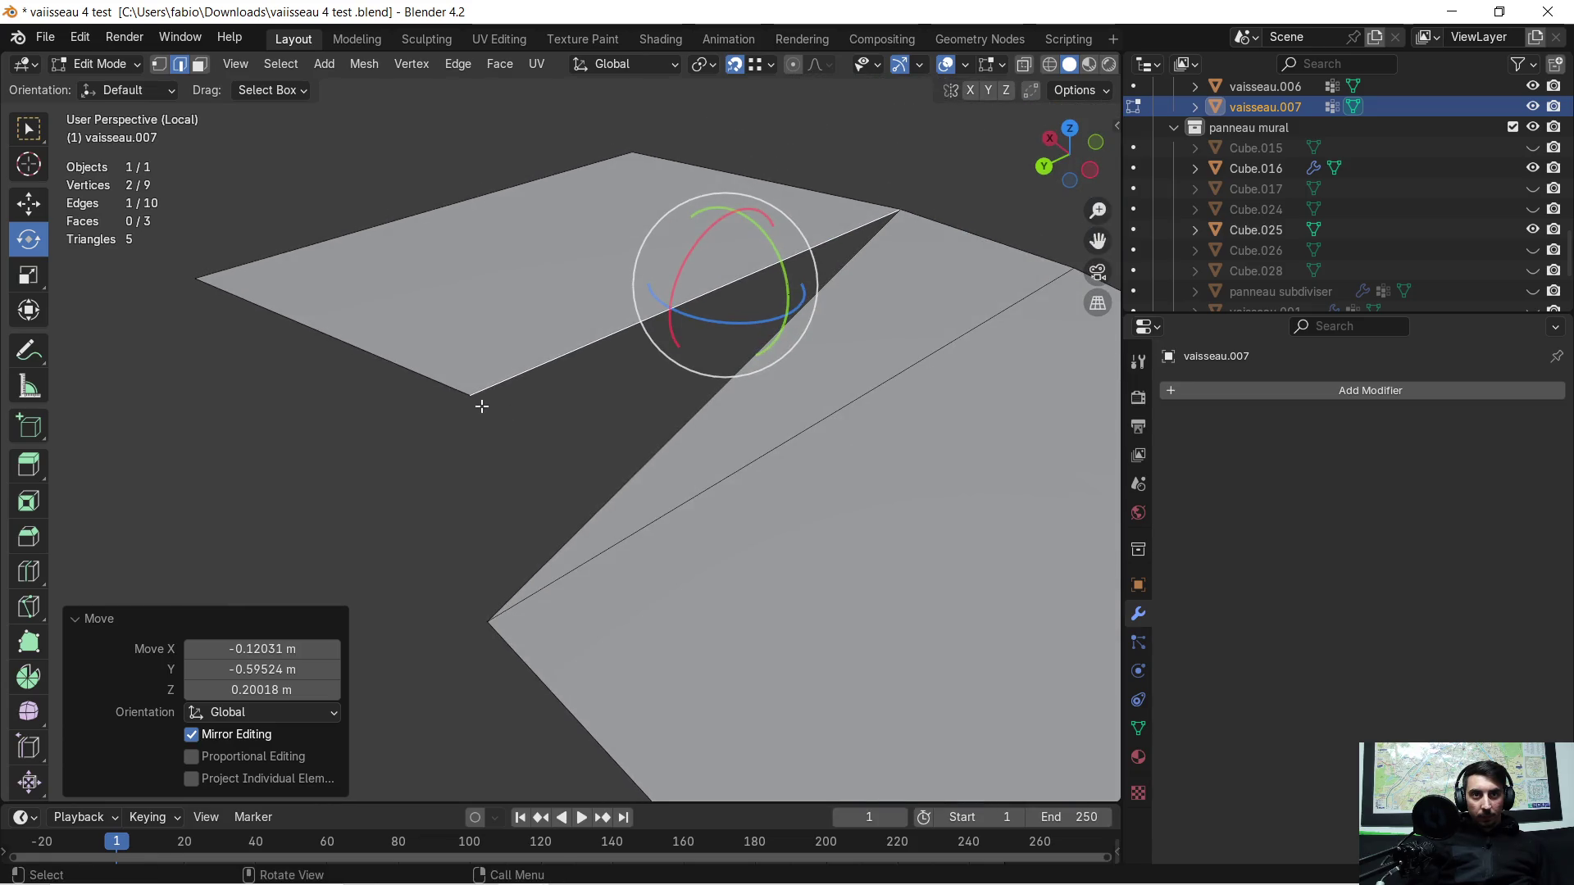
Step: Line up the face's corner vertex by moving it along Z and then along X
shift+click(158, 65)
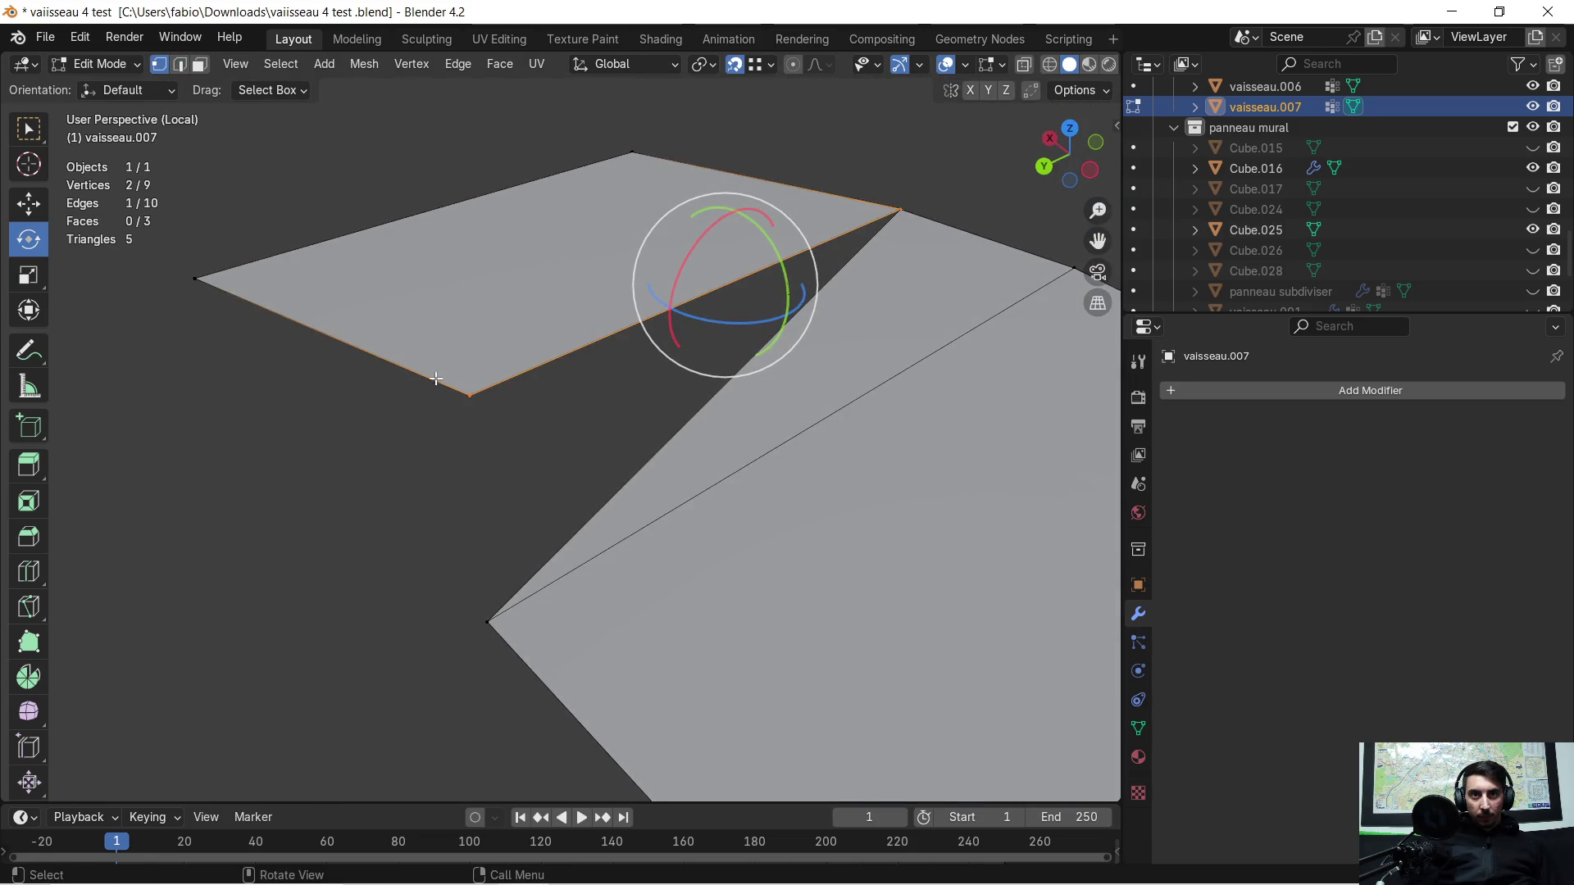
click(468, 394)
key(g)
key(z)
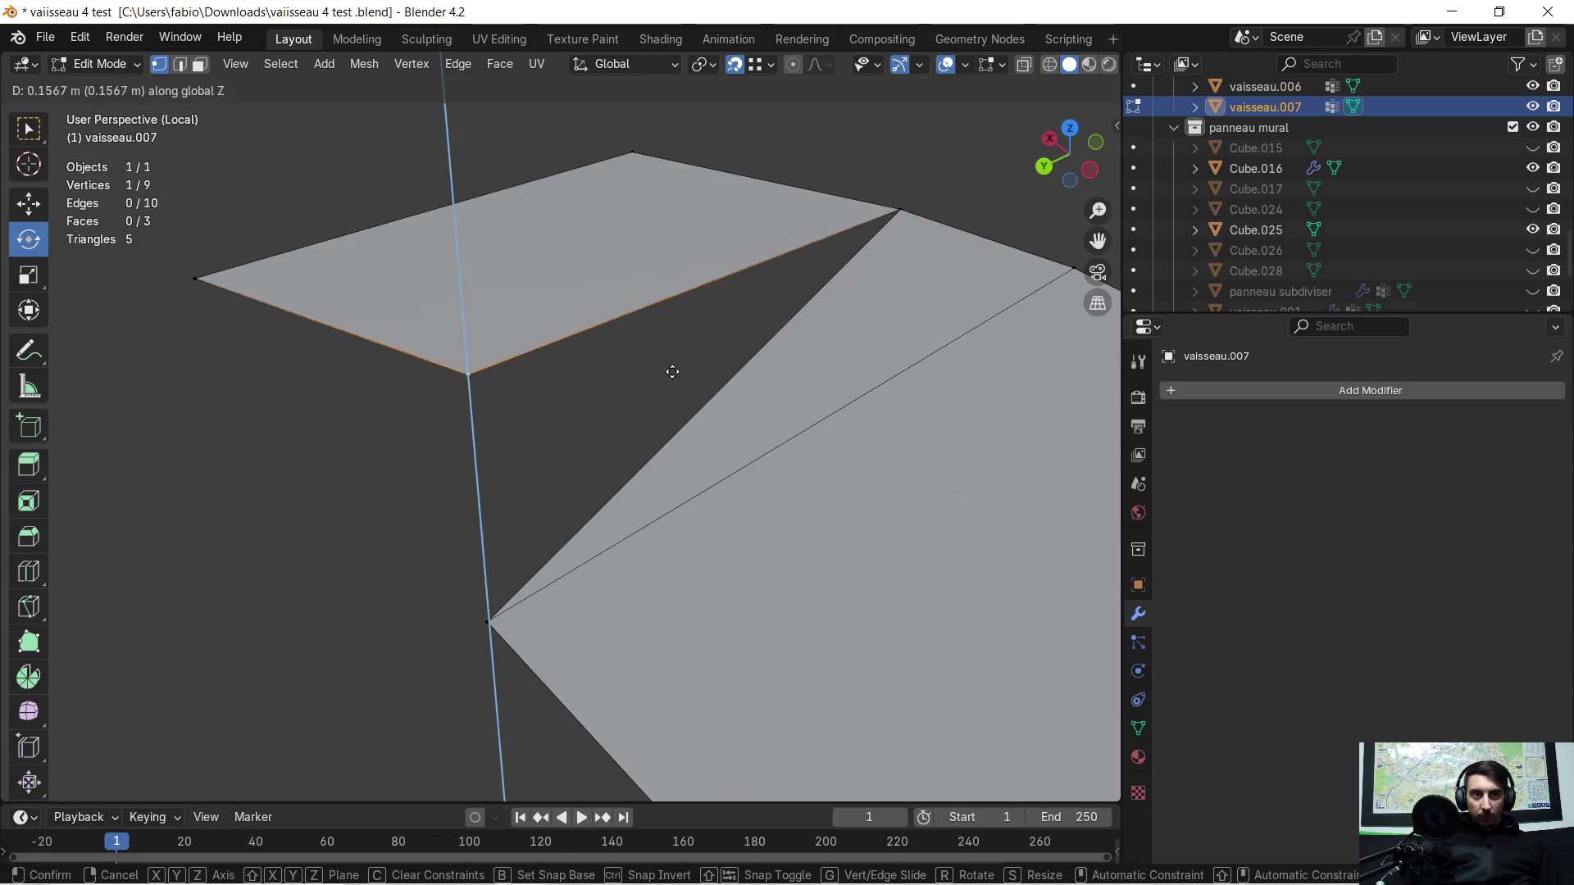
click(774, 271)
mouse_move(776, 271)
middle_down()
mouse_move(694, 355)
mouse_move(721, 296)
mouse_move(721, 359)
middle_up()
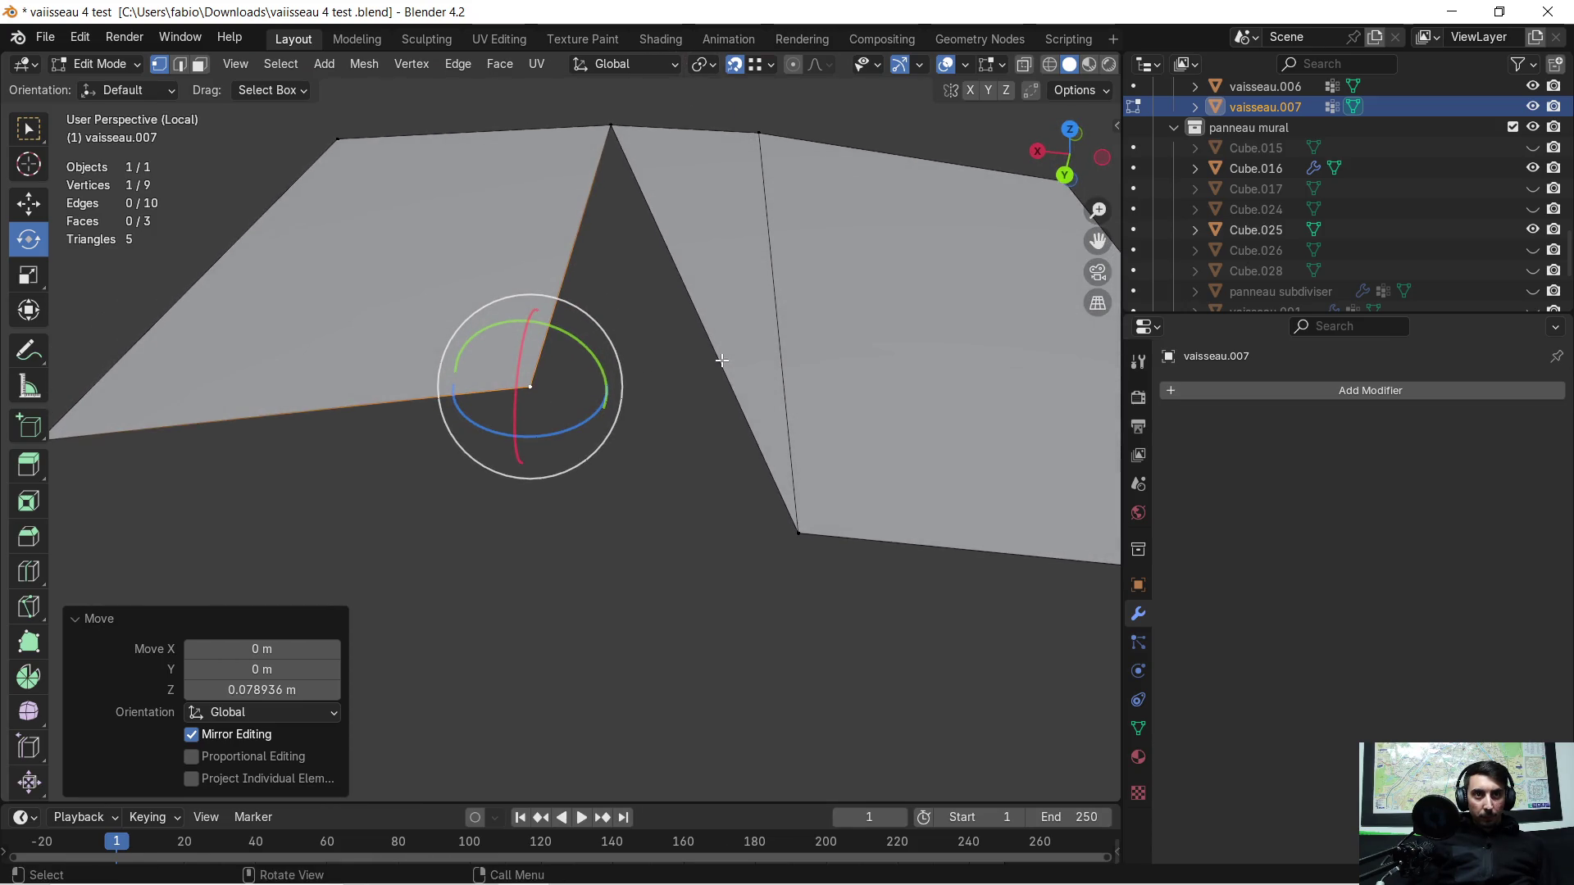
middle_drag(661, 471, 671, 450)
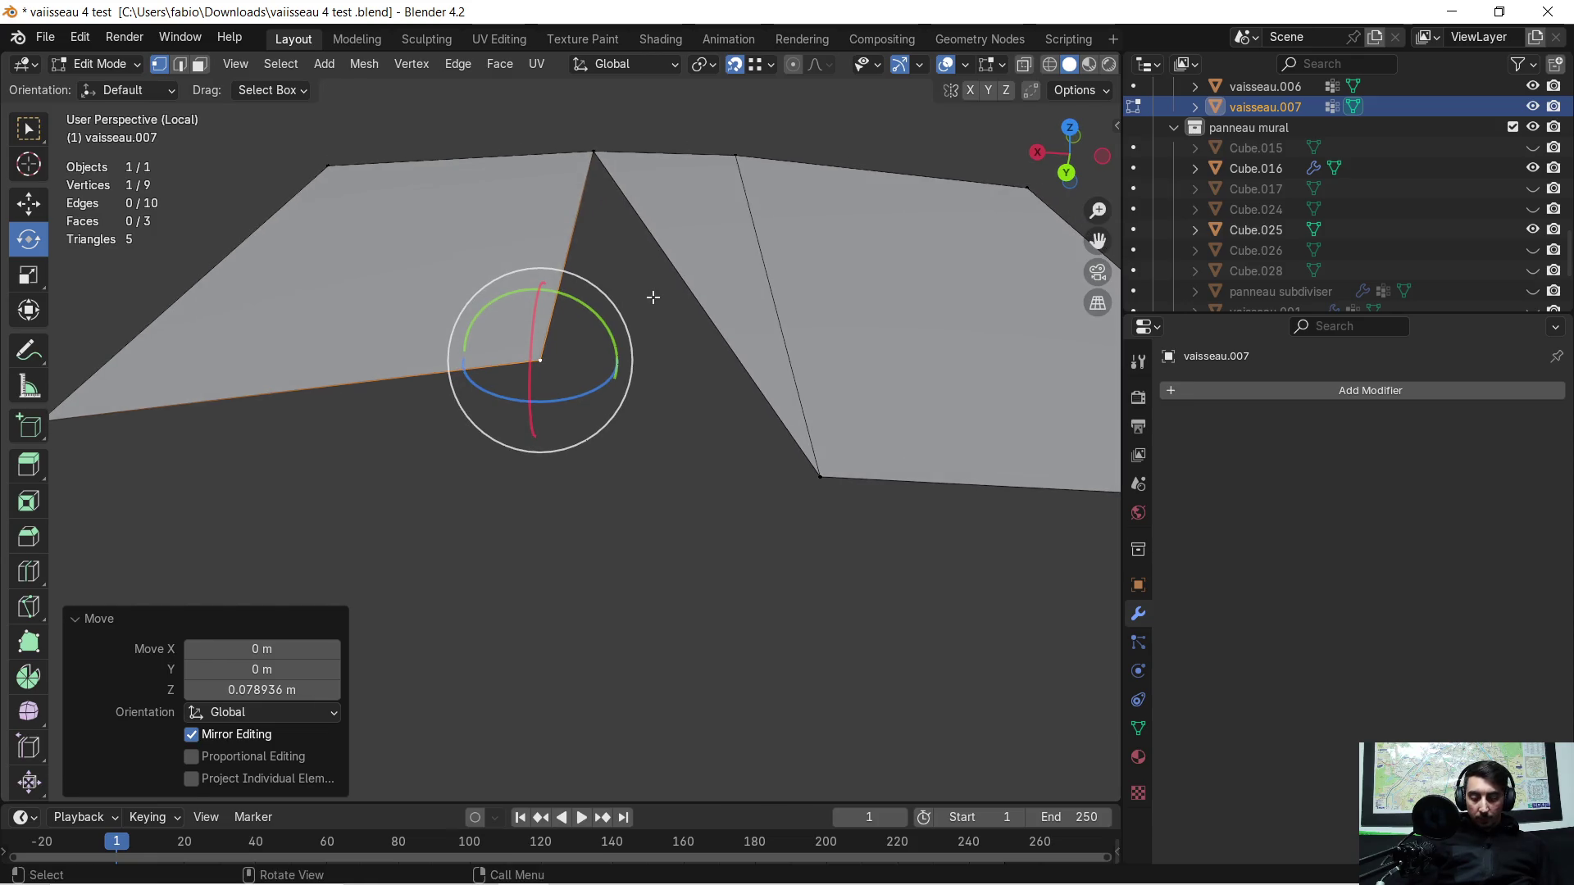
key(g)
key(x)
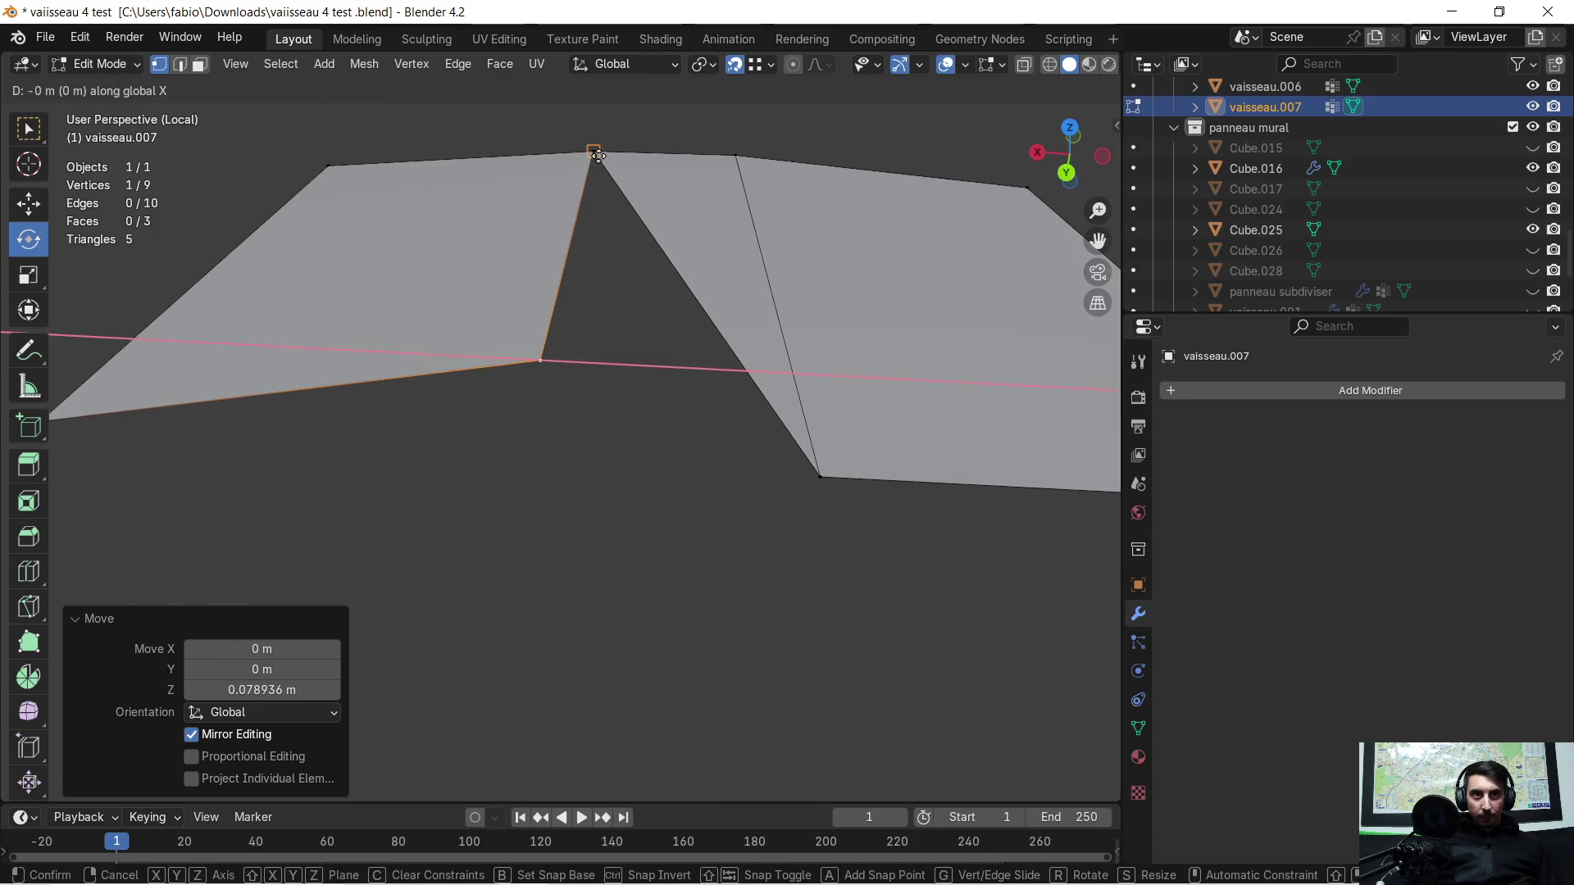
click(600, 172)
middle_drag(598, 209, 620, 268)
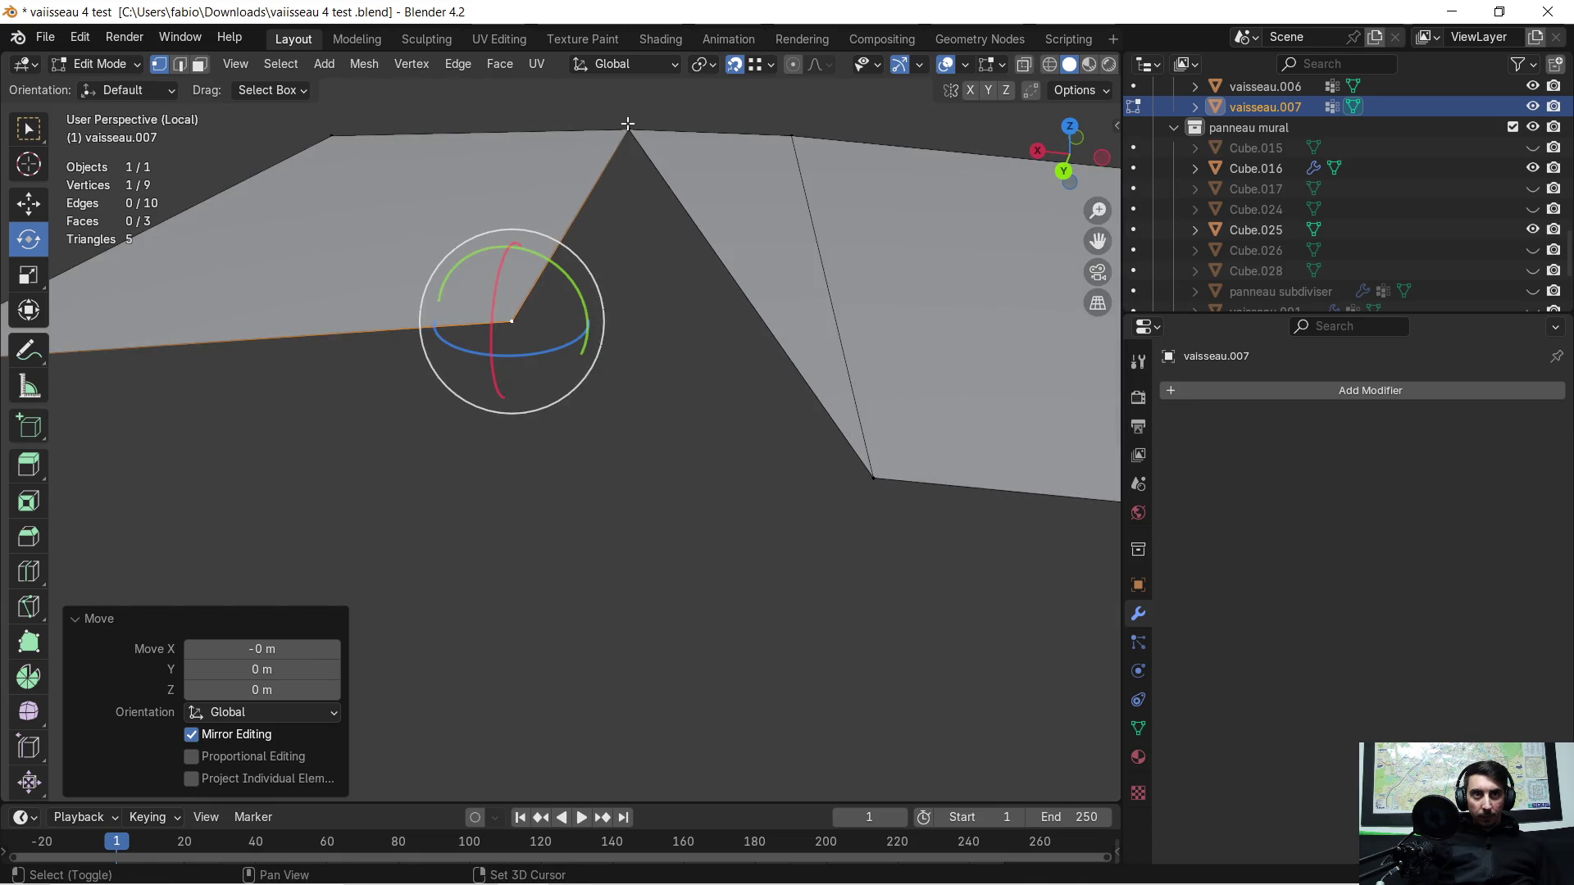
Step: Fill a new triangular face between the peak vertex and two corner vertices
click(627, 123)
shift+click(869, 477)
key(f)
mouse_move(746, 471)
middle_down()
mouse_move(286, 470)
mouse_move(411, 417)
middle_up()
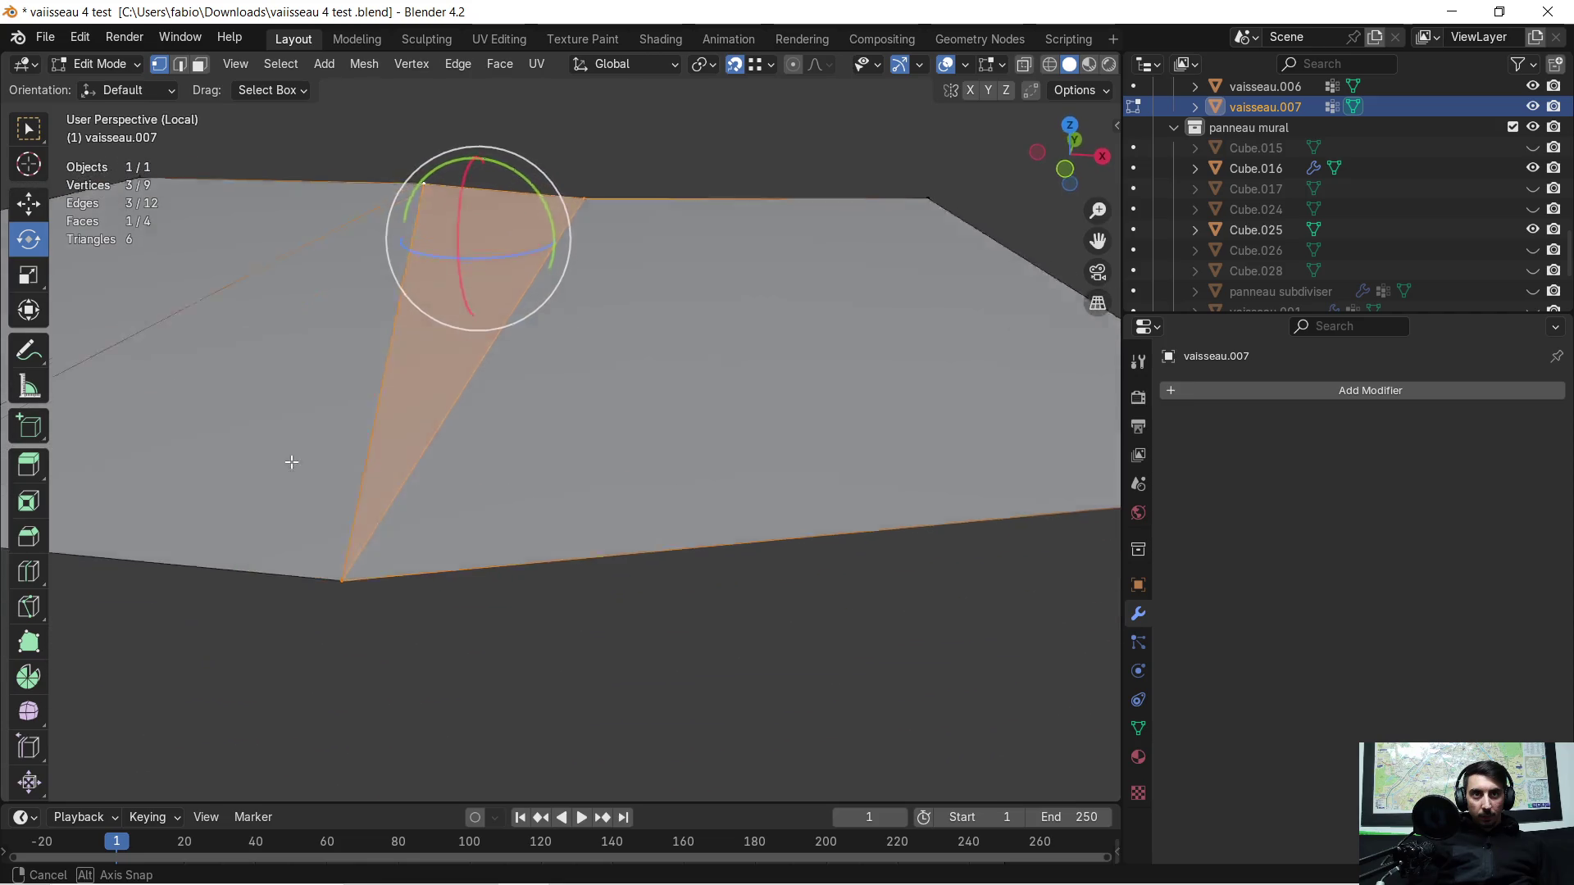
Step: Move another corner vertex about 0.89 m along Y and check the mesh from above
shift+middle_drag(690, 392, 574, 353)
click(570, 340)
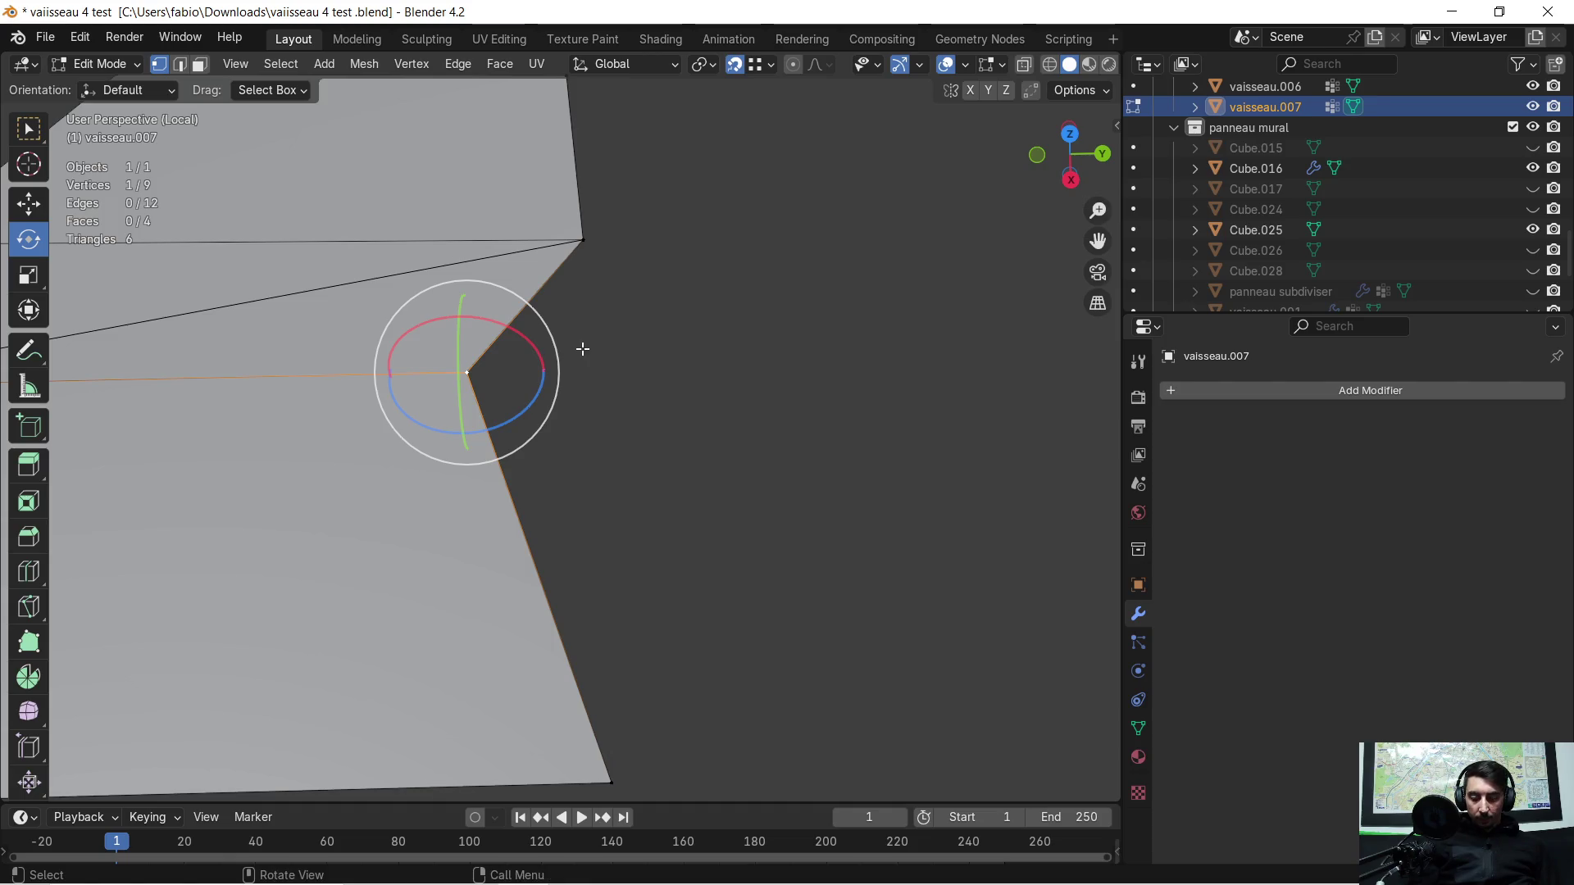
key(g)
key(y)
click(591, 295)
mouse_move(482, 300)
middle_down()
mouse_move(622, 447)
mouse_move(492, 499)
mouse_move(258, 422)
mouse_move(345, 456)
mouse_move(607, 450)
mouse_move(517, 406)
middle_up()
Step: Select all four panel faces and scale them to zero on Z so they lie at one height
click(200, 64)
click(370, 478)
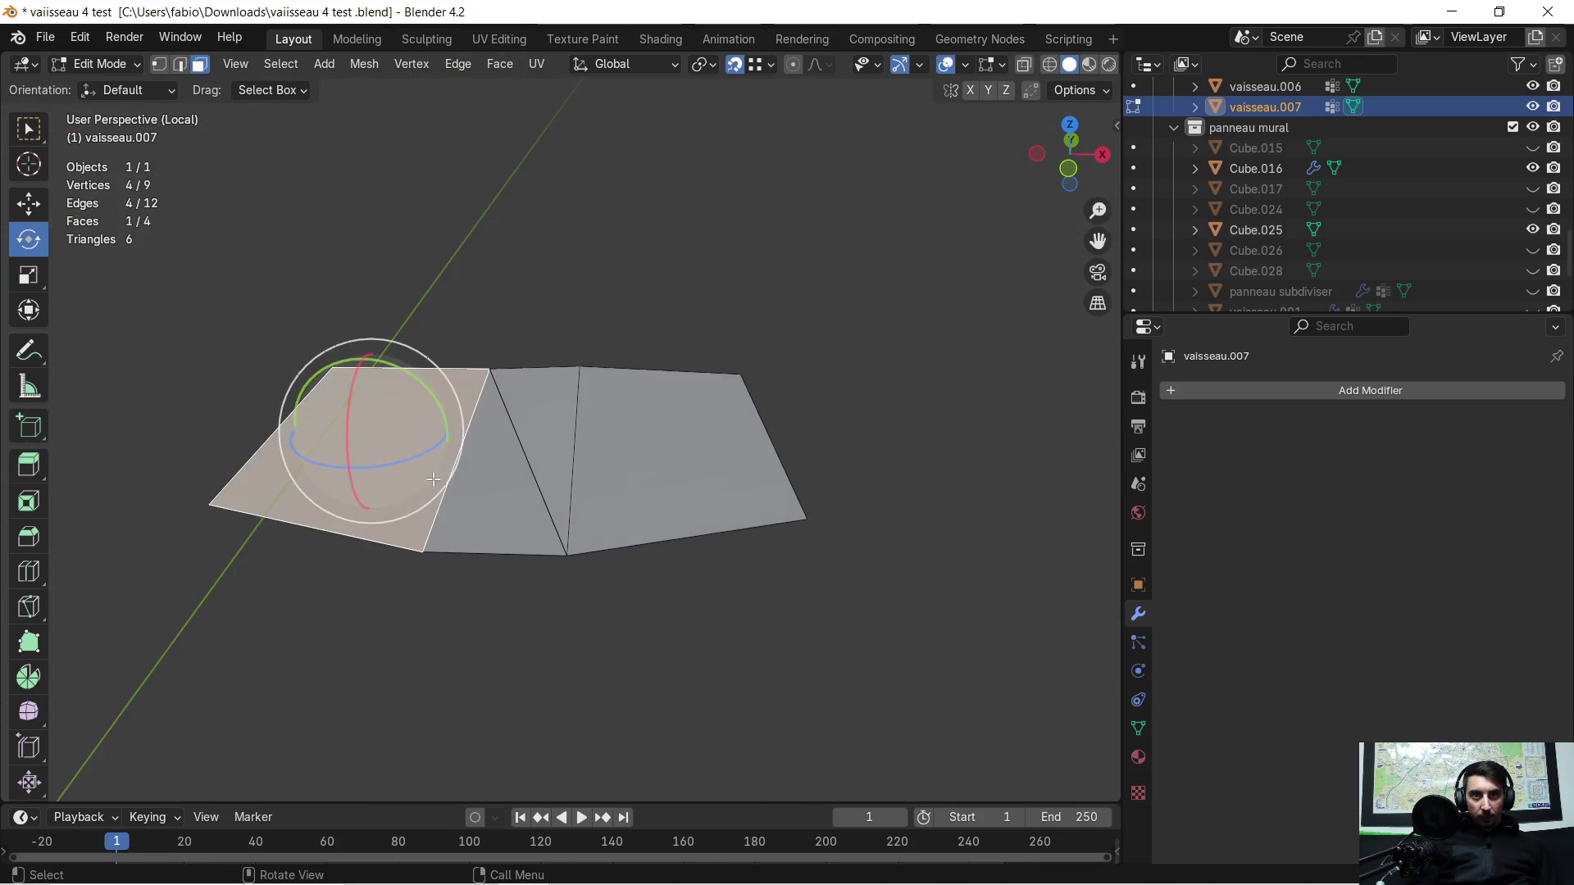
shift+click(487, 493)
shift+click(535, 458)
shift+click(635, 441)
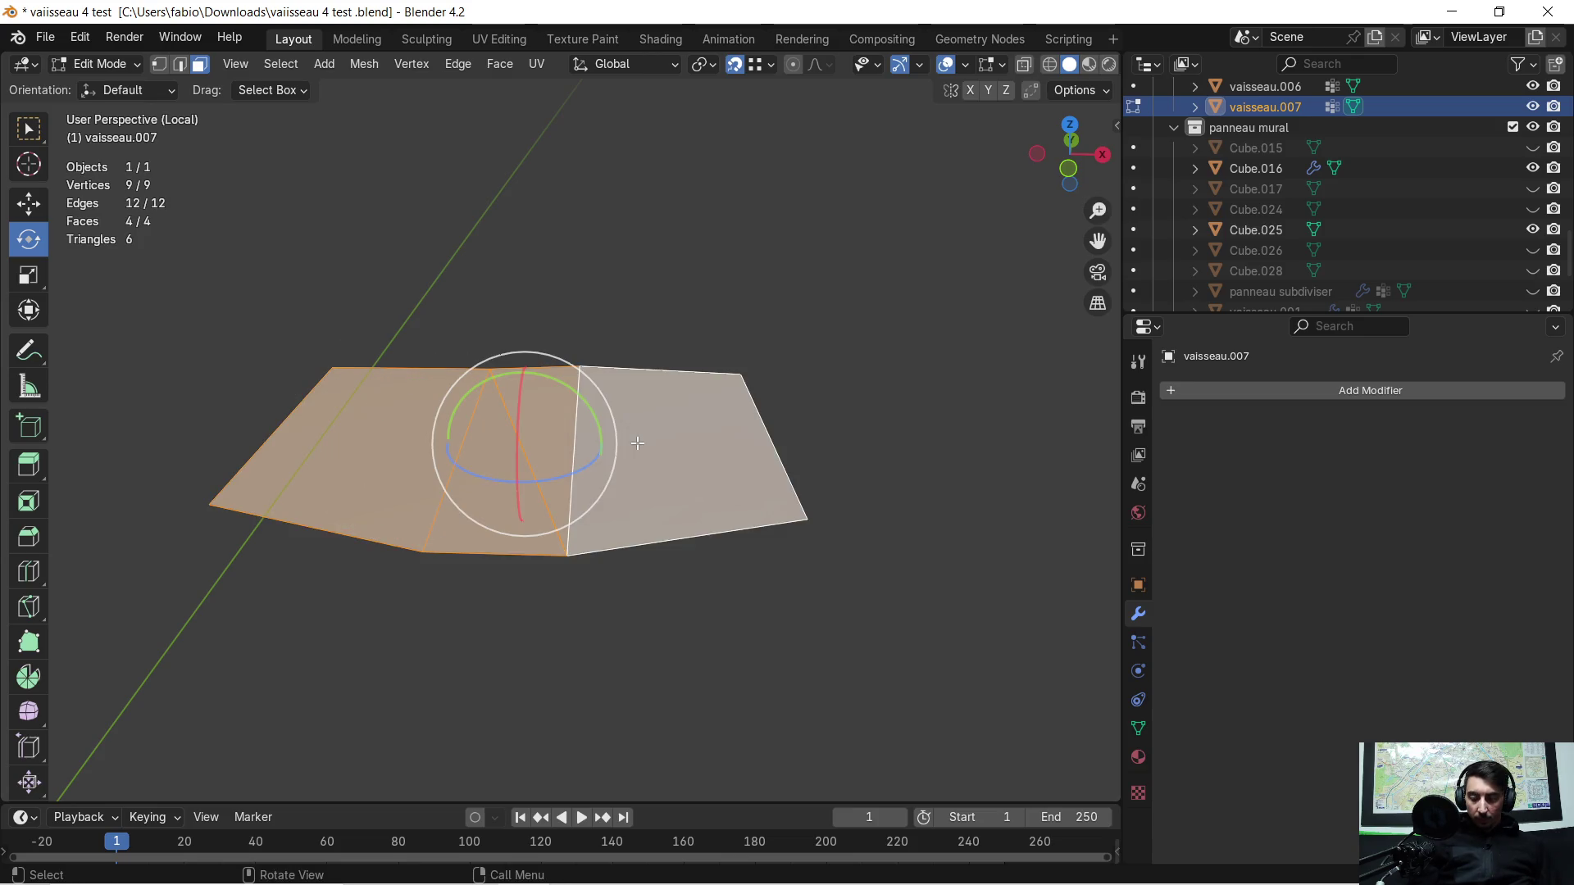
text(sz)
text(0)
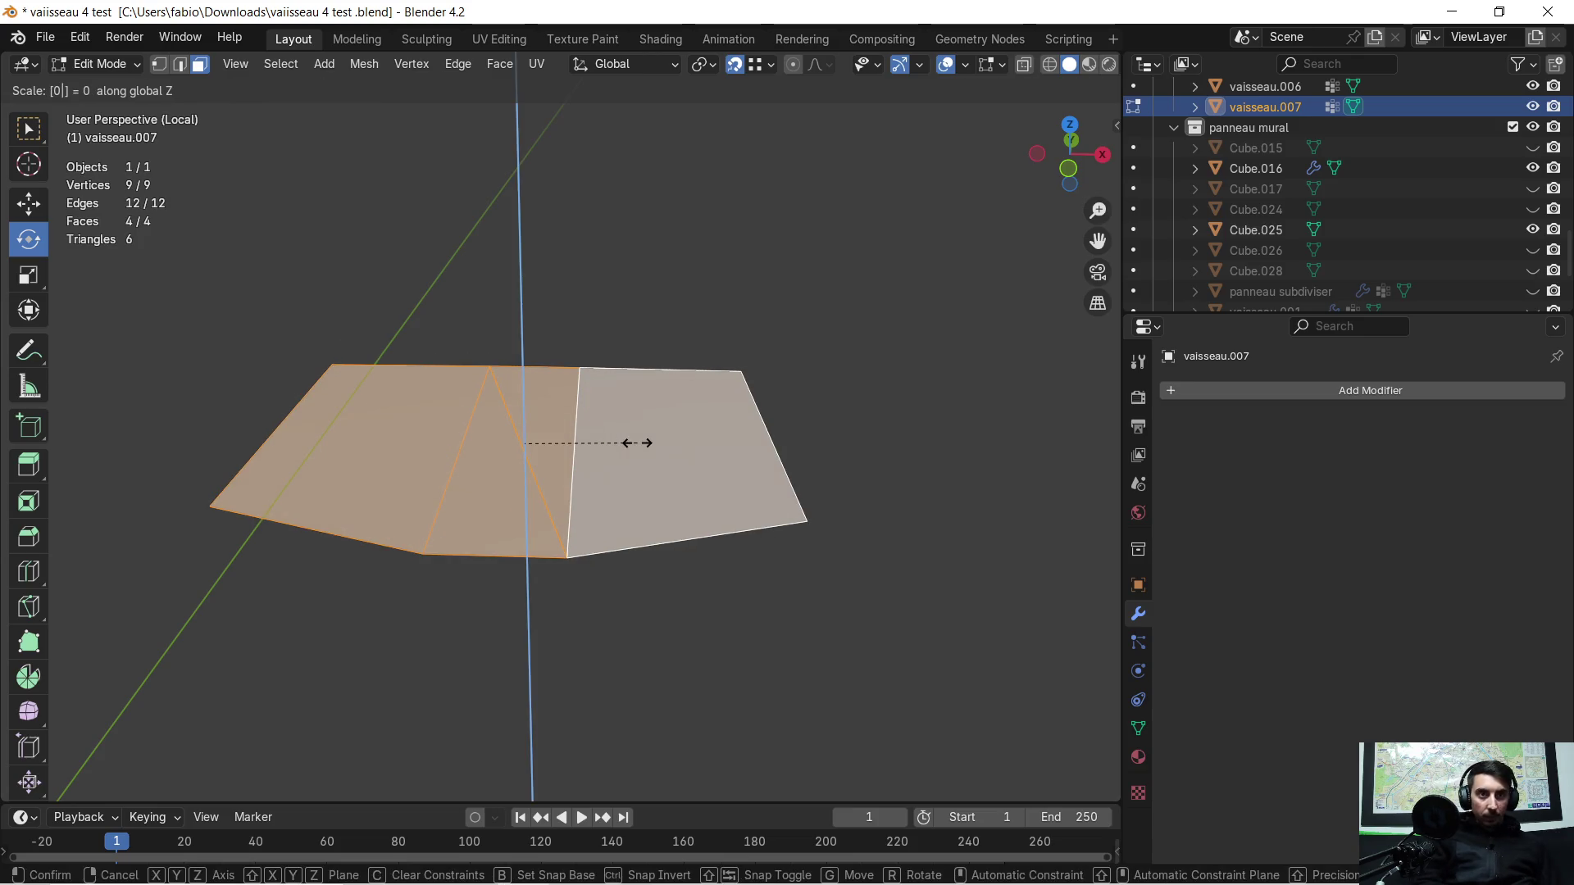
key(Return)
scroll(574, 465, up, 3)
mouse_move(574, 465)
middle_down()
mouse_move(590, 428)
mouse_move(594, 473)
mouse_move(566, 537)
mouse_move(541, 537)
mouse_move(672, 511)
mouse_move(635, 446)
mouse_move(361, 257)
middle_up()
click(572, 467)
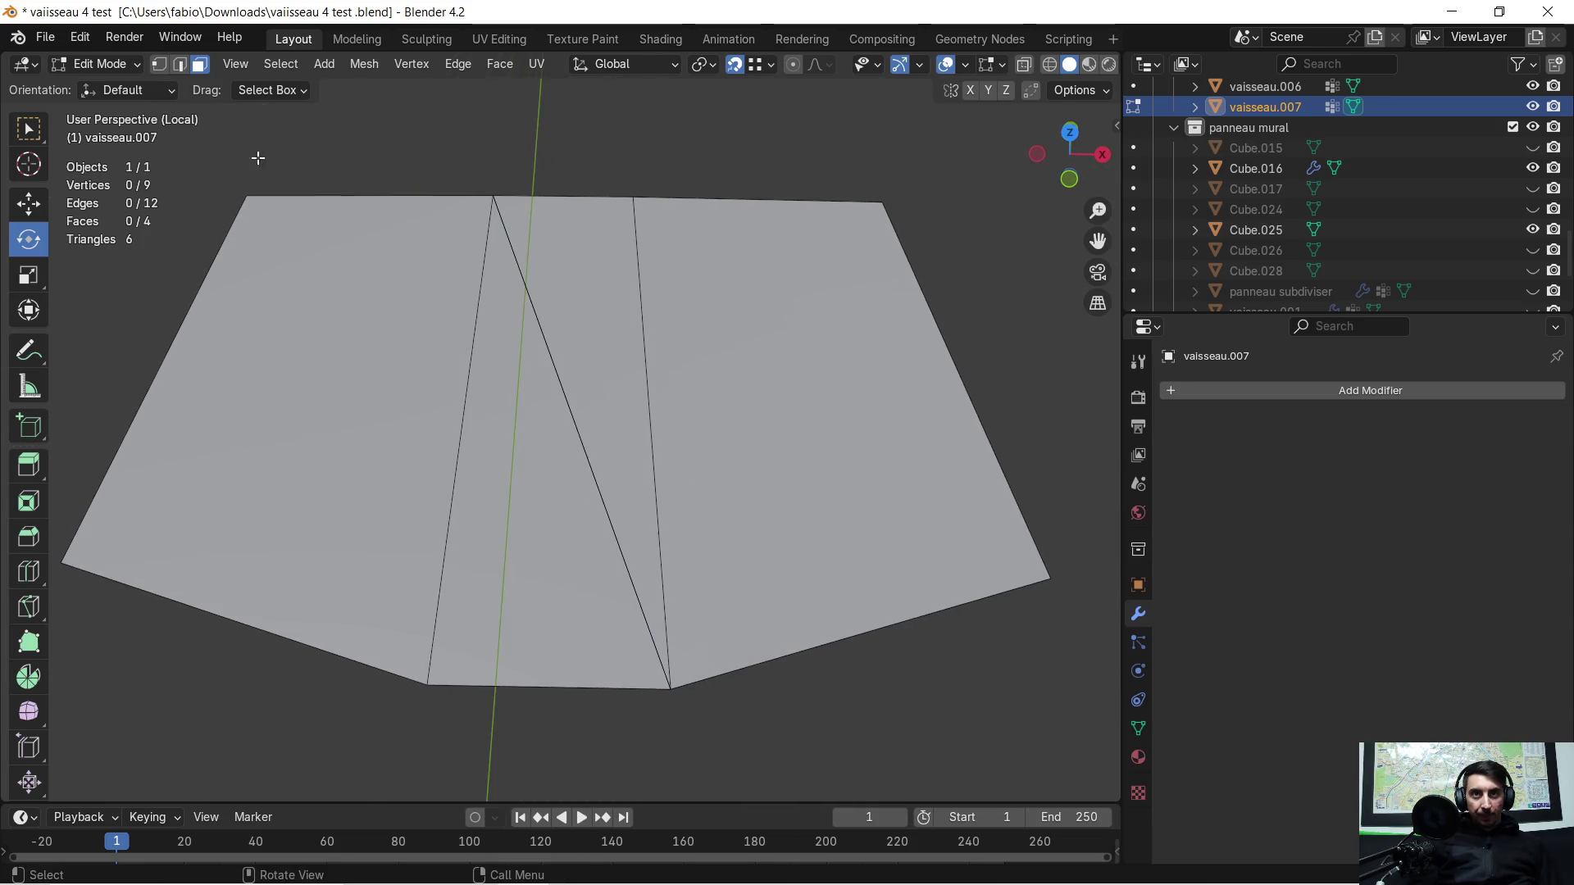
Step: Try an inset on the two outer faces, widen its border, then undo it
click(198, 64)
click(319, 295)
shift+click(802, 392)
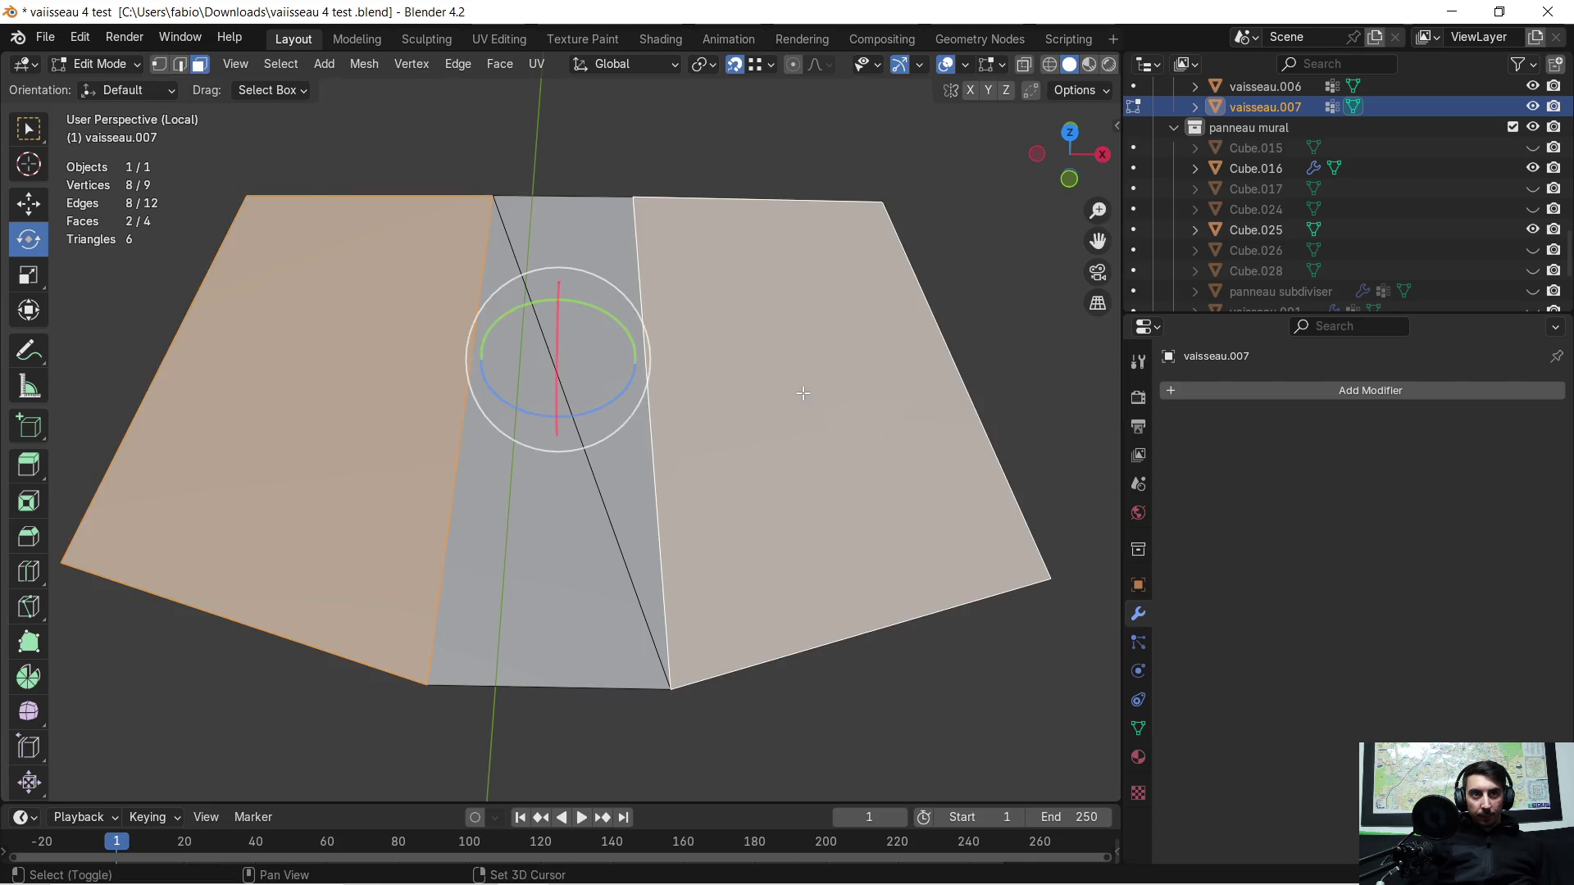
middle_drag(781, 402, 785, 387)
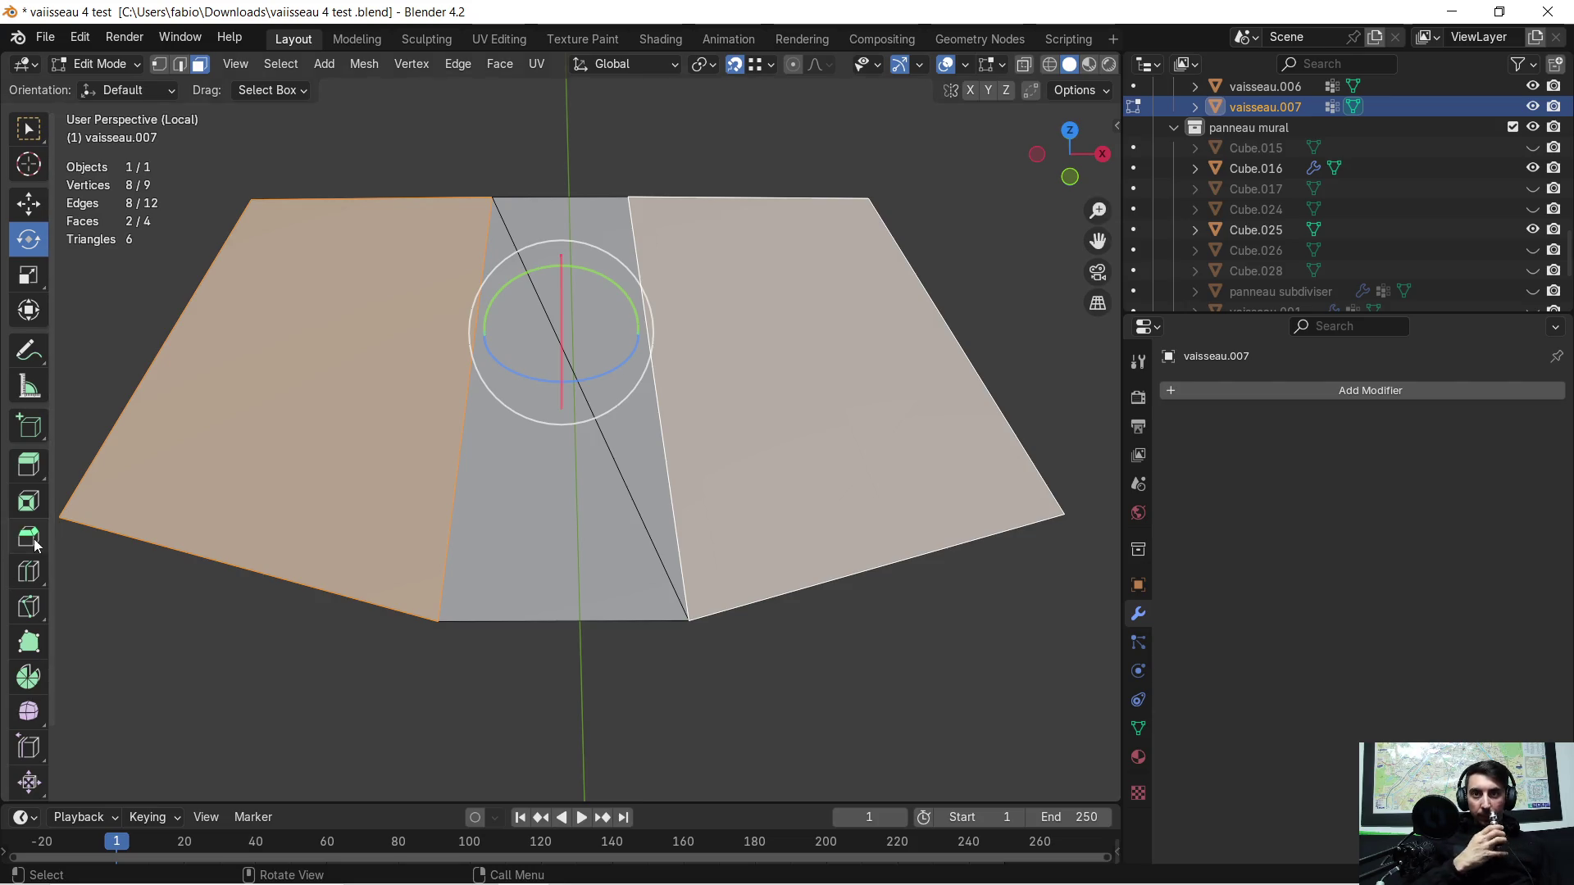
click(28, 512)
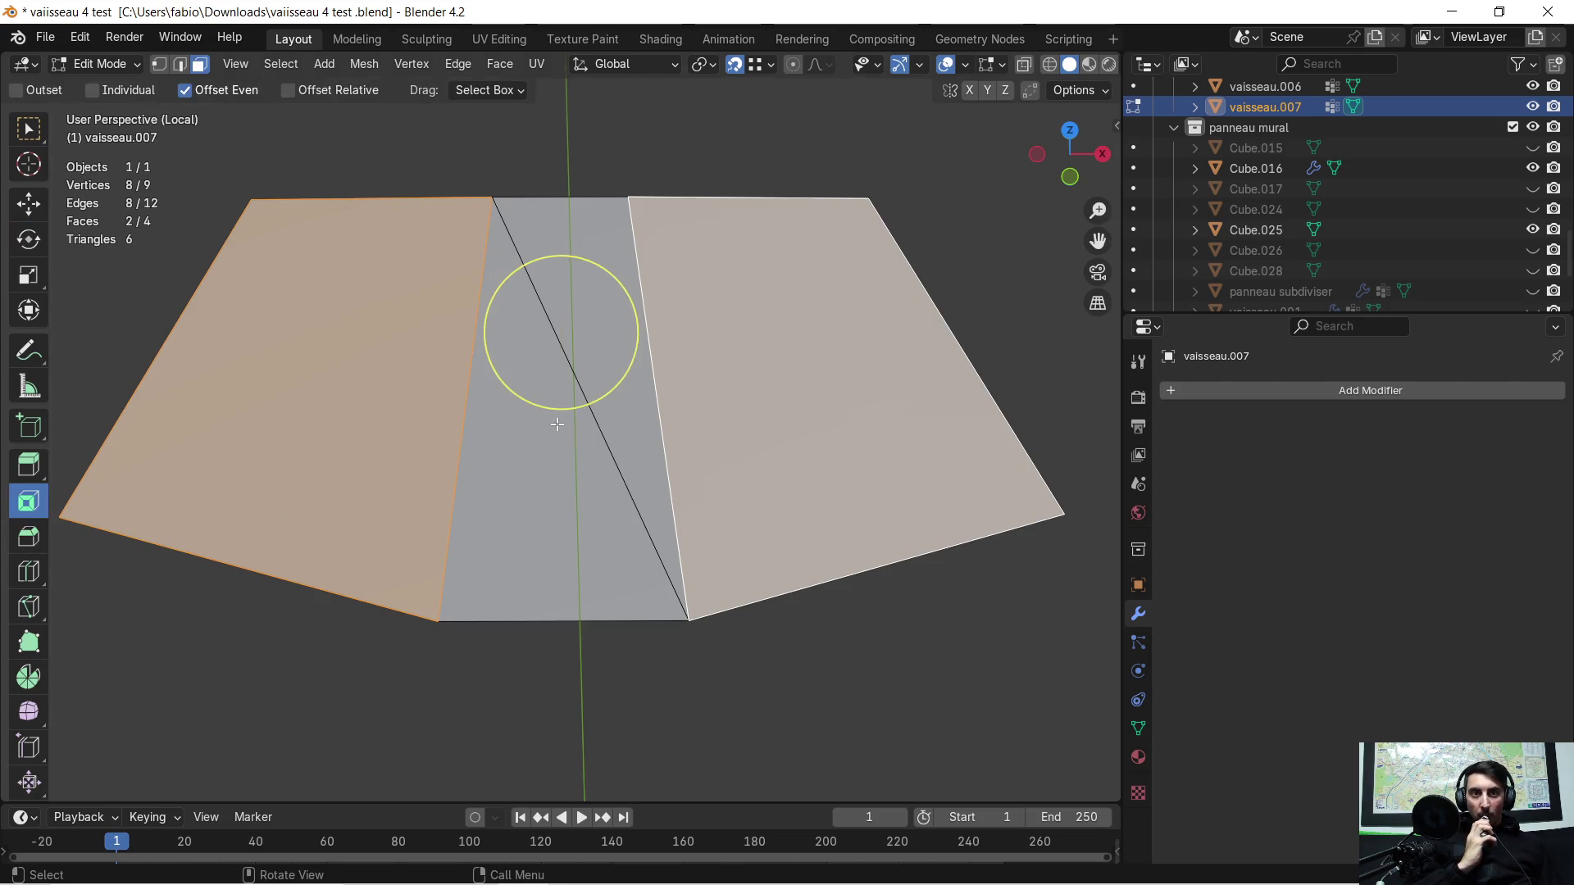
click(605, 348)
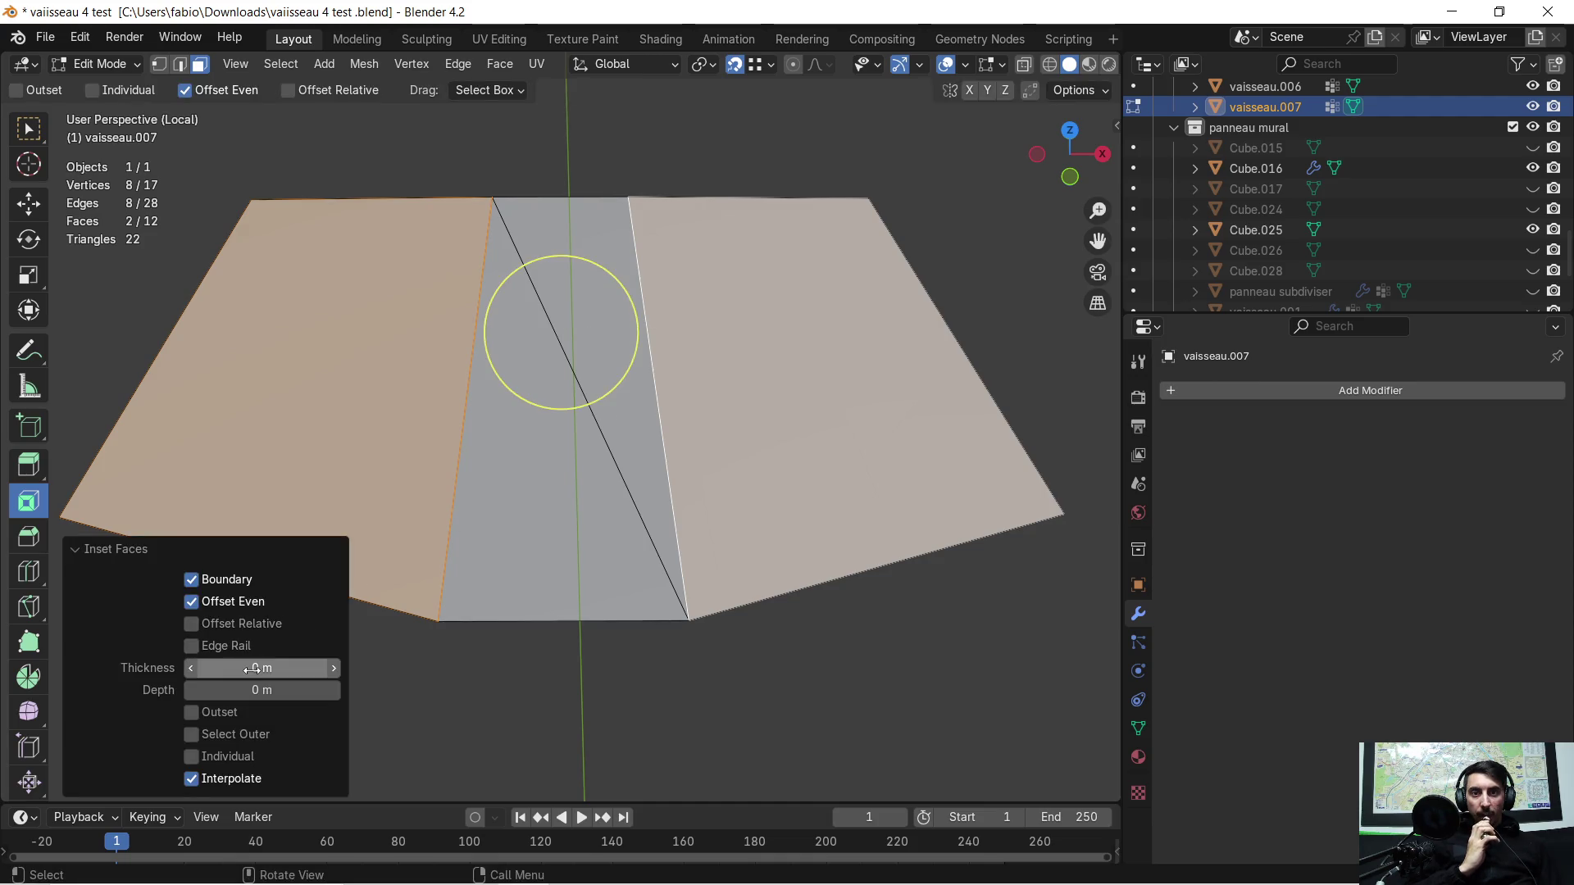
mouse_move(261, 669)
mouse_down()
mouse_move(320, 667)
mouse_move(209, 668)
mouse_up()
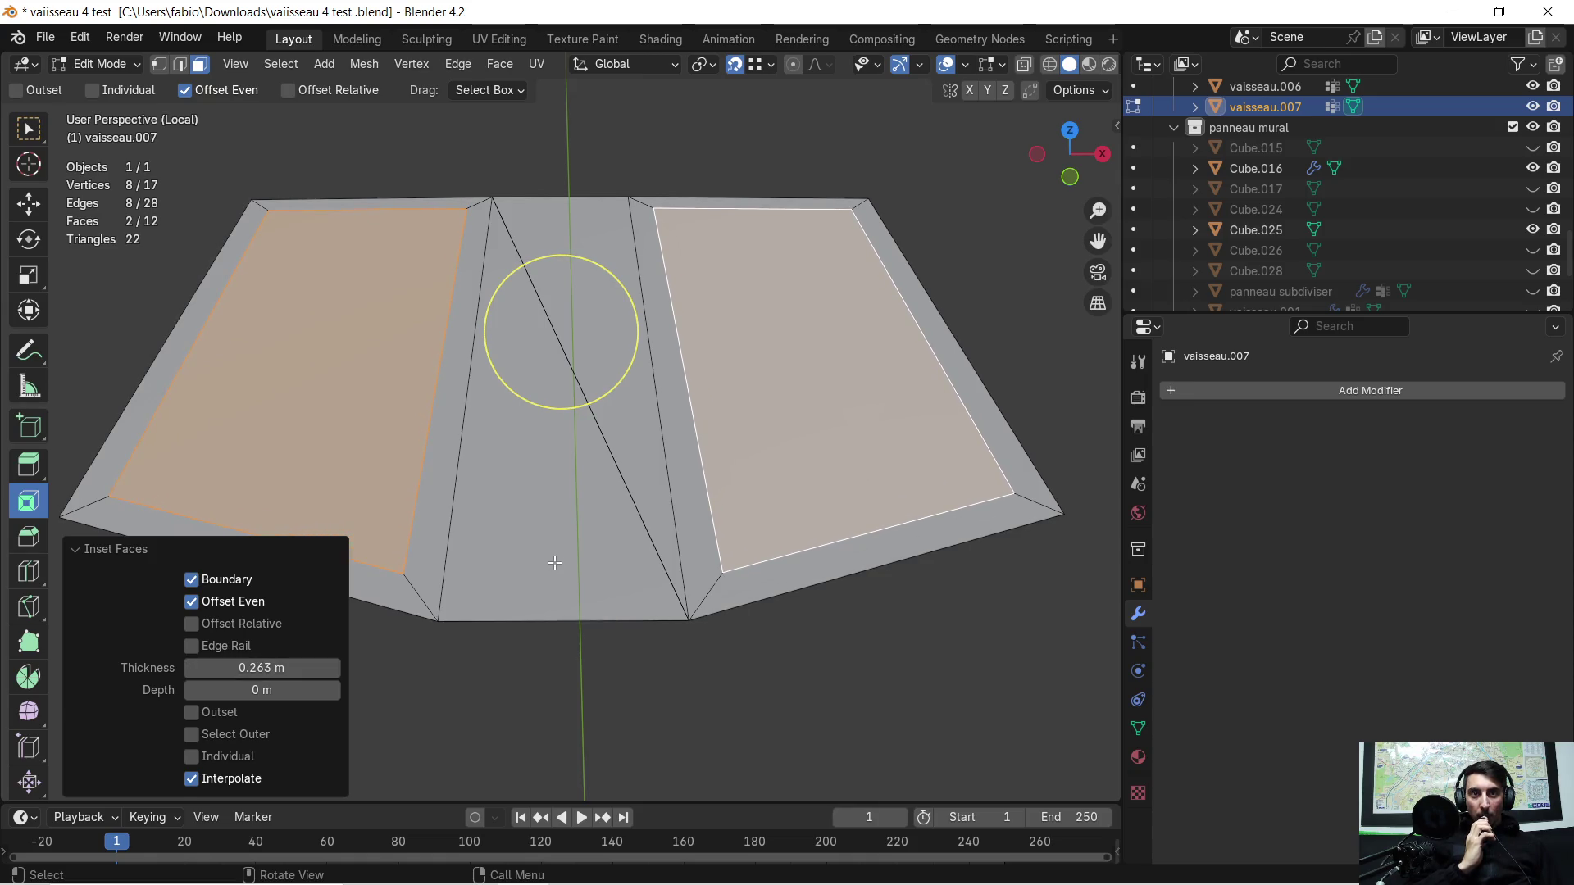
scroll(555, 564, down, 3)
middle_drag(586, 555, 597, 541)
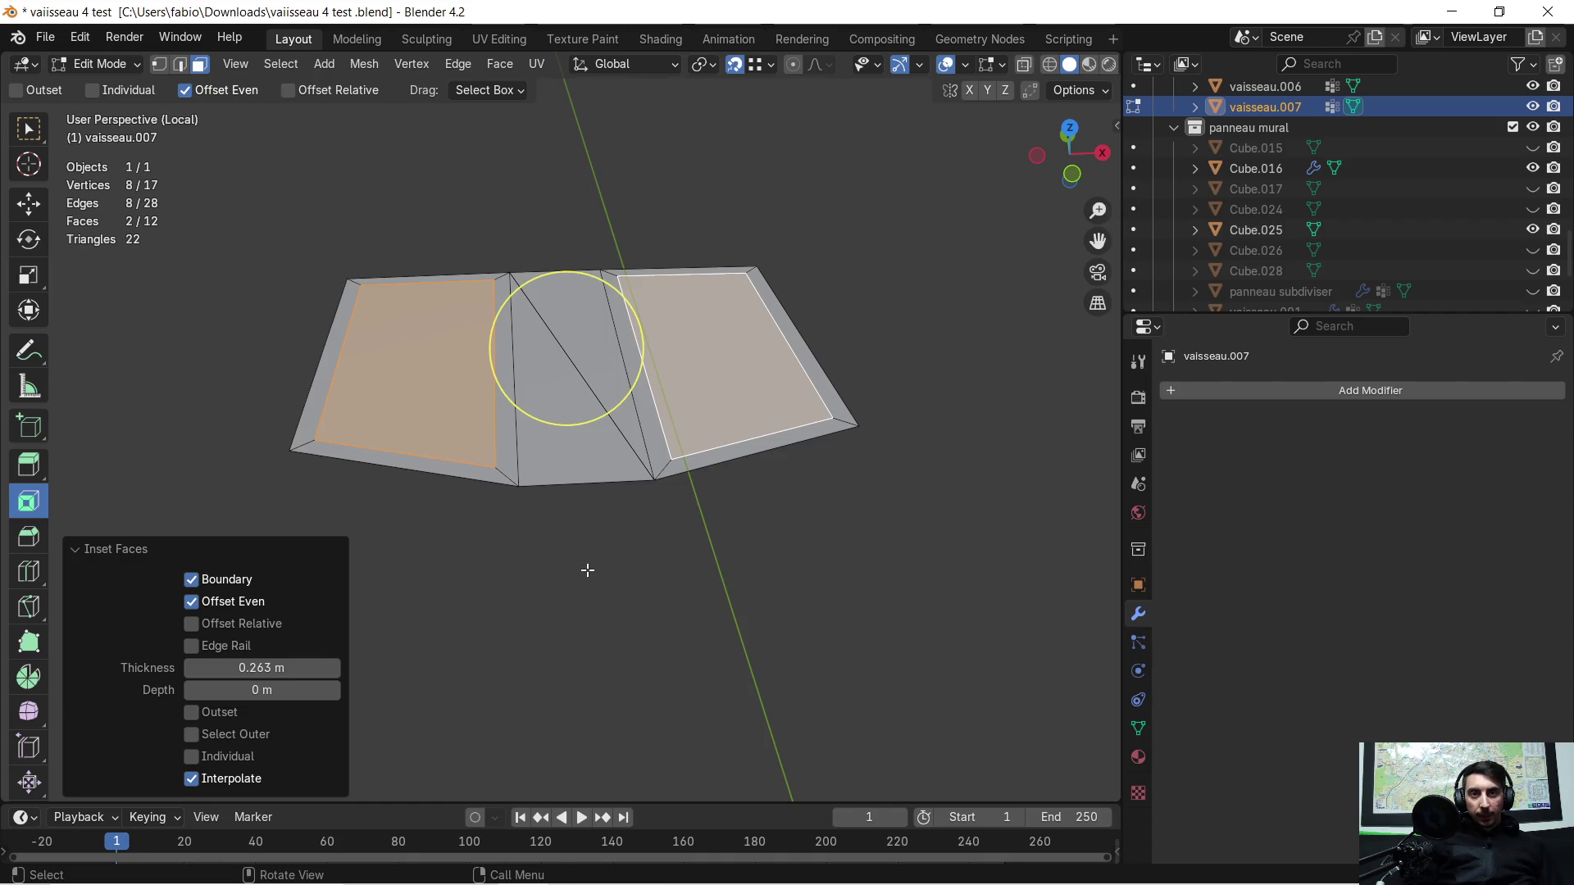
key(ctrl+z)
middle_drag(566, 575, 184, 509)
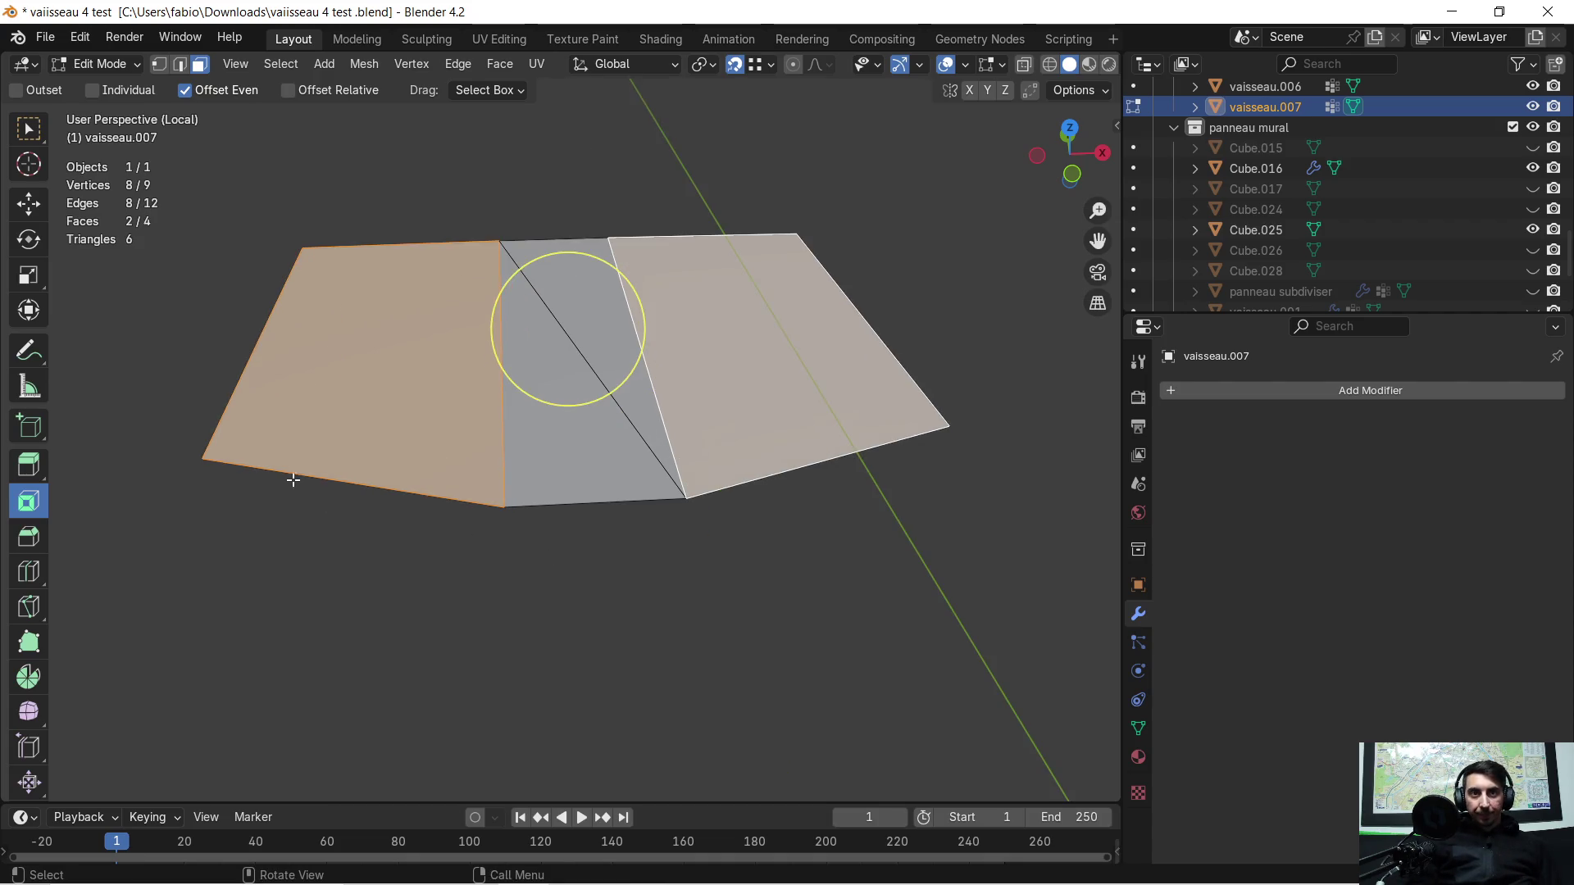
Step: Add loop cuts across the outer faces, splitting the panel into eight strips
click(27, 575)
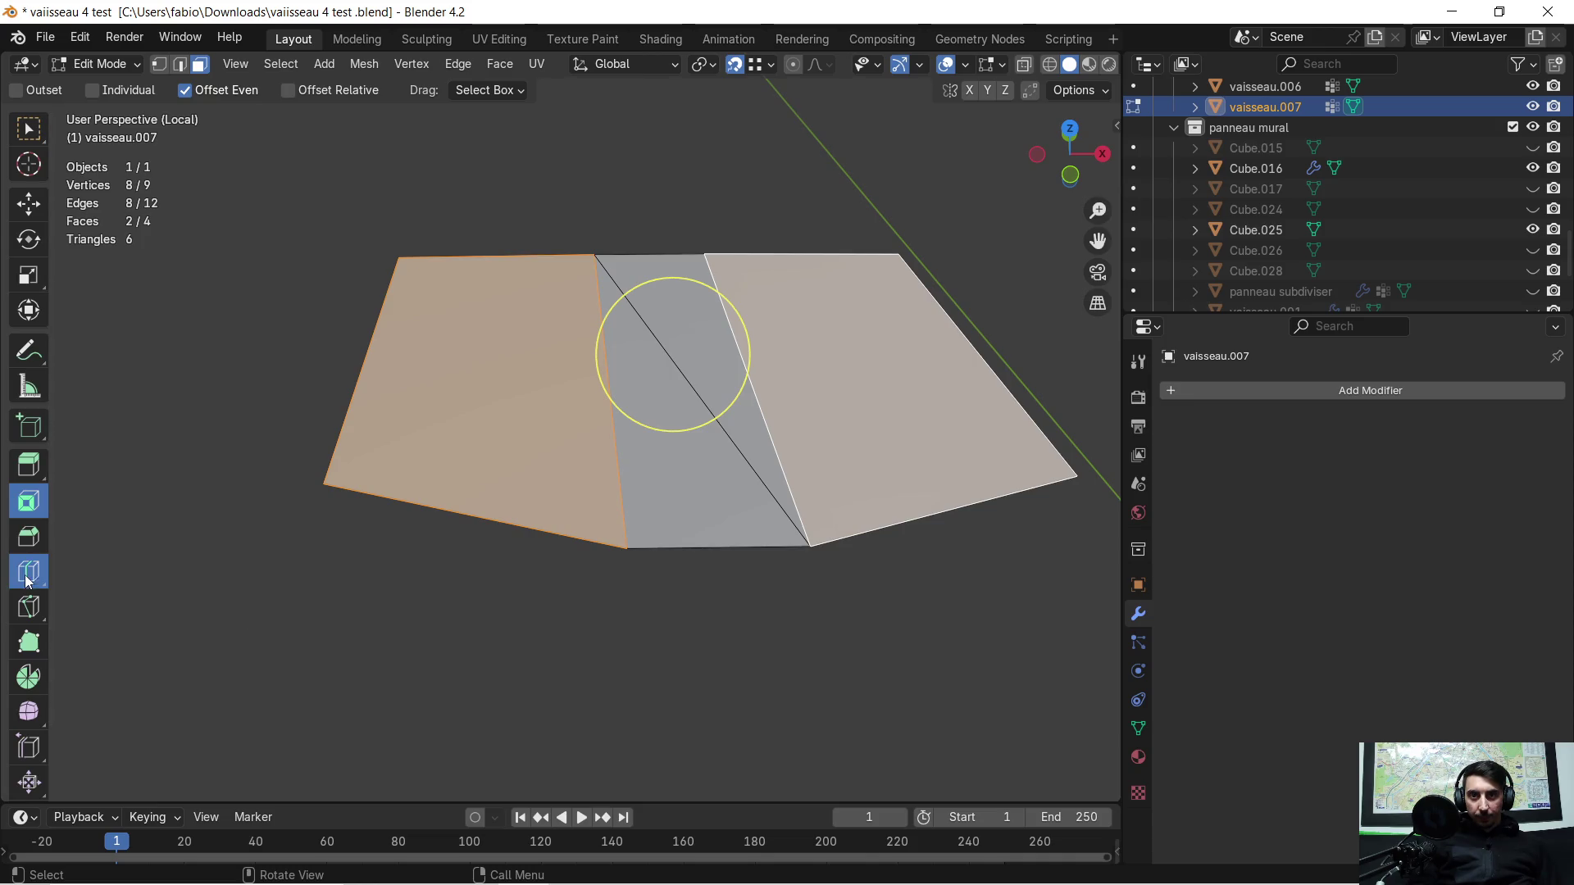
click(486, 526)
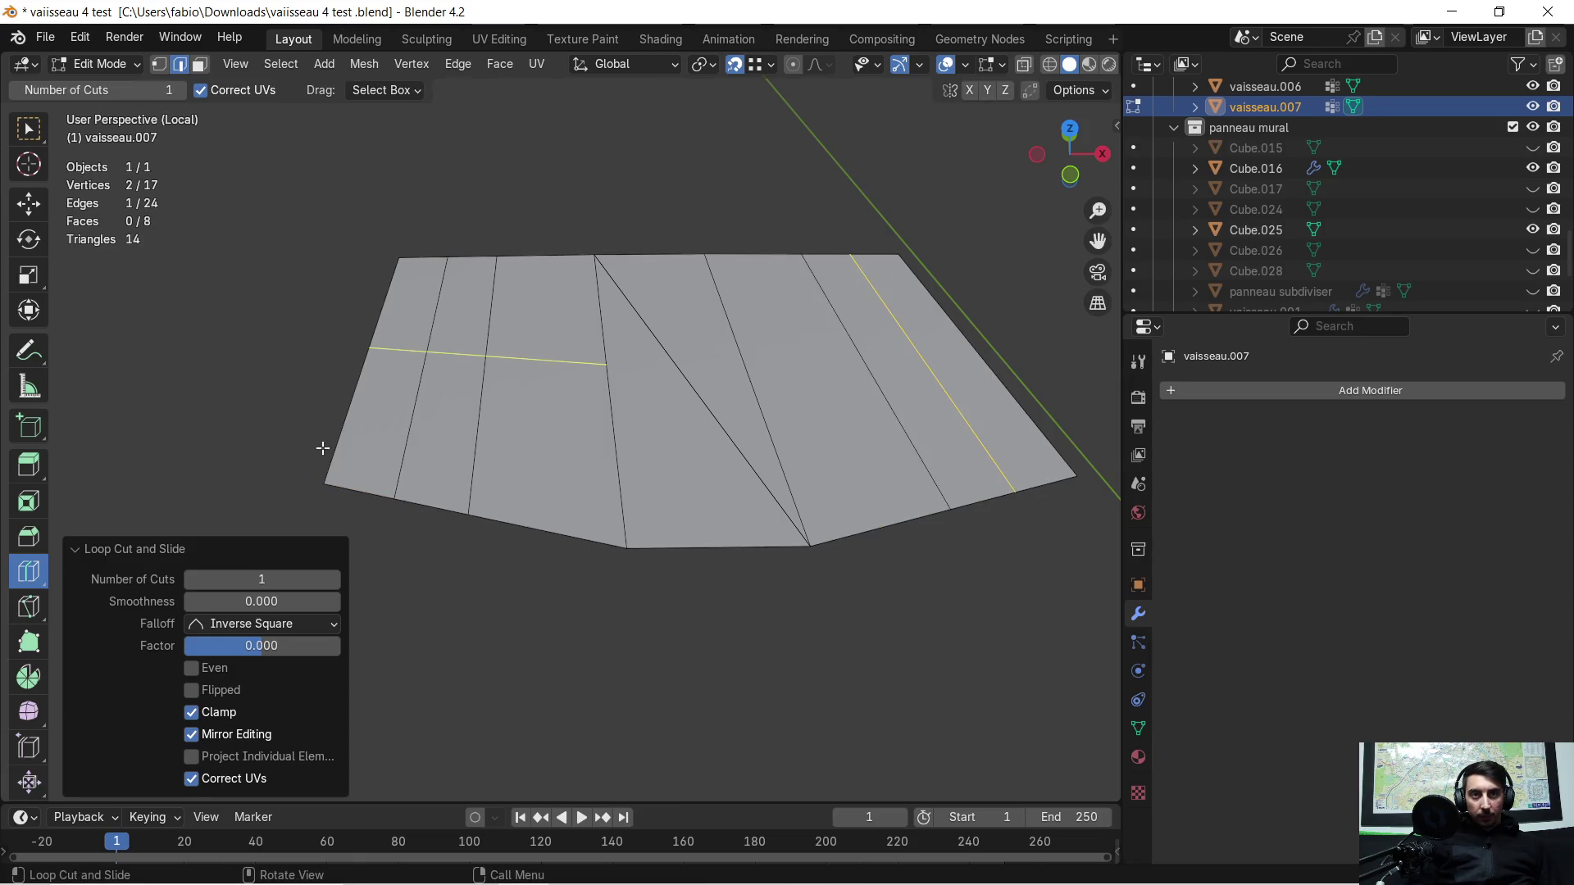
scroll(322, 424, up, 3)
middle_drag(327, 397, 570, 449)
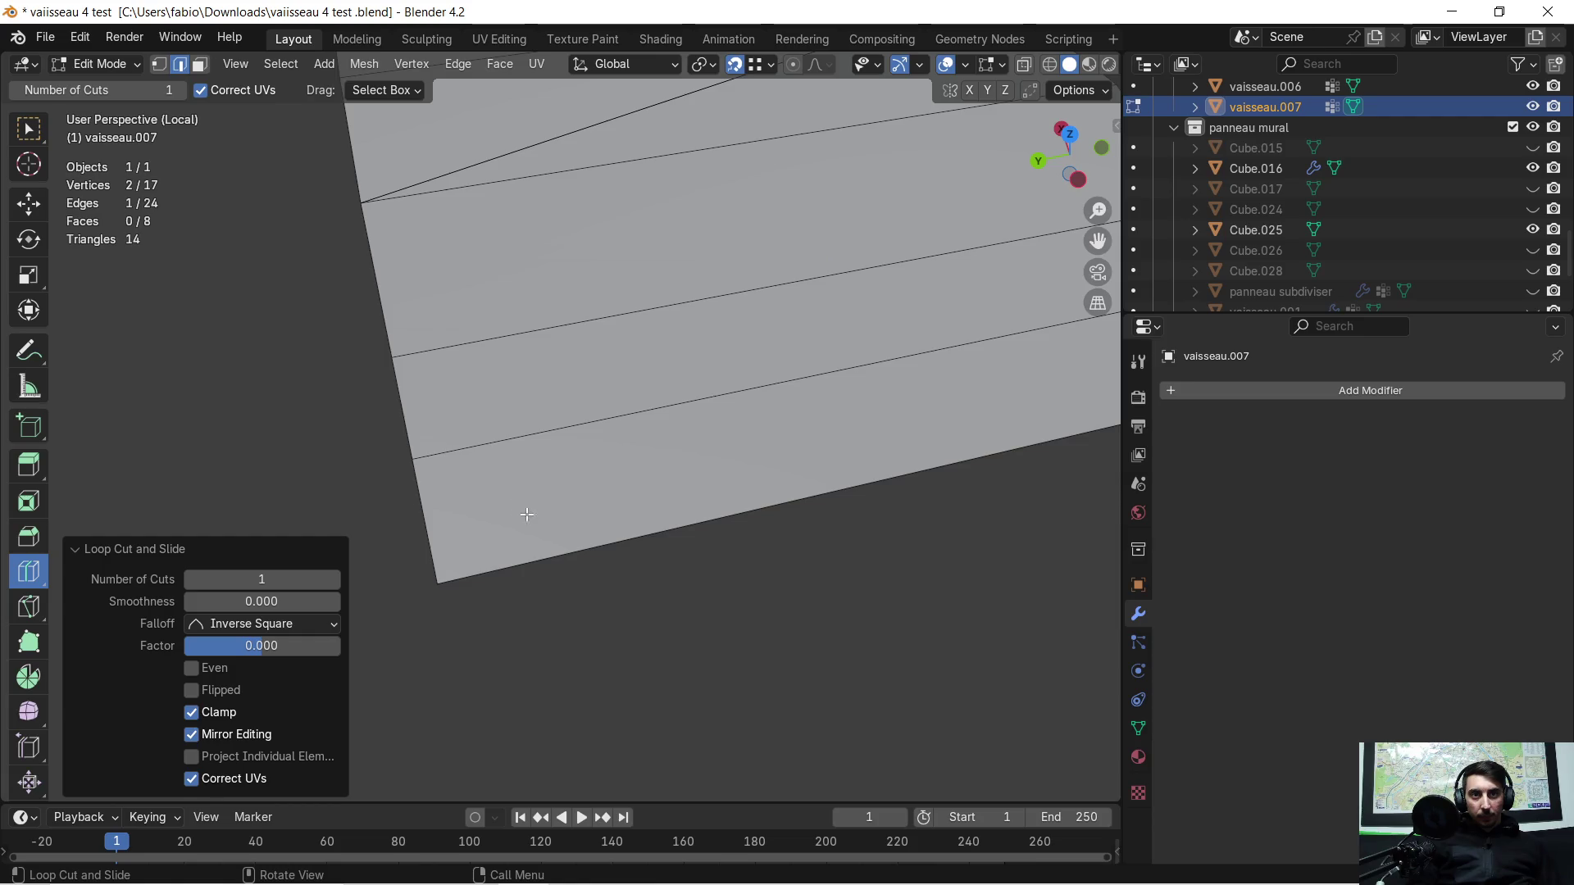
scroll(522, 514, down, 4)
mouse_move(668, 468)
middle_down()
mouse_move(643, 468)
mouse_move(680, 476)
mouse_move(632, 482)
mouse_move(422, 439)
middle_up()
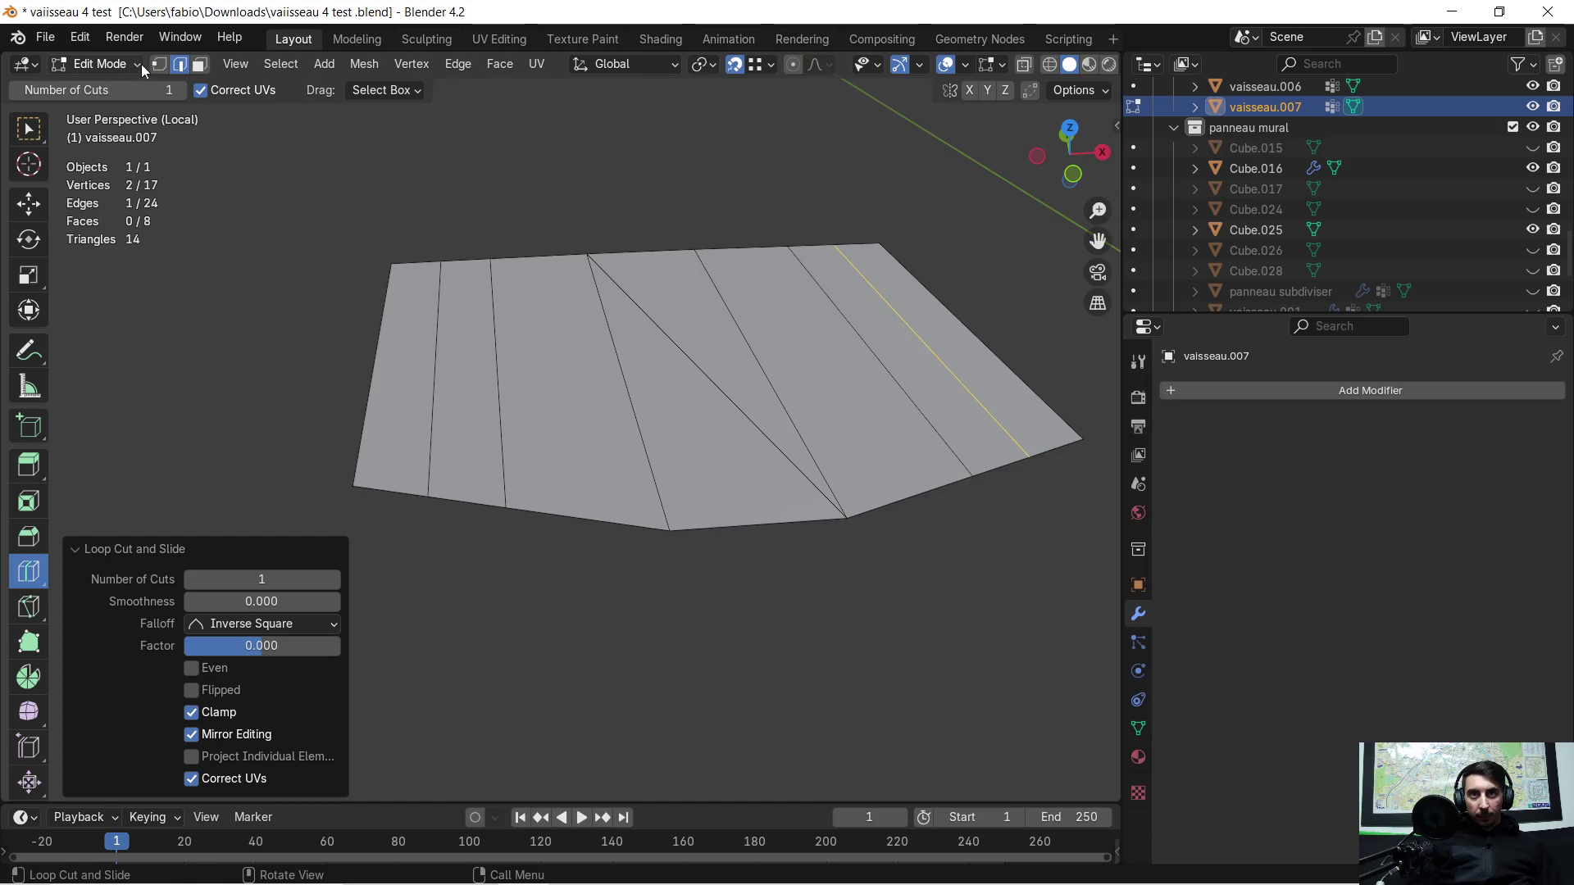
Step: Select the two outer strips on each side in Face mode with box selection
click(198, 67)
click(30, 131)
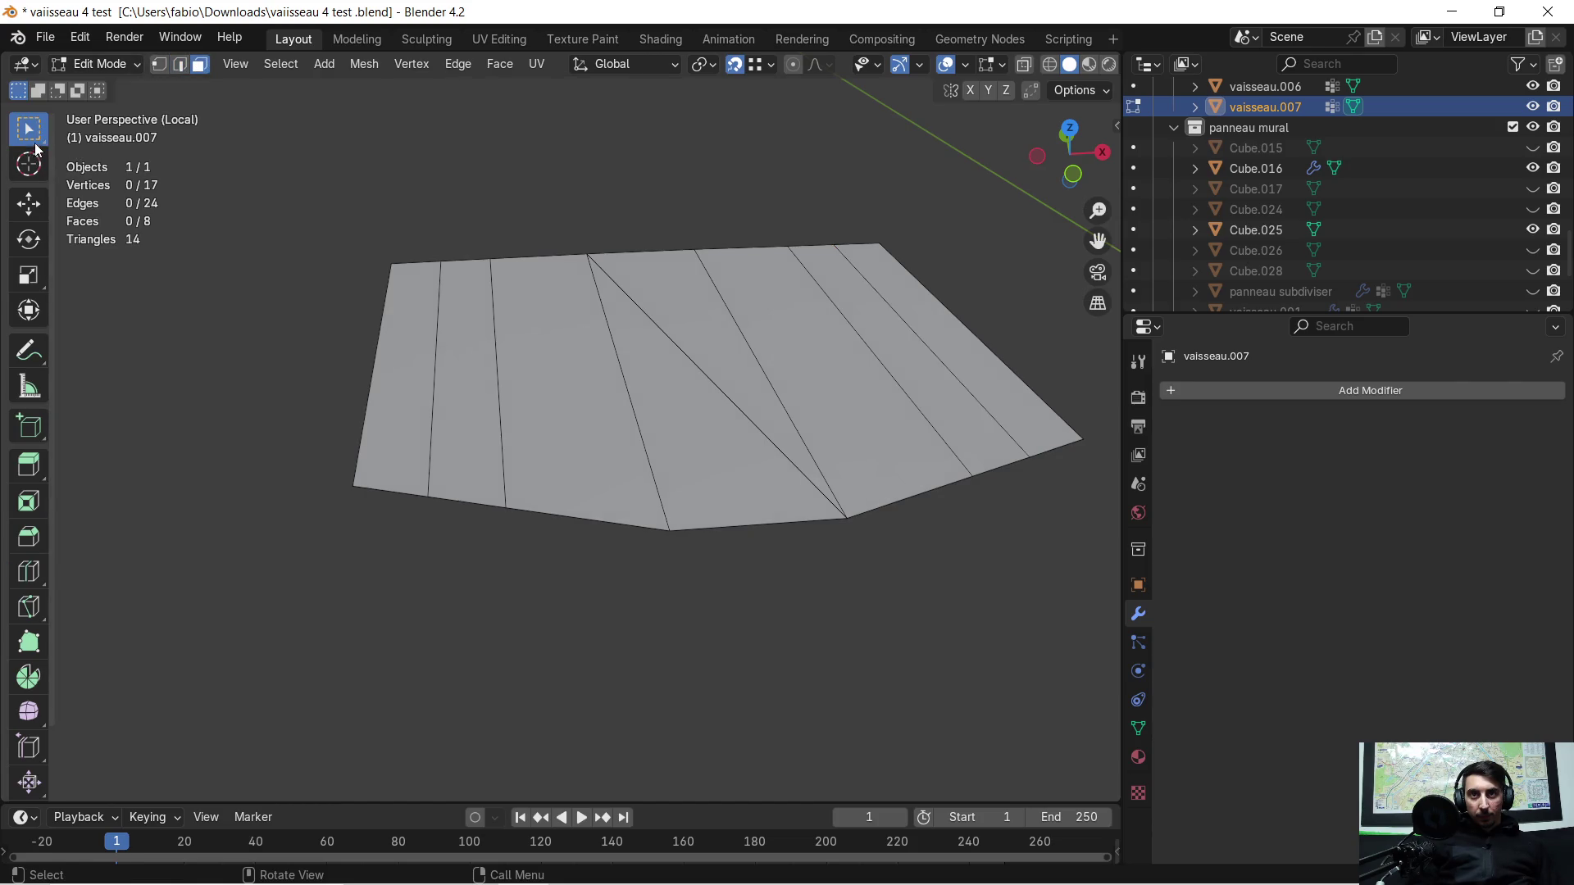
click(394, 344)
shift+click(935, 356)
middle_drag(934, 356, 802, 373)
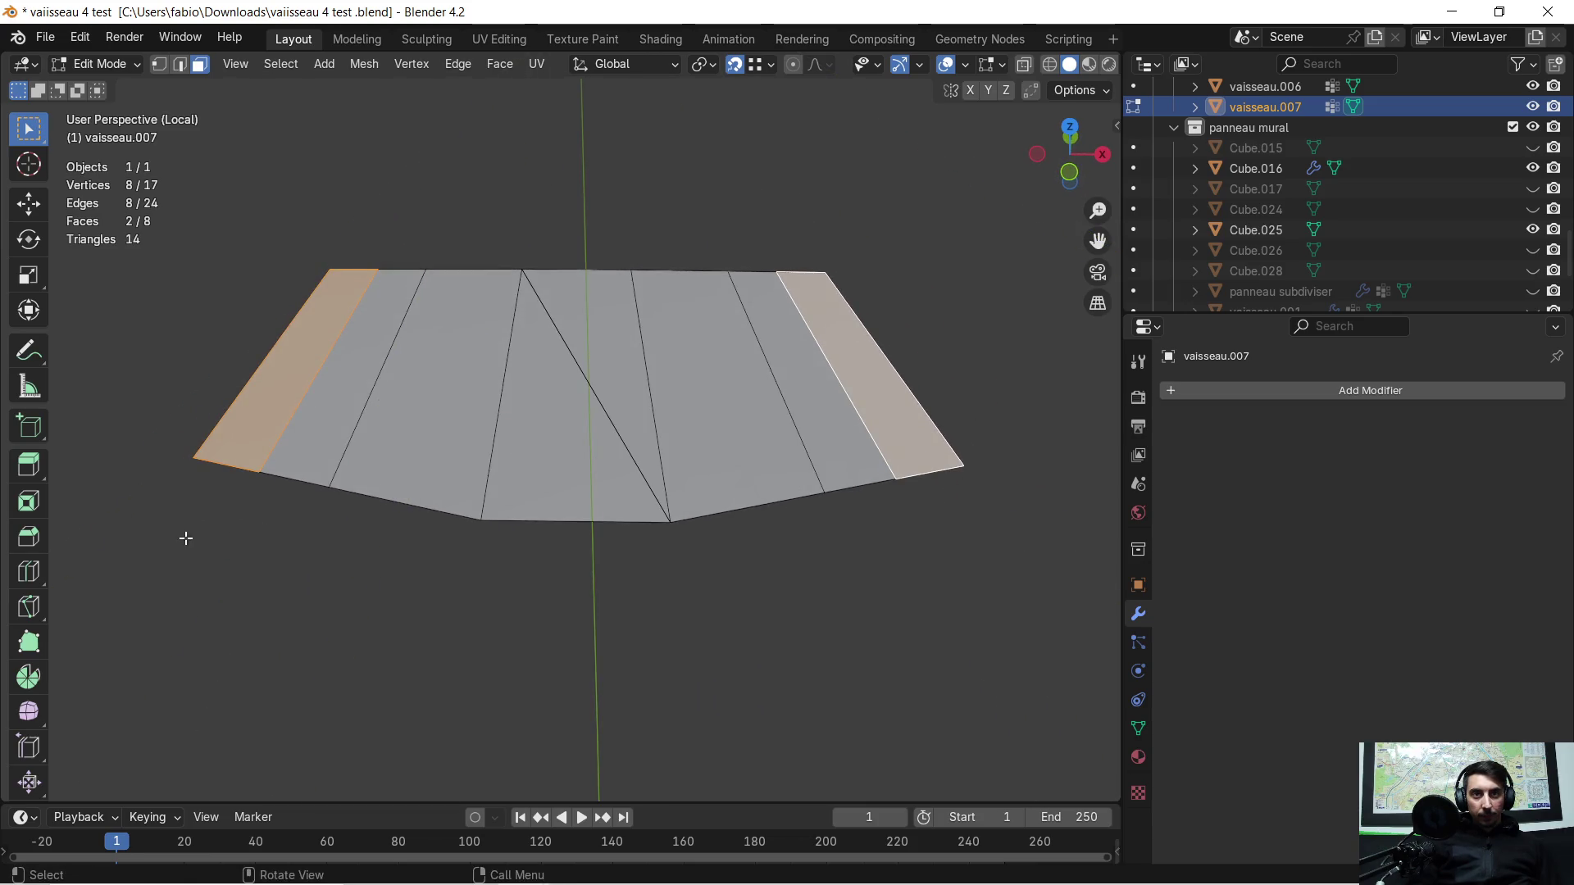
middle_drag(242, 529, 263, 514)
shift+click(353, 414)
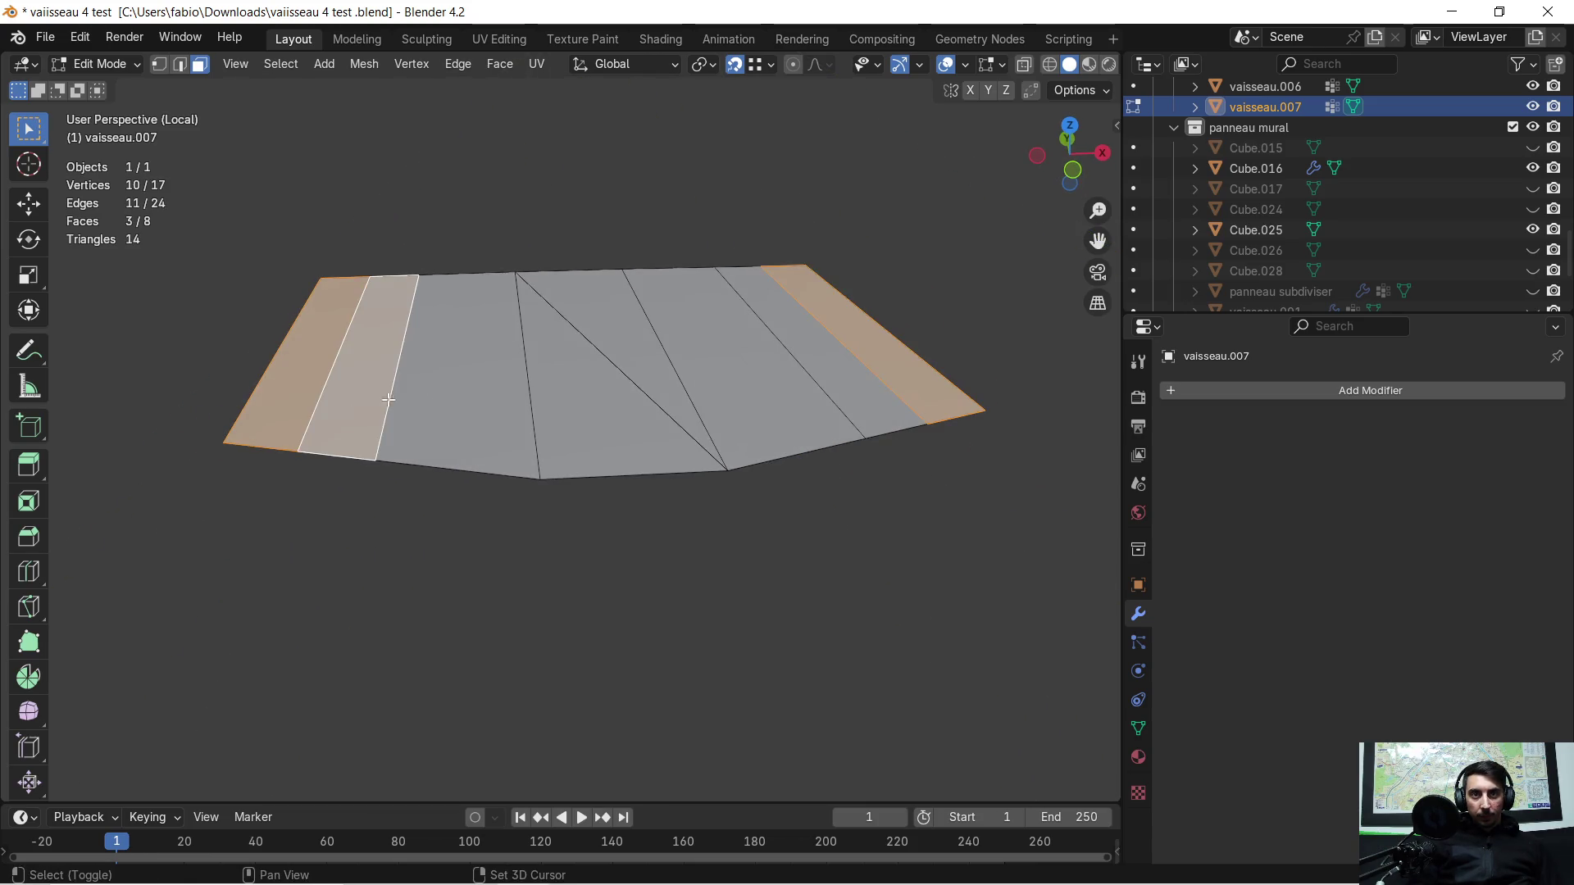
shift+click(802, 342)
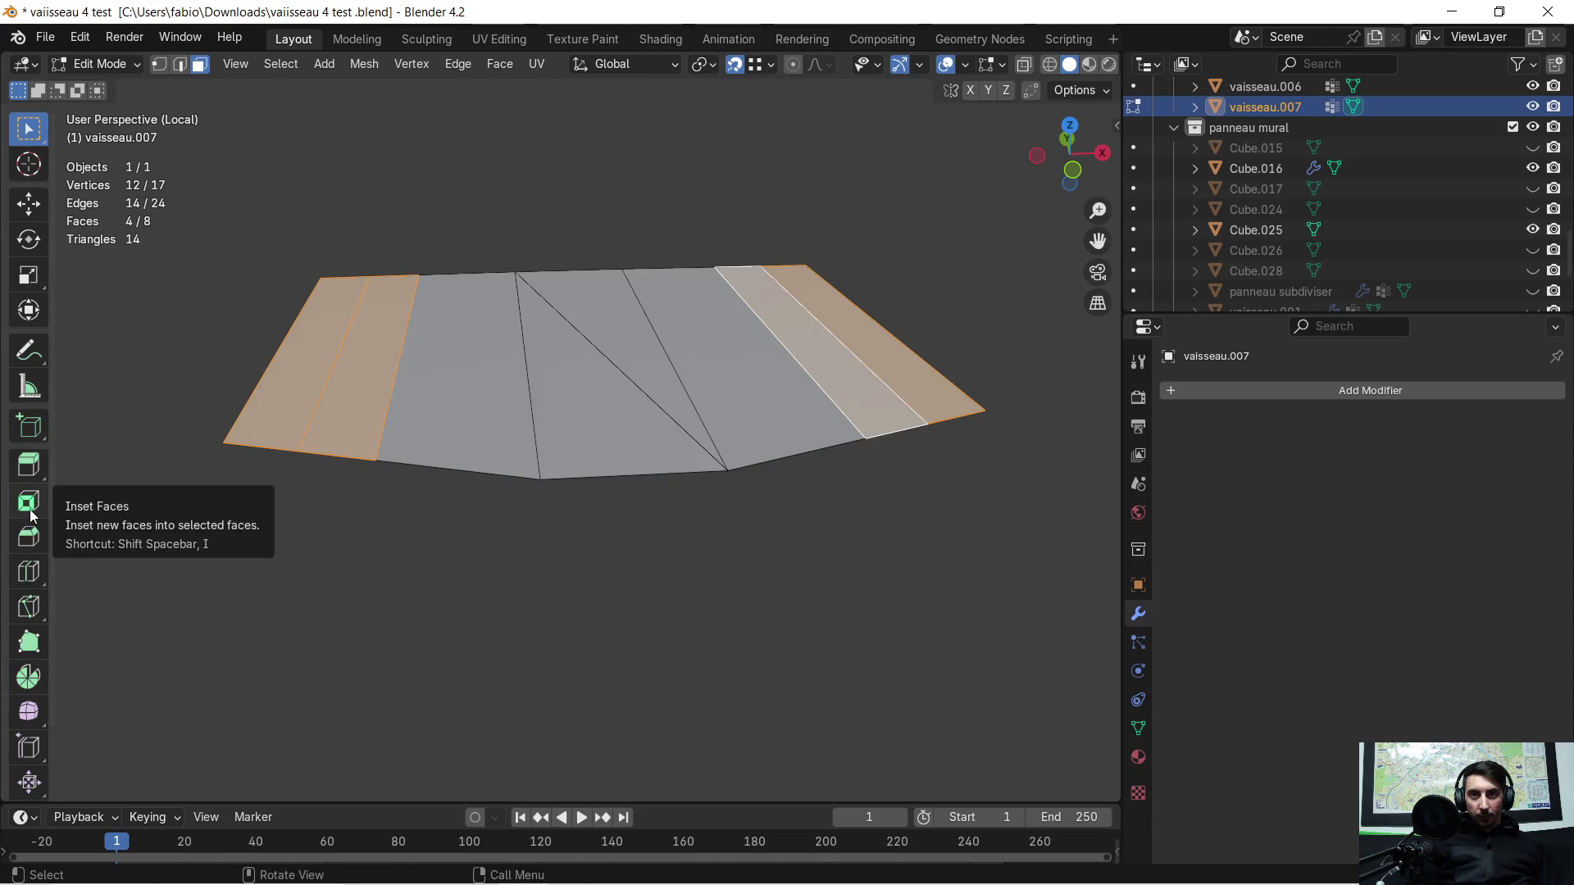
Step: Inset the four outer strips with a wider border and raised depth, and inspect the result
click(30, 507)
drag(633, 316, 751, 305)
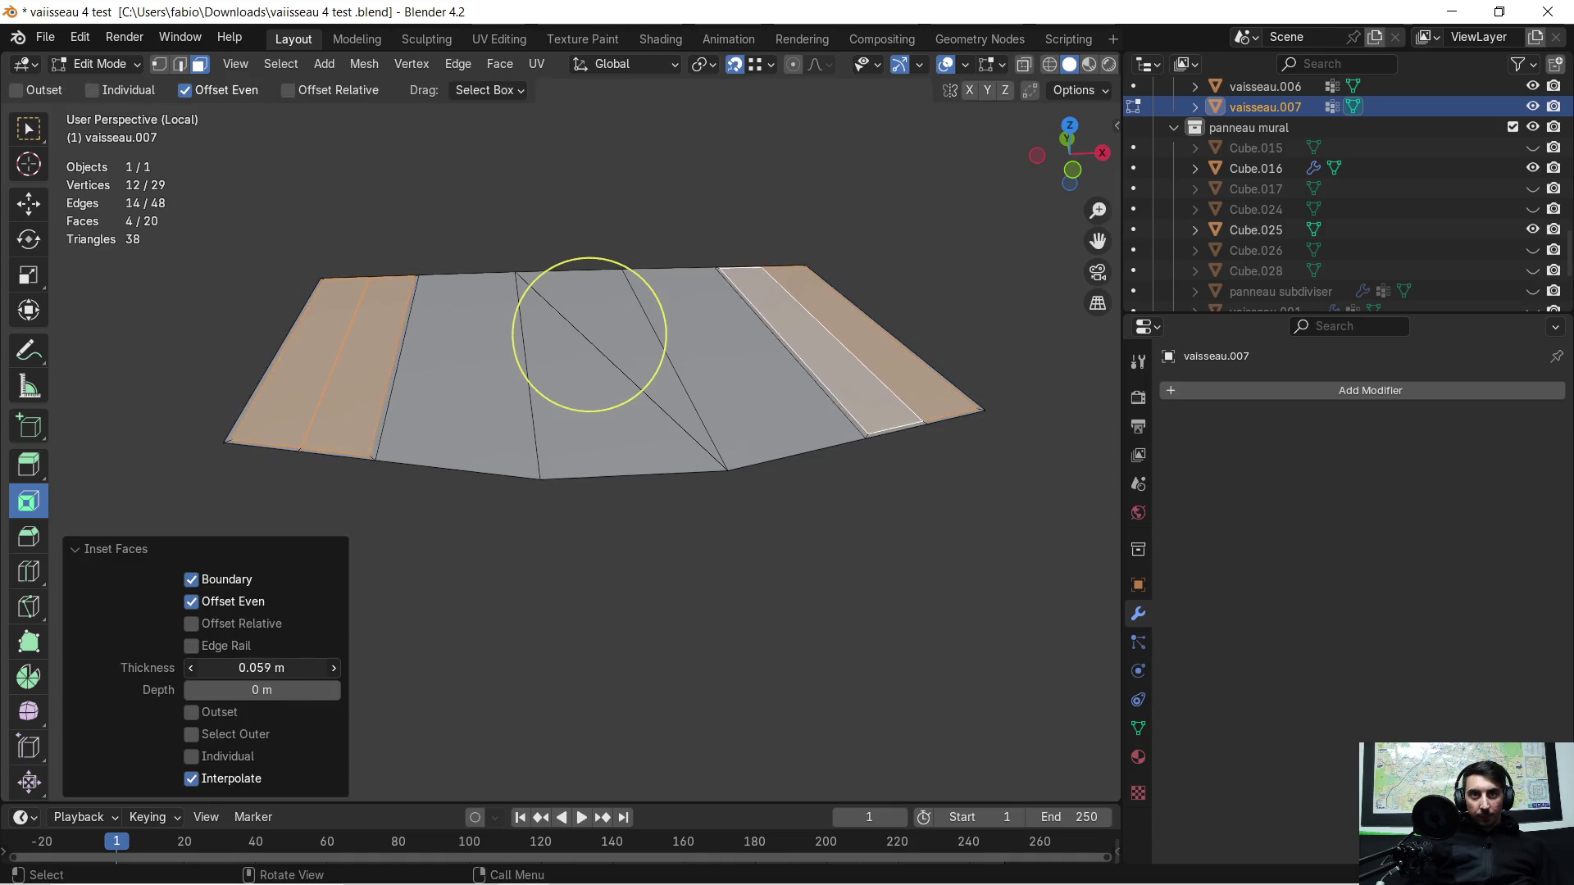
key(i)
click(726, 323)
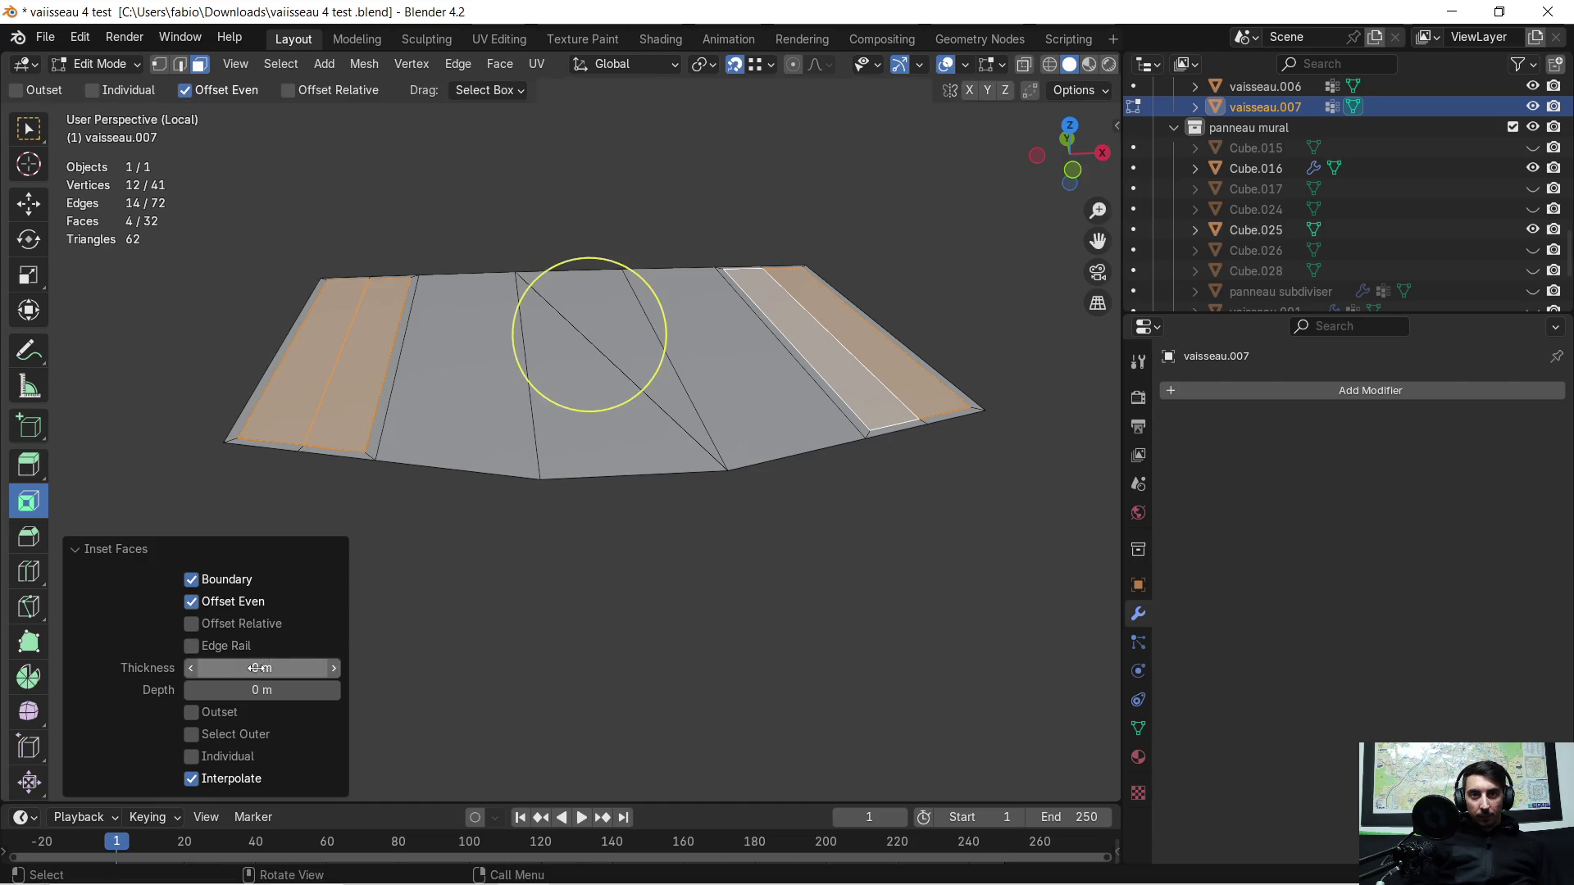
drag(261, 668, 296, 667)
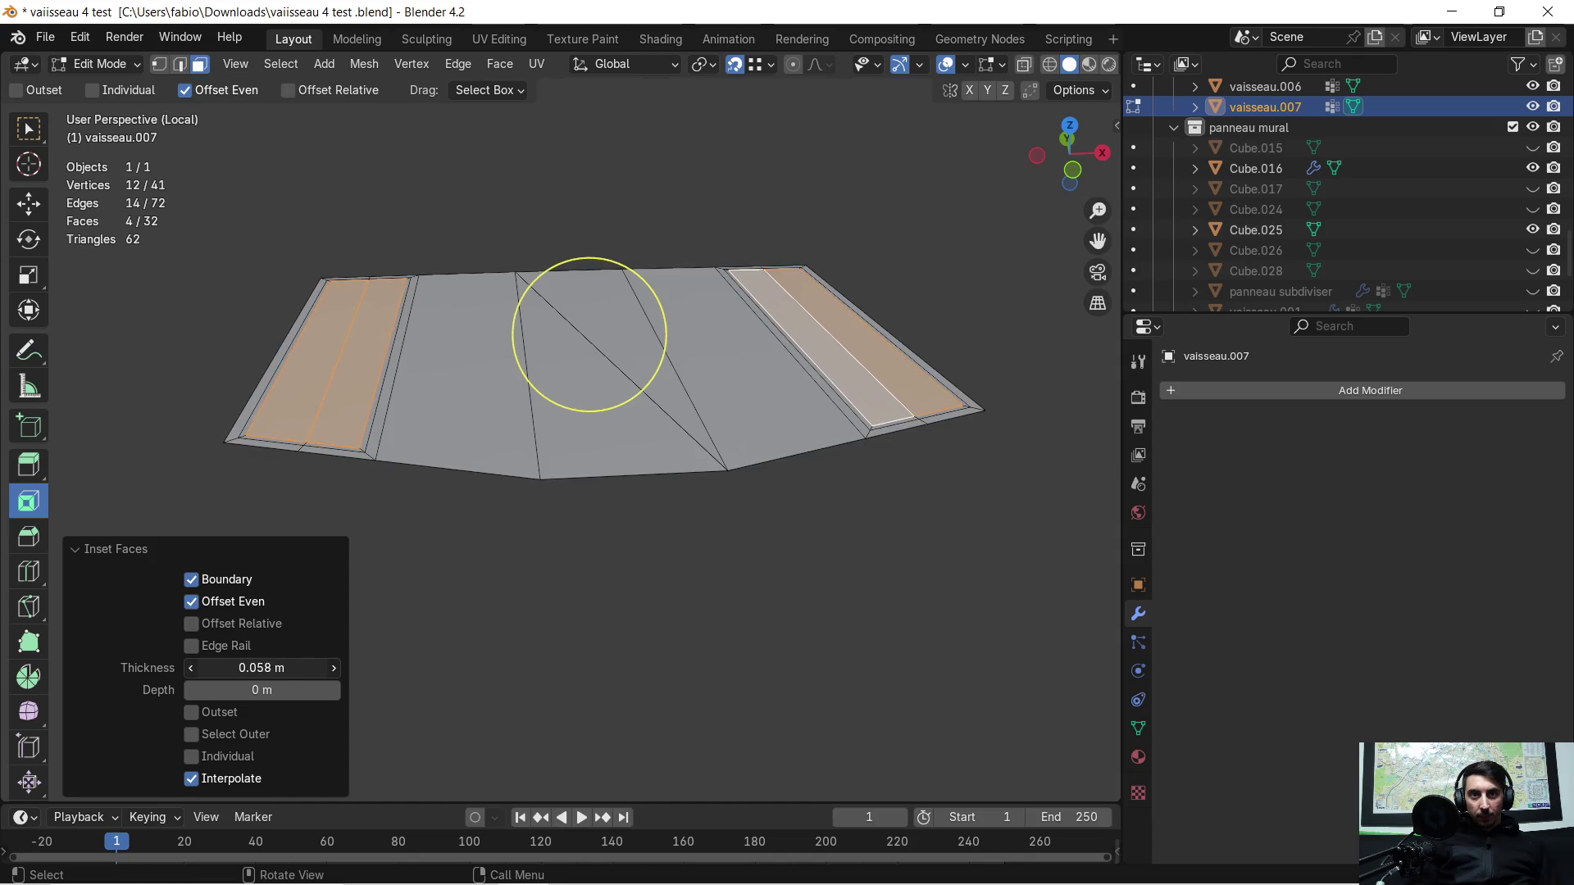
mouse_move(261, 690)
mouse_down()
mouse_move(288, 691)
mouse_move(232, 690)
mouse_move(246, 690)
mouse_up()
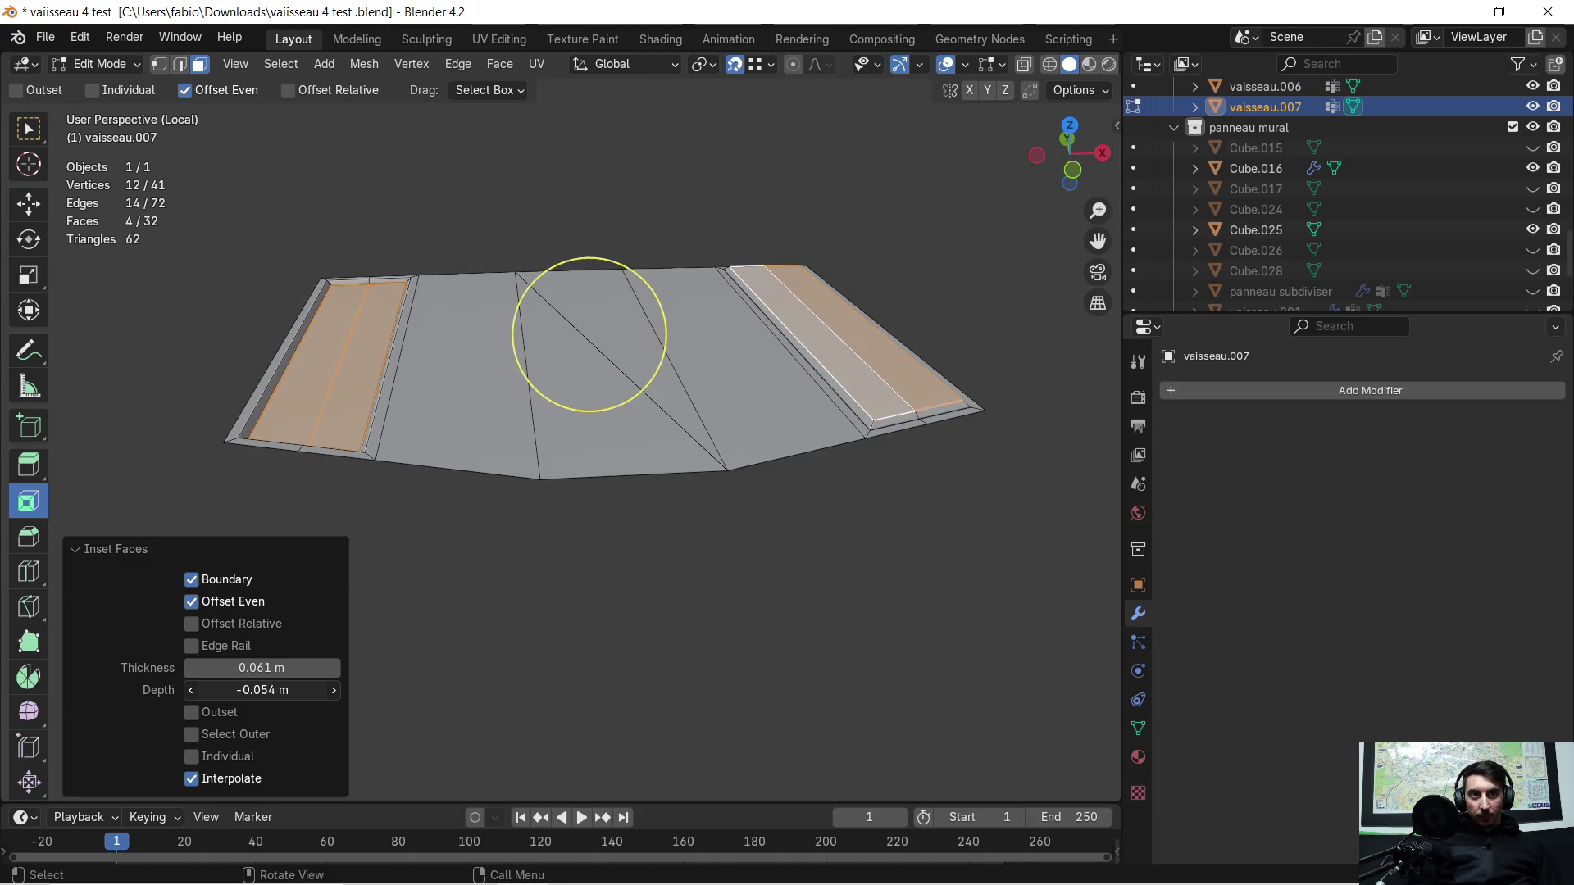
scroll(651, 524, up, 3)
mouse_move(805, 503)
middle_down()
mouse_move(812, 493)
mouse_move(706, 467)
mouse_move(710, 498)
middle_up()
scroll(706, 467, down, 3)
Step: Undo the raised inset and deselect all faces
key(ctrl+z)
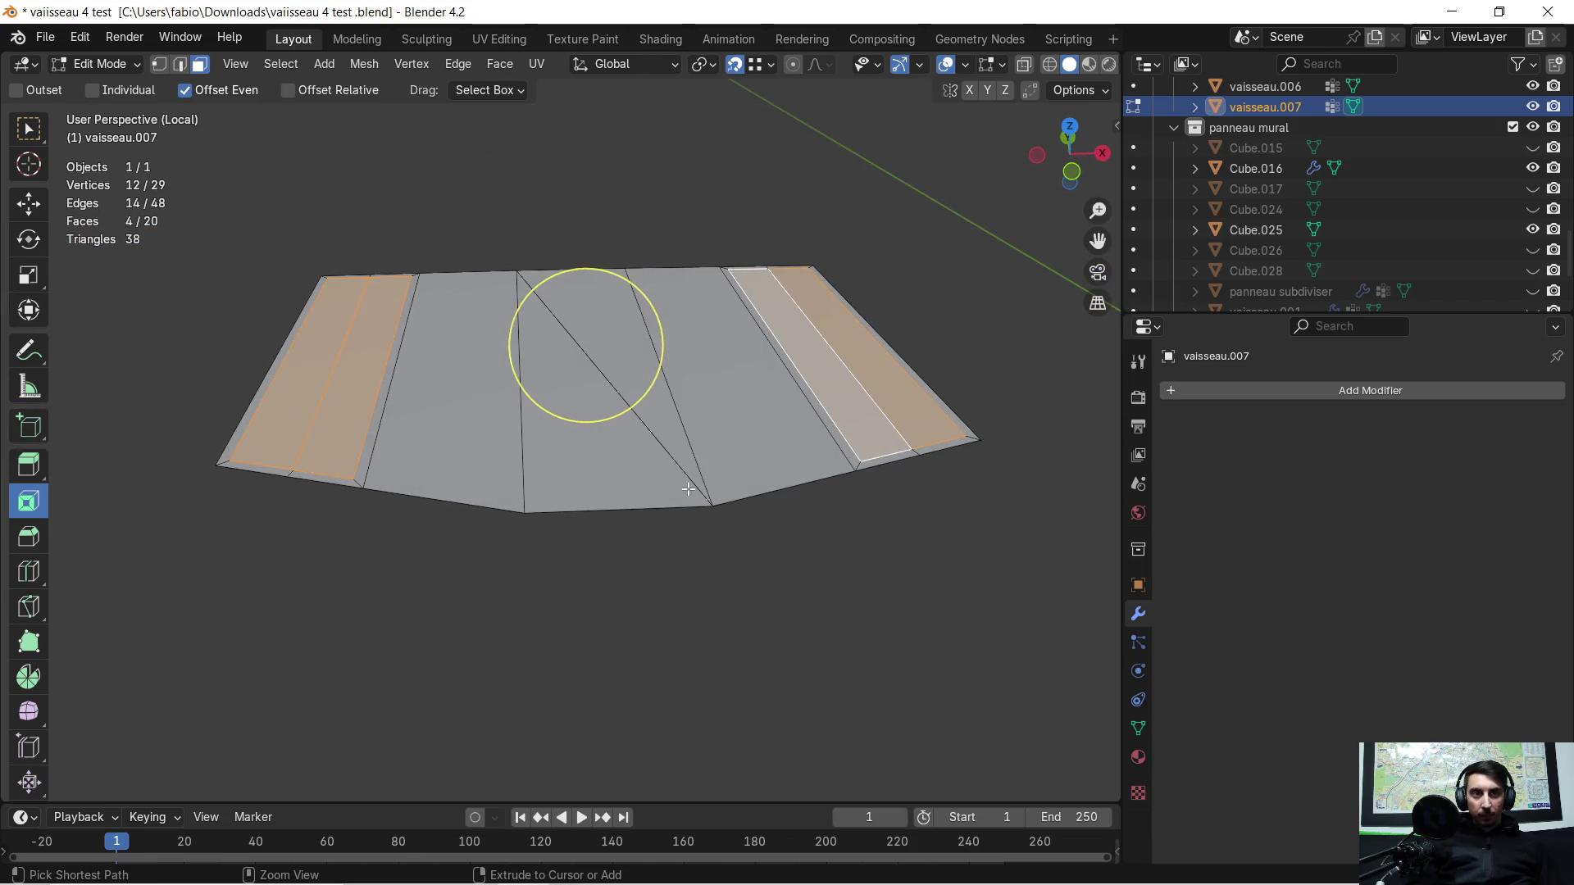
middle_drag(645, 557, 660, 528)
key(alt+a)
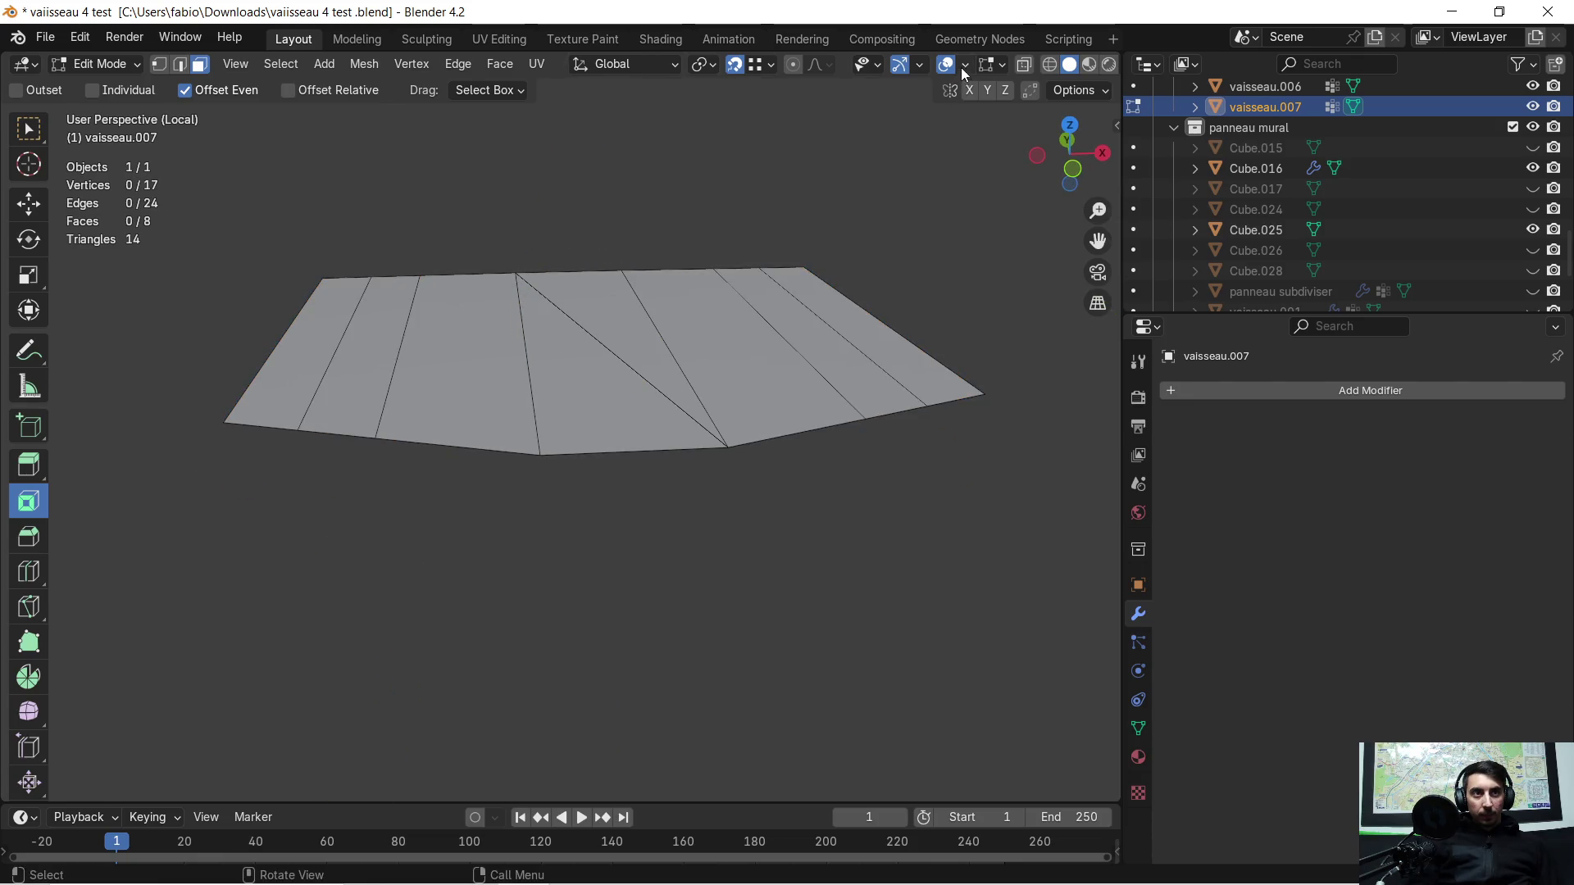
Step: Show Face Orientation colouring and circle-select the red wrongly facing right-side faces
click(963, 64)
click(843, 429)
middle_drag(672, 364, 631, 334)
key(c)
drag(631, 332, 744, 326)
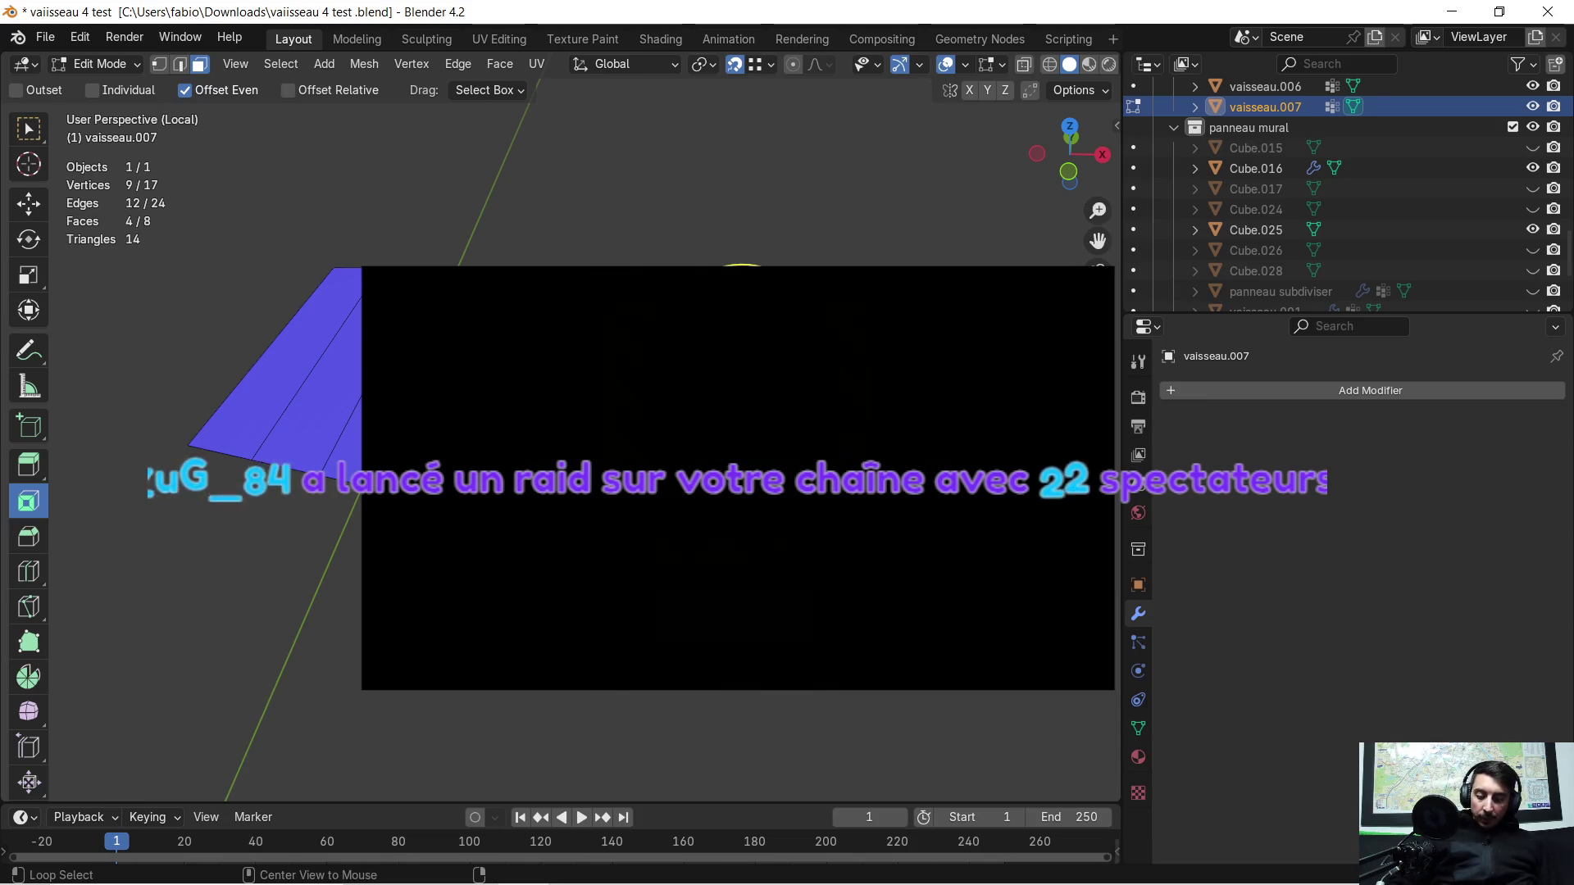
Step: Flip the selected faces' normals via Alt+N, then hide the Face Orientation overlay
key(alt+n)
click(794, 332)
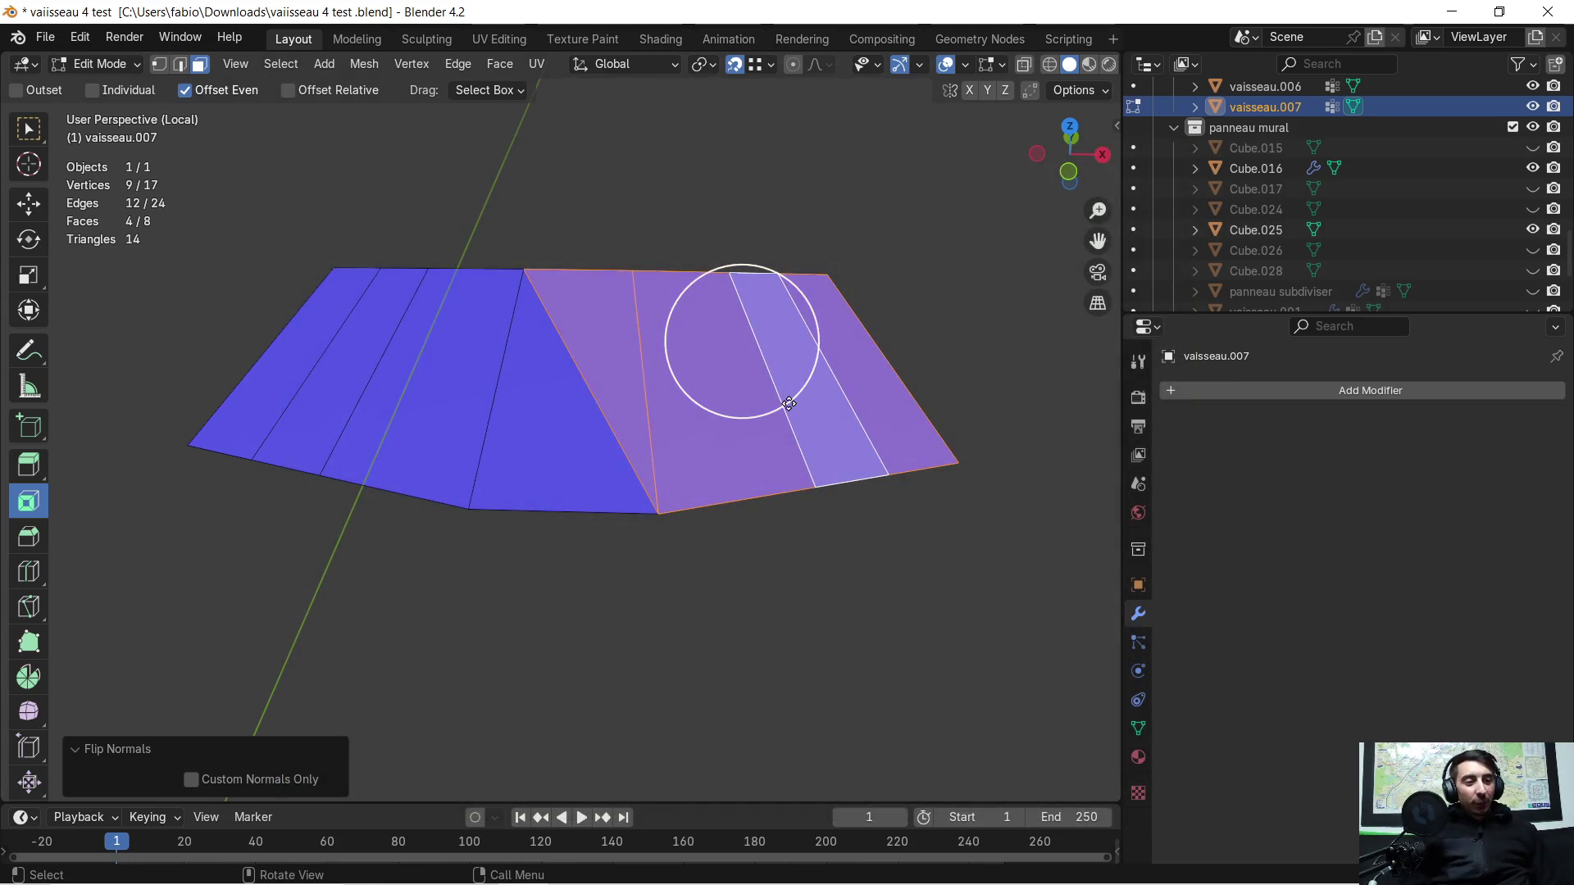
scroll(738, 349, up, 3)
scroll(647, 365, down, 3)
middle_drag(647, 366, 668, 361)
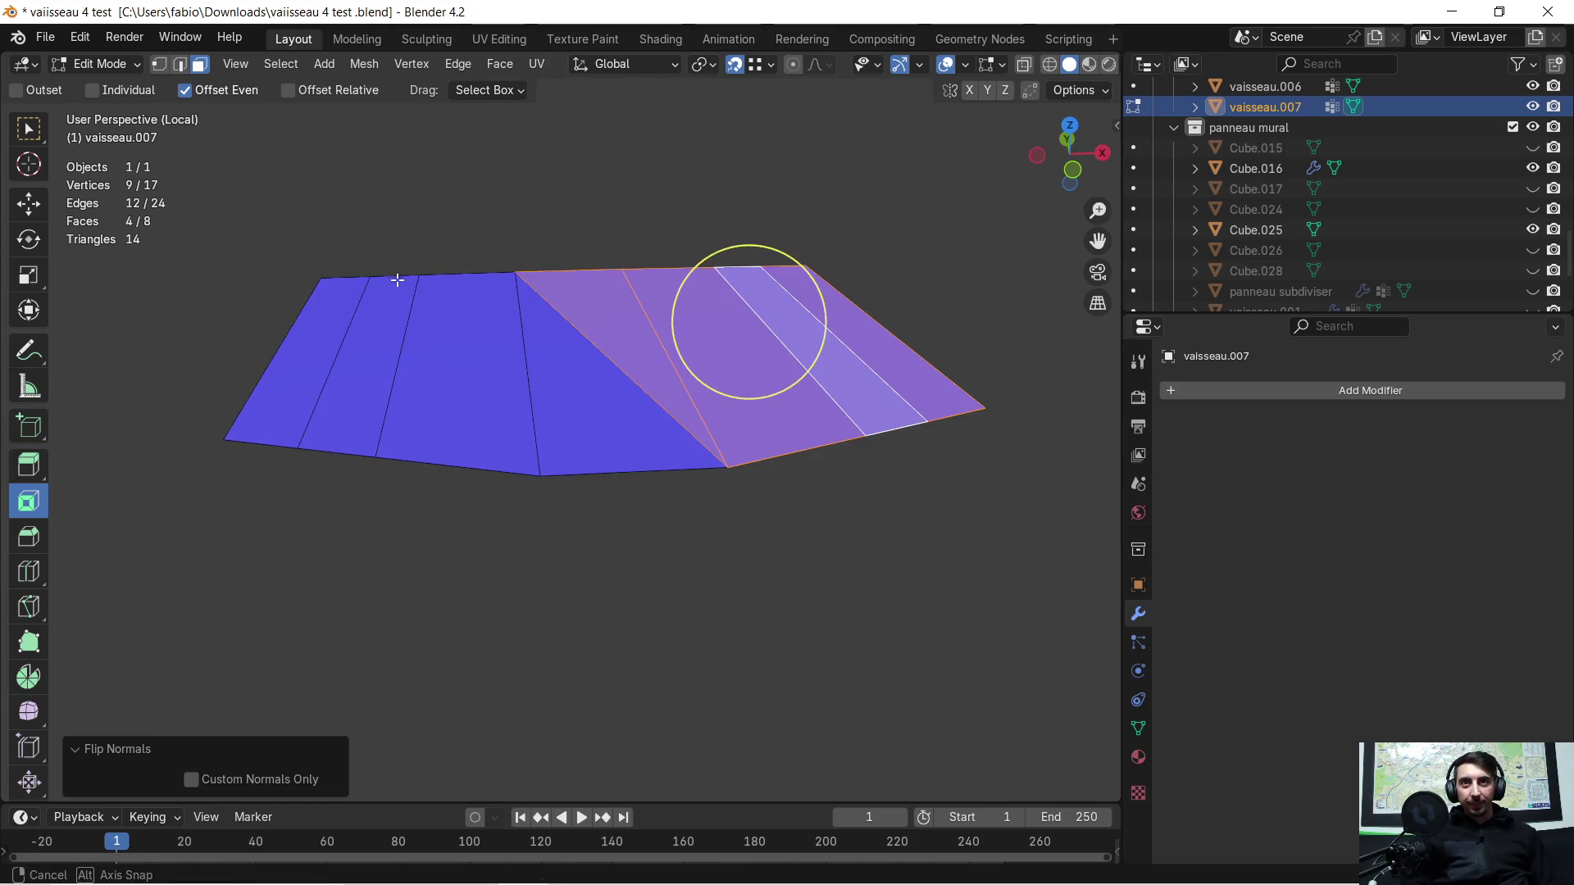
middle_drag(397, 279, 857, 11)
click(970, 64)
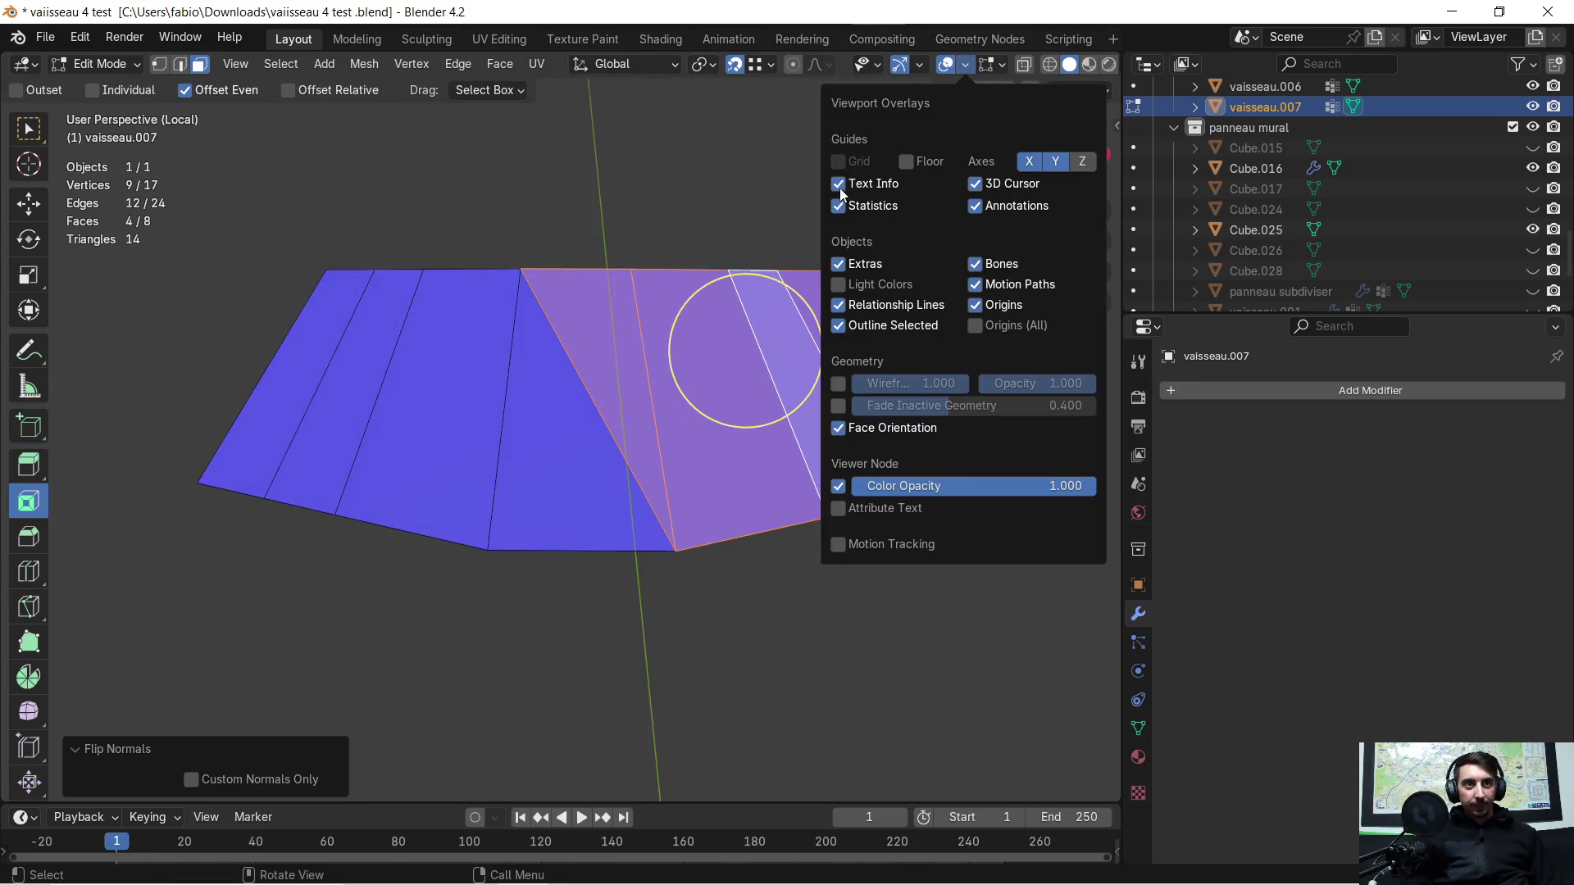
click(839, 428)
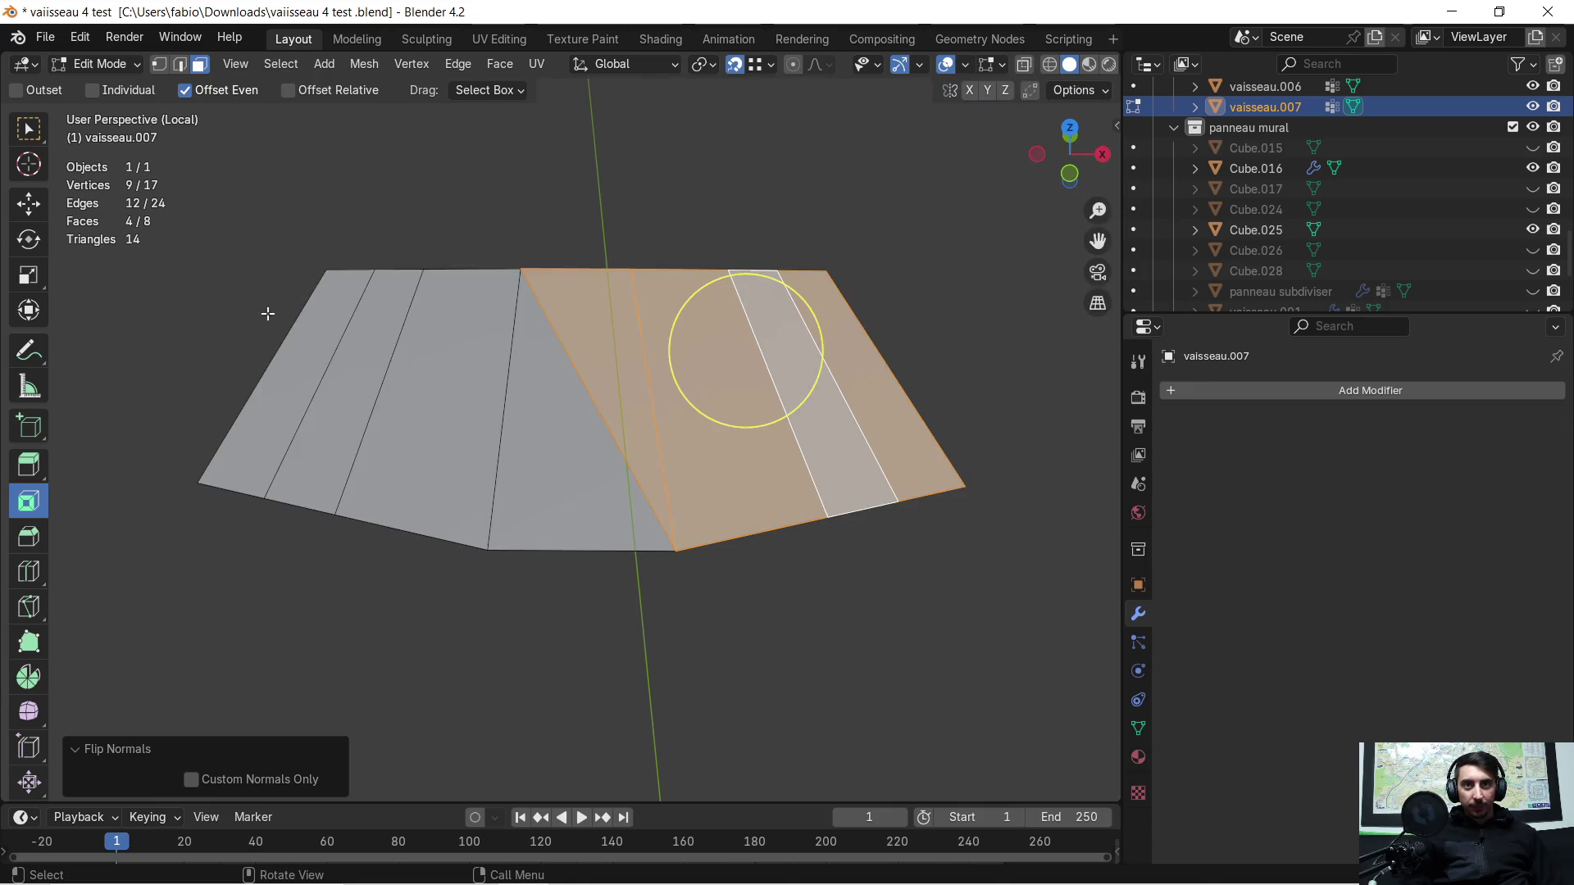
Step: Inset the selected strip faces of vaisseau.007 twice with a 0.064 m thickness
click(301, 352)
shift+click(820, 379)
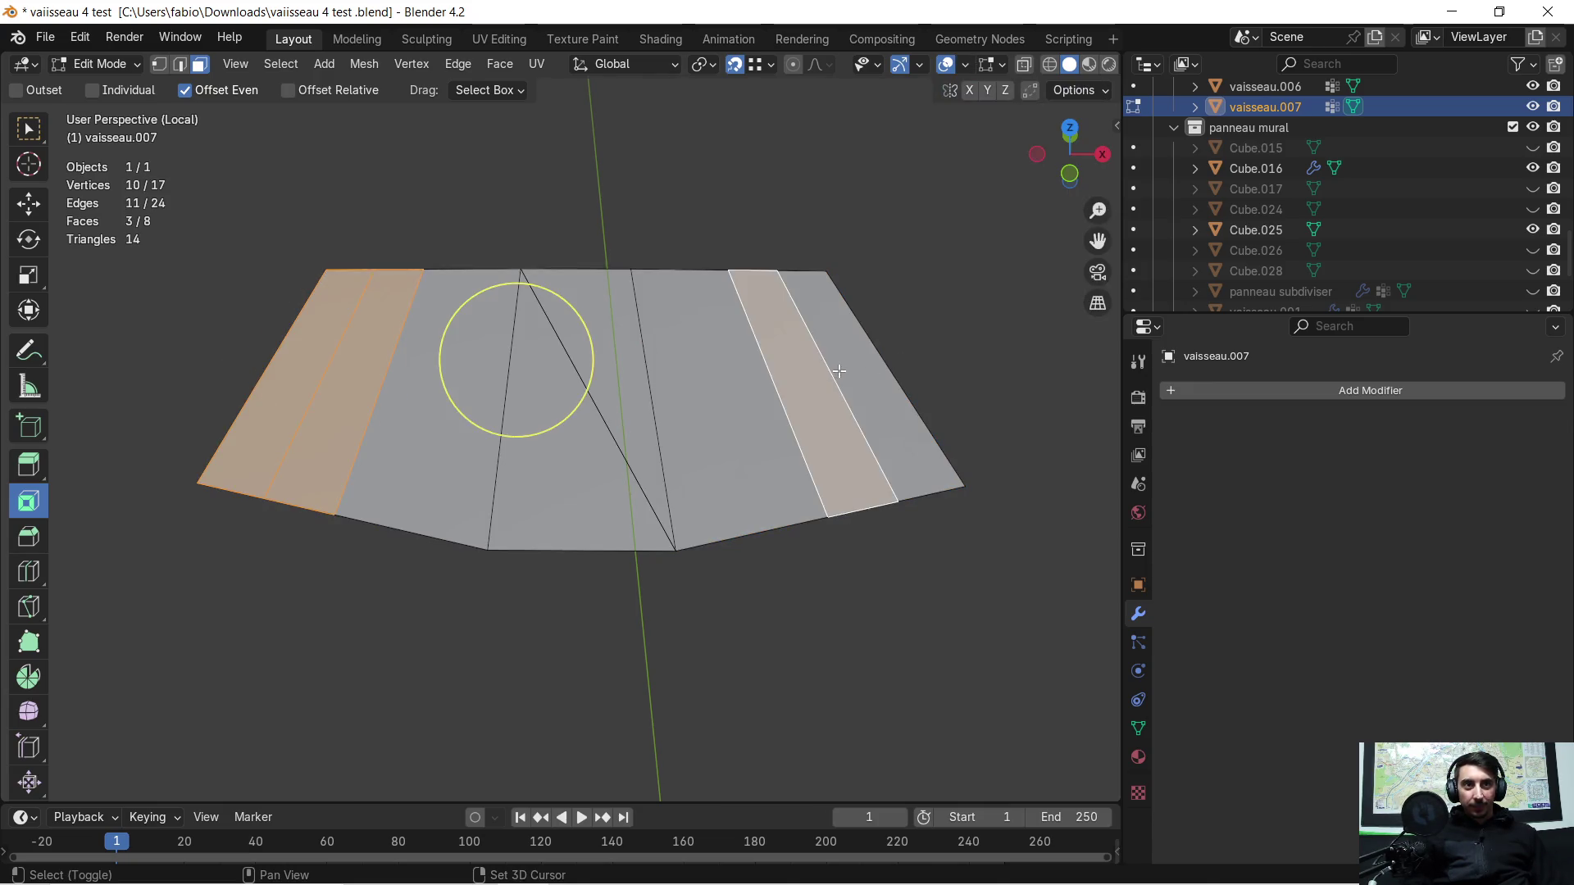
shift+click(869, 410)
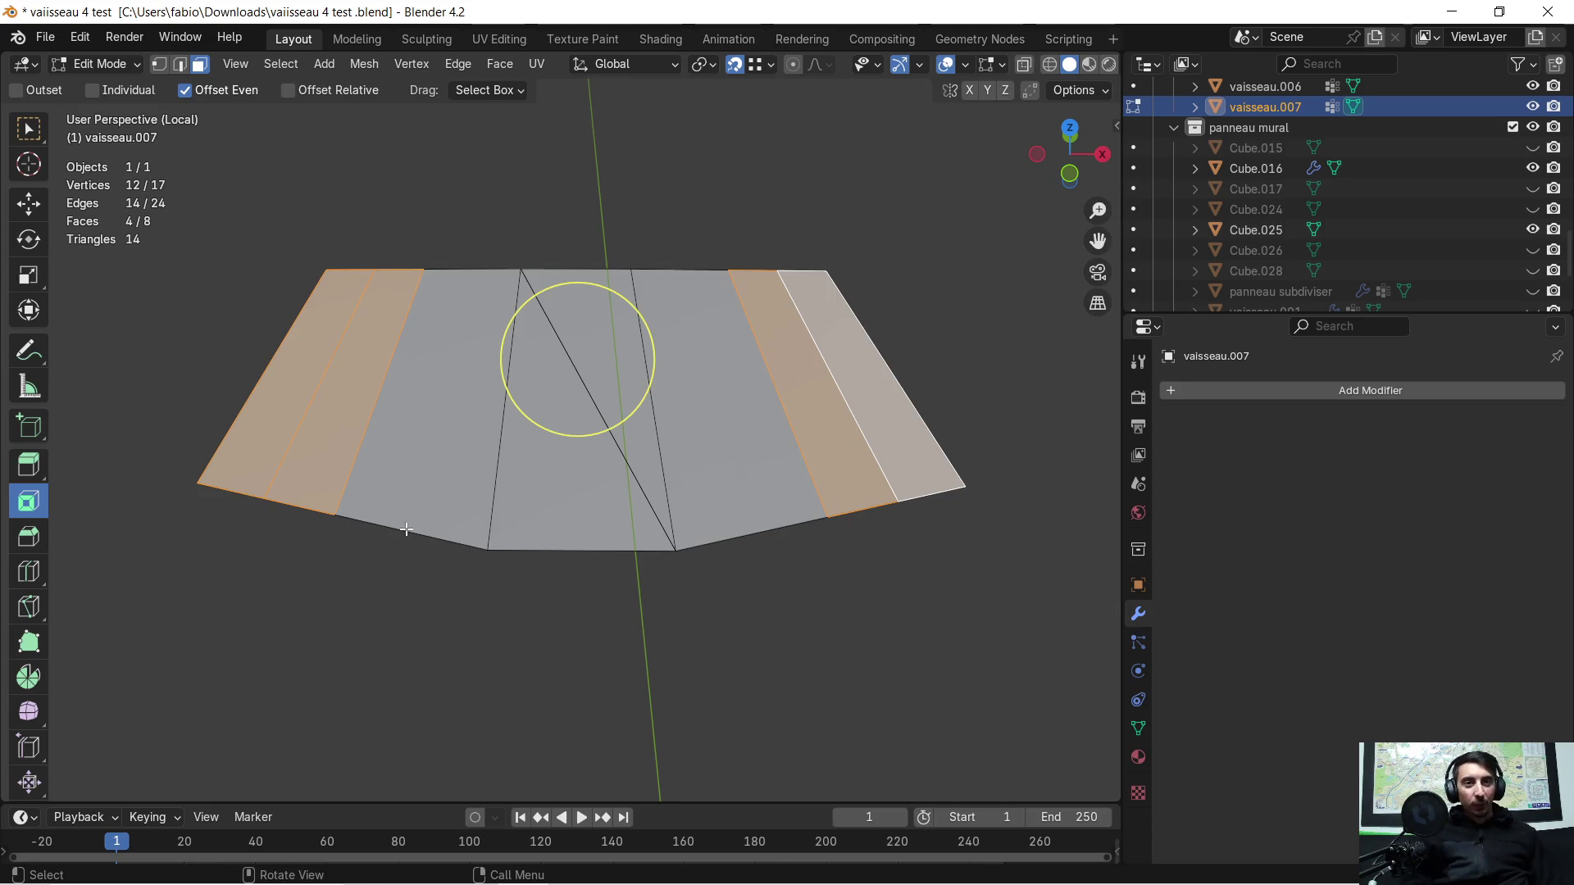
middle_drag(370, 516, 391, 517)
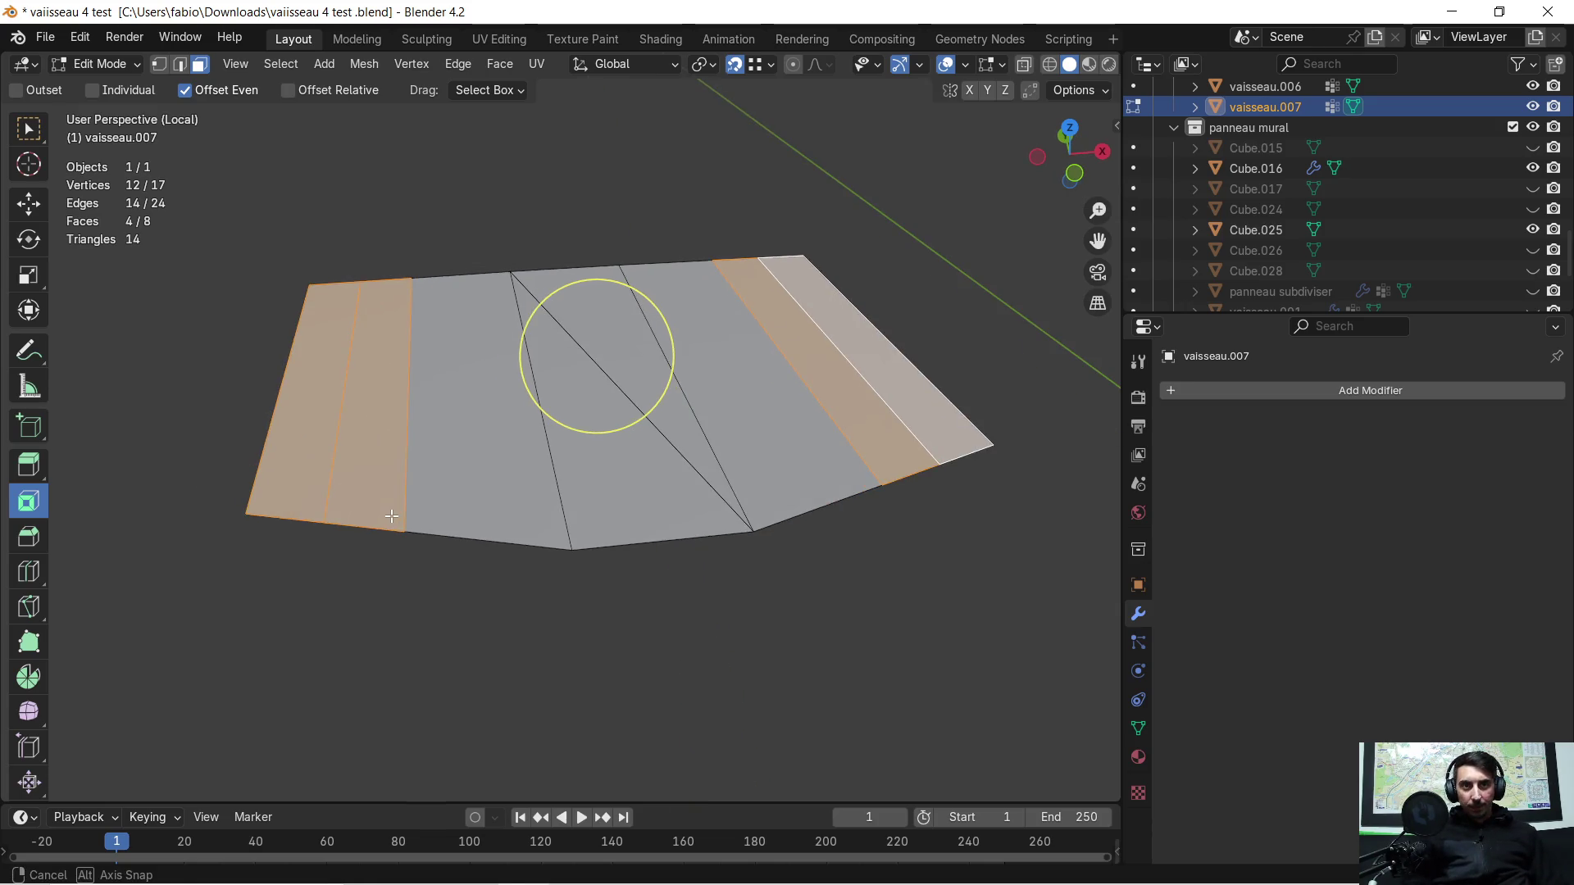
click(551, 363)
drag(259, 668, 278, 668)
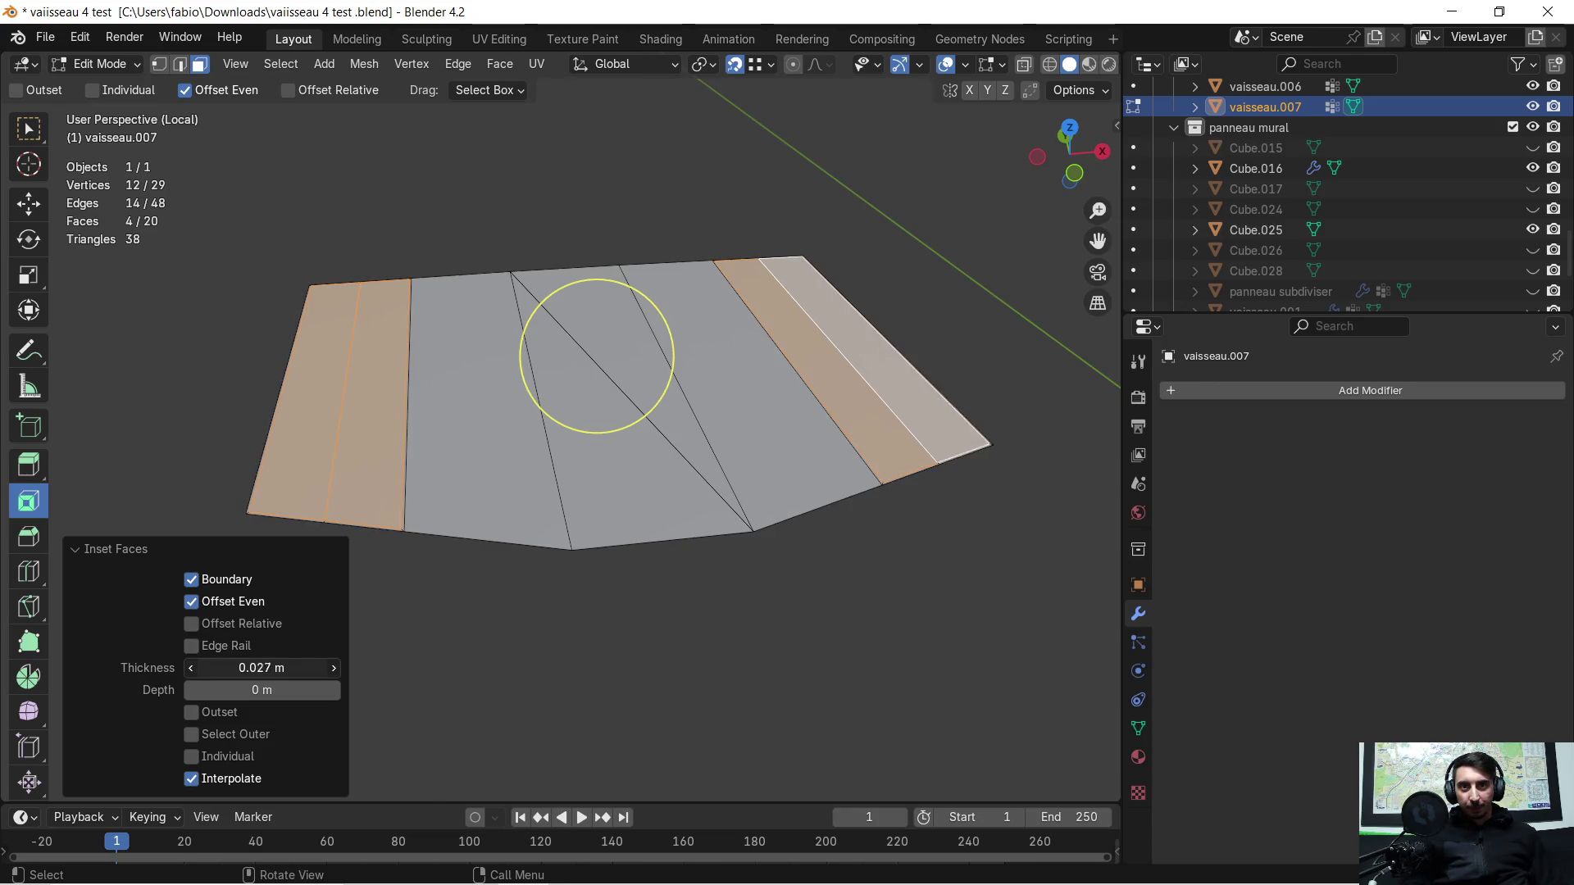
mouse_move(609, 375)
mouse_down()
mouse_move(285, 646)
mouse_move(290, 668)
mouse_move(256, 691)
mouse_up()
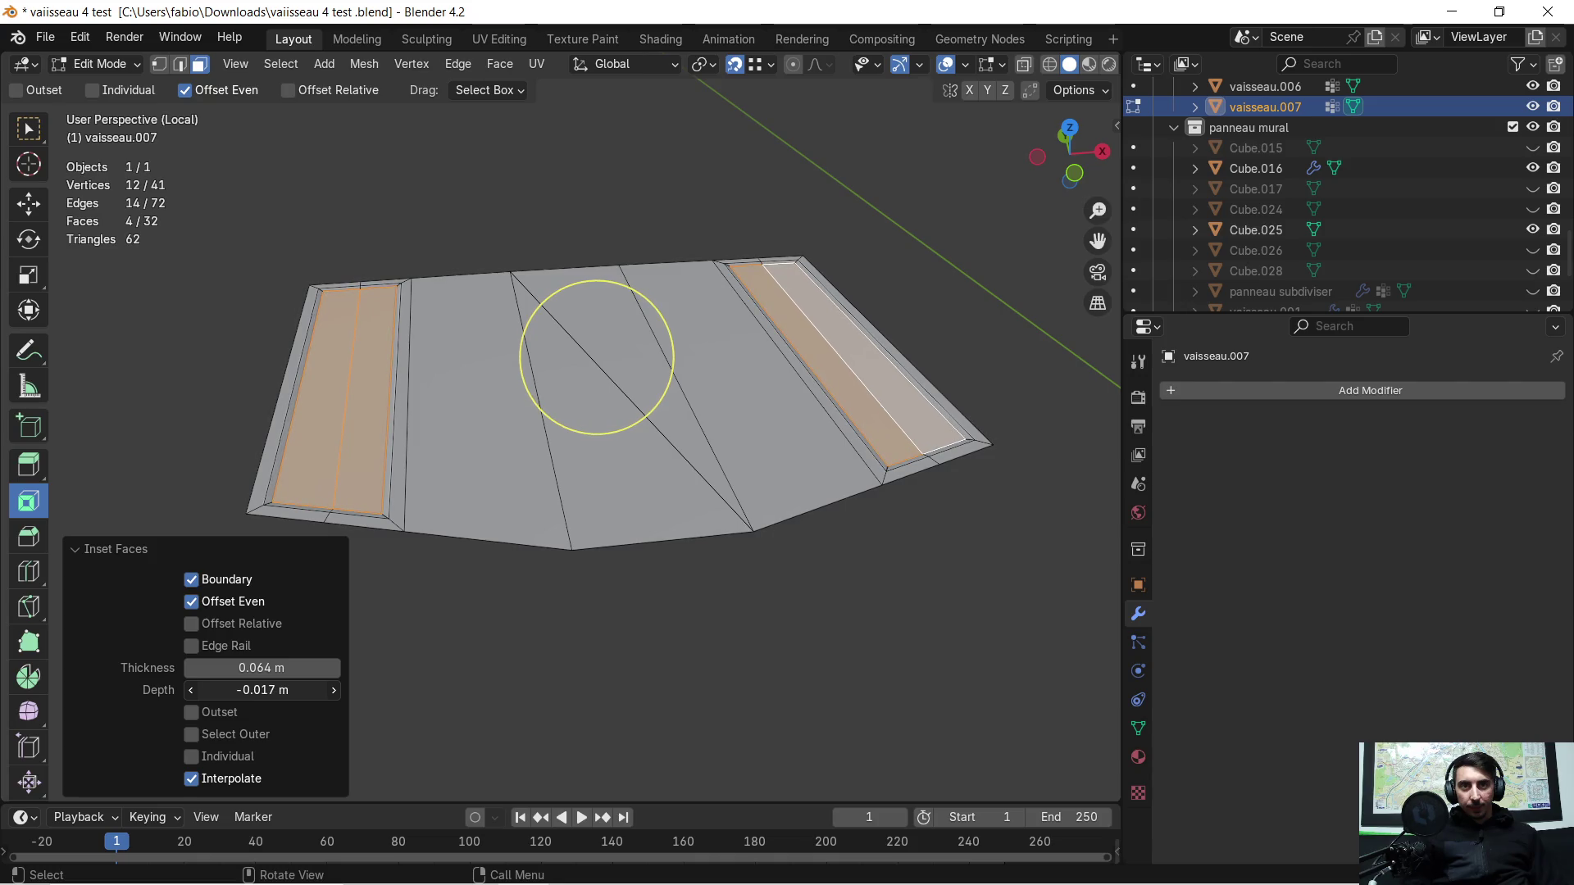
Step: Sink the inset faces to -0.047 m depth, then minimize Blender to the desktop
middle_drag(647, 598, 654, 539)
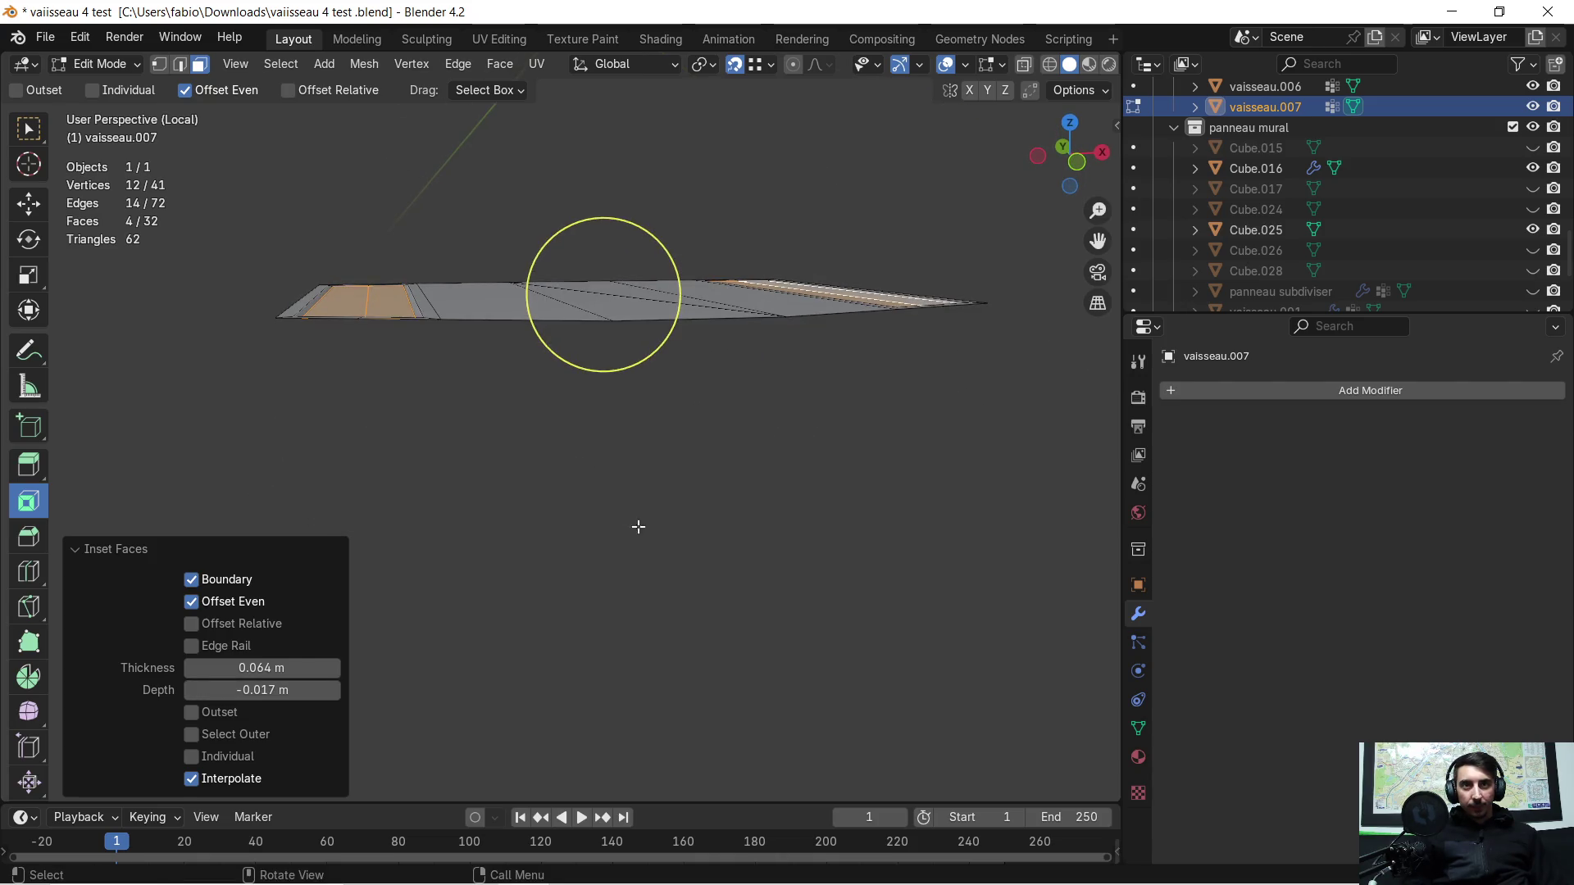
mouse_move(401, 372)
middle_down()
mouse_move(556, 580)
mouse_move(558, 562)
middle_up()
drag(283, 690, 209, 690)
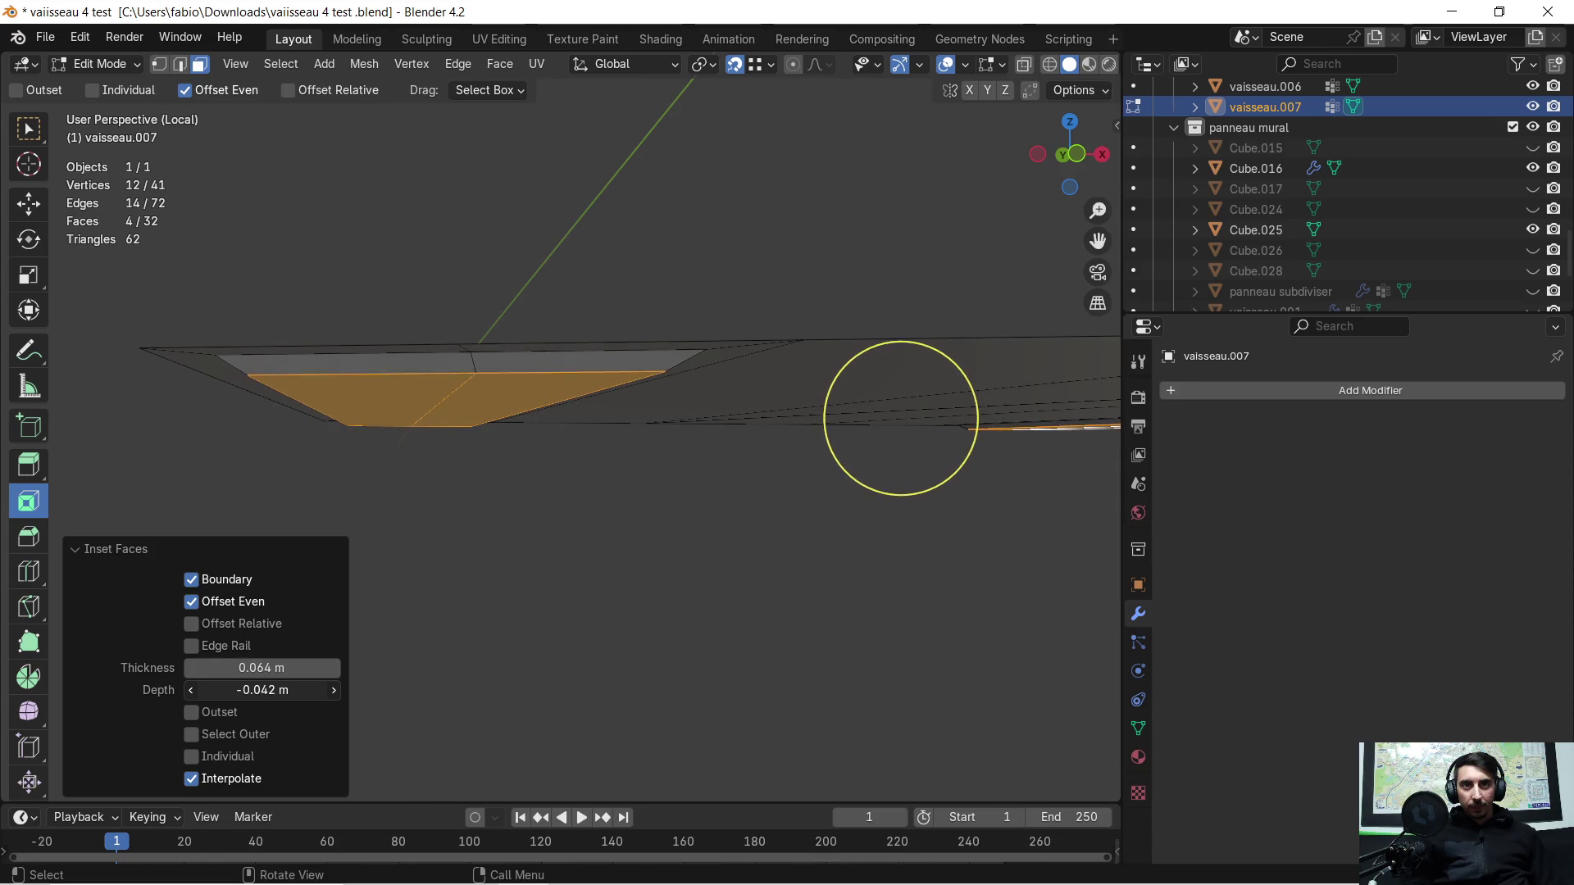
mouse_move(386, 609)
middle_down()
mouse_move(556, 522)
mouse_move(892, 527)
mouse_move(799, 554)
middle_up()
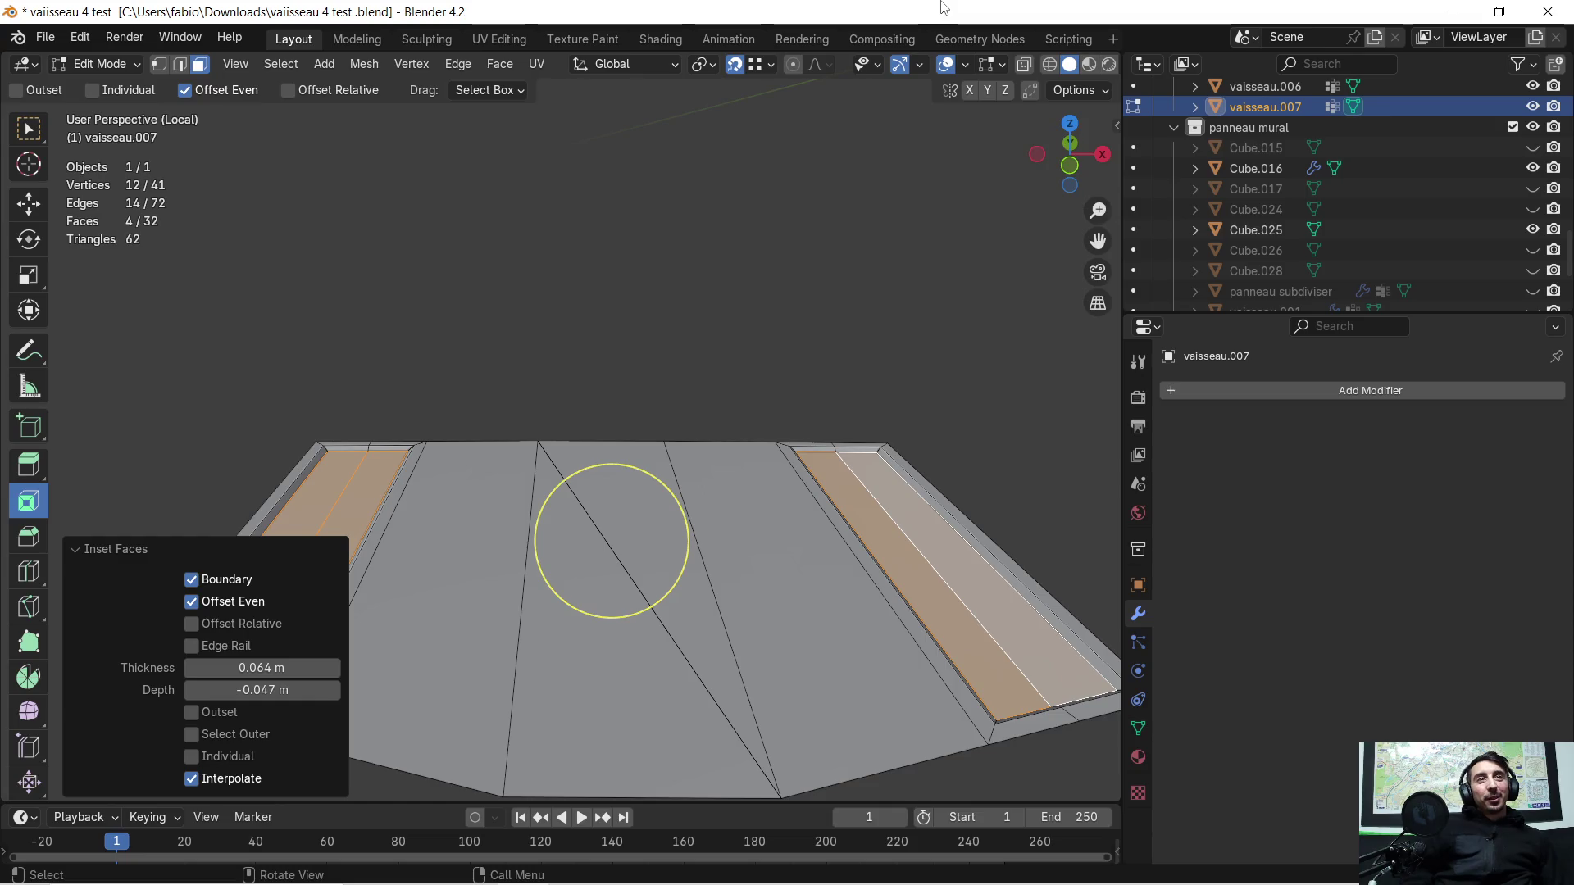
click(1453, 13)
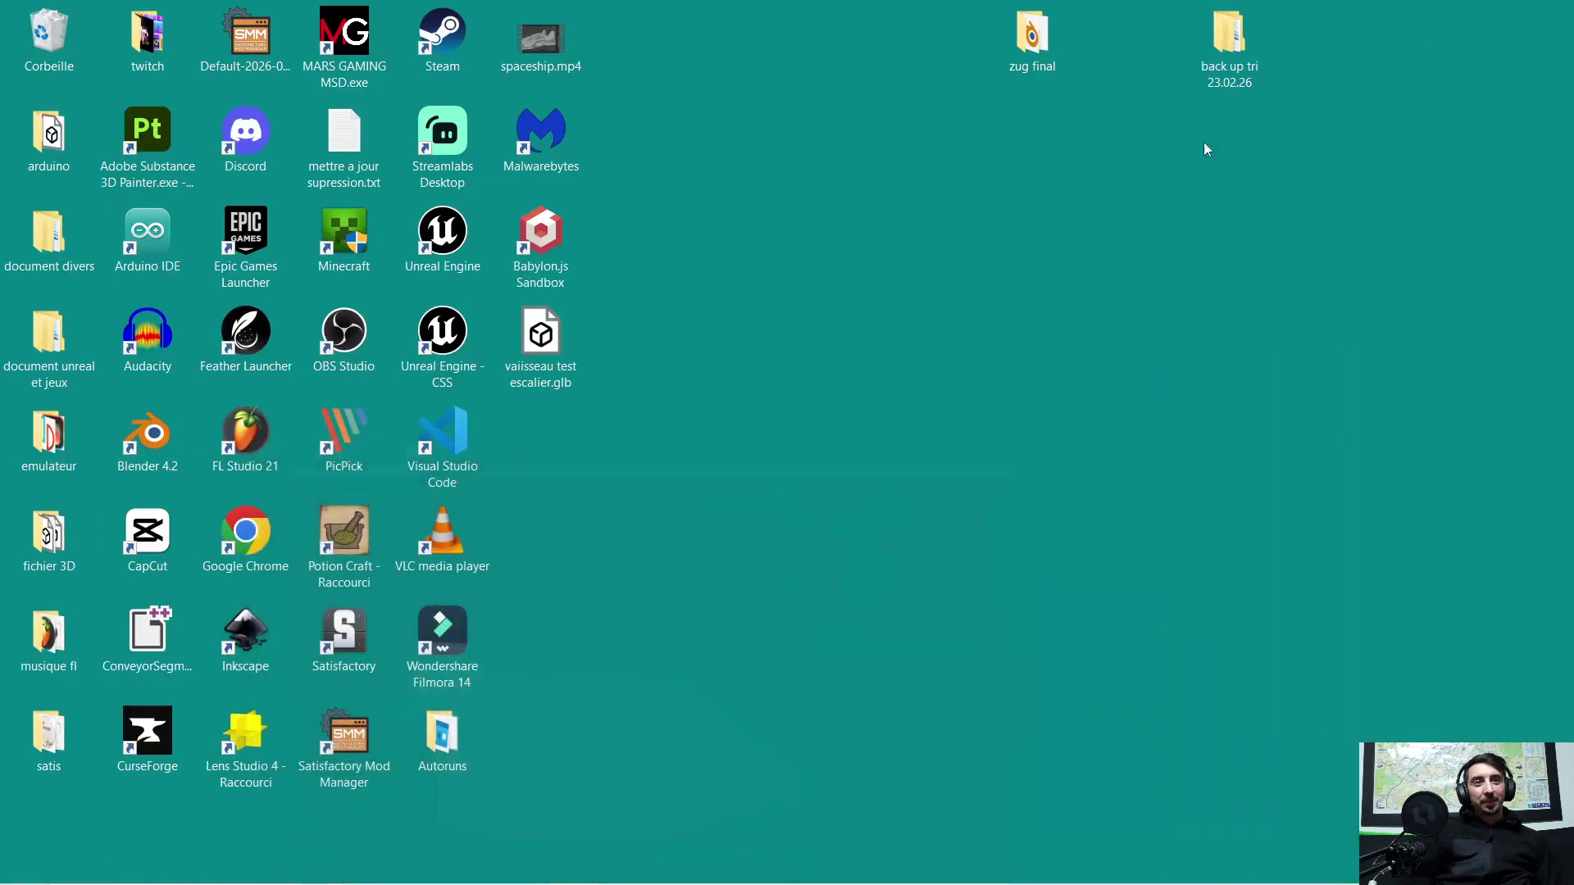
Step: Launch a second Blender instance and delete all the default scene objects
double_click(169, 456)
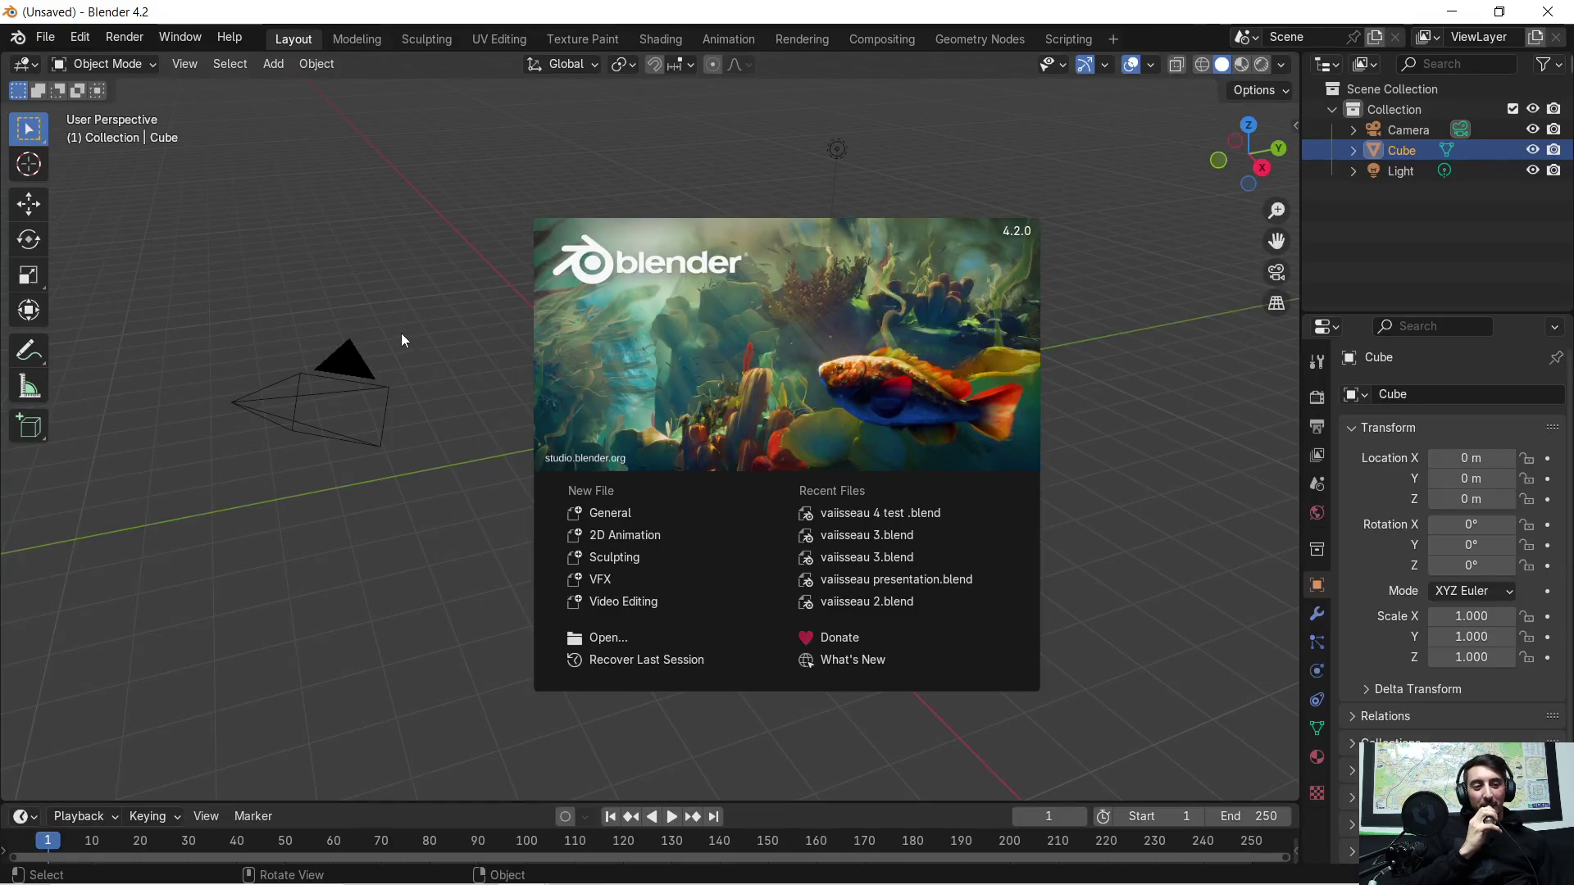
click(487, 275)
key(a)
key(x)
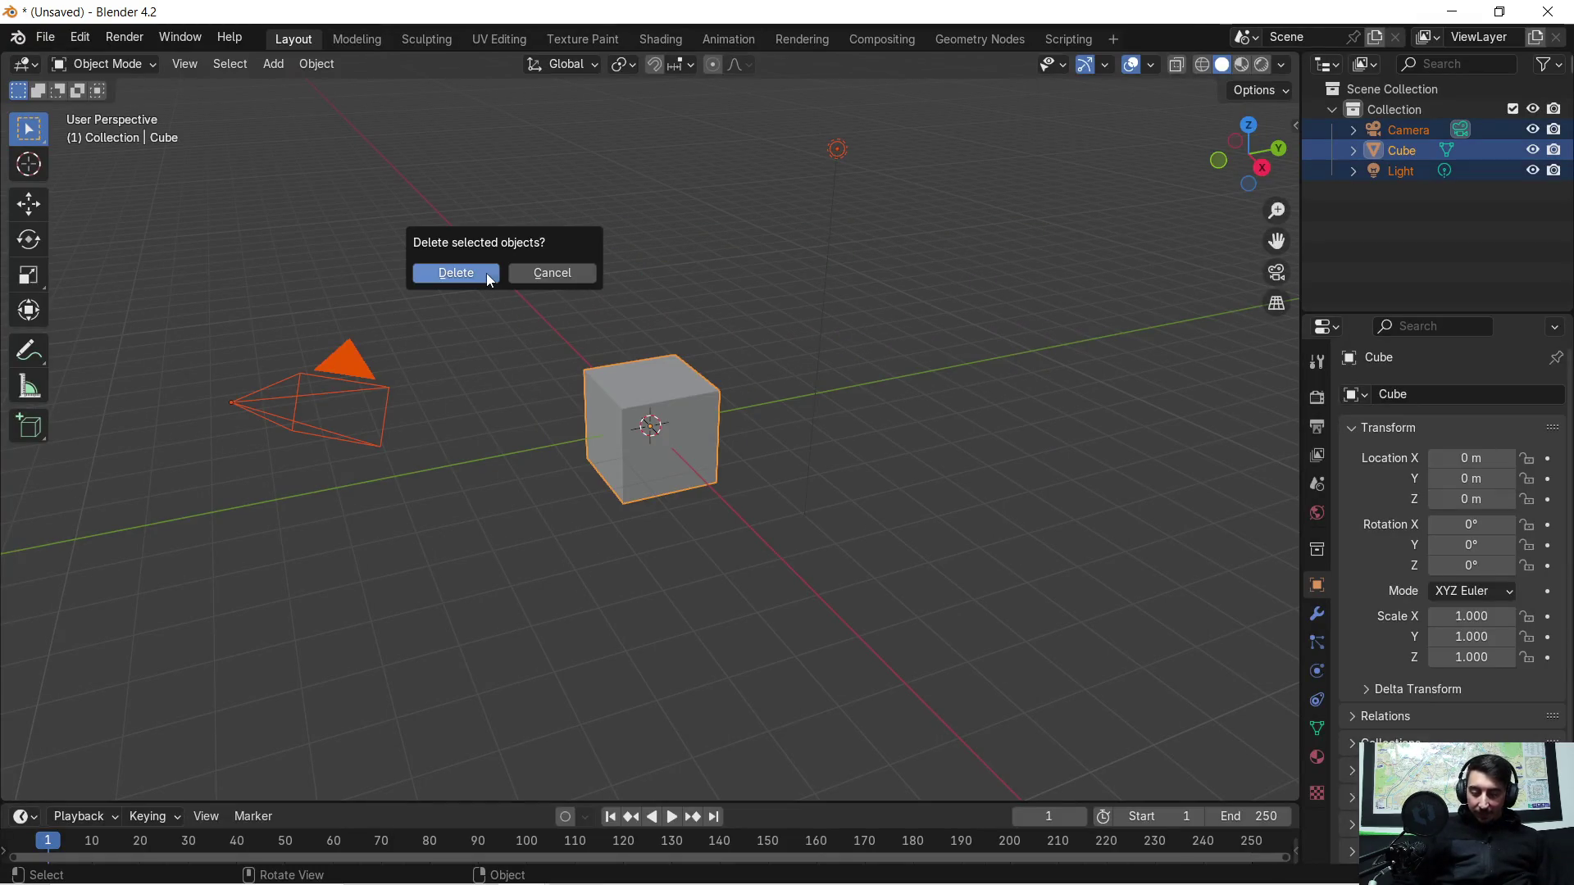
click(486, 273)
Step: Load the recent vaiisseau.blend without saving the empty scene
click(19, 38)
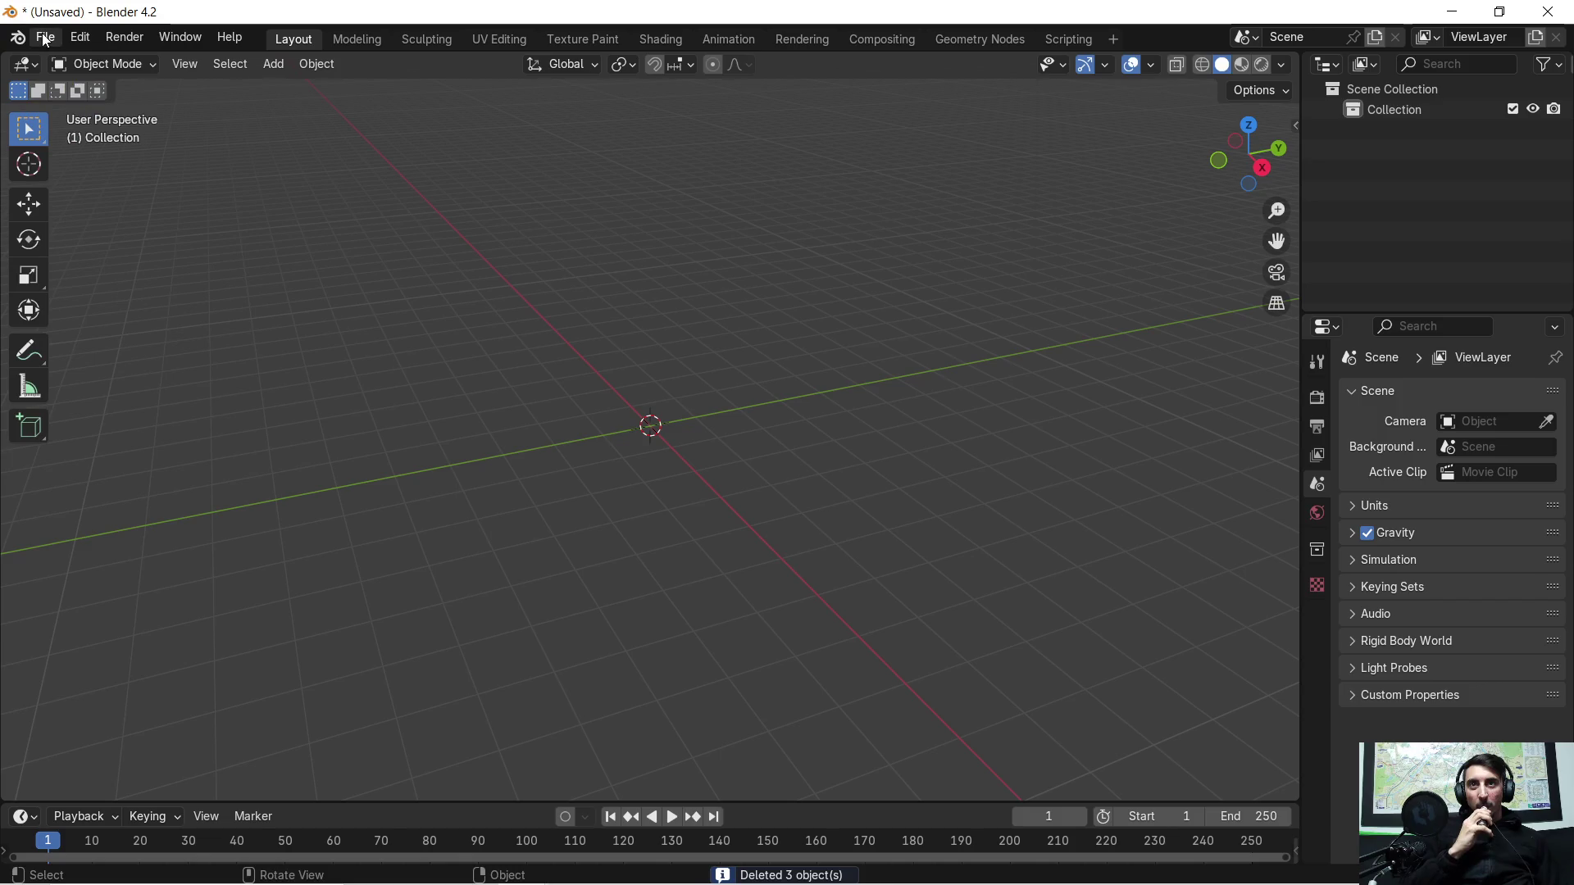
click(44, 37)
mouse_move(98, 101)
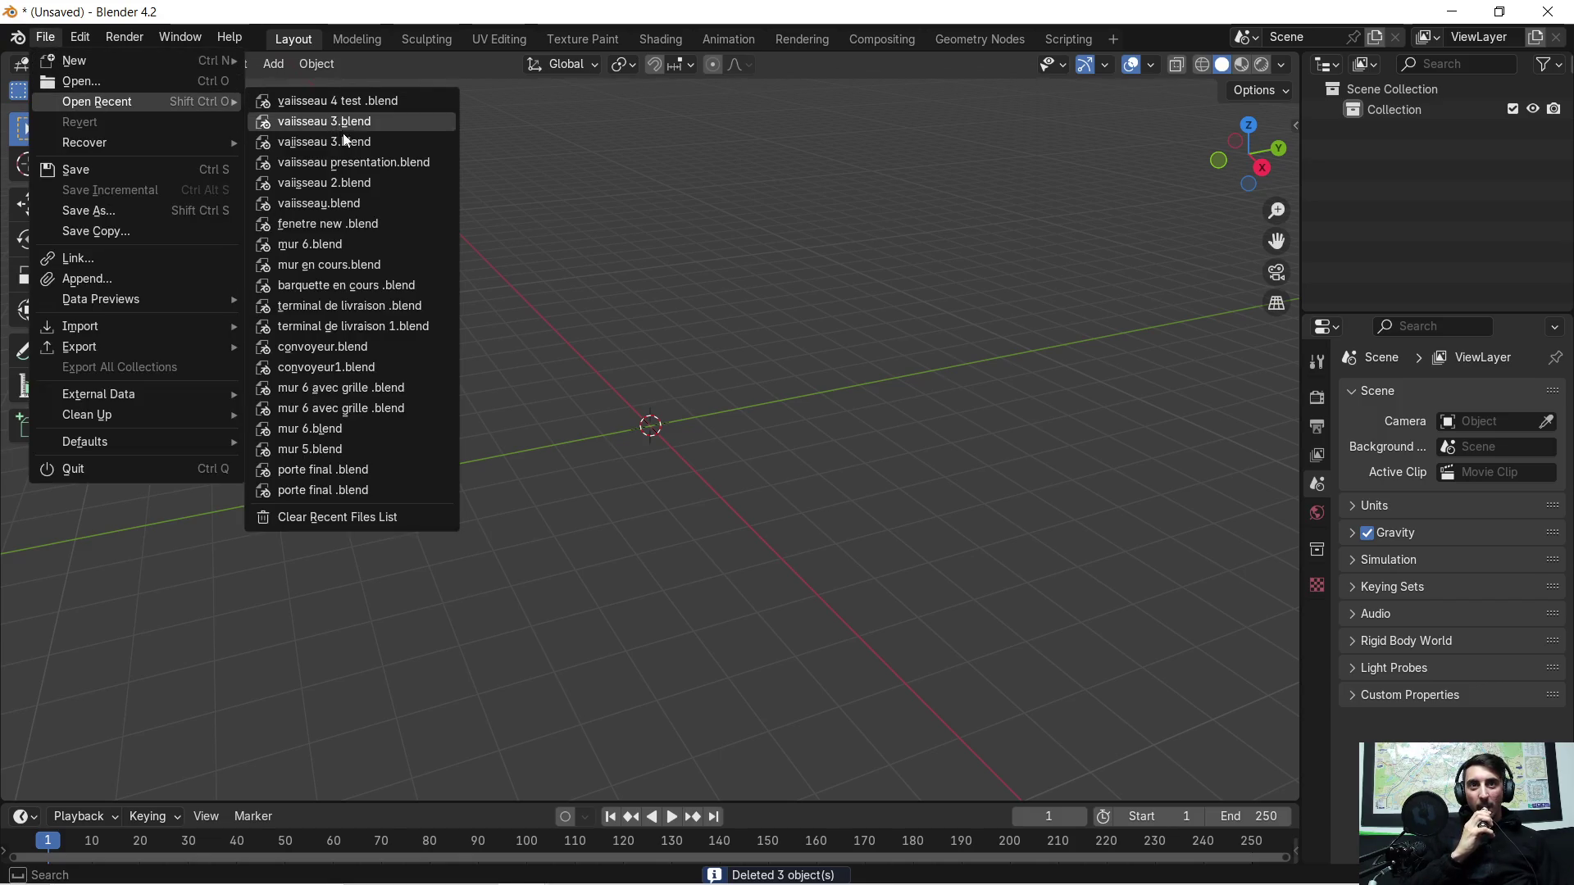
click(369, 205)
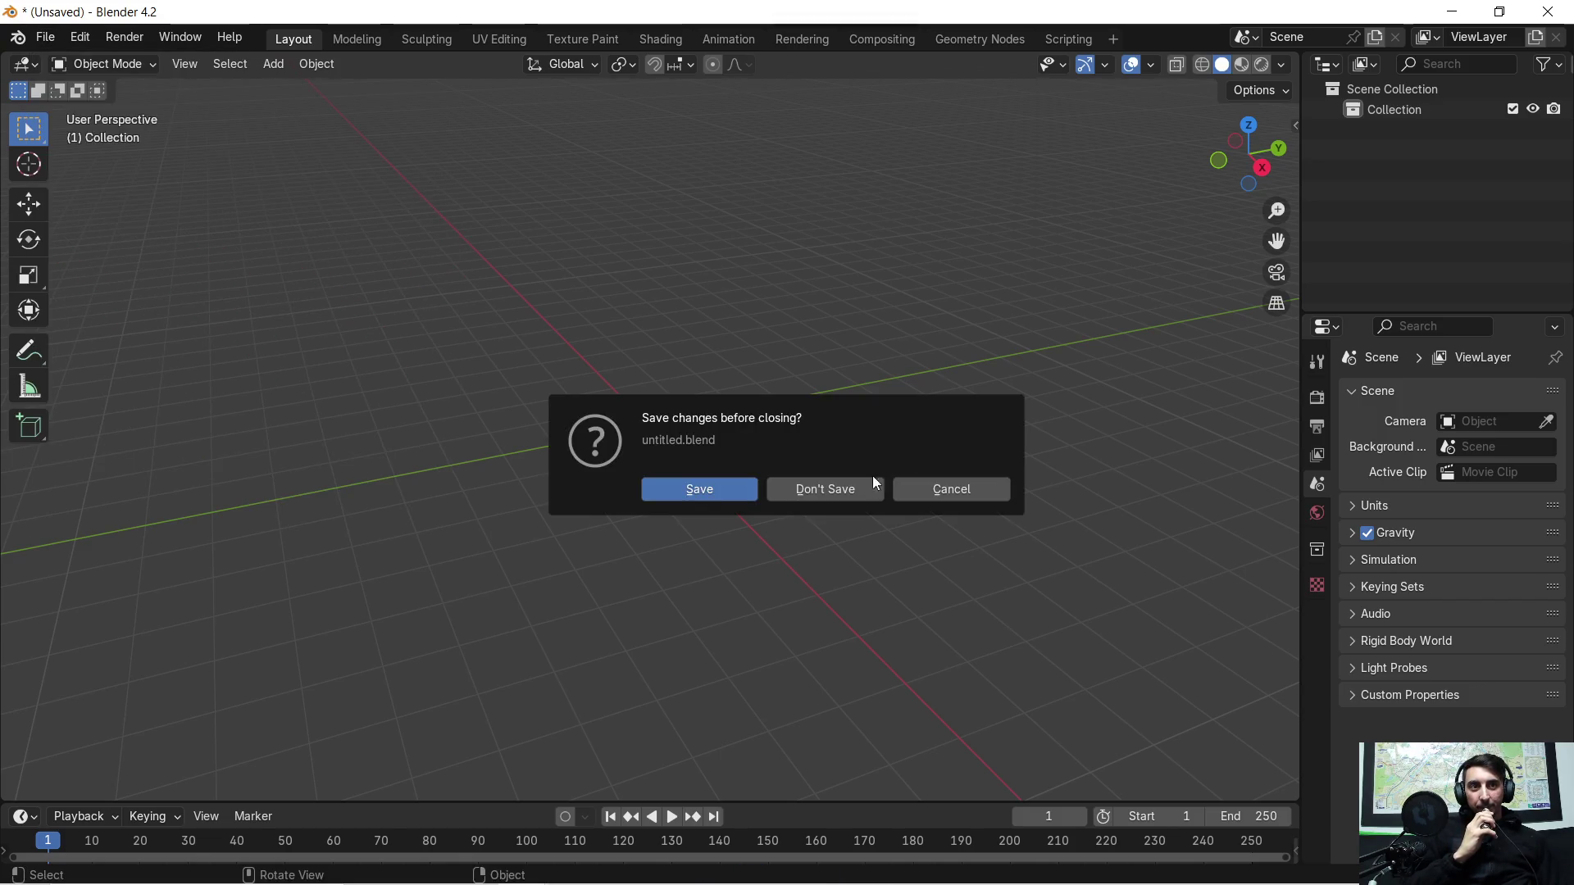
click(854, 490)
Step: Orbit around the spaceship to look it over, then minimize the window
middle_drag(847, 473, 580, 414)
scroll(580, 414, up, 3)
middle_drag(876, 407, 879, 367)
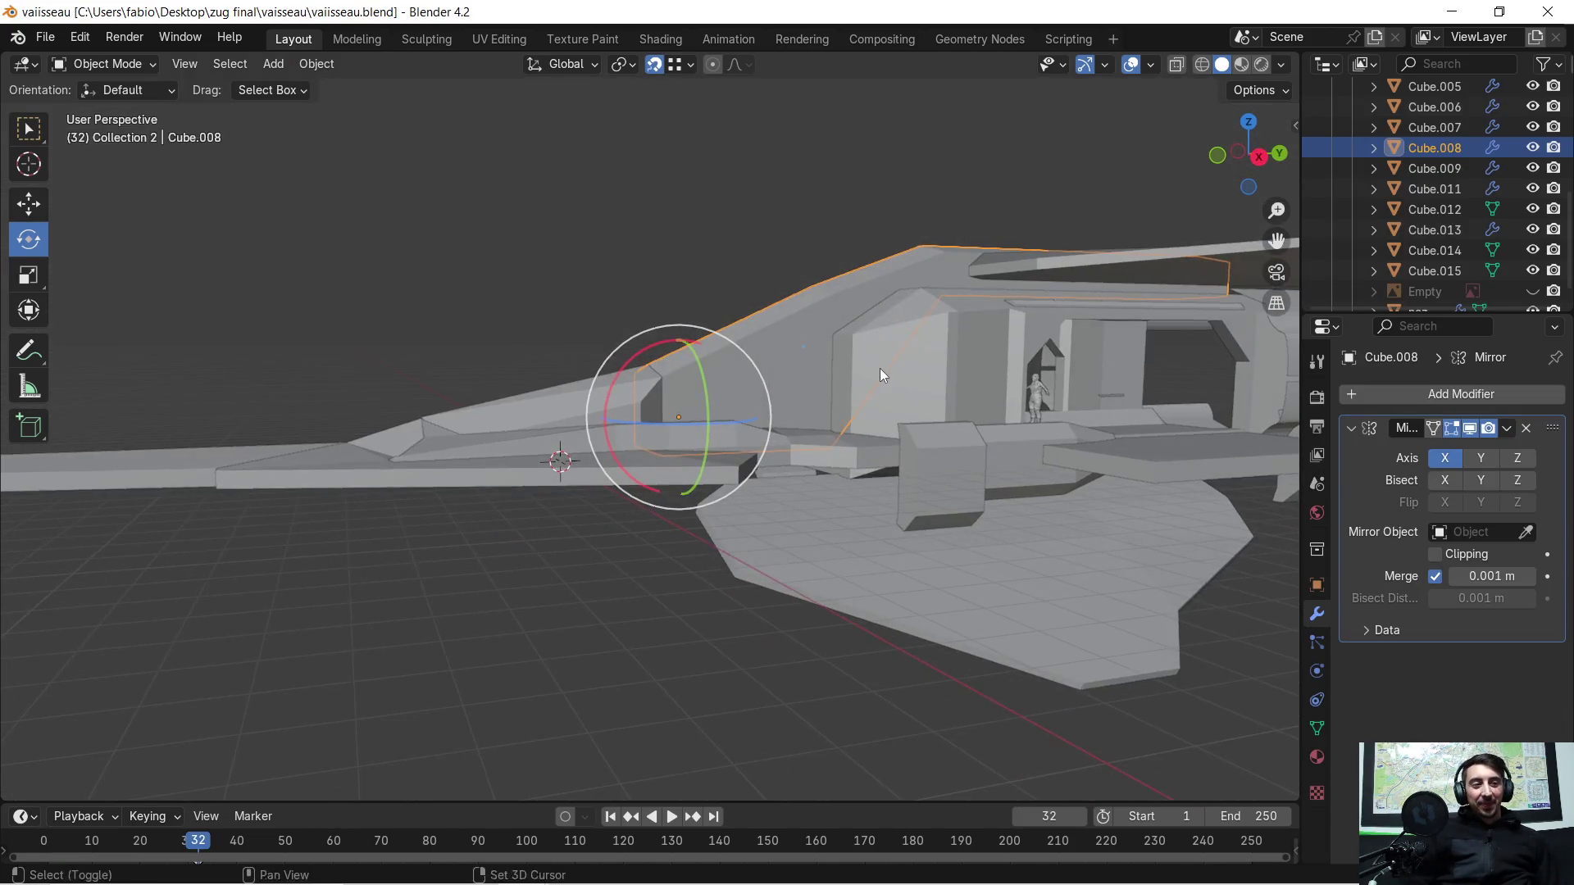
scroll(879, 368, down, 2)
scroll(863, 400, down, 1)
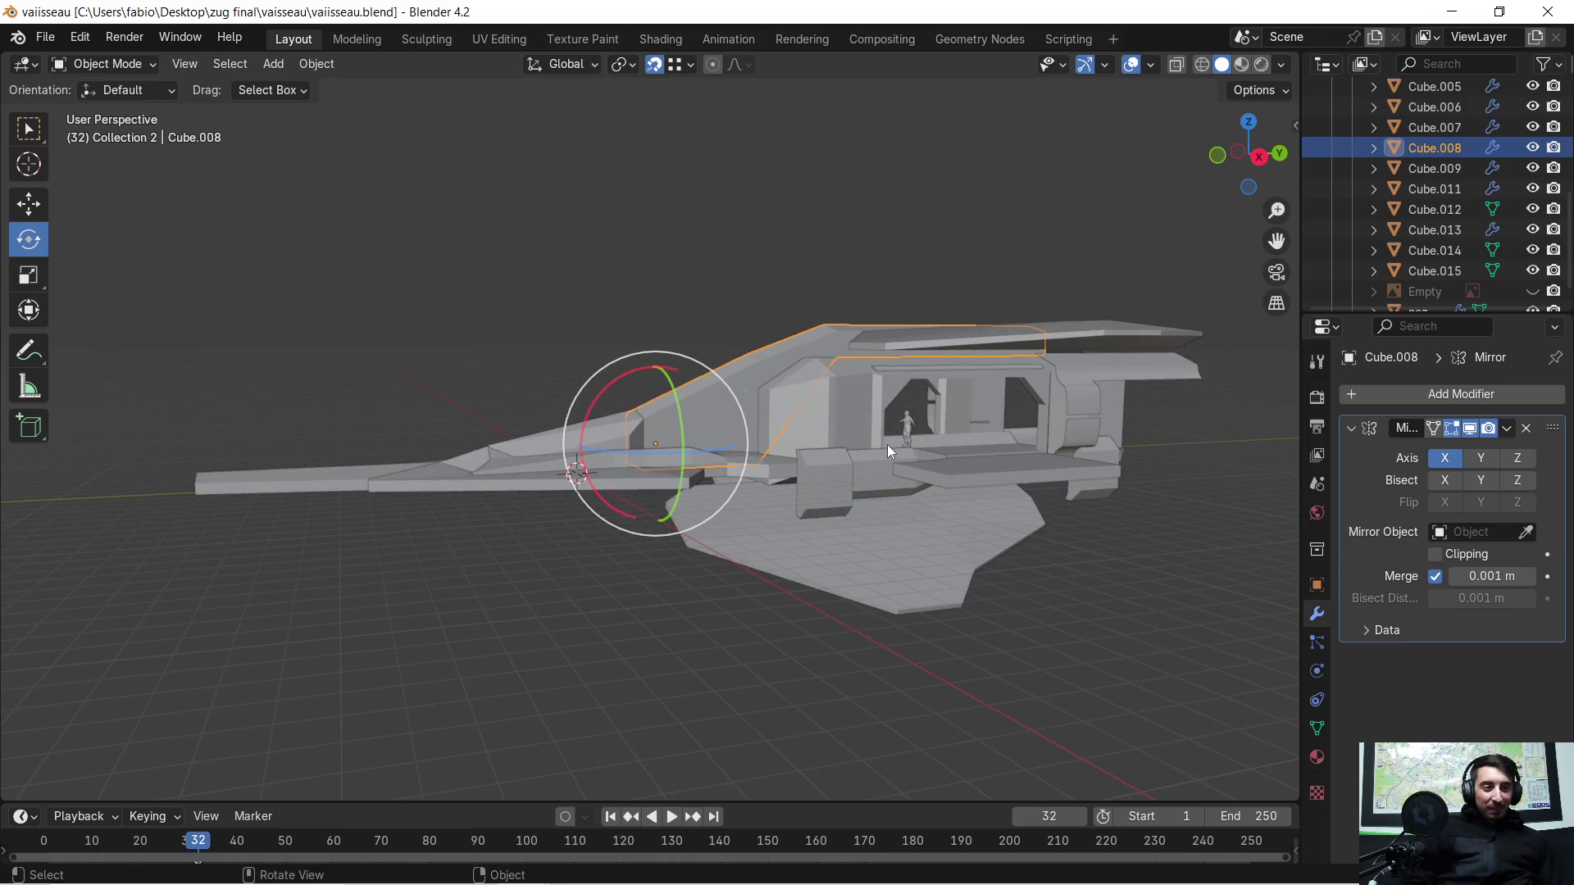
middle_drag(881, 444, 943, 464)
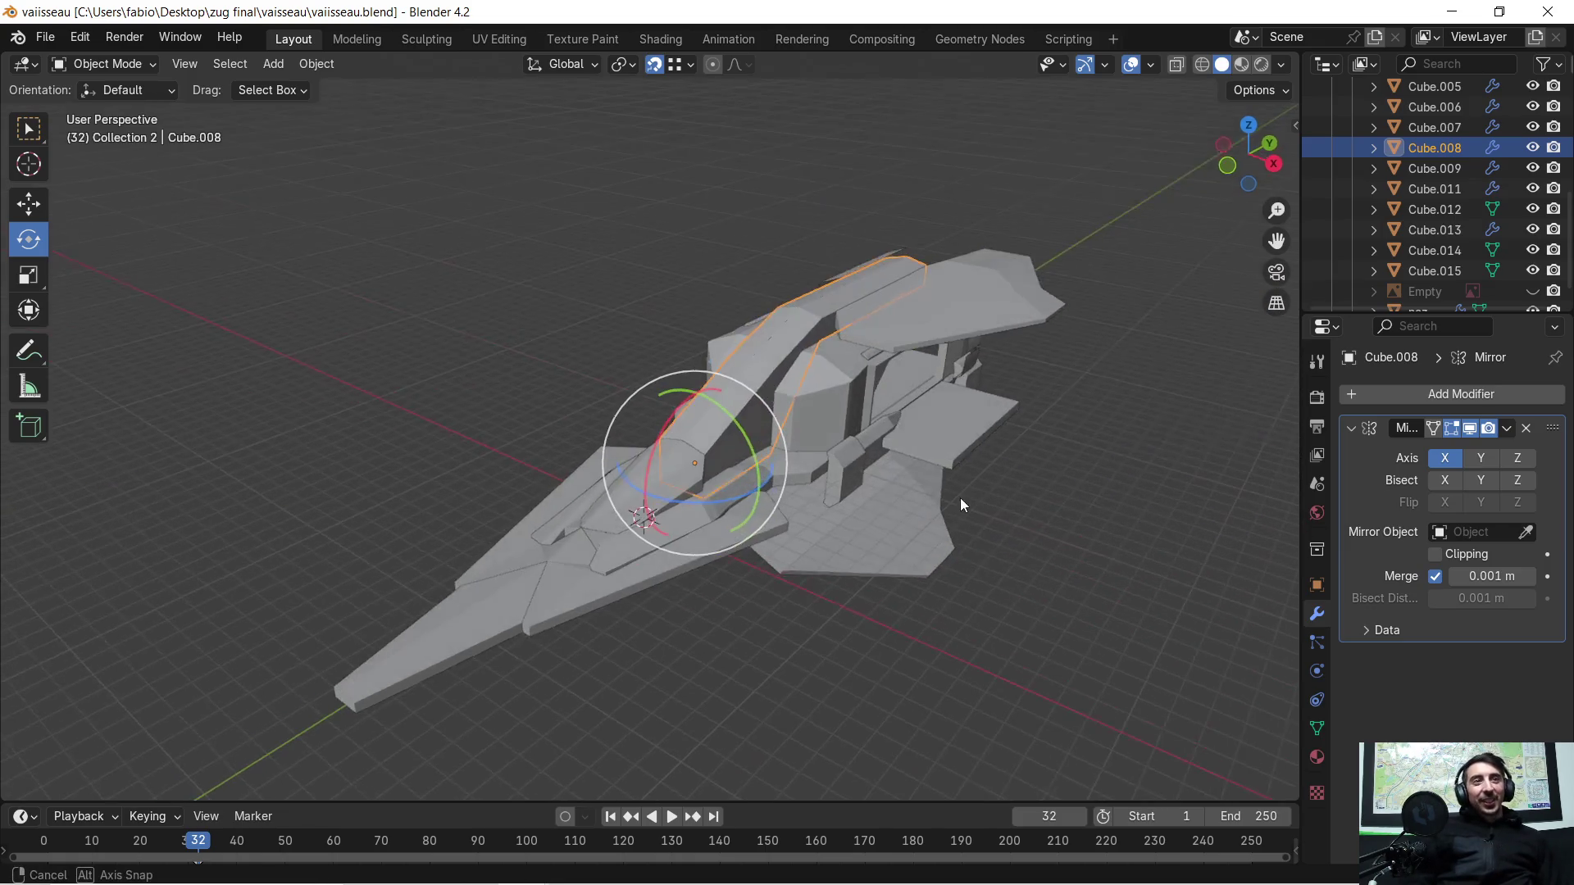
middle_drag(795, 444, 798, 478)
scroll(837, 427, up, 2)
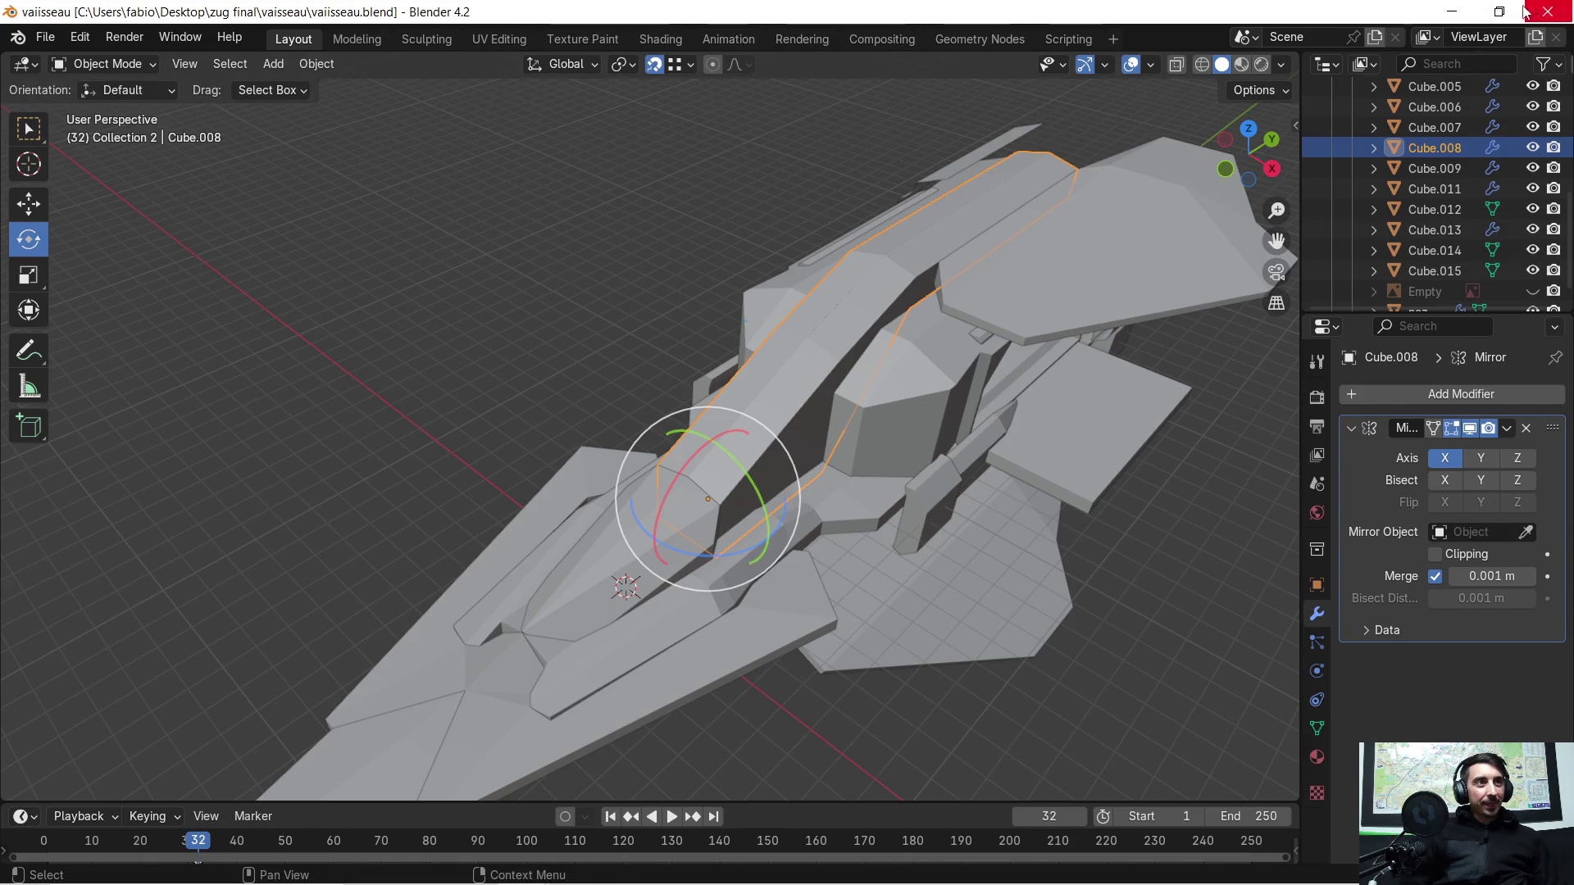
click(1551, 11)
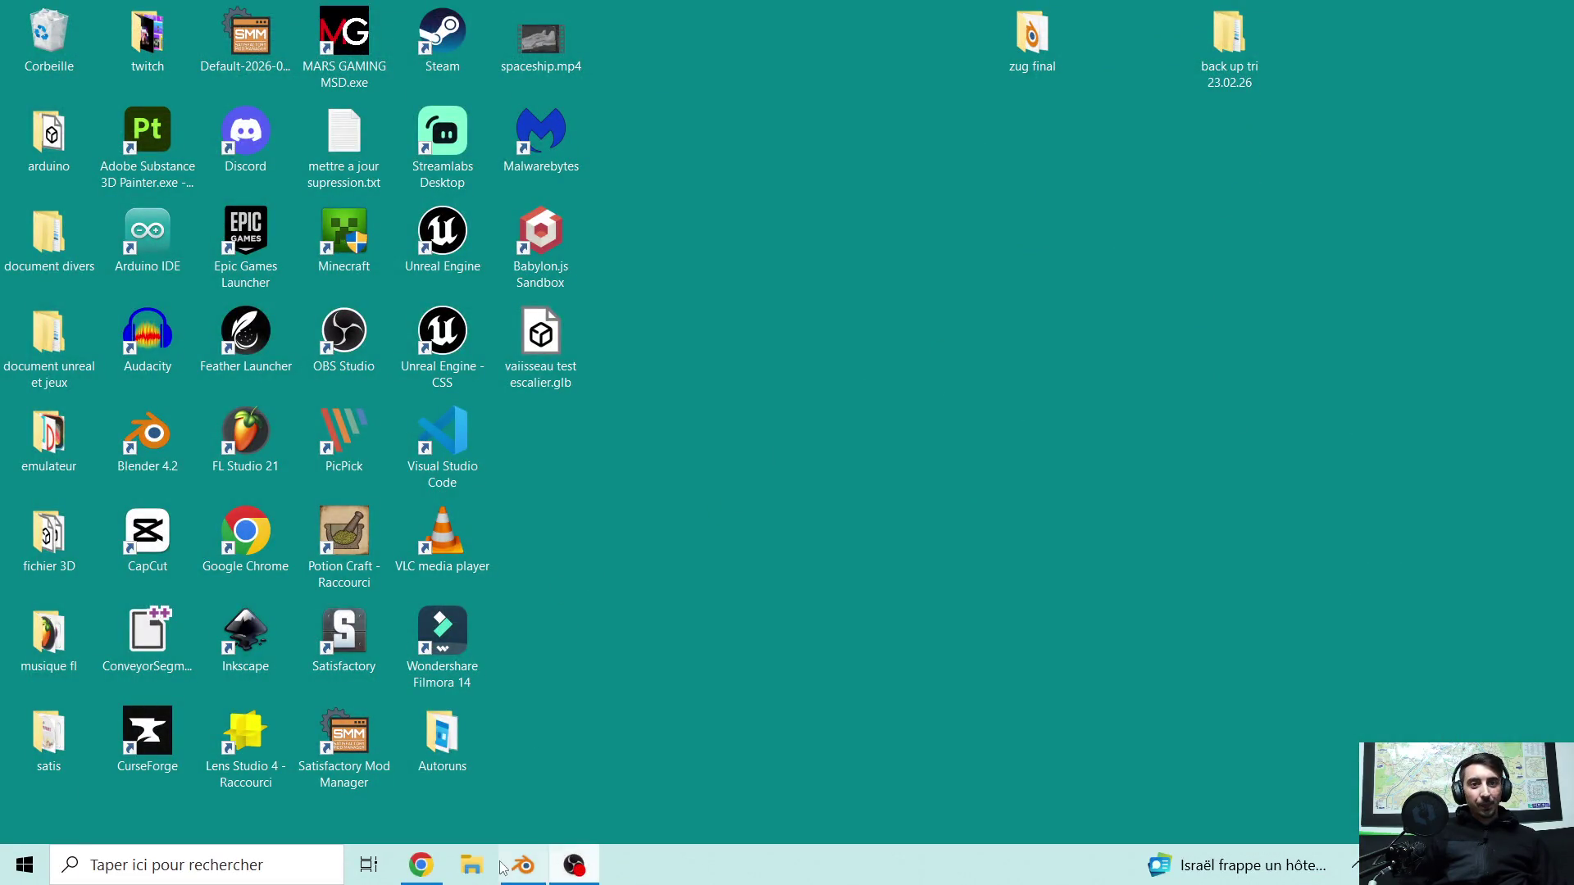
click(523, 865)
scroll(789, 382, down, 3)
mouse_move(787, 393)
middle_down()
mouse_move(737, 398)
mouse_move(570, 351)
mouse_move(751, 349)
mouse_move(726, 377)
mouse_move(755, 344)
mouse_move(731, 364)
middle_up()
key(KP_Divide)
scroll(737, 396, down, 4)
scroll(716, 353, up, 3)
scroll(716, 353, down, 2)
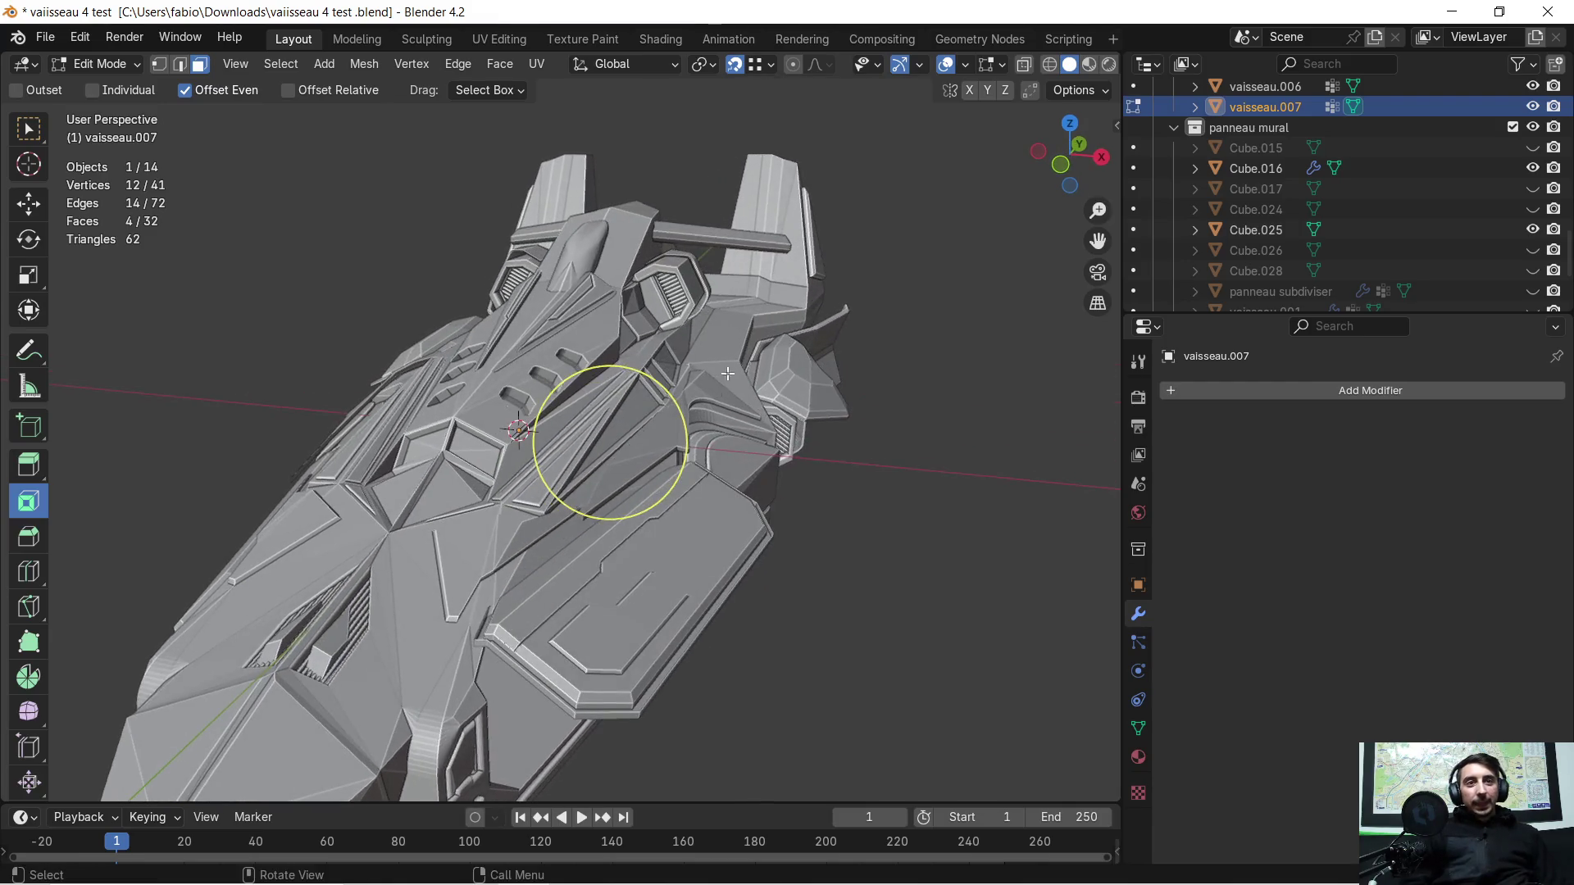
key(Tab)
click(701, 542)
middle_drag(700, 543, 718, 525)
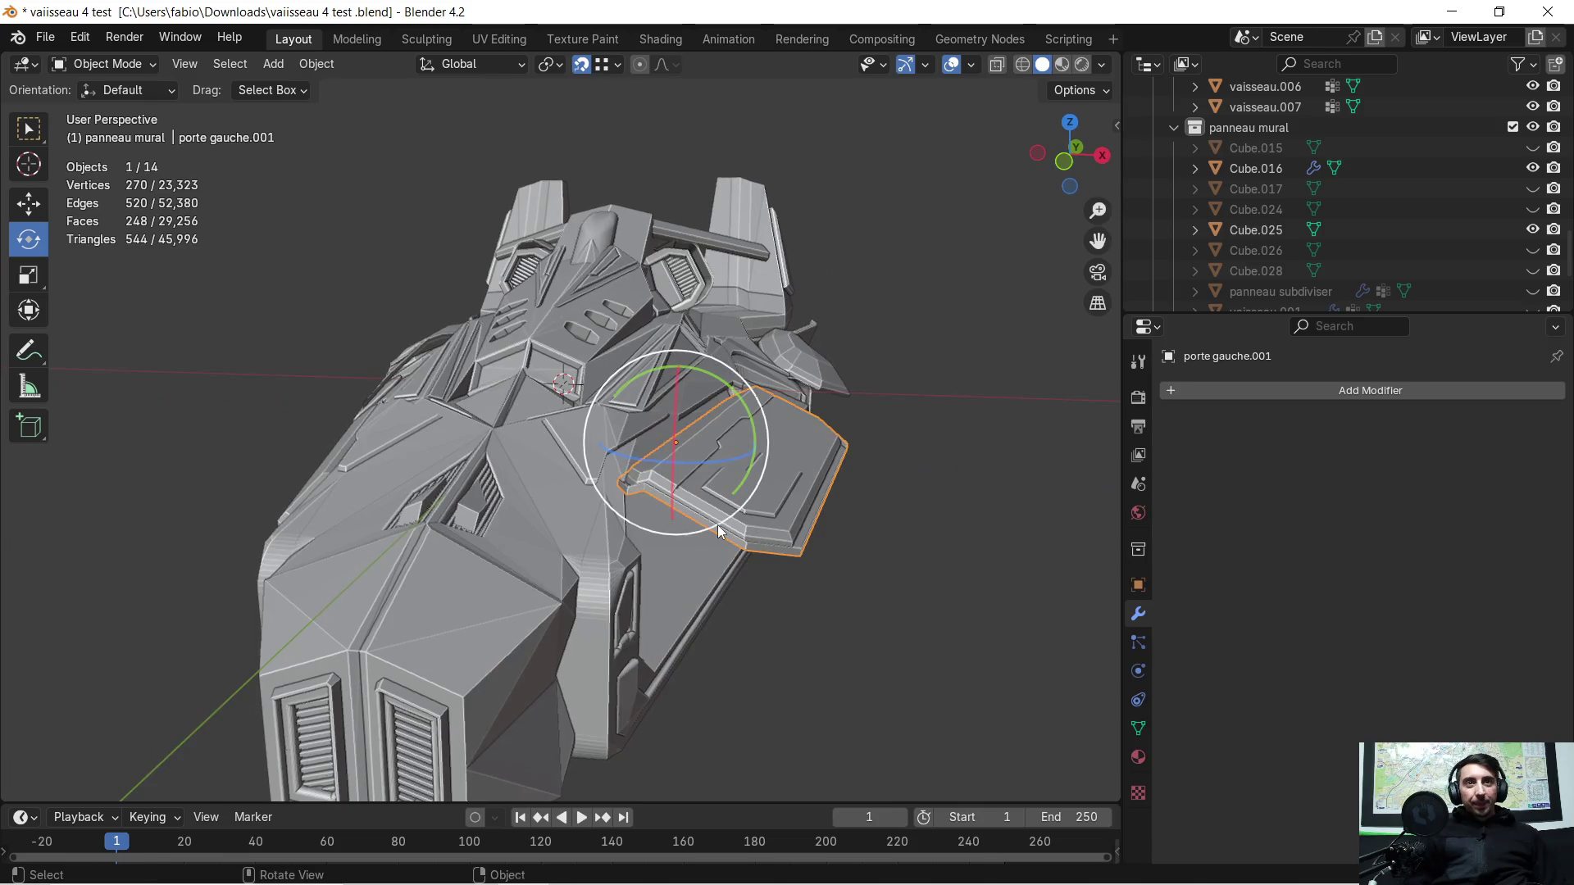
click(515, 65)
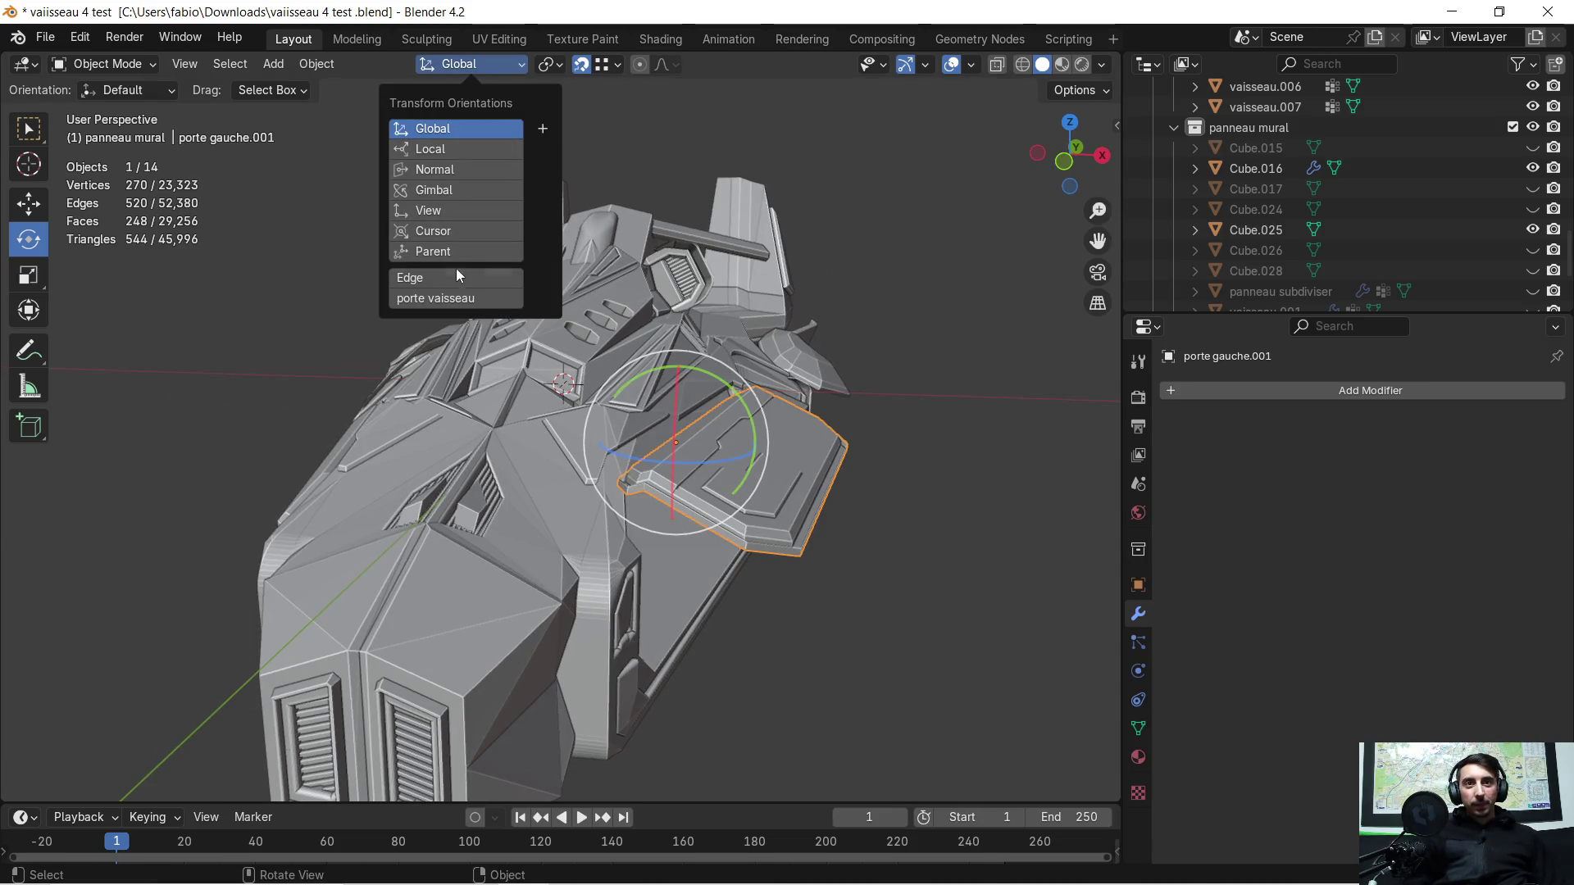
click(451, 304)
mouse_move(837, 260)
middle_down()
mouse_move(758, 287)
mouse_move(751, 544)
mouse_move(679, 523)
middle_up()
click(764, 286)
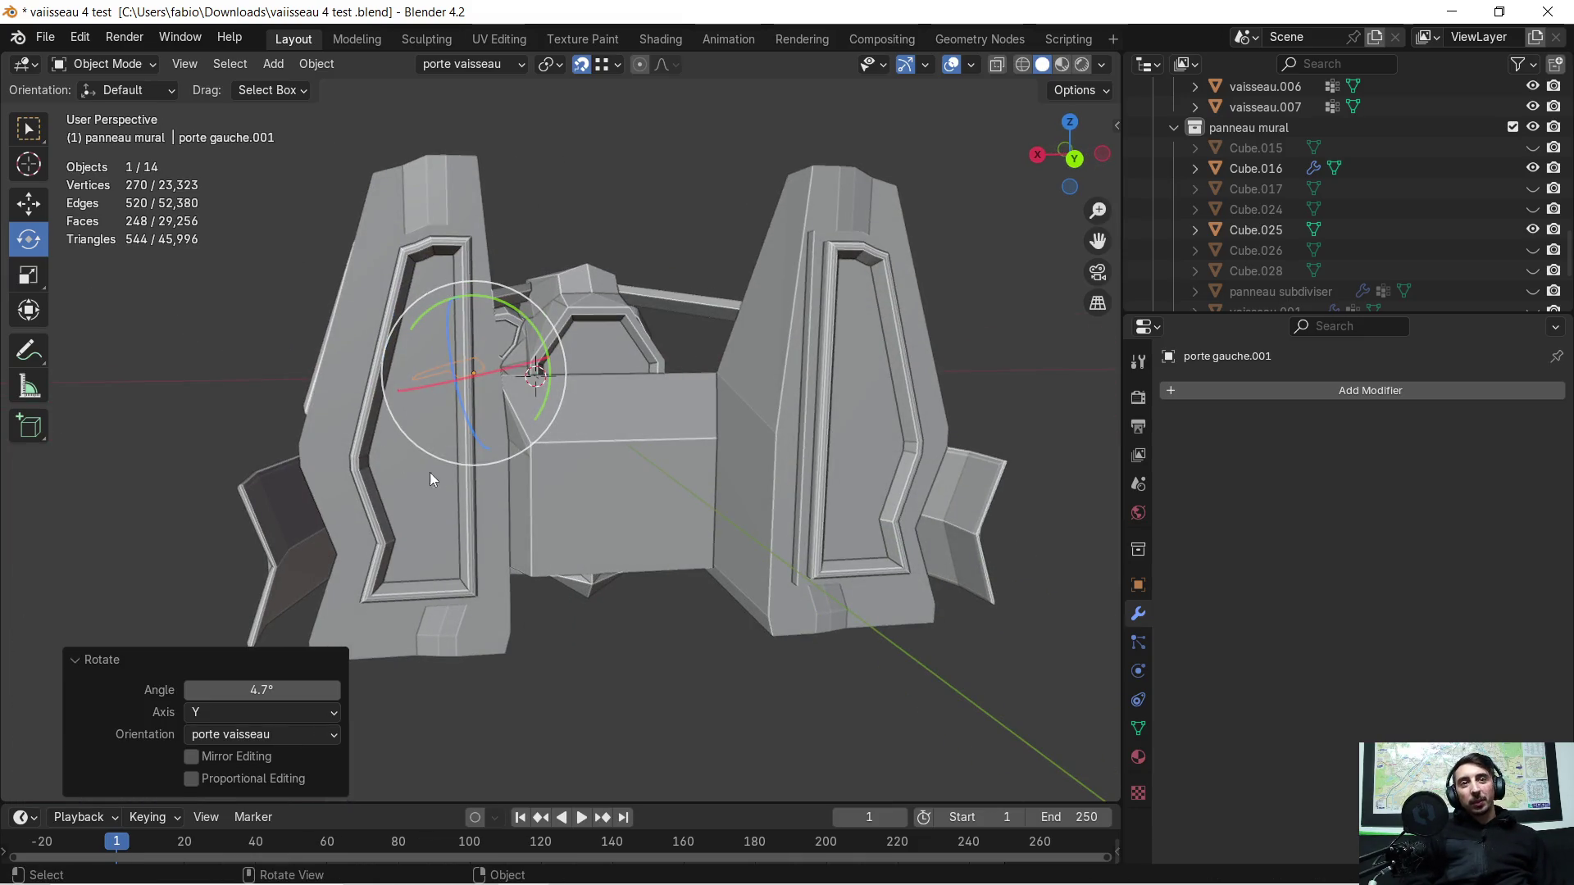
mouse_move(154, 341)
middle_down()
mouse_move(280, 399)
mouse_move(548, 364)
mouse_move(414, 415)
mouse_move(511, 430)
mouse_move(511, 444)
mouse_move(429, 467)
mouse_move(554, 406)
middle_up()
scroll(501, 409, down, 3)
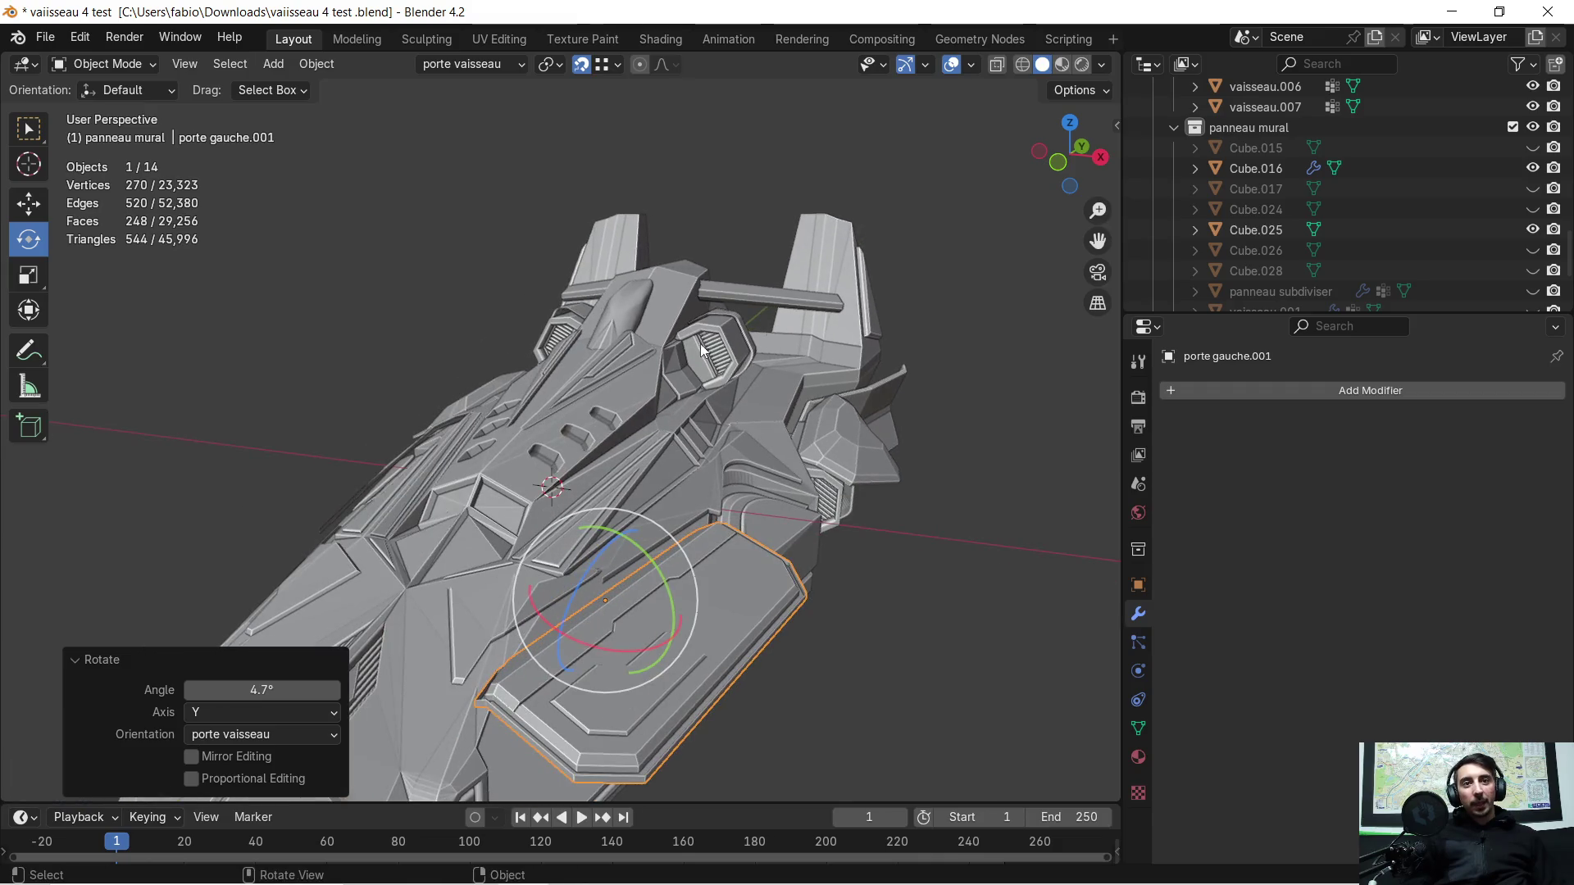
Step: Switch to Material Preview shading and inspect the hull, wall panels and stairs
click(1061, 69)
scroll(693, 451, up, 2)
mouse_move(693, 449)
middle_down()
mouse_move(522, 450)
mouse_move(656, 407)
mouse_move(677, 419)
mouse_move(600, 443)
mouse_move(802, 455)
mouse_move(756, 449)
mouse_move(648, 382)
mouse_move(612, 391)
mouse_move(668, 394)
middle_up()
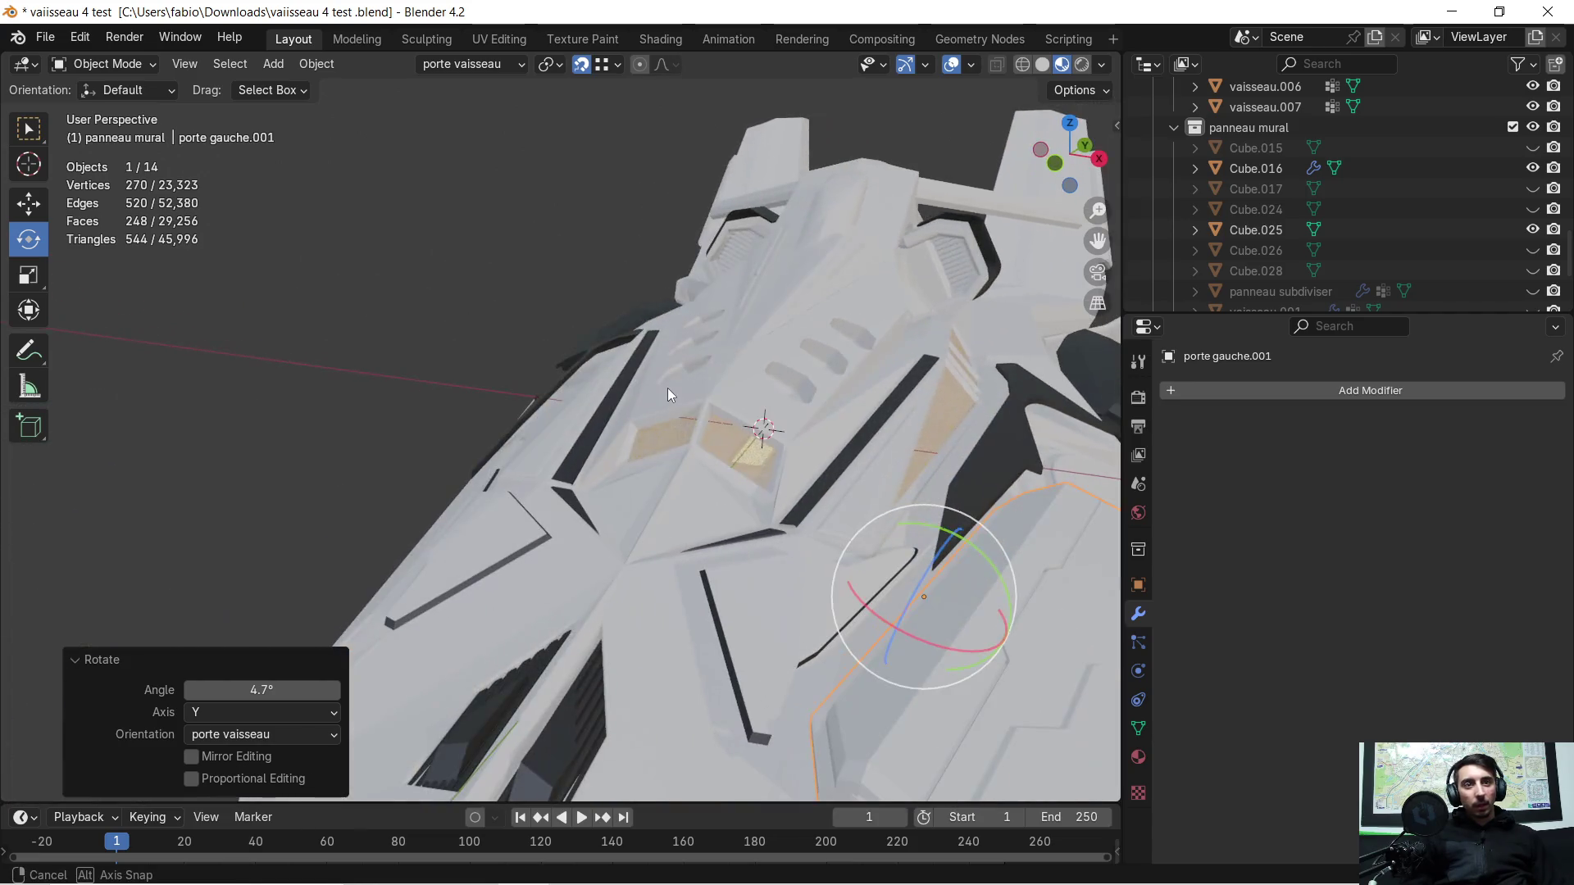
scroll(995, 405, up, 5)
scroll(906, 500, up, 5)
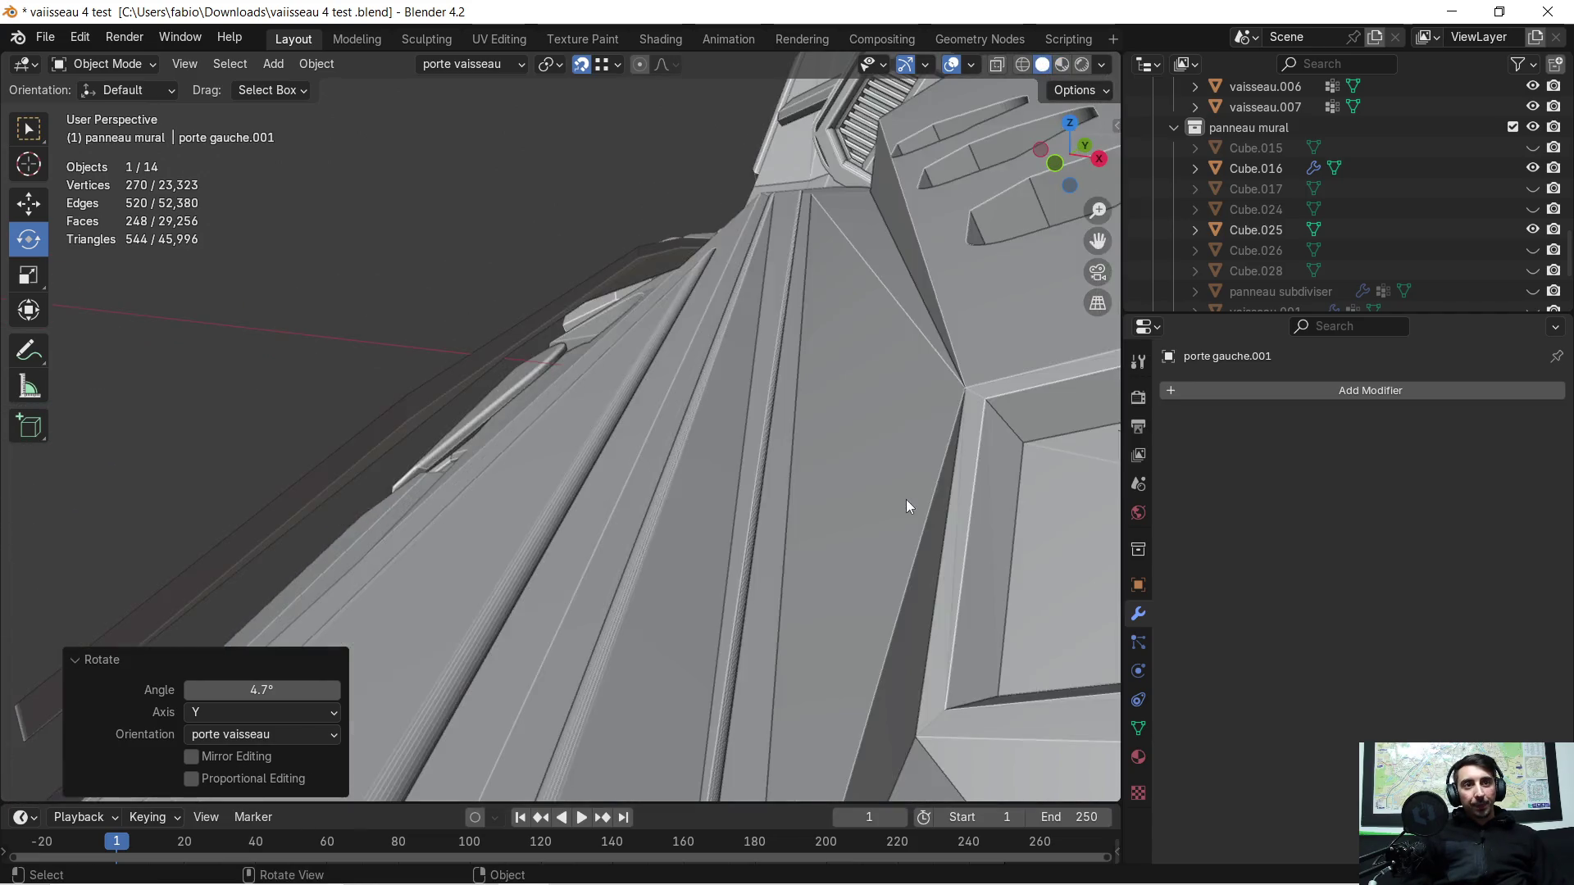
scroll(900, 500, up, 5)
mouse_move(778, 375)
shift+middle_down()
mouse_move(734, 288)
mouse_move(732, 325)
mouse_move(800, 327)
mouse_move(799, 299)
mouse_move(719, 420)
mouse_move(722, 455)
mouse_move(675, 460)
mouse_move(714, 484)
mouse_move(601, 447)
mouse_move(620, 452)
shift+middle_up()
scroll(757, 354, down, 3)
scroll(711, 390, down, 3)
scroll(710, 372, down, 3)
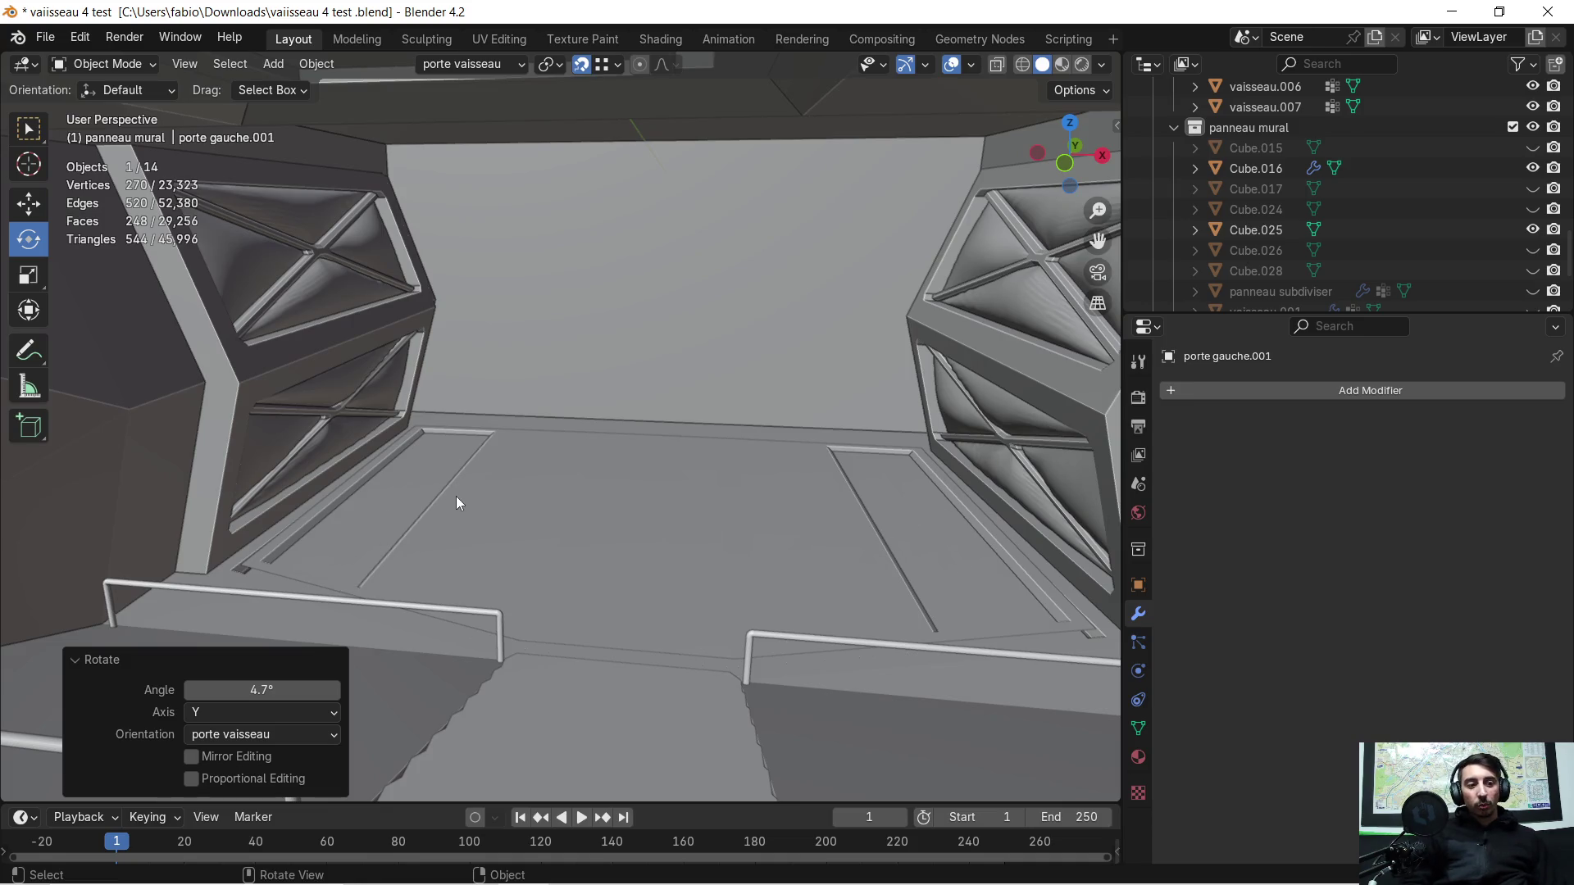
mouse_move(371, 408)
middle_down()
mouse_move(491, 364)
mouse_move(496, 423)
mouse_move(386, 488)
mouse_move(285, 429)
mouse_move(544, 443)
mouse_move(426, 435)
mouse_move(410, 365)
mouse_move(640, 450)
mouse_move(509, 413)
mouse_move(587, 478)
mouse_move(560, 458)
middle_up()
scroll(481, 422, up, 2)
scroll(493, 448, up, 2)
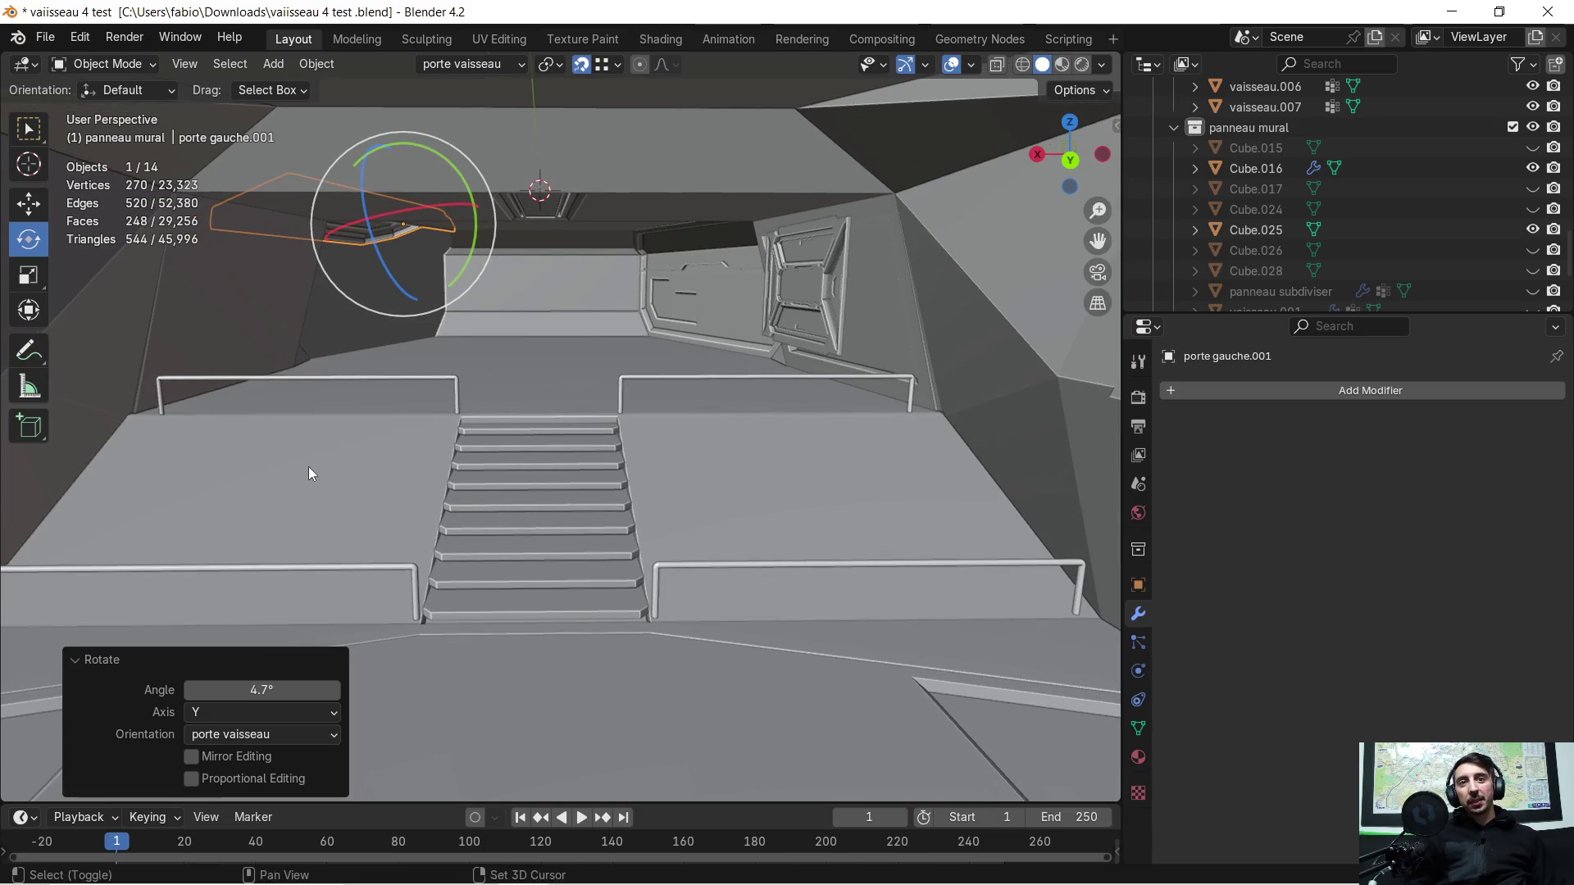
middle_drag(309, 472, 508, 483)
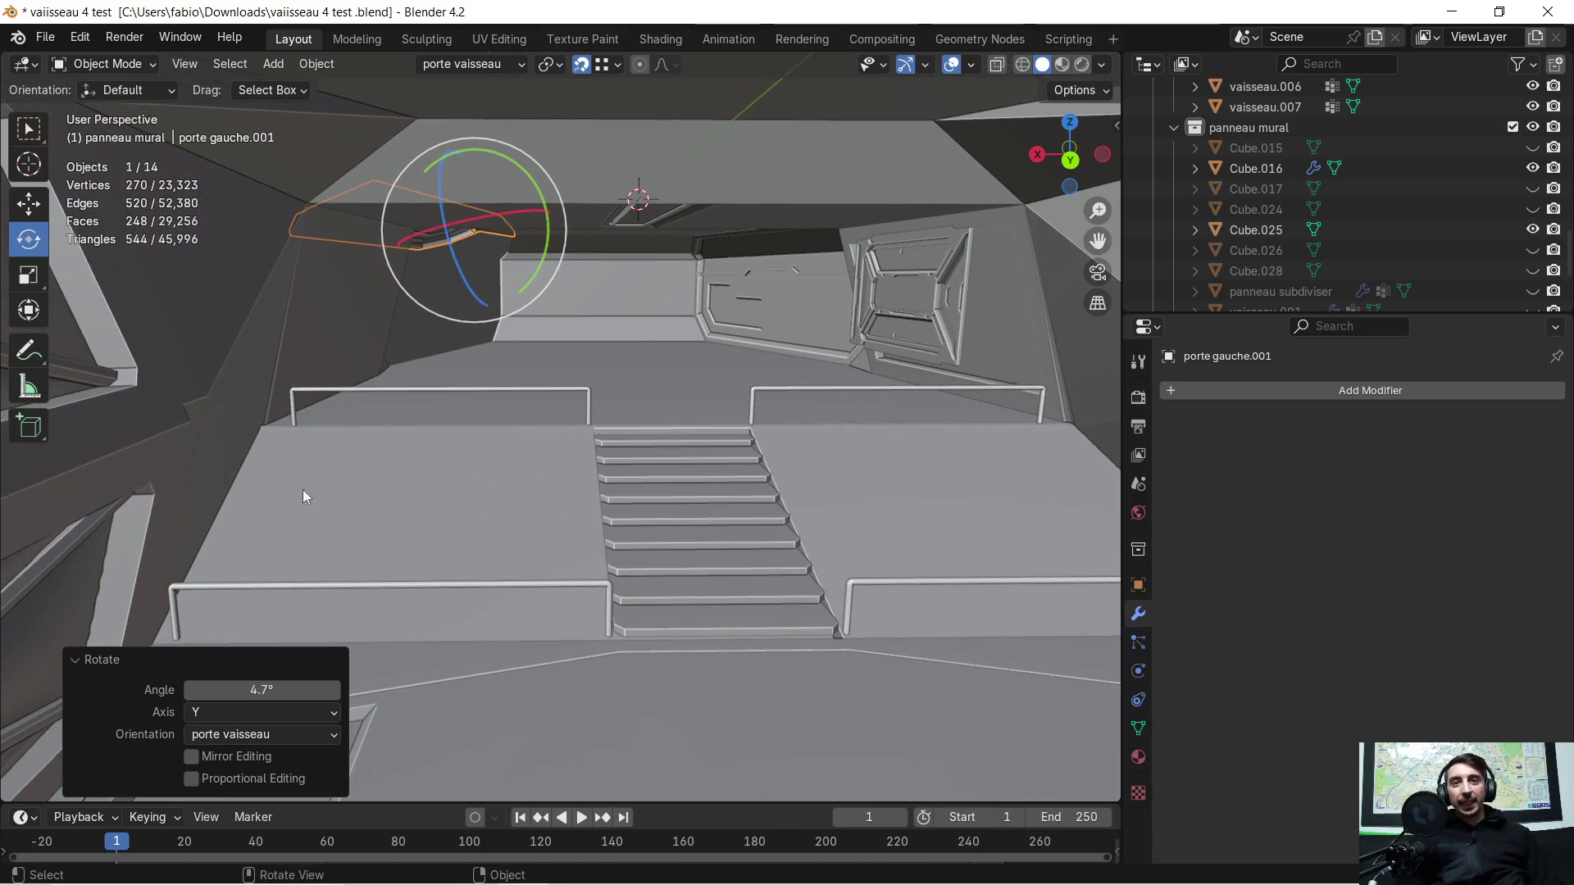
mouse_move(720, 475)
middle_down()
mouse_move(589, 456)
mouse_move(712, 448)
middle_up()
mouse_move(508, 490)
middle_down()
mouse_move(600, 472)
mouse_move(496, 468)
middle_up()
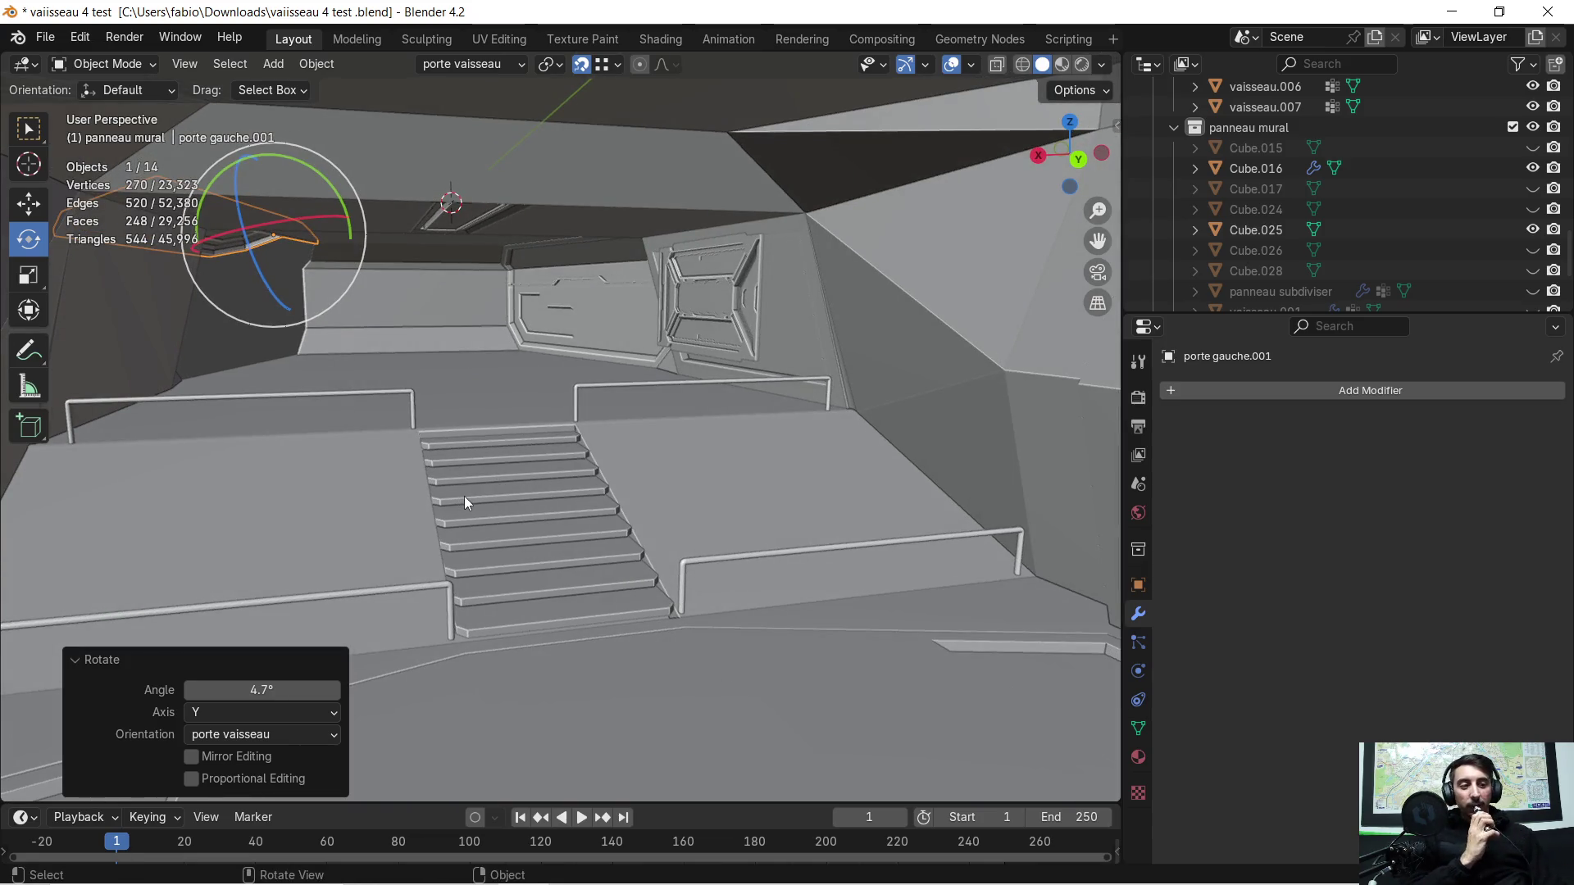
scroll(468, 493, up, 1)
scroll(470, 490, up, 1)
mouse_move(472, 491)
middle_down()
mouse_move(656, 485)
mouse_move(606, 499)
mouse_move(576, 492)
mouse_move(741, 450)
mouse_move(184, 485)
mouse_move(413, 454)
mouse_move(610, 492)
mouse_move(844, 455)
mouse_move(614, 376)
middle_up()
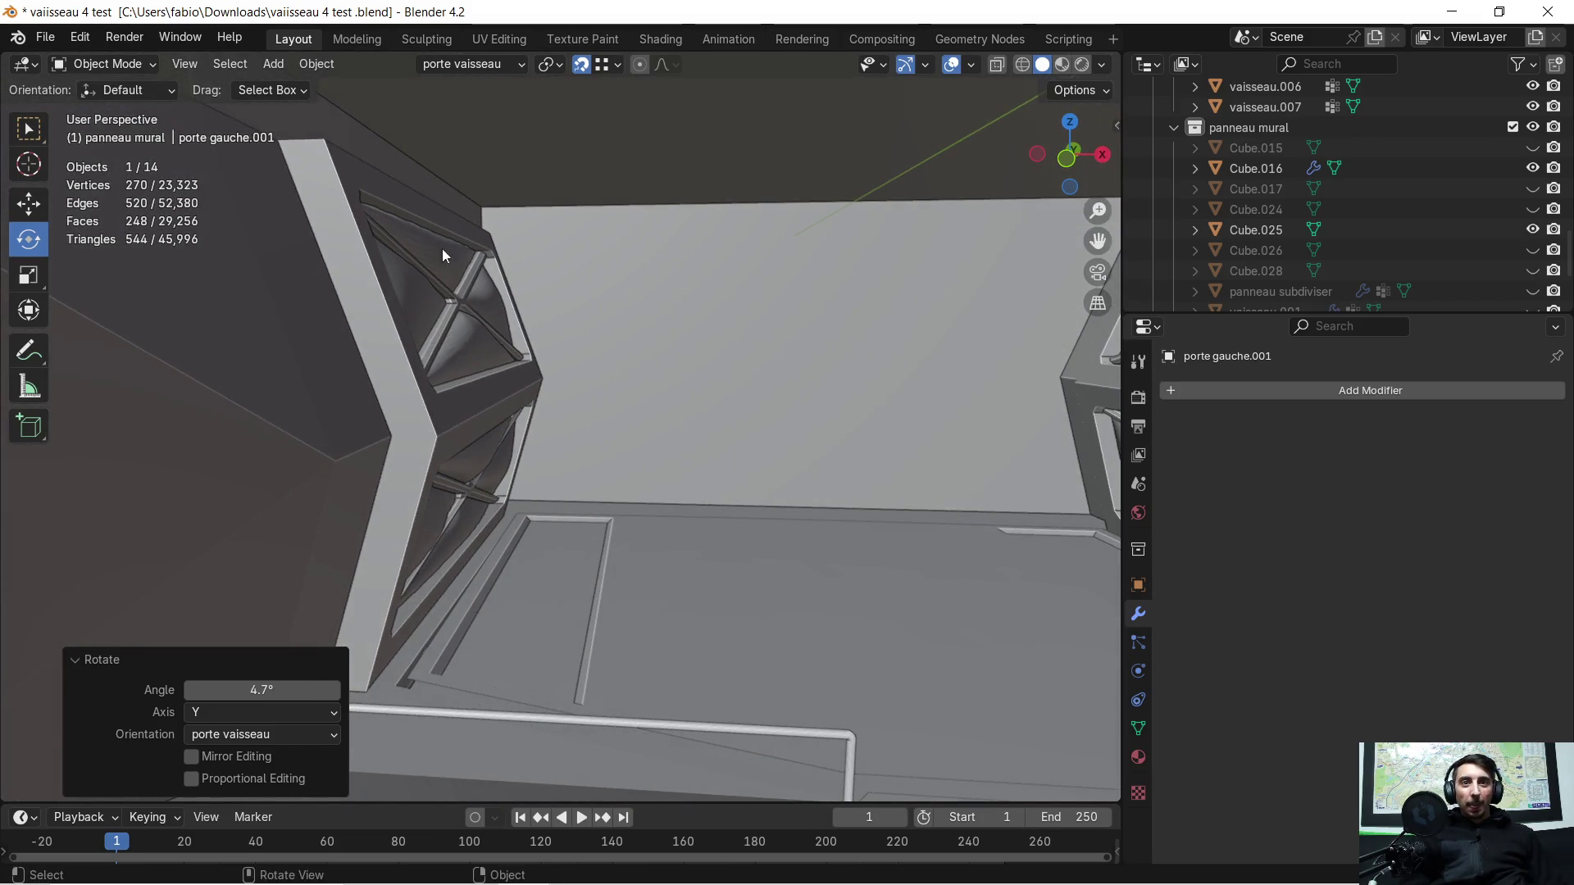
Step: Orbit through the interior past the braced wall pillar, door panel and ceiling panel
mouse_move(704, 517)
middle_down()
mouse_move(651, 504)
mouse_move(466, 521)
mouse_move(754, 507)
mouse_move(602, 406)
middle_up()
mouse_move(400, 397)
middle_down()
mouse_move(427, 386)
mouse_move(368, 409)
mouse_move(385, 410)
mouse_move(367, 427)
mouse_move(415, 458)
middle_up()
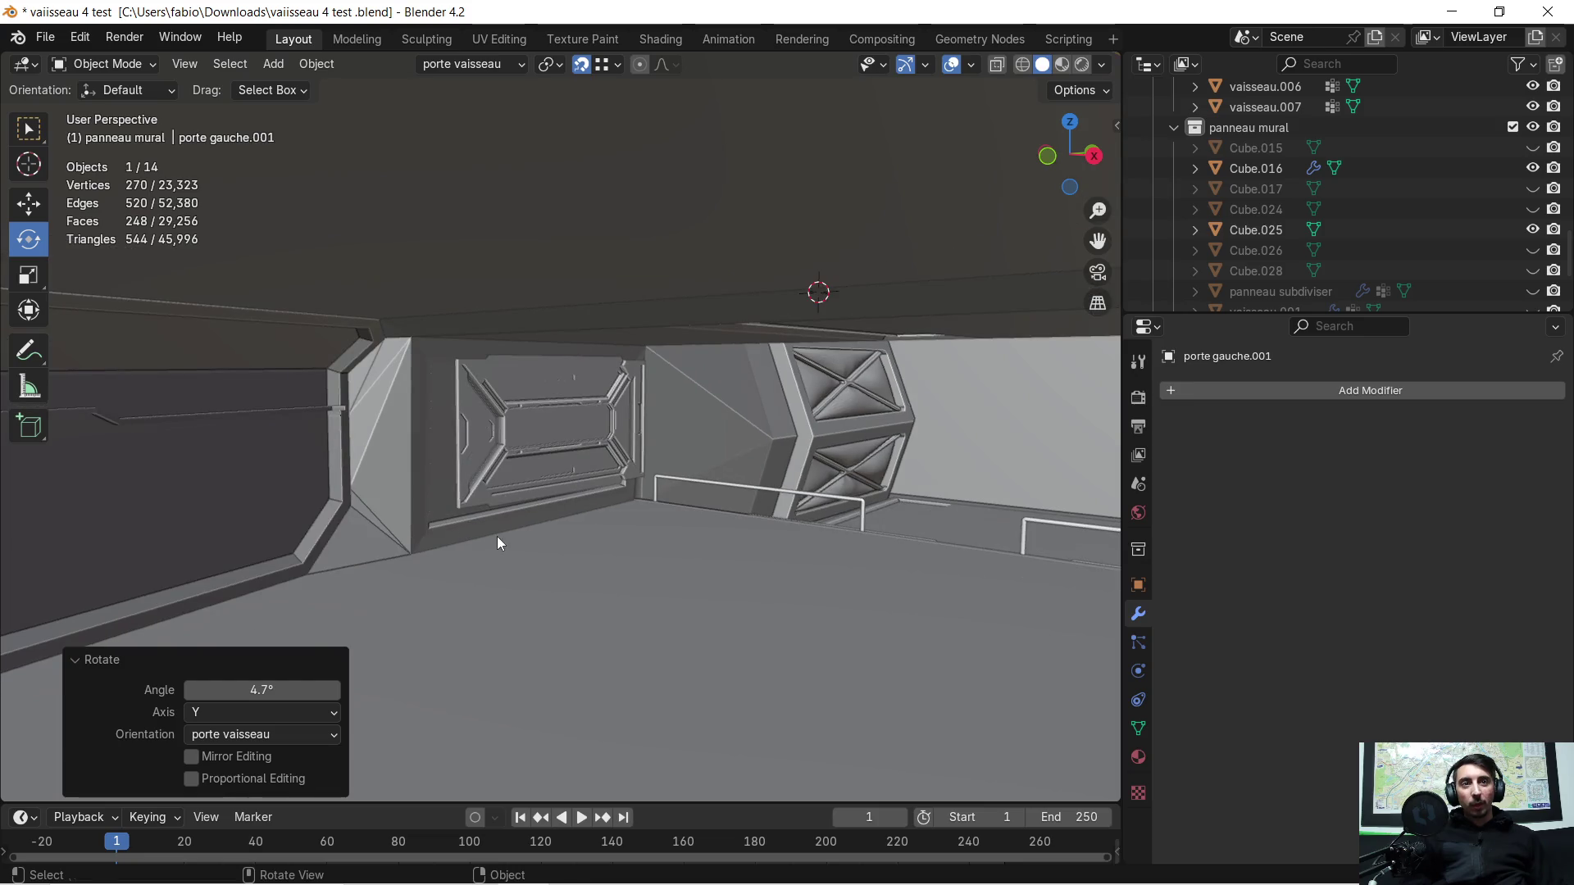
scroll(497, 537, up, 3)
mouse_move(511, 462)
middle_down()
mouse_move(469, 468)
mouse_move(636, 449)
middle_up()
scroll(653, 441, down, 1)
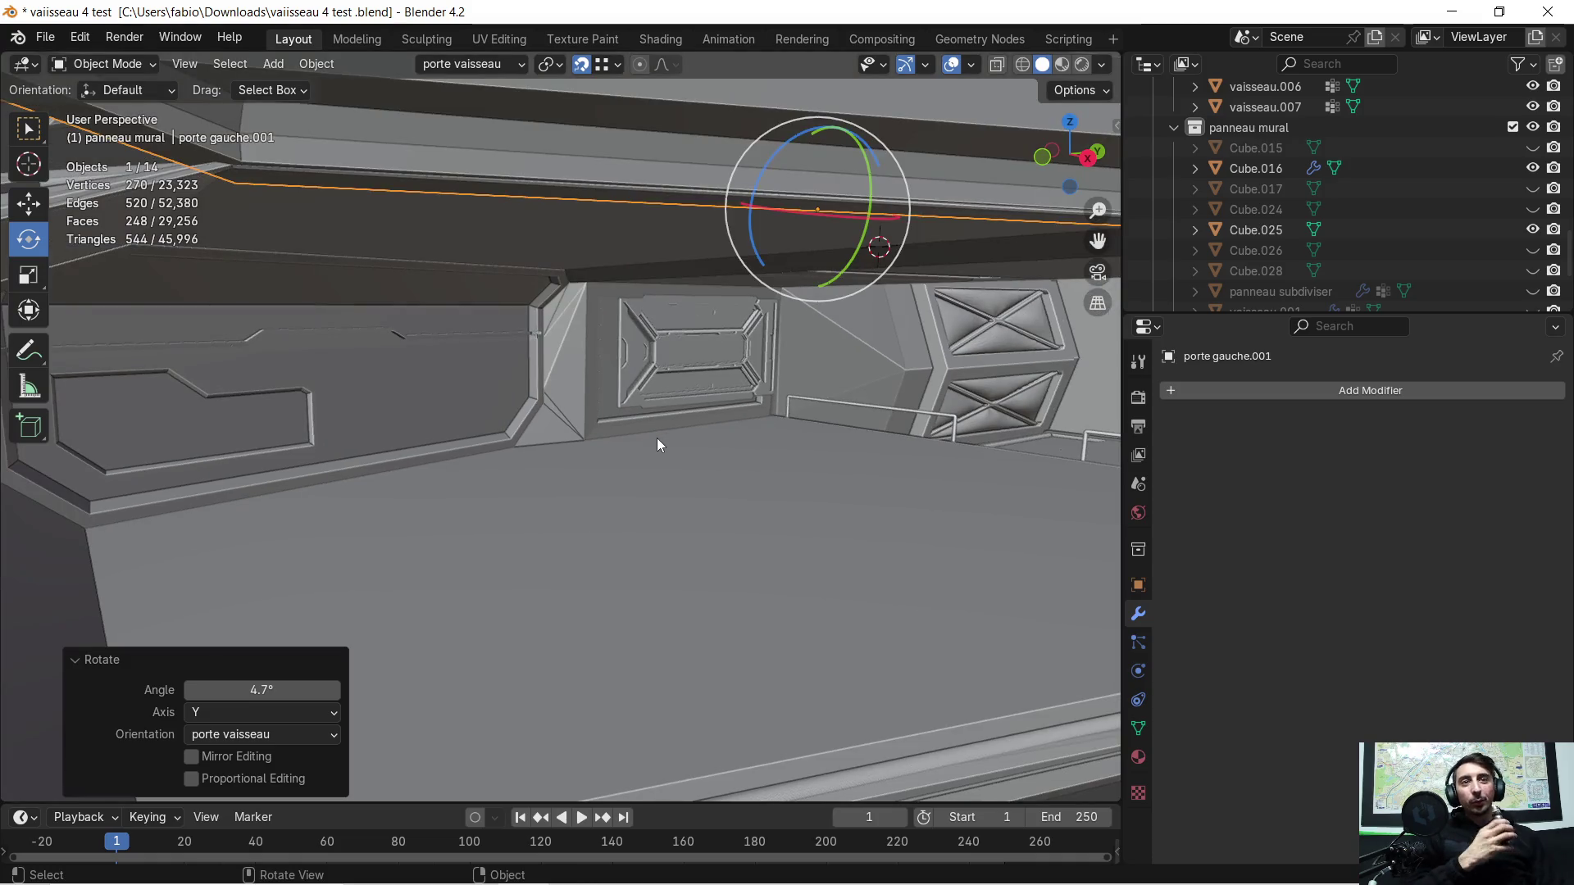
mouse_move(624, 450)
middle_down()
mouse_move(581, 436)
mouse_move(638, 450)
mouse_move(643, 436)
middle_up()
scroll(643, 436, down, 3)
scroll(663, 423, up, 2)
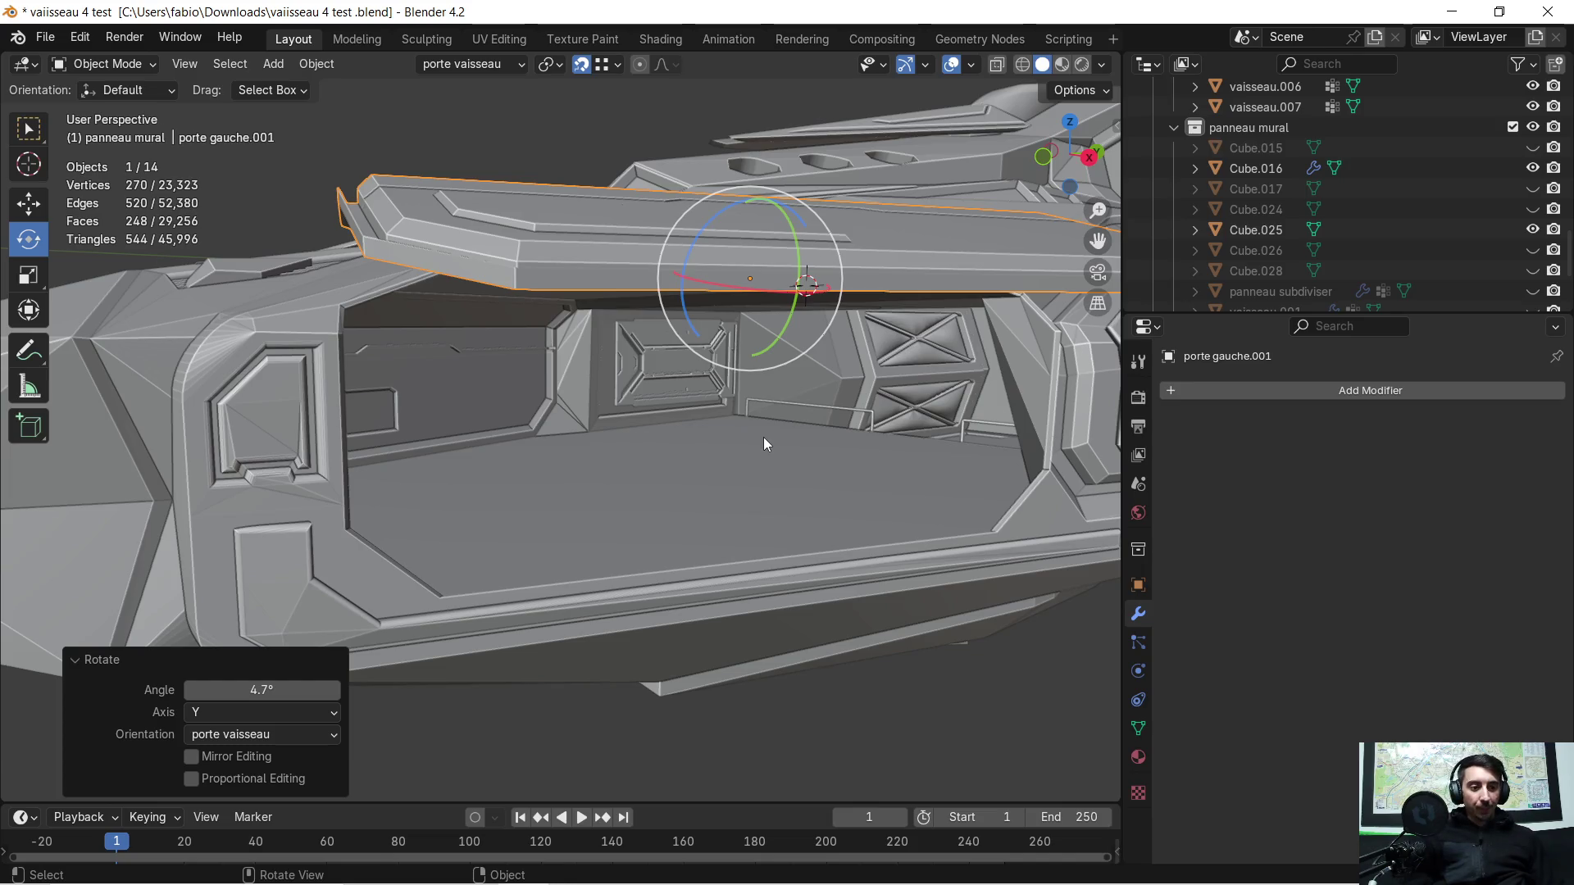
mouse_move(784, 420)
middle_down()
mouse_move(795, 410)
mouse_move(464, 489)
mouse_move(669, 461)
mouse_move(552, 478)
mouse_move(658, 482)
mouse_move(553, 523)
middle_up()
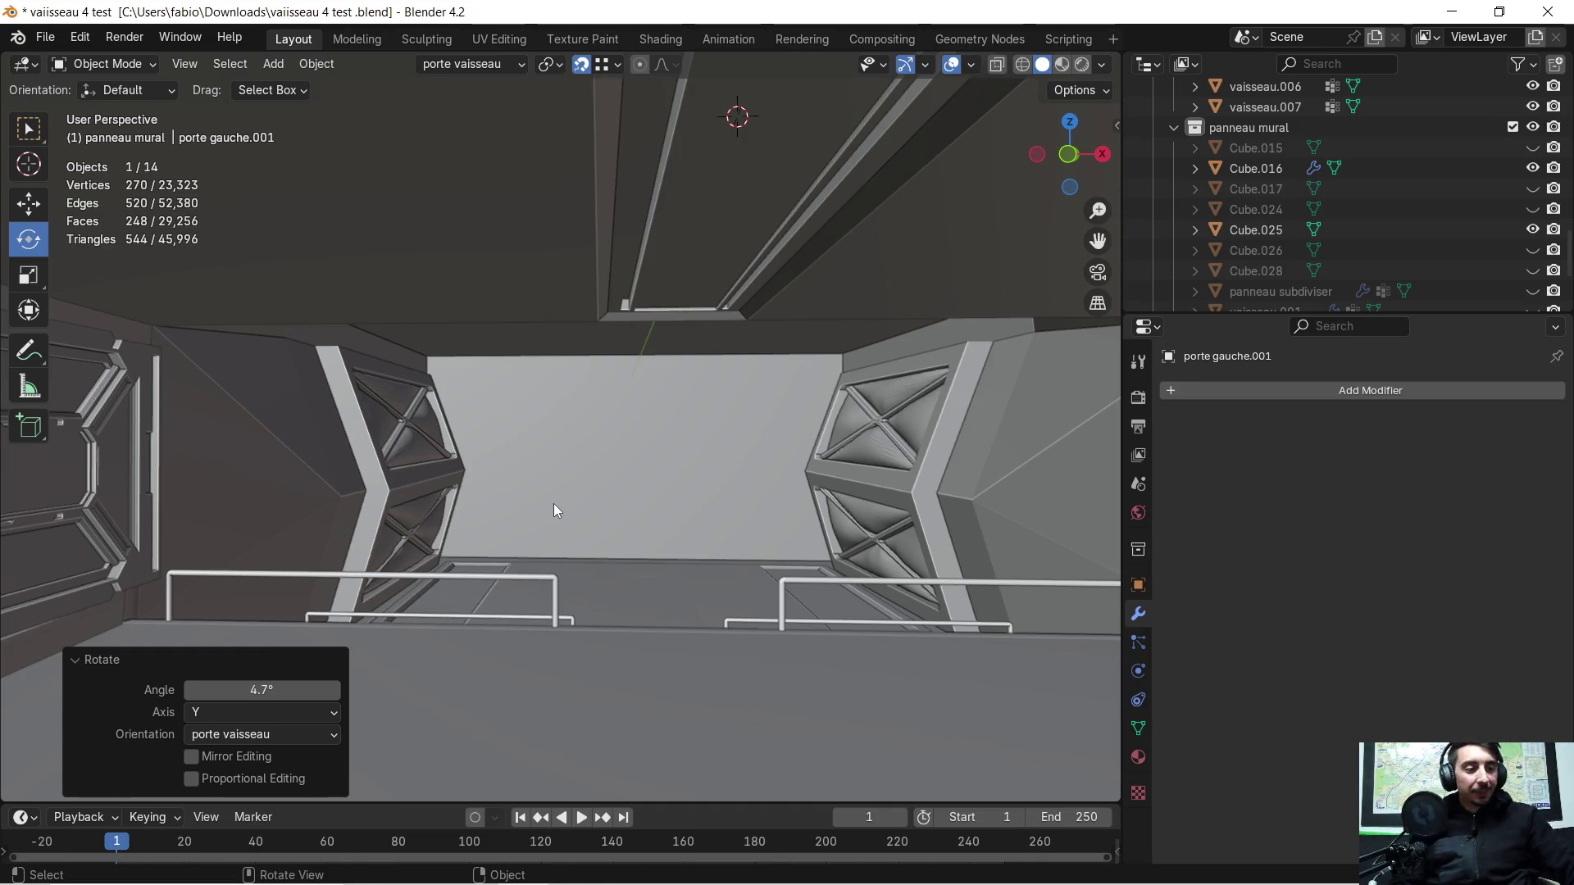
scroll(646, 476, up, 3)
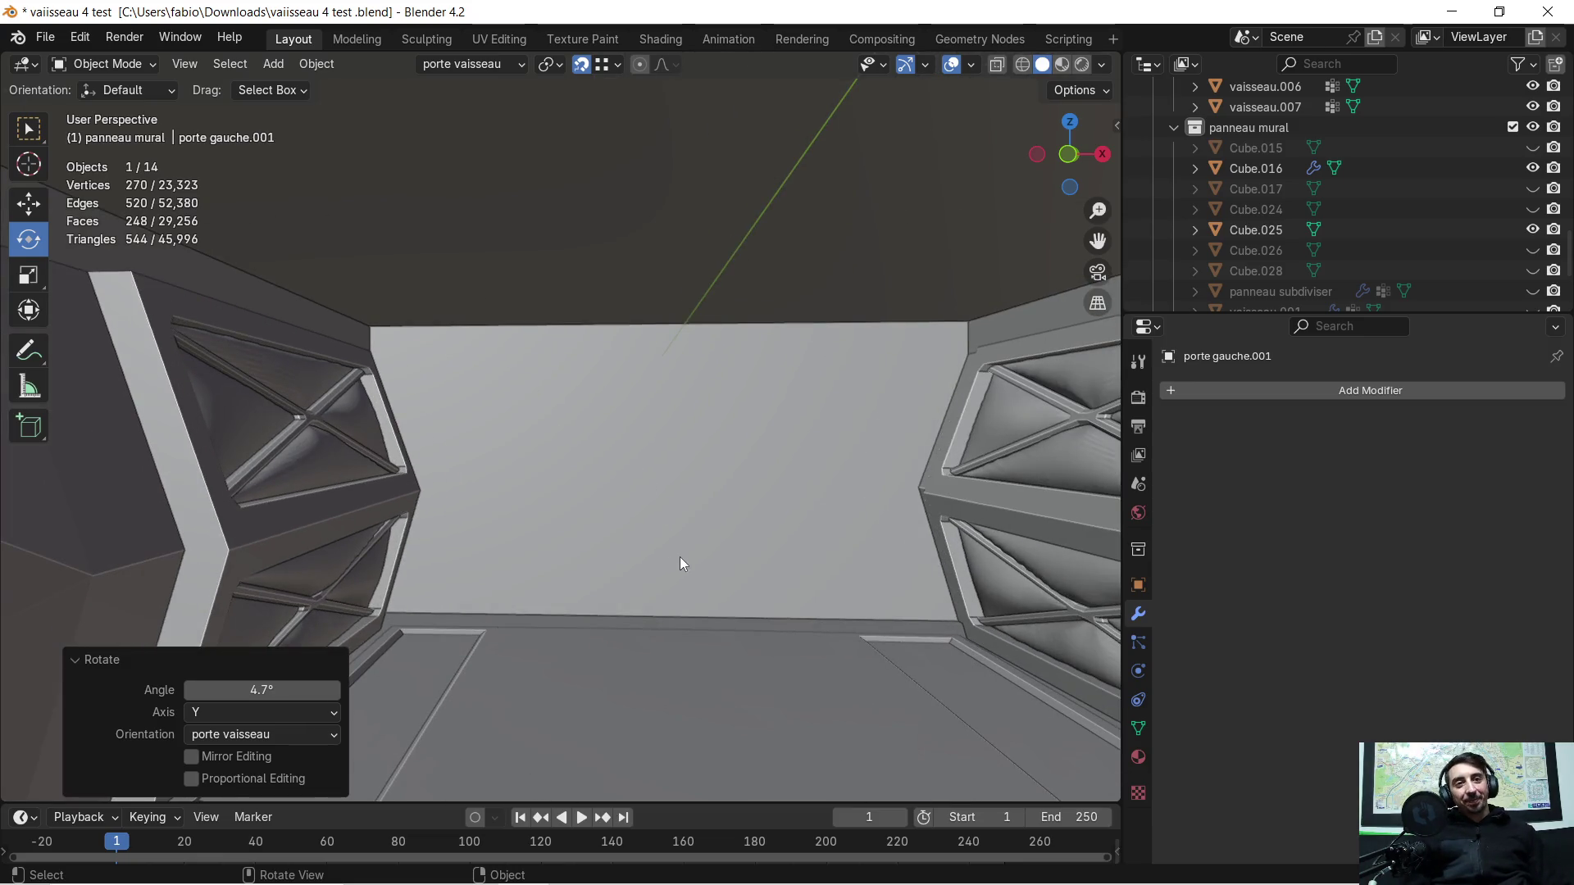
shift+middle_drag(679, 559, 619, 535)
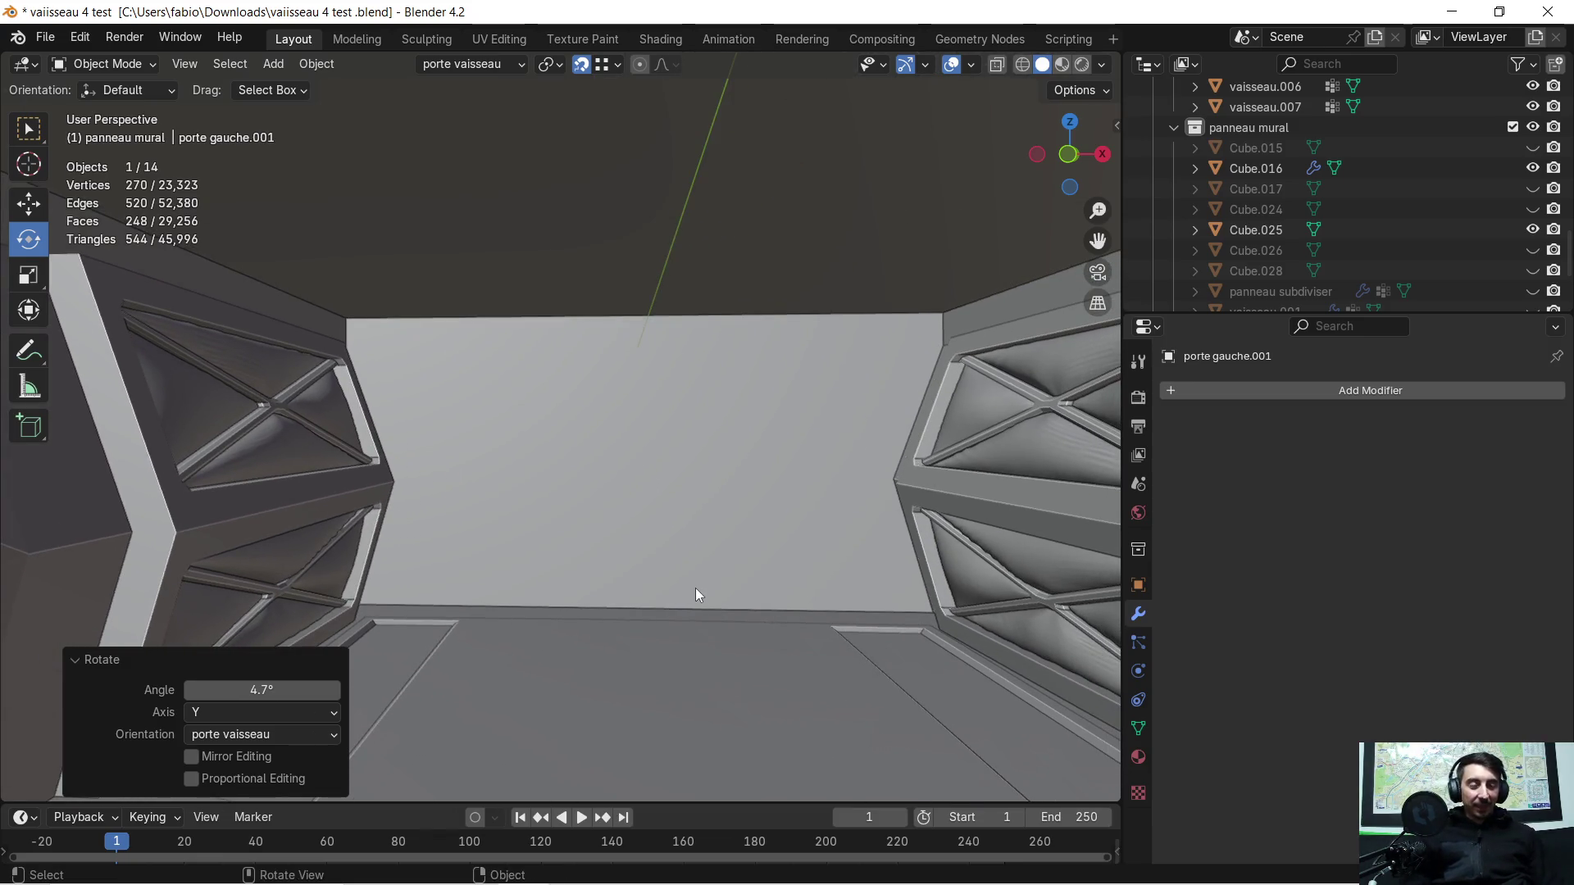
mouse_move(697, 582)
middle_down()
mouse_move(60, 406)
mouse_move(257, 386)
mouse_move(242, 431)
mouse_move(418, 399)
middle_up()
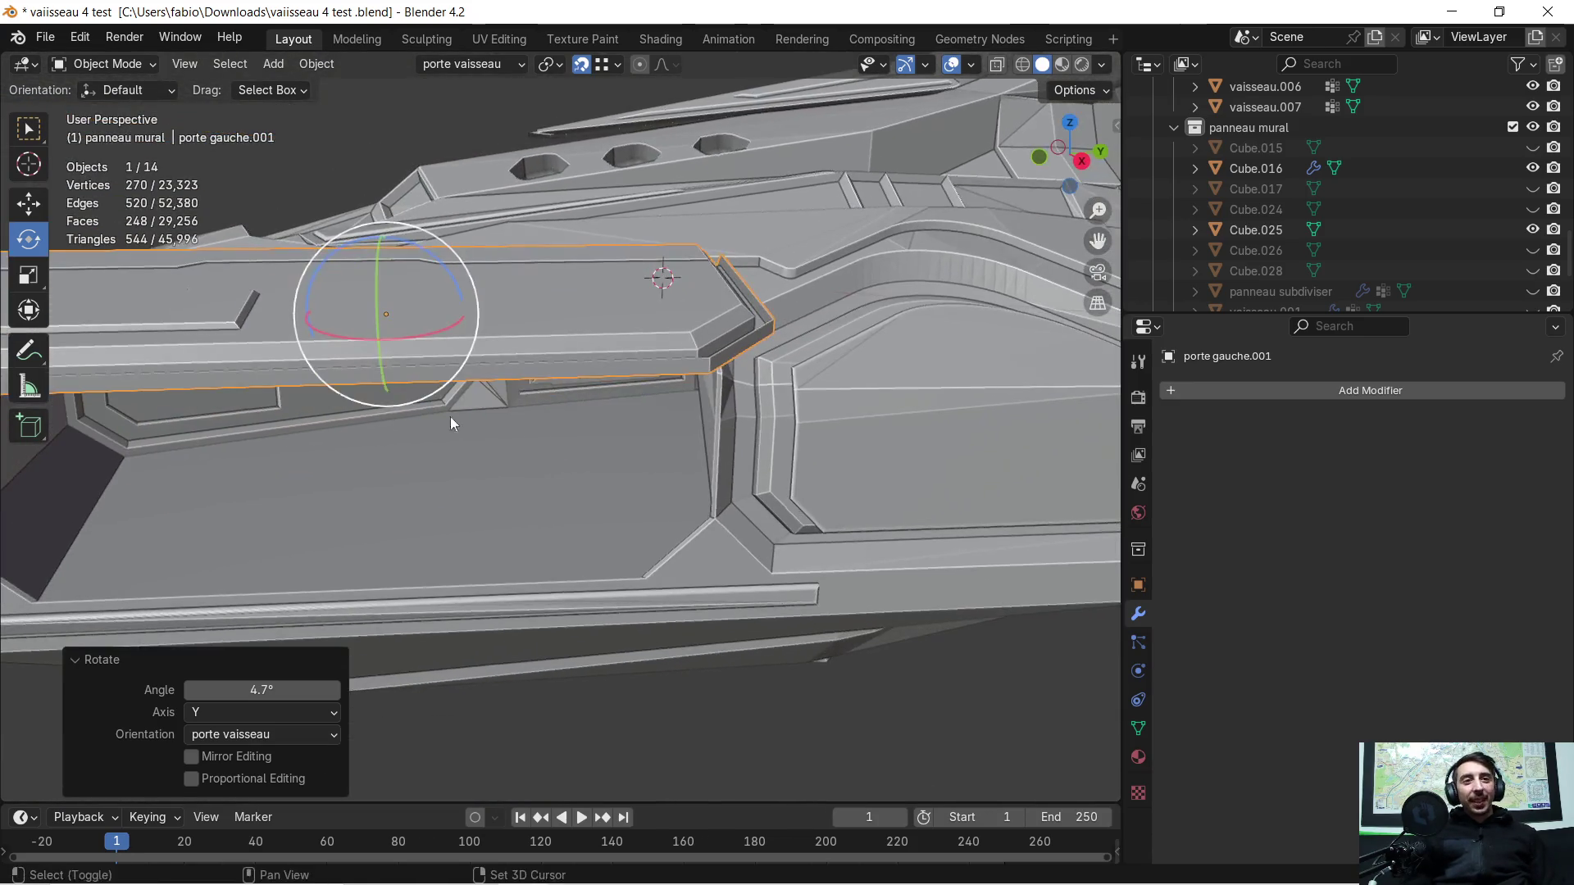
mouse_move(448, 540)
middle_down()
mouse_move(567, 498)
mouse_move(320, 542)
mouse_move(459, 545)
mouse_move(458, 580)
middle_up()
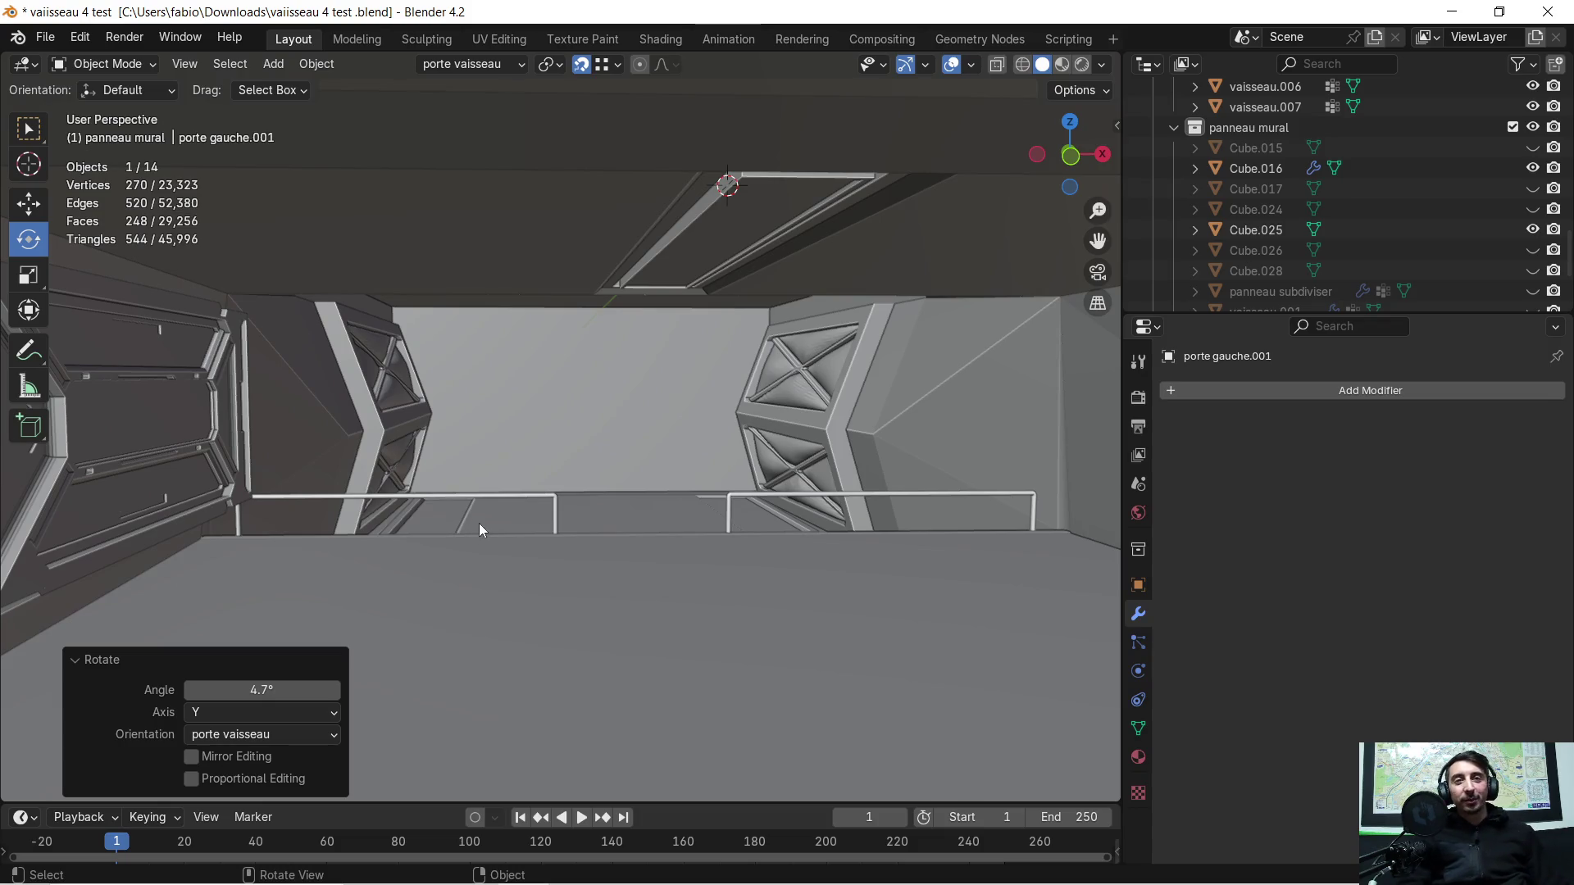
scroll(579, 482, up, 2)
scroll(609, 475, up, 2)
Step: Look down the corridor and the room with doors, then select the floor slab vaisseau.007
mouse_move(625, 483)
middle_down()
mouse_move(622, 469)
mouse_move(603, 475)
mouse_move(628, 477)
middle_up()
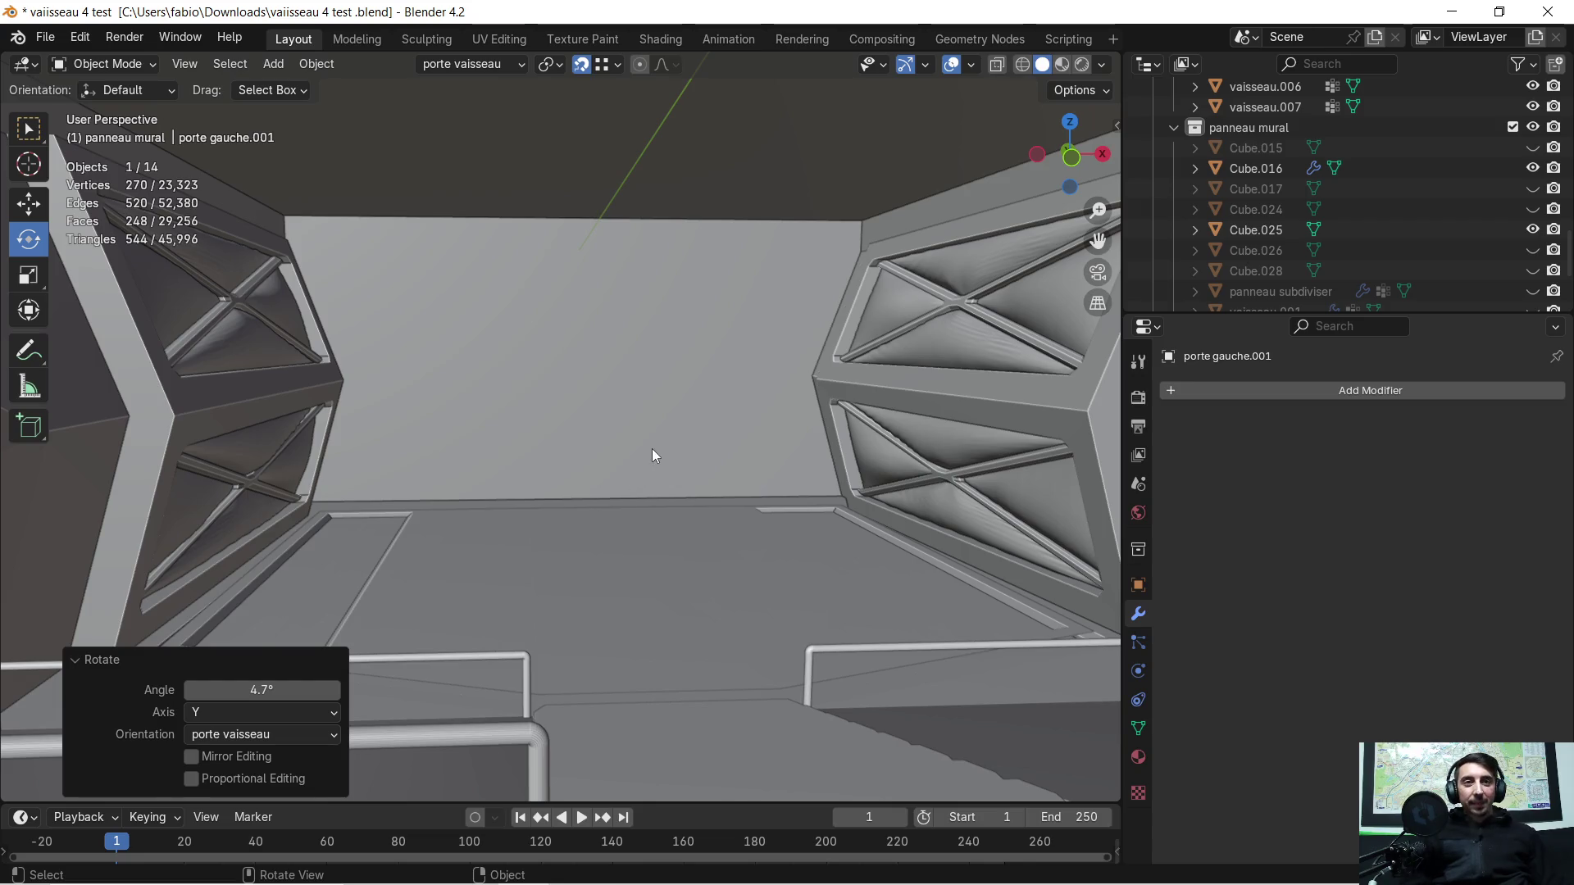
scroll(653, 455, down, 1)
scroll(583, 455, down, 2)
scroll(594, 436, down, 2)
scroll(592, 428, down, 1)
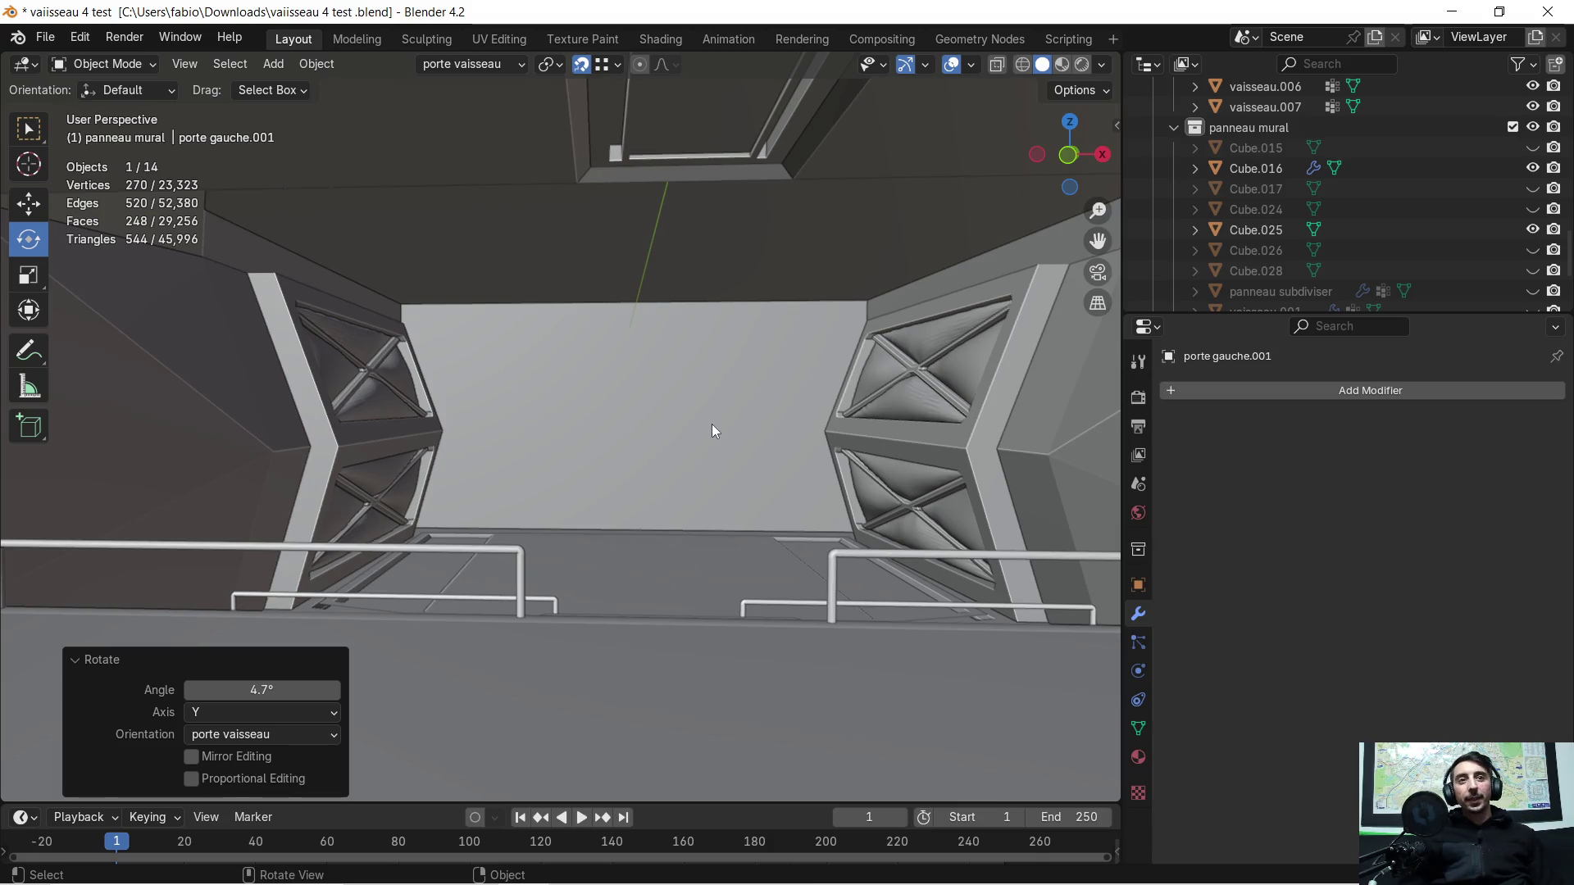
mouse_move(713, 449)
middle_down()
mouse_move(656, 447)
mouse_move(666, 425)
mouse_move(647, 422)
mouse_move(658, 430)
middle_up()
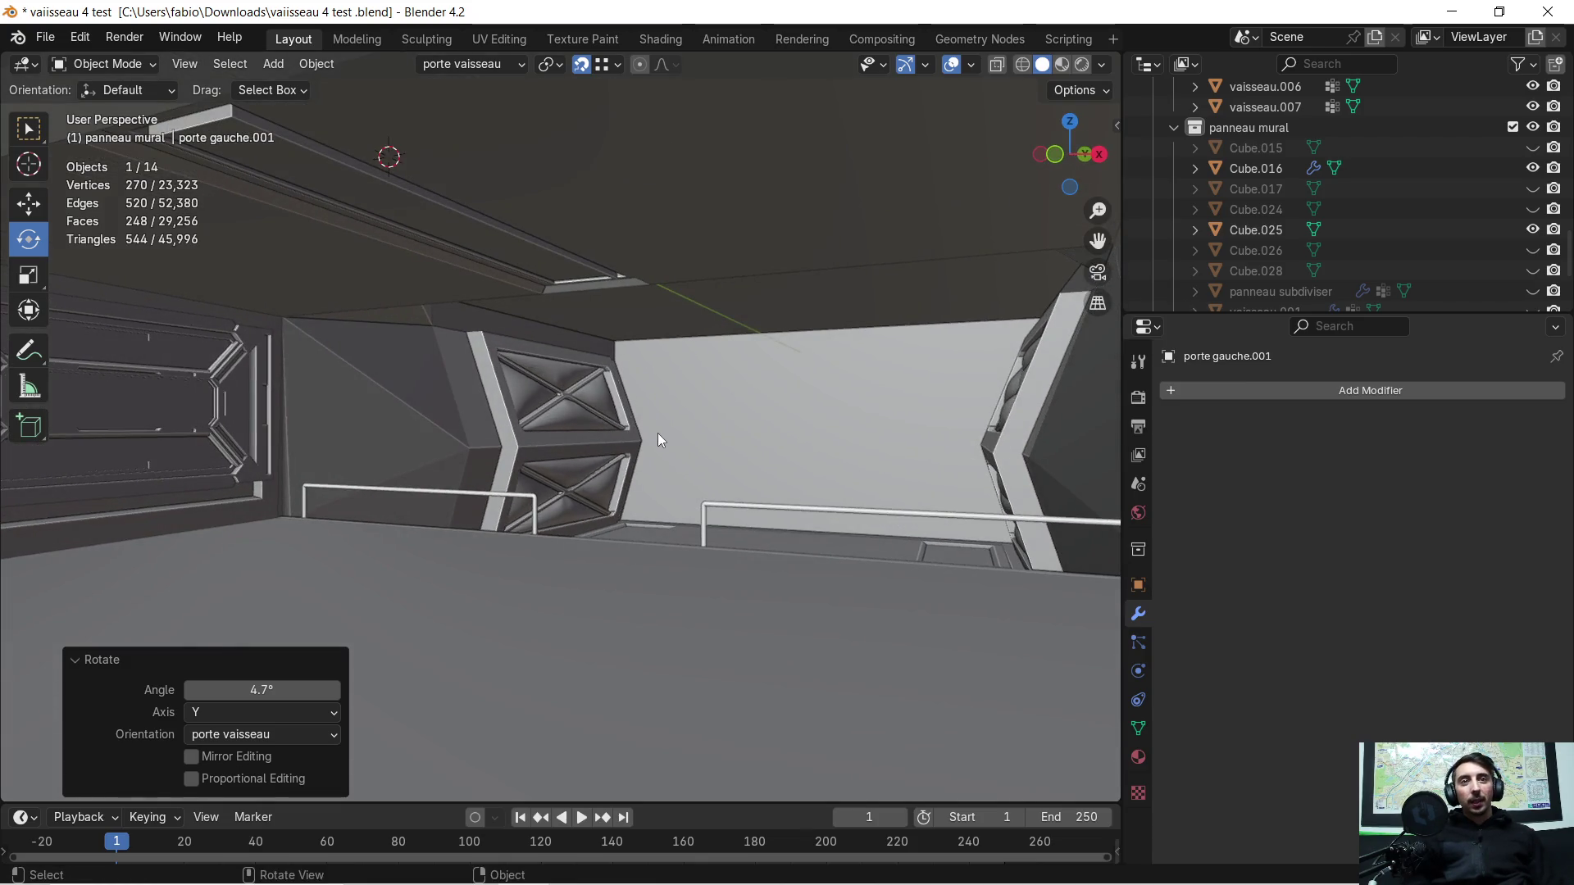
mouse_move(749, 463)
middle_down()
mouse_move(766, 455)
mouse_move(702, 468)
middle_up()
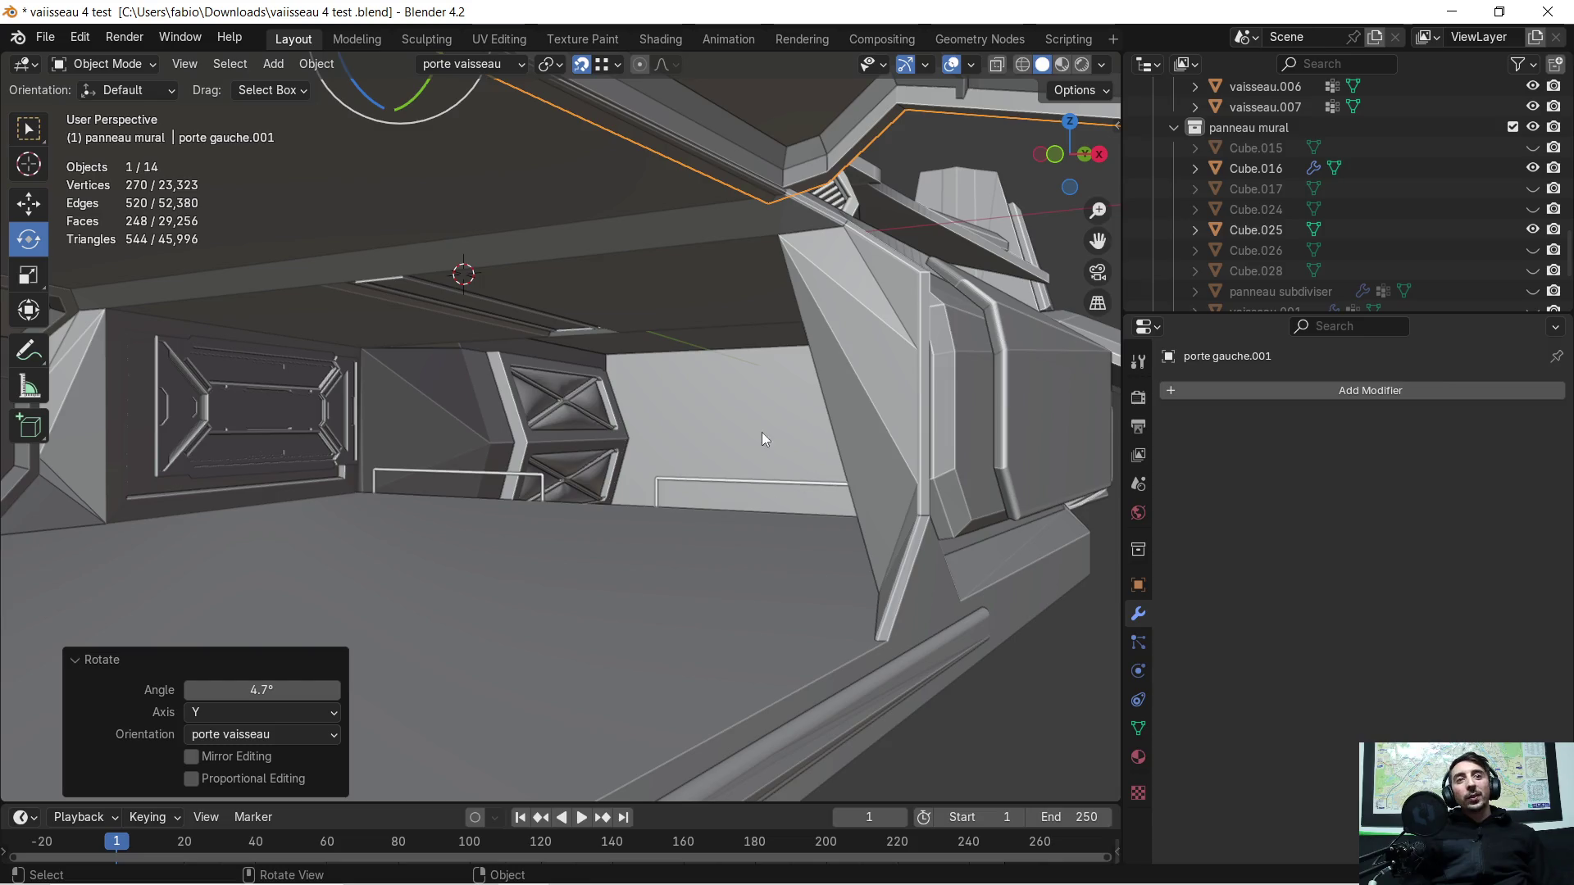
scroll(768, 421, up, 3)
scroll(737, 430, up, 3)
scroll(719, 437, up, 1)
scroll(697, 418, up, 2)
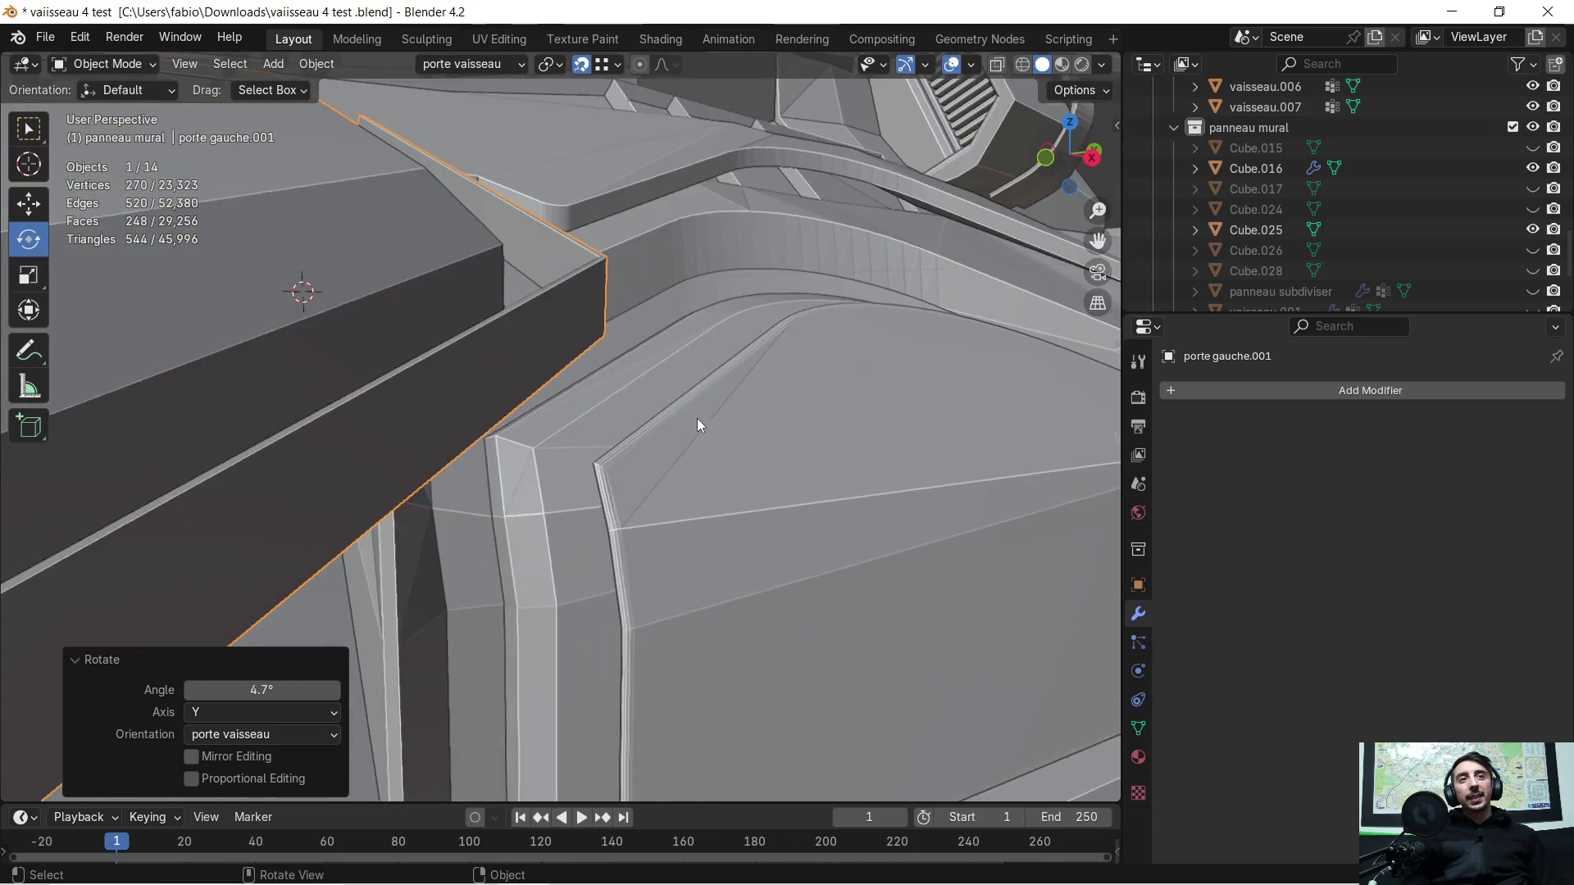
scroll(667, 388, down, 3)
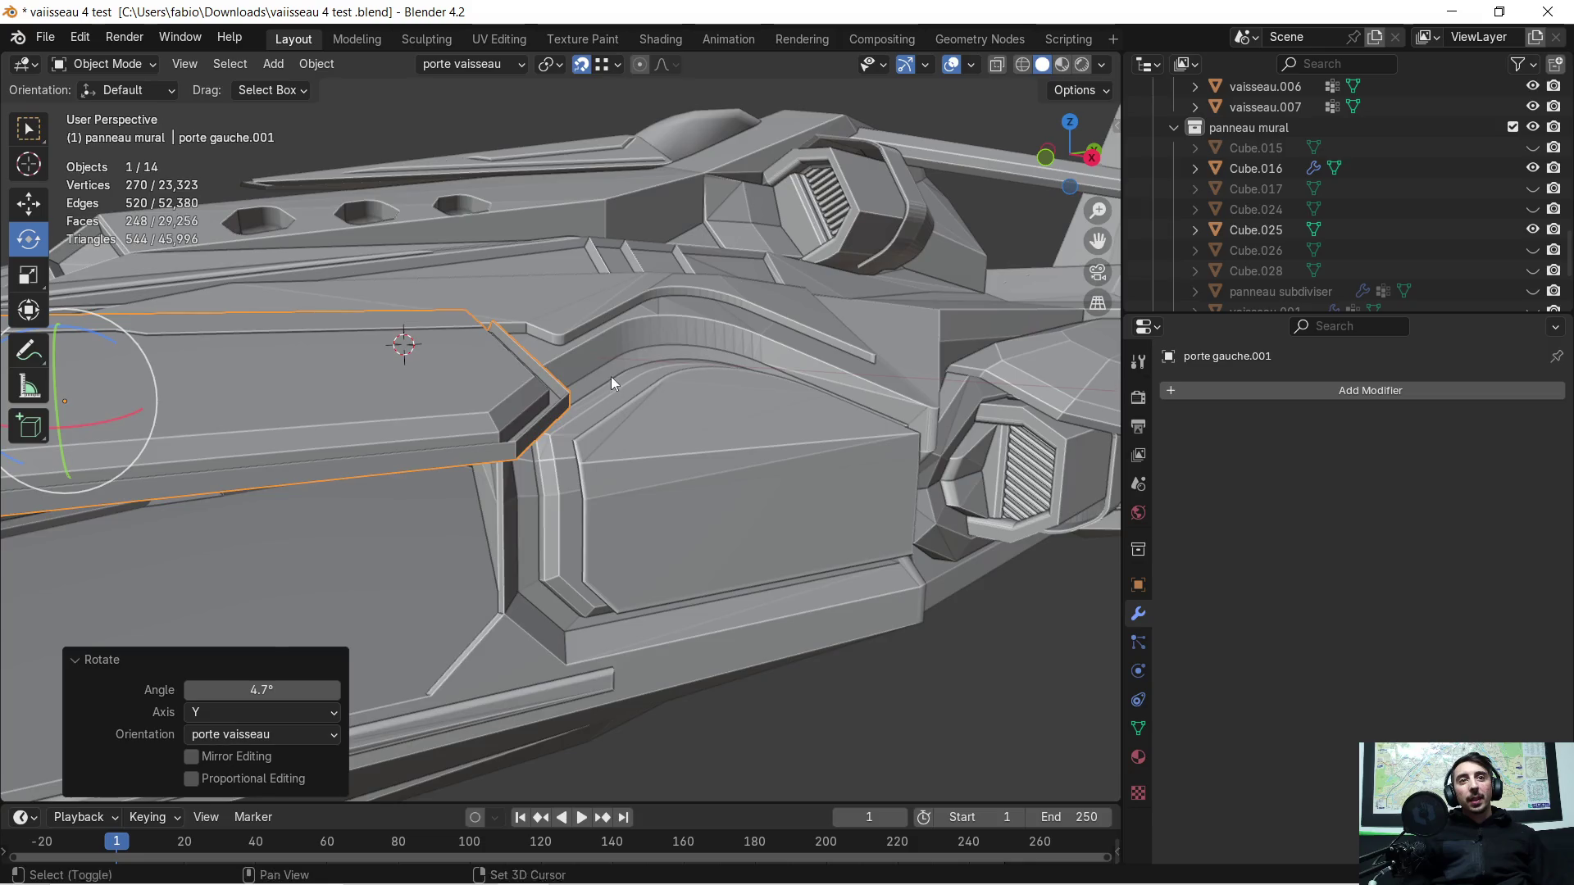
shift+middle_drag(612, 376, 671, 444)
middle_drag(370, 348, 431, 356)
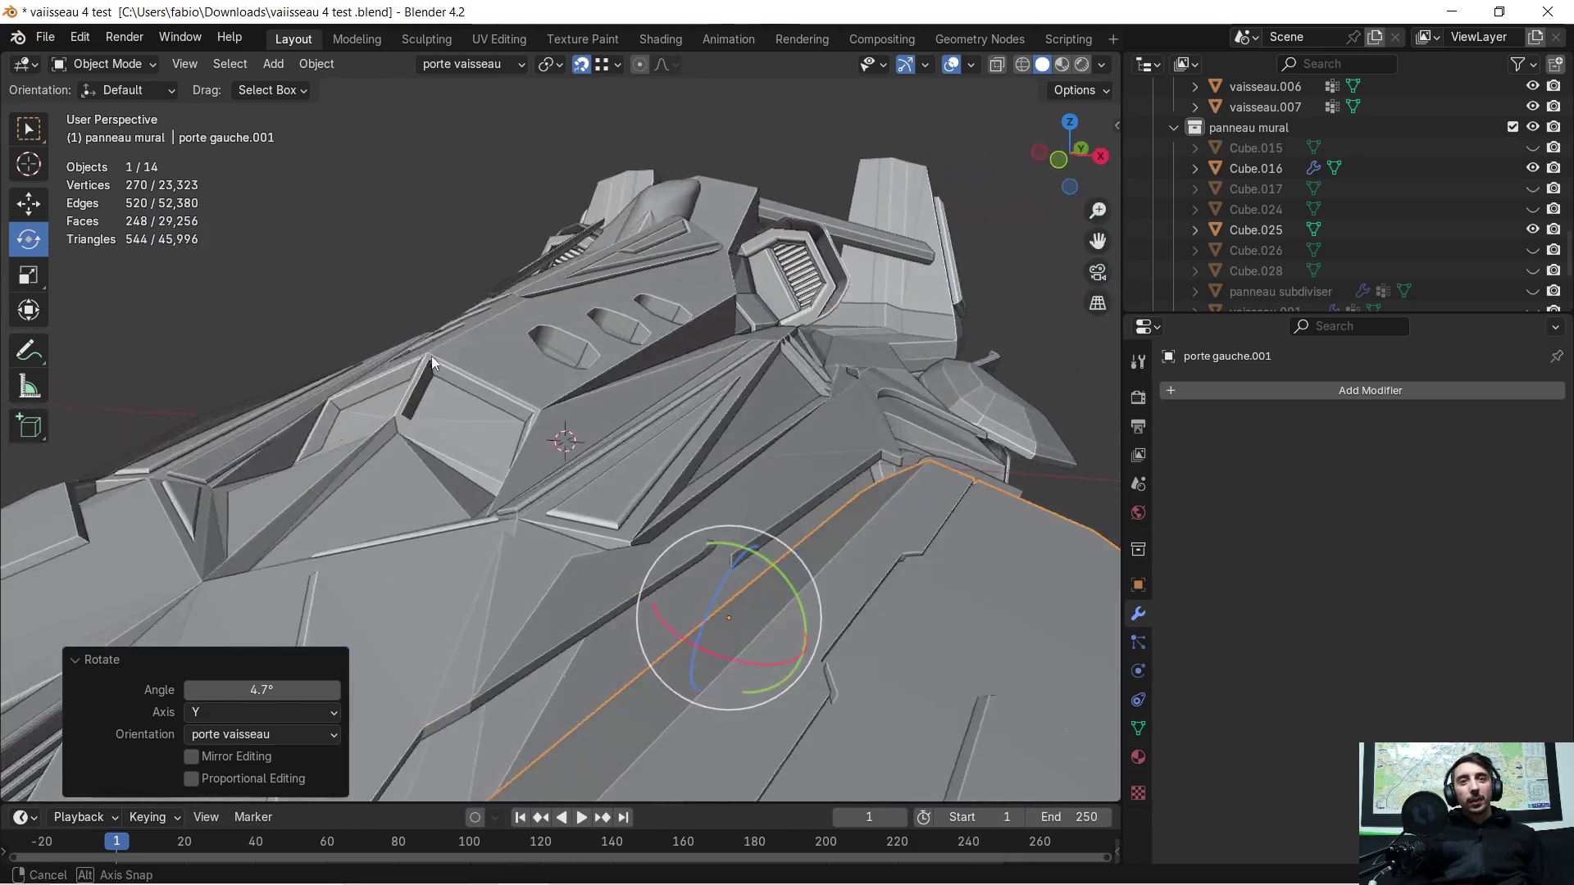
scroll(528, 485, up, 2)
scroll(529, 483, up, 3)
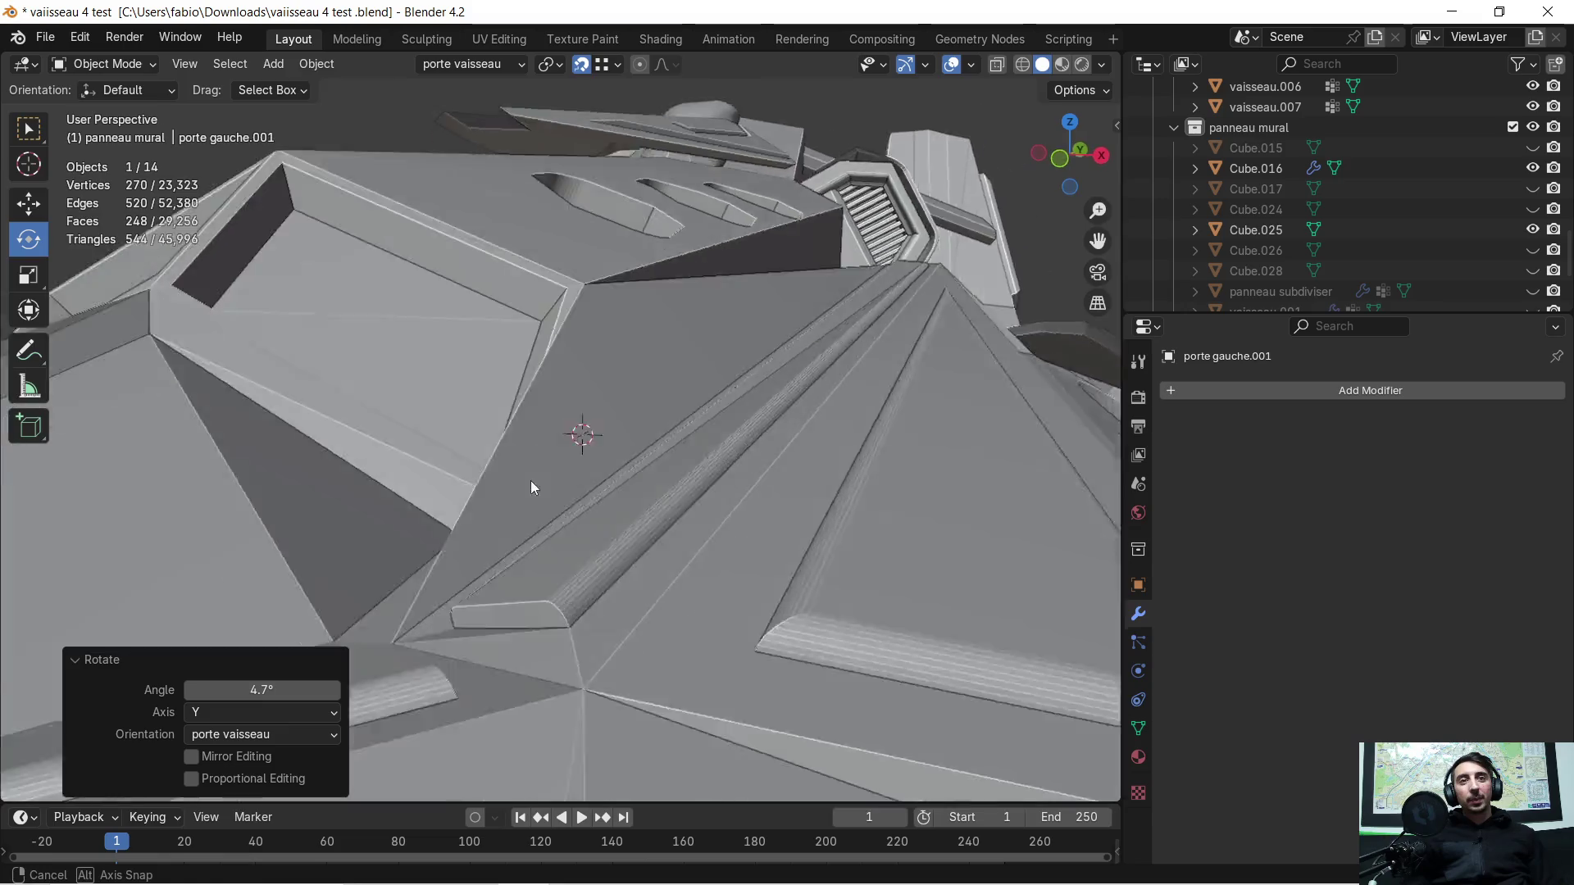
scroll(535, 474, up, 3)
middle_drag(540, 468, 619, 430)
middle_drag(710, 393, 713, 362)
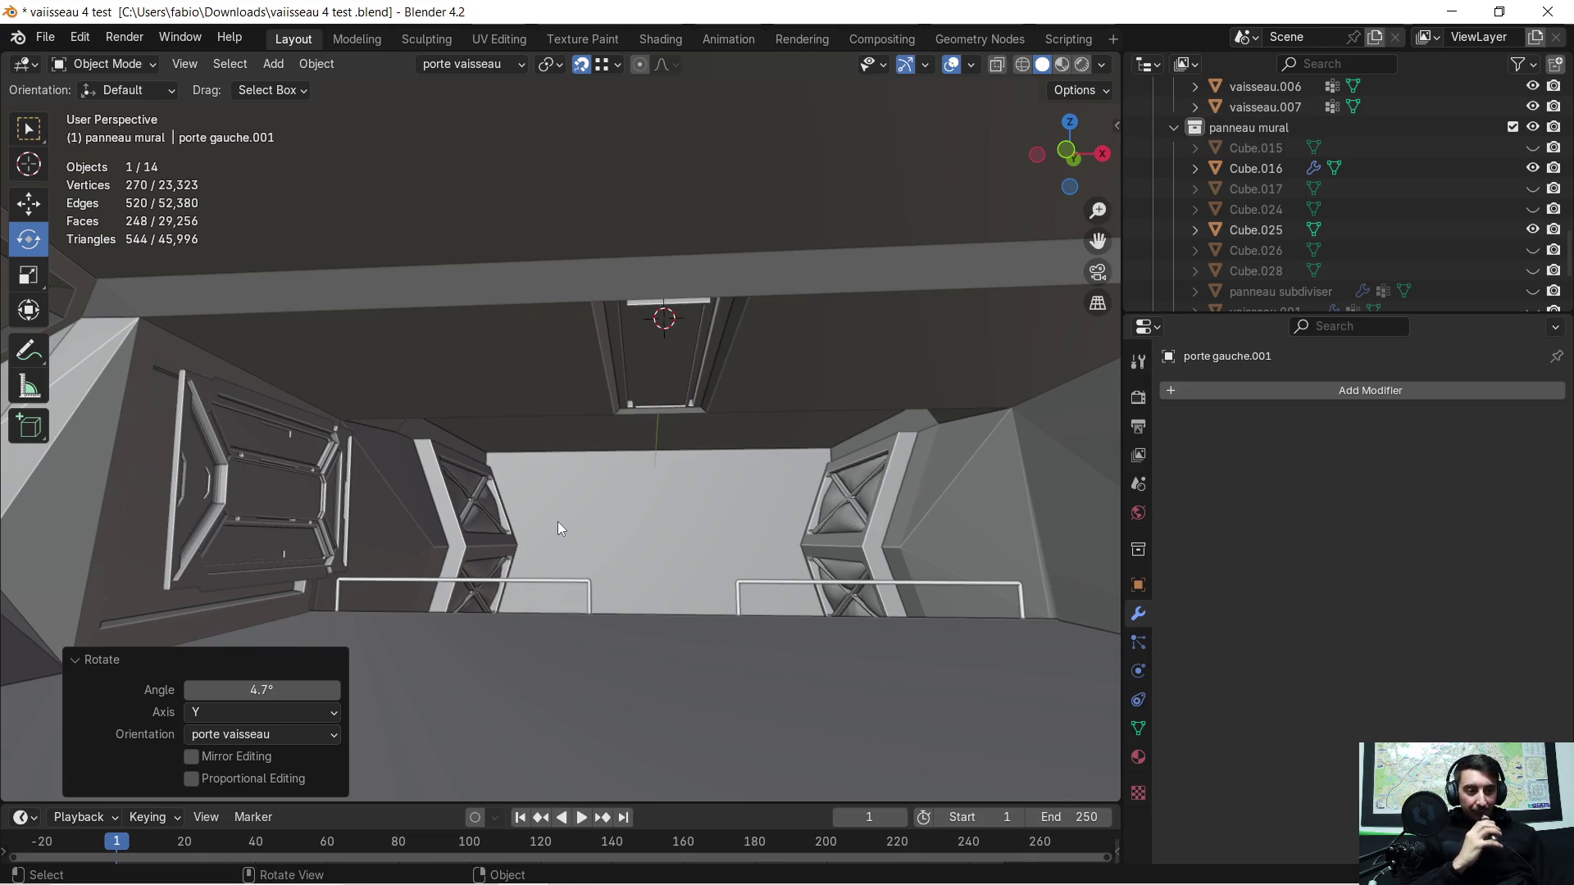
mouse_move(565, 528)
middle_down()
mouse_move(603, 472)
mouse_move(692, 574)
mouse_move(544, 374)
mouse_move(561, 446)
mouse_move(561, 424)
mouse_move(541, 491)
middle_up()
scroll(547, 487, up, 4)
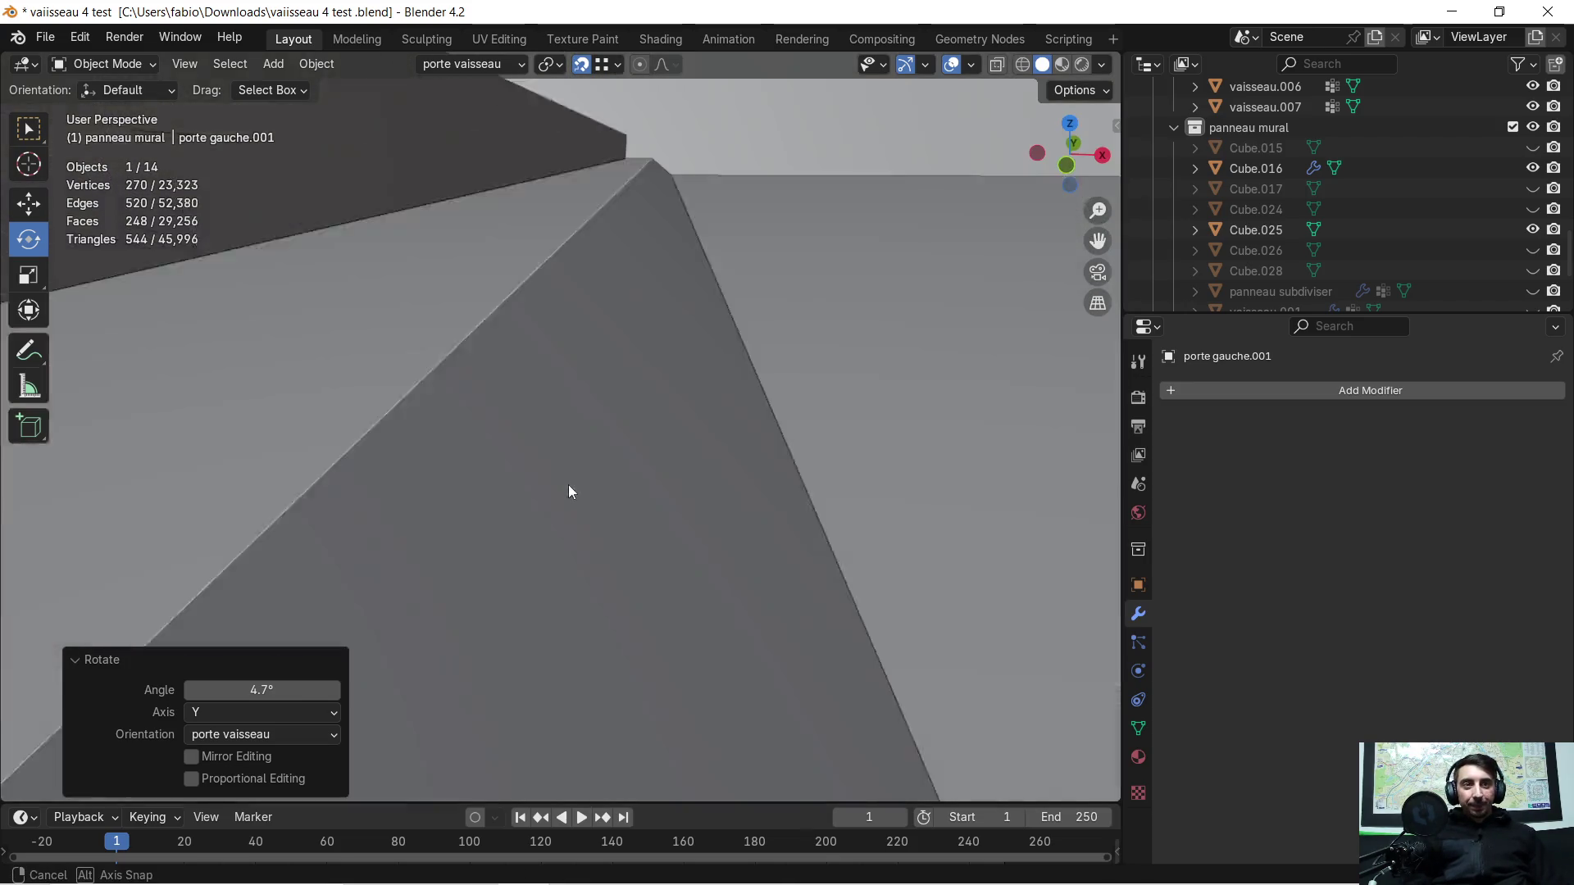
scroll(605, 479, up, 2)
click(531, 448)
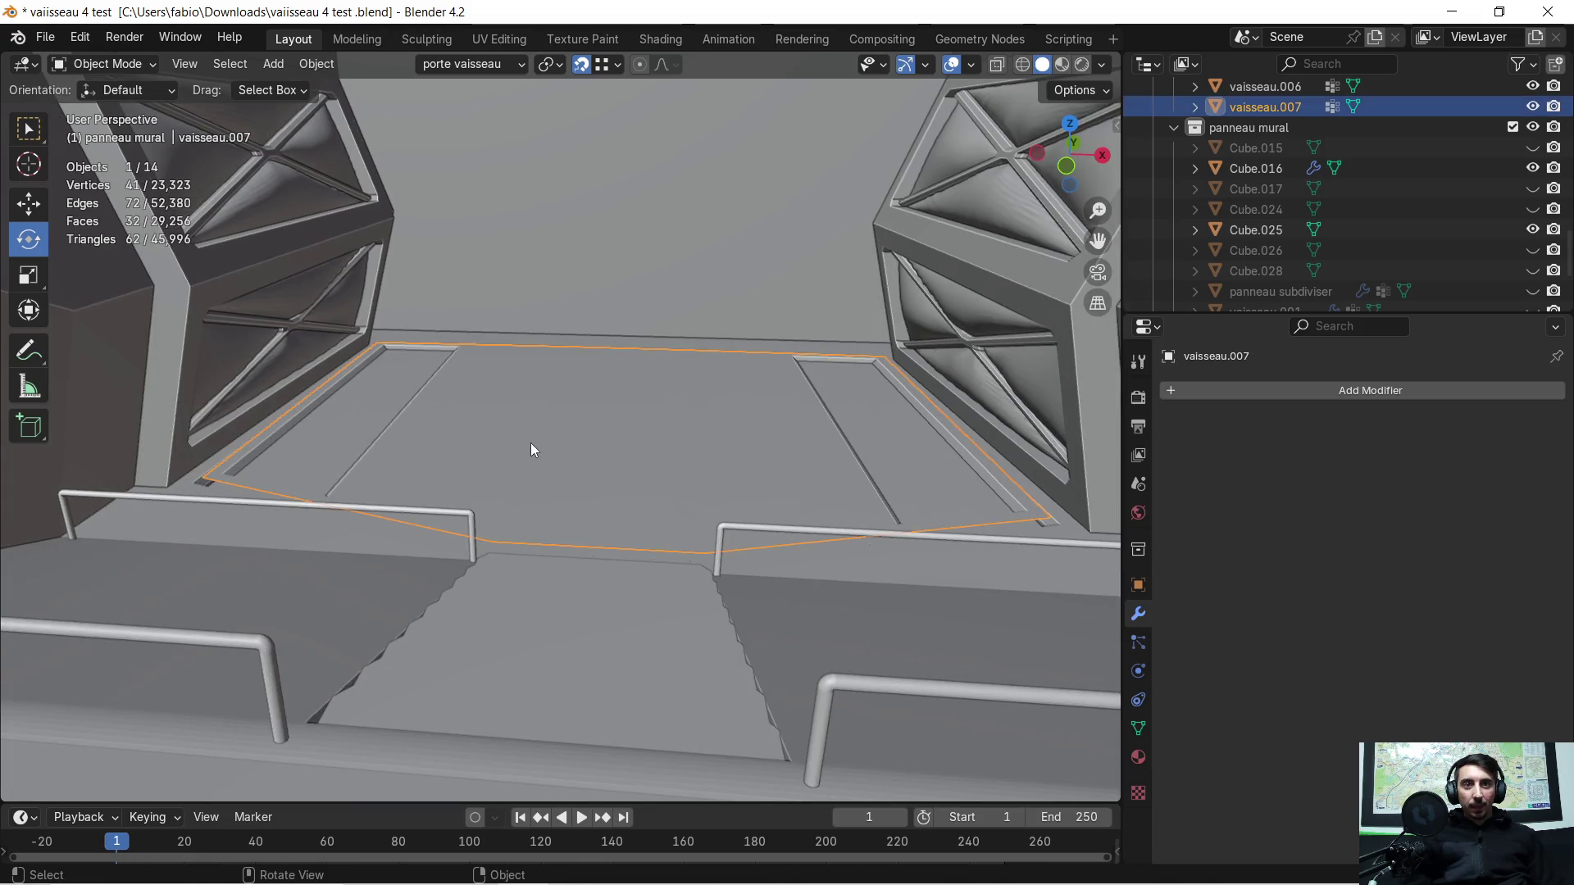
Step: Isolate vaisseau.007 in Local View, inspect it, and bring up the Add menu for new meshes
key(KP_Divide)
scroll(536, 432, up, 3)
scroll(617, 495, up, 2)
mouse_move(617, 496)
middle_down()
mouse_move(579, 449)
mouse_move(600, 513)
middle_up()
scroll(600, 505, up, 2)
scroll(572, 498, up, 2)
scroll(537, 478, up, 2)
mouse_move(531, 473)
middle_down()
mouse_move(690, 409)
mouse_move(632, 434)
middle_up()
scroll(537, 453, down, 2)
scroll(526, 430, down, 1)
key(Tab)
key(Tab)
click(536, 293)
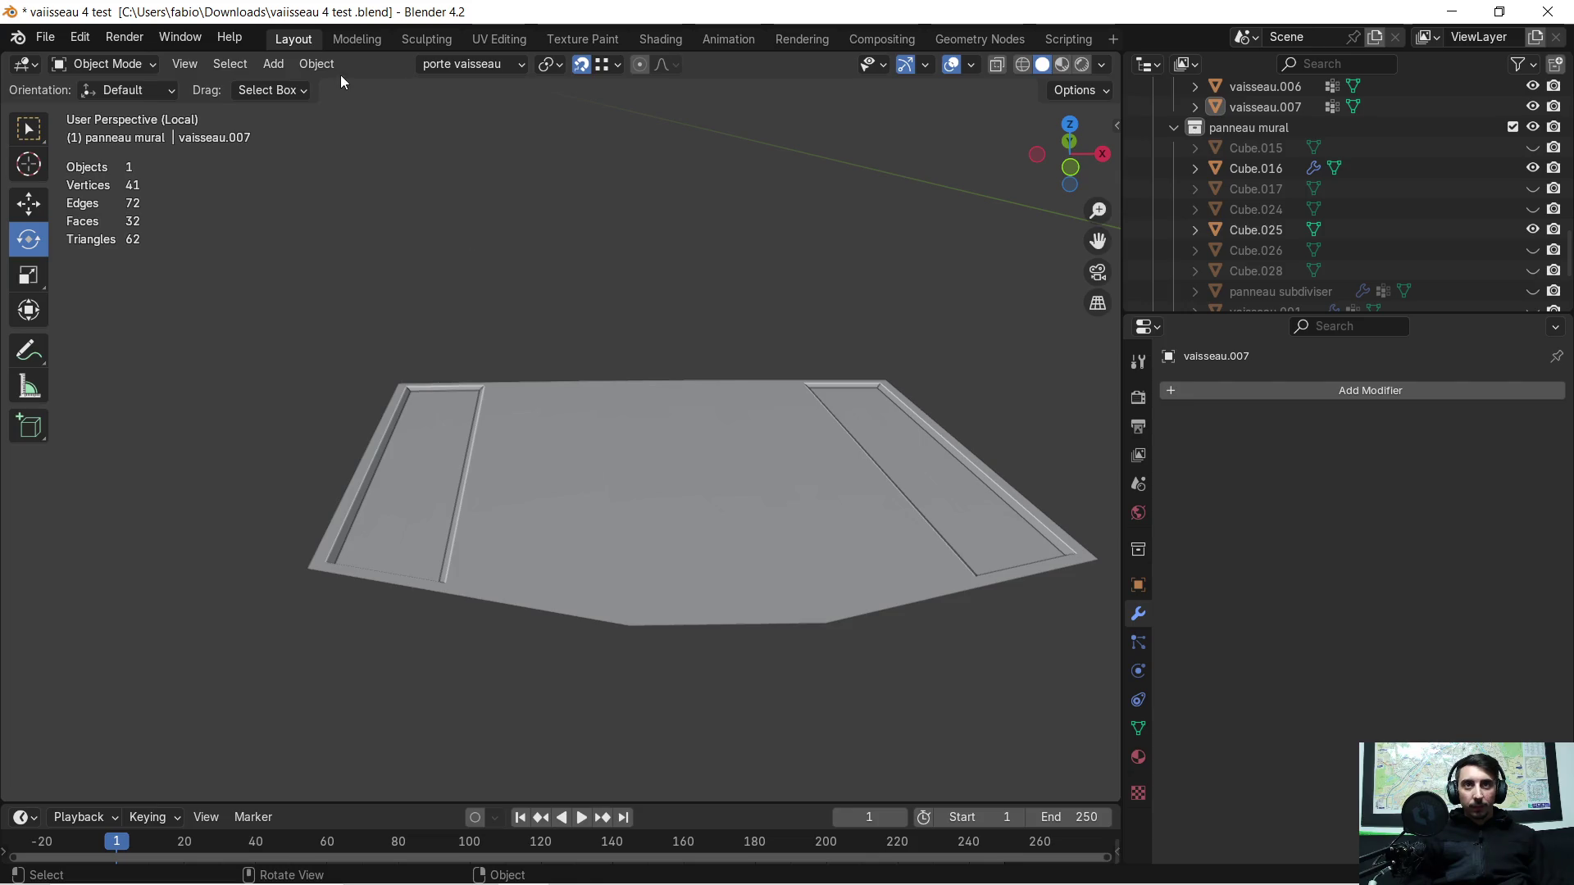
click(278, 65)
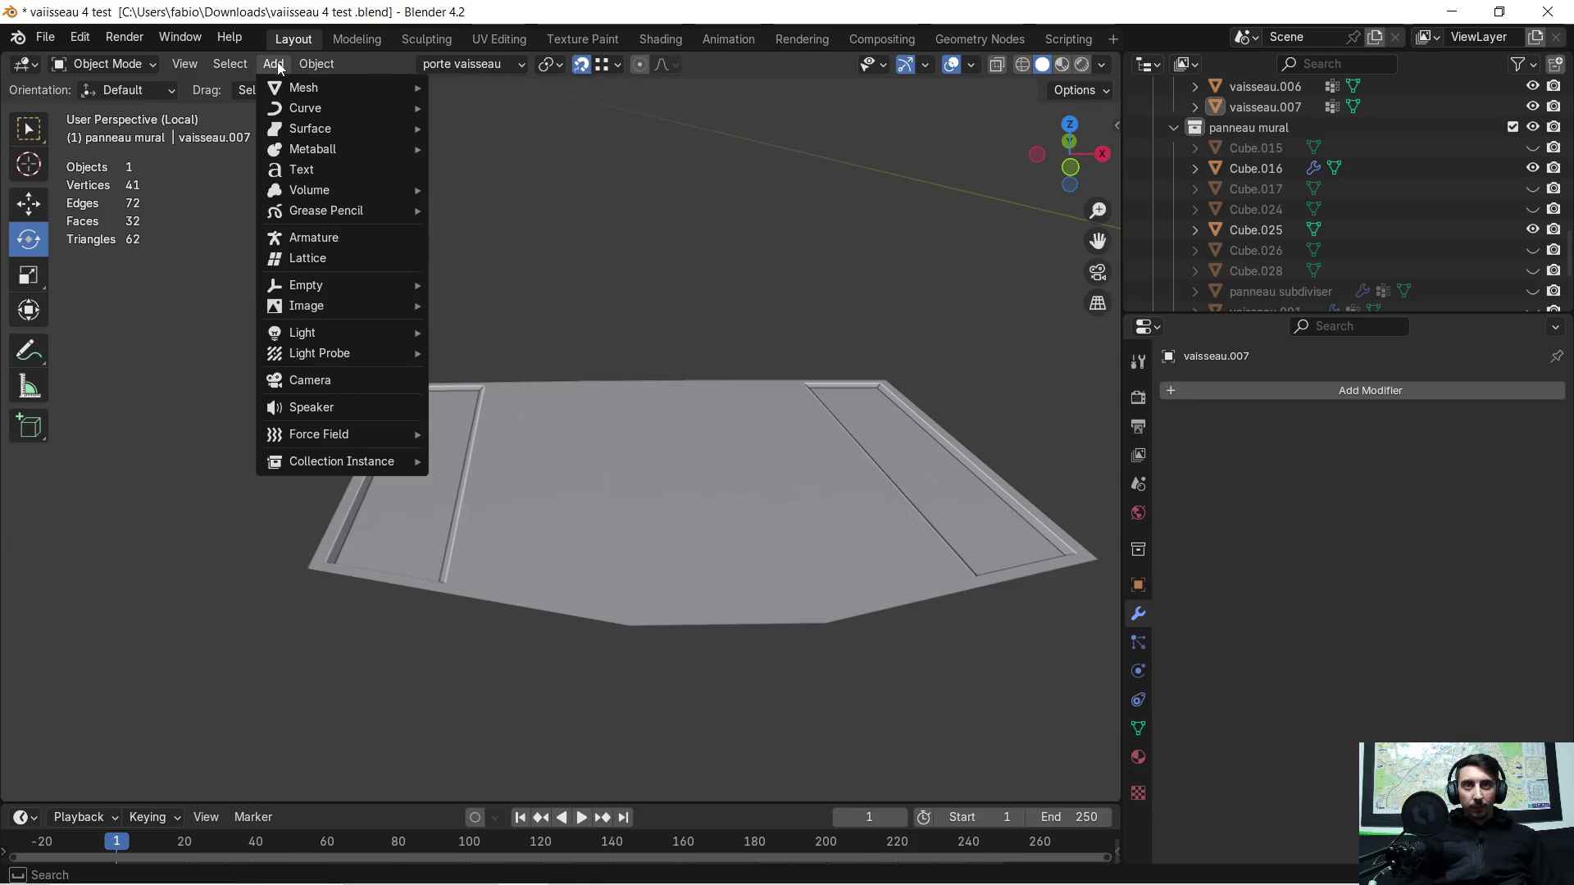
Step: Add a Grid mesh, undo a Y move, and set the transform orientation to Global
mouse_move(304, 88)
click(500, 254)
middle_drag(656, 352, 633, 374)
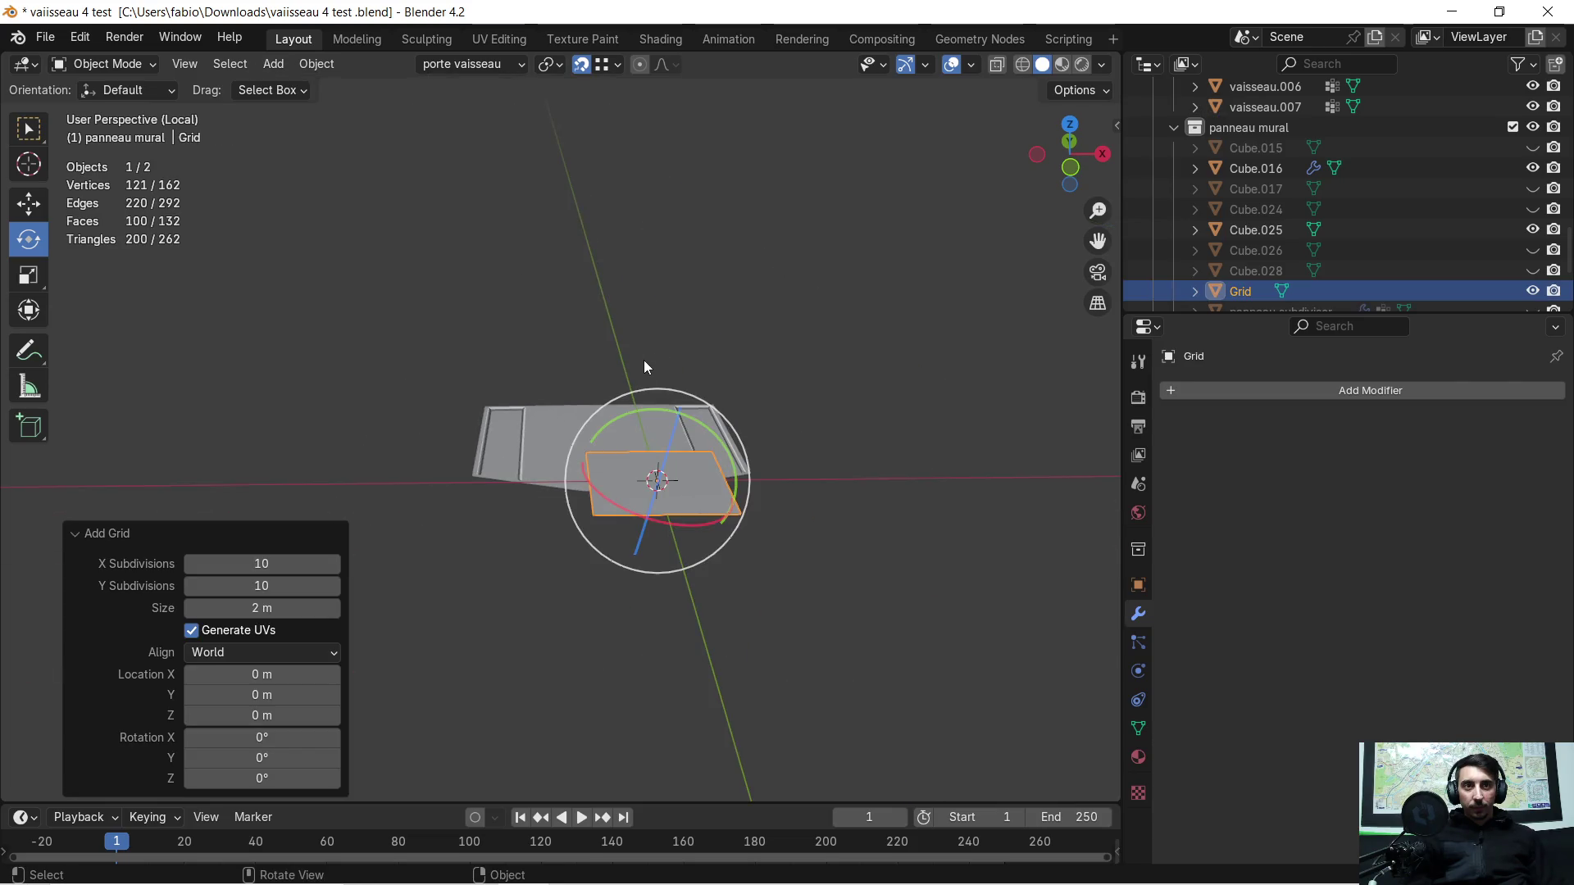
key(g)
key(y)
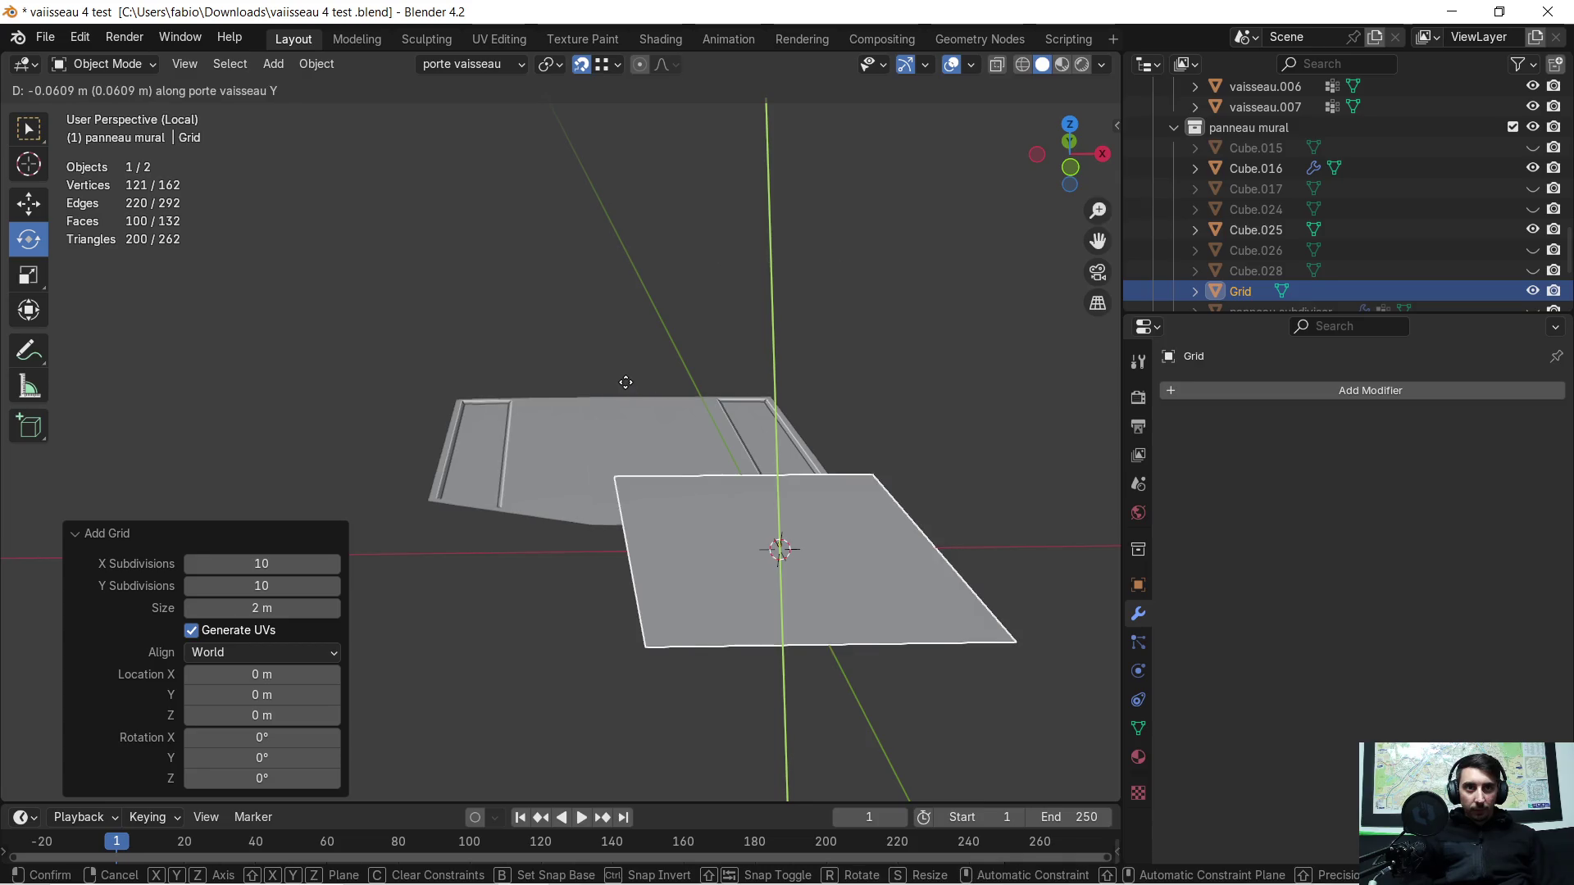
click(569, 423)
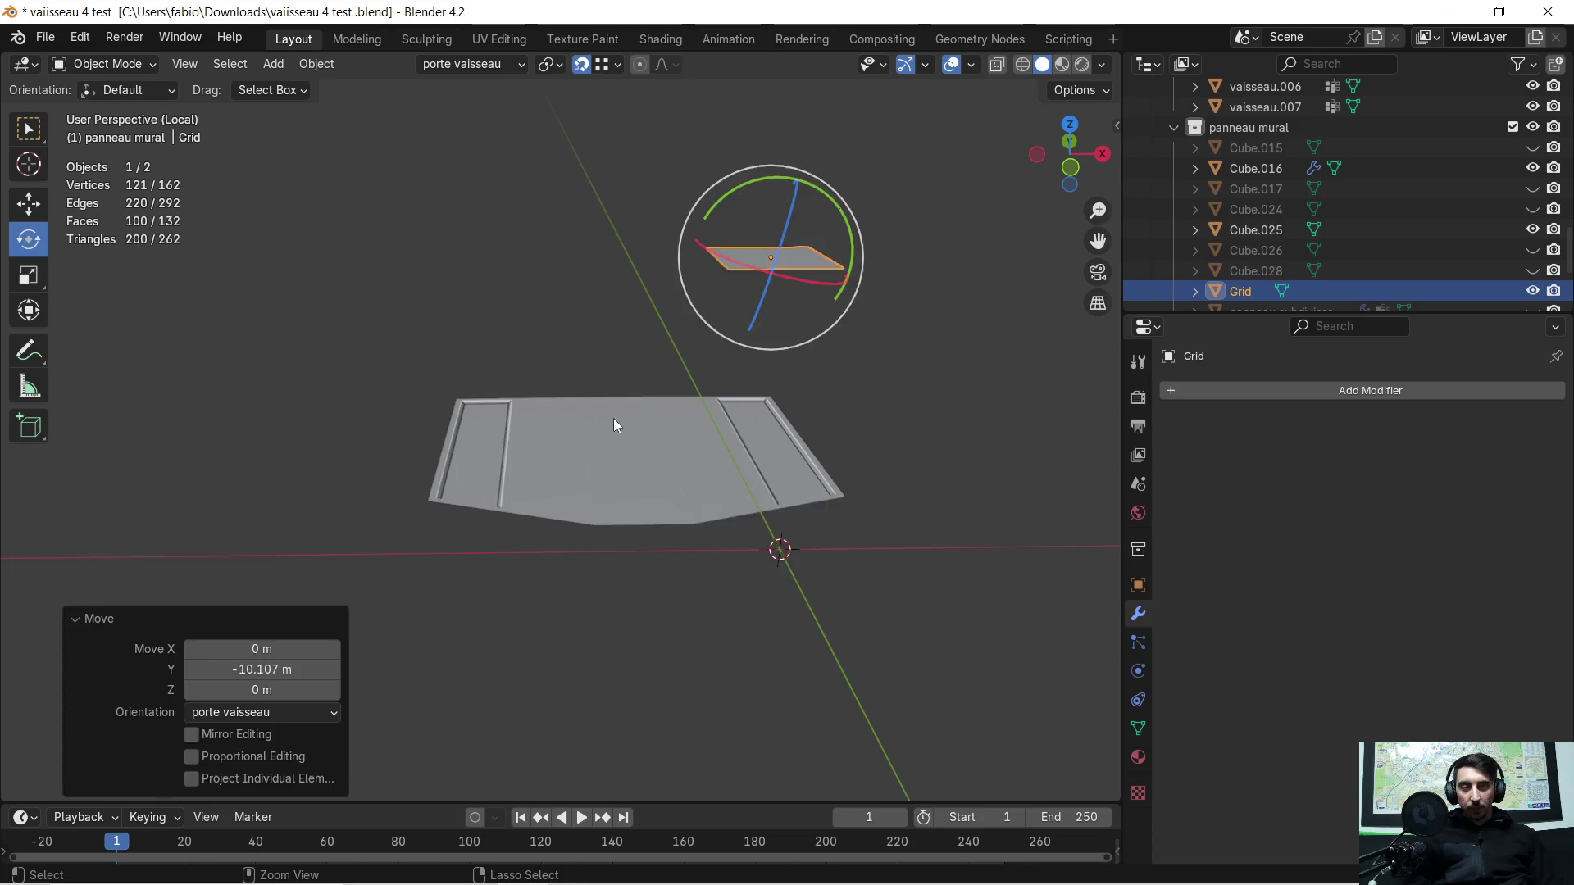
key(ctrl+z)
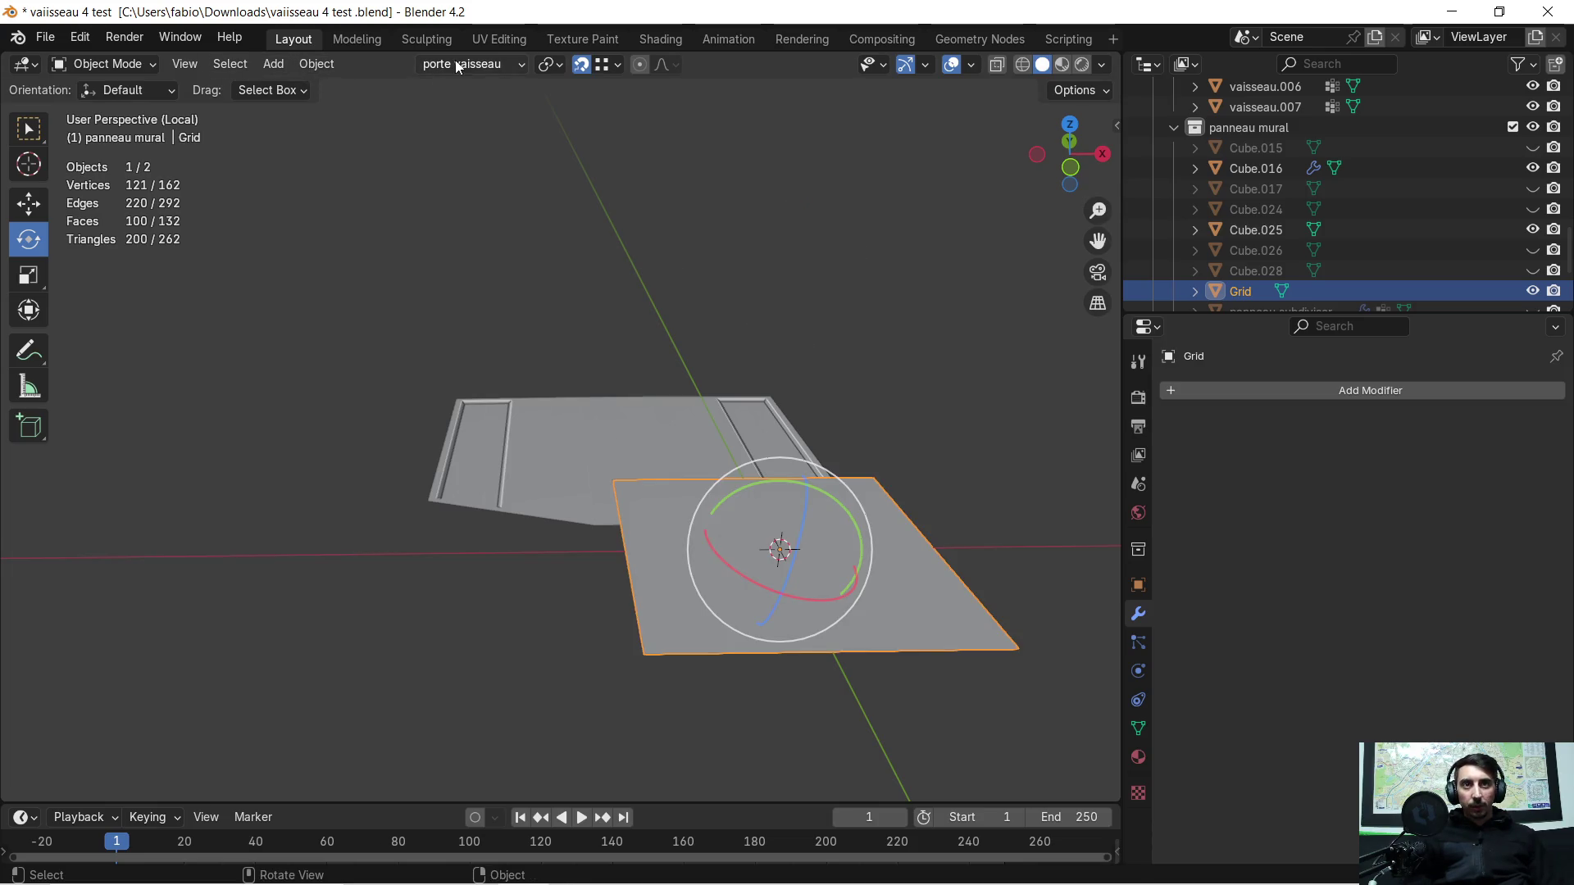
click(456, 67)
click(430, 128)
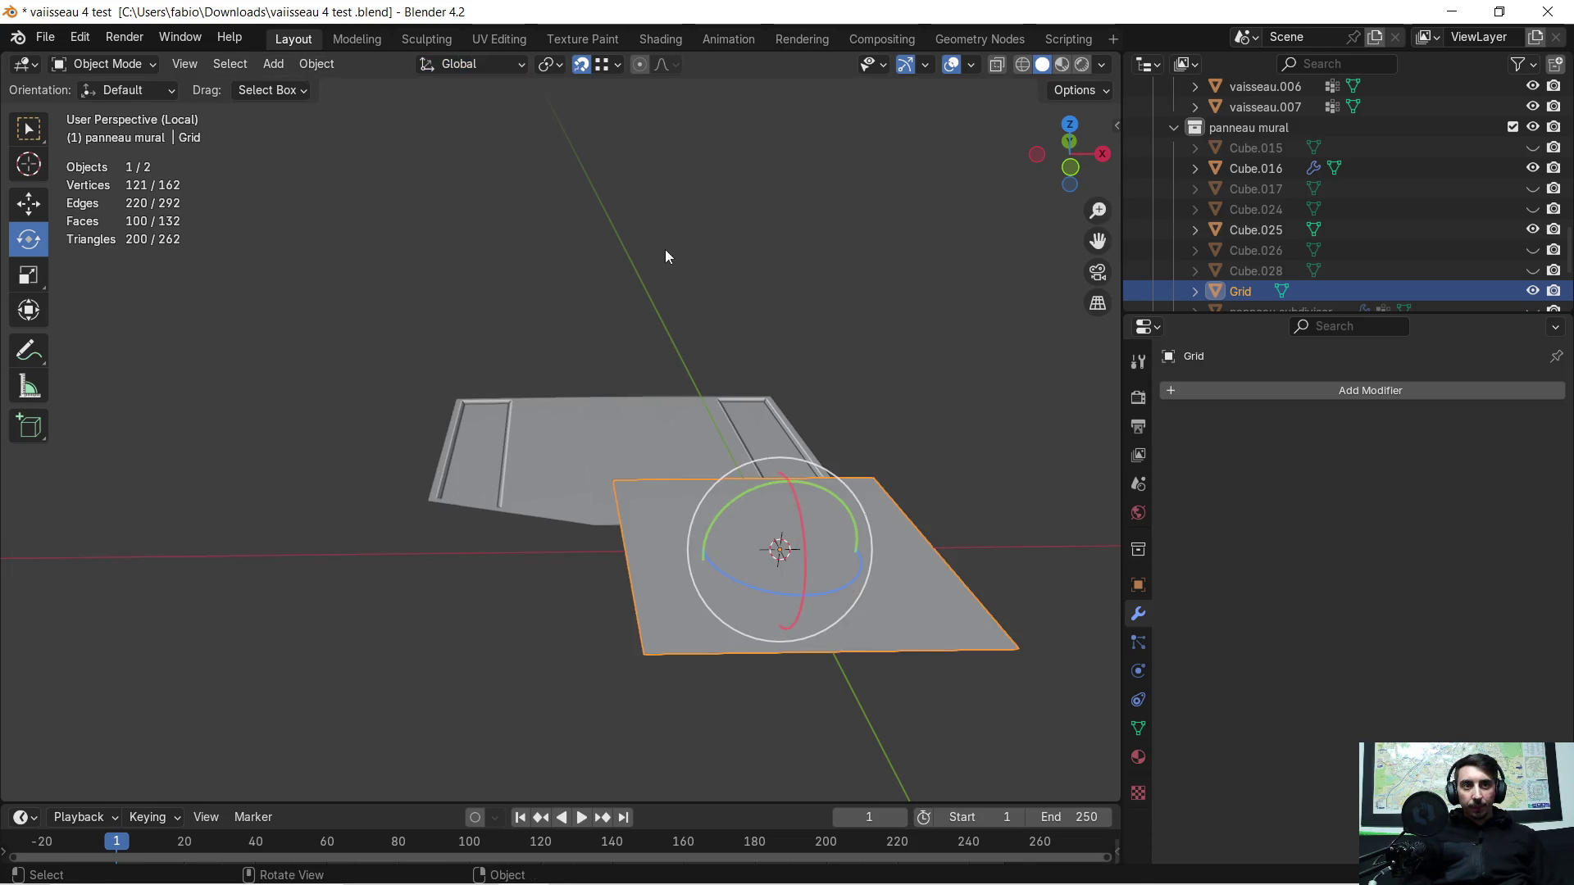
Step: Move the Grid along Y and lower it along Z toward the wall panel
middle_drag(666, 250, 645, 281)
key(g)
key(y)
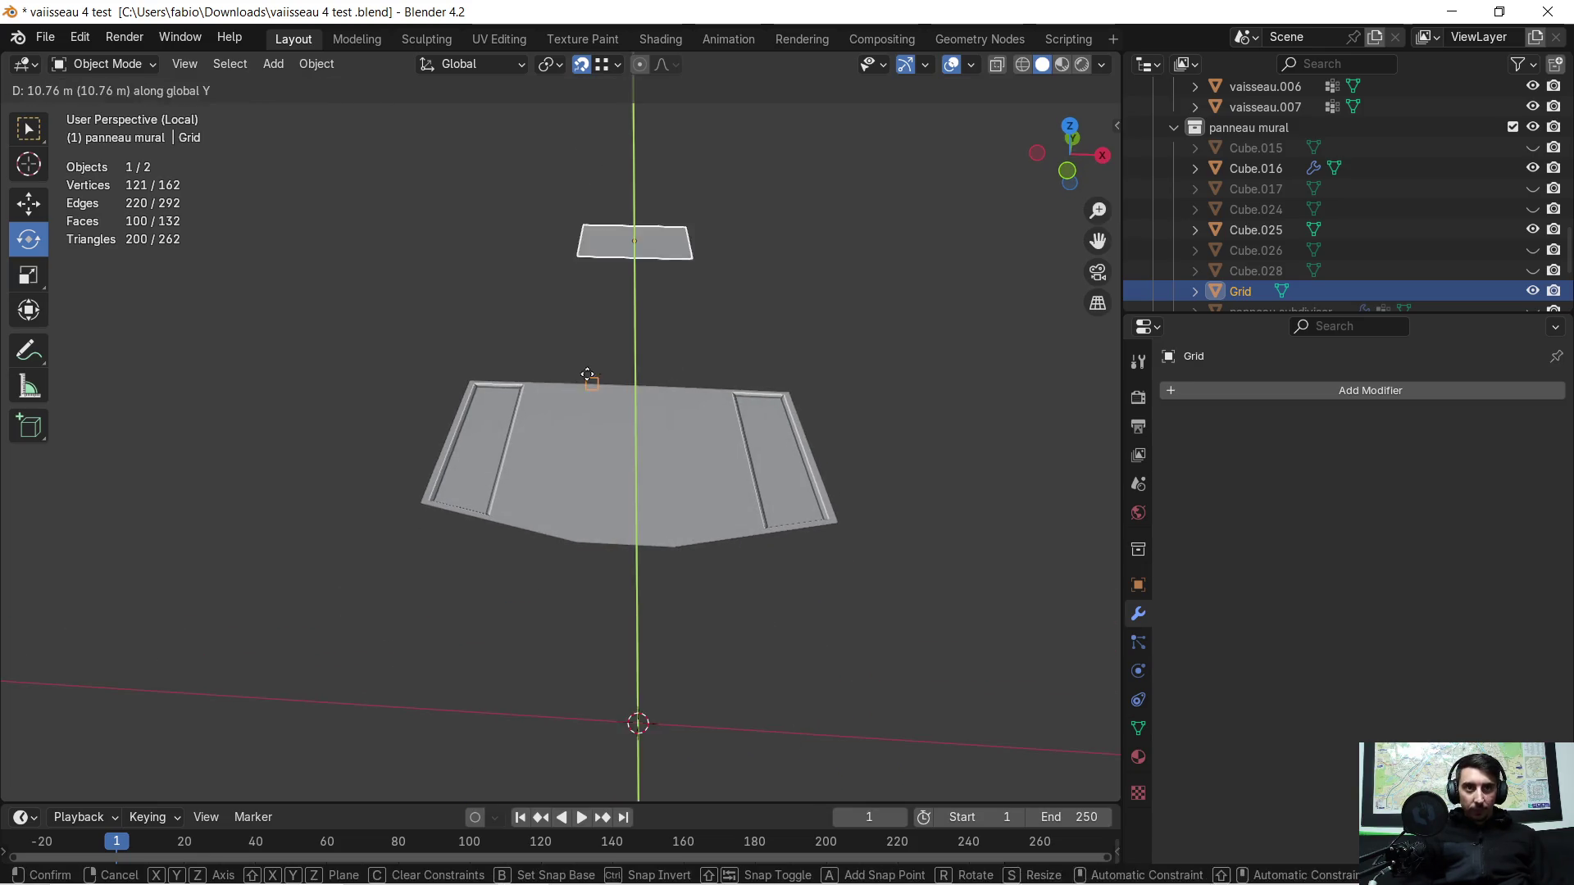
click(490, 500)
mouse_move(490, 500)
middle_down()
mouse_move(566, 408)
mouse_move(571, 368)
middle_up()
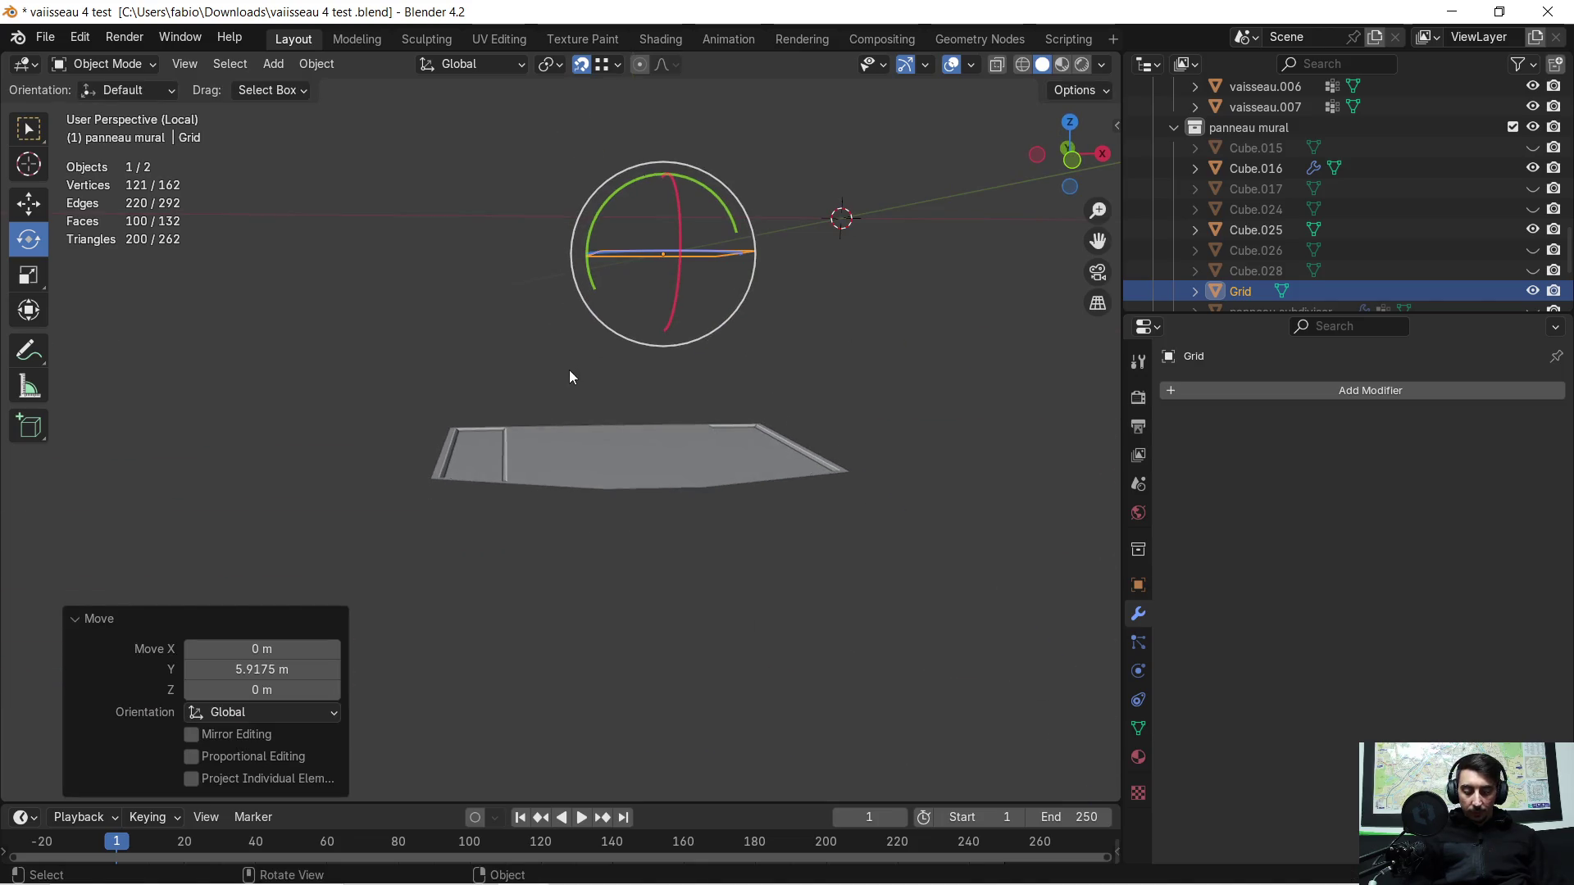
key(g)
key(z)
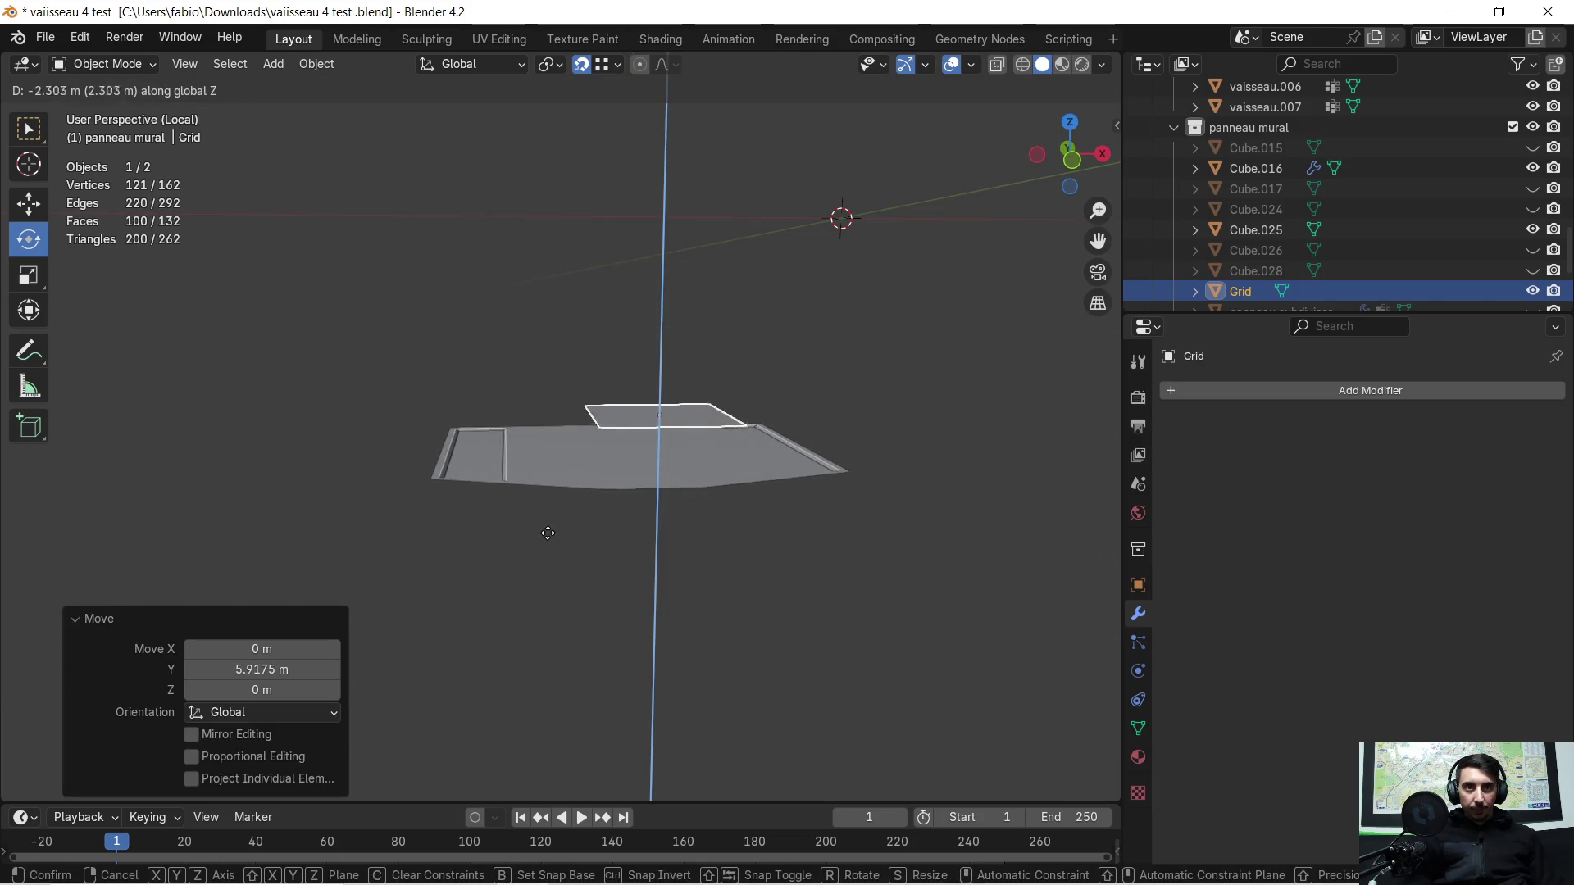
click(538, 589)
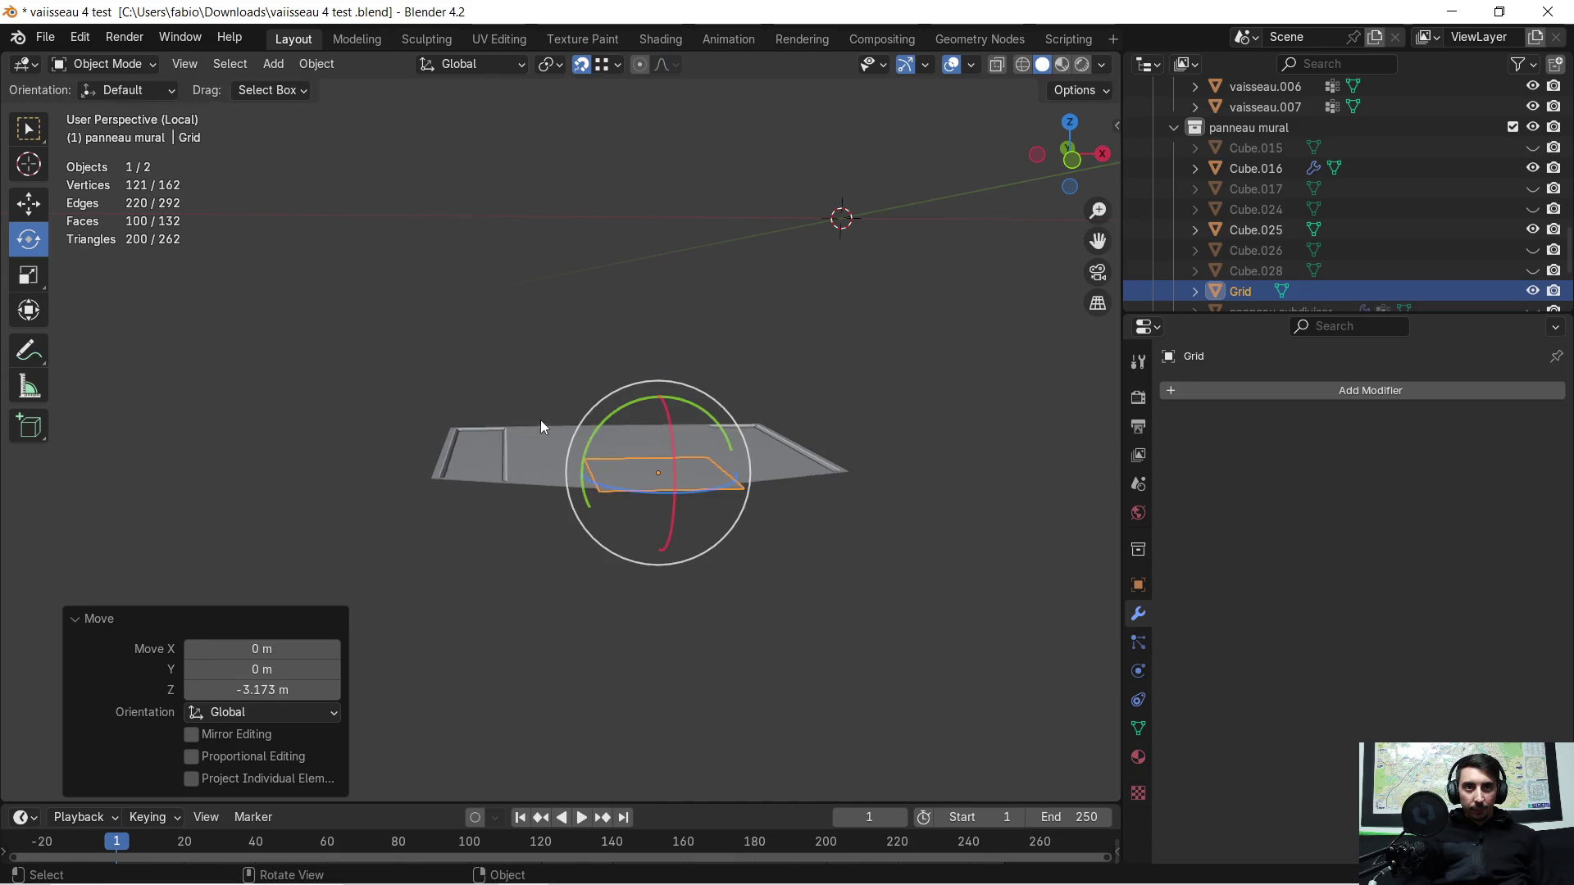
middle_drag(540, 420, 766, 520)
Step: Shift the Grid further along Y and along X to align it over the panel
key(g)
key(y)
click(611, 570)
middle_drag(615, 573, 824, 559)
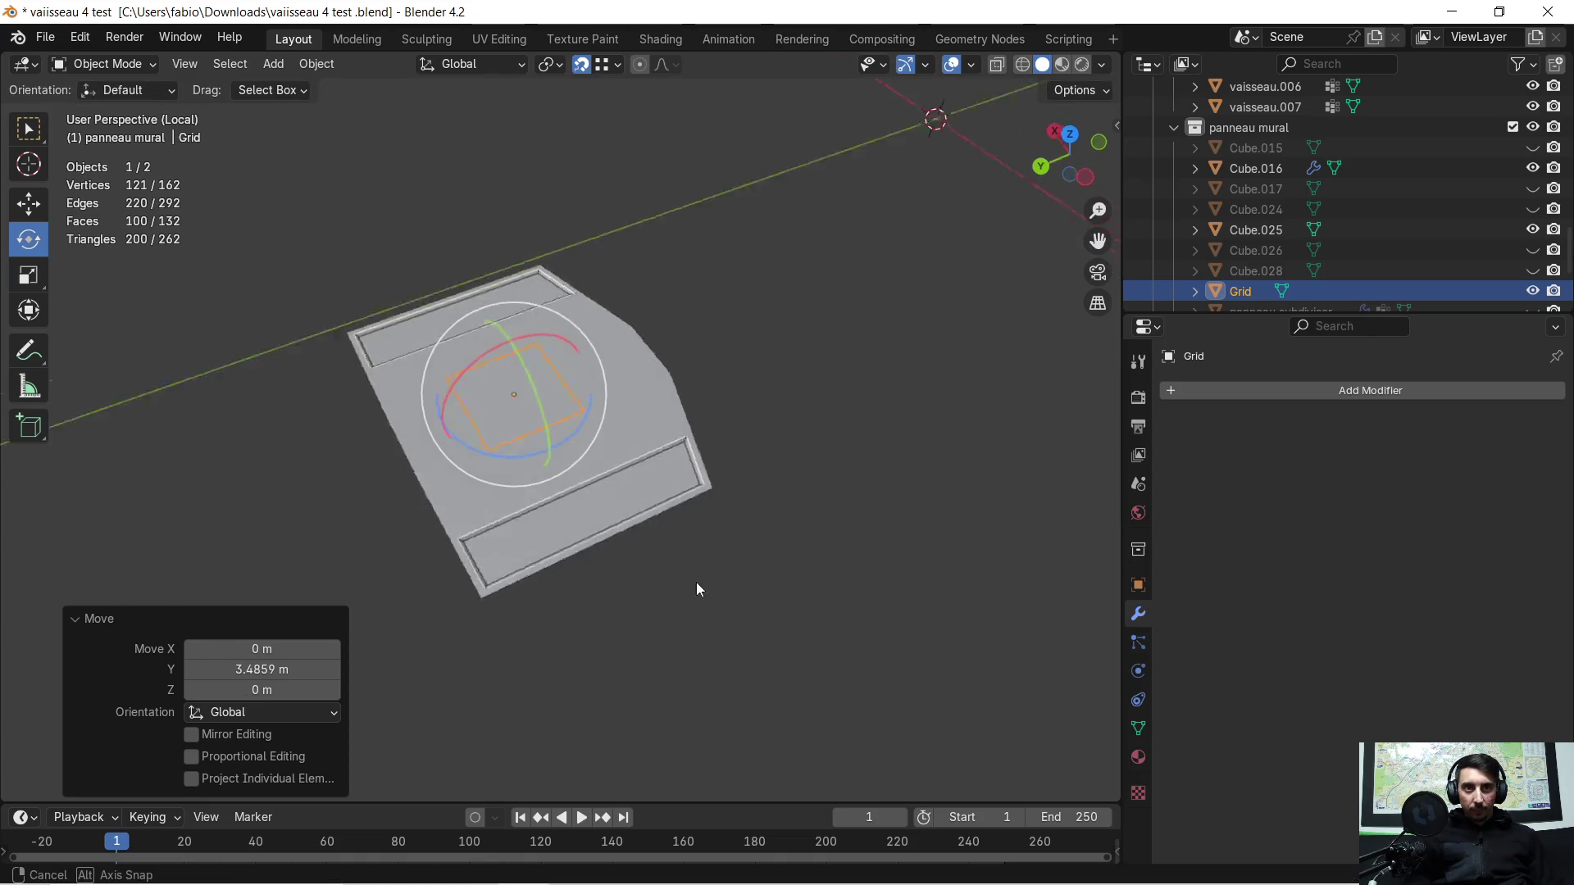
key(g)
key(x)
click(884, 477)
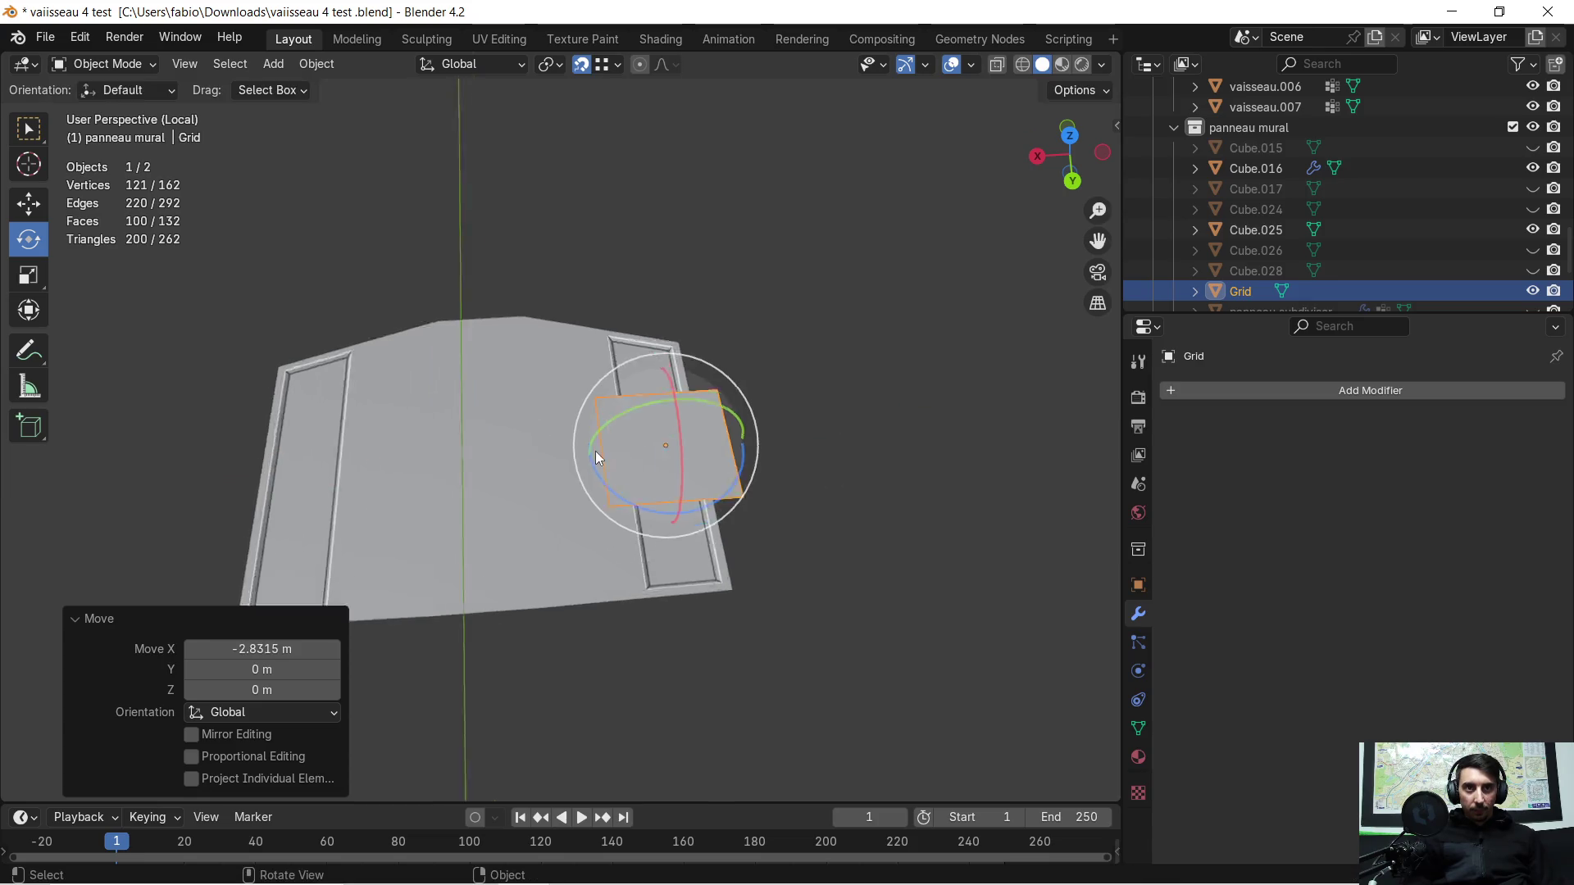
middle_drag(592, 449, 1043, 454)
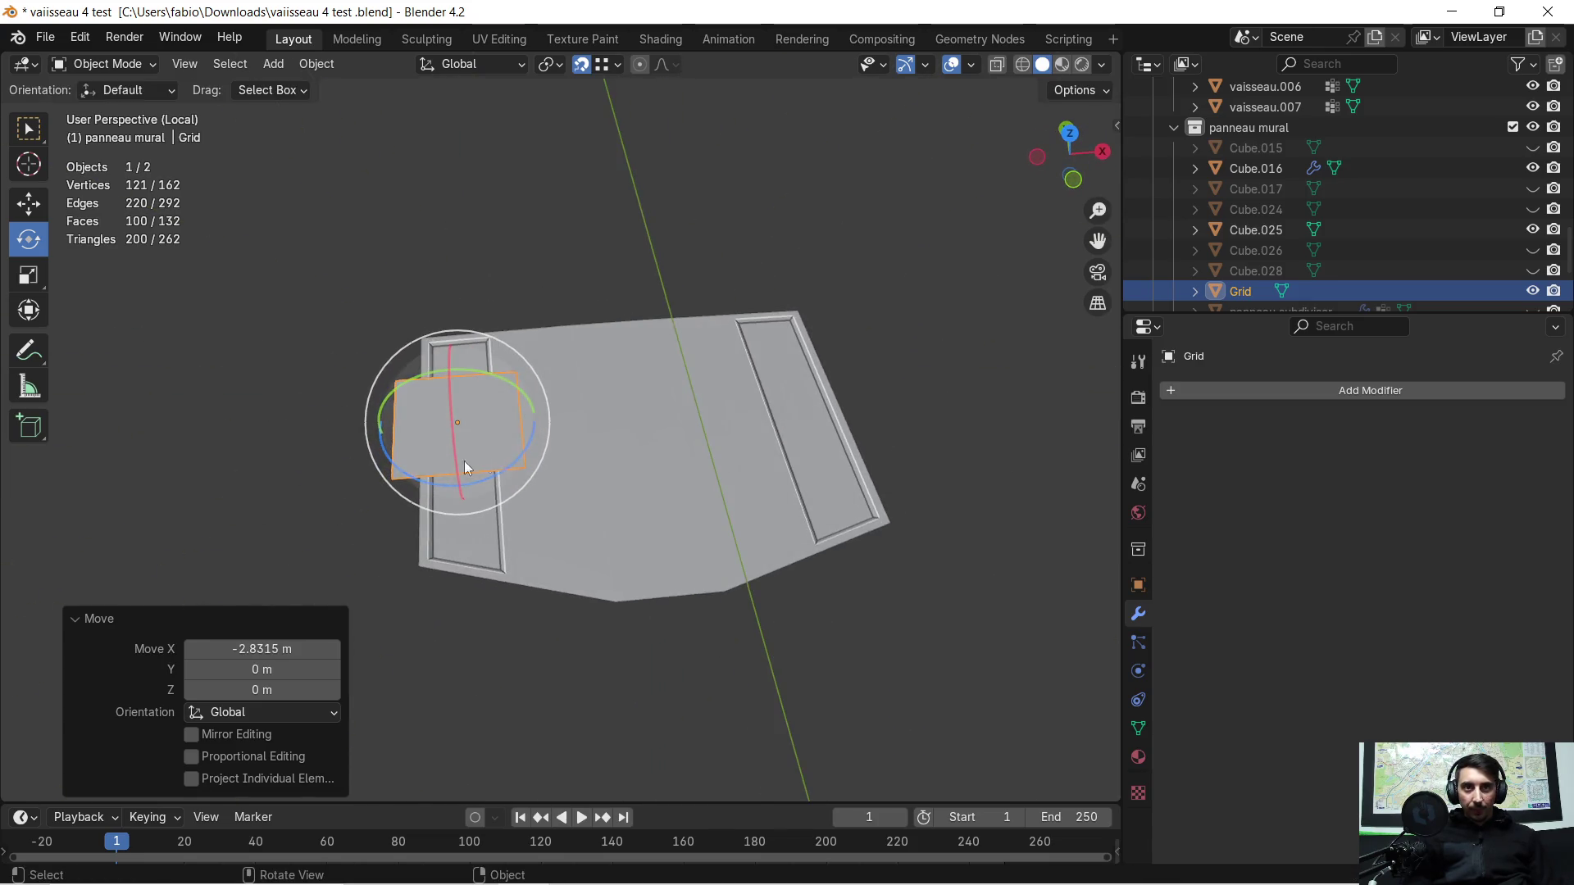
scroll(484, 458, up, 4)
Step: Scale the Grid to 0.449 along X to narrow it
mouse_move(378, 501)
middle_down()
mouse_move(577, 366)
mouse_move(556, 333)
middle_up()
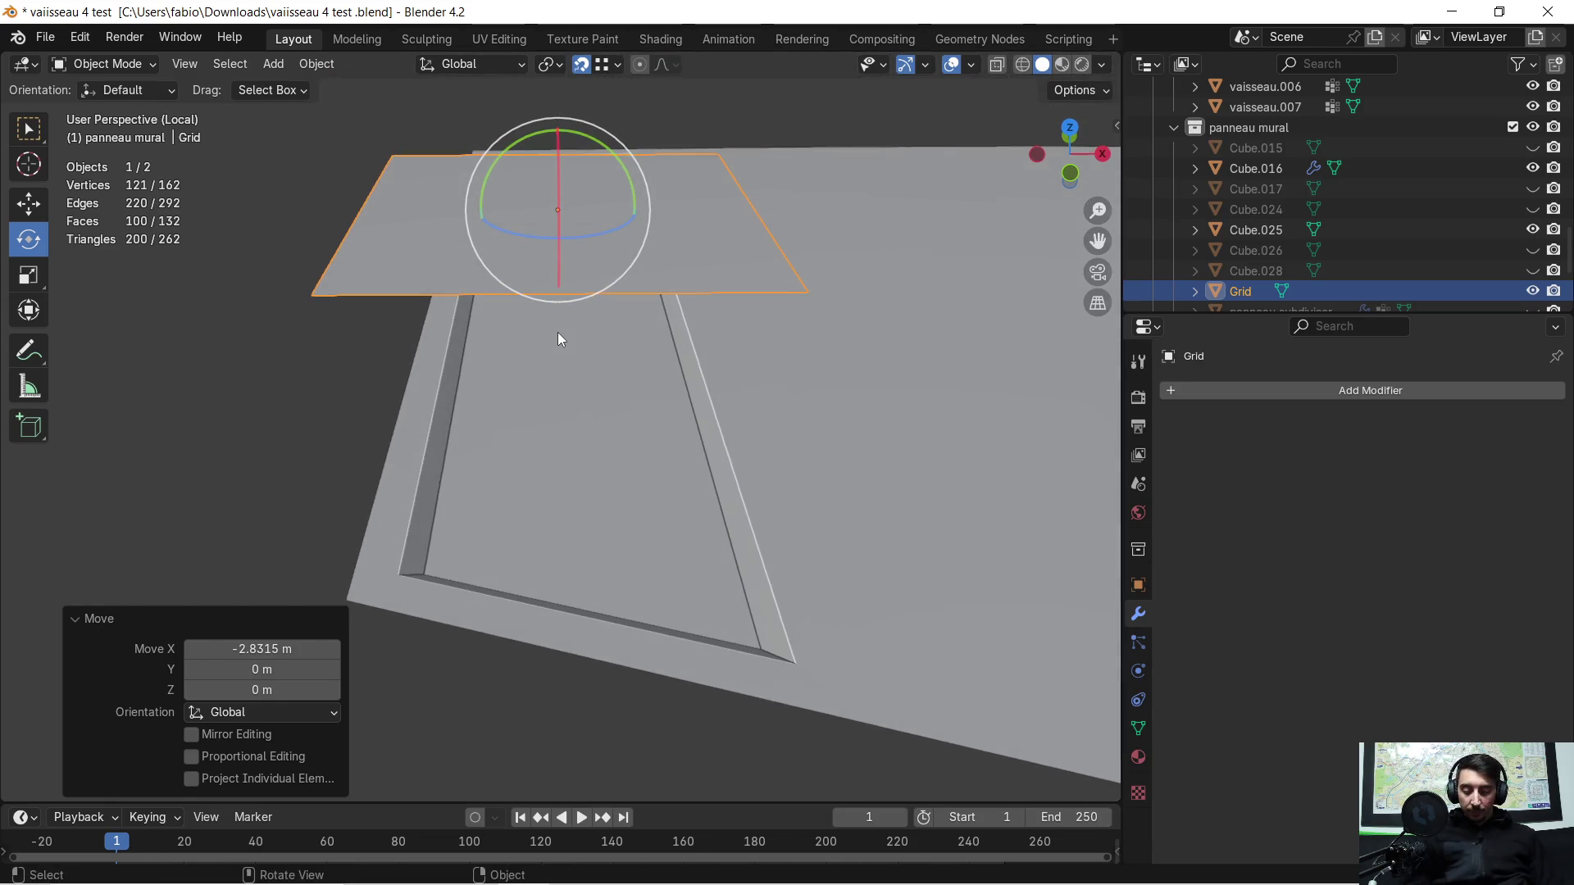
key(s)
key(x)
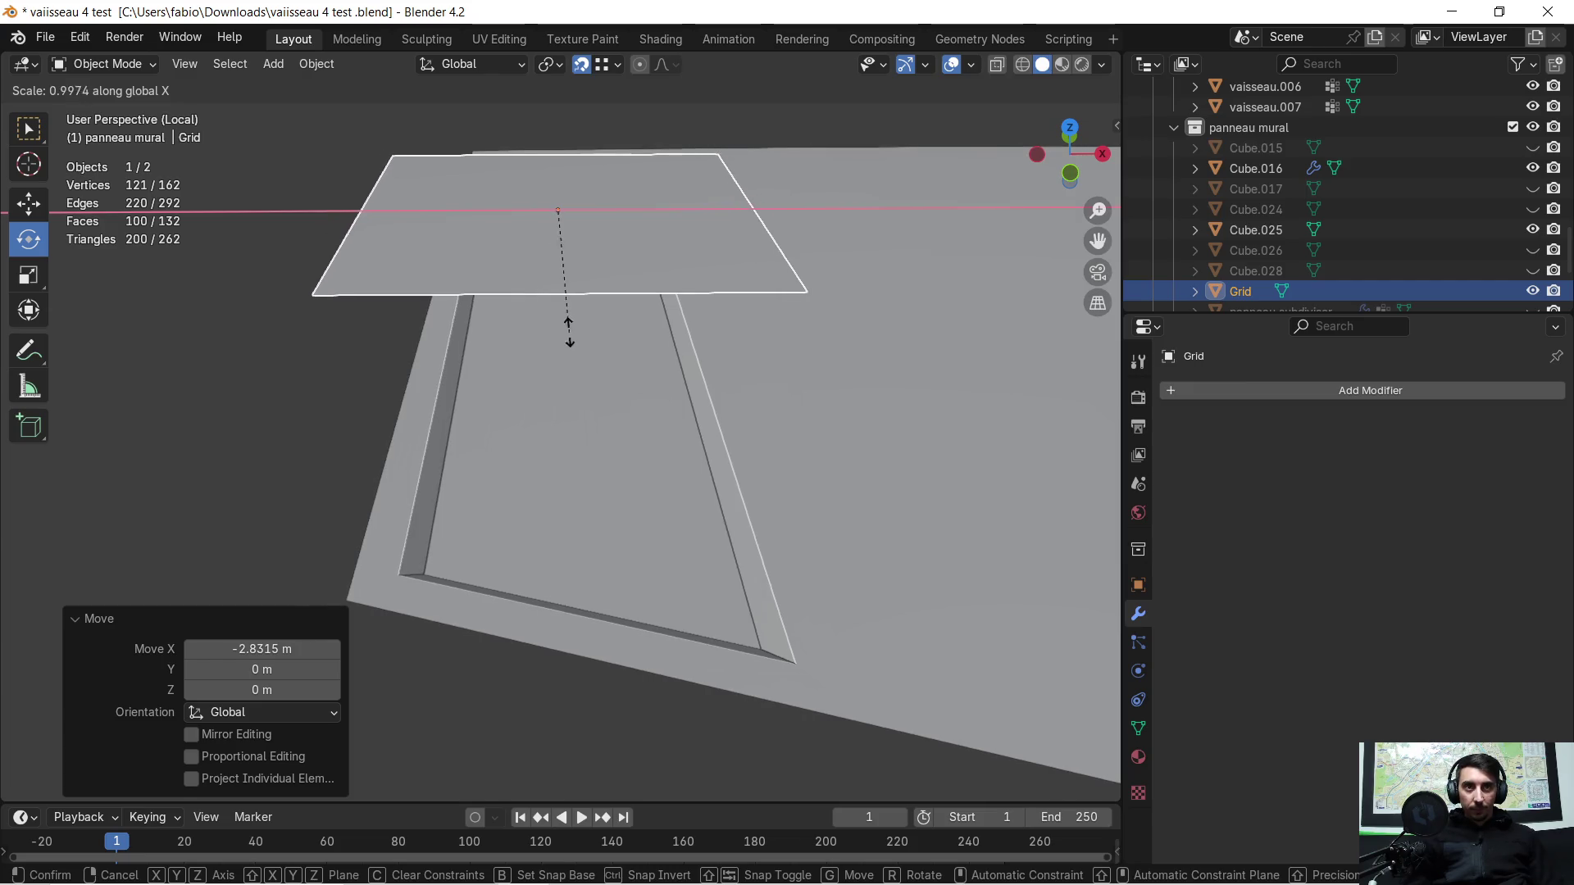
click(604, 243)
middle_drag(564, 252, 594, 260)
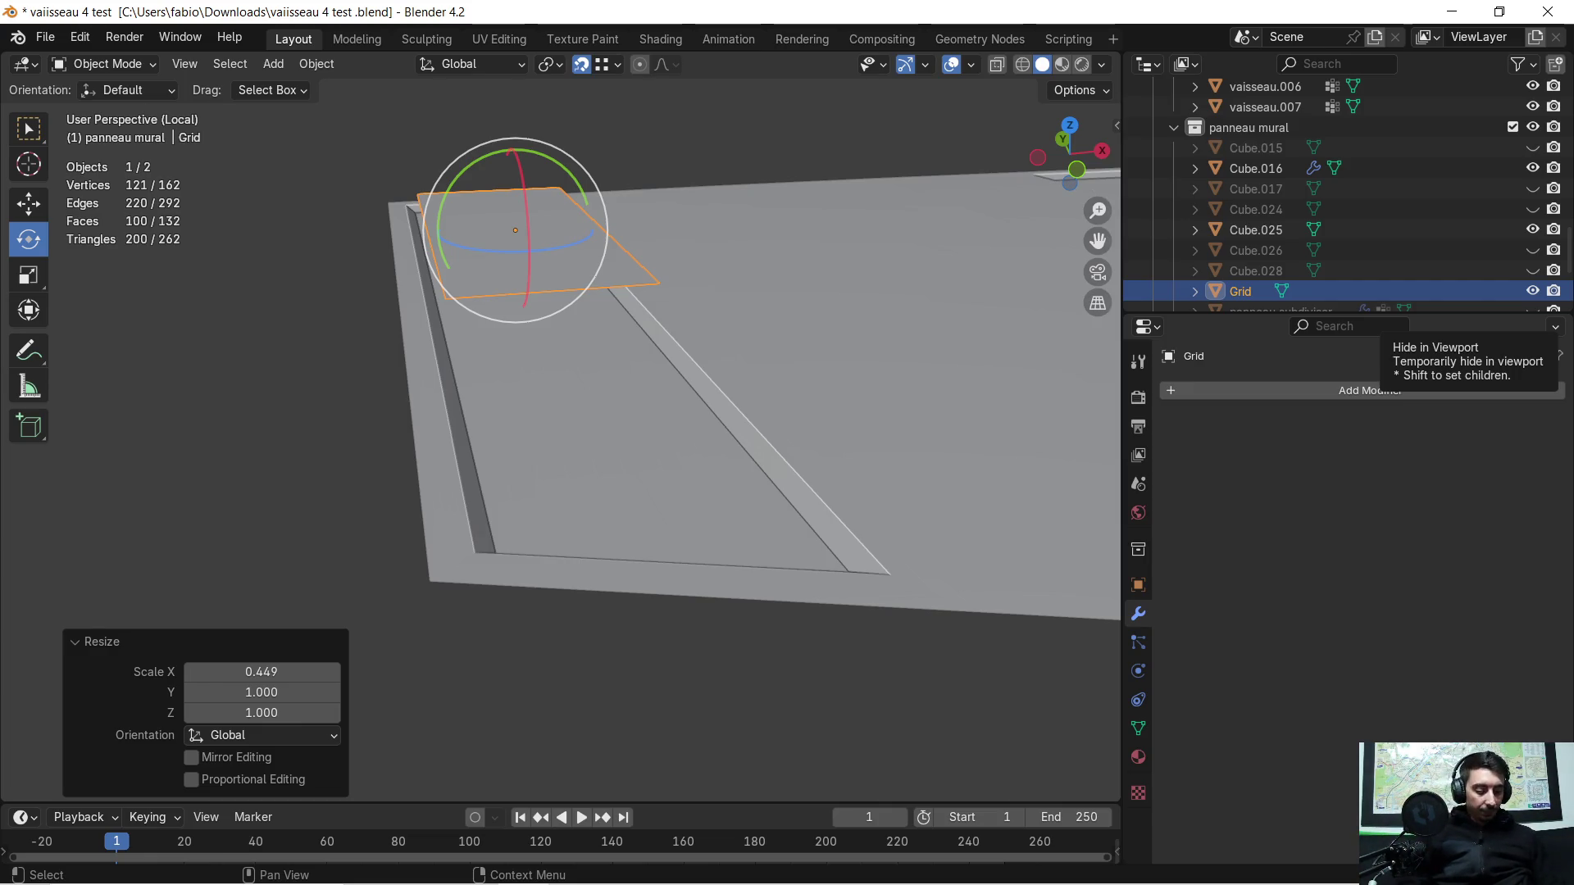
Step: Deselect the Grid, exit Local View and orbit to view the whole corridor again
click(328, 378)
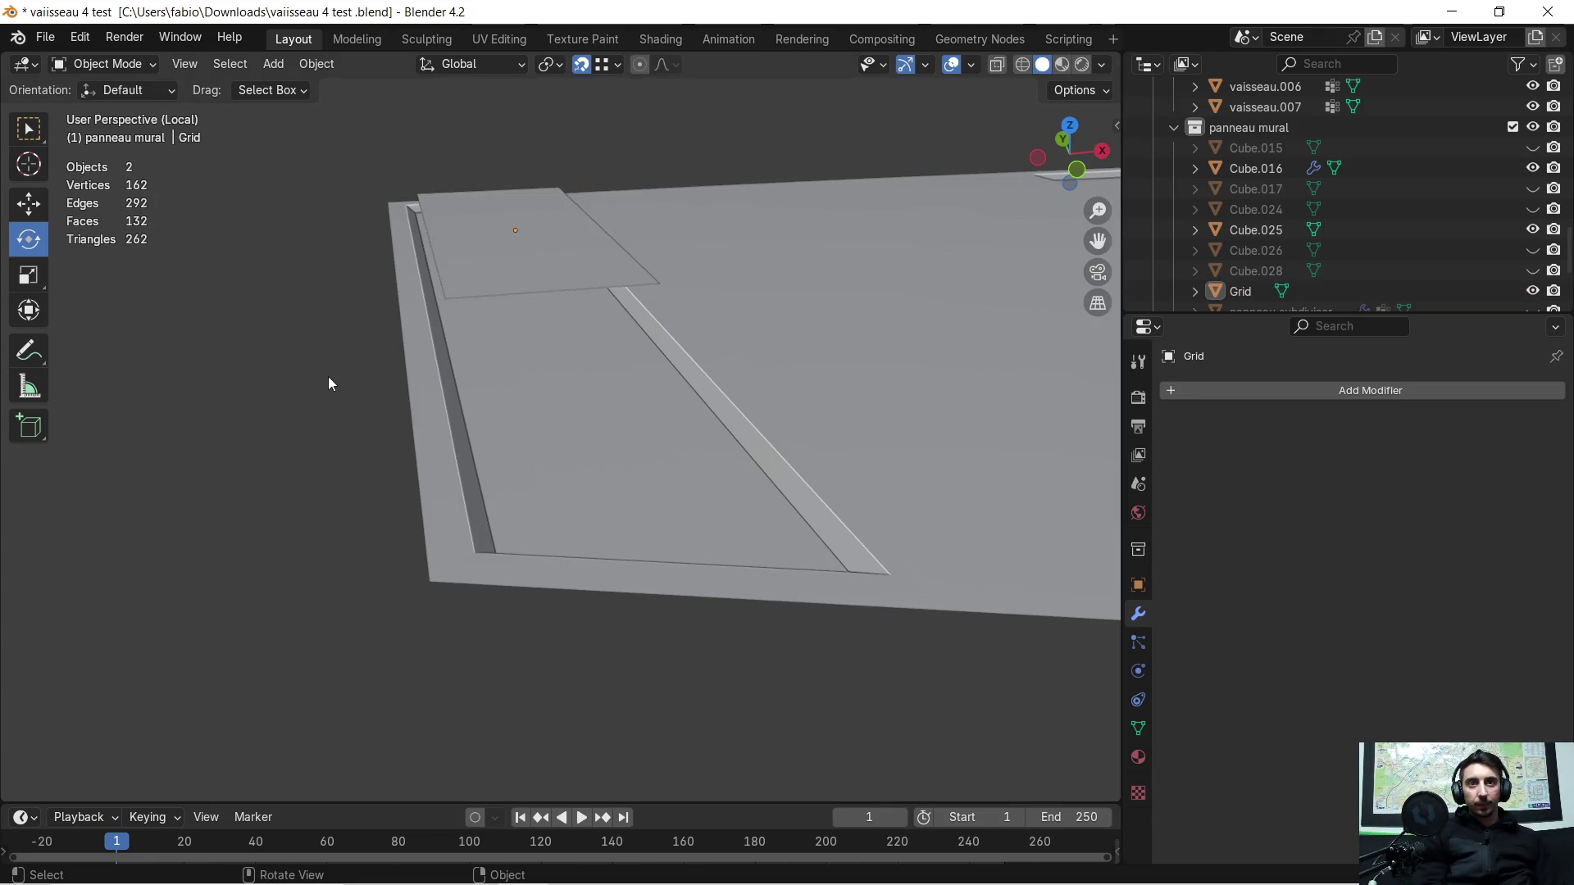
key(KP_Divide)
mouse_move(489, 278)
middle_down()
mouse_move(520, 259)
mouse_move(460, 376)
middle_up()
mouse_move(634, 351)
middle_down()
mouse_move(639, 324)
mouse_move(478, 396)
mouse_move(550, 343)
mouse_move(549, 378)
mouse_move(527, 402)
mouse_move(447, 410)
mouse_move(645, 342)
mouse_move(684, 353)
middle_up()
mouse_move(572, 335)
middle_down()
mouse_move(545, 392)
mouse_move(506, 414)
mouse_move(487, 390)
mouse_move(354, 501)
mouse_move(616, 503)
mouse_move(592, 506)
middle_up()
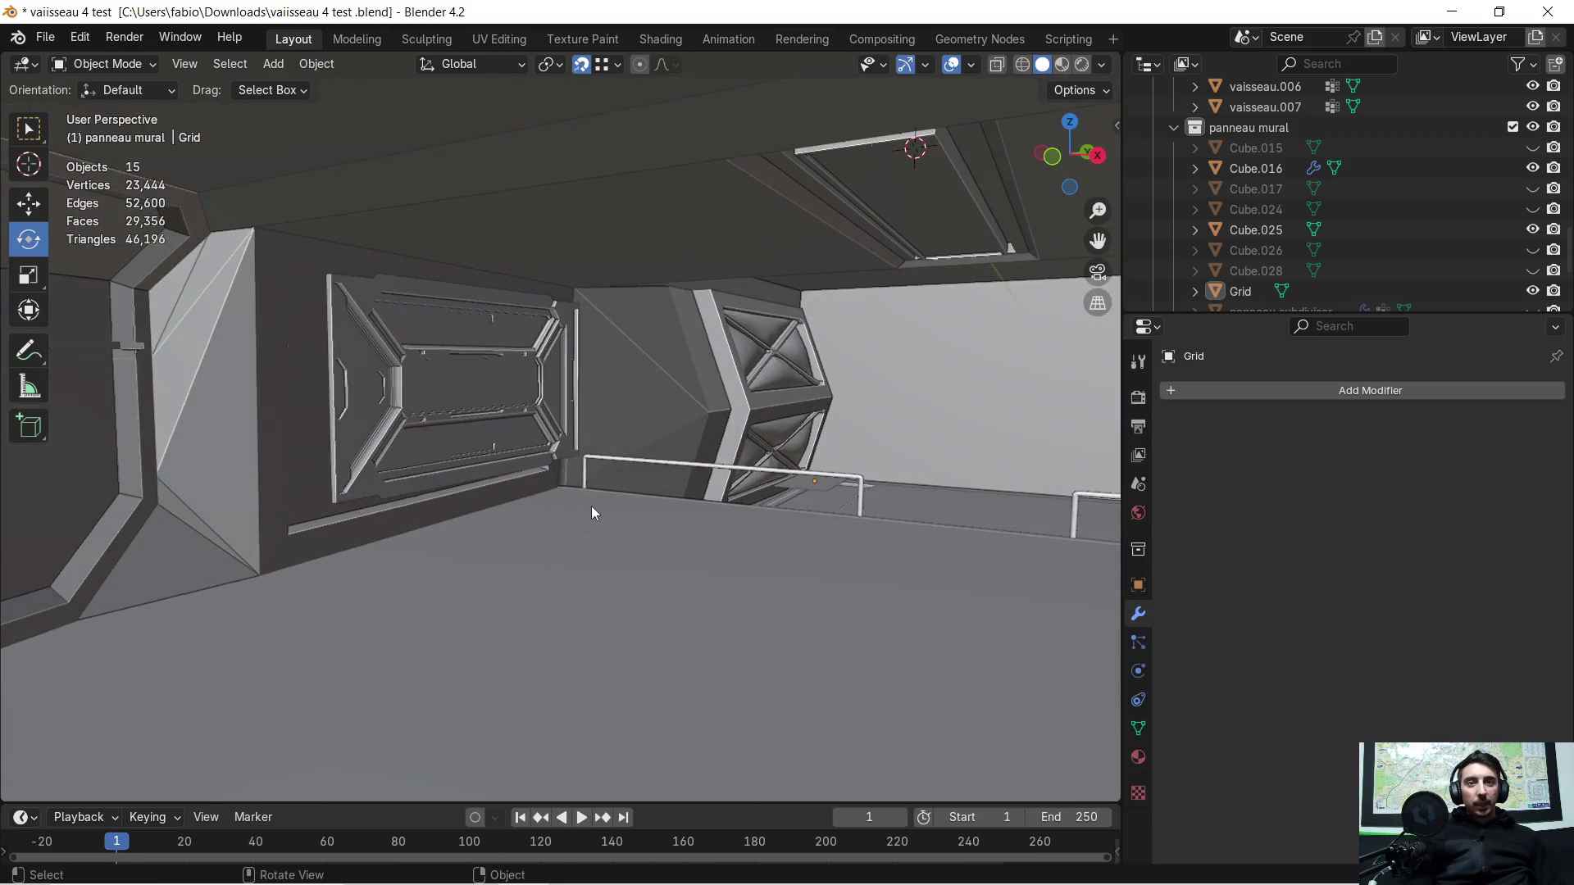
Step: Hide the Cube.016 wall panel and orbit to look down the bare corridor wall
click(389, 373)
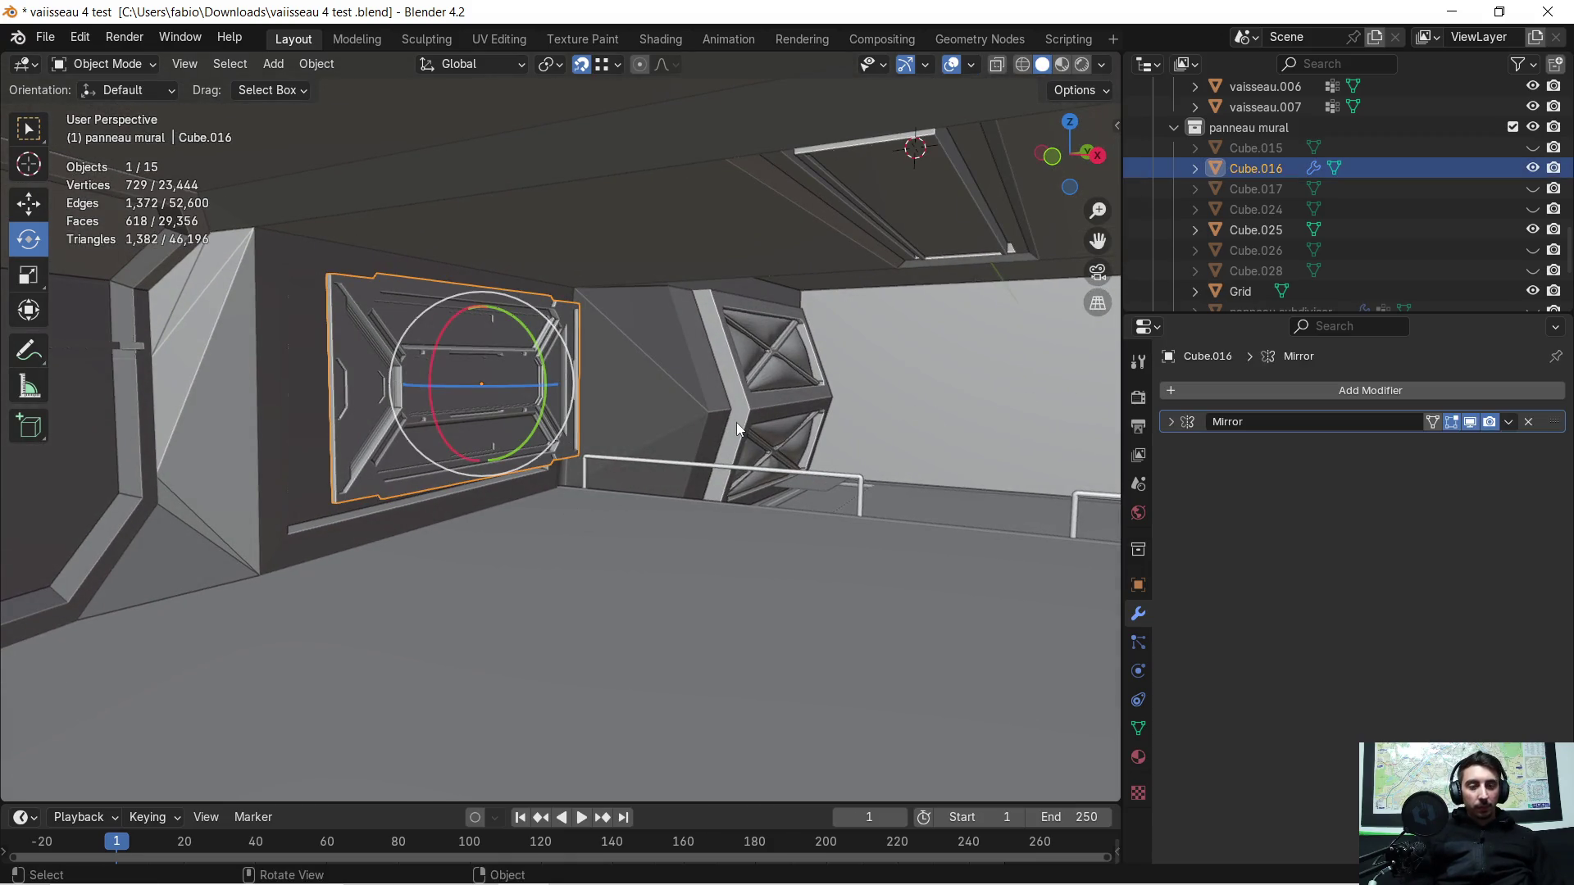
key(h)
middle_drag(712, 421, 494, 389)
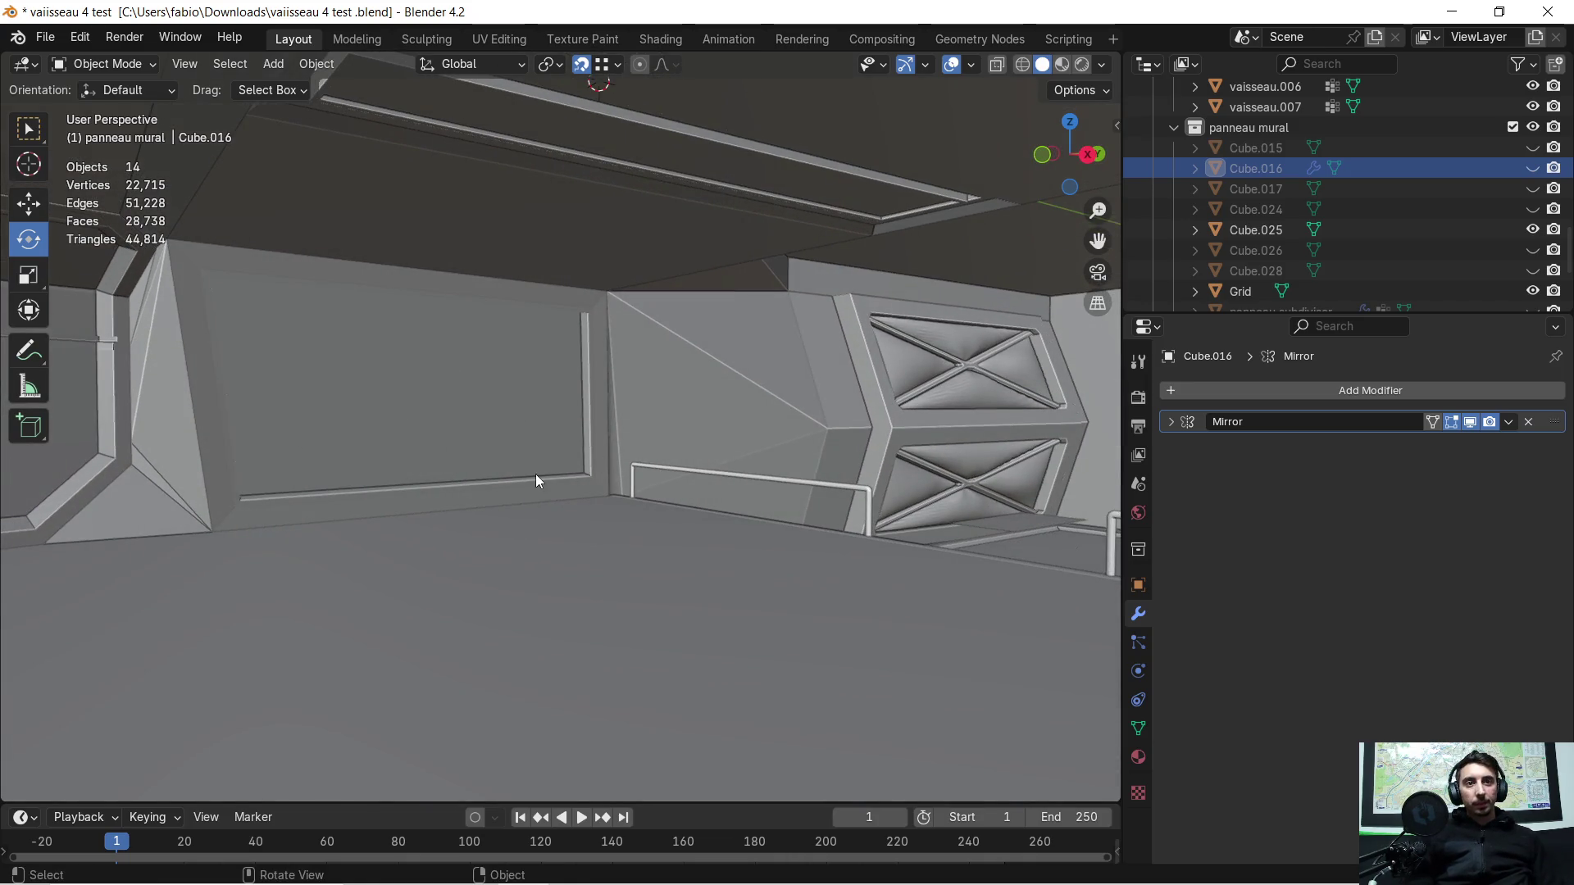
middle_drag(535, 479, 595, 393)
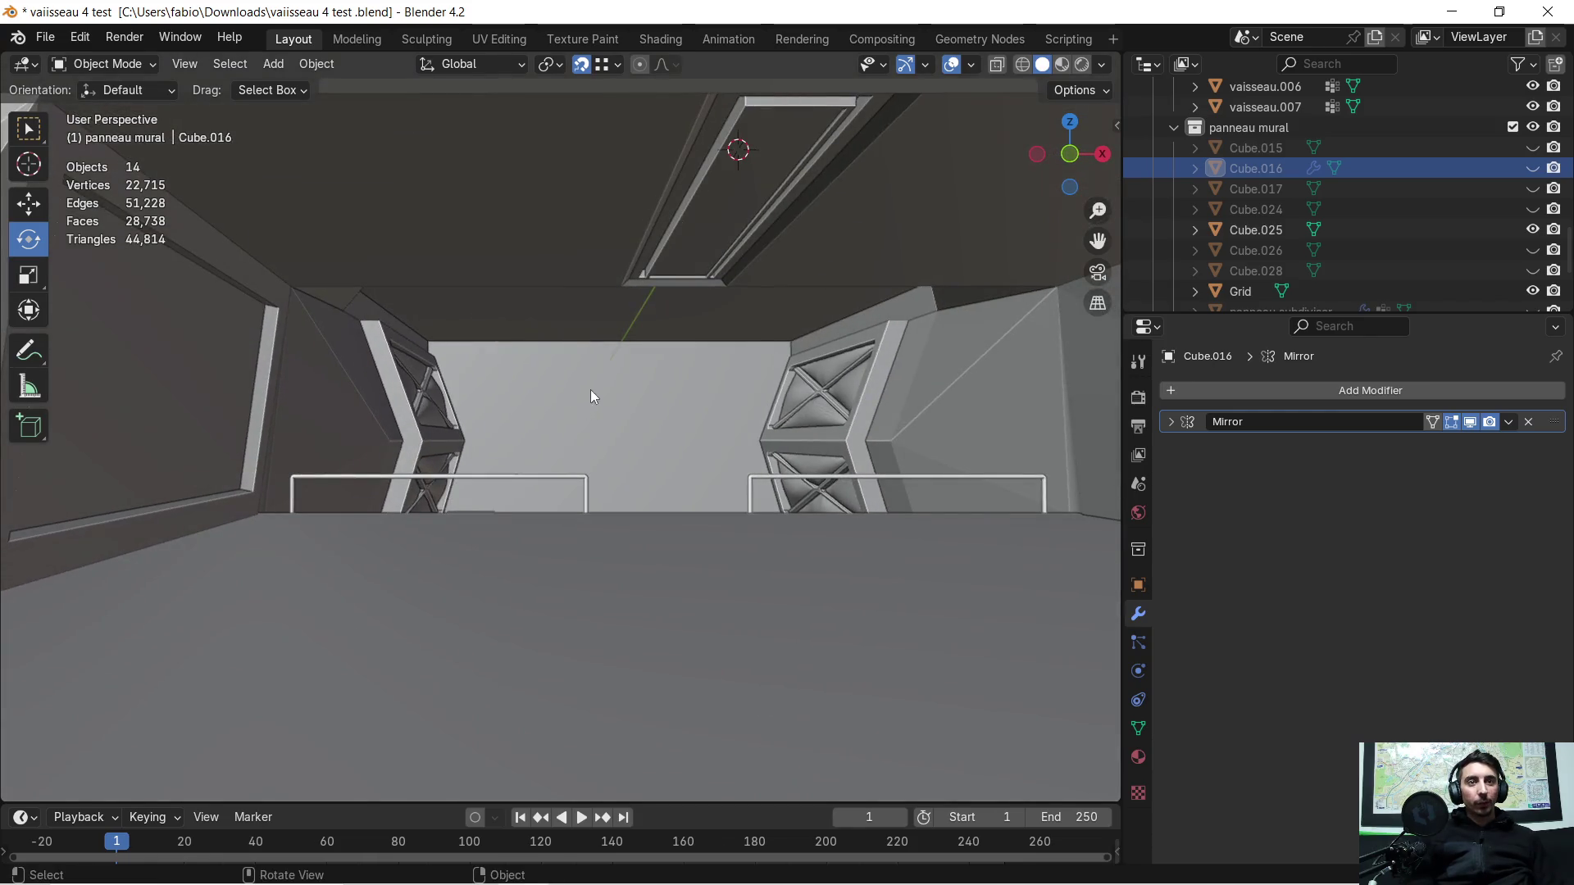
middle_drag(628, 417, 635, 435)
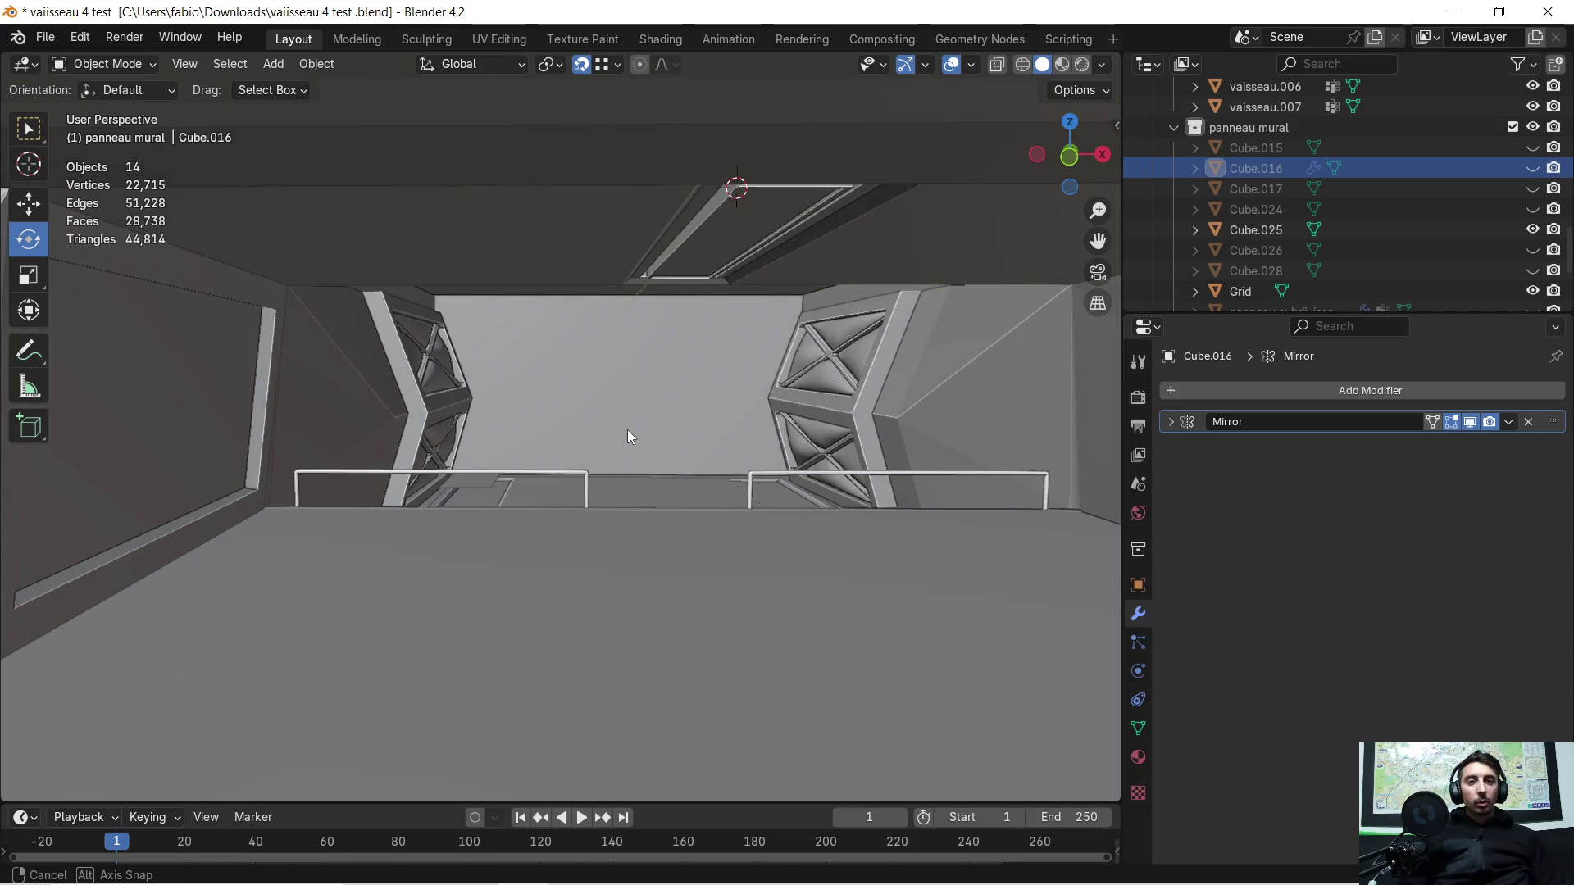
middle_drag(628, 437, 48, 416)
mouse_move(216, 431)
middle_down()
mouse_move(558, 465)
mouse_move(643, 493)
middle_up()
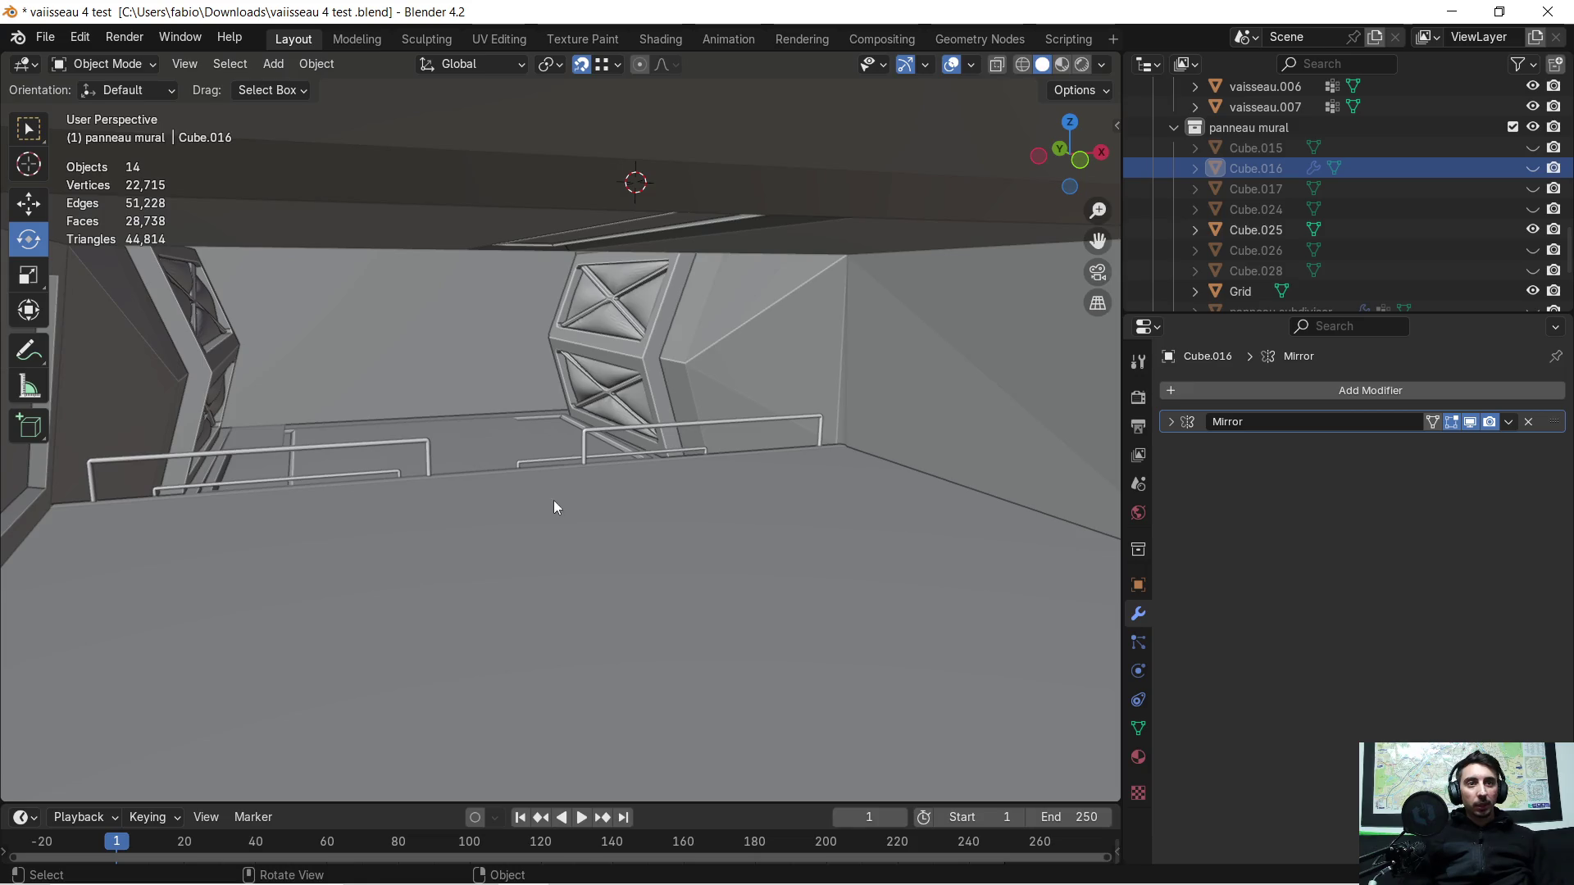
middle_drag(999, 543, 636, 462)
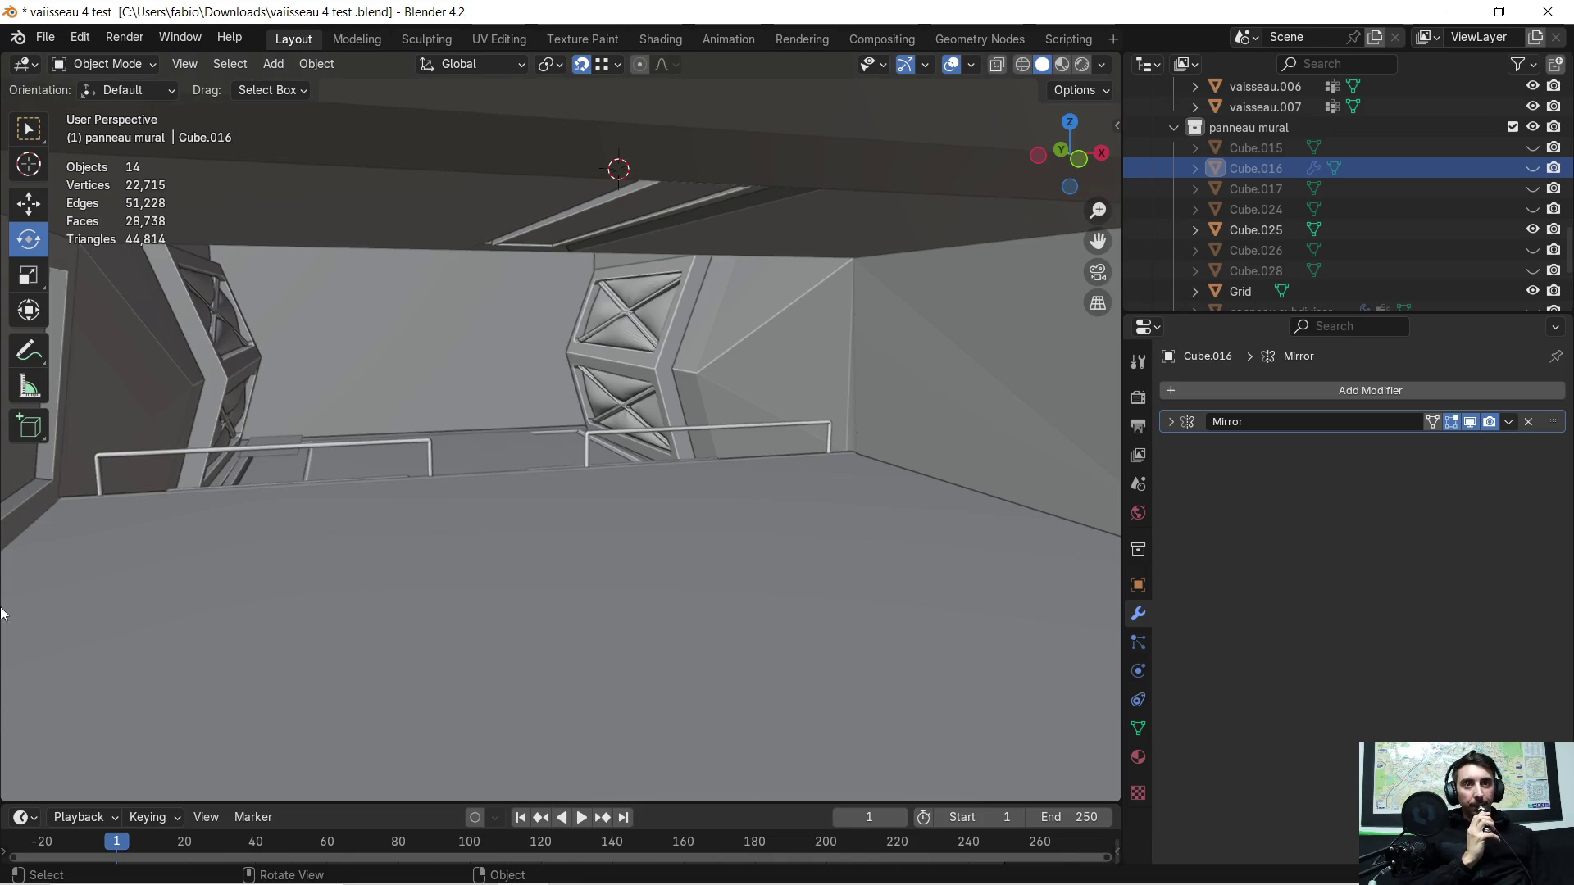
middle_drag(390, 509, 396, 461)
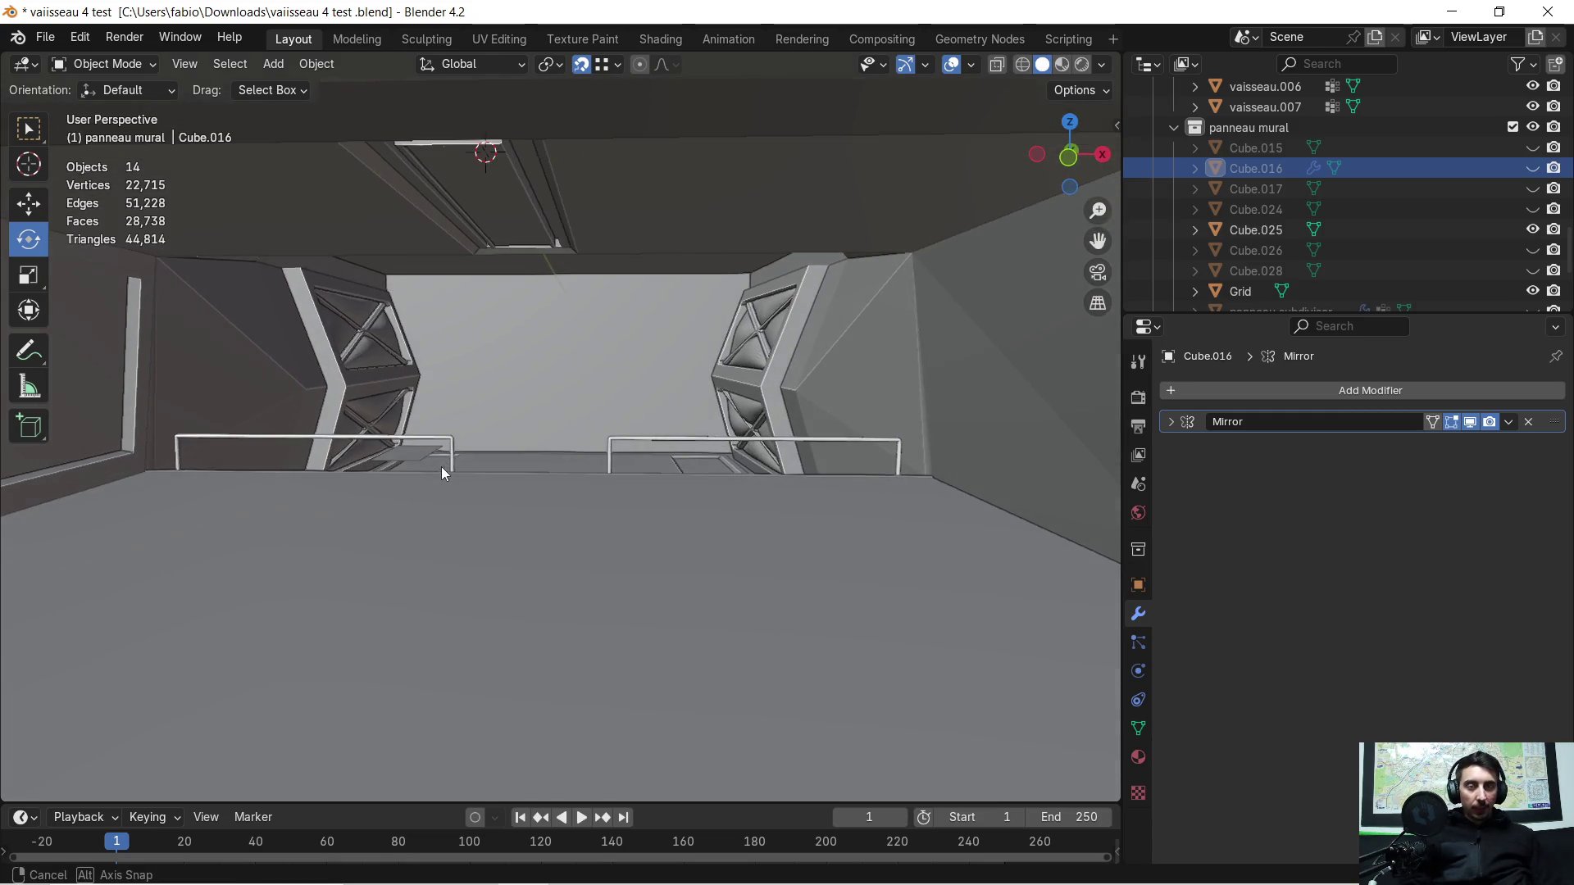
middle_drag(300, 422, 482, 400)
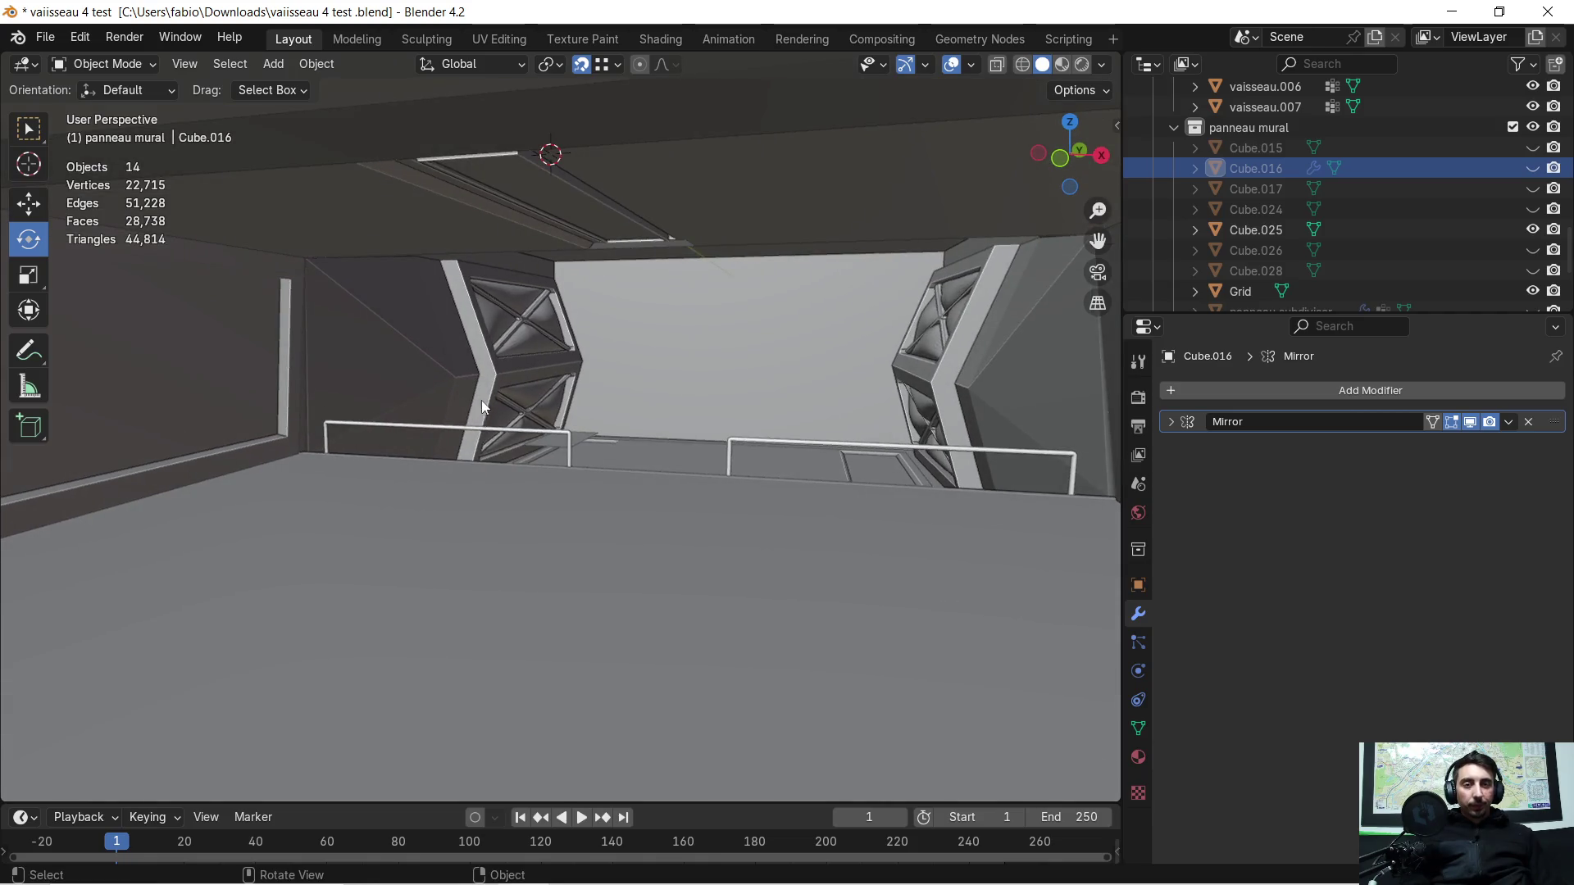
scroll(526, 338, up, 3)
scroll(520, 329, up, 2)
mouse_move(519, 328)
shift+middle_down()
mouse_move(645, 361)
mouse_move(707, 538)
mouse_move(601, 425)
shift+middle_up()
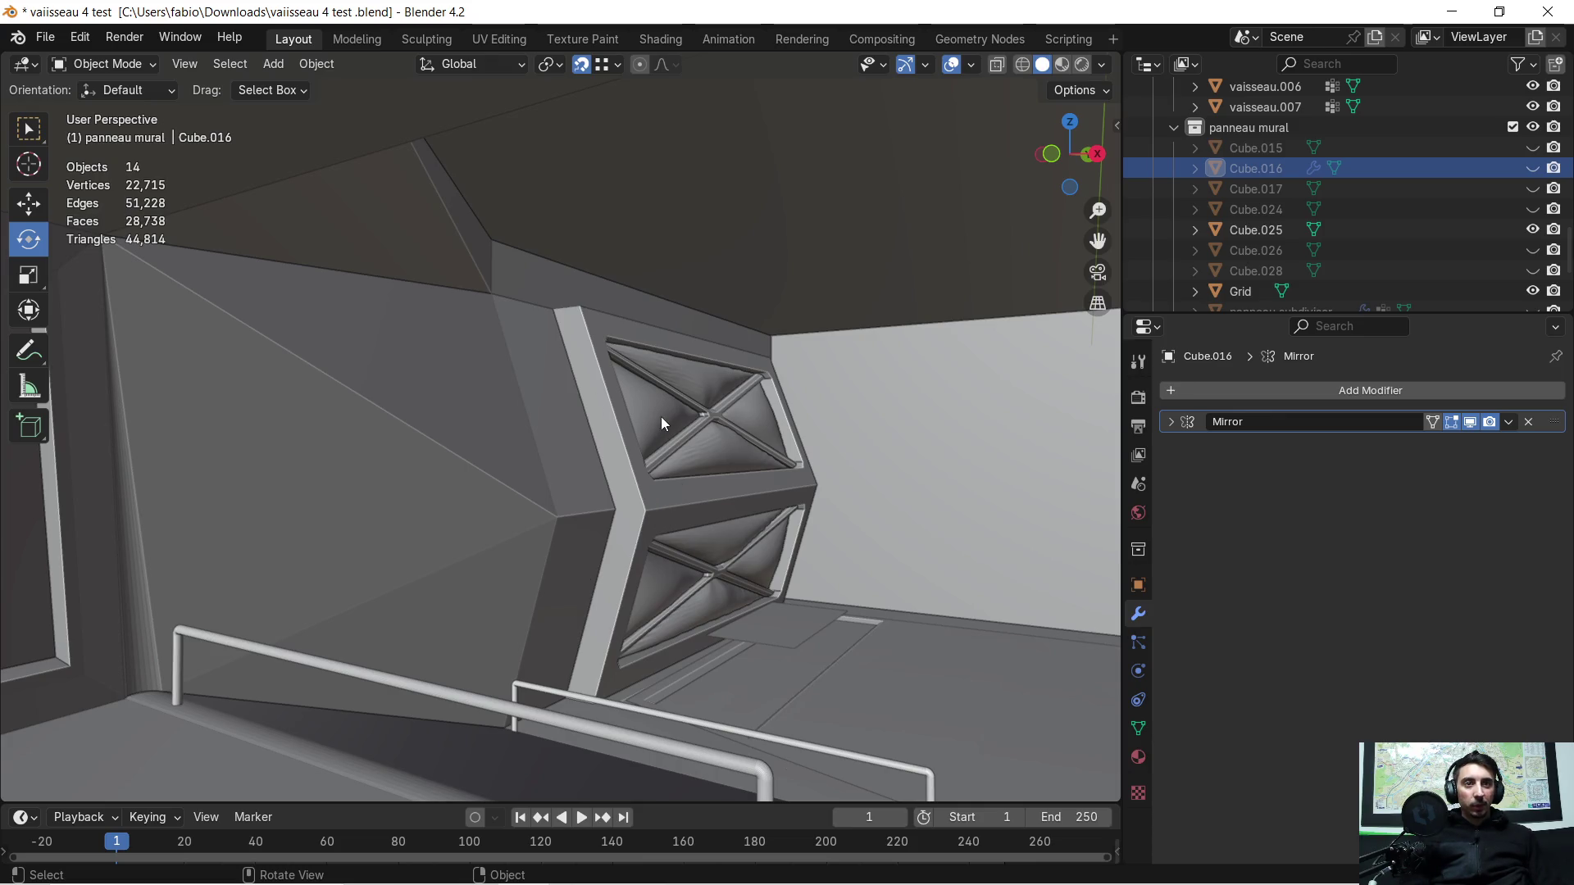
click(710, 437)
mouse_move(748, 447)
shift+middle_down()
mouse_move(27, 555)
mouse_move(637, 596)
shift+middle_up()
scroll(560, 426, up, 1)
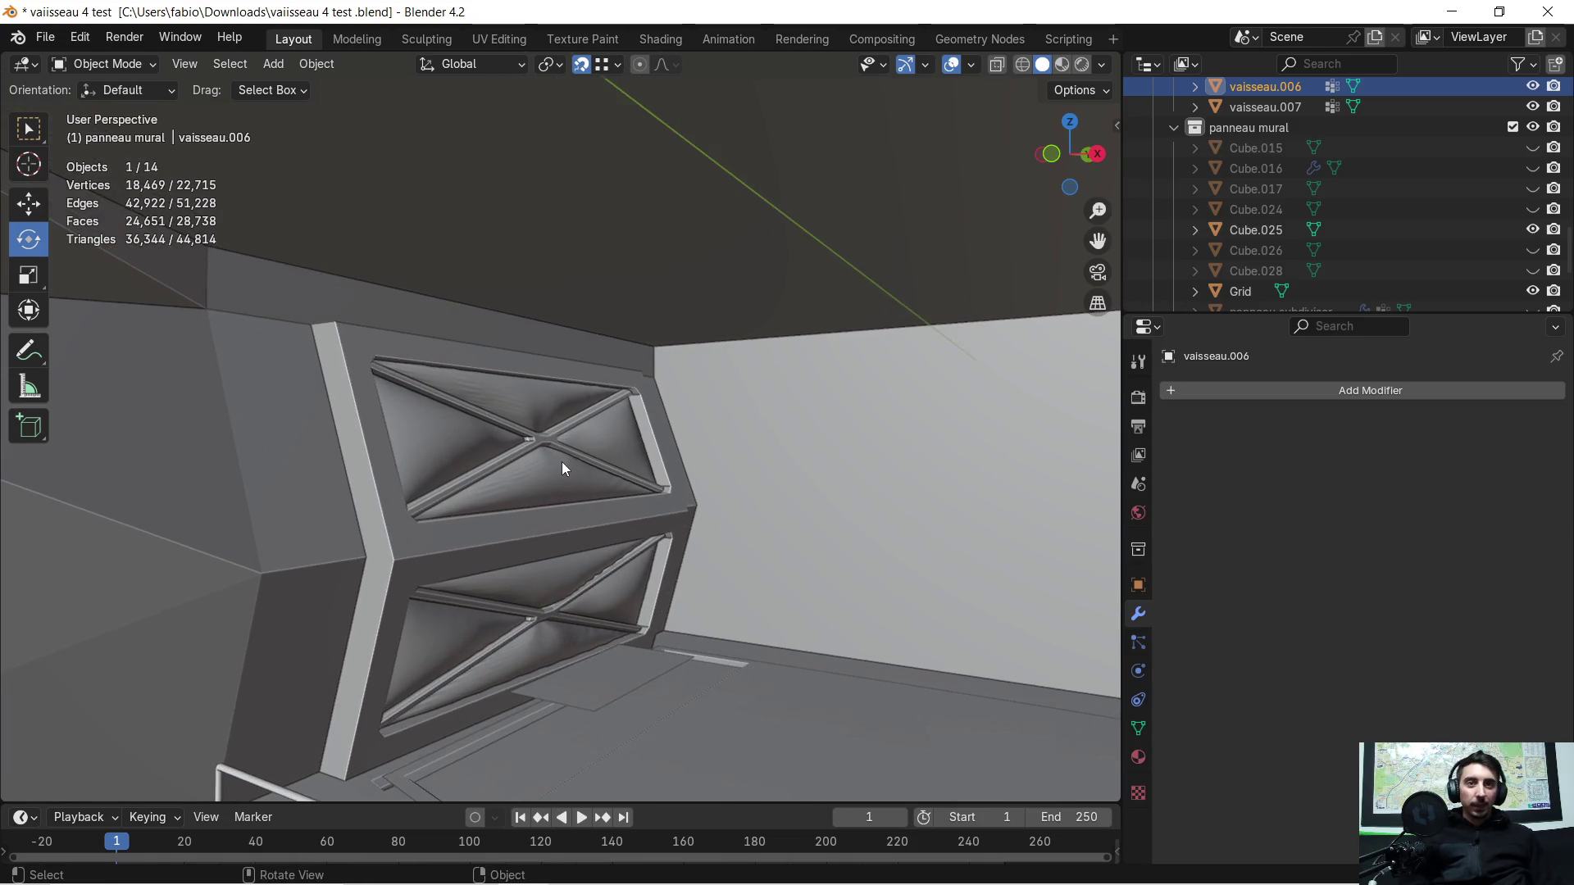
scroll(505, 490, down, 2)
scroll(461, 519, down, 2)
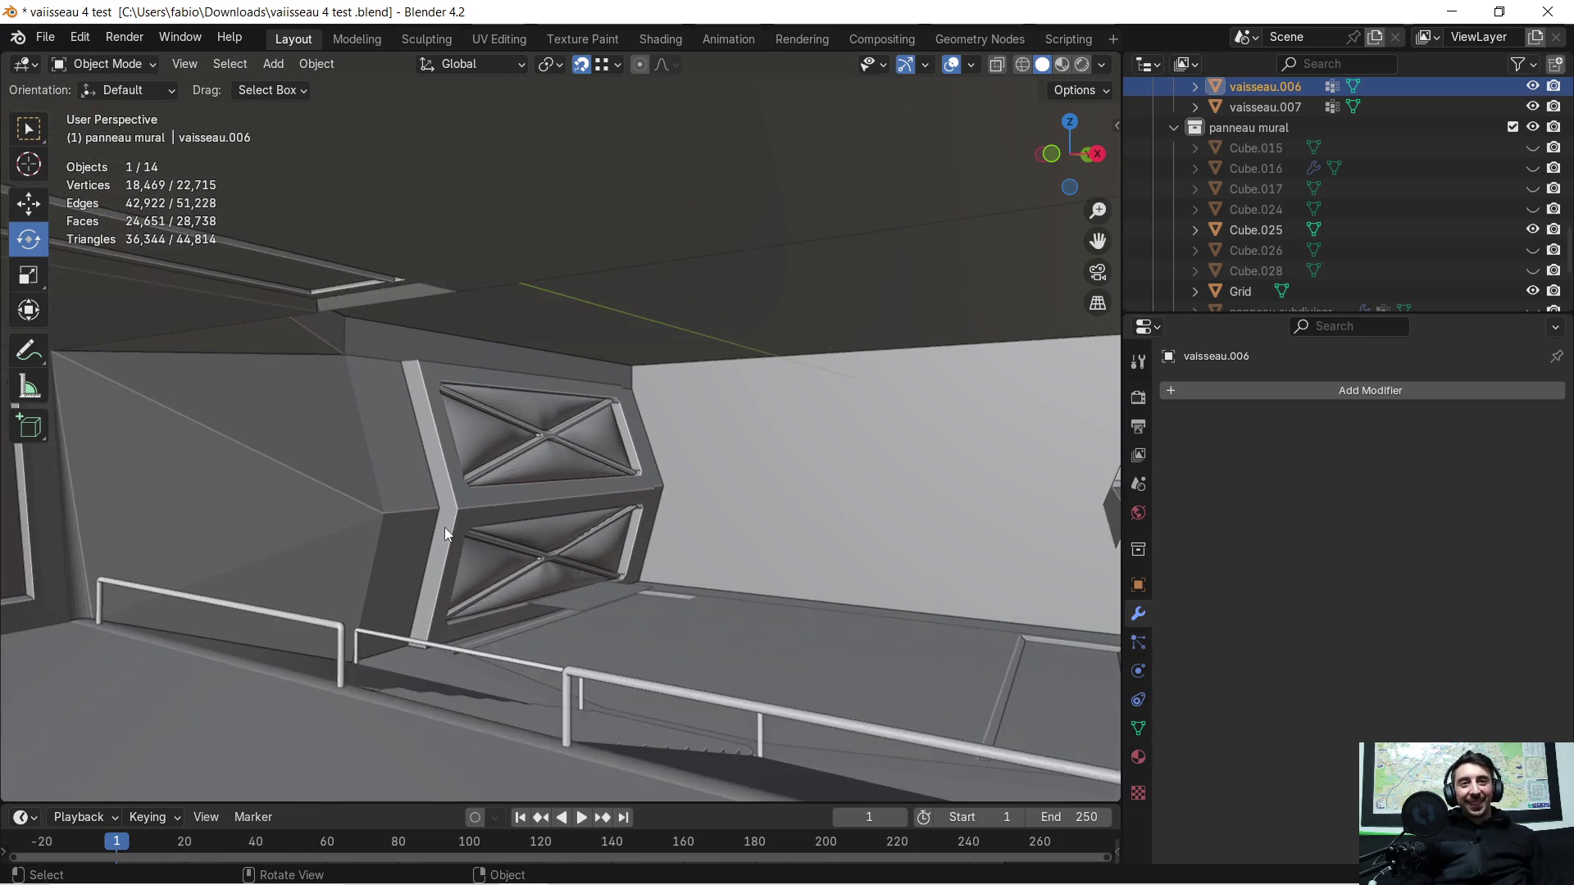
mouse_move(440, 528)
middle_down()
mouse_move(541, 540)
mouse_move(707, 497)
middle_up()
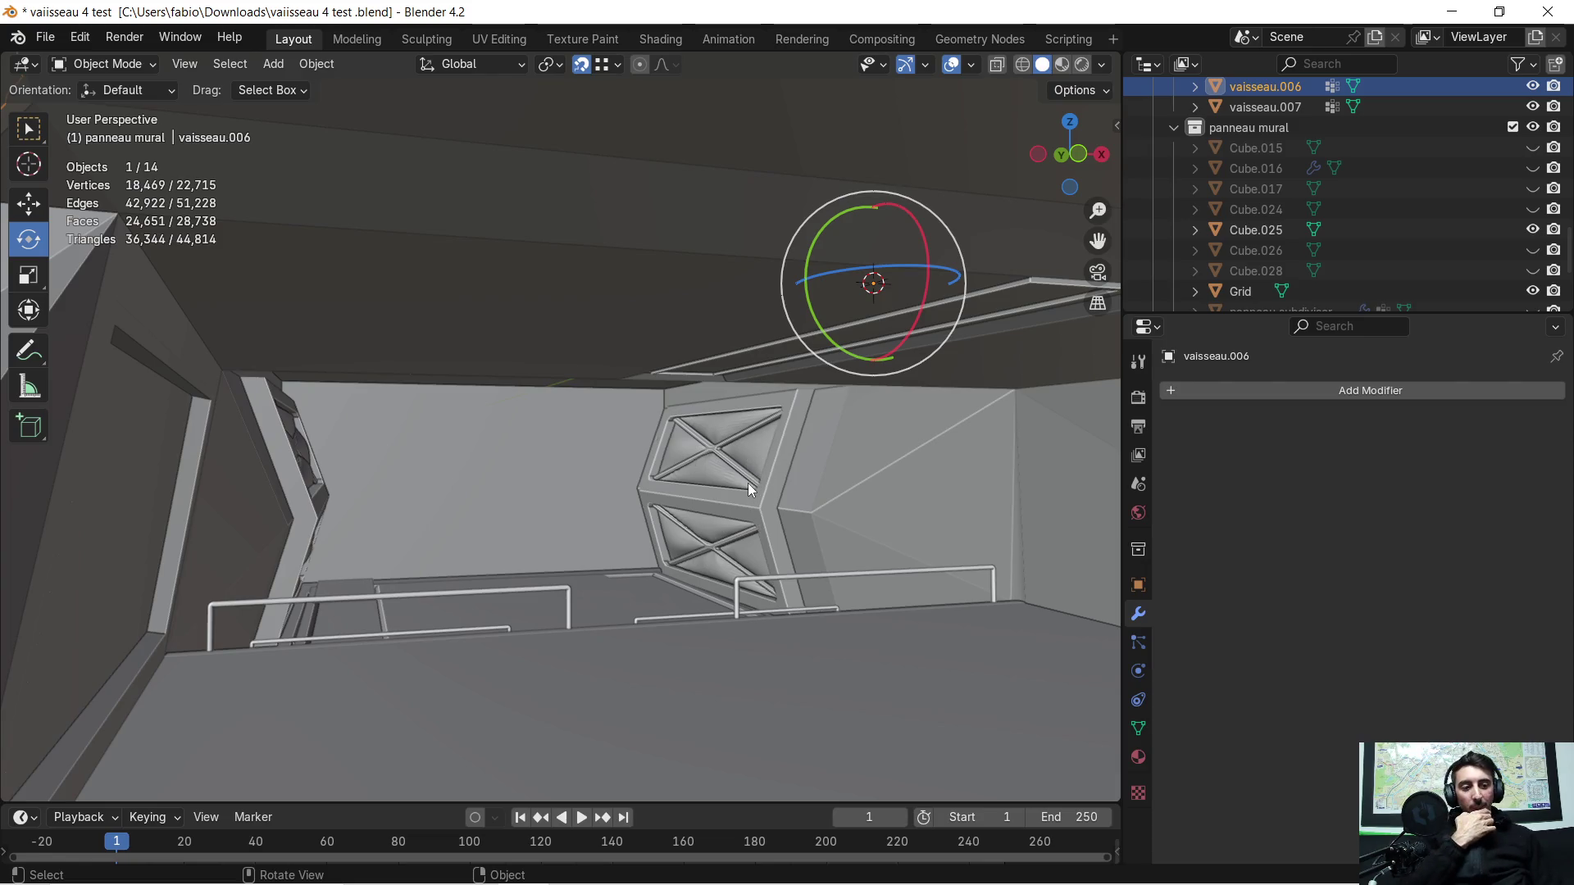
middle_drag(748, 483, 708, 482)
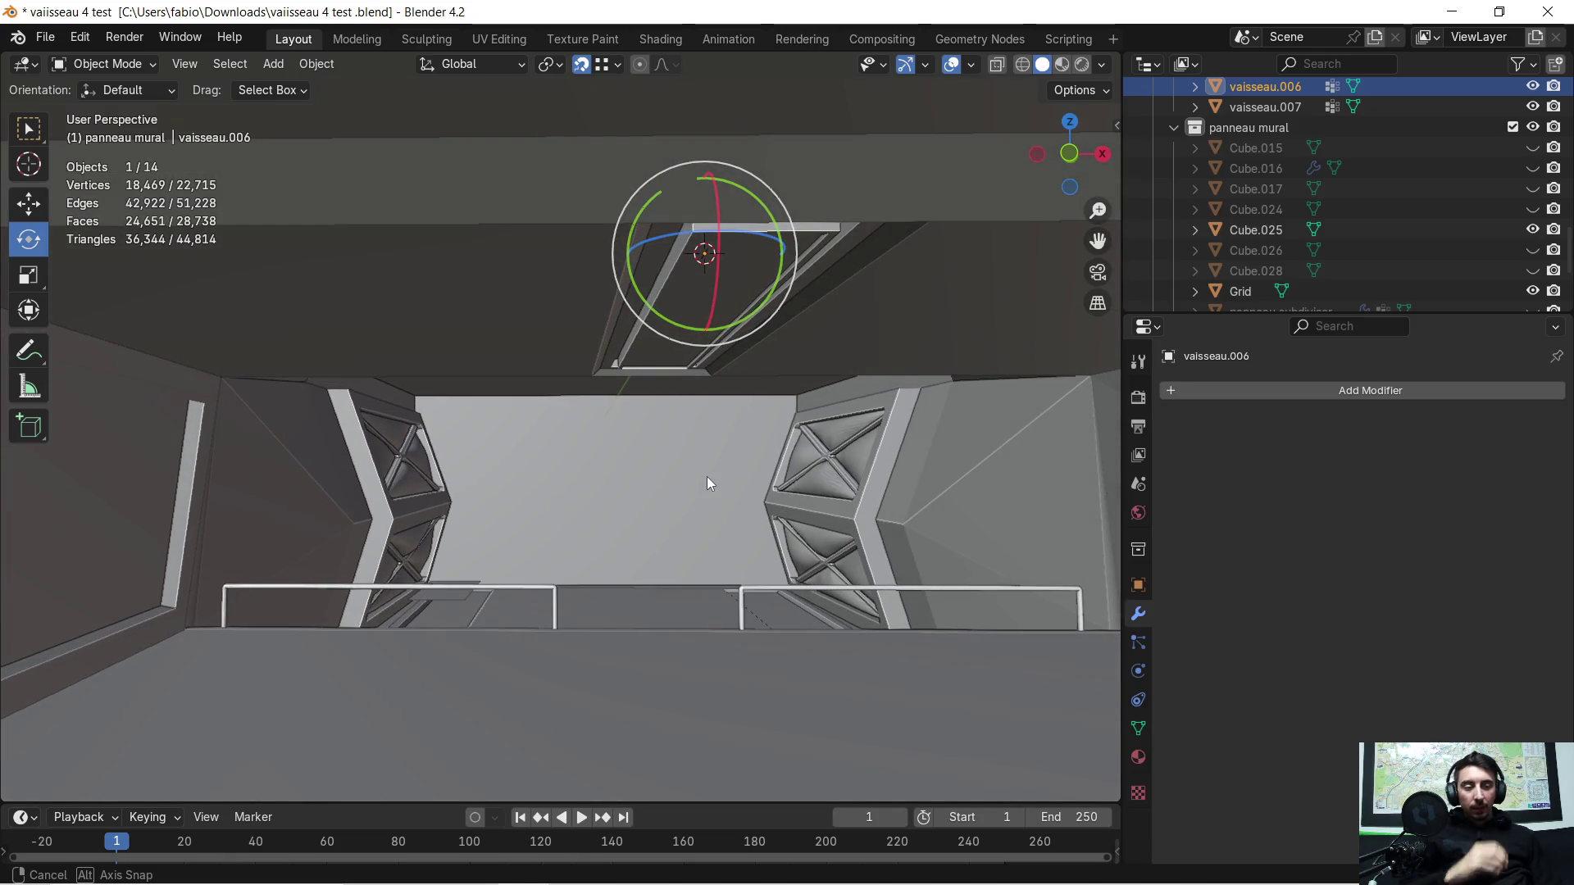
middle_drag(707, 483, 676, 498)
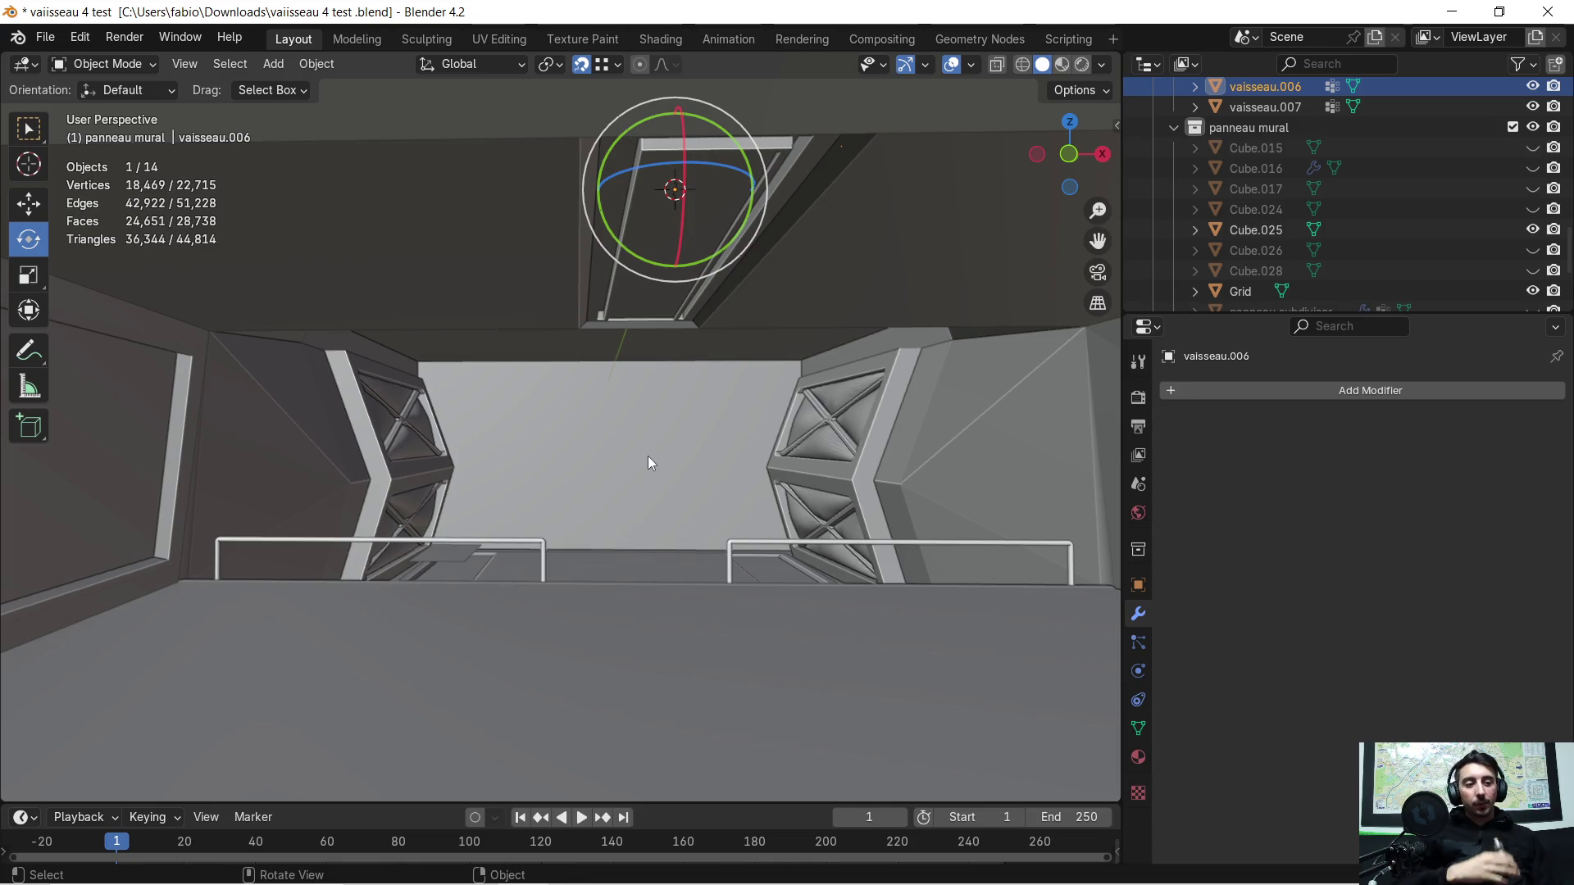
mouse_move(764, 529)
middle_down()
mouse_move(629, 502)
mouse_move(683, 508)
mouse_move(702, 495)
mouse_move(679, 500)
mouse_move(695, 469)
mouse_move(684, 481)
middle_up()
scroll(1359, 242, up, 4)
scroll(1364, 233, up, 3)
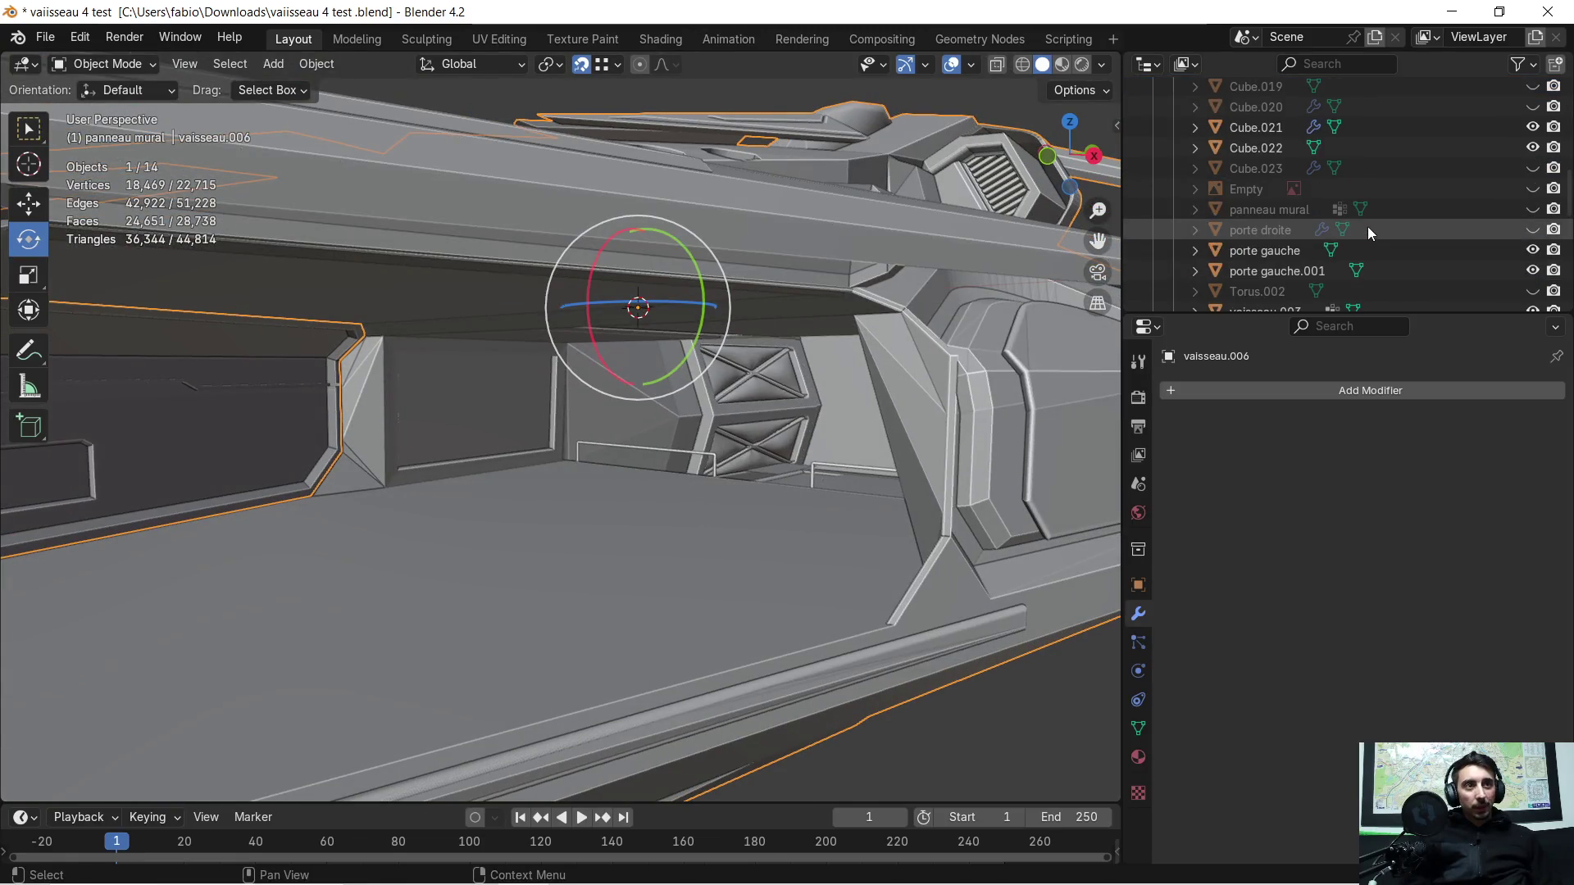
scroll(1367, 227, up, 2)
scroll(1362, 211, up, 3)
mouse_move(756, 343)
middle_down()
mouse_move(757, 361)
mouse_move(679, 225)
mouse_move(695, 338)
middle_up()
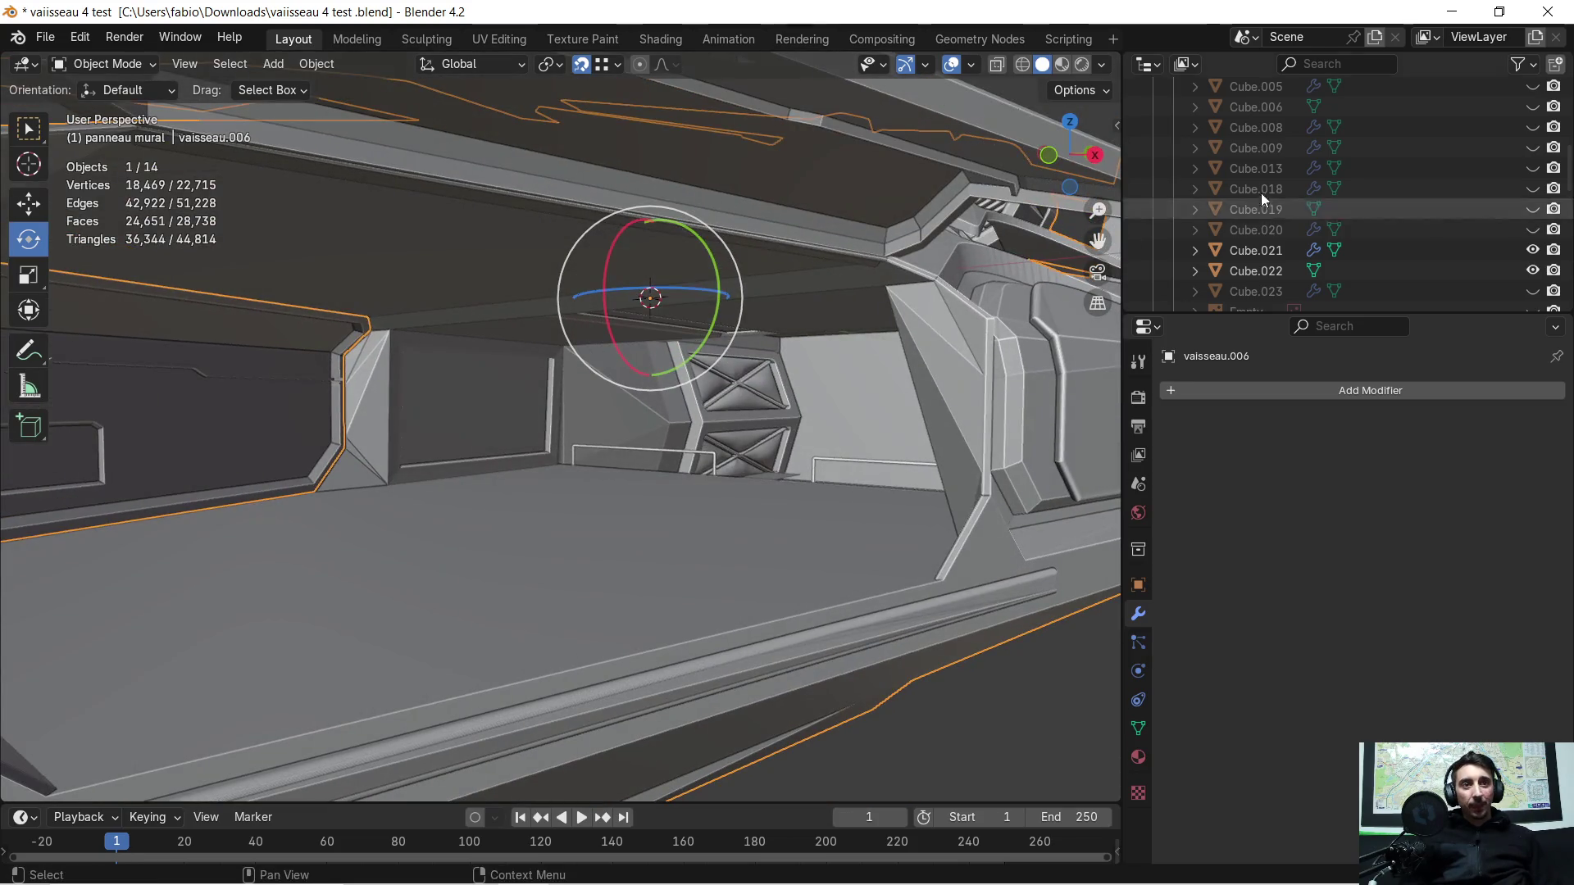
scroll(1330, 185, up, 4)
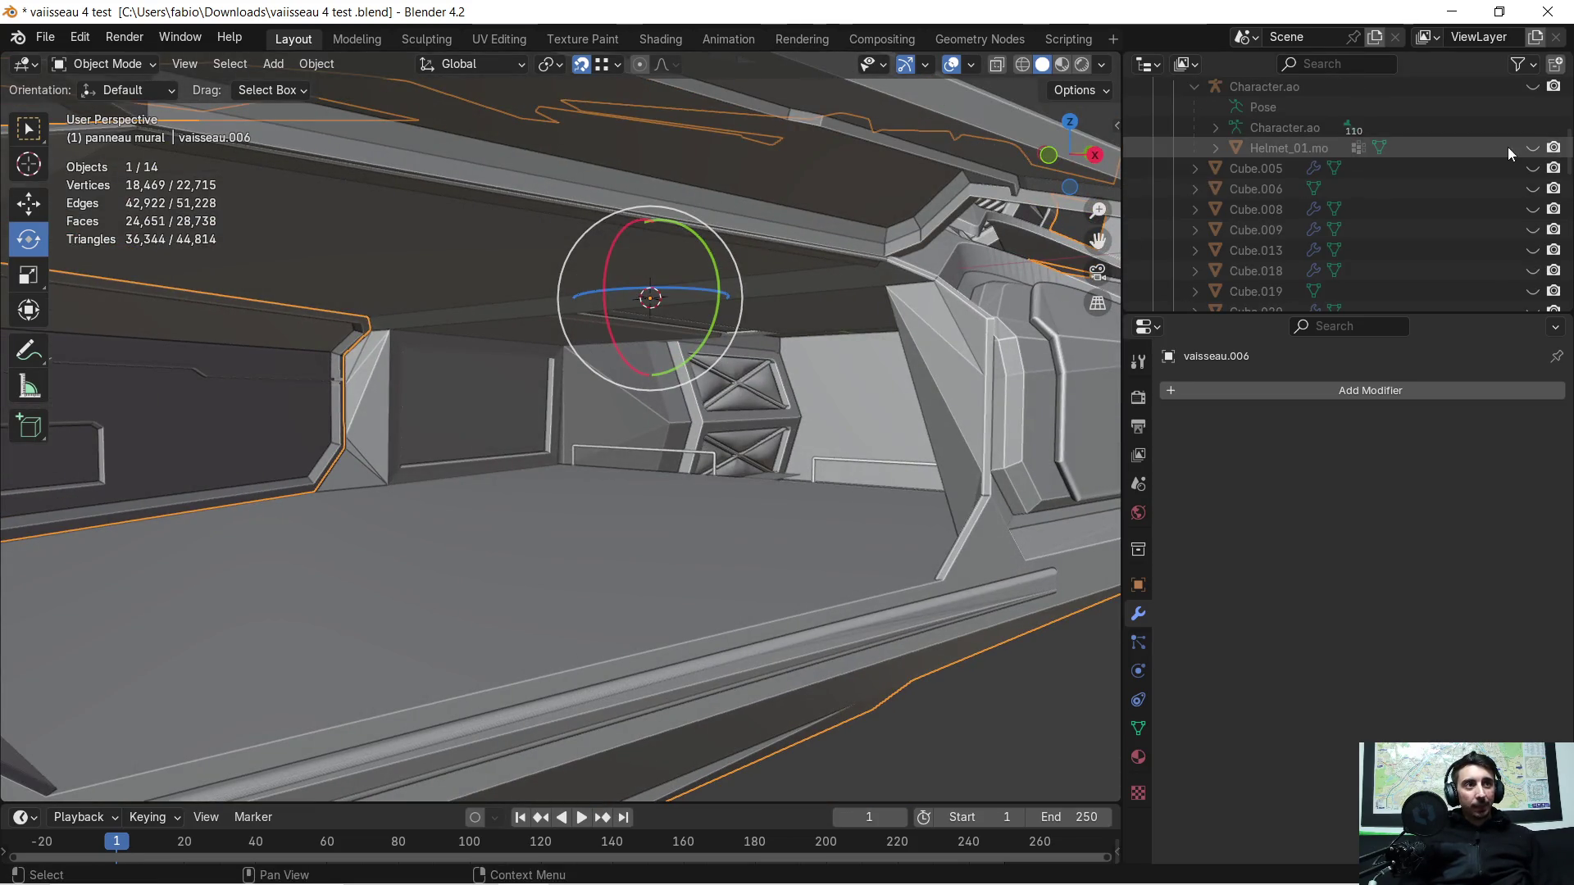
click(1532, 147)
mouse_move(778, 461)
middle_down()
mouse_move(612, 445)
mouse_move(819, 459)
mouse_move(688, 463)
mouse_move(794, 437)
mouse_move(675, 454)
mouse_move(687, 439)
mouse_move(676, 452)
mouse_move(700, 444)
mouse_move(666, 458)
mouse_move(685, 446)
middle_up()
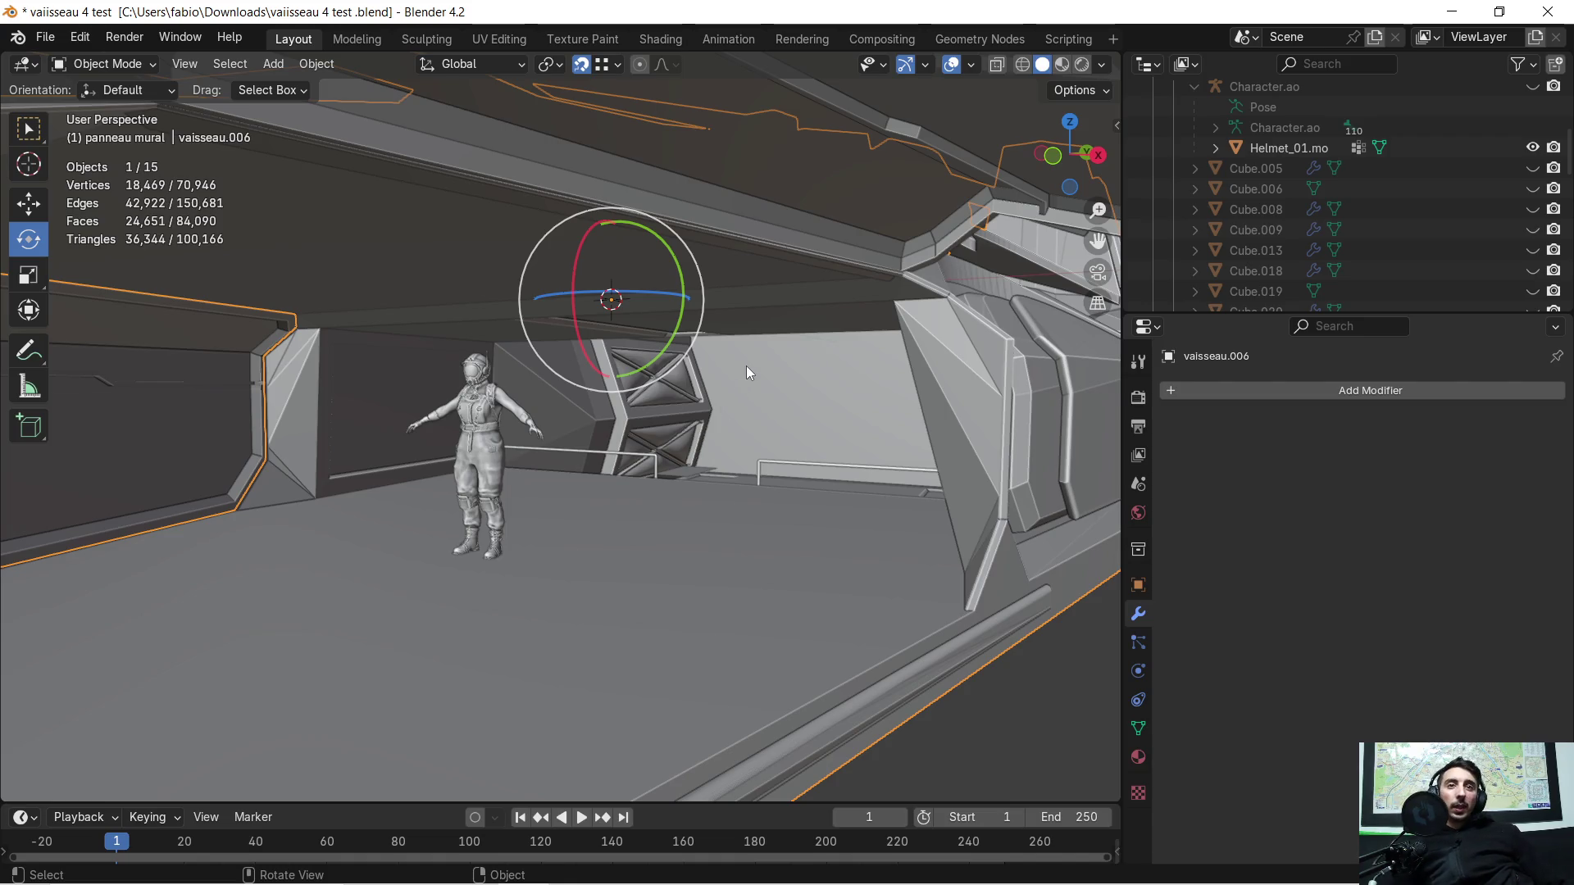
scroll(747, 363, down, 2)
scroll(725, 373, down, 3)
scroll(701, 376, down, 3)
scroll(687, 383, down, 2)
scroll(555, 406, up, 4)
scroll(547, 411, up, 2)
scroll(559, 413, up, 1)
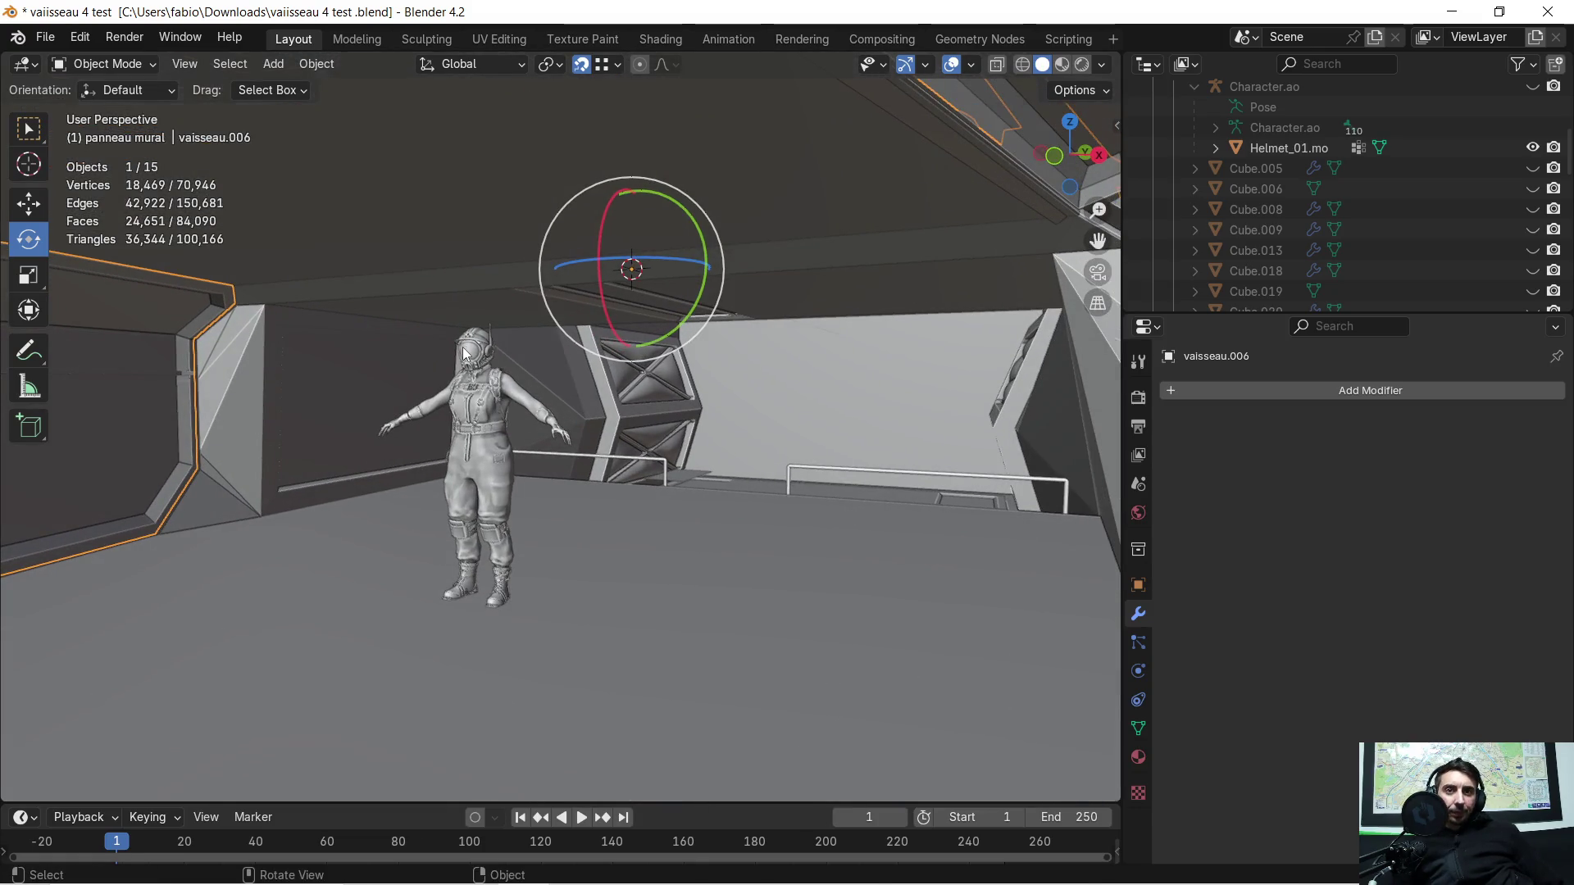
middle_drag(463, 352, 447, 394)
mouse_move(527, 453)
middle_down()
mouse_move(673, 409)
mouse_move(564, 437)
mouse_move(592, 454)
mouse_move(455, 456)
middle_up()
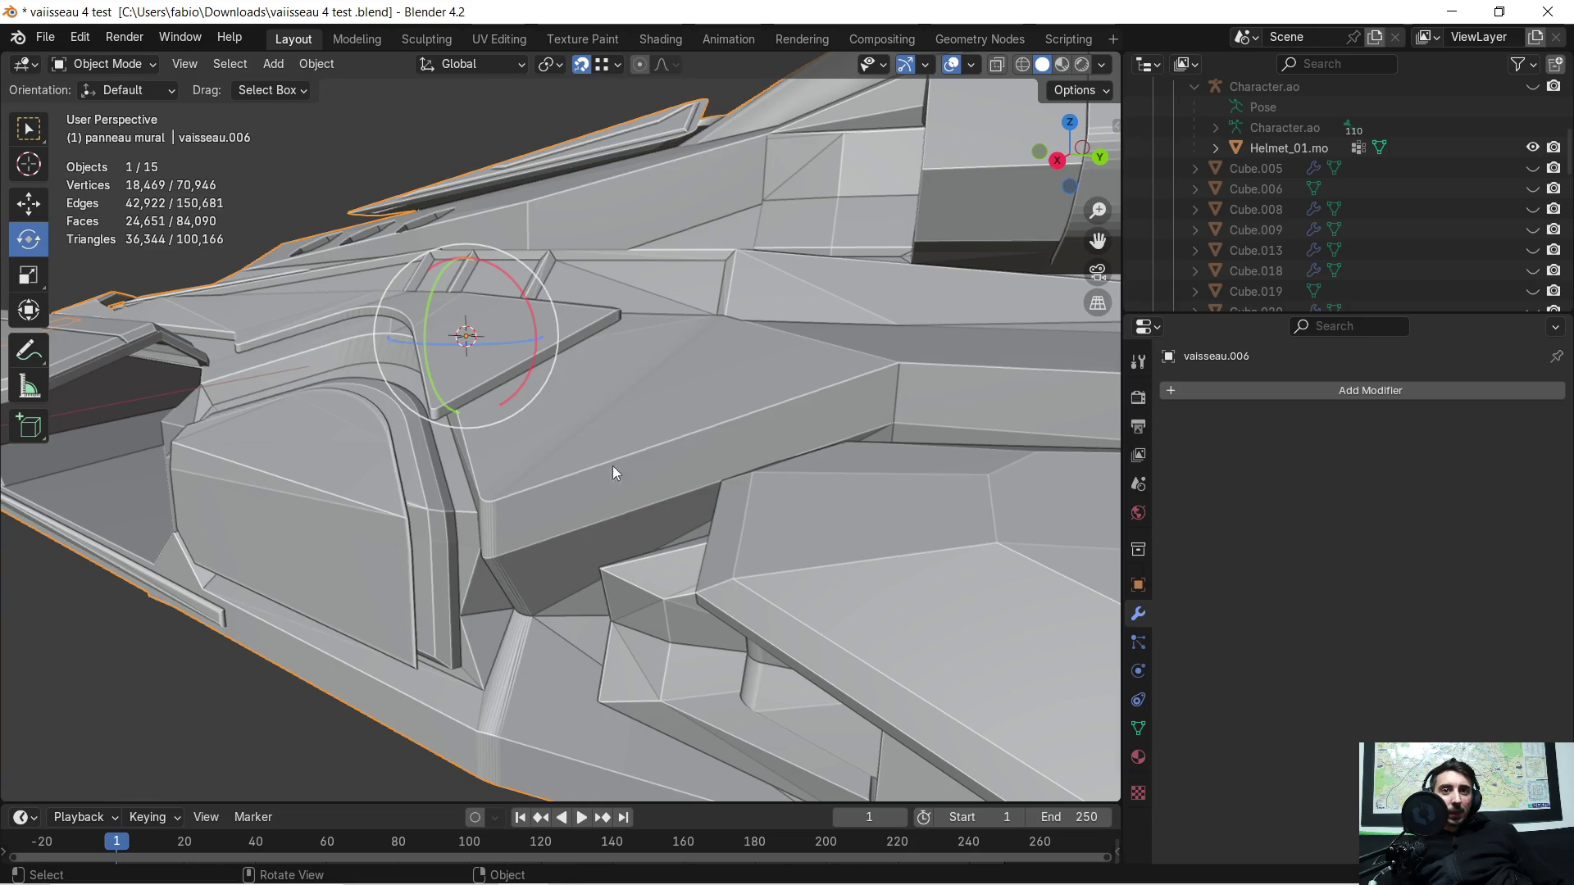
scroll(670, 486, up, 5)
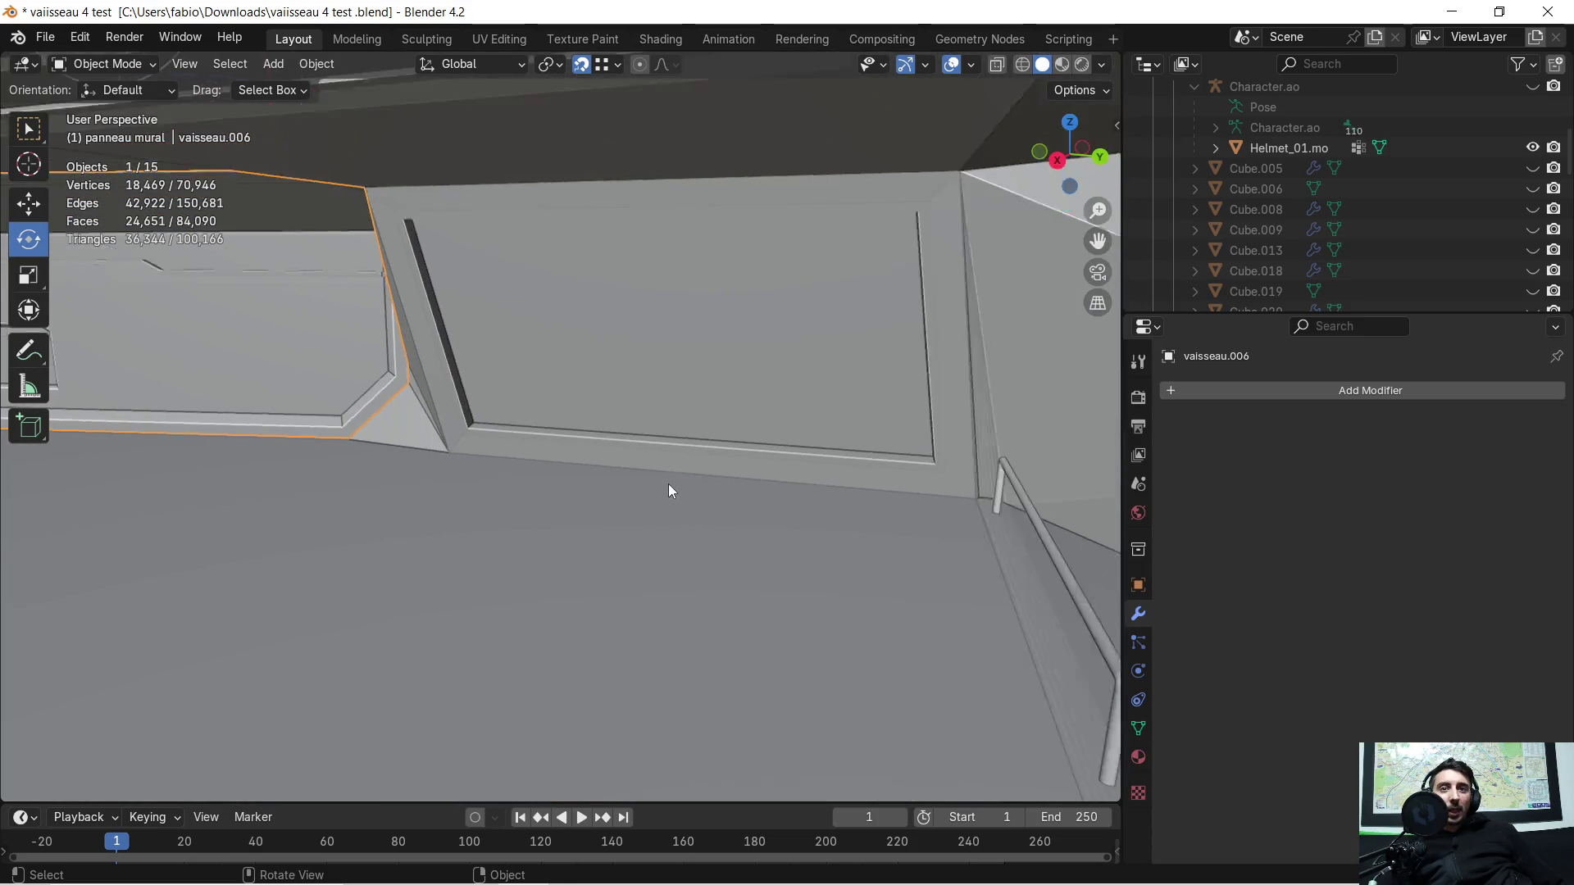
scroll(668, 483, up, 2)
scroll(664, 484, down, 2)
scroll(658, 490, down, 2)
mouse_move(624, 487)
middle_down()
mouse_move(608, 477)
mouse_move(707, 465)
mouse_move(676, 362)
middle_up()
scroll(706, 465, up, 3)
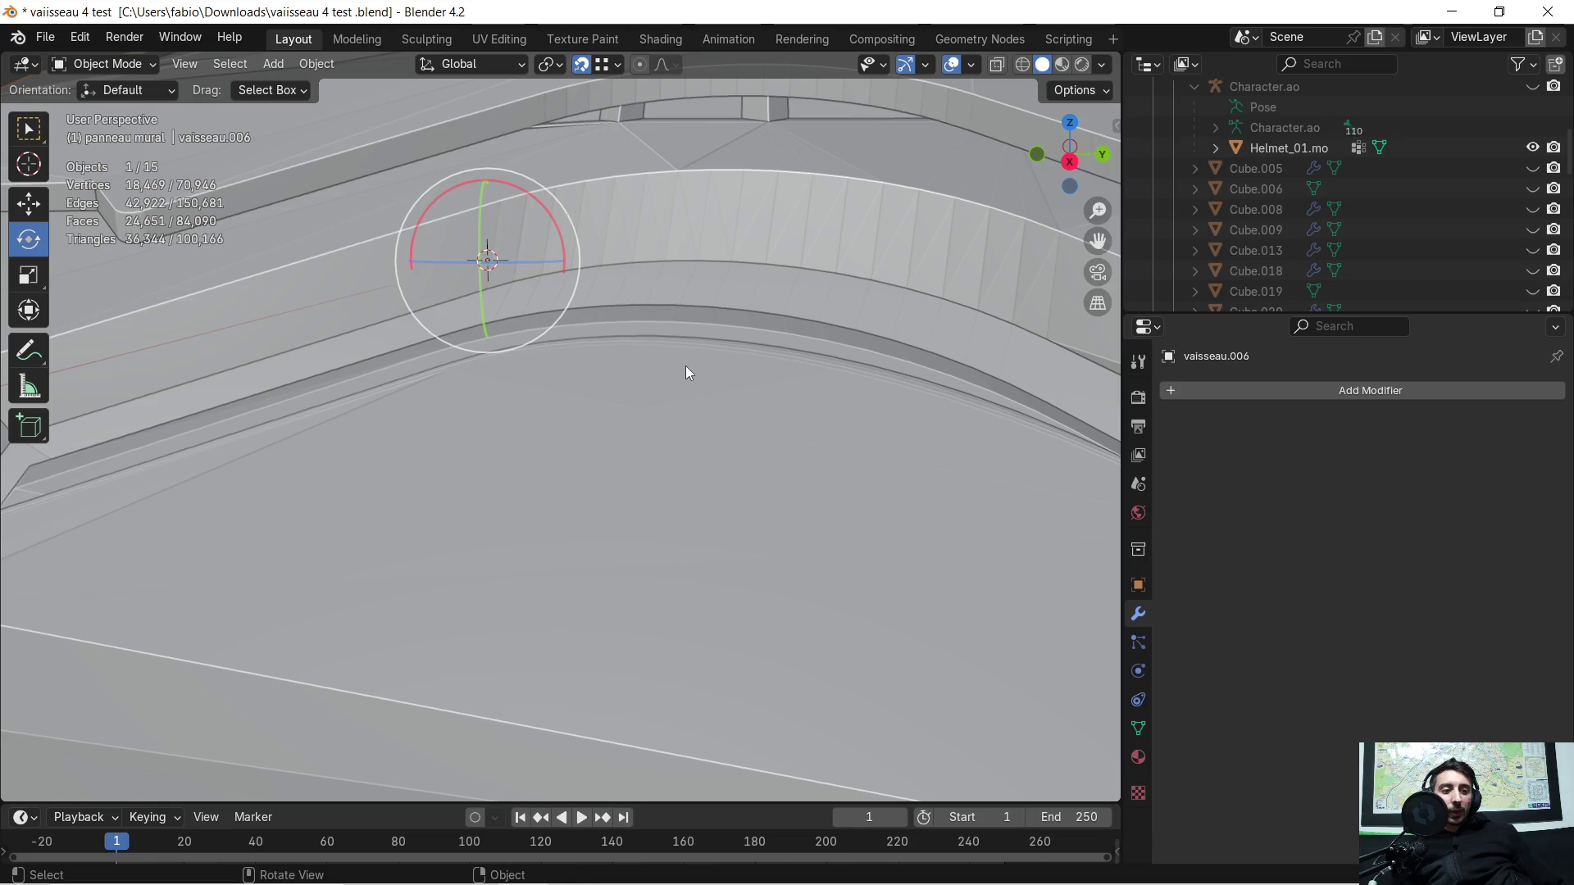
scroll(724, 428, up, 4)
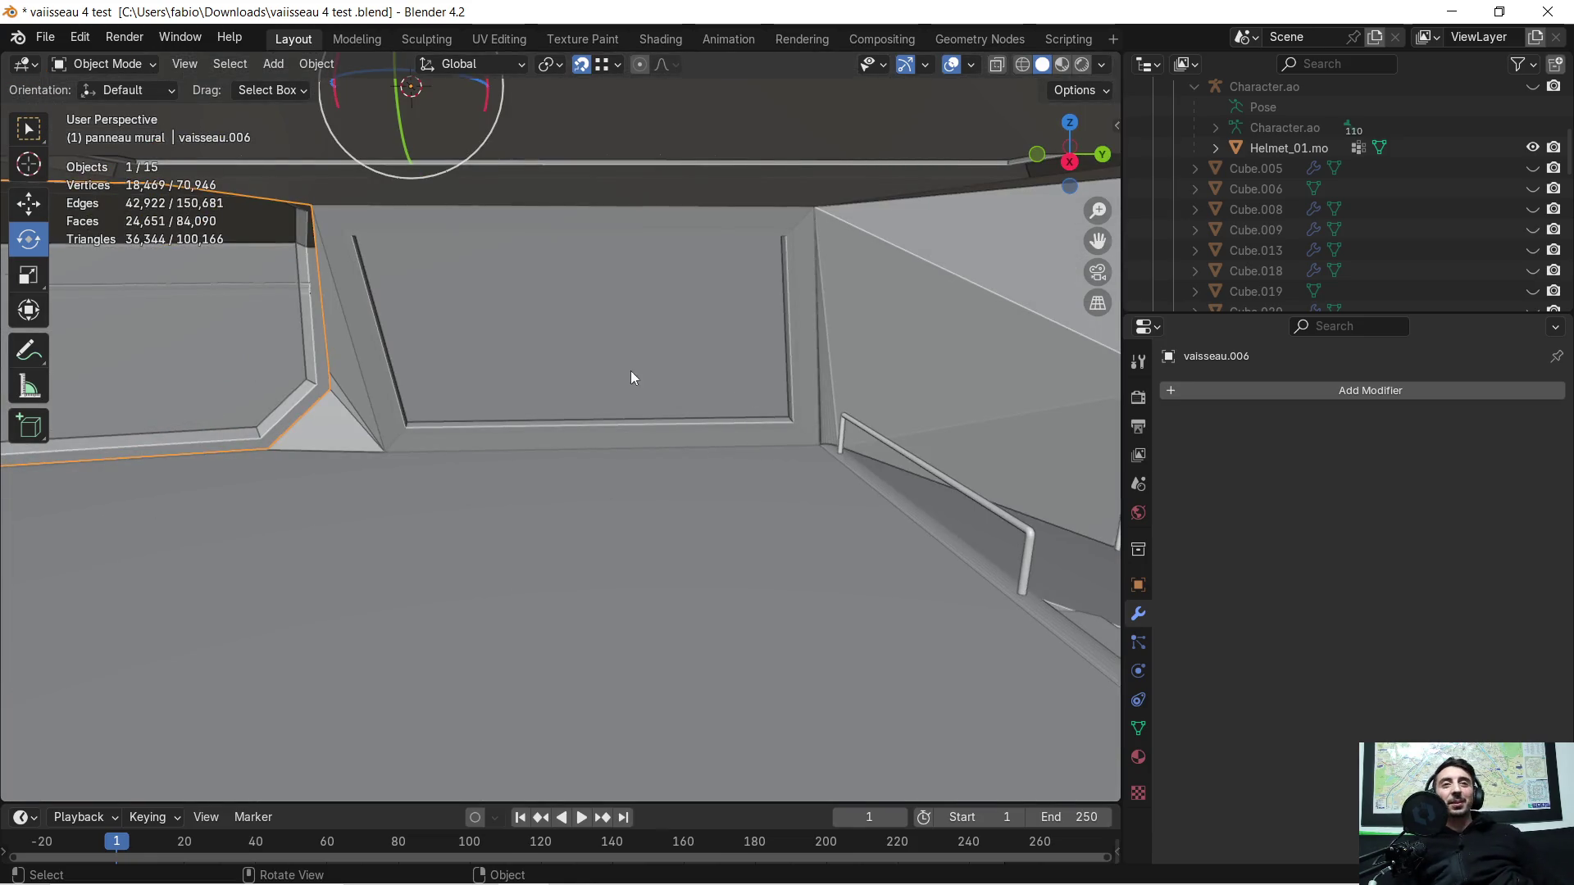
scroll(631, 370, down, 4)
mouse_move(560, 369)
middle_down()
mouse_move(440, 376)
mouse_move(512, 368)
middle_up()
scroll(517, 362, down, 3)
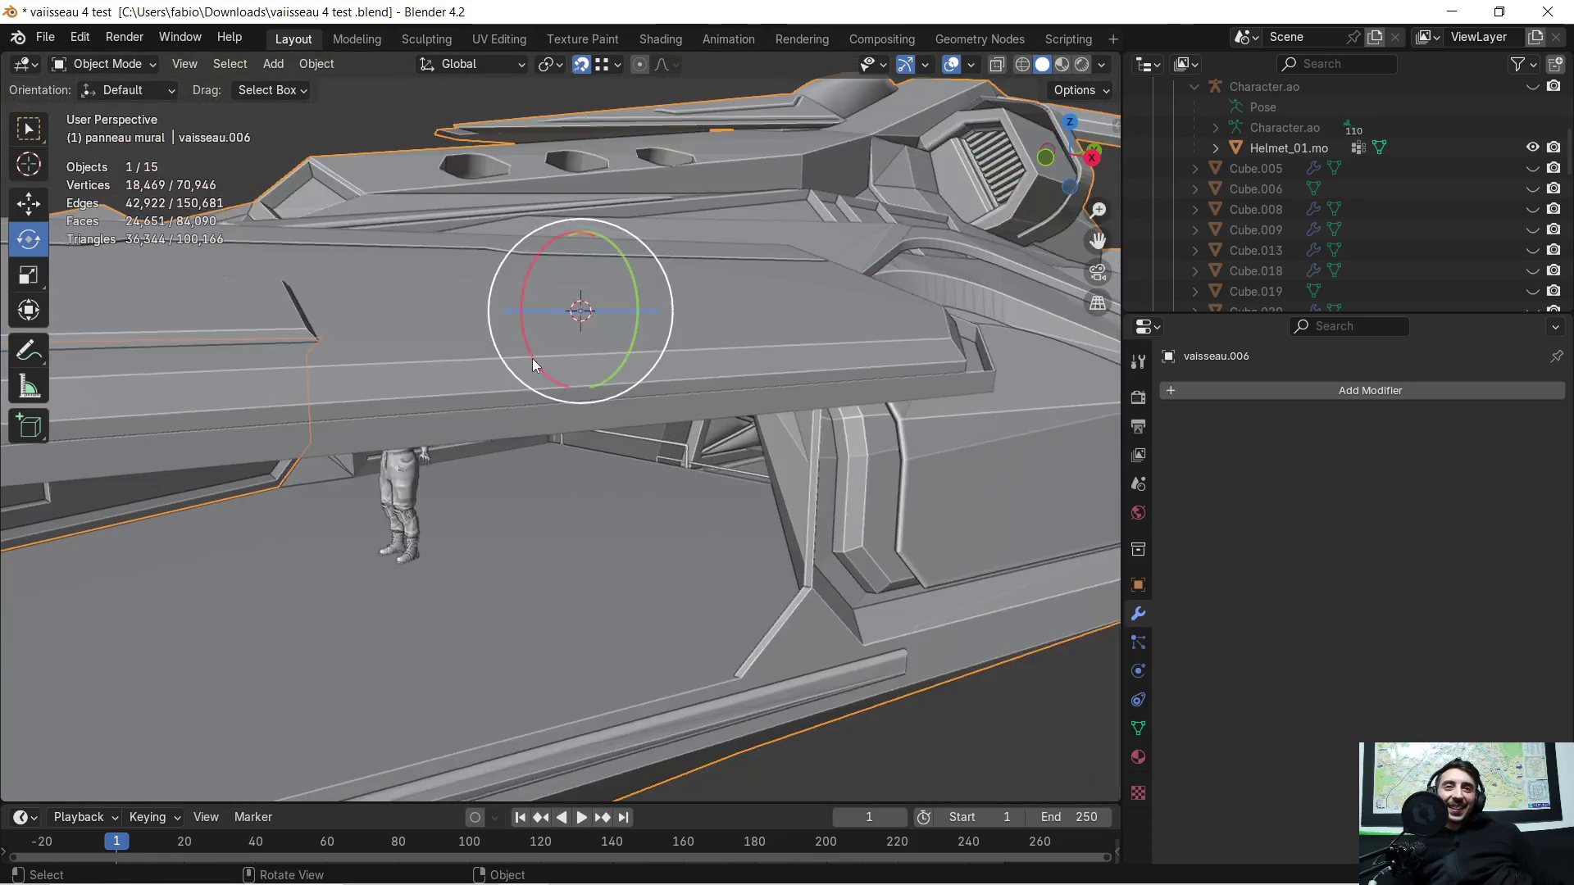
scroll(363, 412, up, 4)
middle_drag(466, 447, 500, 436)
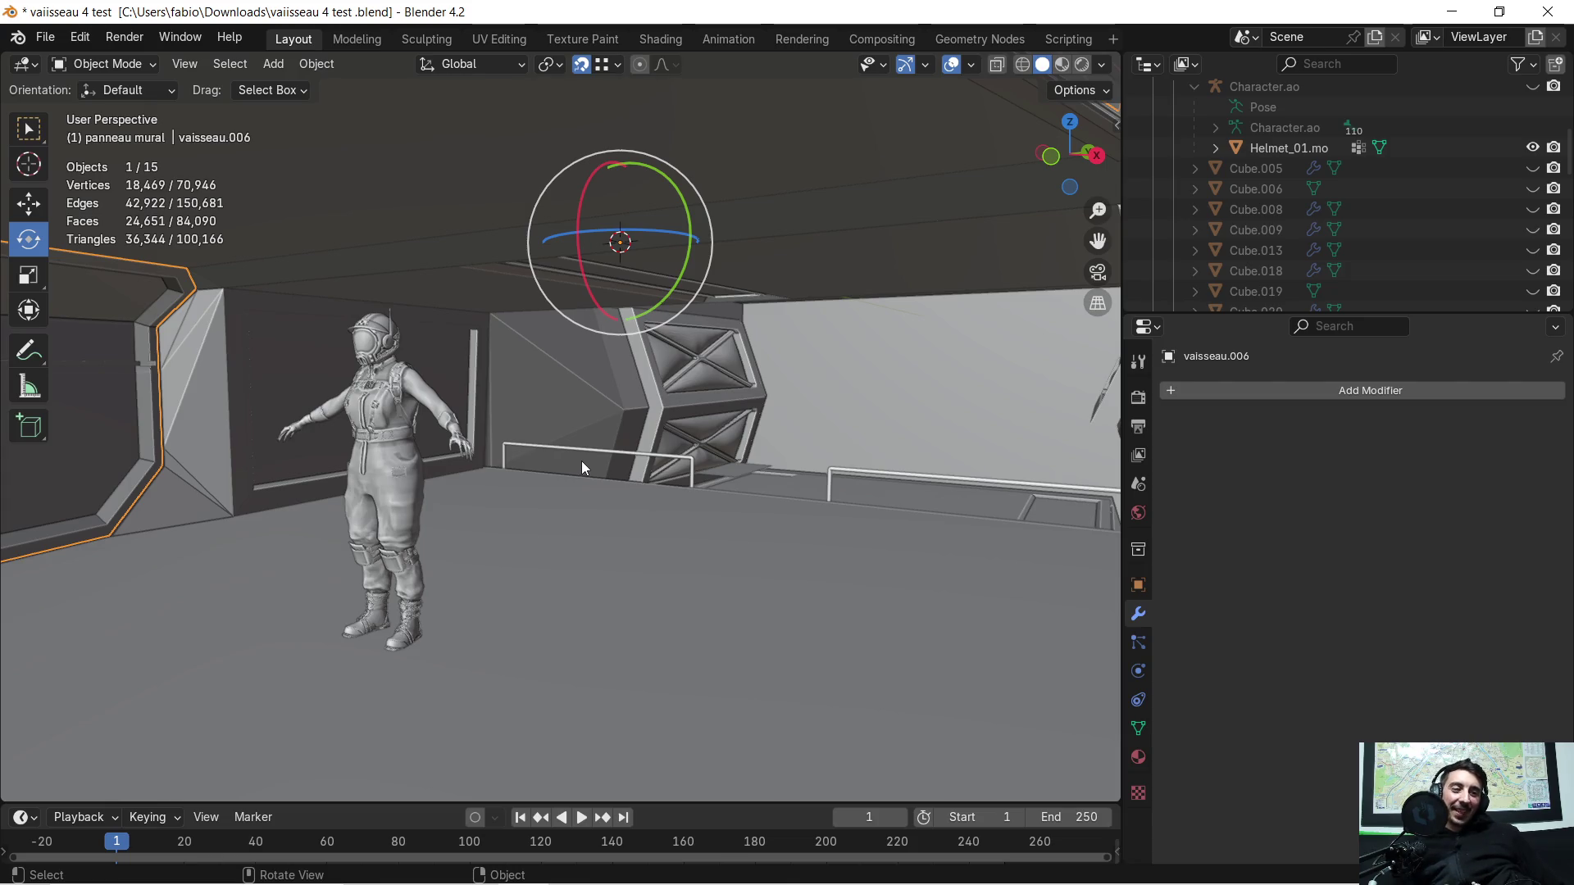
scroll(646, 488, down, 2)
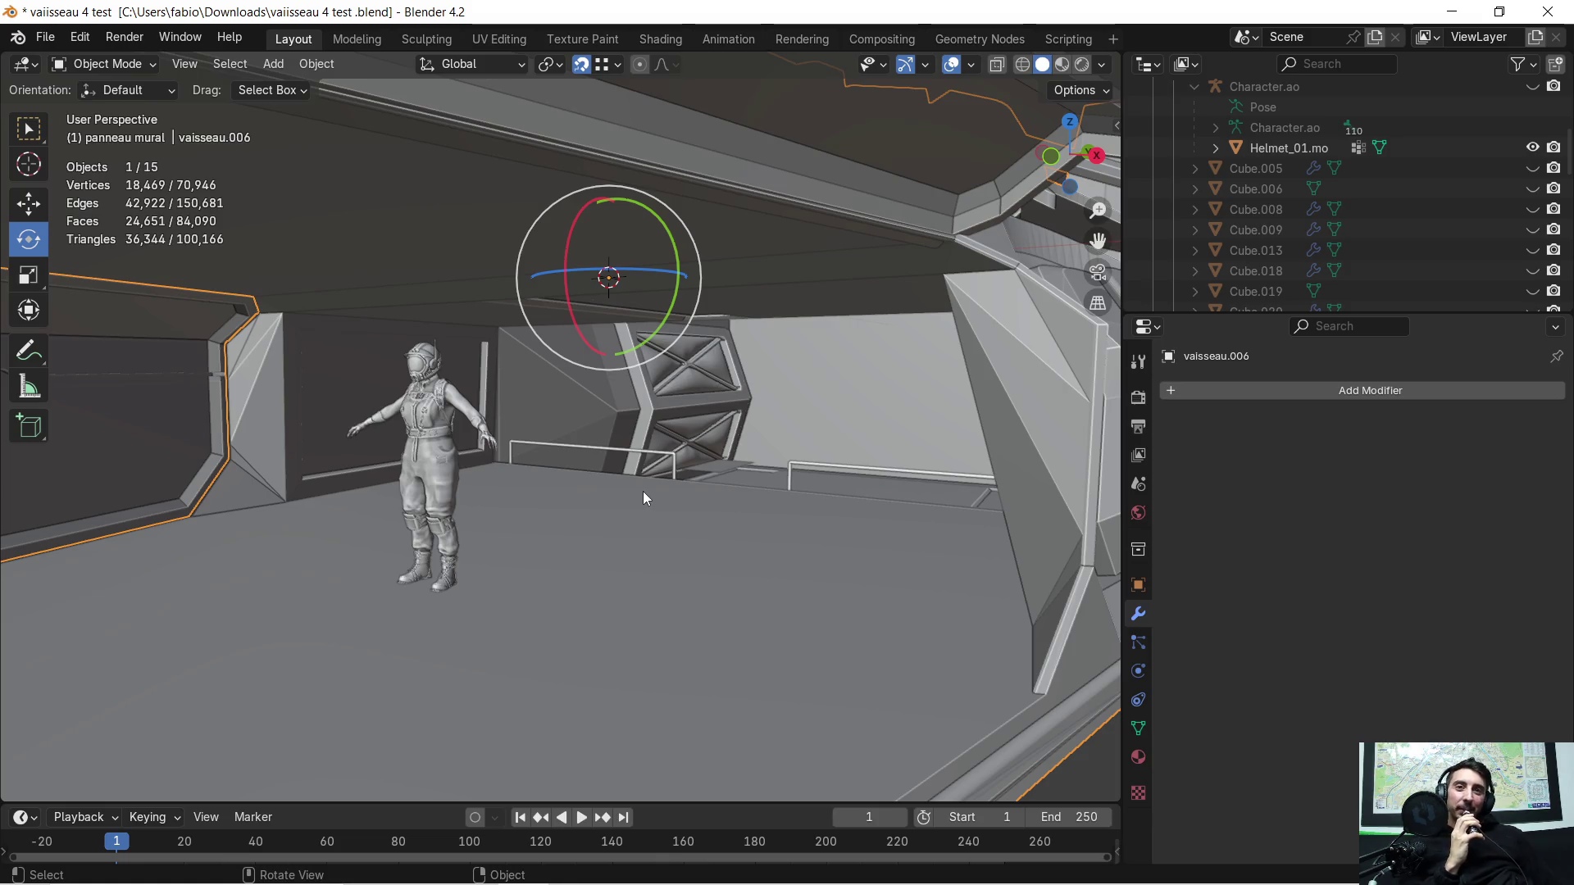
scroll(643, 490, down, 1)
scroll(643, 486, down, 1)
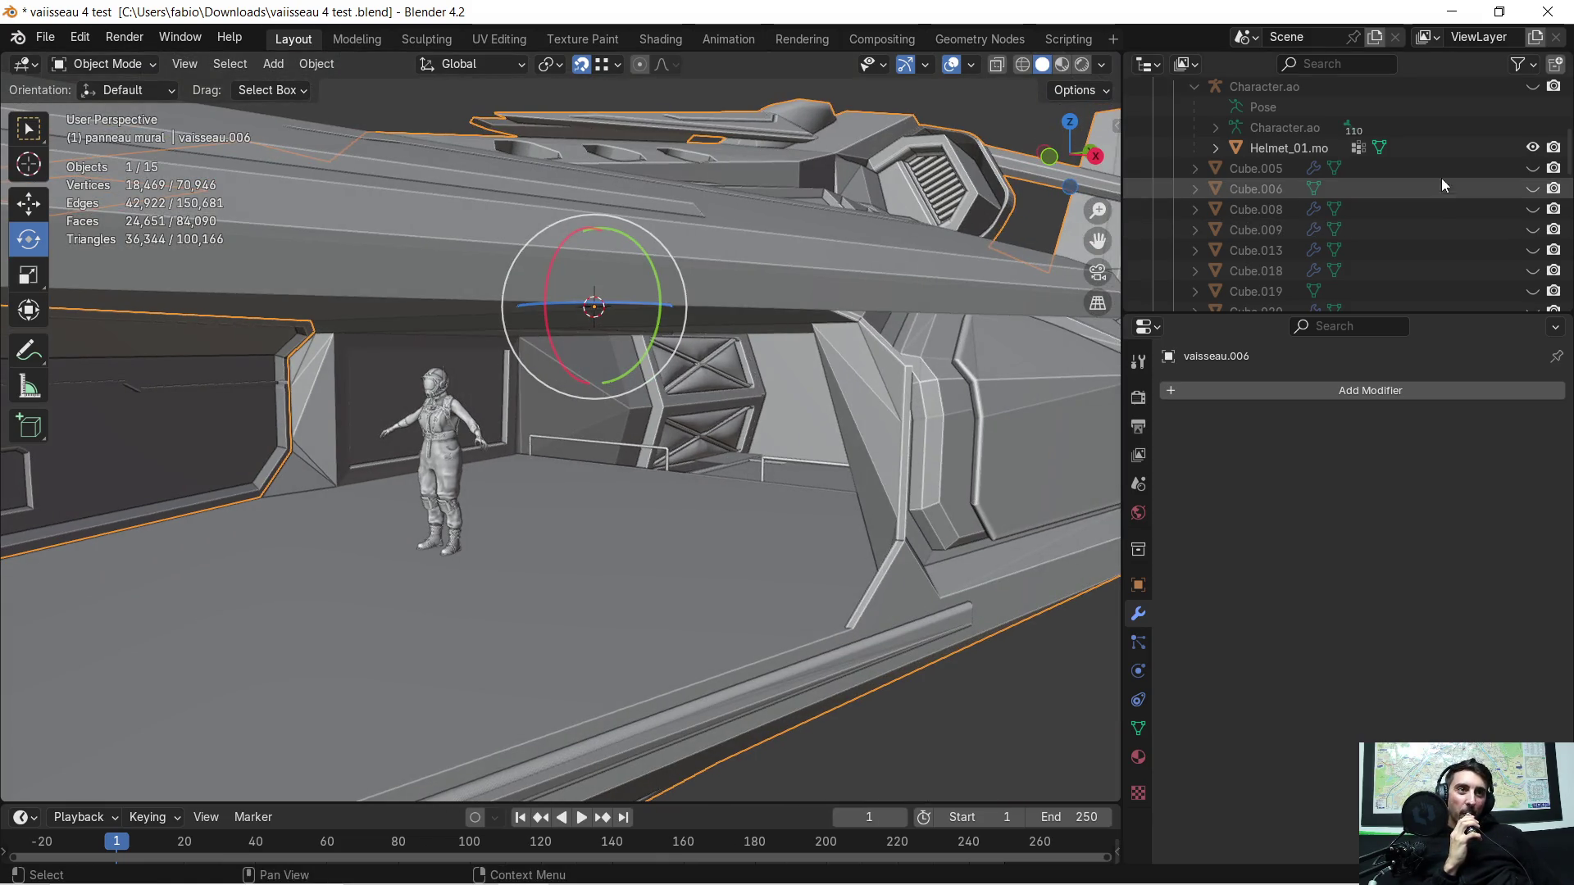
Step: Hide the Helmet_01.mo figure, unhide all then re-hide it, and select Cube.016
click(1531, 148)
scroll(649, 459, up, 2)
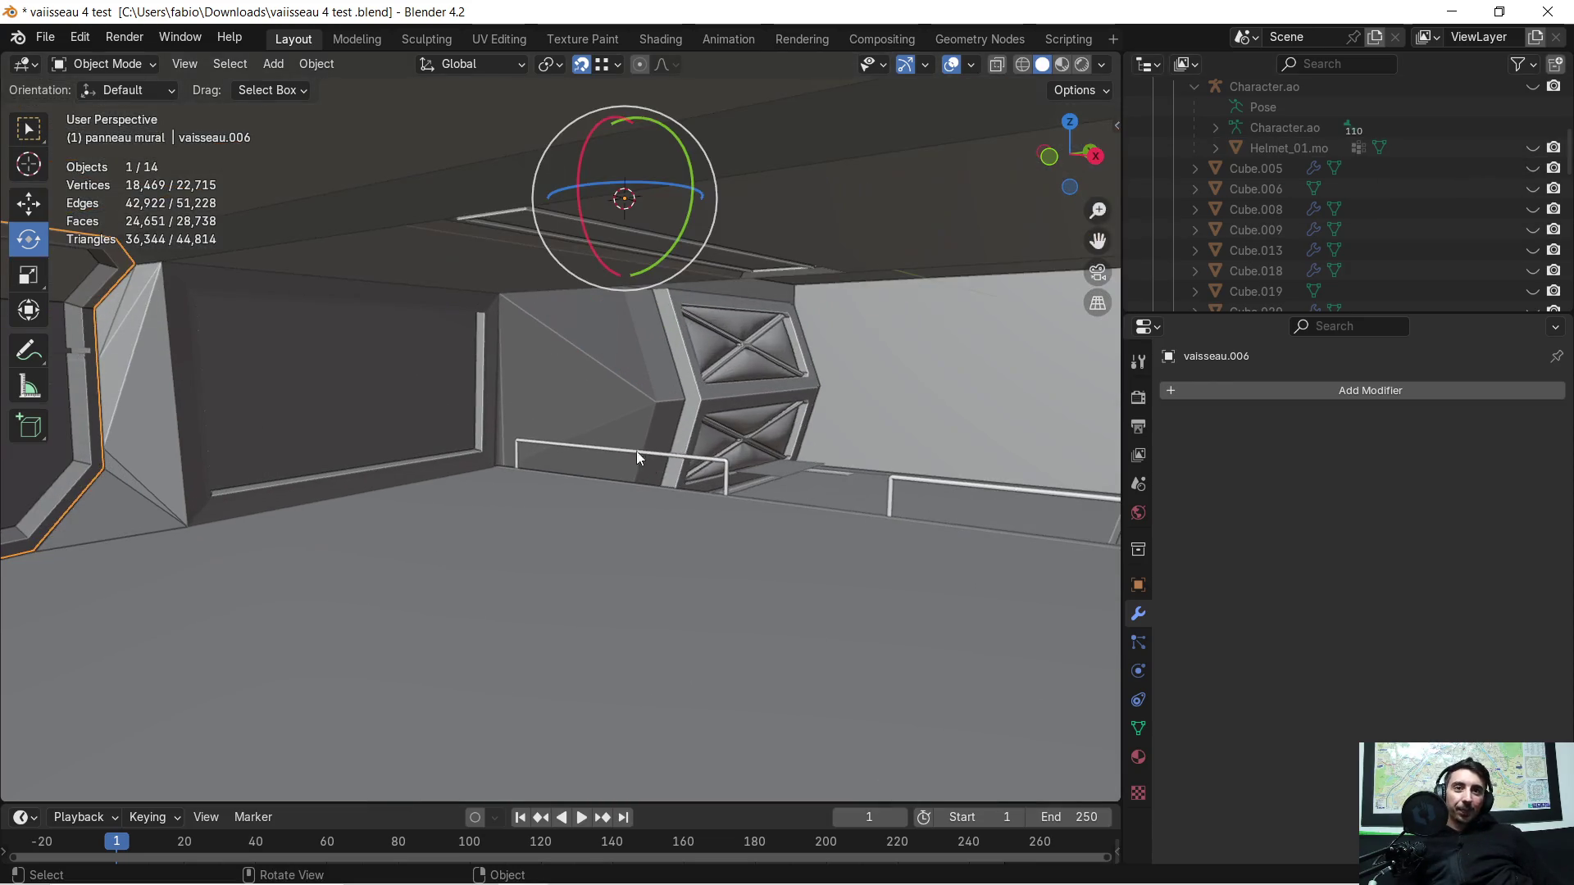
shift+middle_drag(489, 392, 628, 424)
scroll(616, 432, down, 2)
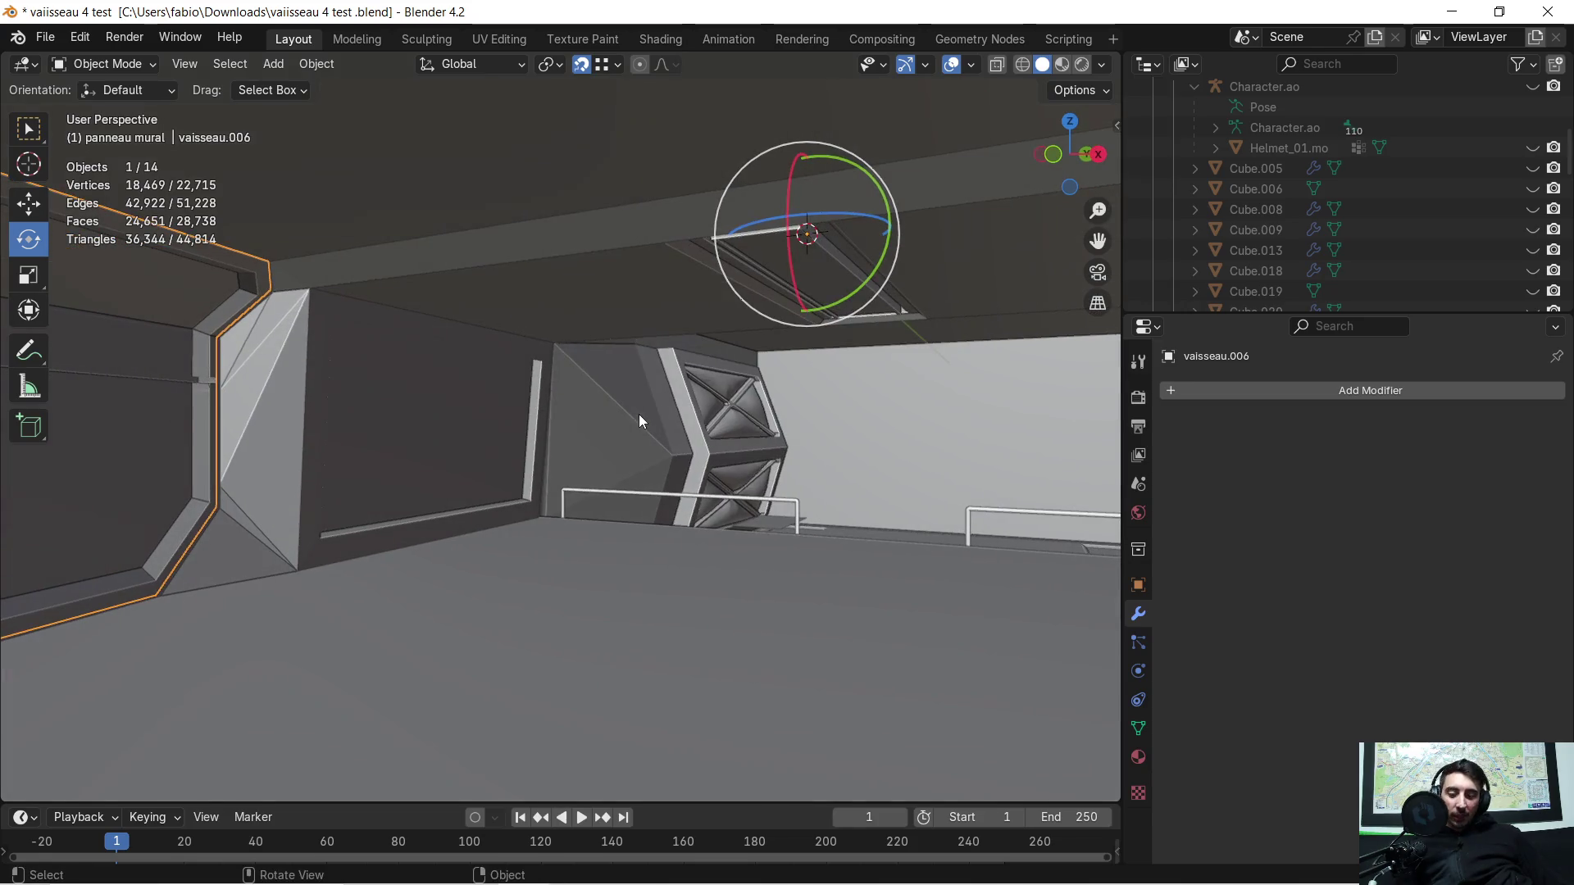
key(h)
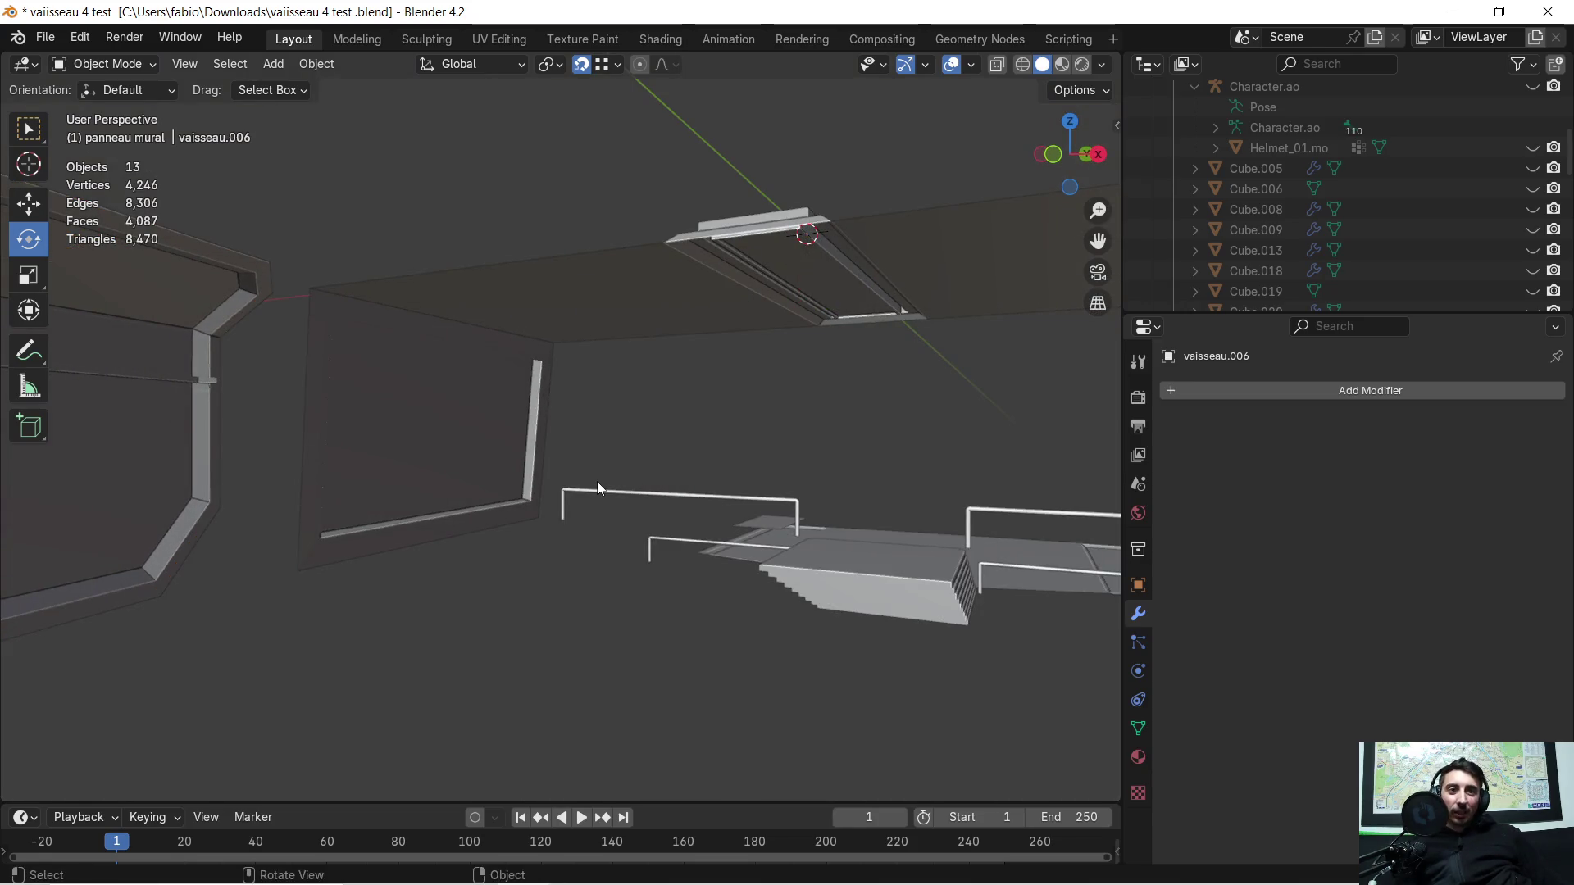
key(alt+h)
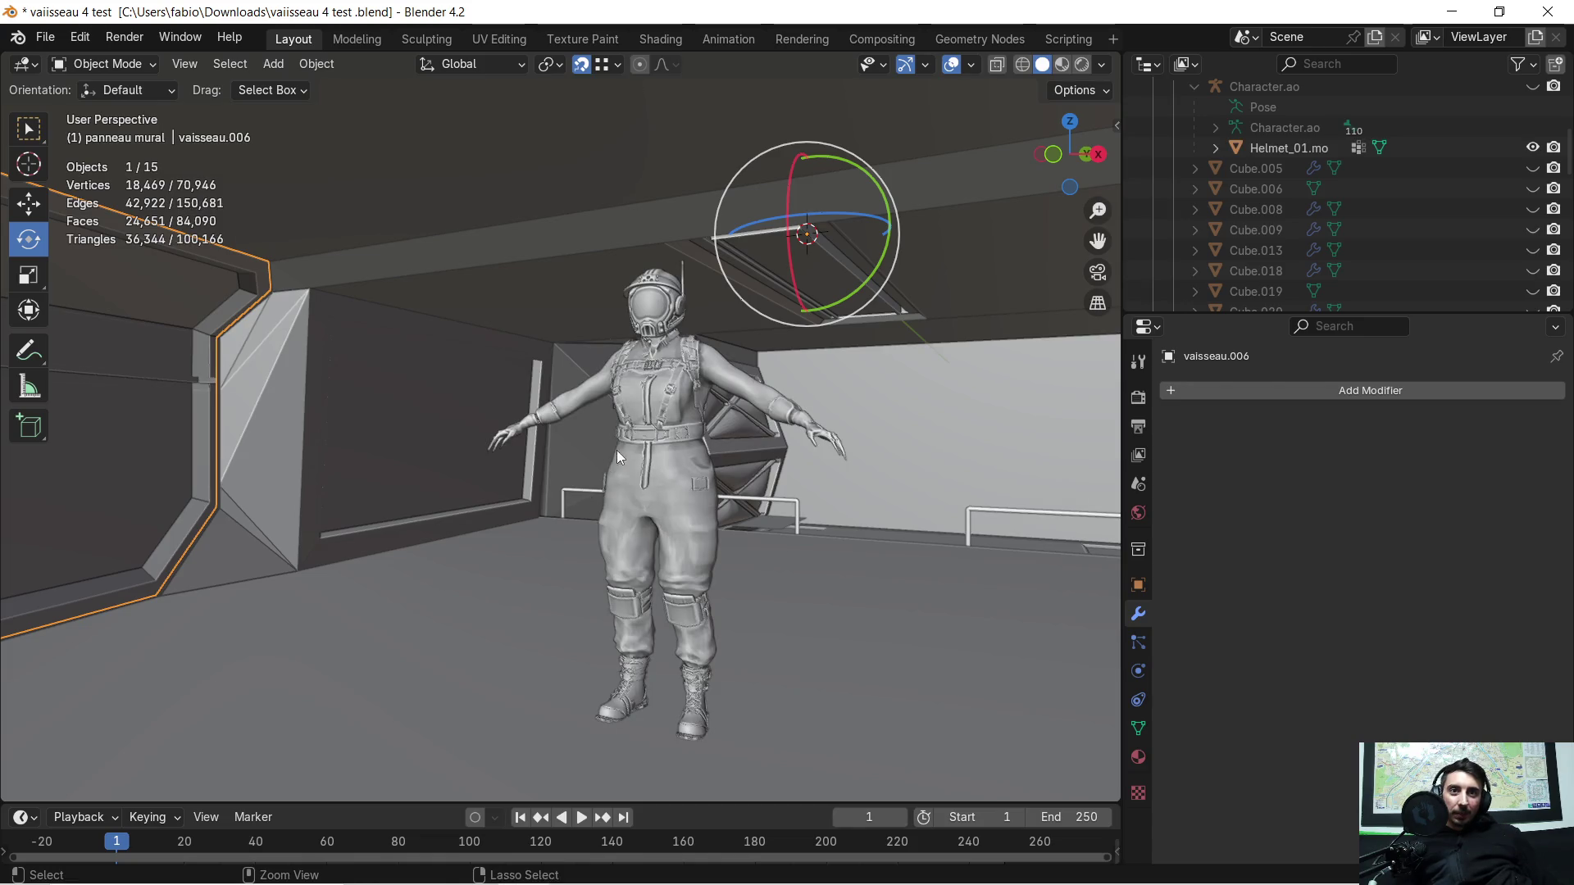
ctrl+scroll(625, 439, down, 2)
ctrl+scroll(575, 449, down, 2)
ctrl+scroll(562, 451, down, 2)
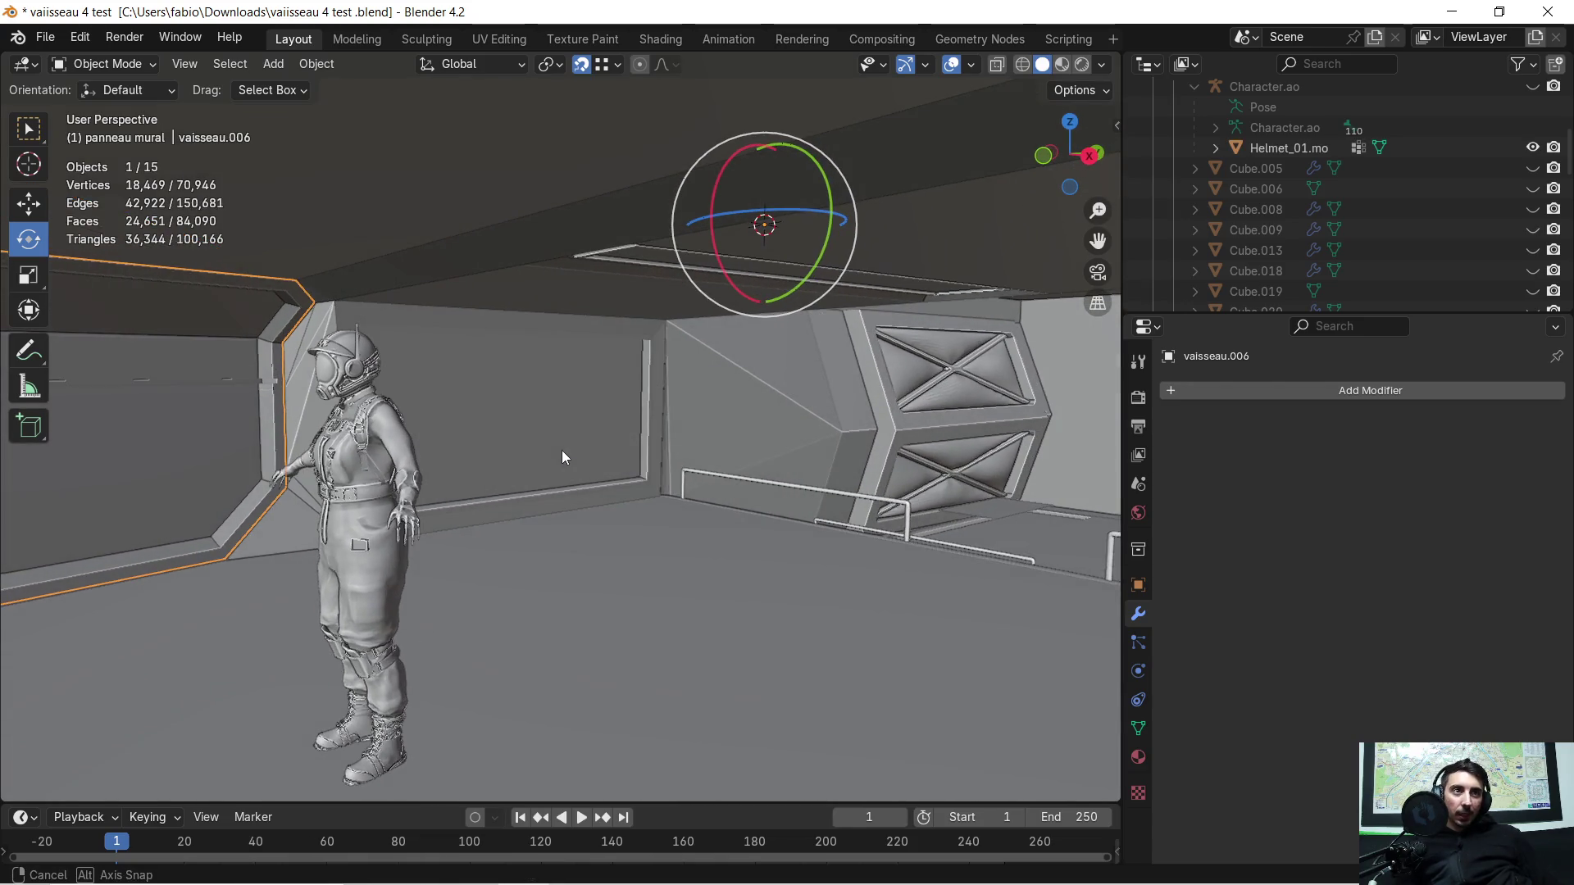
key(ctrl+z)
click(589, 431)
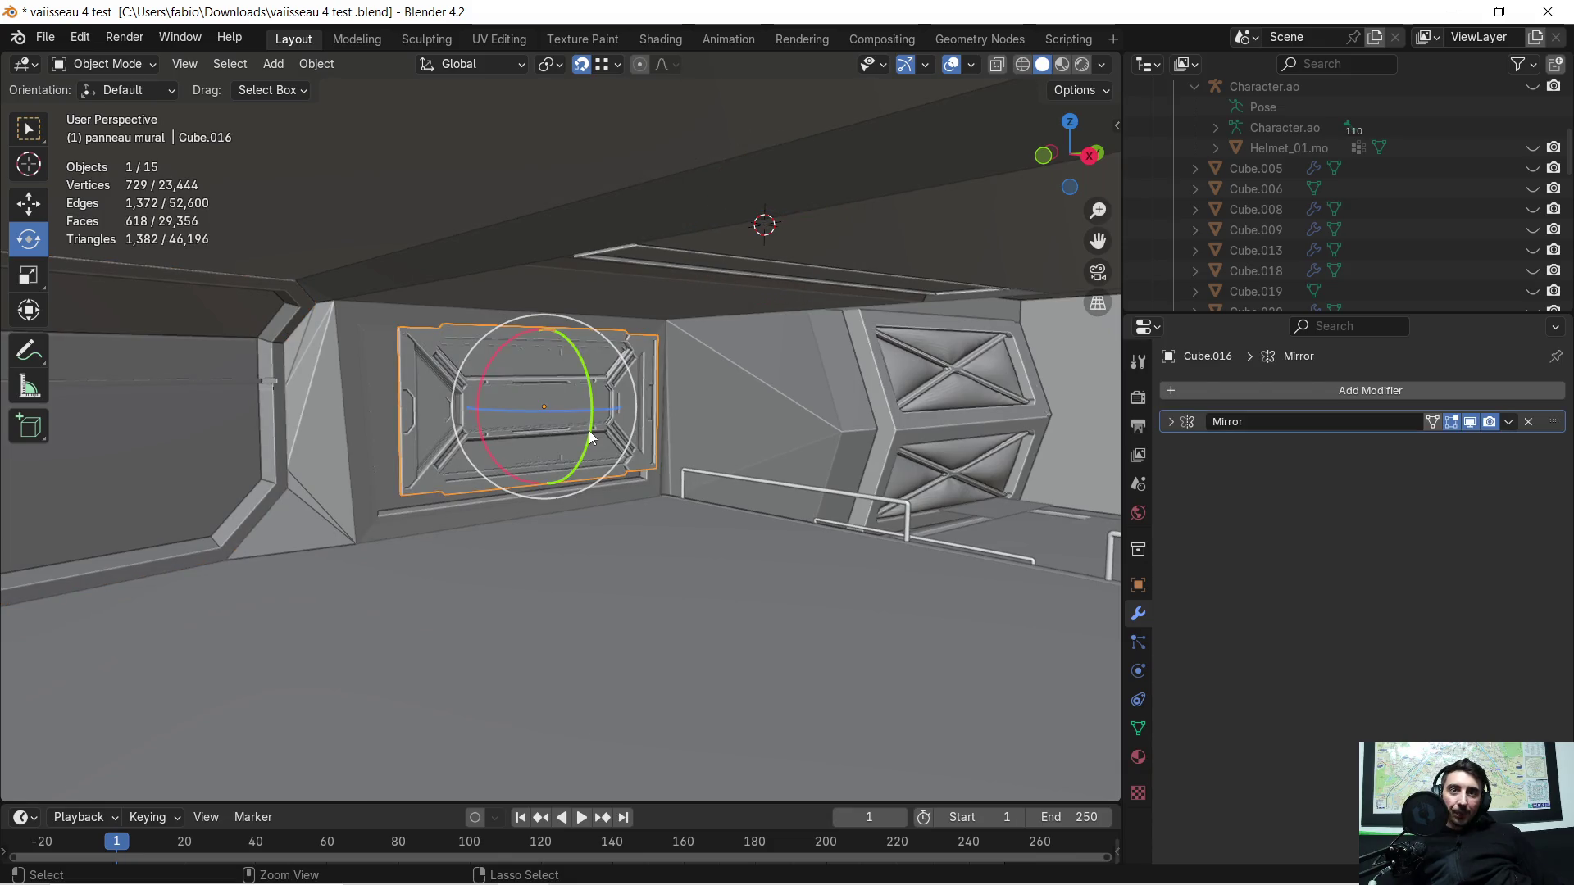
scroll(537, 416, up, 3)
scroll(538, 410, up, 2)
scroll(513, 409, down, 3)
scroll(515, 418, down, 2)
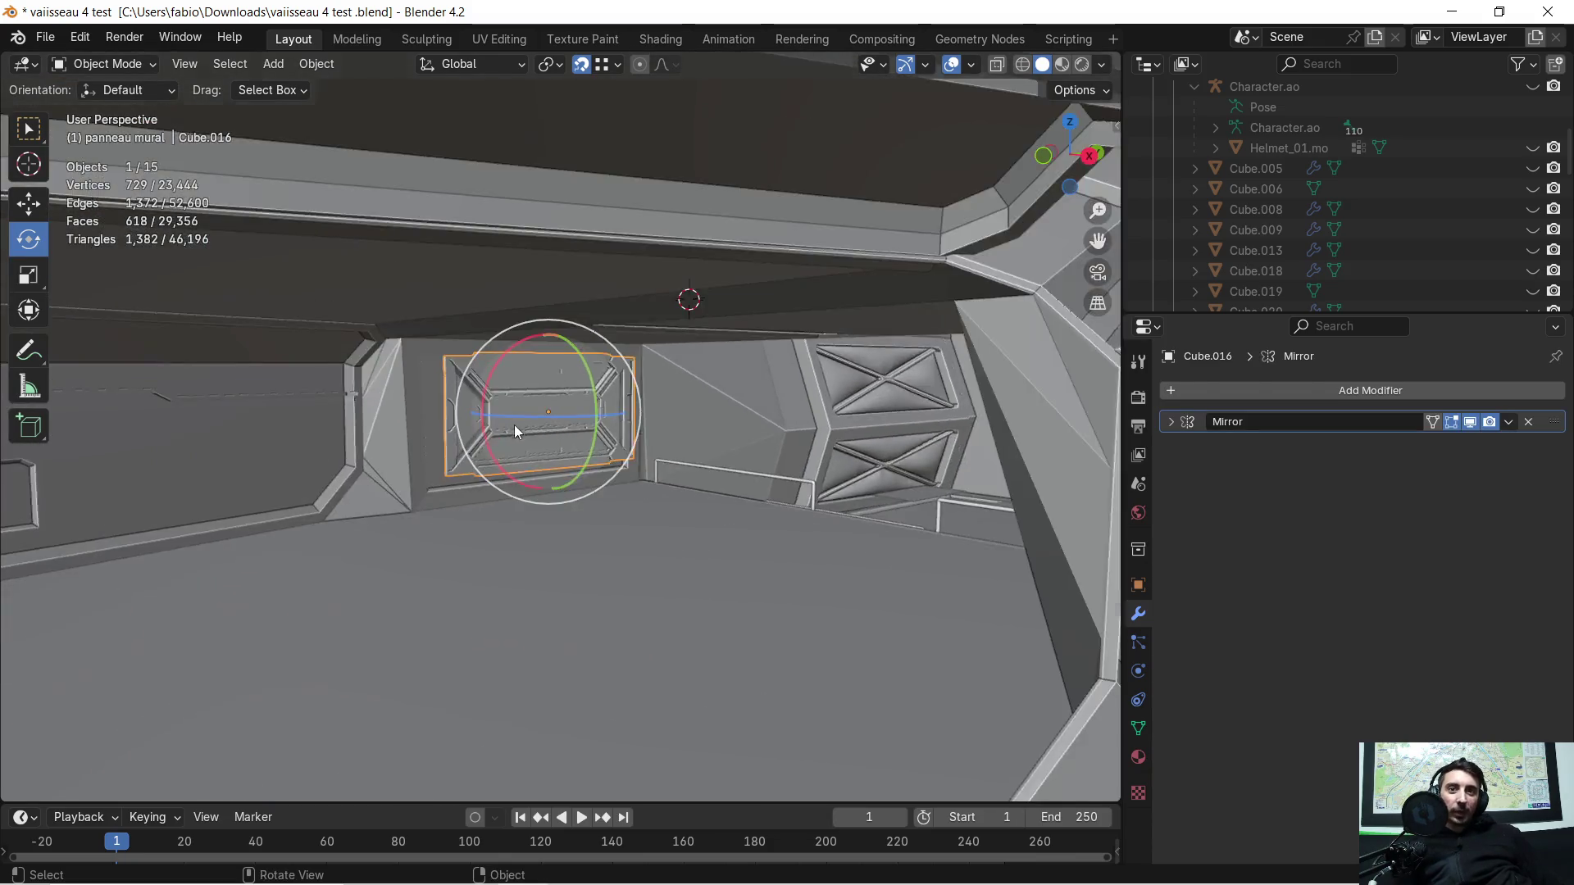
scroll(515, 423, down, 4)
Step: Move Cube.016 about 10.612 m along global X so it sits outside the hull
middle_drag(510, 445, 828, 514)
key(g)
key(x)
click(129, 508)
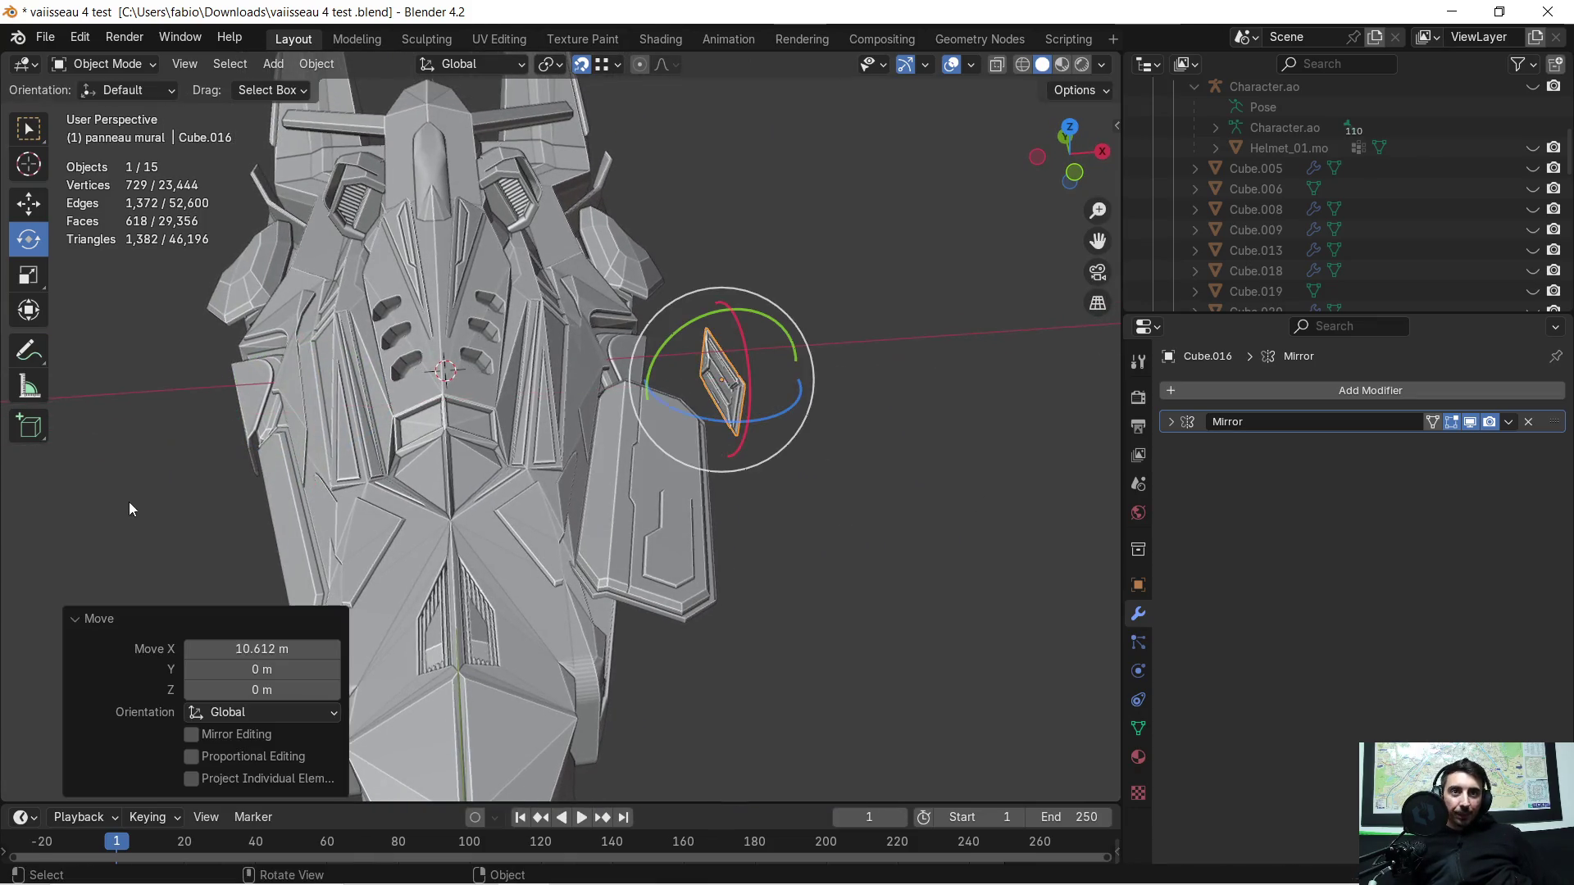
scroll(283, 445, up, 5)
mouse_move(806, 485)
middle_down()
mouse_move(696, 408)
mouse_move(474, 420)
mouse_move(499, 424)
middle_up()
scroll(488, 406, up, 2)
scroll(507, 403, down, 2)
scroll(520, 403, up, 2)
scroll(719, 461, down, 2)
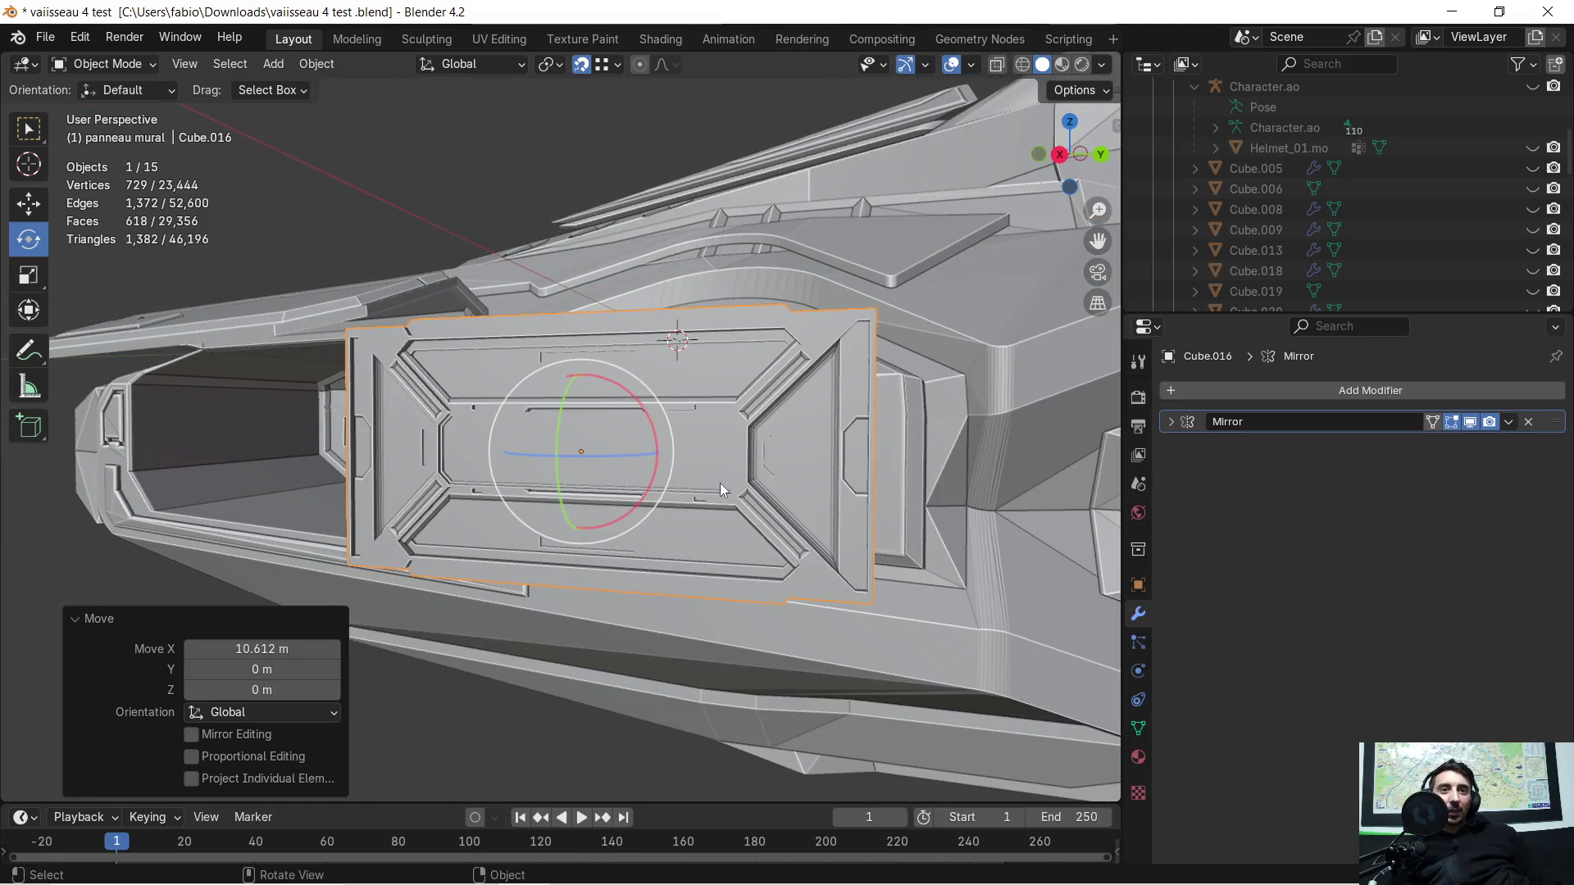
scroll(633, 470, up, 2)
middle_drag(632, 470, 696, 454)
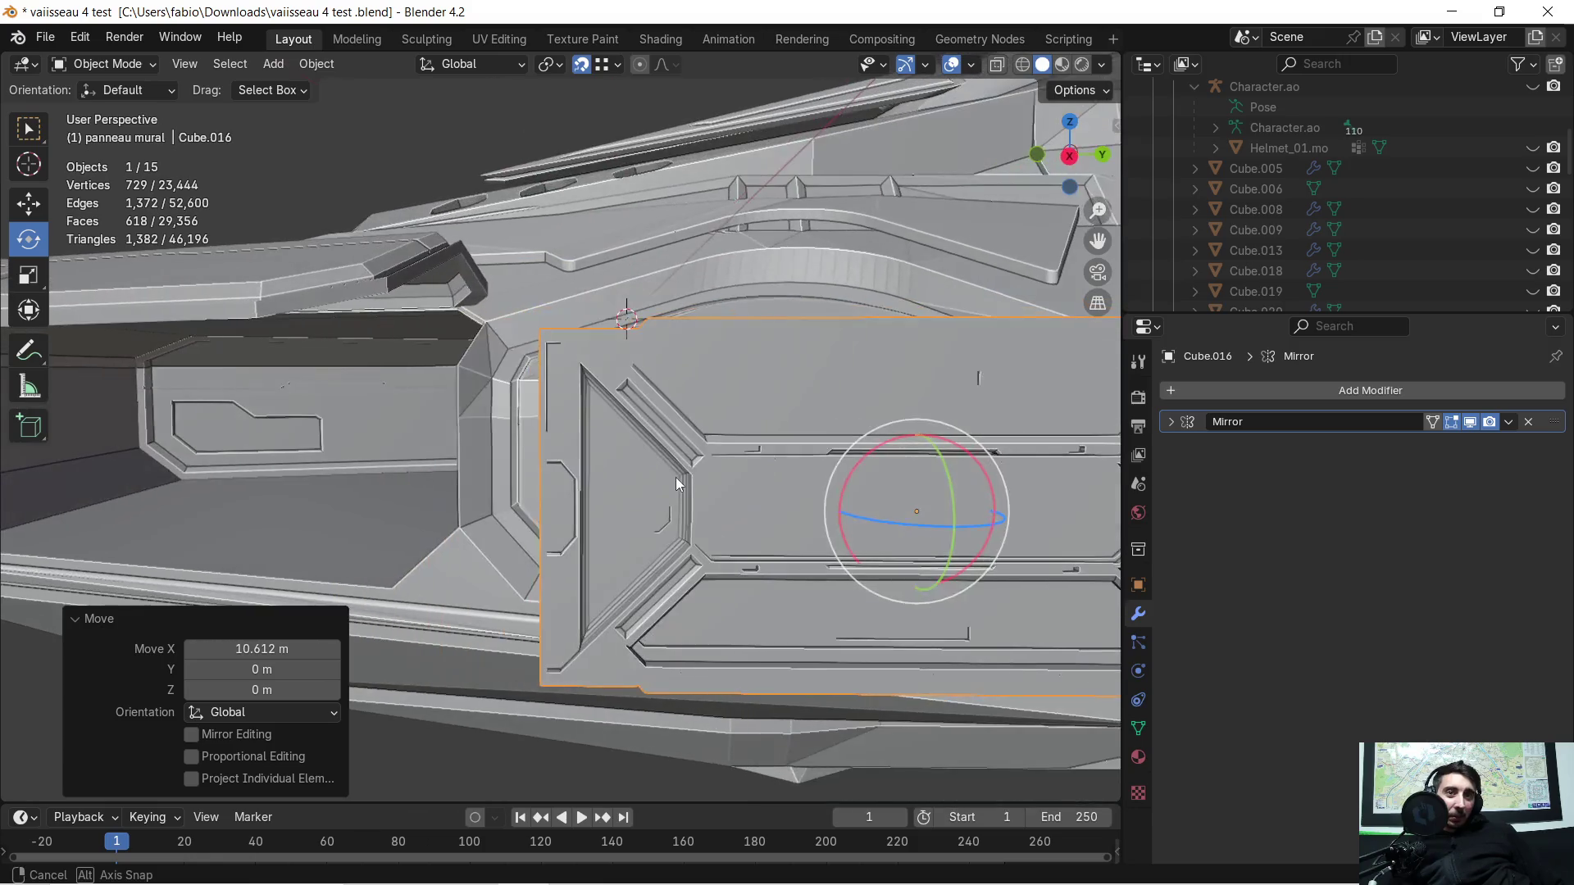
Step: Frame the moved panel, toggle Local View briefly, and orbit back to the corridor interior
key(KP_Decimal)
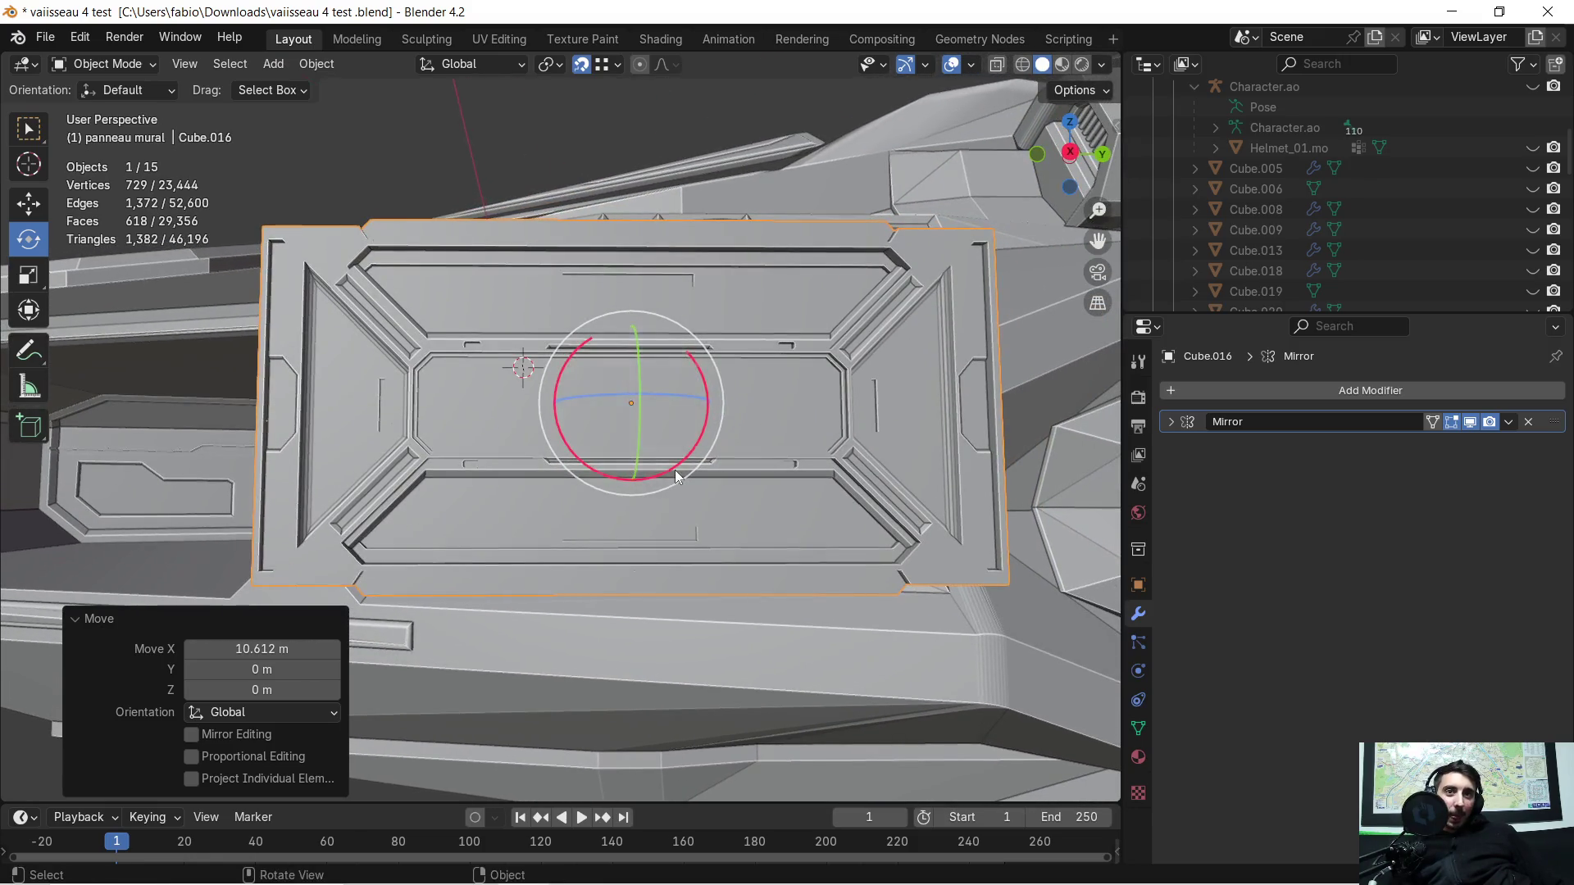
middle_drag(635, 322, 626, 323)
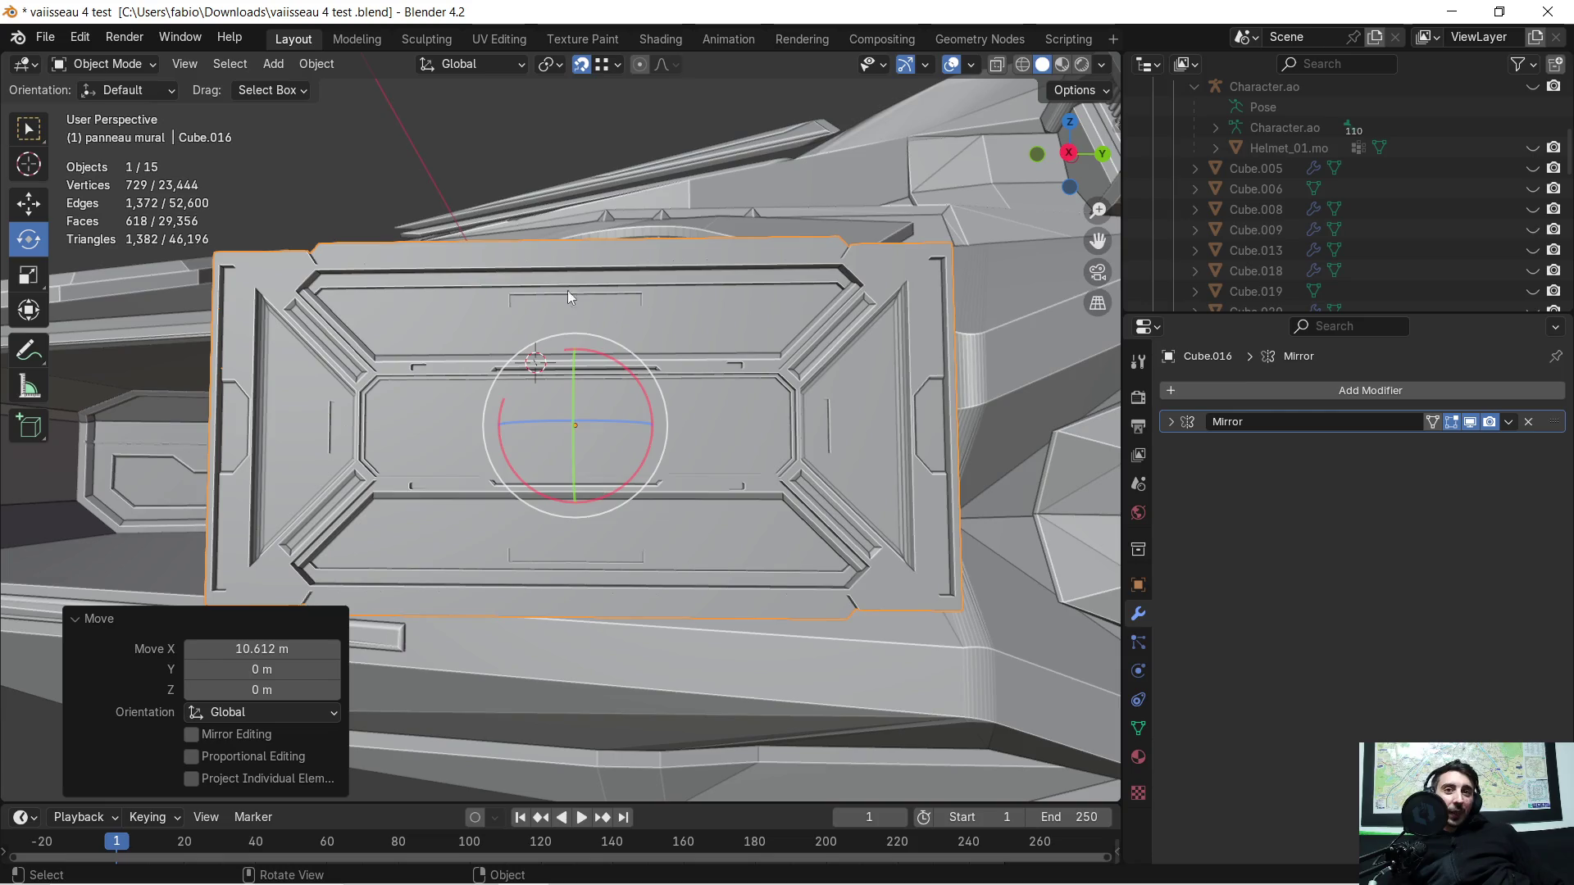
scroll(631, 369, down, 2)
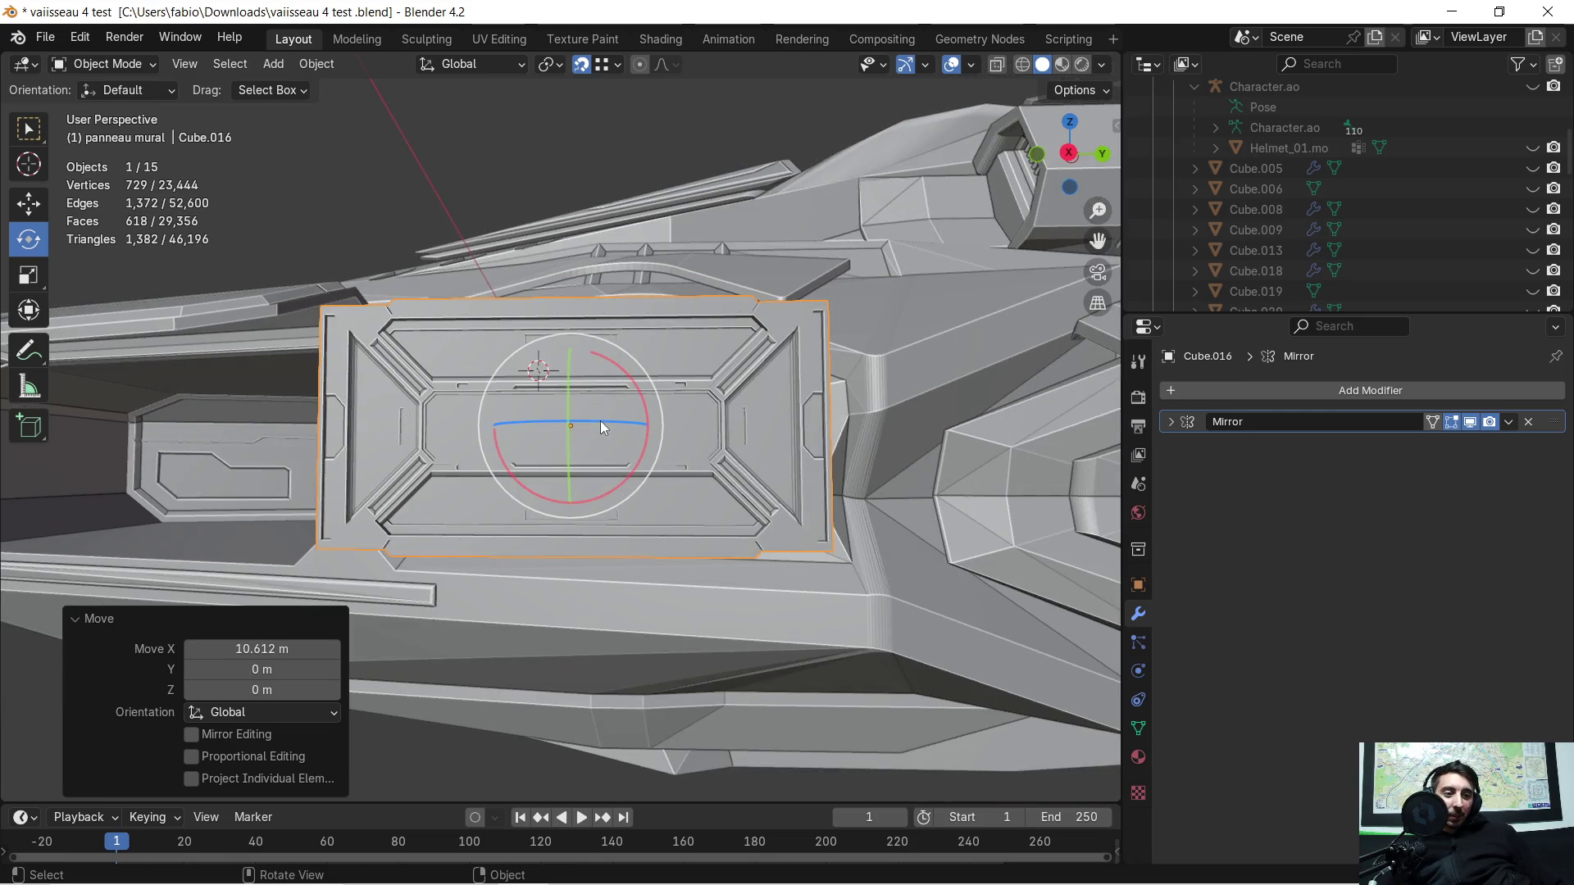
middle_drag(597, 420, 611, 433)
scroll(596, 424, up, 3)
scroll(595, 426, up, 5)
scroll(614, 439, down, 3)
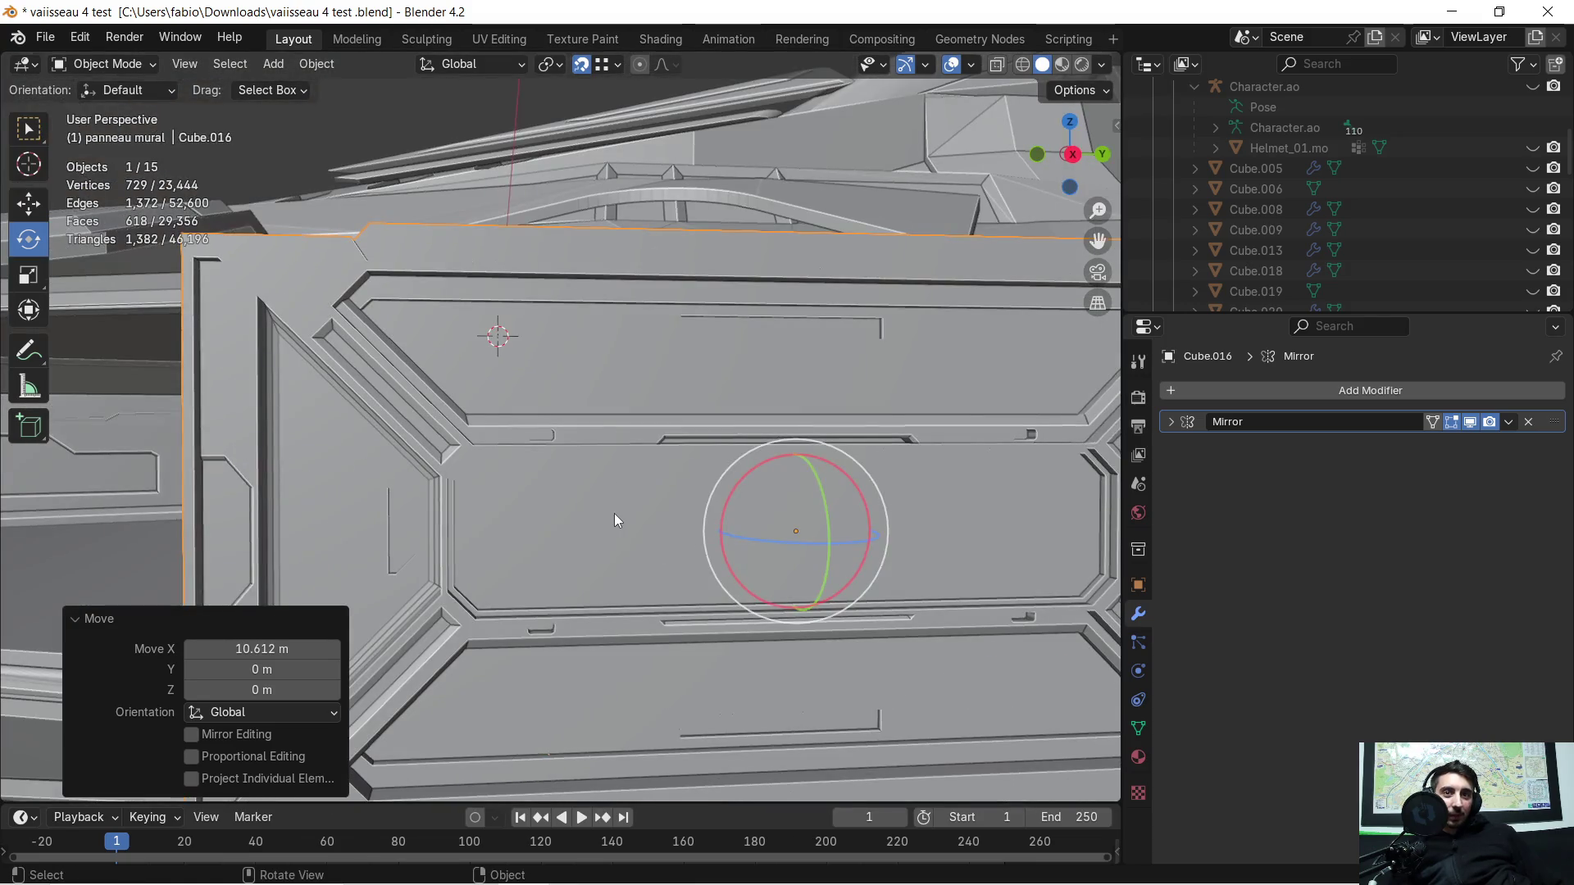
scroll(609, 505, down, 2)
scroll(598, 486, down, 2)
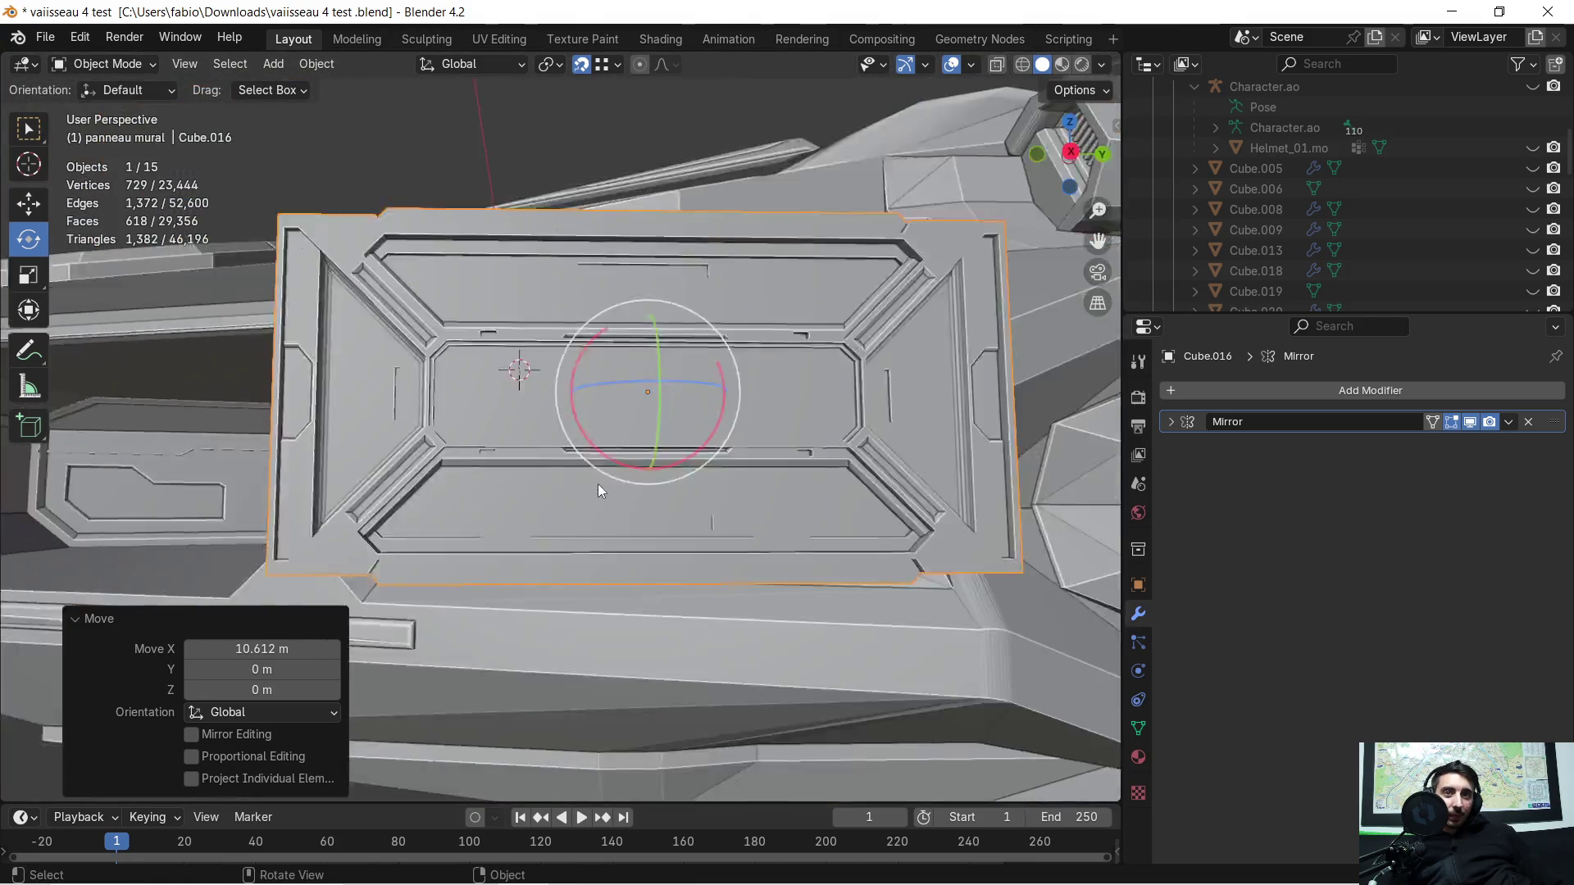
scroll(598, 483, down, 2)
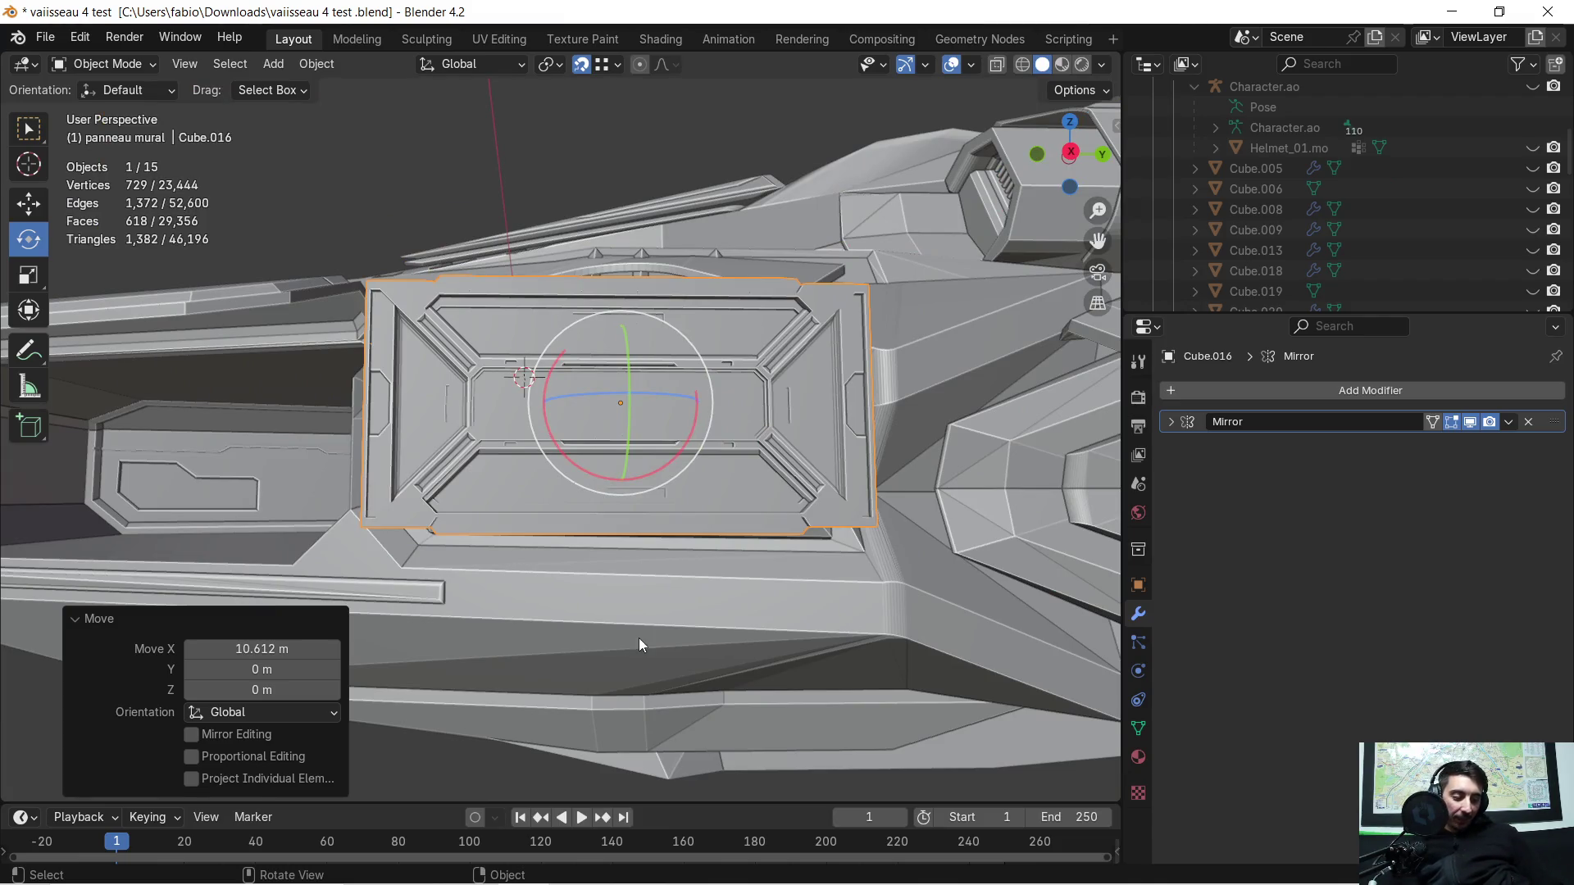
key(KP_Divide)
key(KP_Divide)
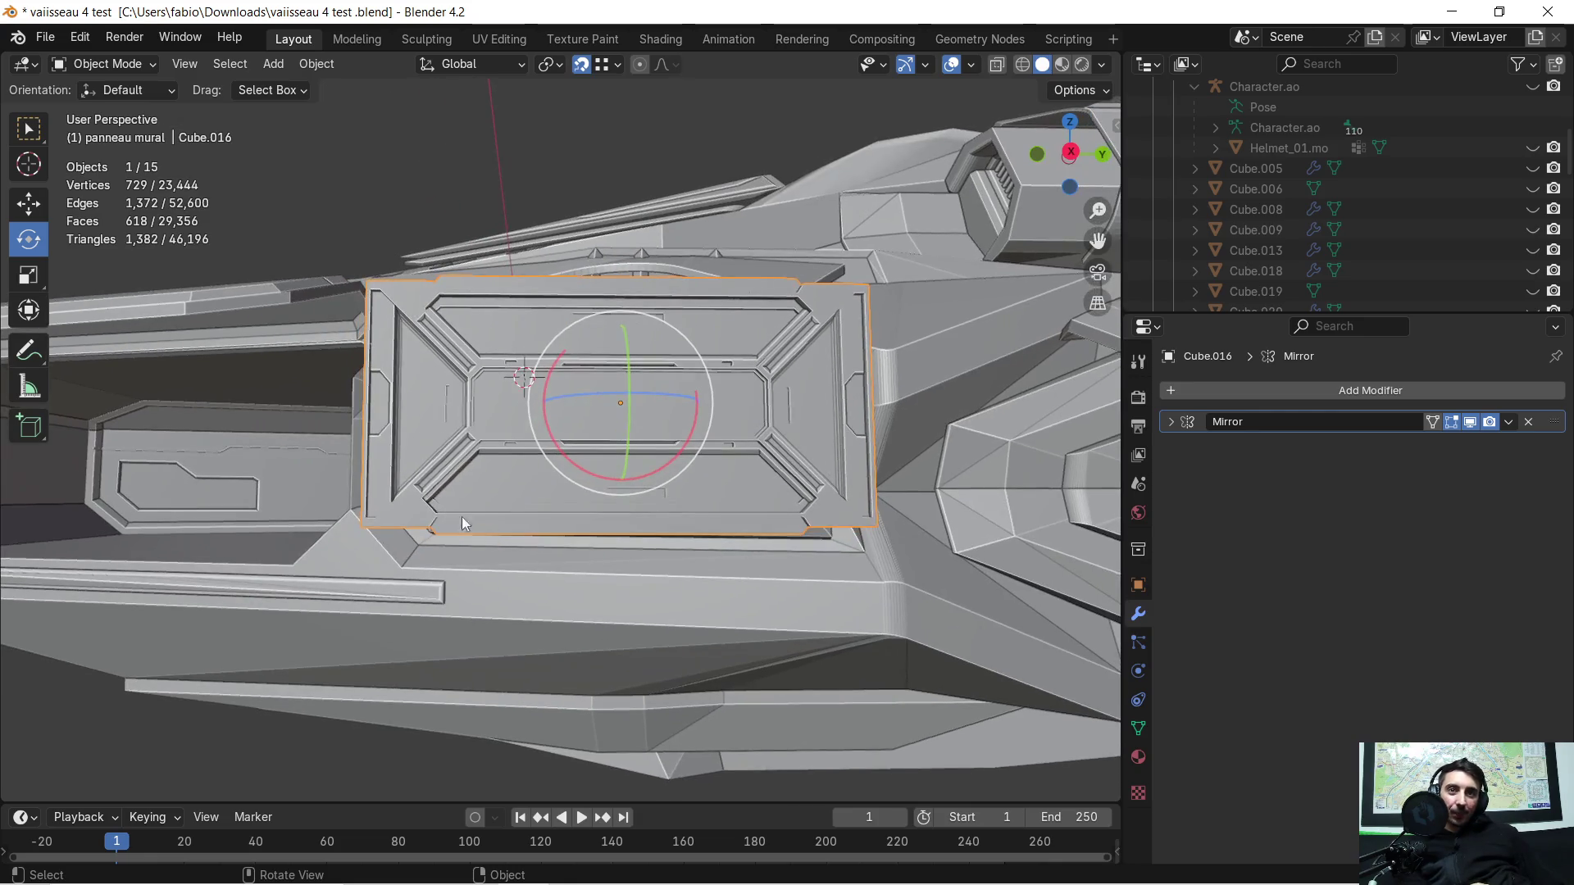
middle_drag(419, 468, 523, 481)
scroll(318, 528, up, 4)
mouse_move(318, 523)
middle_down()
mouse_move(978, 504)
mouse_move(887, 443)
mouse_move(837, 454)
mouse_move(857, 447)
mouse_move(488, 562)
mouse_move(500, 466)
middle_up()
scroll(858, 447, up, 2)
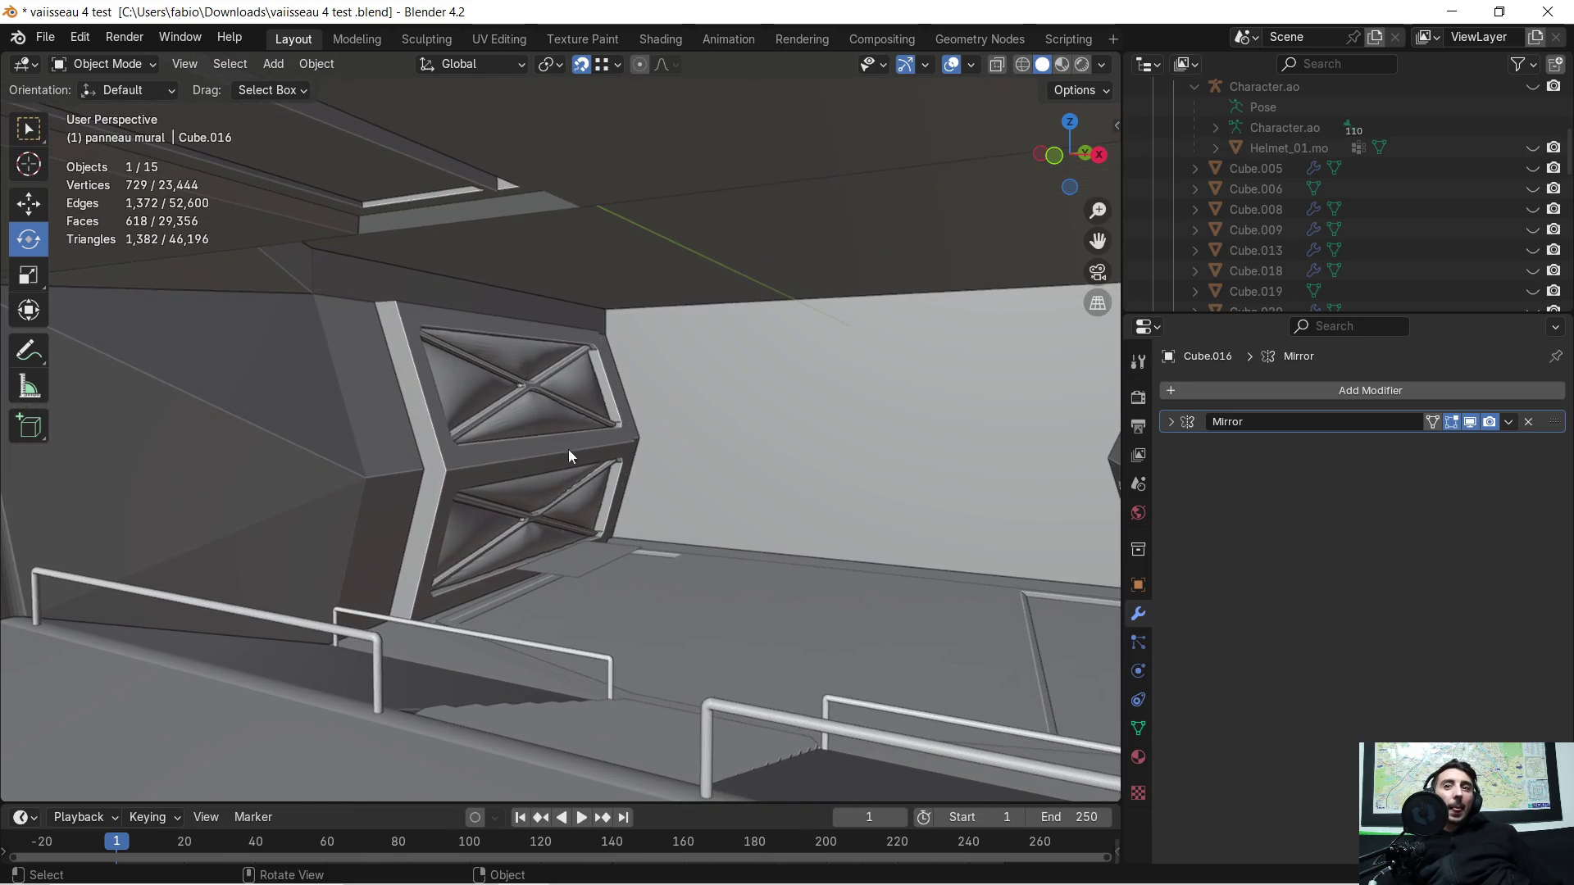
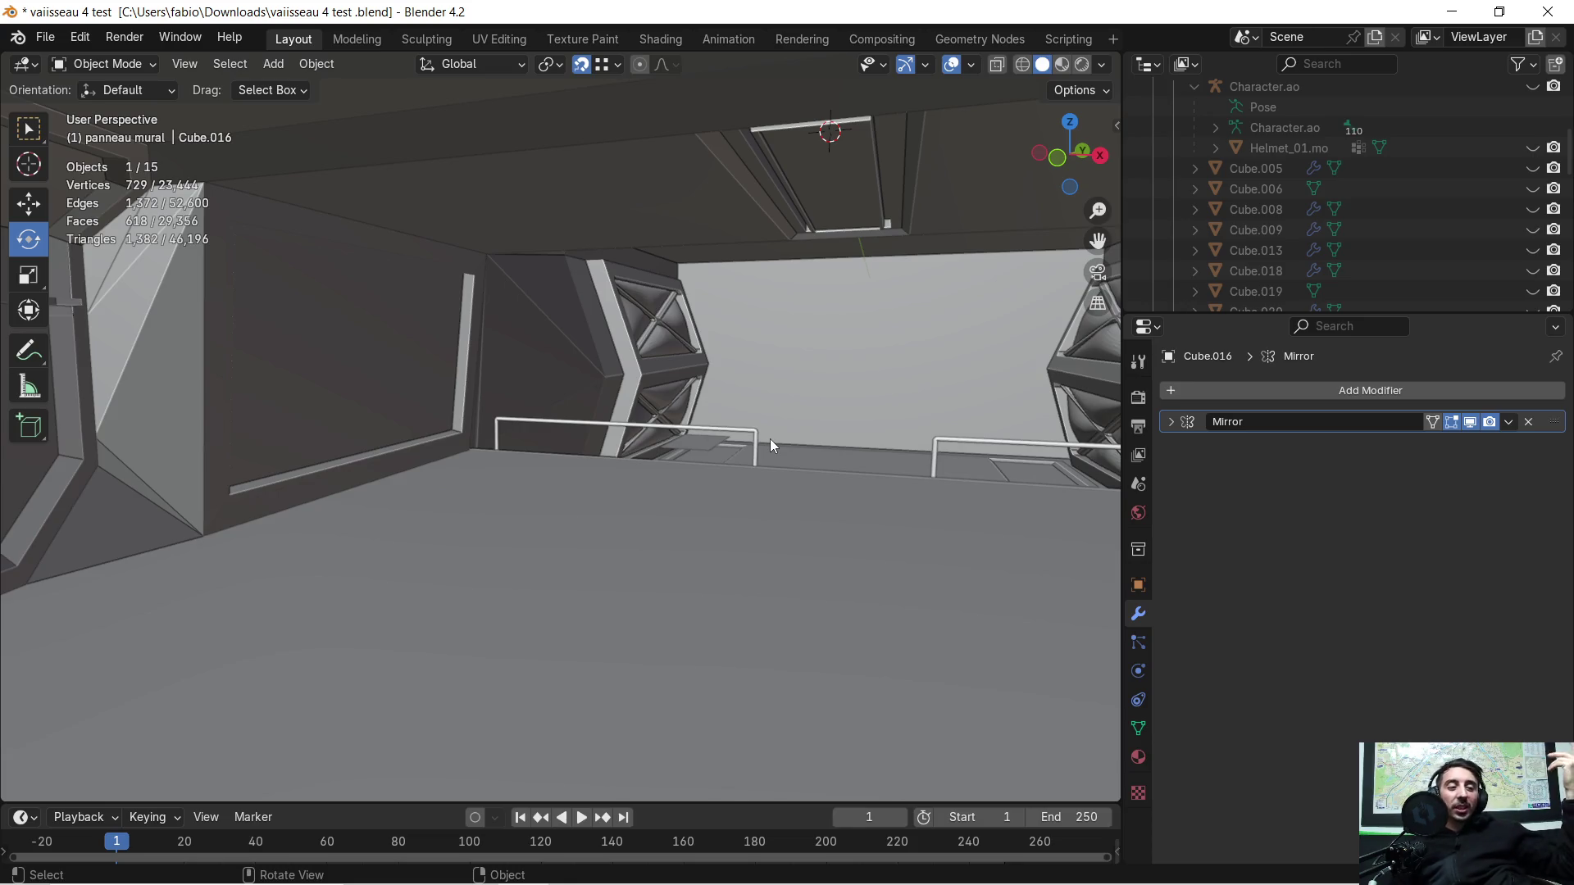
Step: Select the floor panel and Grid, isolate them in Local View and orbit to look down from above
middle_drag(741, 348, 670, 570)
click(671, 570)
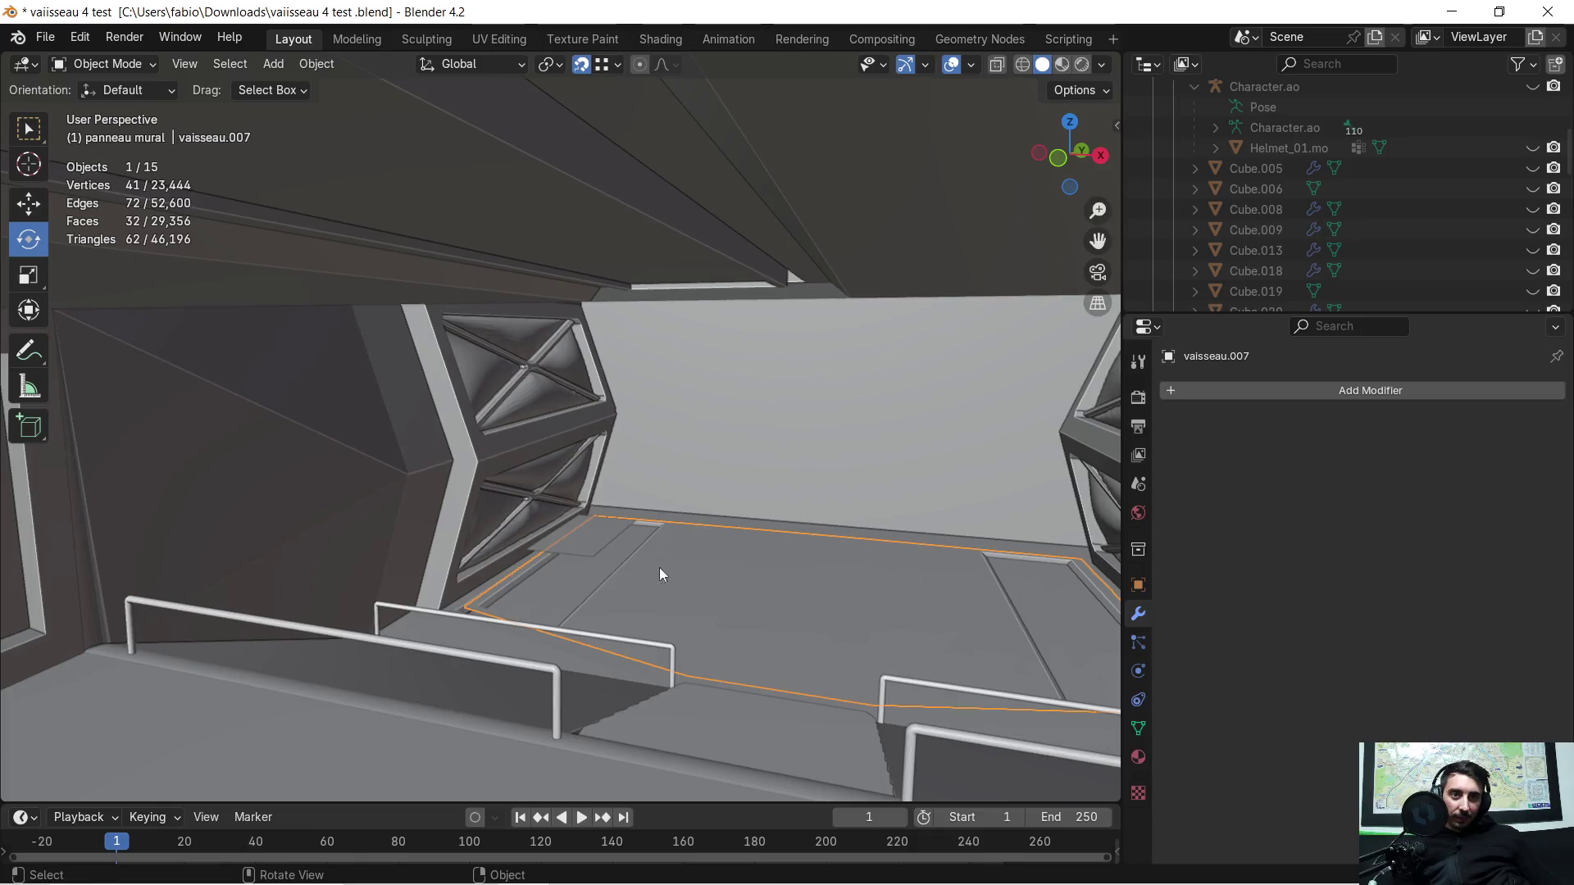
shift+click(592, 543)
key(KP_Divide)
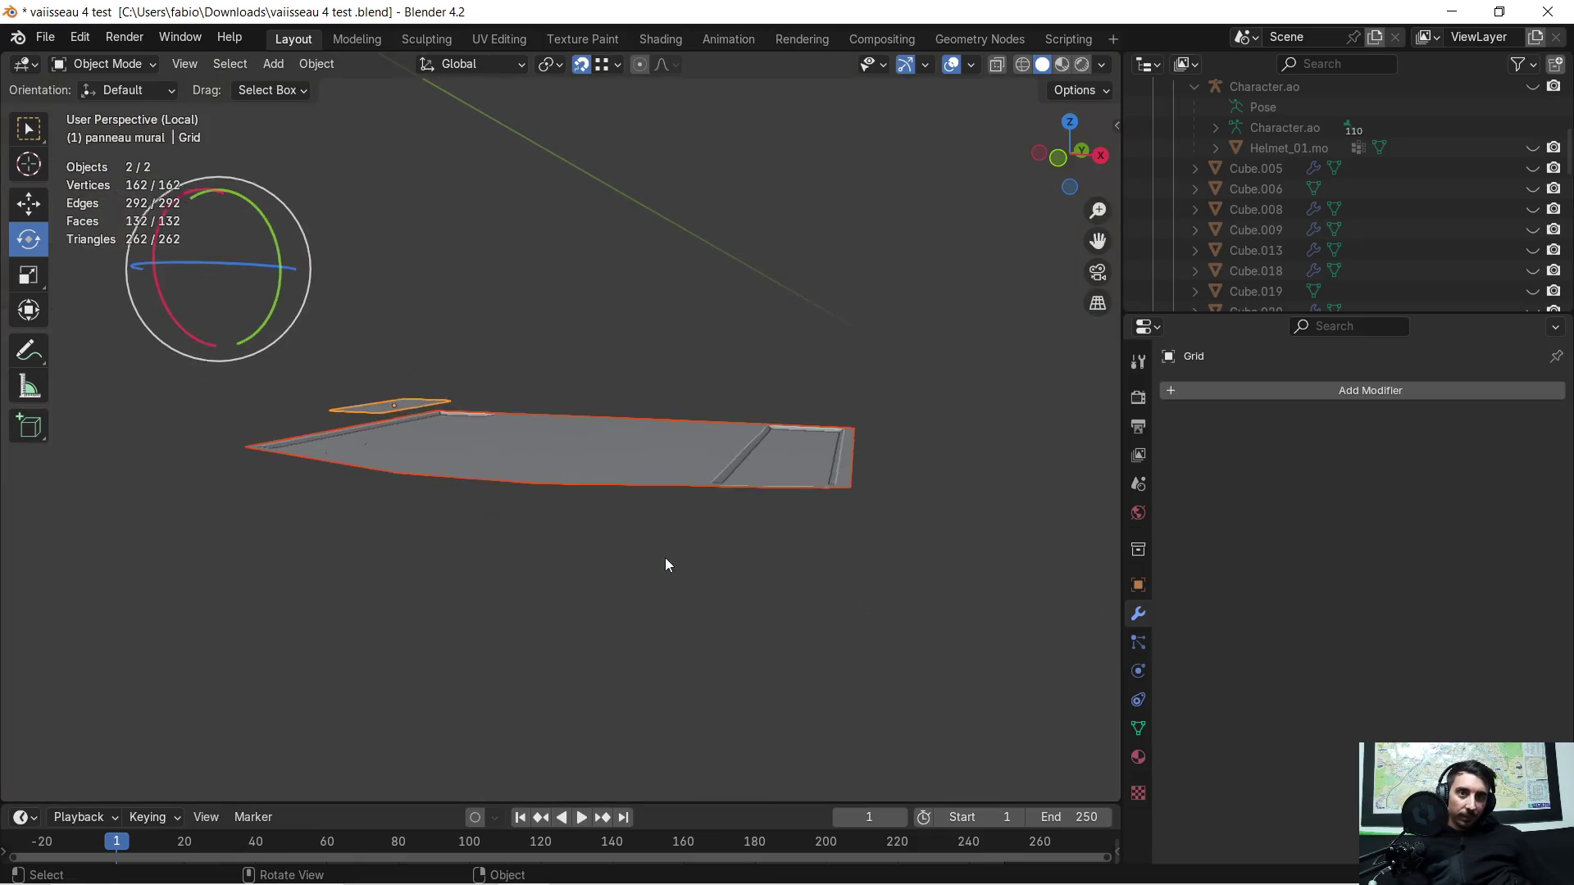
mouse_move(557, 374)
middle_down()
mouse_move(550, 480)
mouse_move(501, 480)
middle_up()
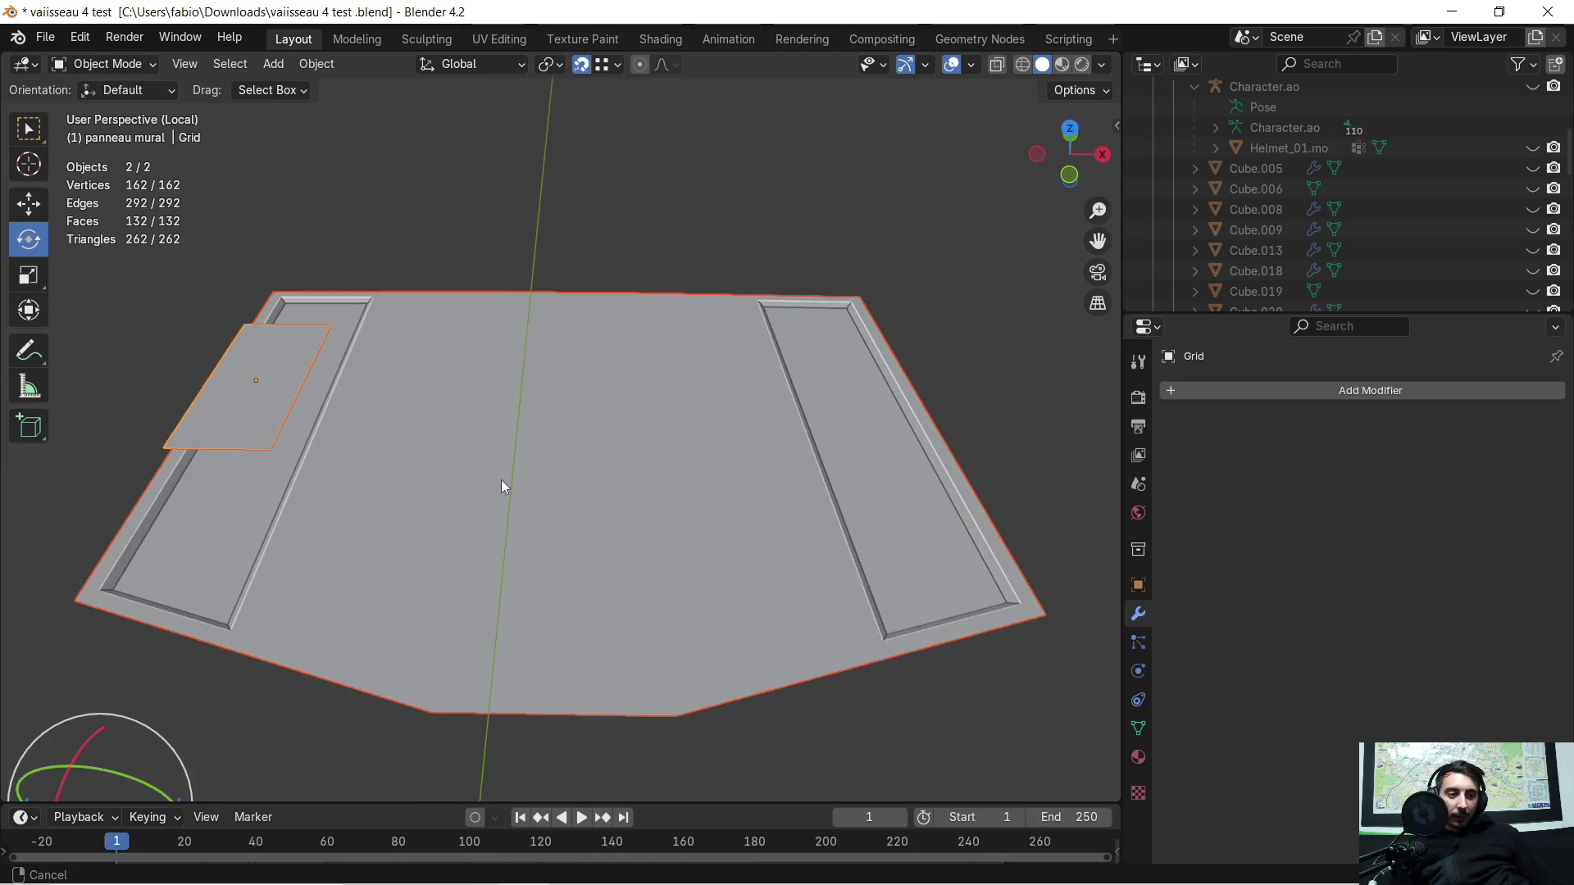
scroll(639, 498, up, 2)
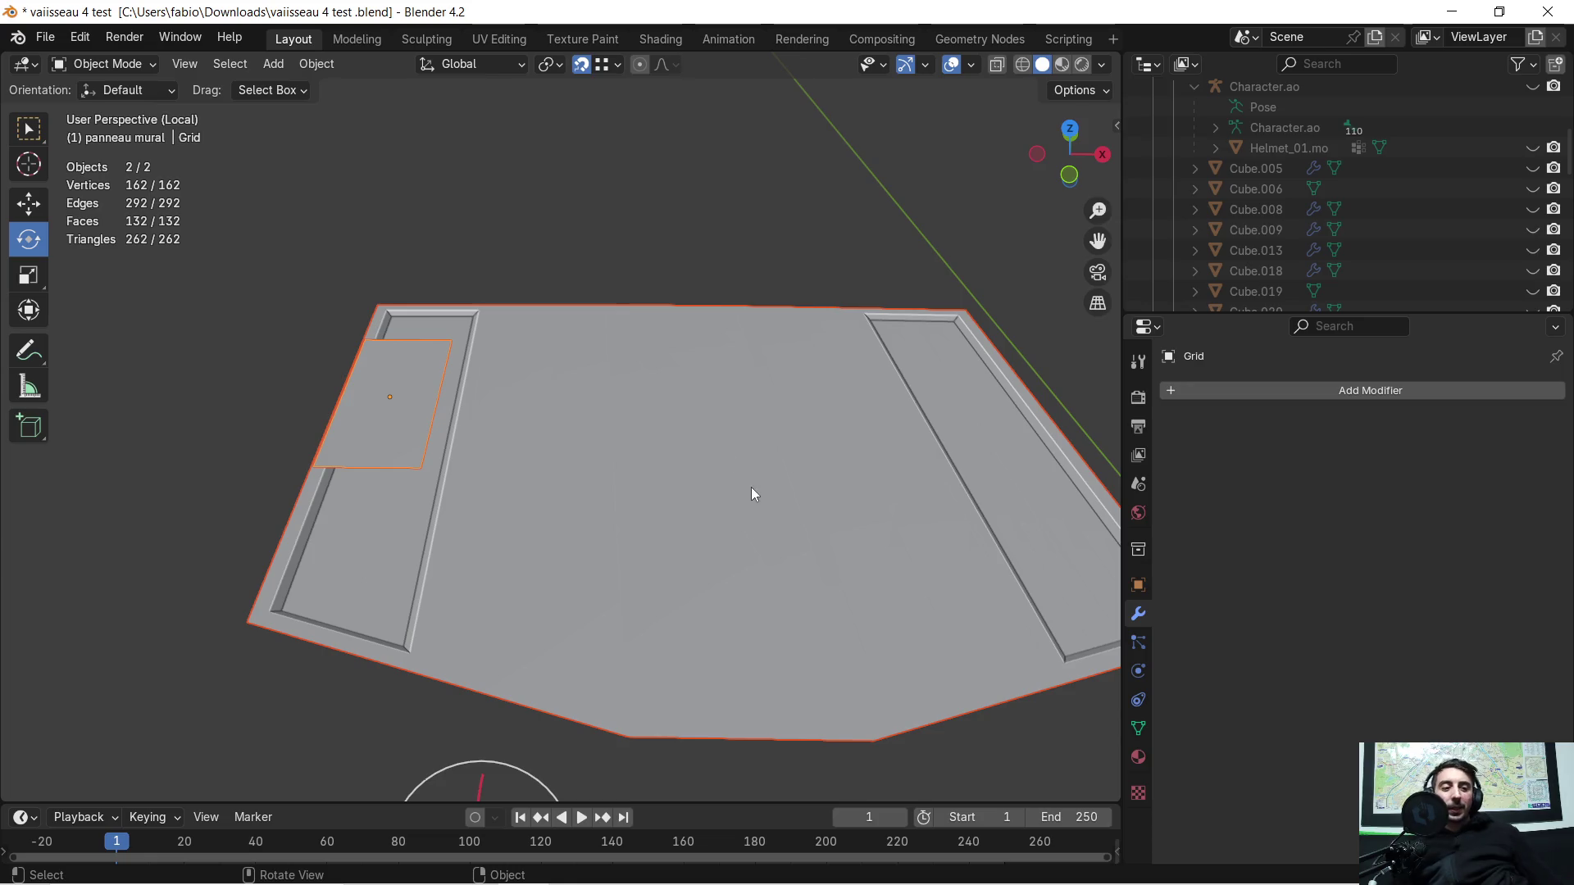
mouse_move(748, 526)
middle_down()
mouse_move(720, 531)
mouse_move(756, 510)
middle_up()
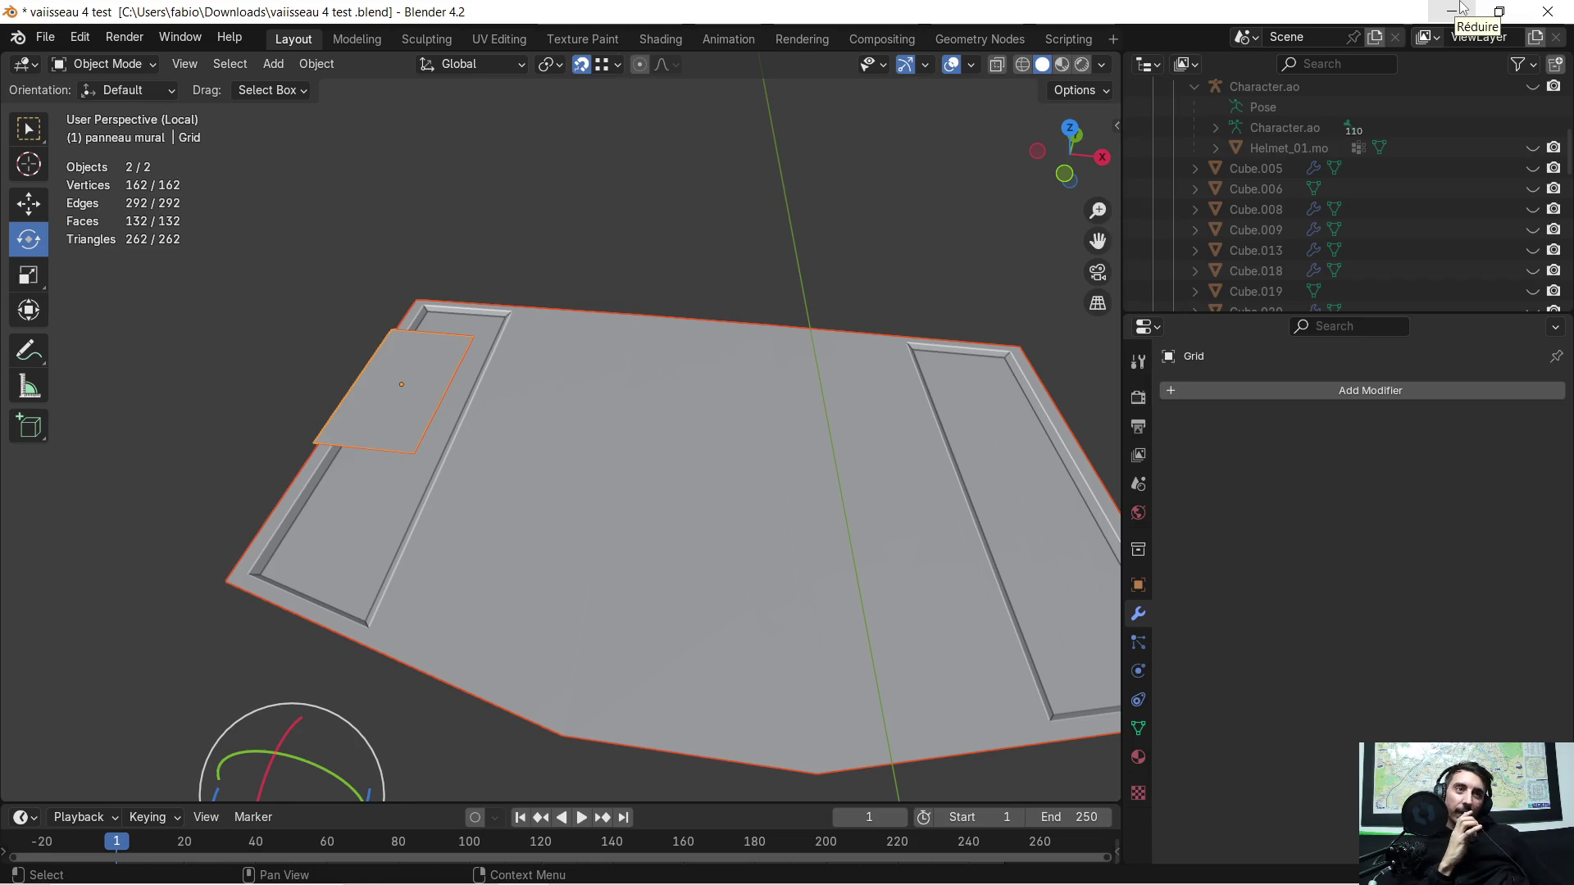
Step: Minimize Blender, close File Explorer, launch Unreal Engine and open the 'test' project
click(1454, 12)
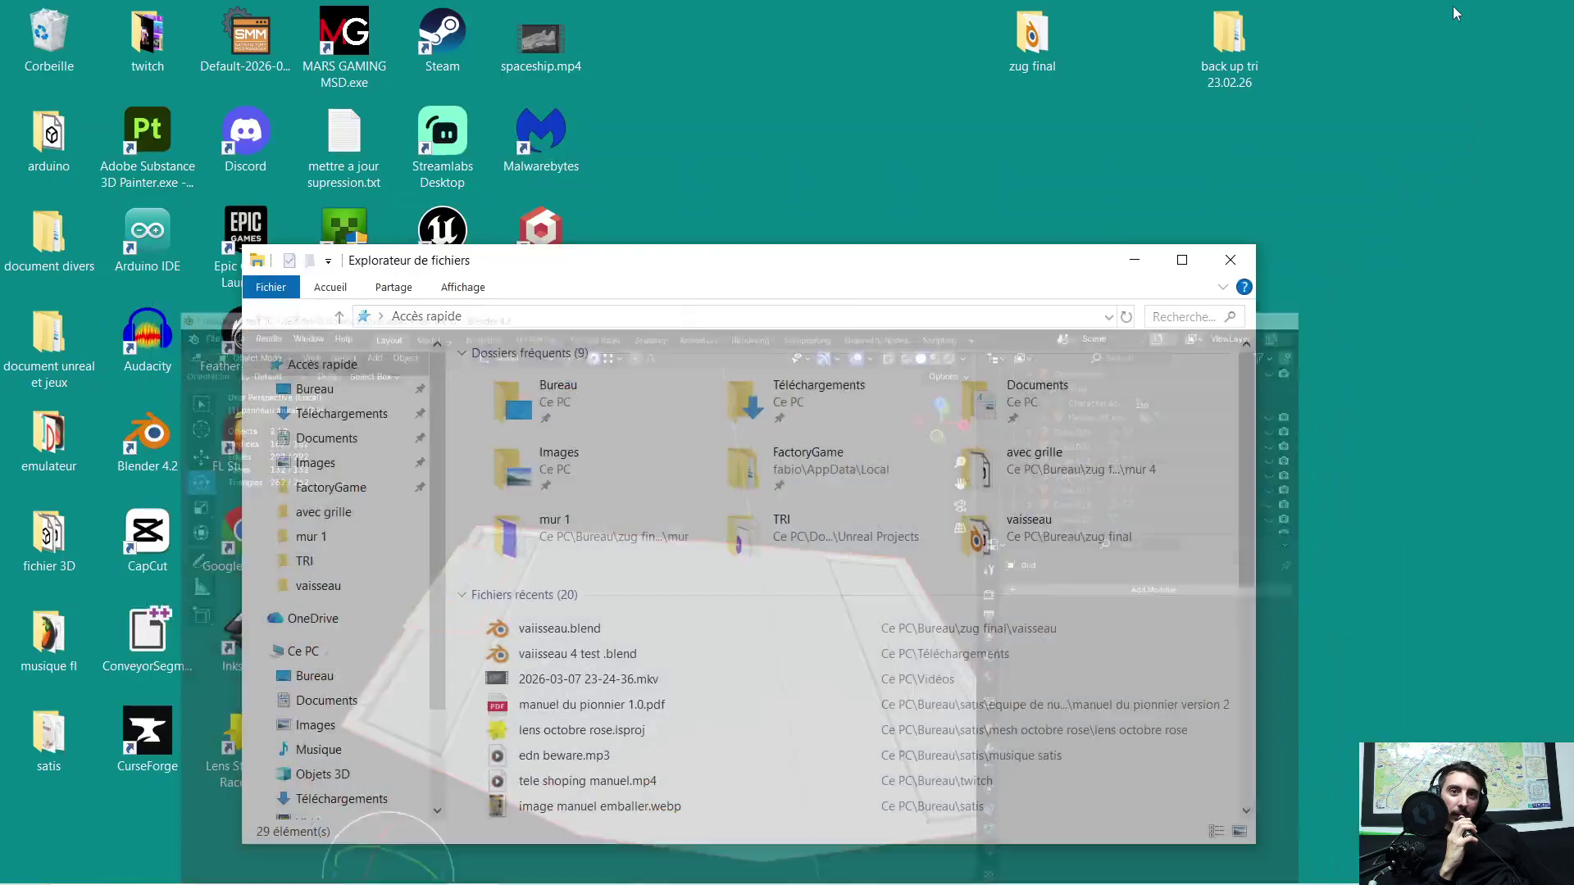
click(1228, 260)
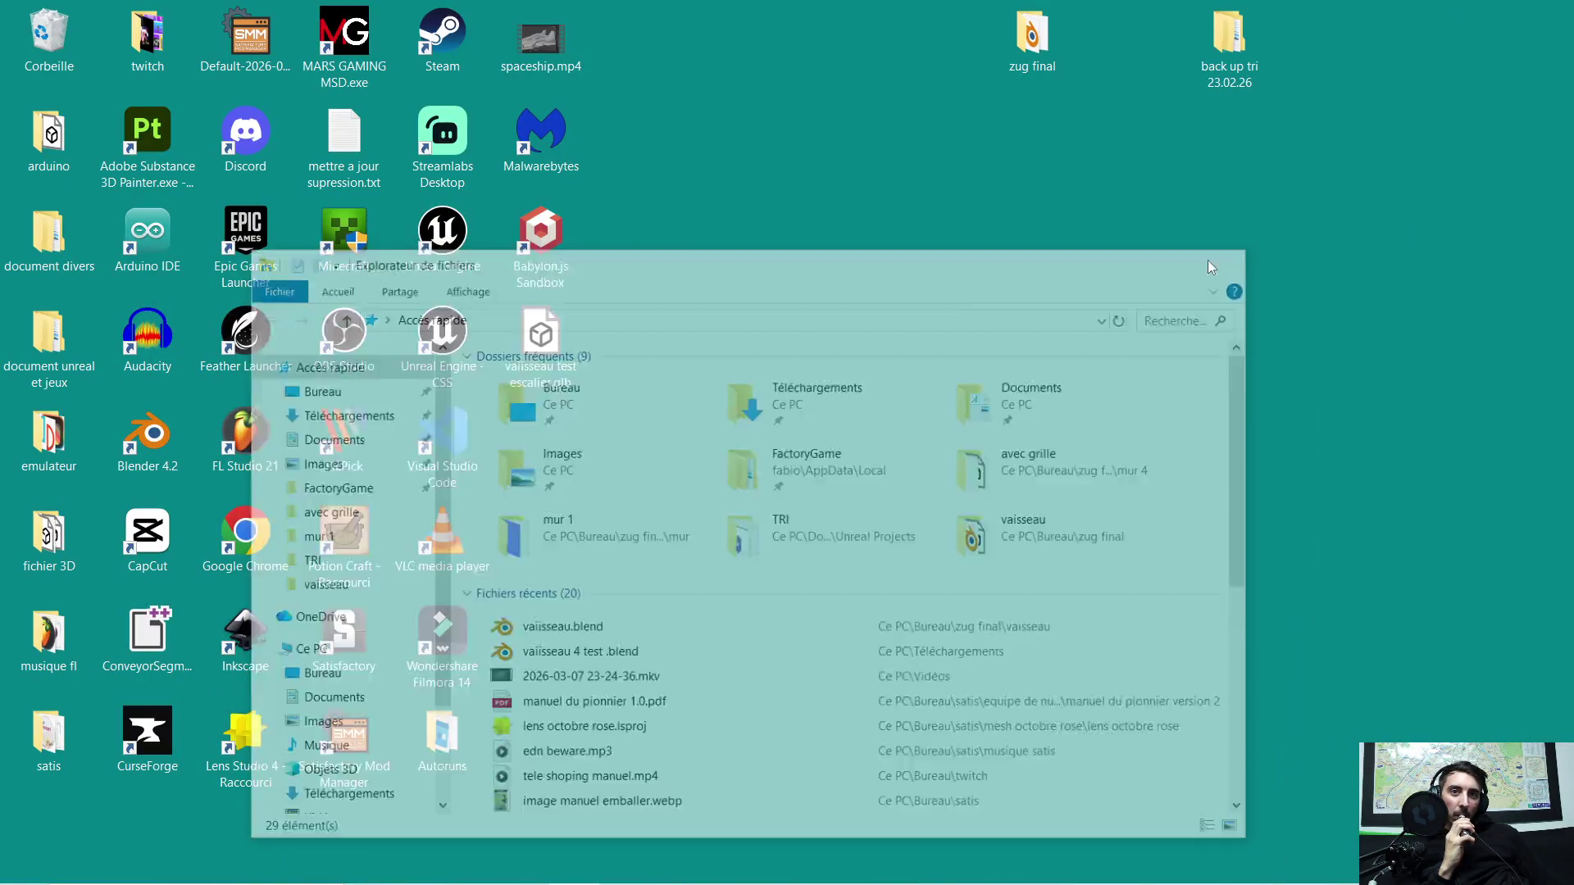
double_click(446, 242)
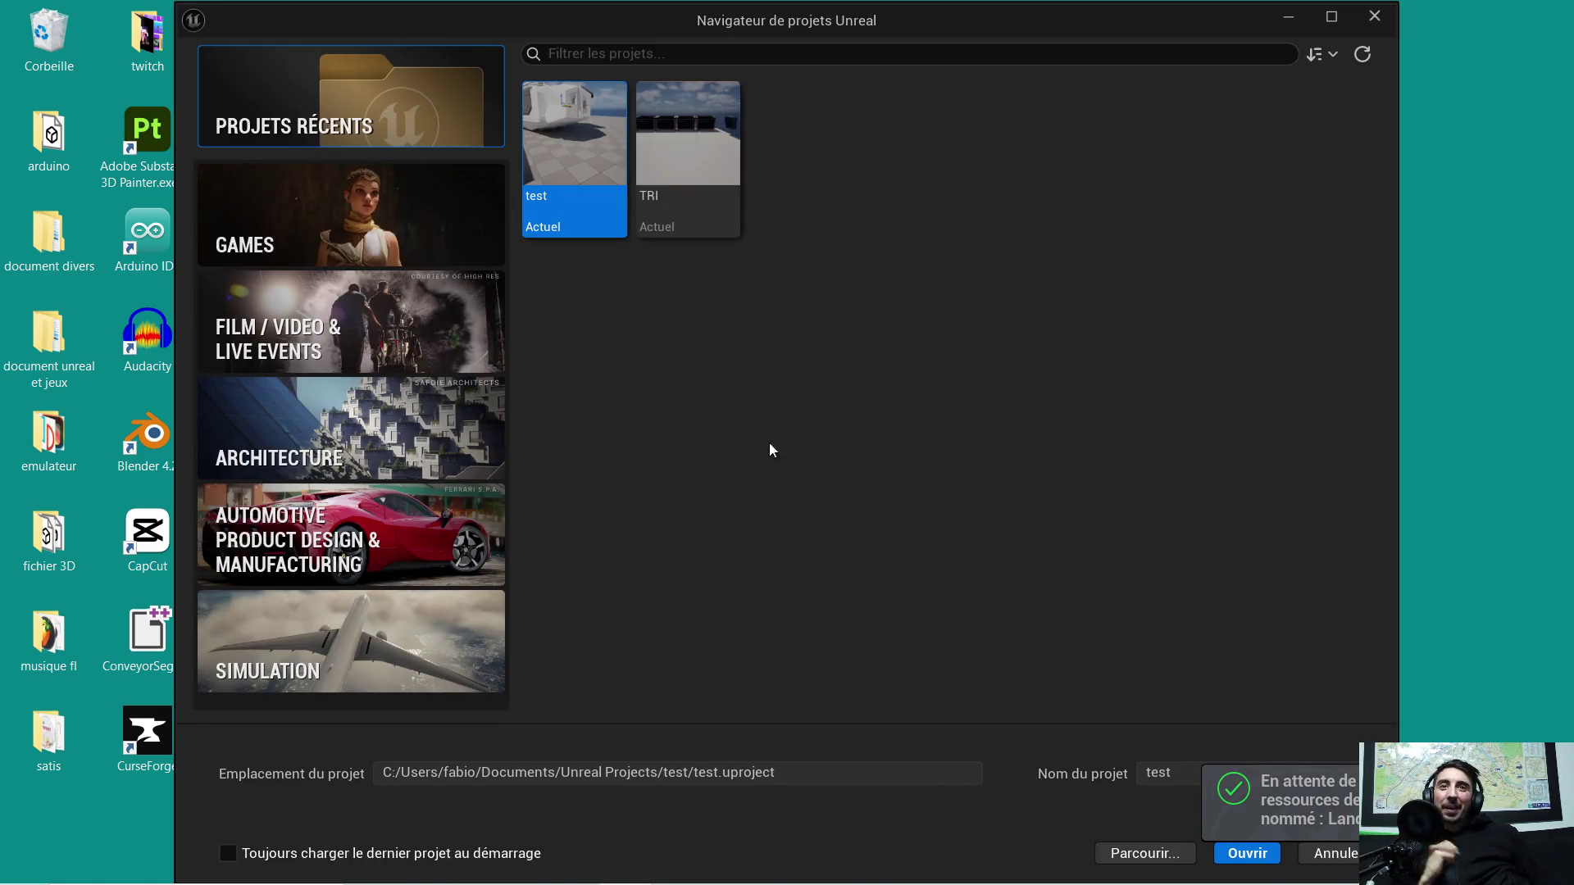
mouse_move(574, 148)
double_click(549, 165)
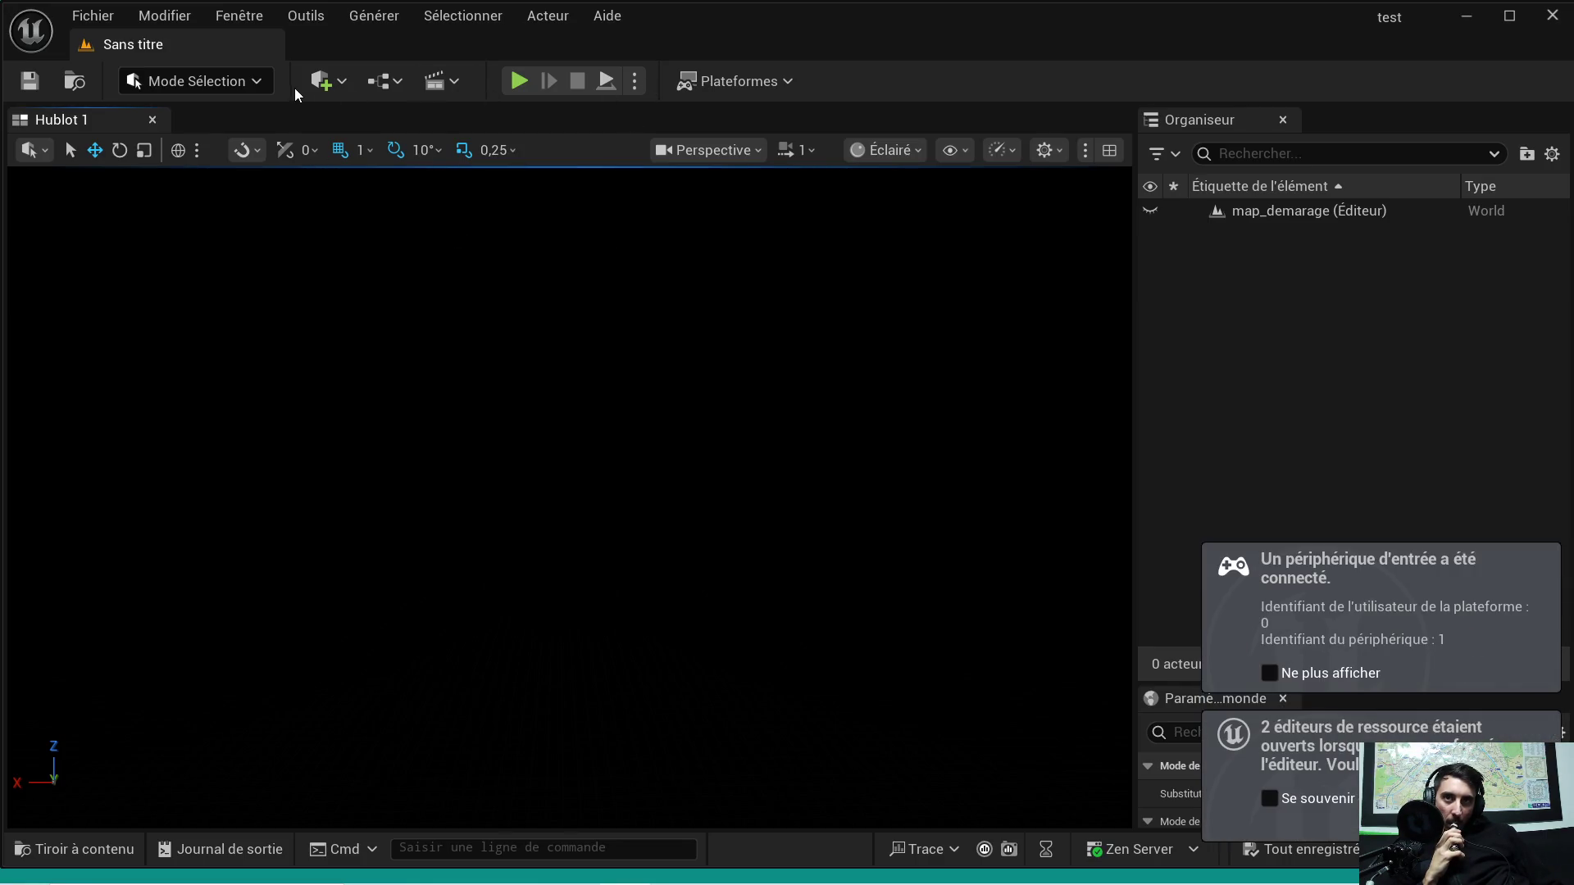
Step: Open the Untitled map from the Contenu folder and start Play in the editor
click(124, 848)
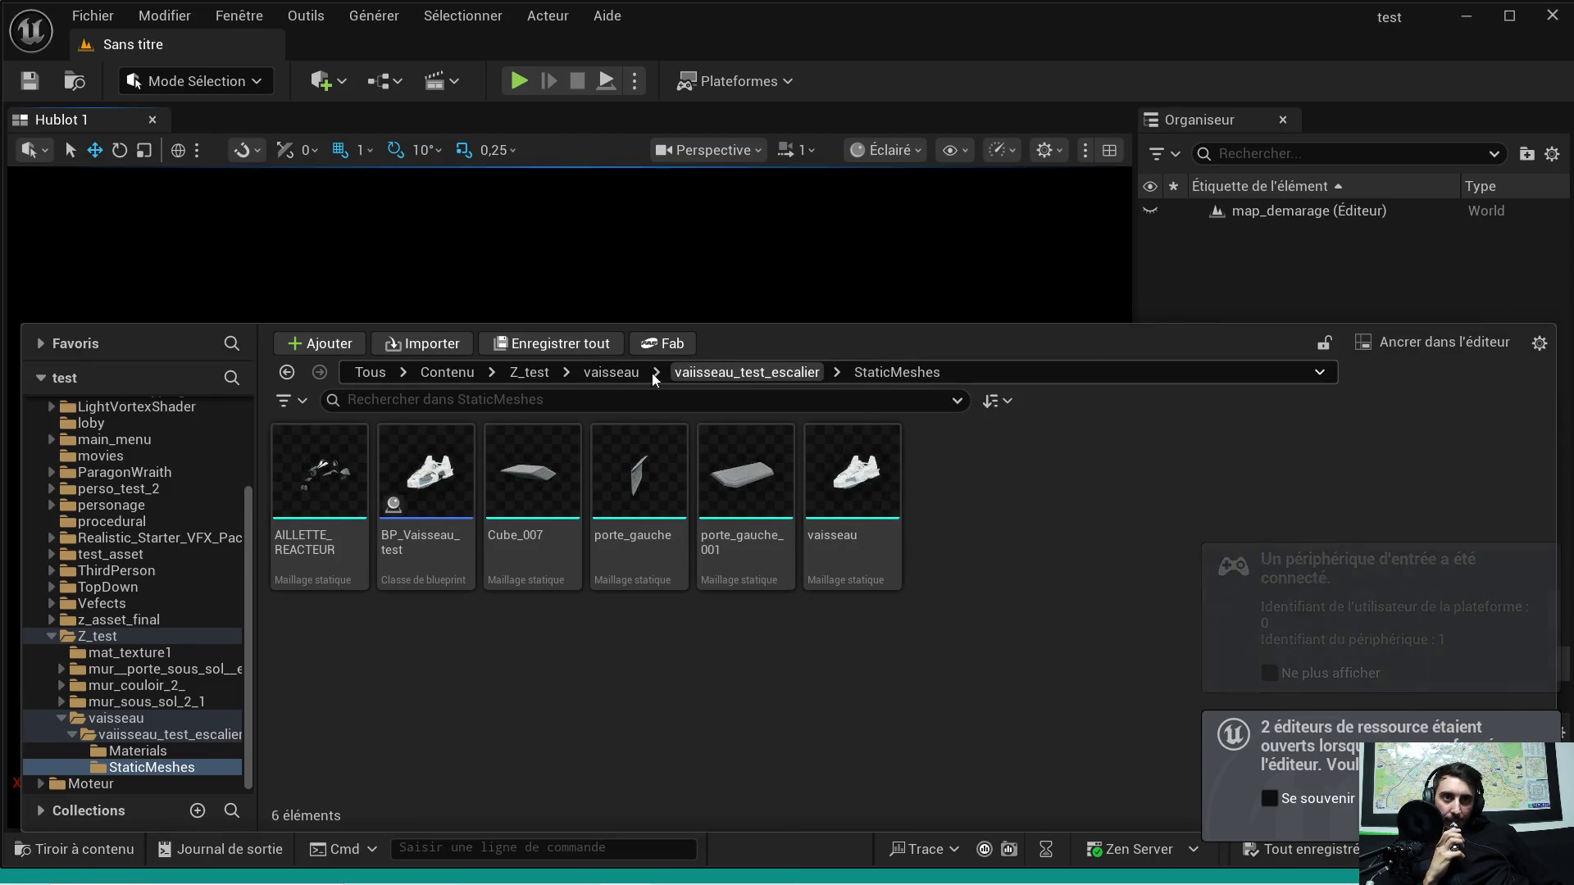
click(447, 371)
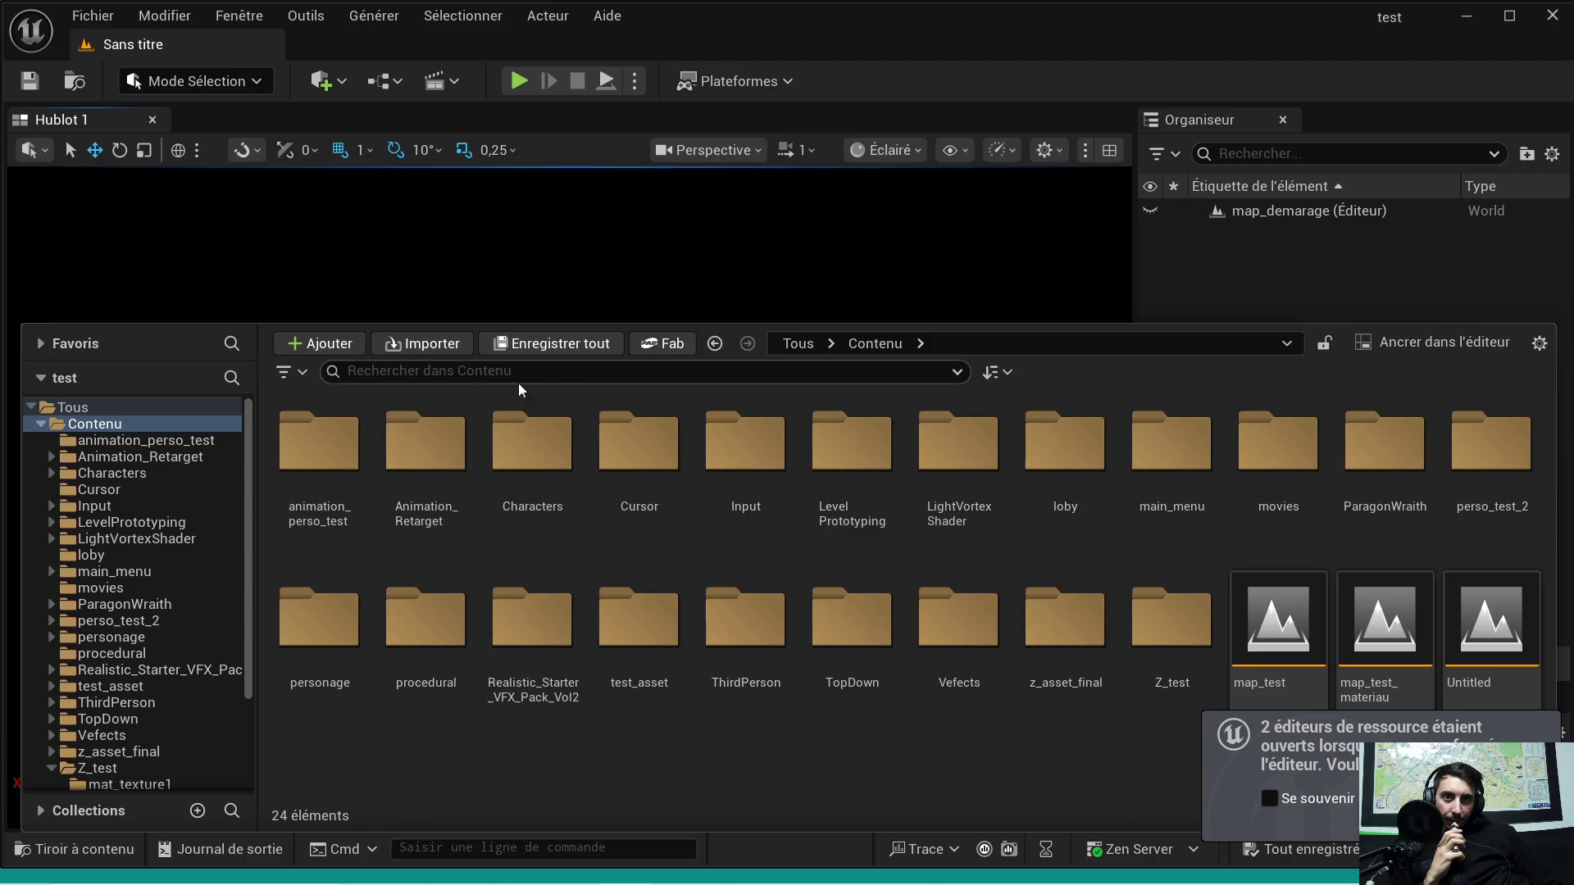
click(1512, 649)
double_click(1513, 651)
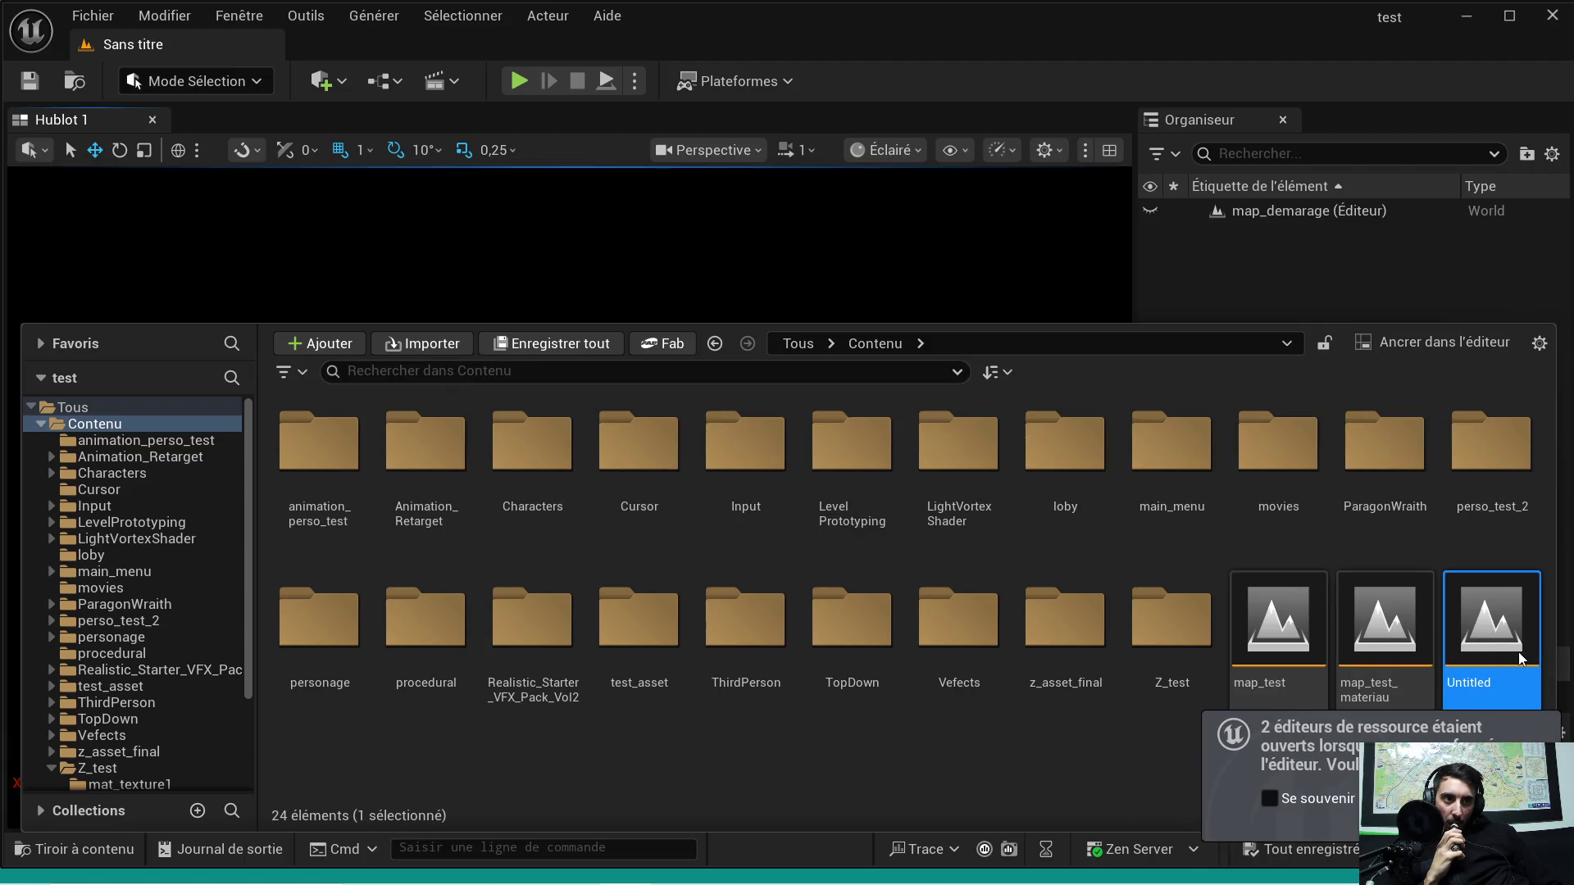
click(774, 366)
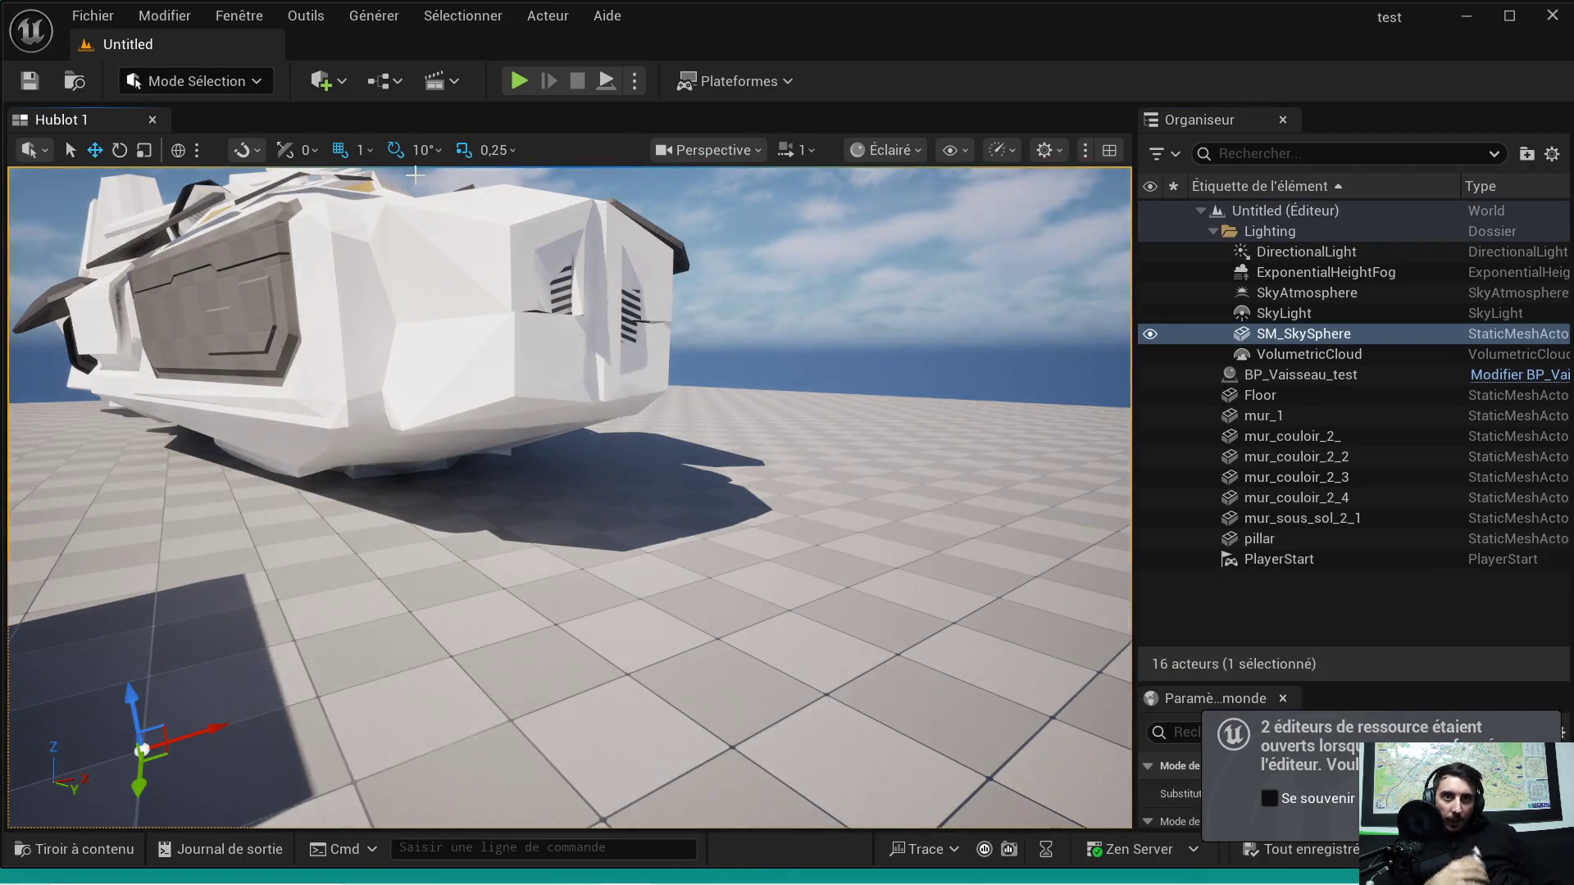
click(515, 82)
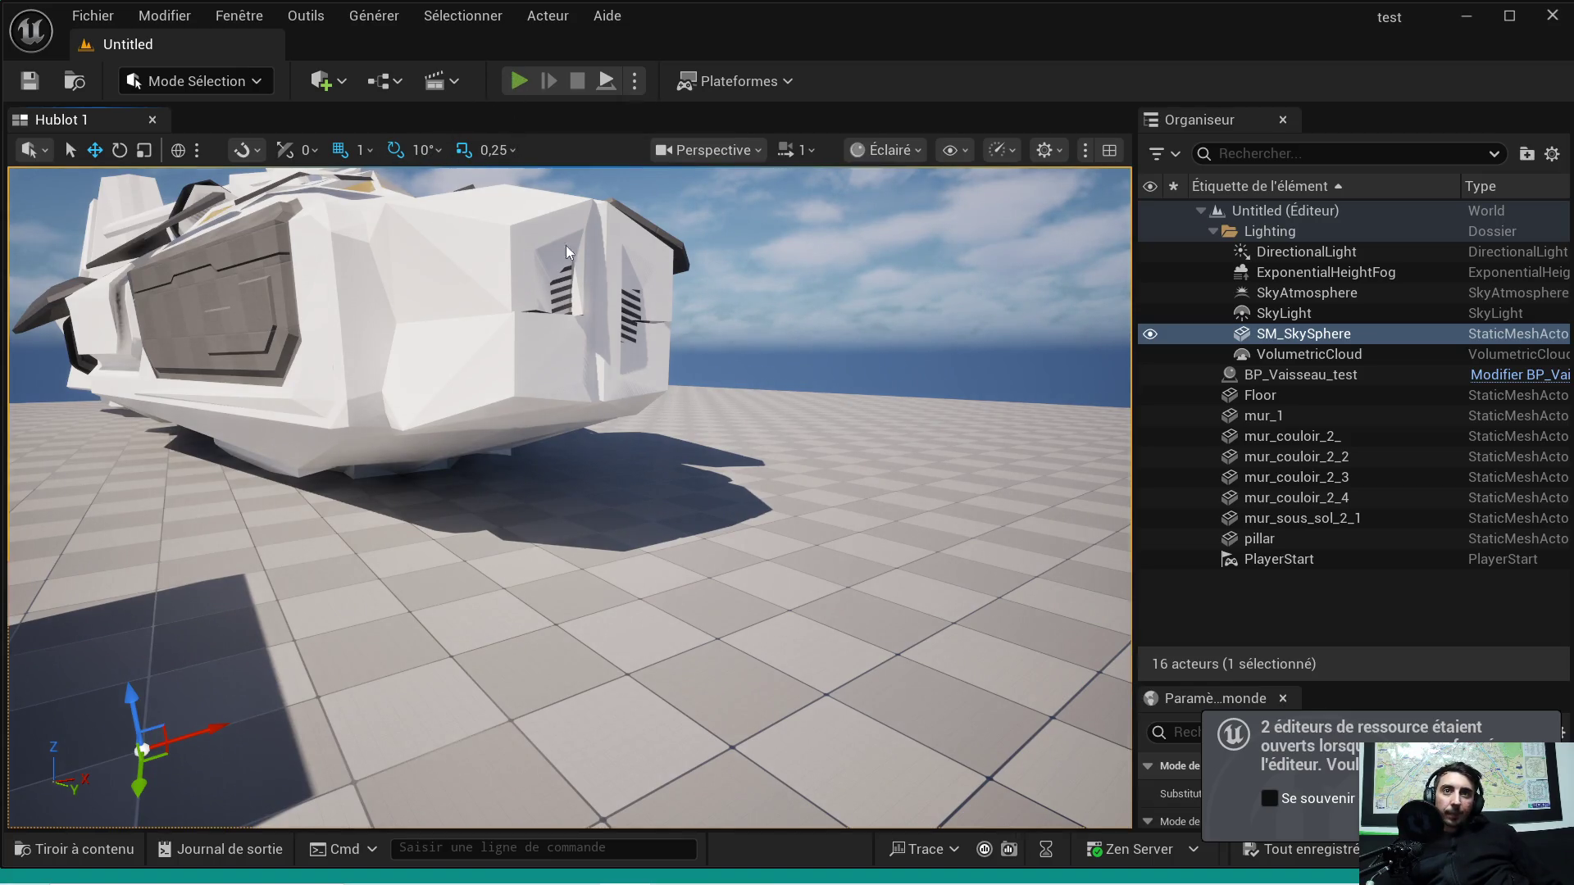
Step: Run the character through the corridor and onto the plain, aiming the rifle at the camera
key(w)
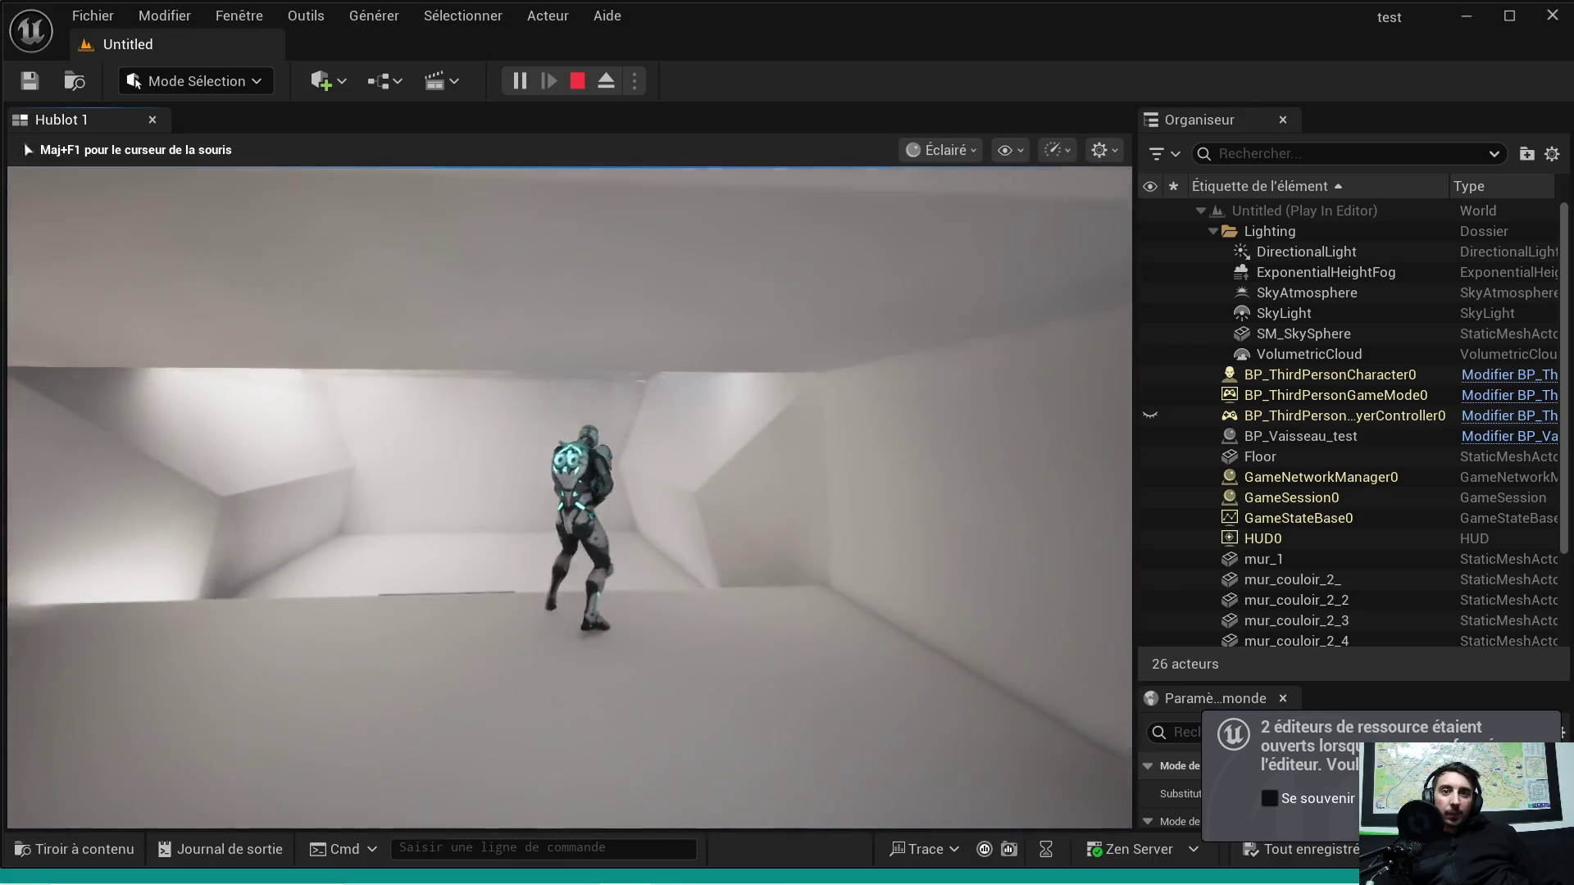
key(s)
key(s)
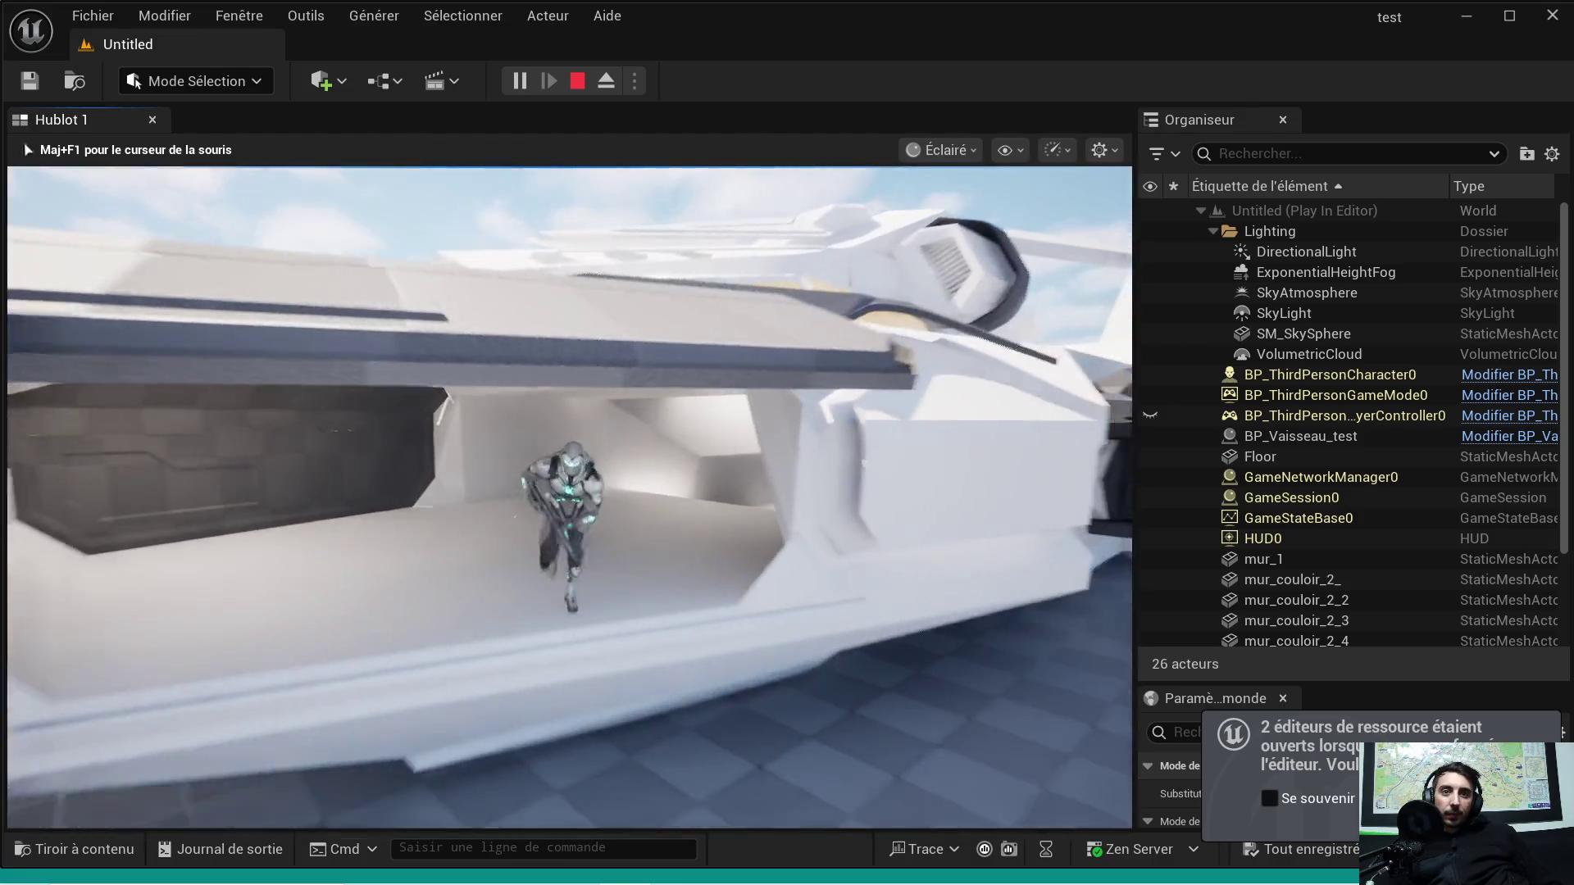
key(w)
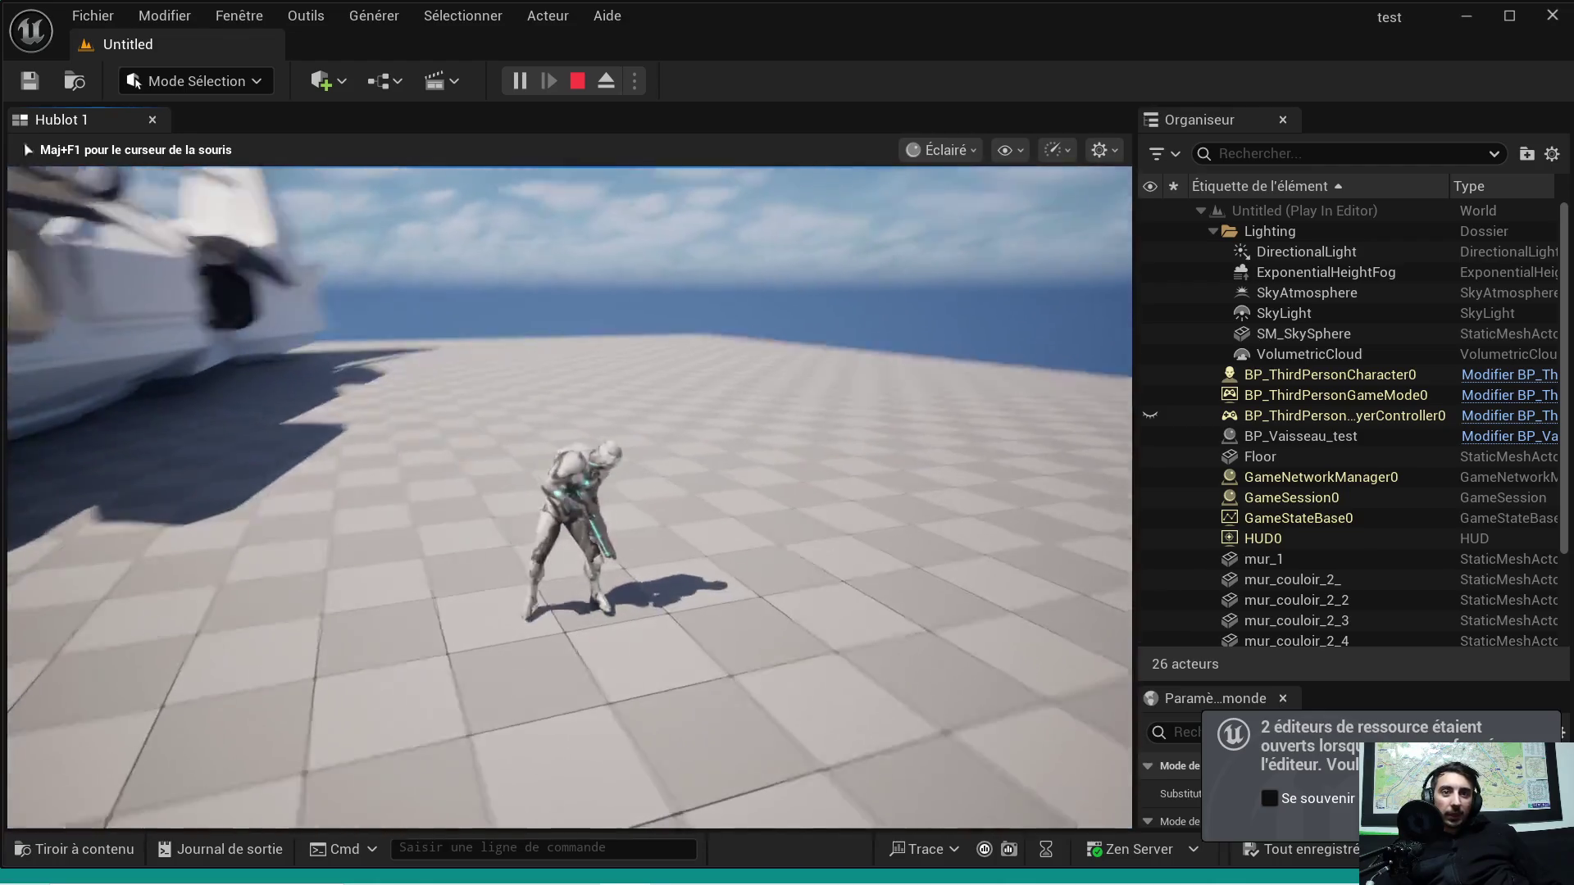
key(w)
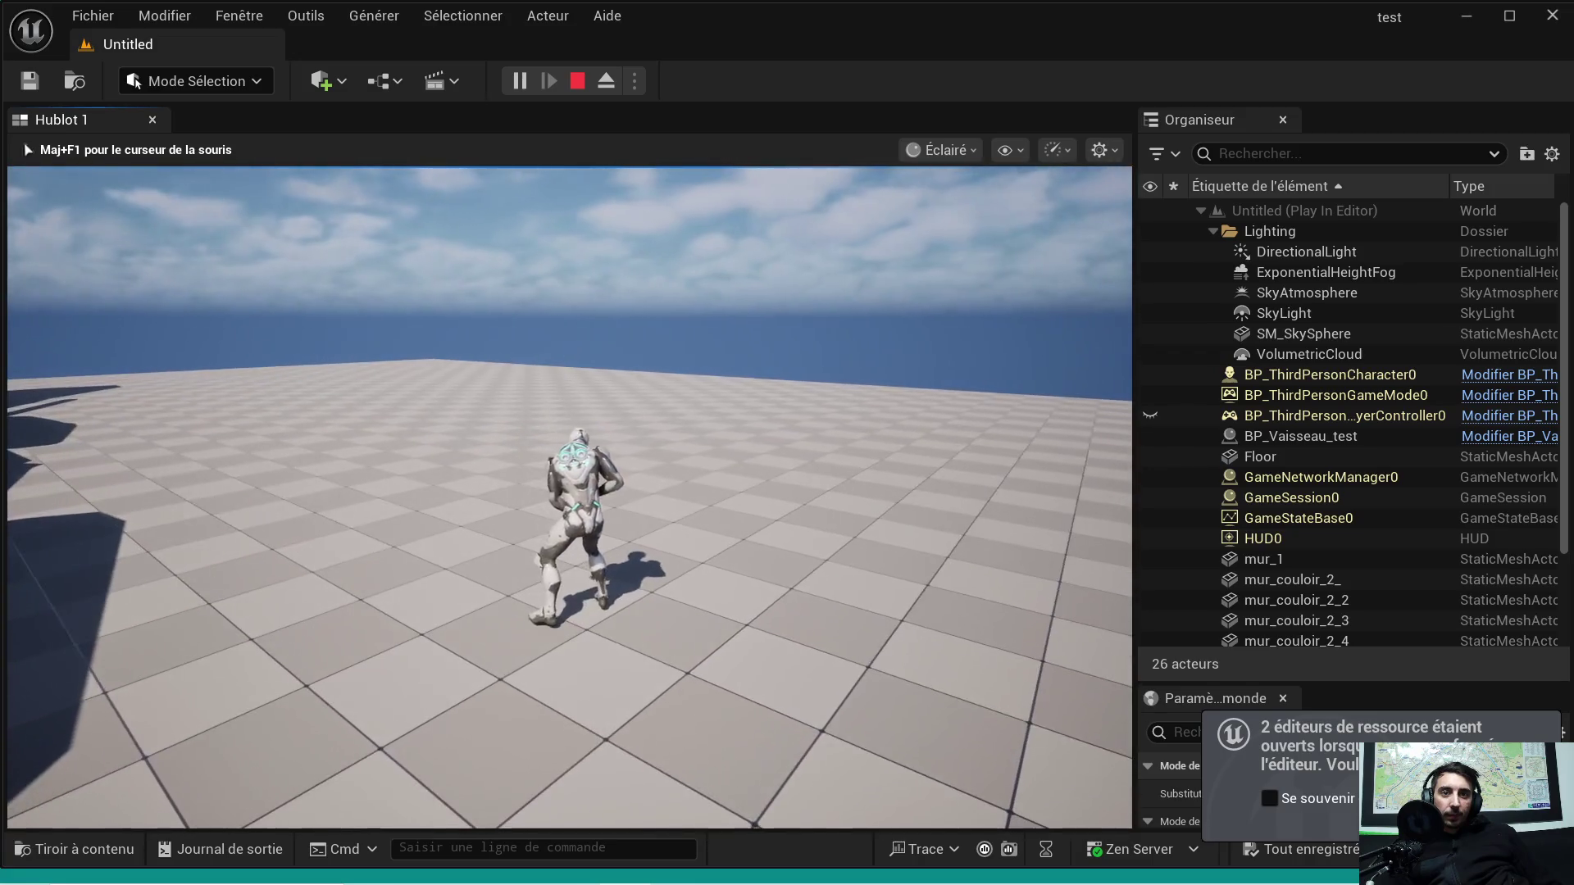
key(1)
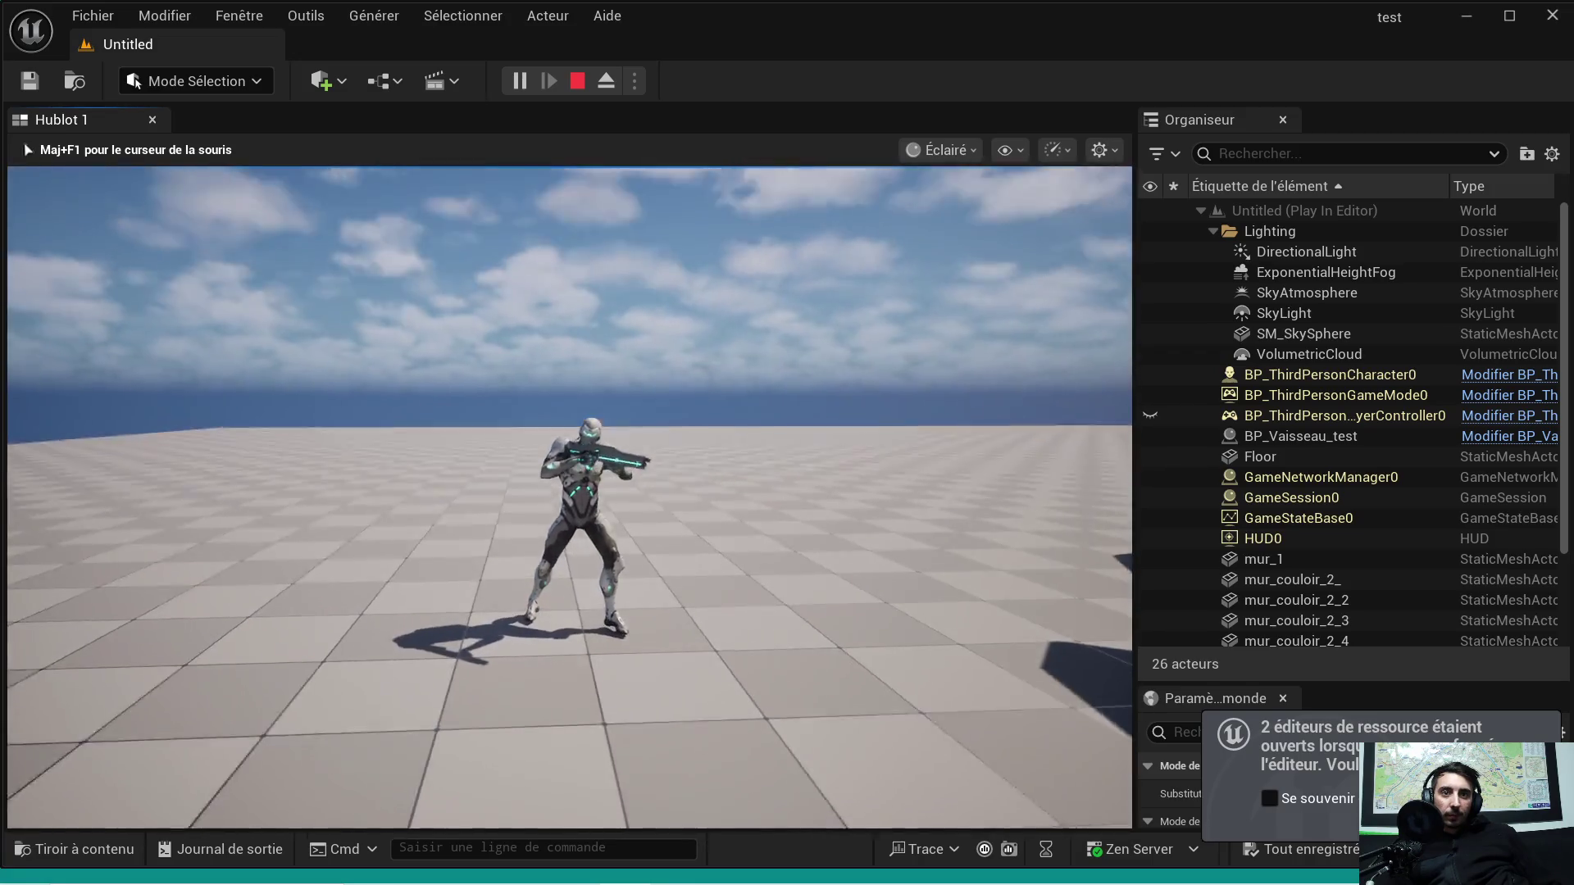
key(w)
key(s)
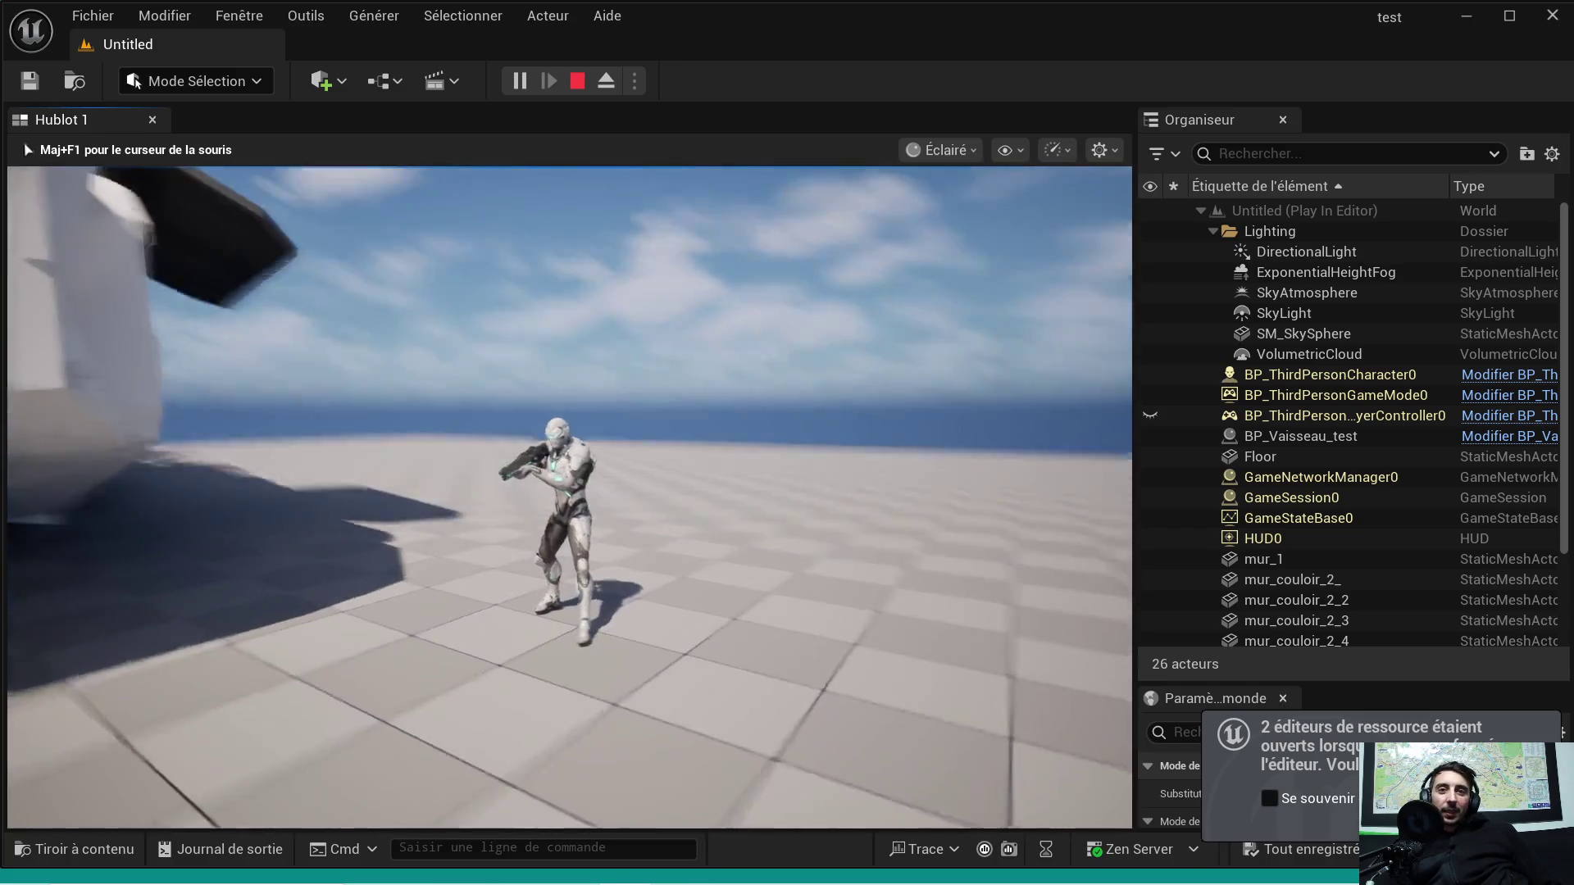
Step: Walk and circle around the spaceship, stop the session and relaunch Play, raising the compile error prompt
key(w)
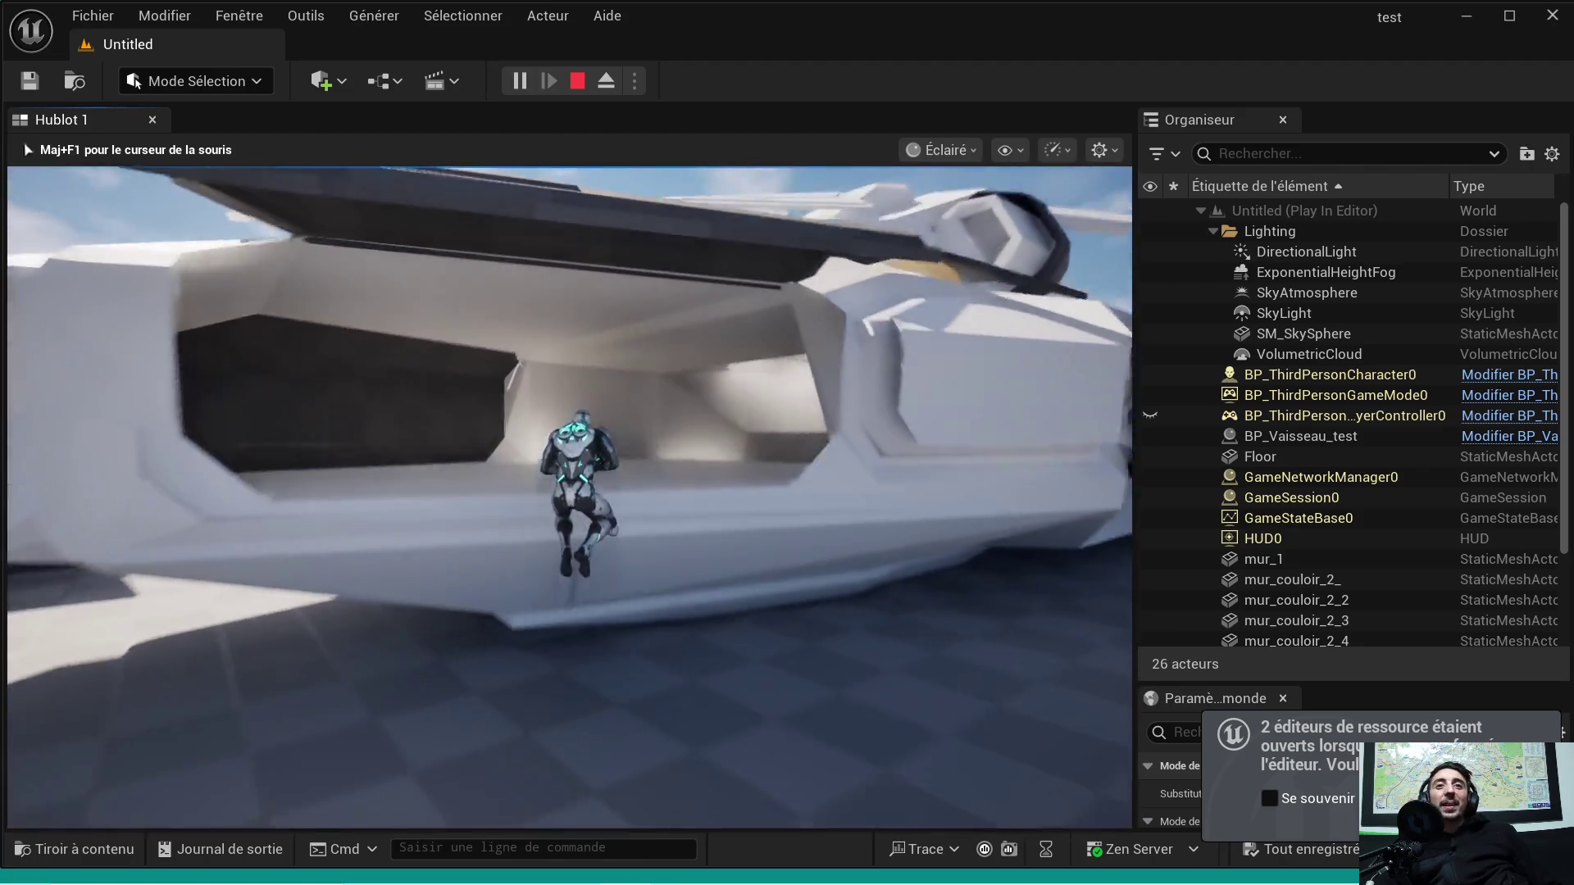
key(s)
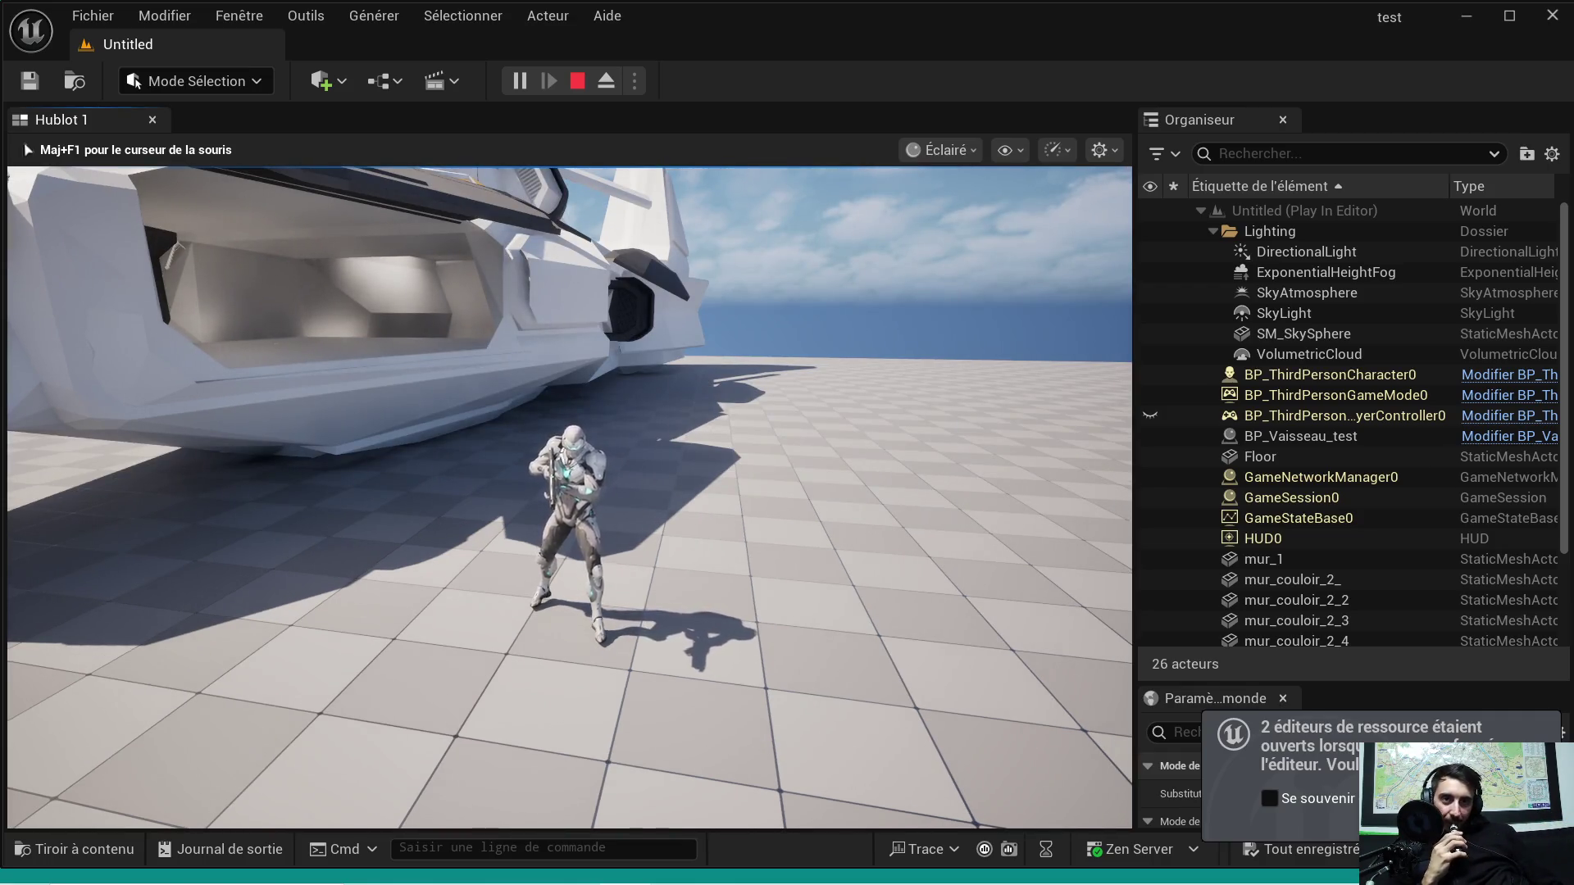
key(w)
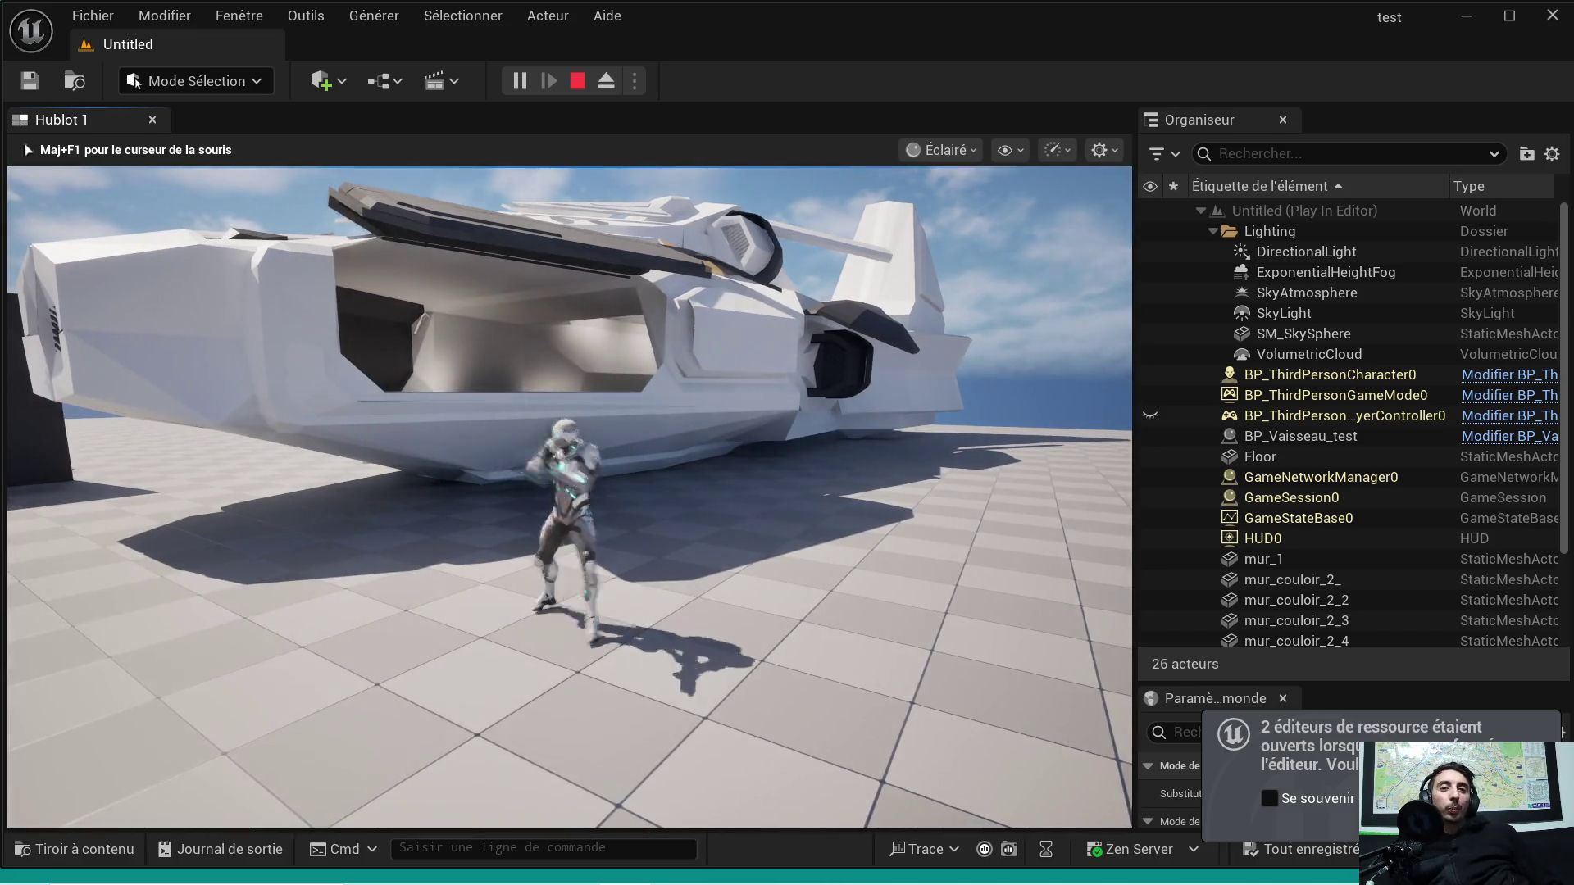
key(s)
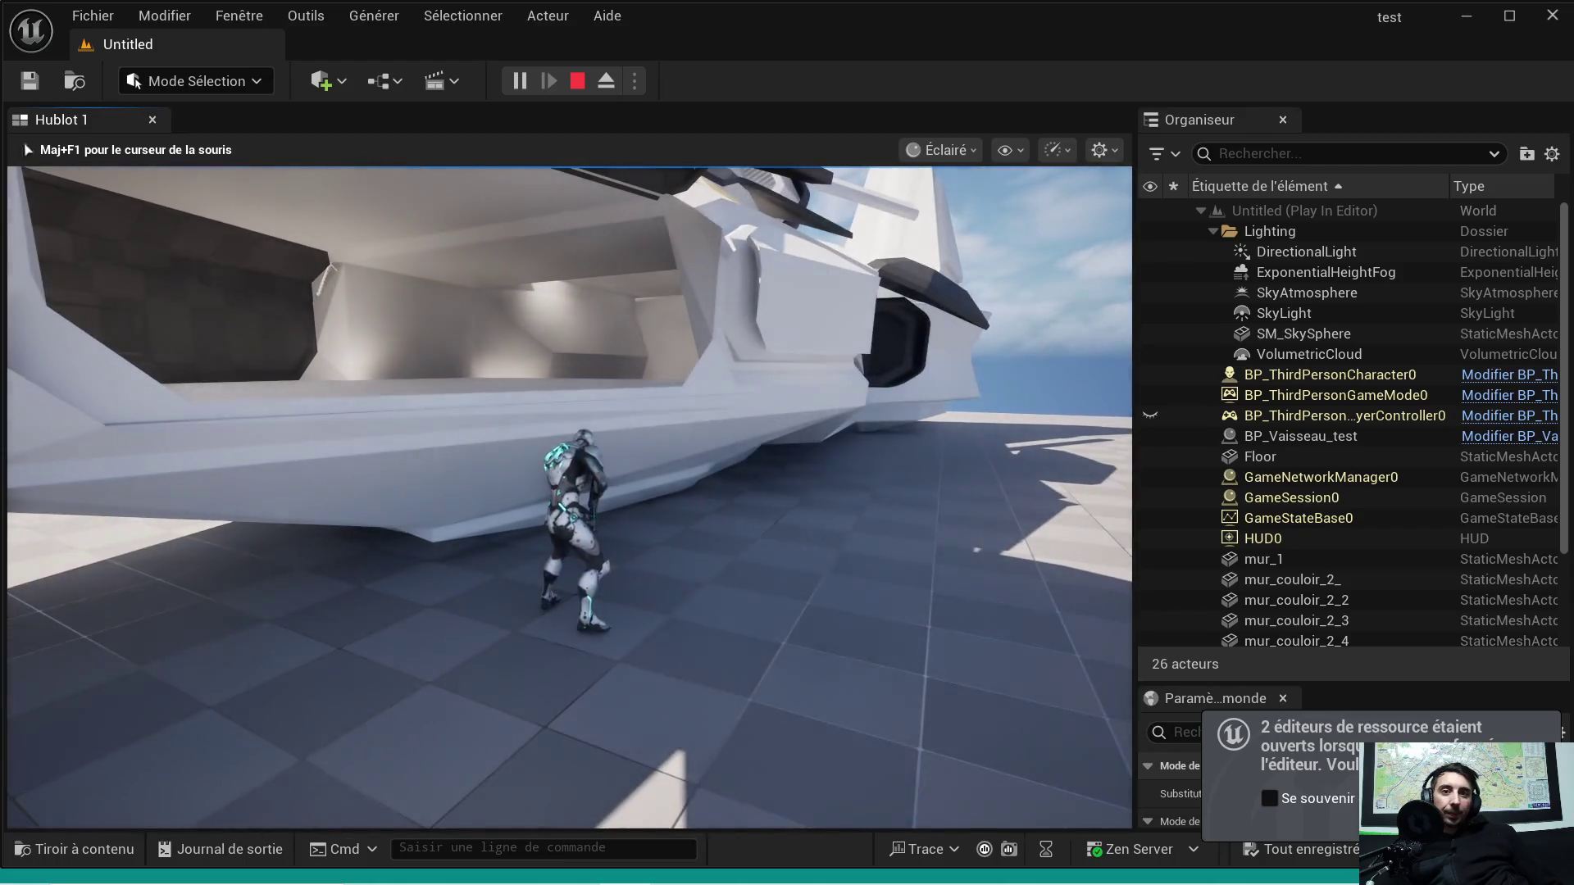
key(Escape)
click(518, 79)
Step: Play despite the errors, run through the white room and corridor, stop playing and close Unreal Editor
click(1009, 494)
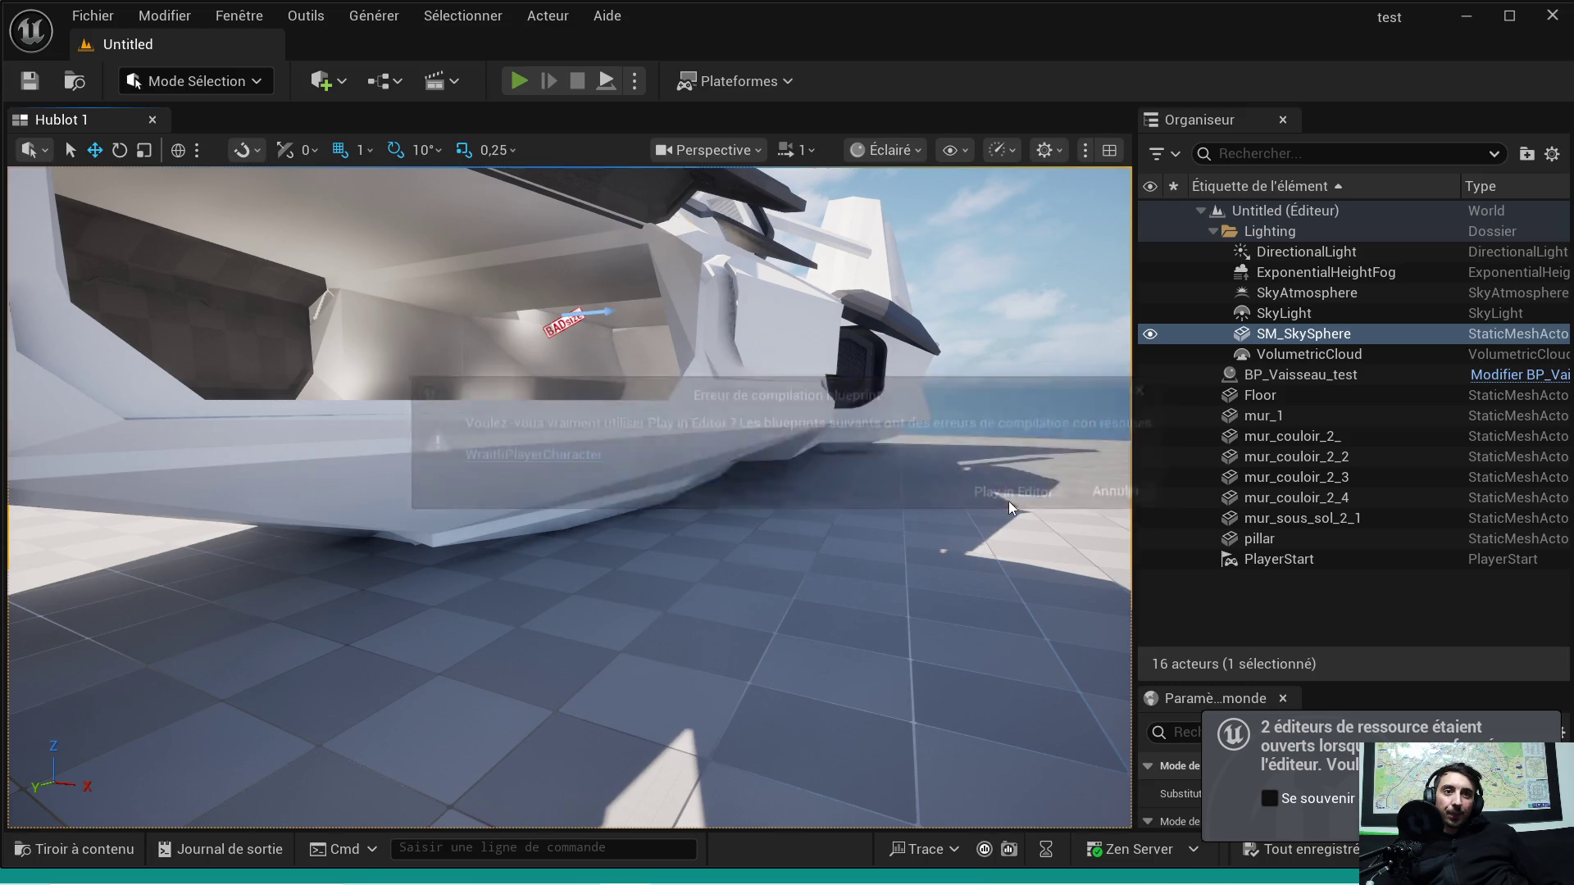
key(w)
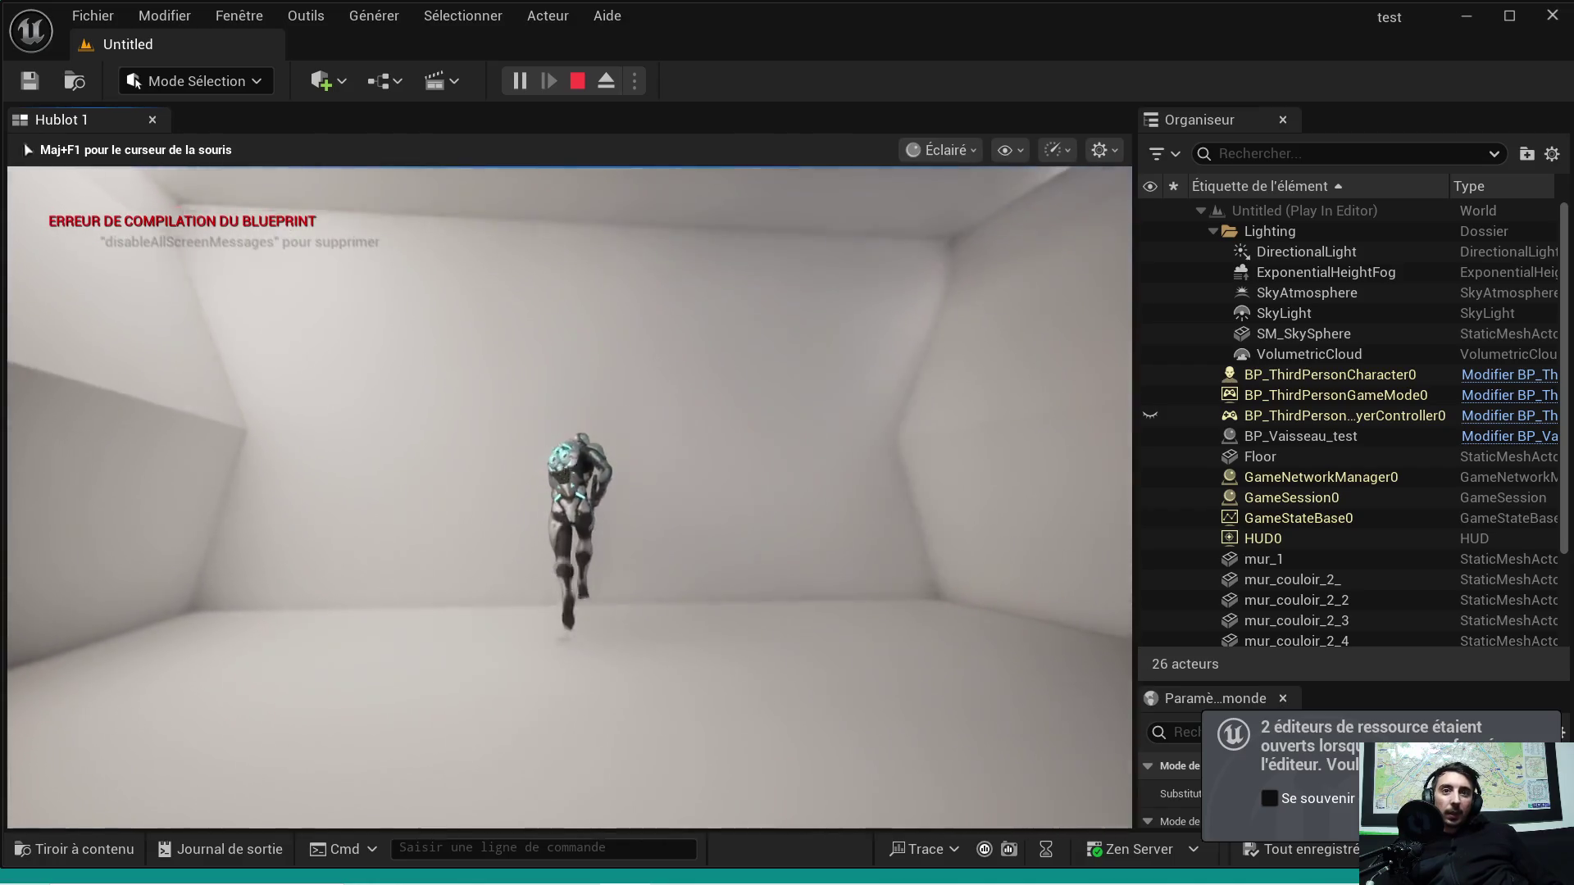
key(a)
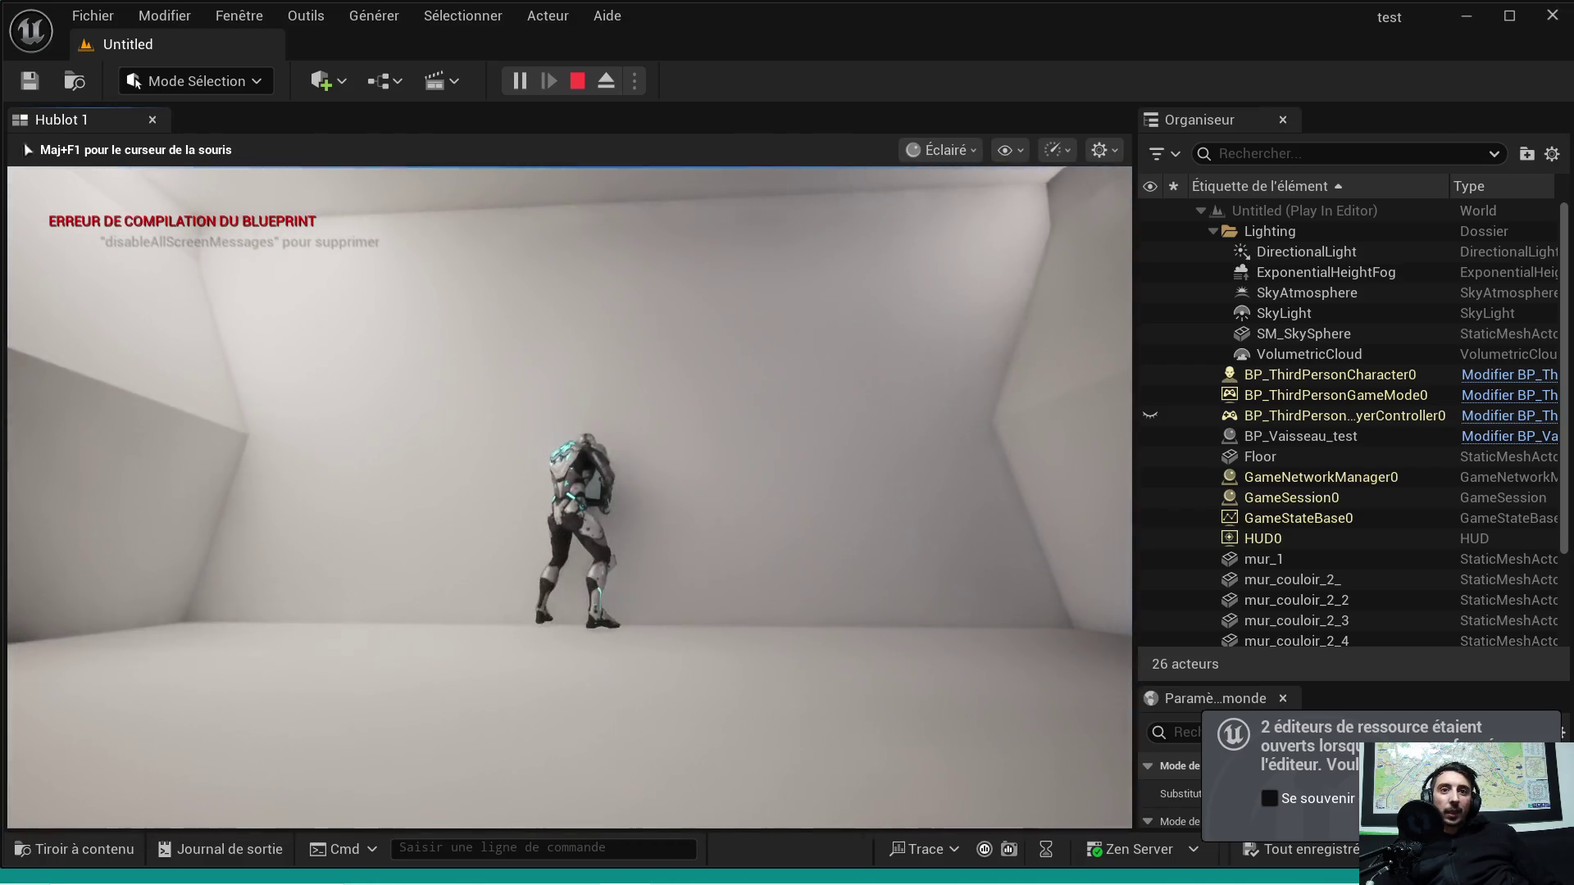
key(s)
key(w)
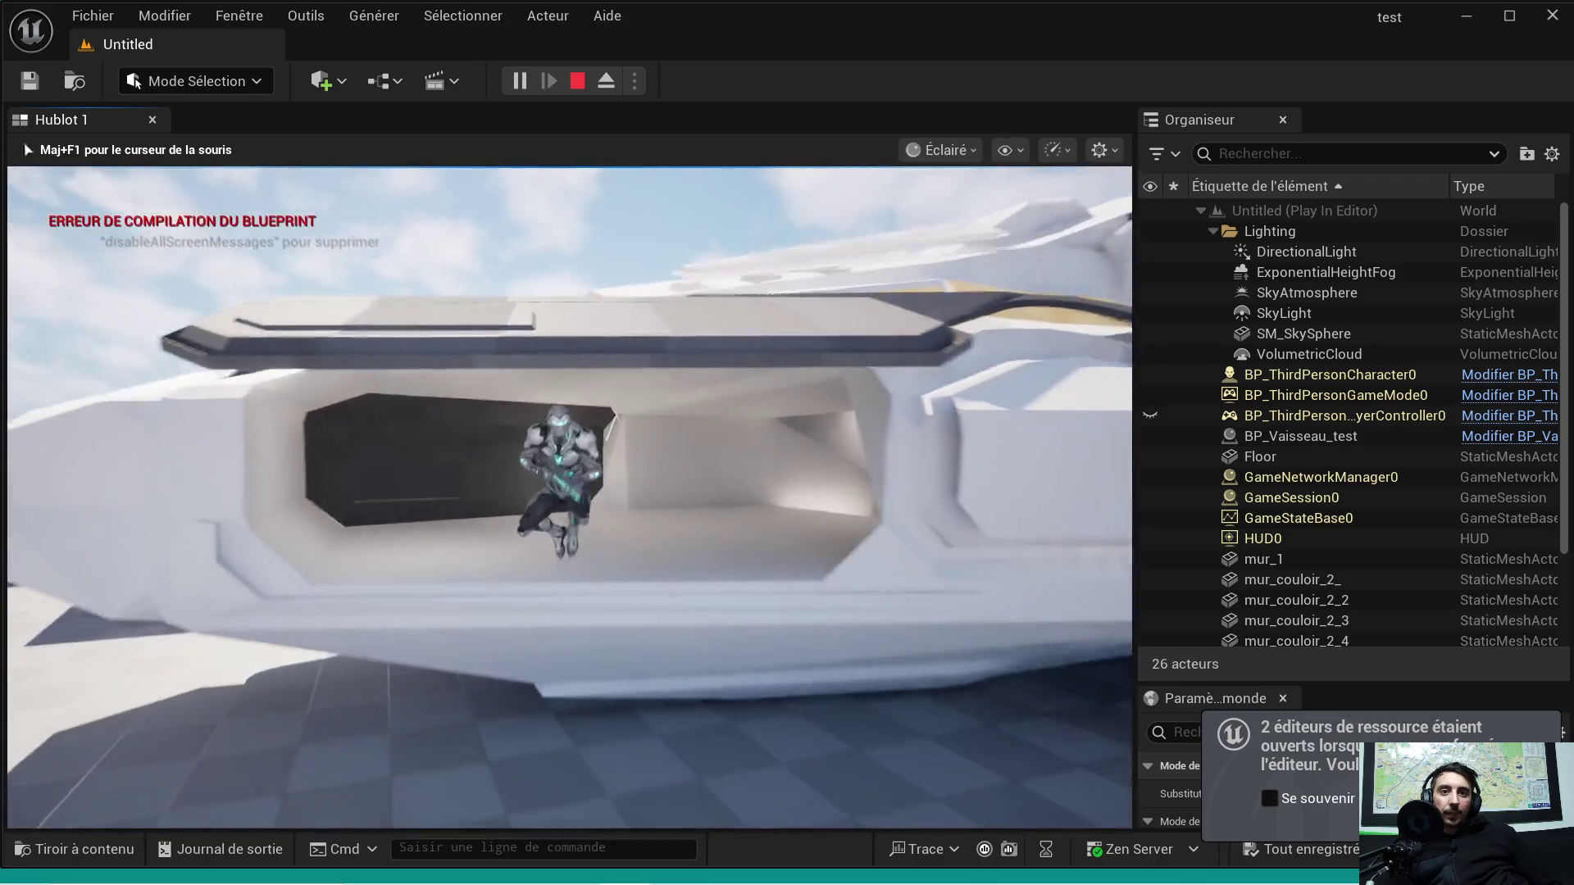
key(s)
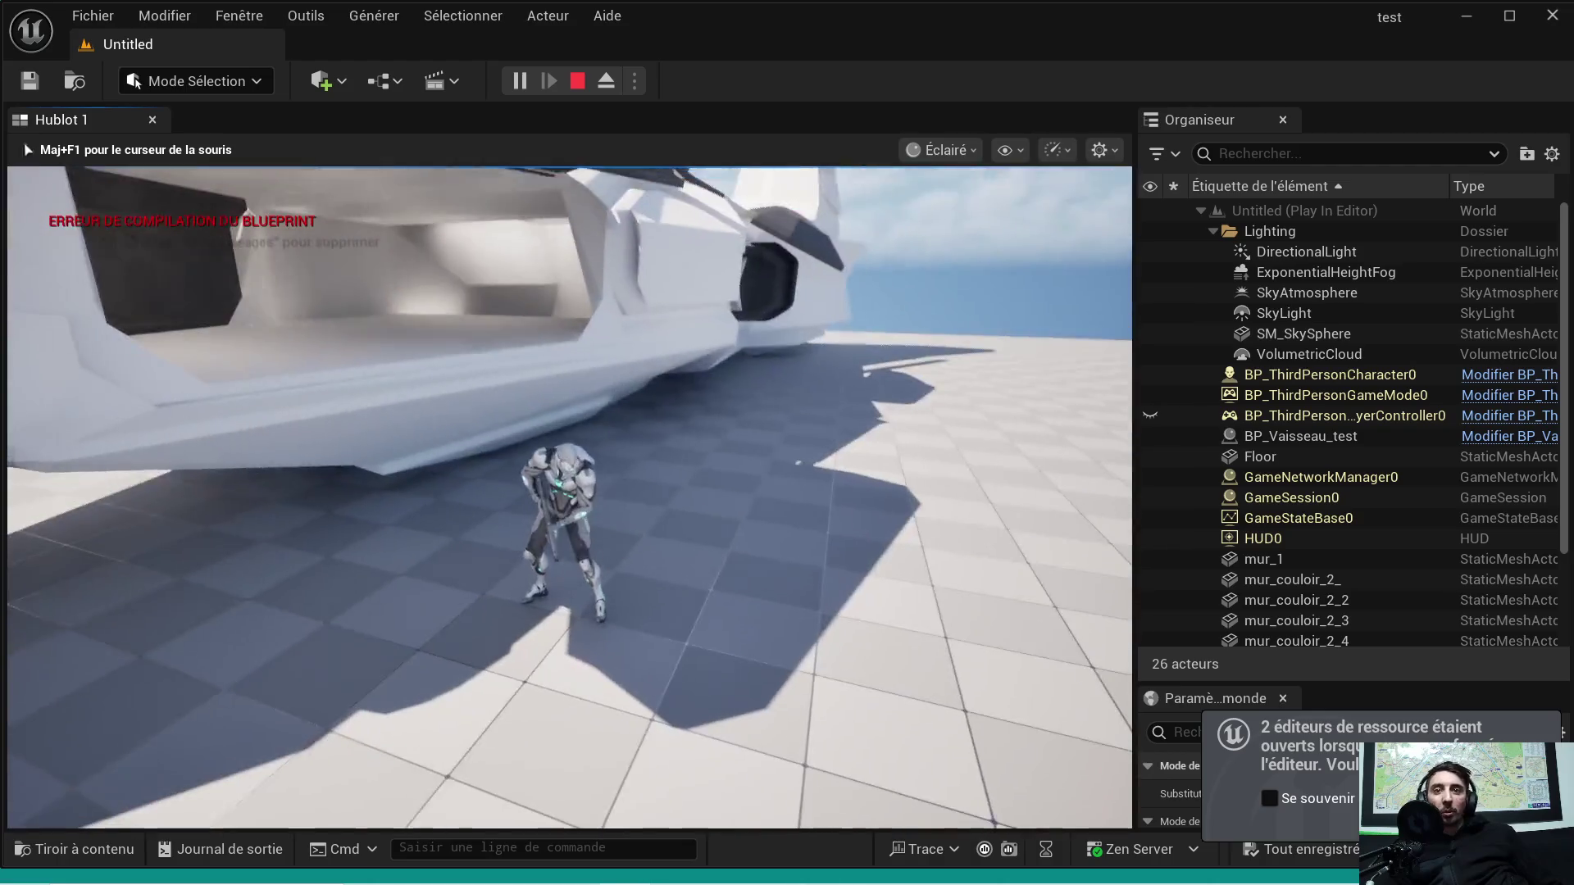
key(Escape)
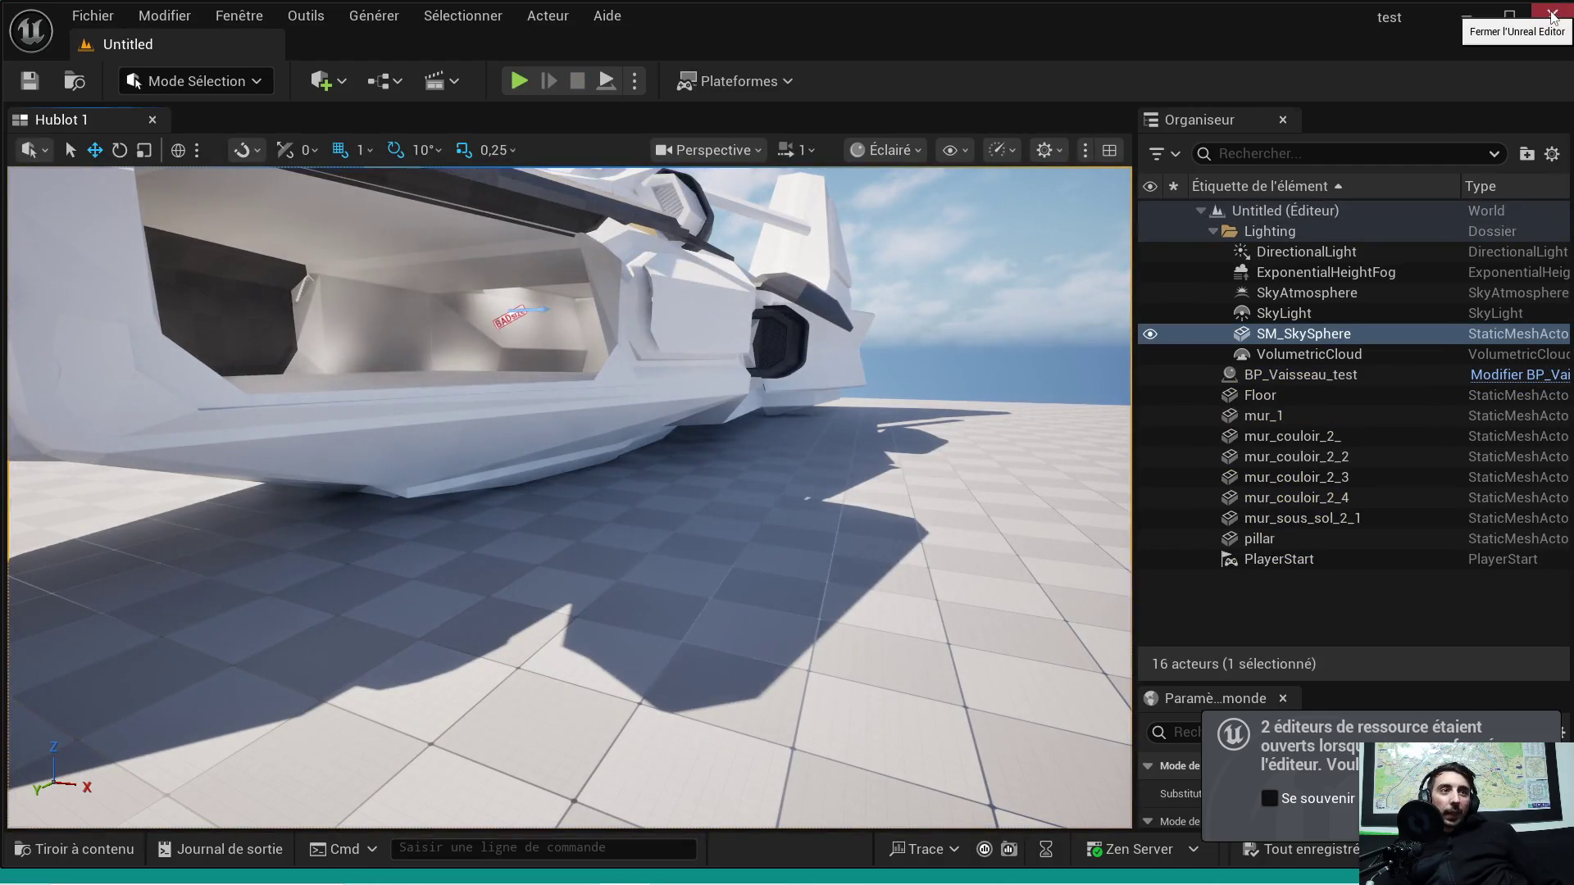
click(1465, 17)
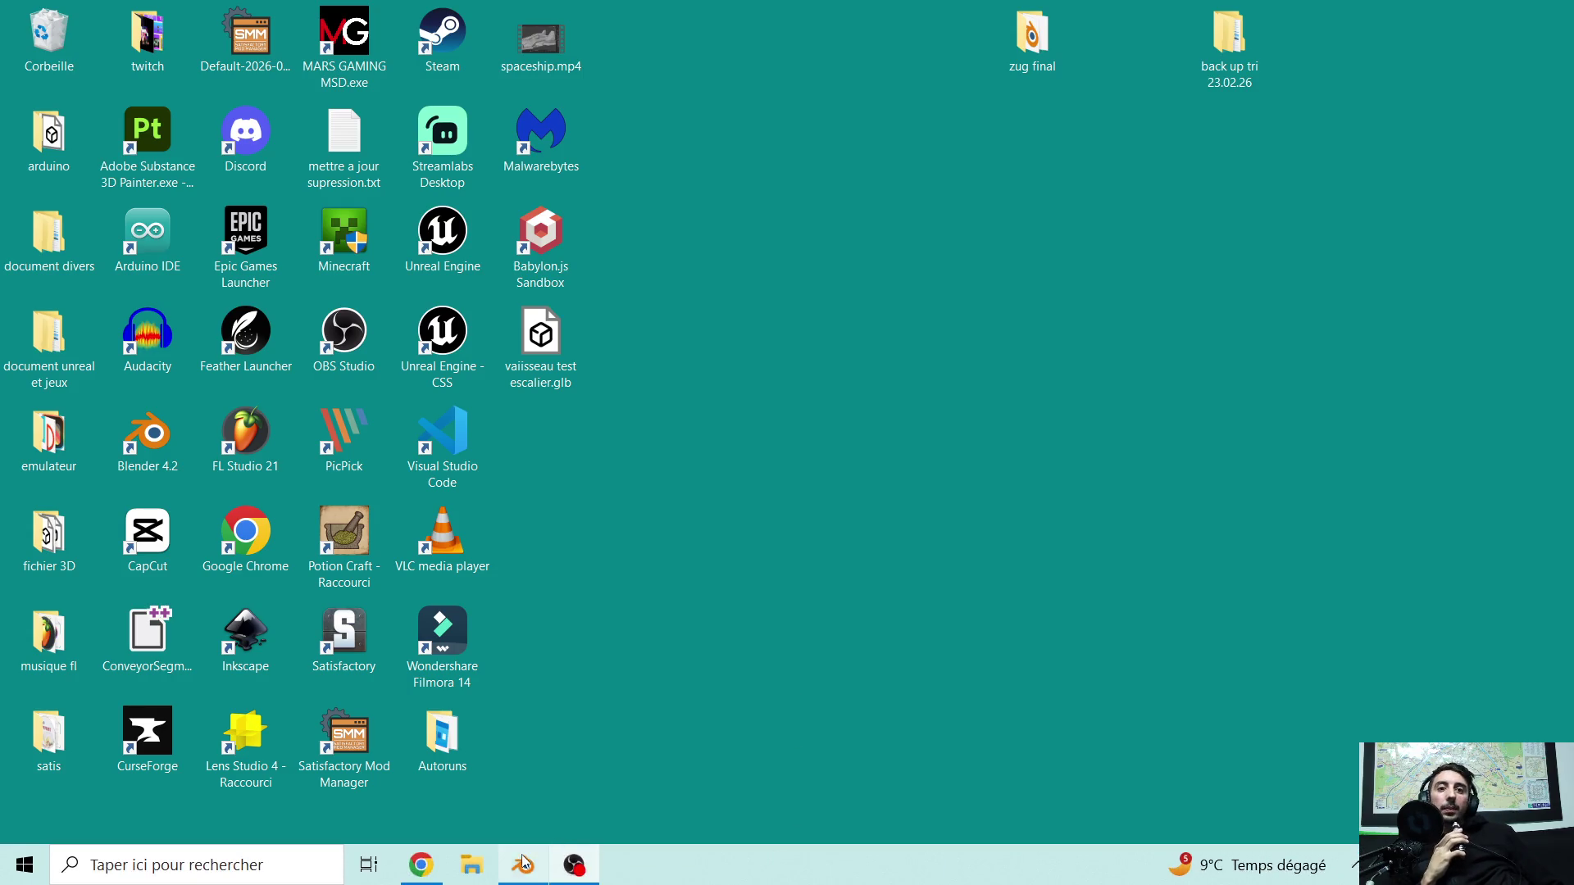
Step: Bring Blender back and enter Edit Mode on the grid plane with all faces selected
click(523, 866)
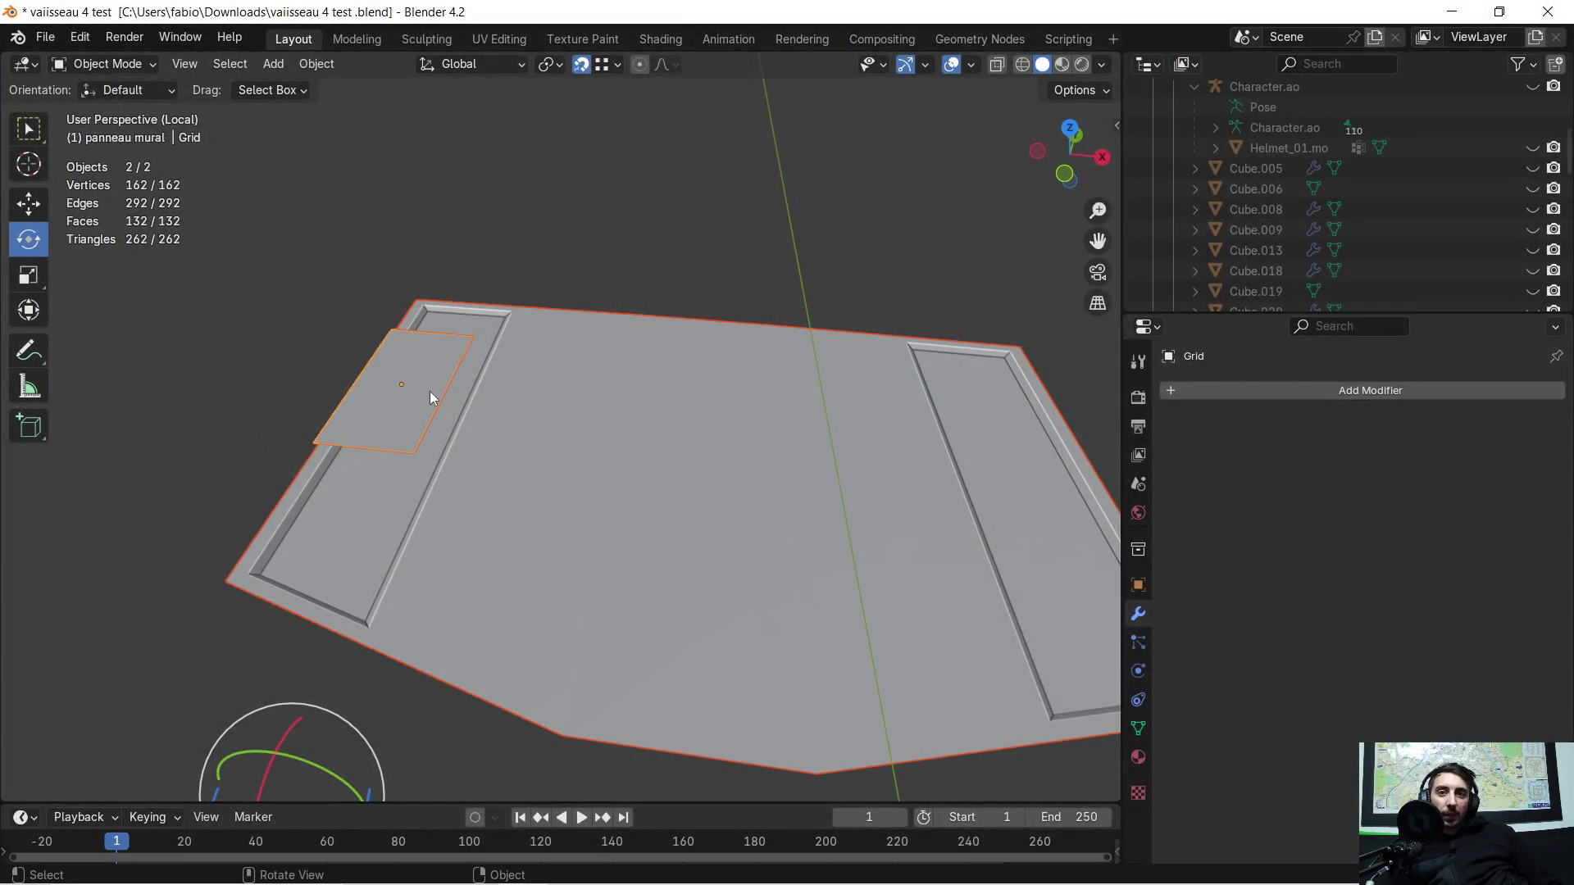
mouse_move(433, 390)
middle_down()
mouse_move(663, 449)
mouse_move(915, 422)
mouse_move(869, 344)
middle_up()
key(Tab)
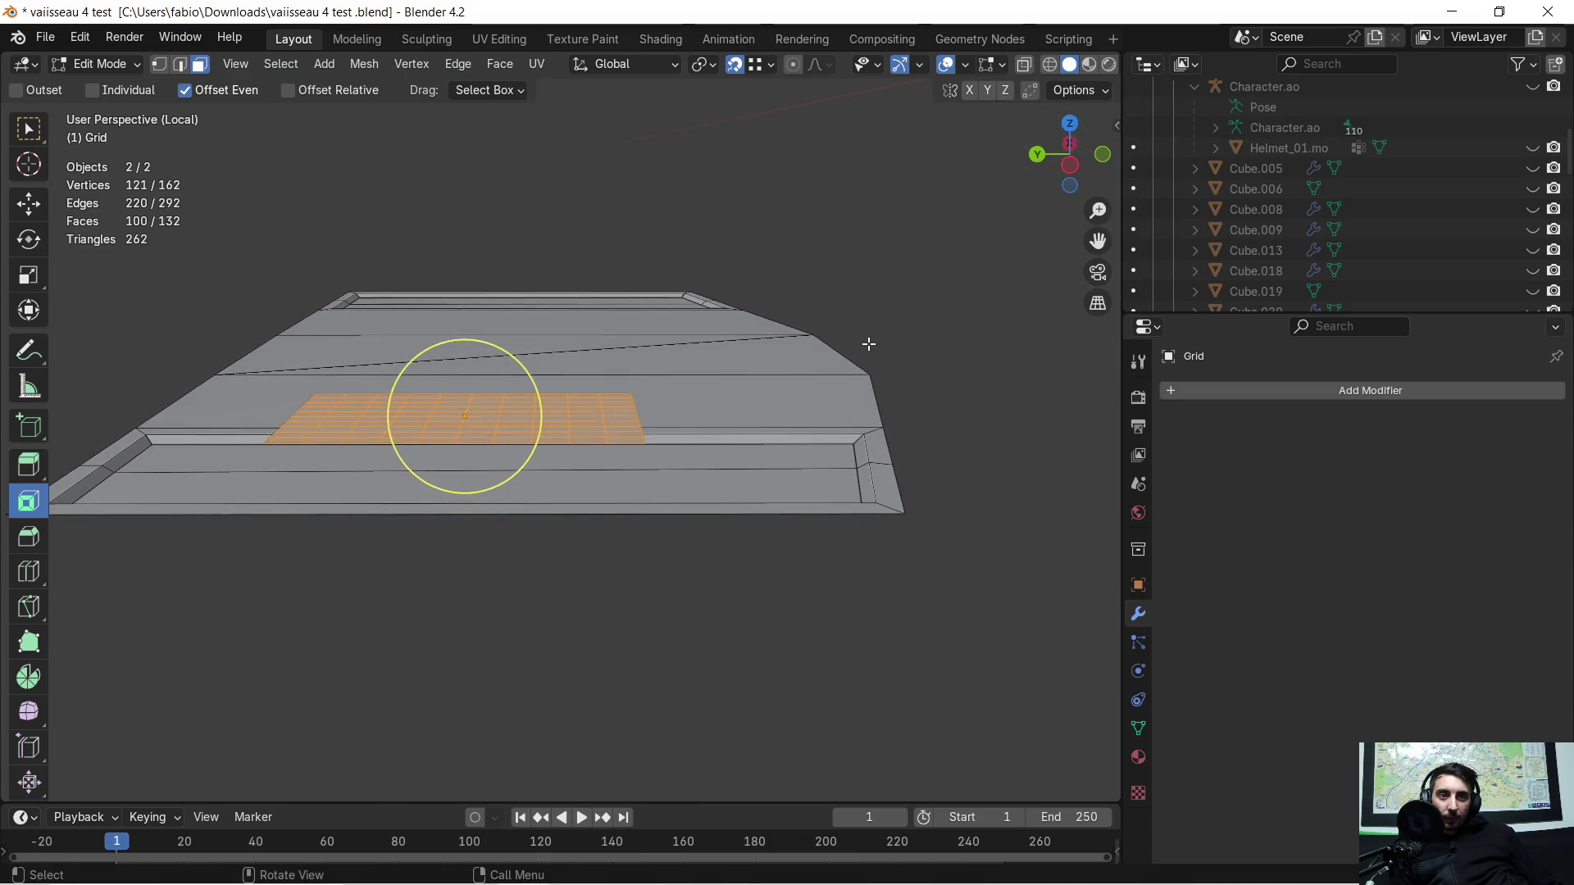
Step: Move the grid faces down about 0.32 m along Z into the panel's groove
key(g)
key(z)
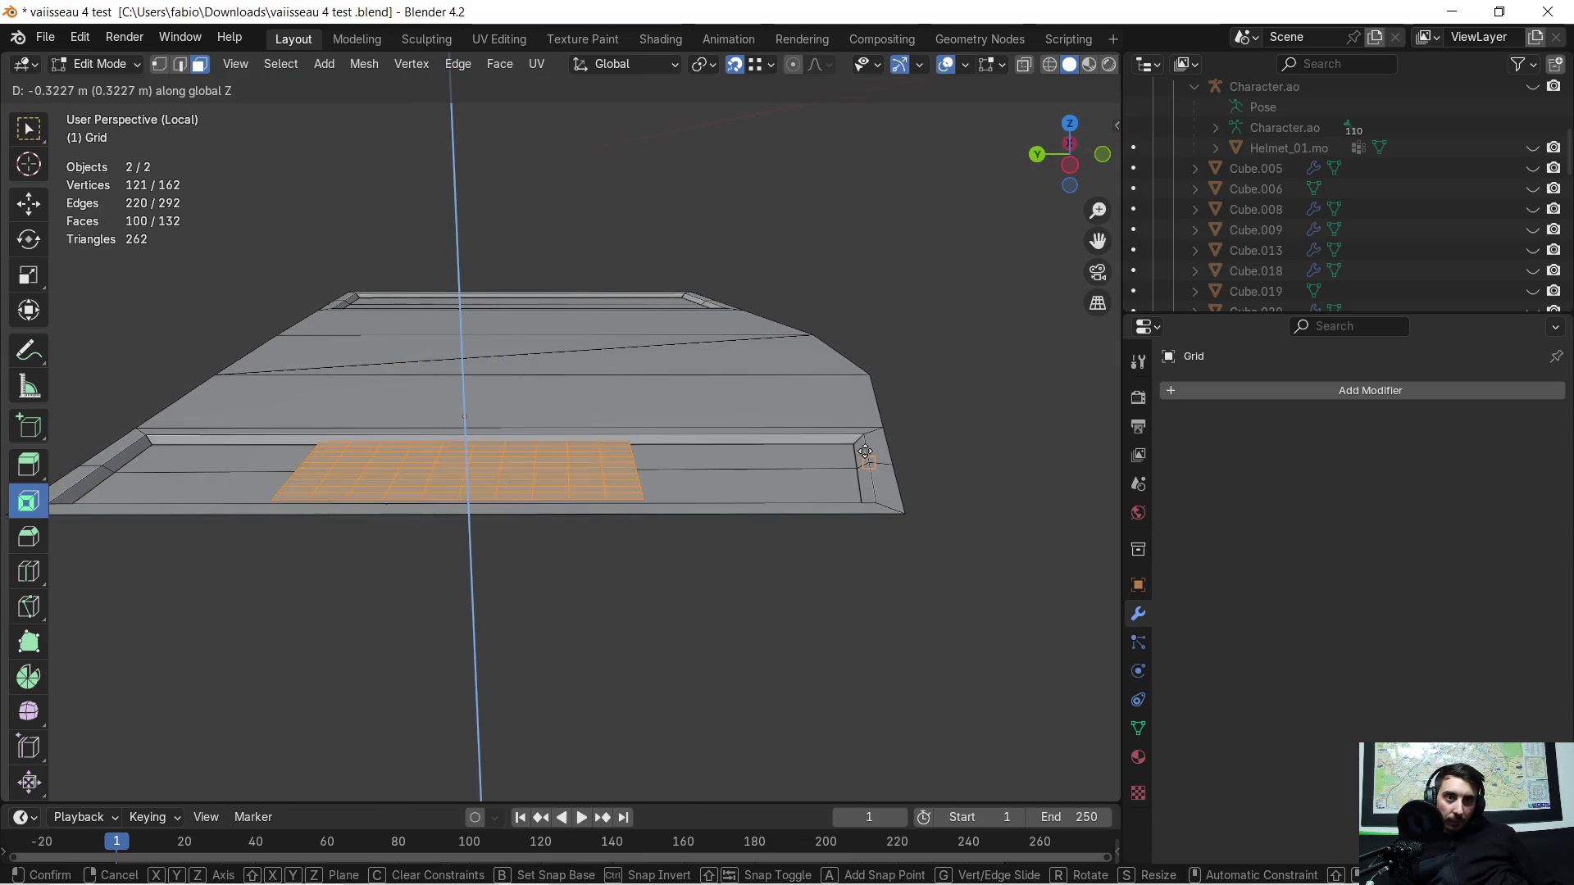
click(467, 475)
mouse_move(468, 475)
middle_down()
mouse_move(752, 532)
mouse_move(757, 447)
mouse_move(779, 450)
middle_up()
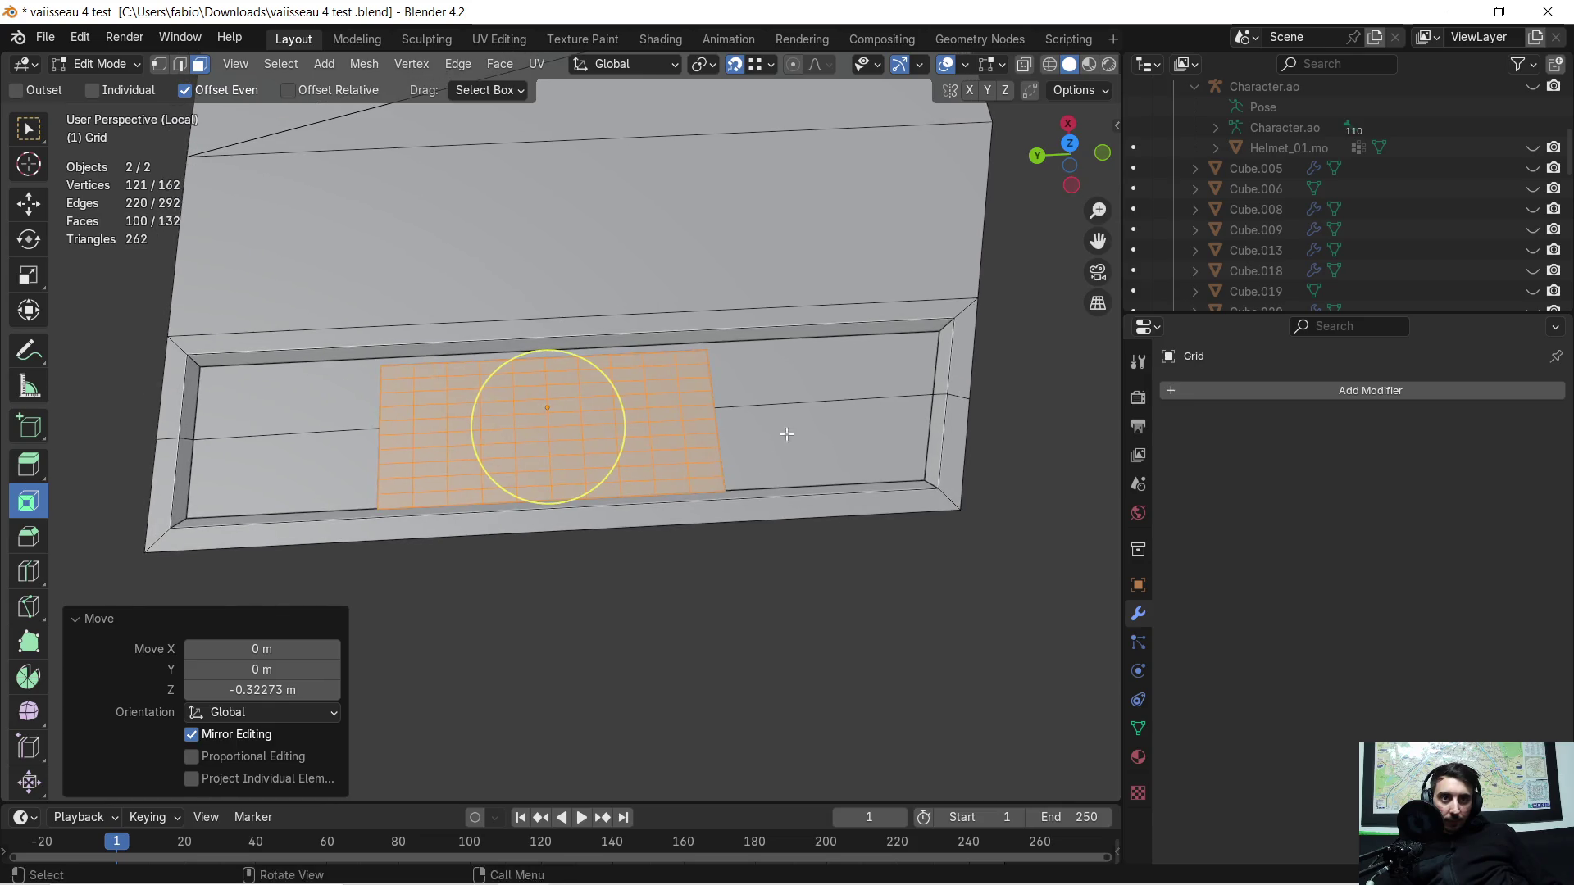
middle_drag(779, 450, 794, 403)
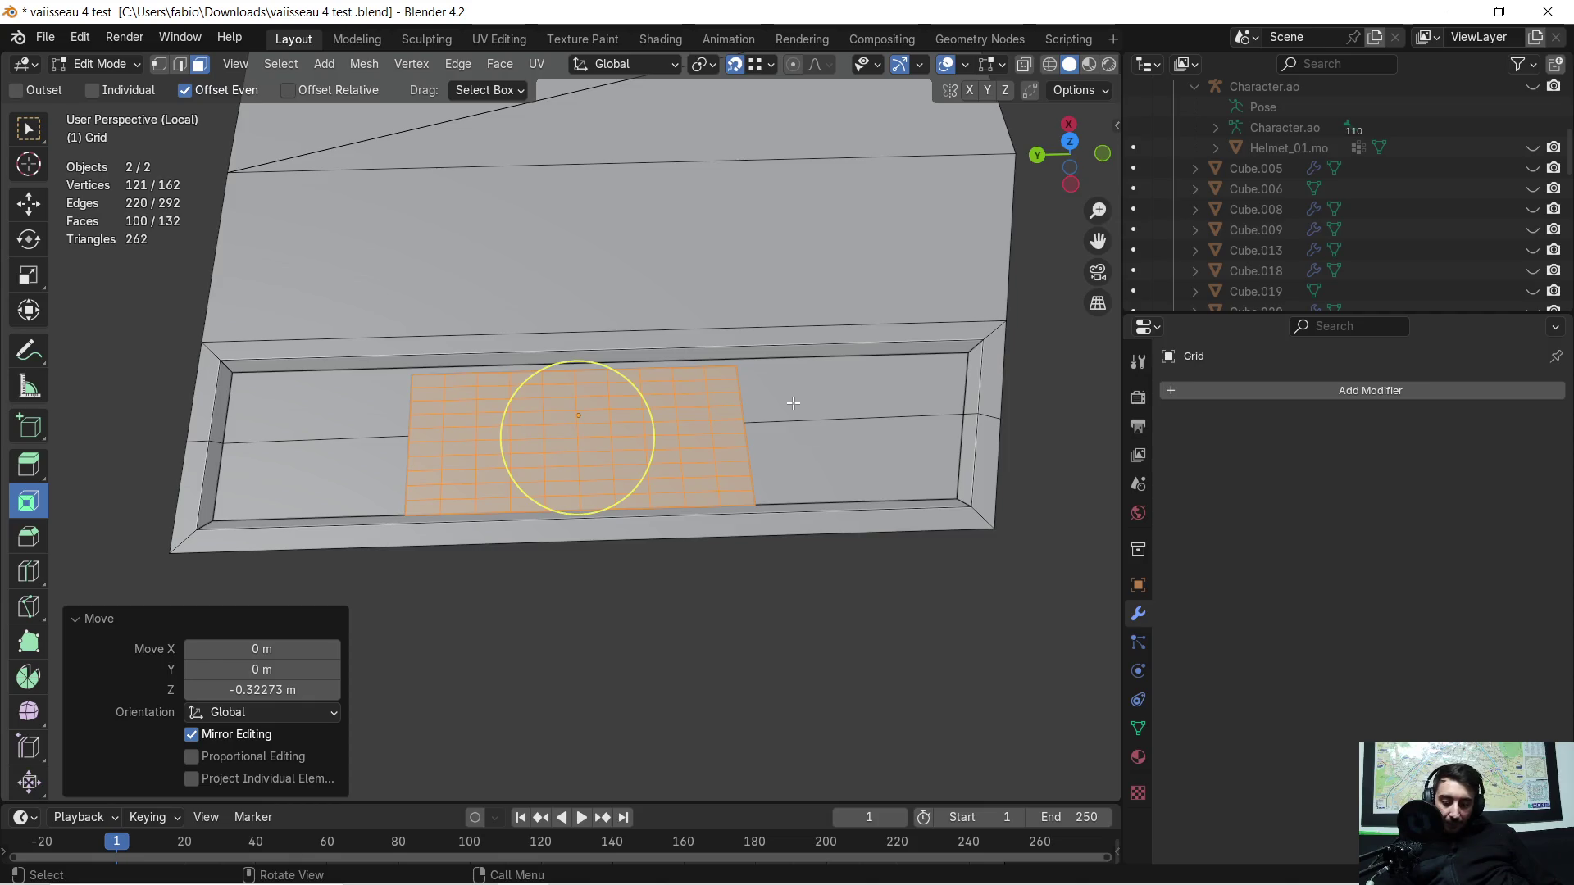
Step: Scale the grid faces by 2.153 along Y so they fill the groove's length
key(s)
key(x)
key(y)
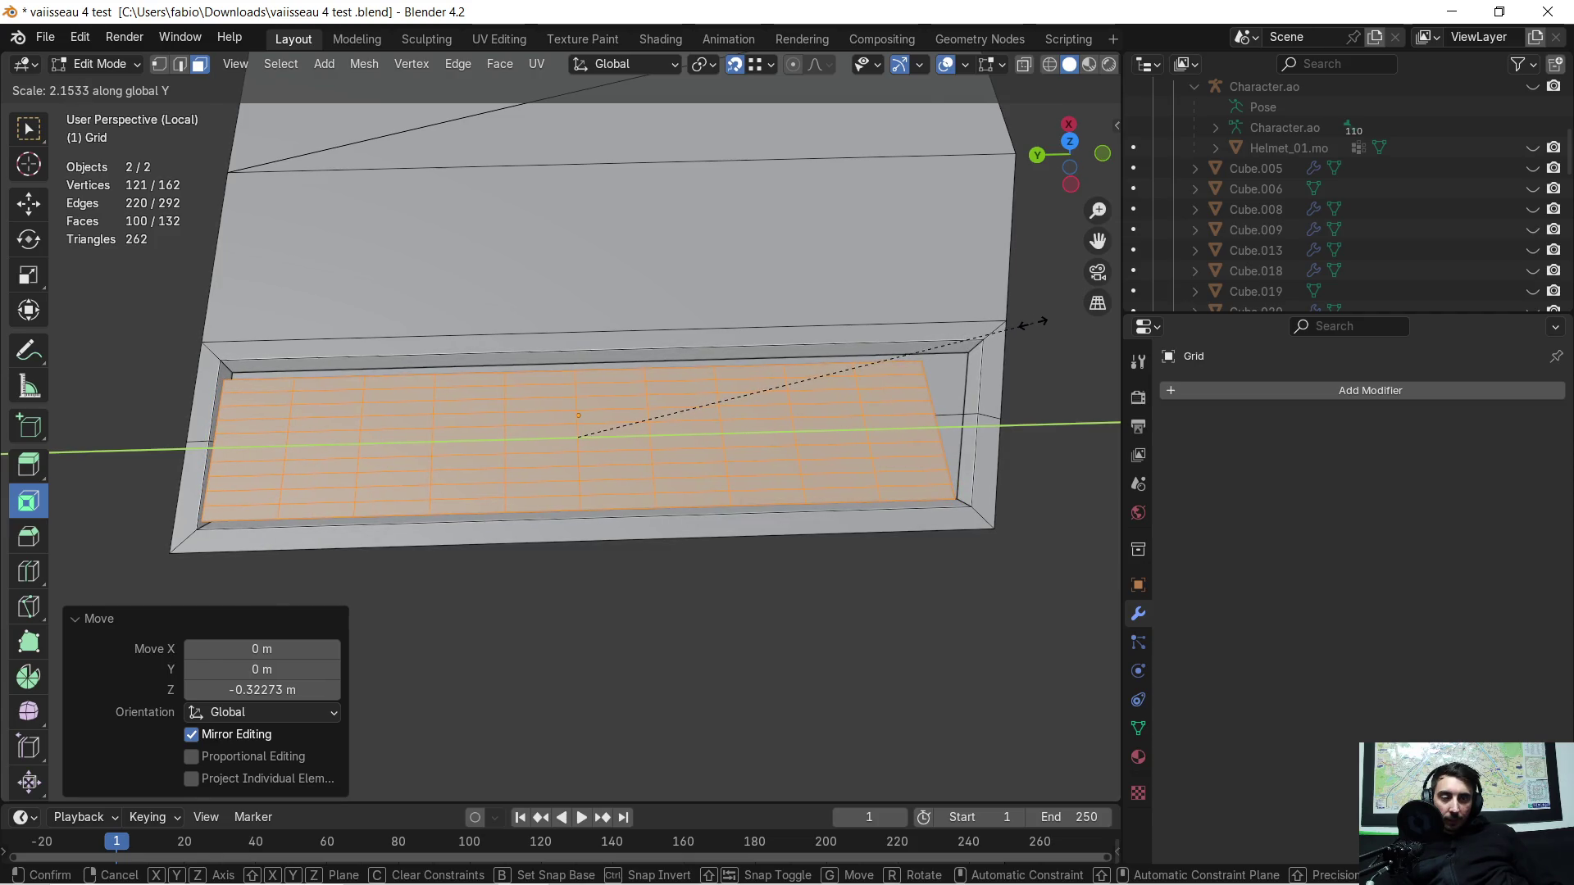
click(1021, 324)
mouse_move(671, 415)
middle_down()
mouse_move(769, 556)
mouse_move(704, 538)
middle_up()
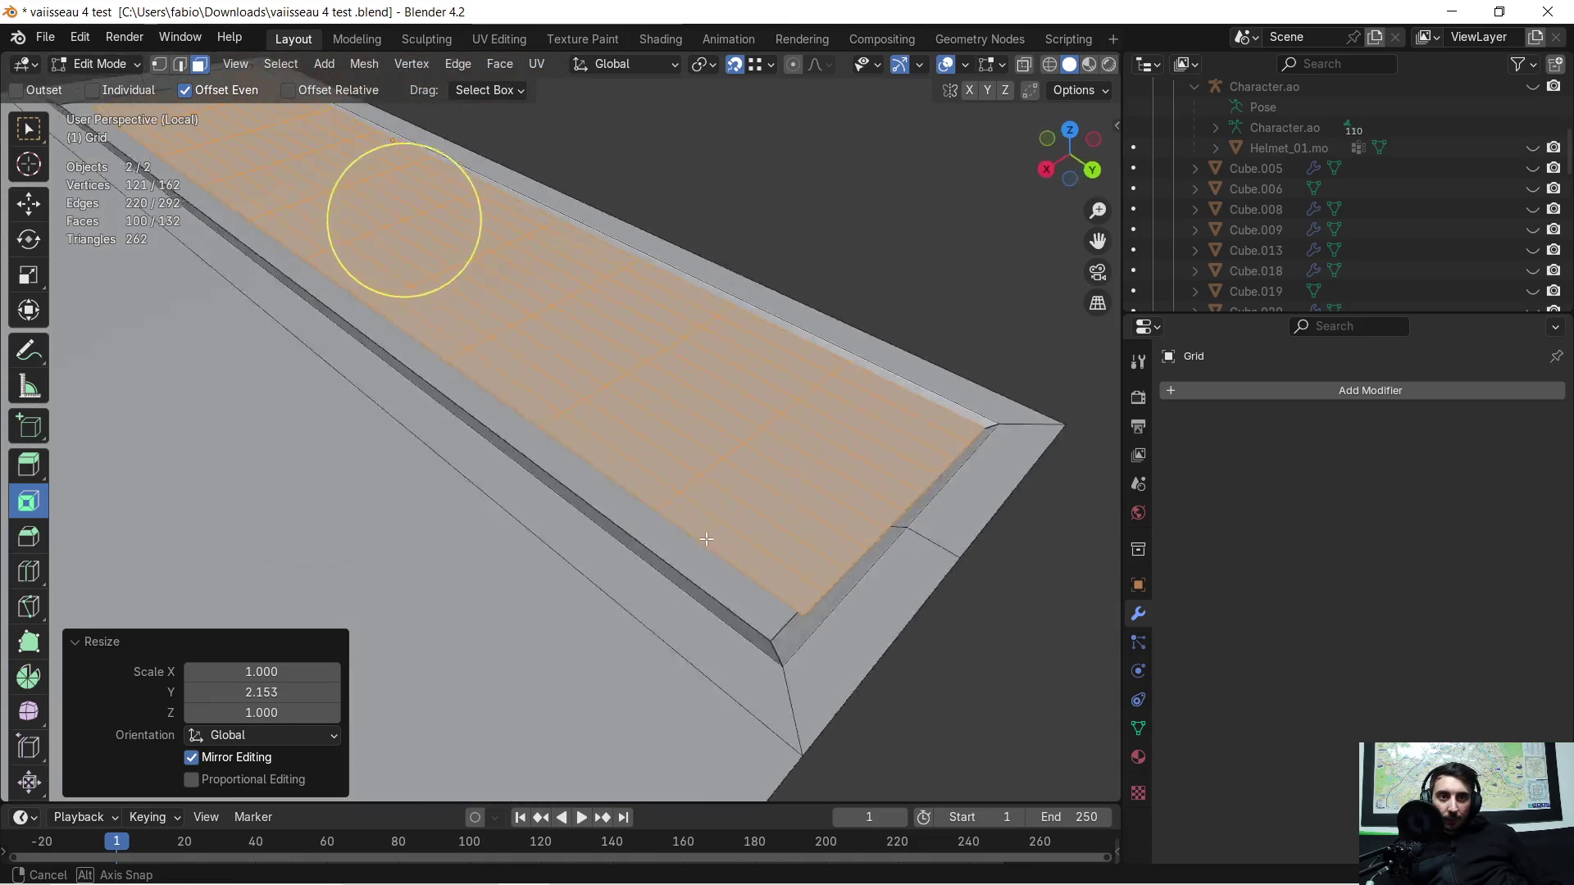
middle_drag(705, 539, 703, 468)
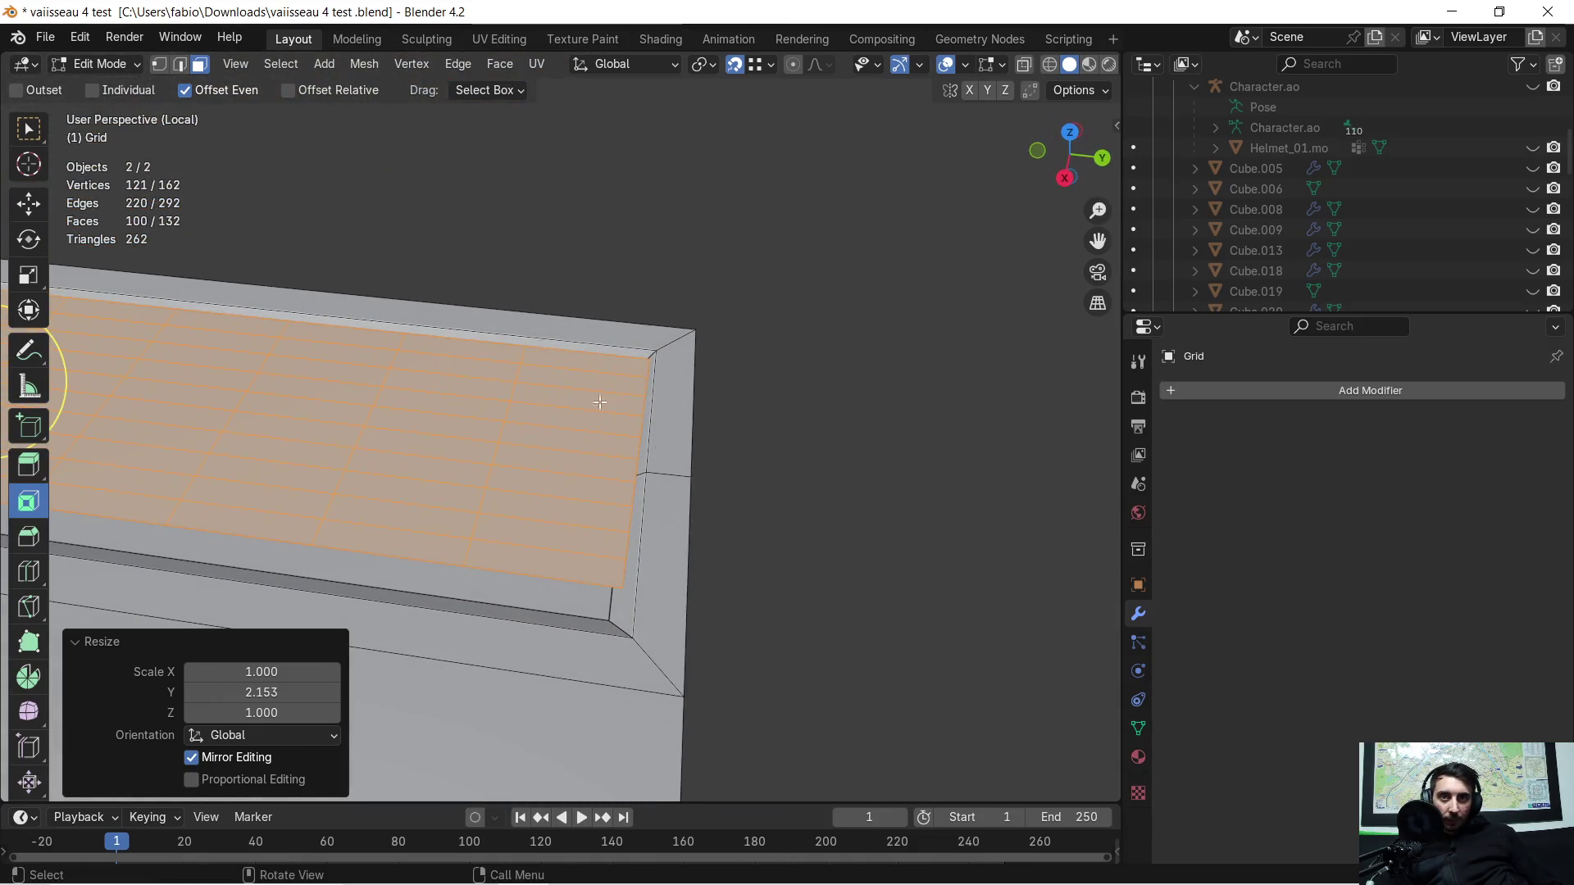
click(180, 65)
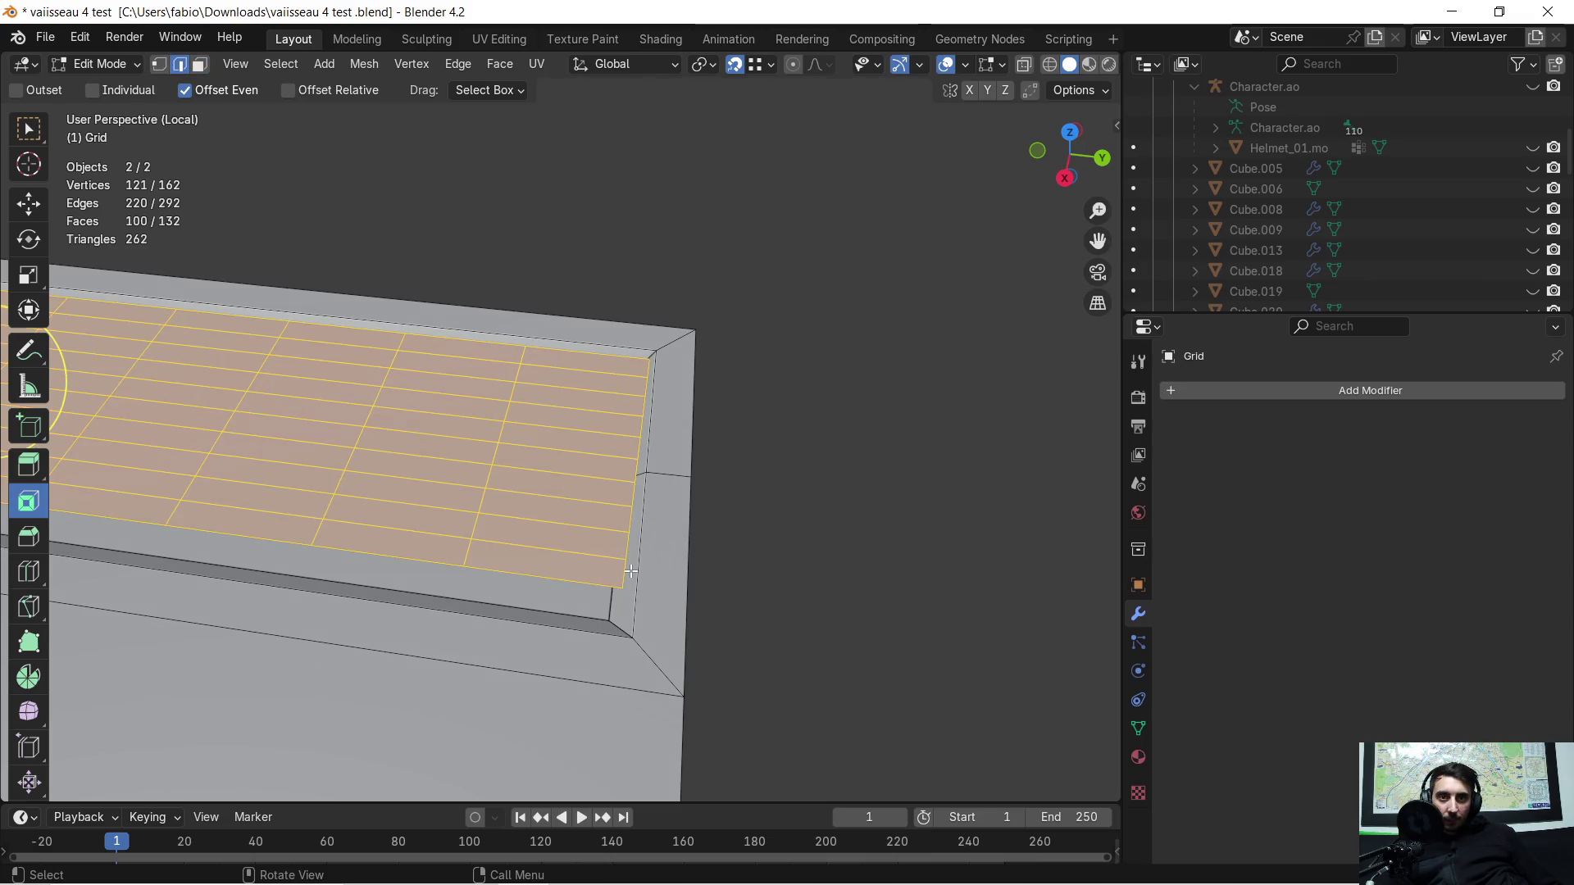
Step: Select the grid's end edges and orbit to inspect how they meet the groove wall
drag(630, 572, 625, 562)
mouse_move(631, 489)
mouse_down()
mouse_move(634, 442)
mouse_move(660, 490)
mouse_move(660, 377)
mouse_move(702, 483)
mouse_up()
scroll(652, 472, up, 1)
mouse_move(655, 468)
middle_down()
mouse_move(675, 474)
mouse_move(702, 434)
middle_up()
mouse_move(687, 661)
middle_down()
mouse_move(639, 612)
mouse_move(631, 670)
middle_up()
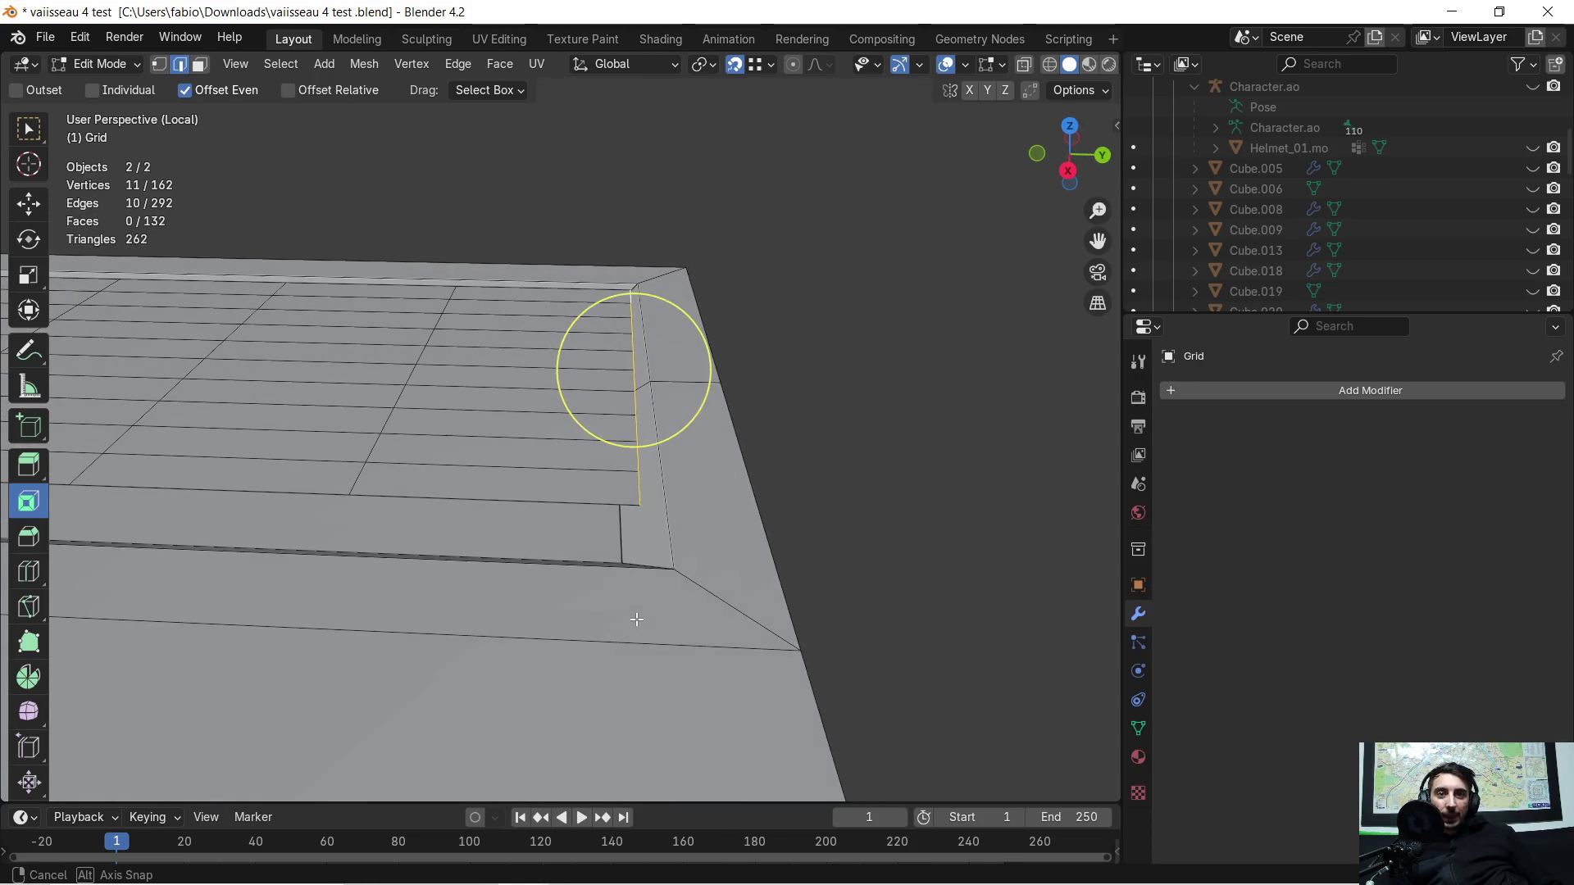
mouse_move(704, 469)
middle_down()
mouse_move(696, 436)
mouse_move(695, 485)
mouse_move(492, 528)
mouse_move(658, 529)
middle_up()
Step: View the panel from the other side, leave Edit Mode and select the wall panel
mouse_move(402, 491)
middle_down()
mouse_move(626, 429)
mouse_move(870, 415)
mouse_move(971, 476)
mouse_move(822, 457)
middle_up()
scroll(374, 540, up, 2)
mouse_move(290, 533)
middle_down()
mouse_move(370, 520)
mouse_move(301, 592)
mouse_move(572, 416)
middle_up()
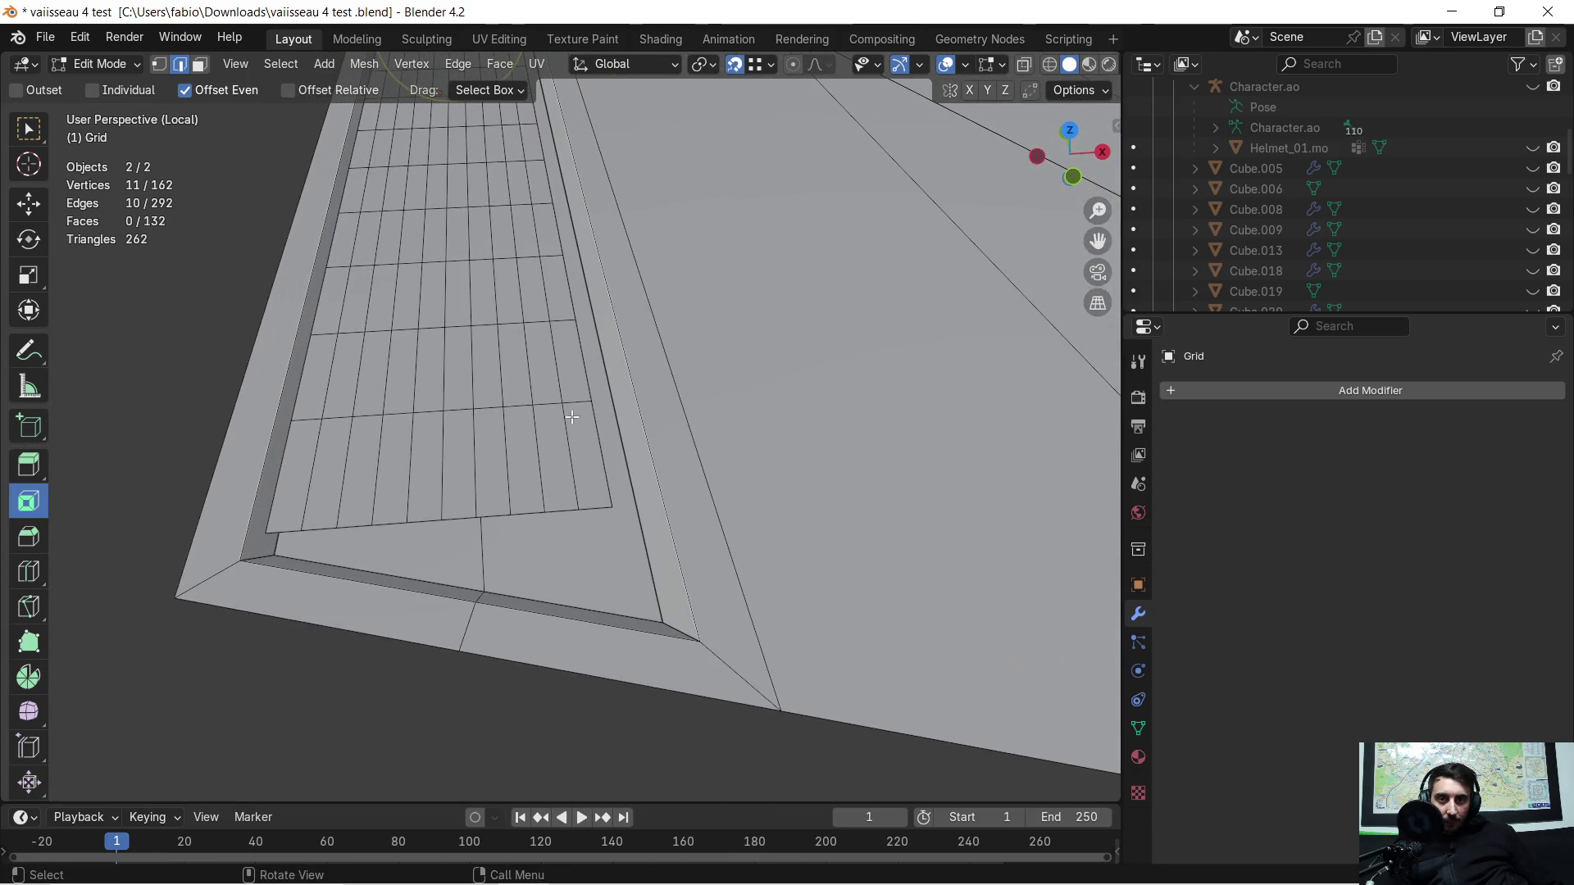
key(Tab)
click(551, 557)
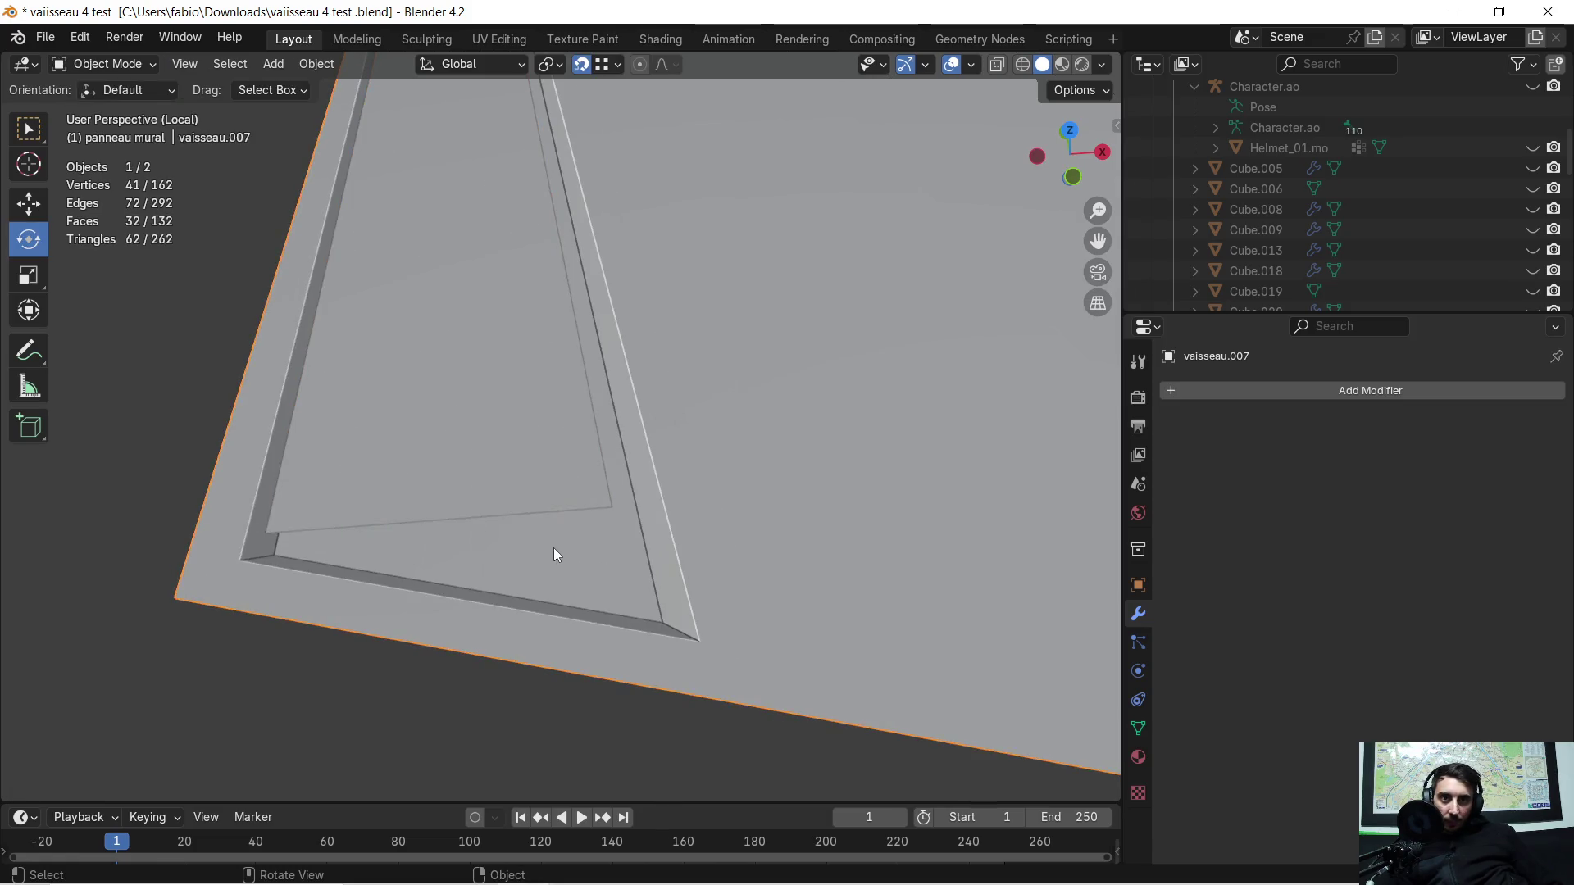
Step: Delete the grid plane object
middle_drag(557, 540, 551, 572)
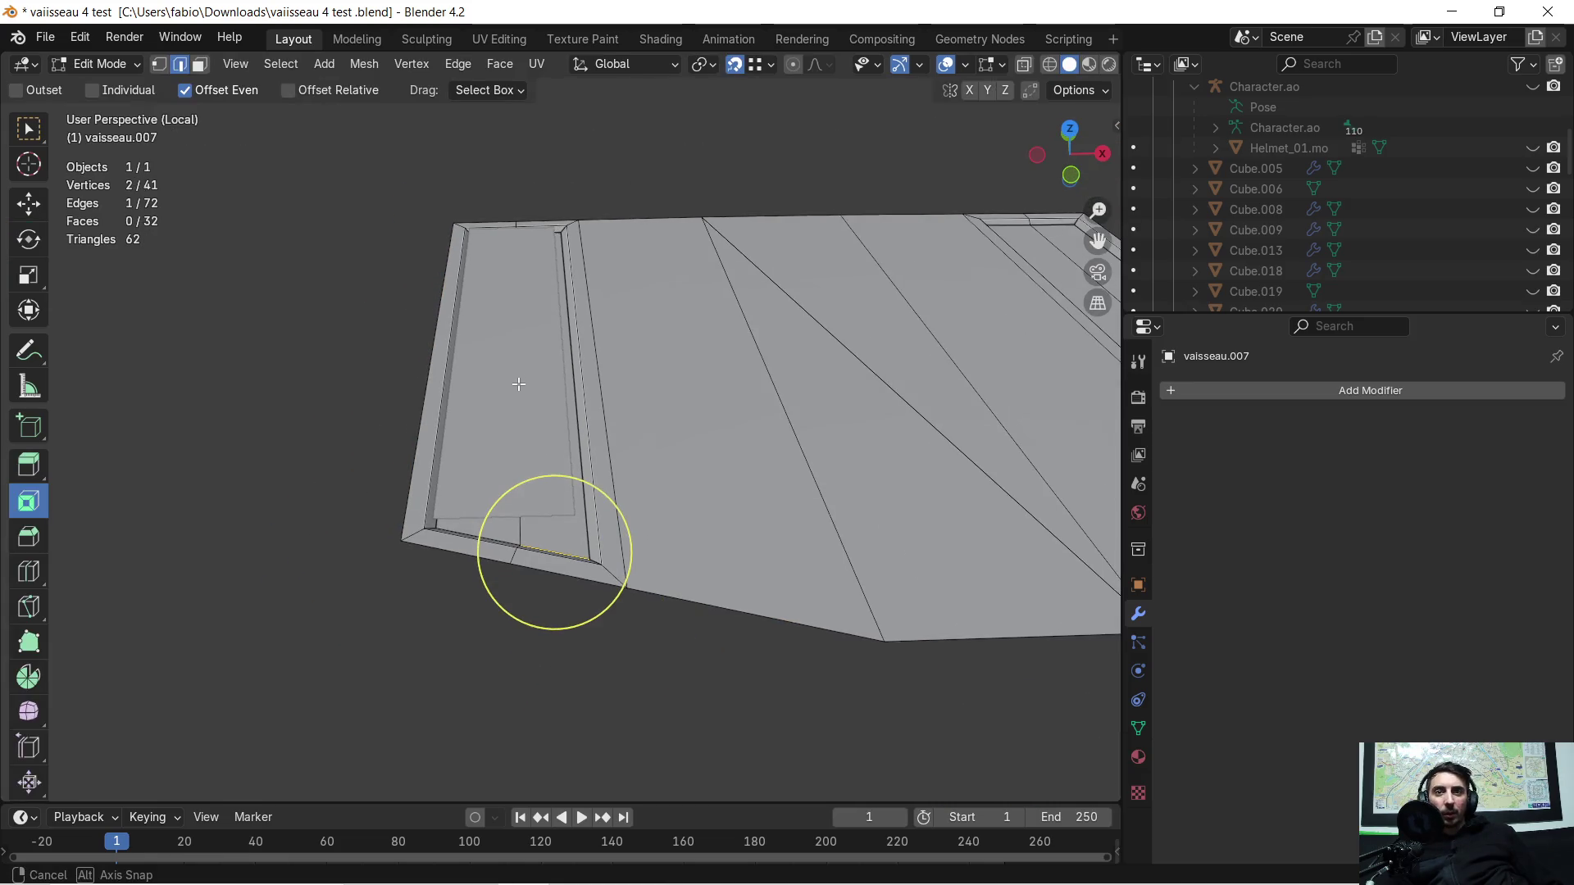
click(518, 382)
key(x)
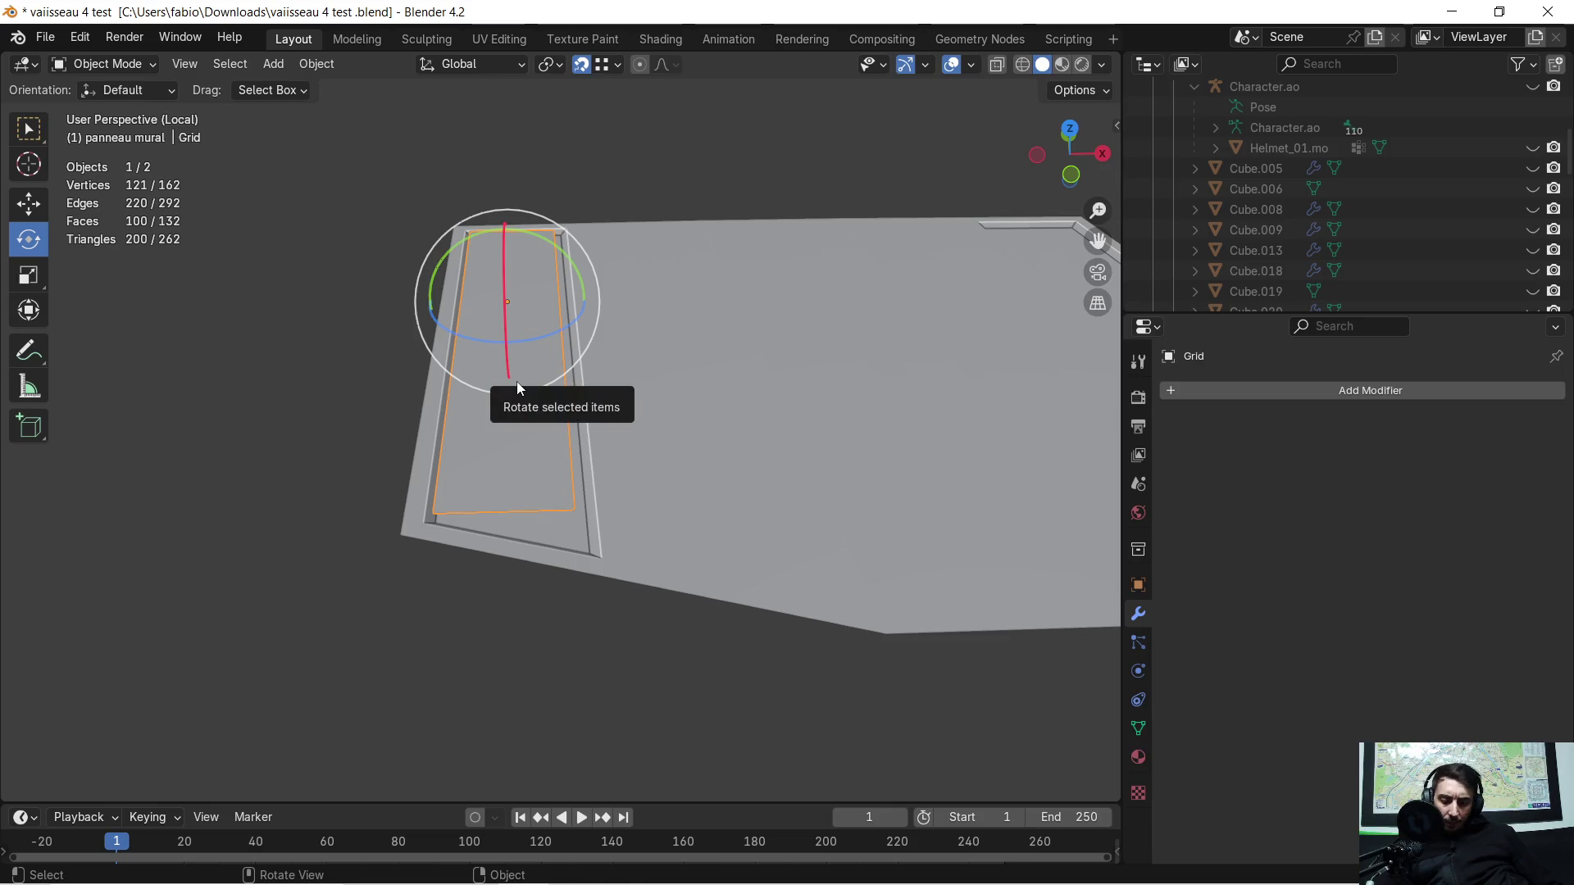
click(519, 383)
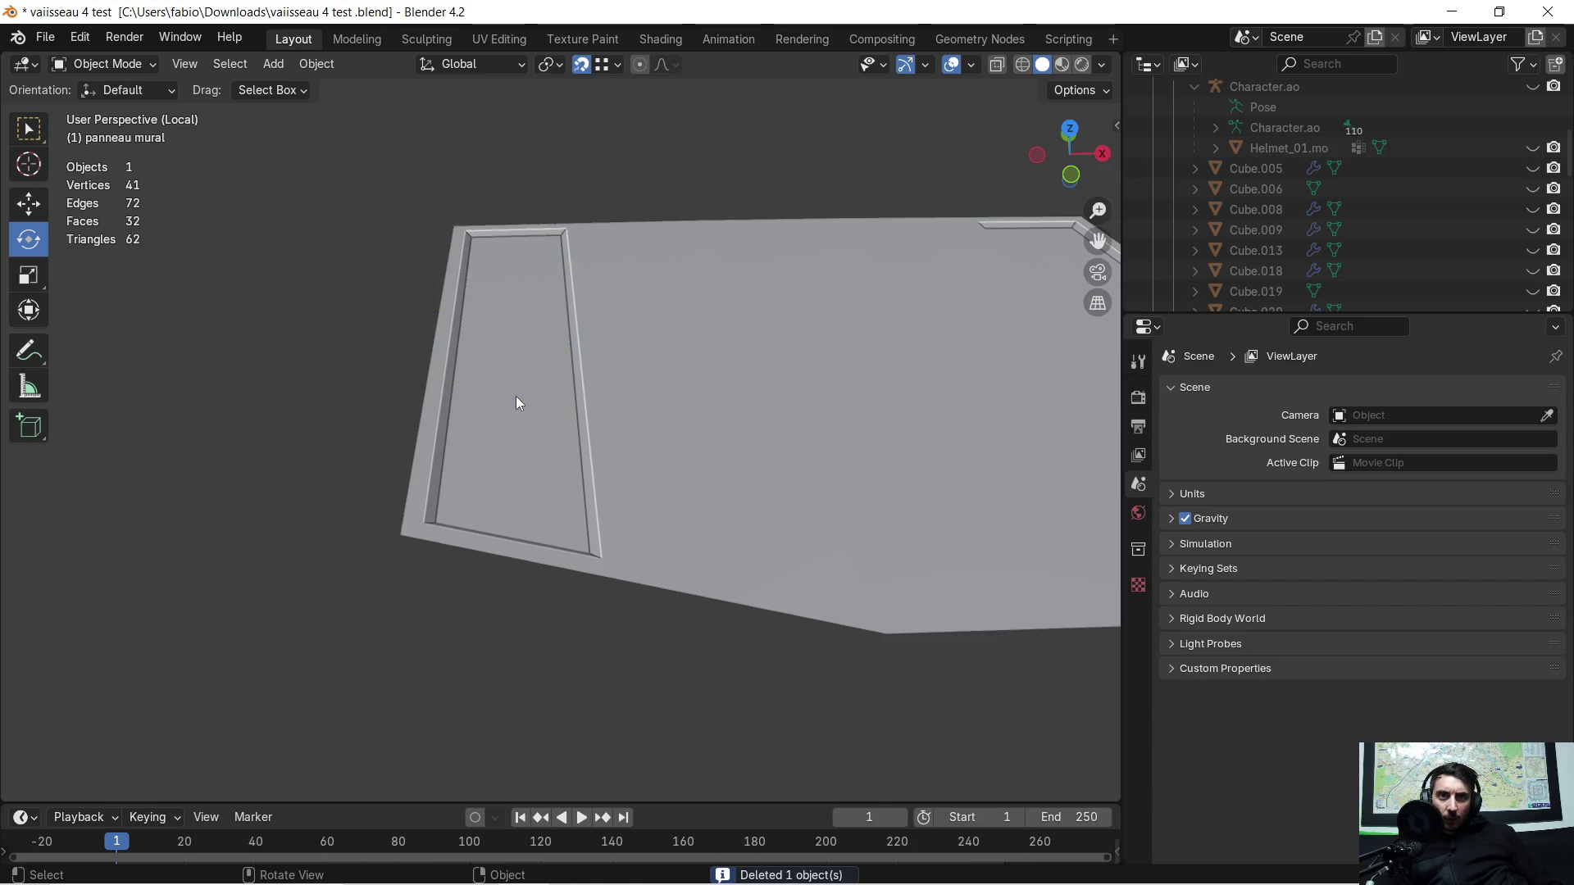
Step: Enter Edit Mode on the wall panel and switch to face selection
click(515, 400)
key(Tab)
click(535, 404)
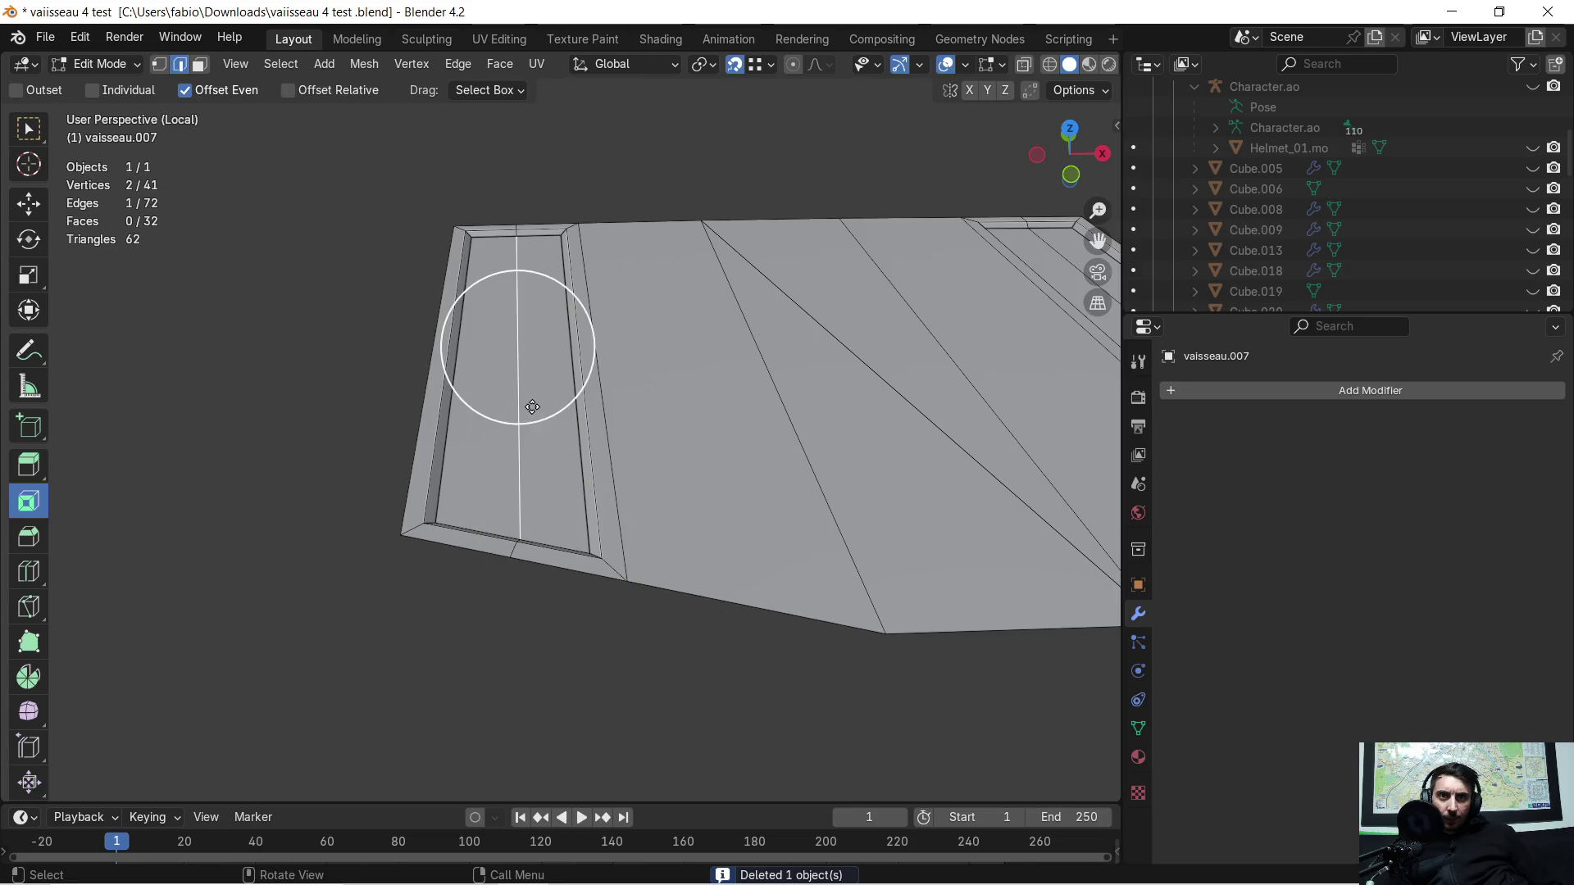
click(200, 68)
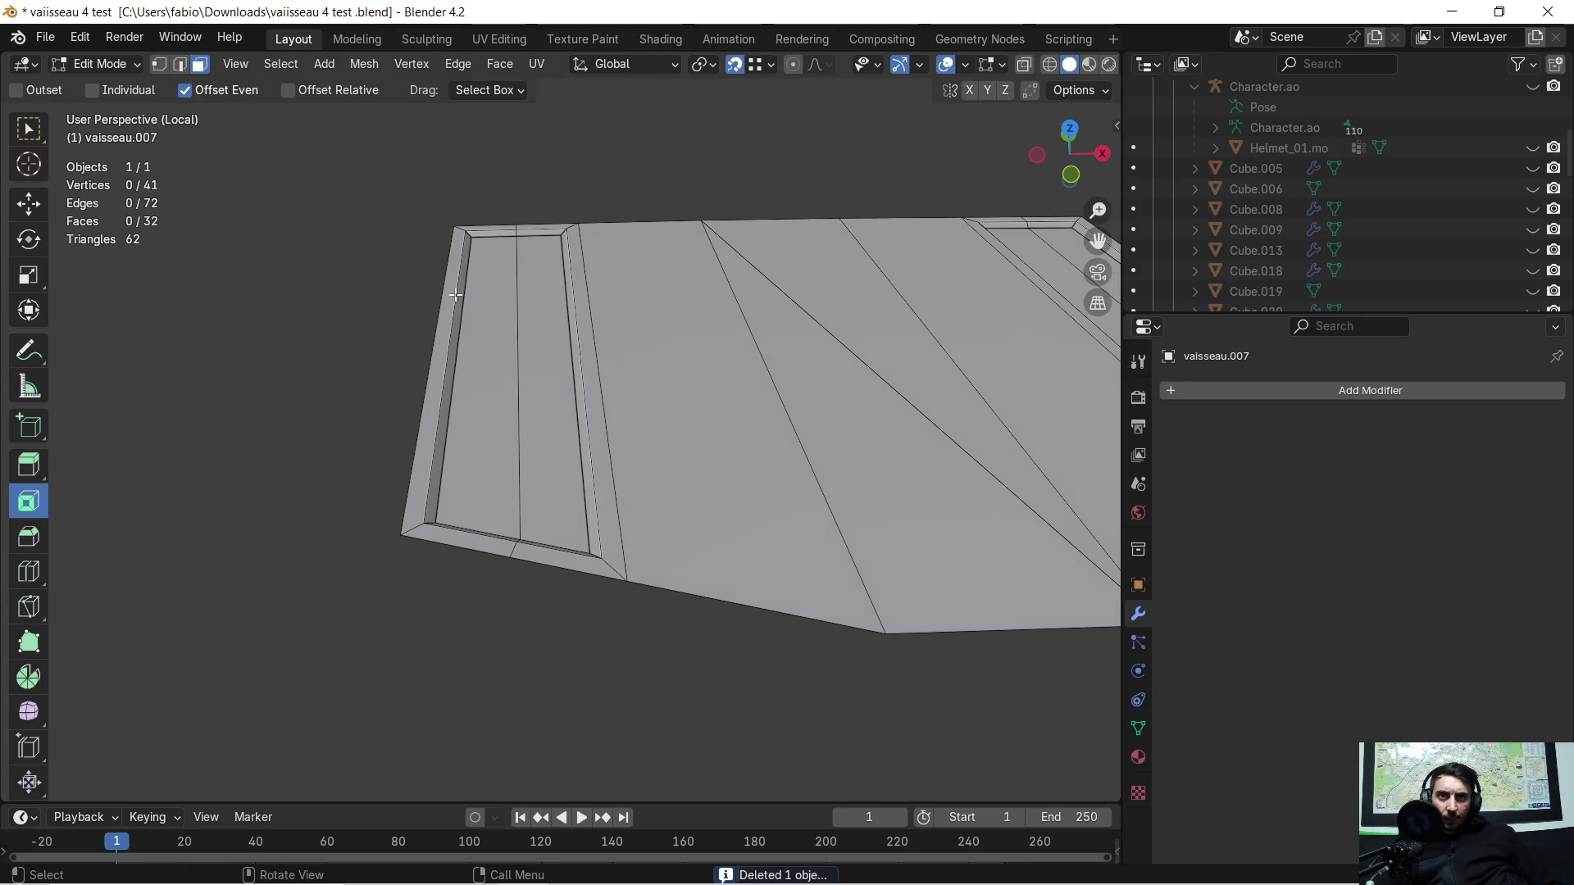
Step: Select the four groove floor strips across both grooves
click(494, 381)
shift+click(560, 405)
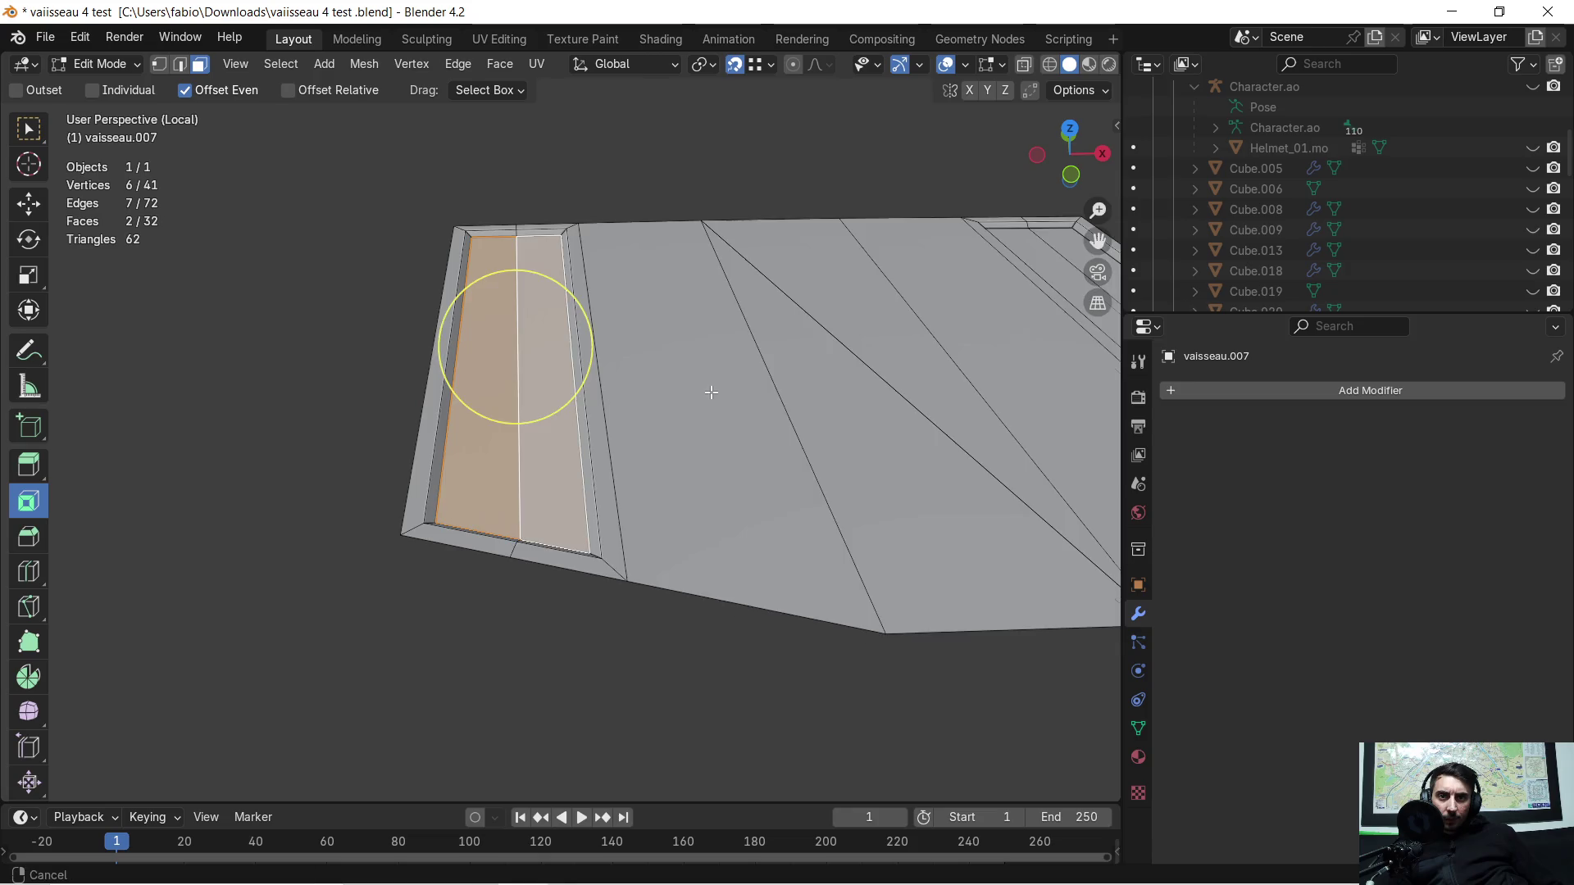
middle_drag(714, 390, 191, 327)
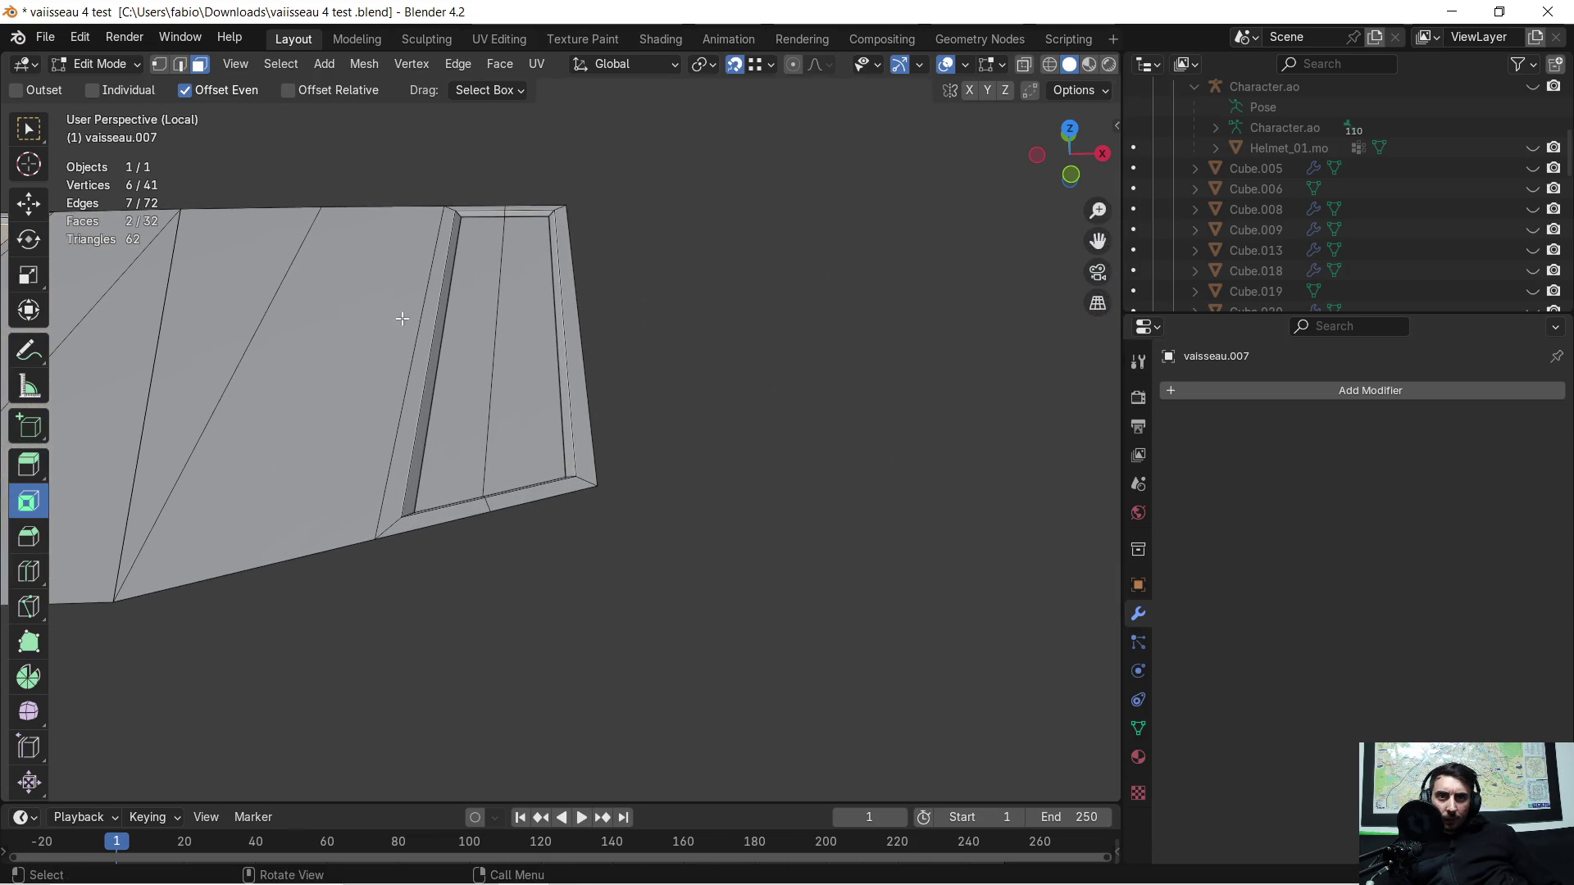
shift+click(460, 367)
shift+click(527, 369)
middle_drag(527, 369, 629, 408)
Step: Duplicate the strips in place and raise the copies about 0.037 m along Z
key(shift)
key(shift+d)
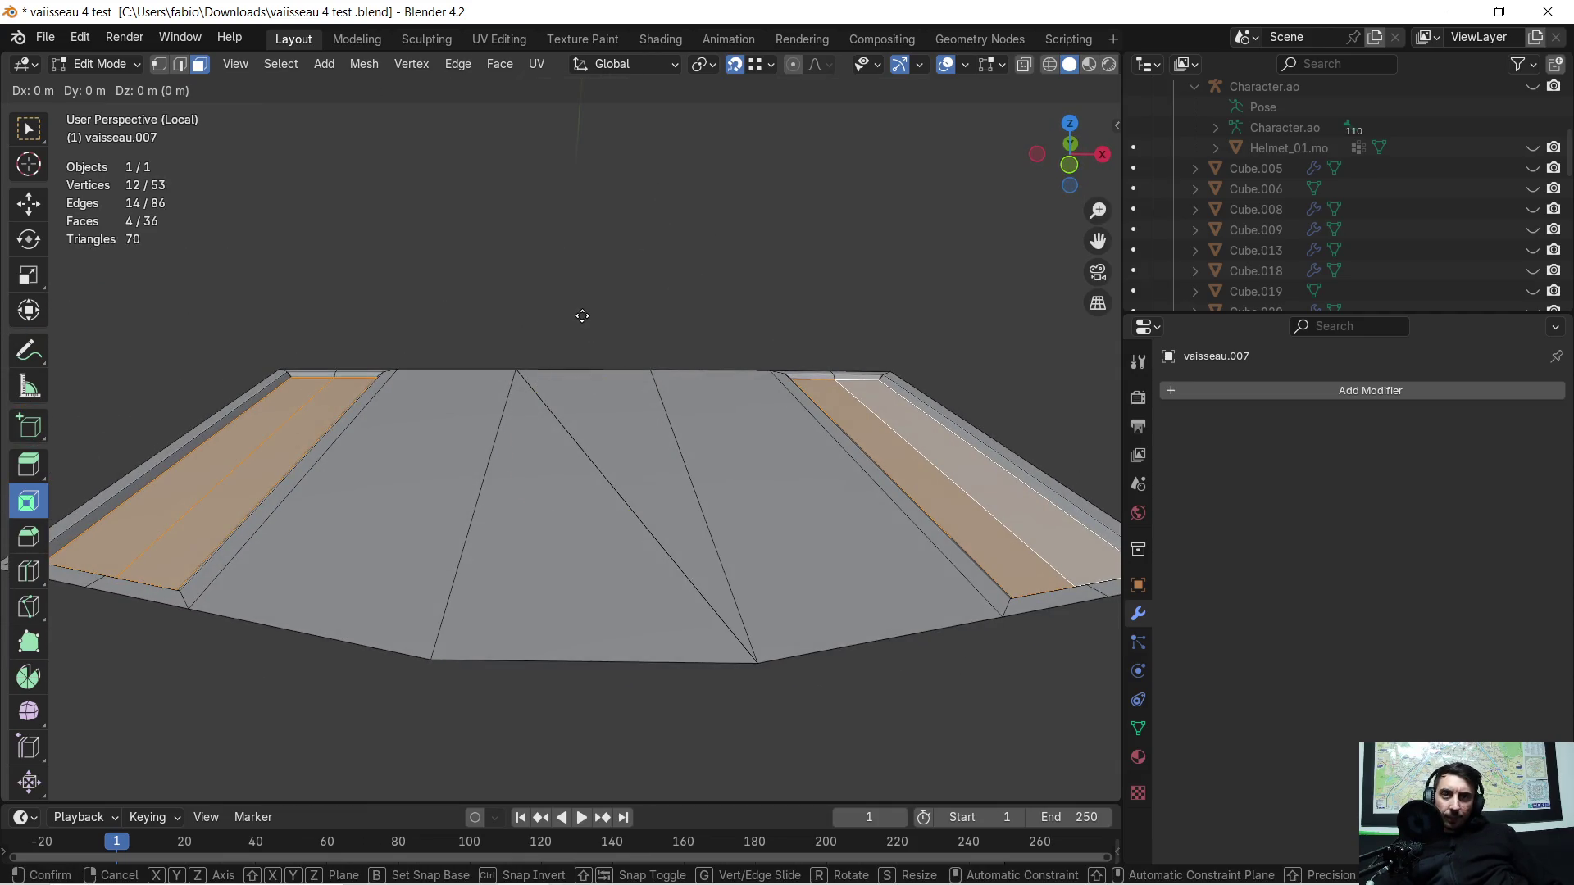
click(582, 314)
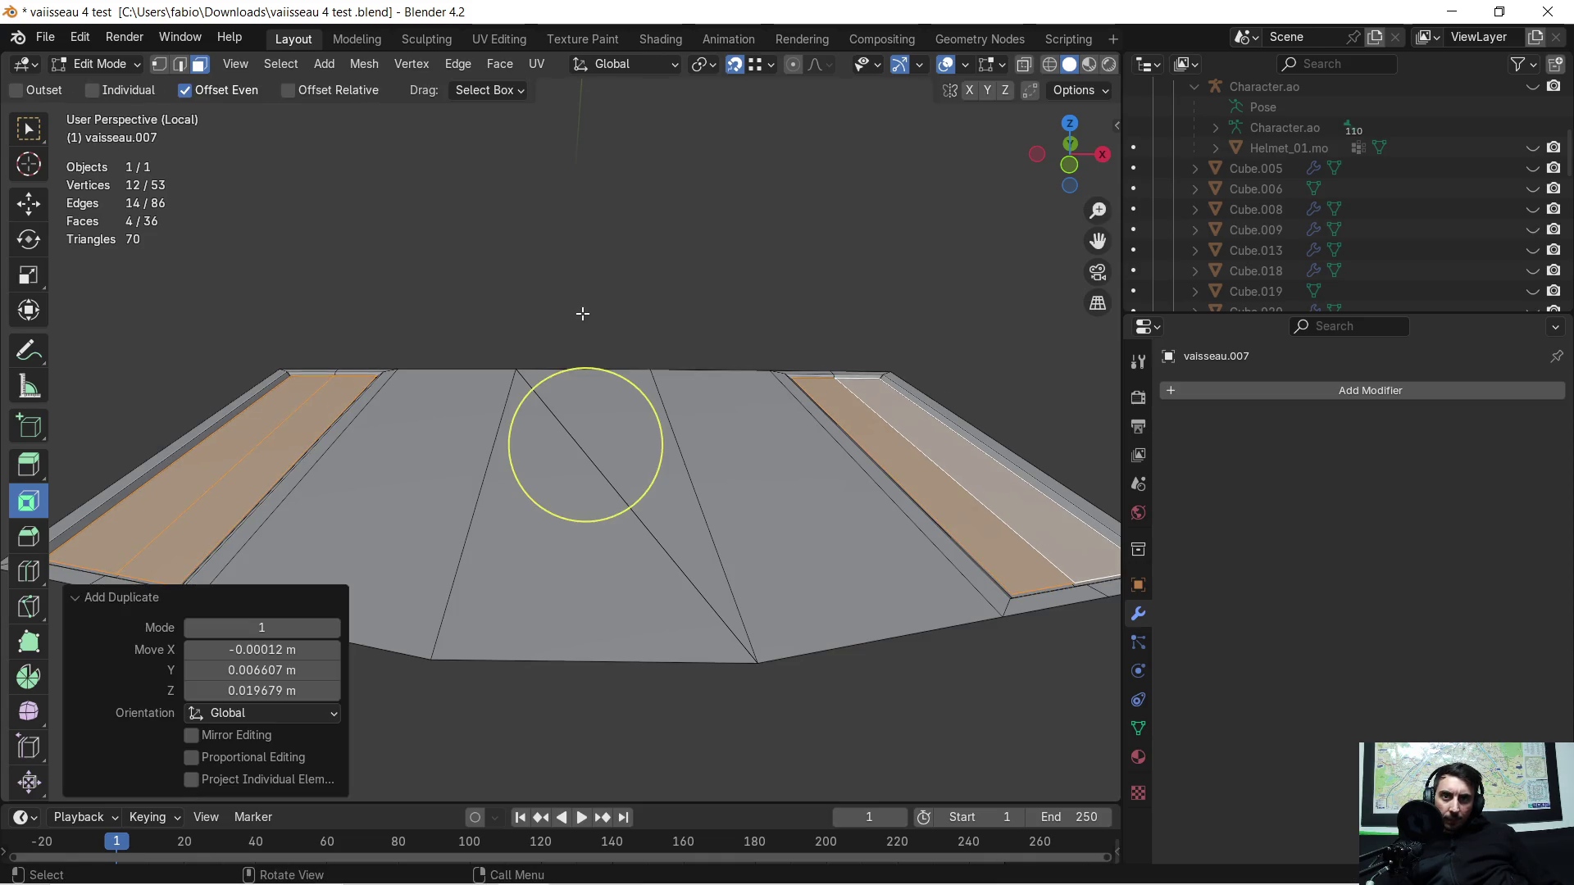
key(g)
key(z)
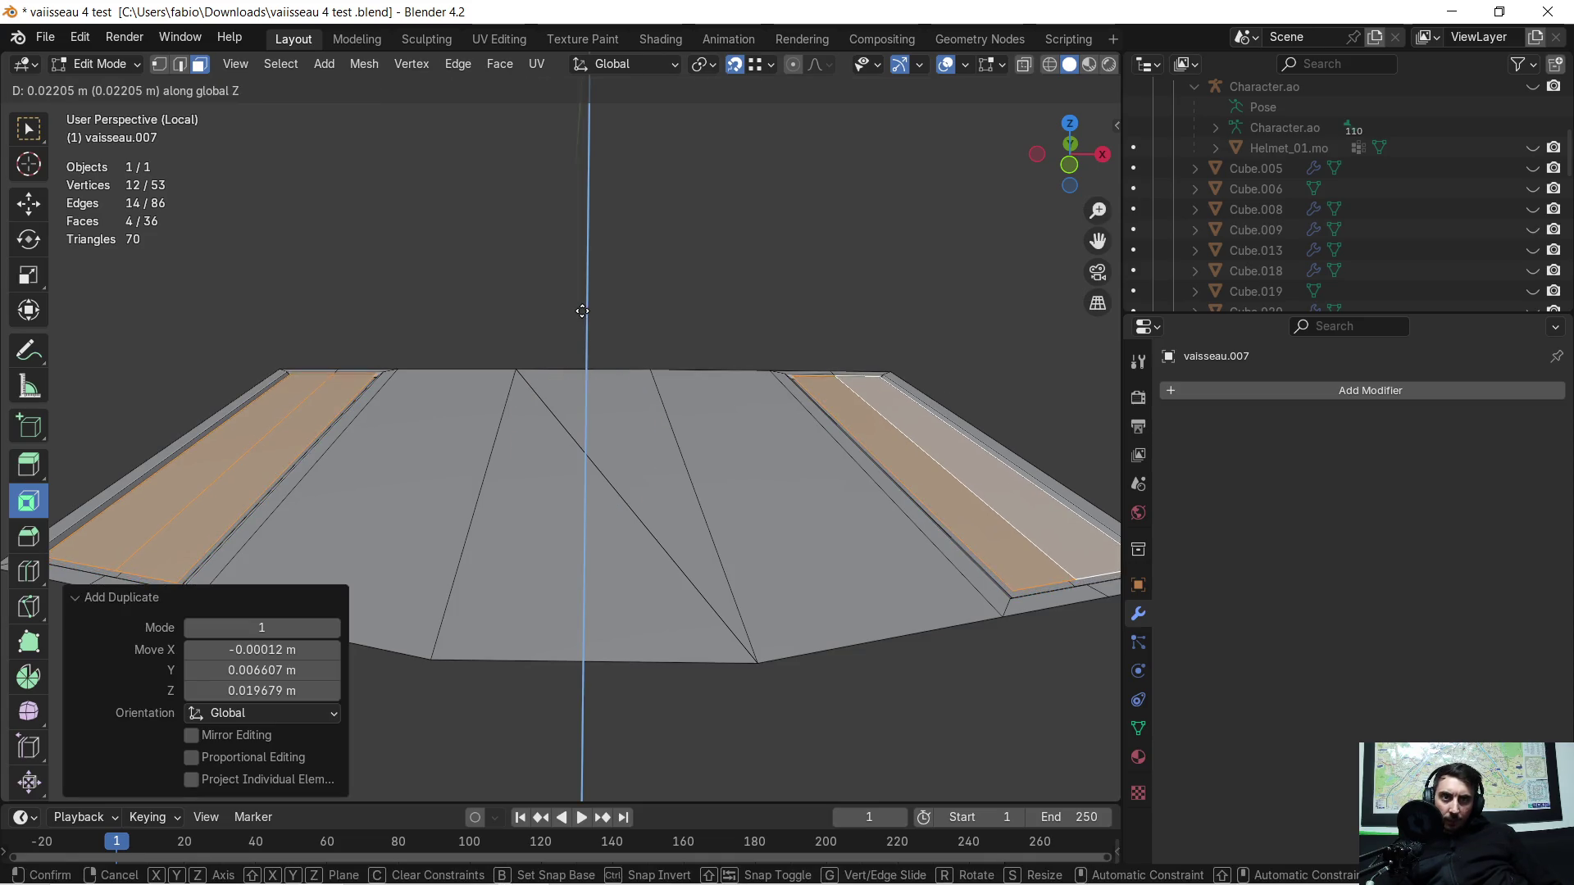
click(584, 314)
mouse_move(436, 338)
middle_down()
mouse_move(626, 487)
mouse_move(703, 340)
middle_up()
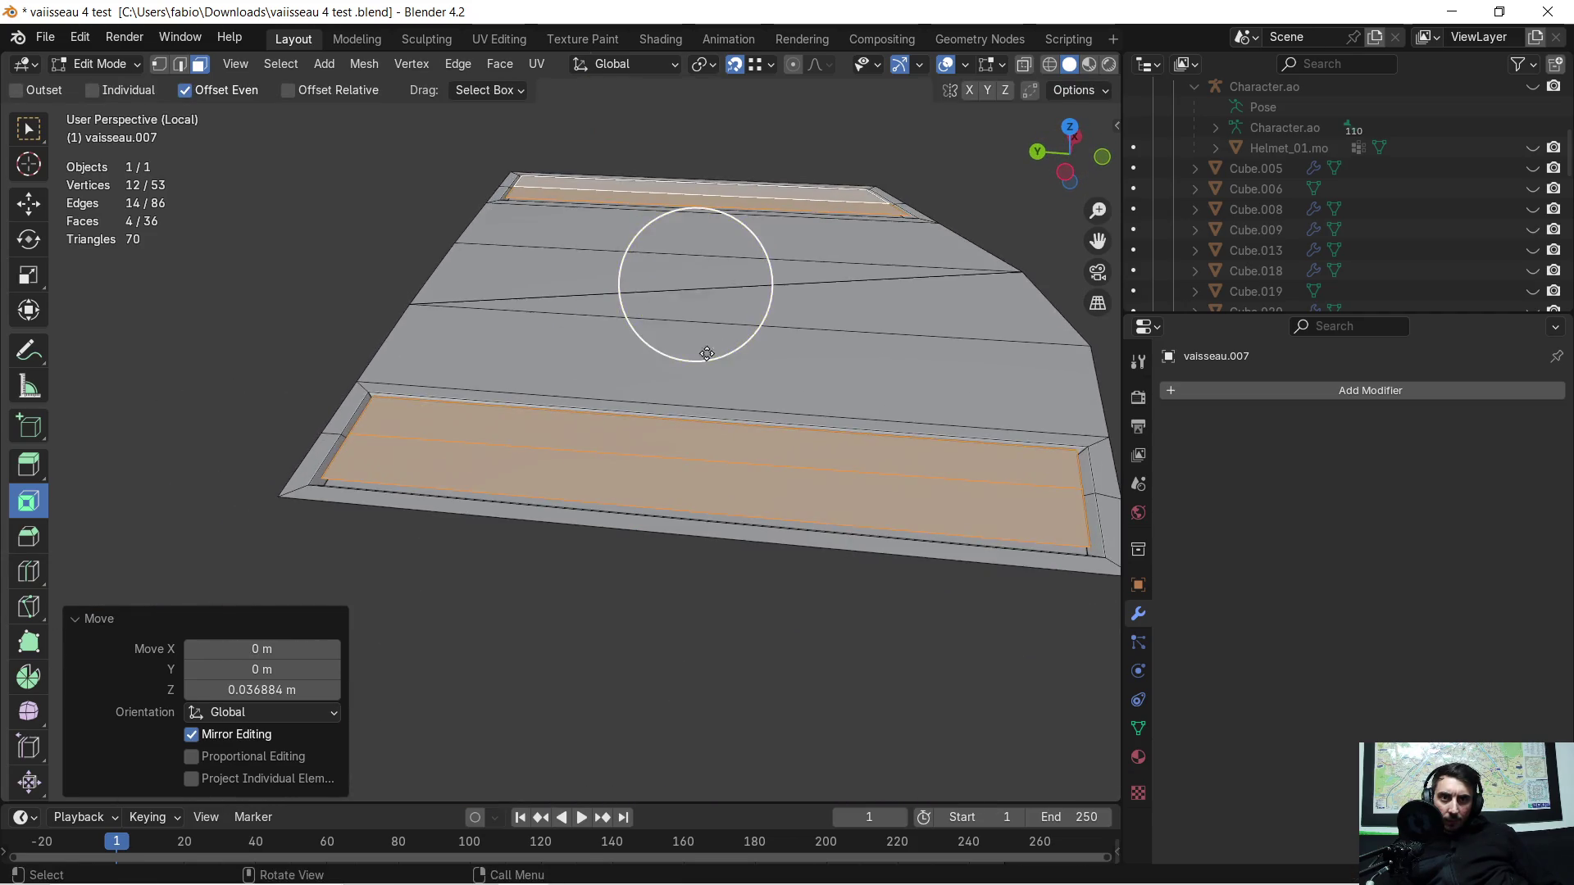
scroll(686, 380, up, 2)
scroll(703, 475, up, 2)
scroll(704, 424, up, 1)
middle_drag(705, 425, 658, 457)
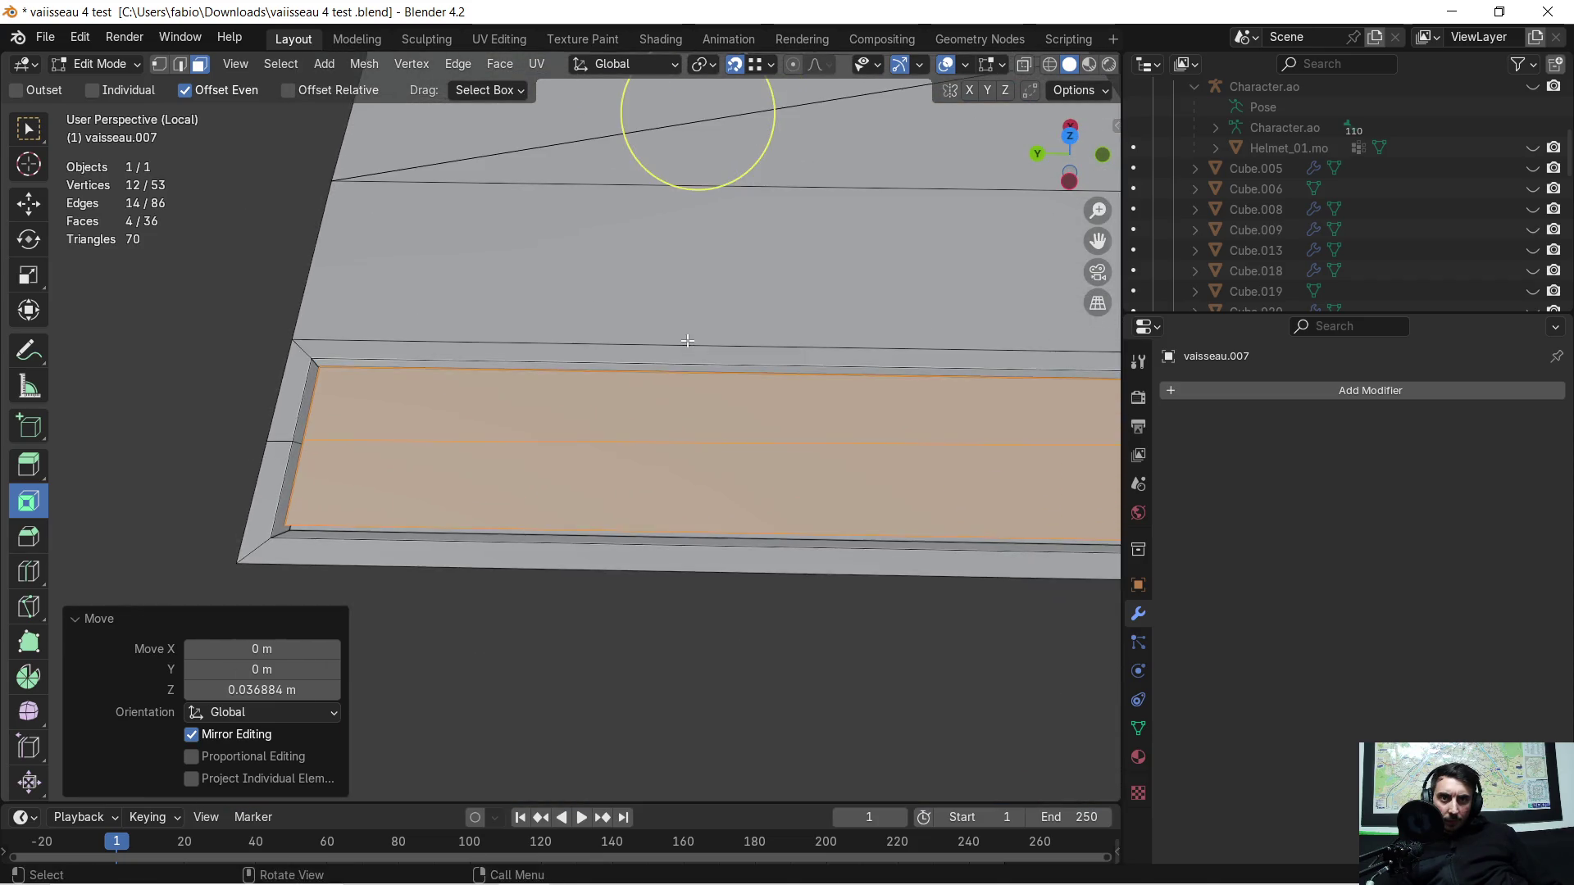
scroll(659, 456, down, 1)
right_click(658, 456)
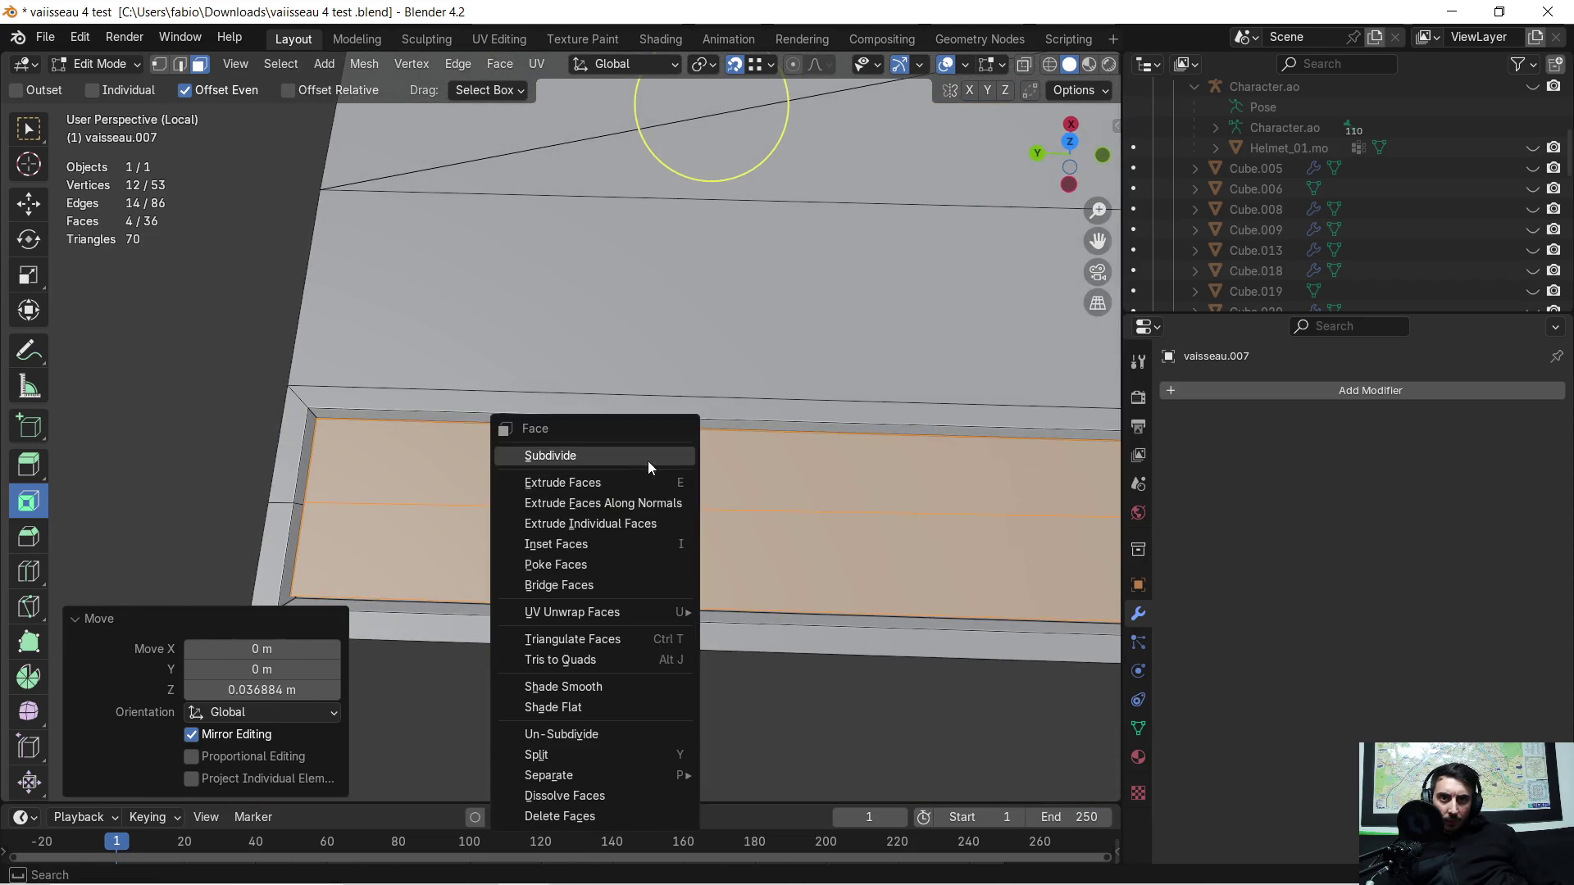
Step: Subdivide the raised strips and raise Number of Cuts to 4, checking the grid from an angle
click(648, 458)
scroll(862, 481, down, 1)
scroll(860, 481, down, 1)
scroll(726, 500, up, 1)
click(334, 648)
click(335, 646)
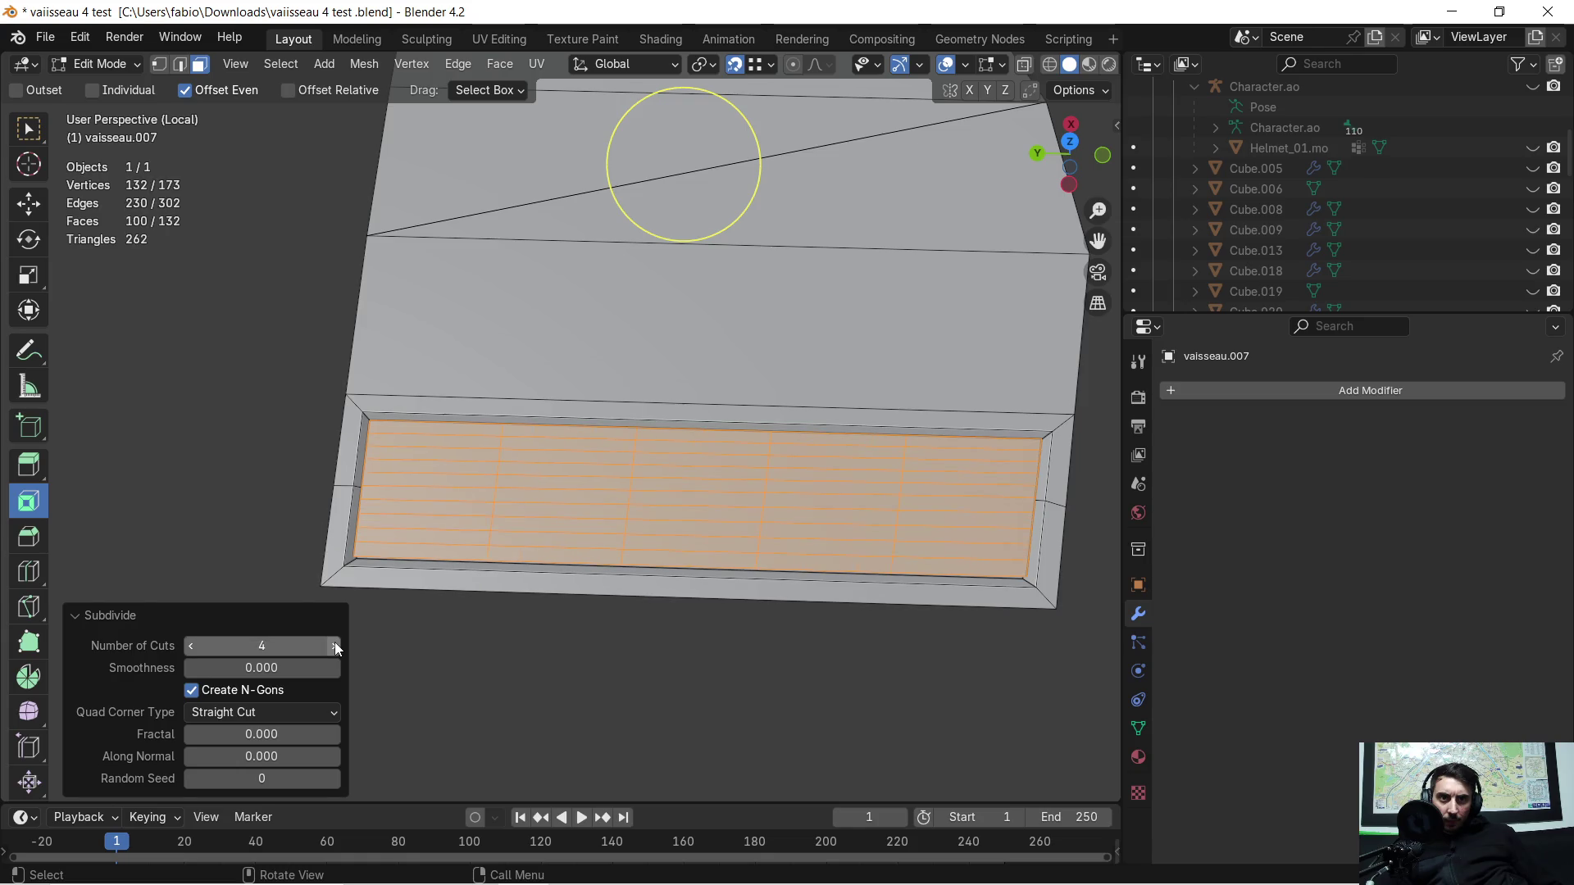
mouse_move(688, 517)
middle_down()
mouse_move(979, 456)
mouse_move(666, 348)
middle_up()
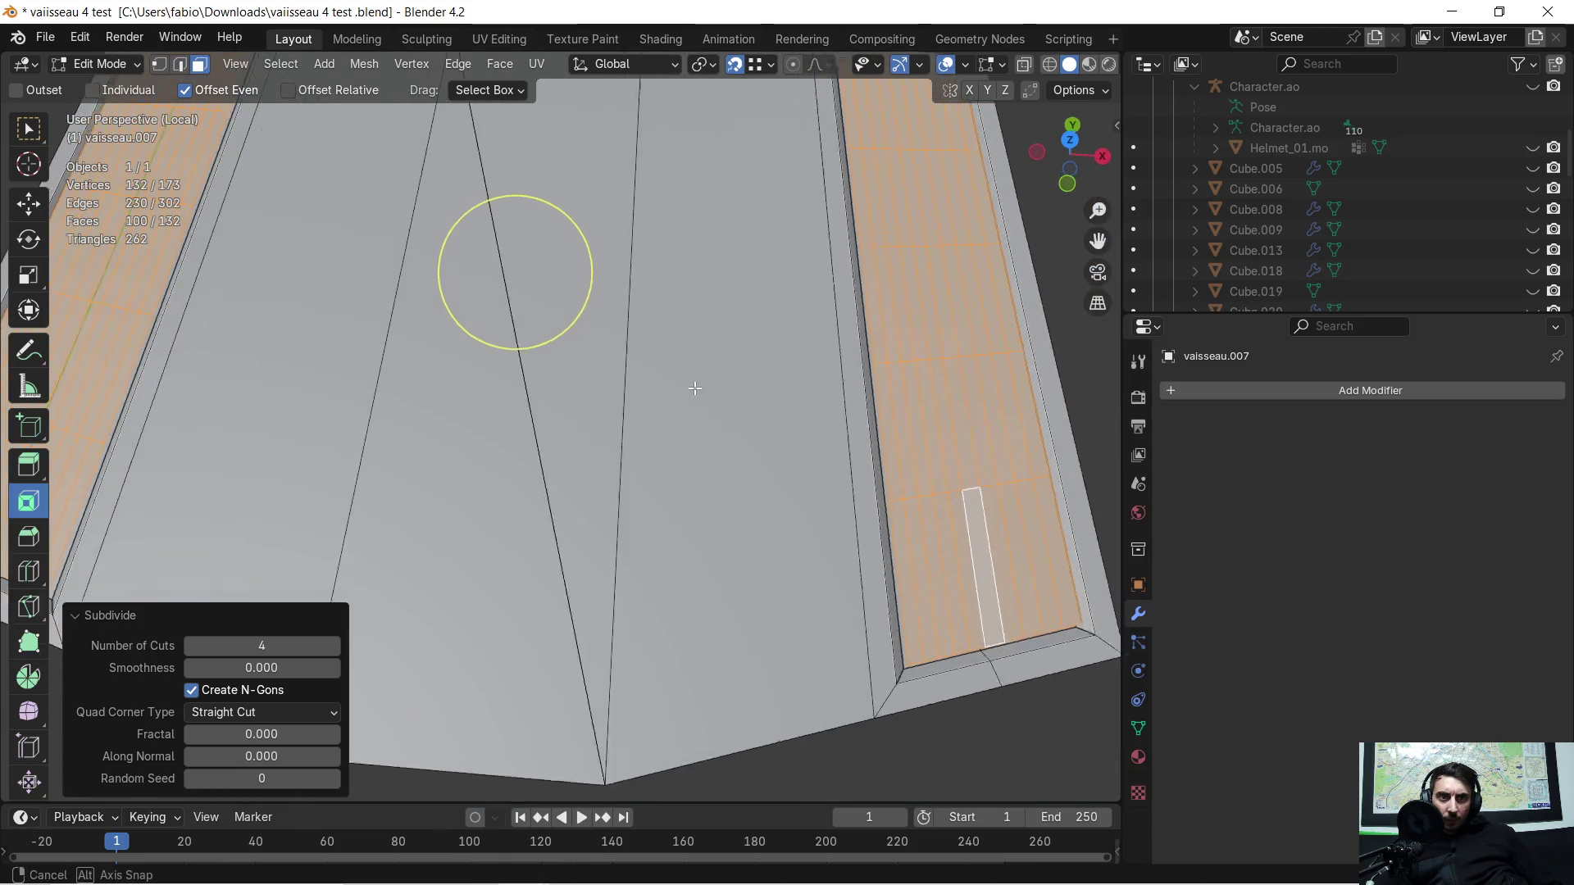
mouse_move(542, 329)
middle_down()
mouse_move(801, 569)
mouse_move(770, 506)
mouse_move(677, 496)
mouse_move(944, 508)
middle_up()
click(1175, 395)
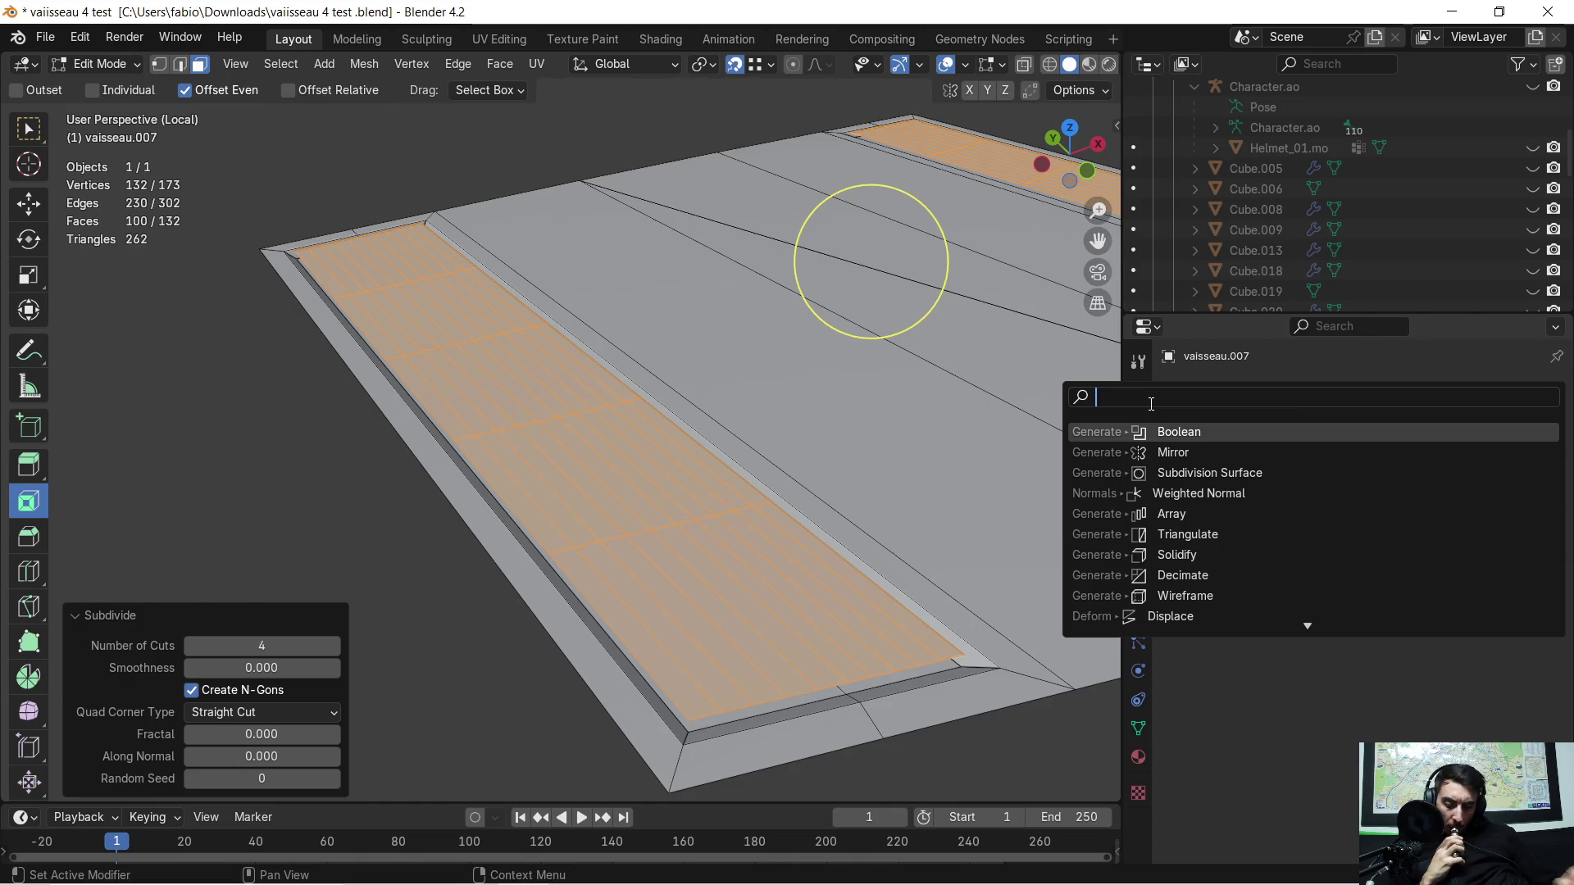
text(wire)
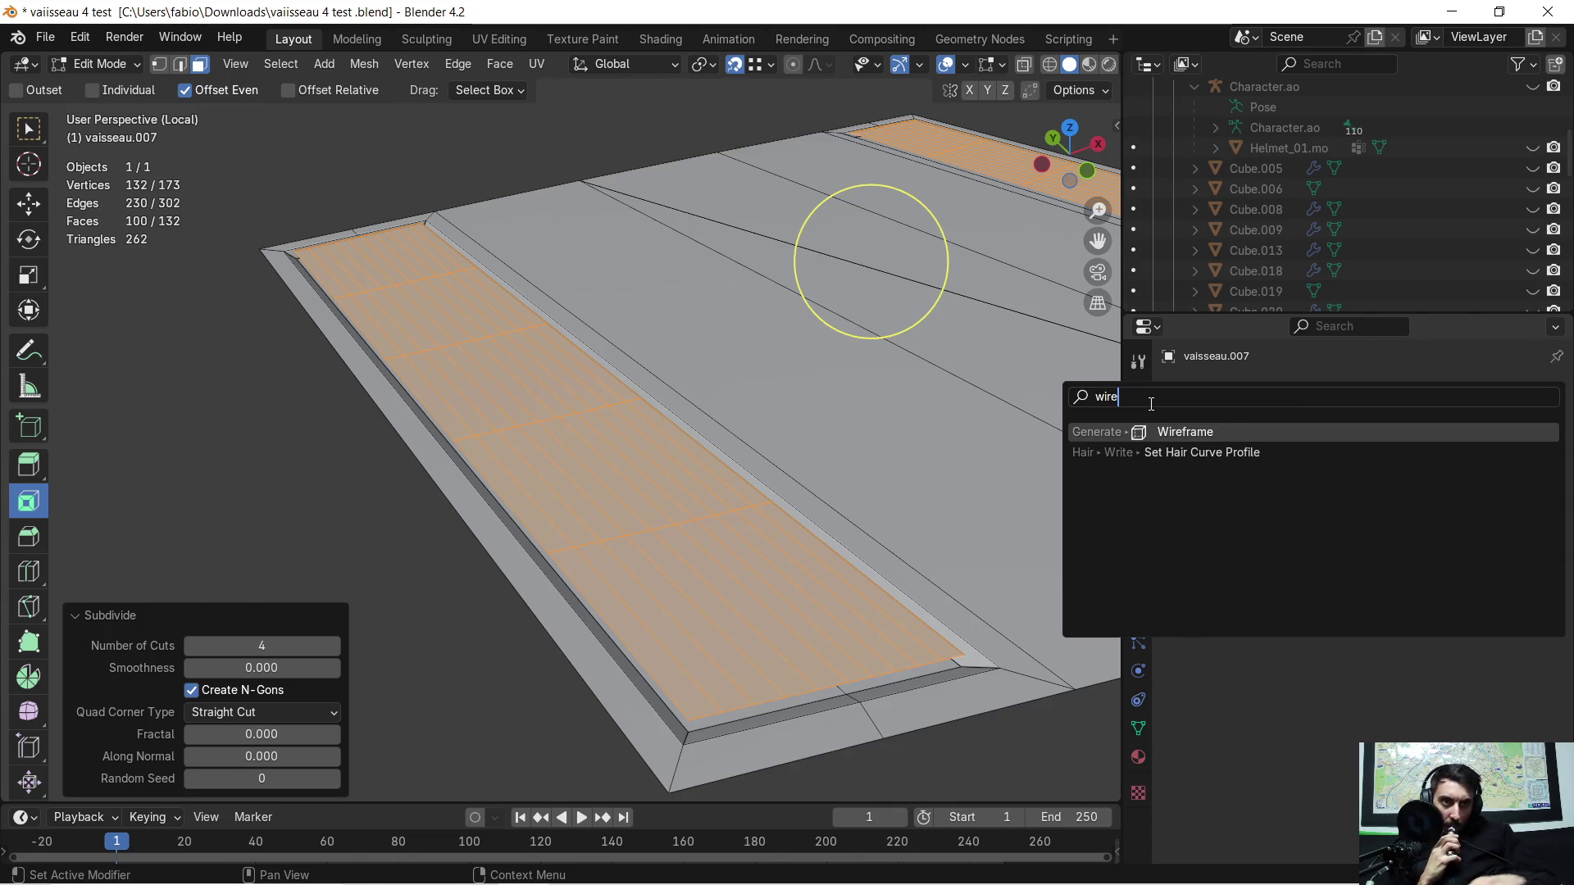
Step: Try a Wireframe modifier on the panel, preview it, then undo back to mesh editing
click(1184, 431)
mouse_move(795, 453)
middle_down()
mouse_move(627, 508)
mouse_move(665, 449)
mouse_move(680, 452)
middle_up()
key(Tab)
key(ctrl+z)
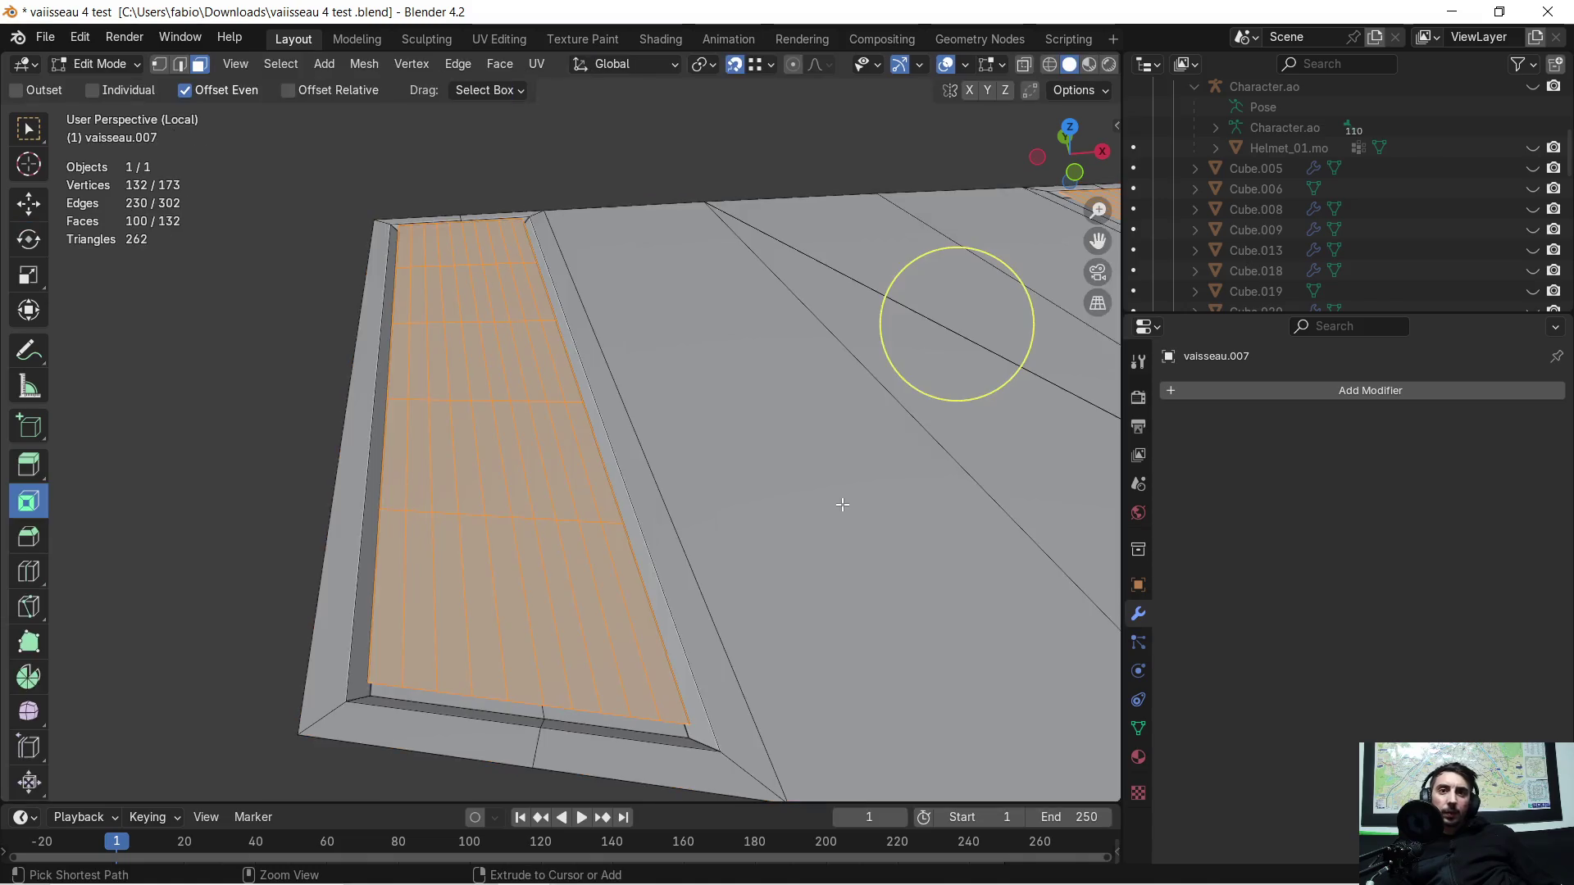
scroll(744, 487, down, 2)
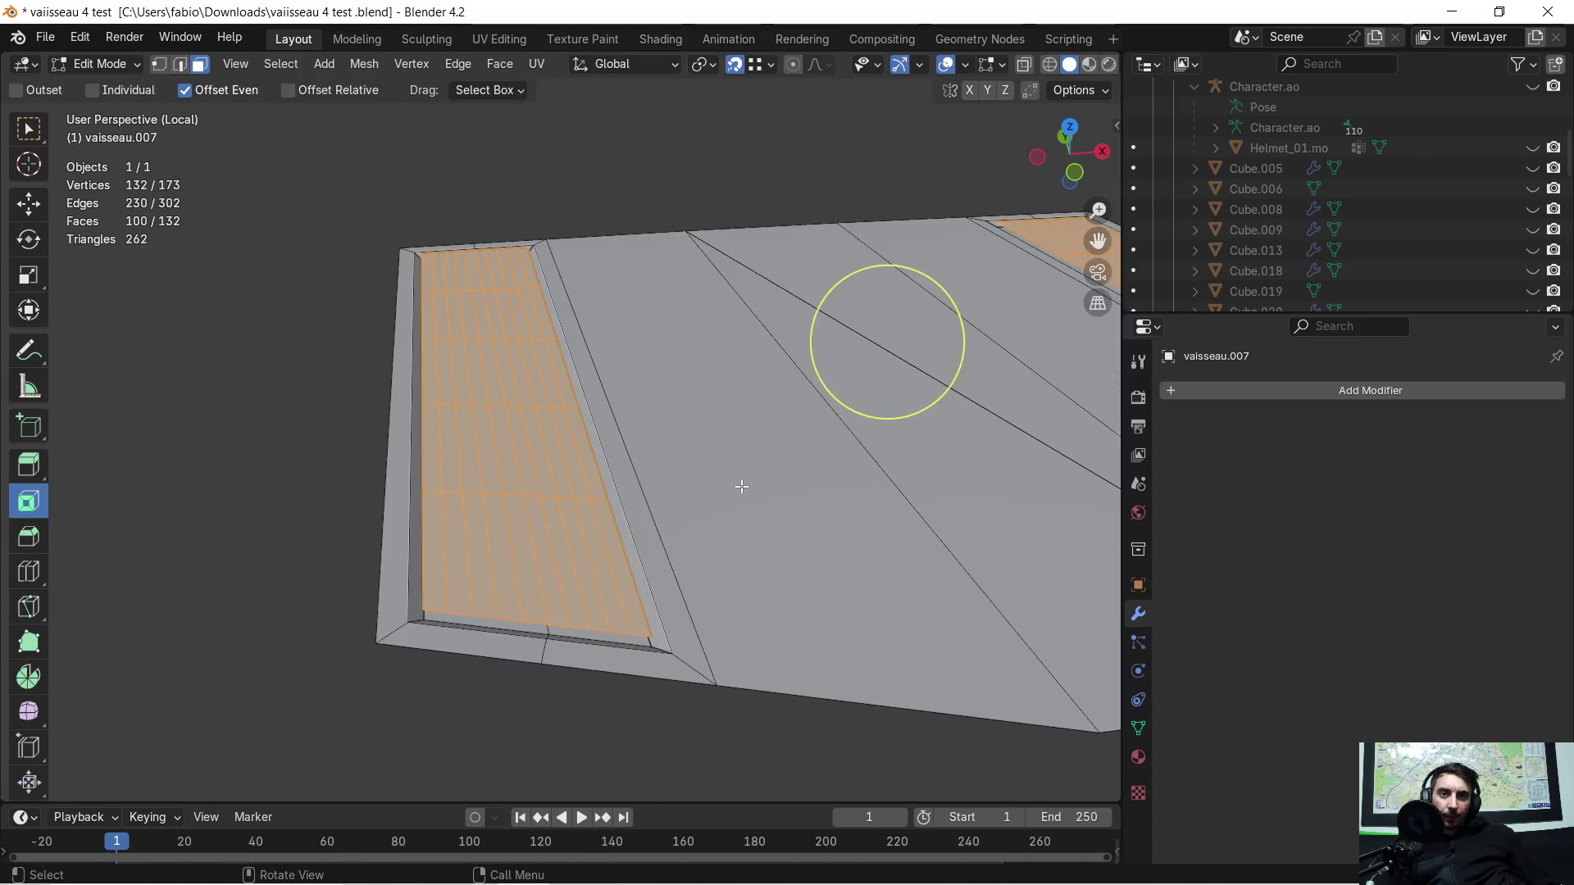
scroll(742, 487, down, 1)
Step: Separate the selected strips into their own object, then edit it with all geometry selected
key(p)
click(742, 485)
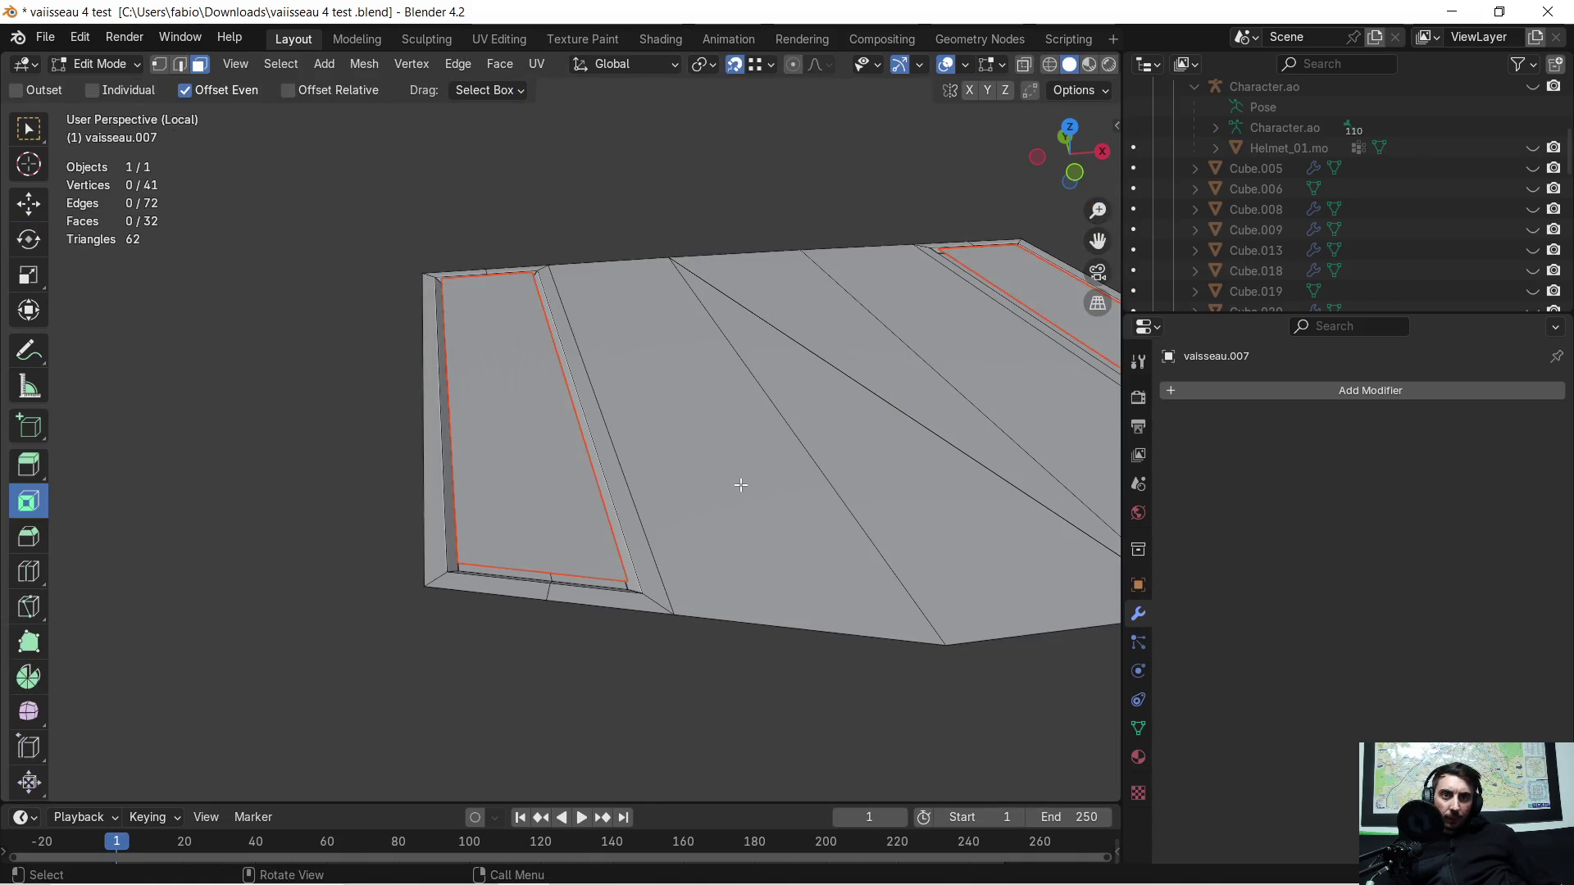
key(Tab)
click(301, 397)
click(518, 444)
key(Tab)
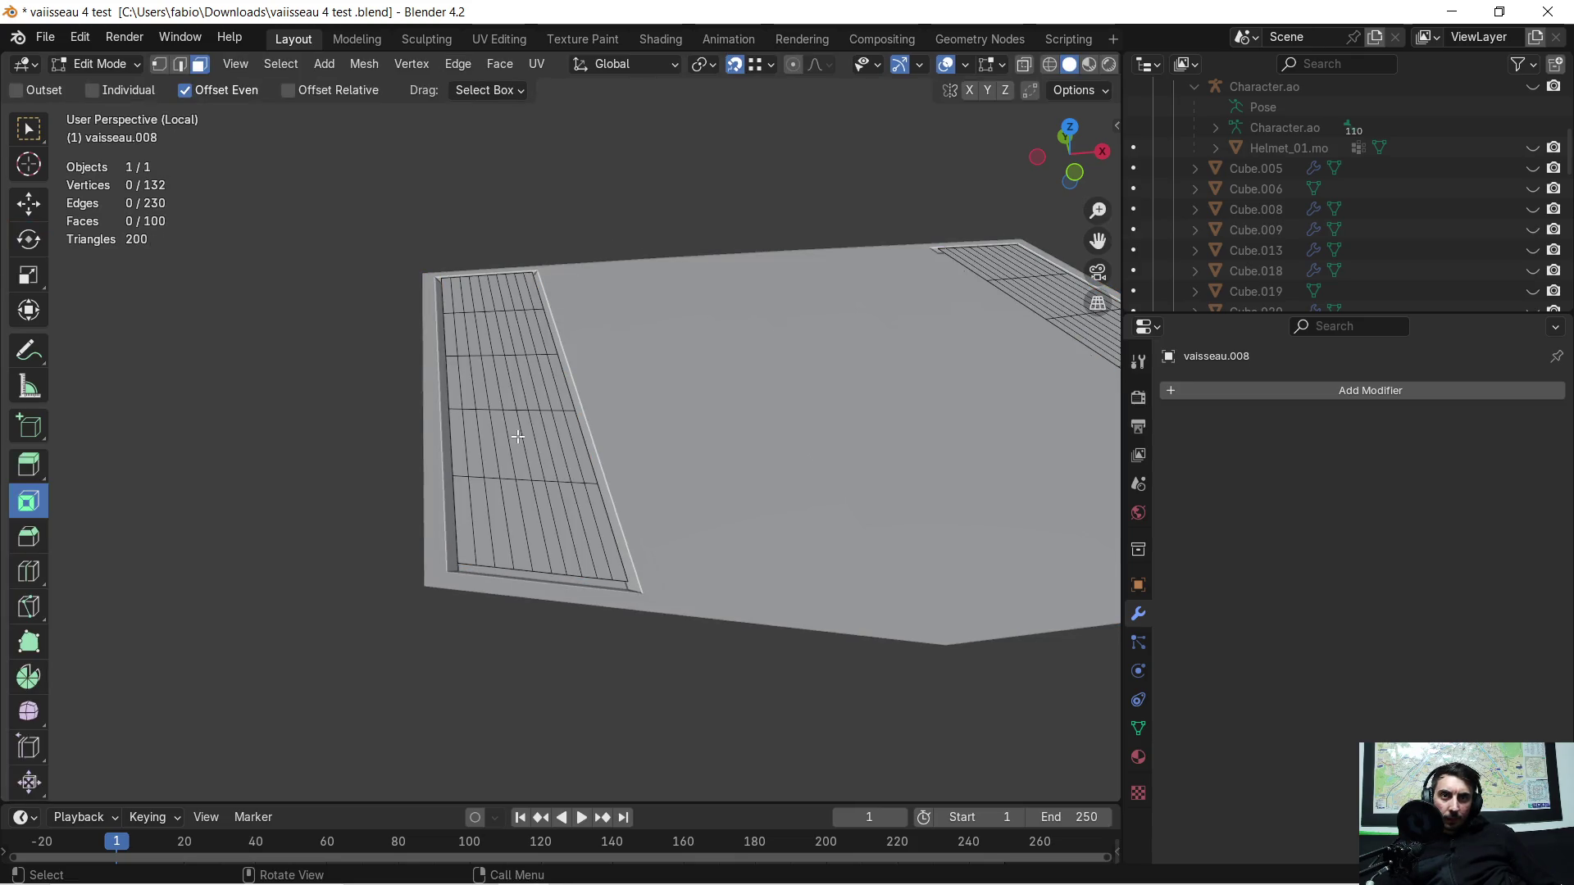
key(a)
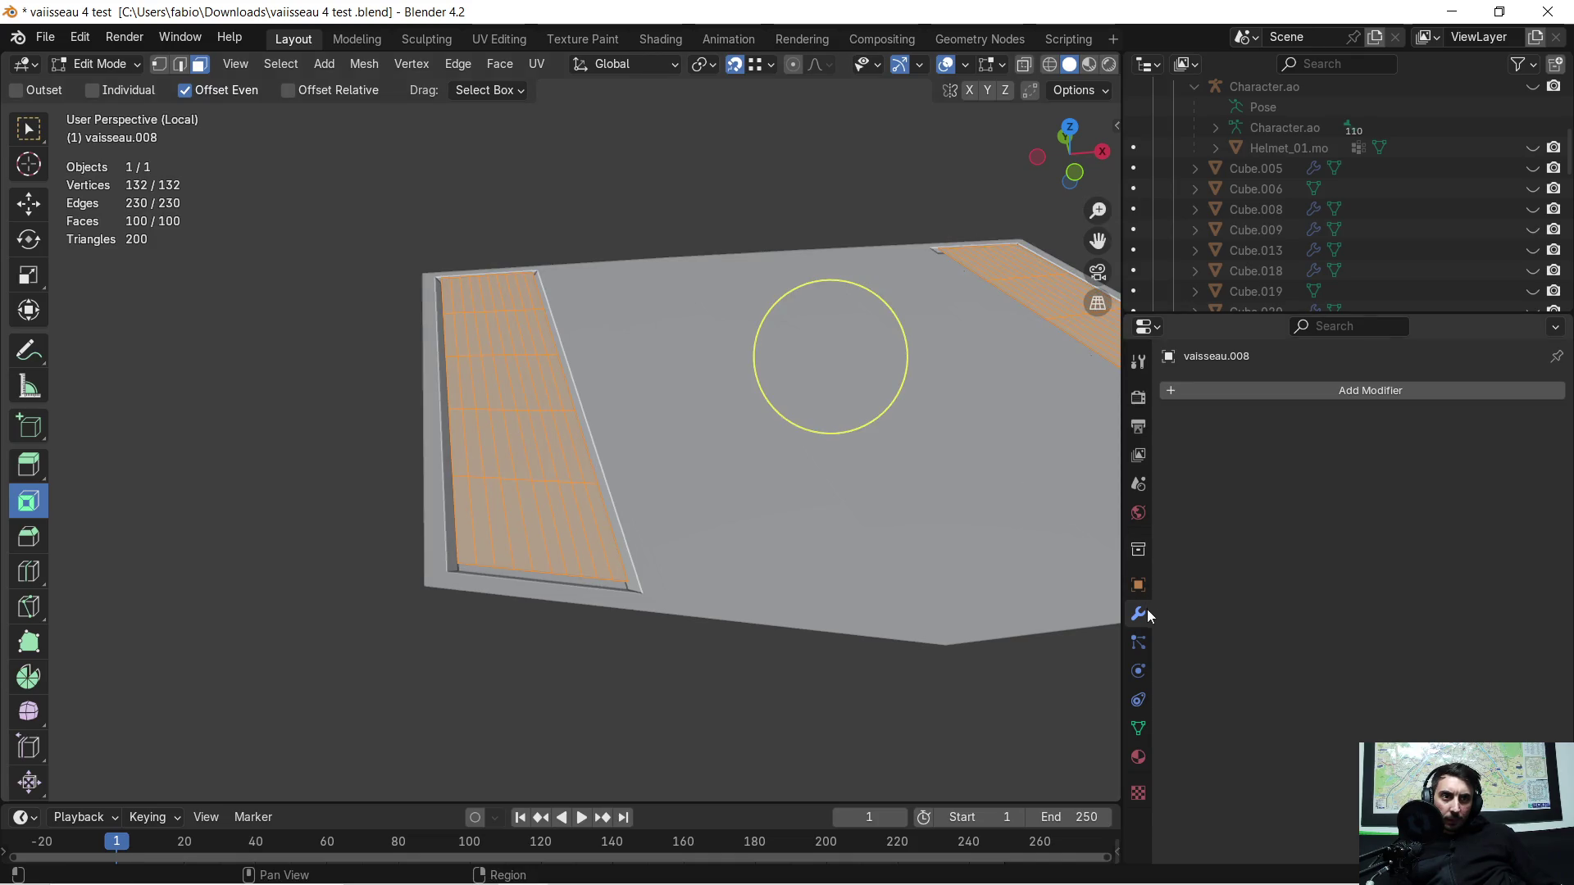
Step: Add a Wireframe modifier to the separated strips and view the result in object mode
click(1170, 391)
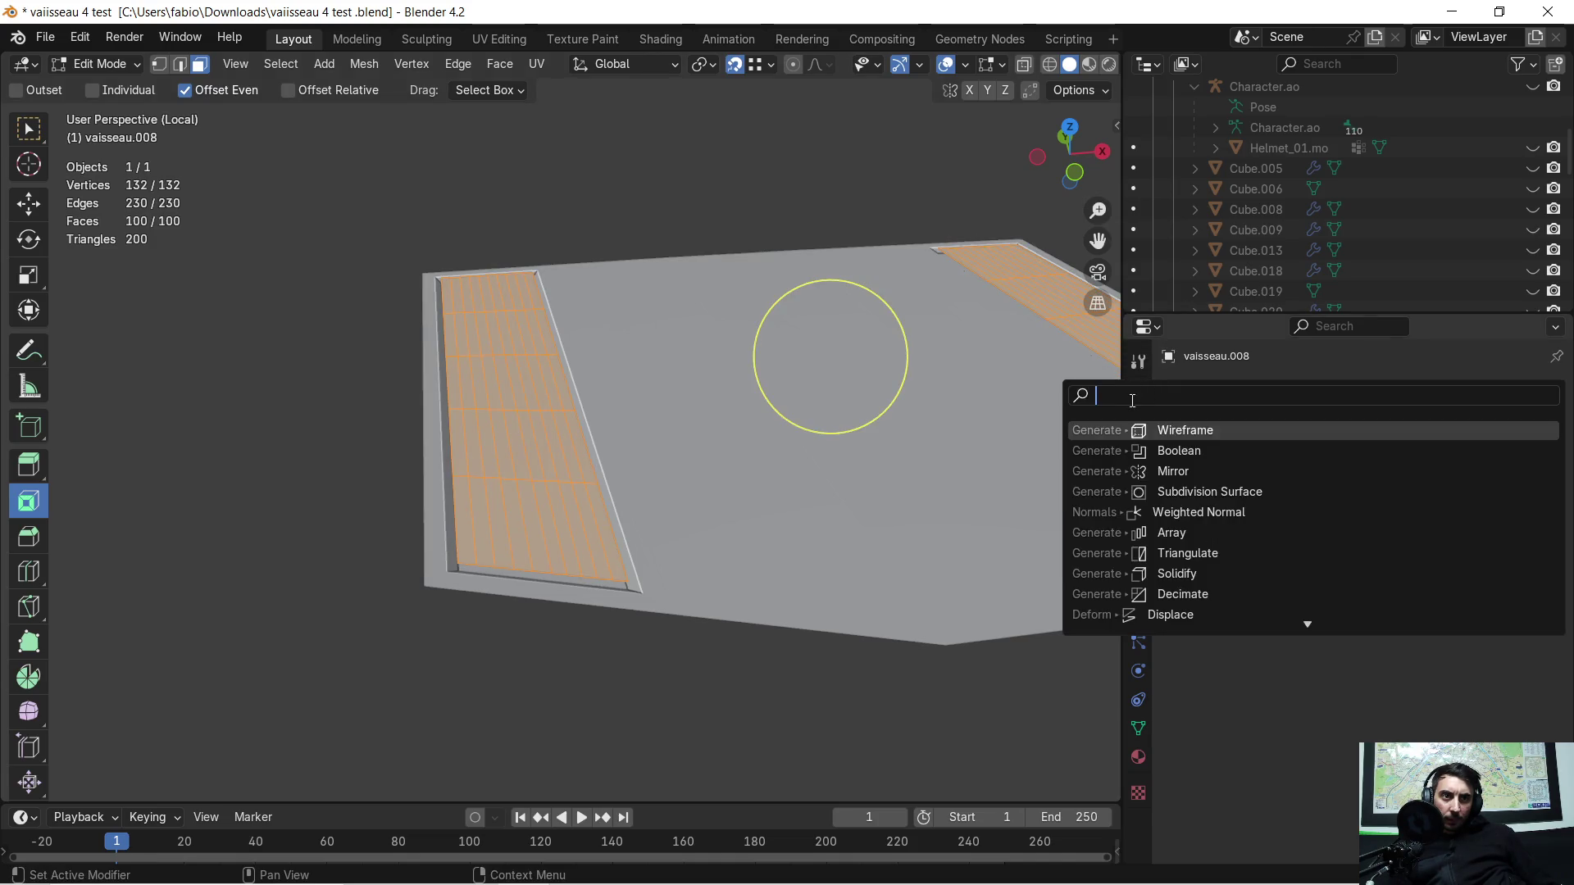
click(1162, 431)
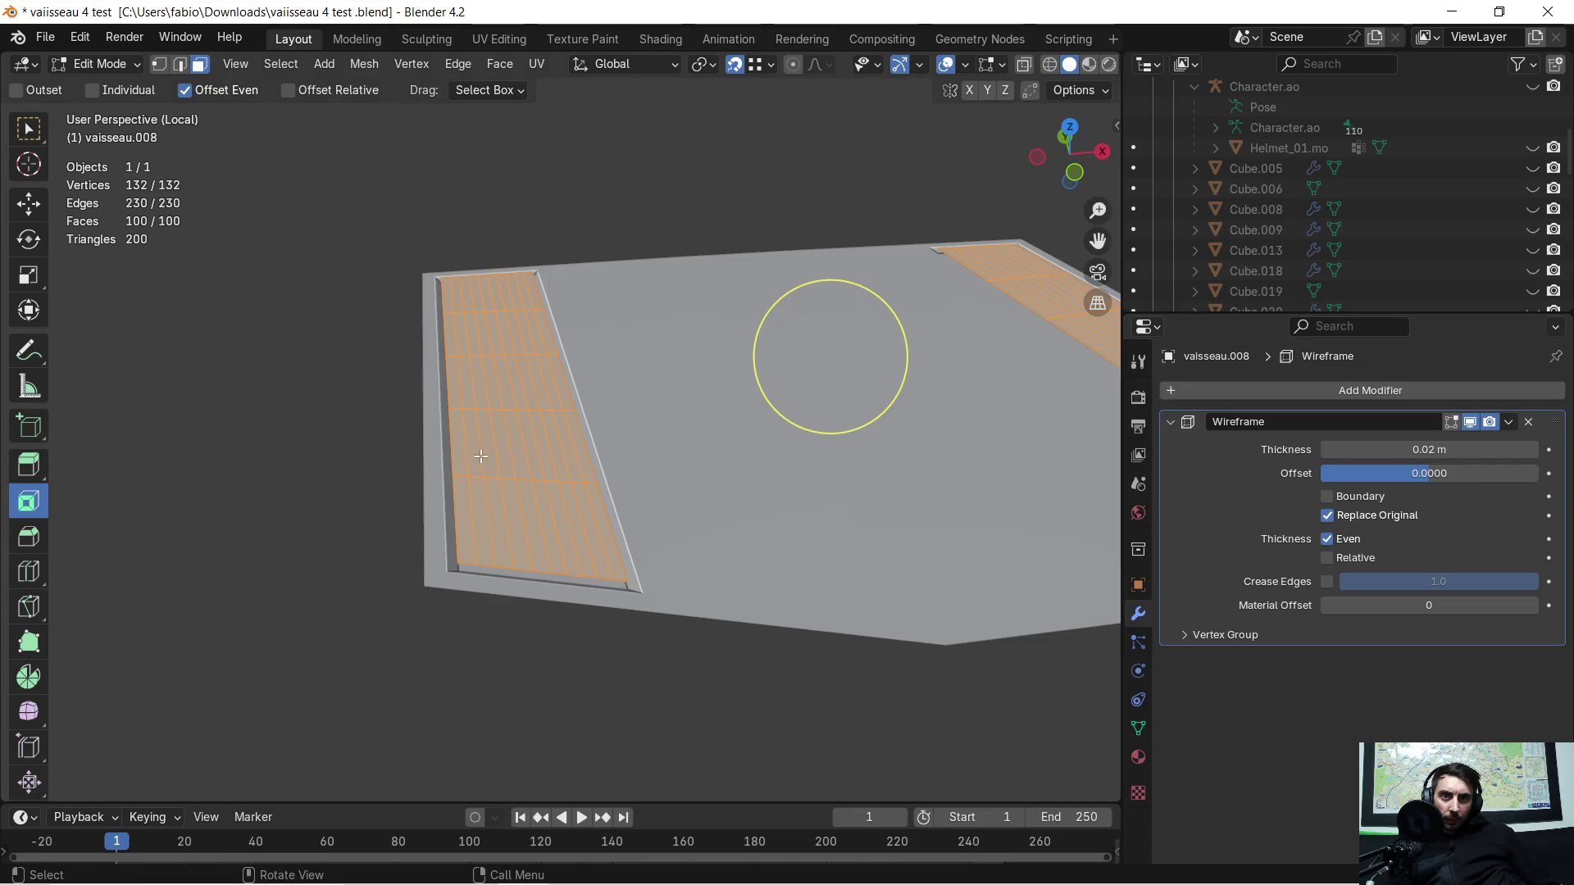
key(Tab)
scroll(526, 533, up, 3)
scroll(523, 558, up, 3)
mouse_move(523, 558)
middle_down()
mouse_move(515, 569)
mouse_move(510, 476)
middle_up()
scroll(518, 545, down, 5)
scroll(519, 540, up, 1)
scroll(519, 541, up, 1)
scroll(520, 535, up, 1)
scroll(512, 503, up, 3)
scroll(511, 476, down, 2)
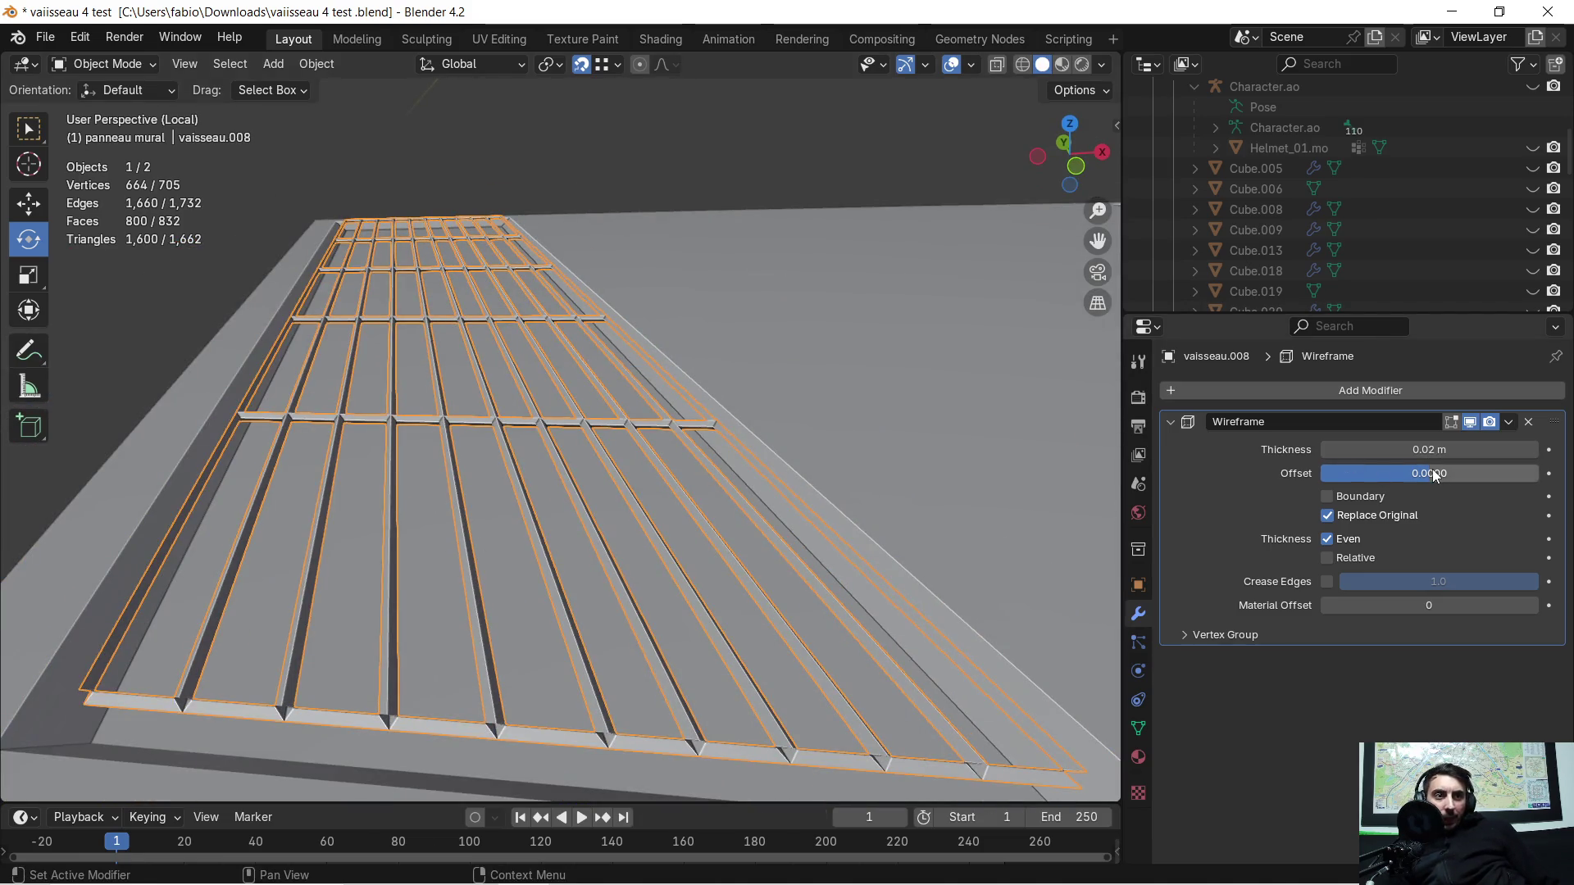
Step: Set Wireframe thickness 0.039 m, offset -0.0484, Boundary on, Crease Edges off, Material Offset 0
mouse_move(1433, 449)
mouse_down()
mouse_move(1513, 450)
mouse_move(1428, 474)
mouse_up()
click(1328, 495)
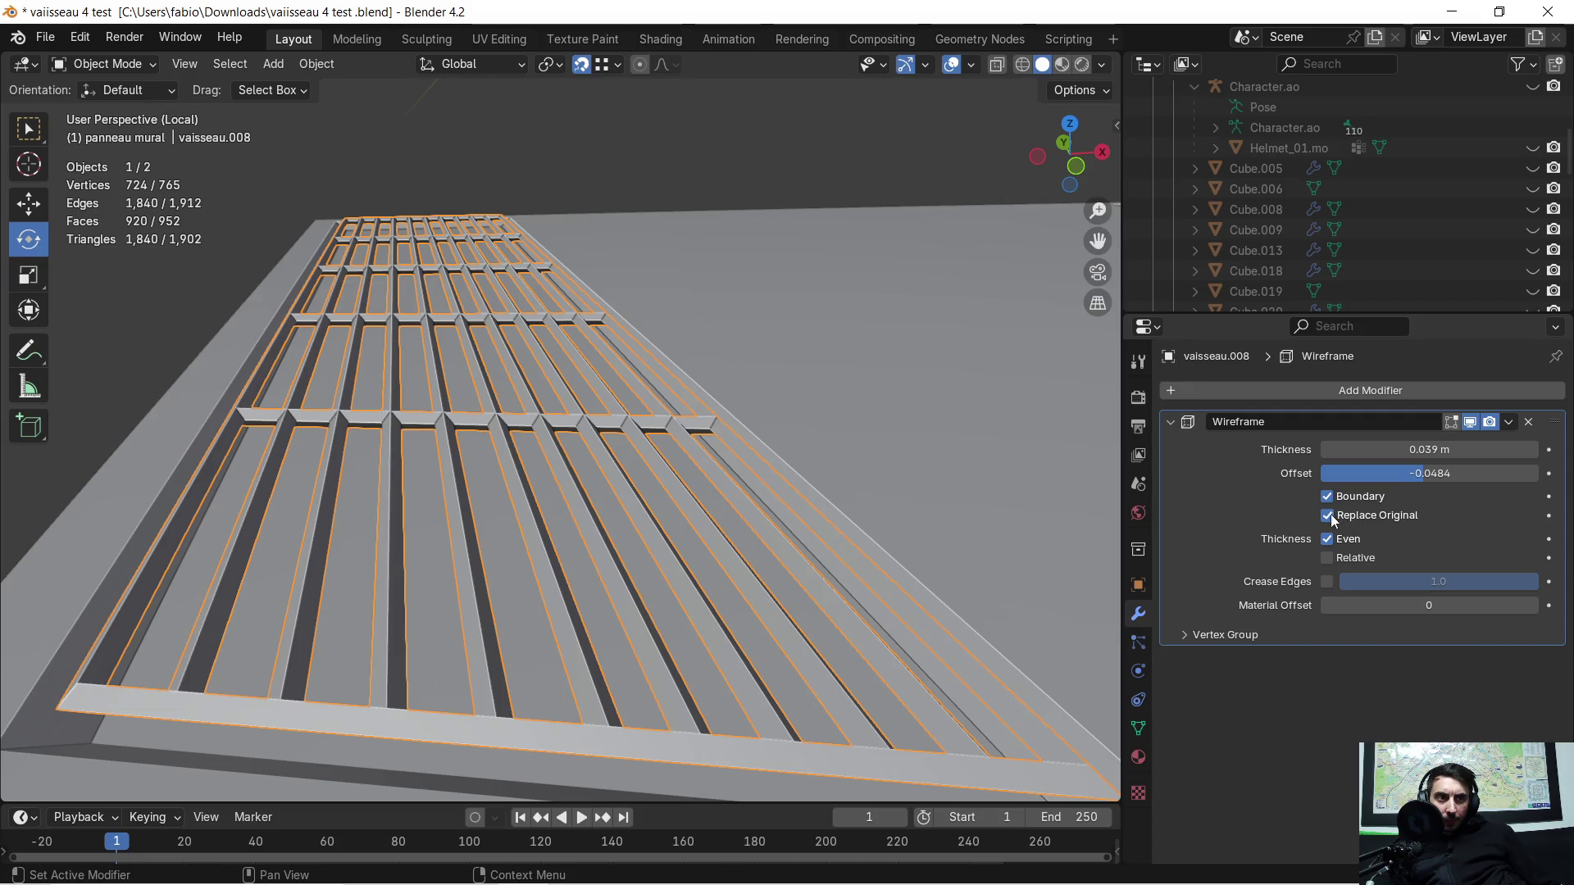
click(1326, 582)
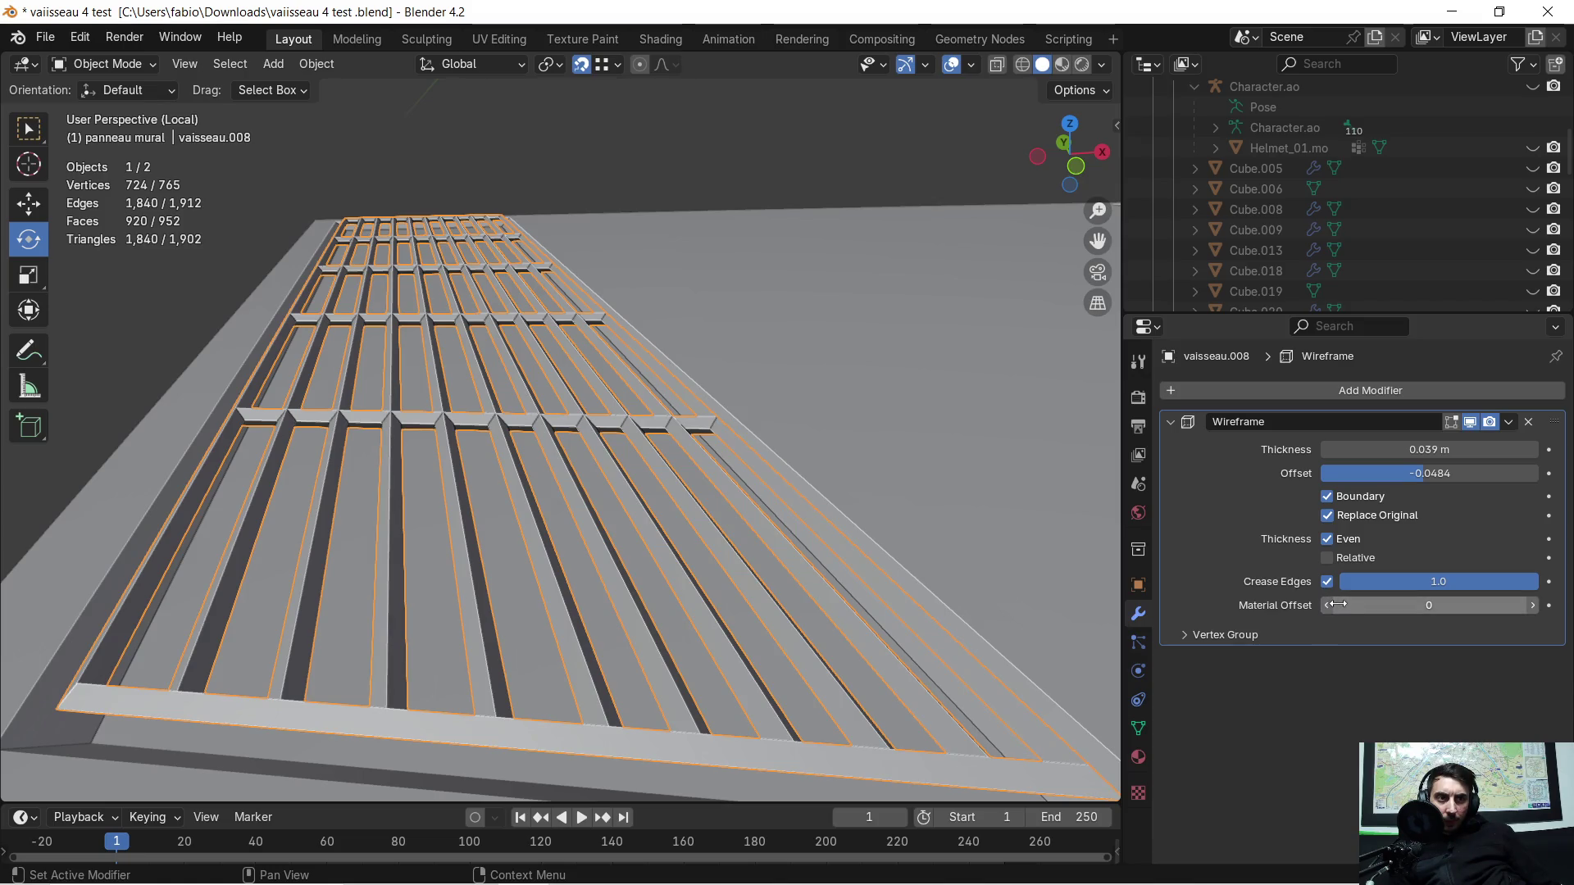
click(1328, 581)
drag(1414, 605, 1500, 605)
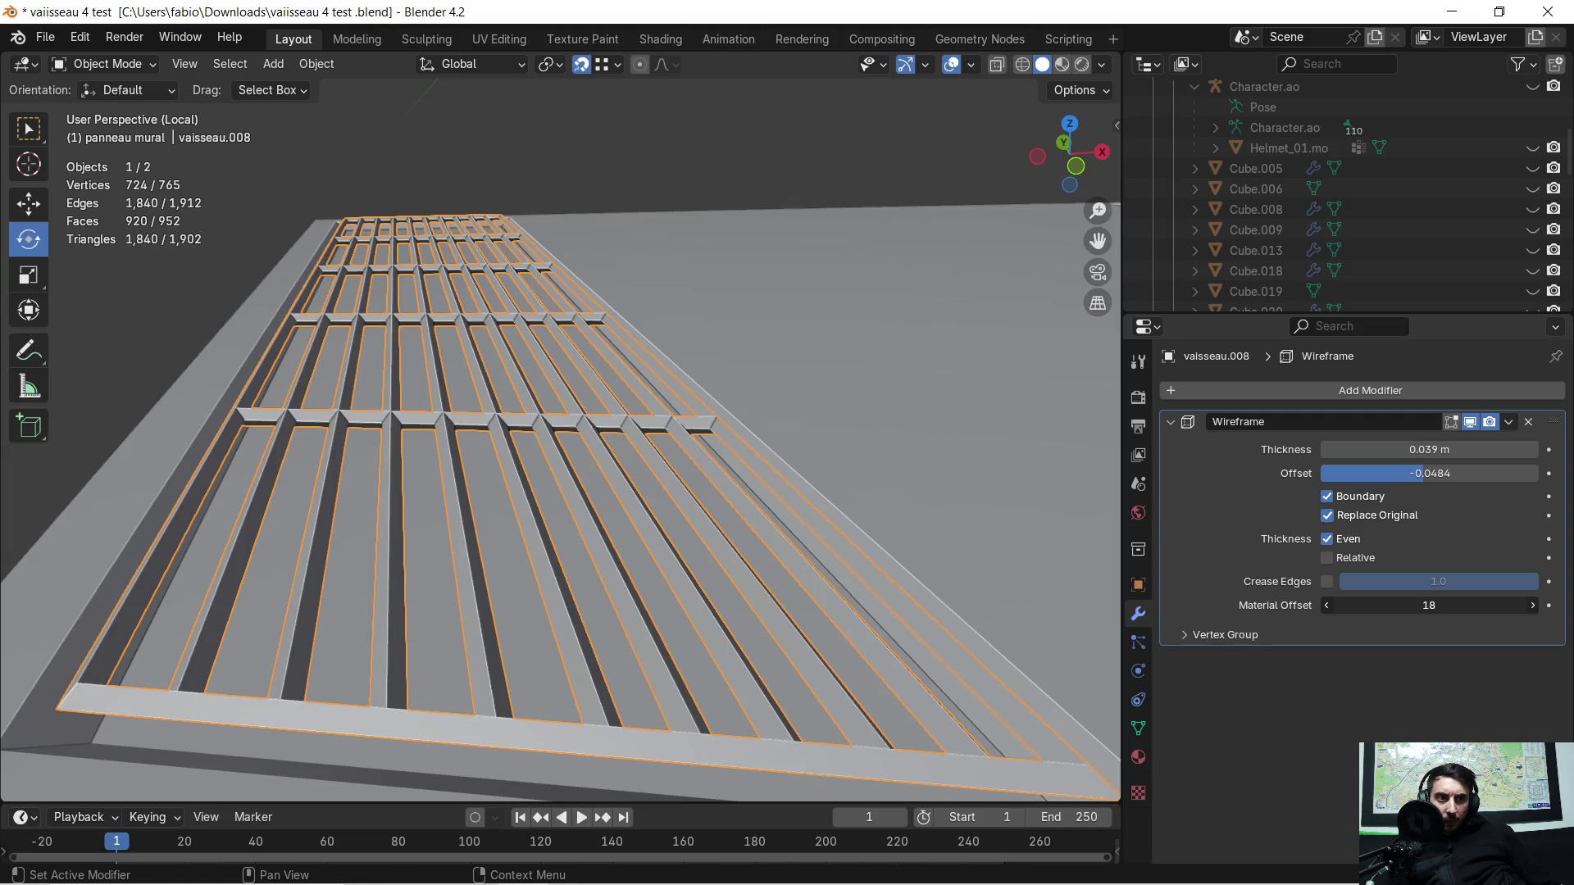
drag(1390, 605, 1396, 606)
click(1390, 605)
text(0)
key(Return)
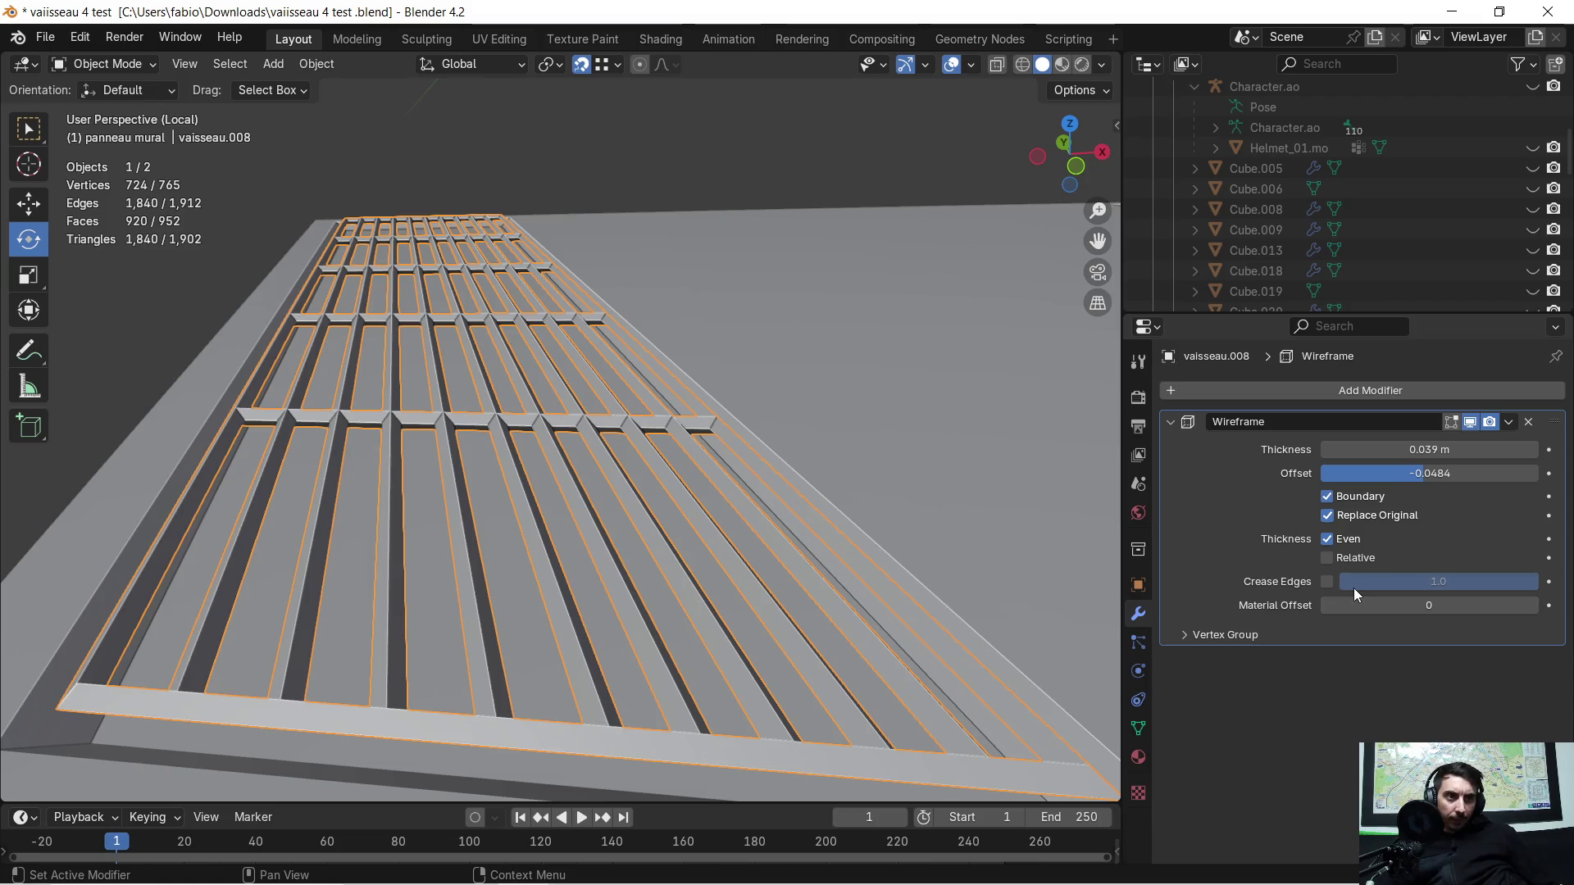
Step: Orbit around to inspect the bar grille and both grille panels
mouse_move(482, 366)
middle_down()
mouse_move(484, 390)
mouse_move(902, 459)
mouse_move(903, 444)
mouse_move(461, 409)
middle_up()
scroll(461, 410, down, 5)
mouse_move(539, 368)
middle_down()
mouse_move(553, 511)
mouse_move(746, 573)
middle_up()
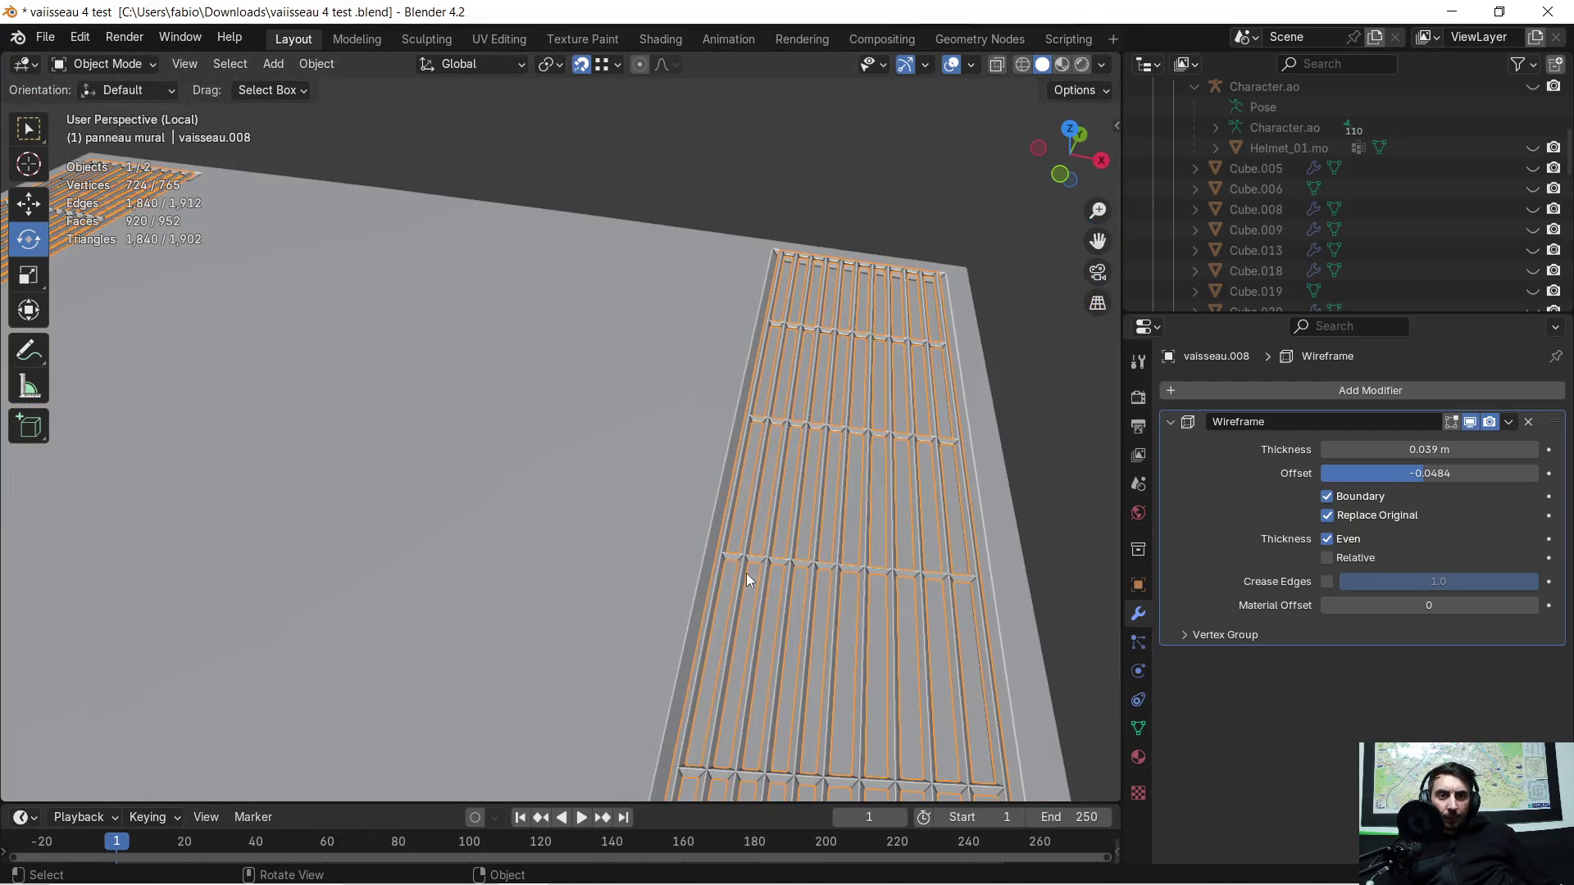
mouse_move(773, 645)
middle_down()
mouse_move(724, 594)
mouse_move(786, 579)
mouse_move(639, 541)
mouse_move(819, 553)
mouse_move(771, 581)
mouse_move(731, 540)
middle_up()
Step: Bring Chrome forward, resume the paused Indeep music video with Oui, then hide the browser
key(super)
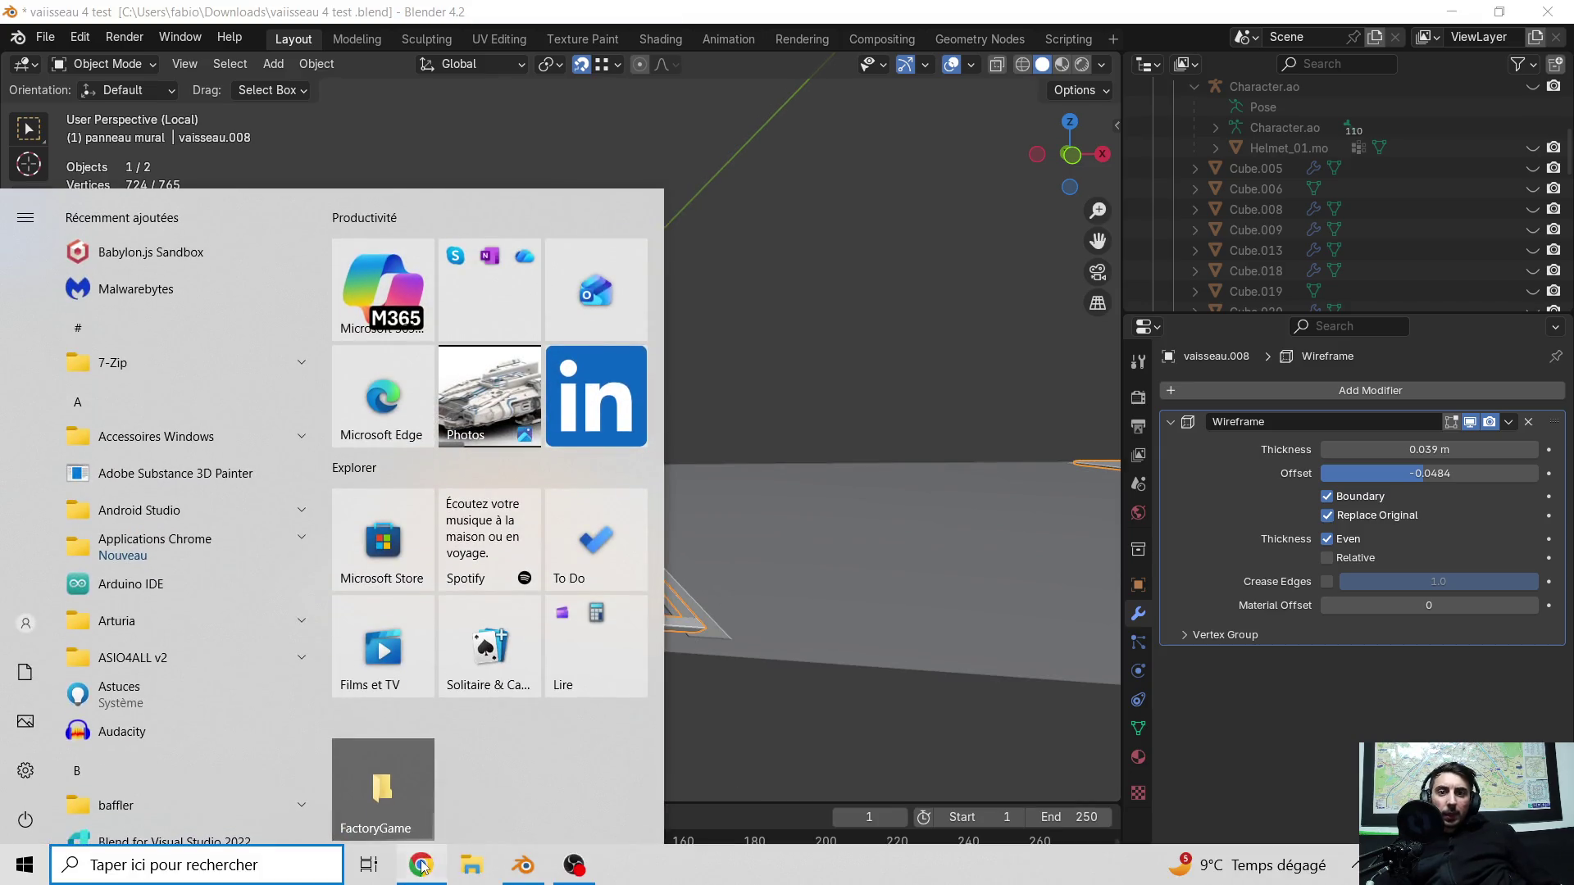
click(516, 867)
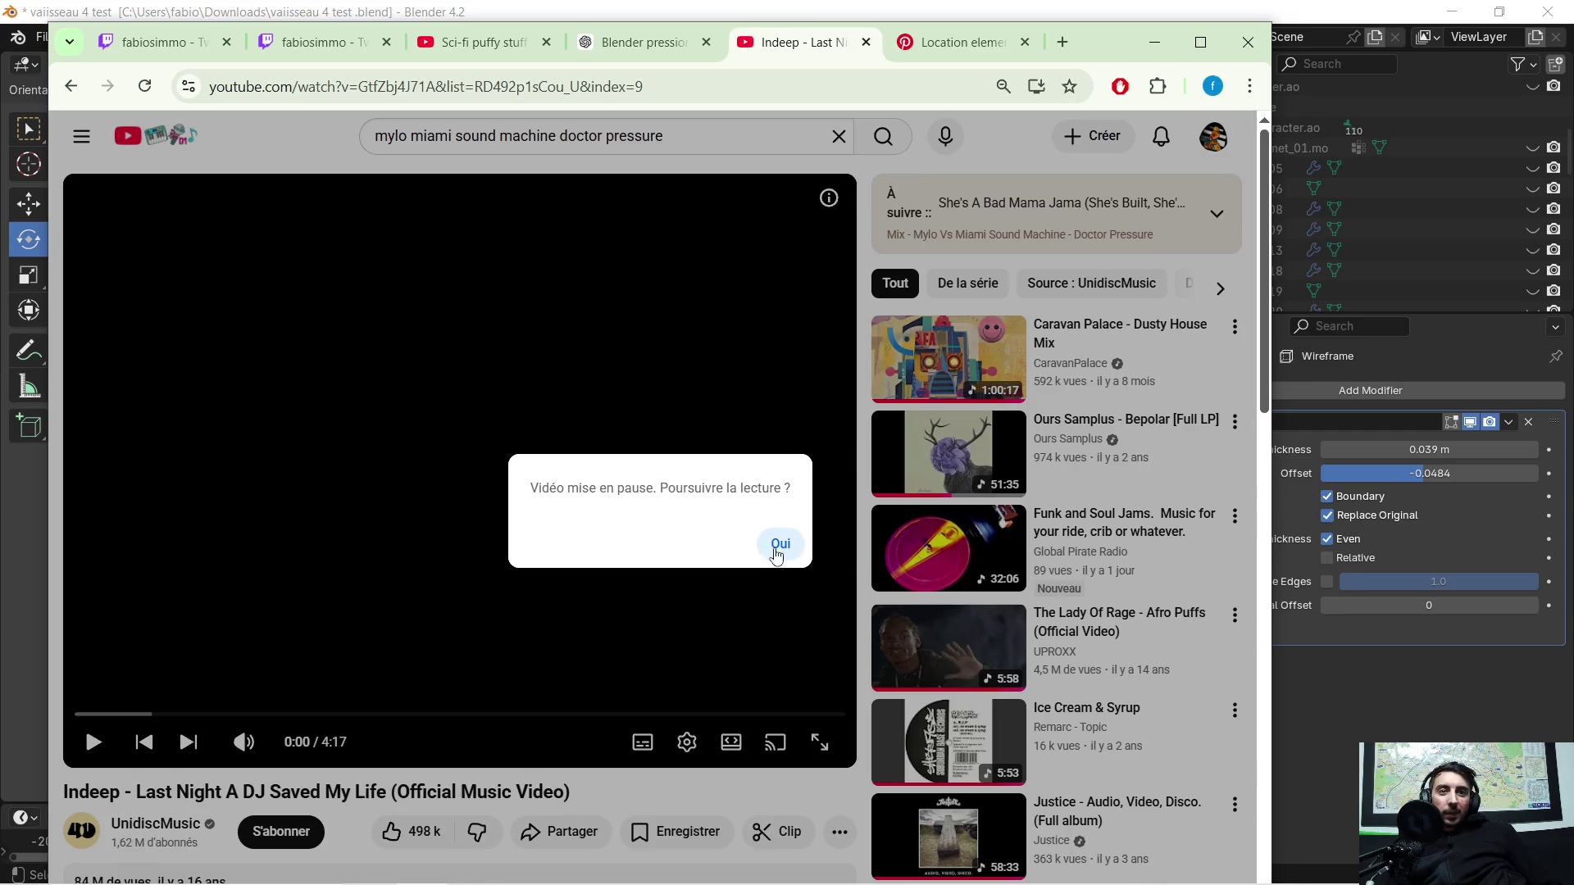
click(780, 546)
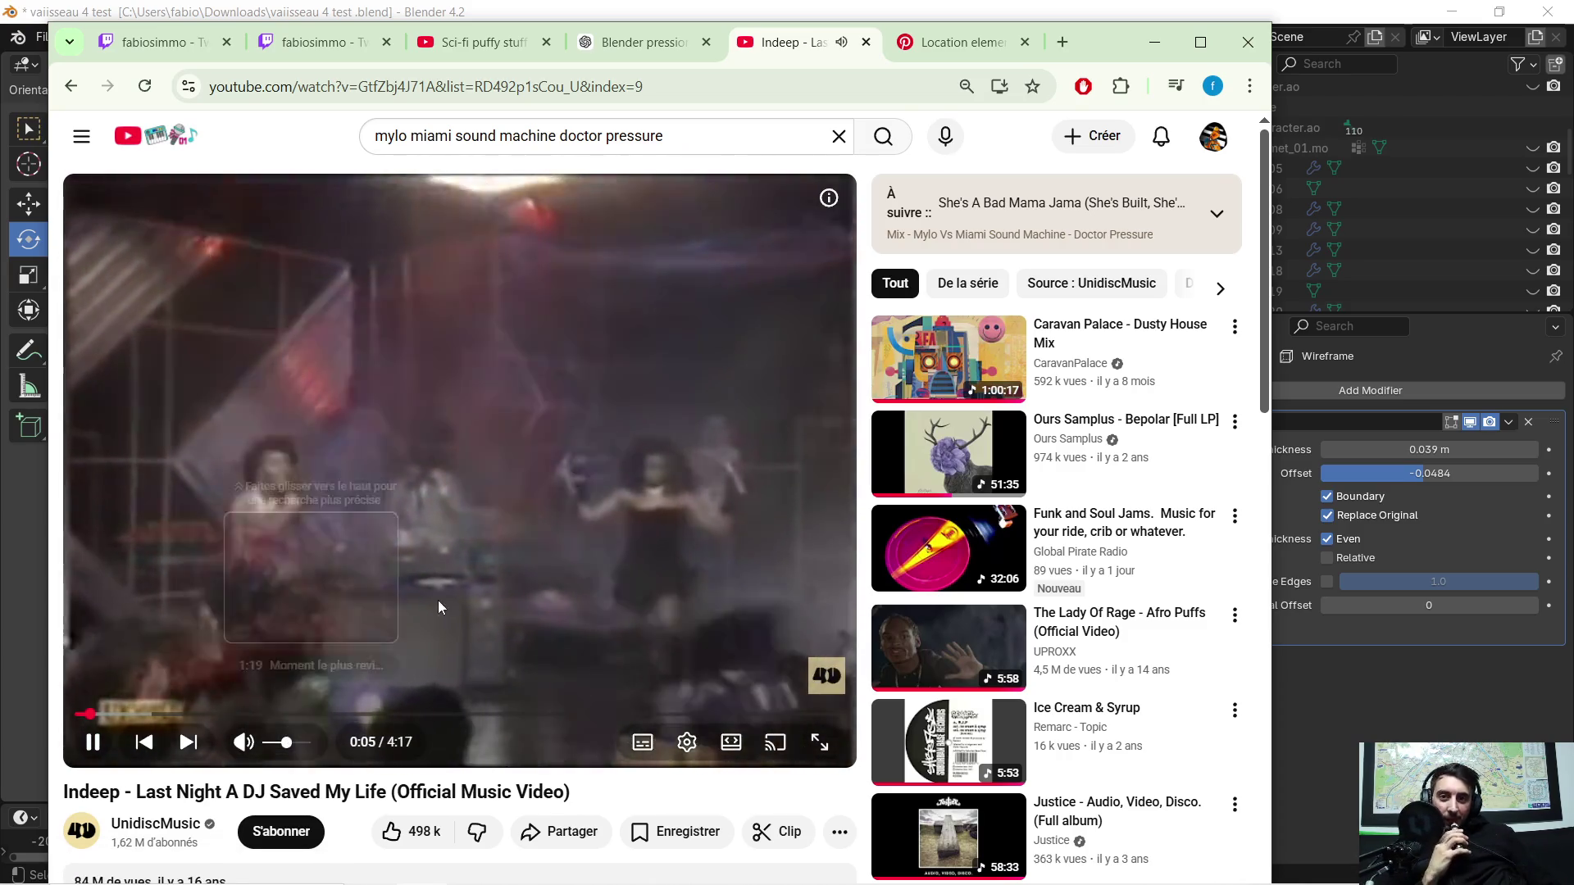
scroll(996, 505, down, 2)
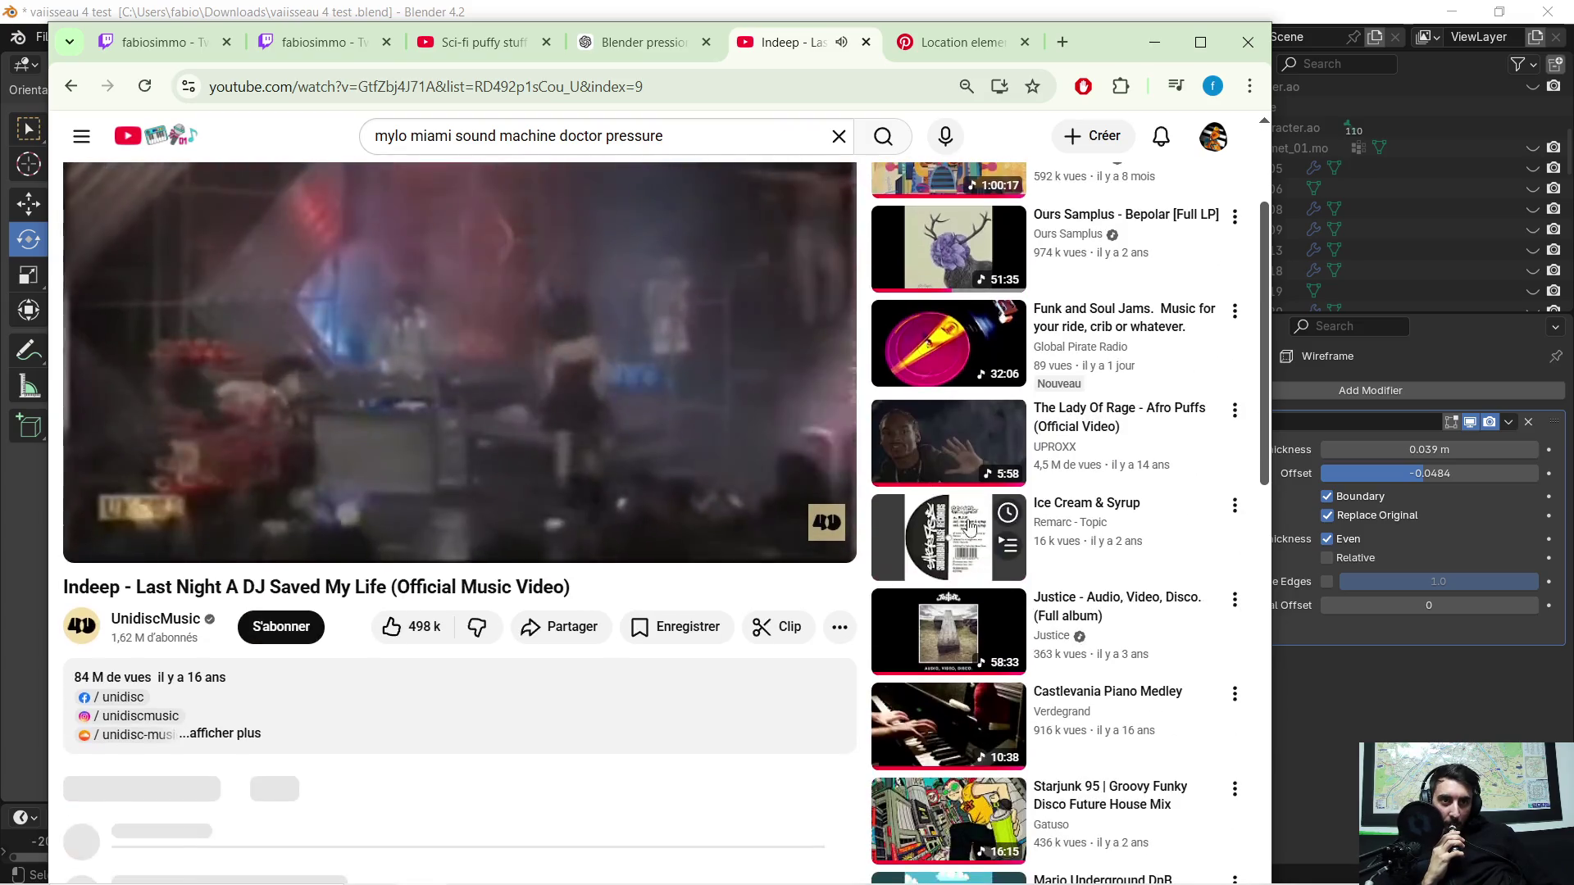
scroll(996, 504, up, 1)
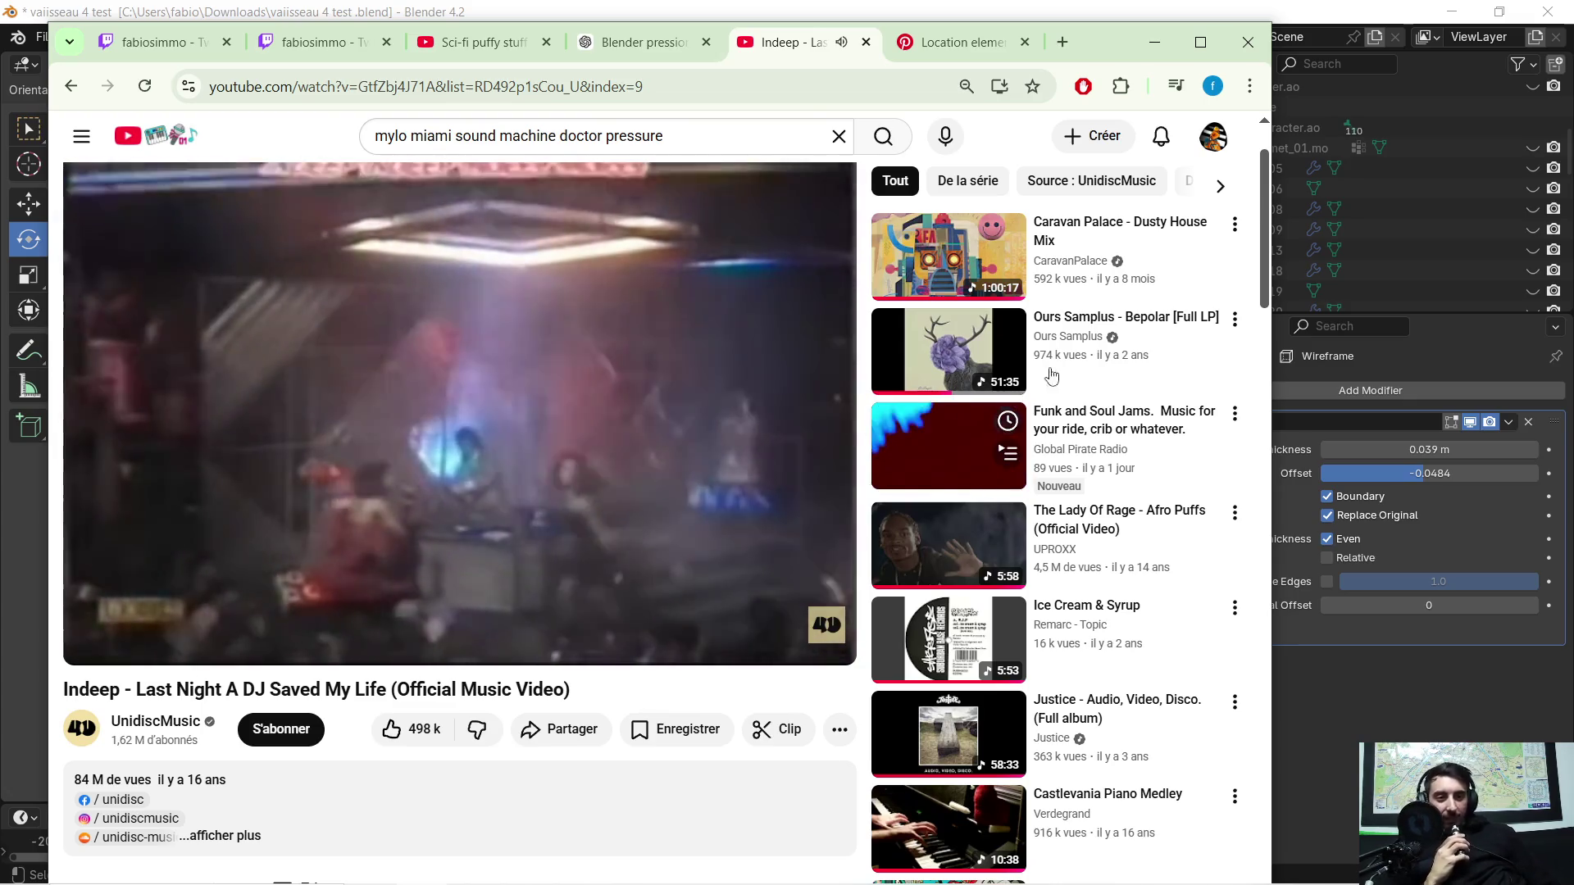
click(1387, 25)
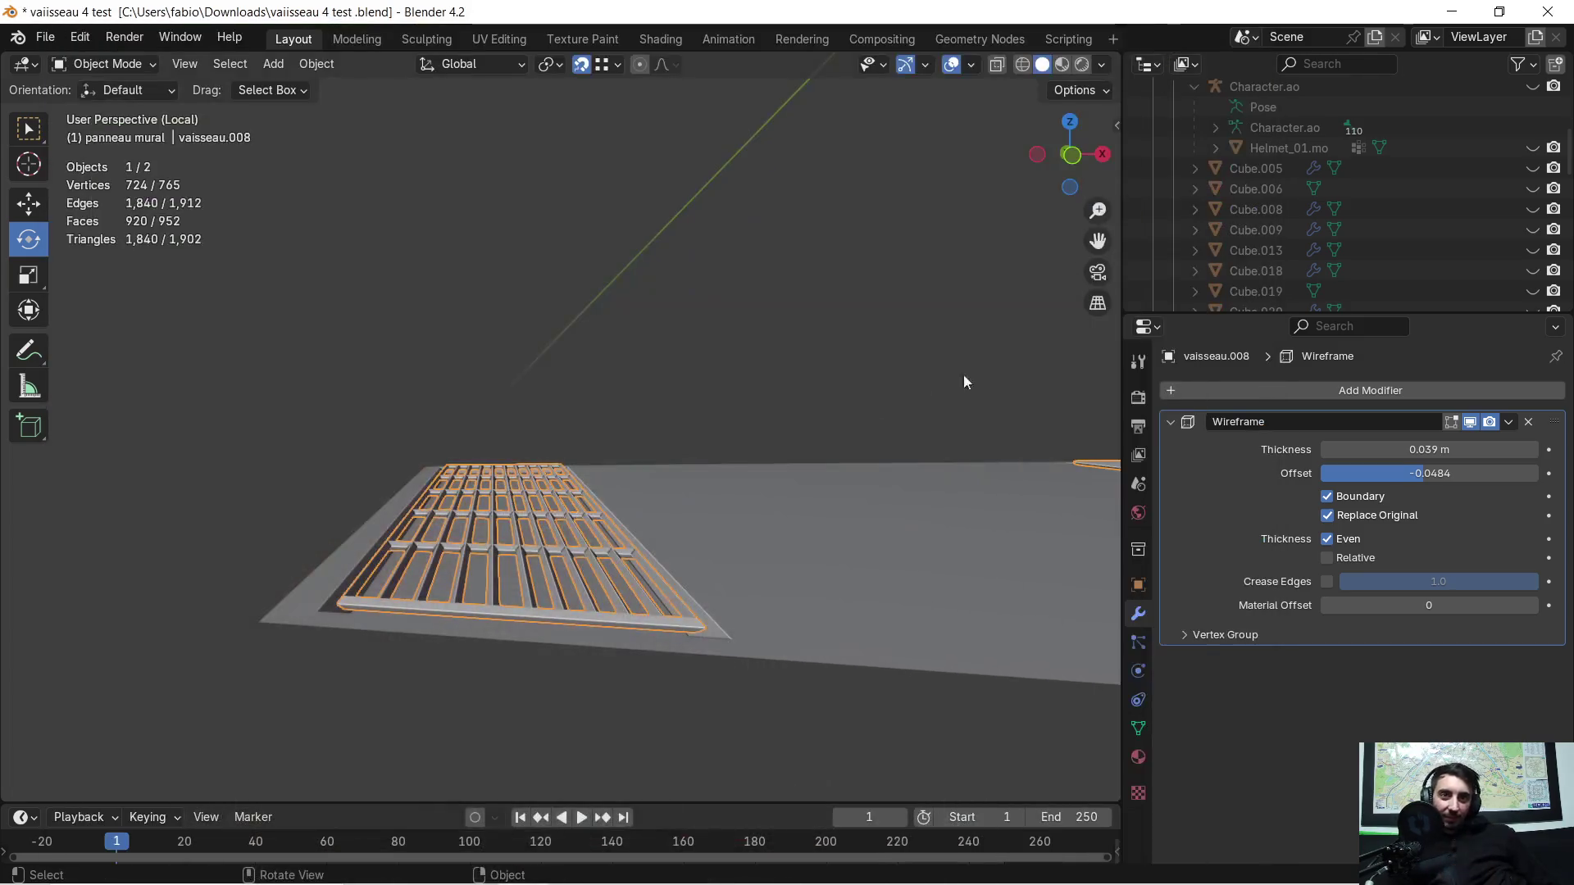
Step: Move the grille panel down -0.036 m along Z into its frame, then re-enter mesh editing
mouse_move(684, 502)
middle_down()
mouse_move(590, 622)
mouse_move(592, 649)
middle_up()
key(g)
key(z)
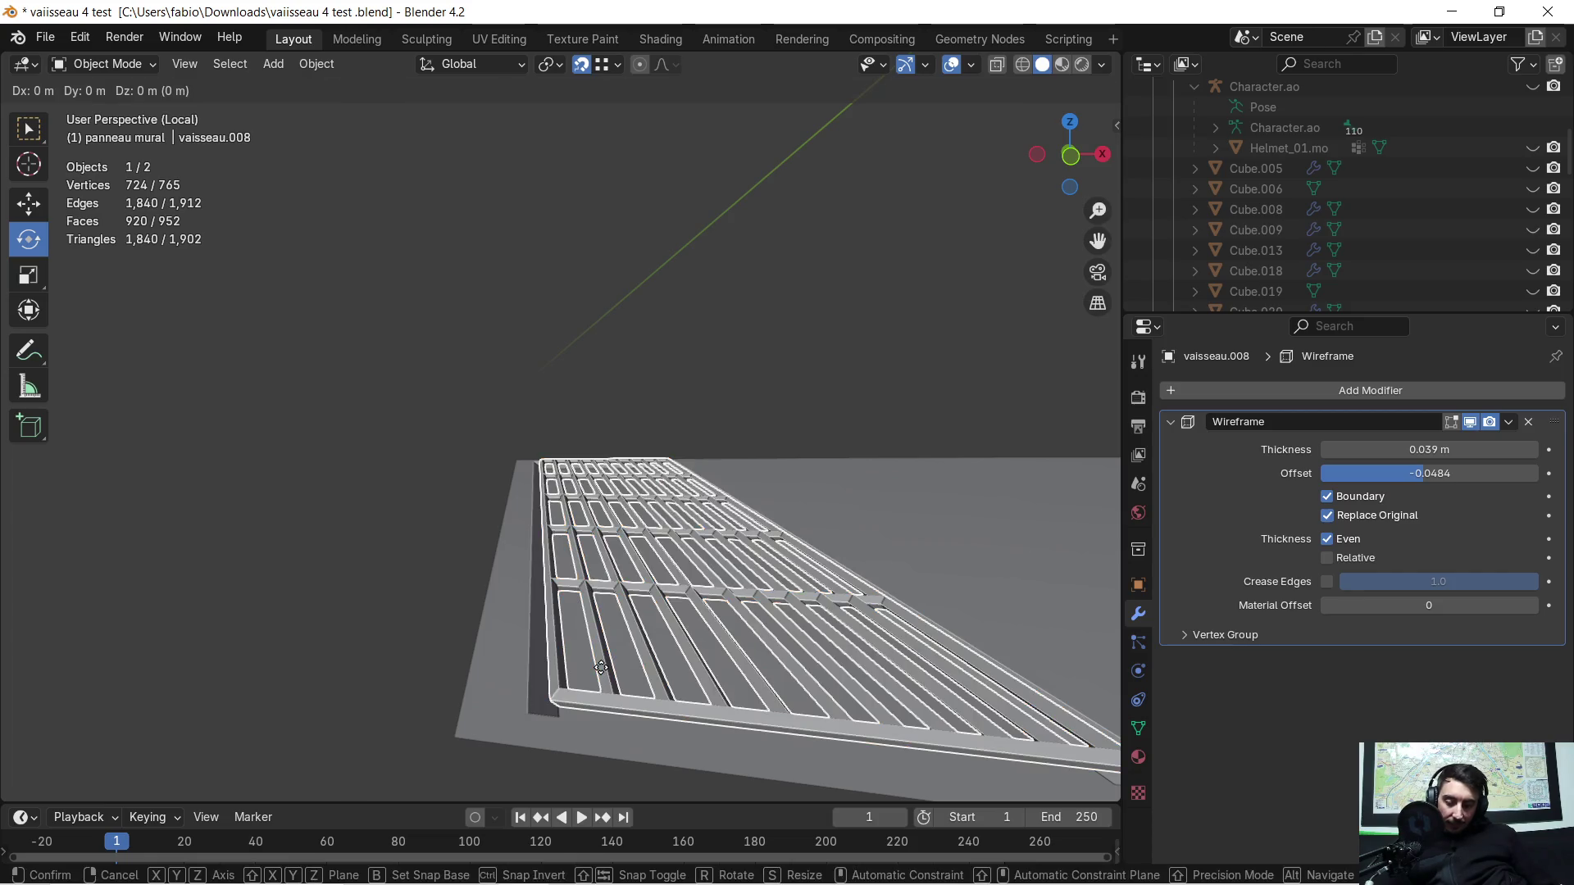
click(557, 713)
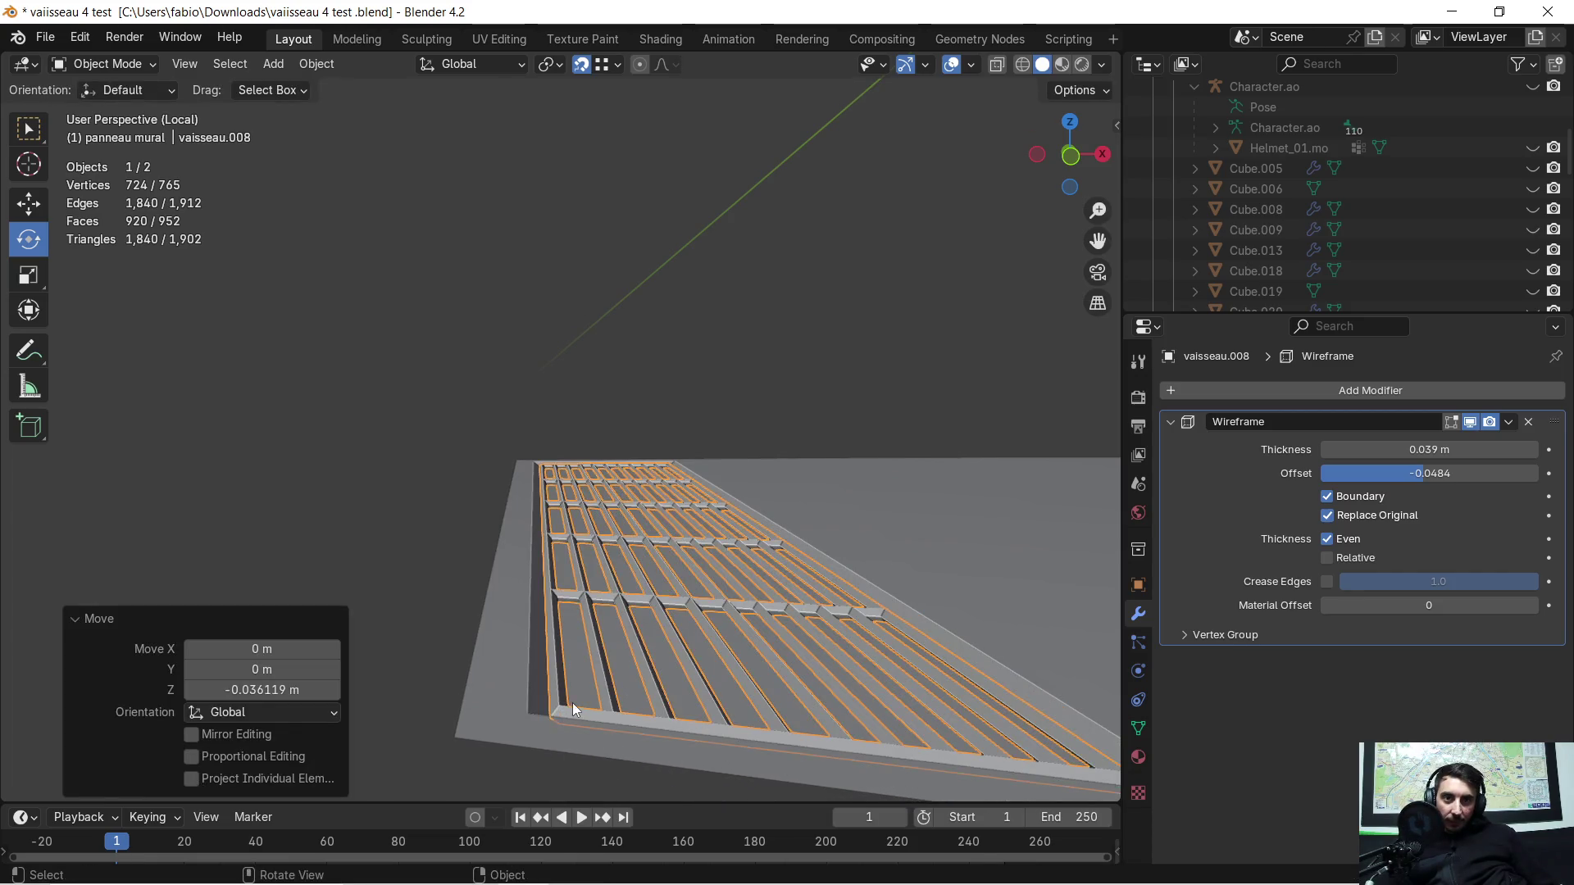
scroll(574, 702, up, 2)
scroll(569, 705, up, 1)
mouse_move(570, 704)
middle_down()
mouse_move(523, 685)
mouse_move(534, 733)
mouse_move(577, 704)
middle_up()
scroll(585, 664, down, 1)
scroll(615, 621, down, 1)
scroll(677, 611, down, 1)
mouse_move(689, 609)
shift+middle_down()
mouse_move(437, 538)
mouse_move(485, 377)
mouse_move(427, 301)
mouse_move(599, 456)
mouse_move(598, 425)
shift+middle_up()
scroll(427, 302, up, 2)
key(Tab)
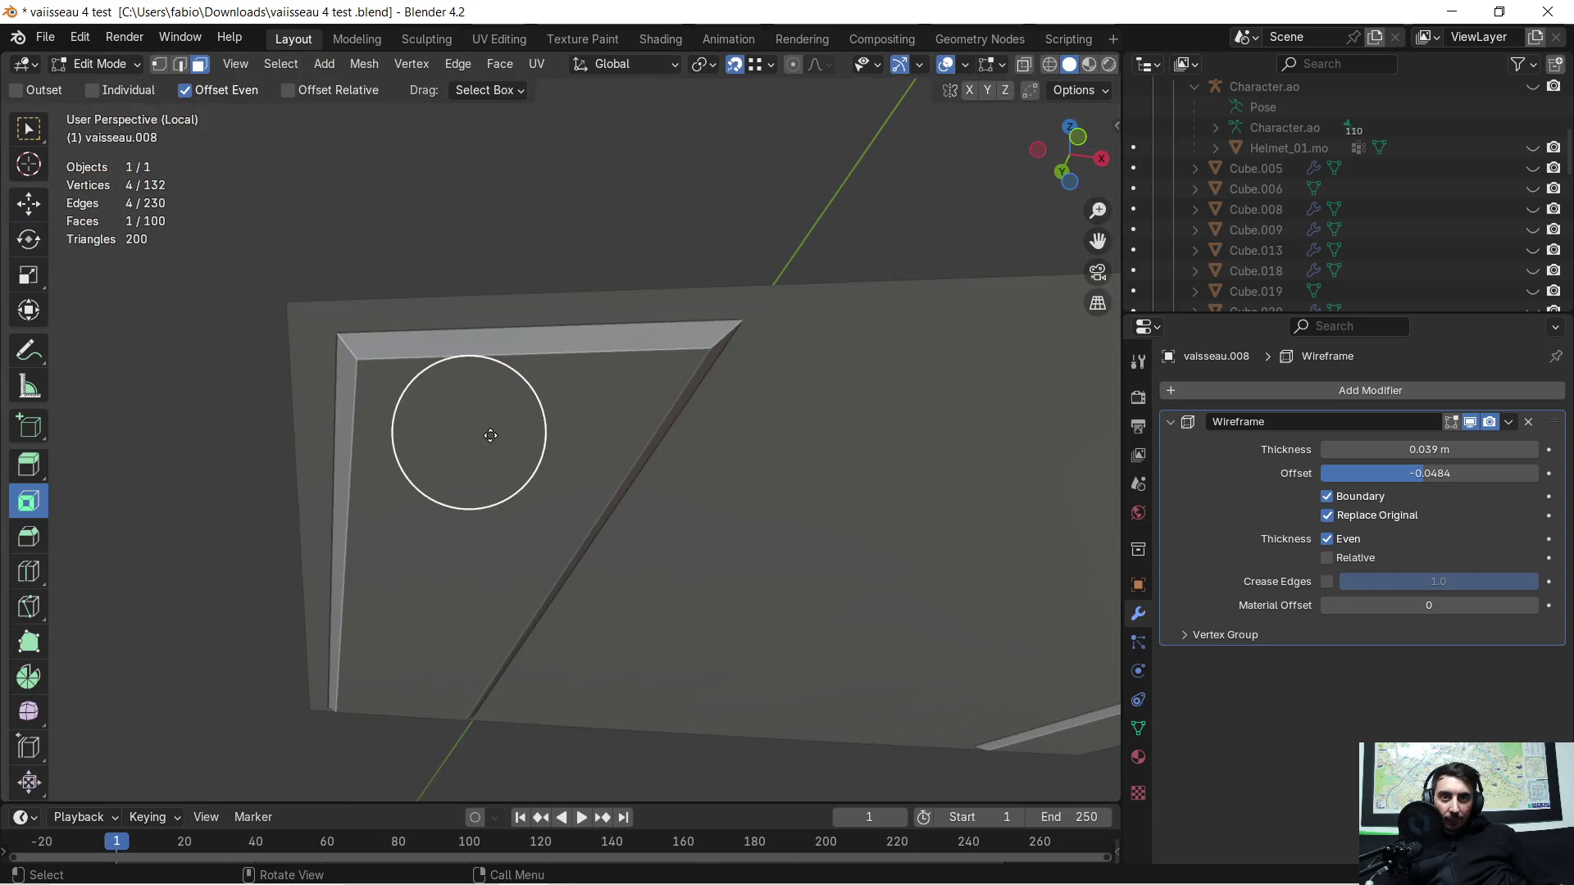
Step: Switch to the outer hull panel vaisseau.007 and select a strip of its faces
key(Escape)
key(Tab)
click(885, 474)
key(Tab)
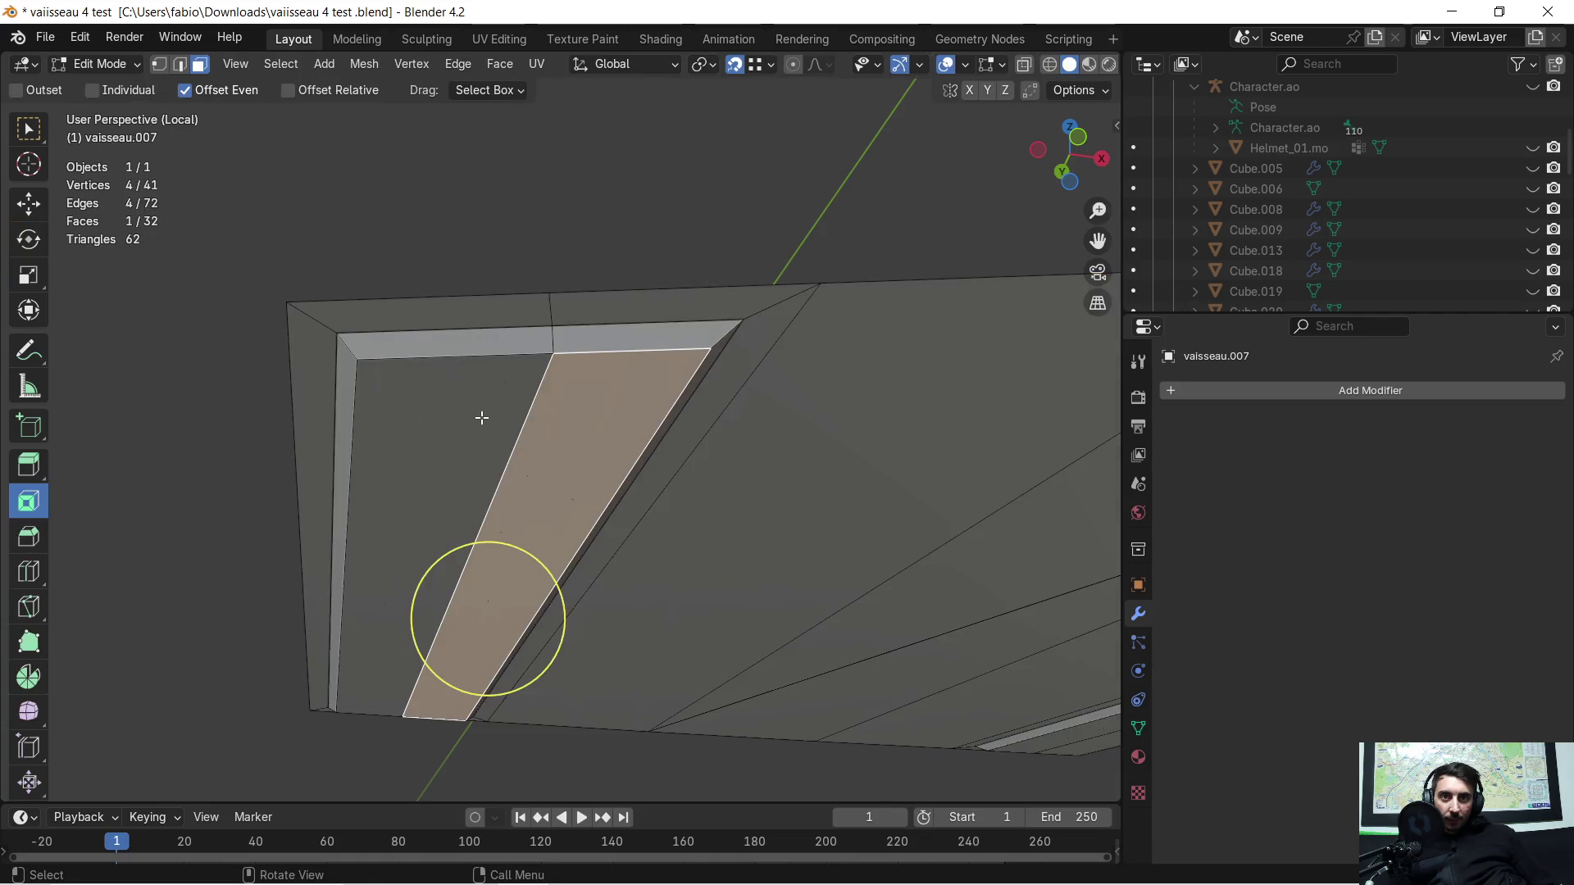
shift+click(480, 430)
mouse_move(899, 464)
middle_down()
mouse_move(176, 345)
mouse_move(567, 394)
middle_up()
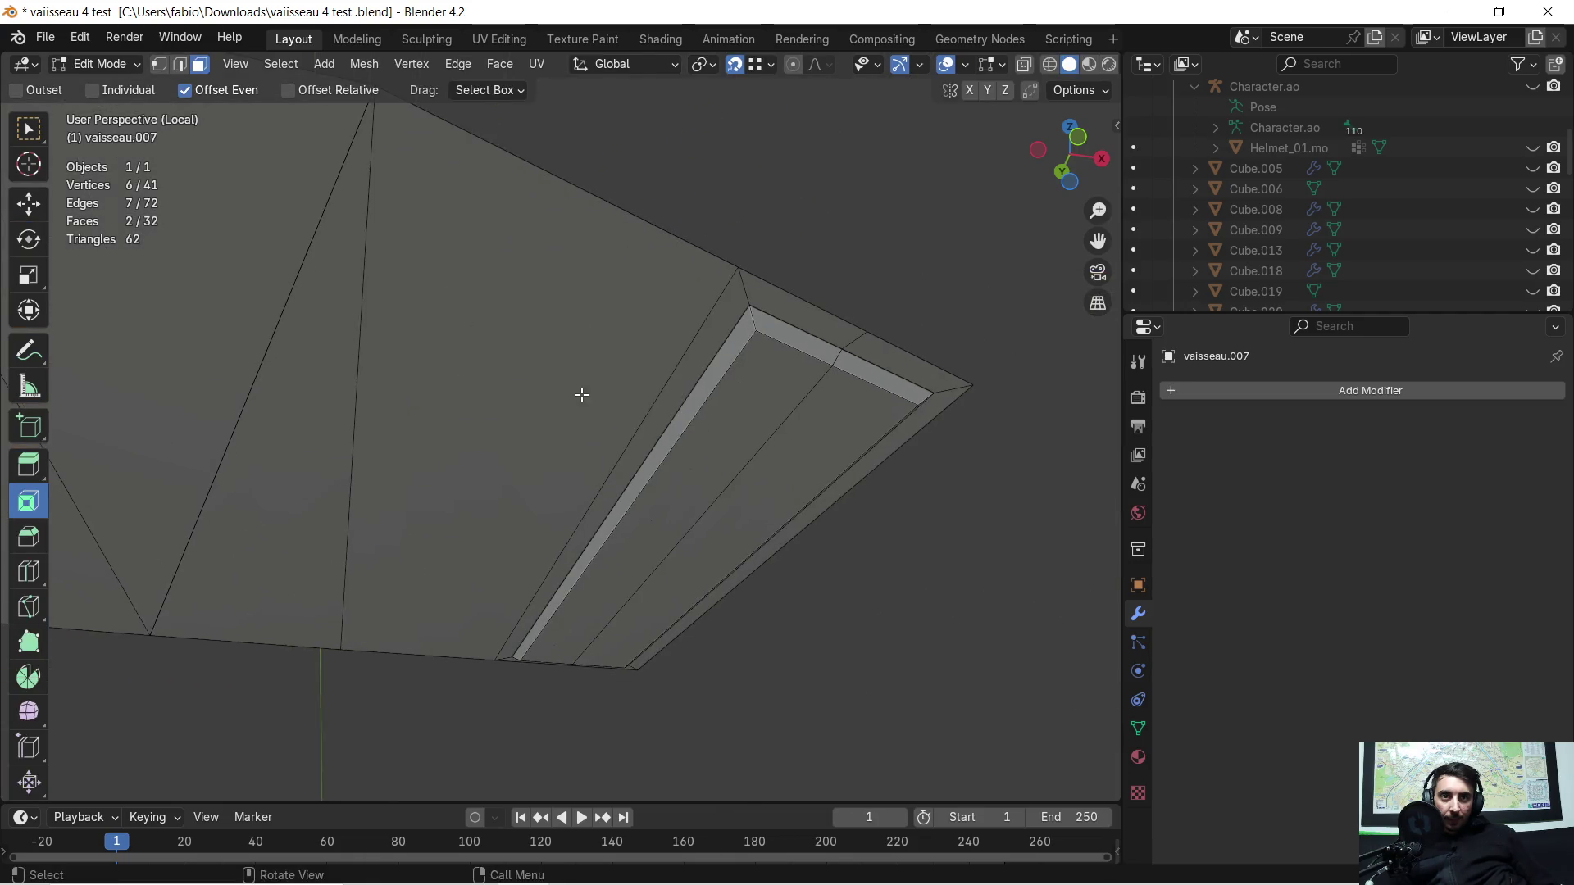
shift+click(812, 418)
mouse_move(832, 426)
middle_down()
mouse_move(746, 489)
mouse_move(815, 526)
middle_up()
Step: Extrude the strip faces down -0.18 m along Z to form a deep groove, then start a new face selection
key(e)
key(z)
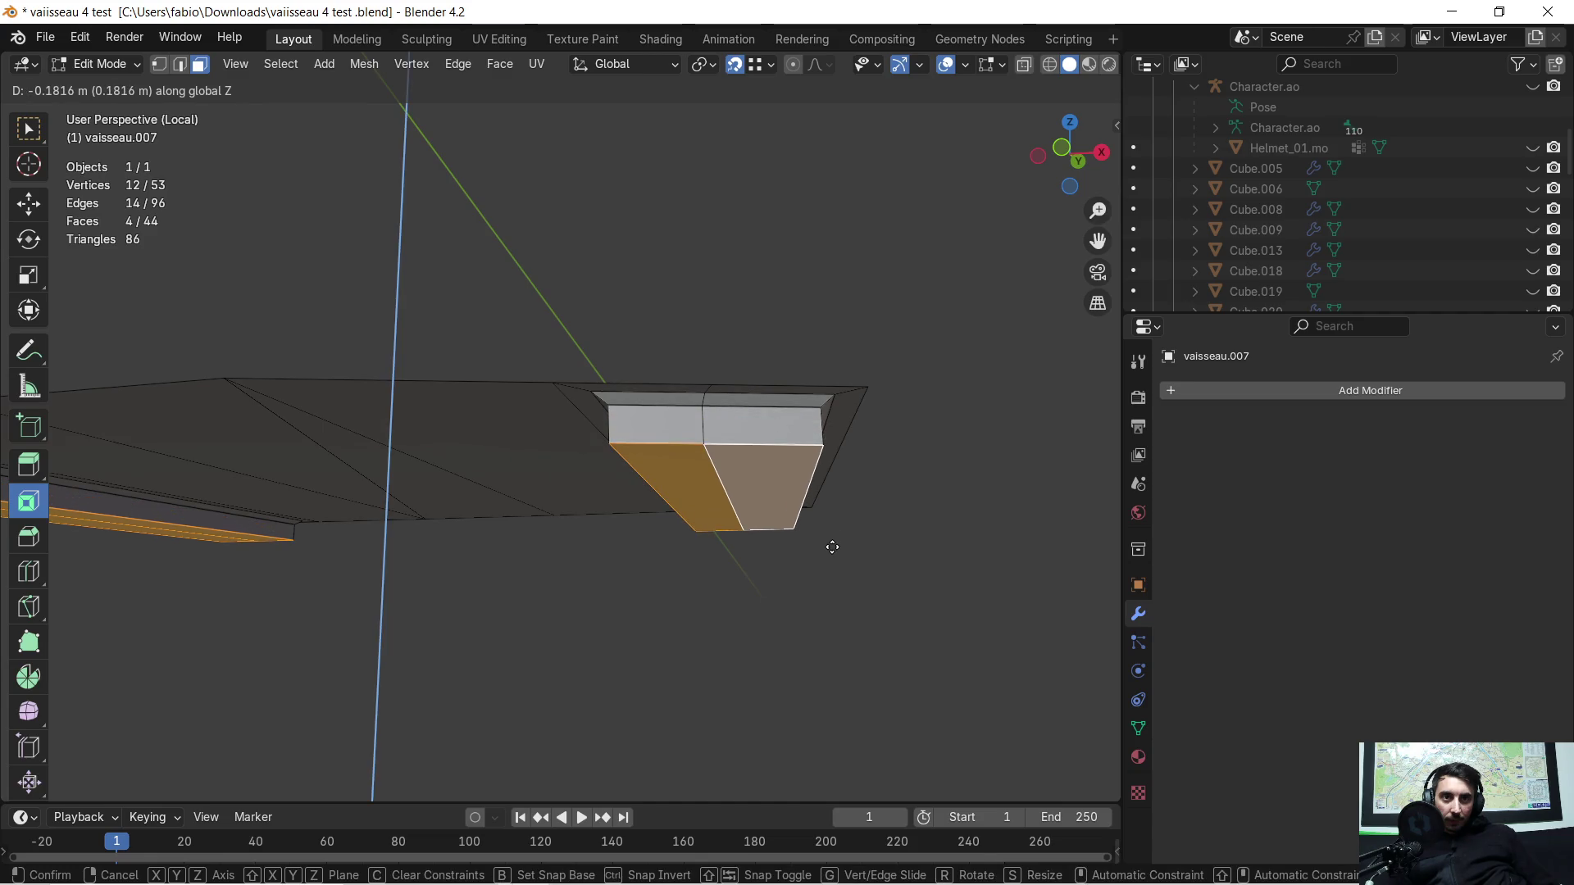
click(833, 542)
mouse_move(386, 510)
middle_down()
mouse_move(413, 413)
mouse_move(365, 352)
mouse_move(768, 433)
mouse_move(564, 416)
middle_up()
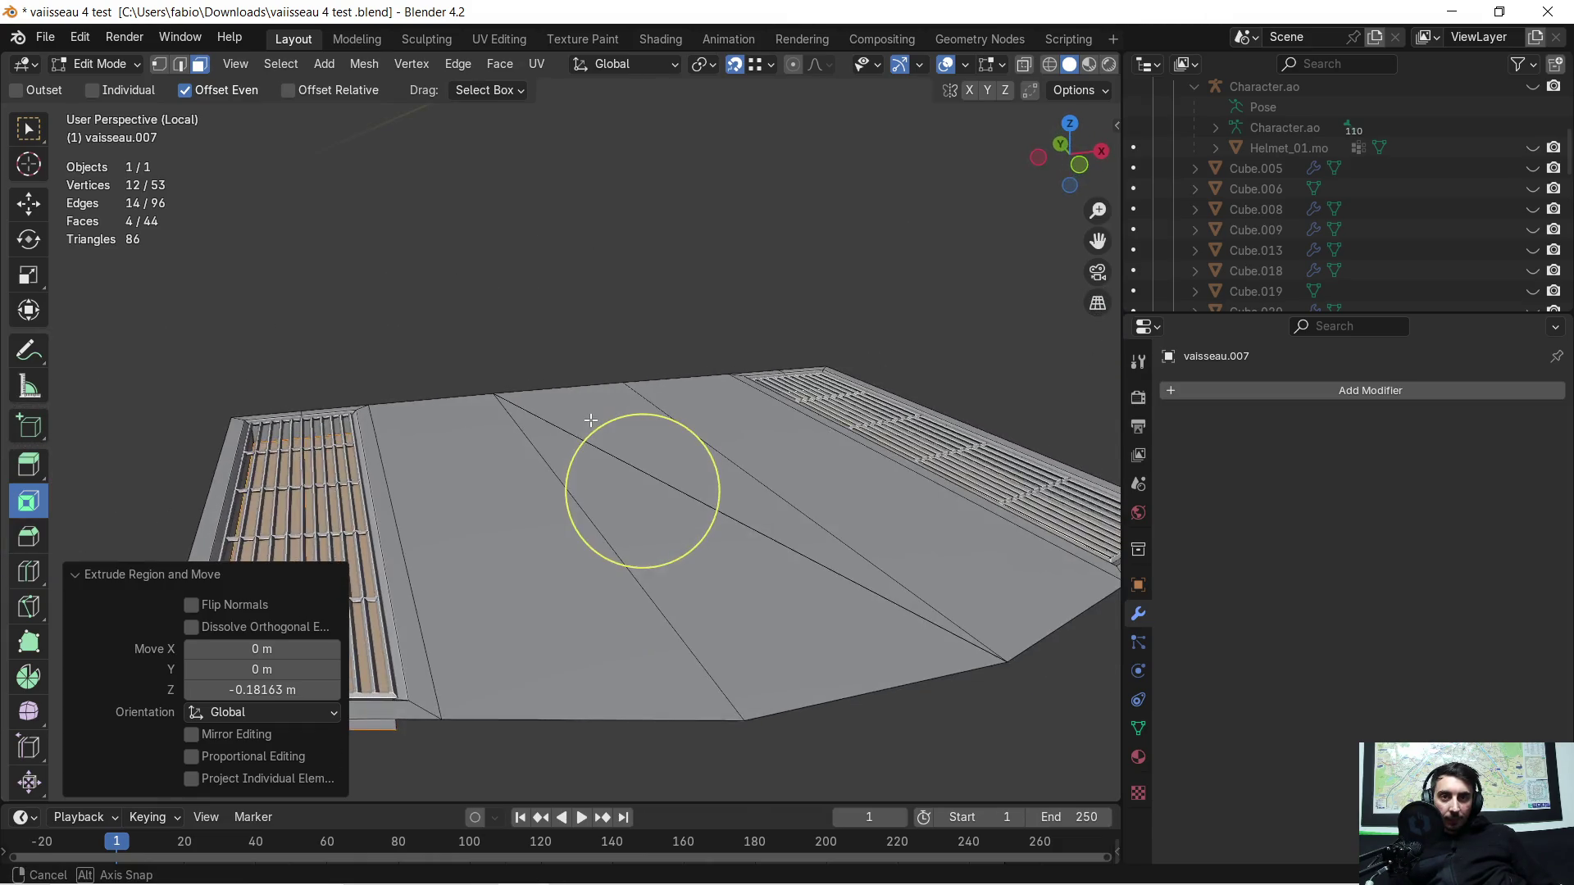
mouse_move(564, 416)
middle_down()
mouse_move(552, 359)
mouse_move(642, 431)
mouse_move(669, 558)
middle_up()
click(552, 359)
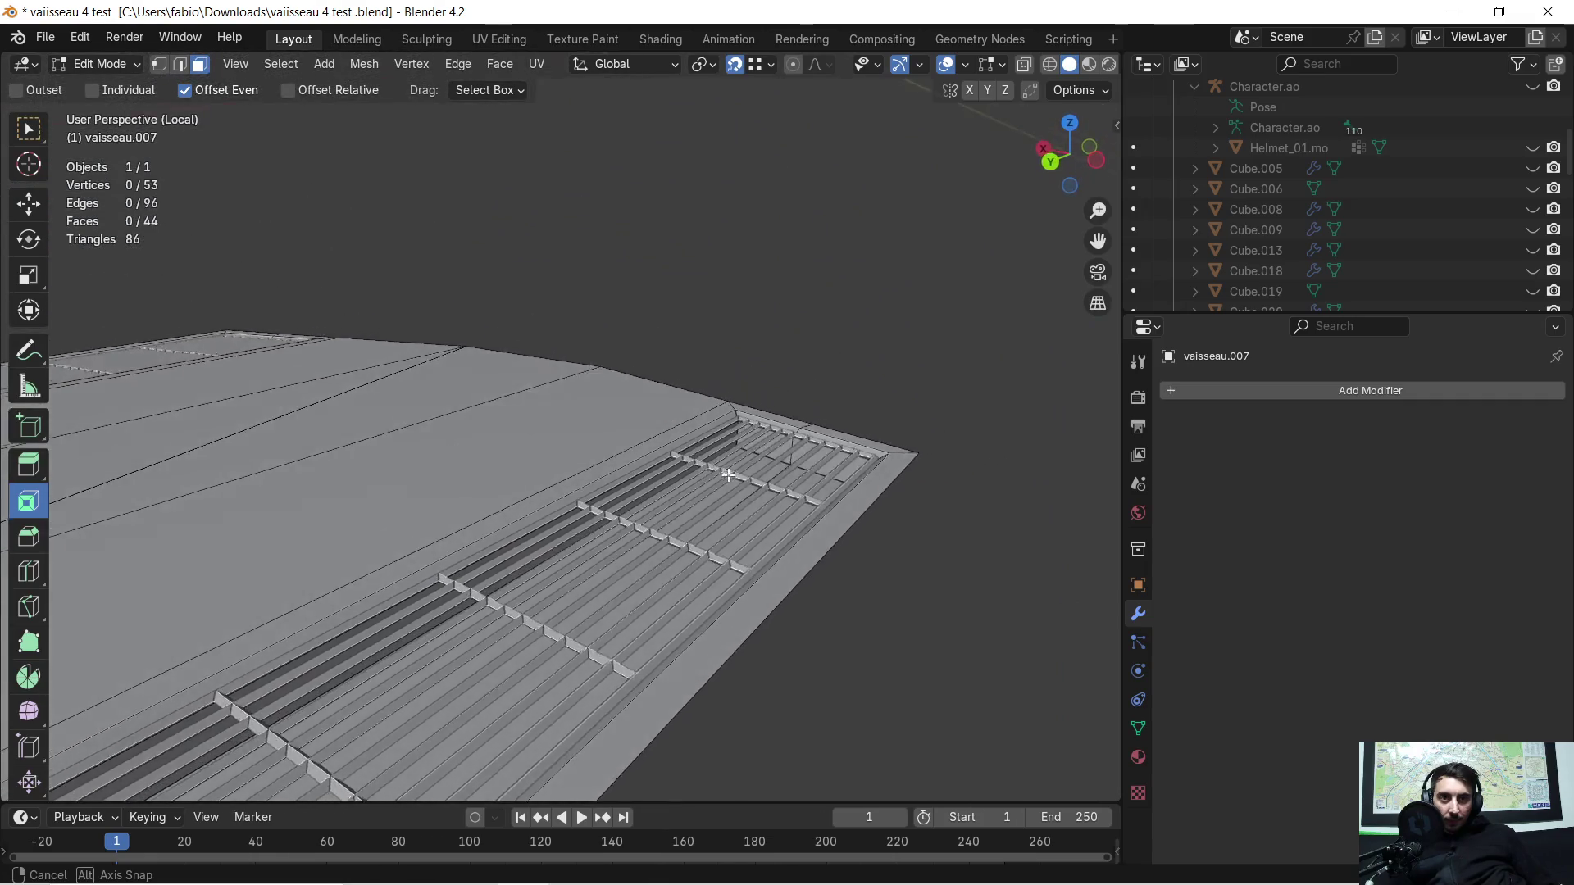
mouse_move(670, 557)
middle_down()
mouse_move(750, 458)
mouse_move(826, 458)
mouse_move(546, 468)
middle_up()
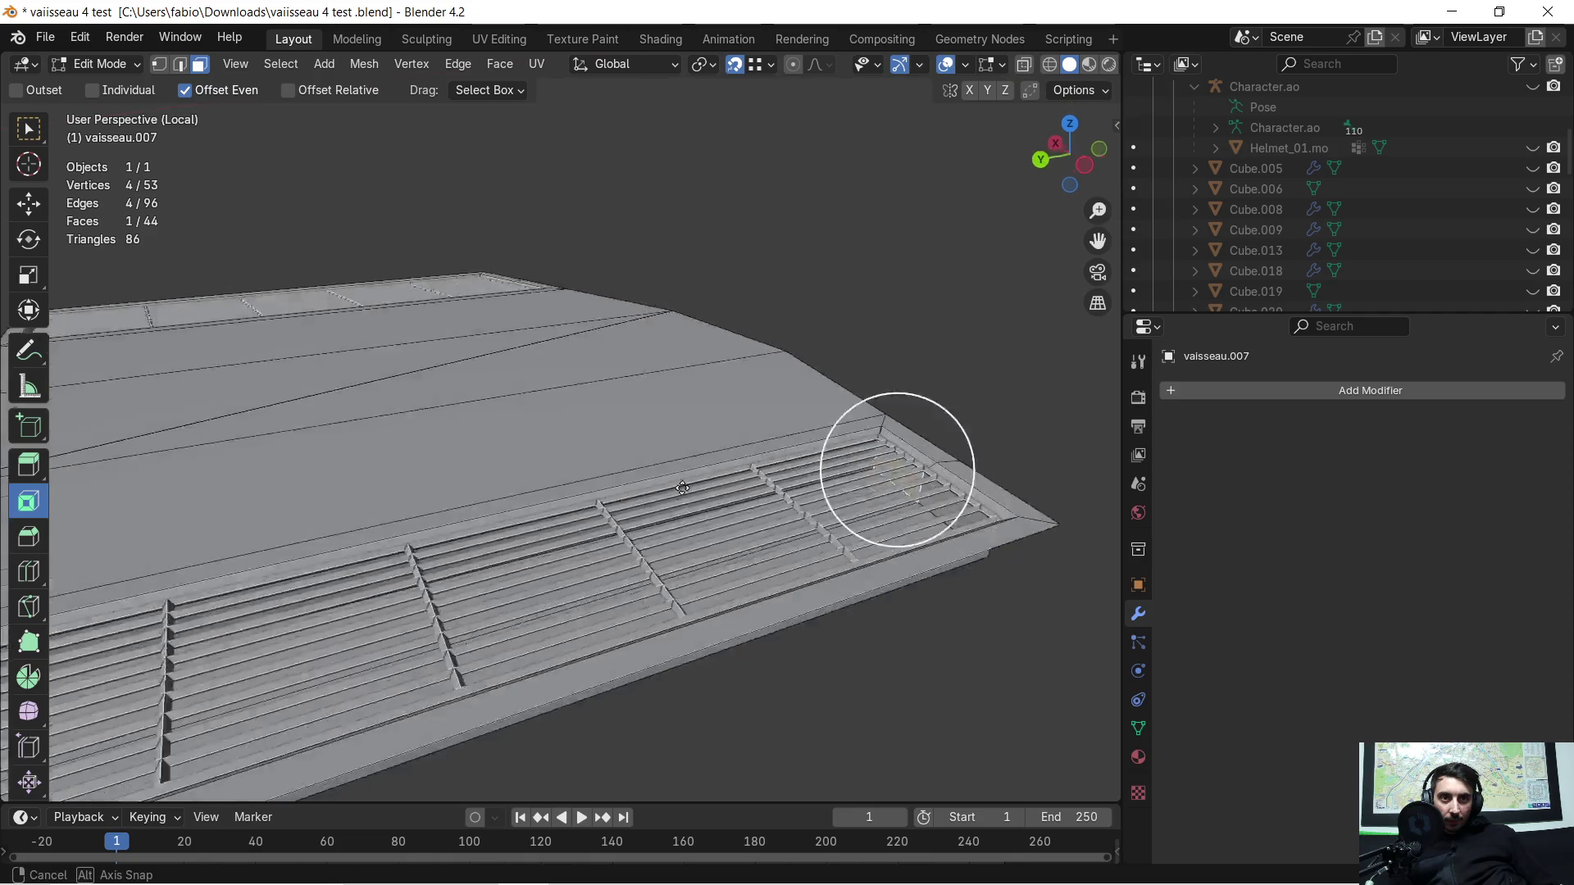
shift+click(493, 545)
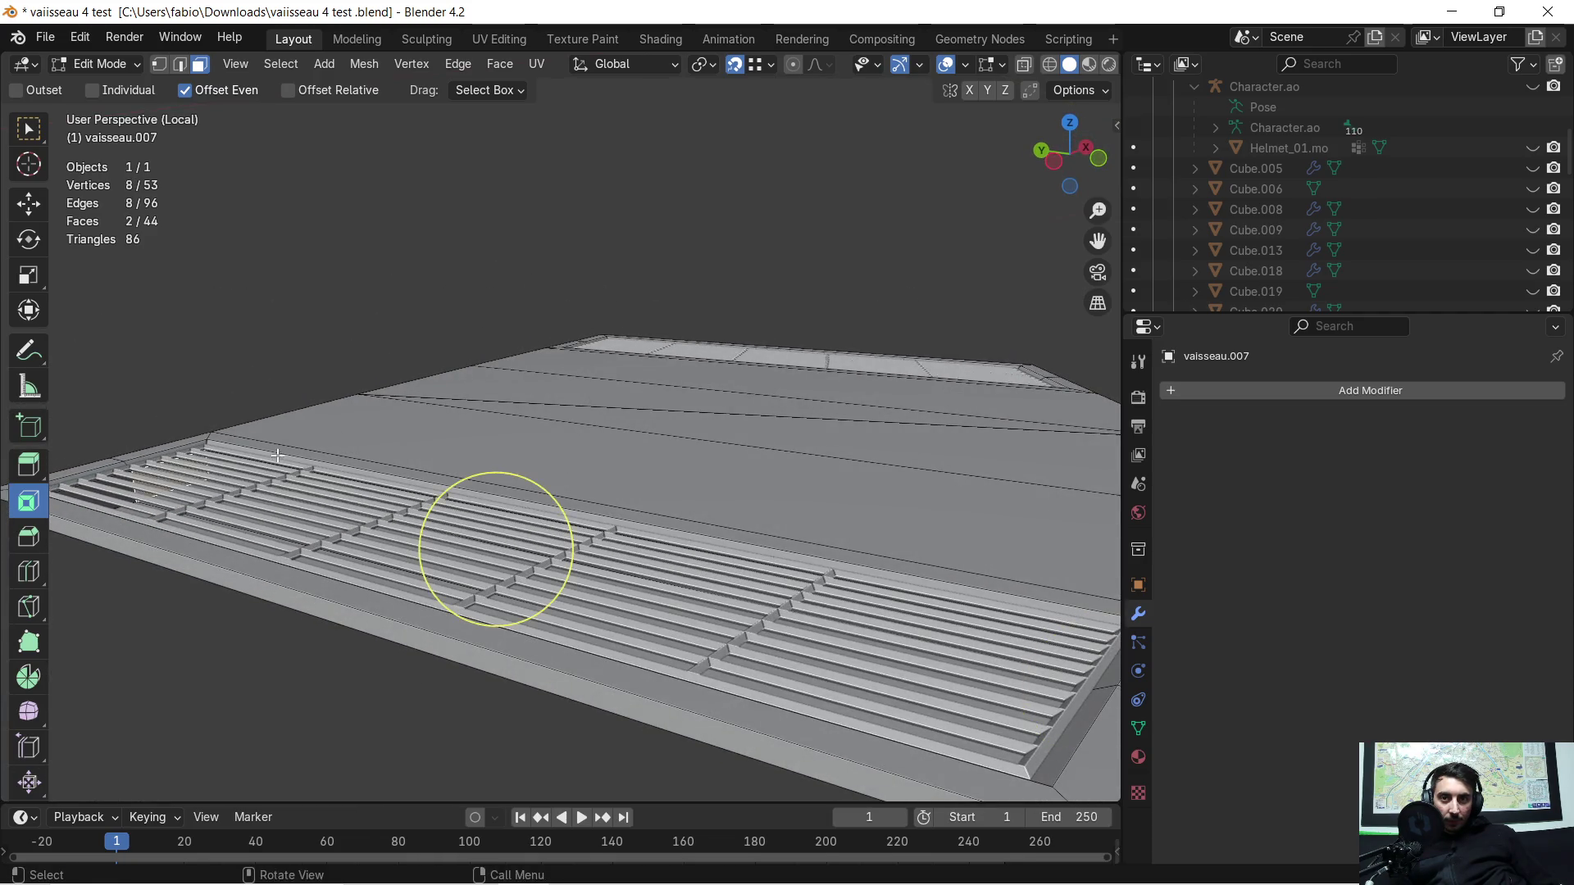
Step: Leave isolated view, select groove faces and generate Random Tubes from the Random Flow menu
middle_drag(493, 544, 592, 355)
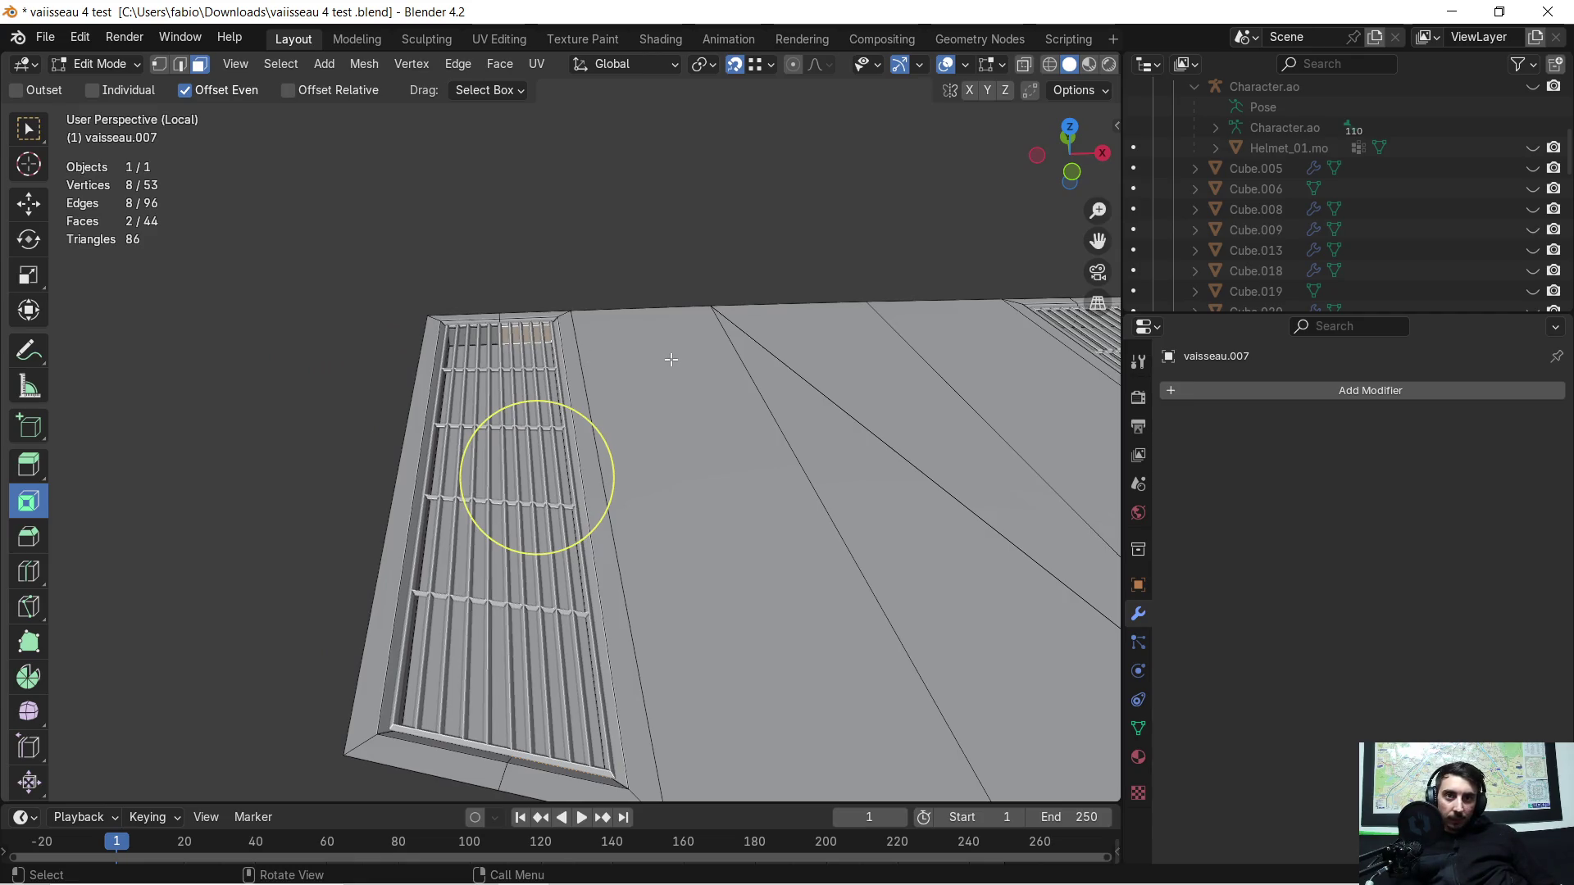
key(KP_Divide)
key(KP_Divide)
mouse_move(651, 481)
middle_down()
mouse_move(152, 371)
mouse_move(573, 429)
mouse_move(648, 388)
middle_up()
scroll(573, 430, up, 3)
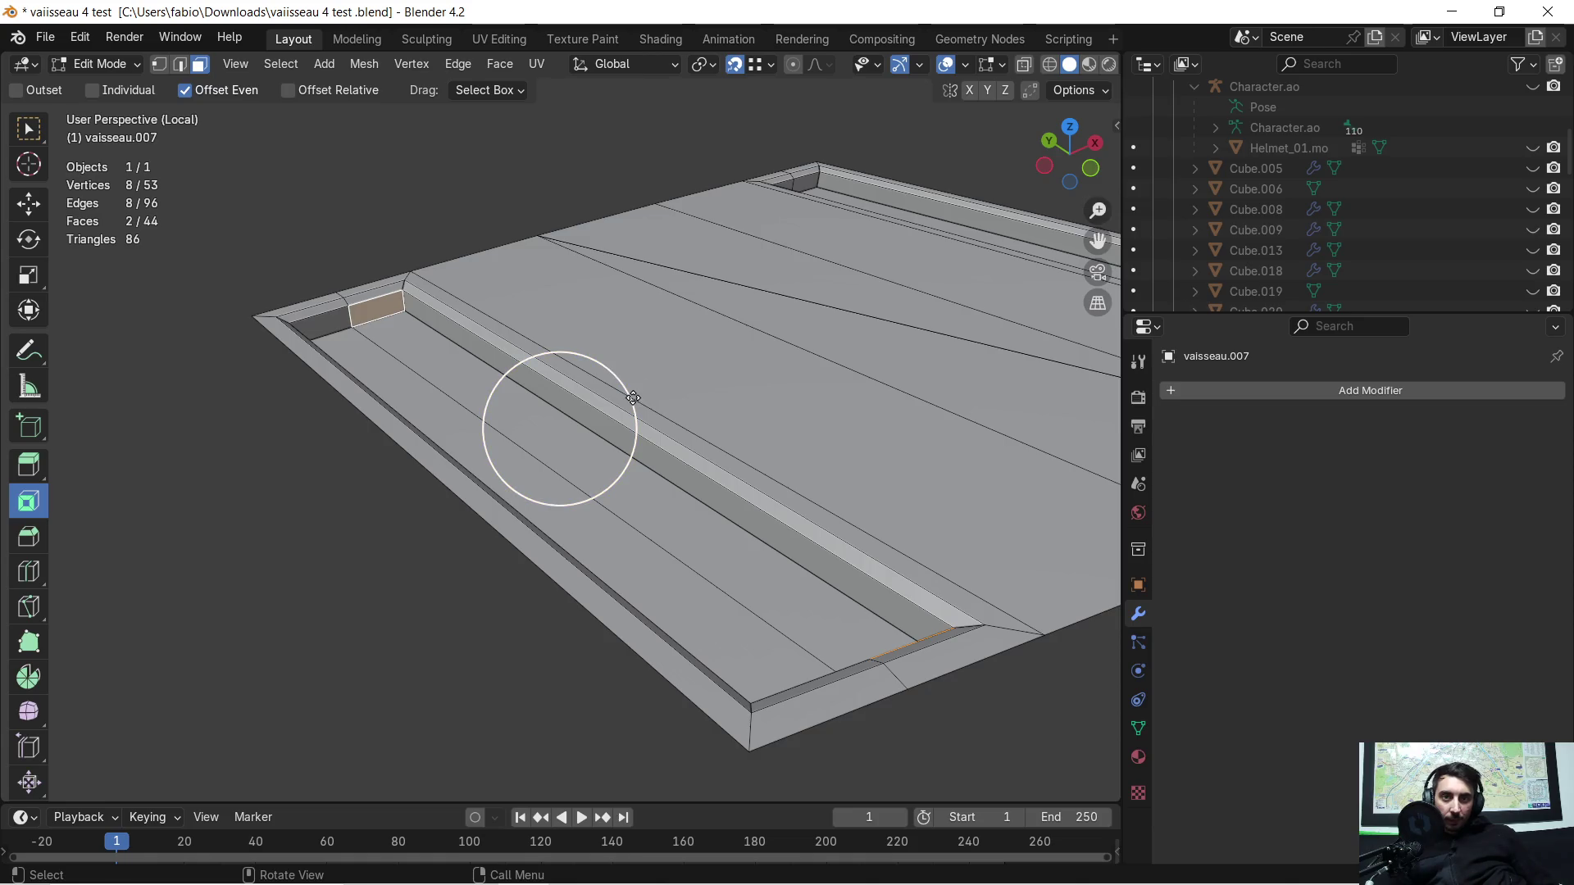
key(shift)
key(shift+alt+r)
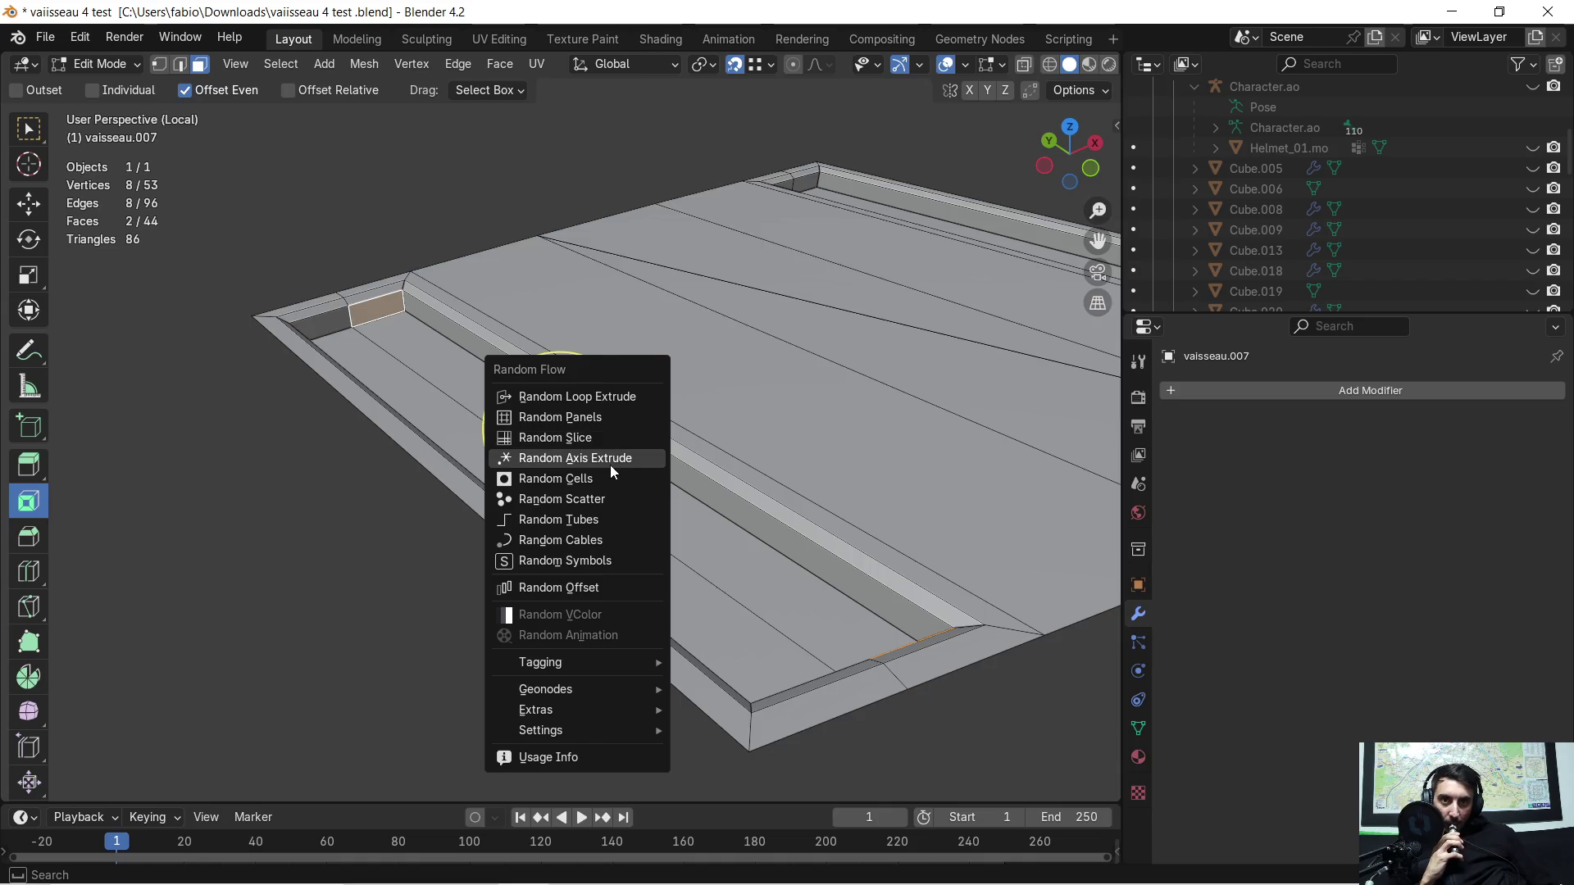
click(592, 523)
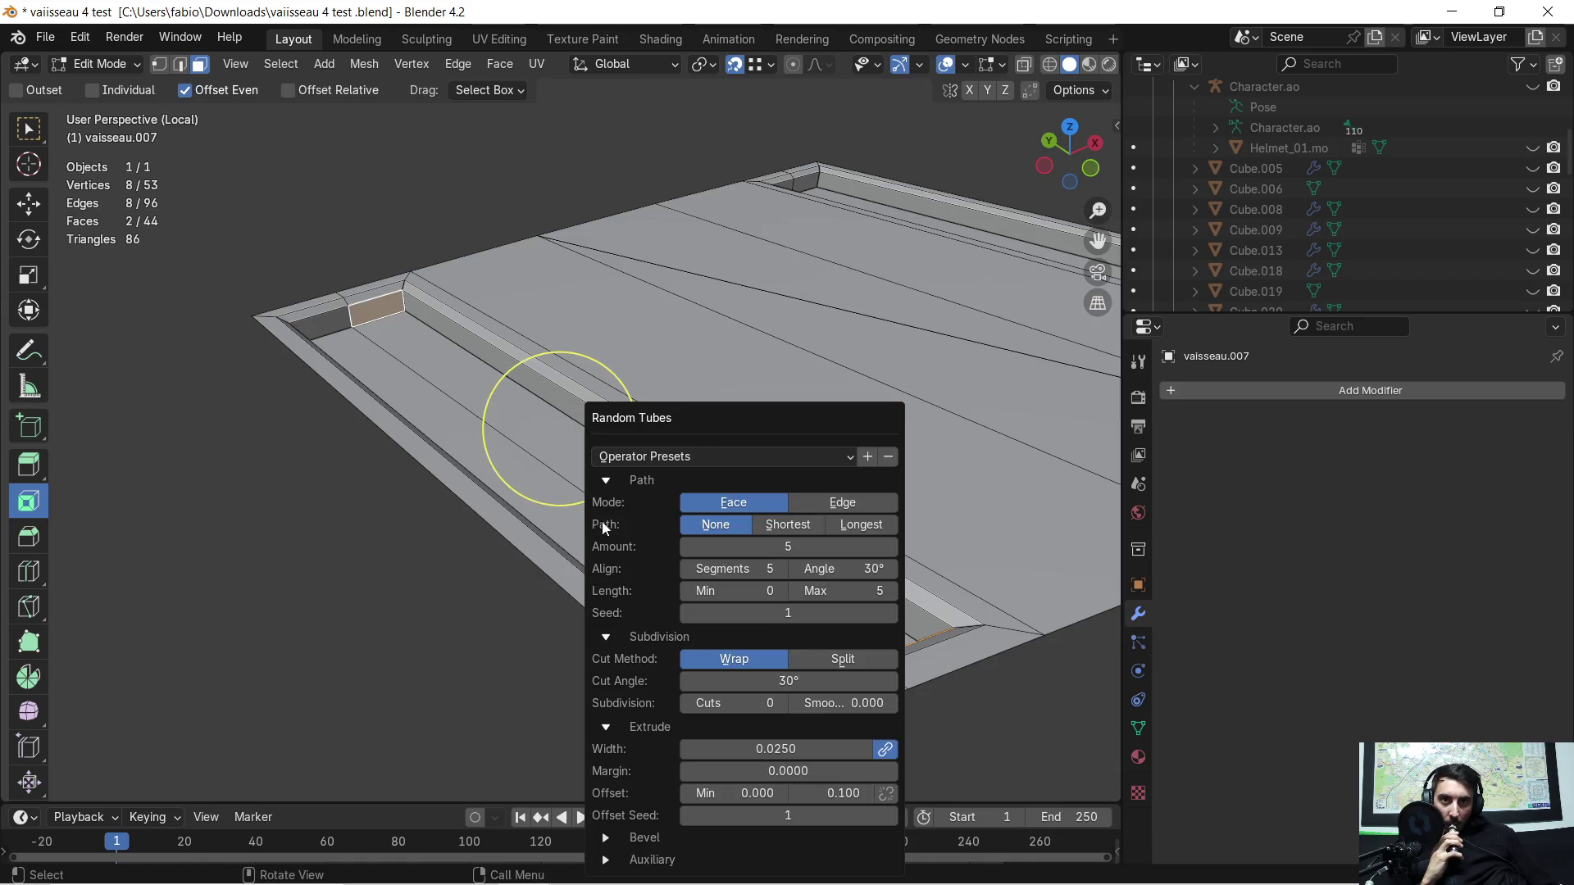
mouse_move(805, 420)
mouse_down()
mouse_move(1077, 83)
mouse_move(1030, 33)
mouse_up()
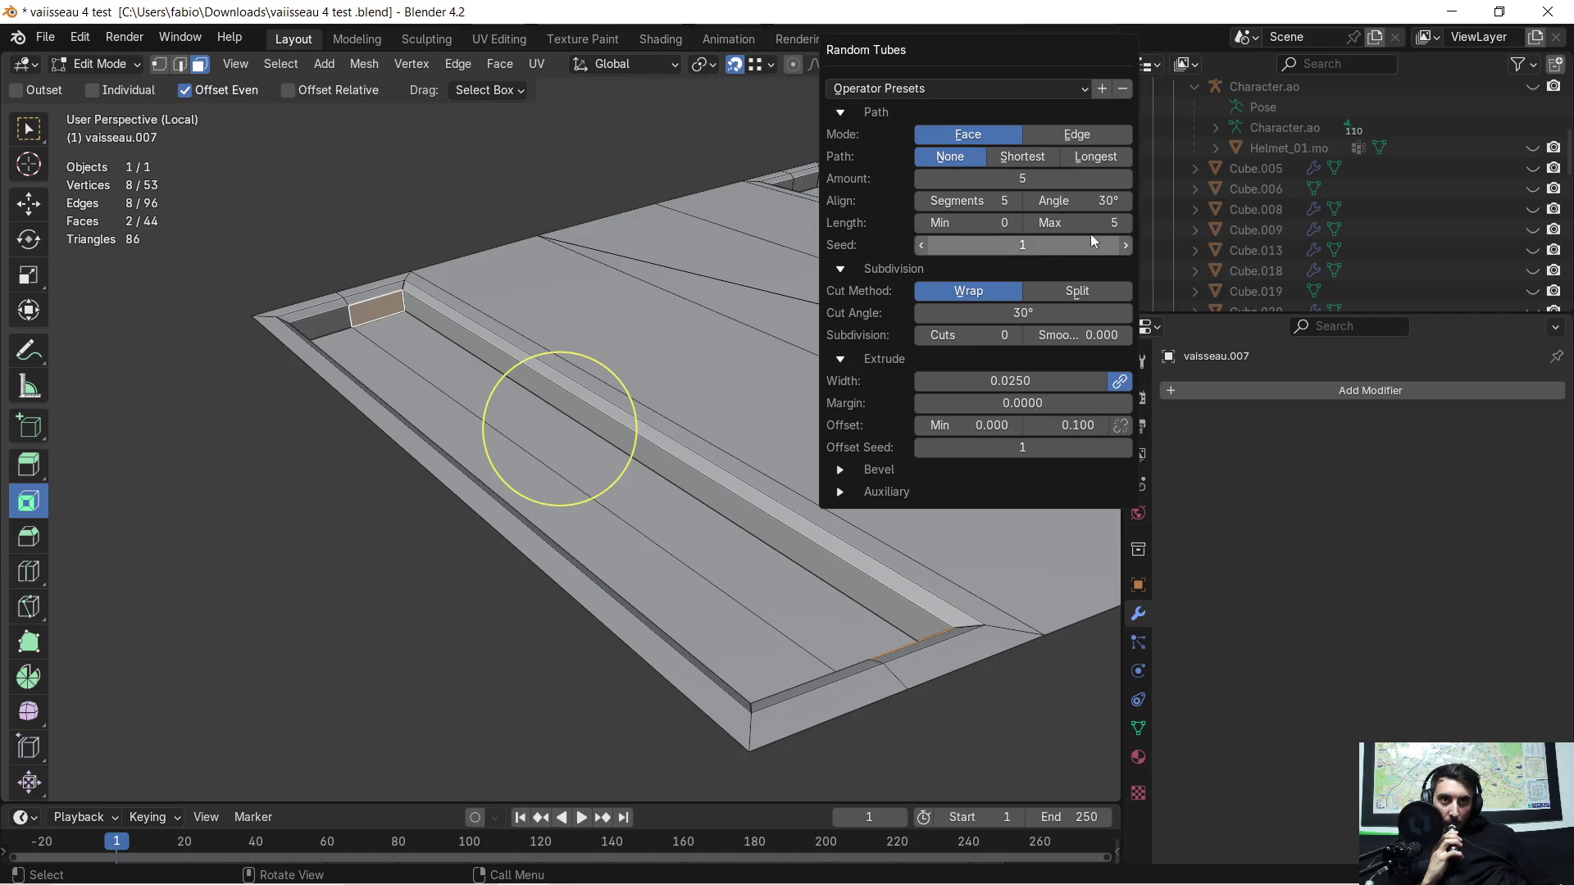
Step: Cycle the tube seed back to 1, set Amount to 20 and Path to Shortest
click(1124, 245)
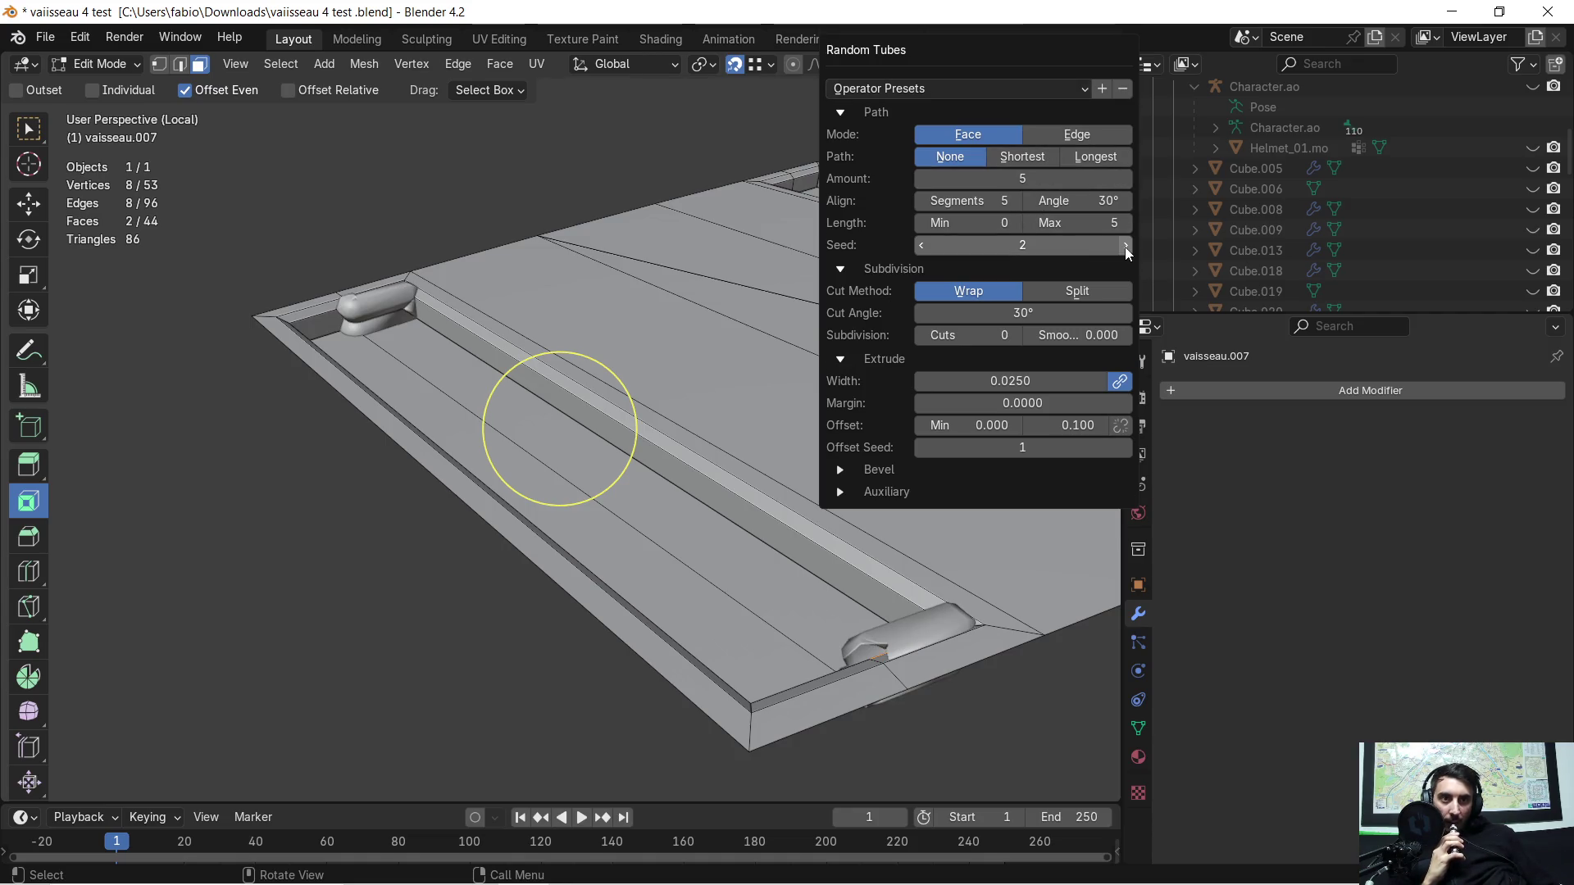
click(1125, 244)
click(1125, 246)
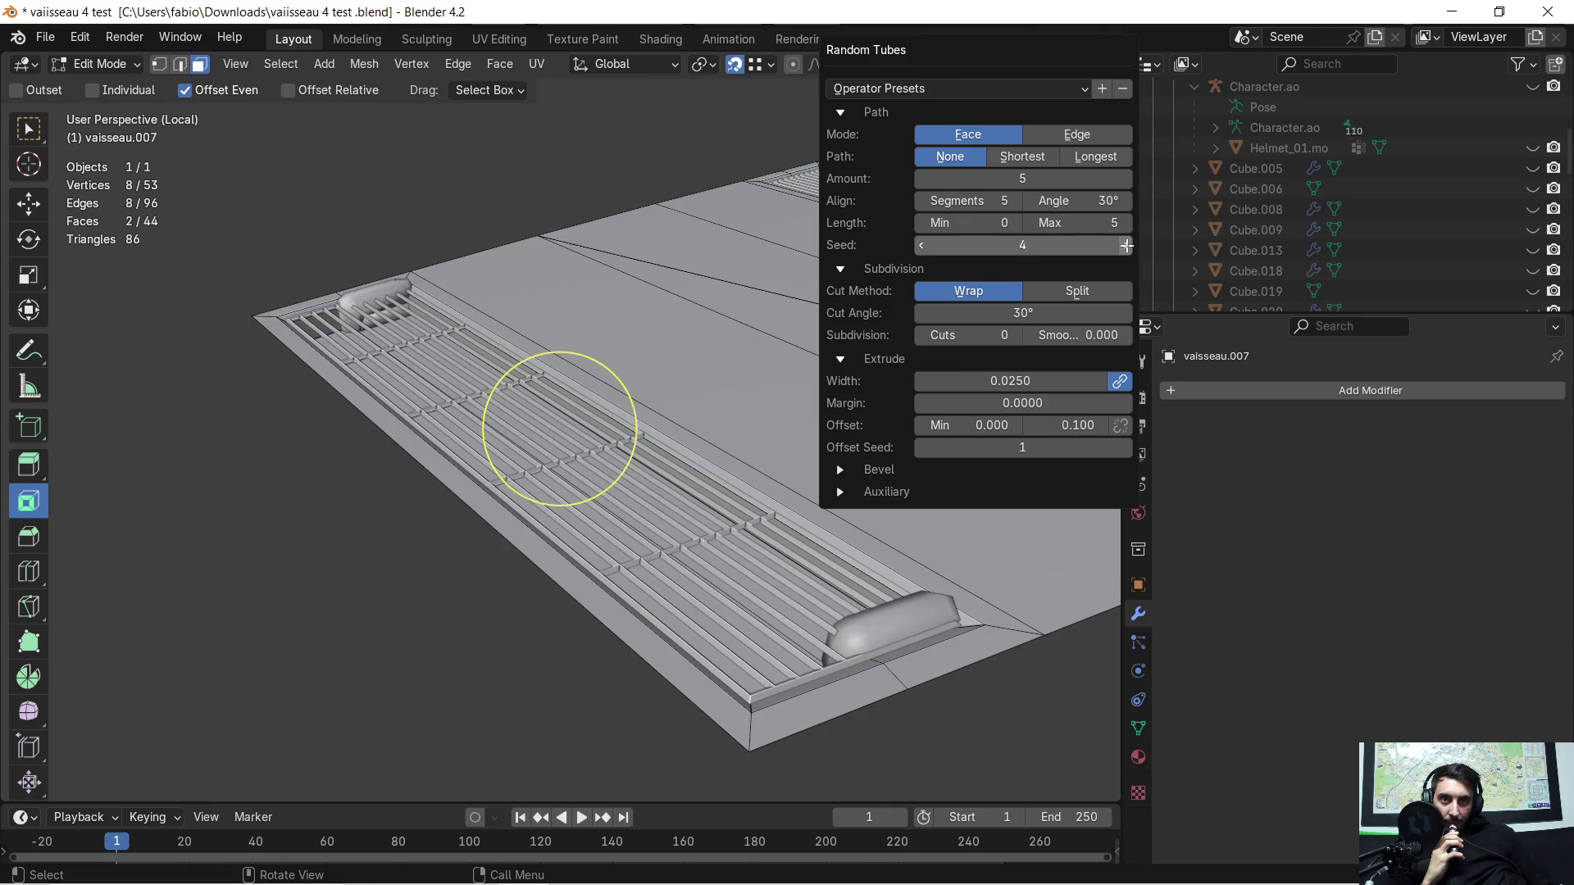
click(1125, 245)
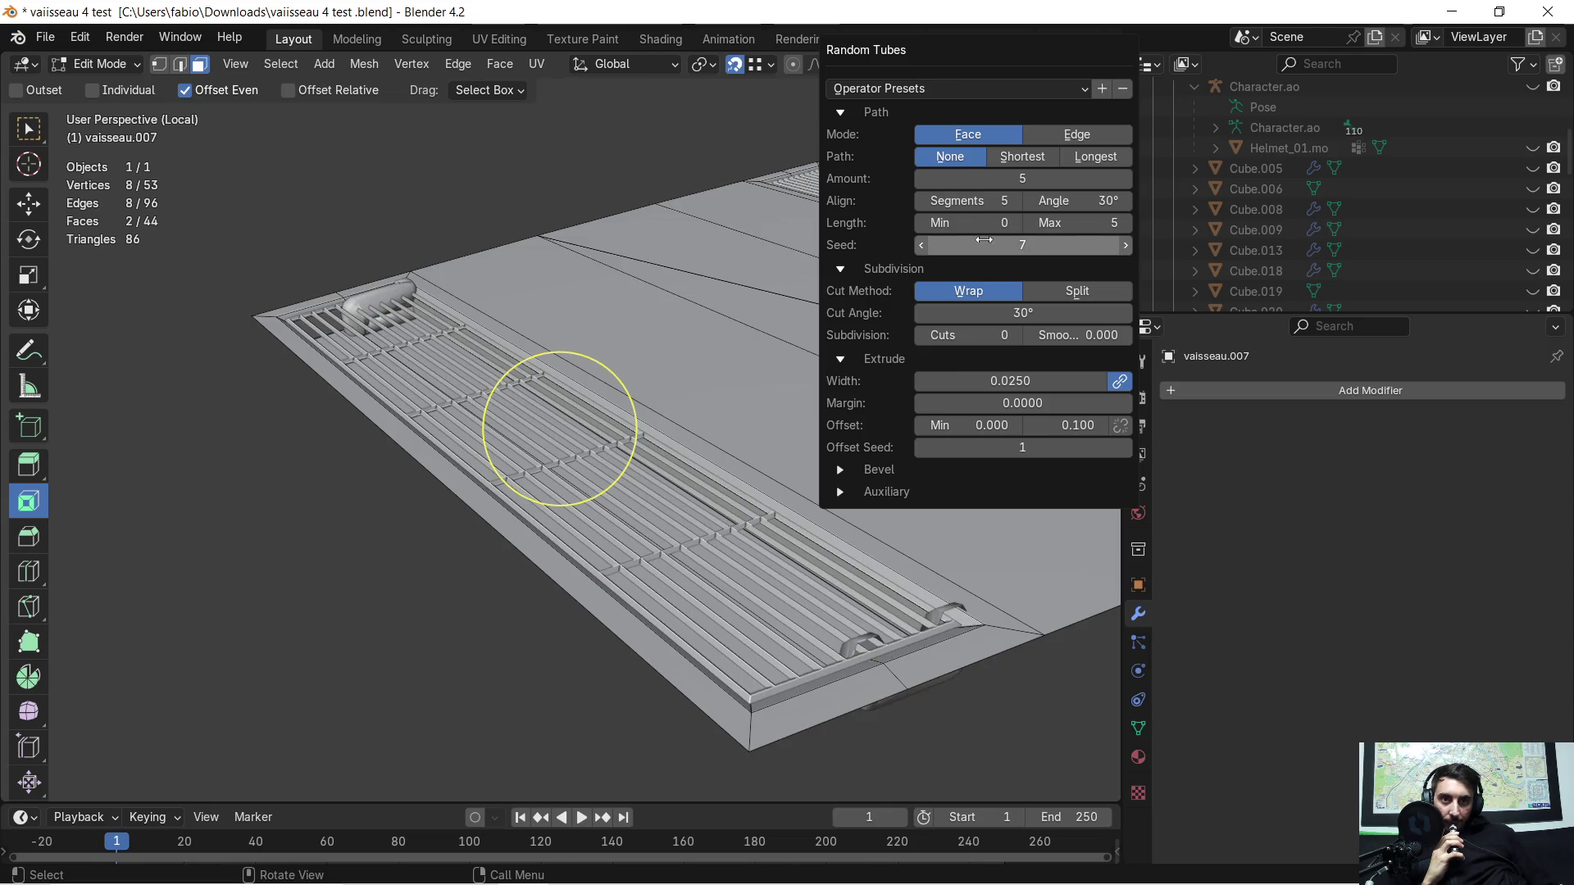
click(925, 245)
click(924, 245)
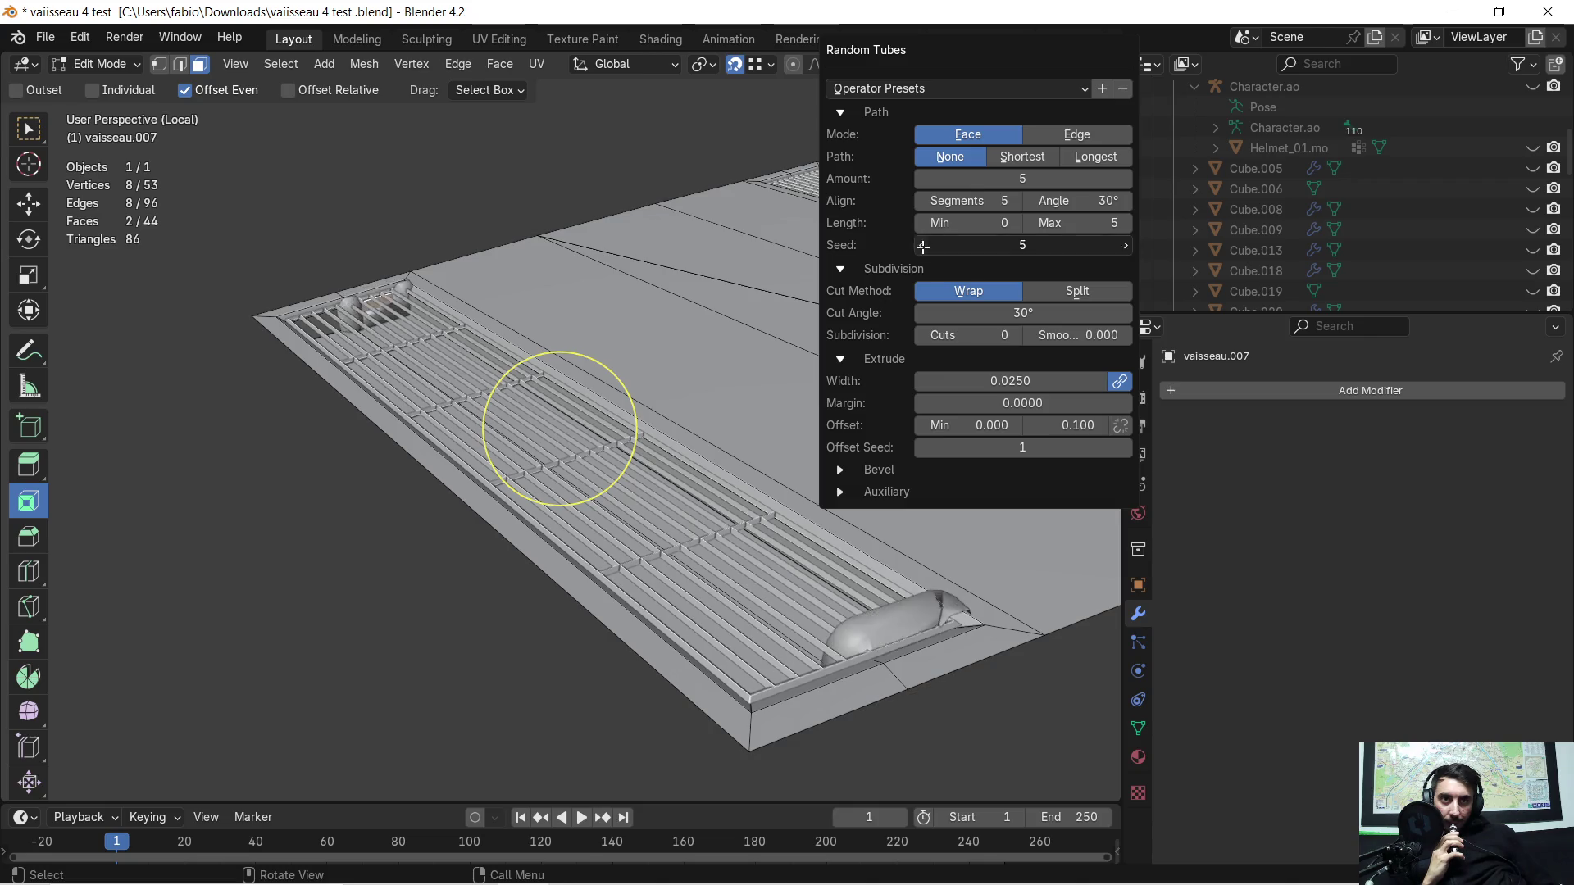
click(924, 244)
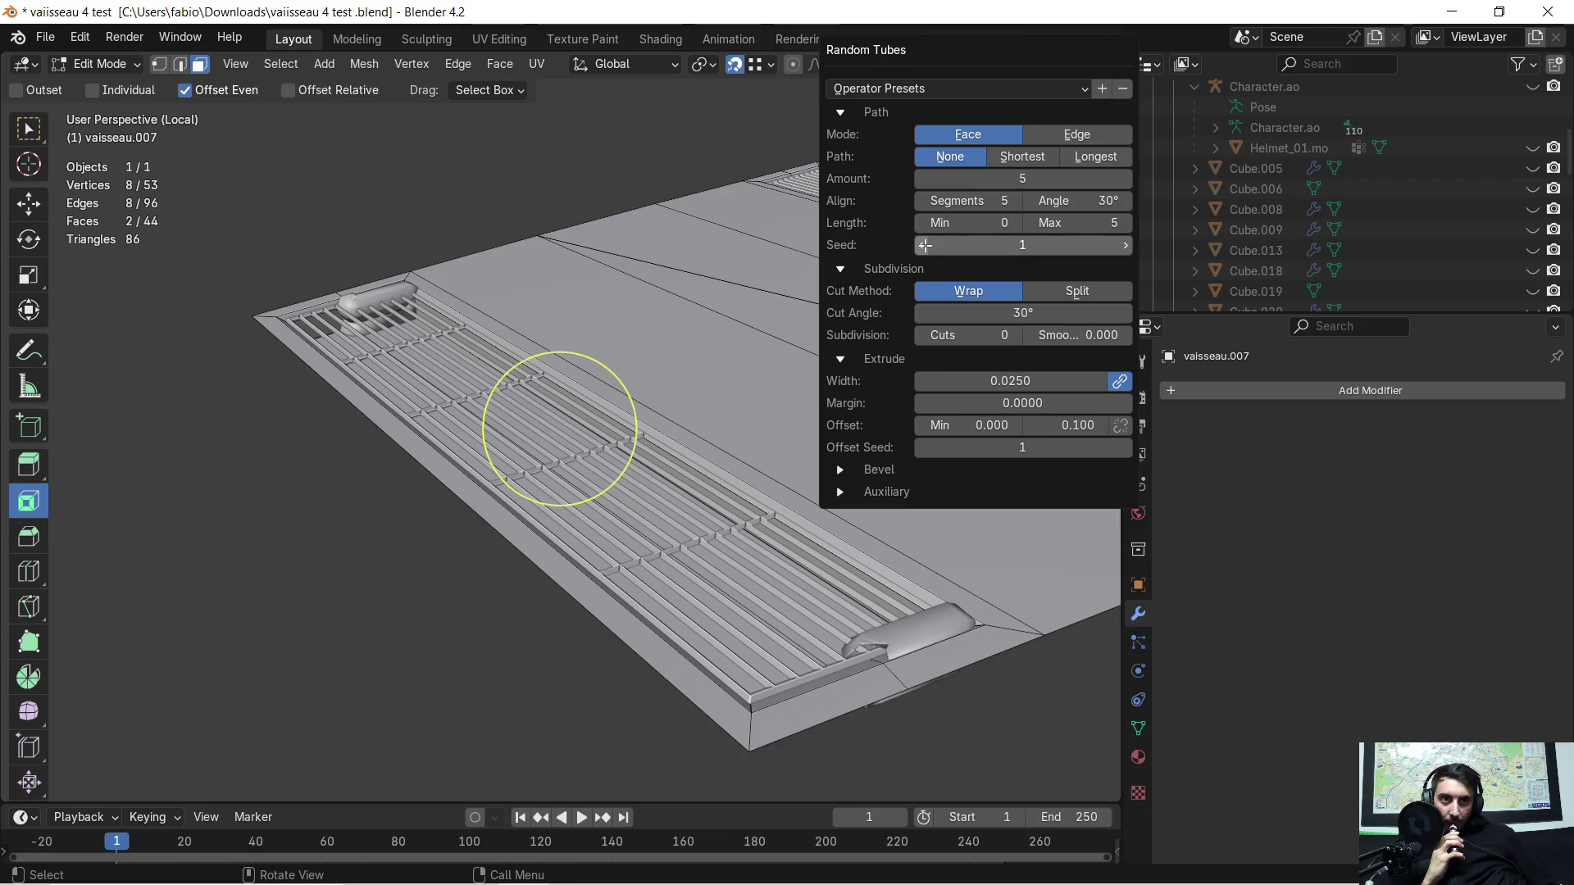
drag(959, 179, 985, 729)
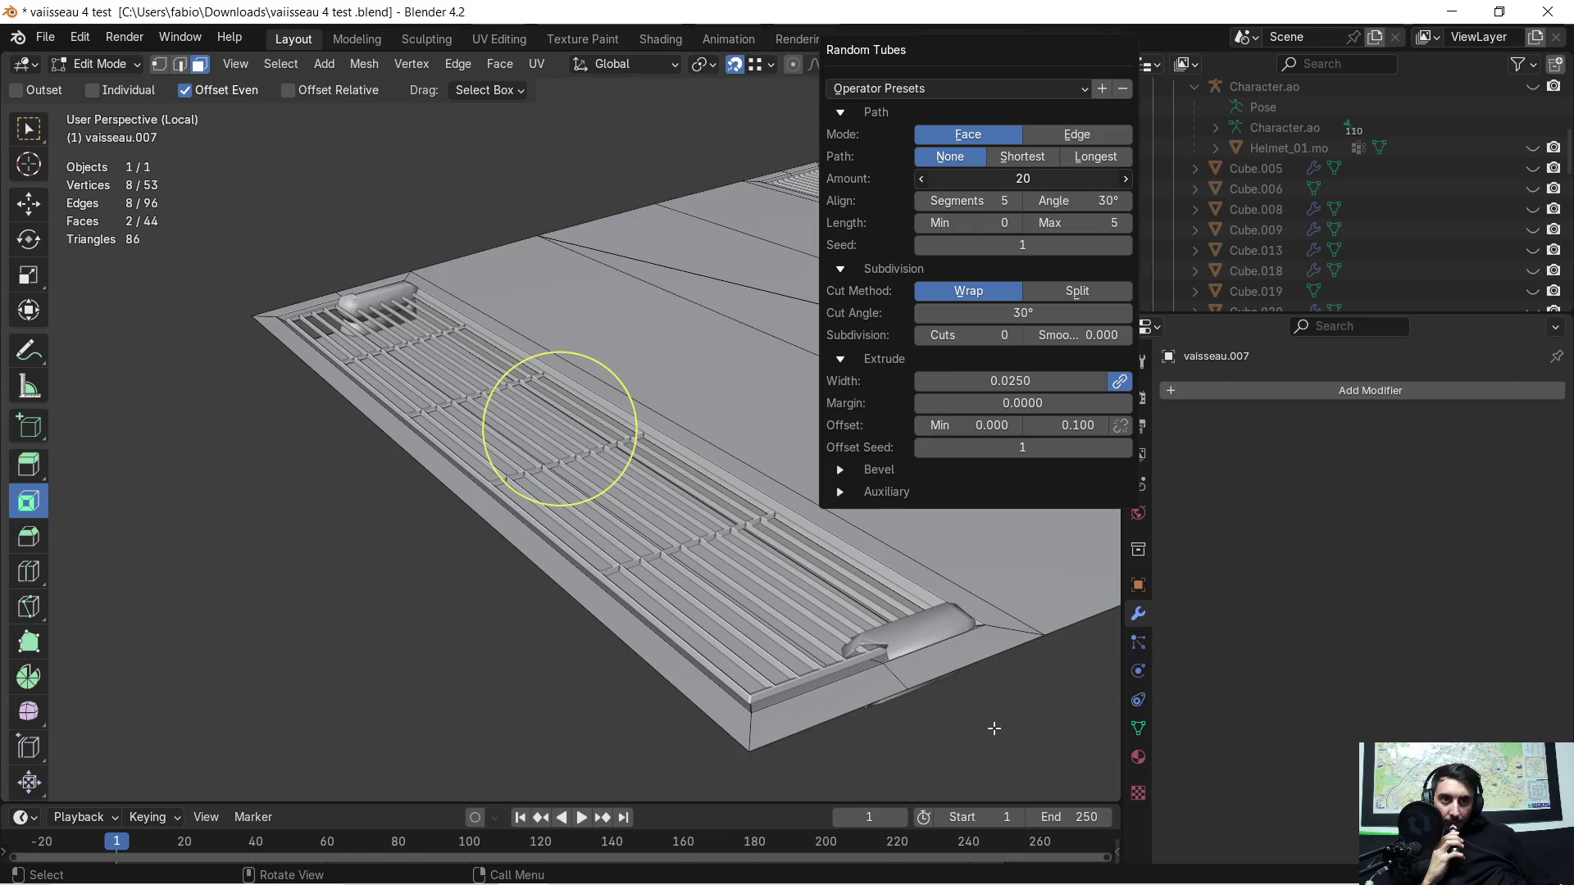
click(1007, 157)
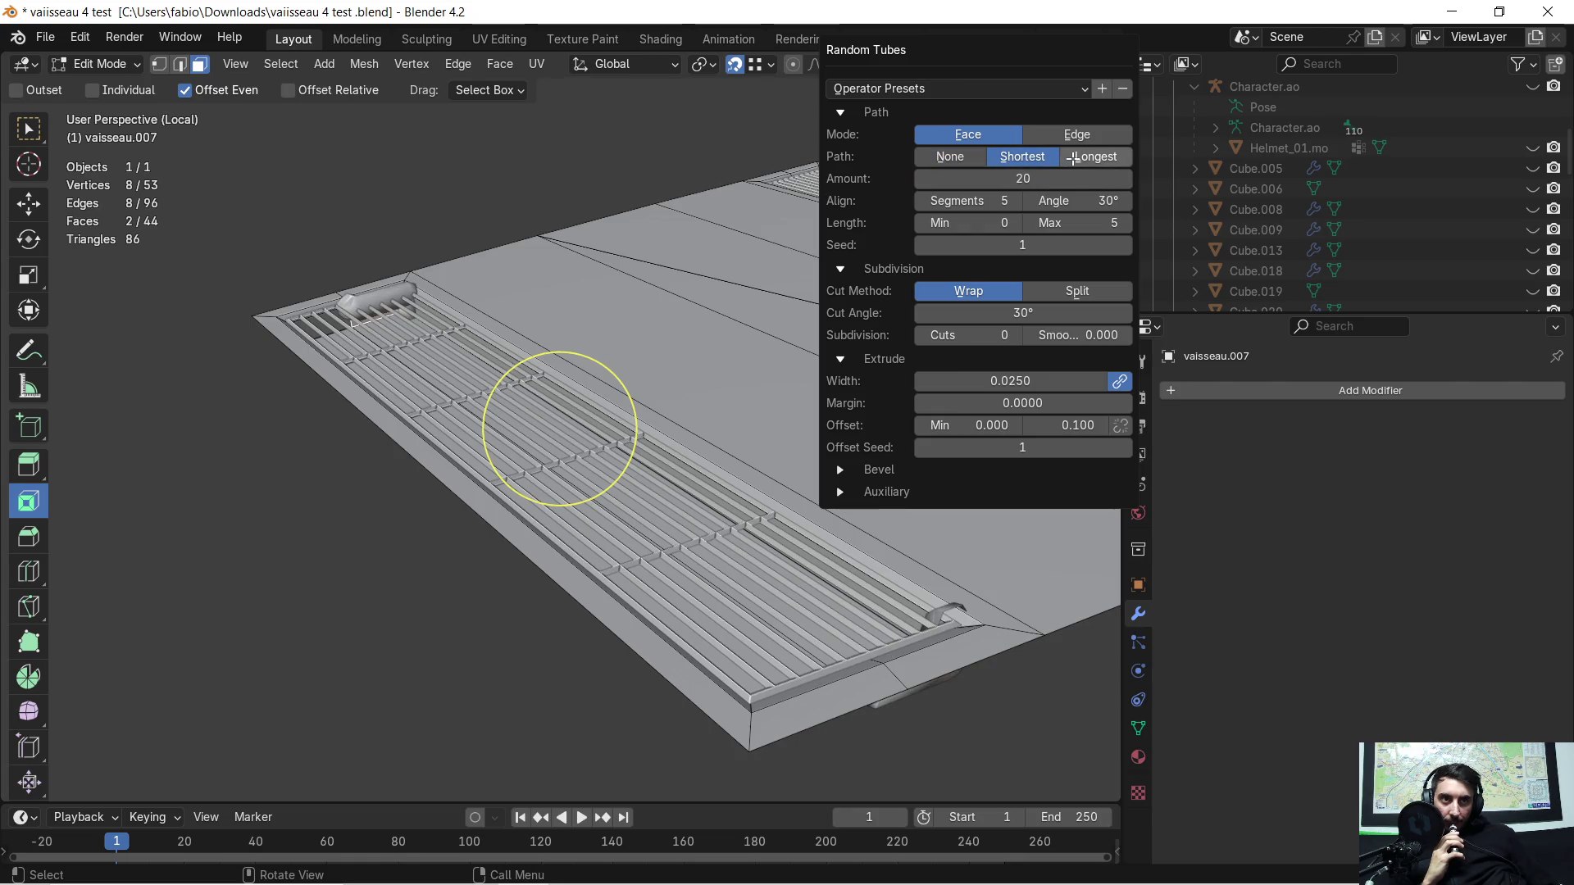
scroll(695, 439, up, 2)
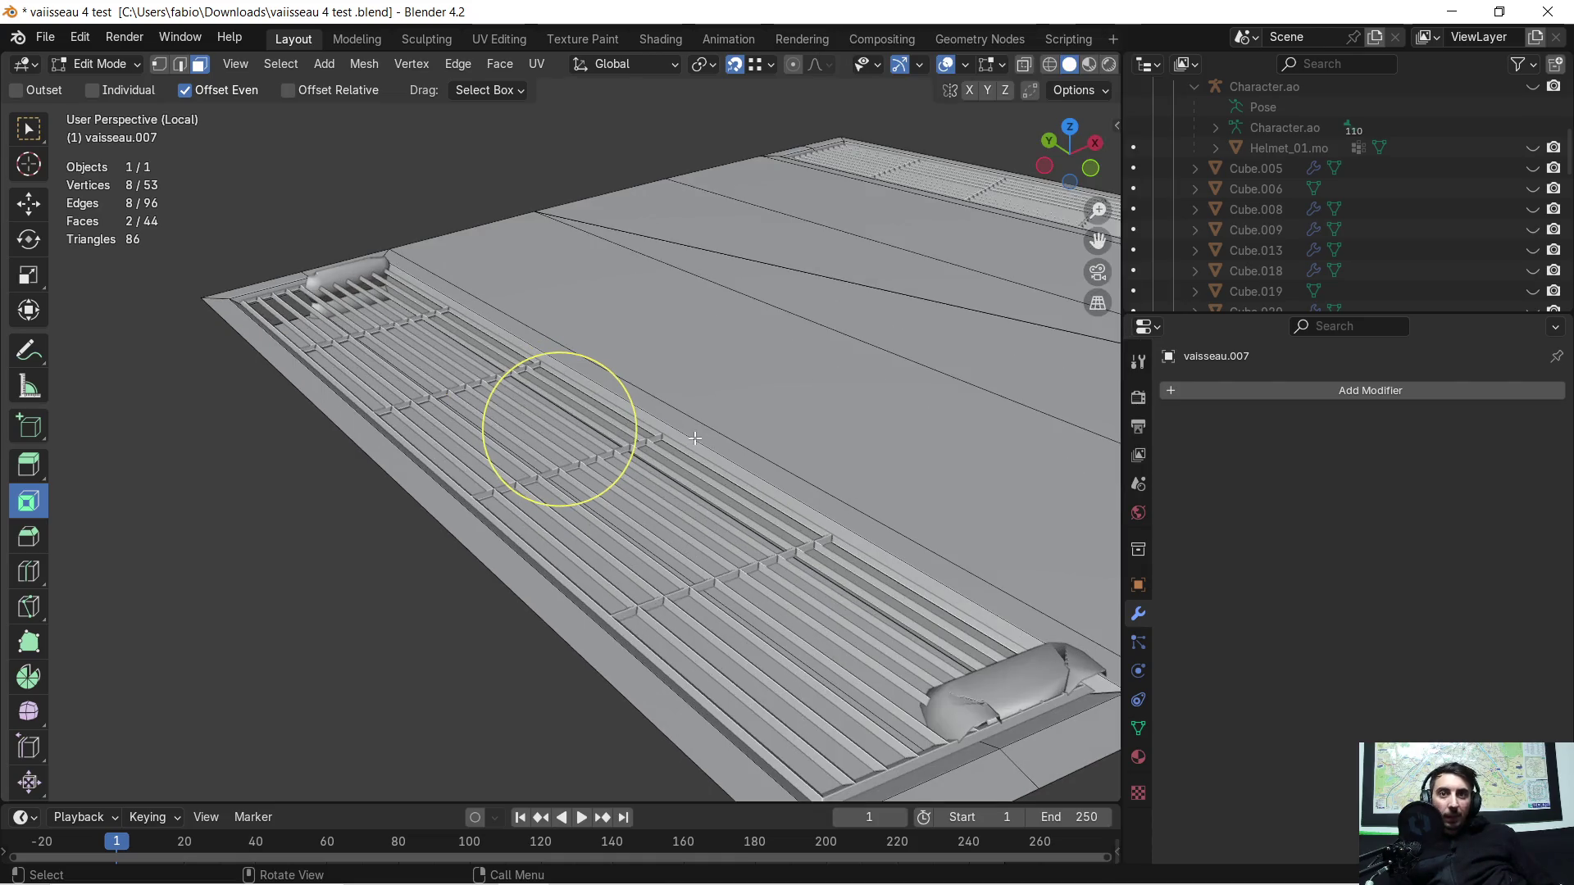
Step: Orbit around the tubed grating from several angles, then bring the YouTube browser forward
middle_drag(690, 438, 912, 455)
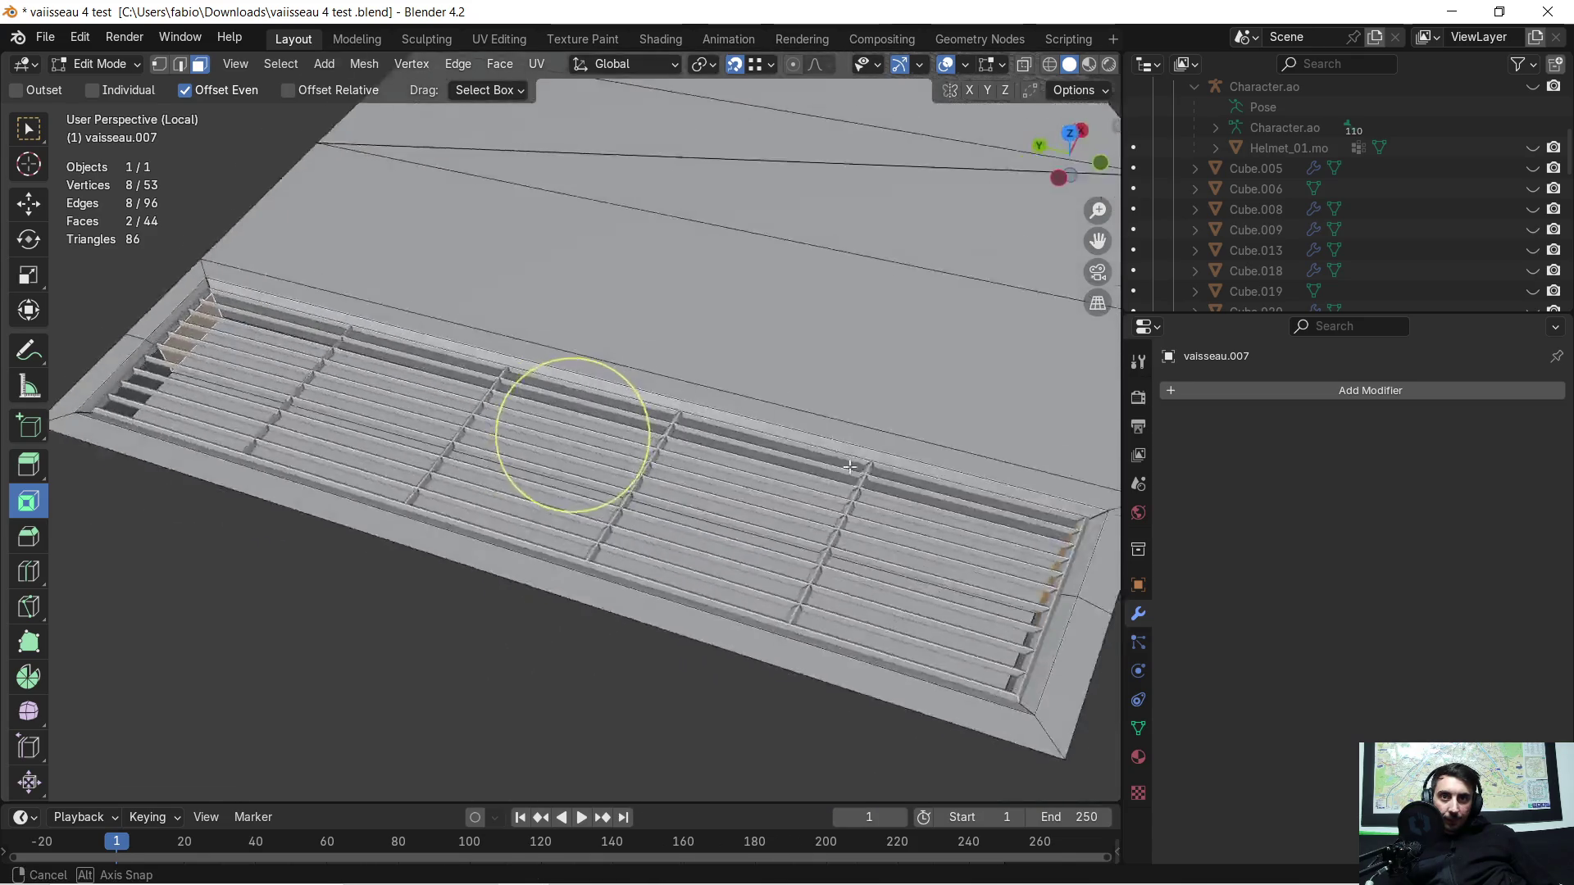
scroll(911, 454, up, 3)
middle_drag(911, 454, 691, 382)
mouse_move(592, 481)
middle_down()
mouse_move(679, 436)
mouse_move(285, 437)
mouse_move(487, 379)
middle_up()
mouse_move(753, 314)
middle_down()
mouse_move(705, 324)
mouse_move(600, 416)
mouse_move(526, 440)
mouse_move(572, 625)
middle_up()
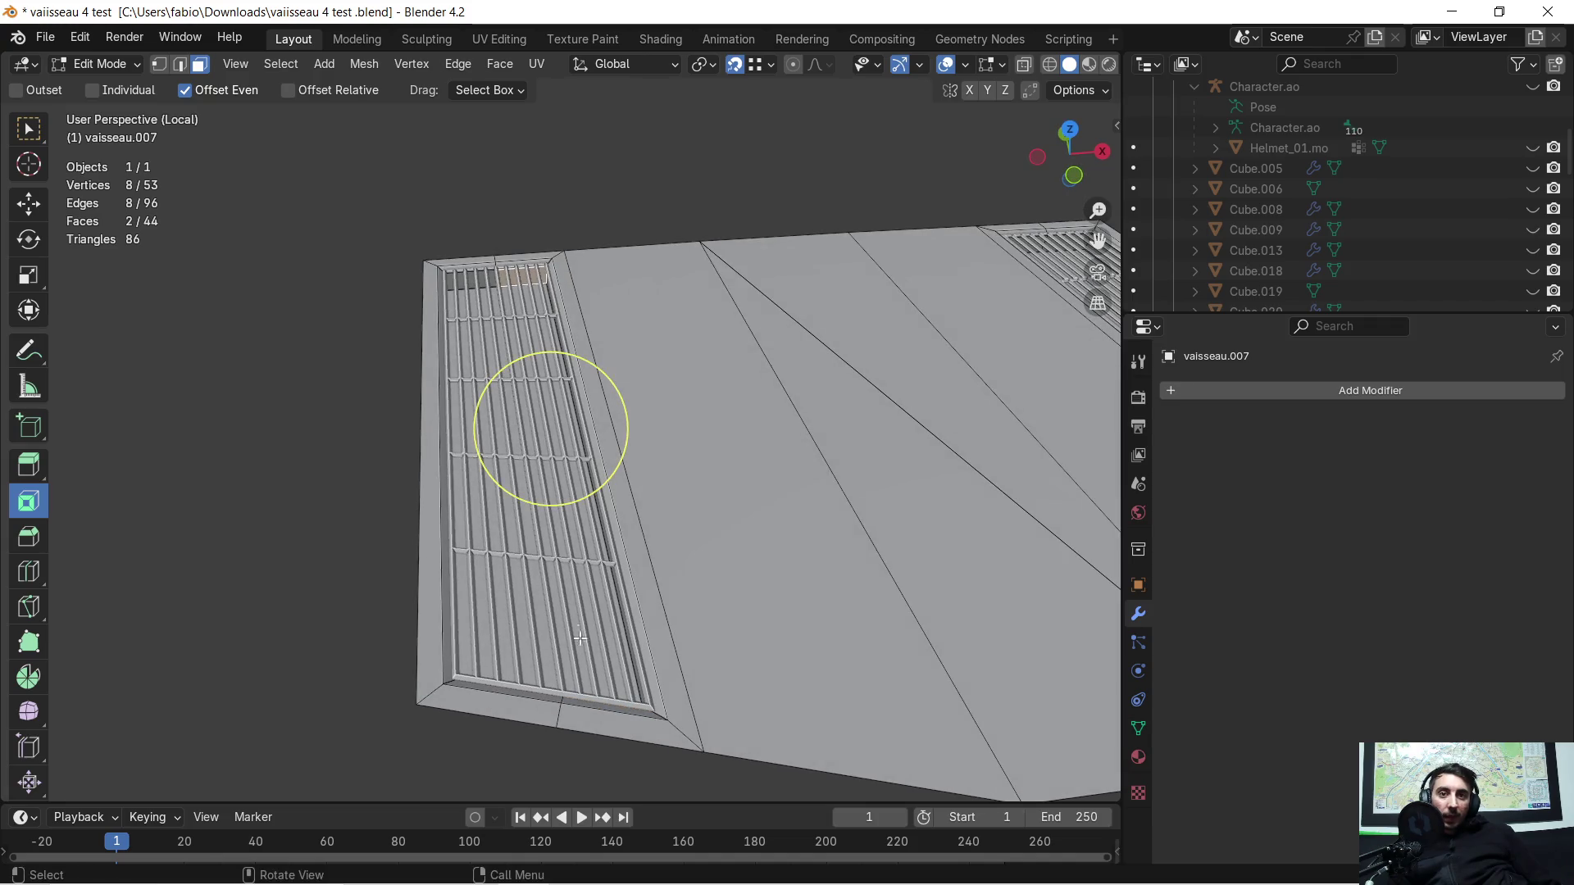
middle_drag(538, 390, 529, 425)
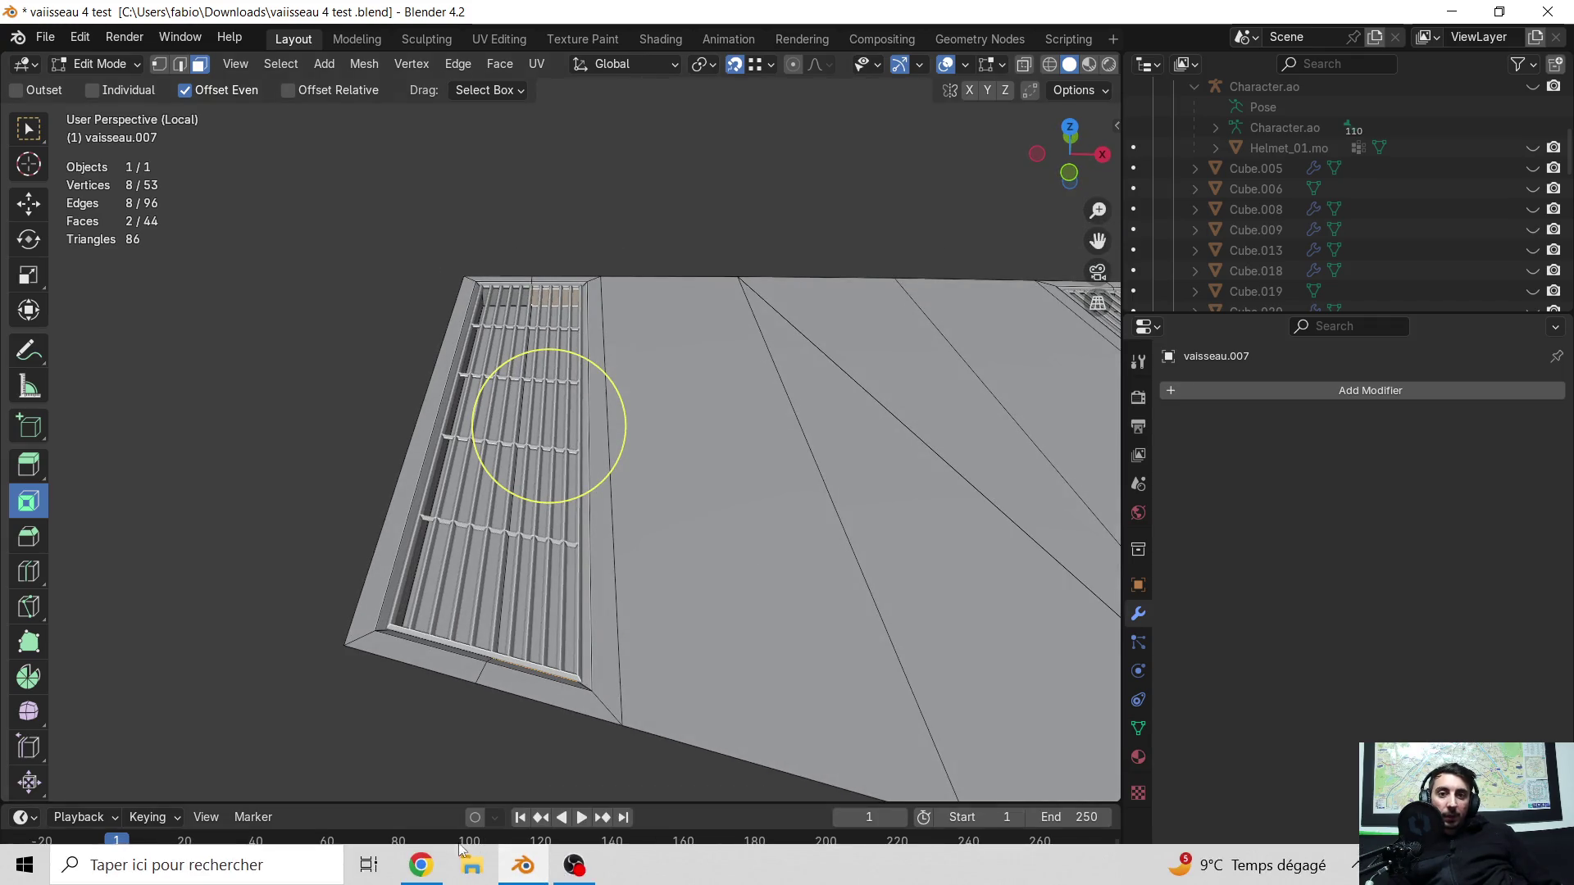
click(420, 864)
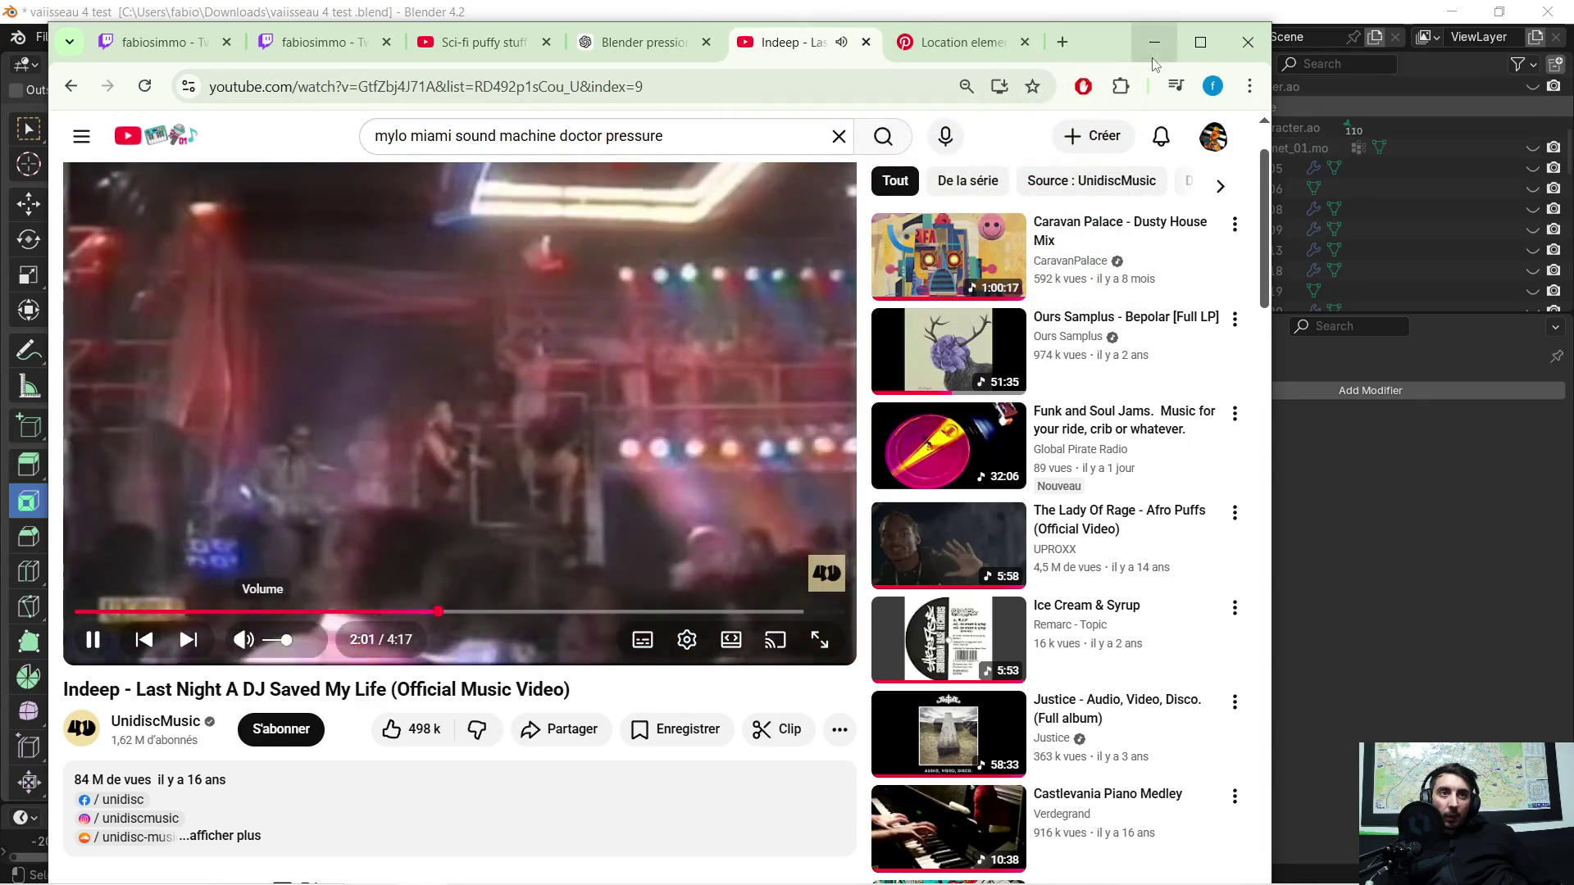
Step: Return from Chrome to Blender and open the Random Flow generator menu over the grating
key(alt+Tab)
middle_drag(765, 495, 801, 484)
key(shift+alt+q)
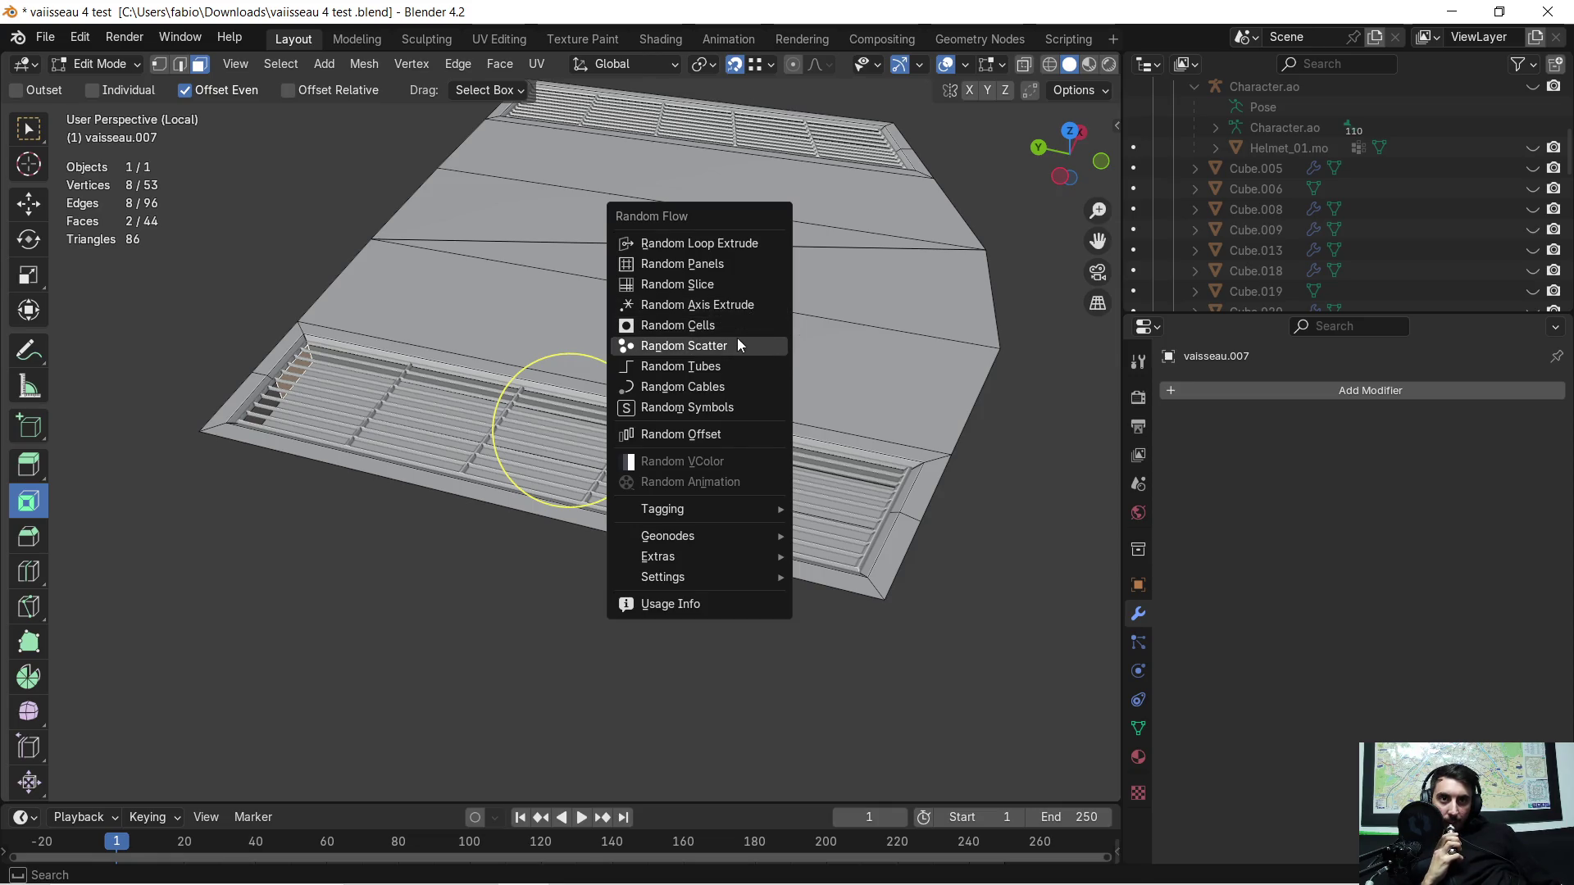
Step: Generate Random Cables with Slack Seed 2, check them from below and above, then bring YouTube forward
click(725, 380)
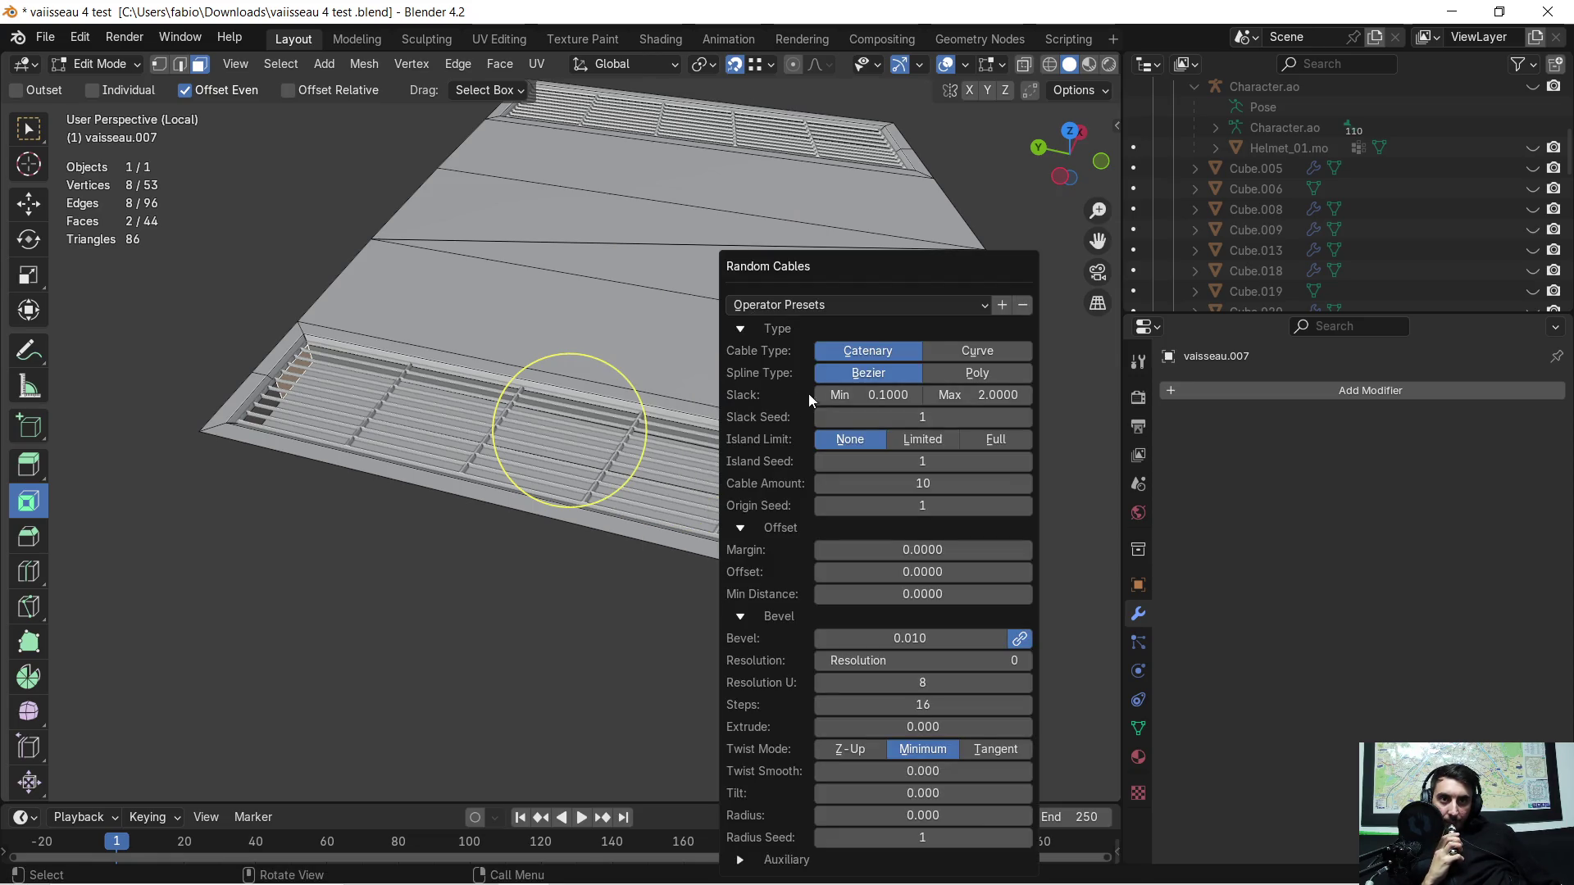
click(1026, 419)
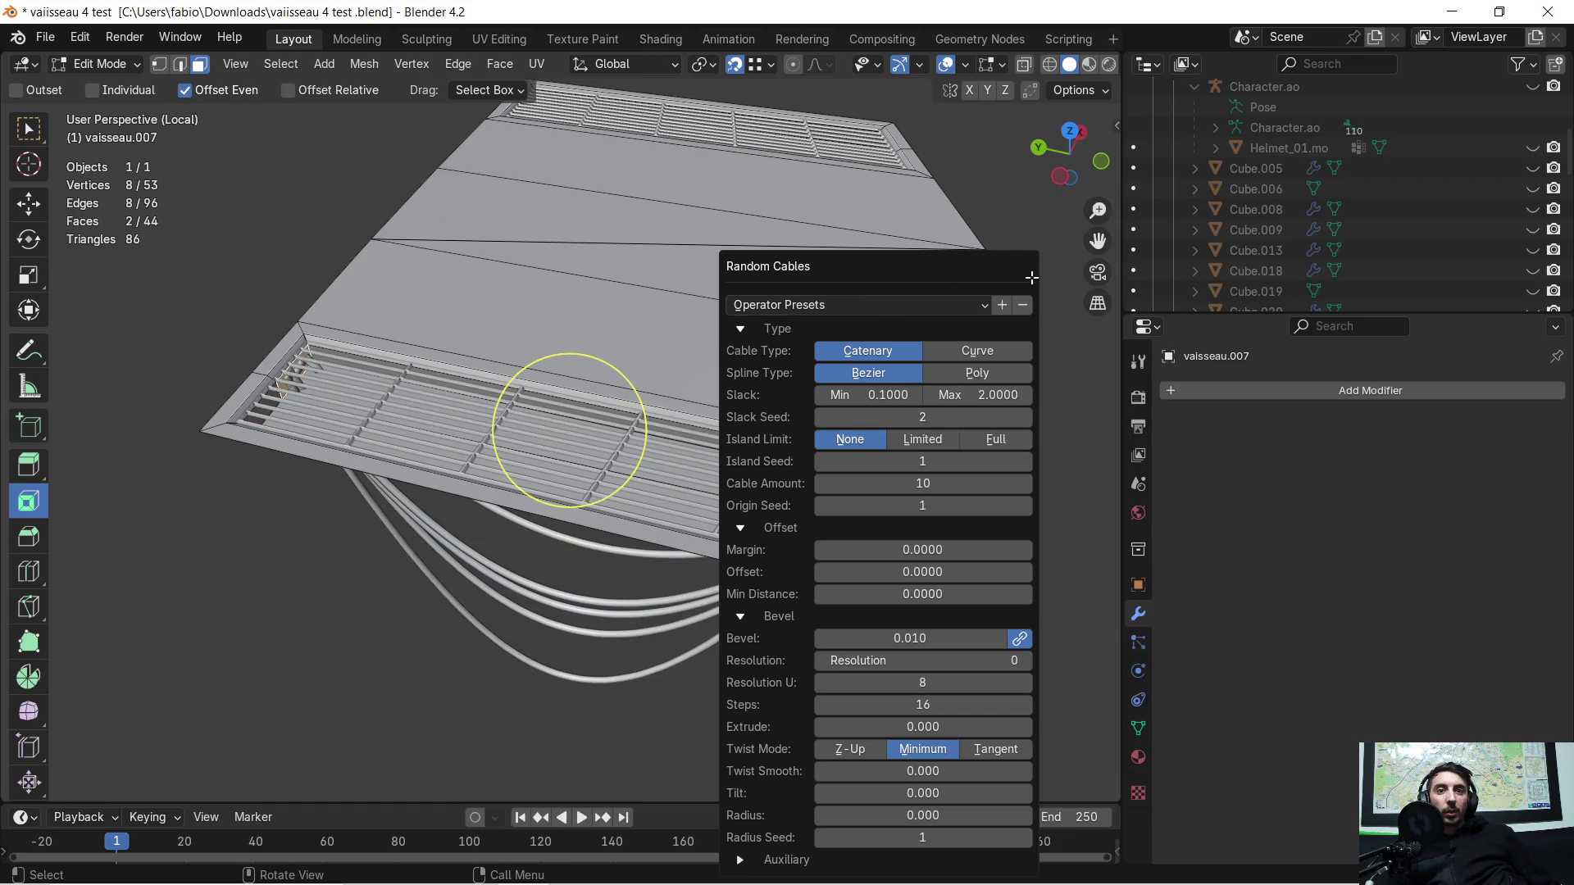
mouse_move(498, 498)
middle_down()
mouse_move(619, 420)
mouse_move(700, 465)
middle_up()
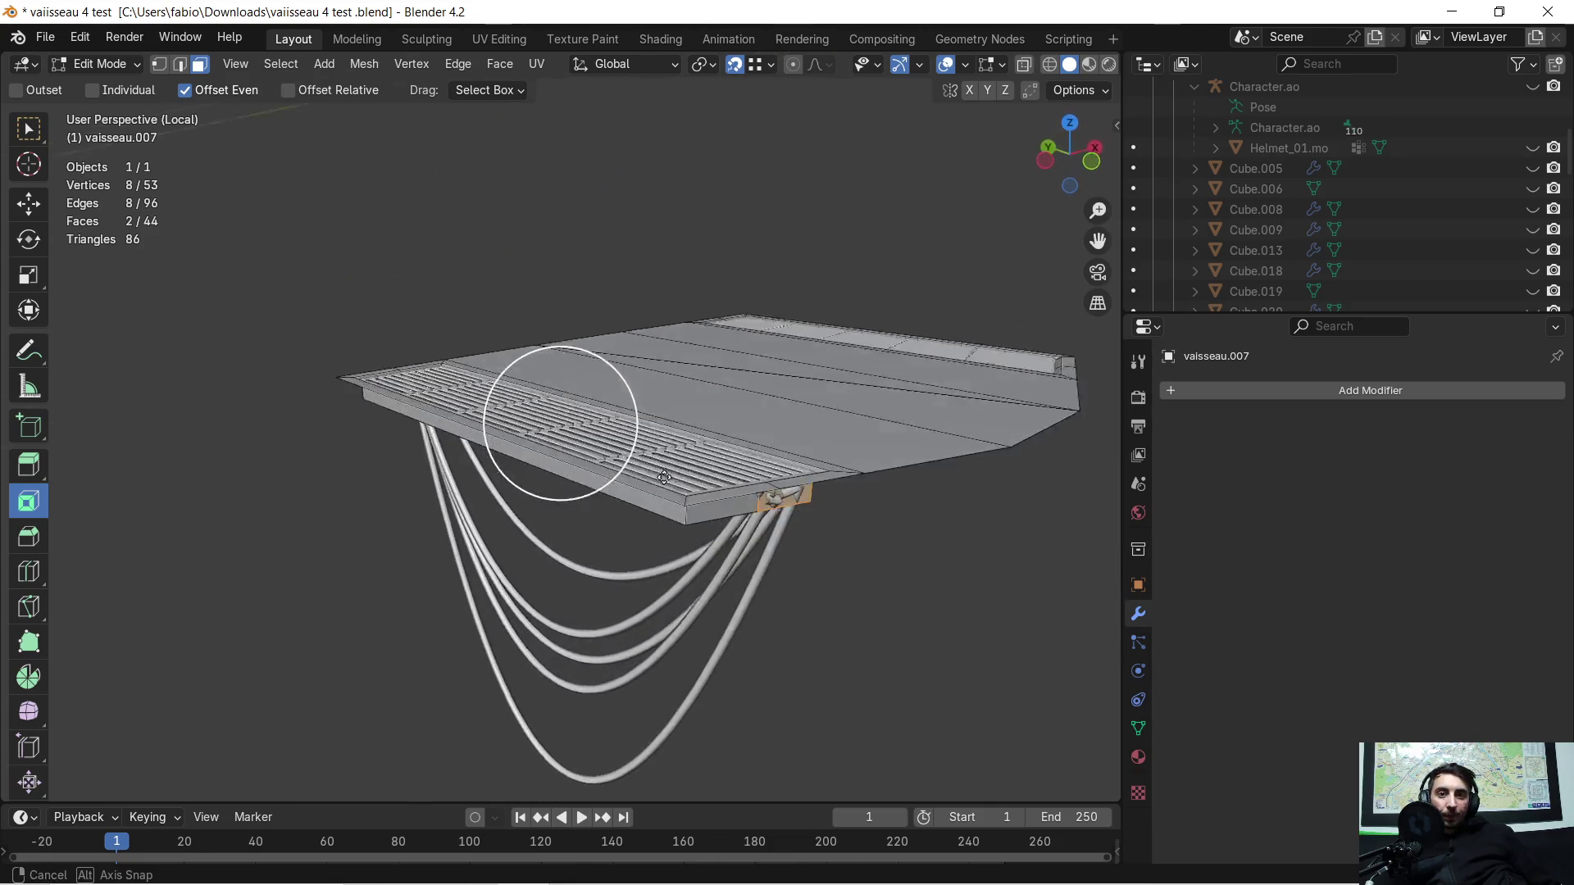
mouse_move(700, 466)
middle_down()
mouse_move(655, 513)
mouse_move(678, 480)
middle_up()
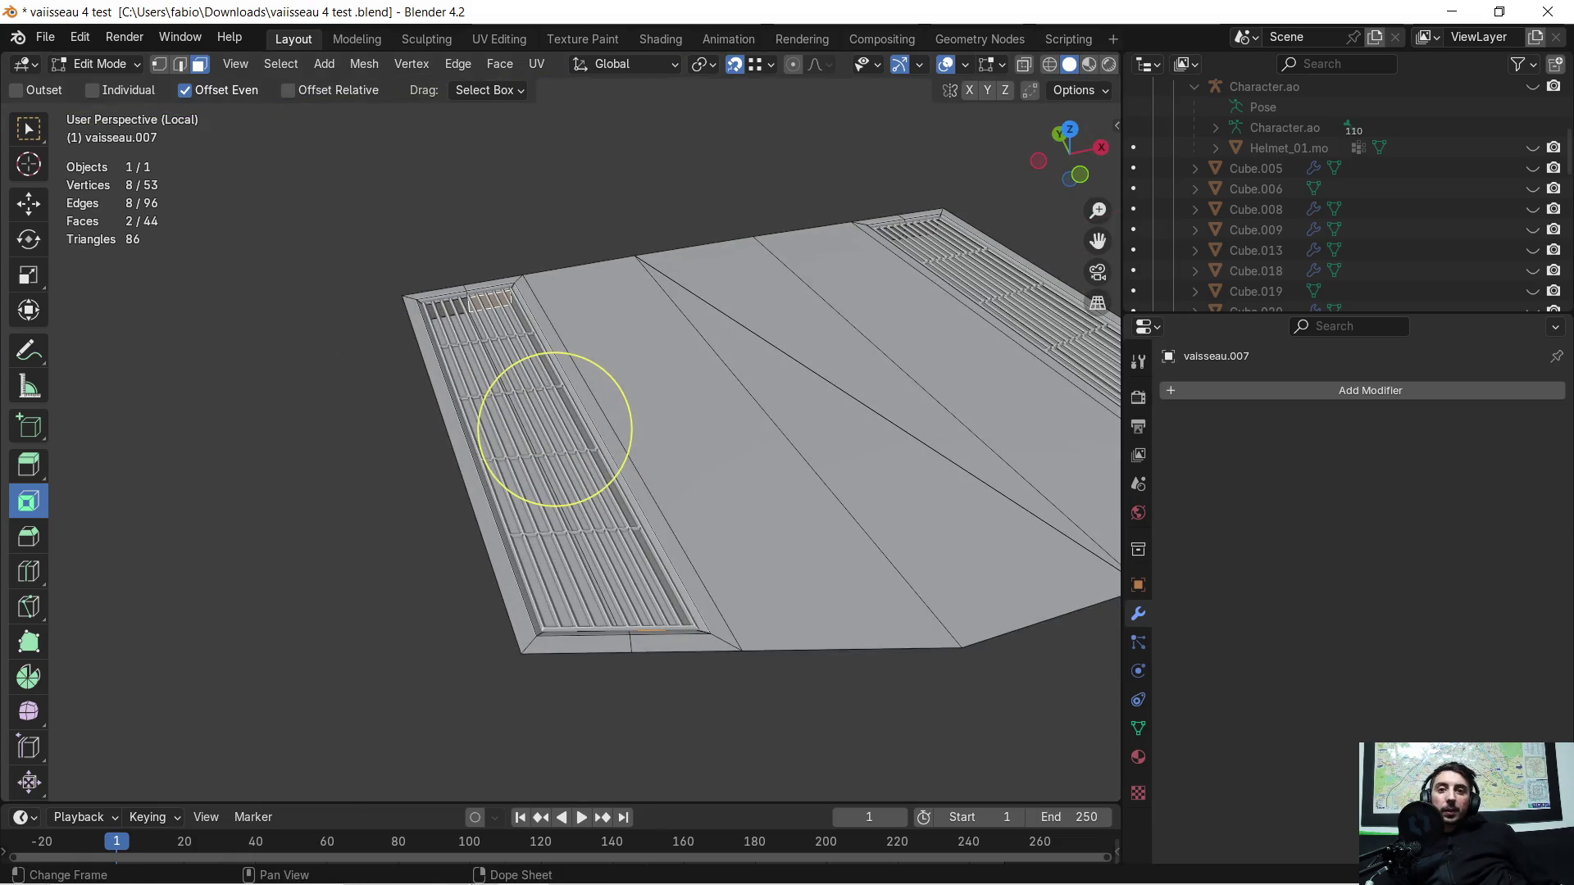
click(420, 871)
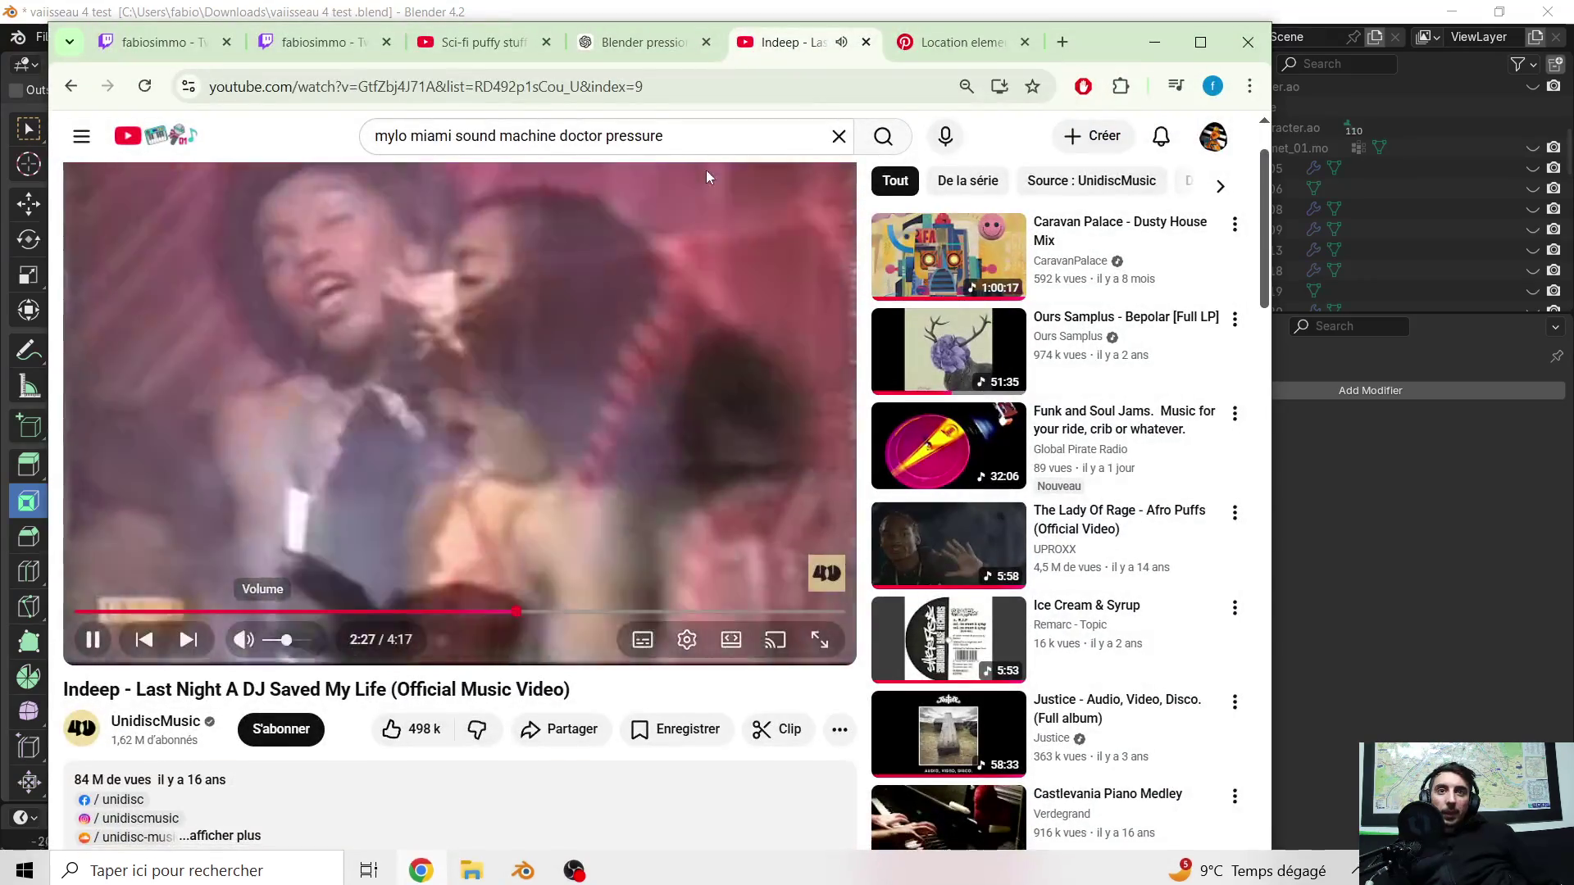
Step: Ask ChatGPT how to make realistic, slightly messy horizontal cables and read its Bezier-curve steps
click(681, 50)
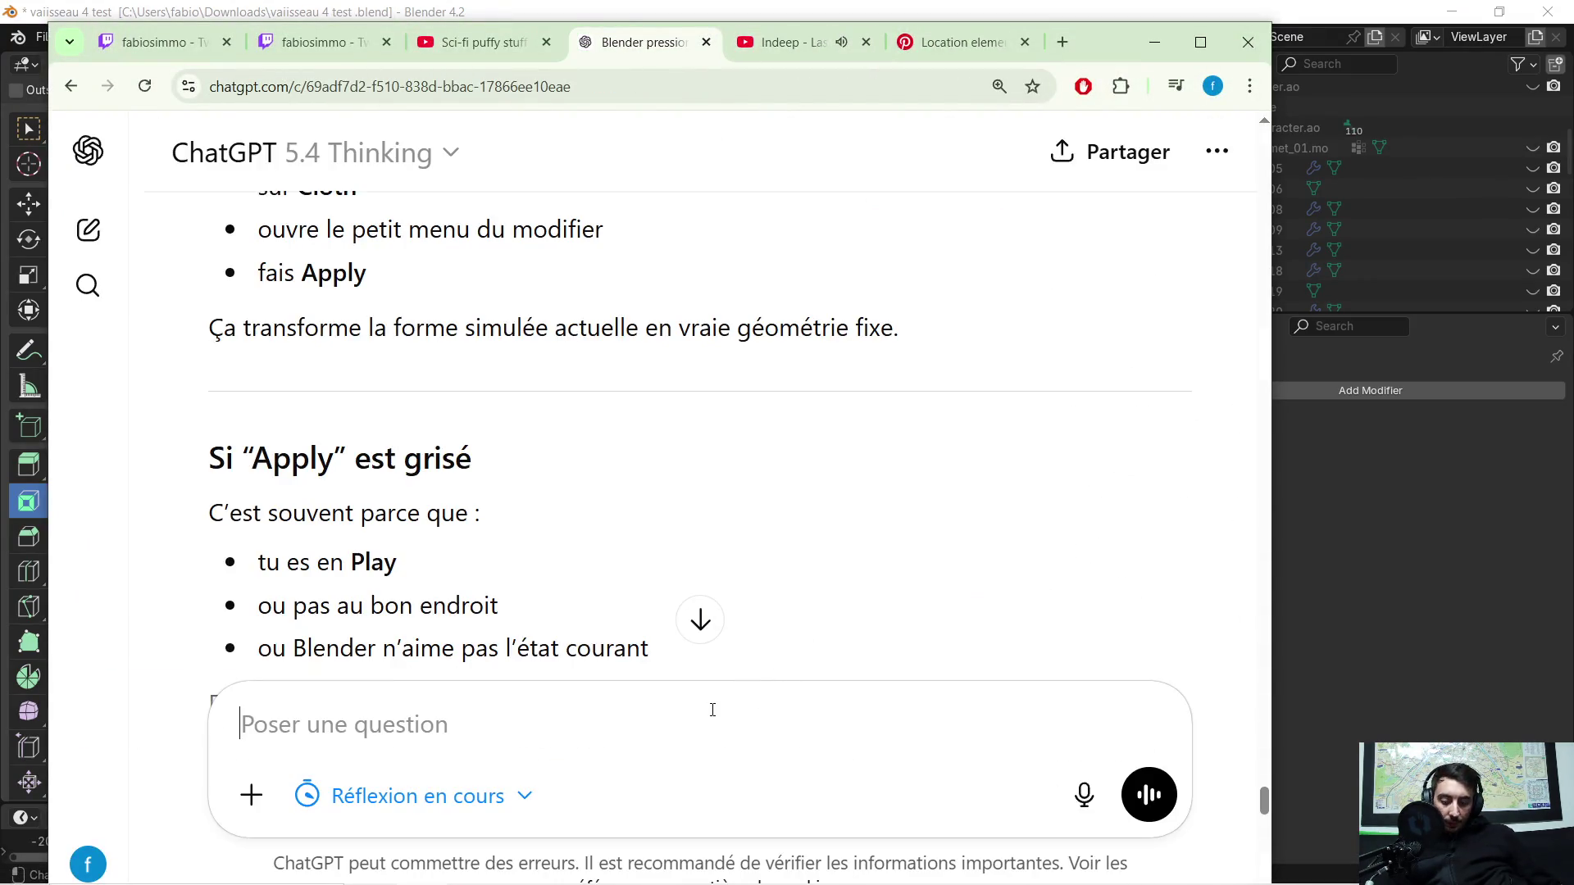
text(comment je fai pour fair des tu)
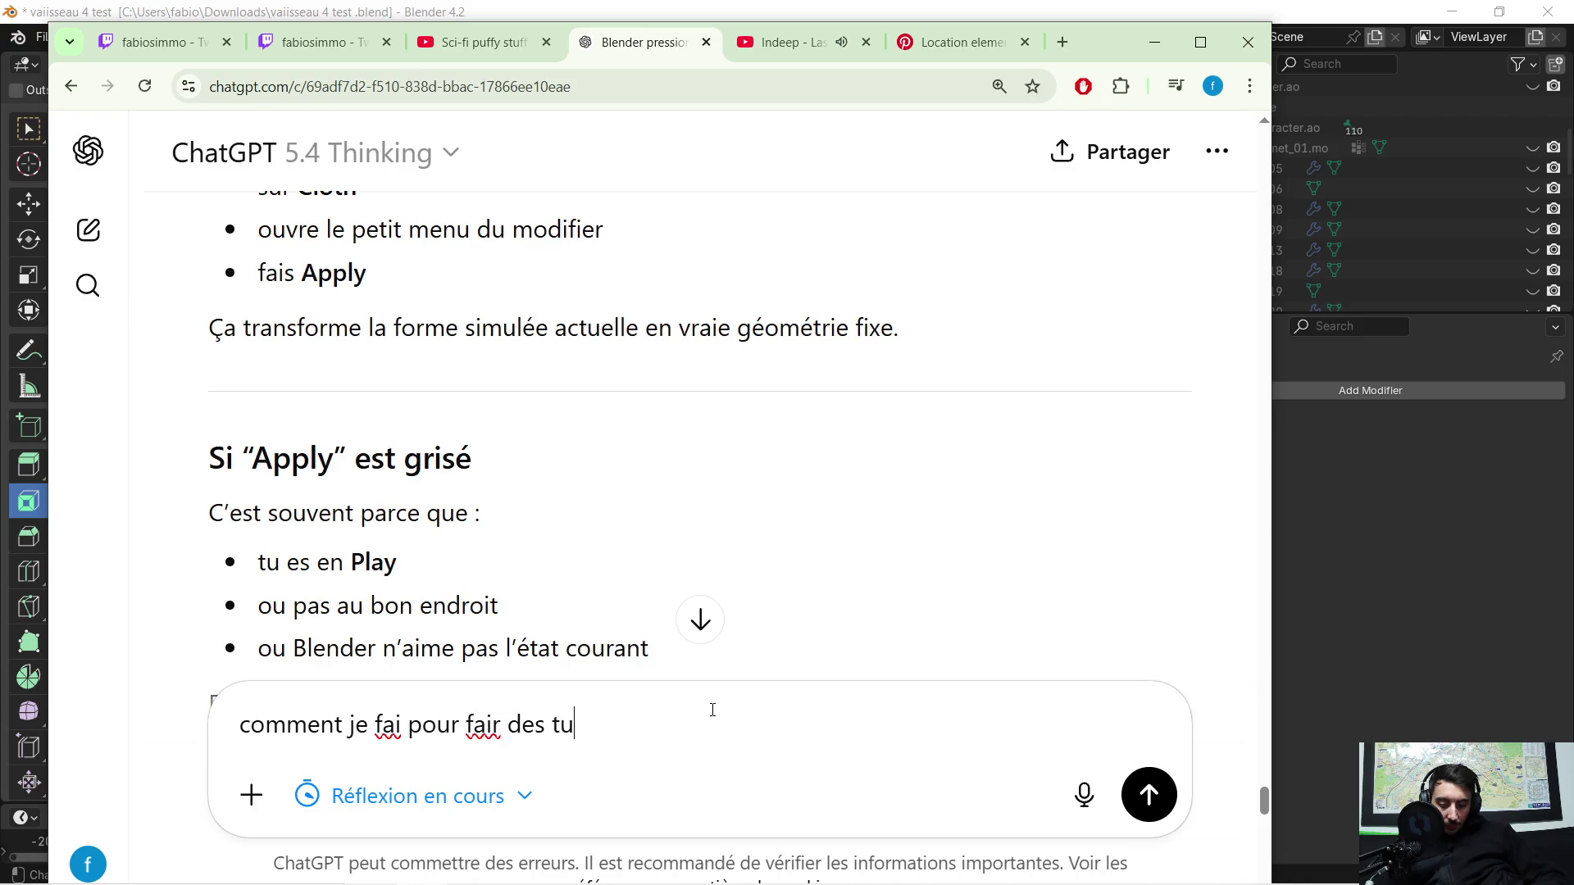
text(yo /cable horizontal realist  ? je veux dire par)
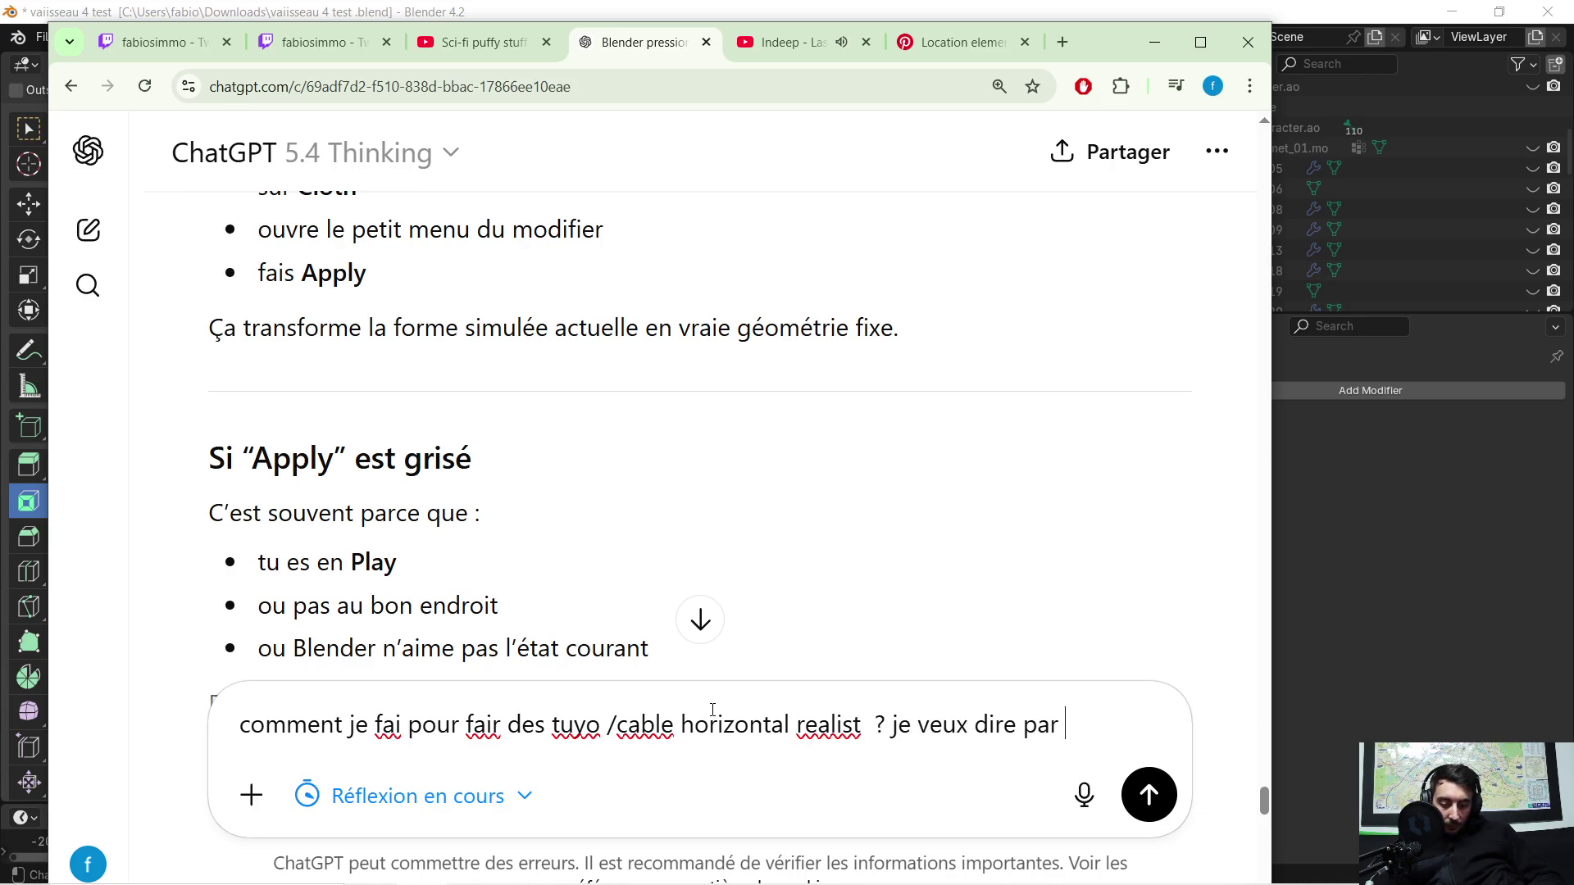
text(as du tout beau tout droit des cable un peut en bordel quoi)
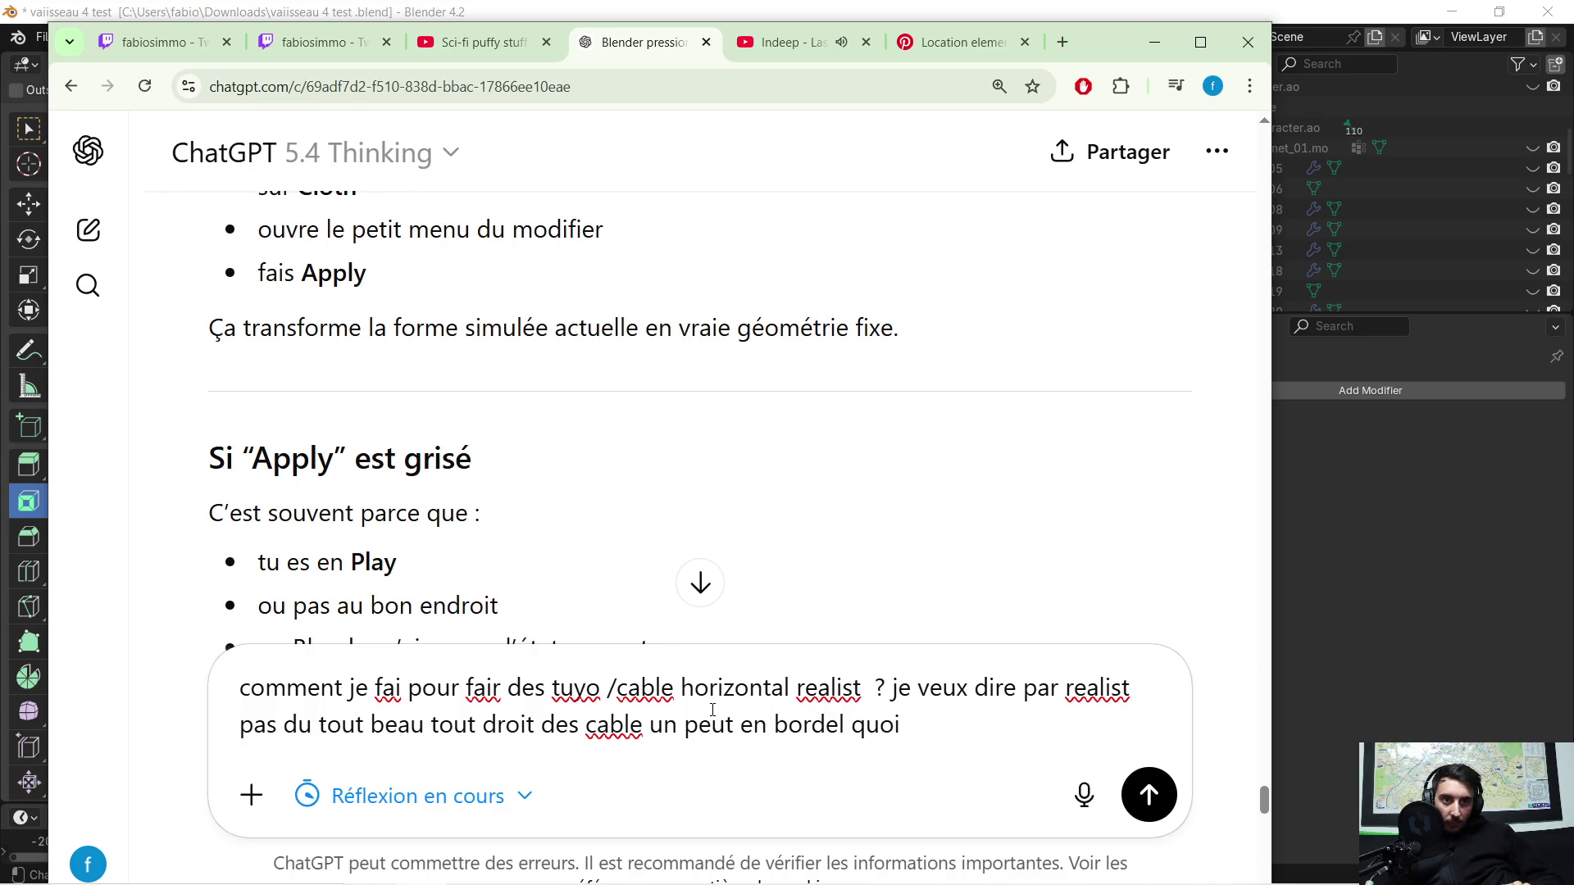
key(Return)
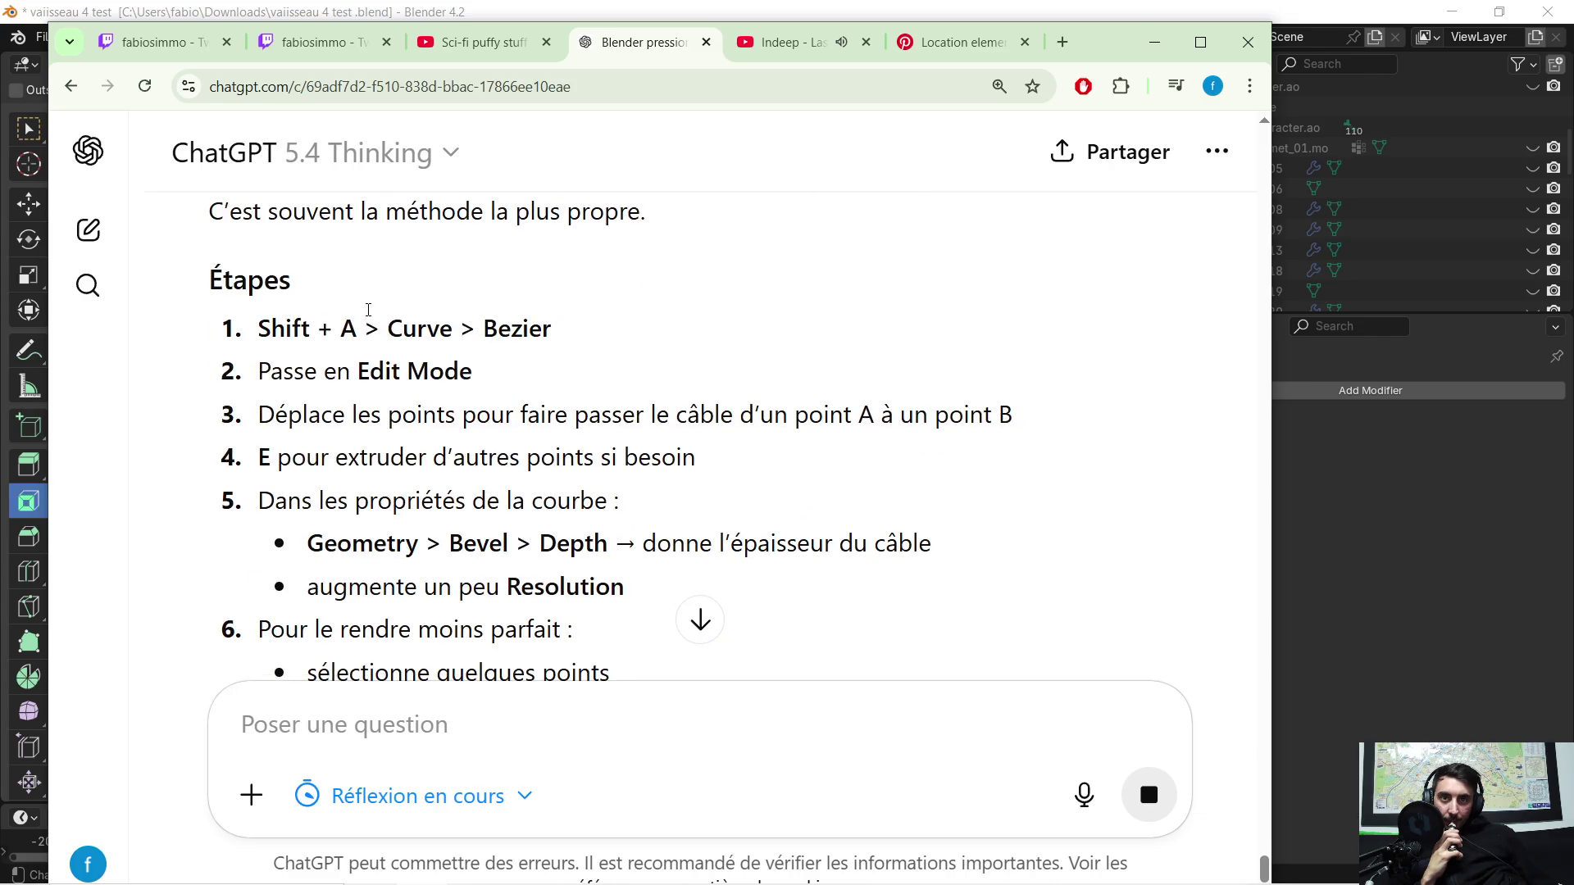
scroll(473, 275, up, 1)
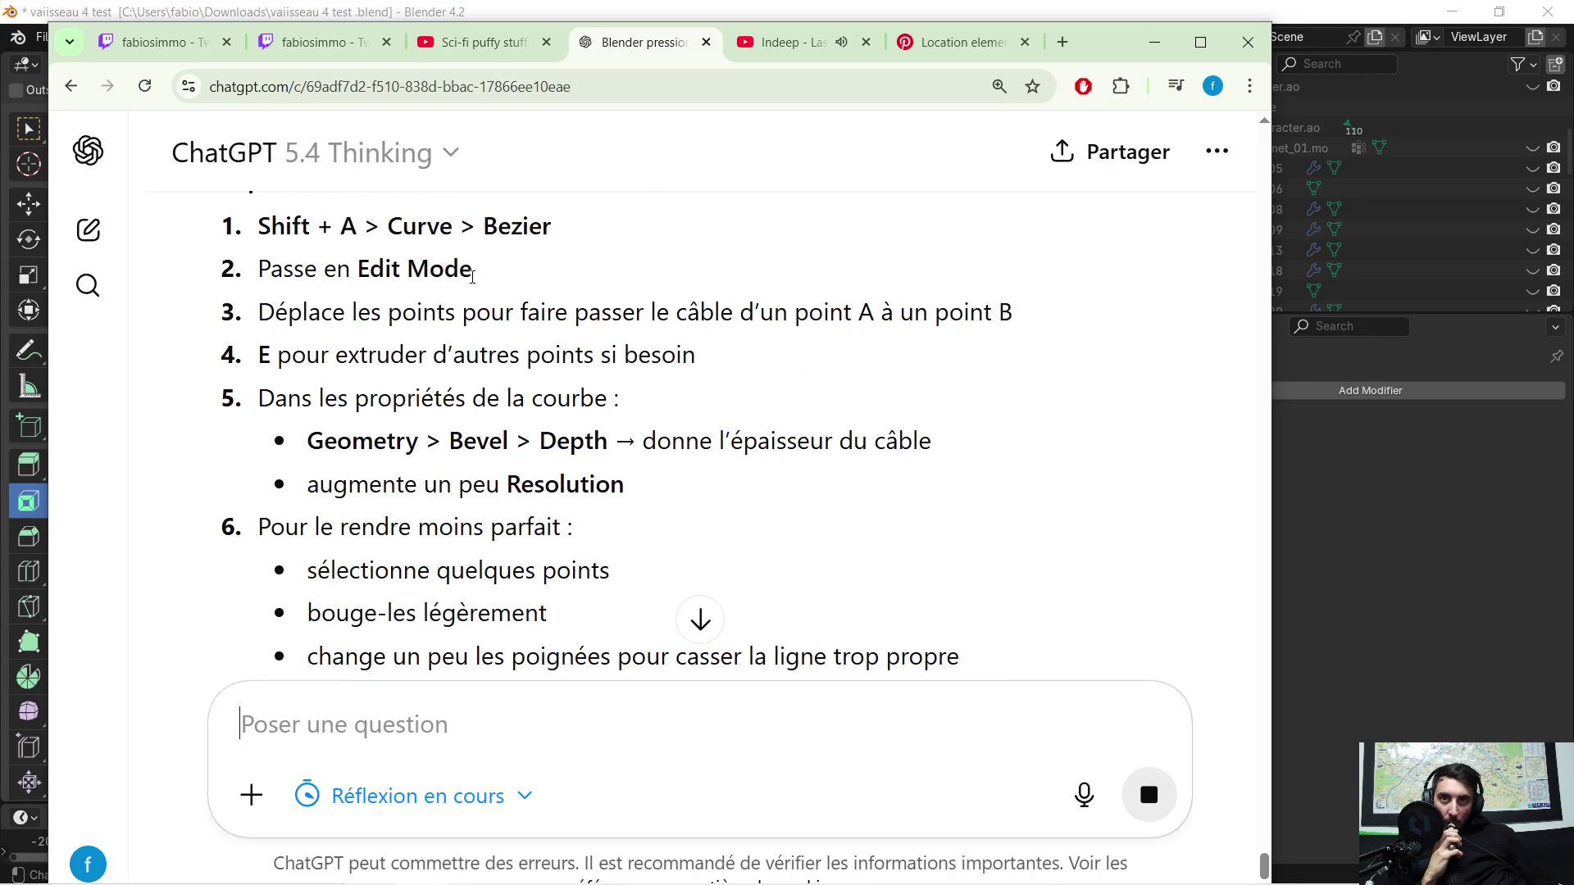
scroll(451, 295, up, 1)
scroll(721, 447, up, 1)
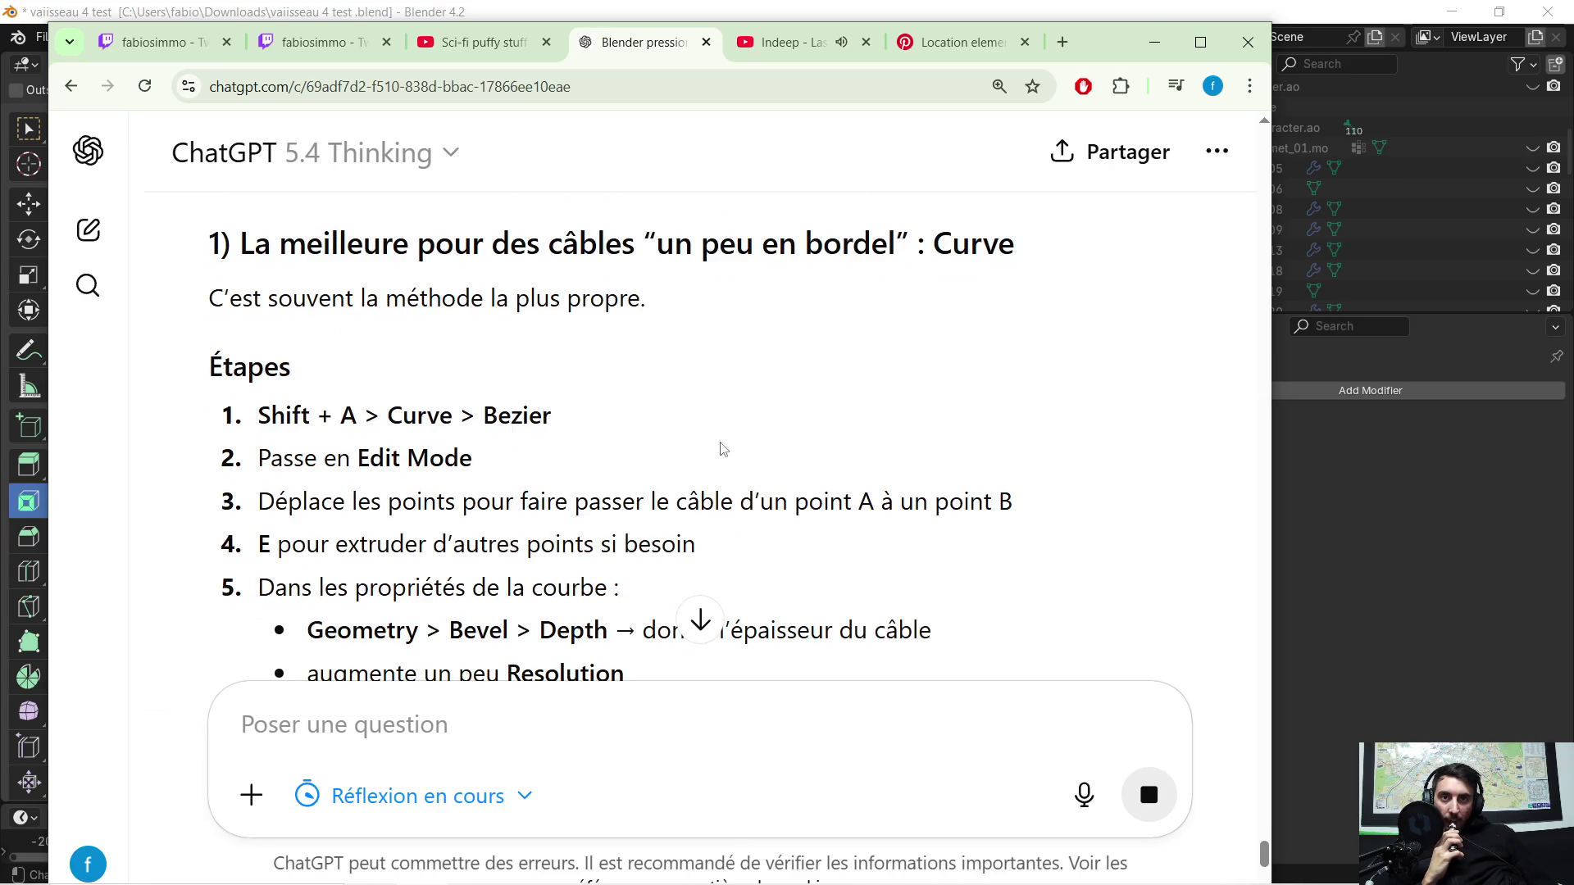
scroll(713, 417, down, 1)
scroll(668, 376, down, 1)
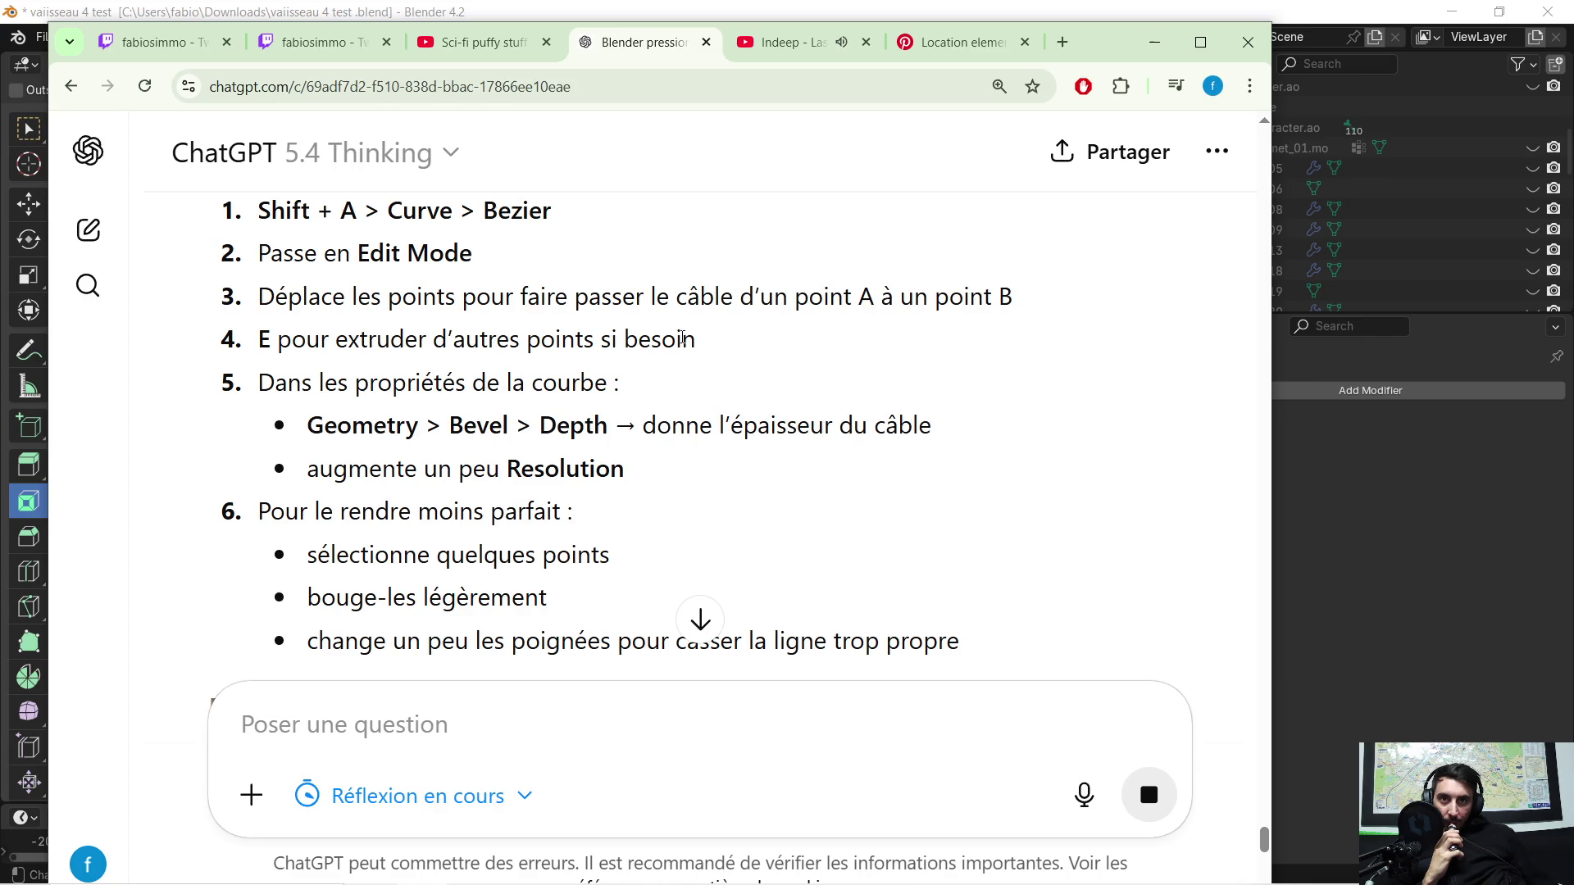
scroll(682, 338, down, 1)
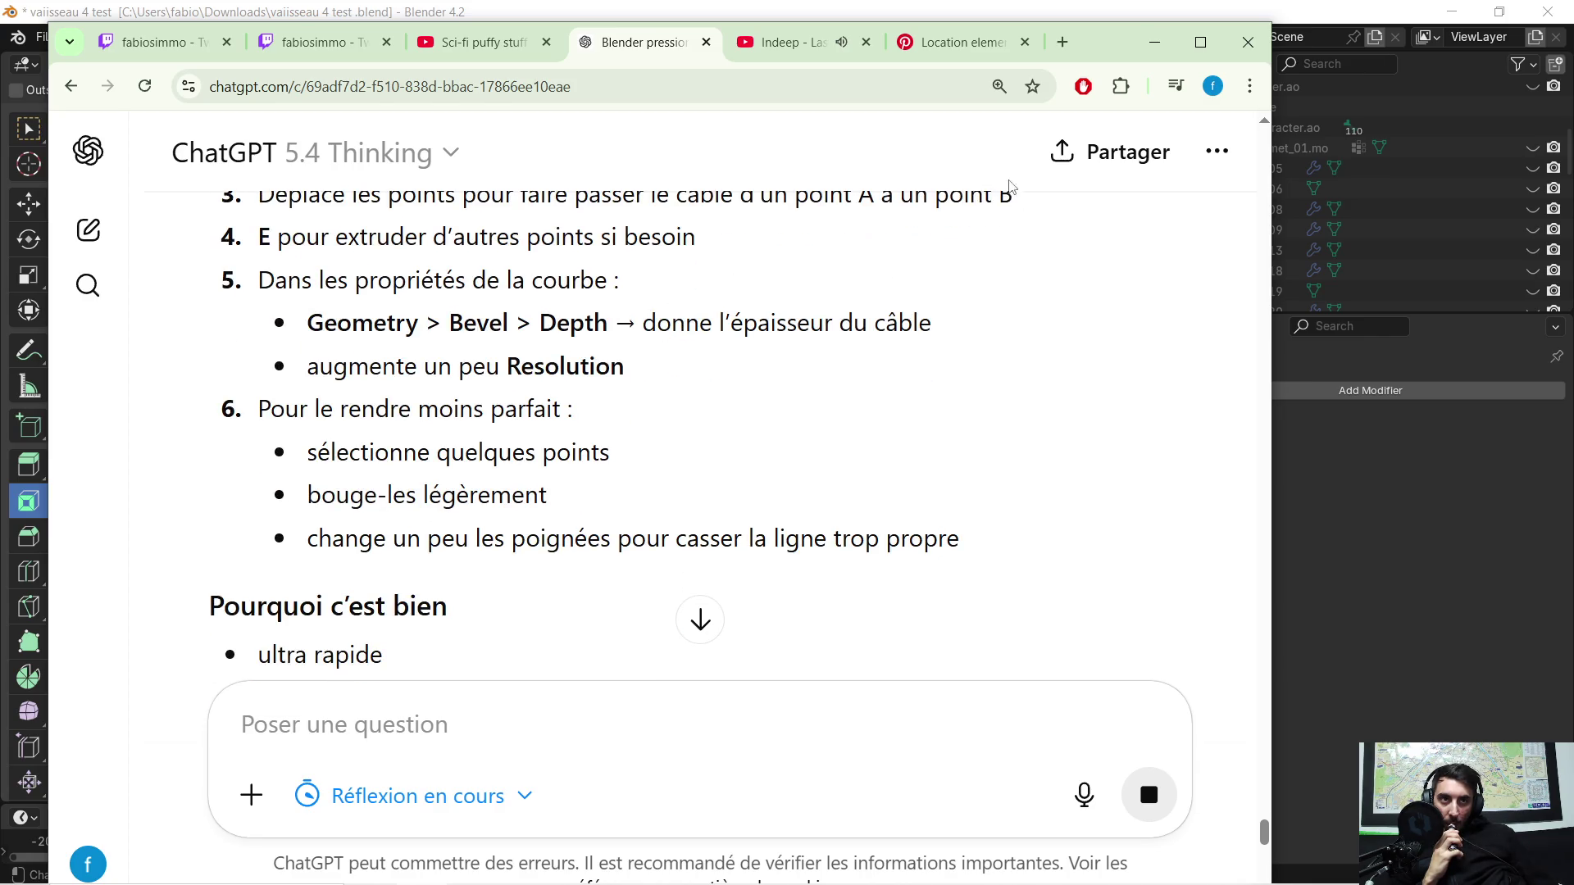
Step: Return to Blender and select a long face strip on the vent mesh
click(1153, 42)
mouse_move(553, 431)
middle_down()
mouse_move(627, 514)
mouse_move(755, 507)
middle_up()
click(757, 429)
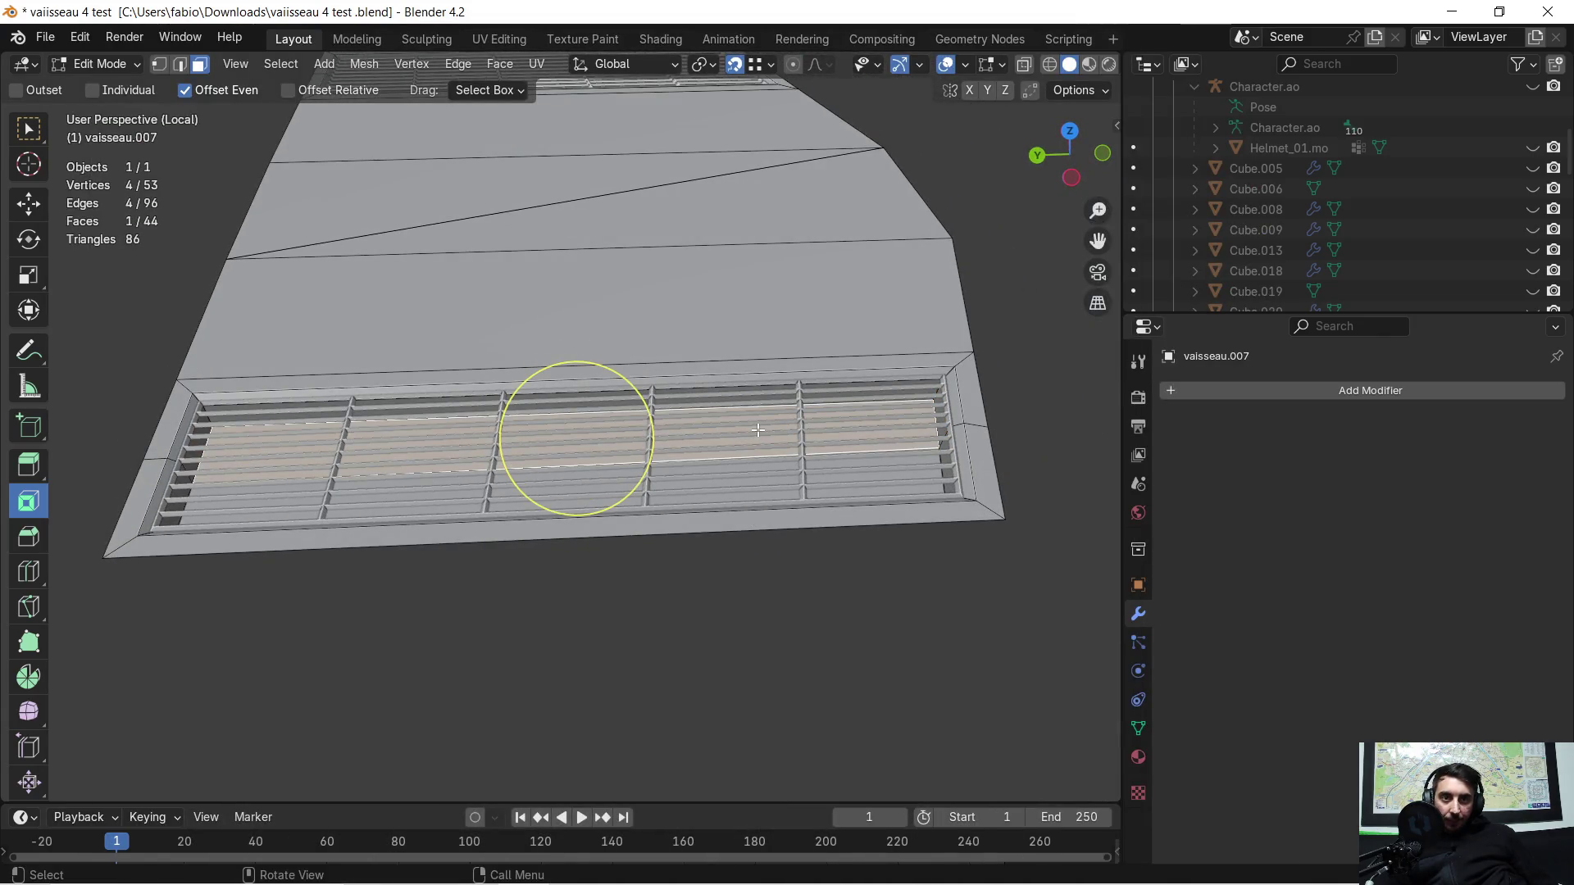
Step: Back in Object Mode, rename the vaisseau.008 strips object to 'grille'
key(ctrl+z)
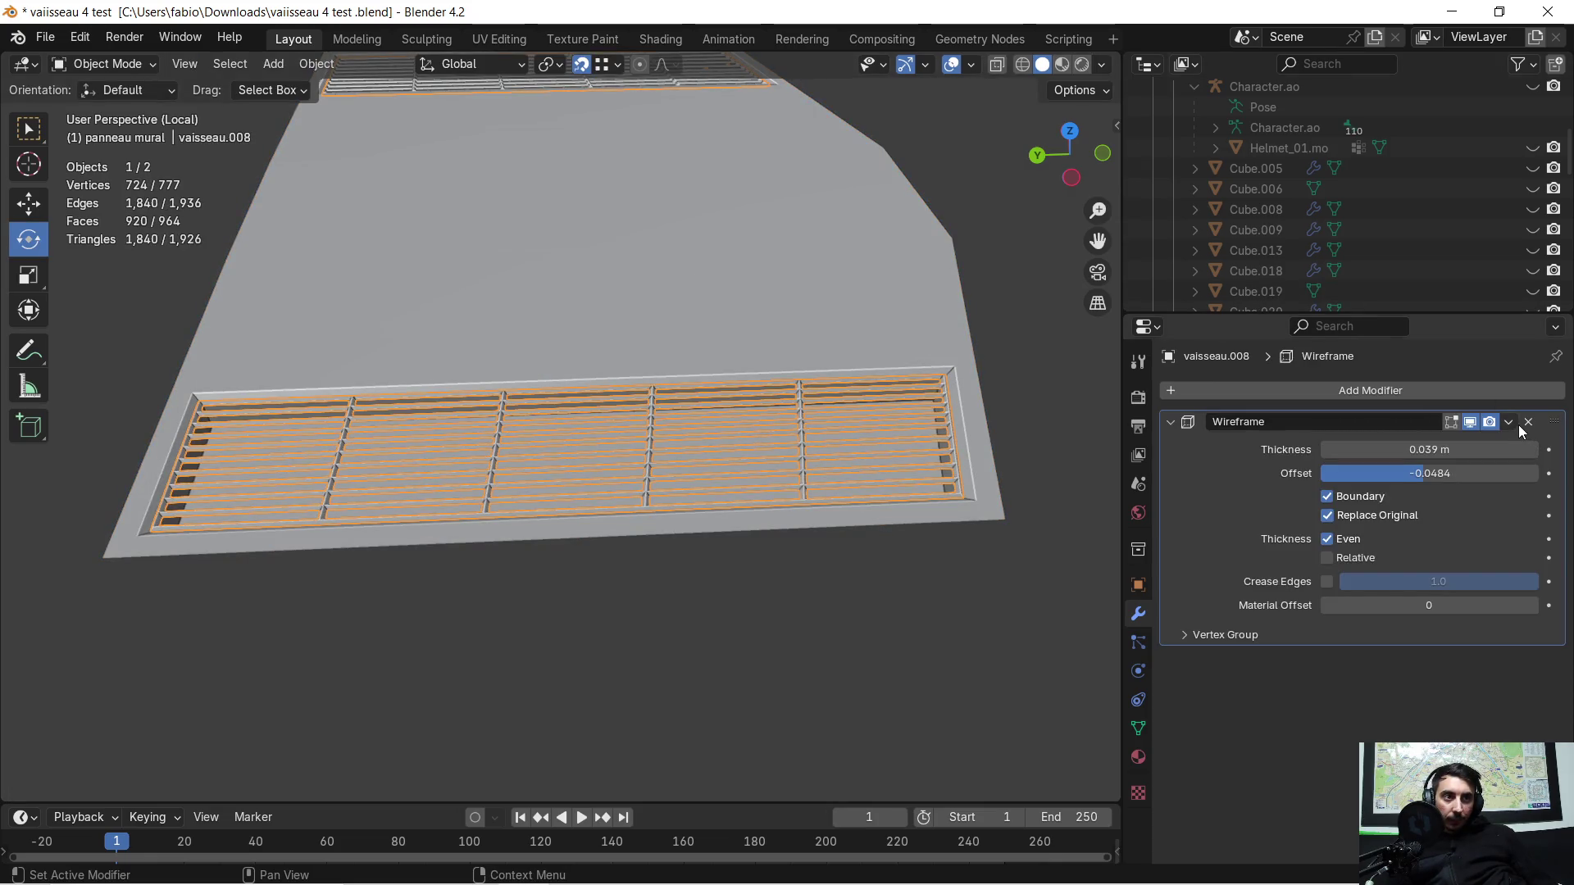
scroll(1235, 240, up, 3)
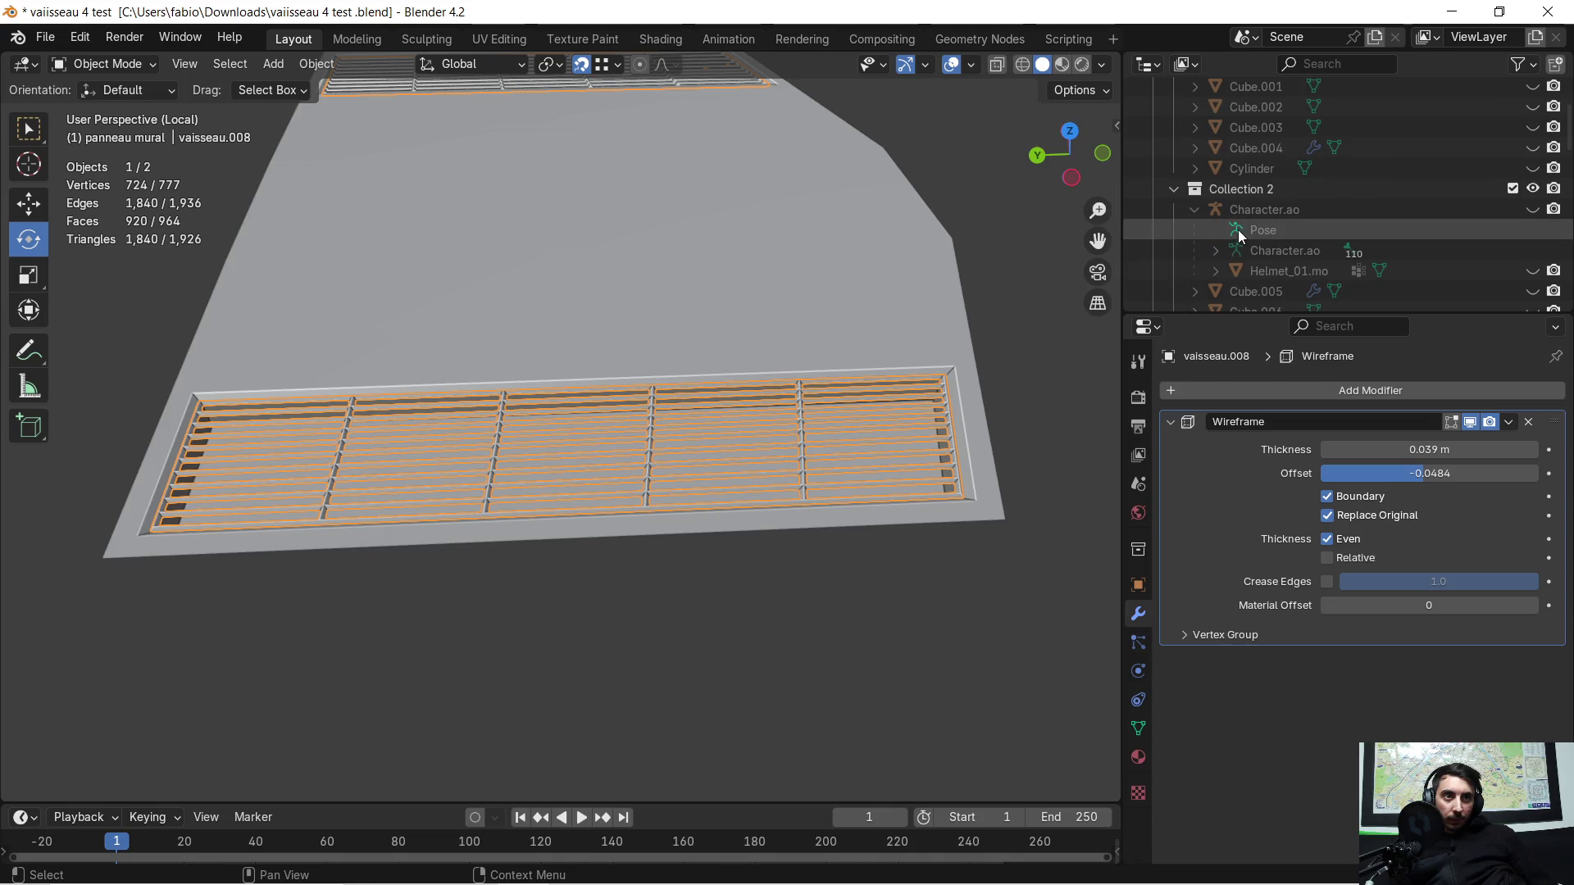
scroll(1239, 233, down, 2)
scroll(1240, 230, down, 3)
scroll(1239, 229, down, 3)
scroll(1240, 230, down, 2)
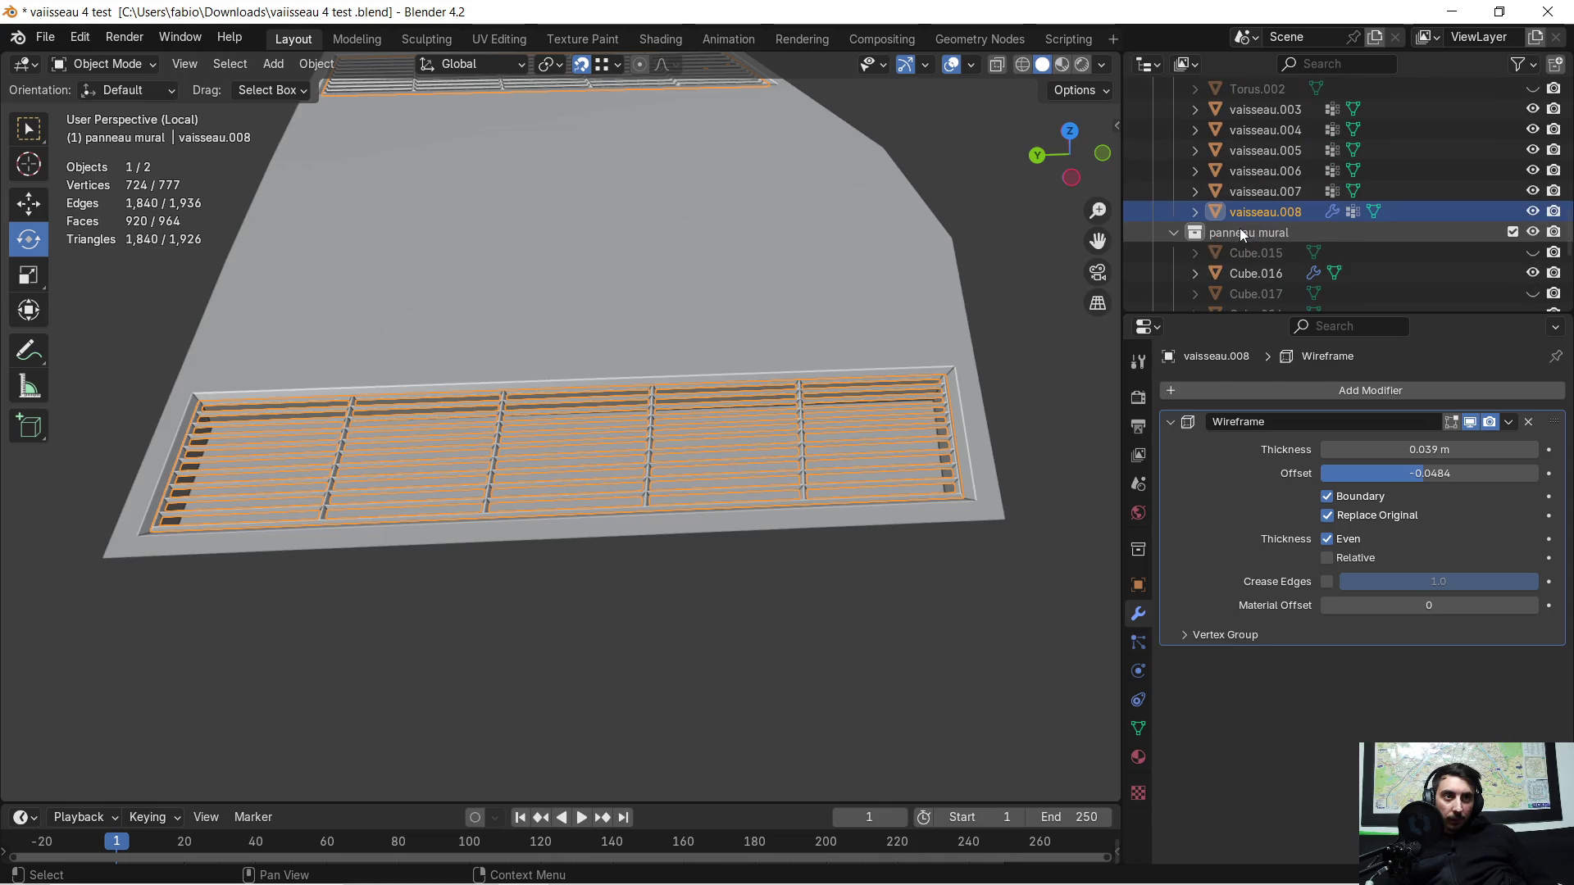
scroll(1230, 227, down, 2)
double_click(1258, 169)
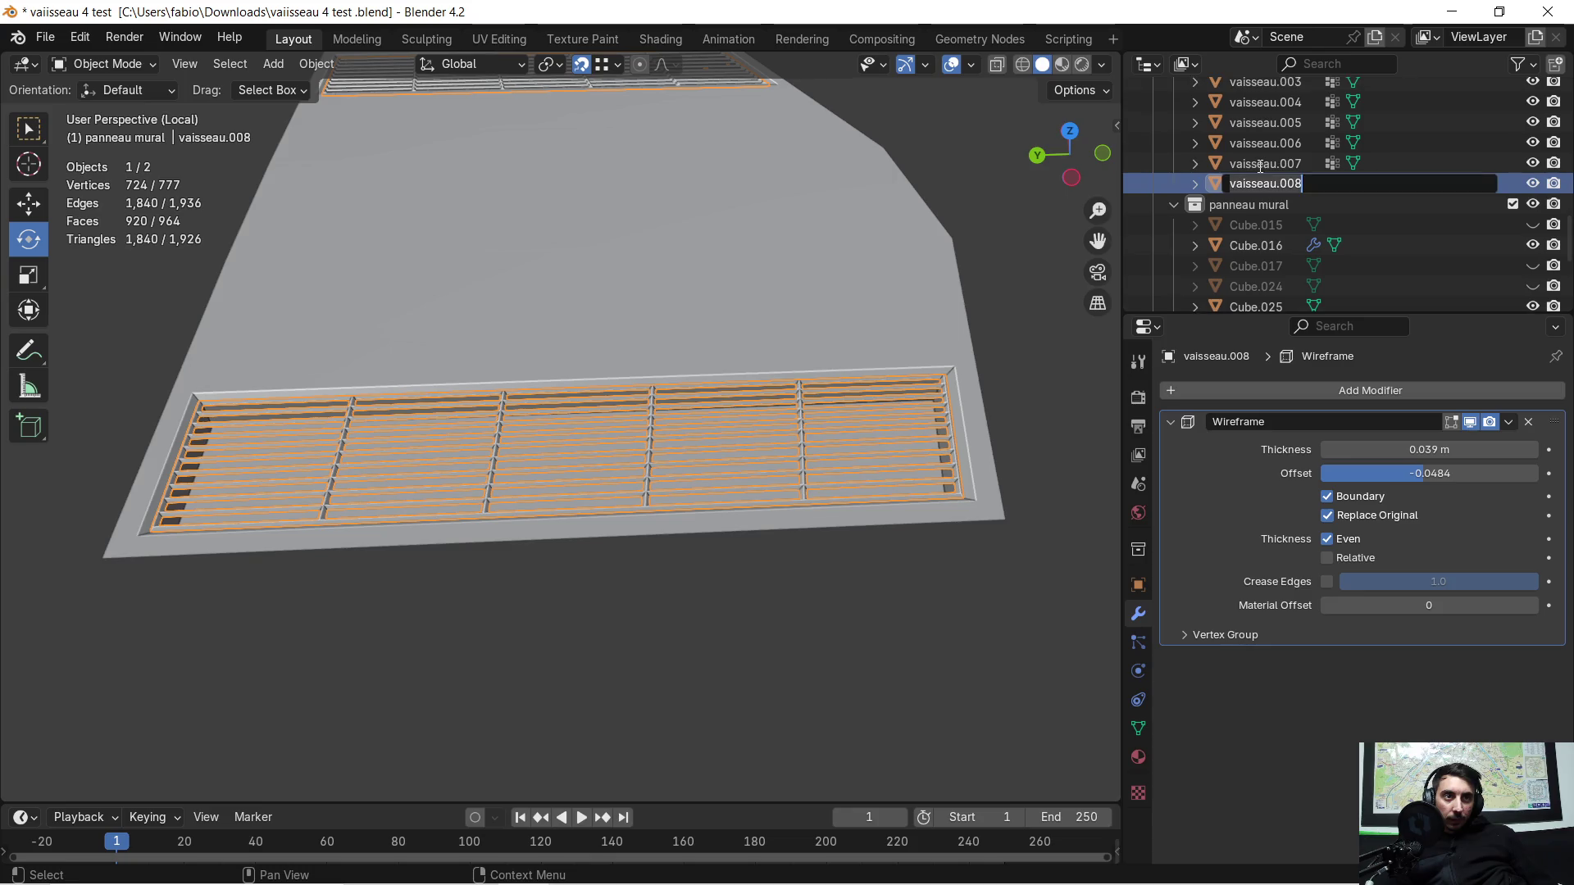
text(grill)
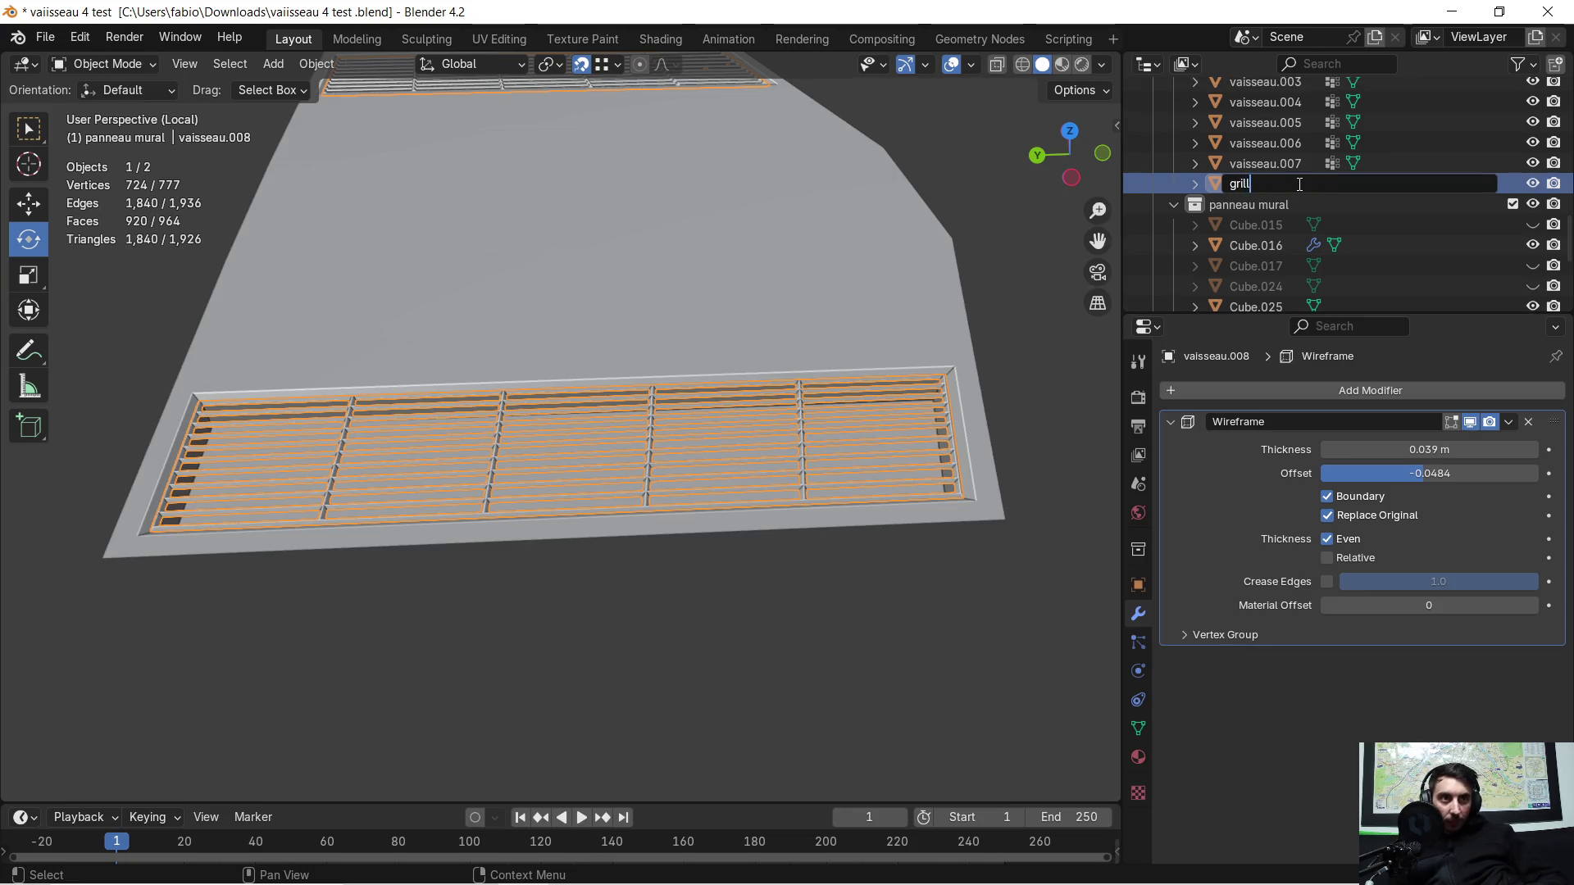
text(e)
key(Return)
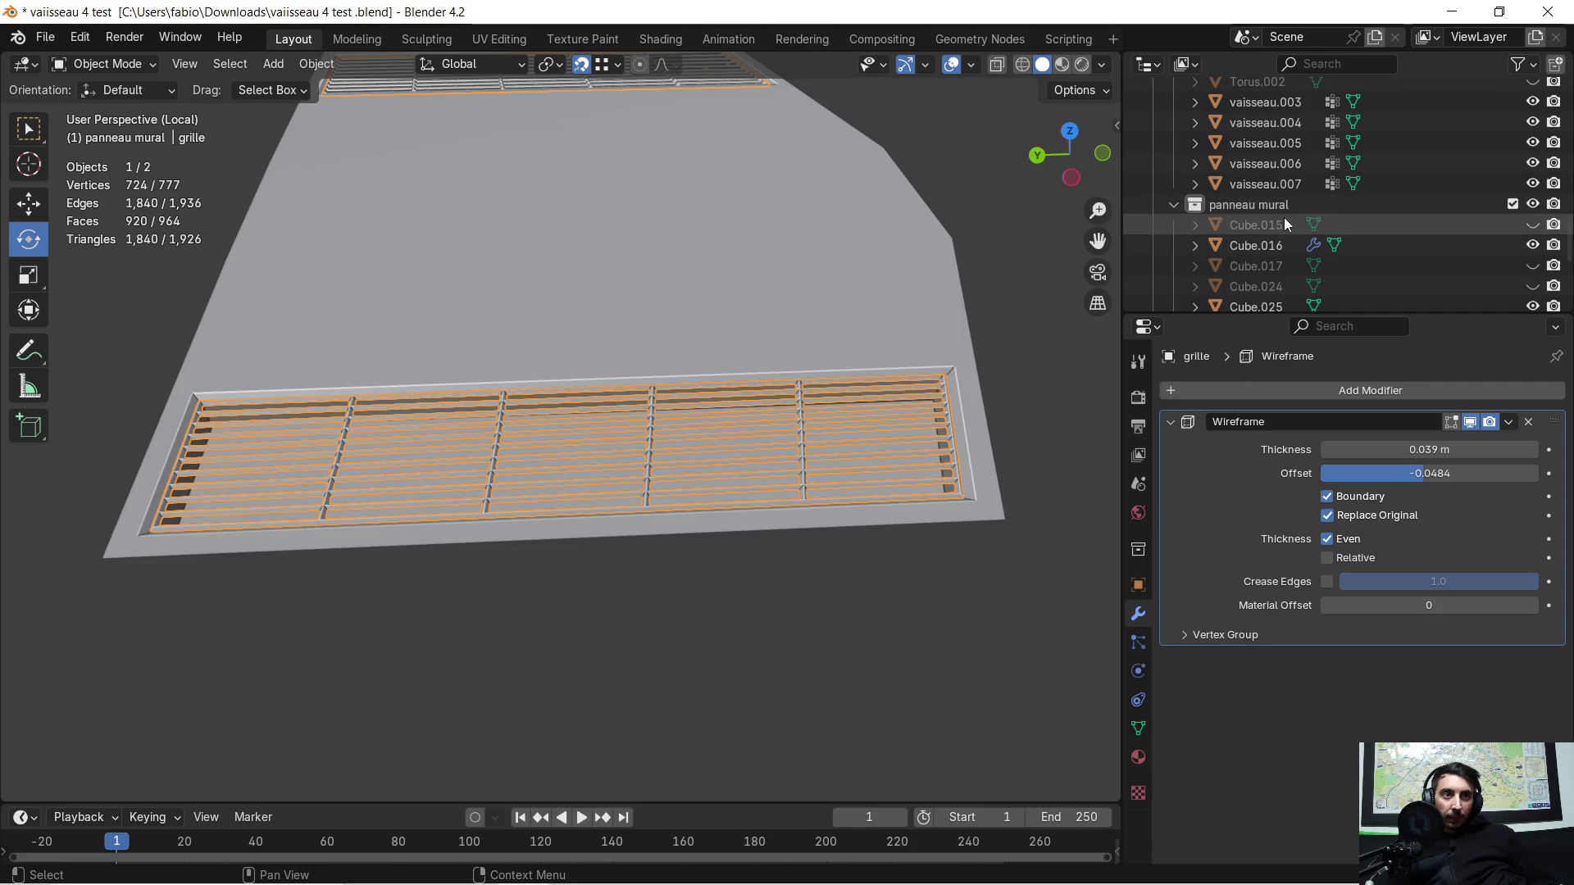
scroll(877, 409, up, 1)
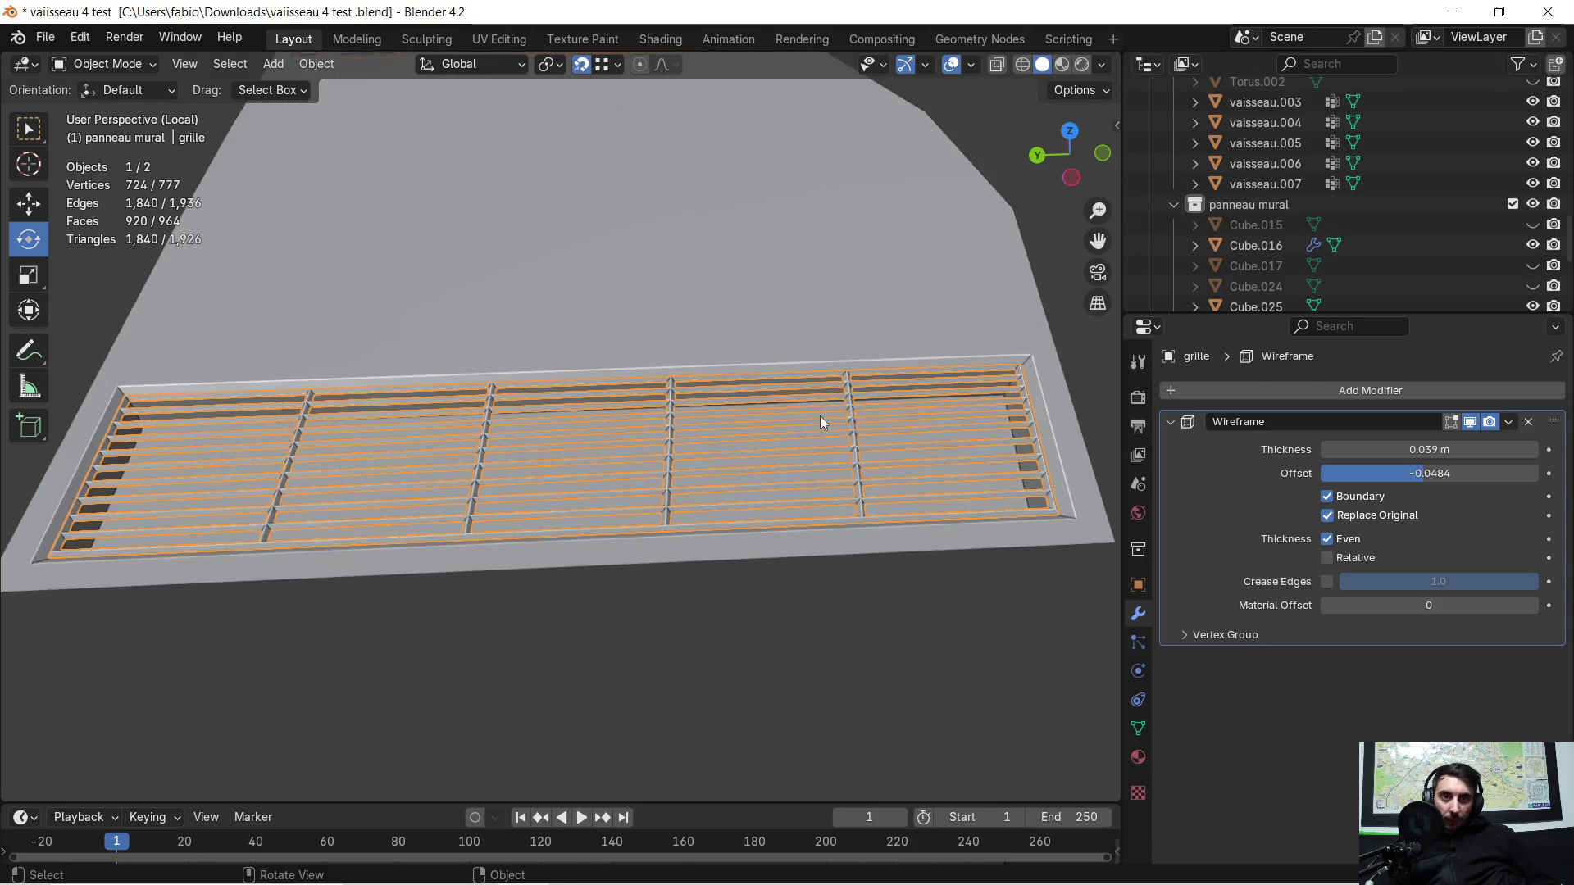
Step: Hide the grille so only the panel's bare groove shows, and frame the whole panel
key(h)
scroll(758, 419, up, 3)
mouse_move(759, 420)
middle_down()
mouse_move(672, 418)
mouse_move(721, 416)
mouse_move(594, 568)
middle_up()
scroll(671, 417, down, 4)
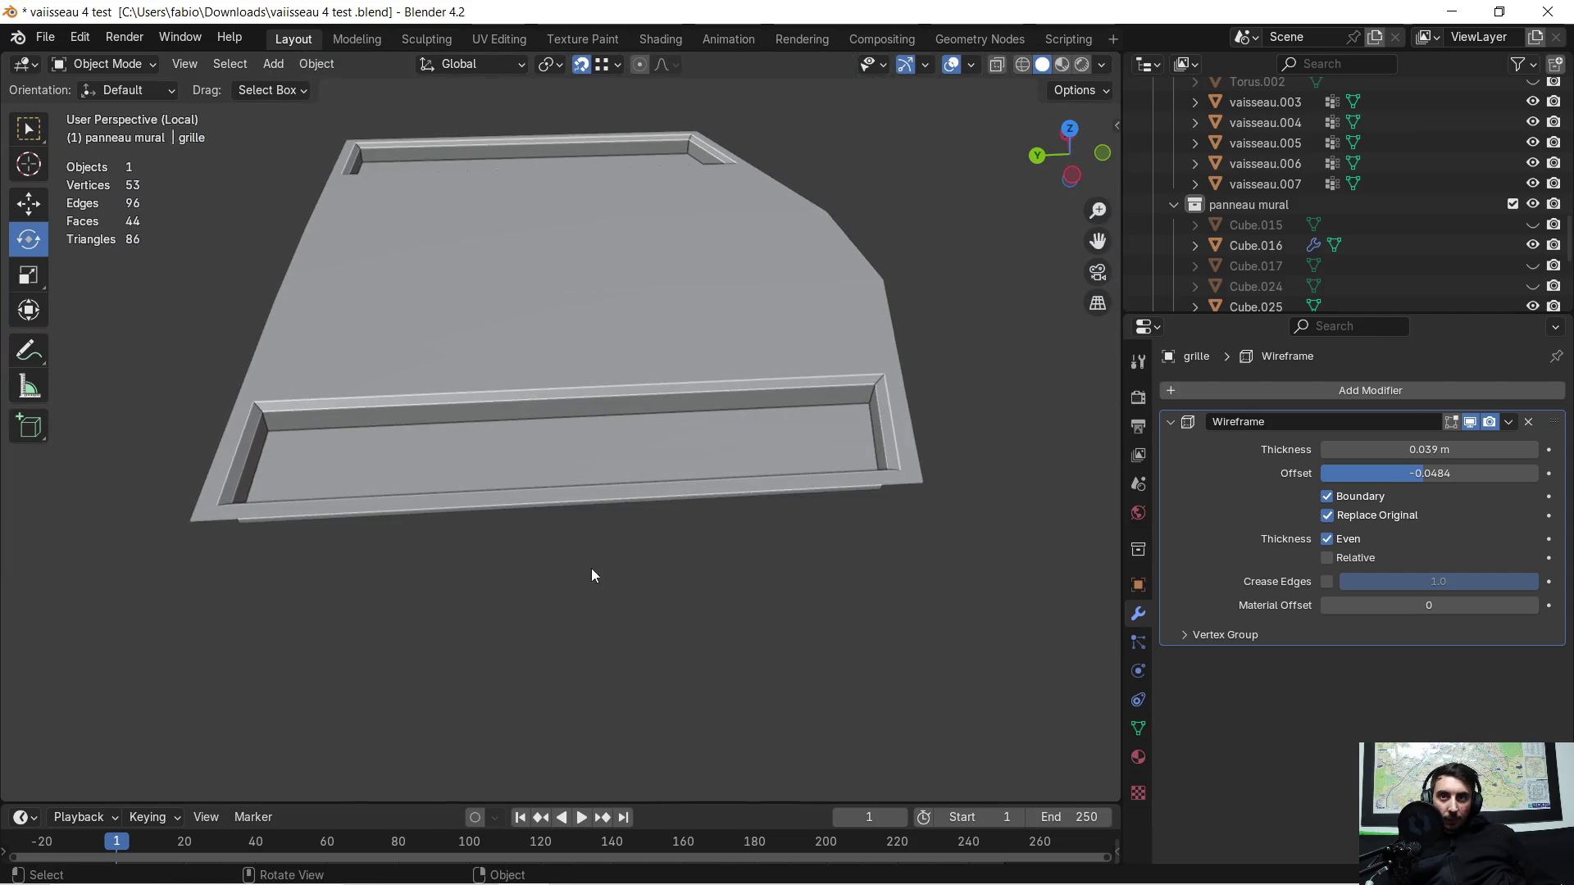
click(275, 64)
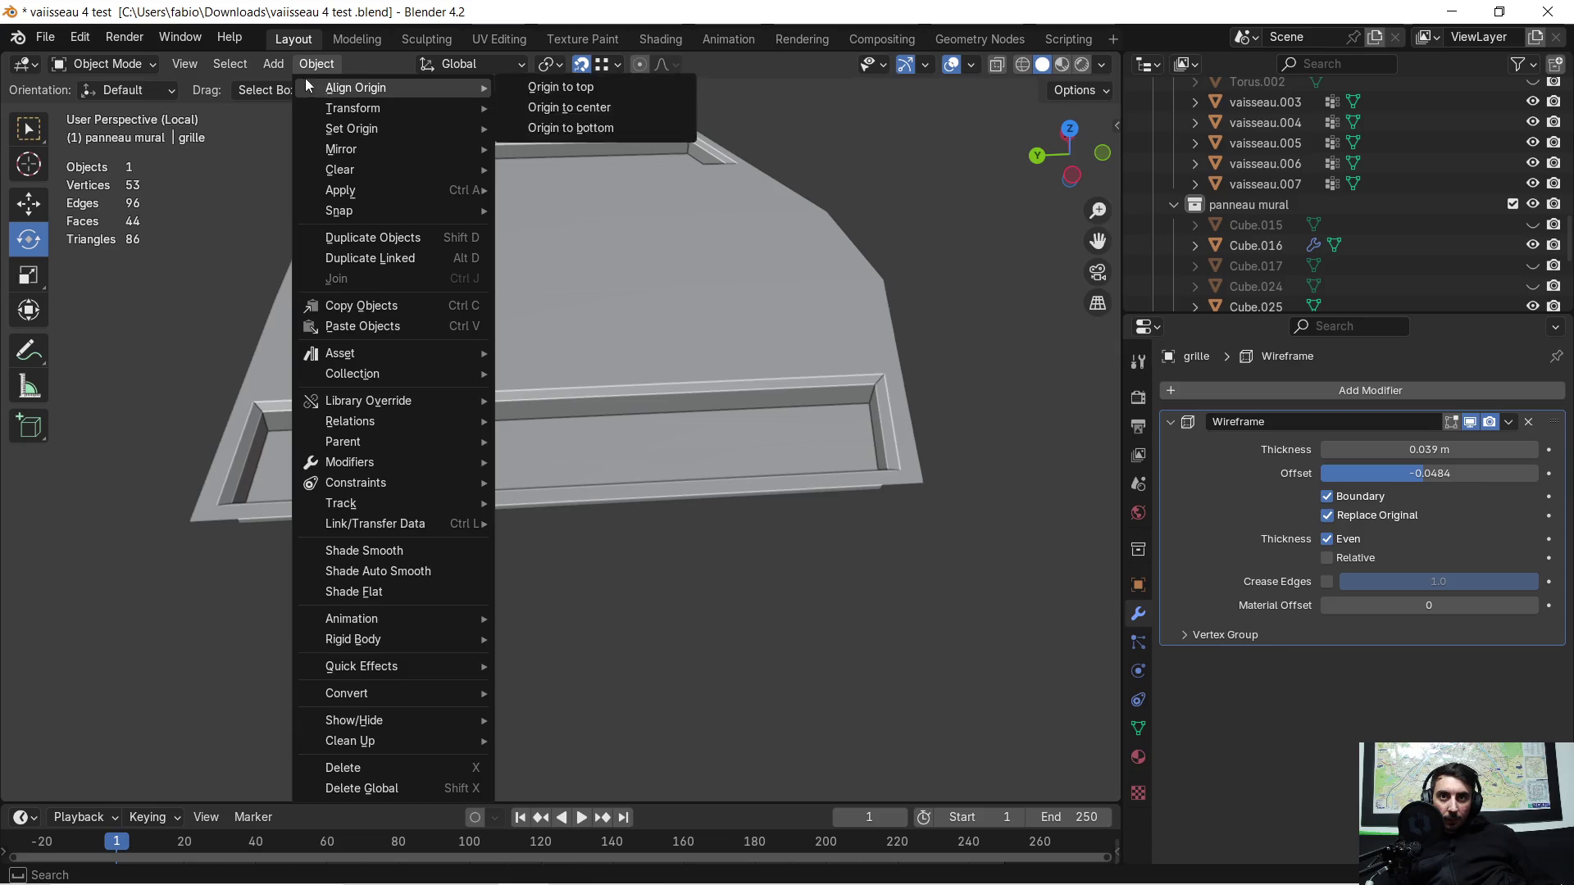
mouse_move(305, 109)
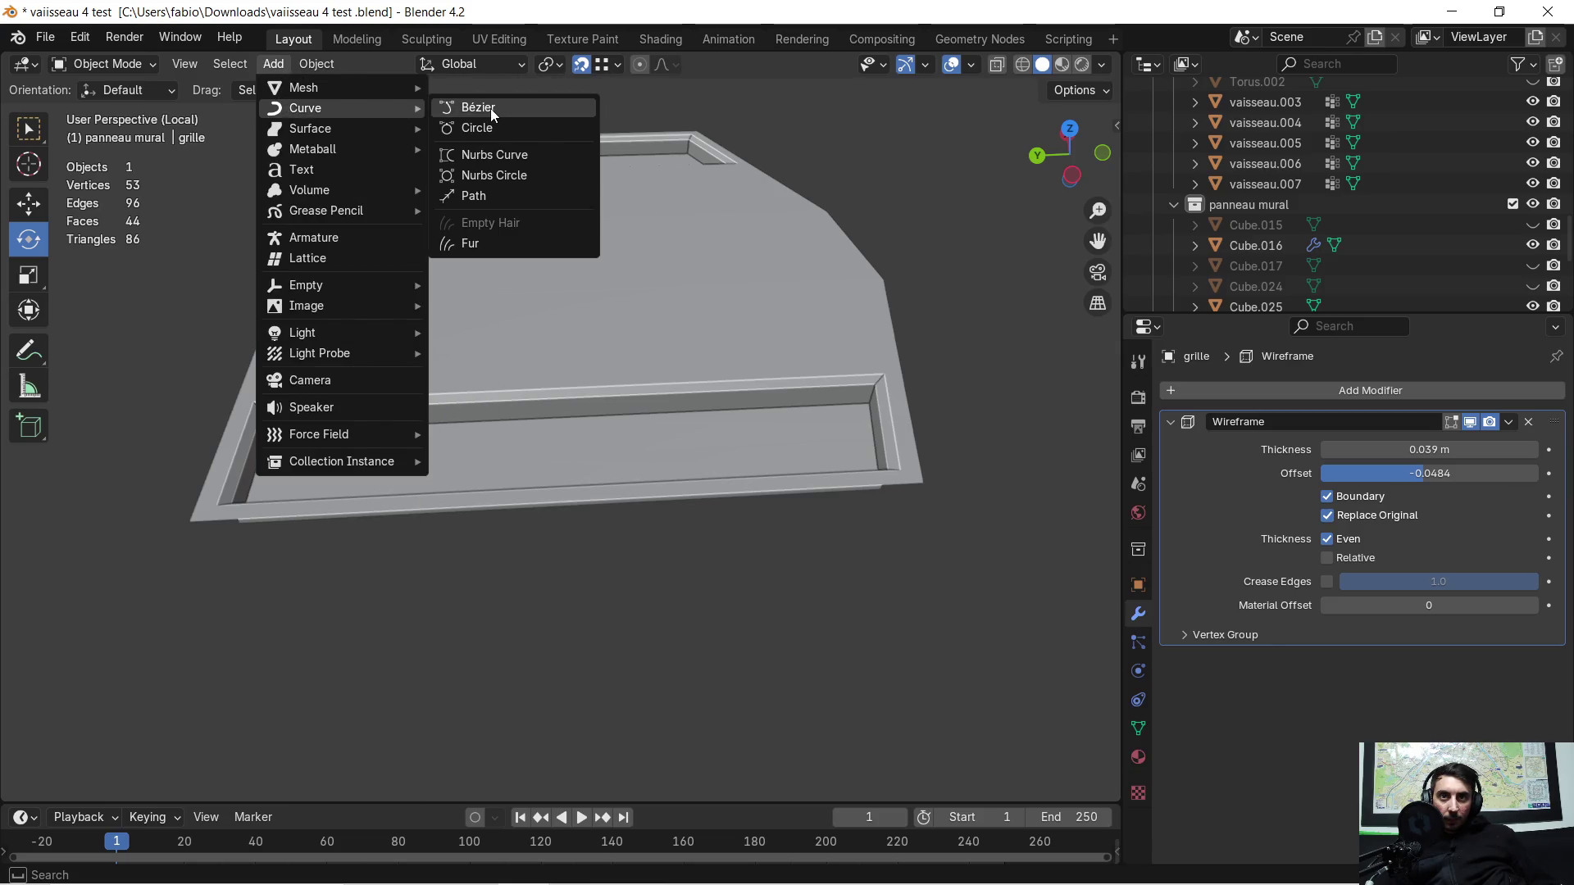
Step: Add a Bézier curve and move it along Y, Z and X toward the panel's lower groove
click(516, 107)
middle_drag(555, 364, 599, 293)
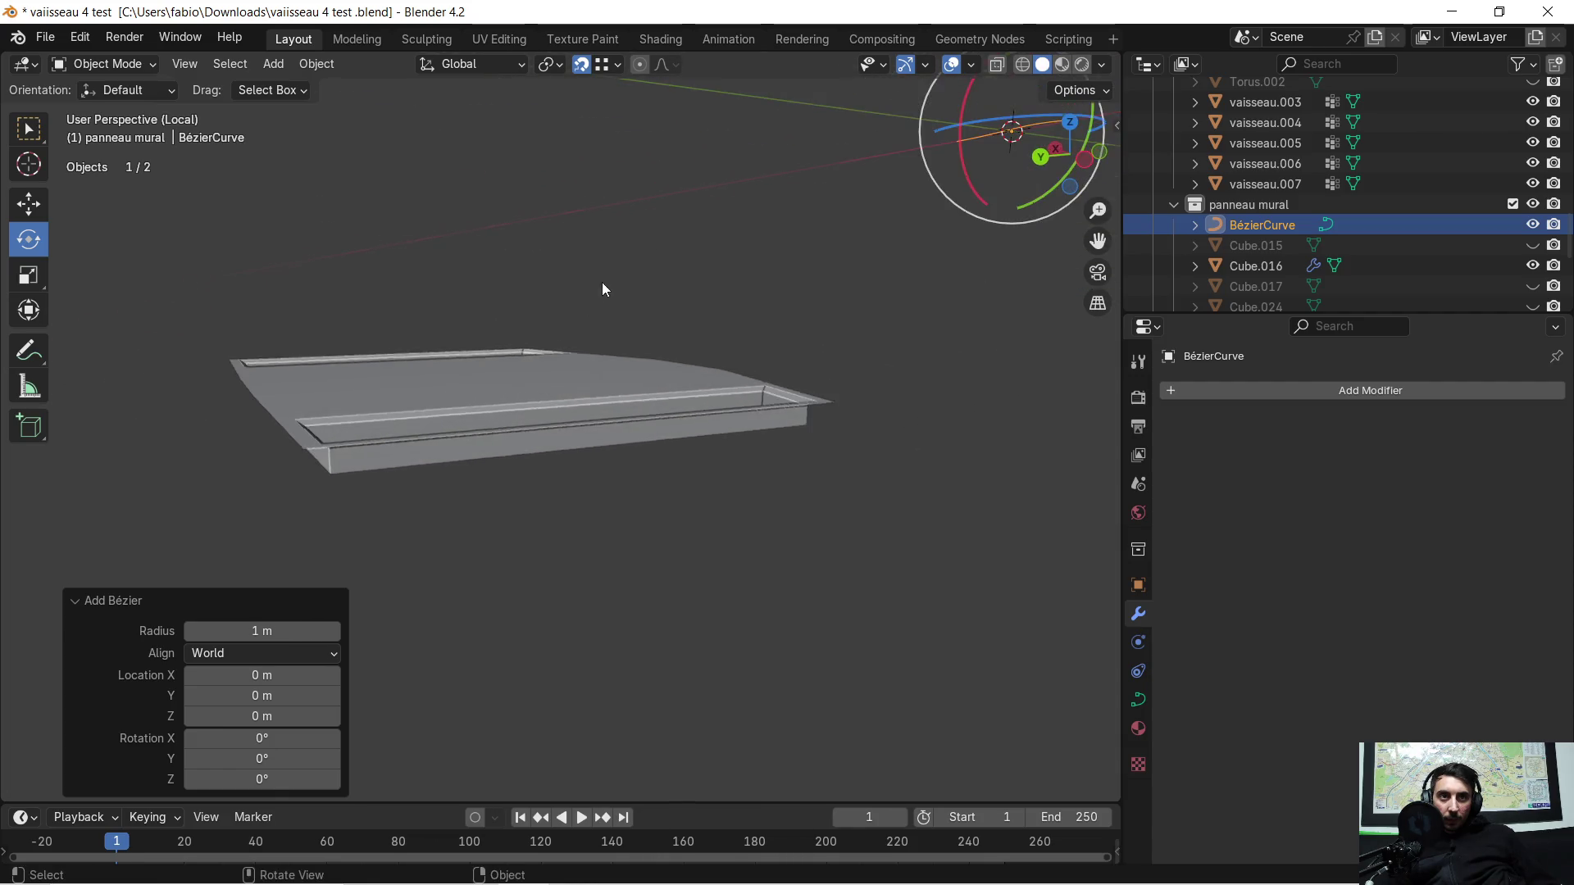
middle_drag(599, 292, 591, 266)
key(g)
key(y)
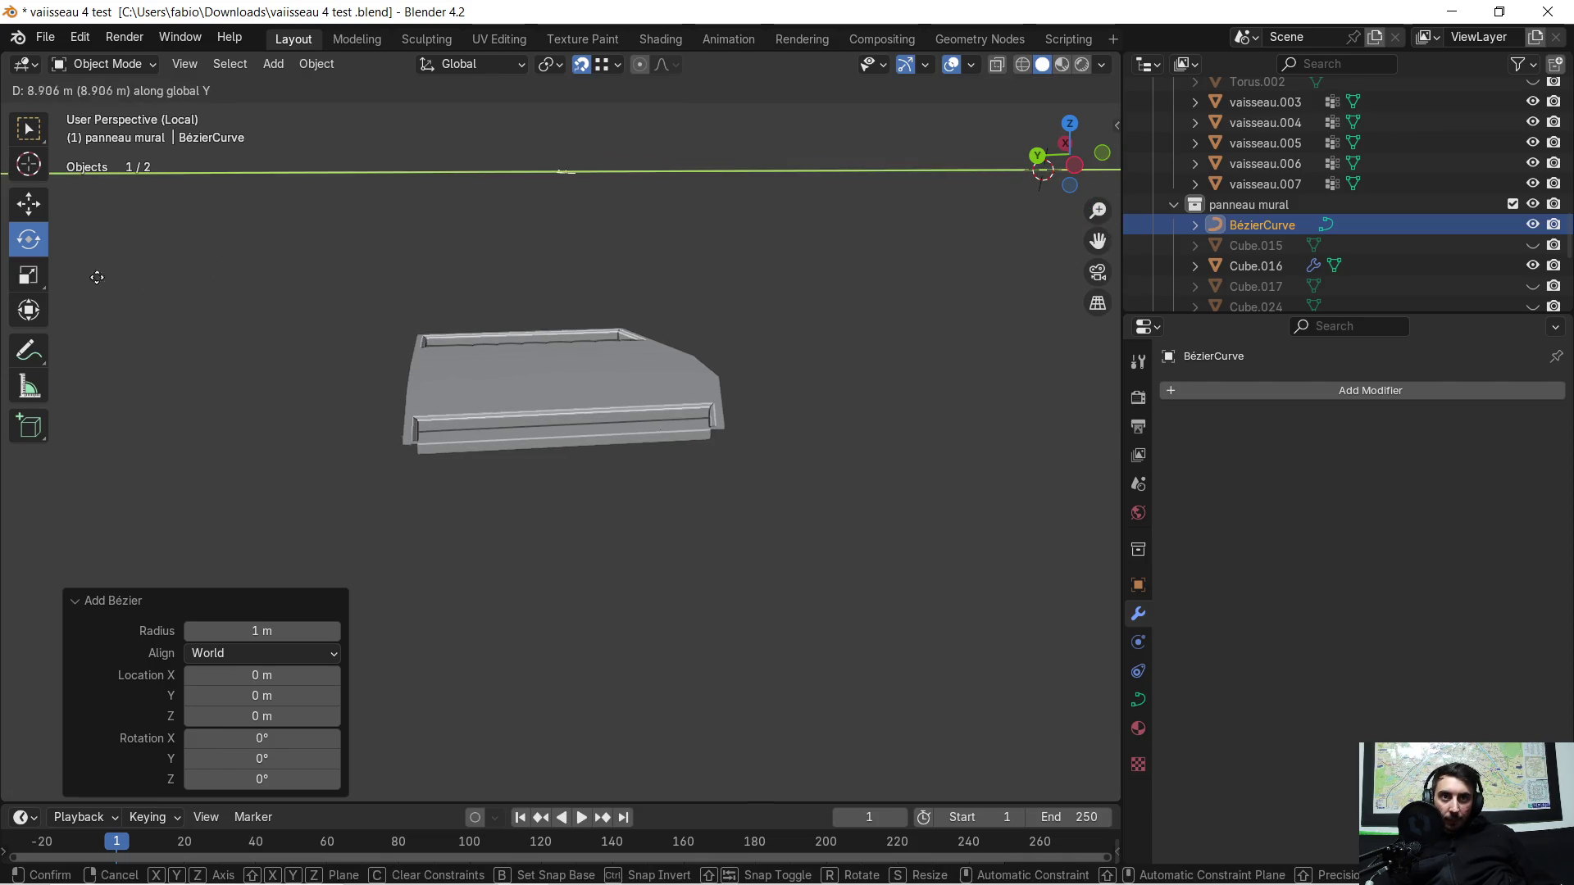
click(62, 277)
key(g)
key(z)
click(282, 540)
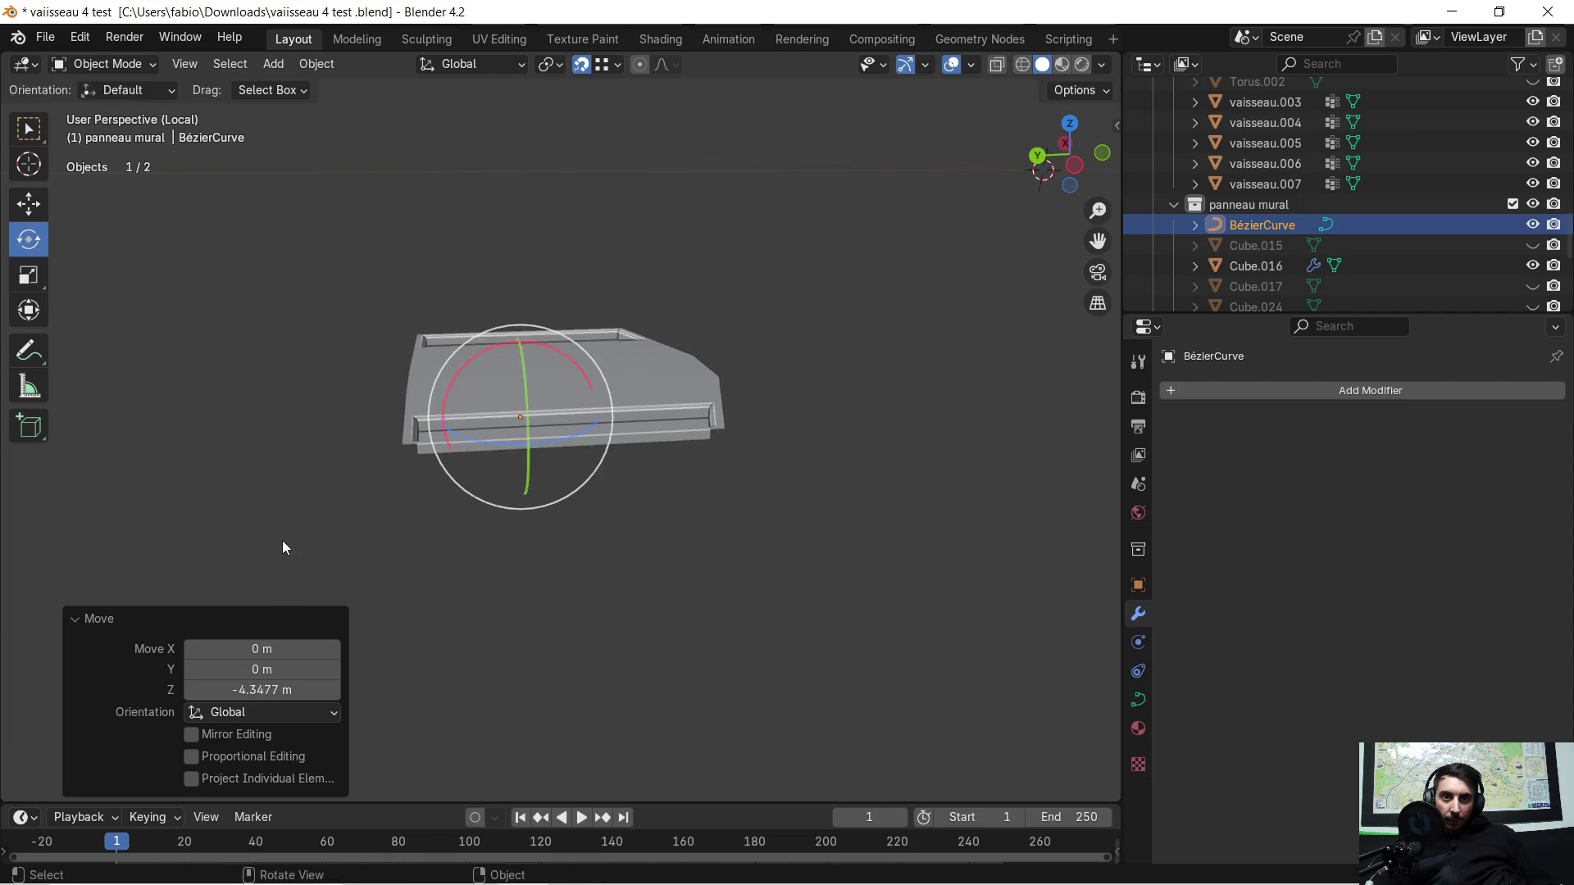
scroll(335, 468, up, 5)
middle_drag(335, 468, 554, 491)
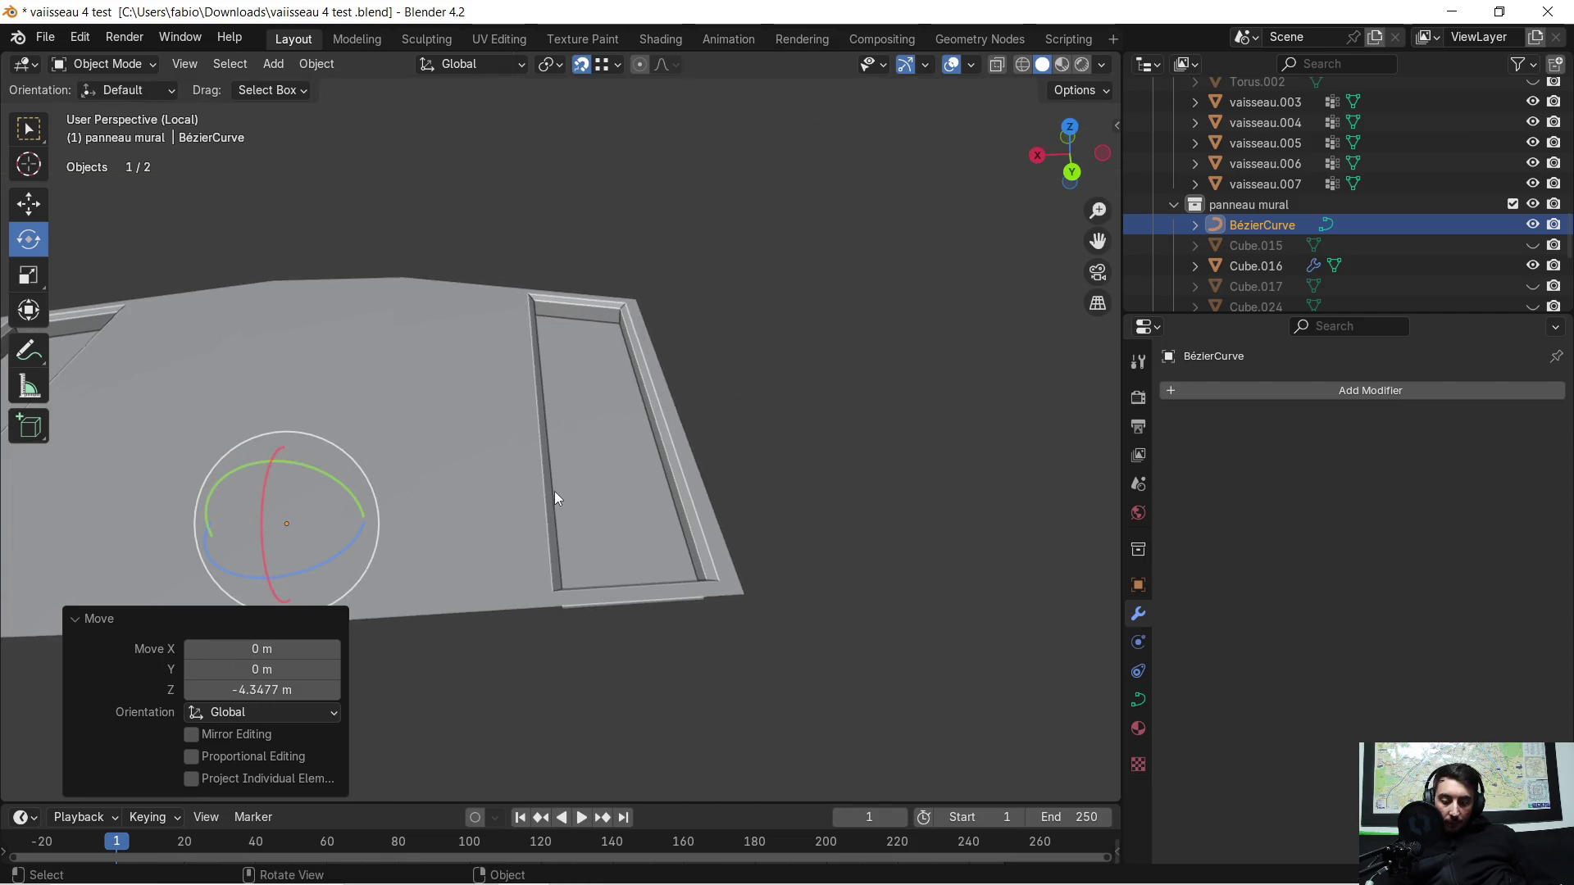
key(g)
key(x)
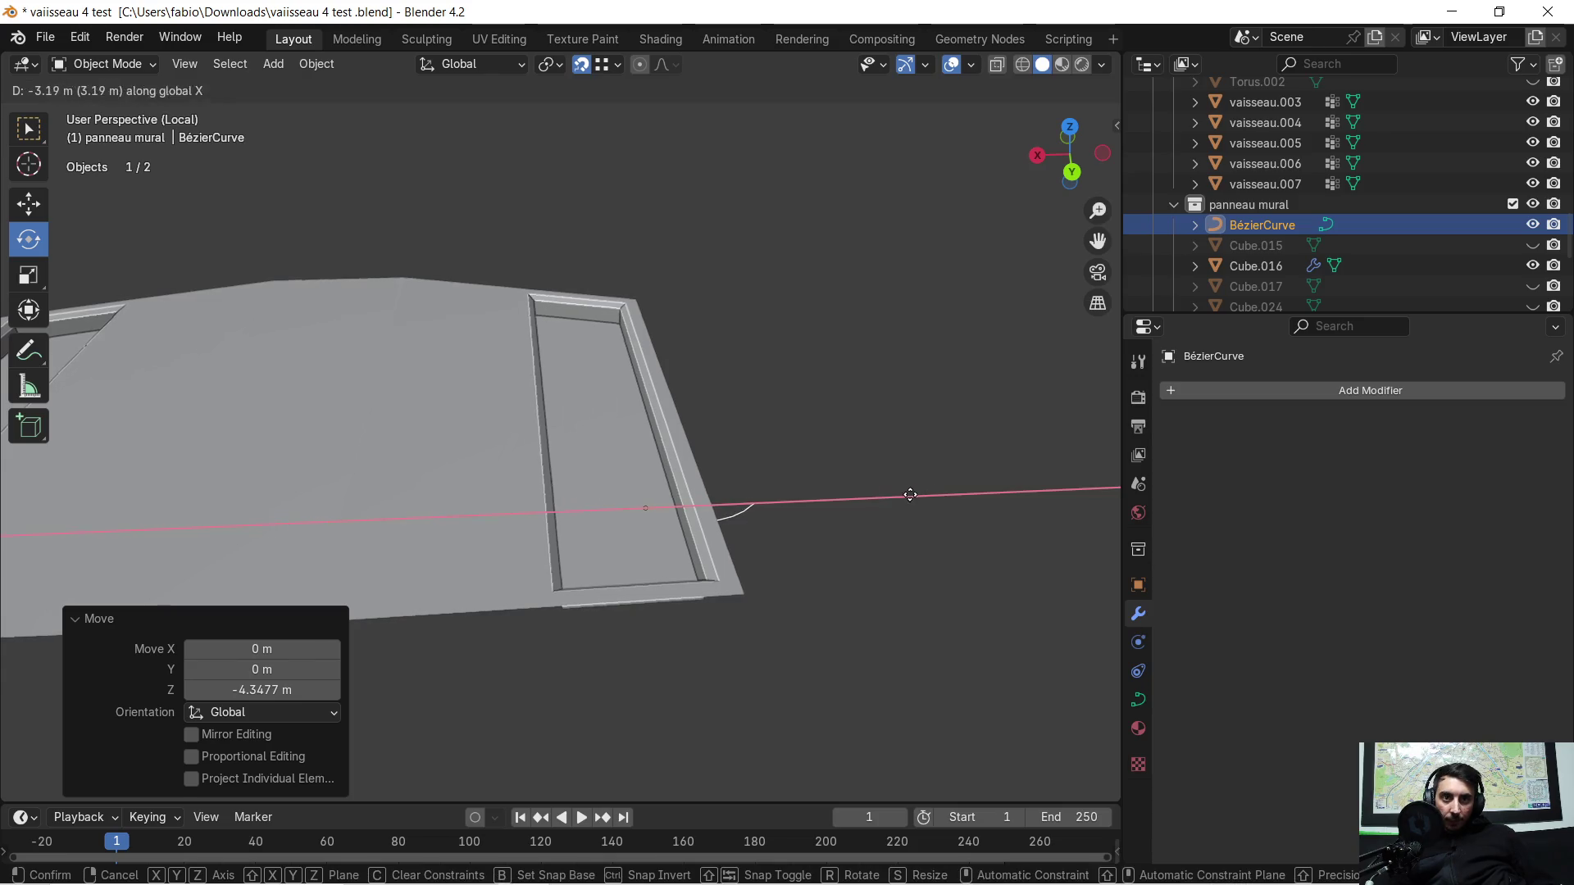
click(875, 502)
key(g)
key(z)
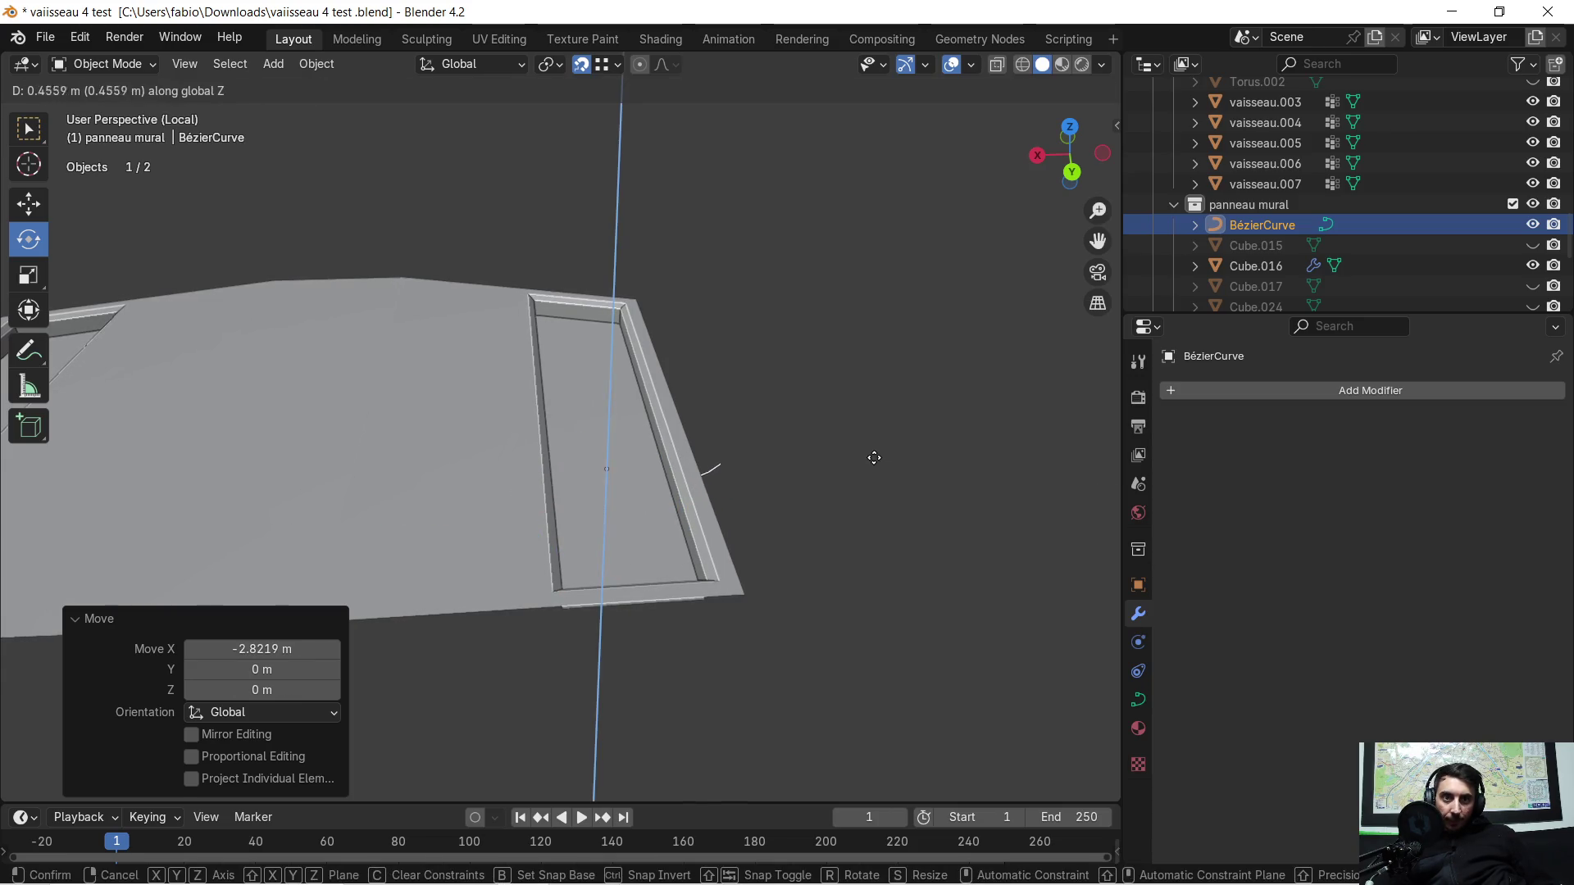
click(877, 415)
Step: Rotate the curve 90° around Z so it runs along the groove, then adjust its height and Y position
mouse_move(879, 412)
middle_down()
mouse_move(660, 447)
mouse_move(655, 474)
middle_up()
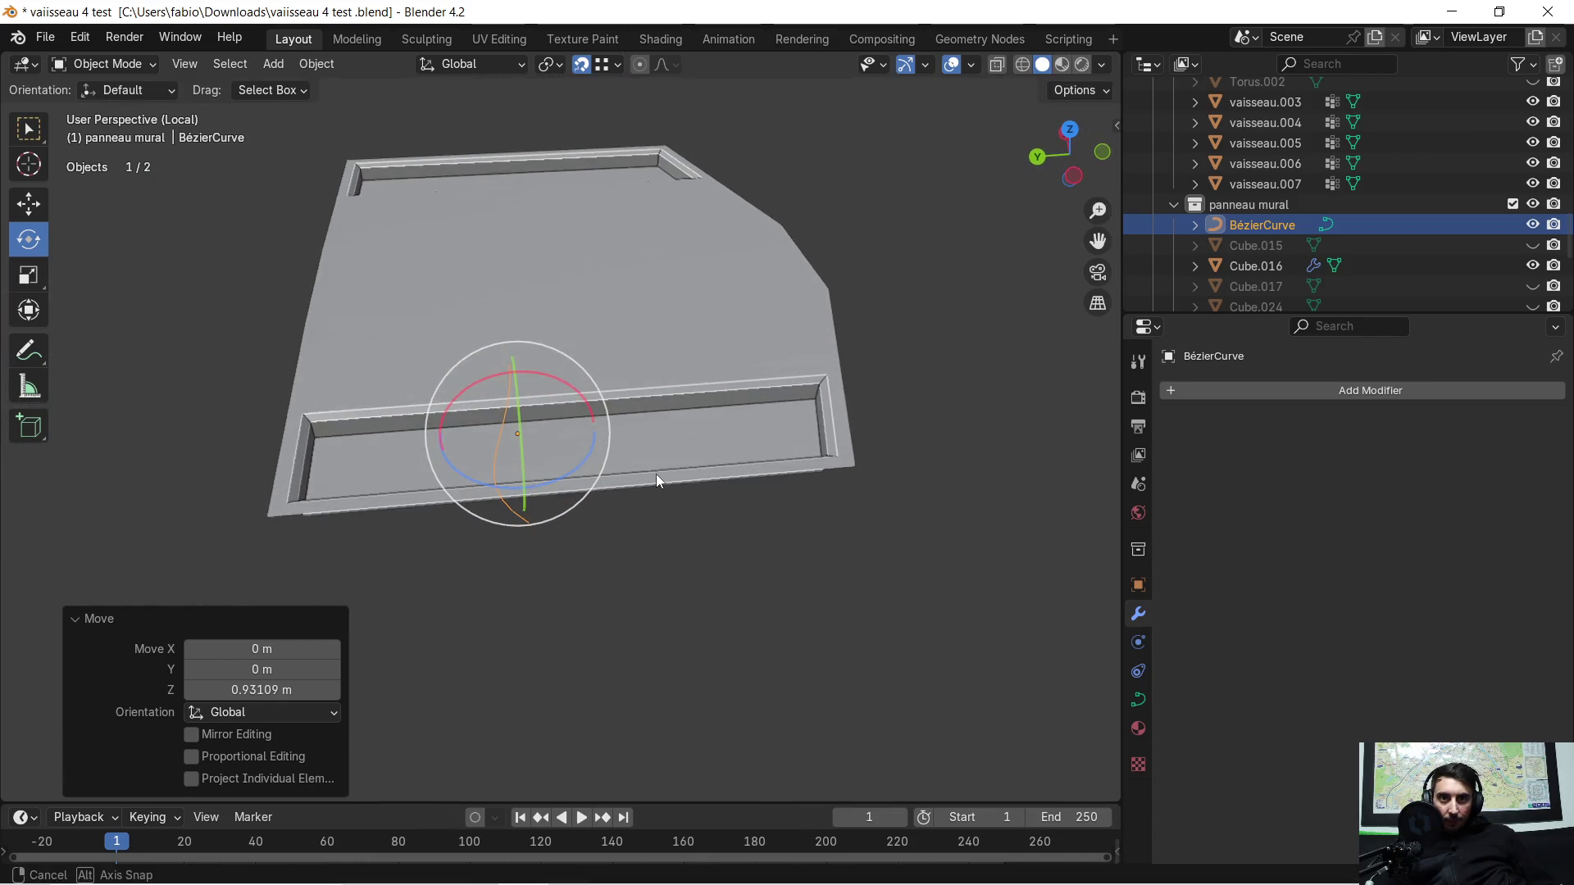
text(rz90)
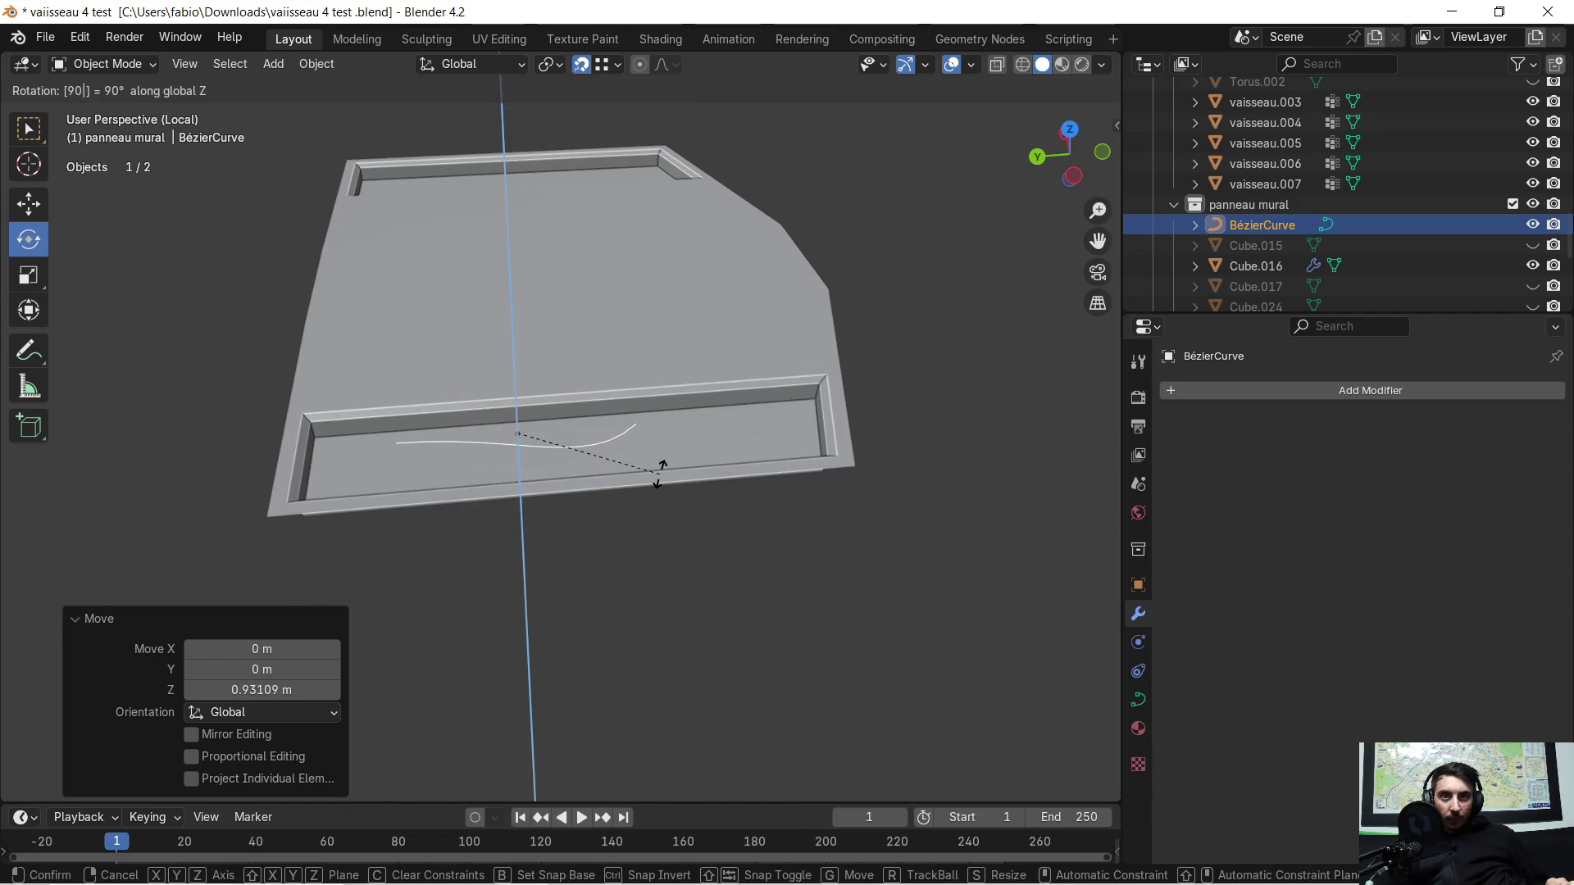
key(Return)
scroll(690, 468, up, 1)
scroll(738, 444, up, 2)
mouse_move(749, 430)
middle_down()
mouse_move(603, 443)
mouse_move(518, 370)
middle_up()
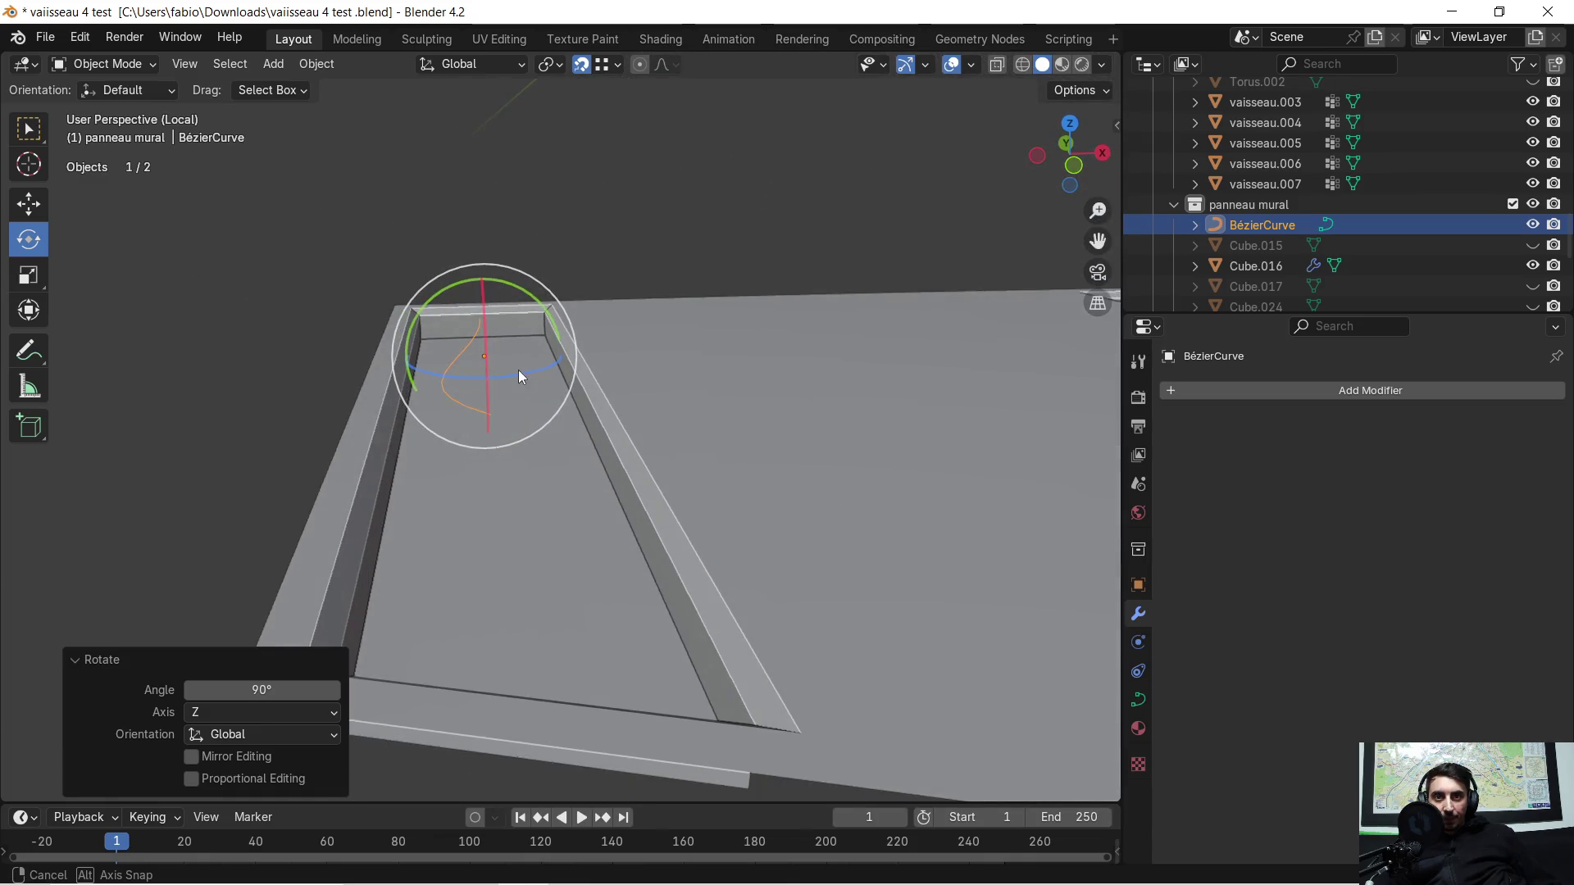
key(g)
key(z)
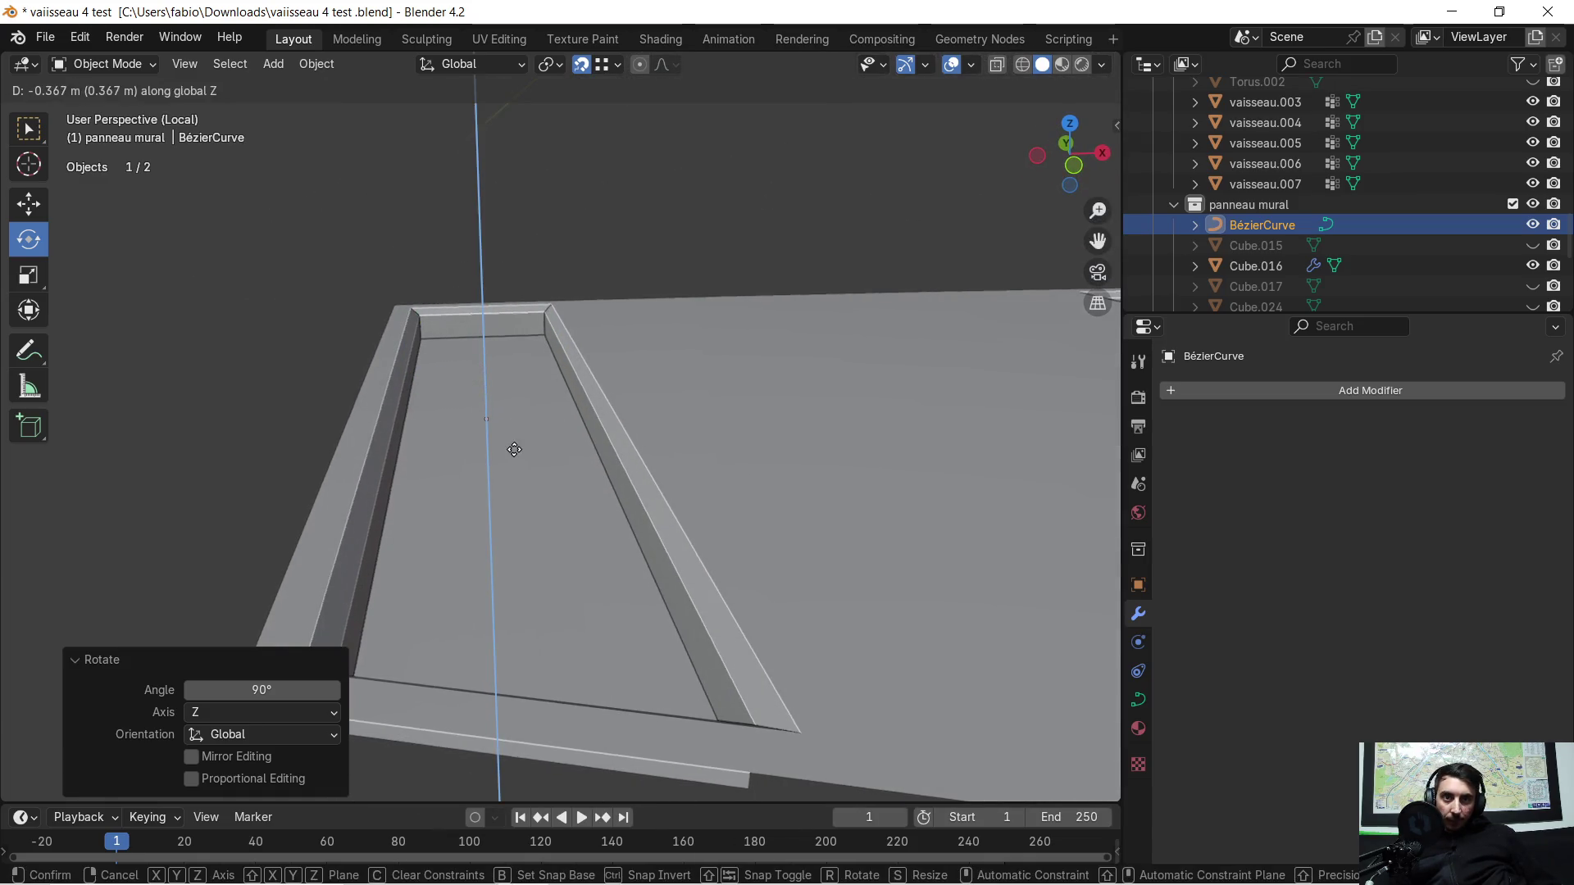
click(526, 426)
middle_drag(527, 427, 532, 470)
key(g)
key(y)
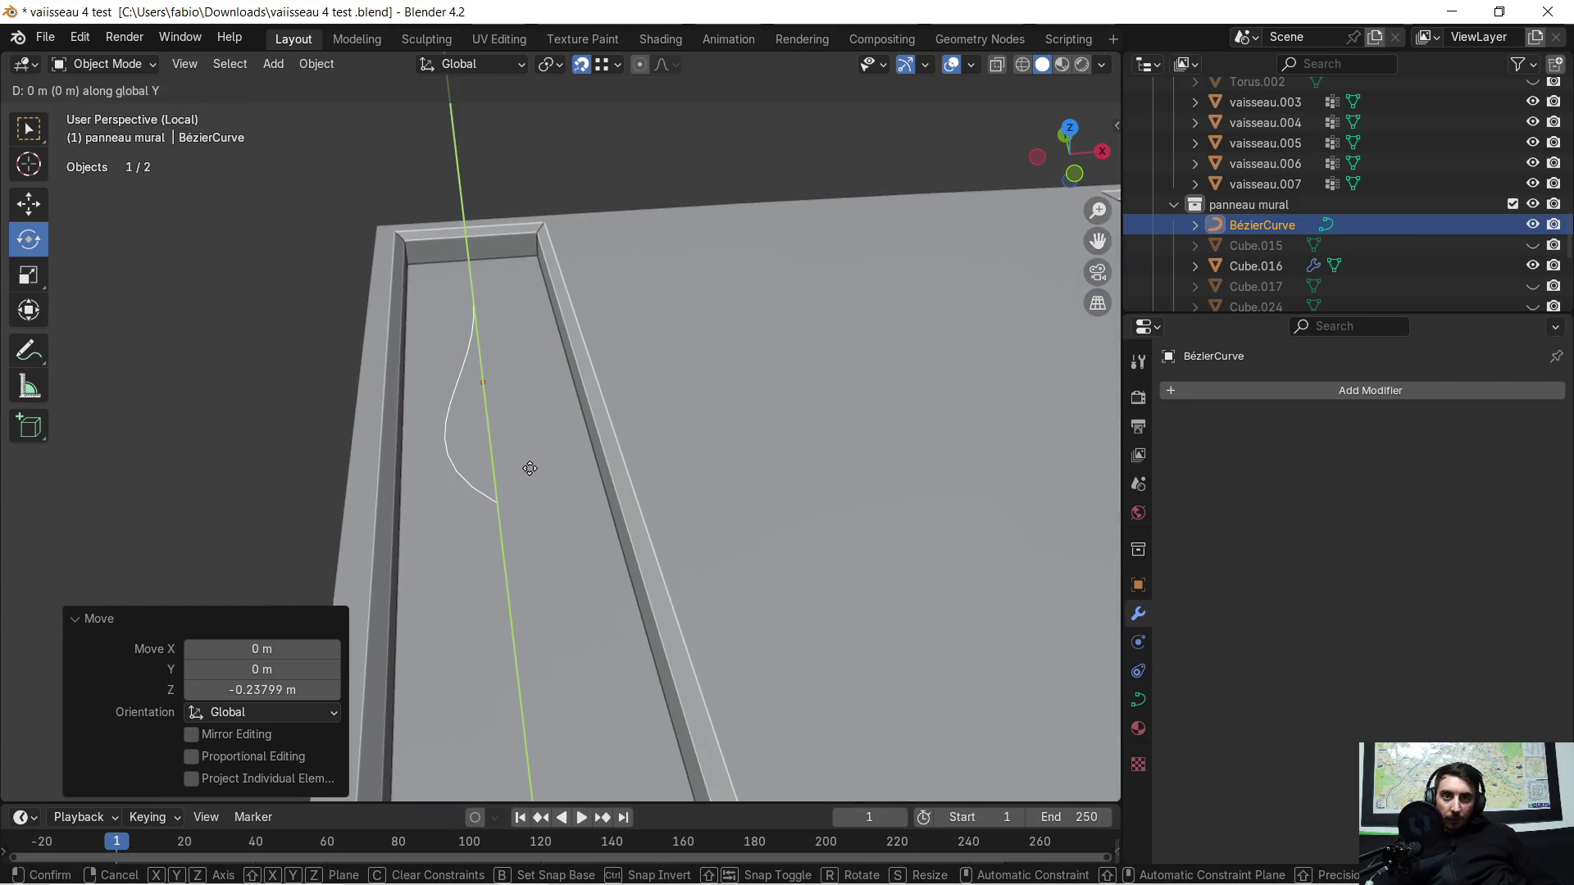
click(553, 674)
Step: Fine-tune the curve's Y and X position inside the groove and enter Edit Mode on it
middle_drag(552, 674, 545, 529)
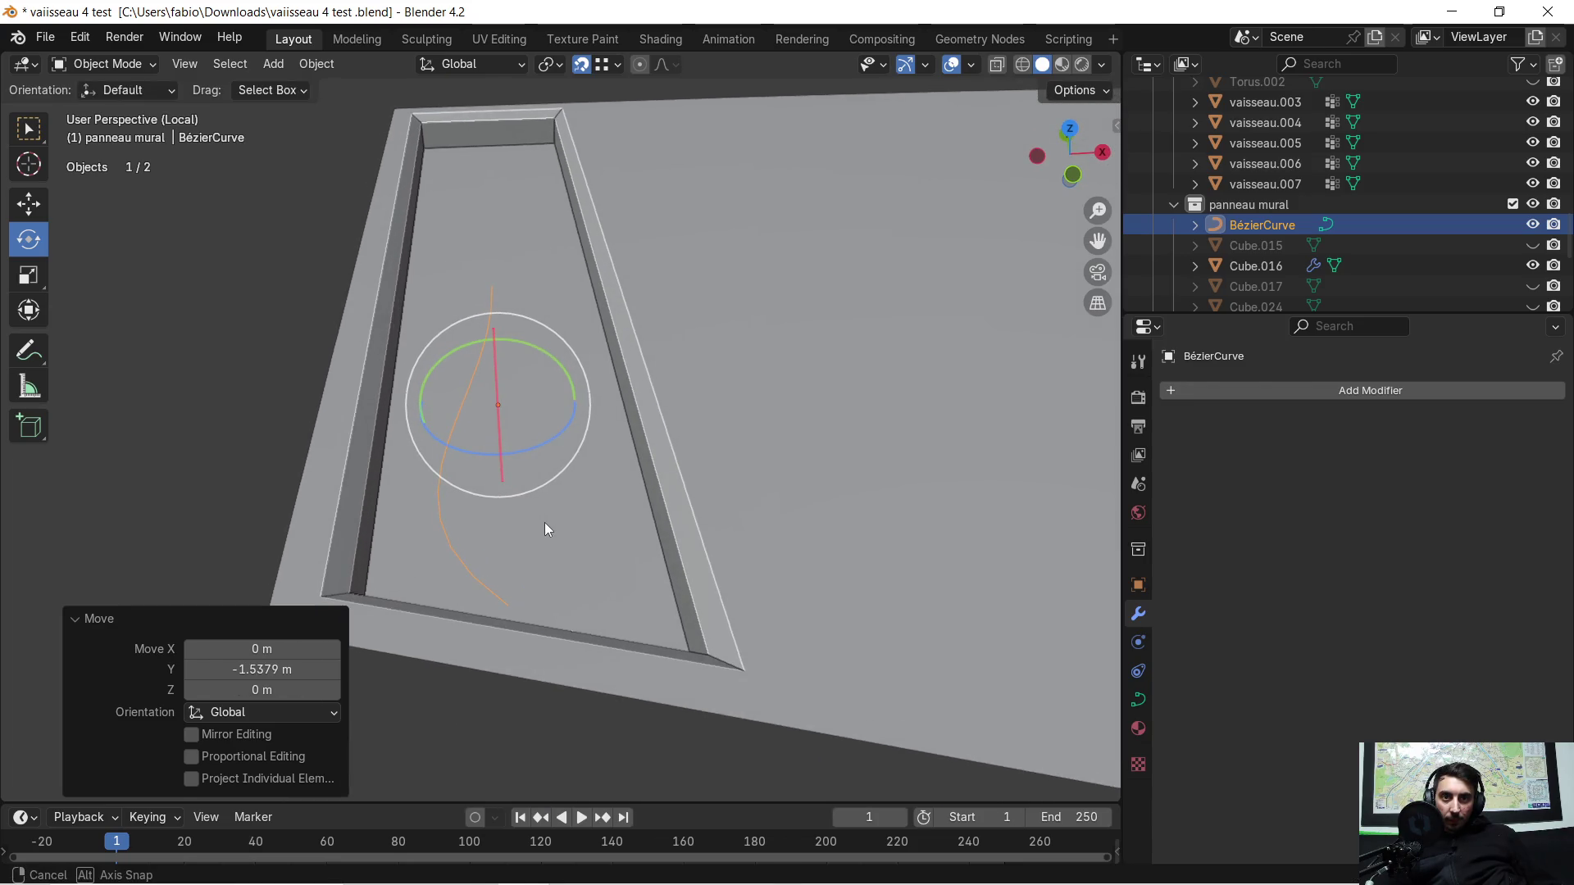
key(g)
key(y)
click(548, 547)
key(g)
key(x)
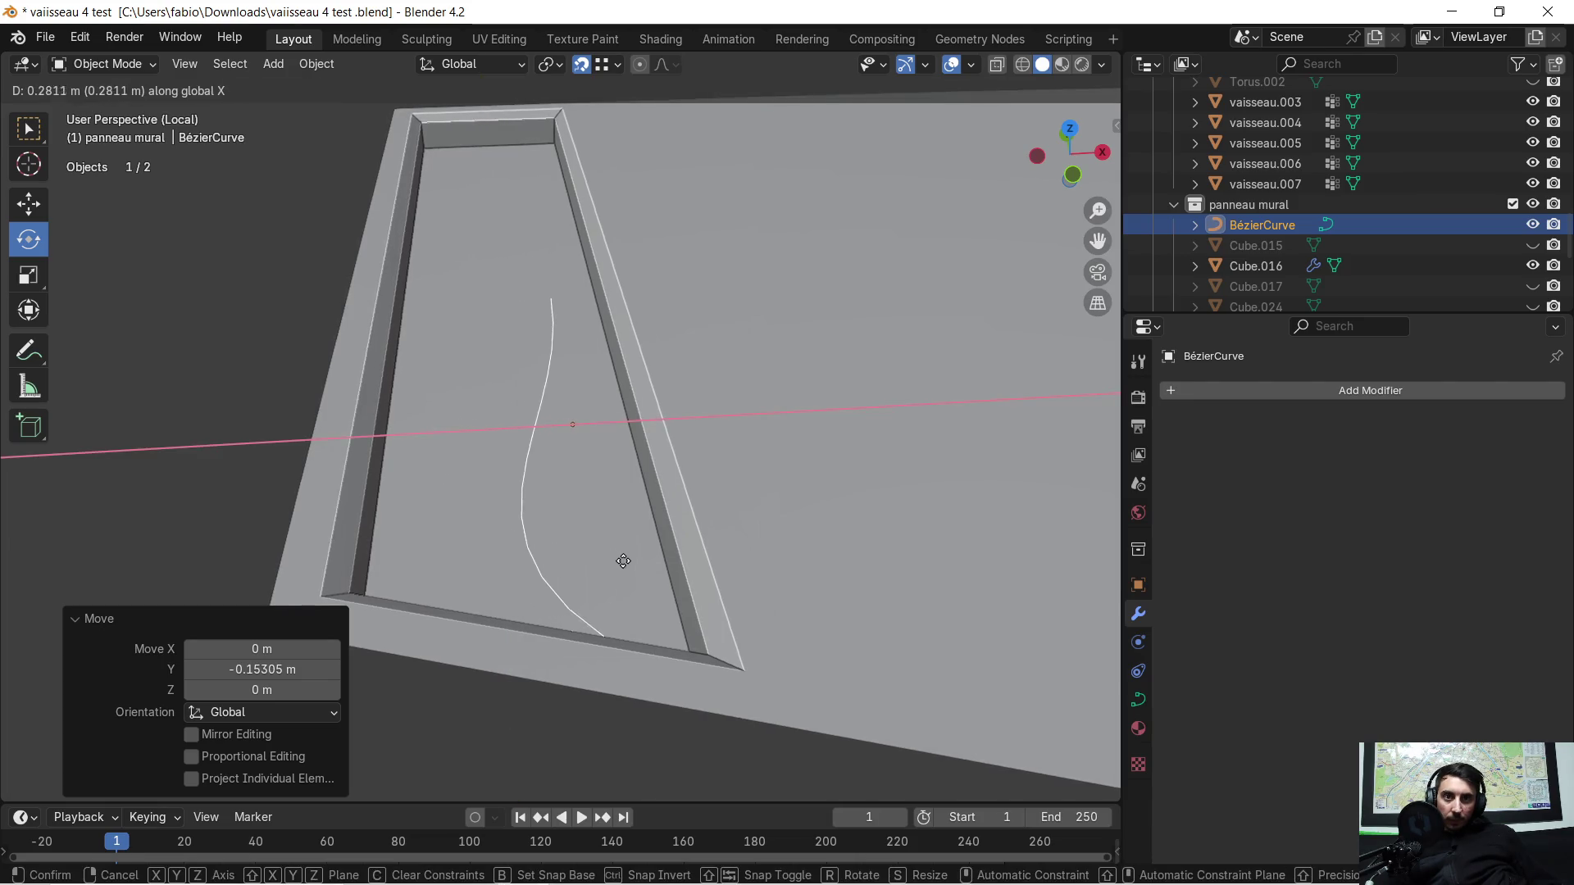
click(648, 556)
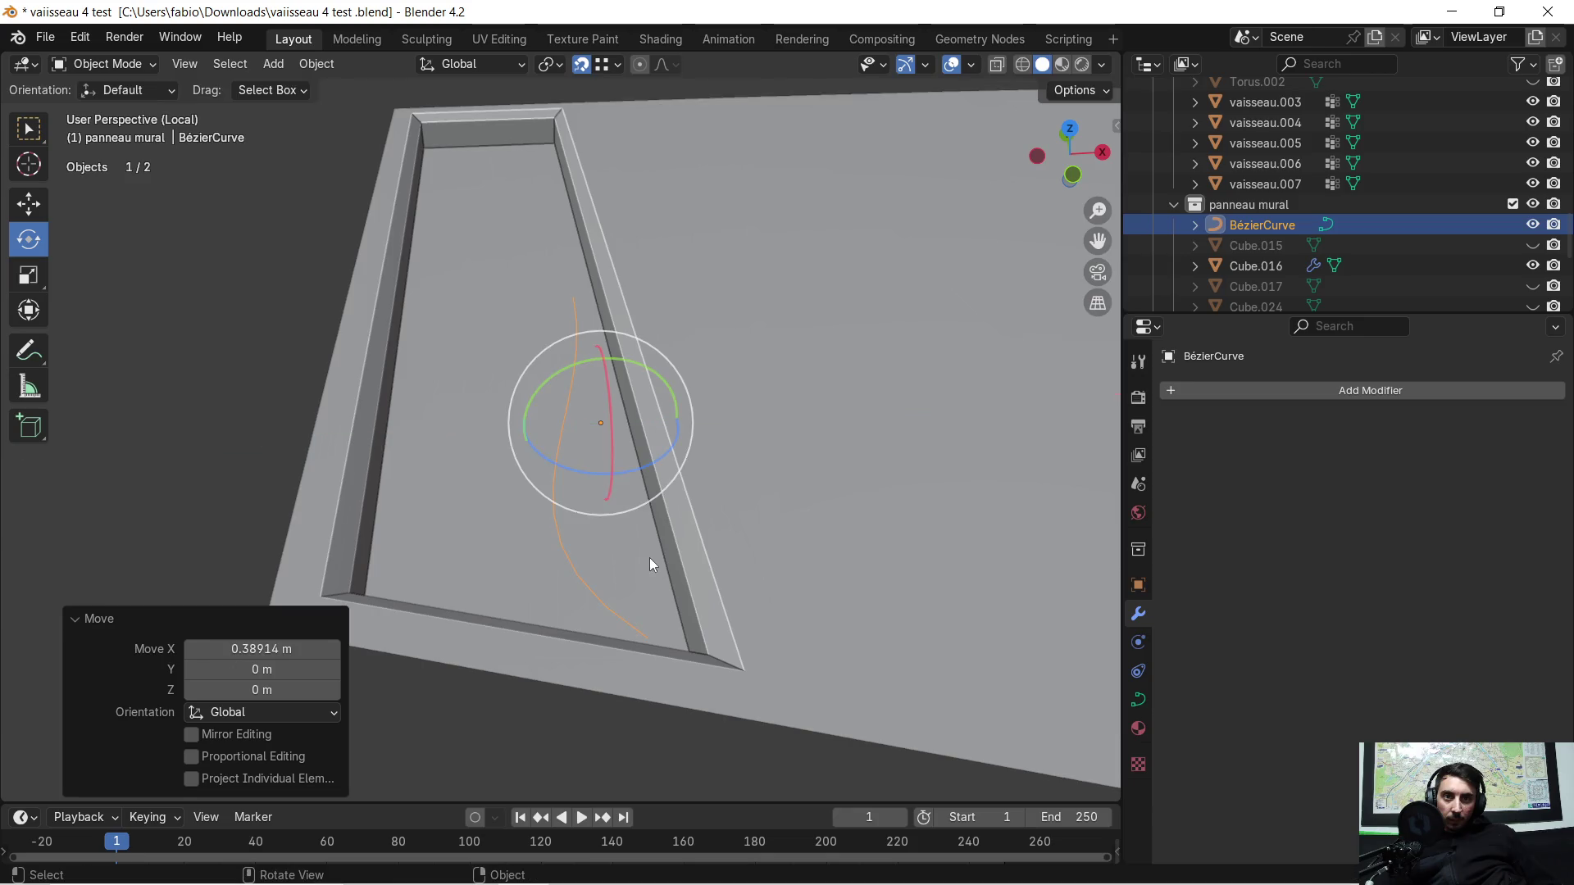
scroll(577, 496, up, 4)
mouse_move(577, 494)
middle_down()
mouse_move(627, 502)
mouse_move(634, 445)
middle_up()
key(Tab)
scroll(608, 431, up, 2)
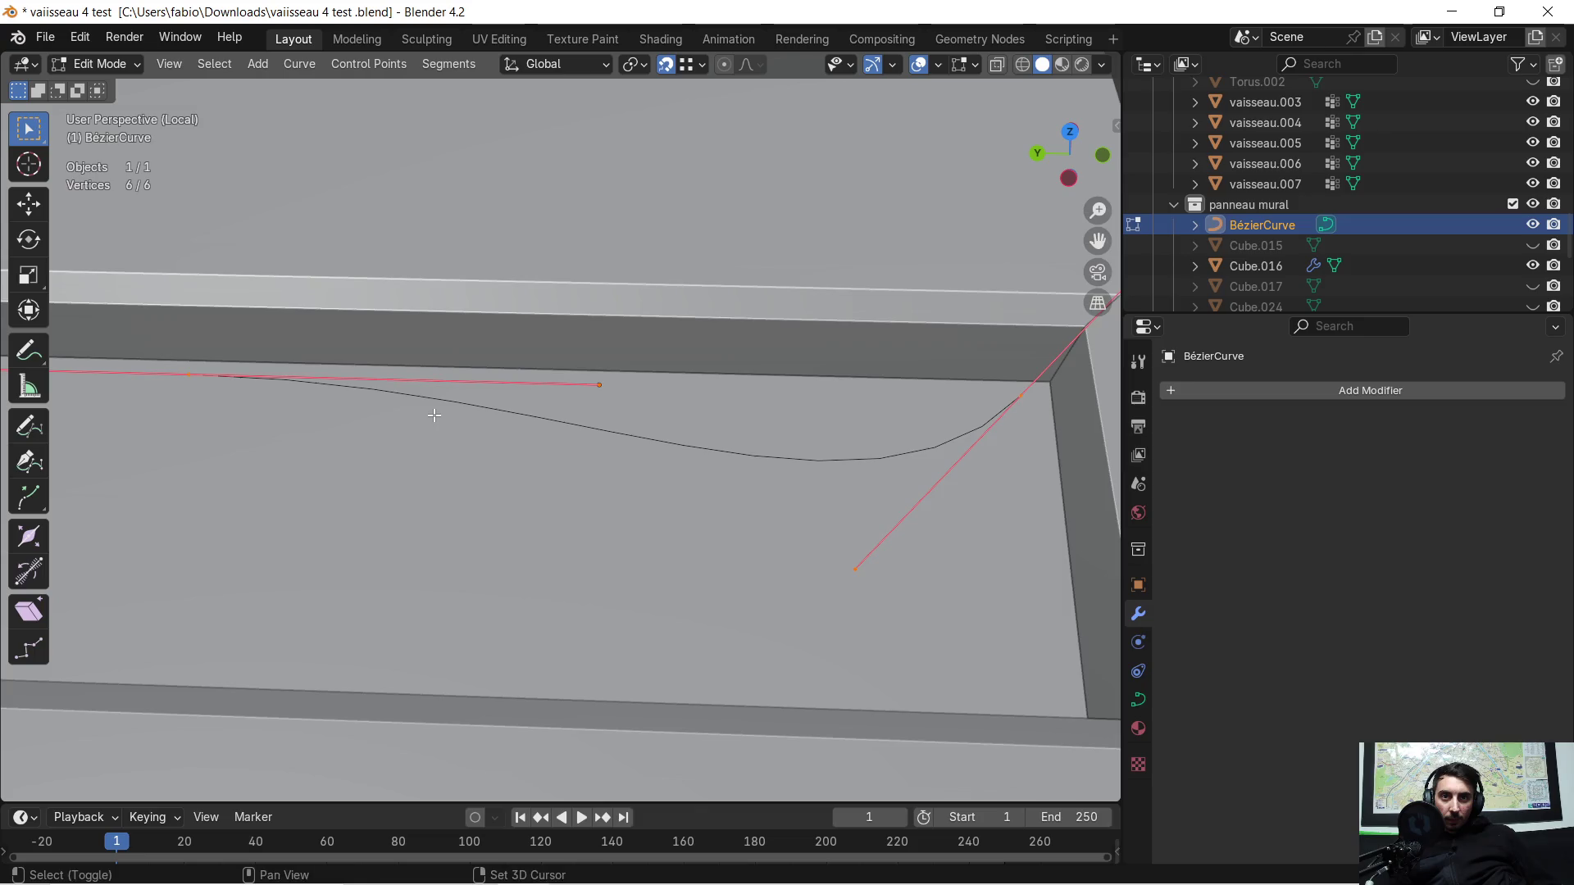
scroll(476, 437, up, 3)
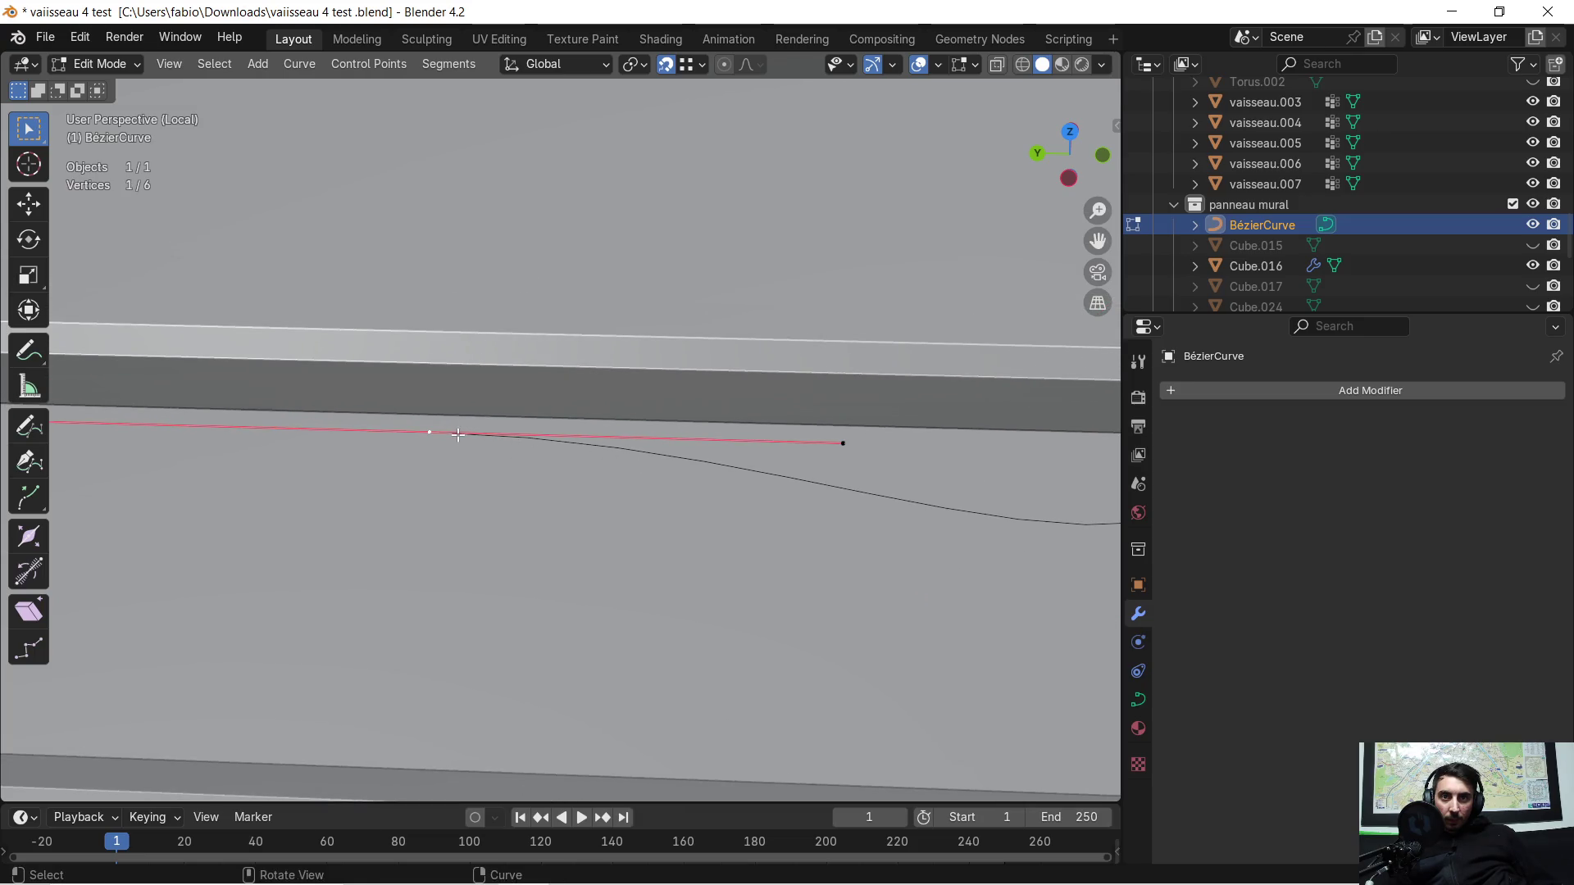
scroll(457, 434, down, 5)
Step: Extrude a new point from the curve end along Y and nudge a point sideways with the Move gizmo
mouse_move(501, 432)
middle_down()
mouse_move(562, 500)
mouse_move(615, 527)
middle_up()
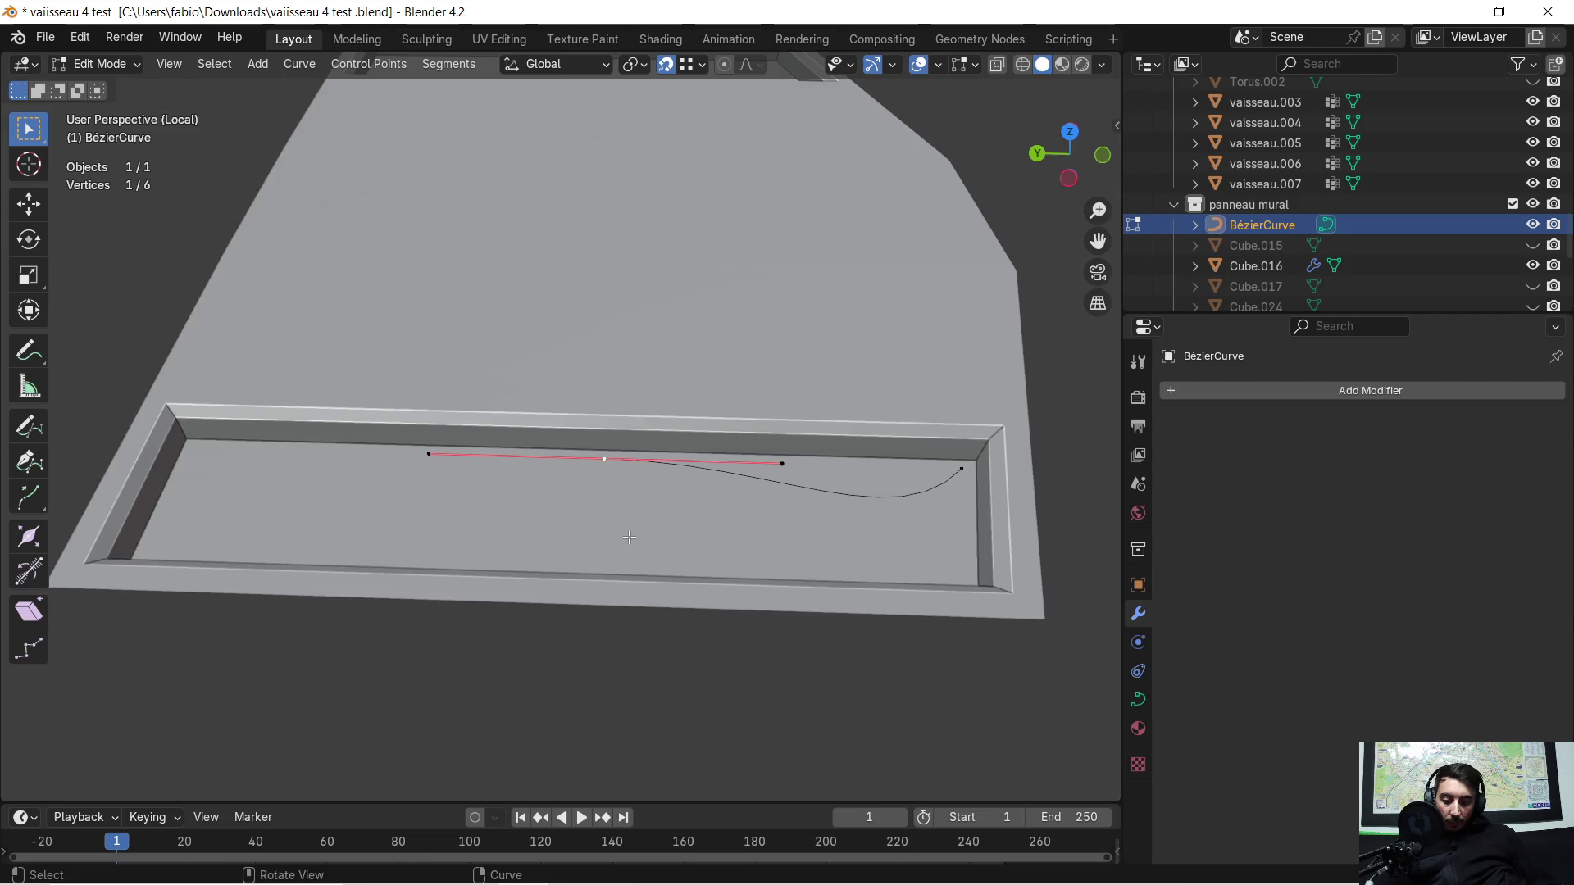
key(e)
key(y)
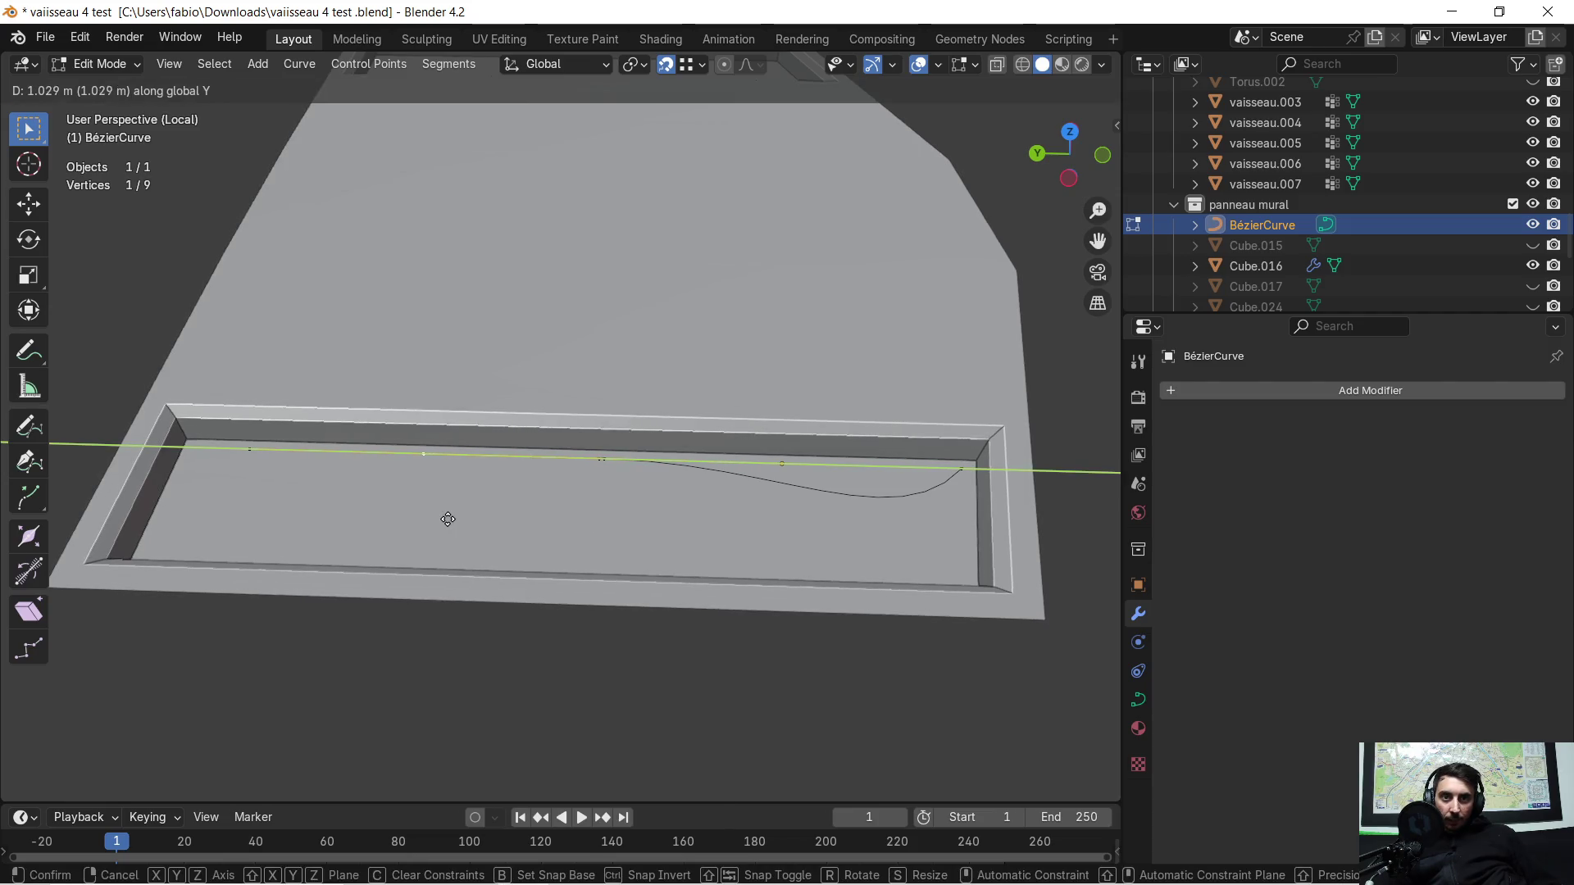
click(394, 521)
scroll(410, 499, up, 1)
mouse_move(410, 498)
middle_down()
mouse_move(632, 464)
mouse_move(598, 492)
mouse_move(692, 485)
middle_up()
click(582, 455)
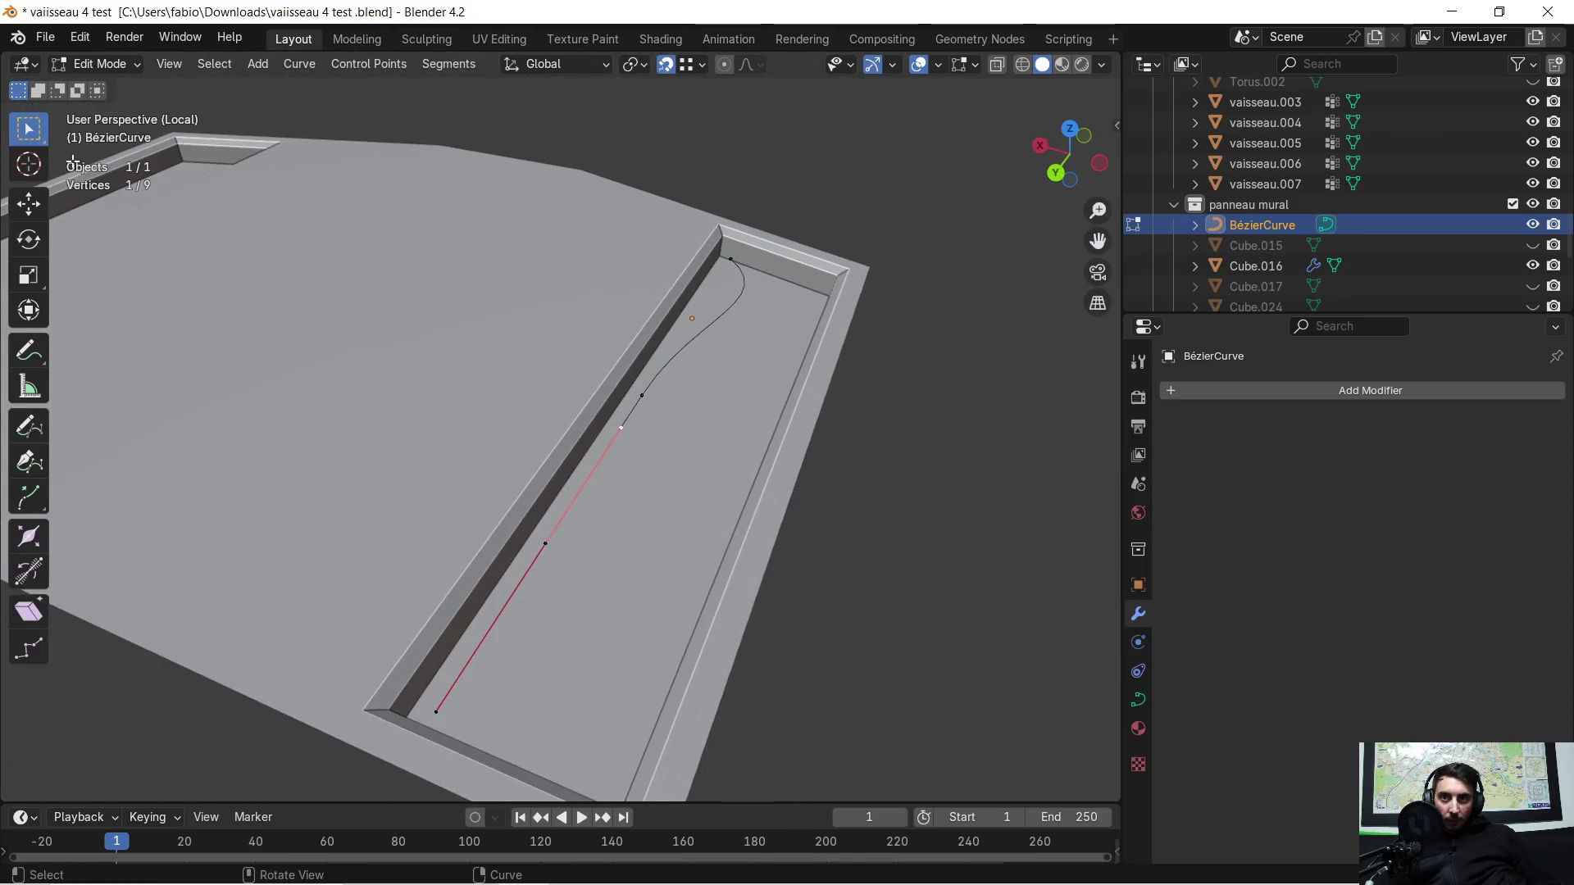
click(19, 201)
mouse_move(545, 401)
mouse_down()
mouse_move(515, 399)
mouse_move(591, 415)
mouse_up()
Step: Extrude another point along Y to the groove's end, then bring the ChatGPT window forward
click(545, 544)
mouse_move(544, 544)
middle_down()
mouse_move(573, 565)
mouse_move(505, 563)
middle_up()
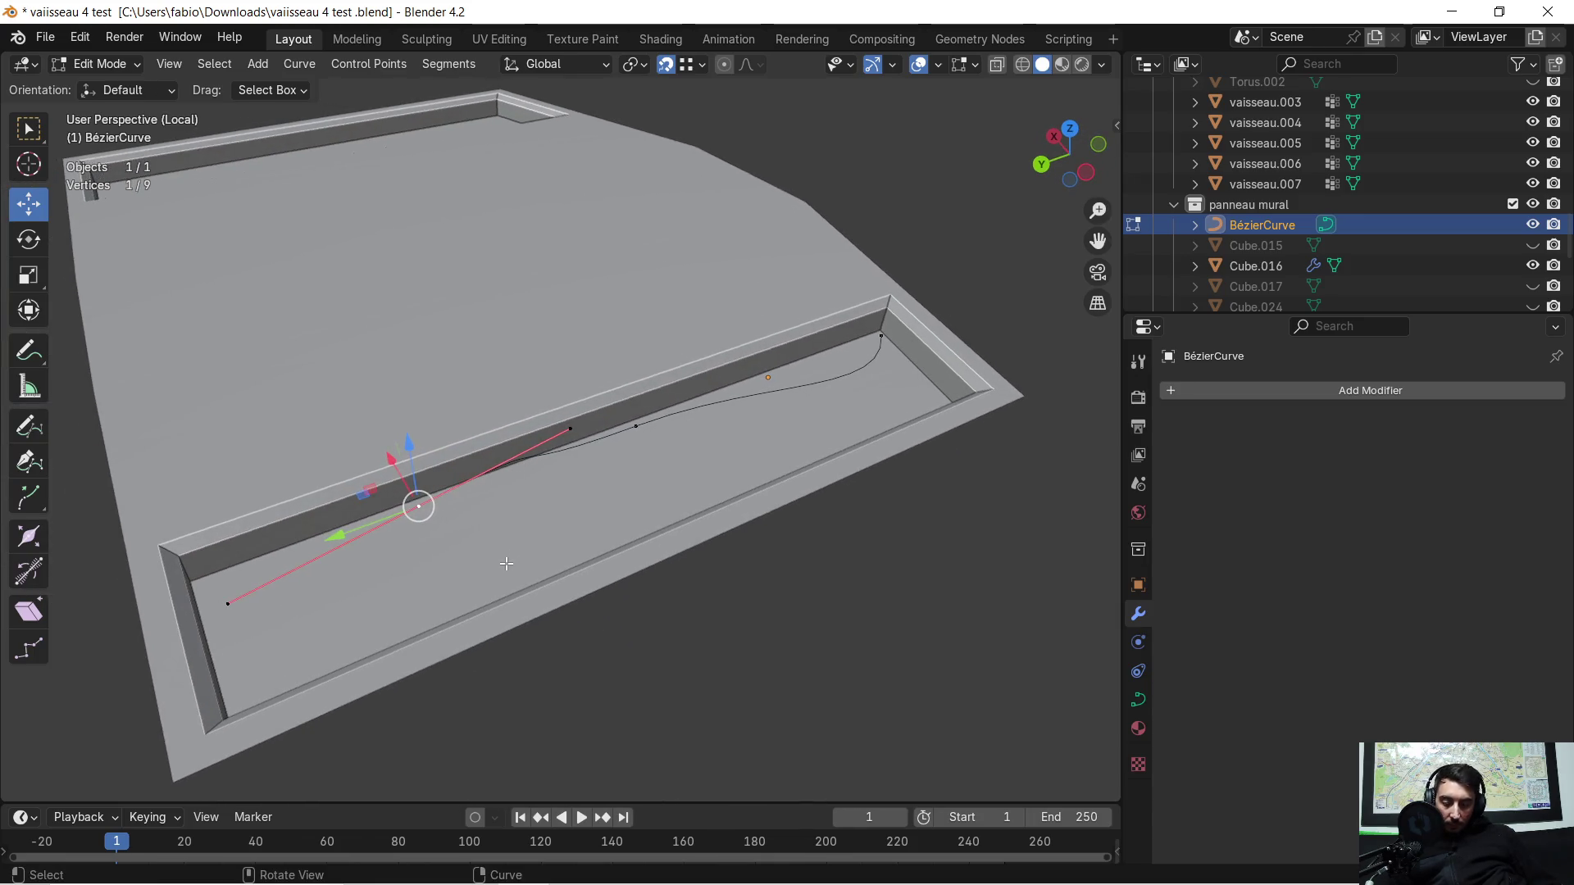
key(e)
key(y)
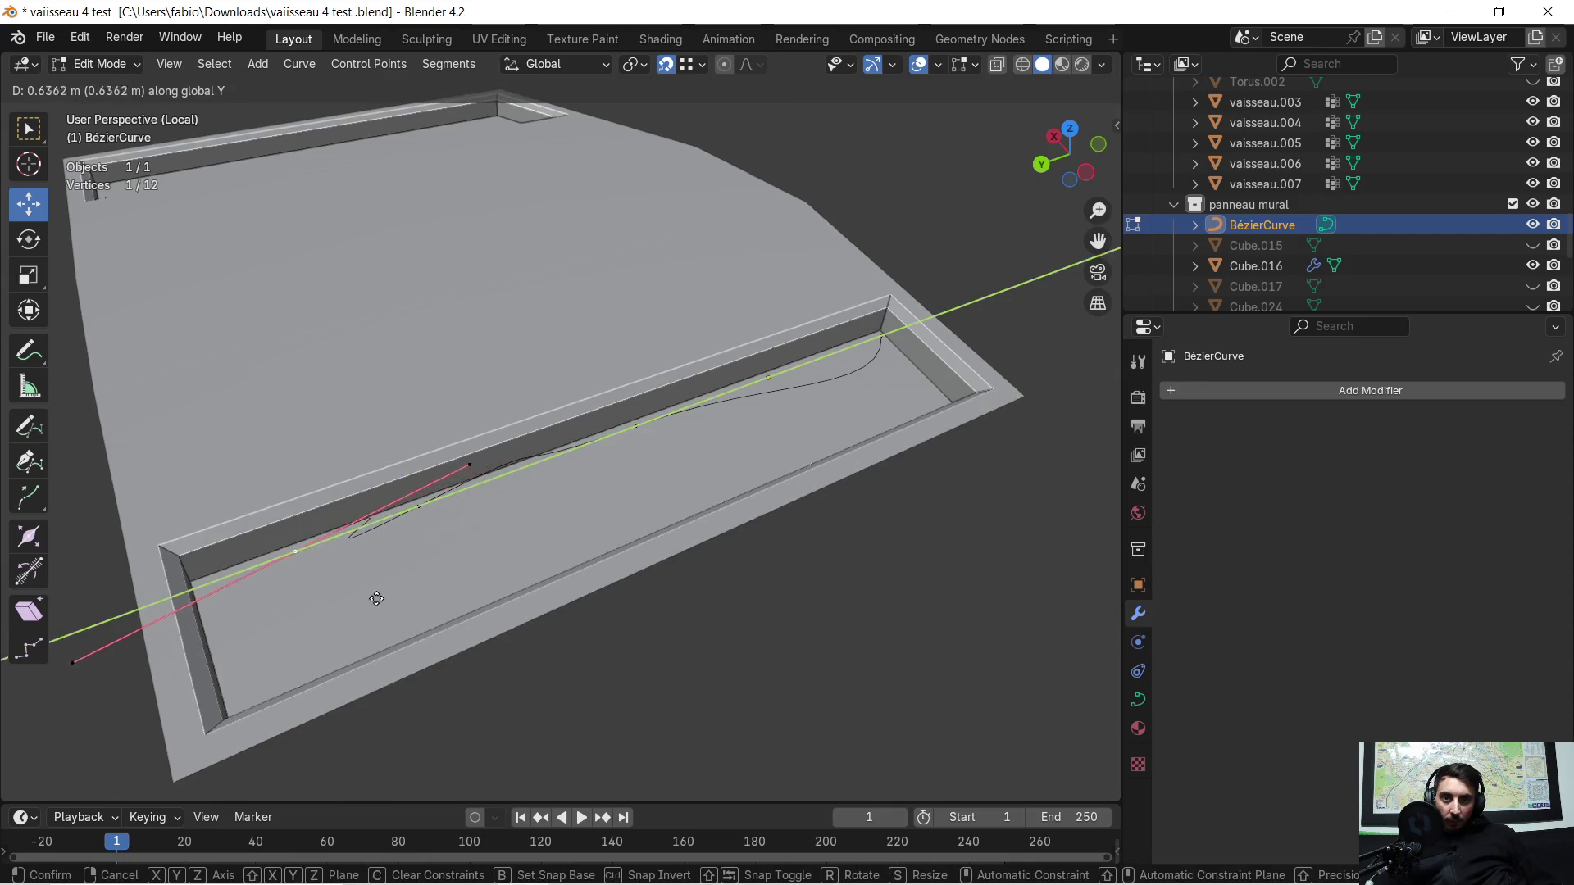
click(213, 626)
mouse_move(378, 624)
middle_down()
mouse_move(672, 533)
mouse_move(237, 531)
mouse_move(479, 436)
mouse_move(509, 446)
middle_up()
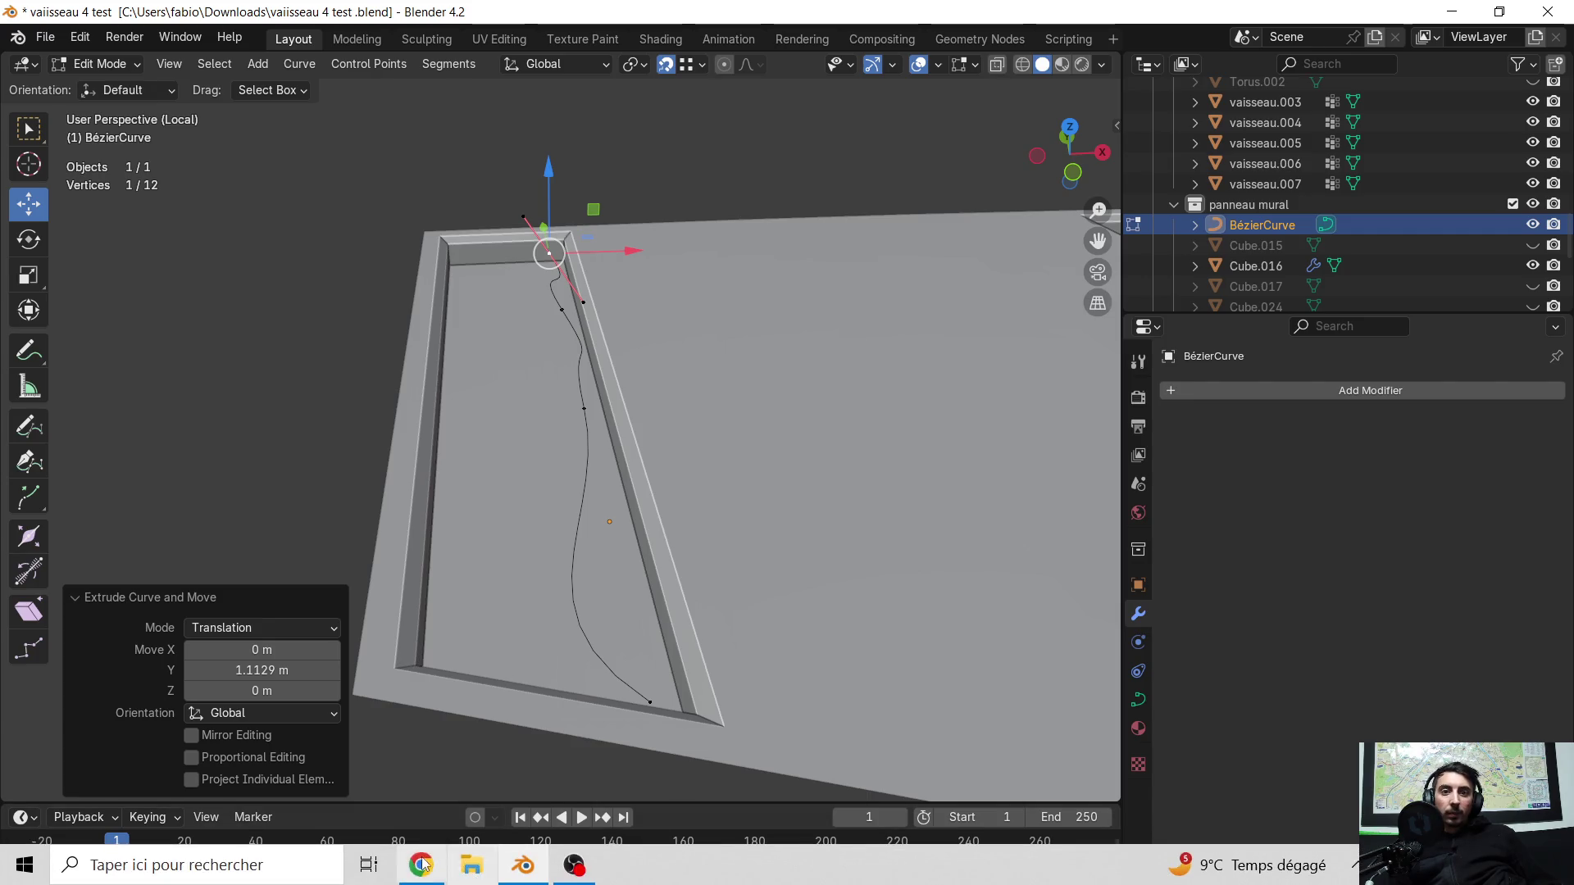
click(461, 866)
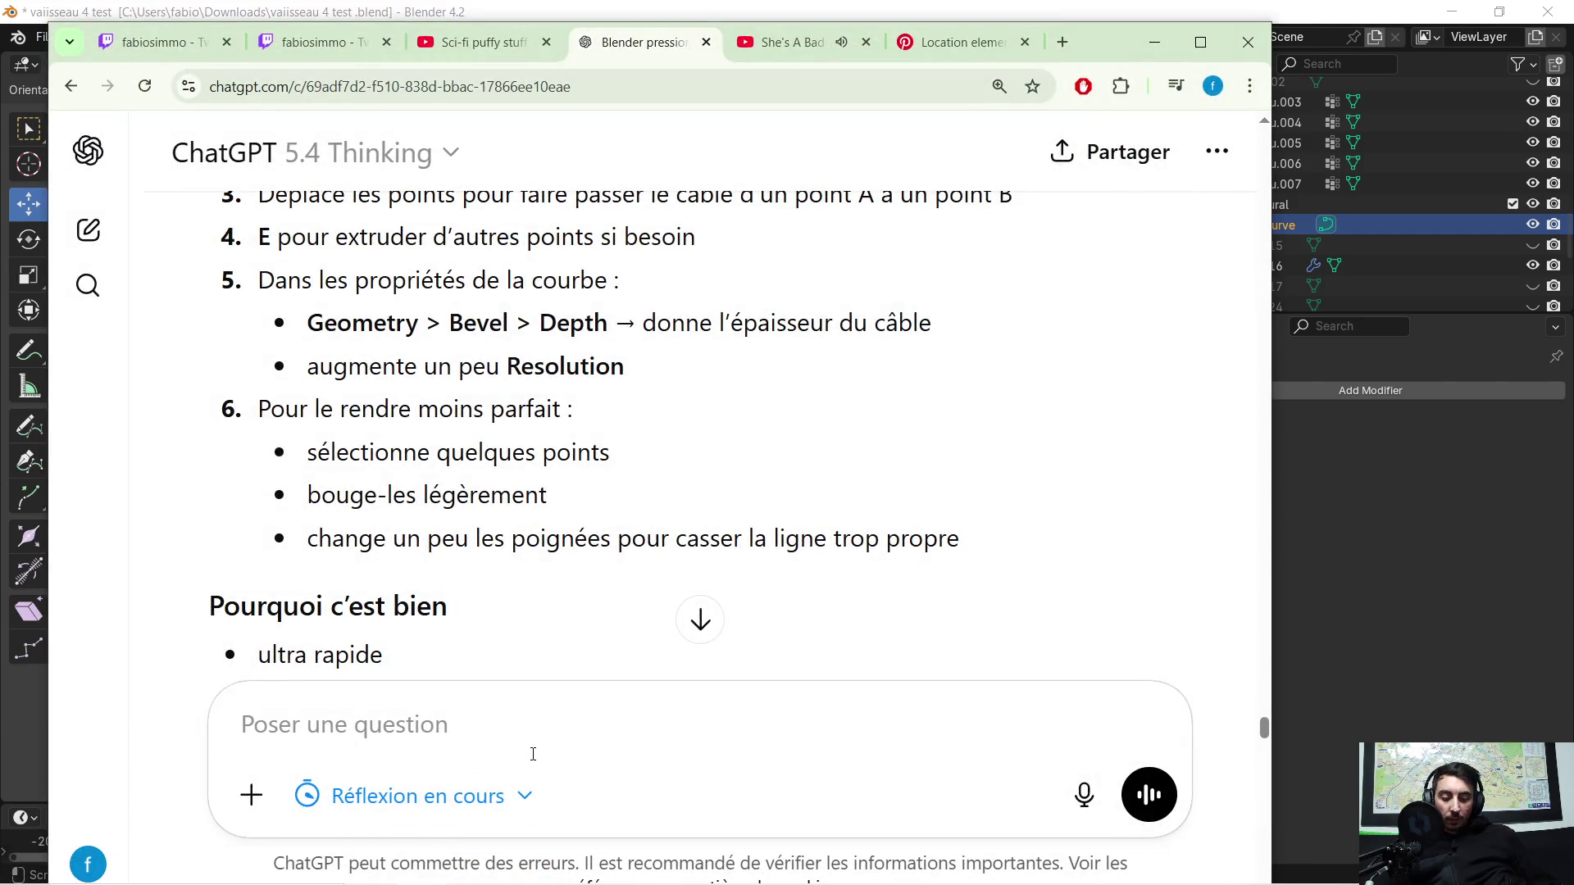
text(ok jai ma curve comment je fai pour fair suivre un mesh cilyndre dessu  ?)
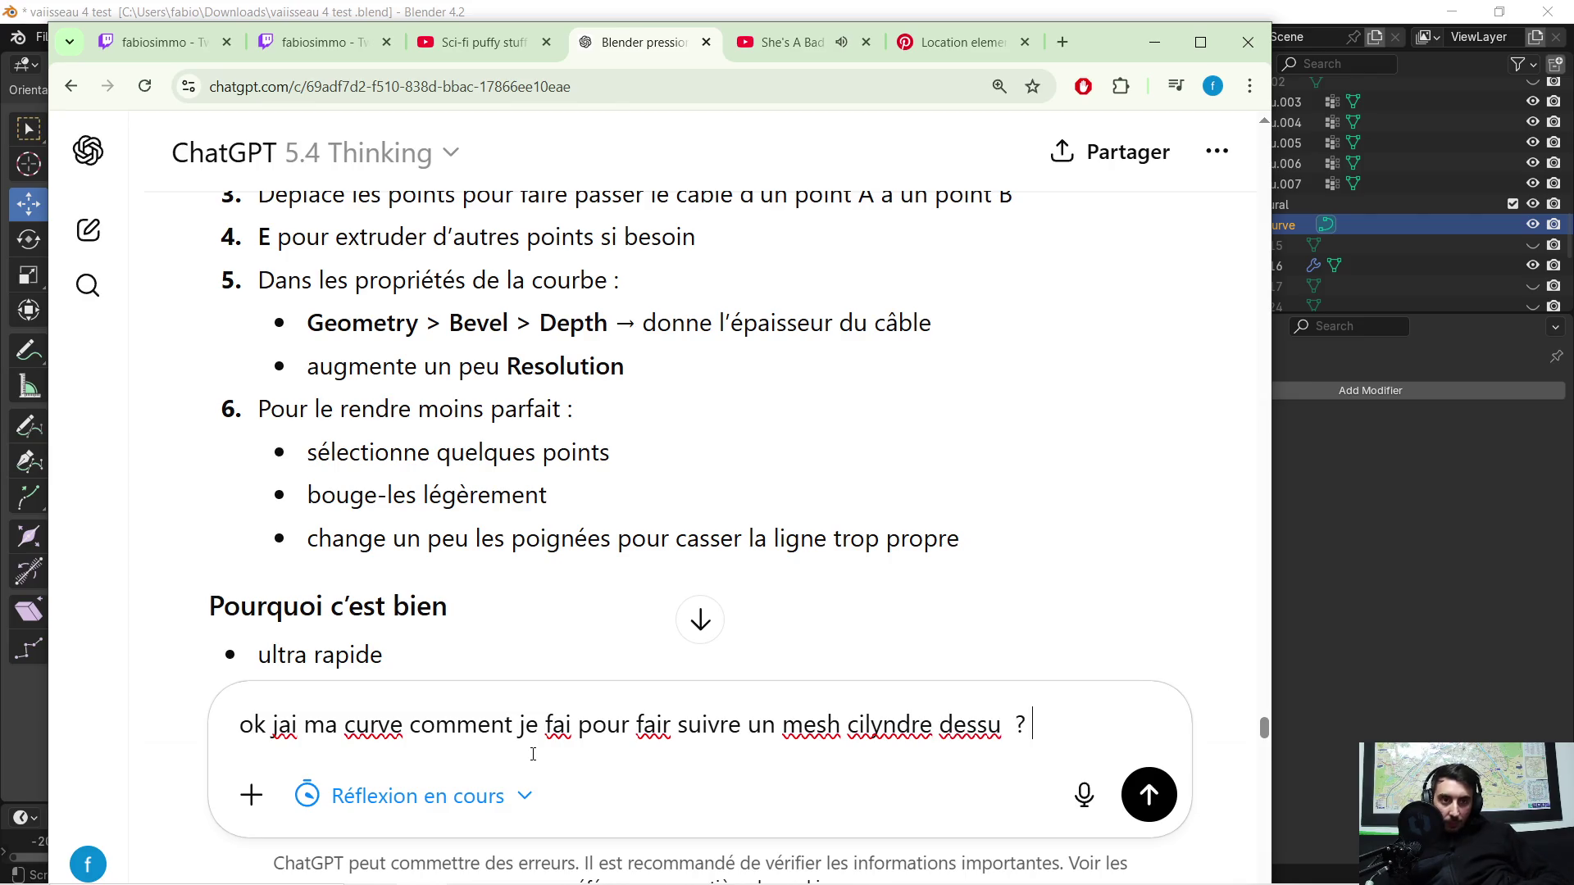
Step: Ask ChatGPT how to make a cylinder follow the curve, read the bevel-depth answer and move the chat aside
key(Return)
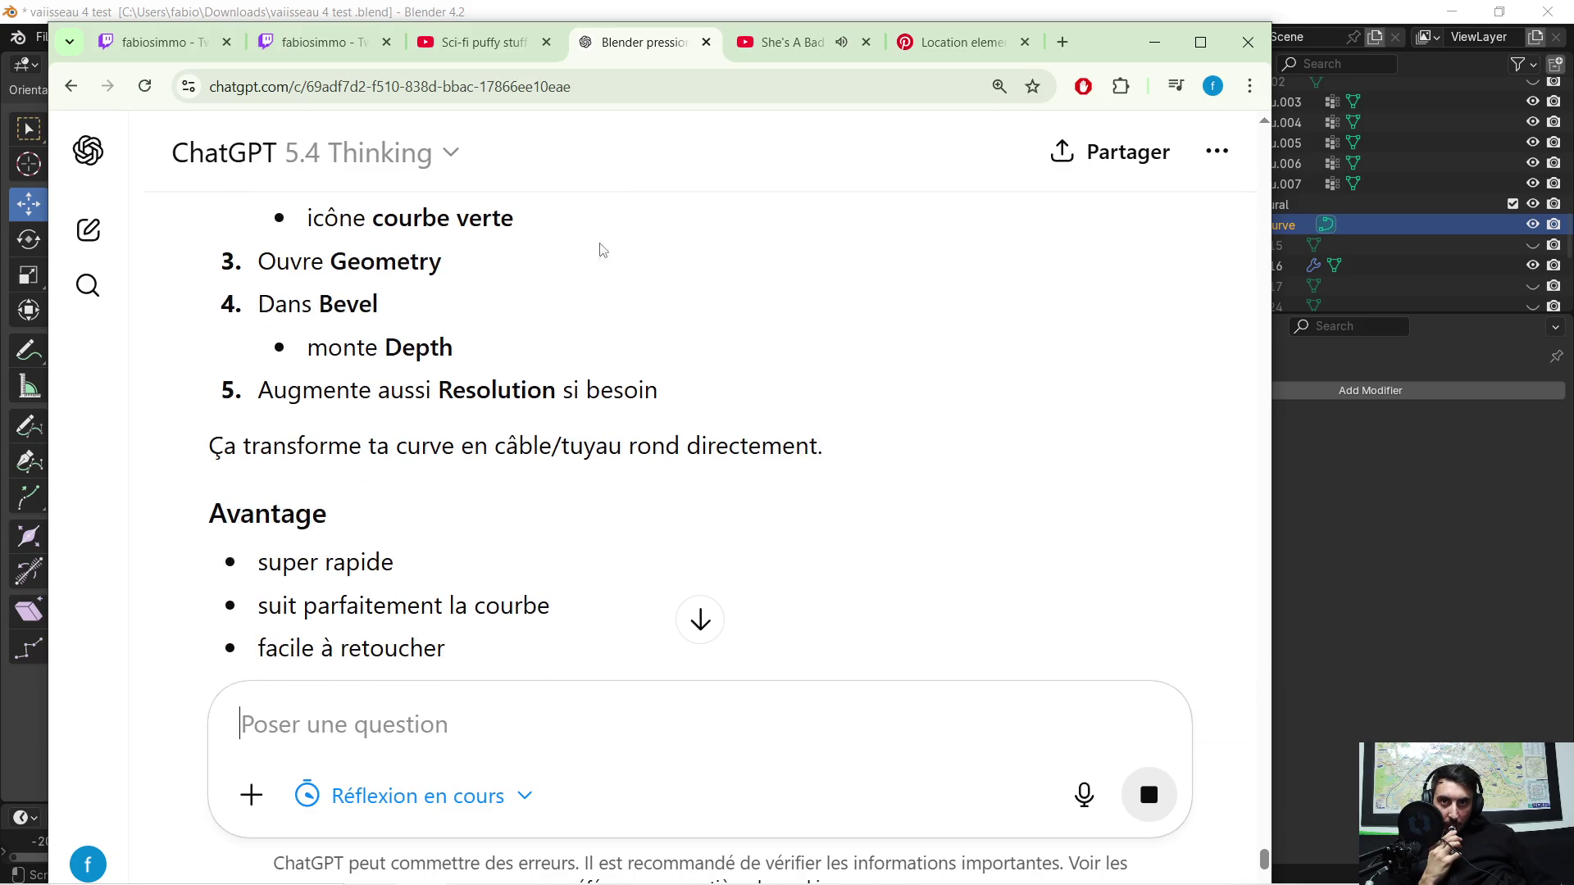
drag(1095, 22, 1524, 452)
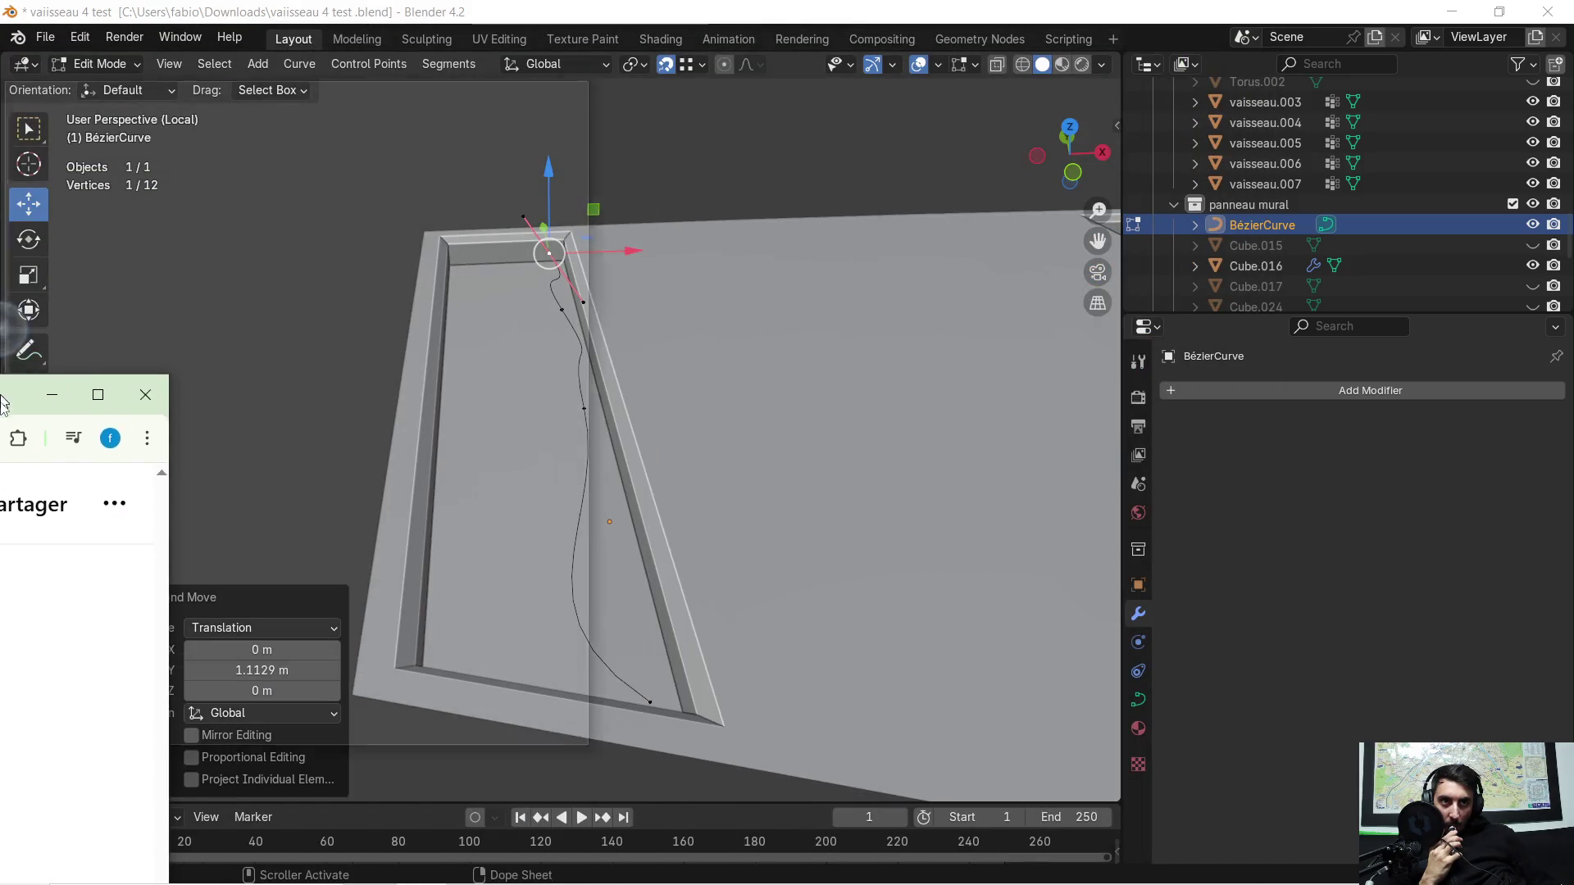
Step: In Curve properties Geometry, set Bevel Depth to 0.01 m, inspect the thin tube and leave Edit Mode
key(alt+Tab)
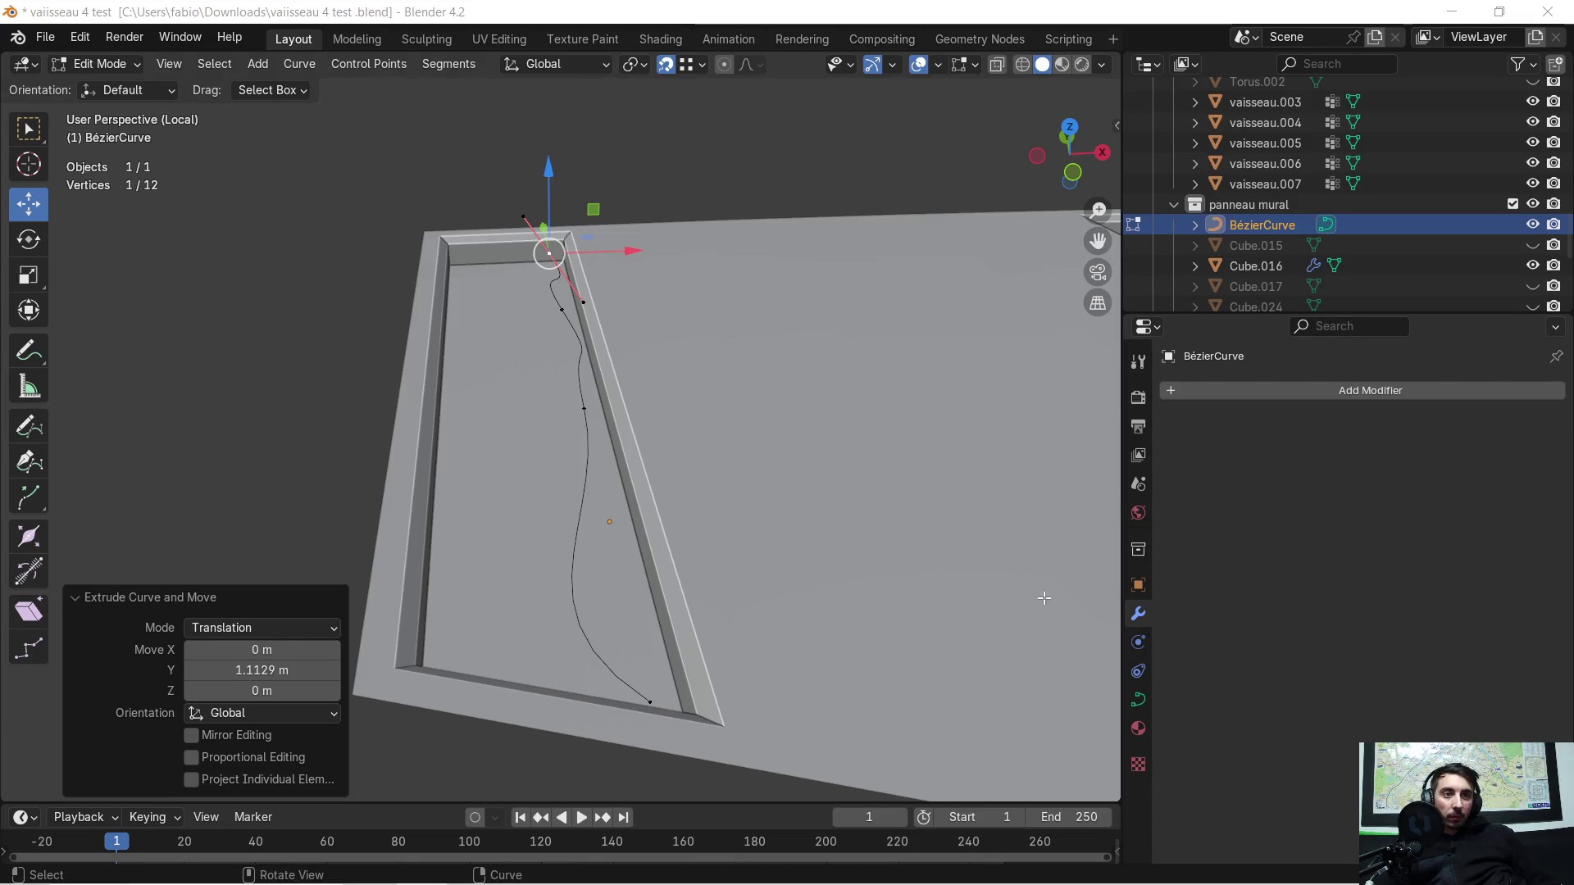
click(1138, 698)
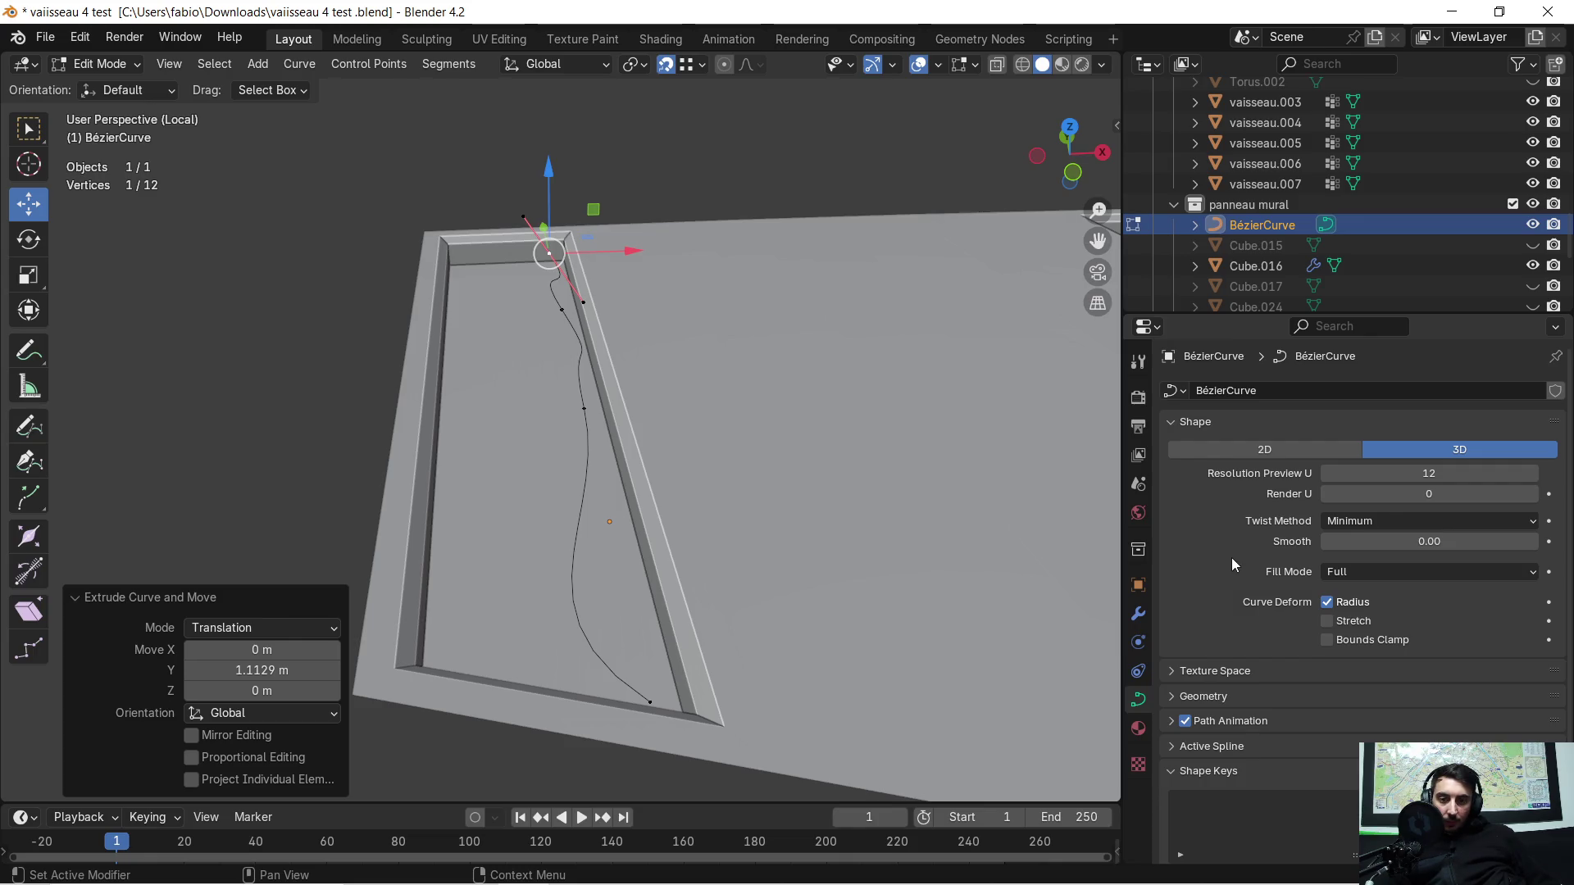
scroll(1234, 514, down, 1)
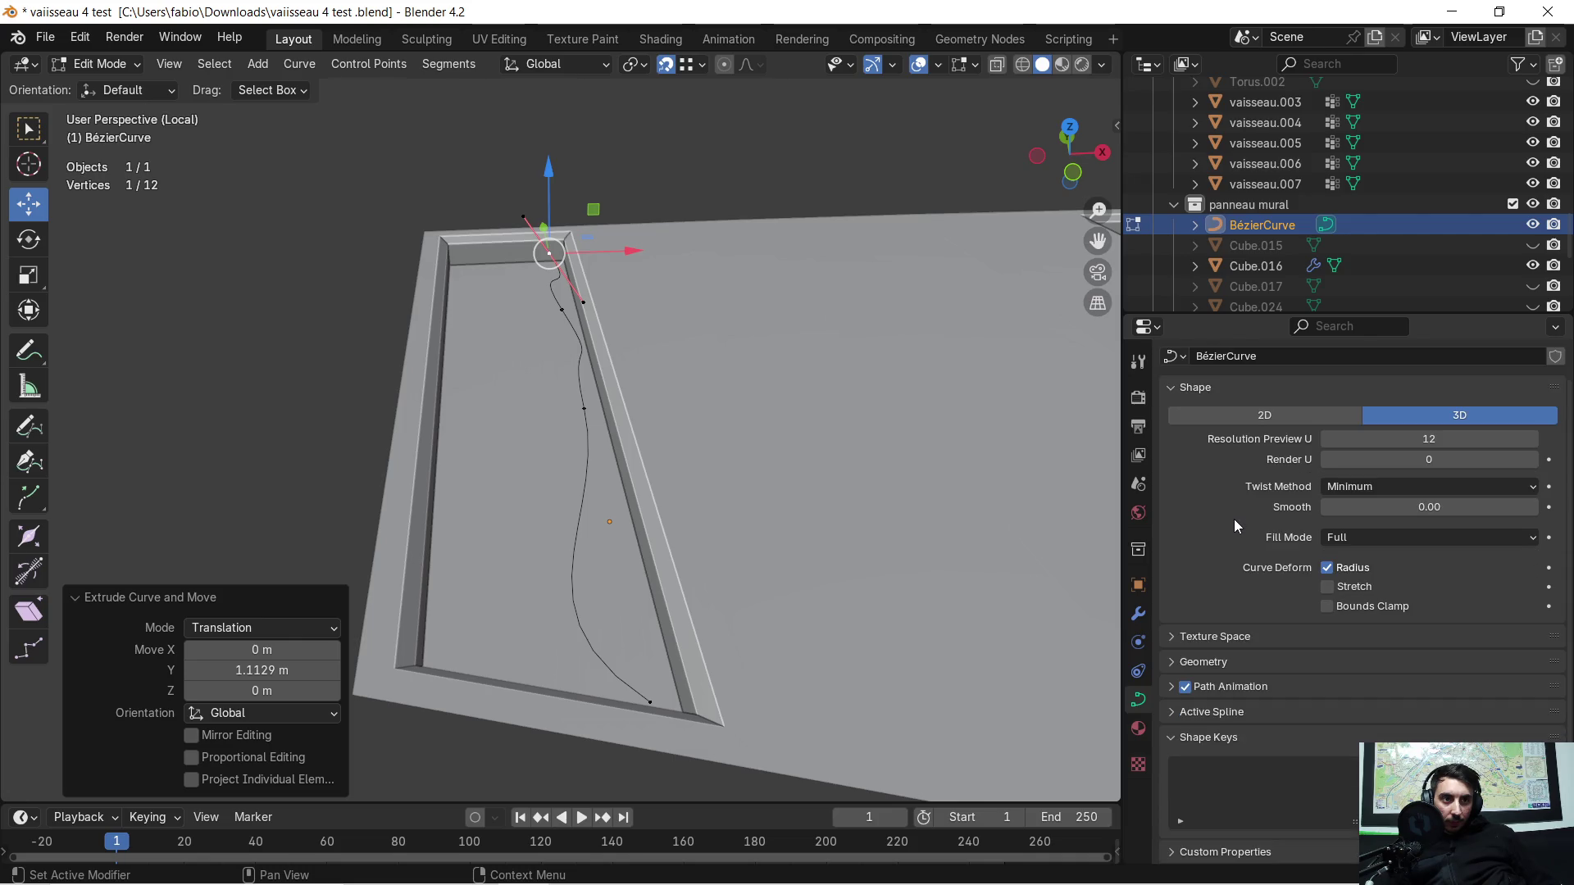
click(1195, 663)
scroll(1272, 560, down, 5)
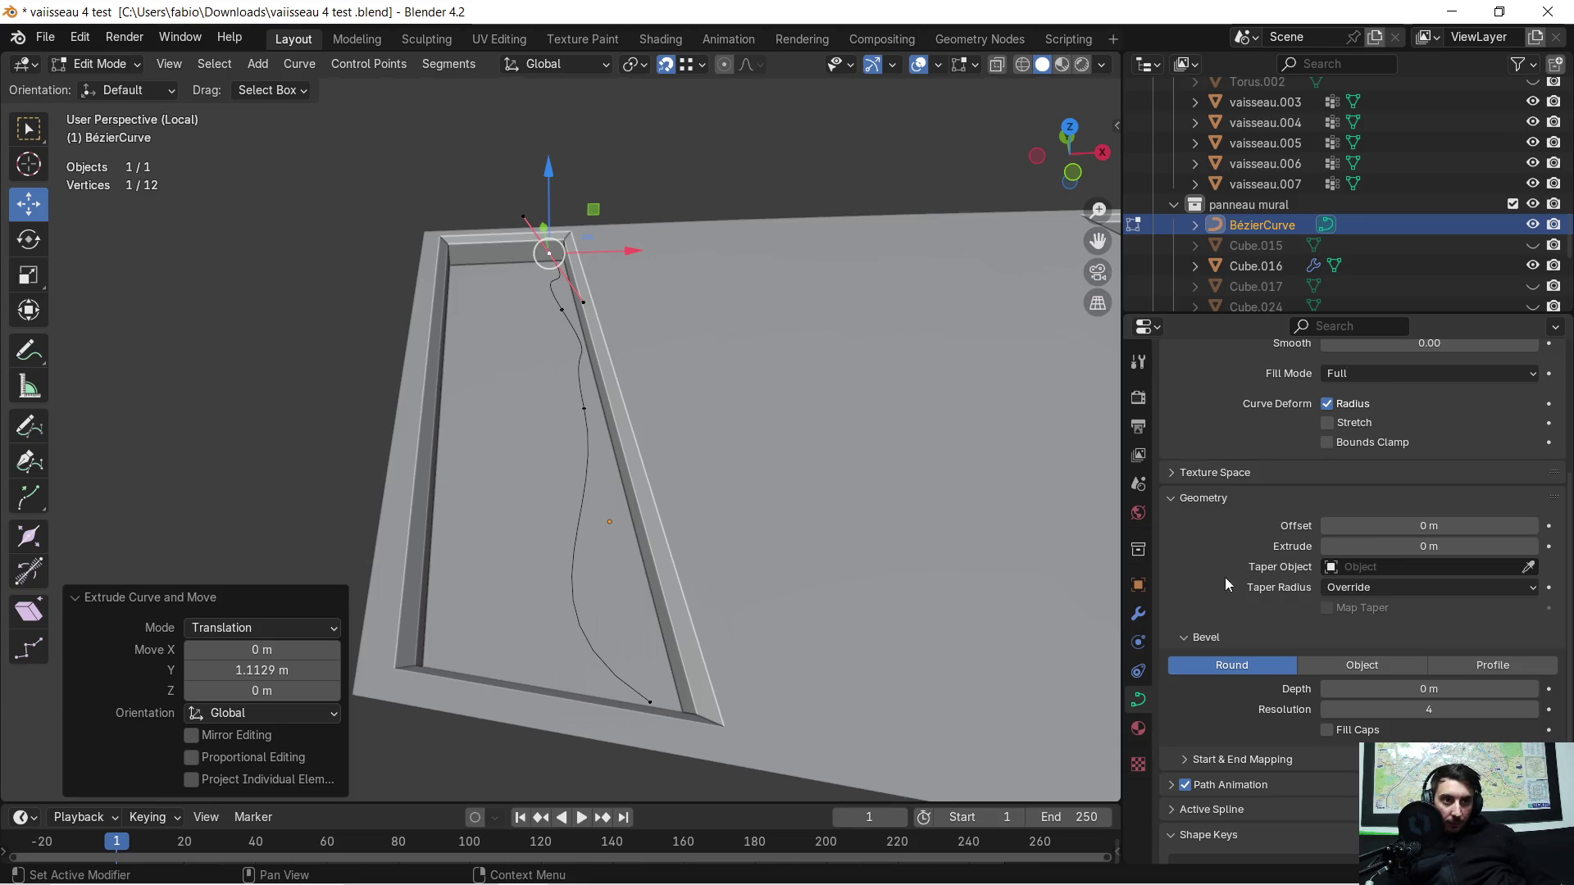
scroll(1234, 588, down, 1)
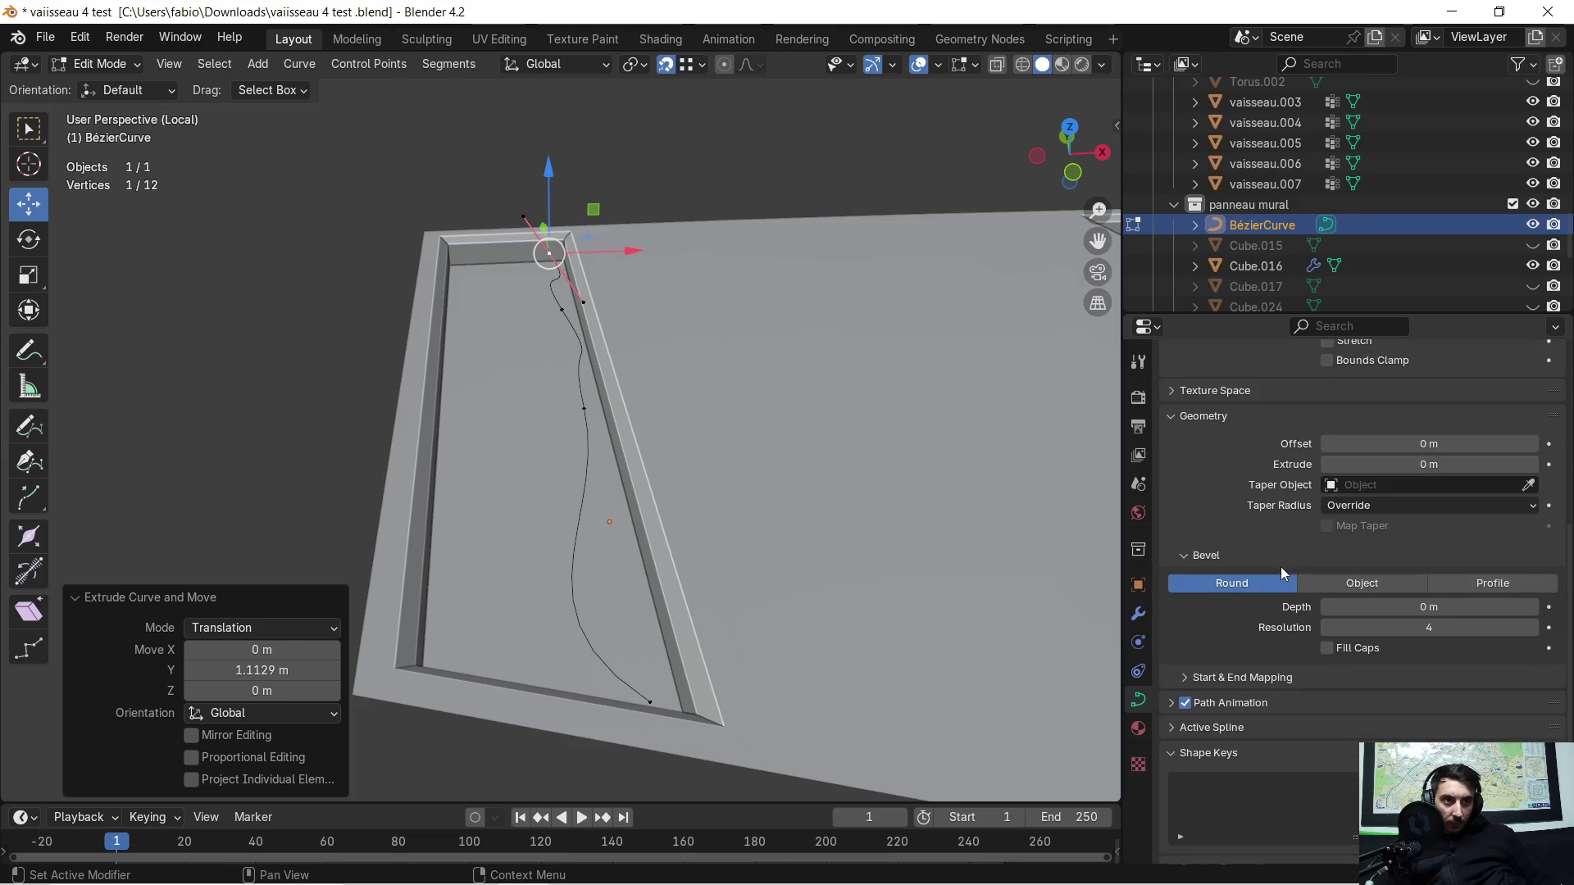
scroll(1281, 567, down, 2)
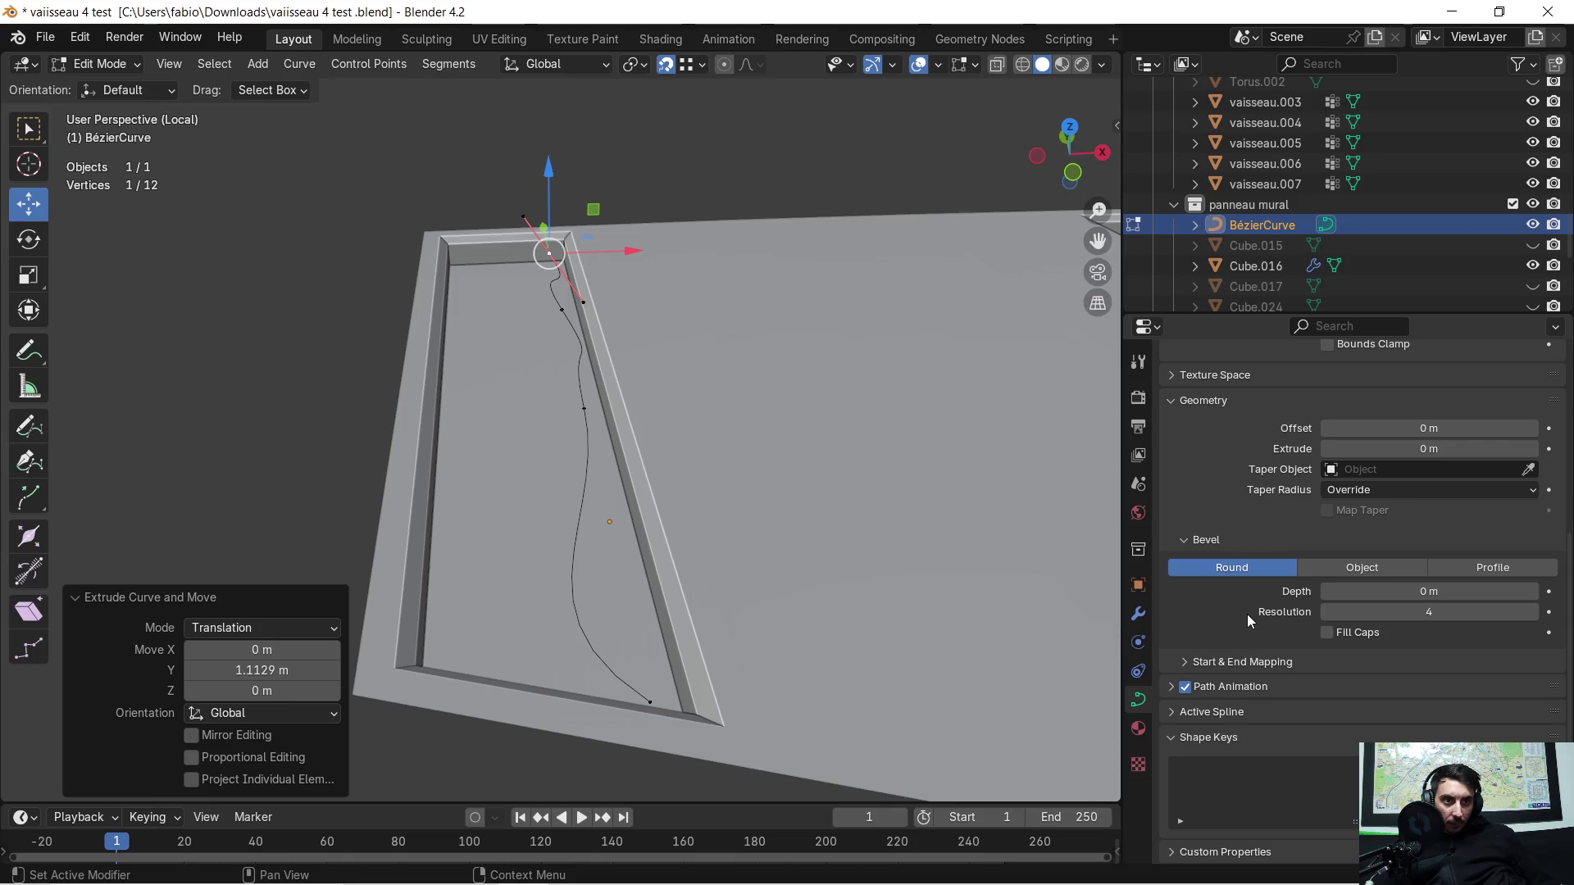
scroll(1233, 612, up, 1)
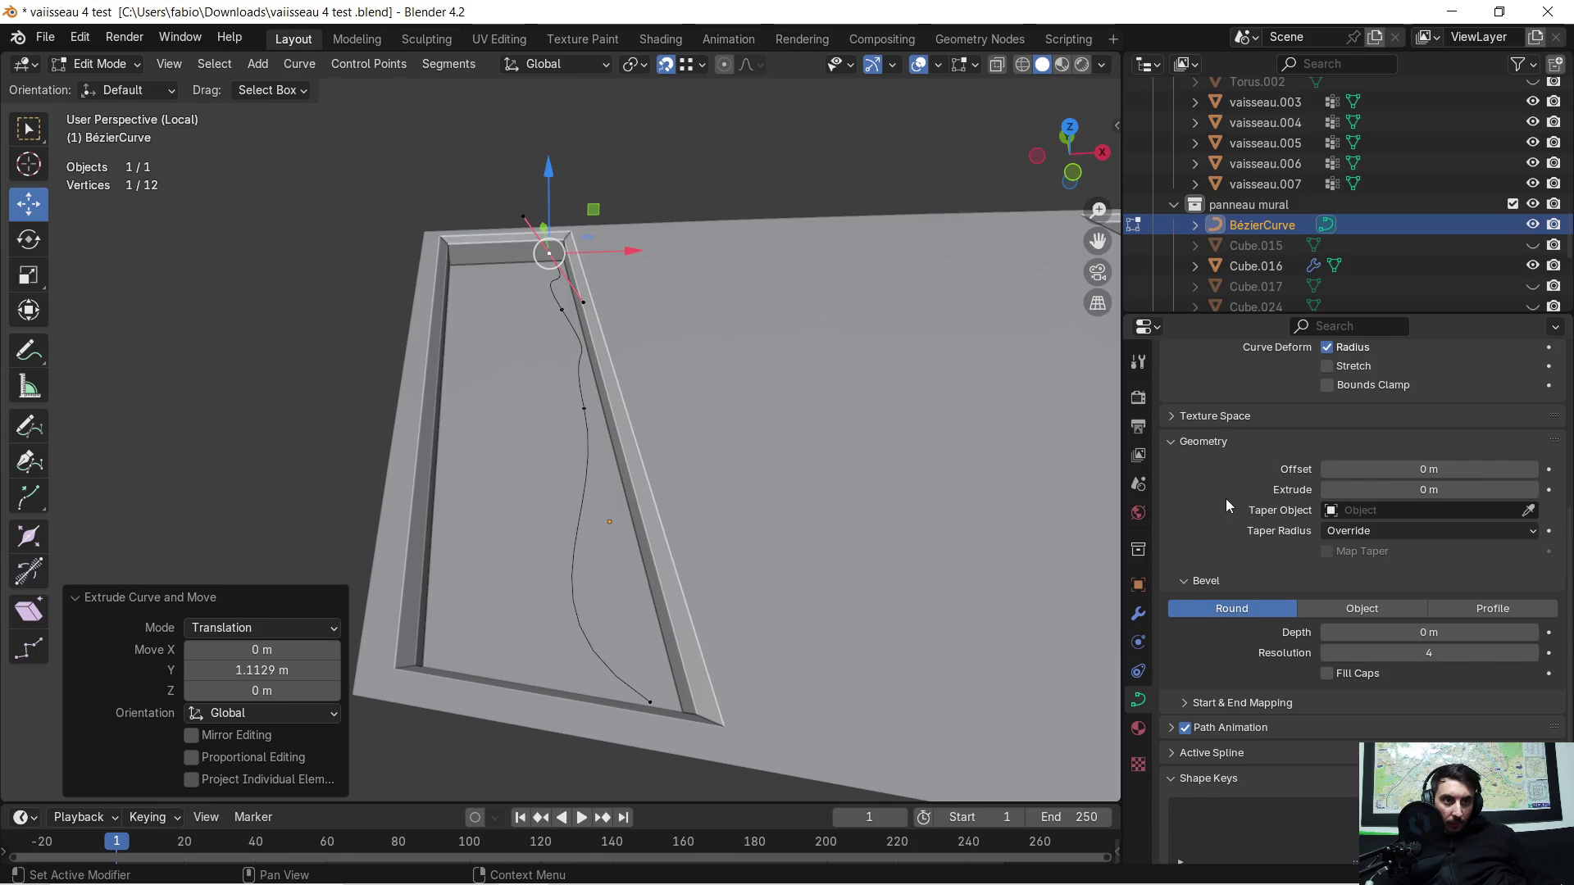
scroll(1226, 498, down, 1)
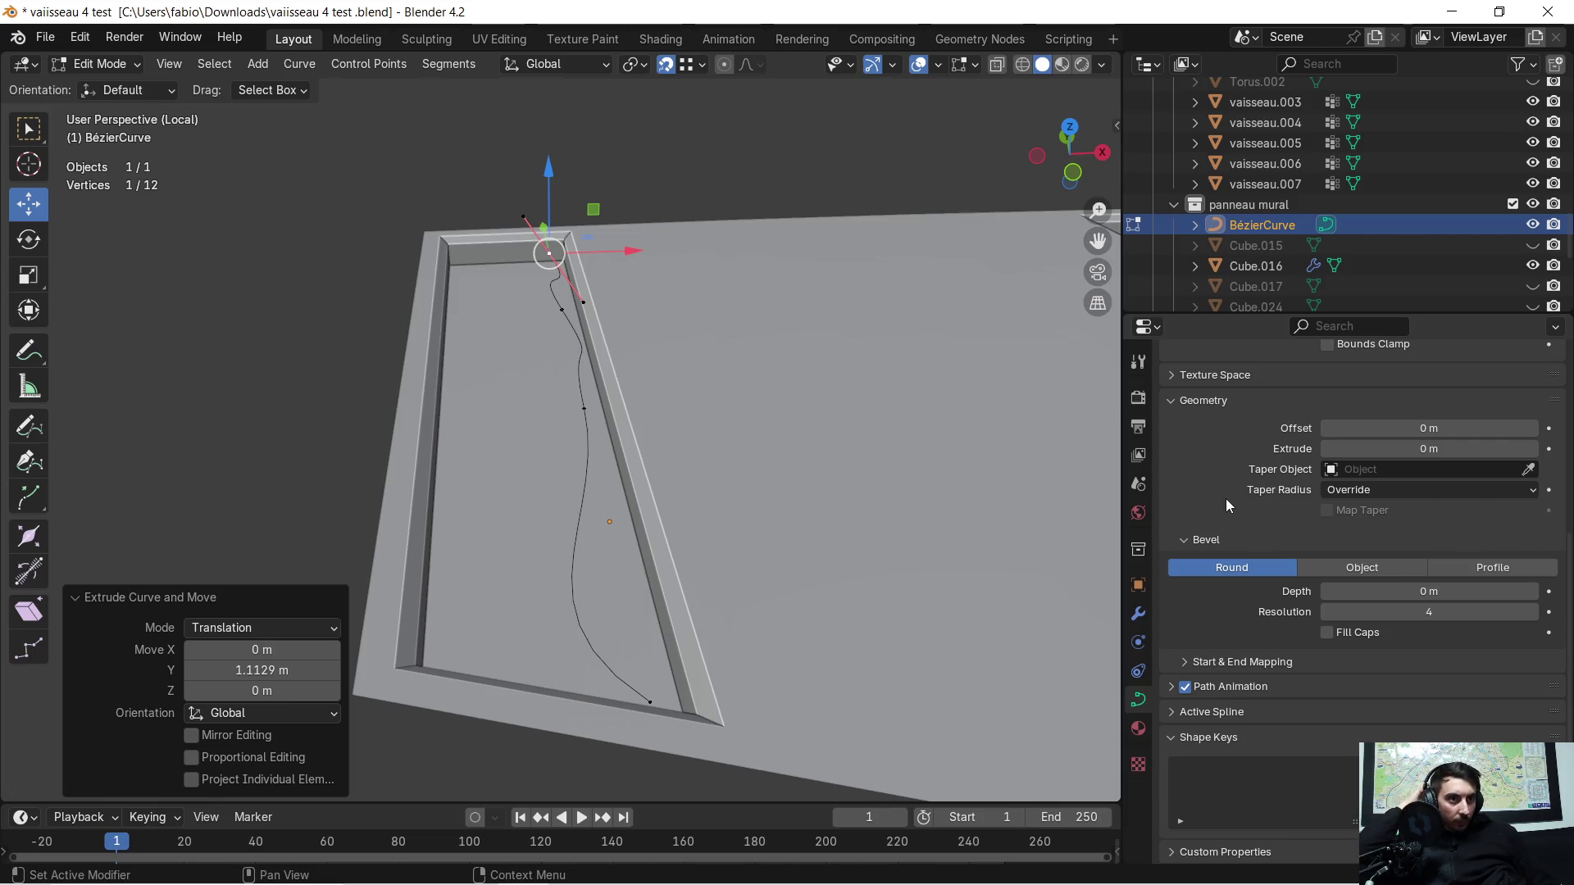
click(1531, 594)
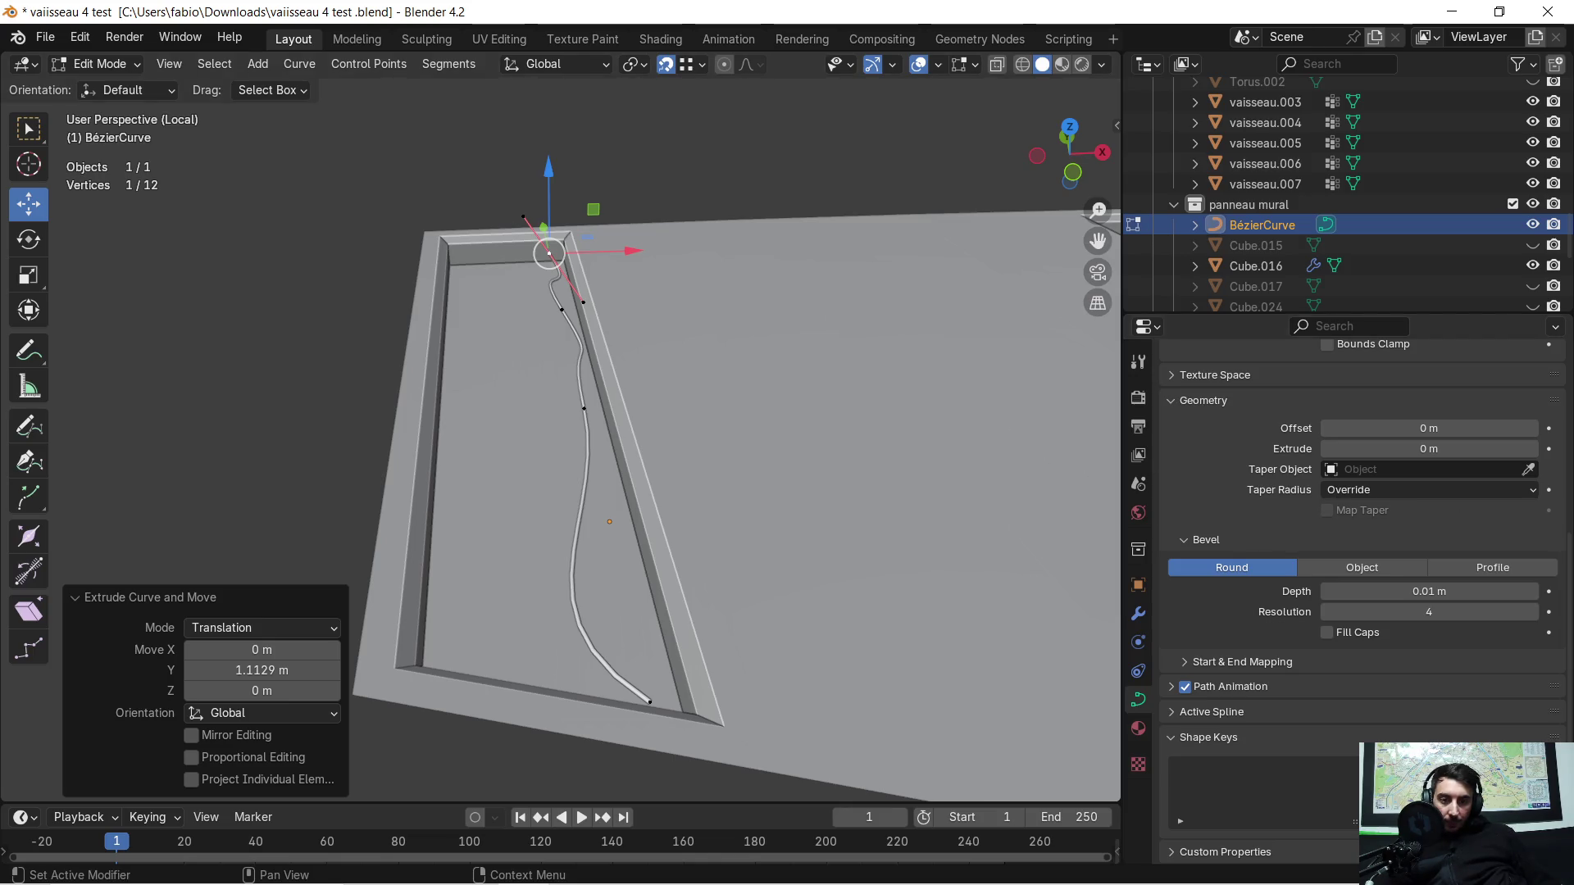
scroll(539, 627, up, 2)
middle_drag(594, 628, 716, 519)
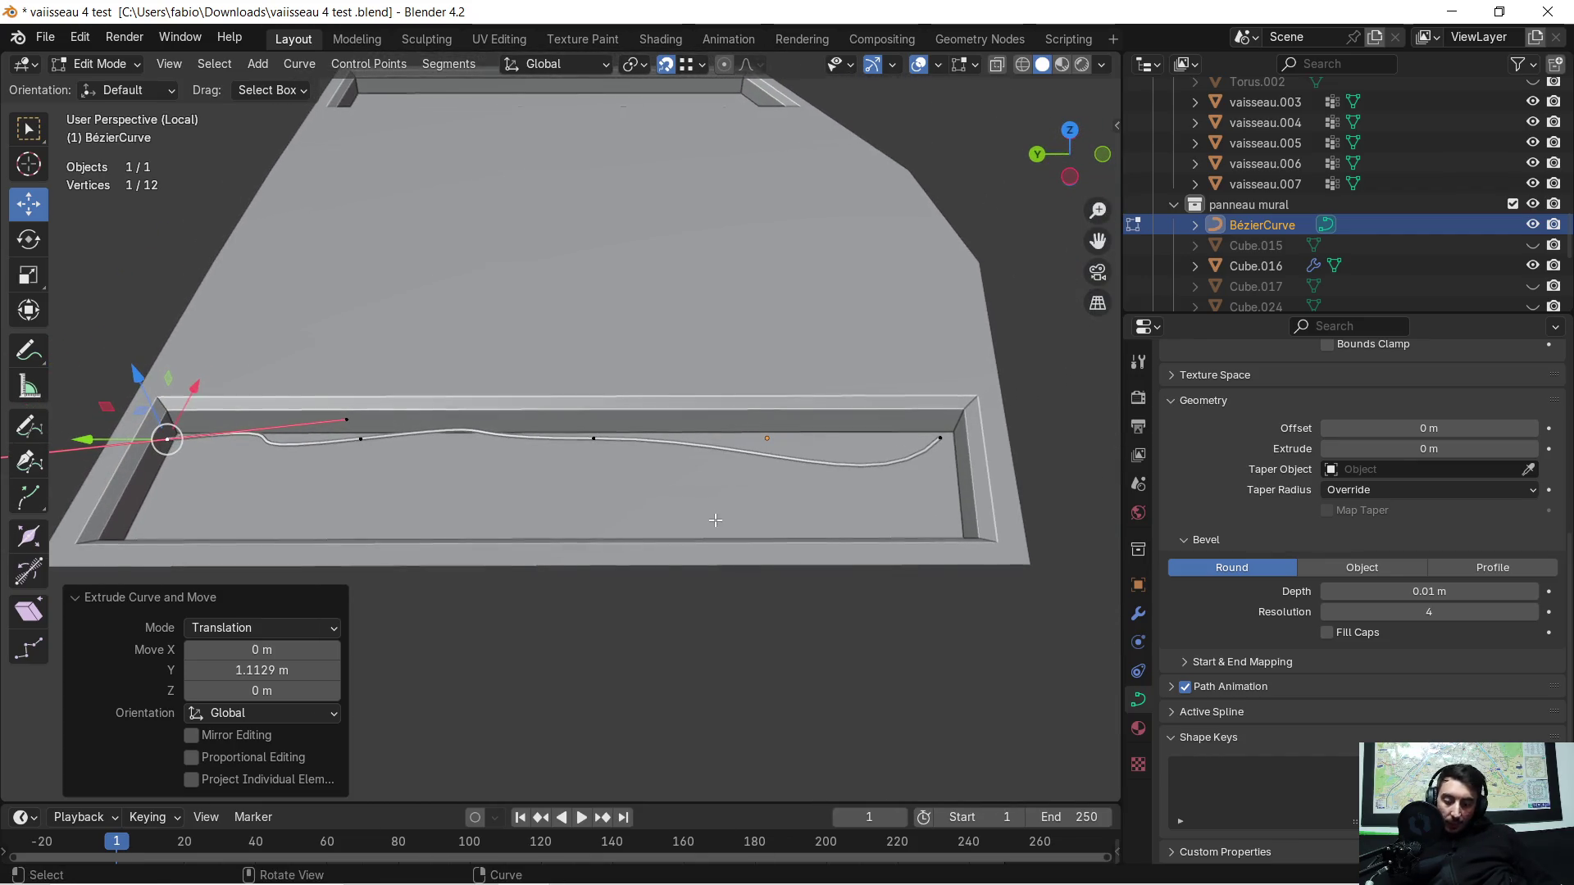
key(Tab)
Step: Copy-paste the cable curve, offset the copy along X beside the original and enter Edit Mode on it
middle_drag(609, 482, 820, 440)
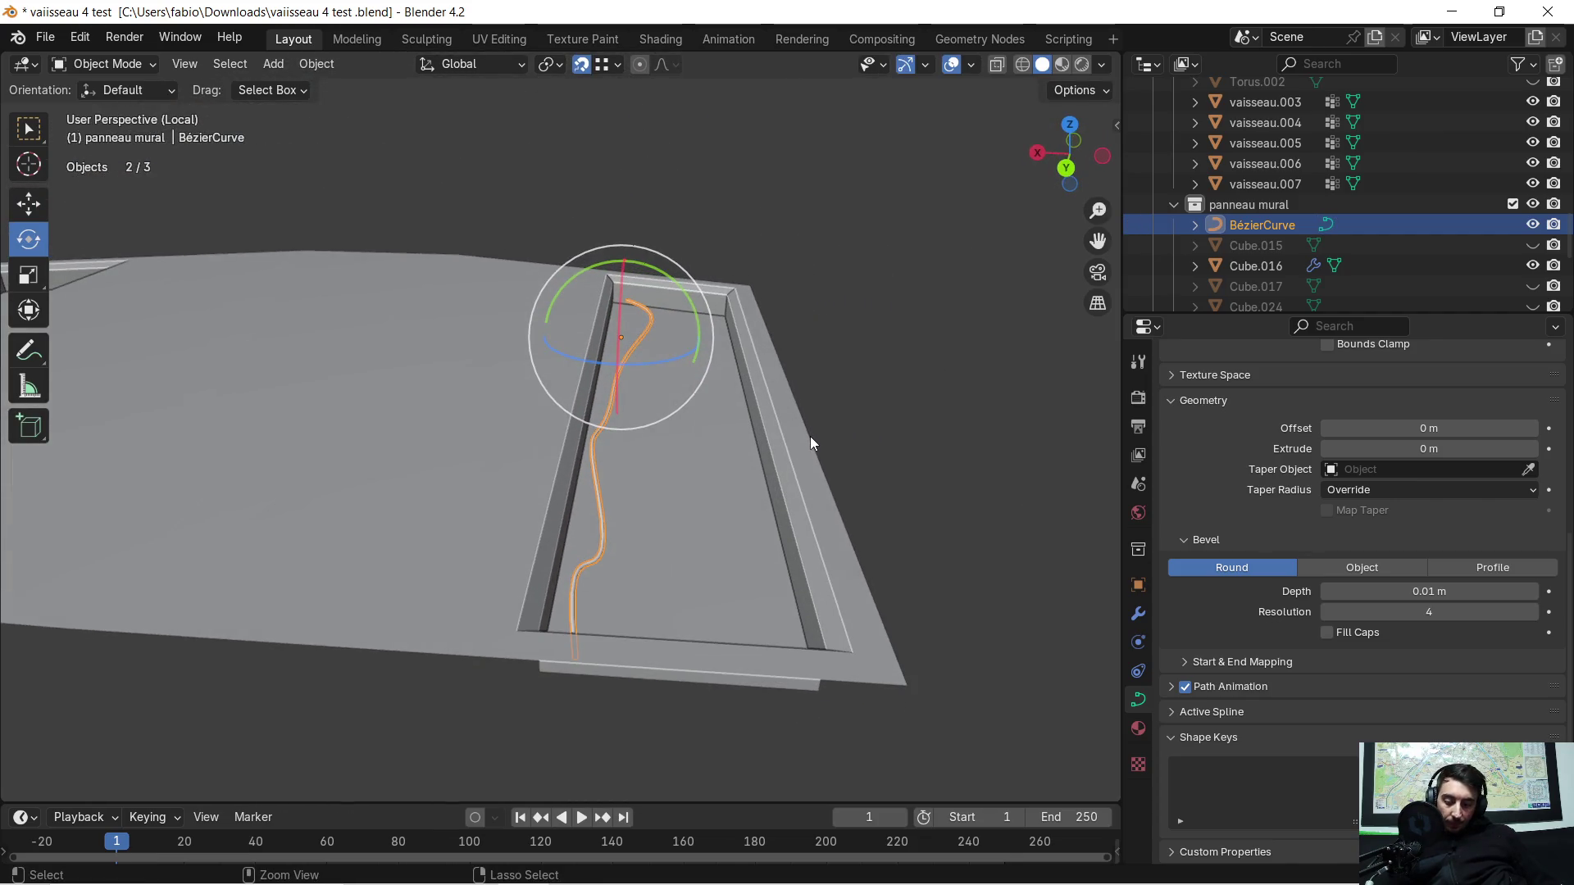
key(ctrl+c)
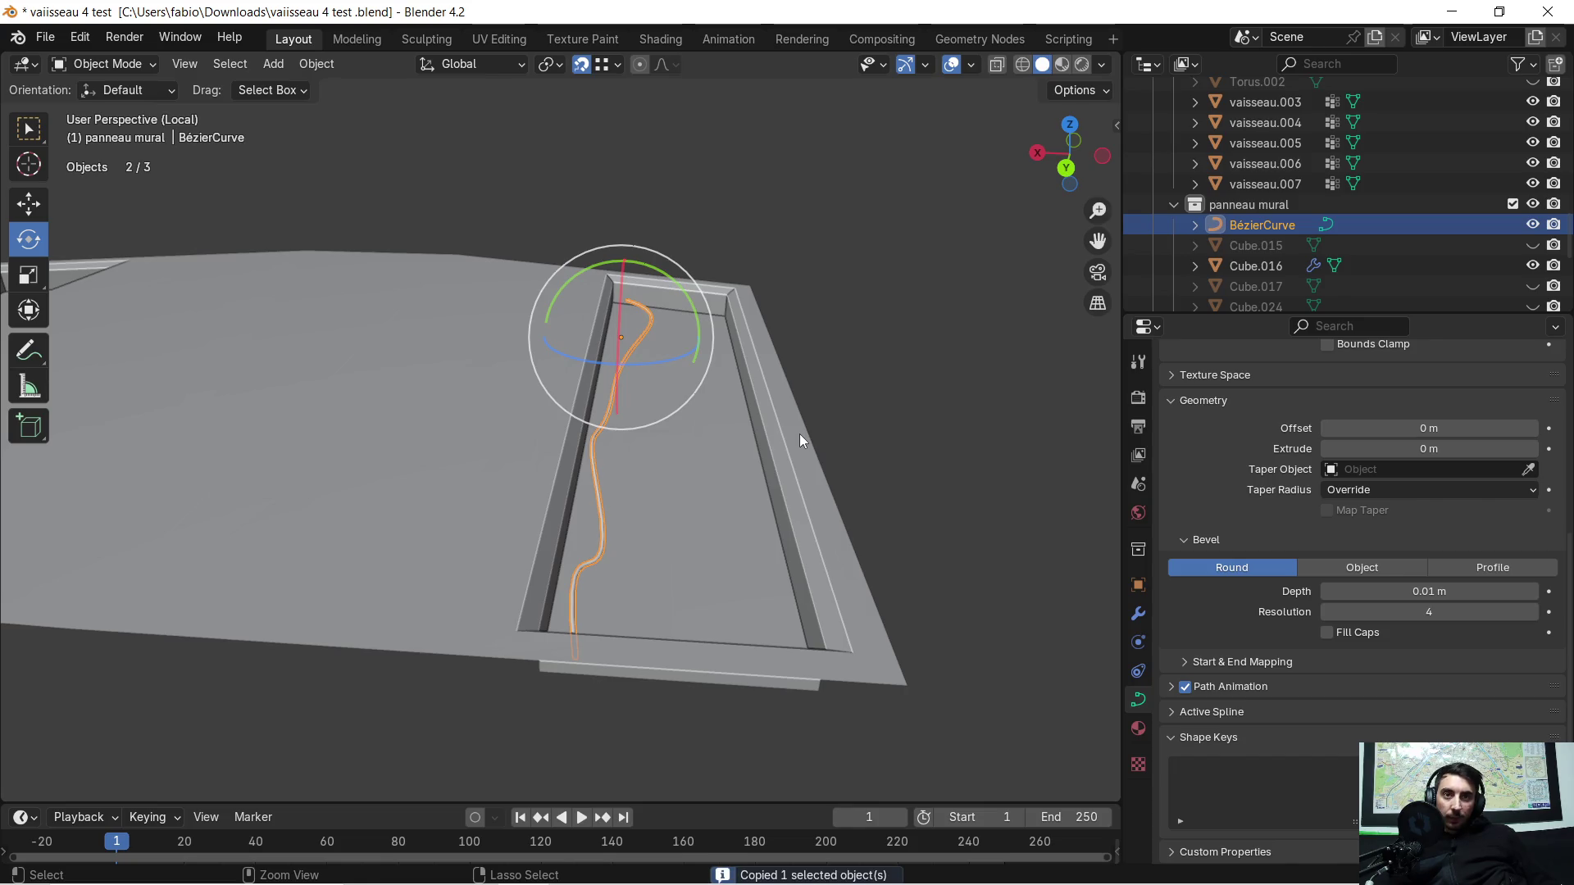
key(ctrl+v)
key(g)
key(x)
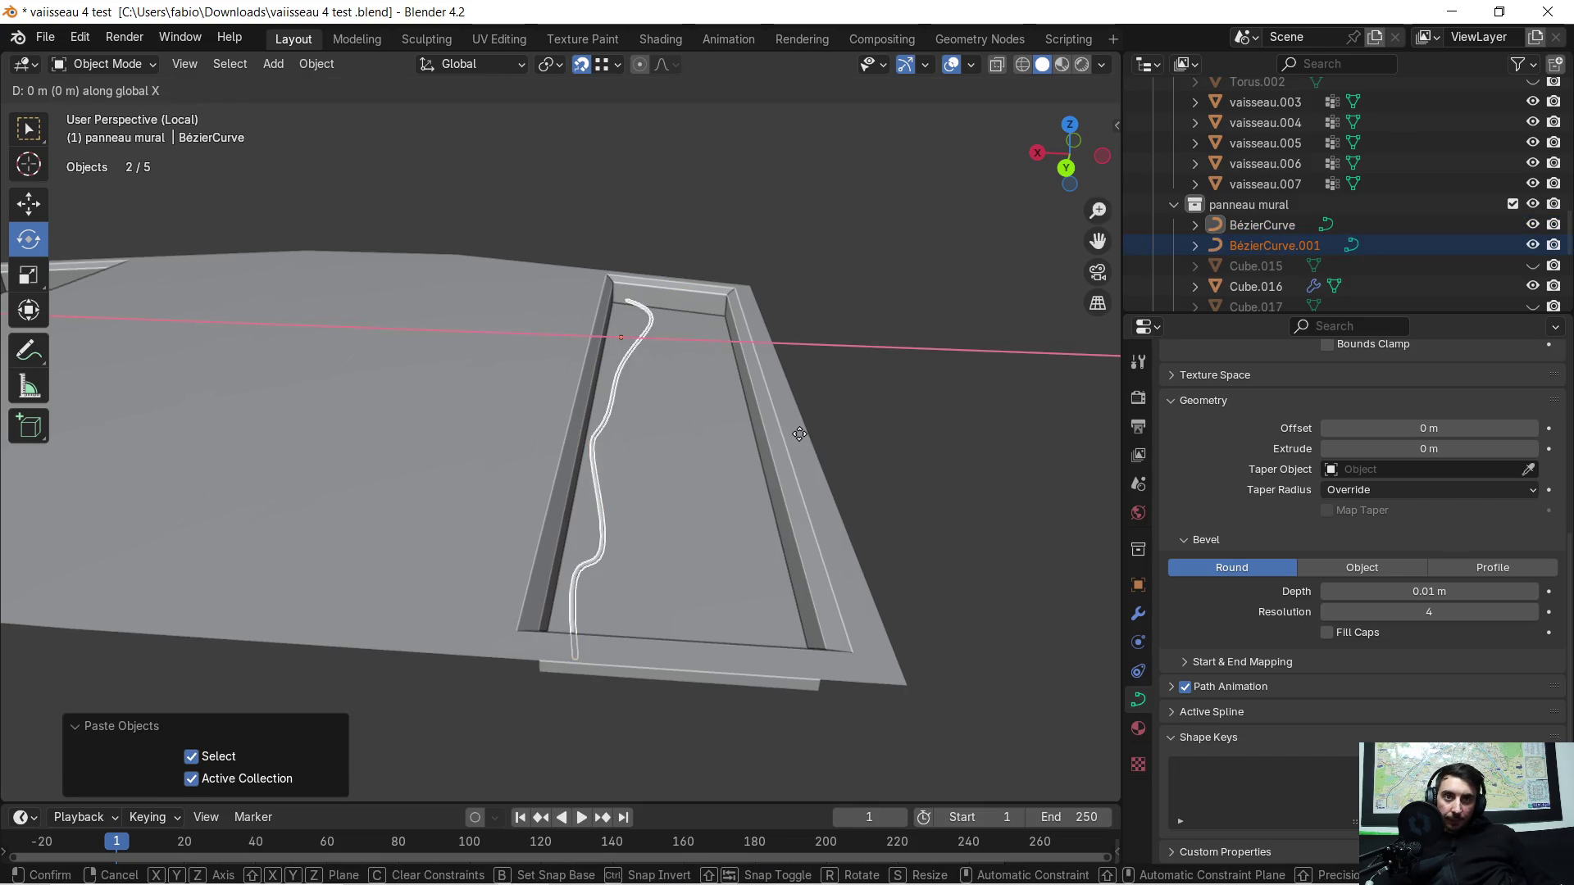
click(821, 427)
mouse_move(820, 427)
middle_down()
mouse_move(798, 414)
mouse_move(631, 473)
mouse_move(680, 460)
middle_up()
key(Tab)
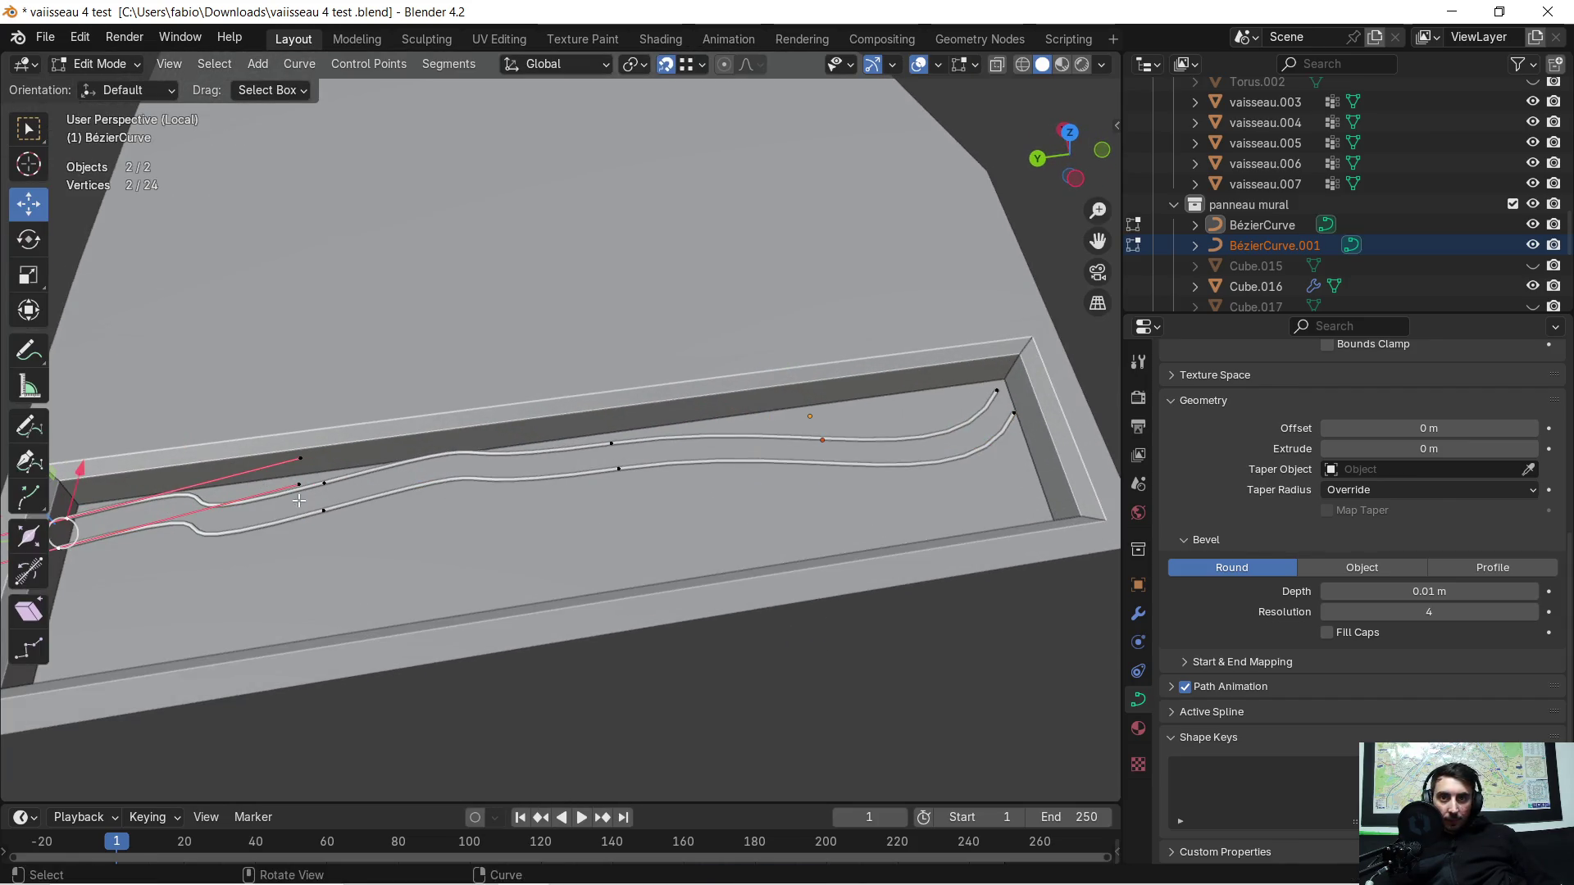
Step: Move the copy's end point along X and drag a handle to reshape its bend
click(321, 513)
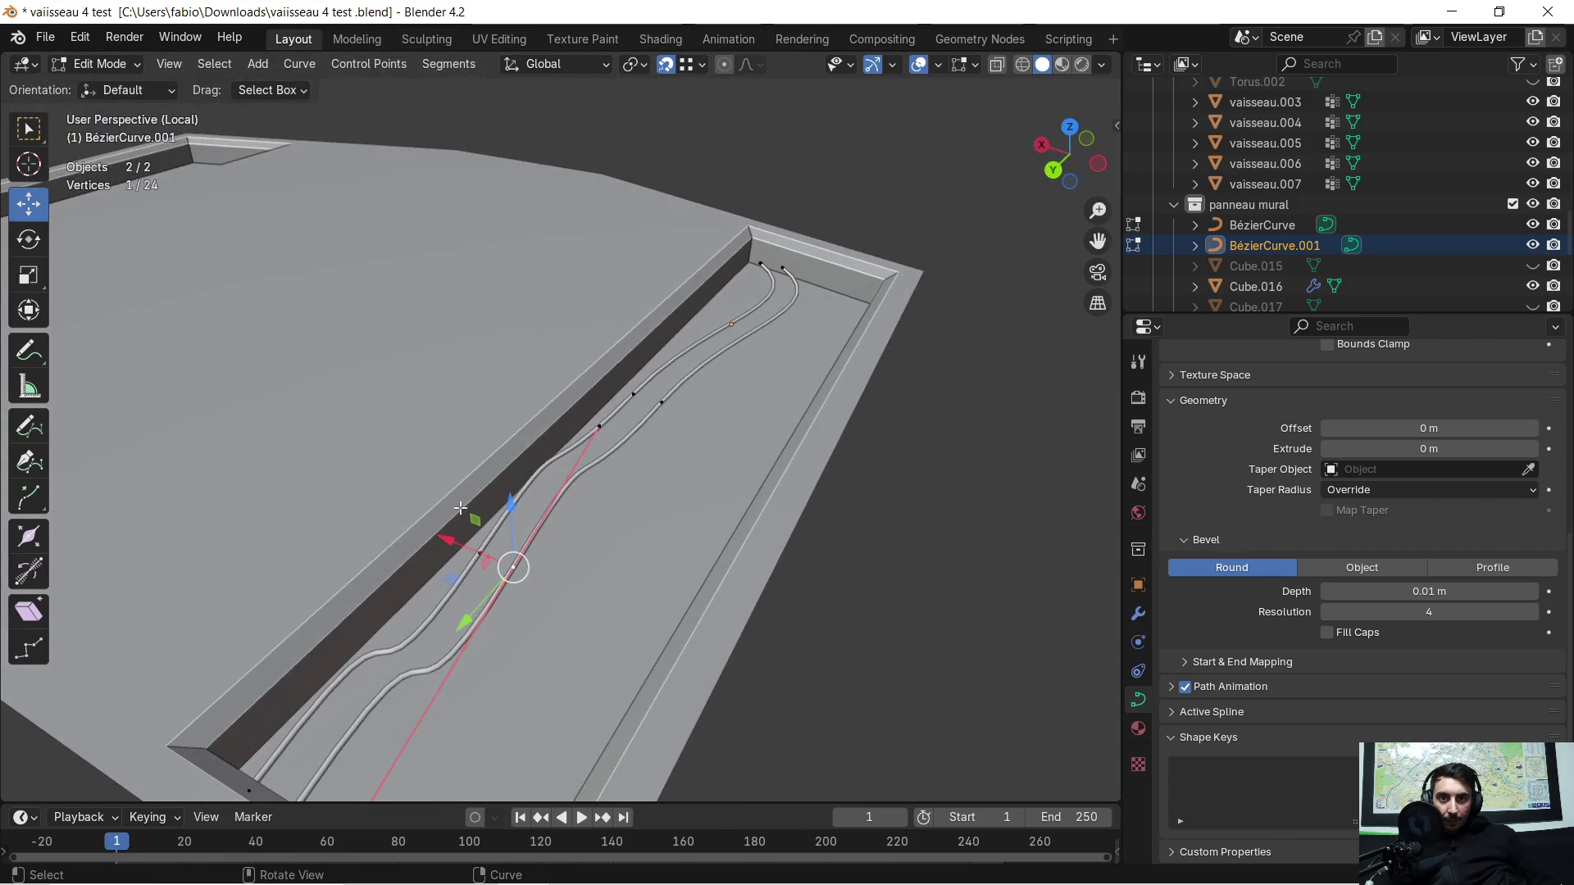
middle_drag(418, 507, 540, 612)
click(423, 696)
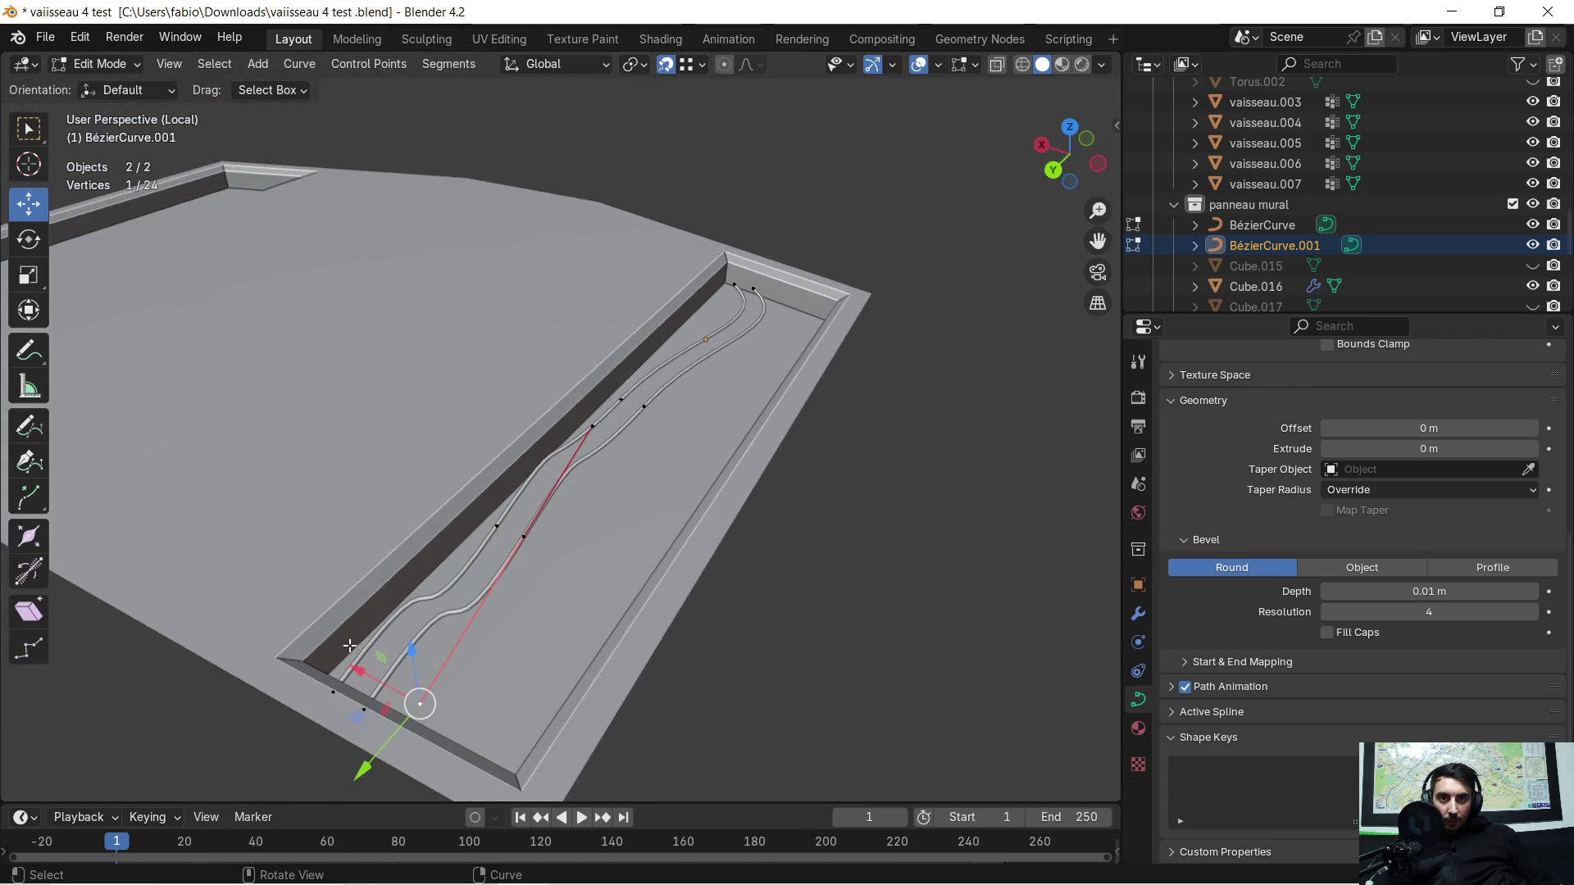
key(g)
key(x)
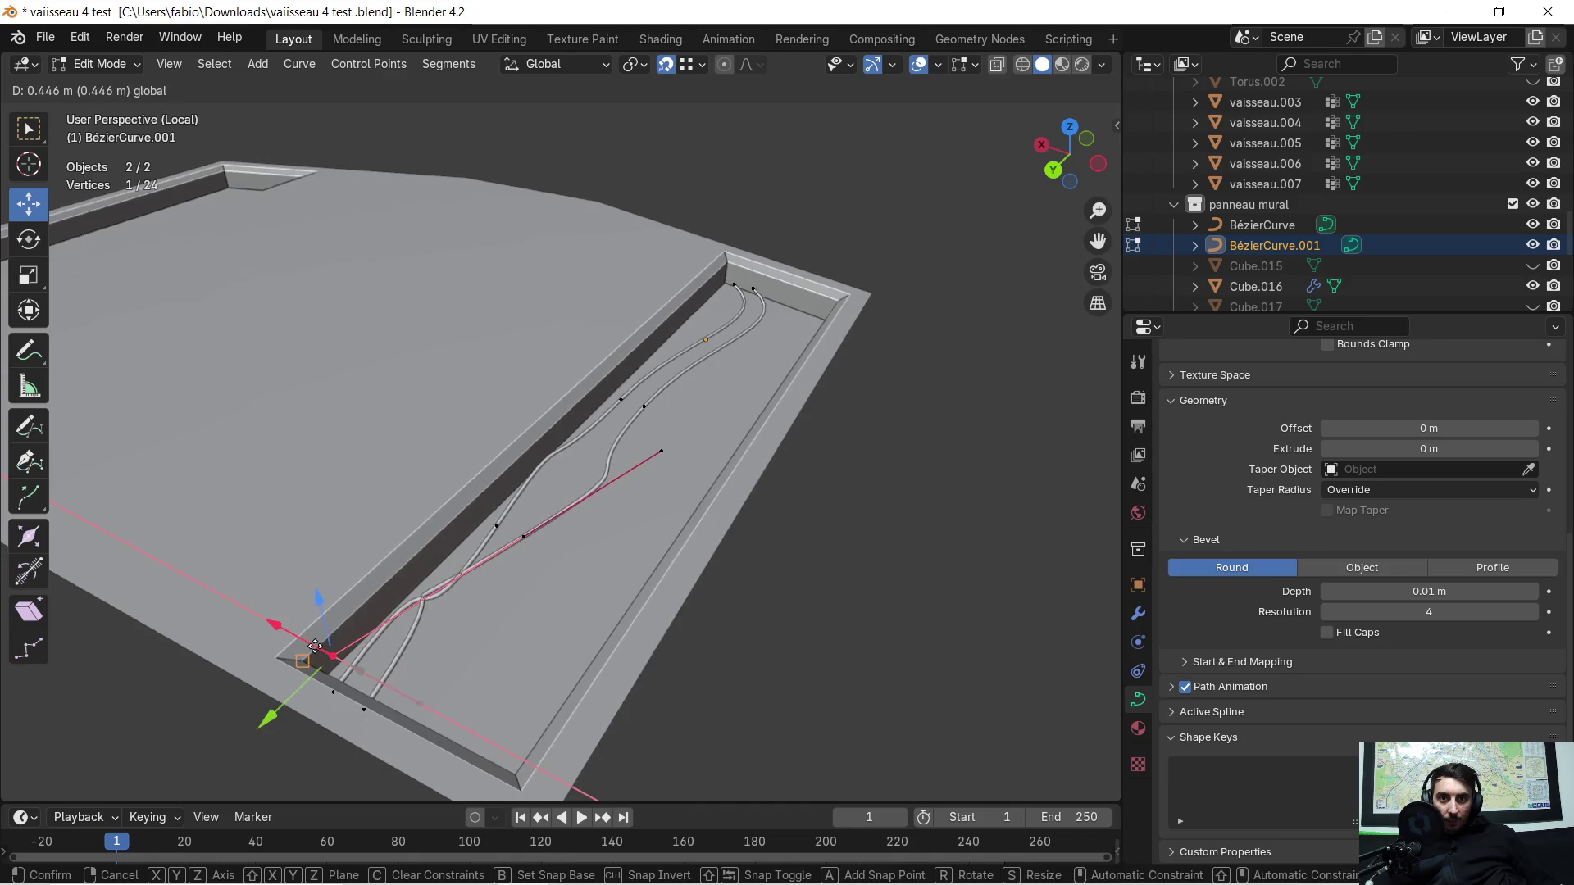
click(319, 644)
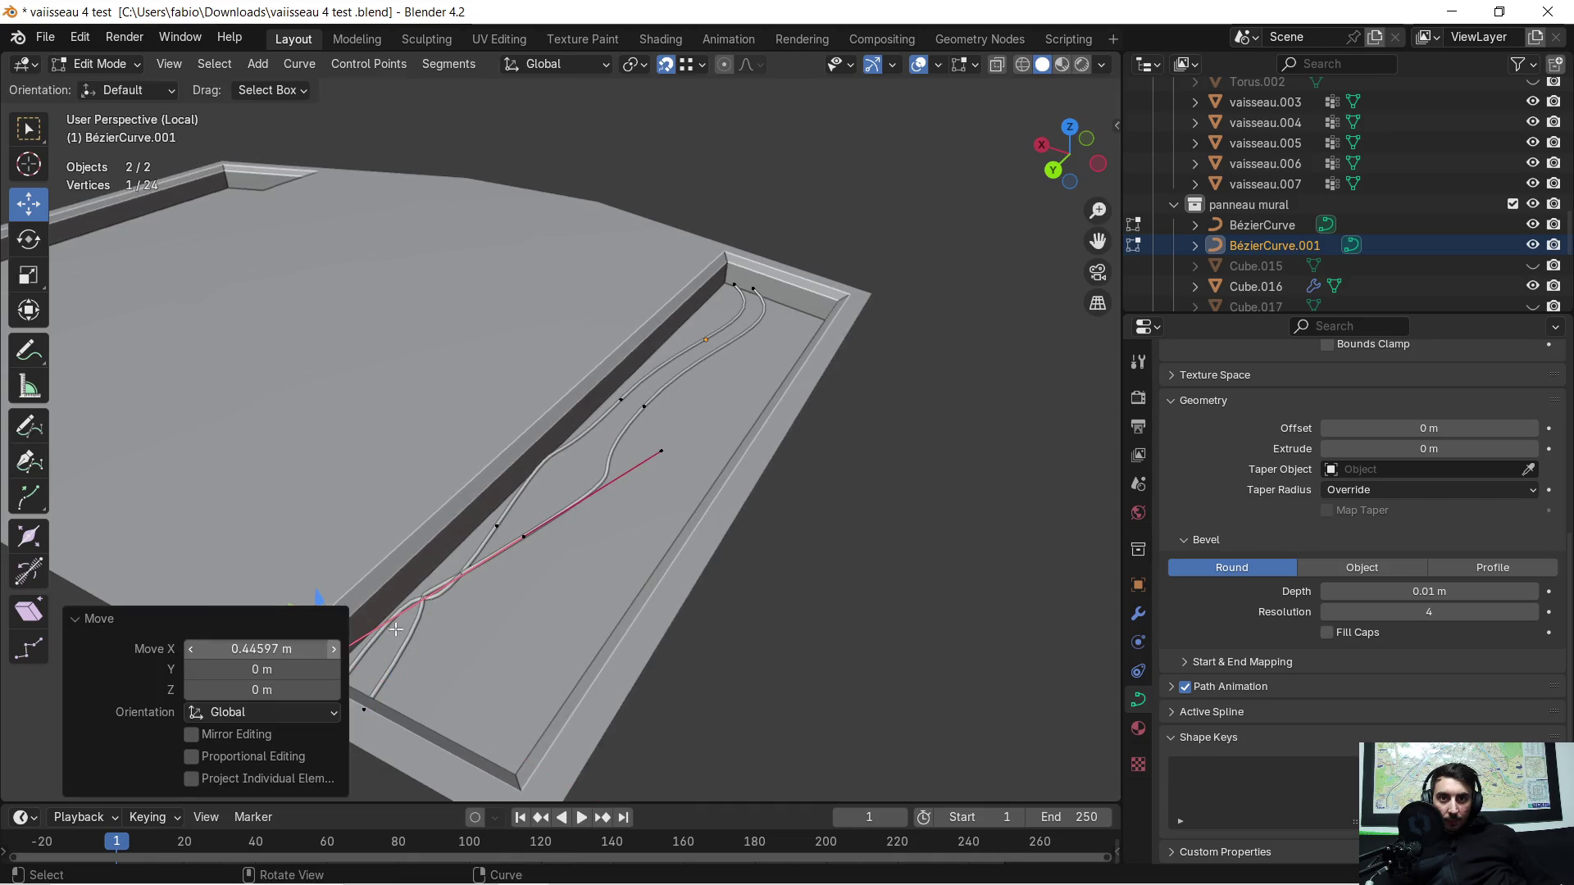
middle_drag(600, 564, 639, 556)
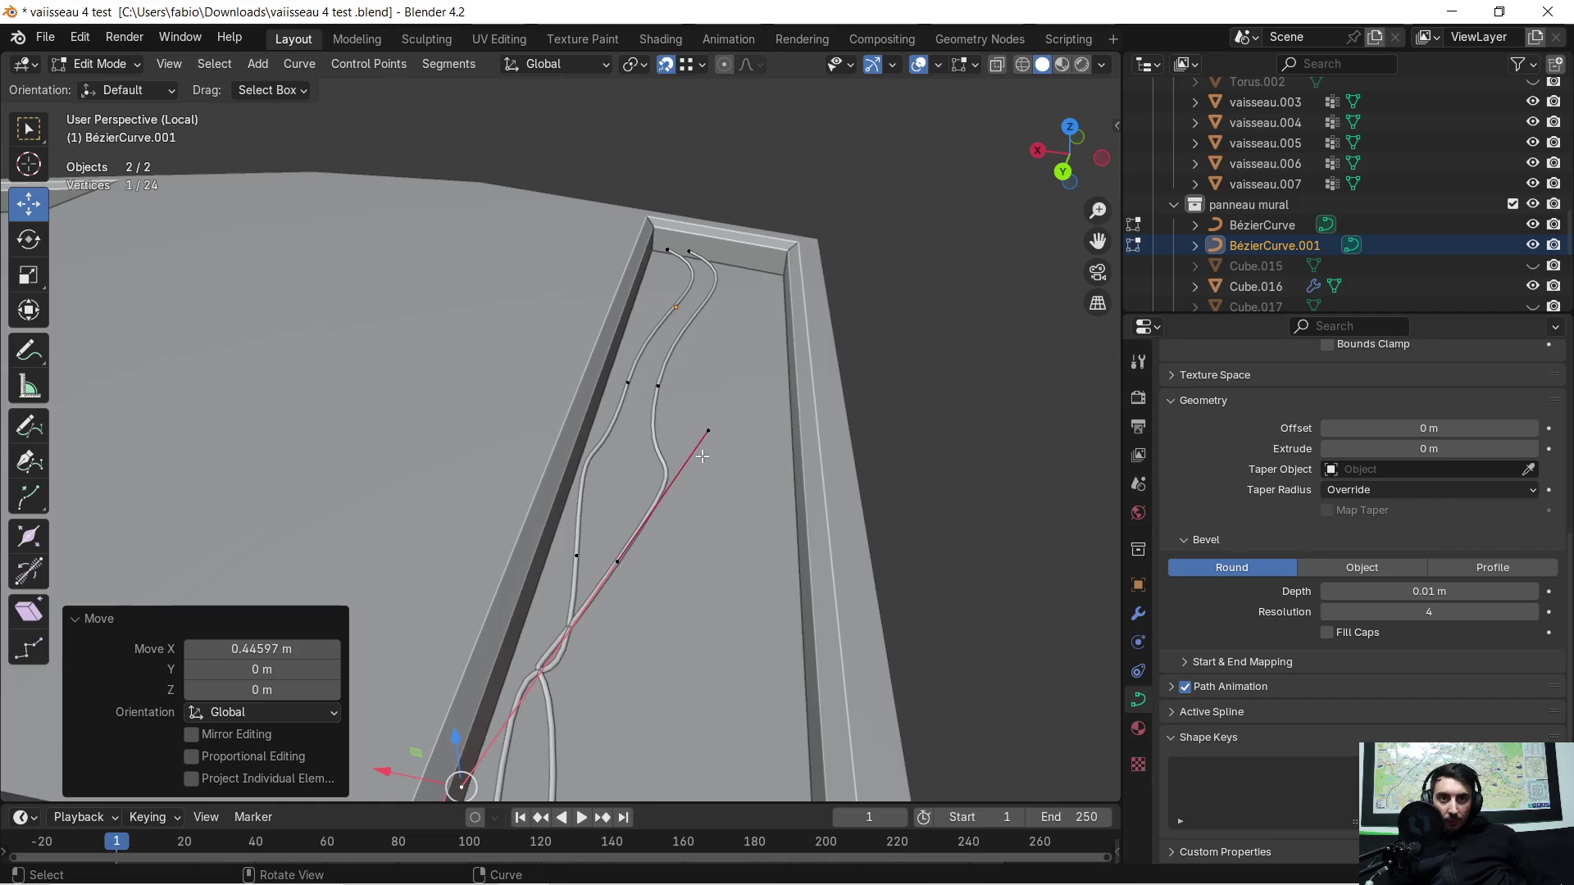
click(709, 430)
key(g)
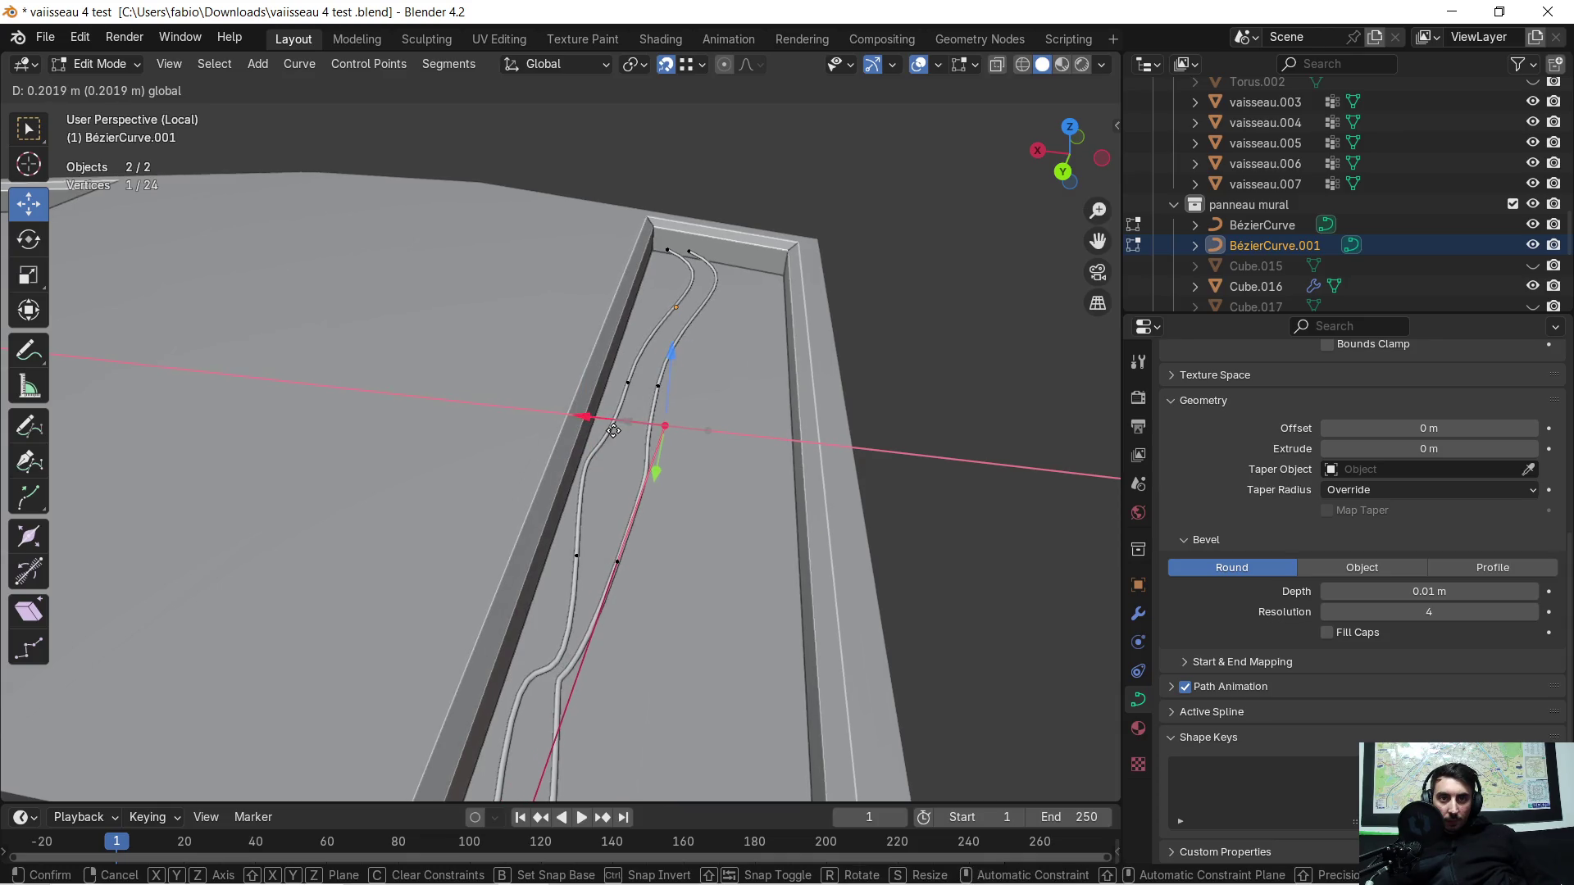
click(613, 429)
click(707, 430)
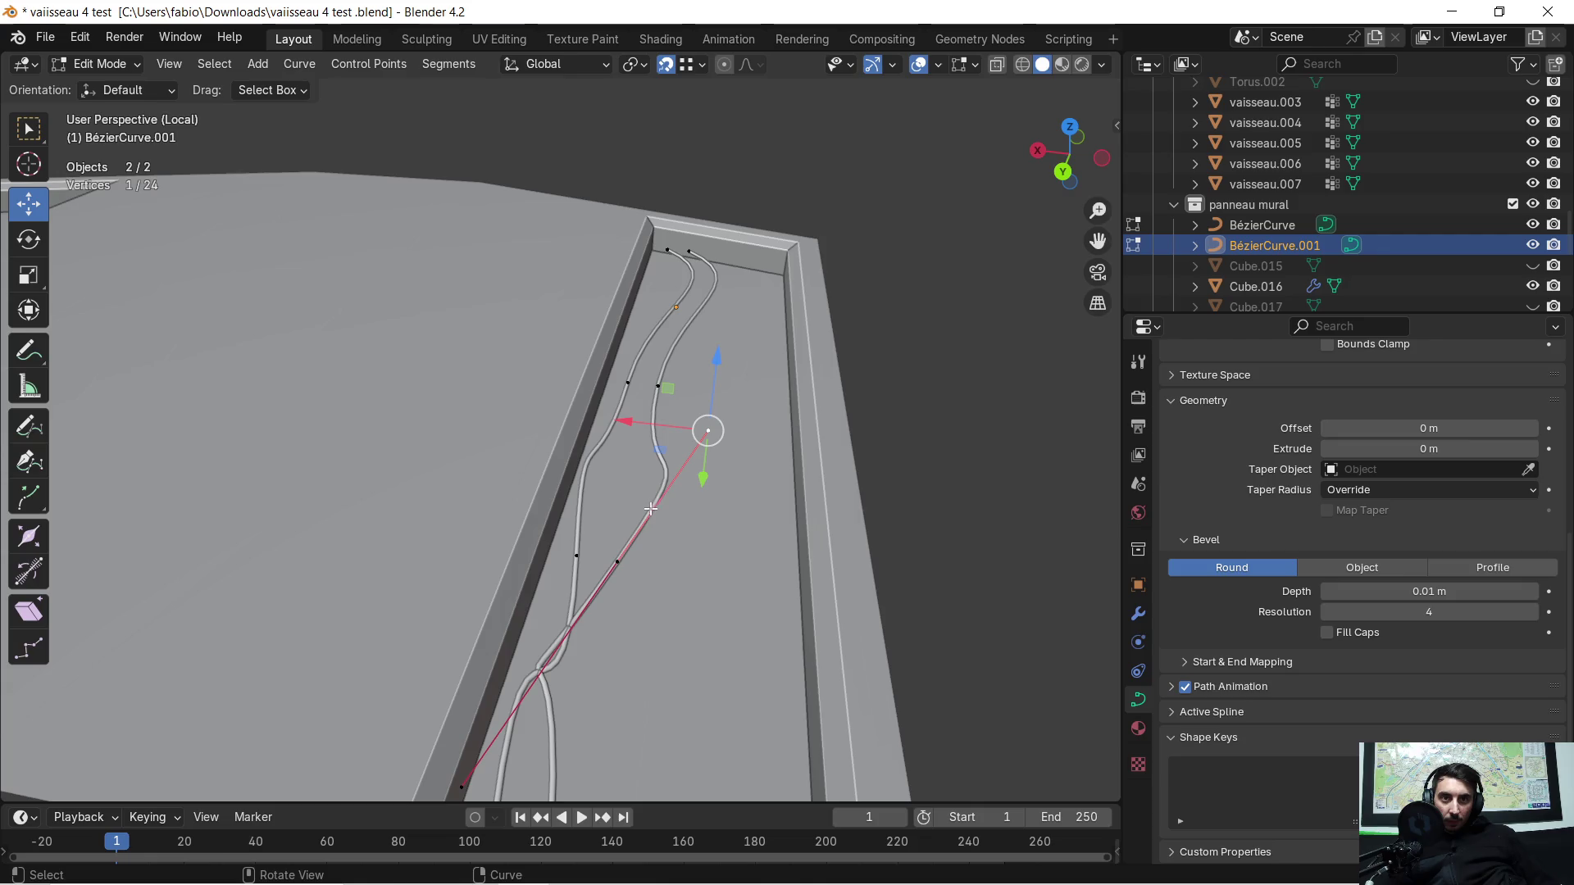
Step: Shift two further points sideways along X so the cables weave, then undo the last move
click(613, 555)
mouse_move(708, 487)
middle_down()
mouse_move(575, 489)
mouse_move(585, 406)
middle_up()
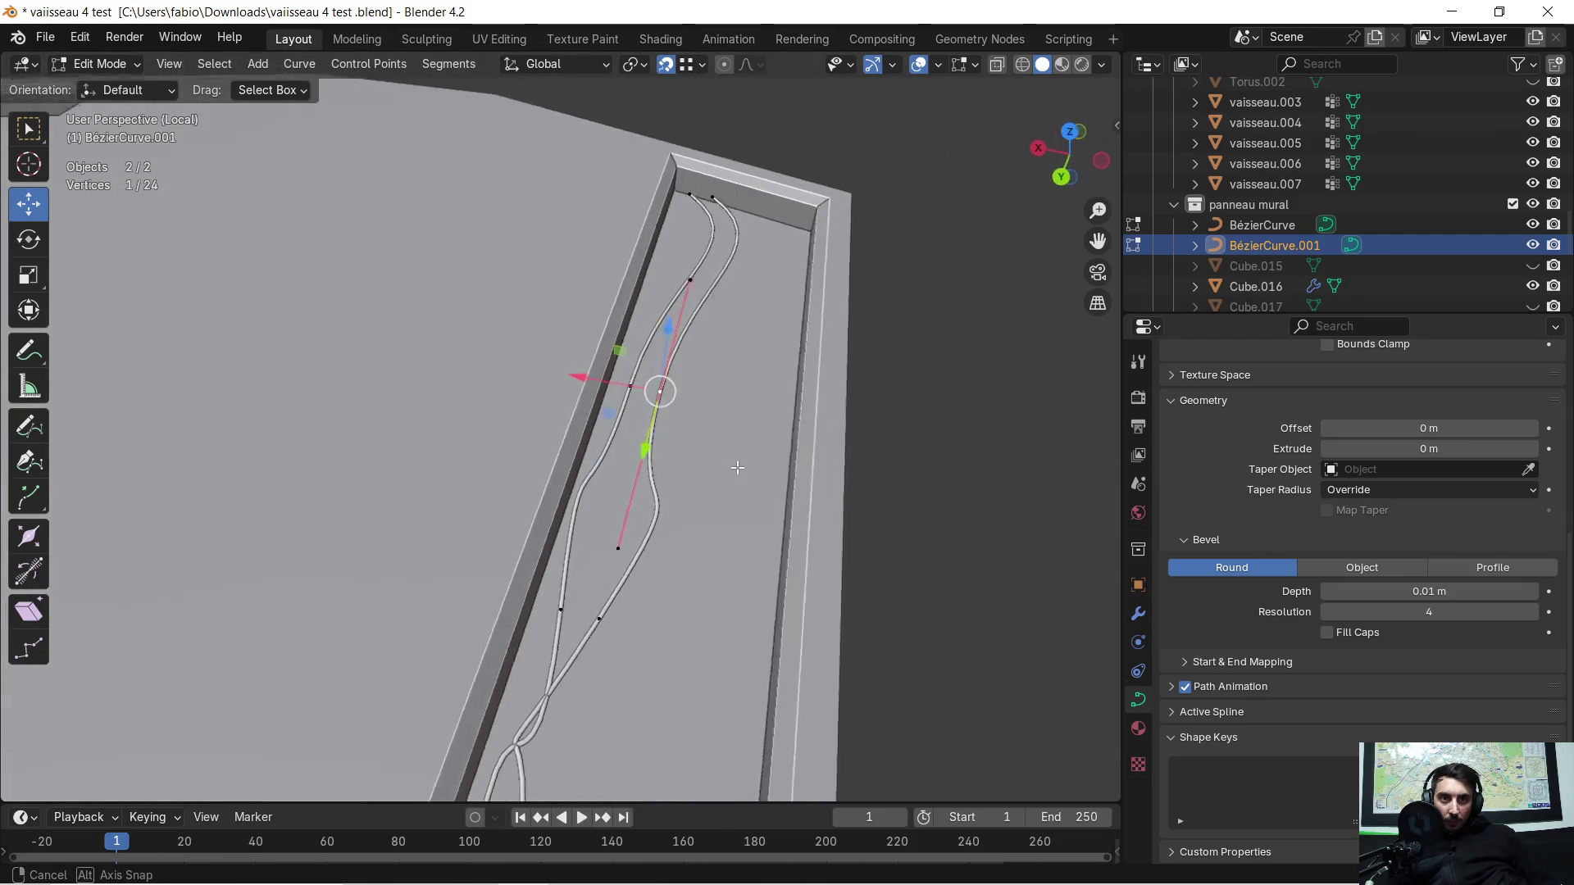
drag(585, 372, 559, 375)
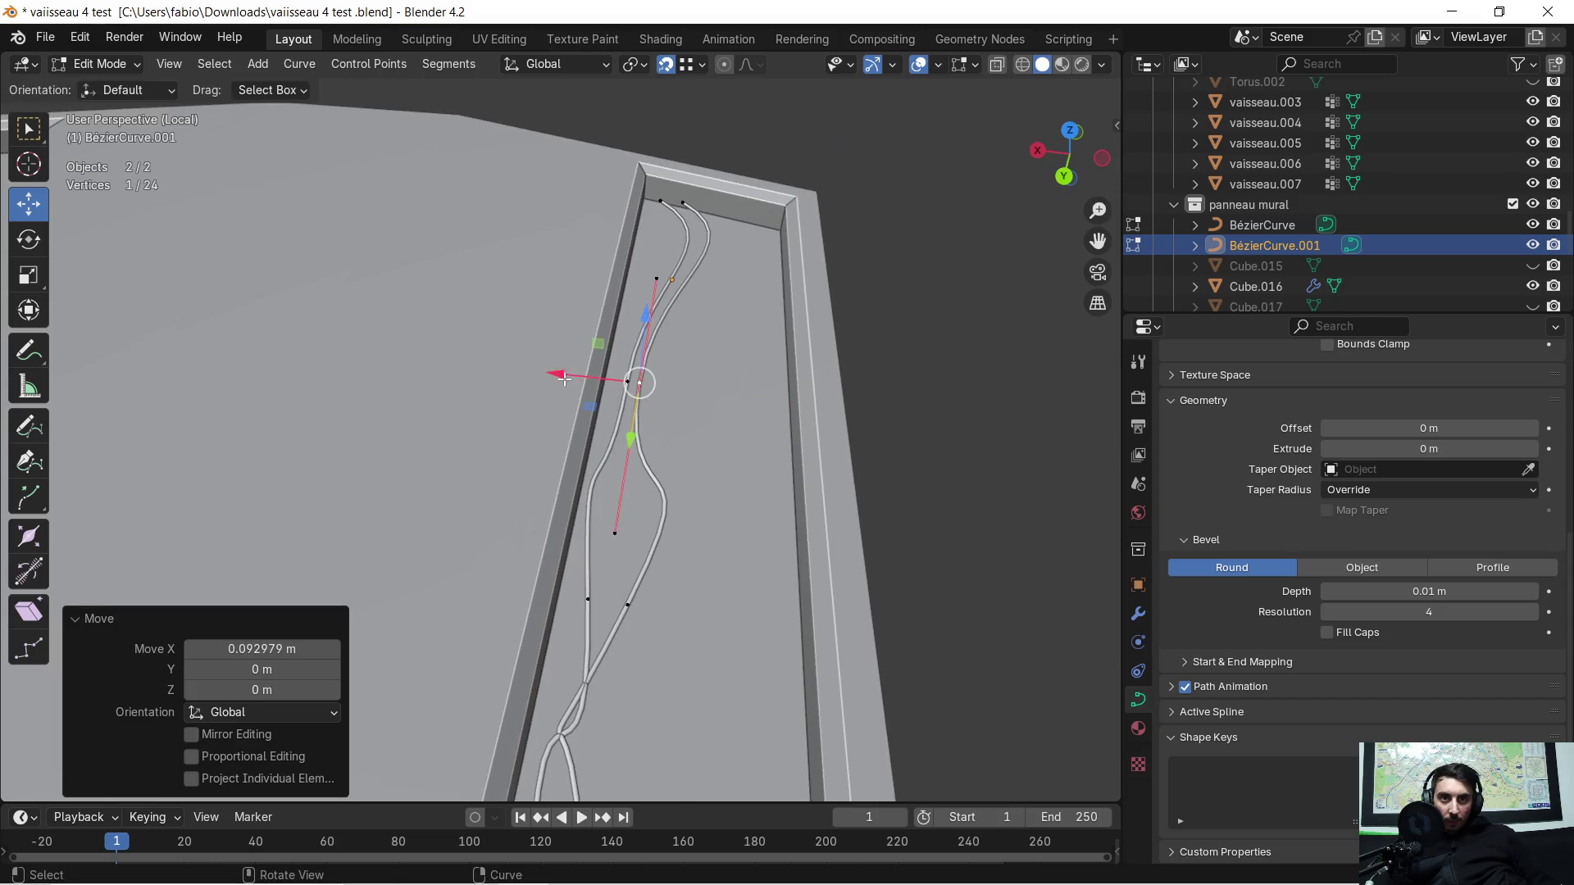
click(616, 530)
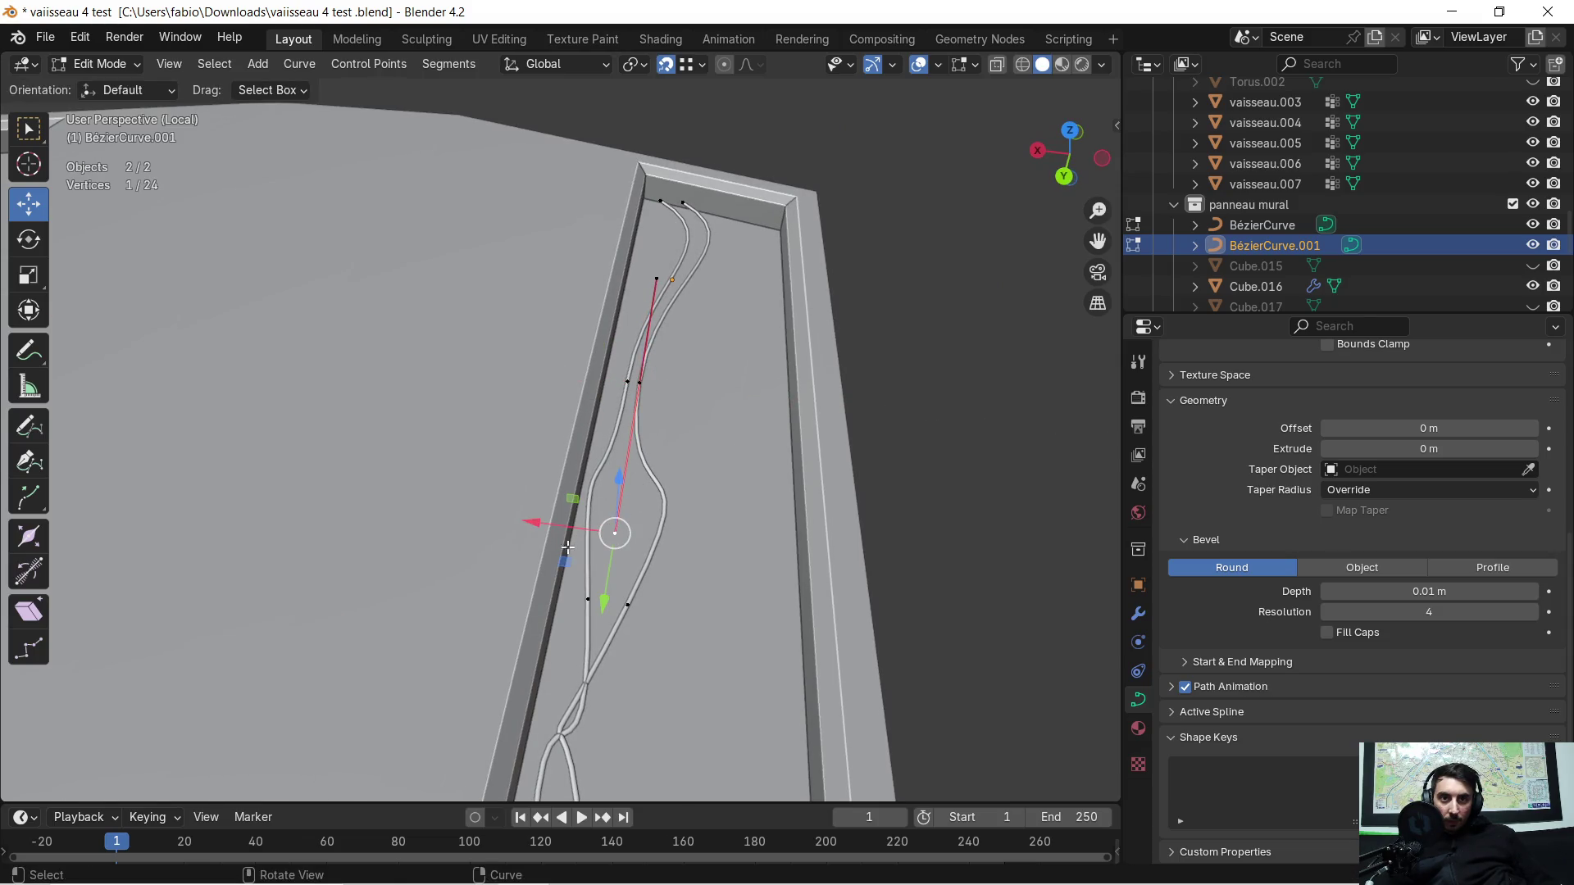
drag(538, 523, 491, 498)
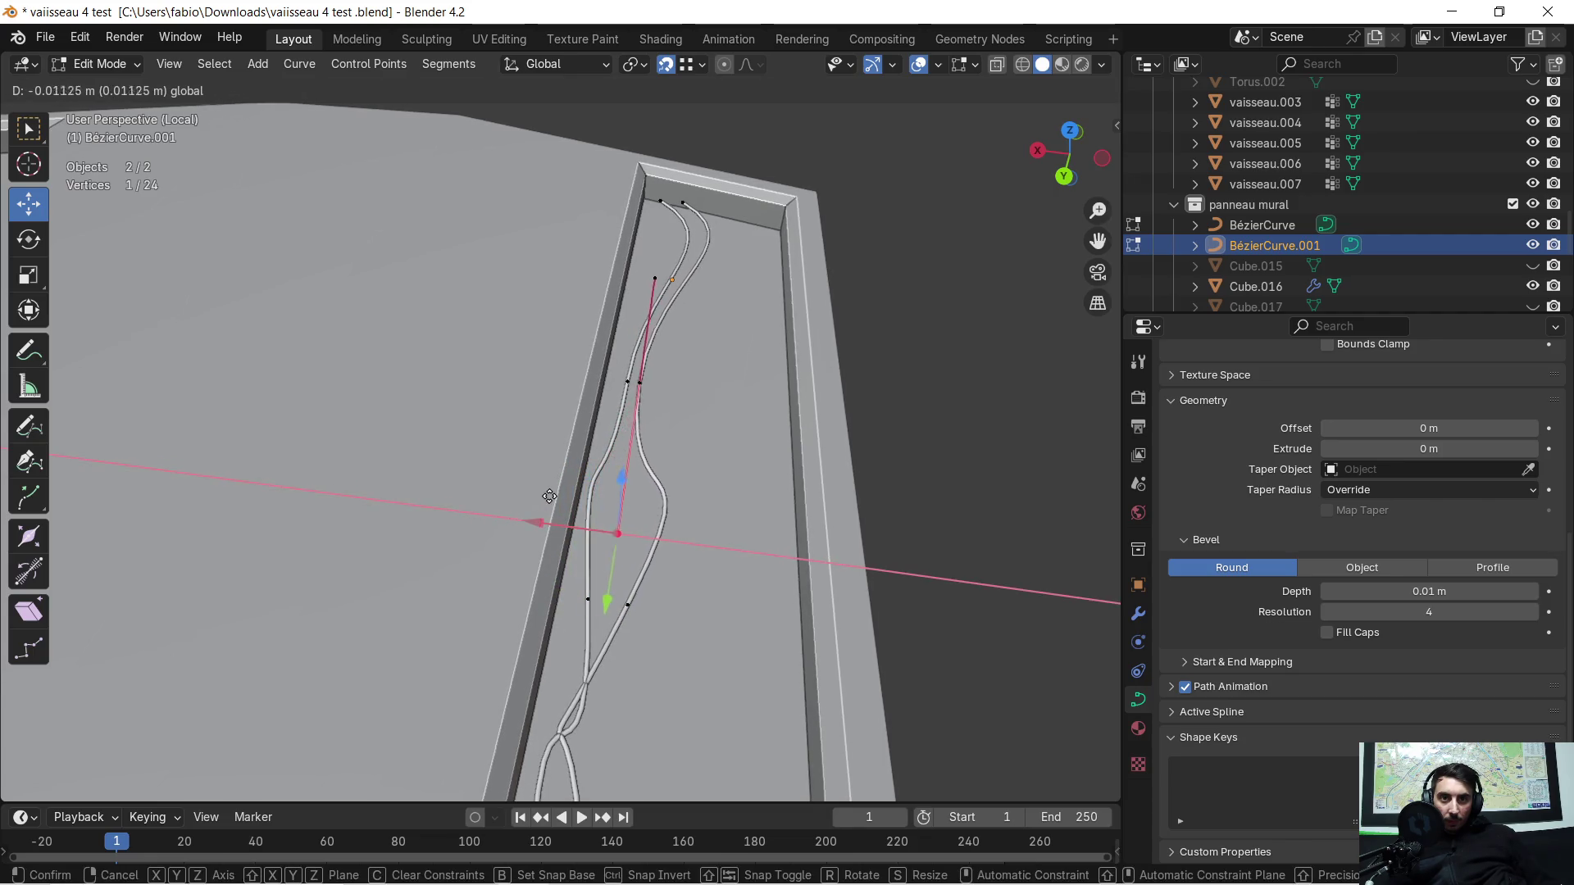
drag(491, 497, 558, 544)
middle_drag(646, 695, 650, 650)
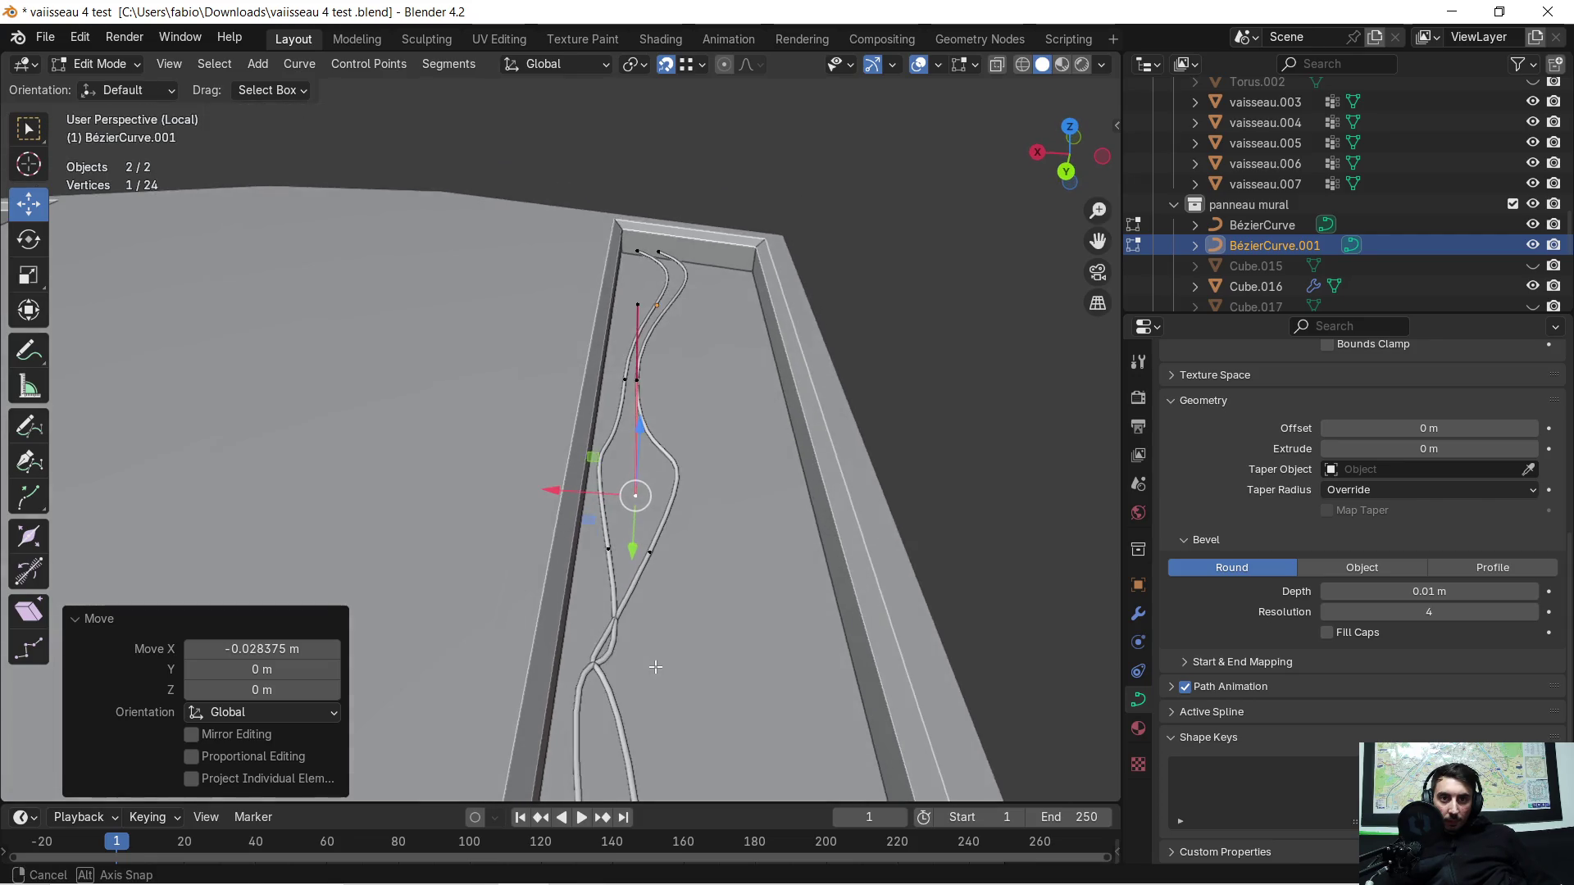
key(ctrl+z)
key(ctrl+z)
key(ctrl+z)
key(ctrl+z)
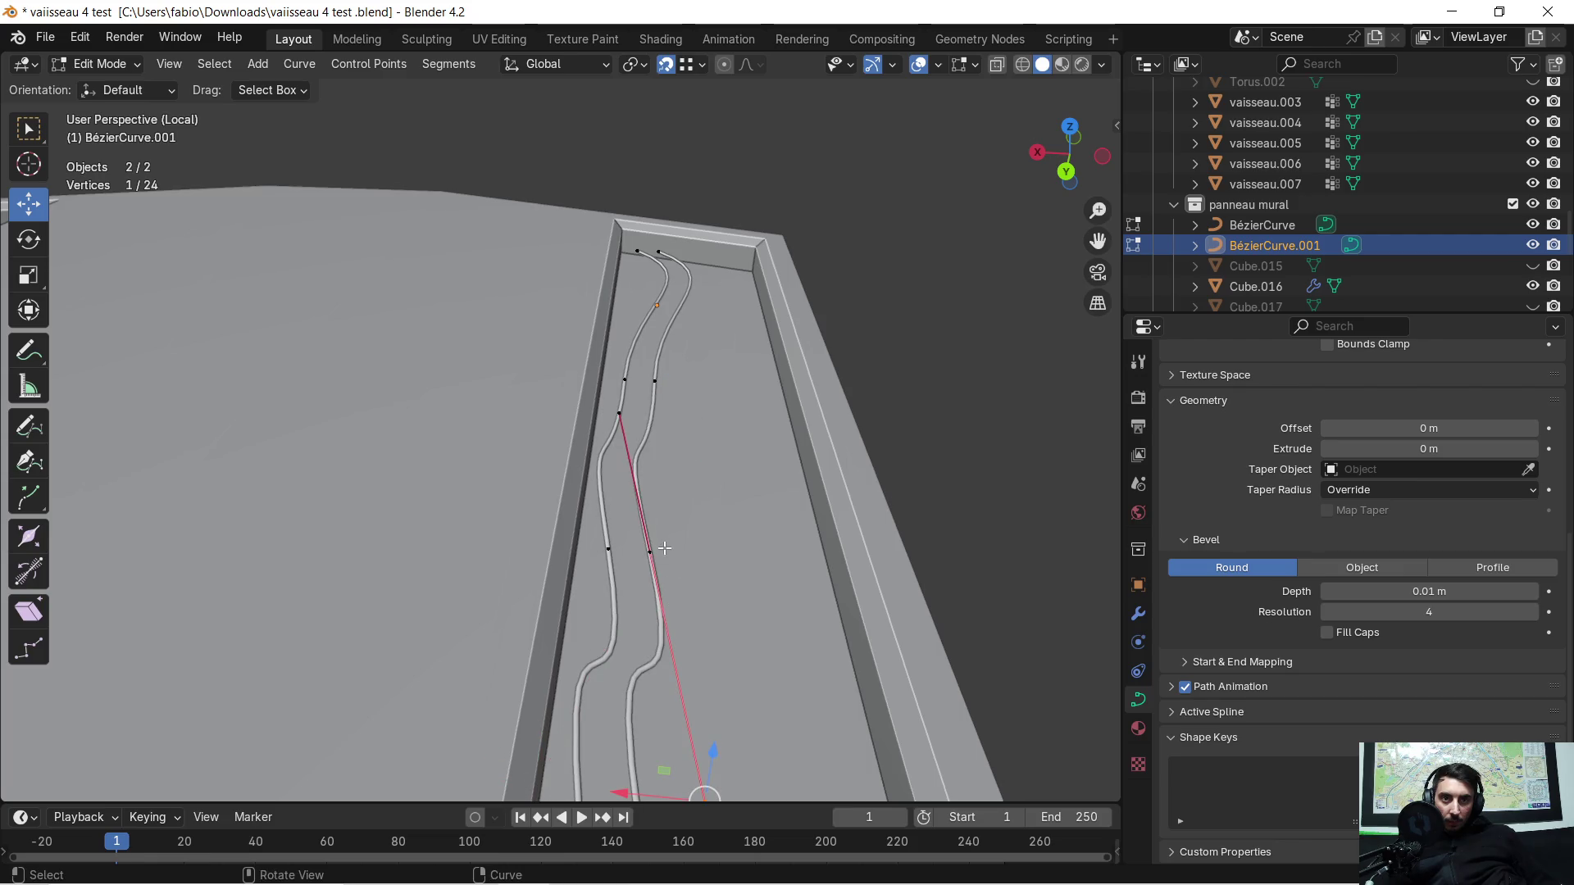
Step: With snapping off, try sideways X moves on the second cable's points, keeping the lower point's shift
click(649, 382)
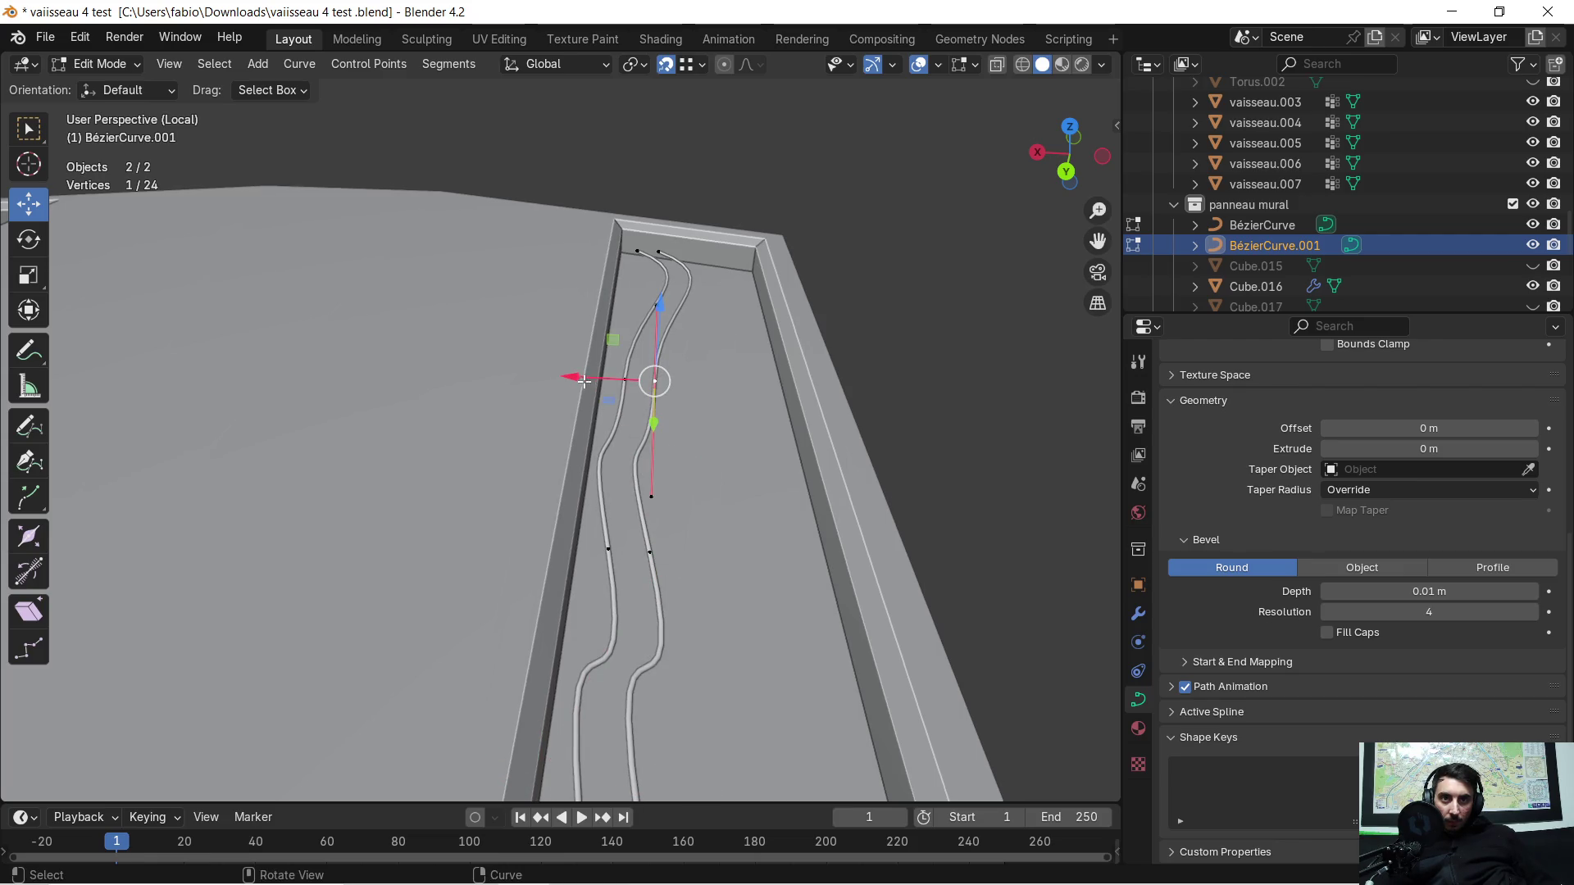
drag(596, 372, 656, 379)
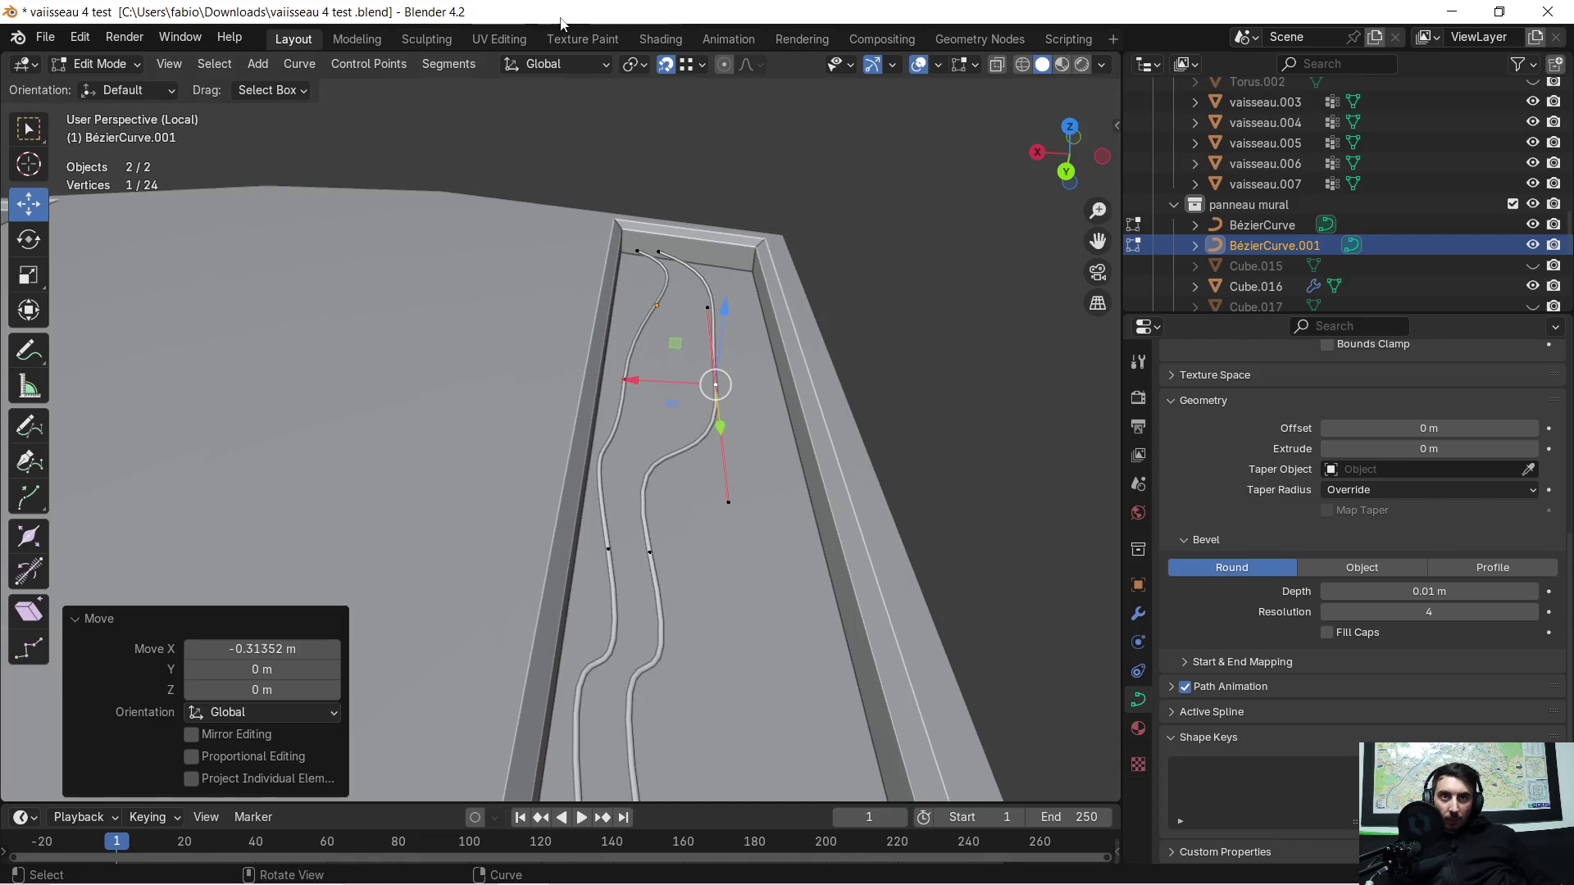
click(665, 66)
drag(639, 381, 573, 379)
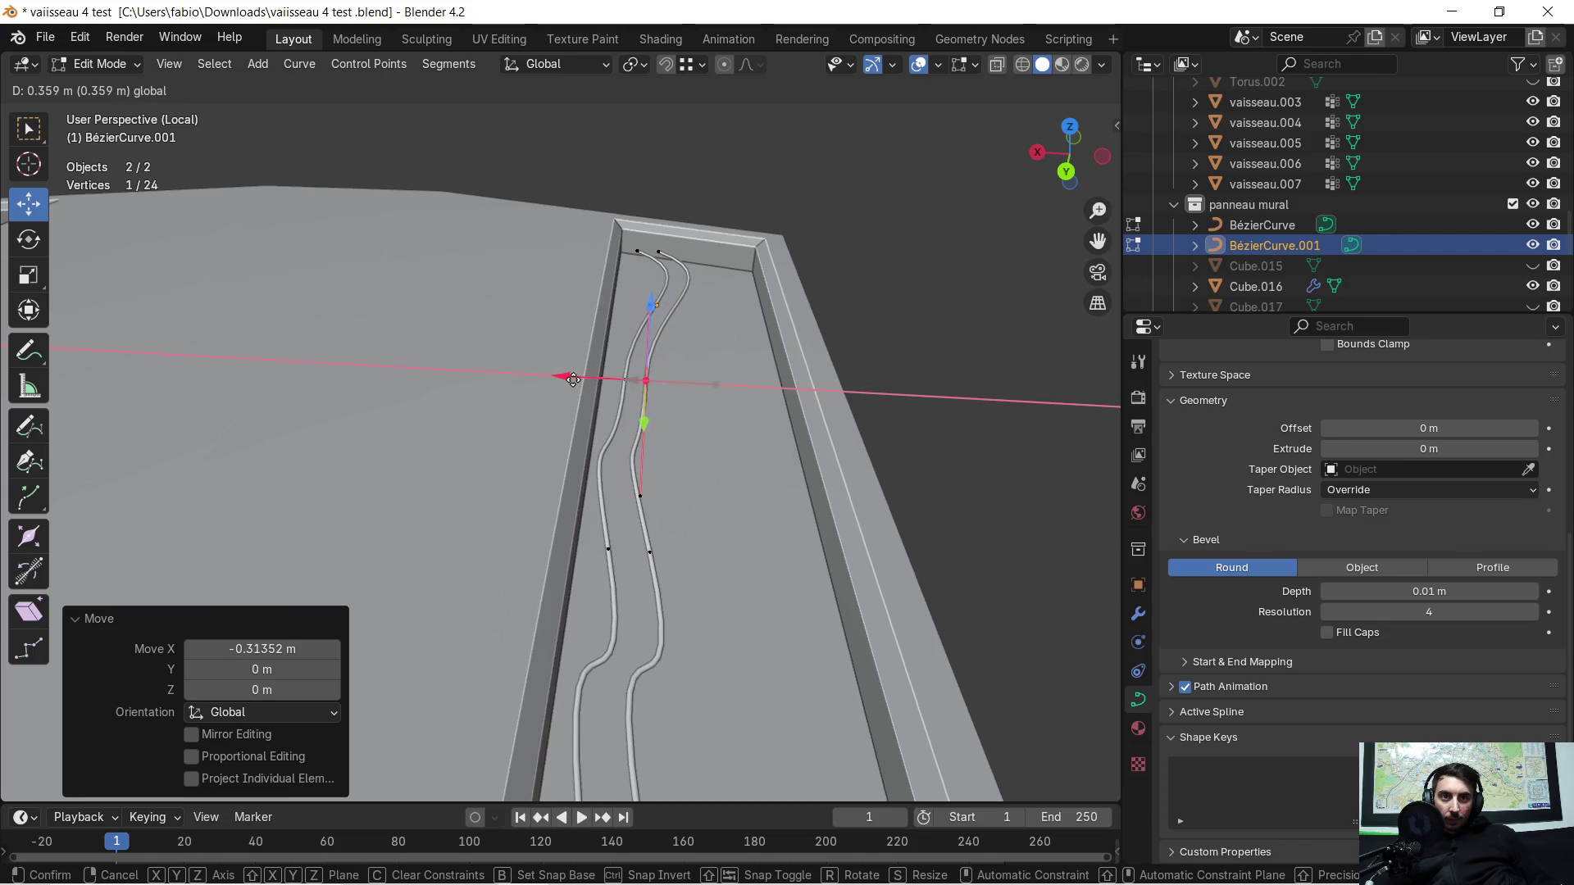
right_click(573, 379)
click(640, 495)
drag(566, 476, 630, 490)
mouse_move(630, 490)
middle_down()
mouse_move(625, 395)
mouse_move(526, 531)
mouse_move(701, 532)
middle_up()
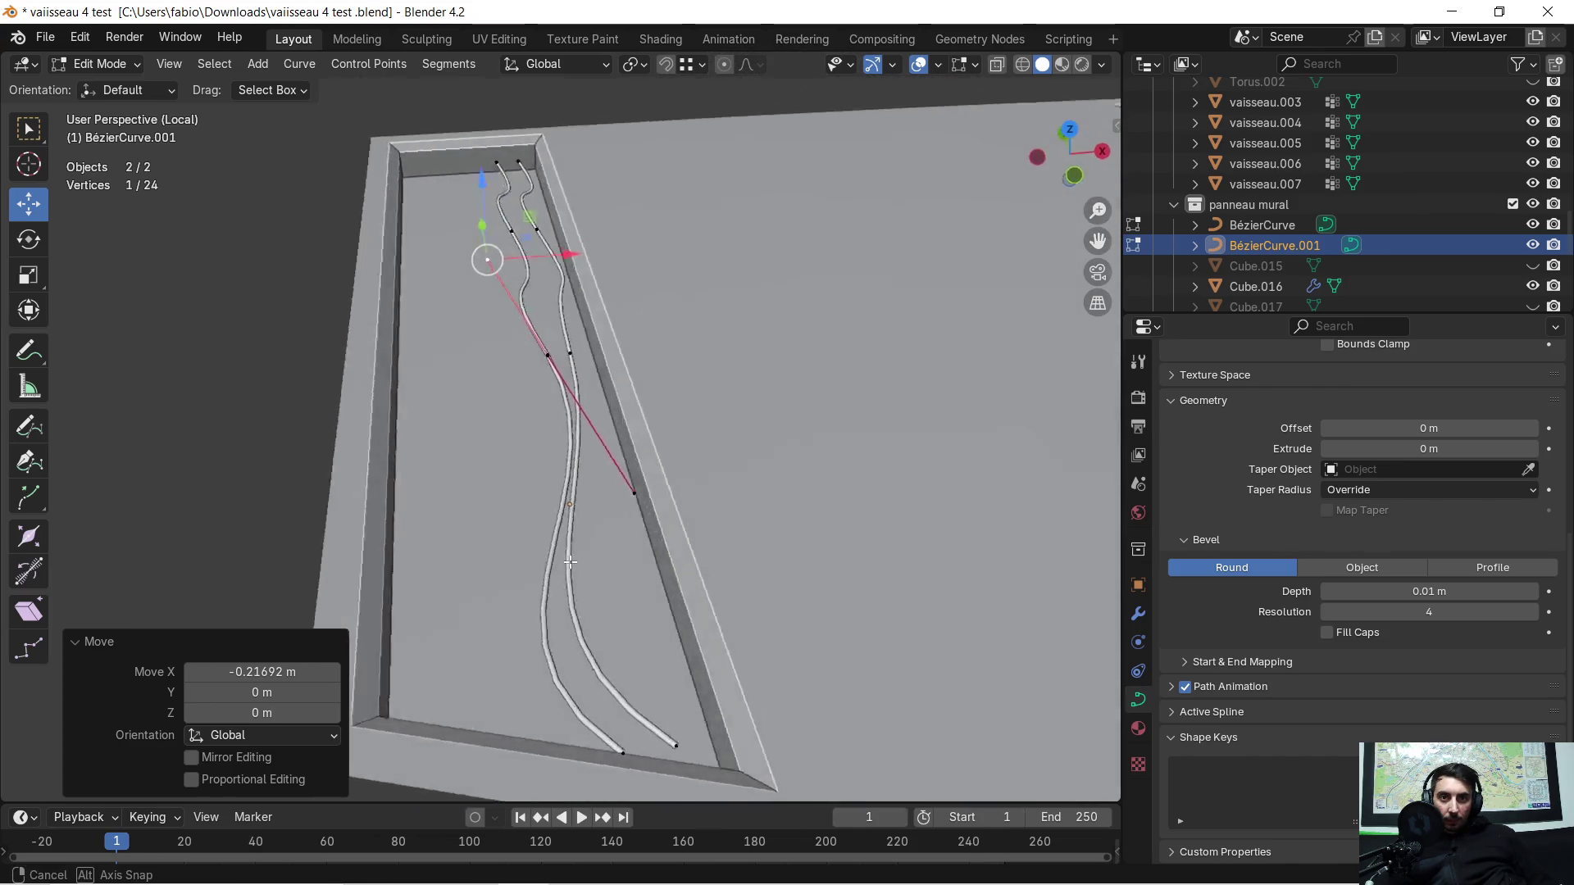
Step: Raise the cable's end point along Z, then undo it and re-frame the groove's end
click(734, 532)
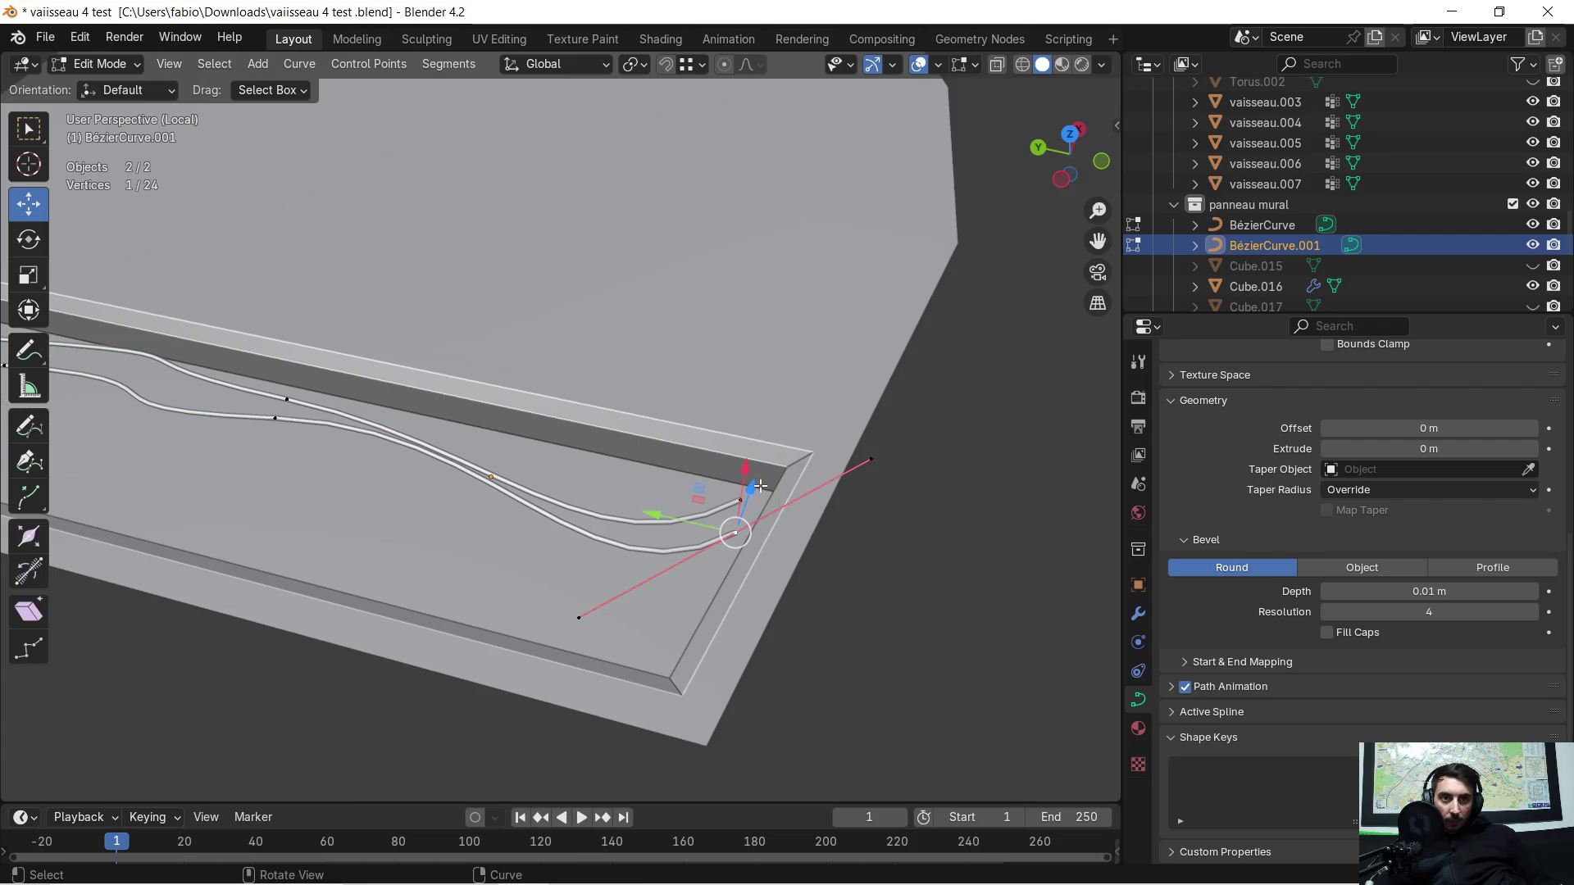
key(g)
key(z)
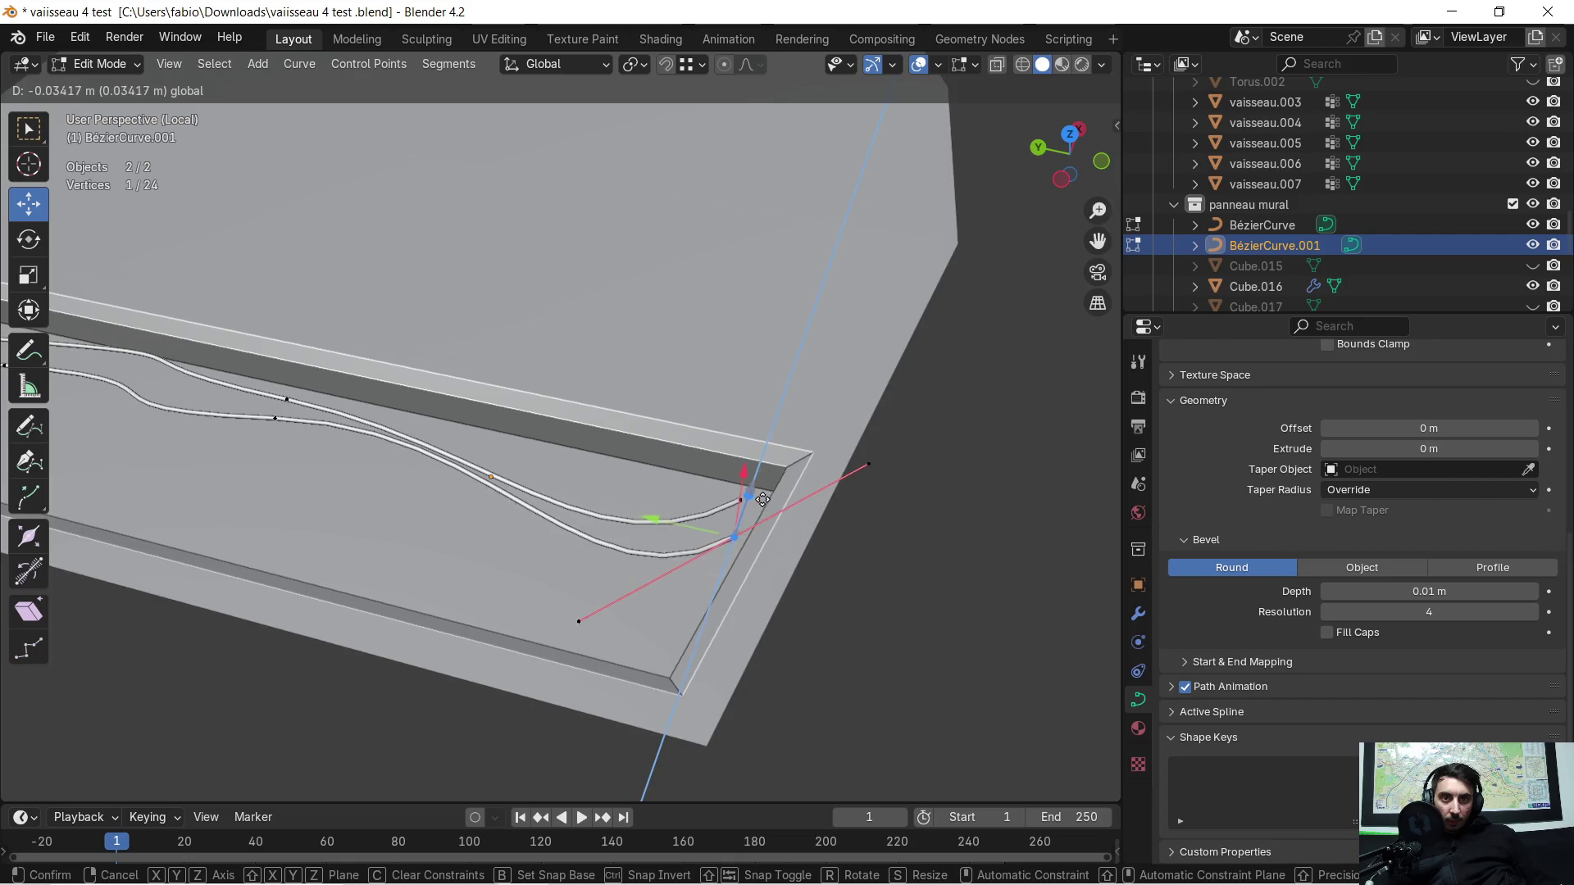
click(763, 498)
middle_drag(749, 501, 639, 504)
key(ctrl+z)
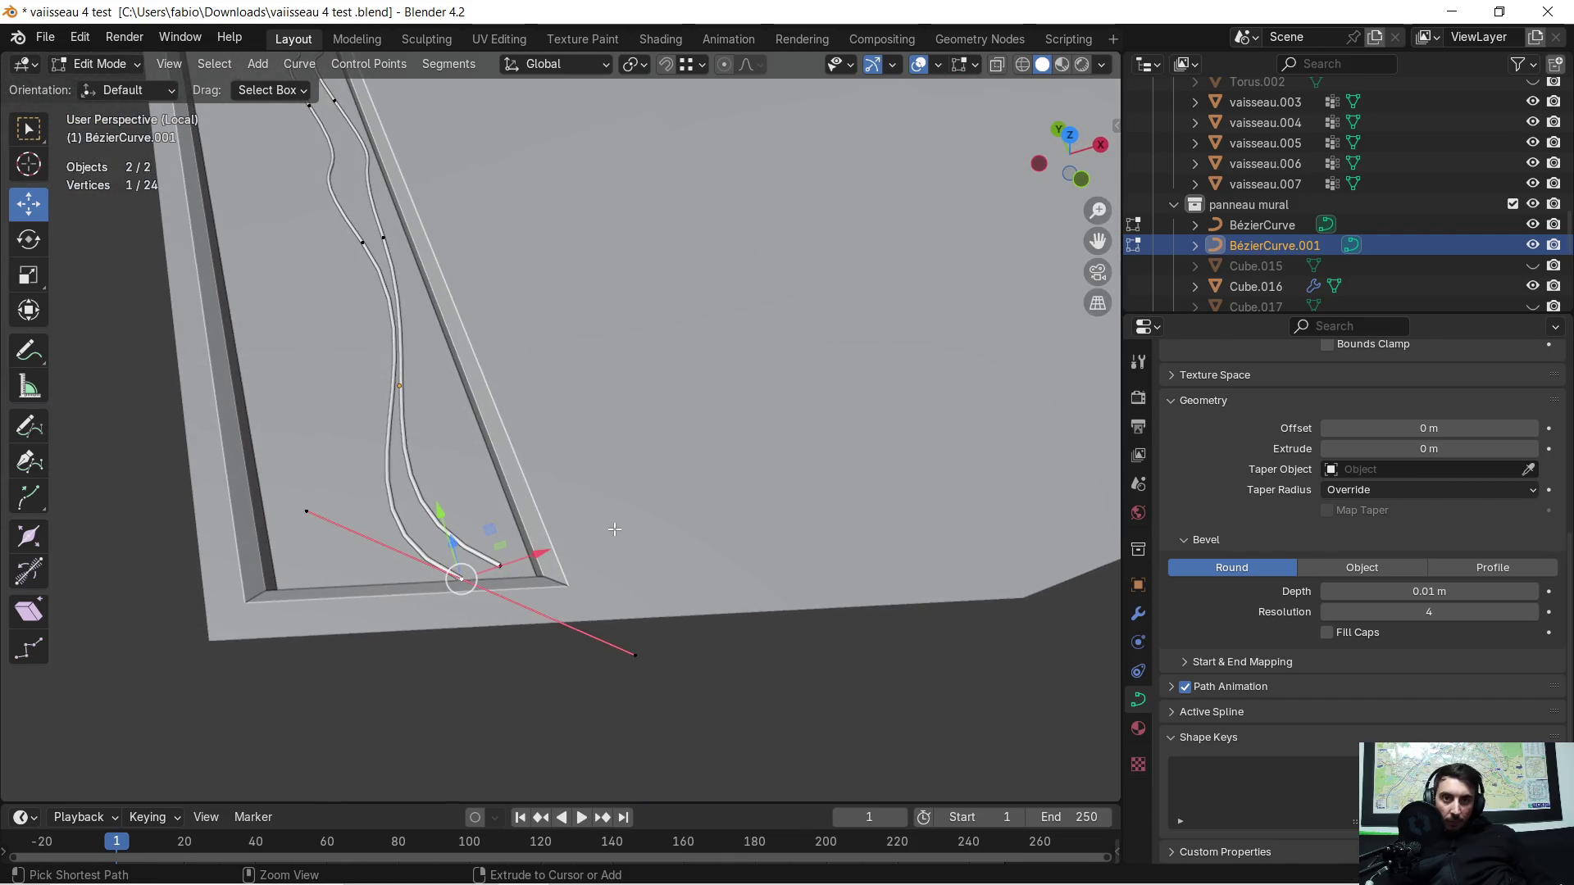
shift+middle_drag(538, 553, 541, 470)
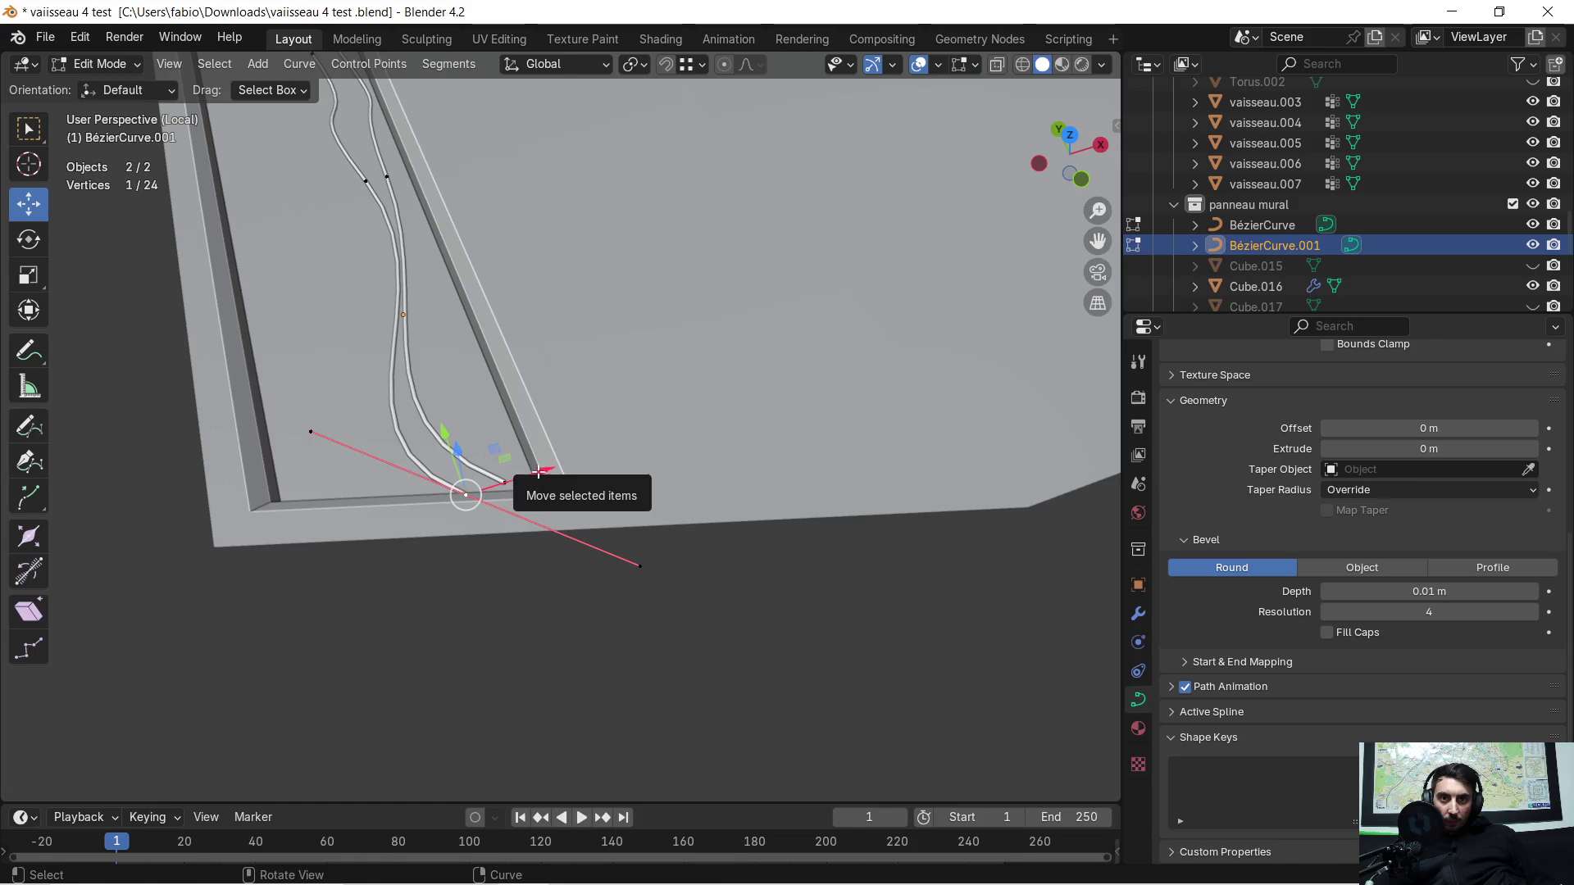
Step: Slide the cable endpoint along X in several tries until it sits toward the groove corner
drag(541, 472, 591, 596)
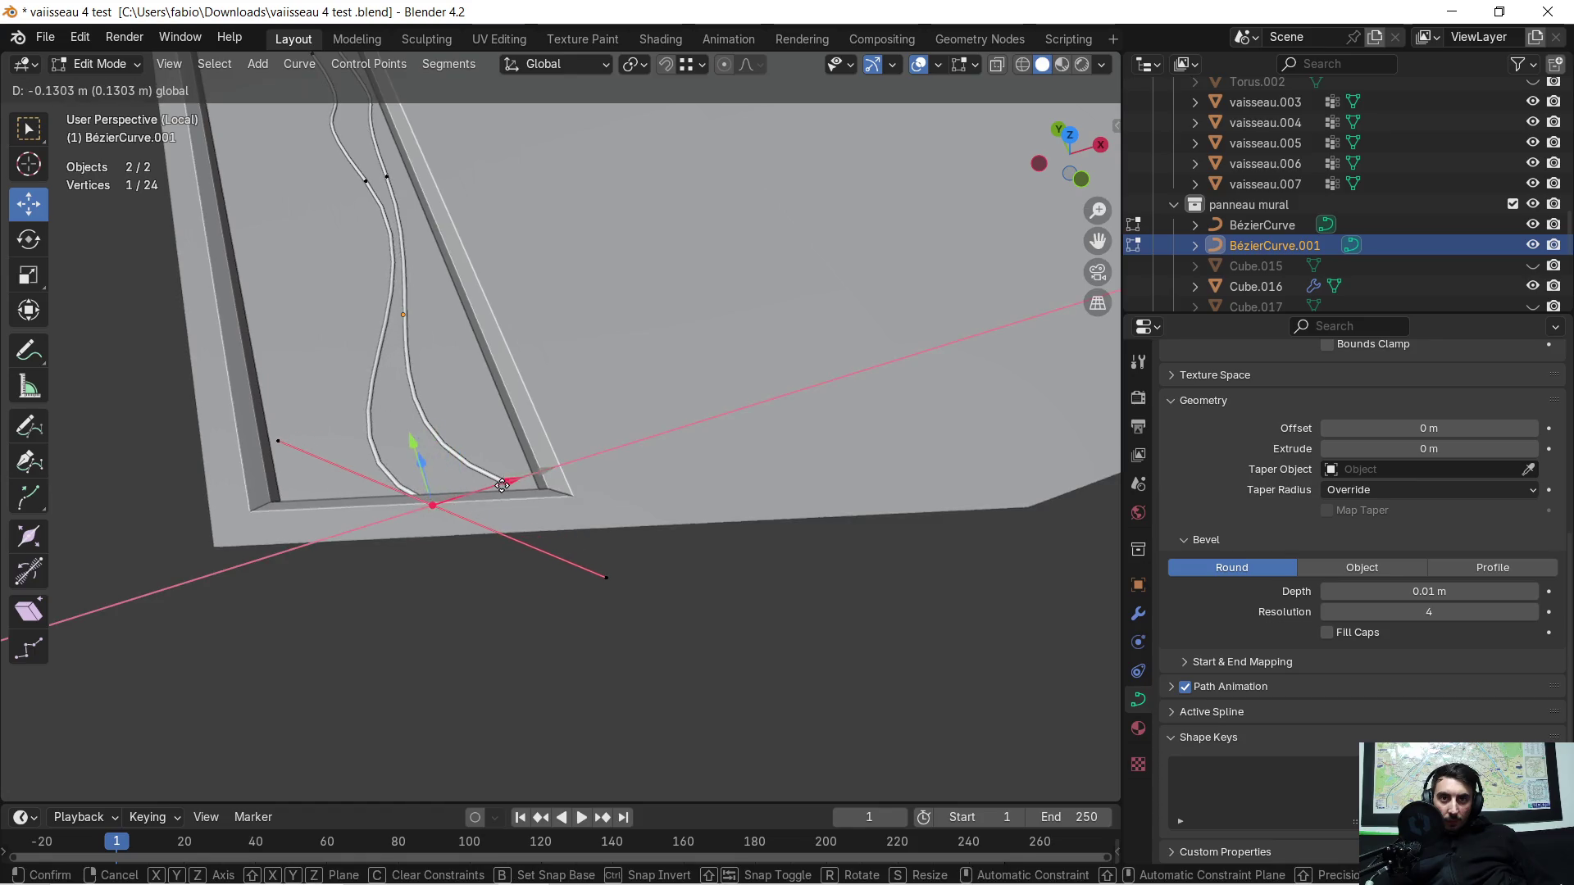
shift+right_click(585, 583)
drag(665, 559, 502, 607)
shift+right_click(415, 514)
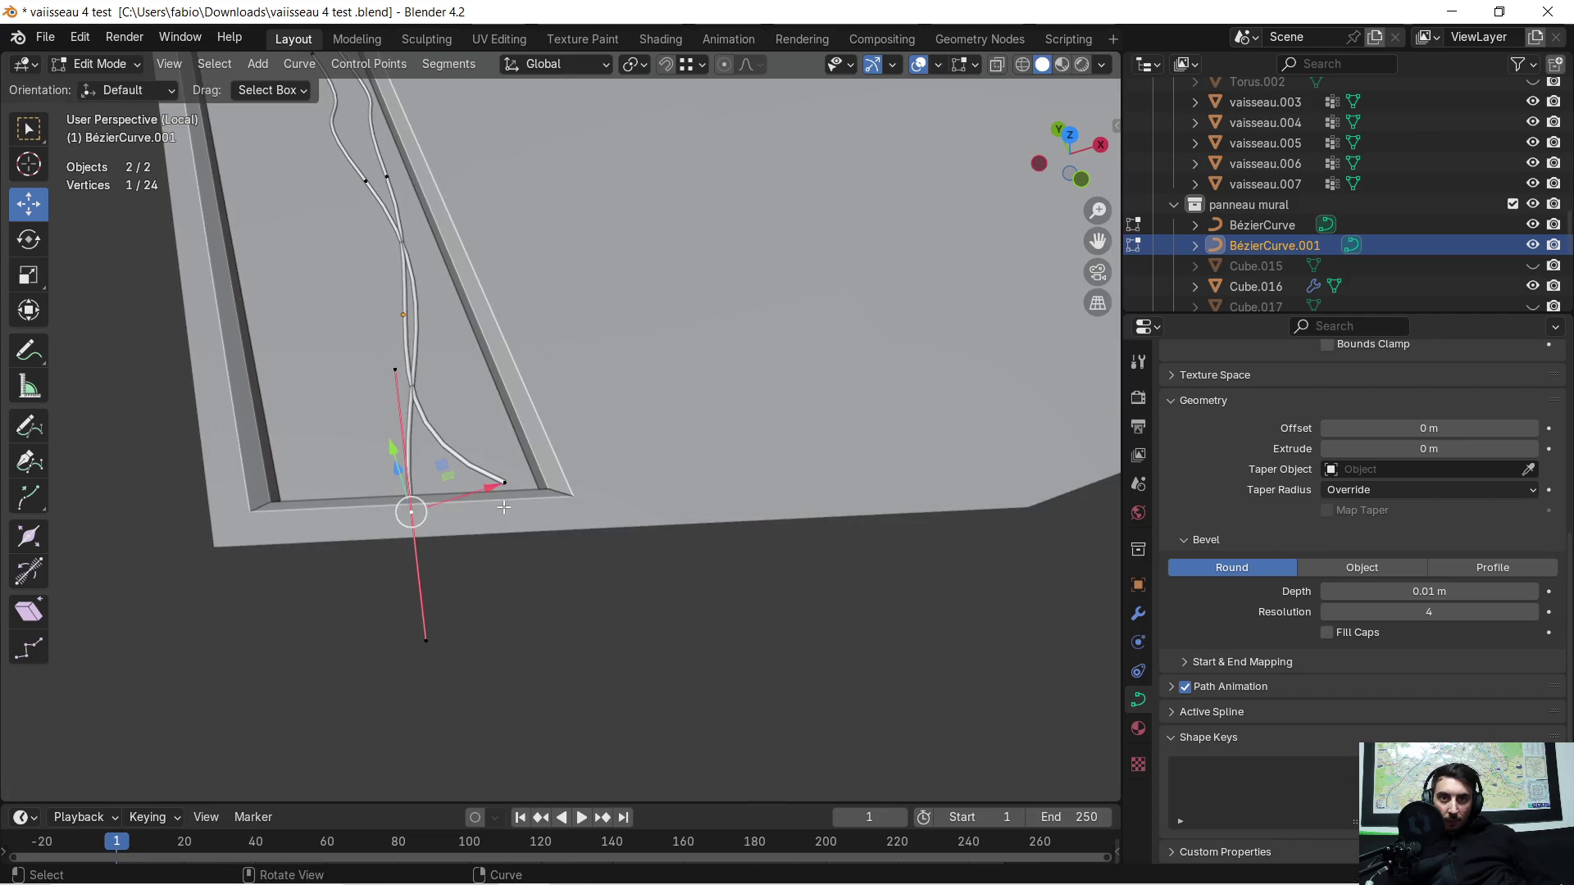
drag(488, 489, 392, 523)
mouse_move(391, 523)
middle_down()
mouse_move(659, 605)
mouse_move(656, 464)
mouse_move(719, 522)
mouse_move(861, 426)
middle_up()
Step: Move the other cable's endpoint along Y into the corner and check the pair from front and above
click(861, 425)
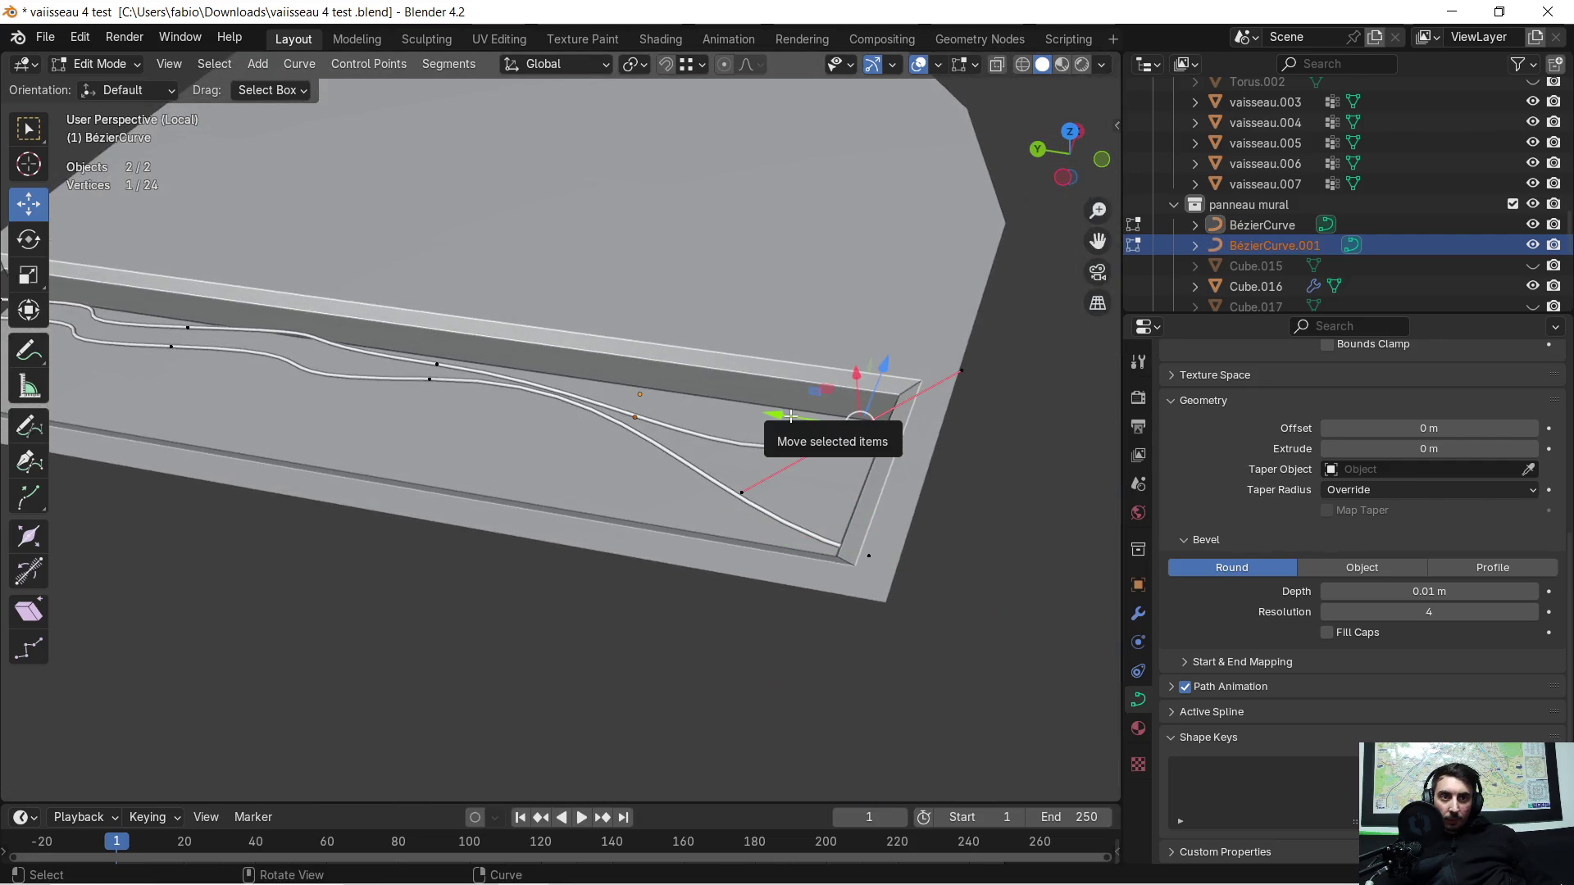
drag(784, 419, 832, 488)
mouse_move(832, 489)
middle_down()
mouse_move(656, 409)
mouse_move(565, 433)
middle_up()
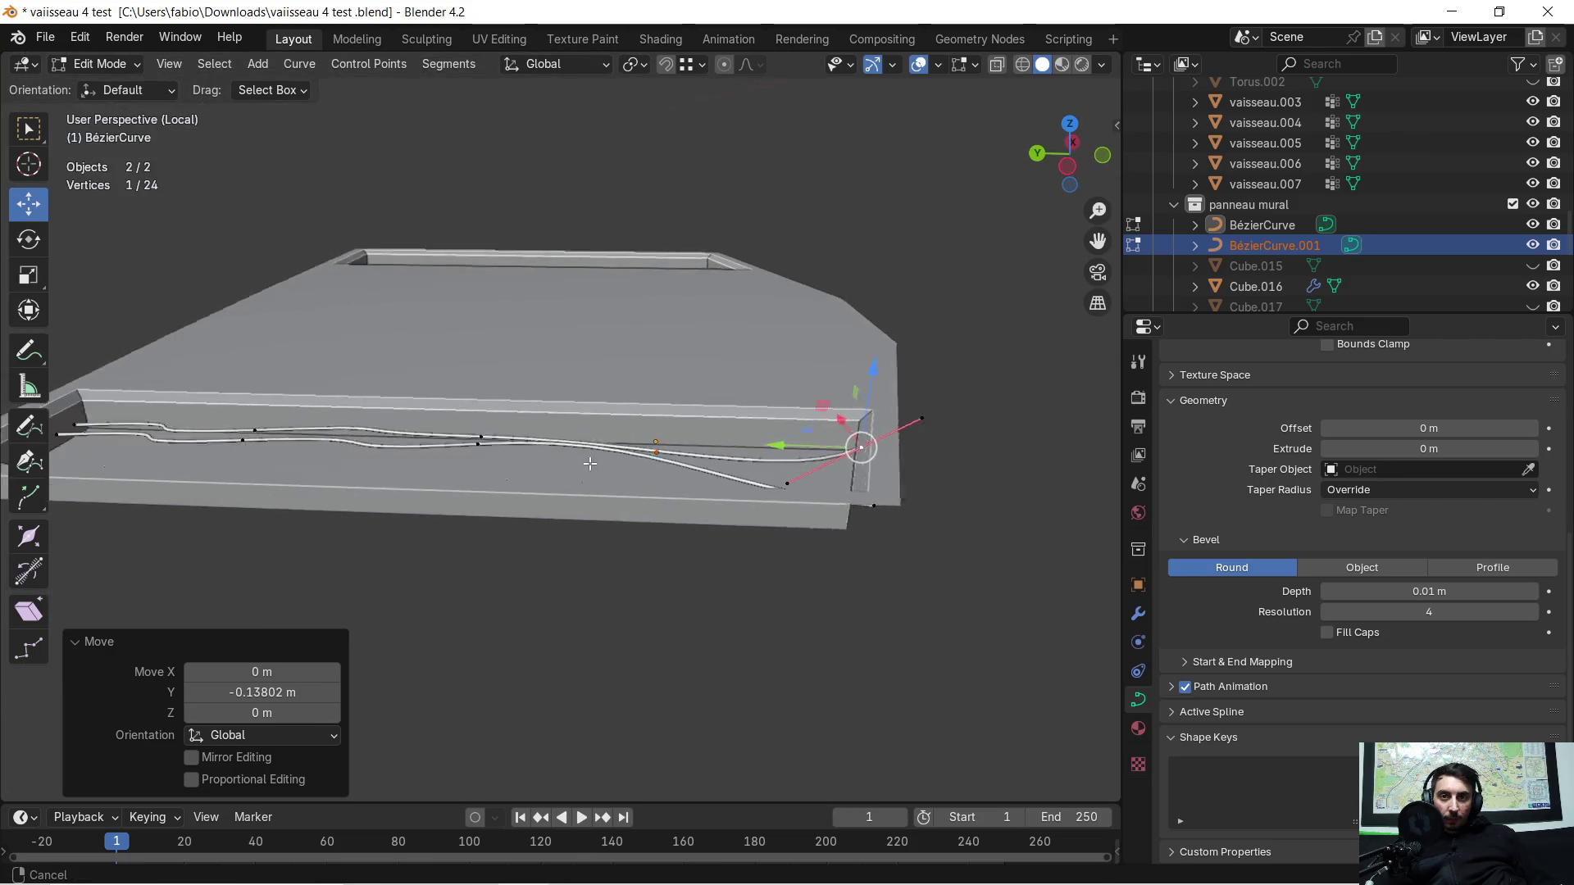
mouse_move(565, 433)
middle_down()
mouse_move(684, 524)
mouse_move(615, 504)
middle_up()
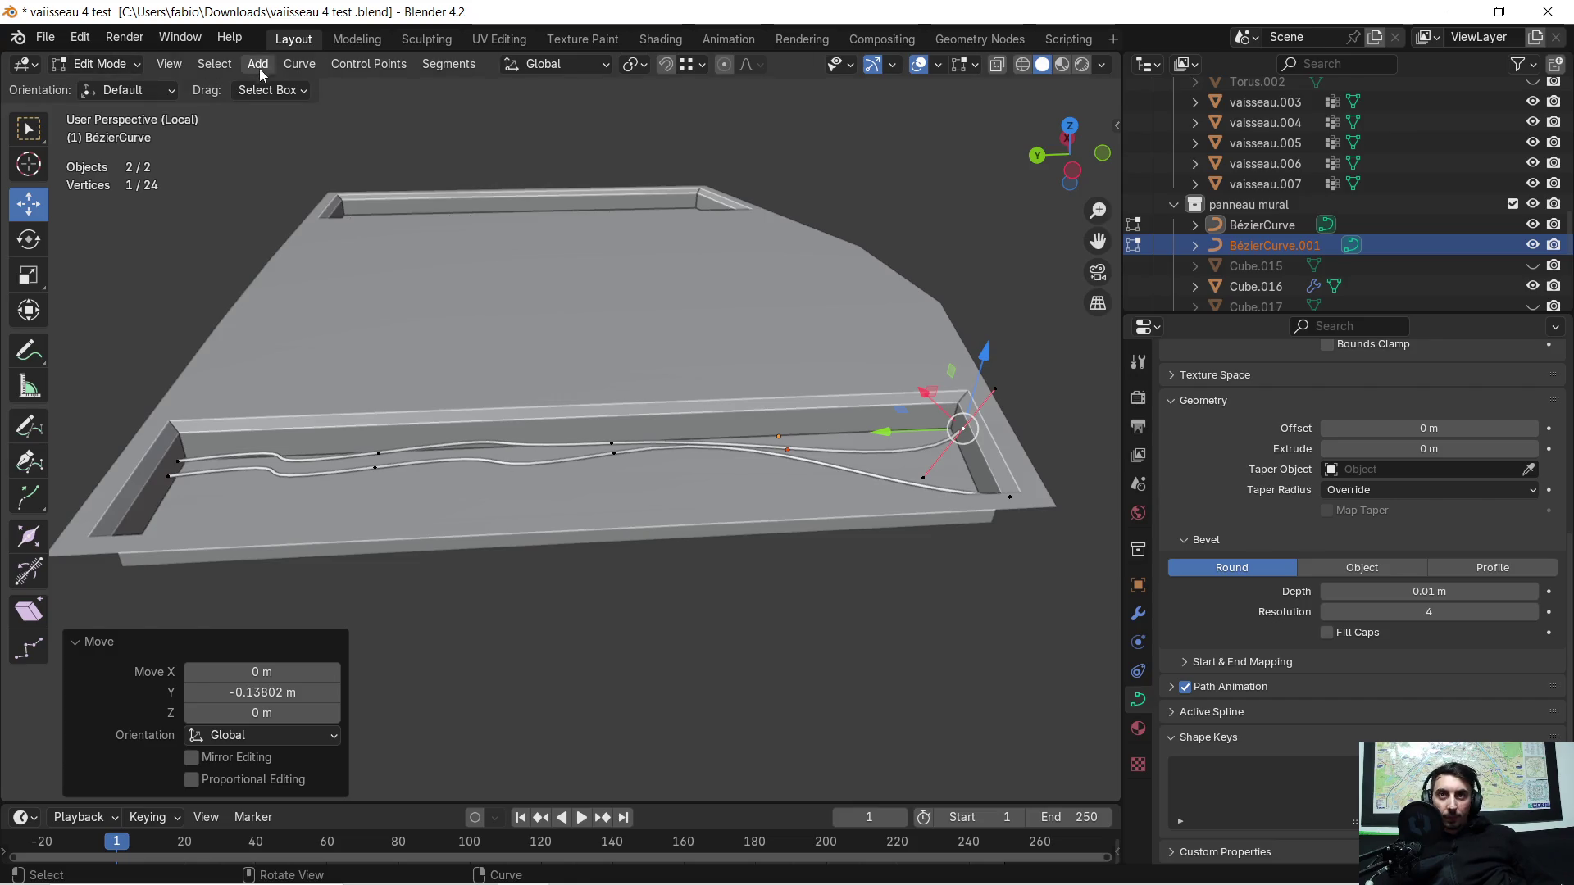
Step: Add a new Bézier spline in Edit Mode, move it along Y and give it a 90° turn around Z
click(259, 65)
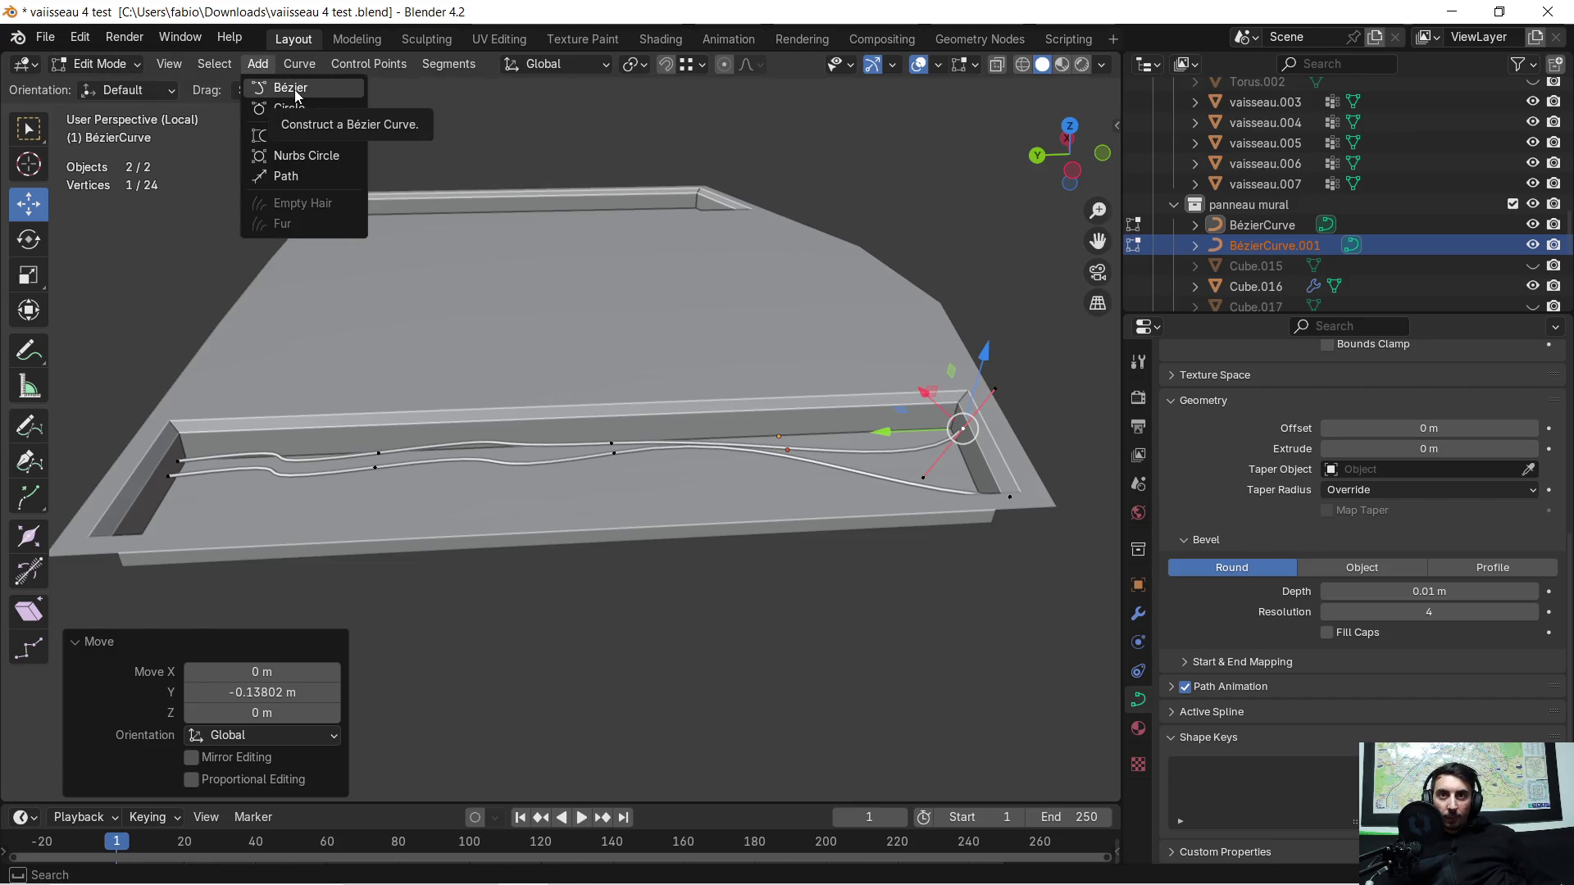
click(294, 89)
scroll(730, 262, down, 2)
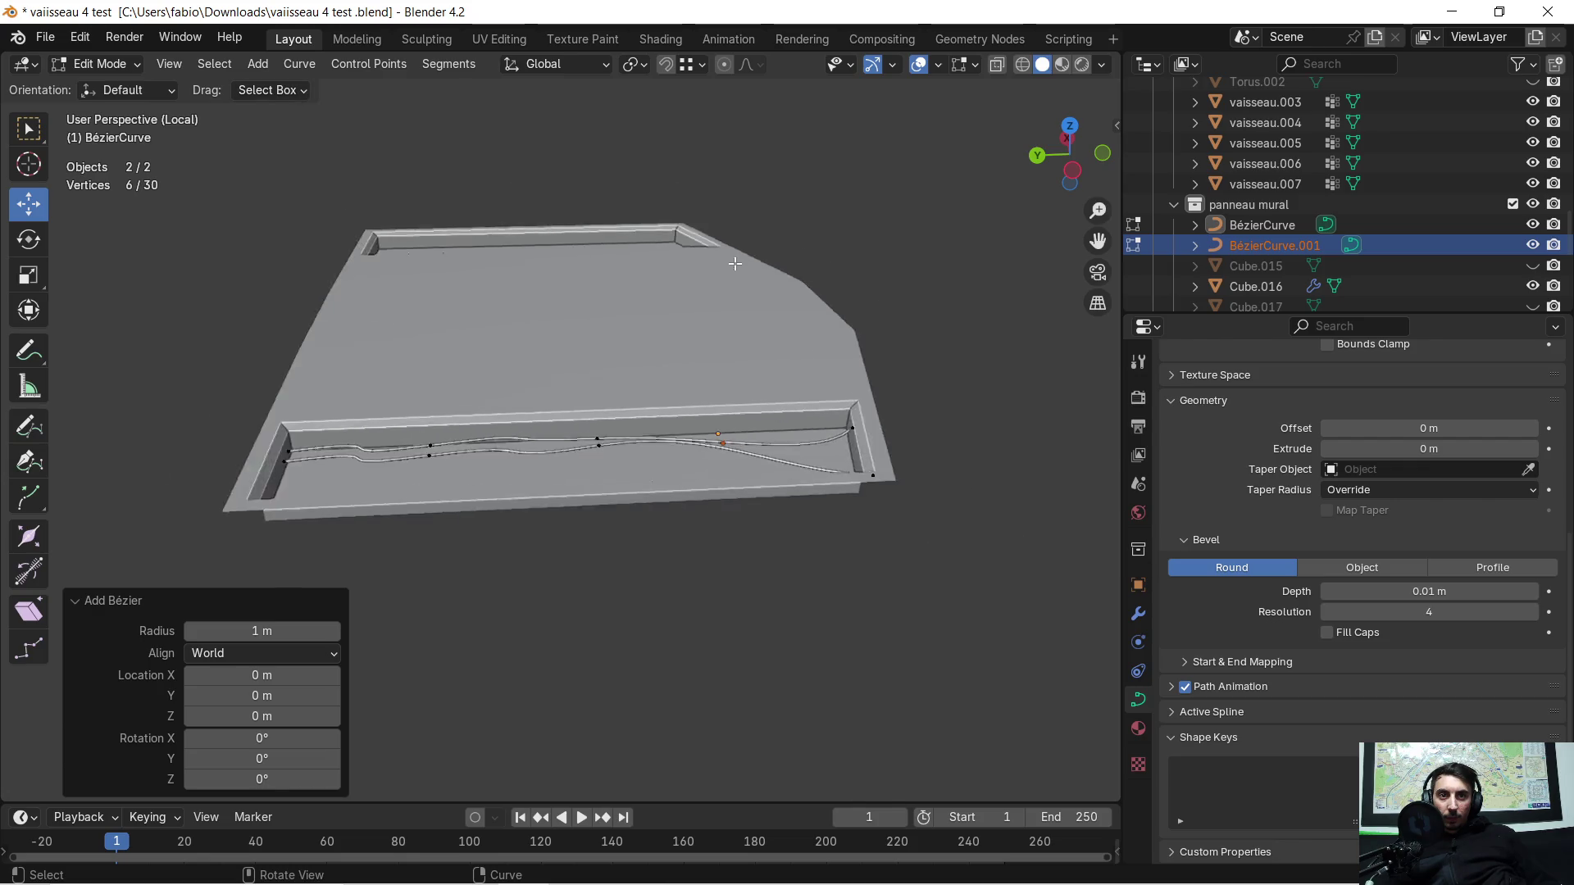
scroll(730, 262, down, 3)
middle_drag(726, 325, 722, 309)
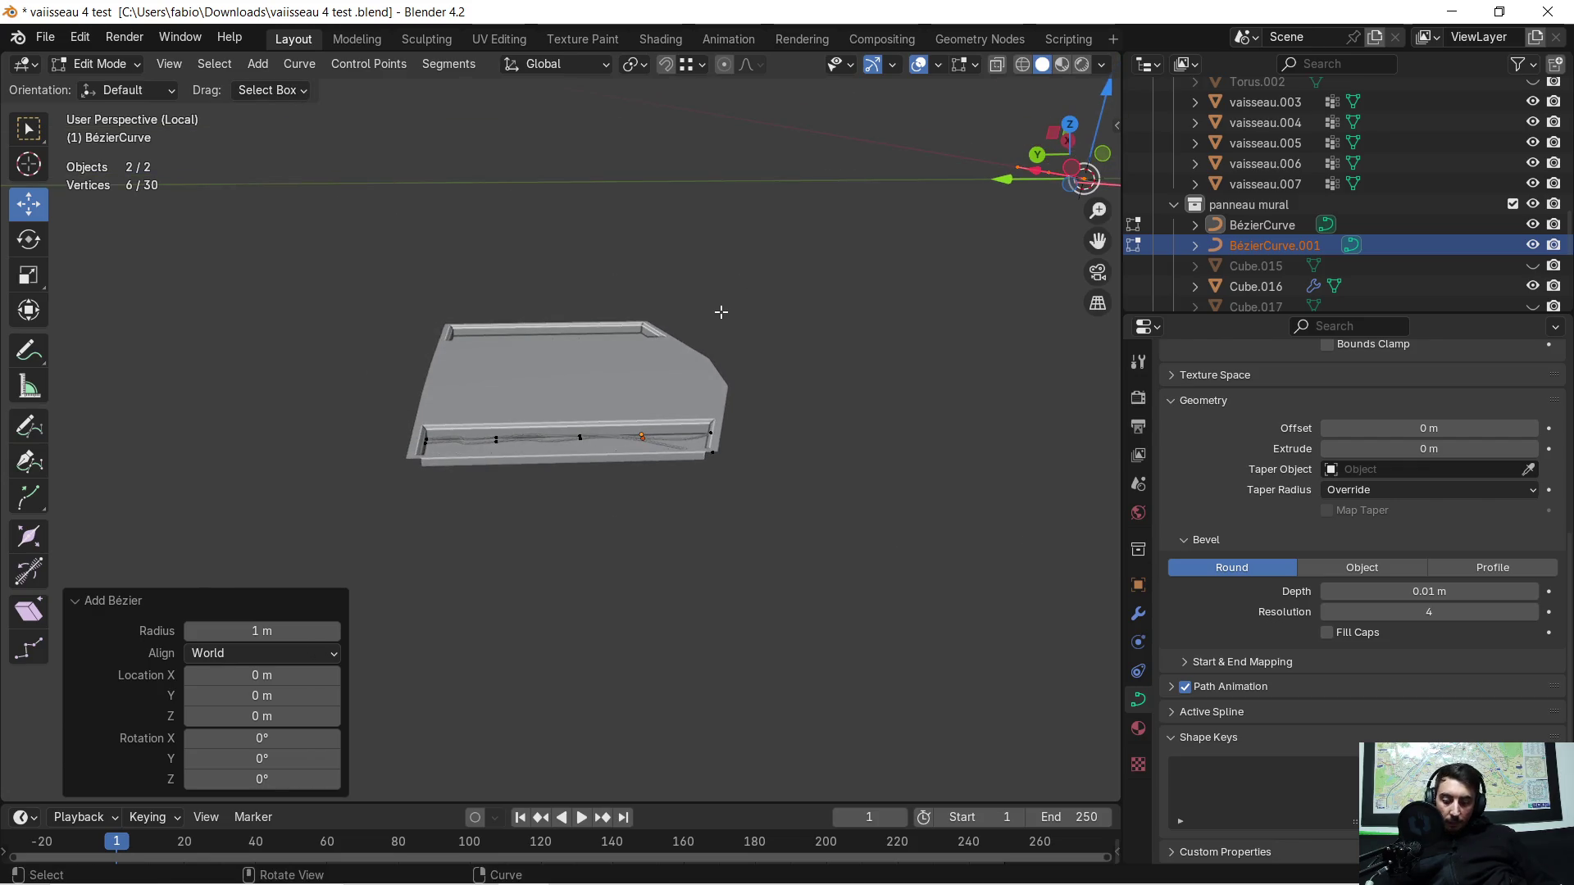
key(g)
key(y)
click(195, 301)
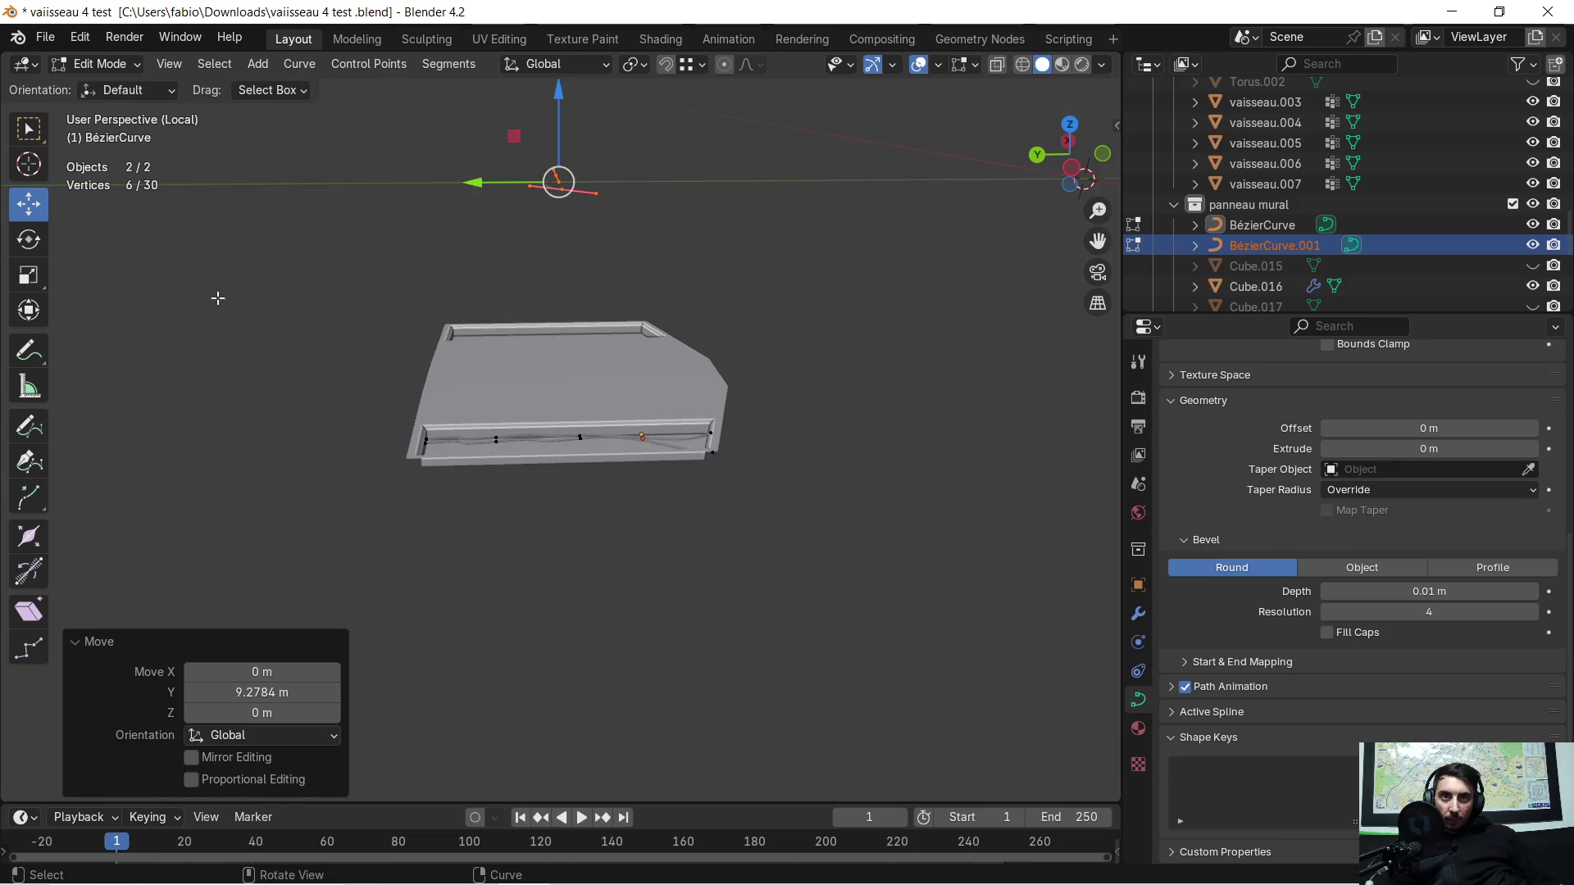
text(rz90)
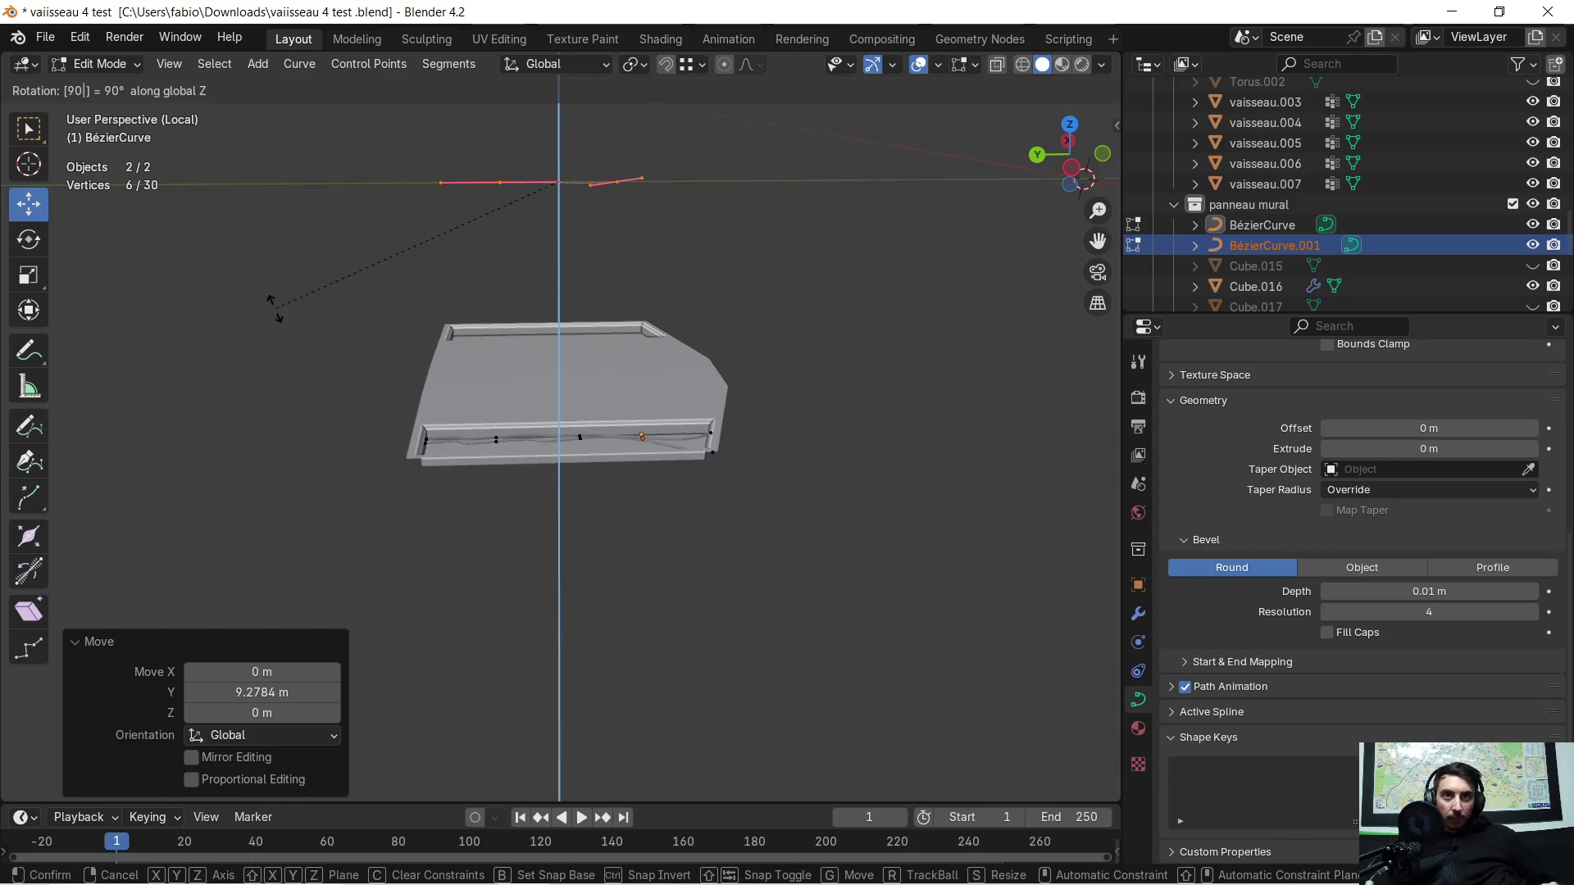
key(Return)
Step: Lower the new strand along Z in two moves until it rests in the panel groove
key(g)
key(z)
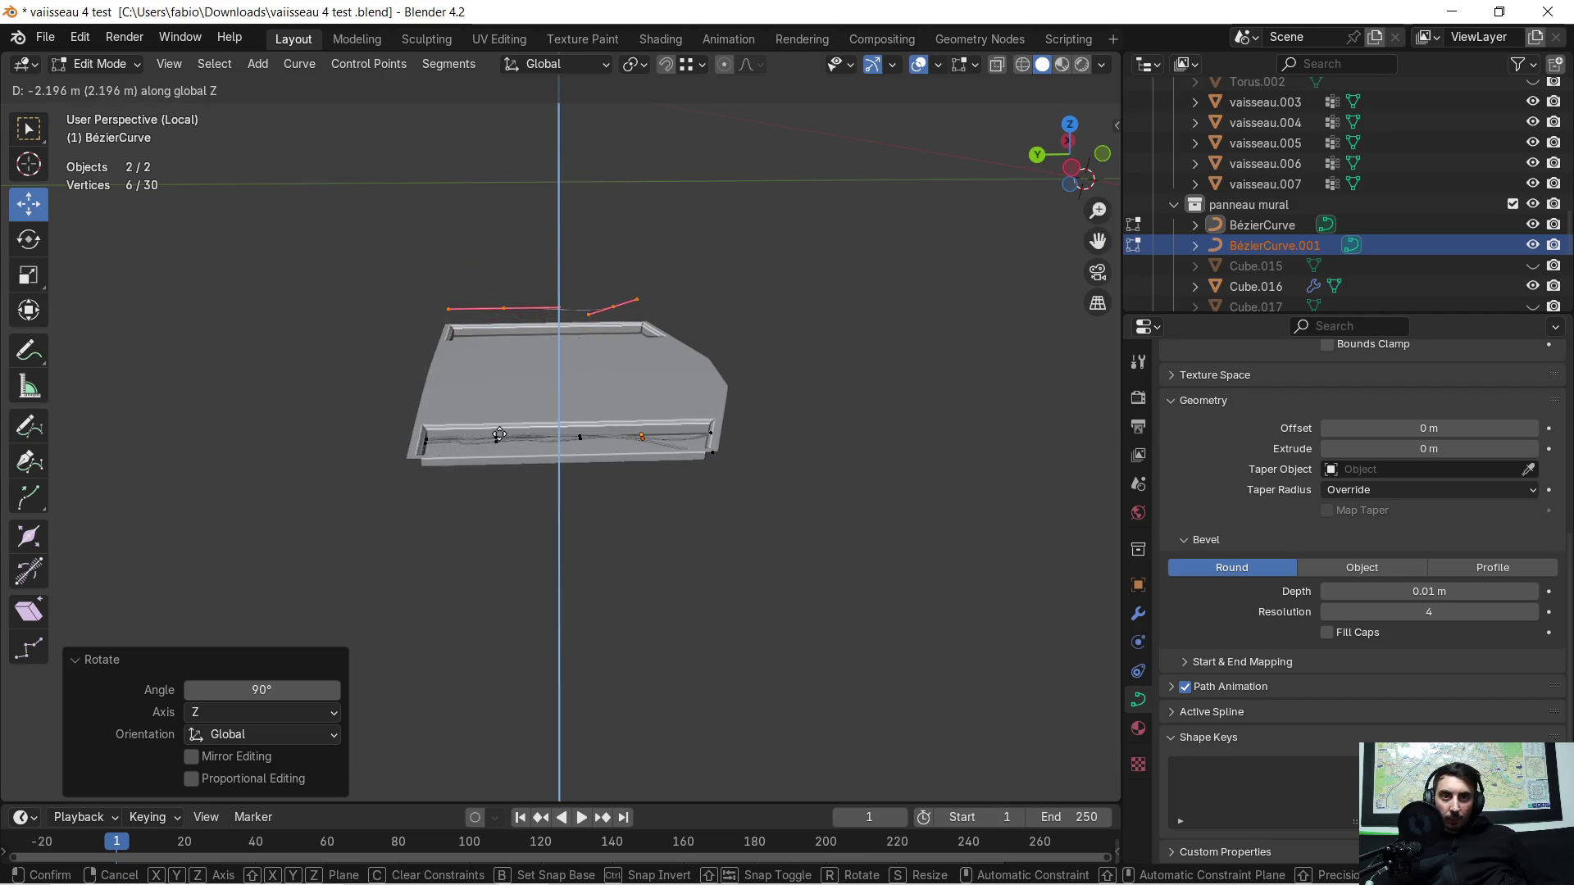
click(447, 445)
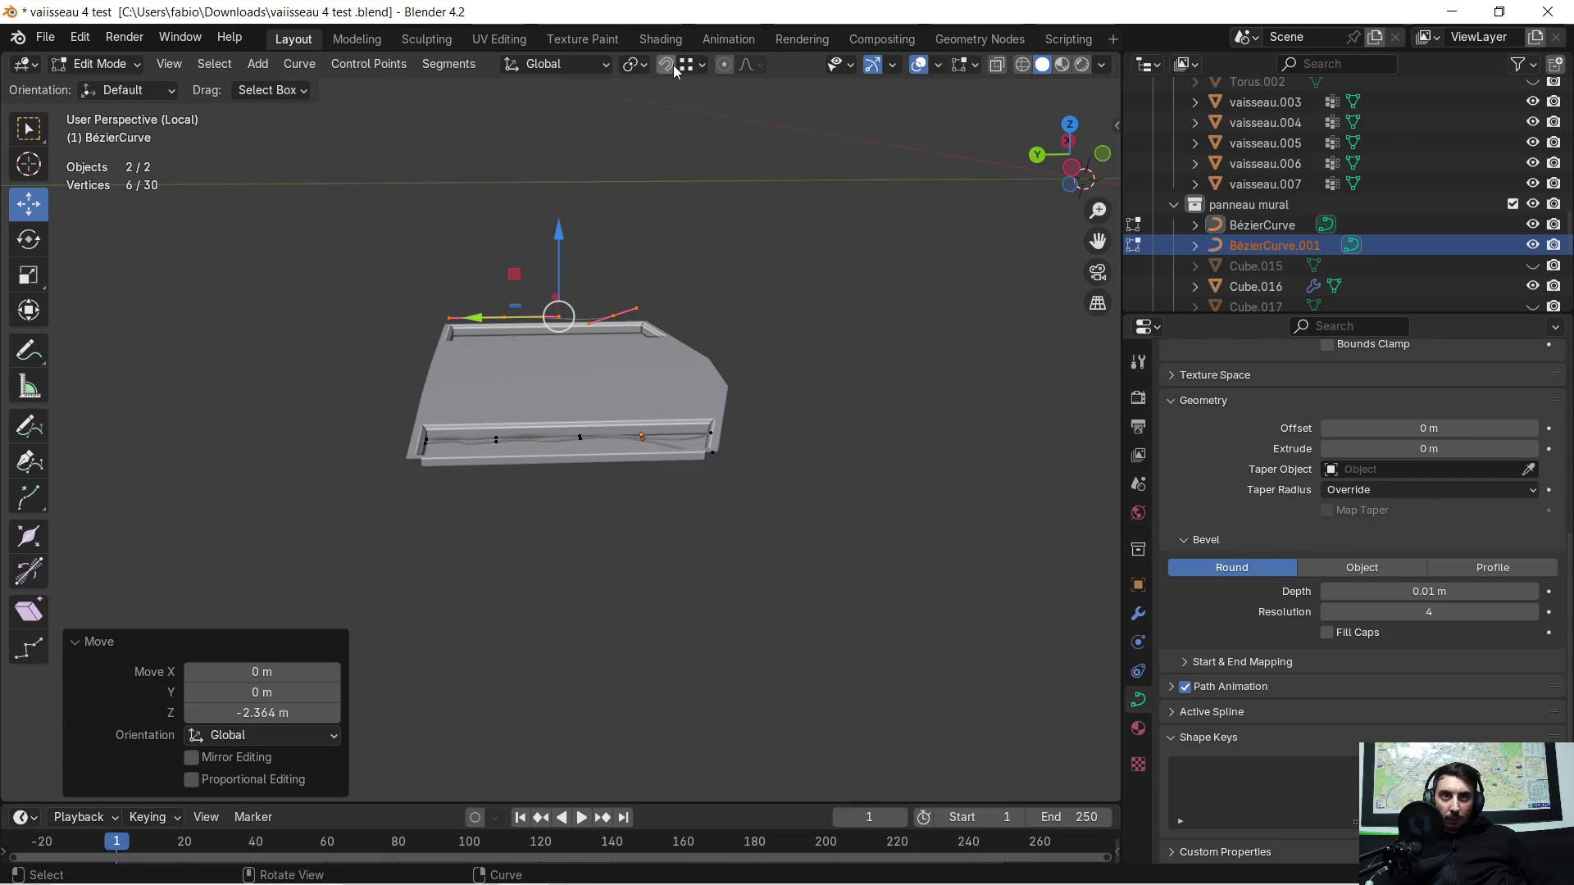
key(g)
key(z)
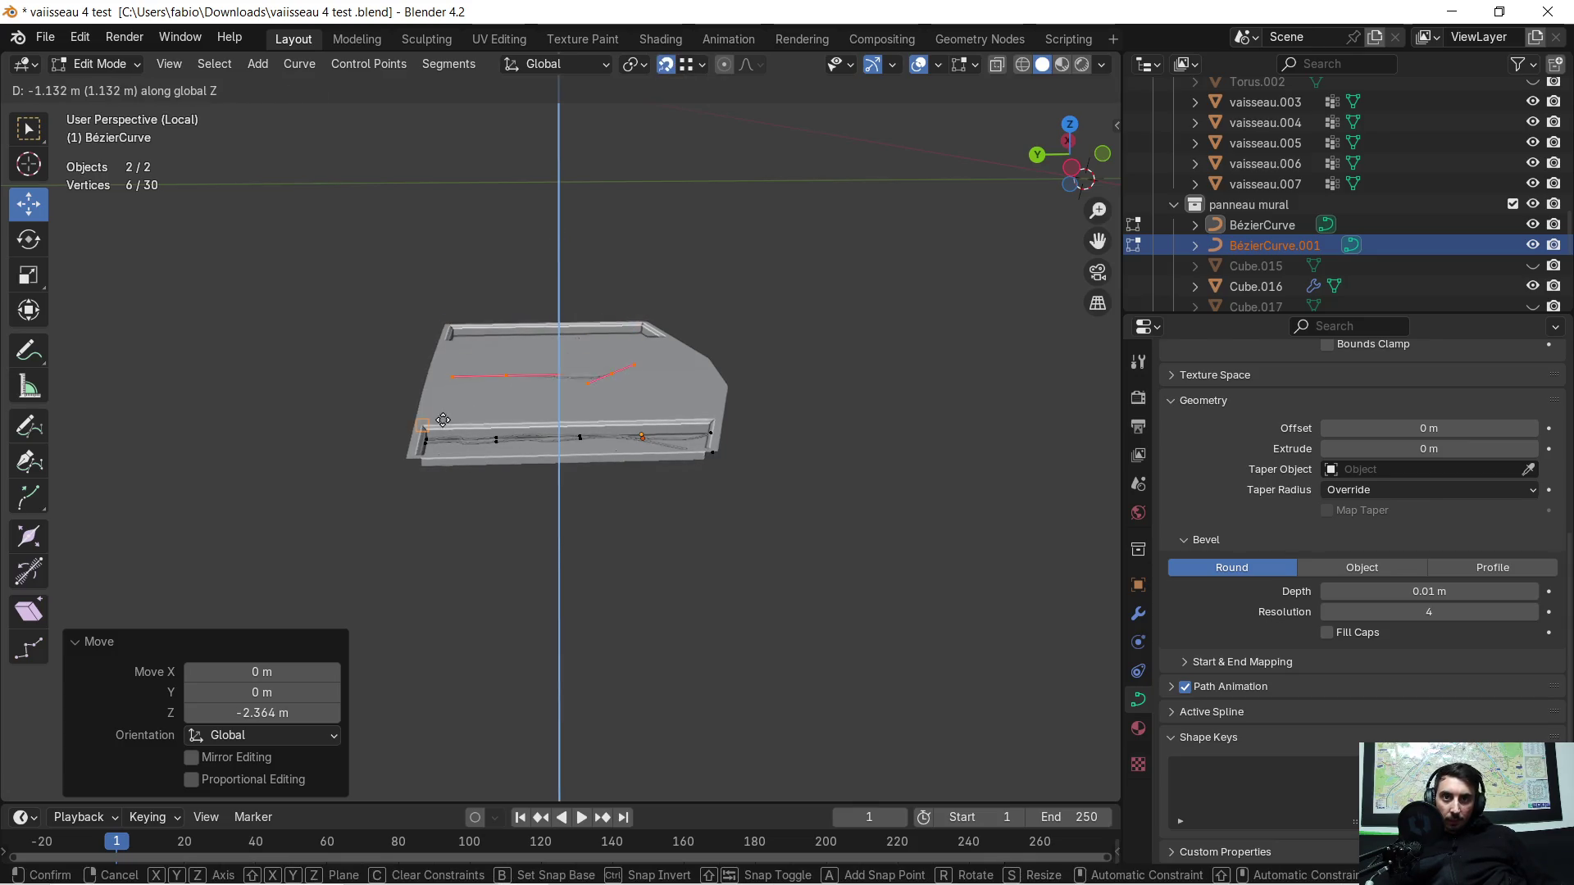
click(431, 438)
middle_drag(658, 446, 578, 396)
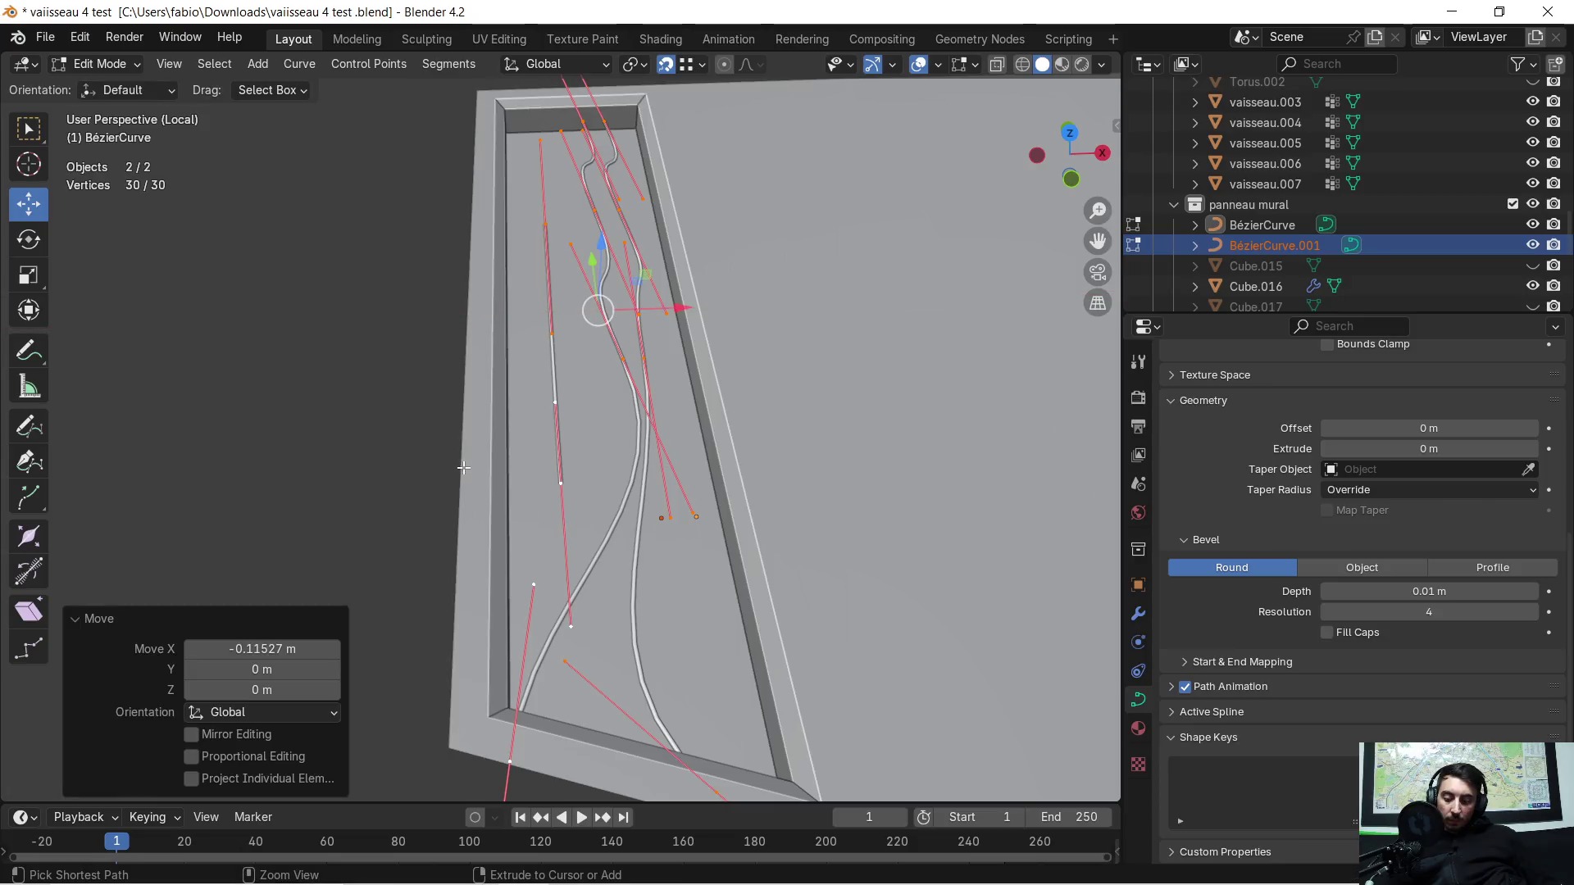
Step: Line the new spline's points up straight by shifting them along X (G X)
key(a)
click(570, 361)
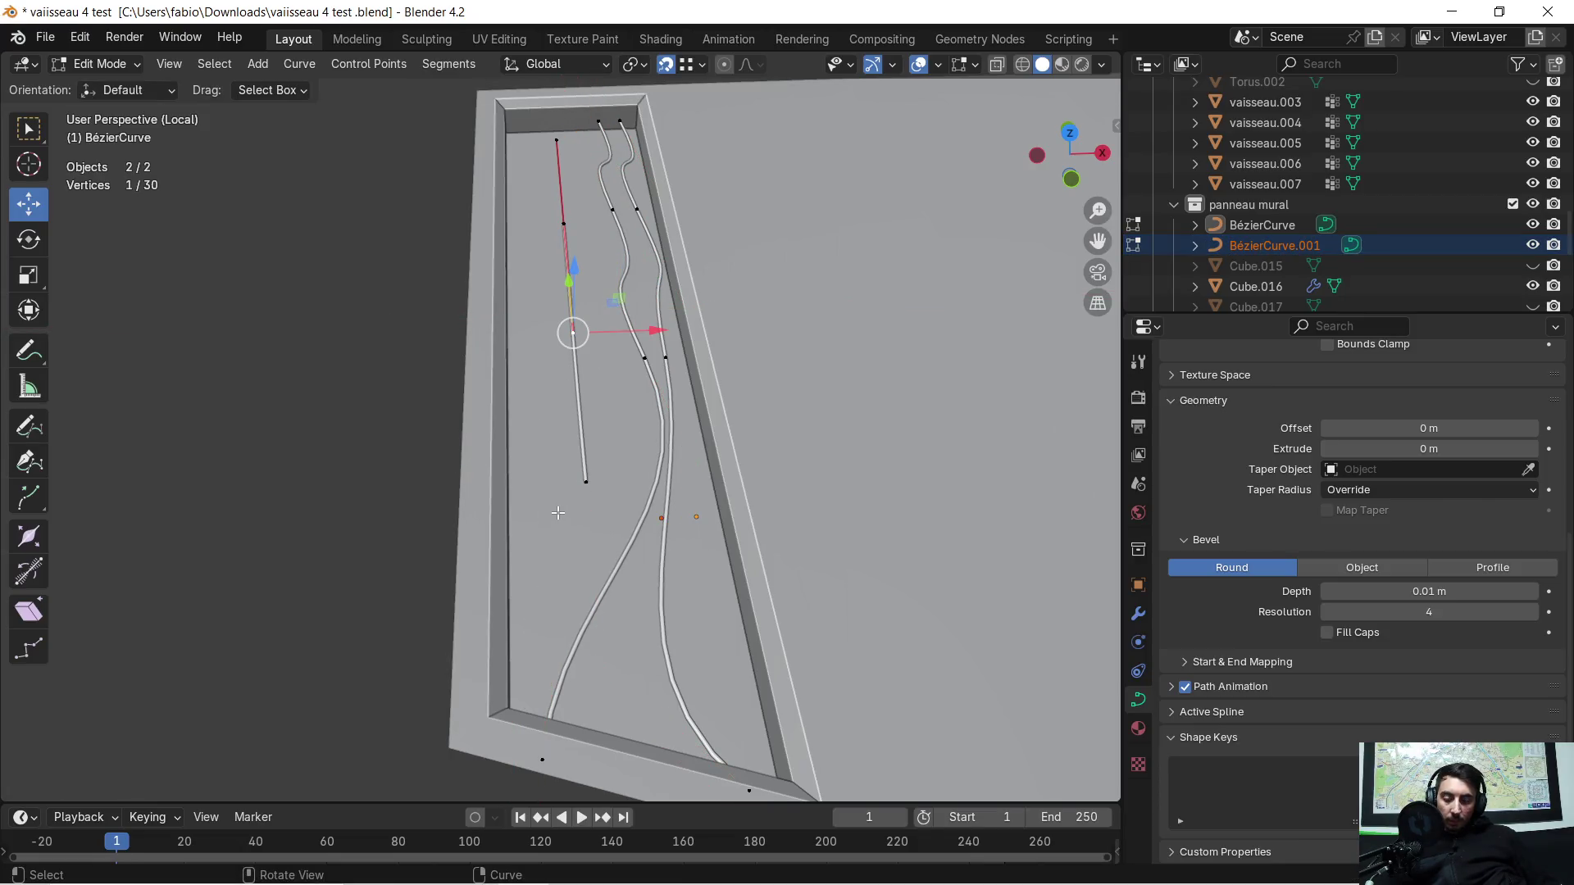
key(g)
key(x)
click(534, 530)
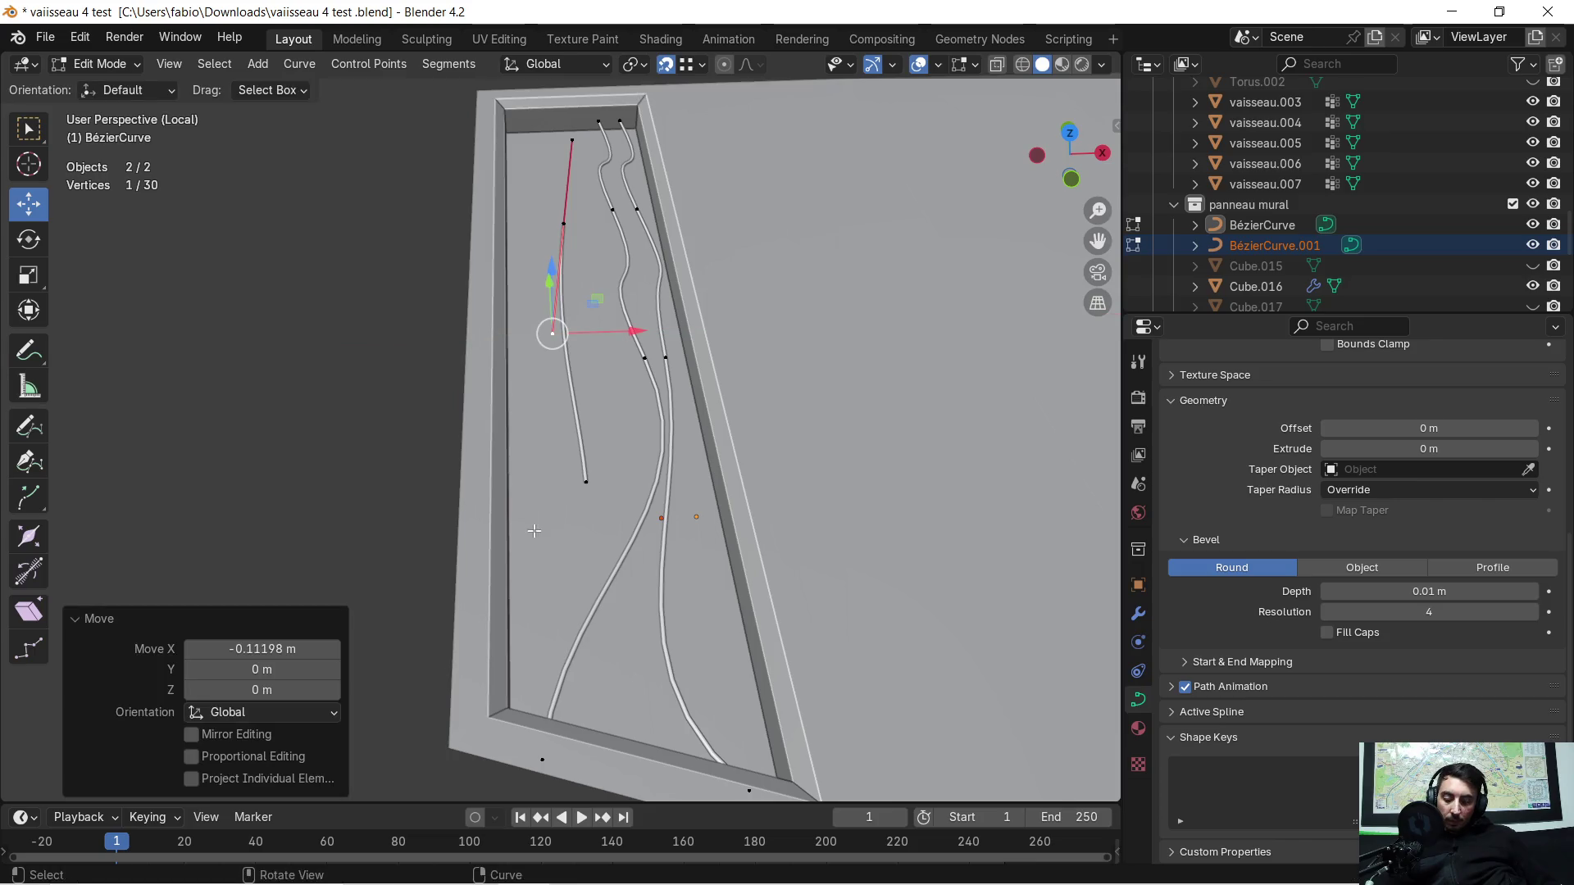
scroll(577, 452, up, 2)
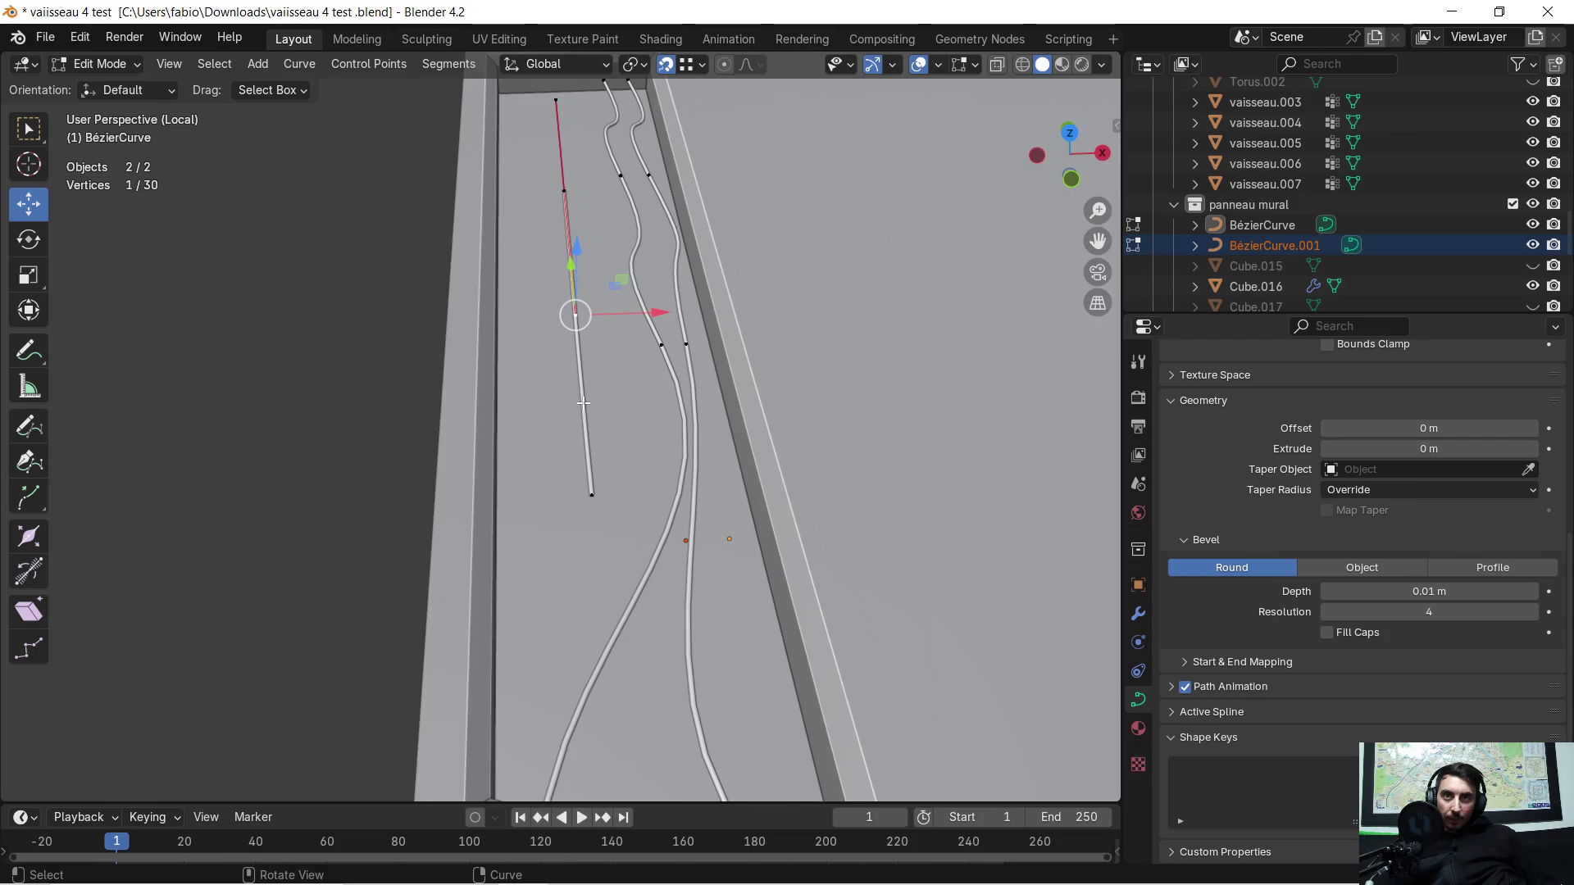
middle_drag(573, 410, 627, 308)
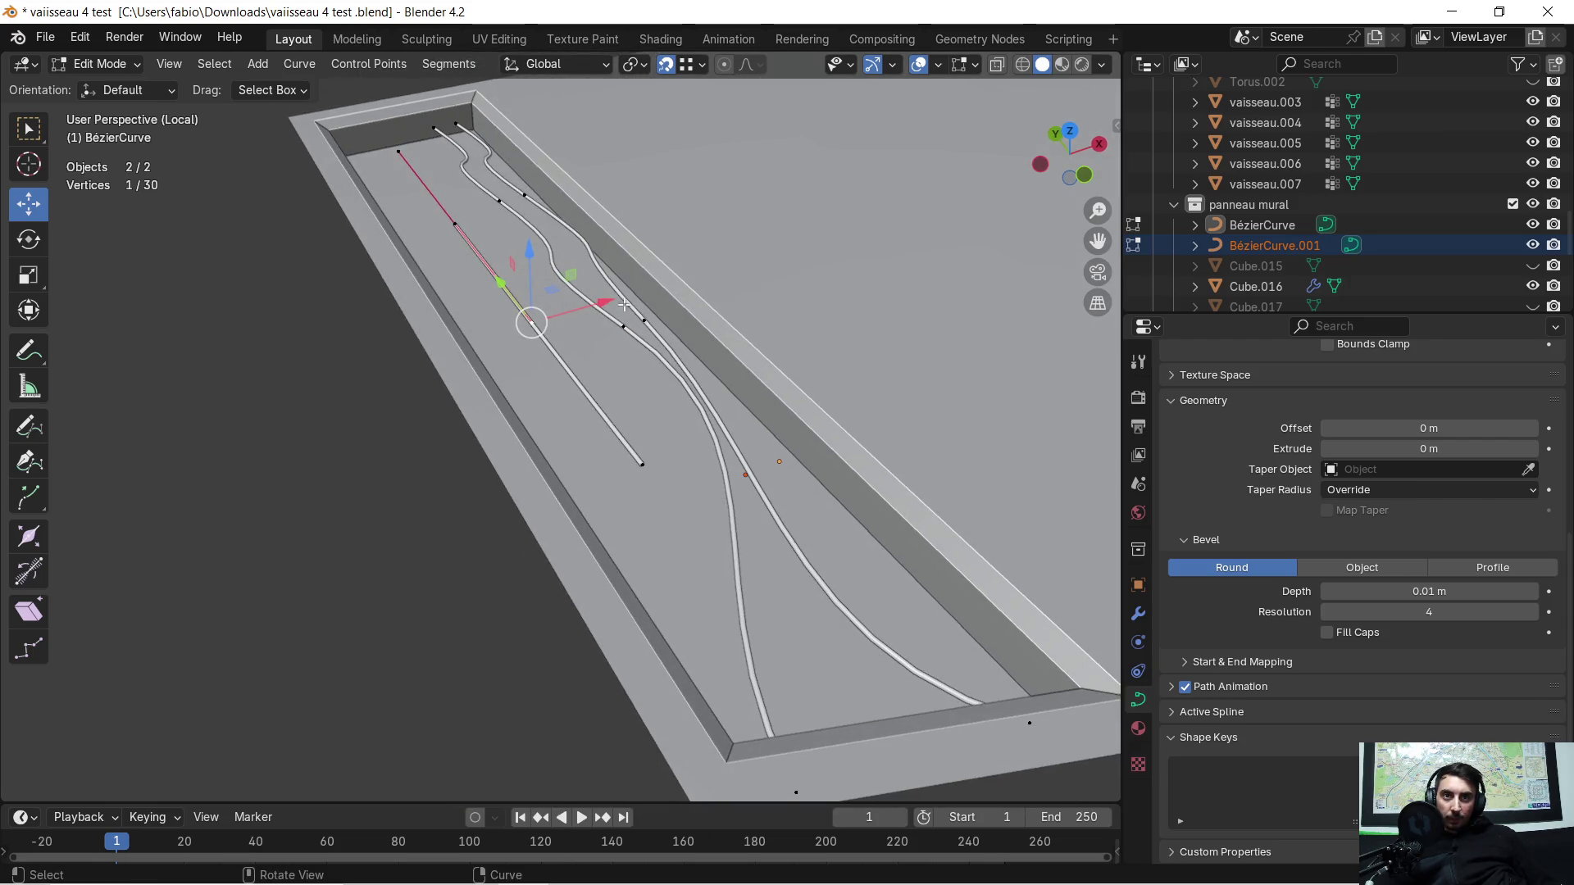
drag(612, 298, 621, 369)
key(ctrl+z)
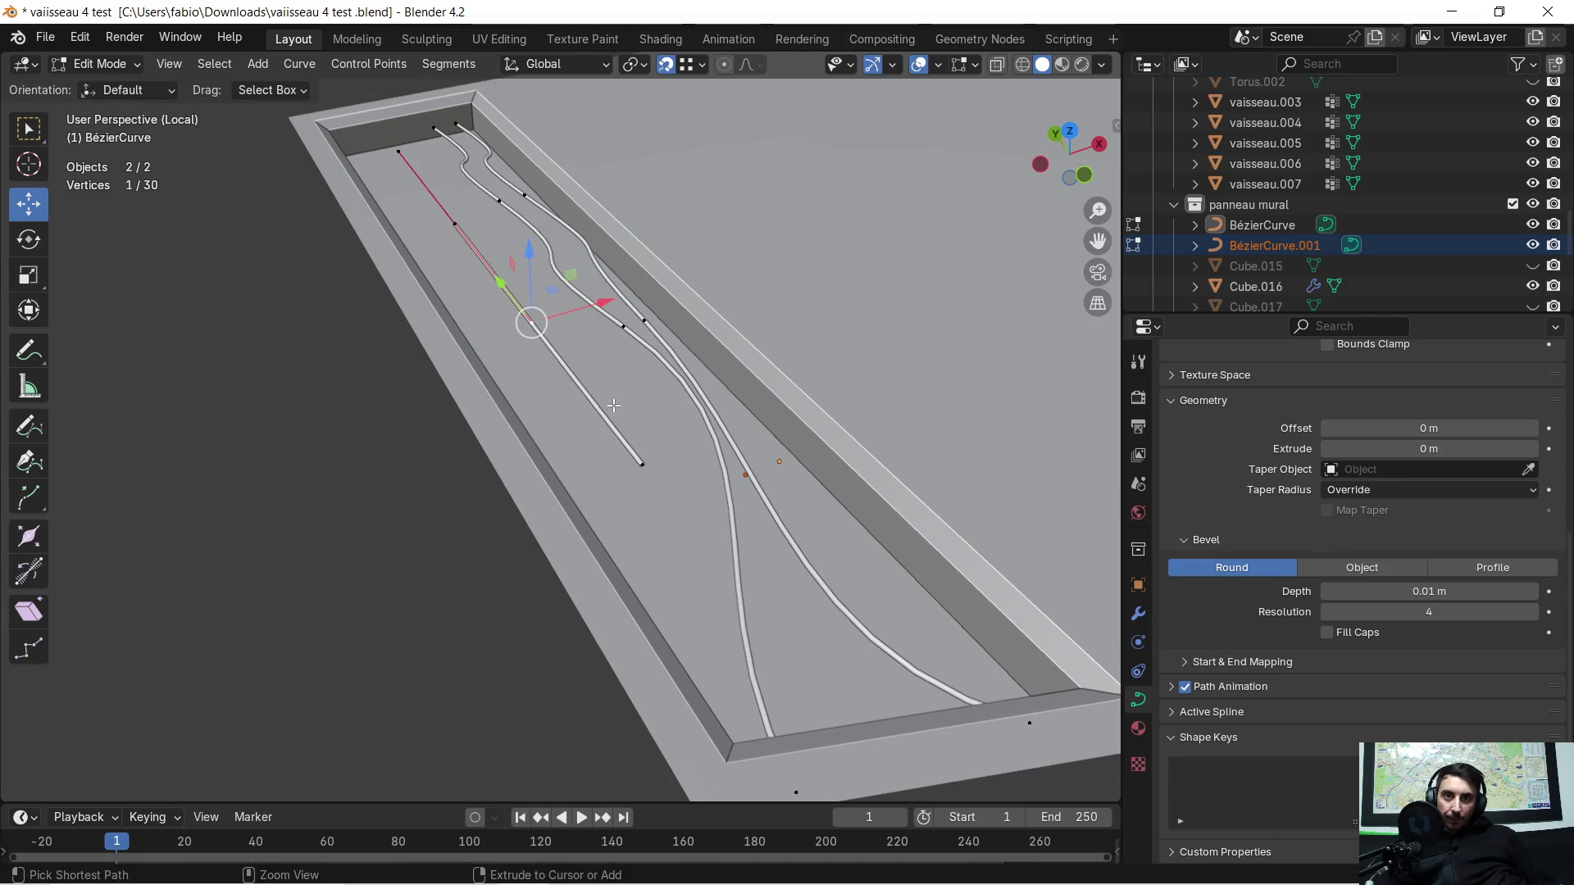
shift+click(639, 463)
middle_drag(633, 460, 764, 358)
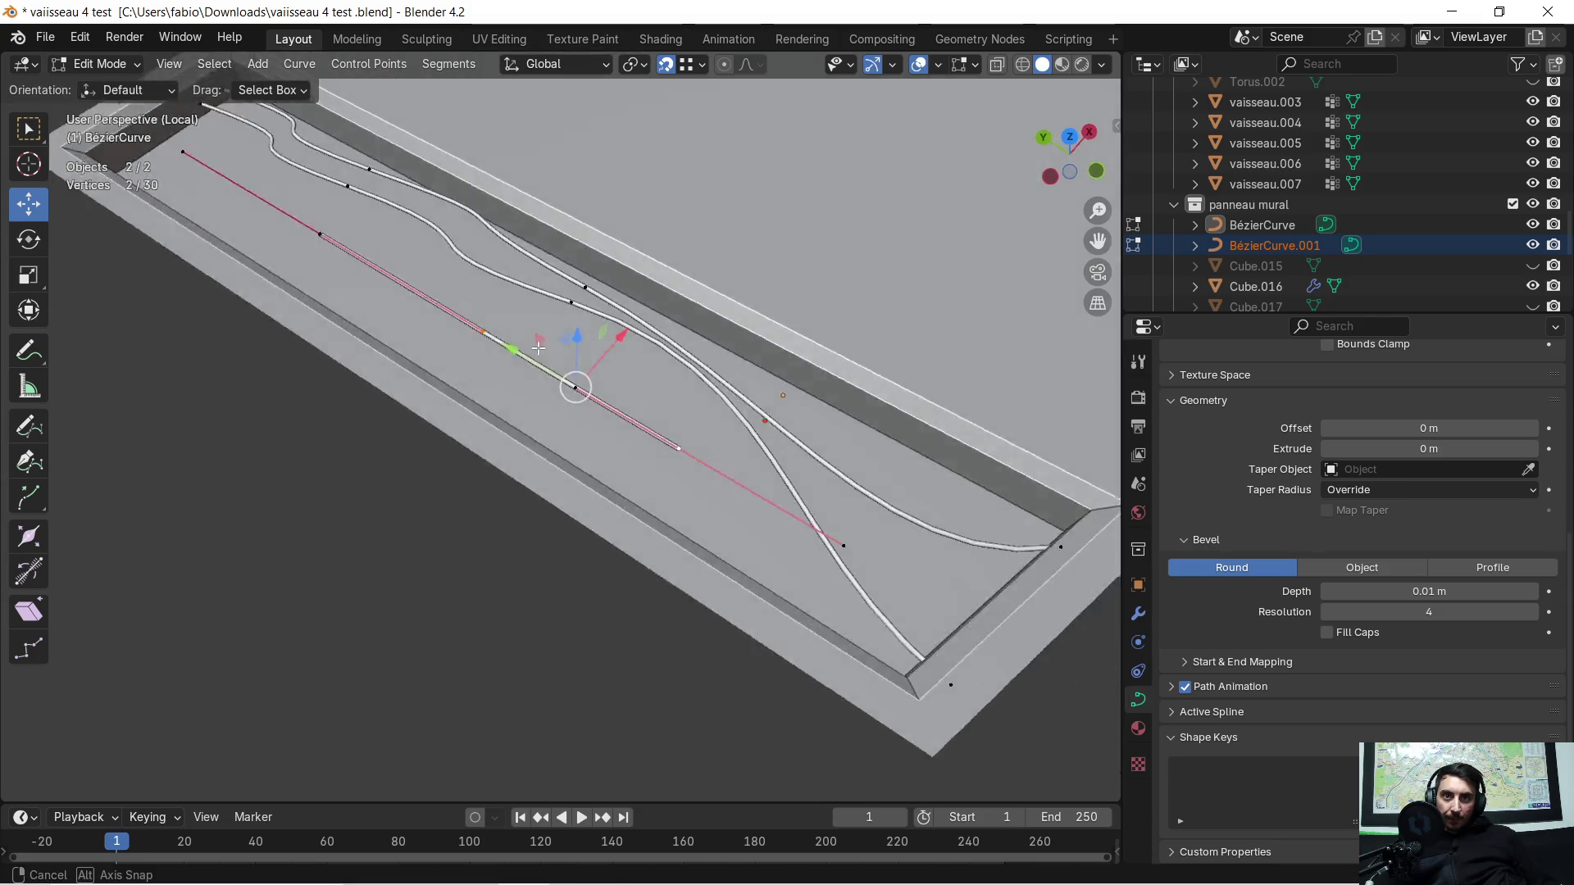
shift+click(566, 363)
mouse_move(566, 362)
middle_down()
mouse_move(662, 301)
mouse_move(654, 369)
middle_up()
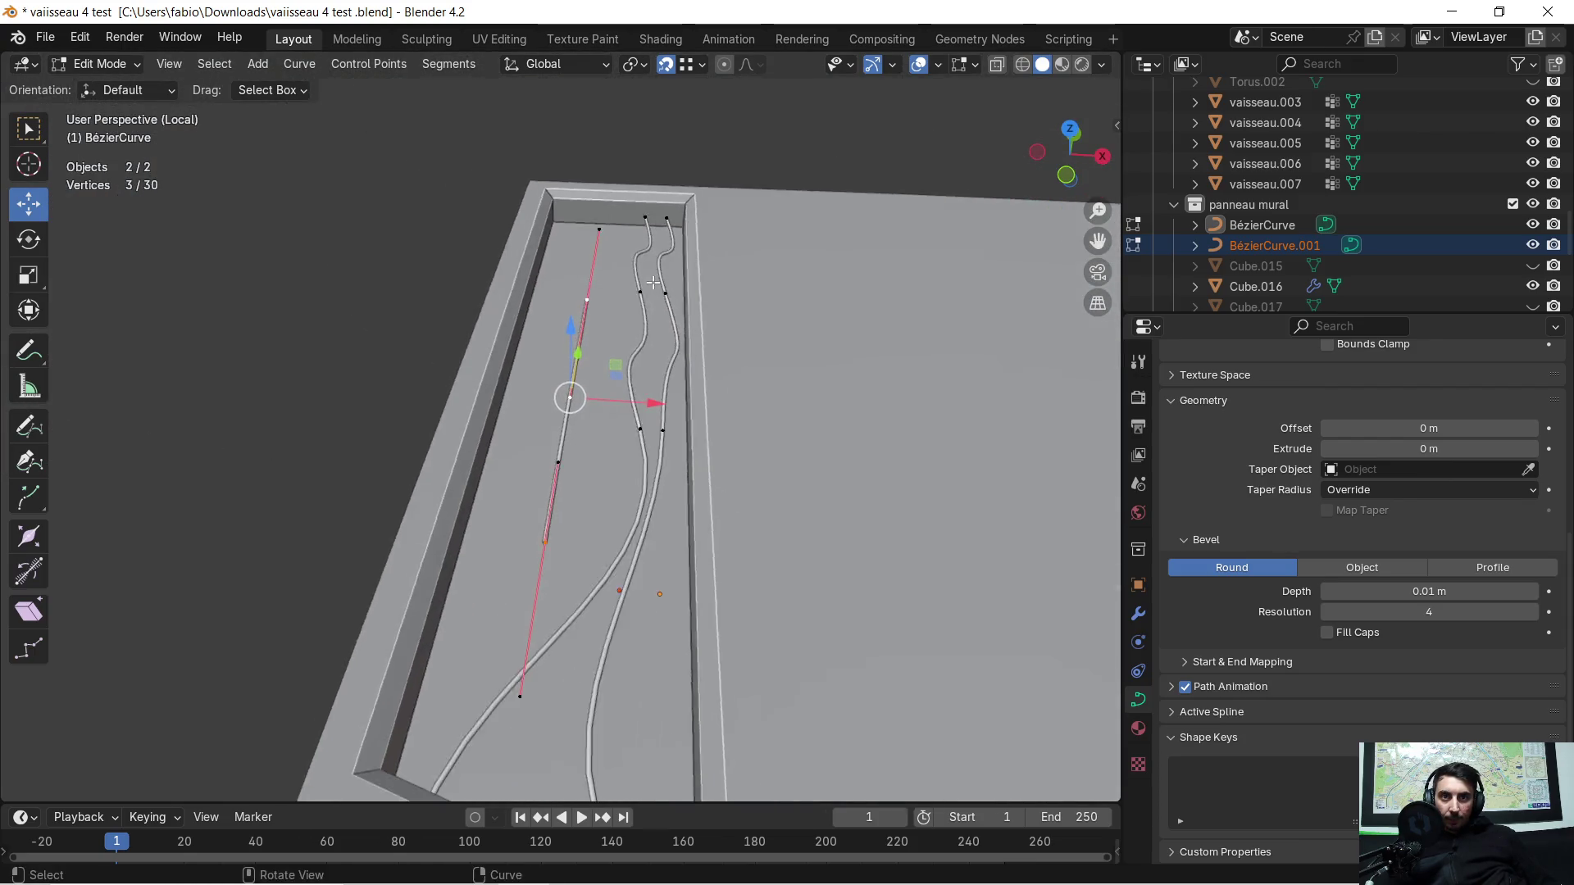
scroll(655, 369, down, 4)
drag(652, 402, 867, 454)
key(ctrl+z)
key(g)
key(x)
click(845, 463)
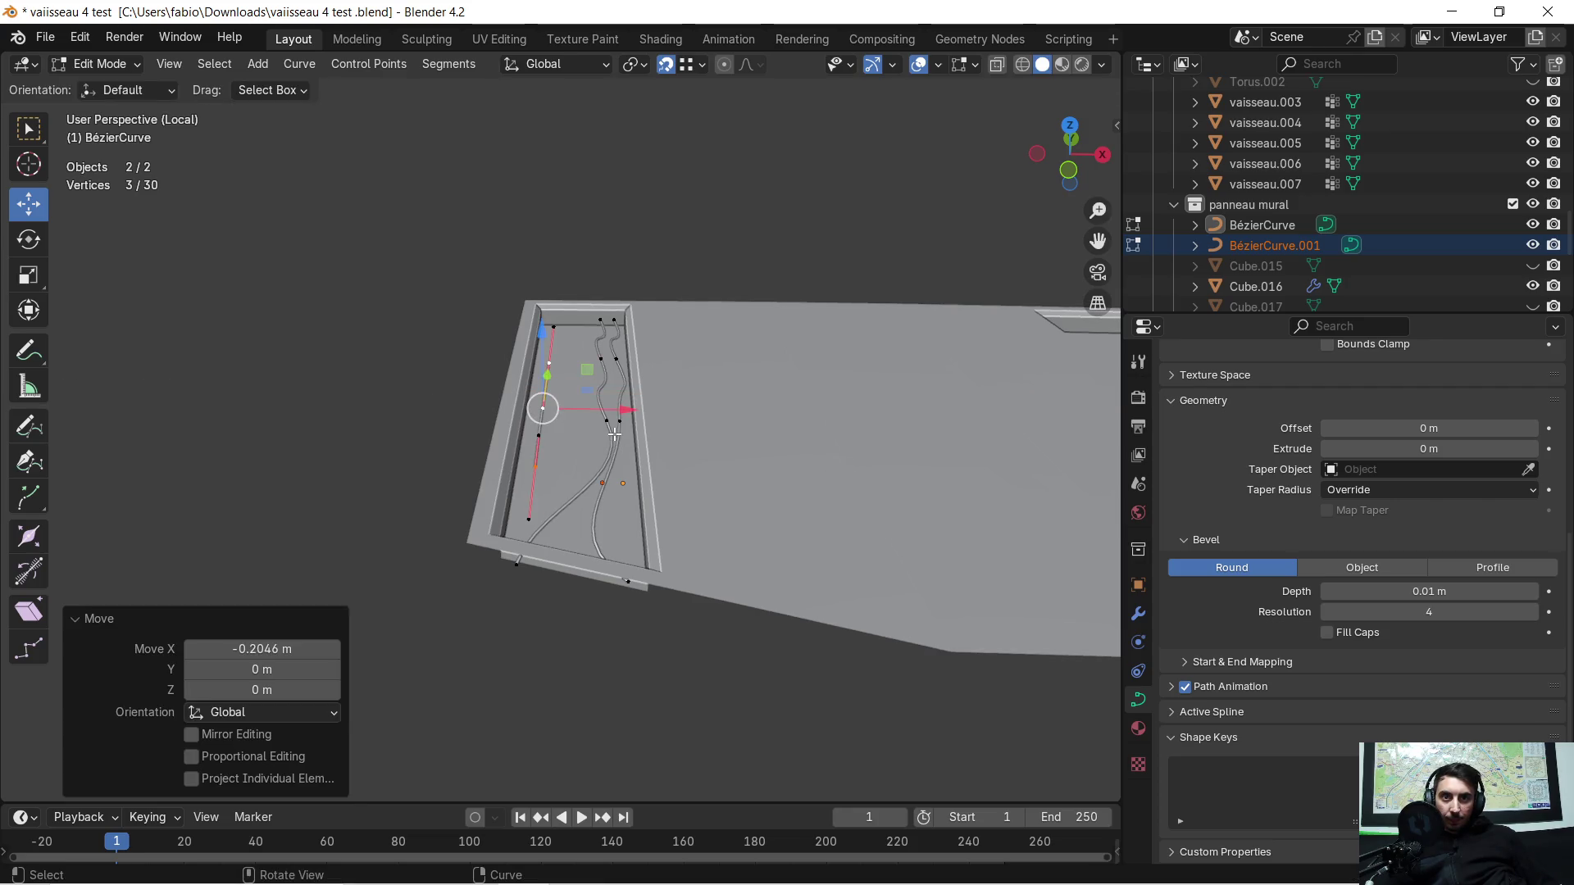
scroll(615, 436, up, 4)
Step: Stretch each end point of the straight spline along Y to reach both ends of the groove
mouse_move(615, 436)
middle_down()
mouse_move(712, 562)
mouse_move(845, 499)
mouse_move(760, 531)
middle_up()
click(712, 562)
scroll(720, 555, down, 4)
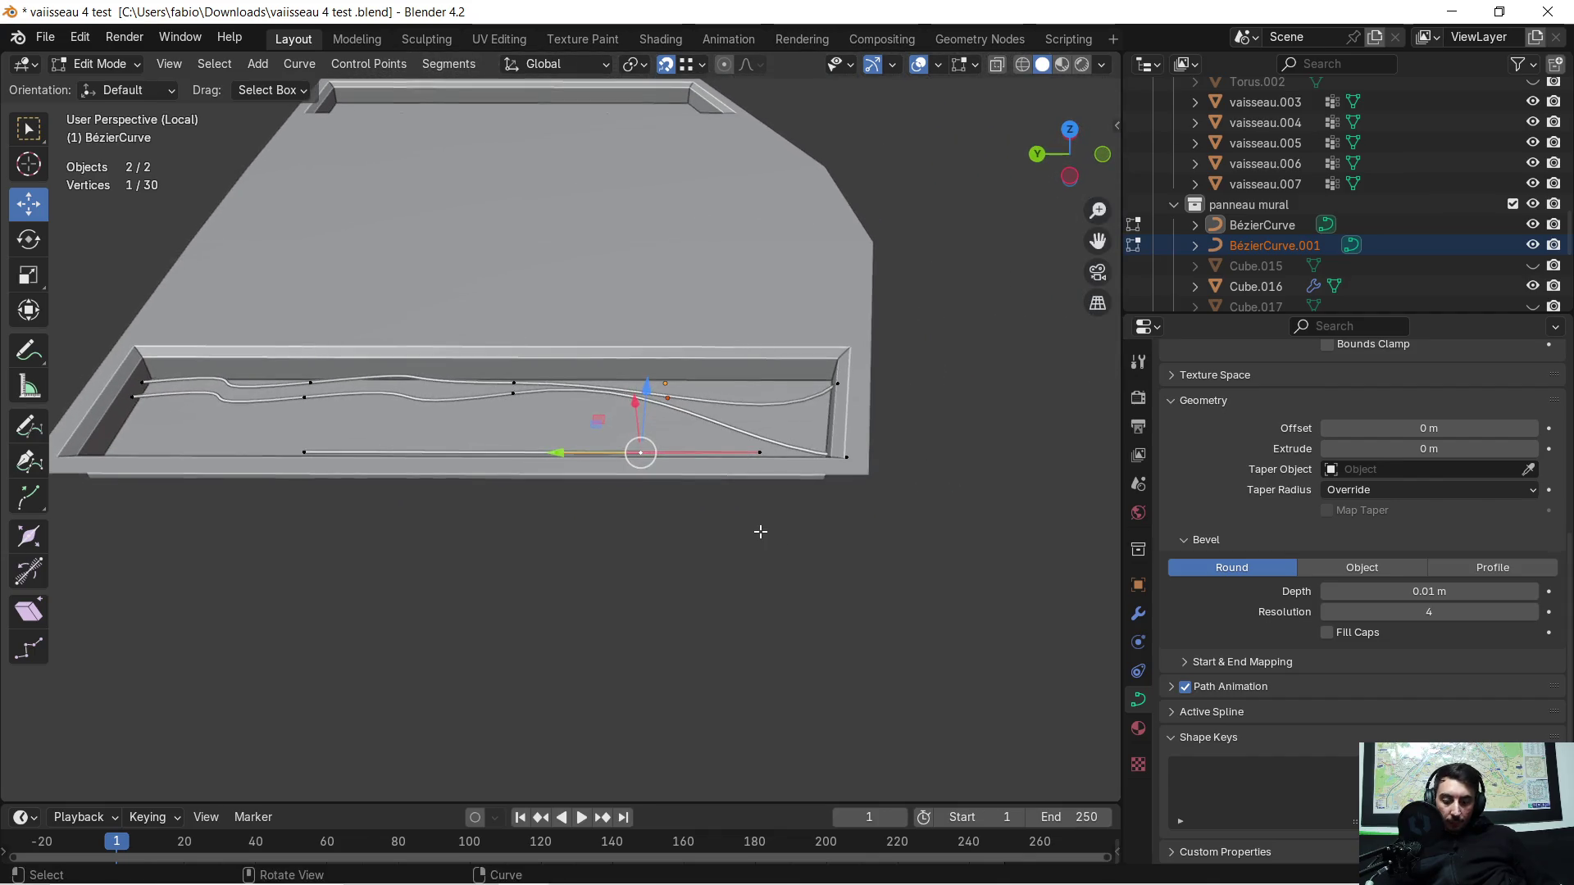
key(g)
key(y)
click(935, 511)
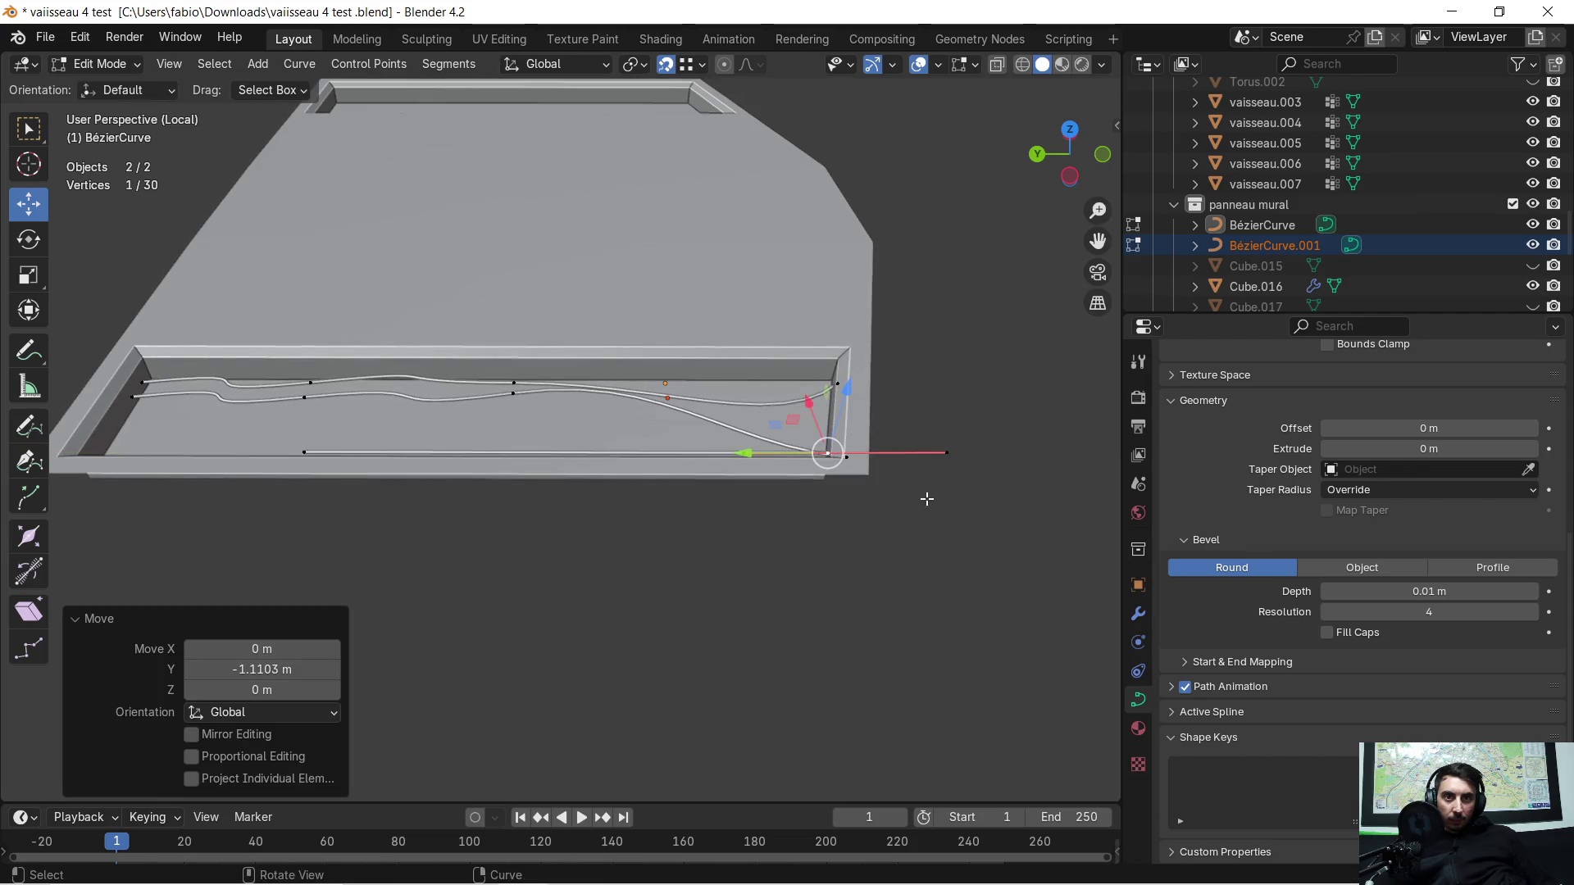
middle_drag(924, 496, 660, 509)
scroll(618, 292, up, 2)
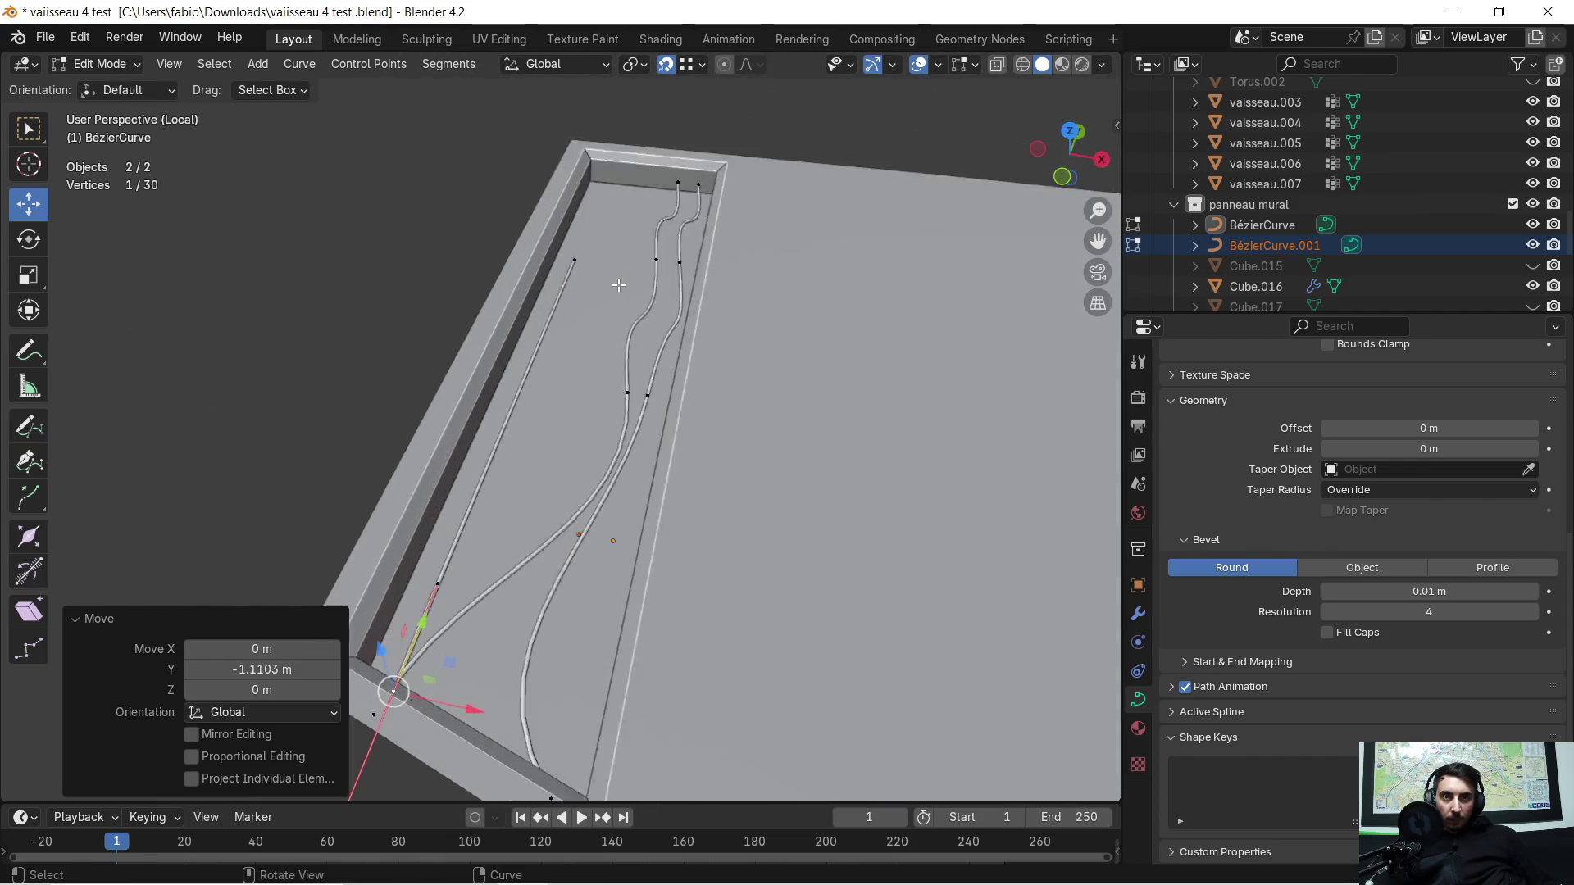
scroll(615, 288, up, 1)
click(577, 205)
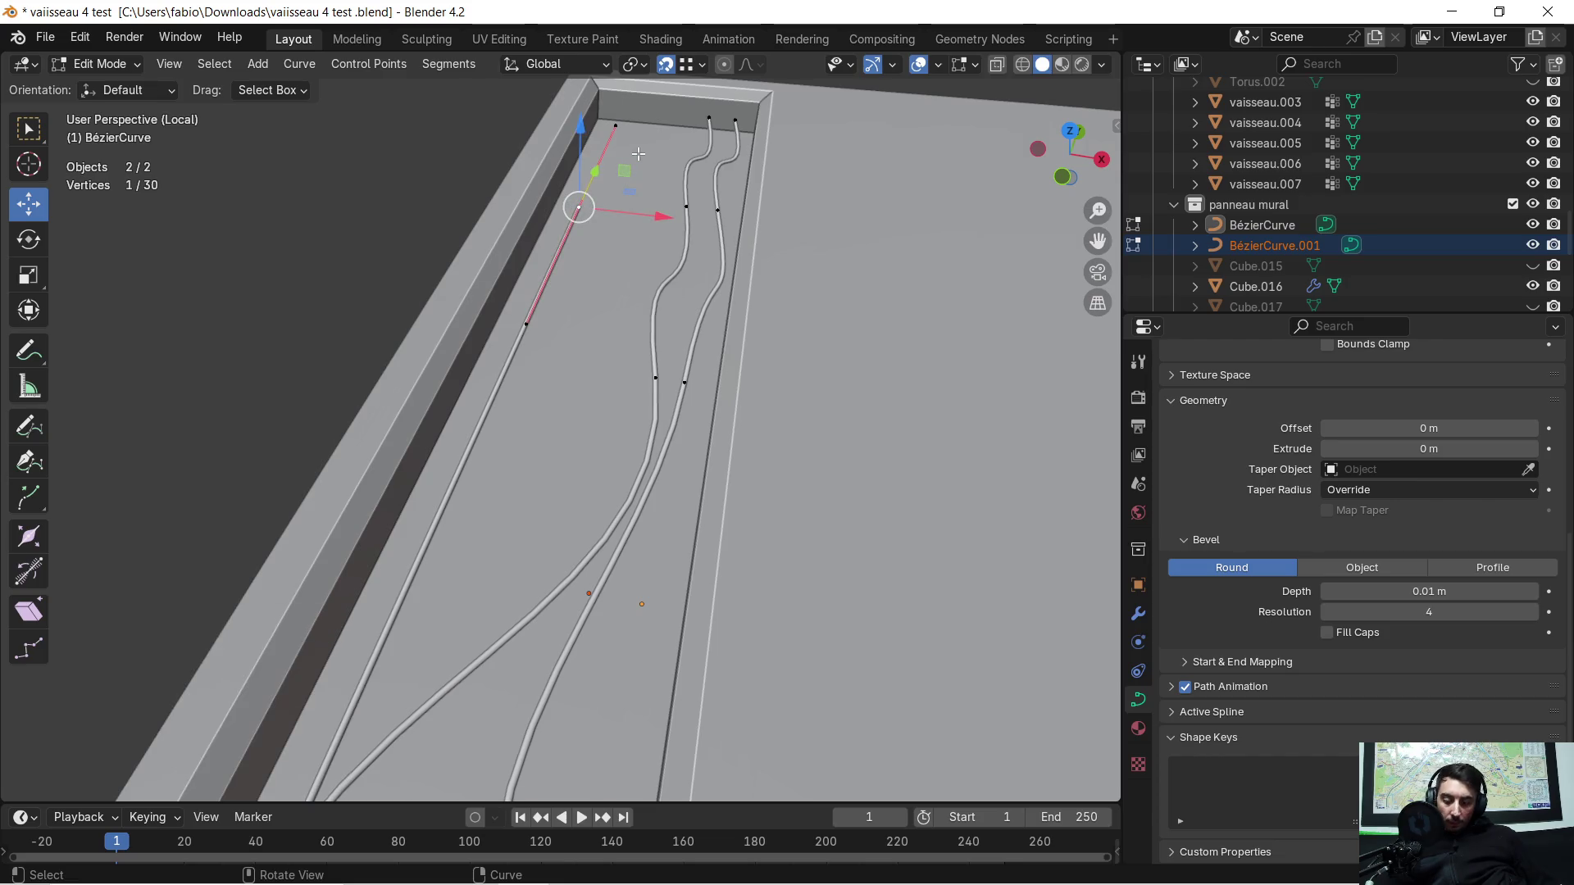
key(g)
key(y)
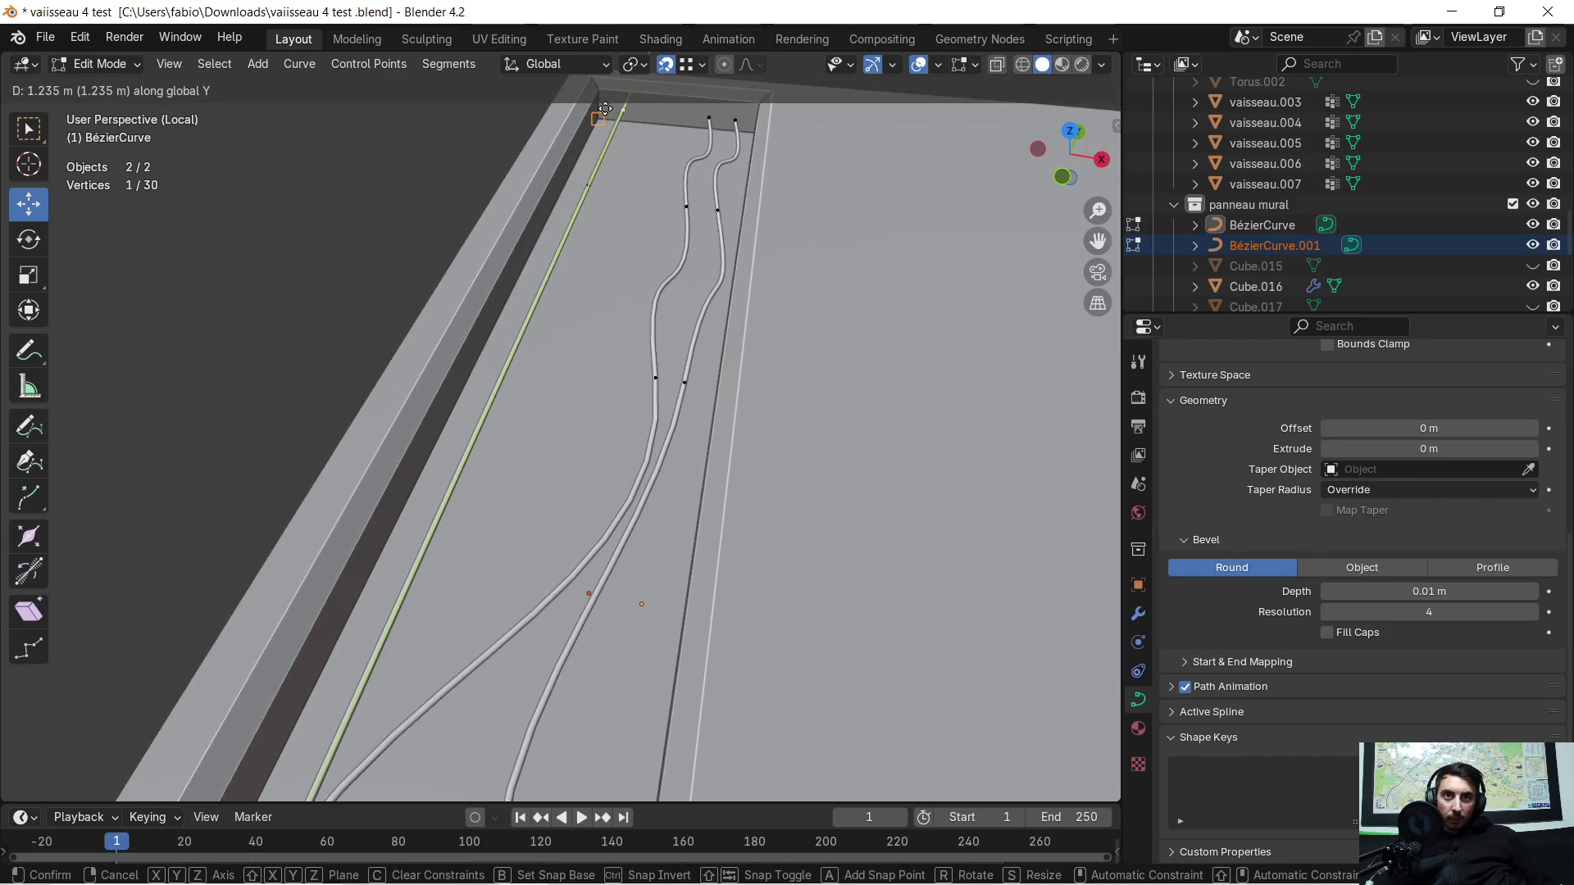
click(605, 109)
scroll(605, 109, down, 2)
scroll(605, 108, down, 2)
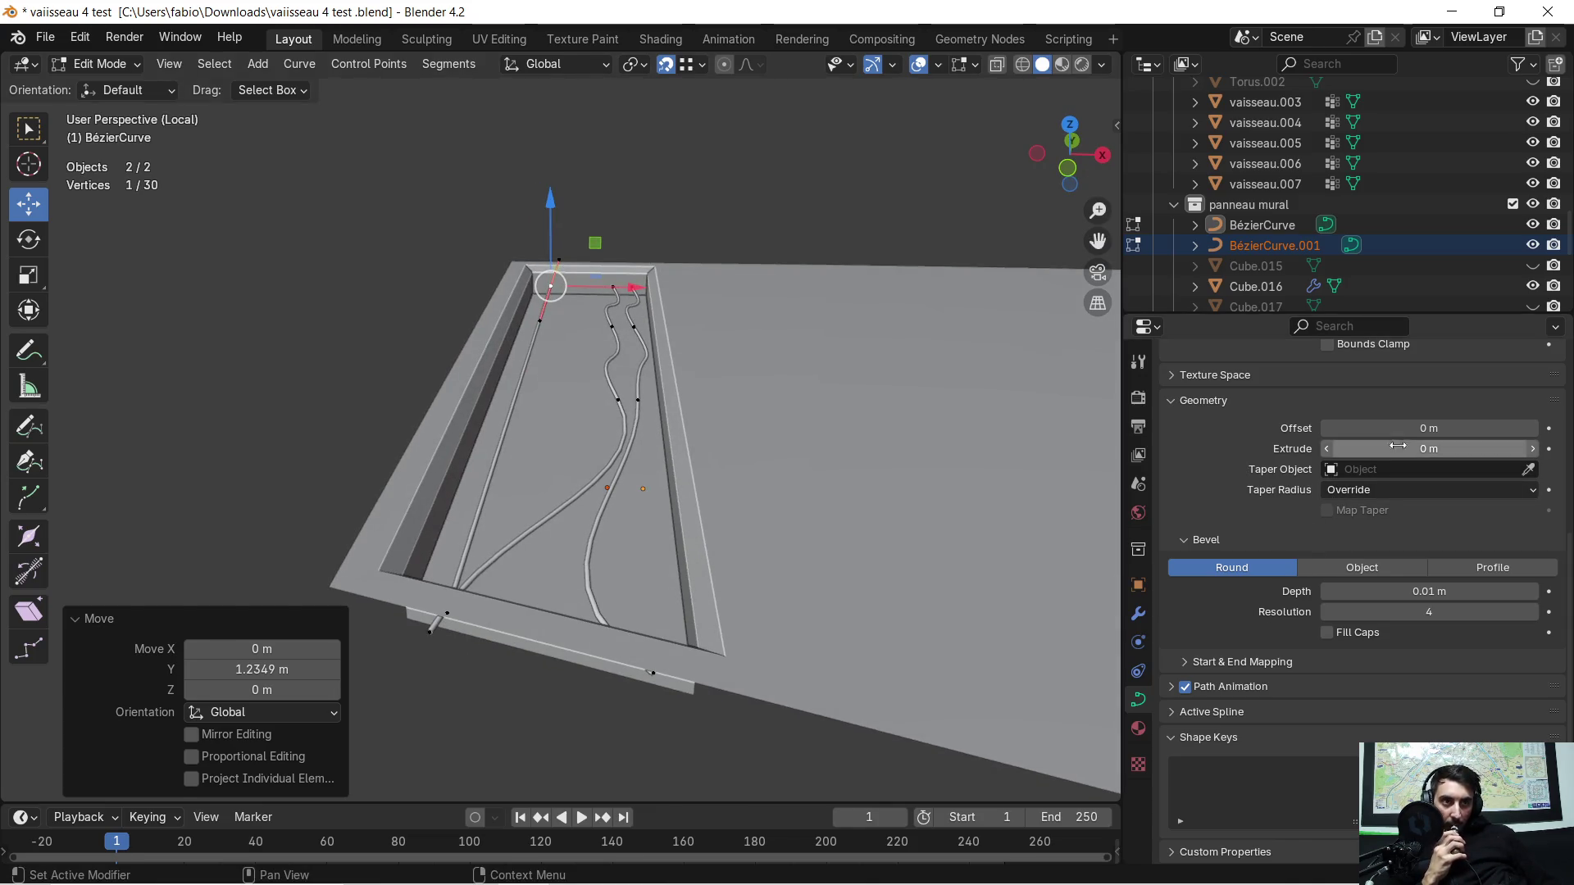
Step: Settle the cables' Bevel Depth at 0.02 m after trying 0.04 m and 0.01 m
click(1533, 591)
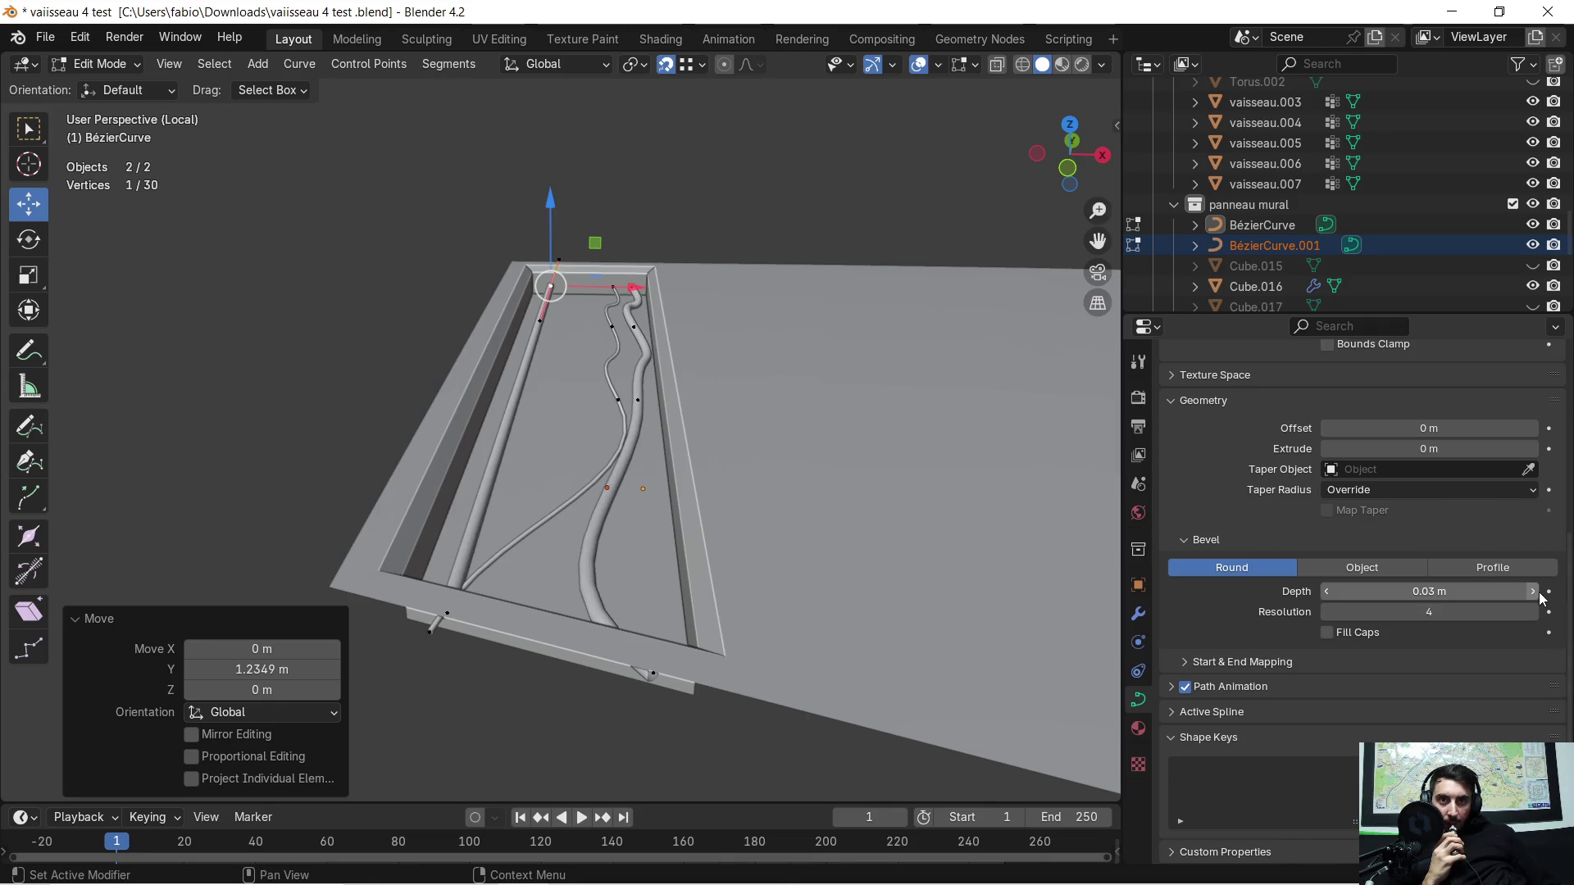
click(1534, 592)
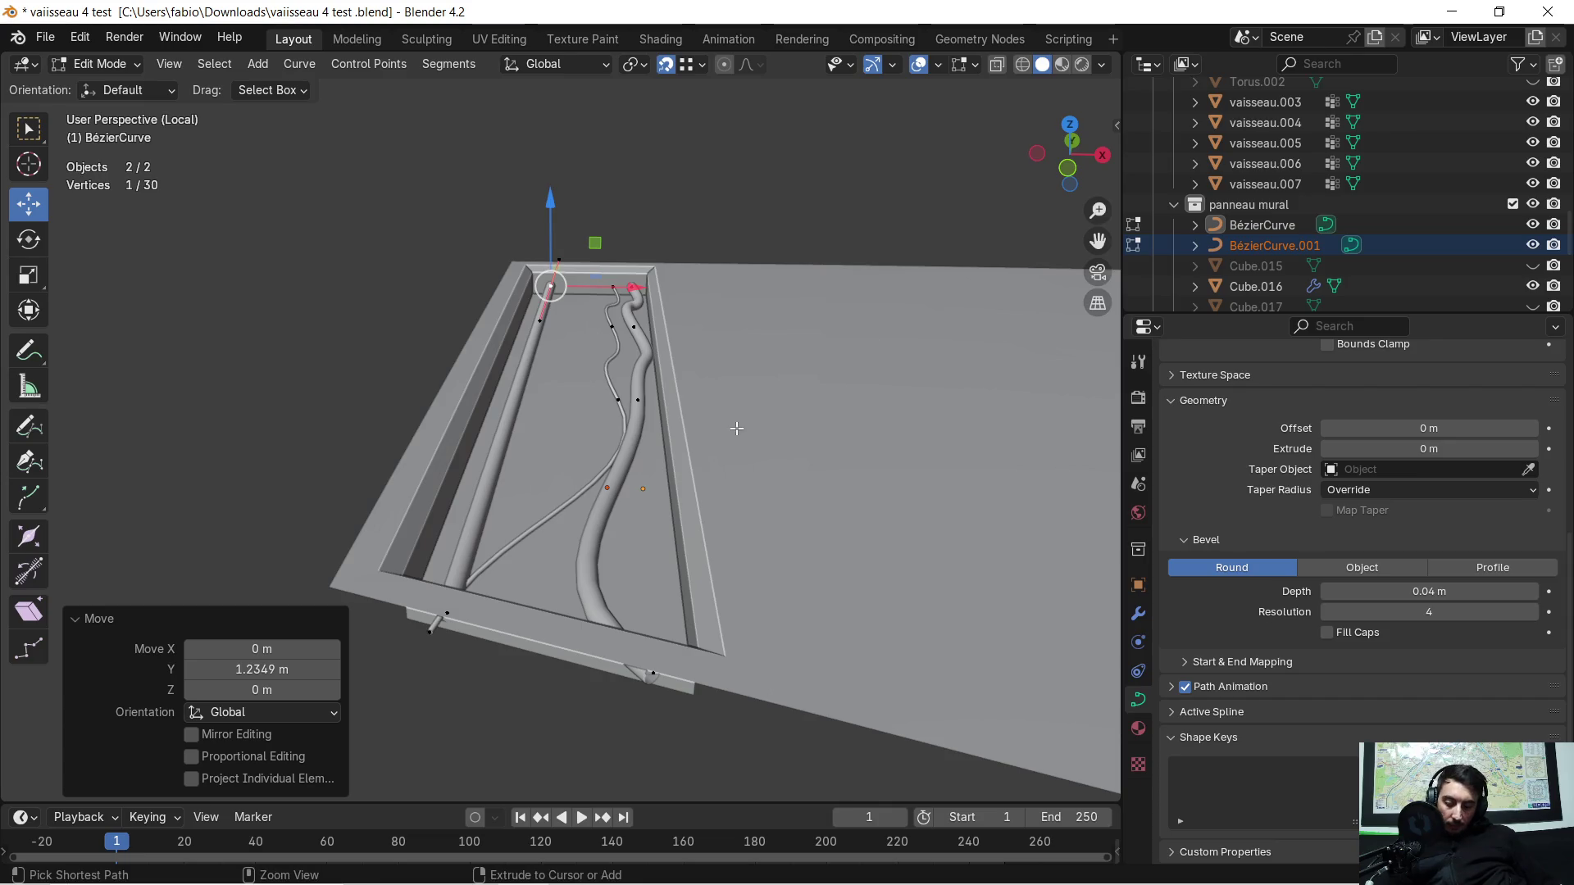
key(ctrl+l)
key(g)
key(Return)
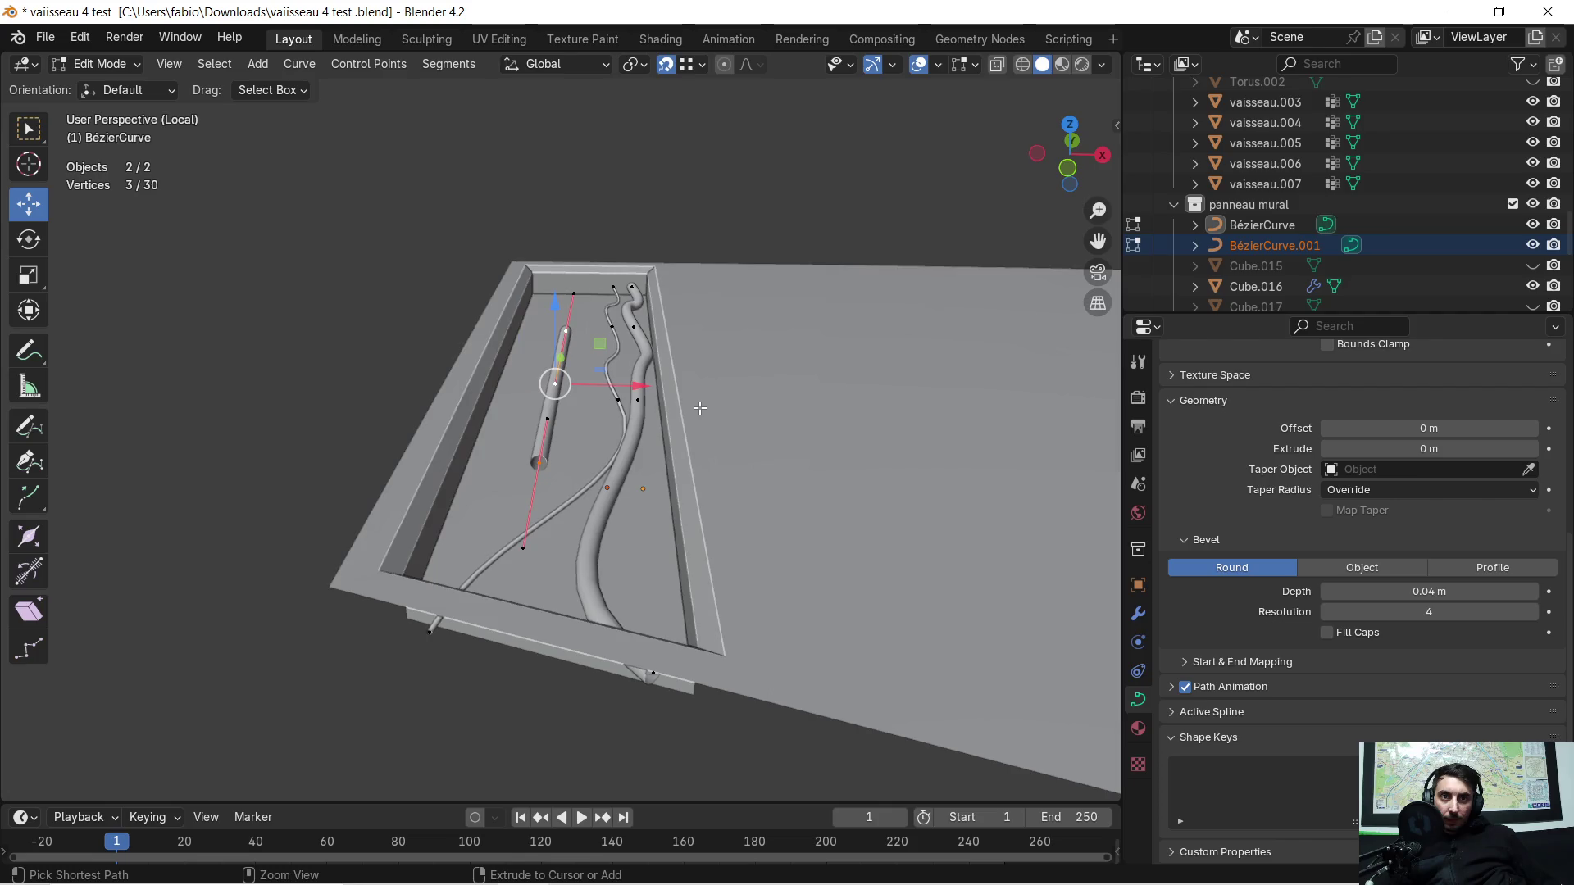
key(ctrl+z)
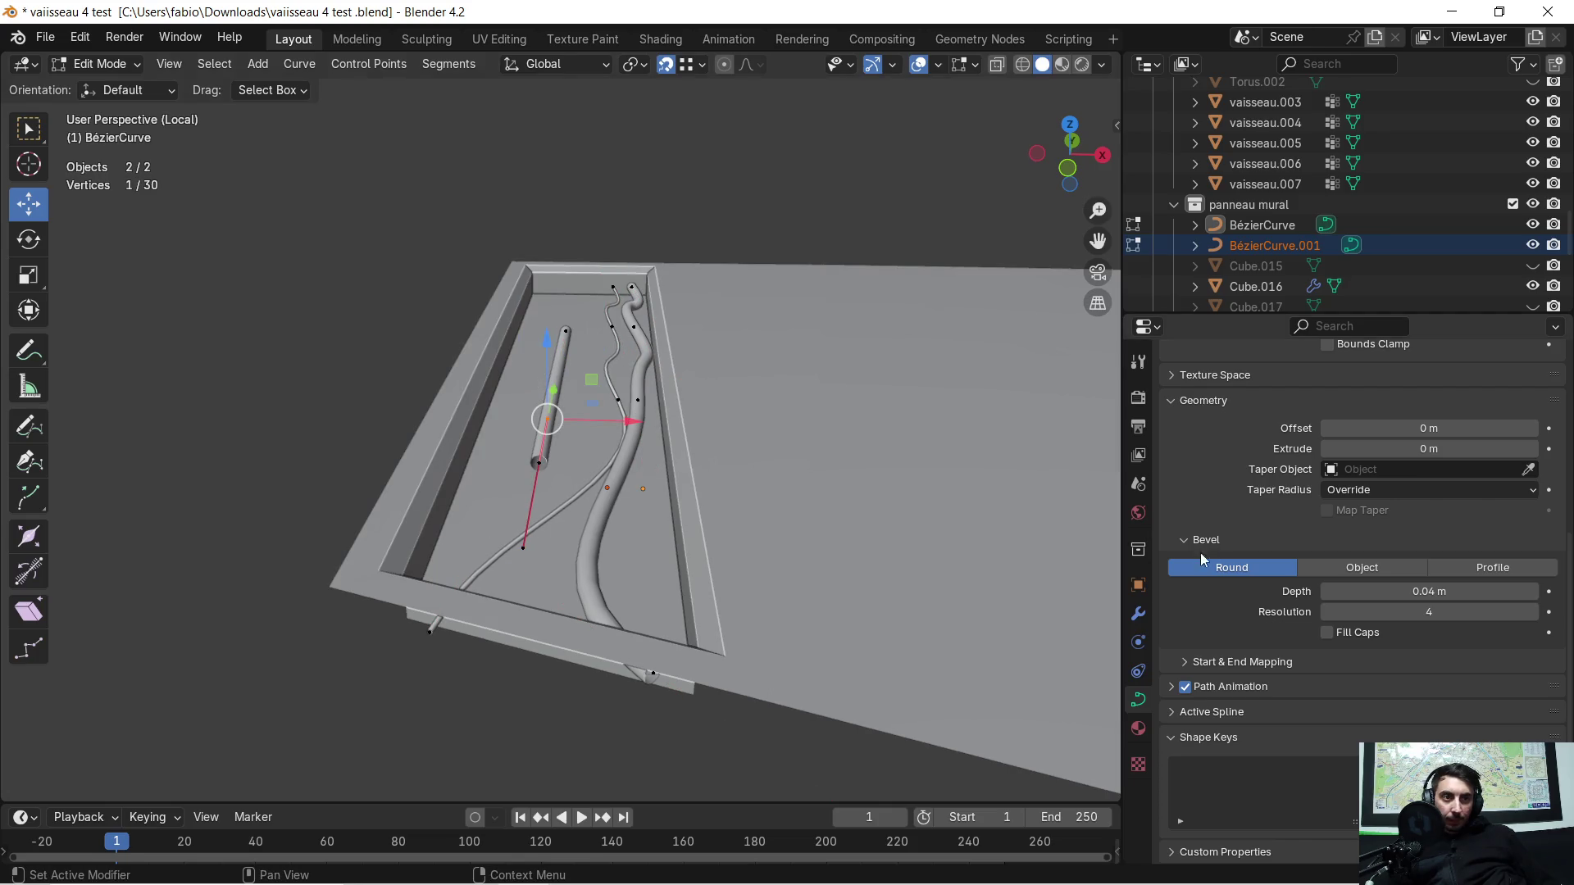
click(1326, 592)
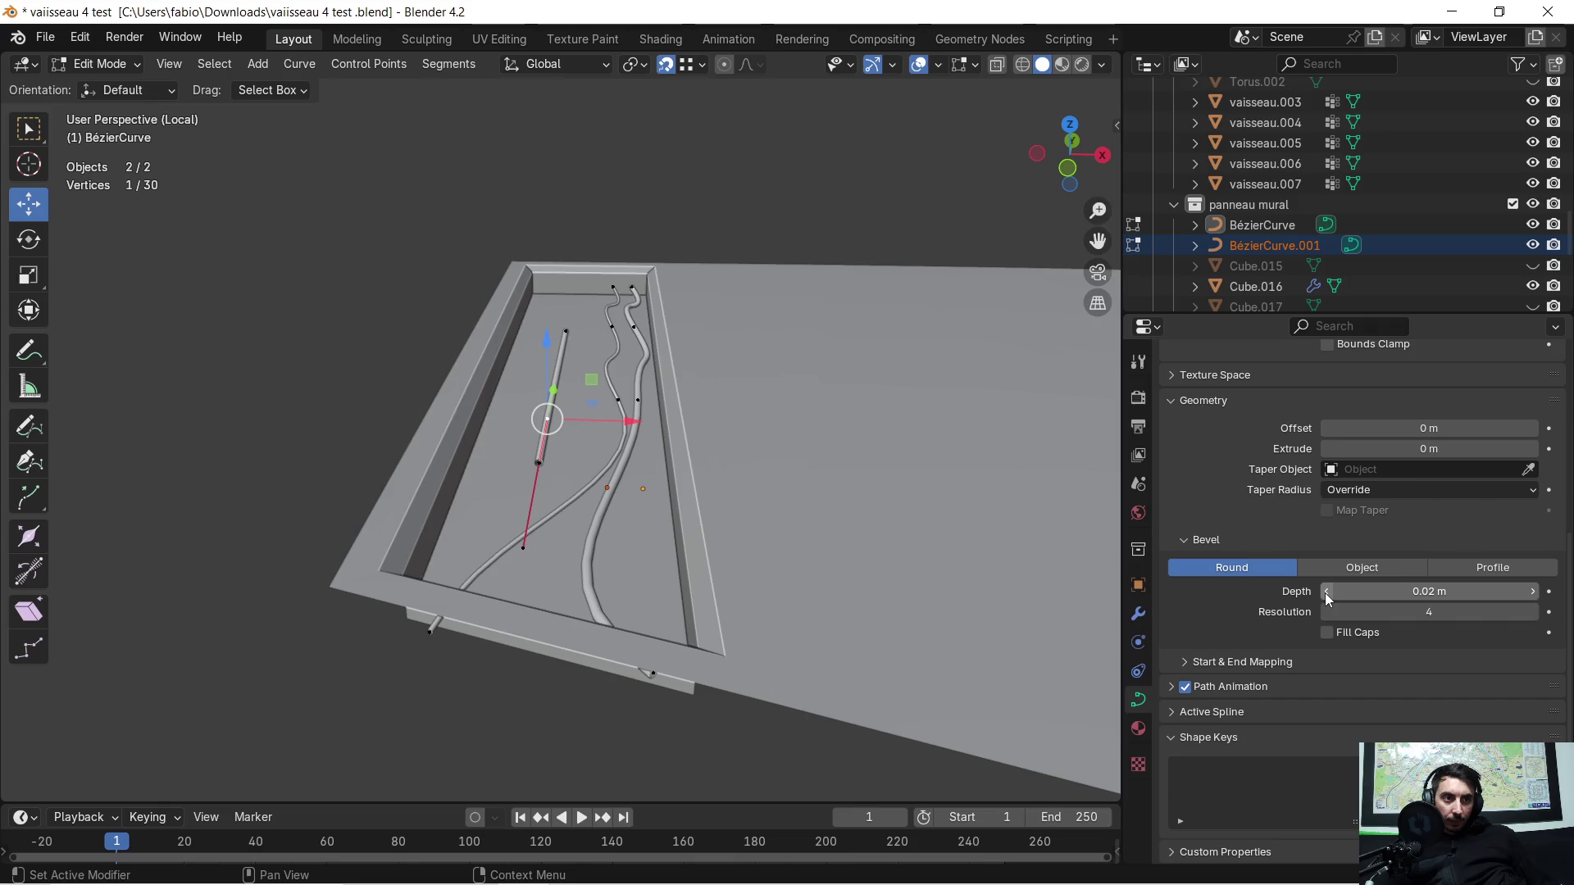
click(1327, 591)
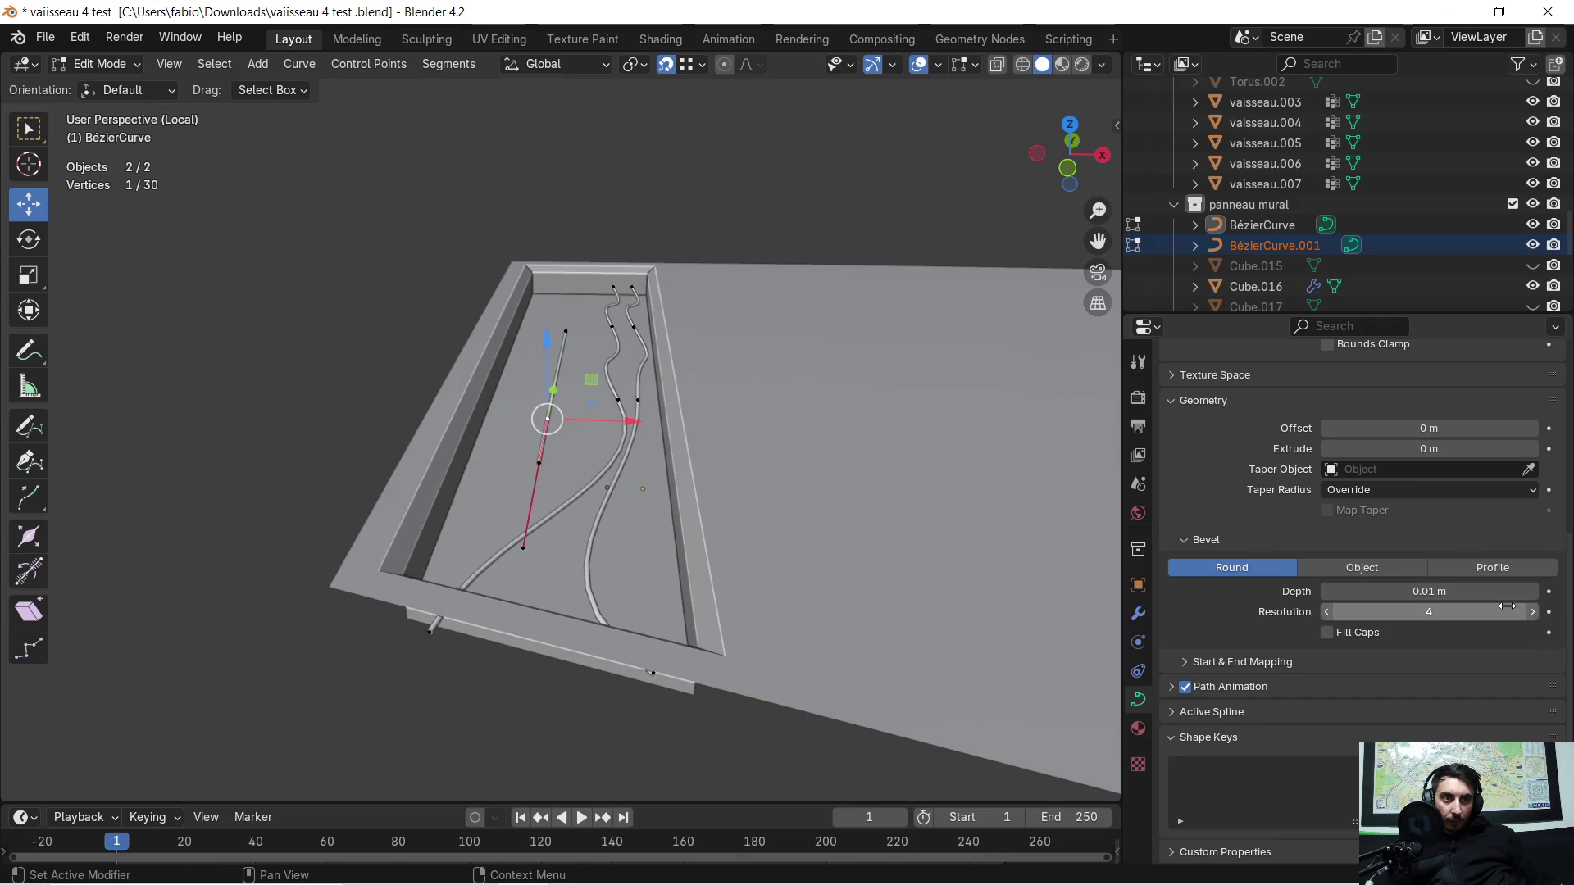
click(1529, 592)
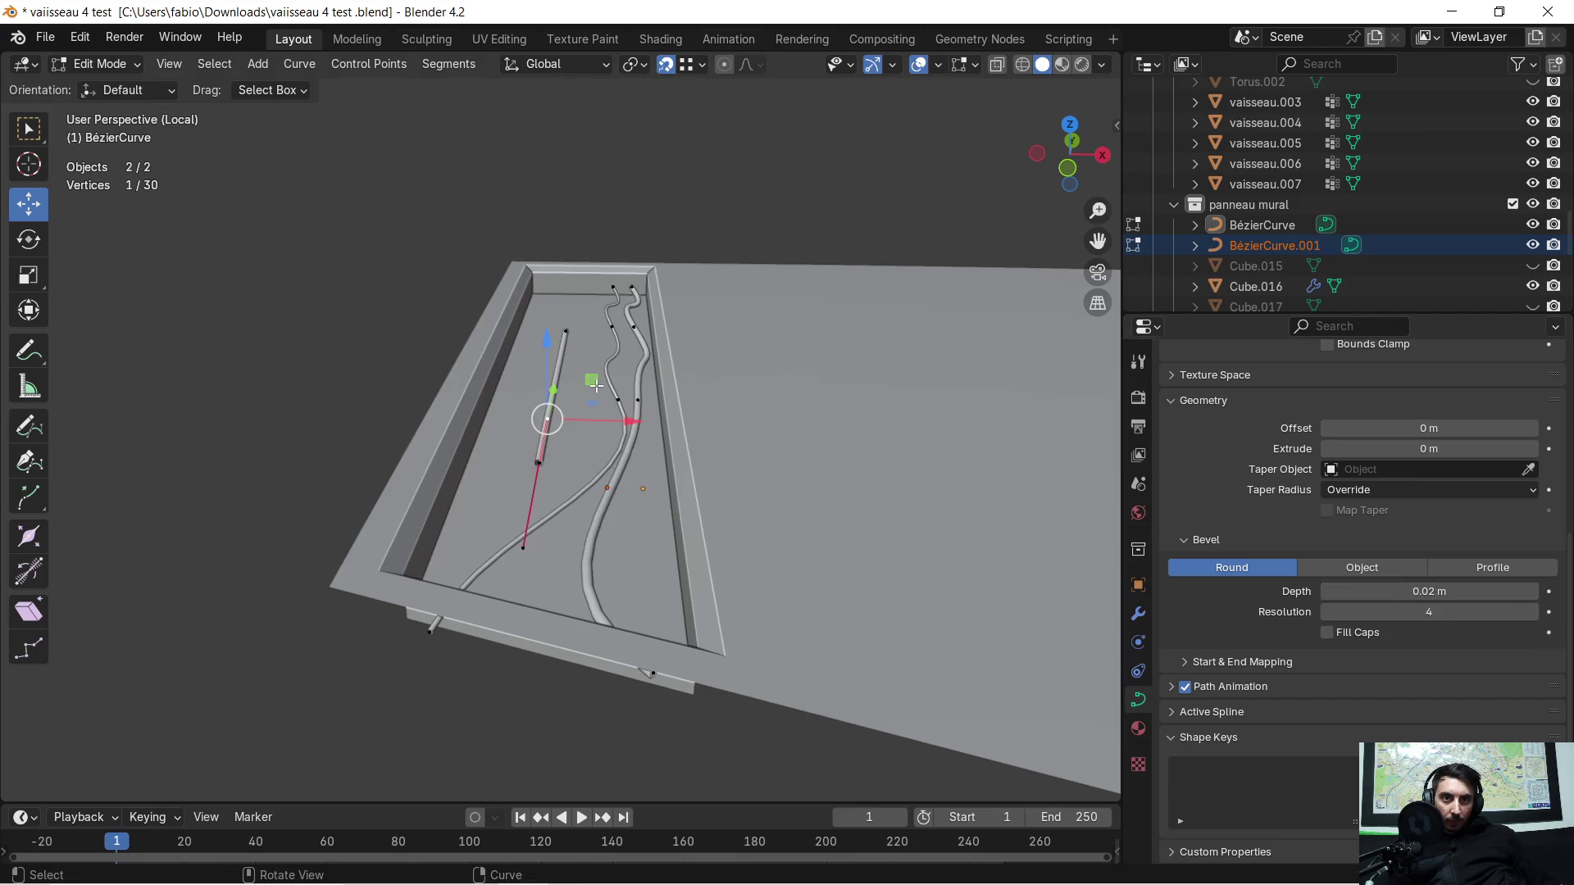
Step: Delete the straight curve's points (X > Vertices) and return to Object Mode with nothing selected
shift+click(561, 331)
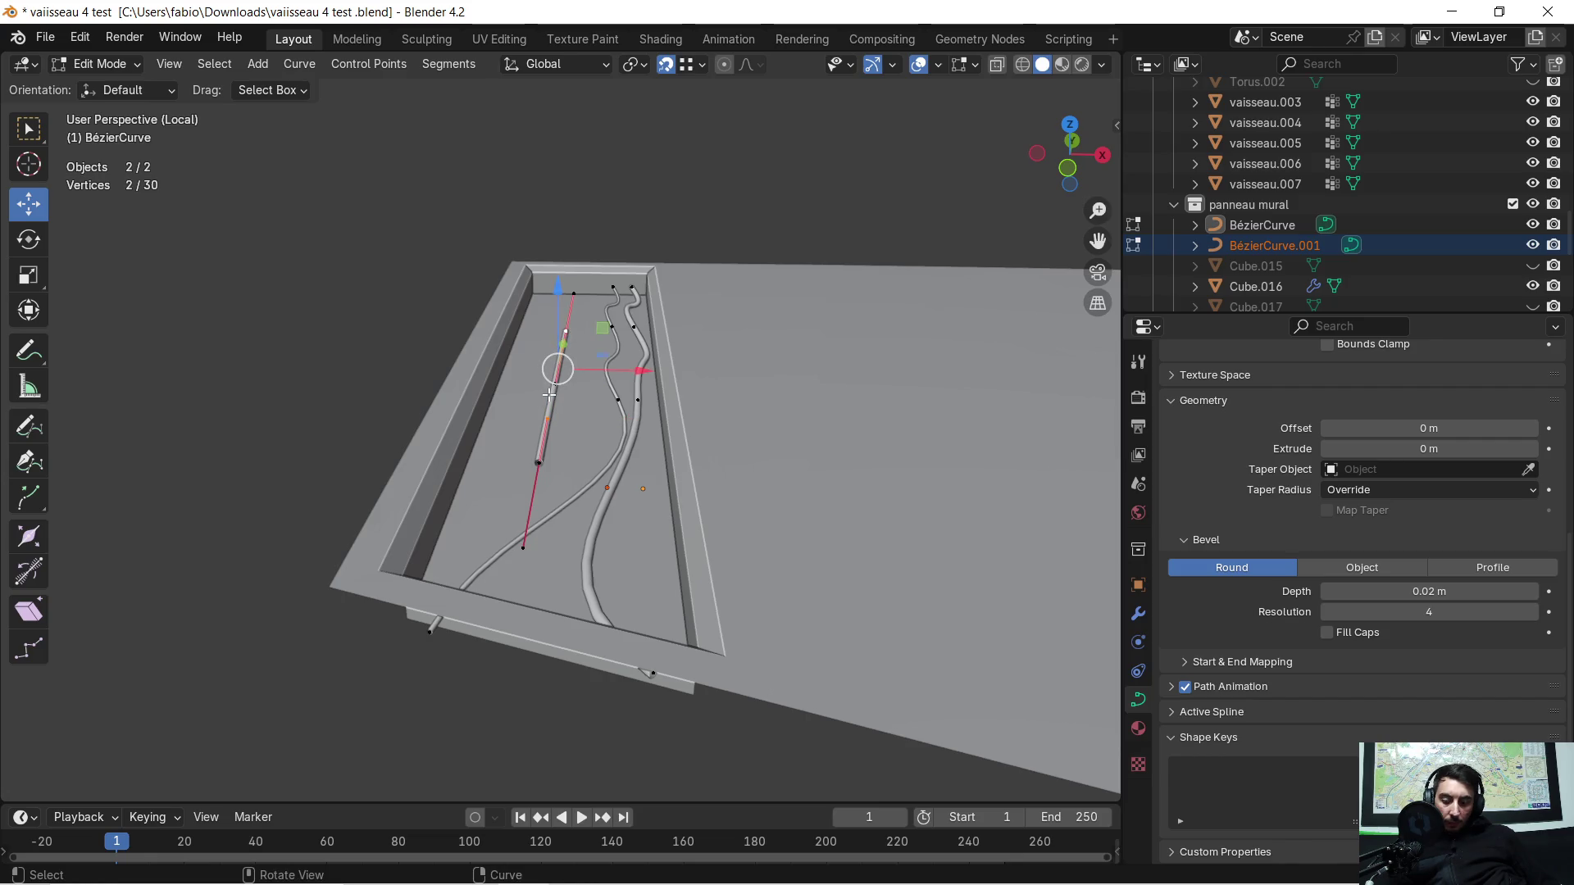
key(x)
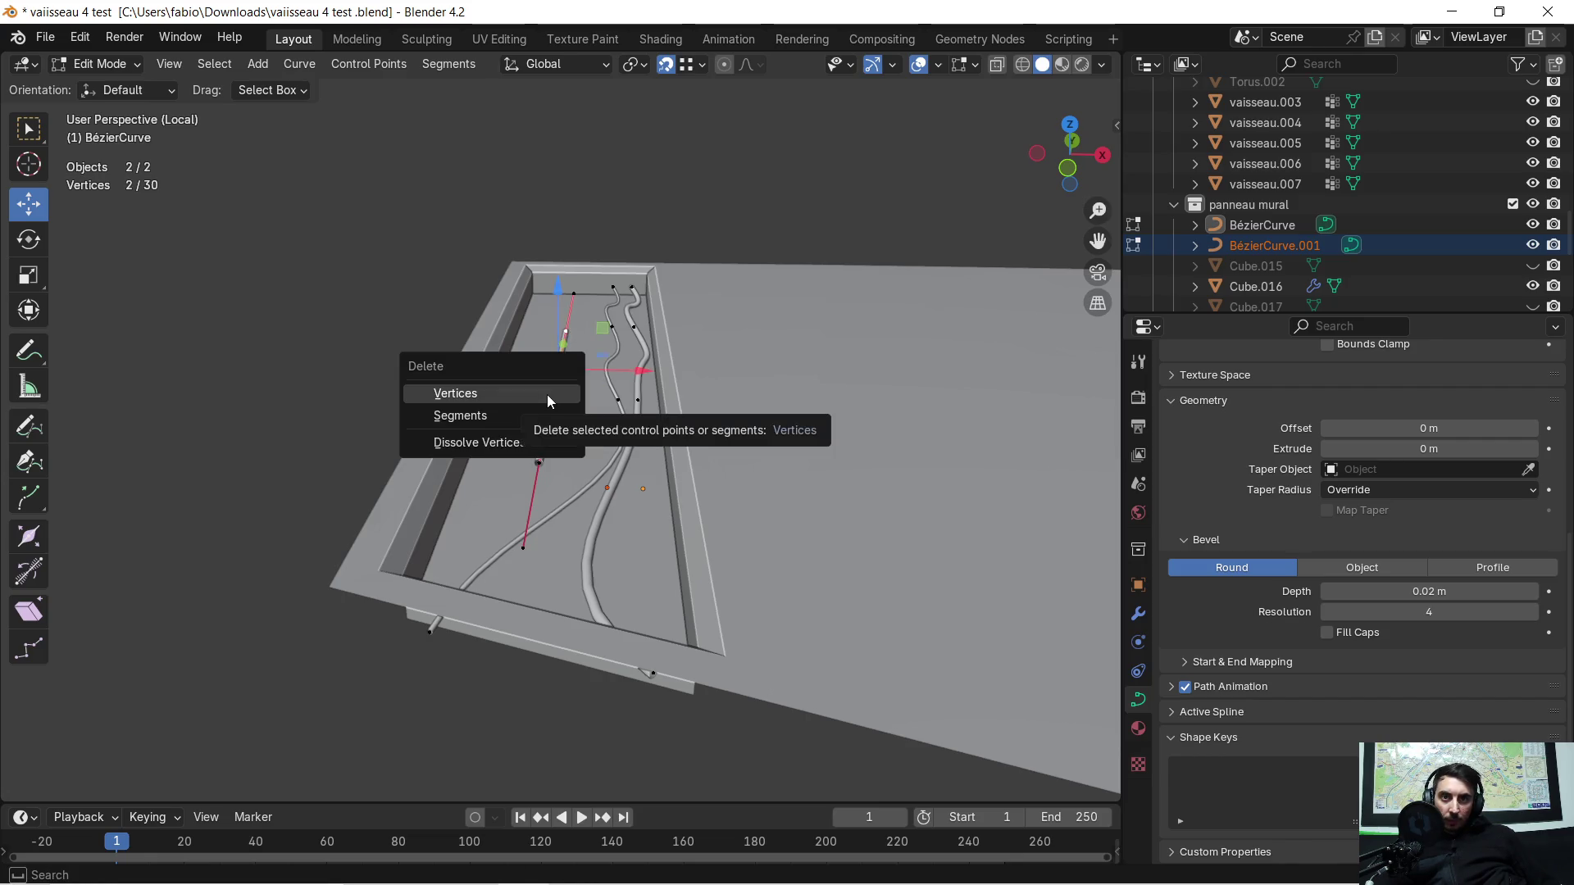
click(547, 395)
middle_drag(548, 395, 563, 399)
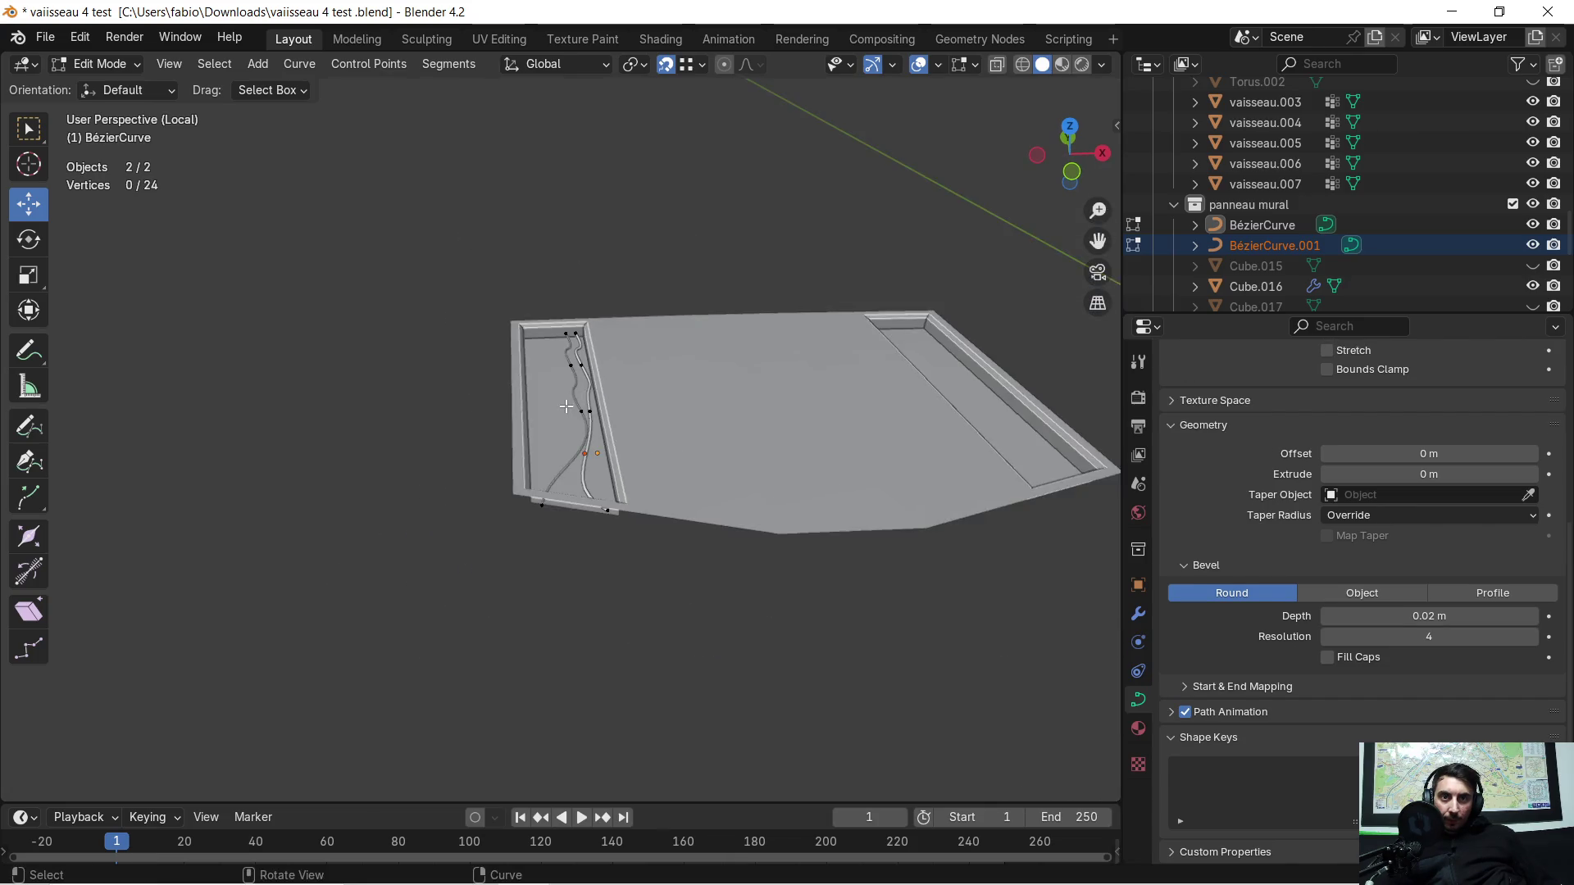
key(Tab)
click(414, 403)
middle_drag(414, 401, 411, 396)
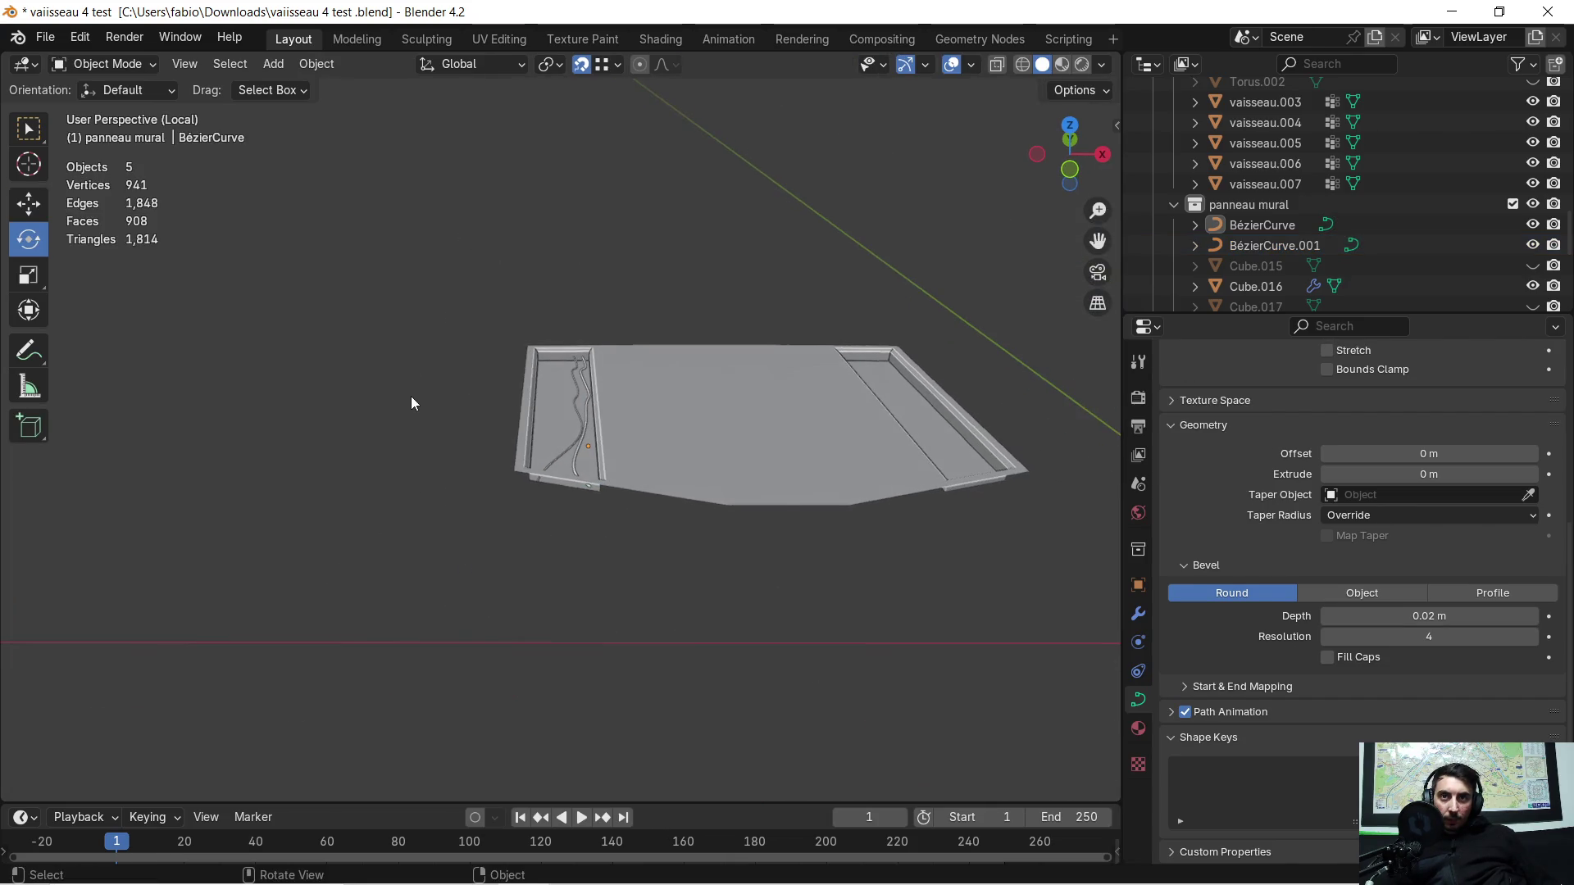
click(273, 63)
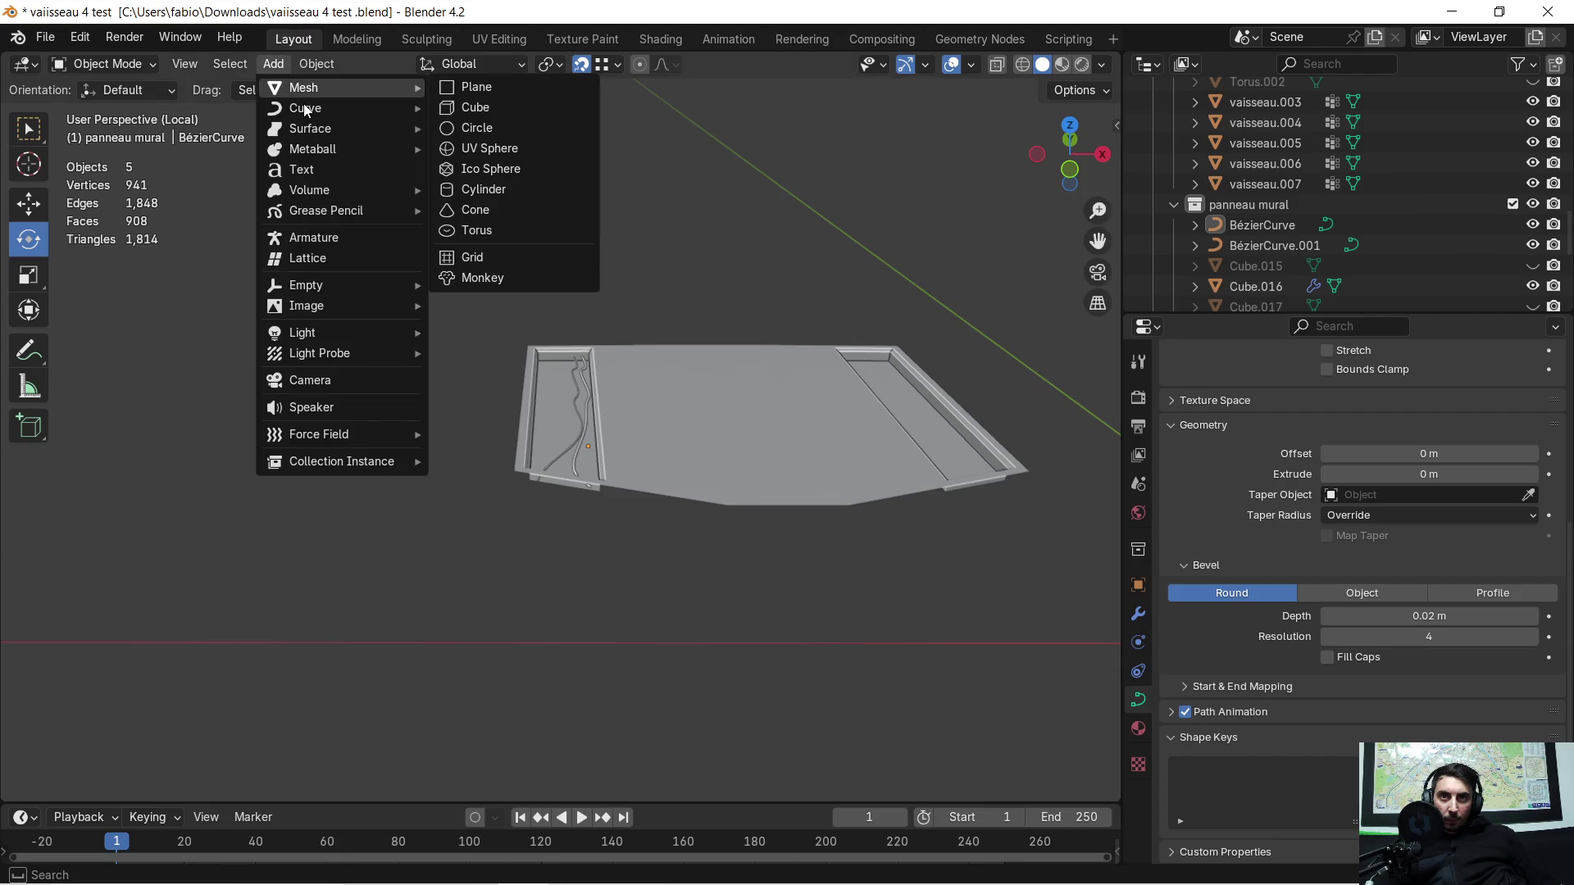
Step: Add a new Bézier curve, turn it 90° and move it along Y and X toward the panel groove
mouse_move(305, 109)
click(455, 110)
mouse_move(456, 110)
middle_down()
mouse_move(447, 237)
mouse_move(655, 275)
mouse_move(647, 319)
middle_up()
key(g)
key(y)
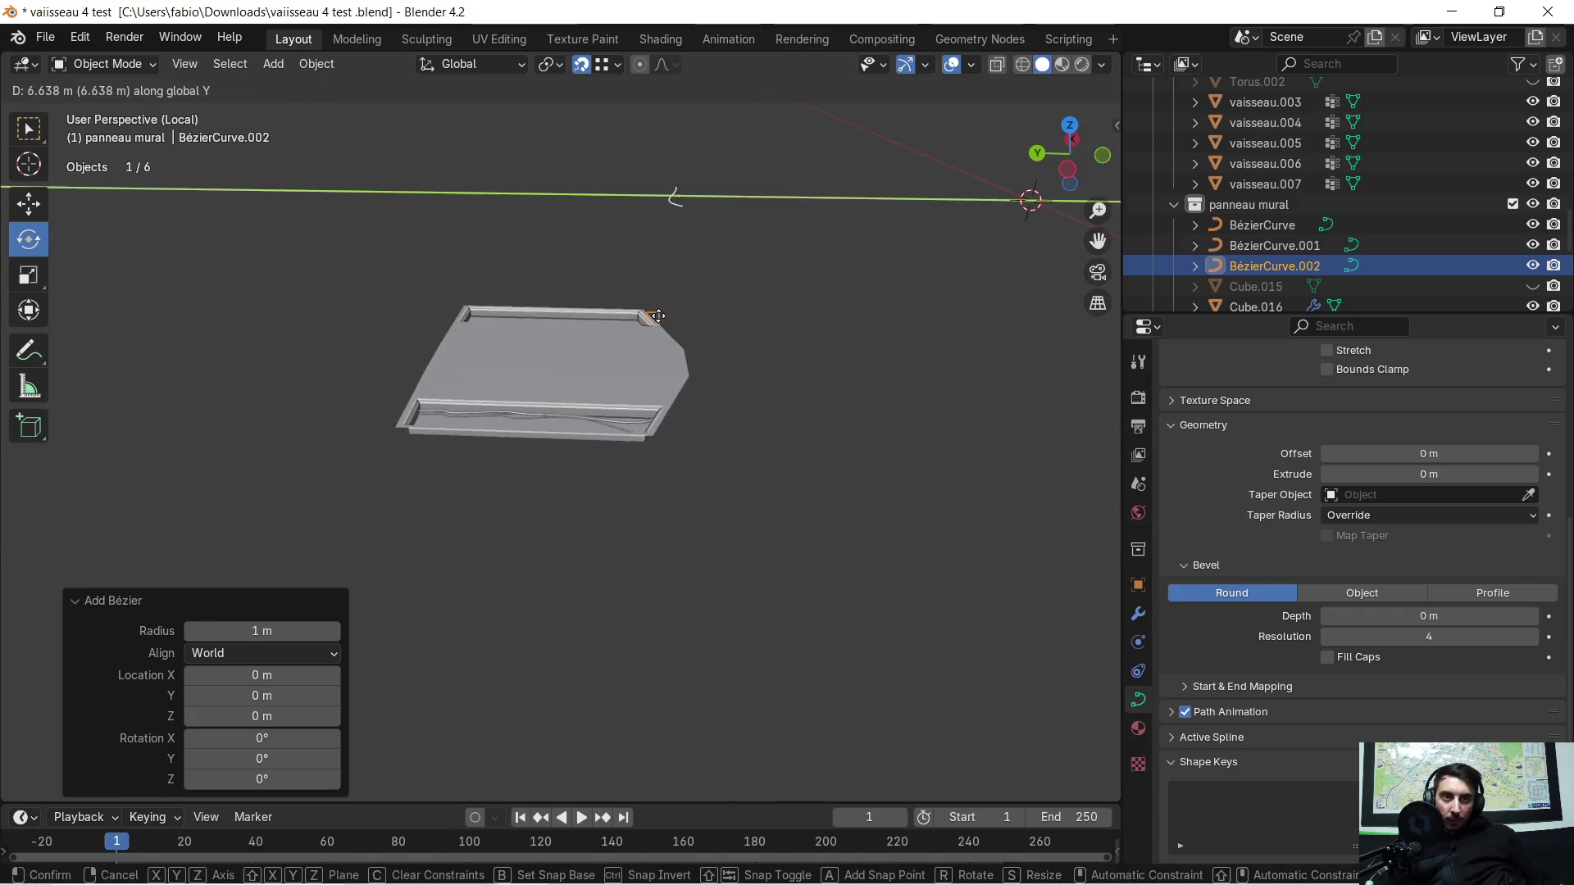
key(ctrl)
click(394, 428)
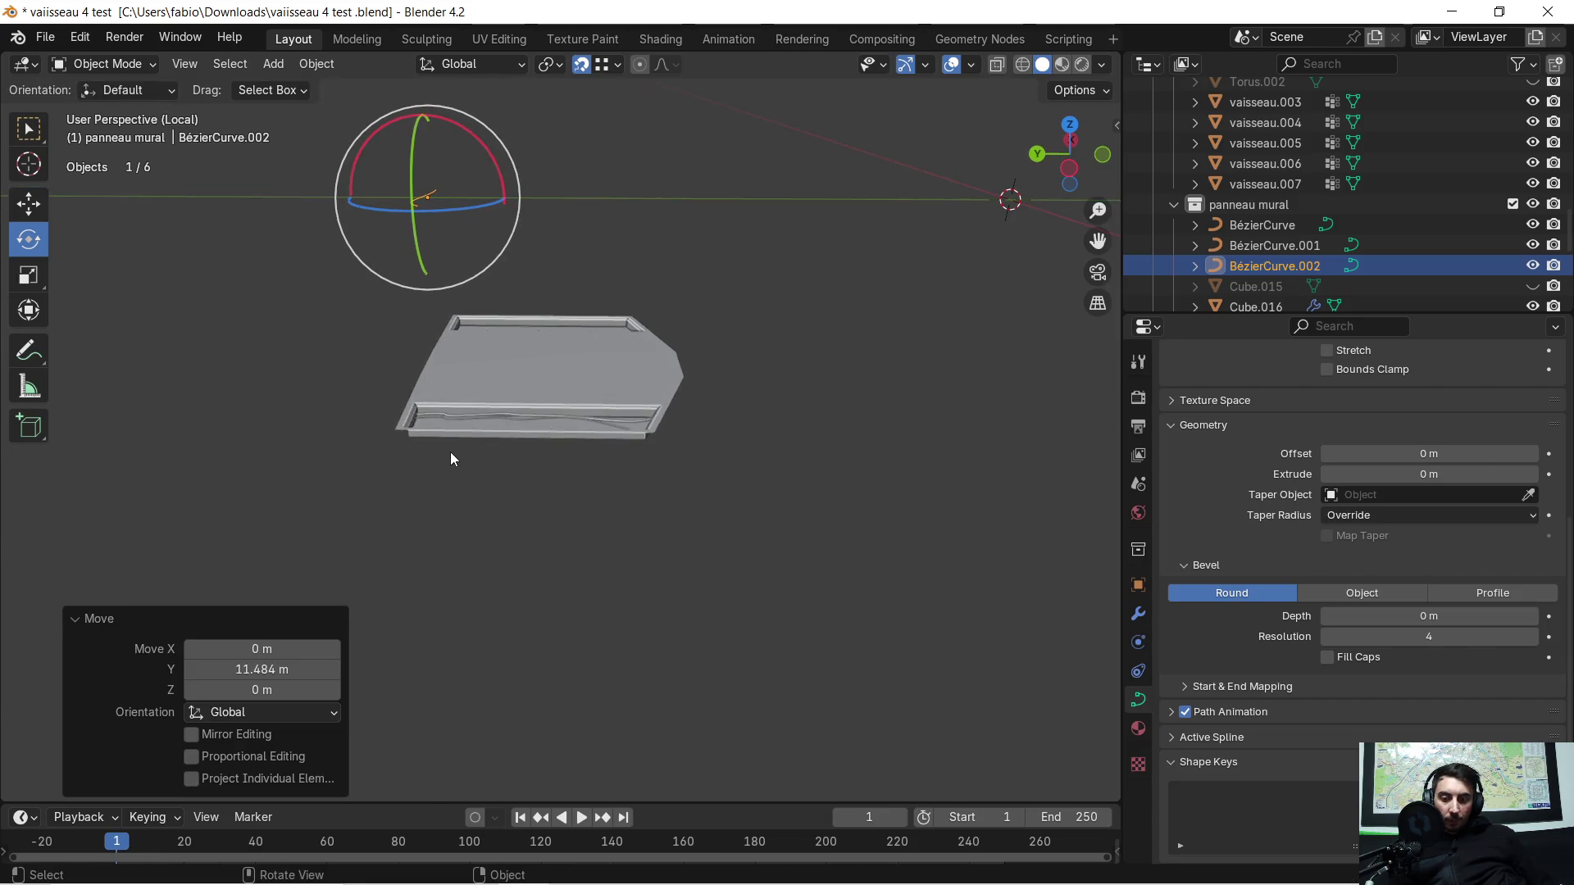
text(rz90)
key(Return)
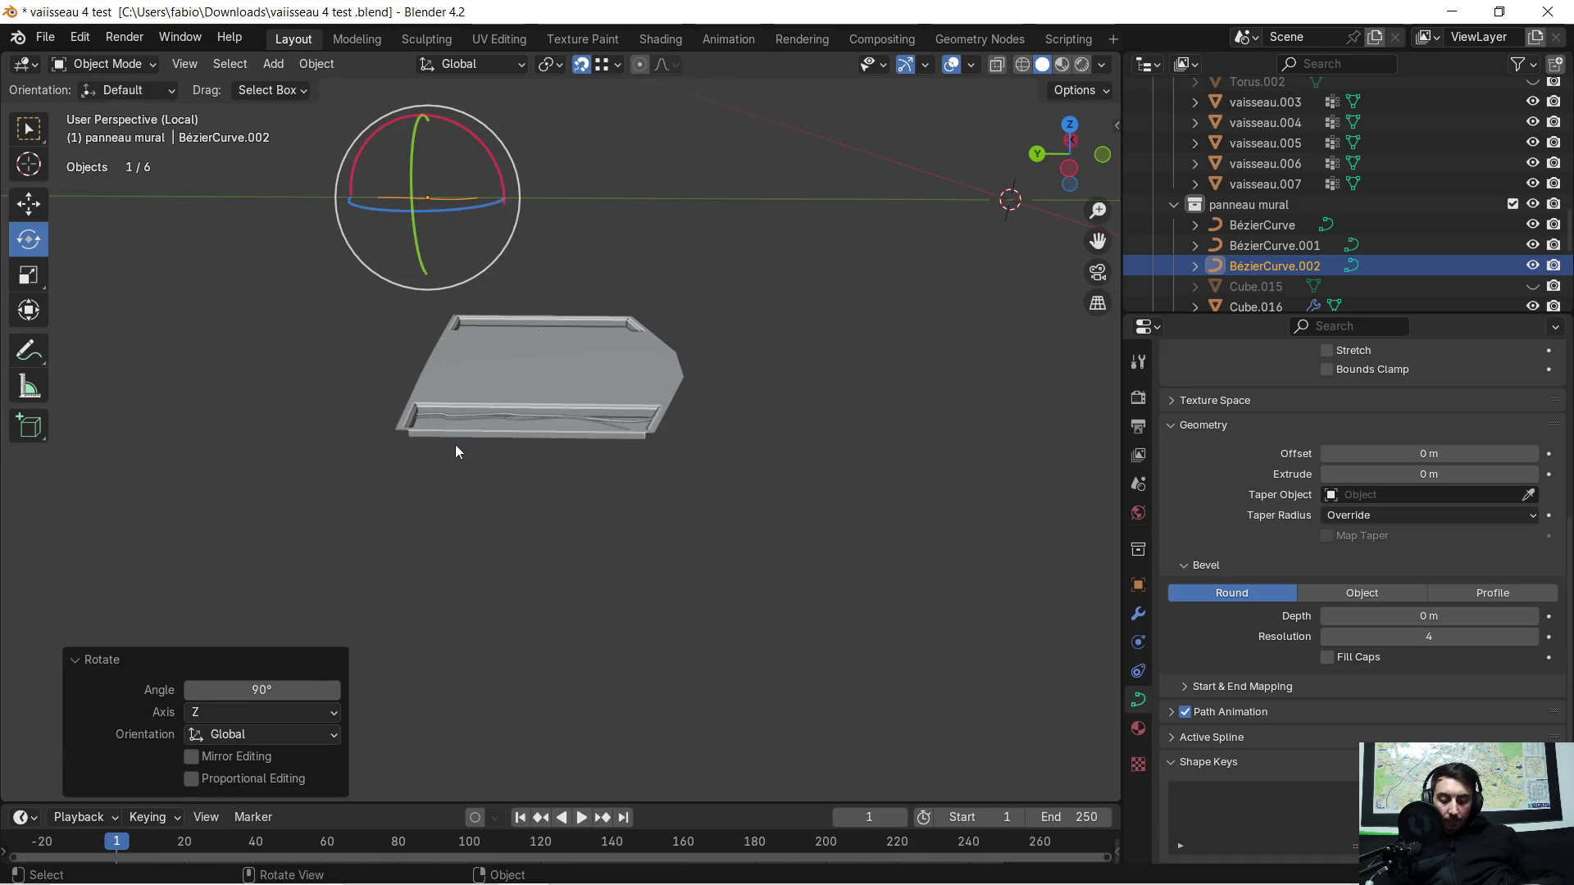
key(g)
key(y)
click(537, 451)
mouse_move(537, 451)
middle_down()
mouse_move(483, 484)
mouse_move(292, 503)
middle_up()
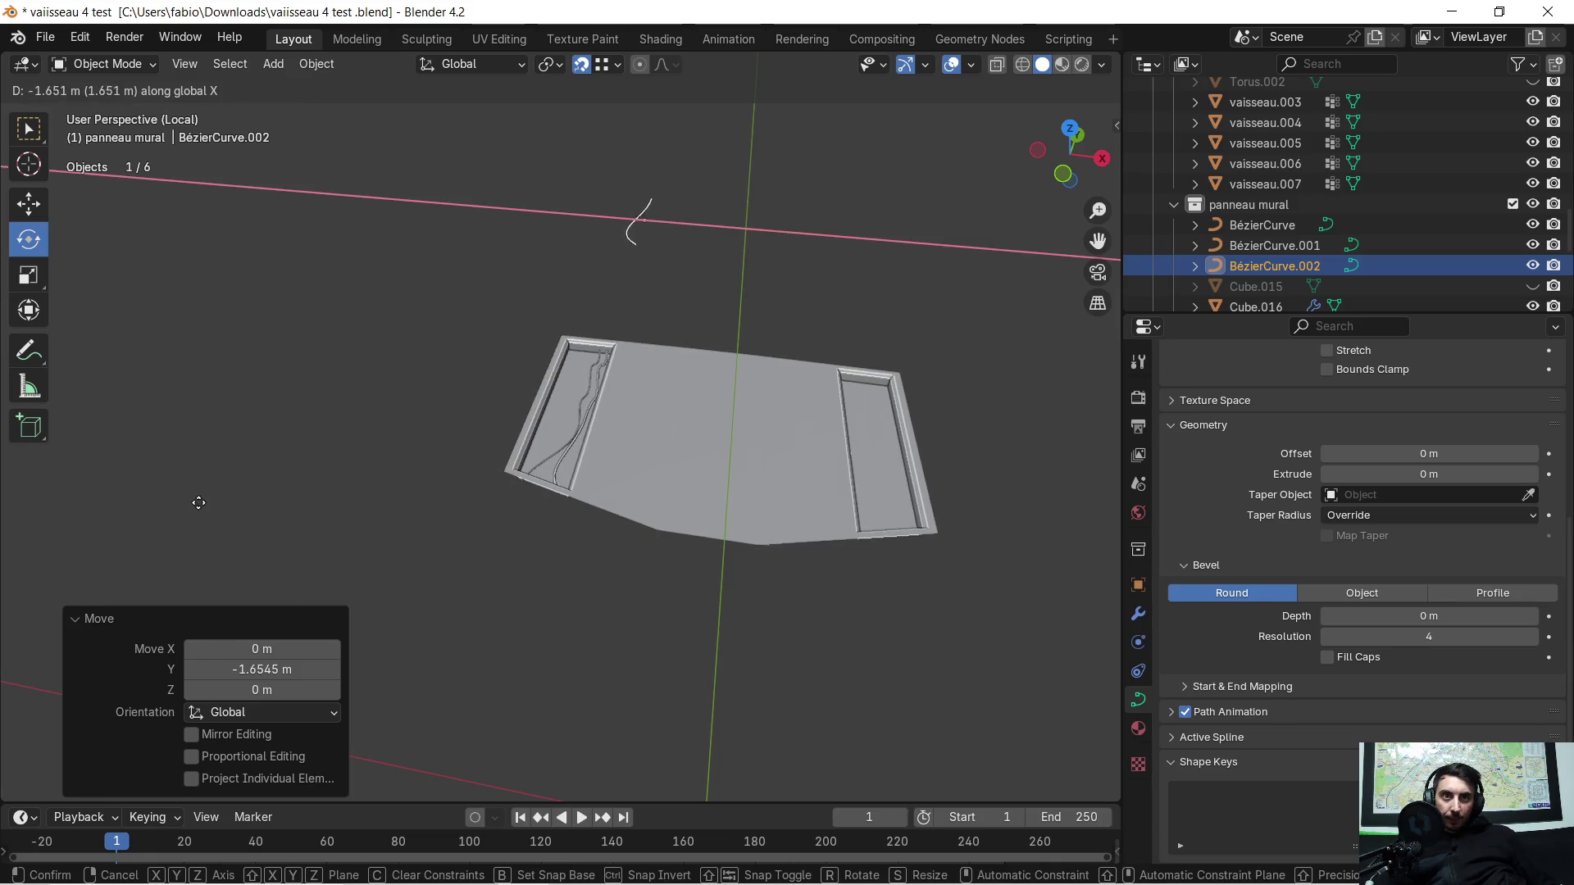
click(156, 512)
Step: Lower the curve onto the panel along Z and shift it along X into the groove
middle_drag(155, 512, 318, 472)
key(g)
key(z)
click(528, 468)
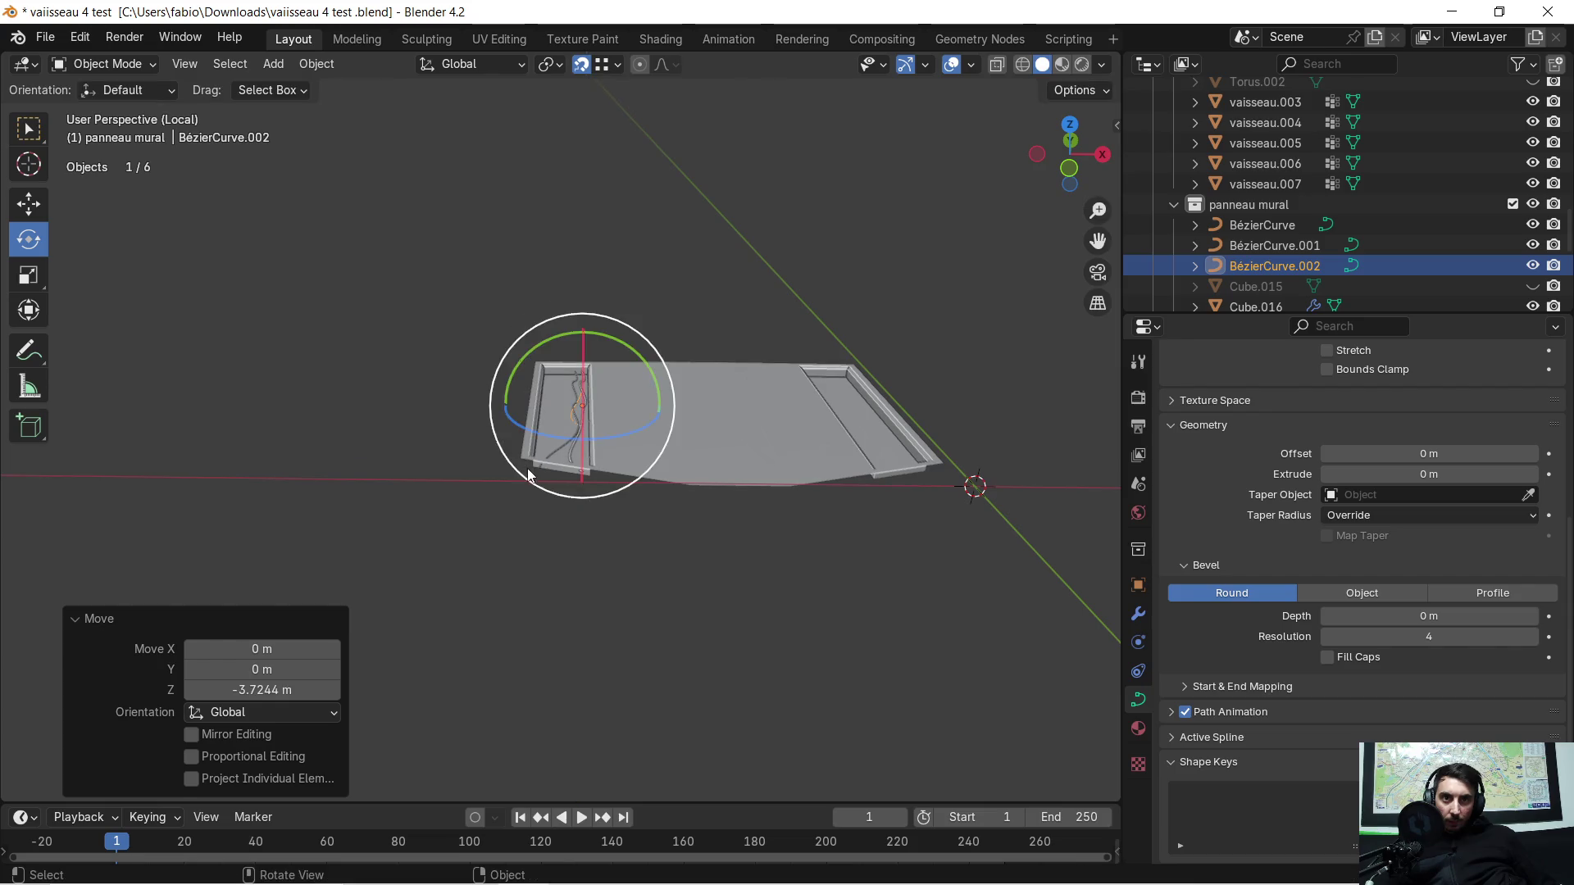
scroll(584, 475, up, 4)
mouse_move(584, 474)
middle_down()
mouse_move(594, 508)
mouse_move(863, 496)
middle_up()
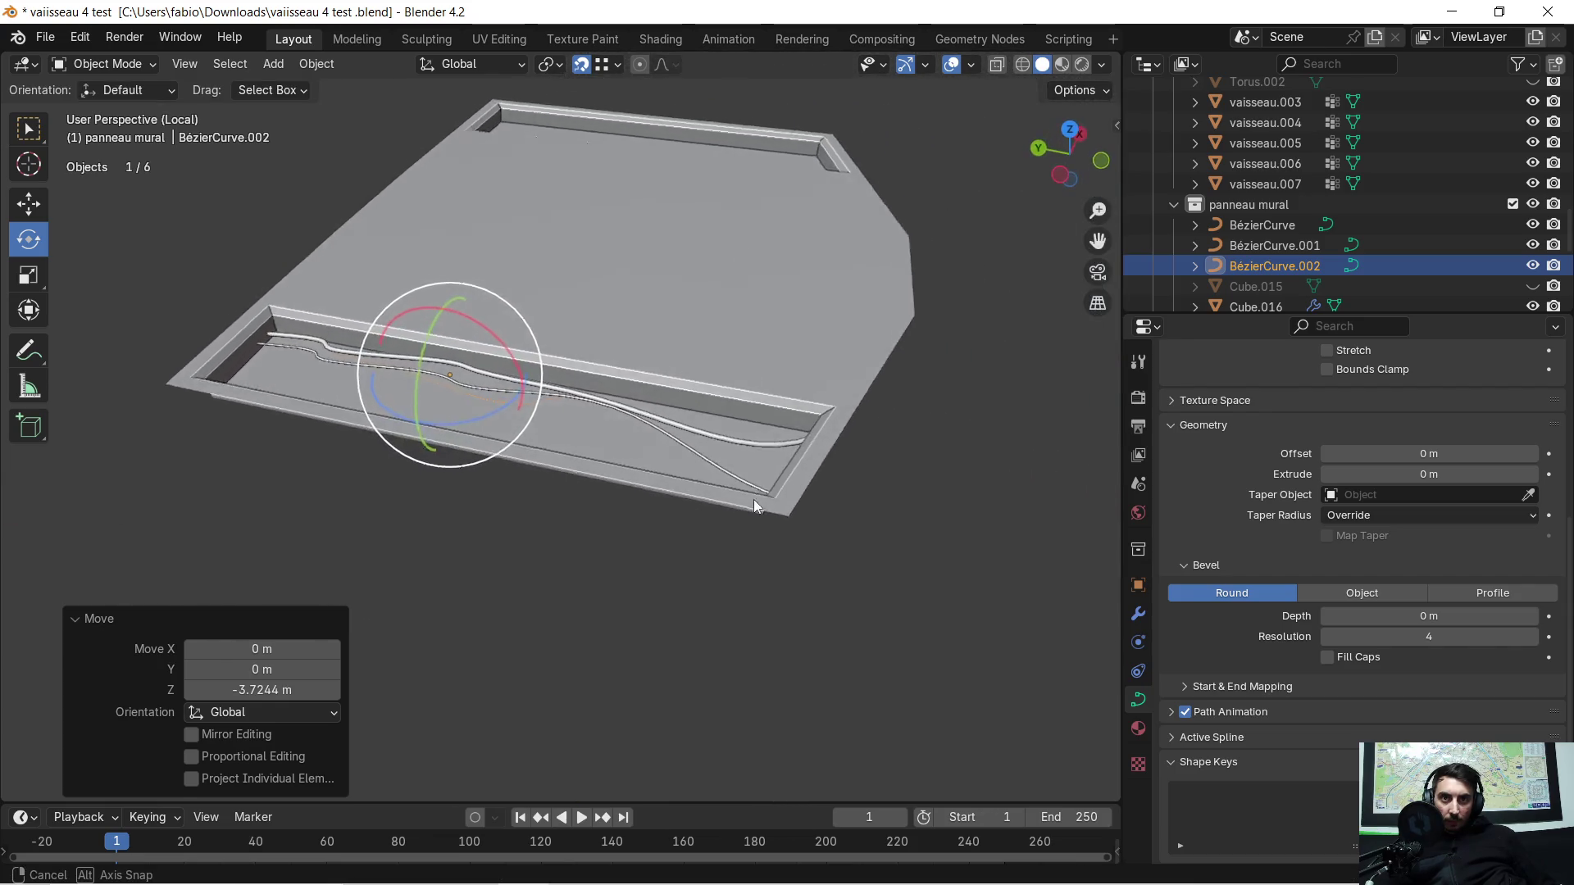
key(g)
key(z)
click(879, 478)
middle_drag(882, 478, 687, 509)
key(g)
key(x)
click(832, 494)
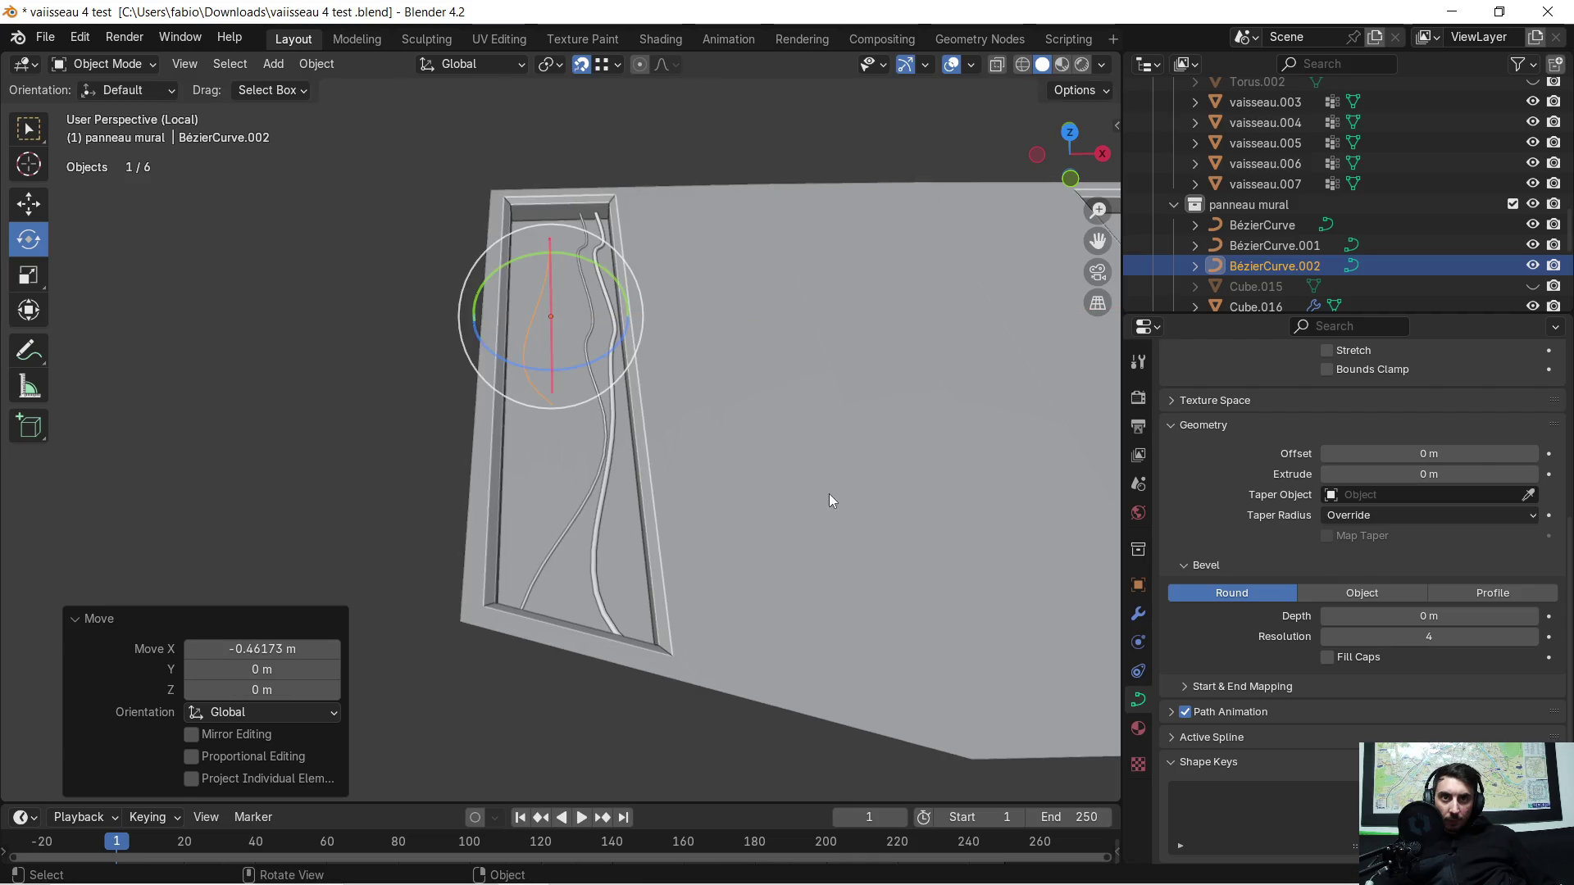
scroll(626, 432, up, 5)
Step: In Edit Mode, slide a curve point and its handle sideways to straighten the curve
mouse_move(626, 432)
middle_down()
mouse_move(680, 459)
mouse_move(755, 449)
middle_up()
key(Tab)
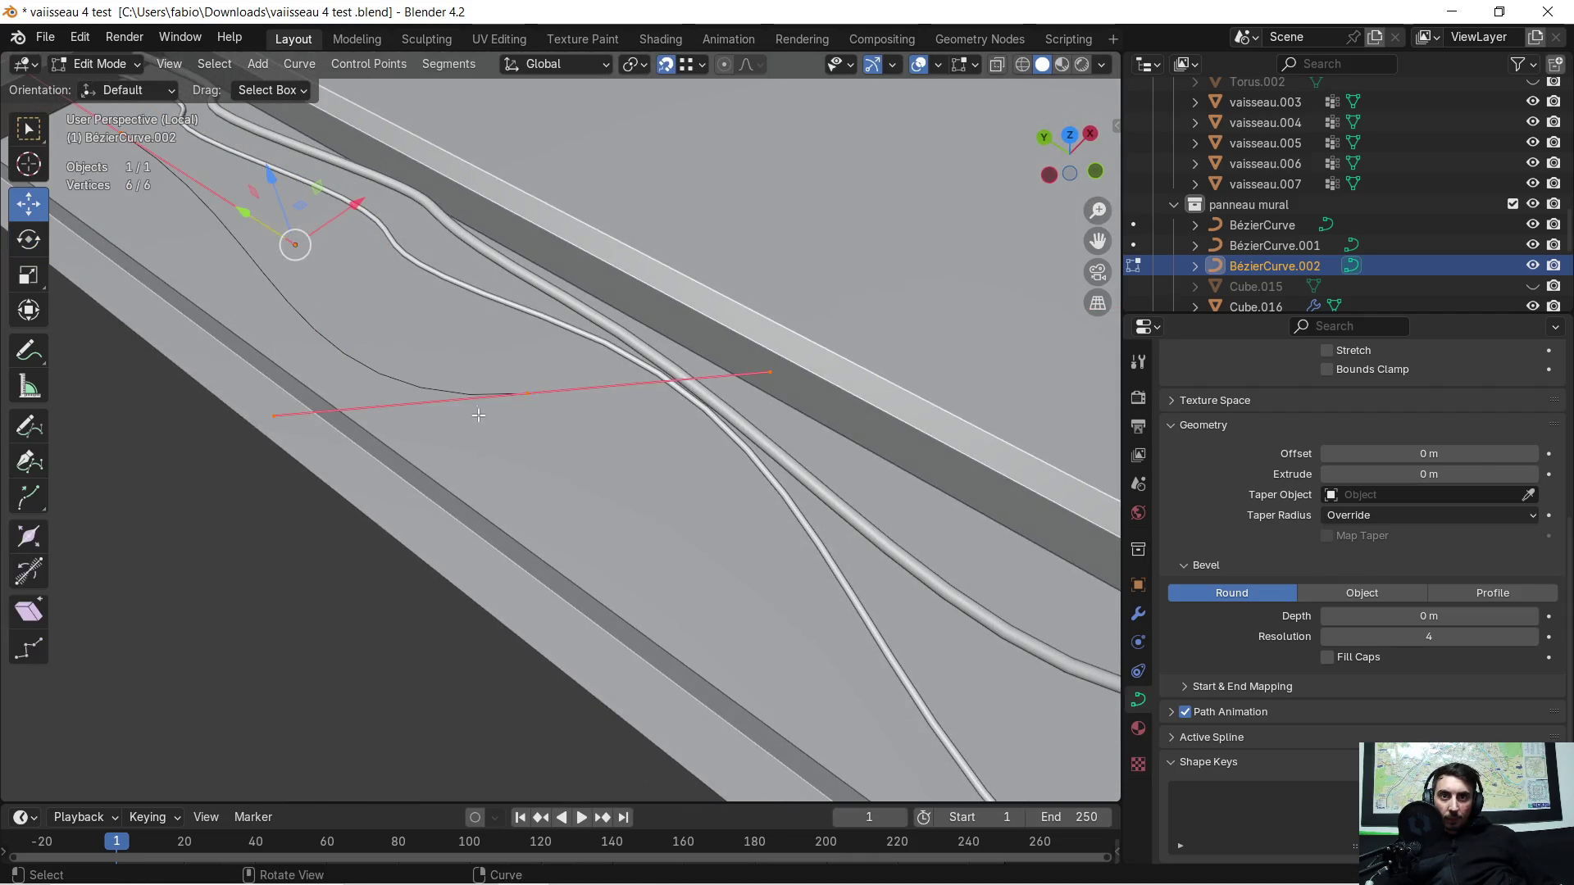
middle_drag(529, 392, 457, 446)
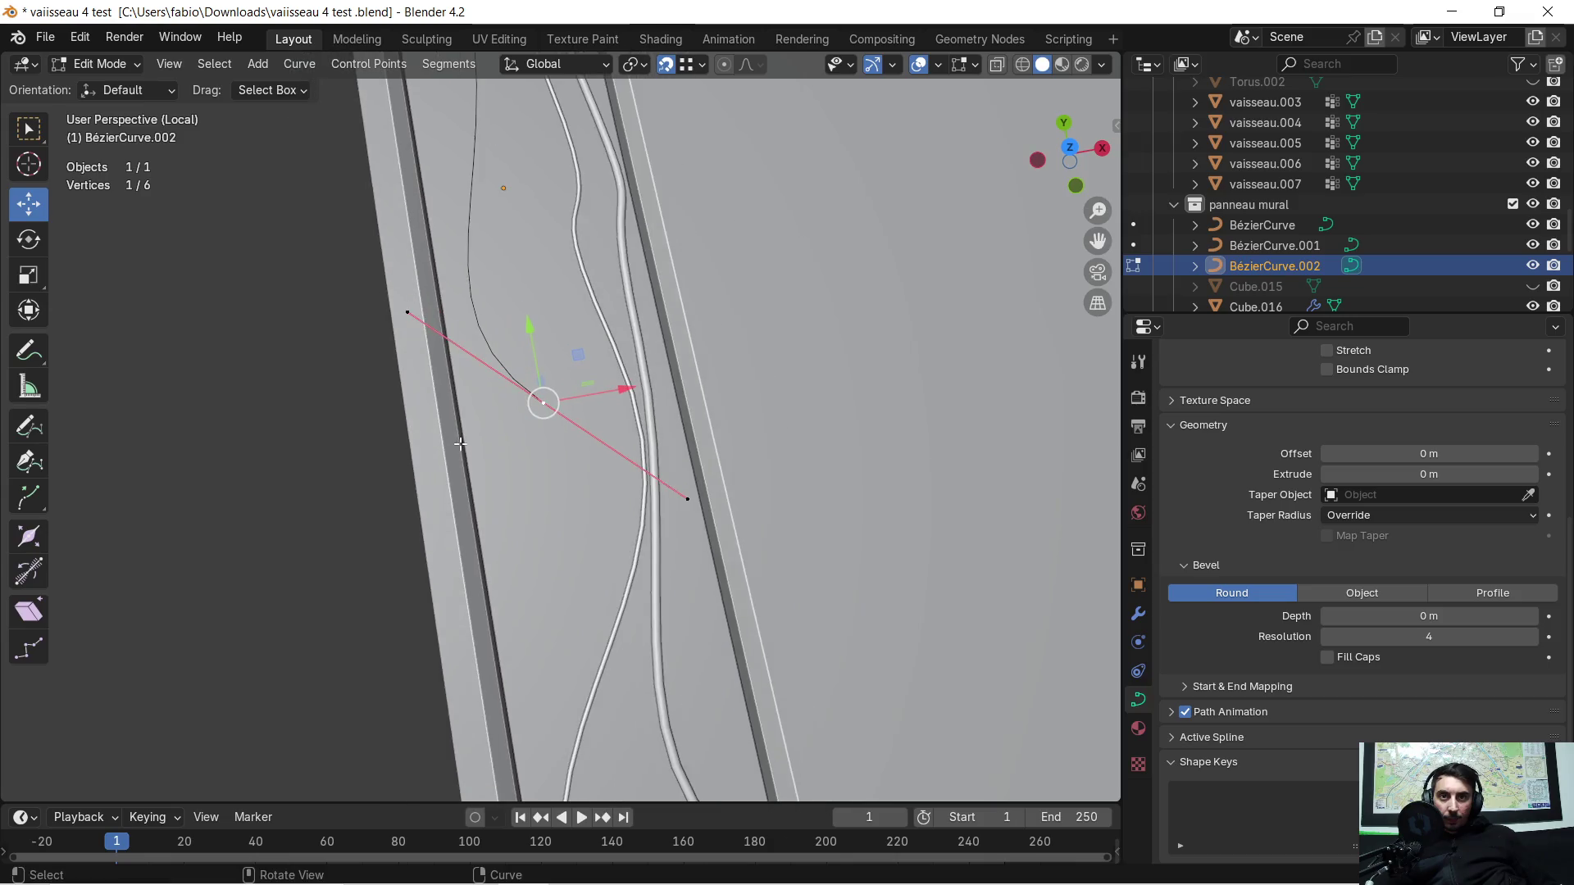
drag(627, 393, 604, 395)
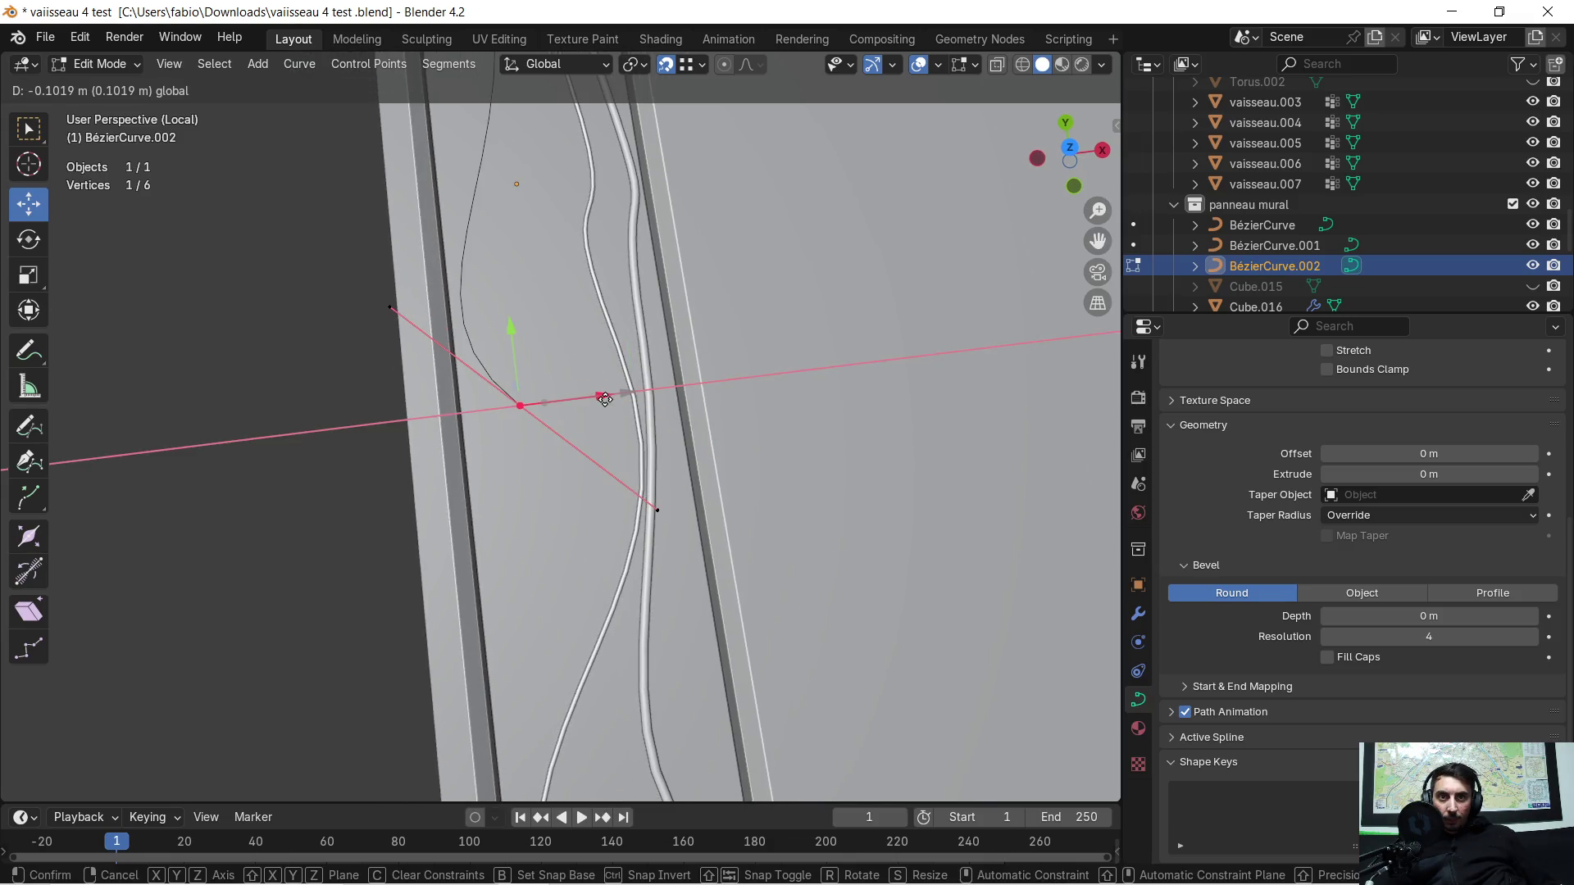
middle_drag(602, 395, 536, 492)
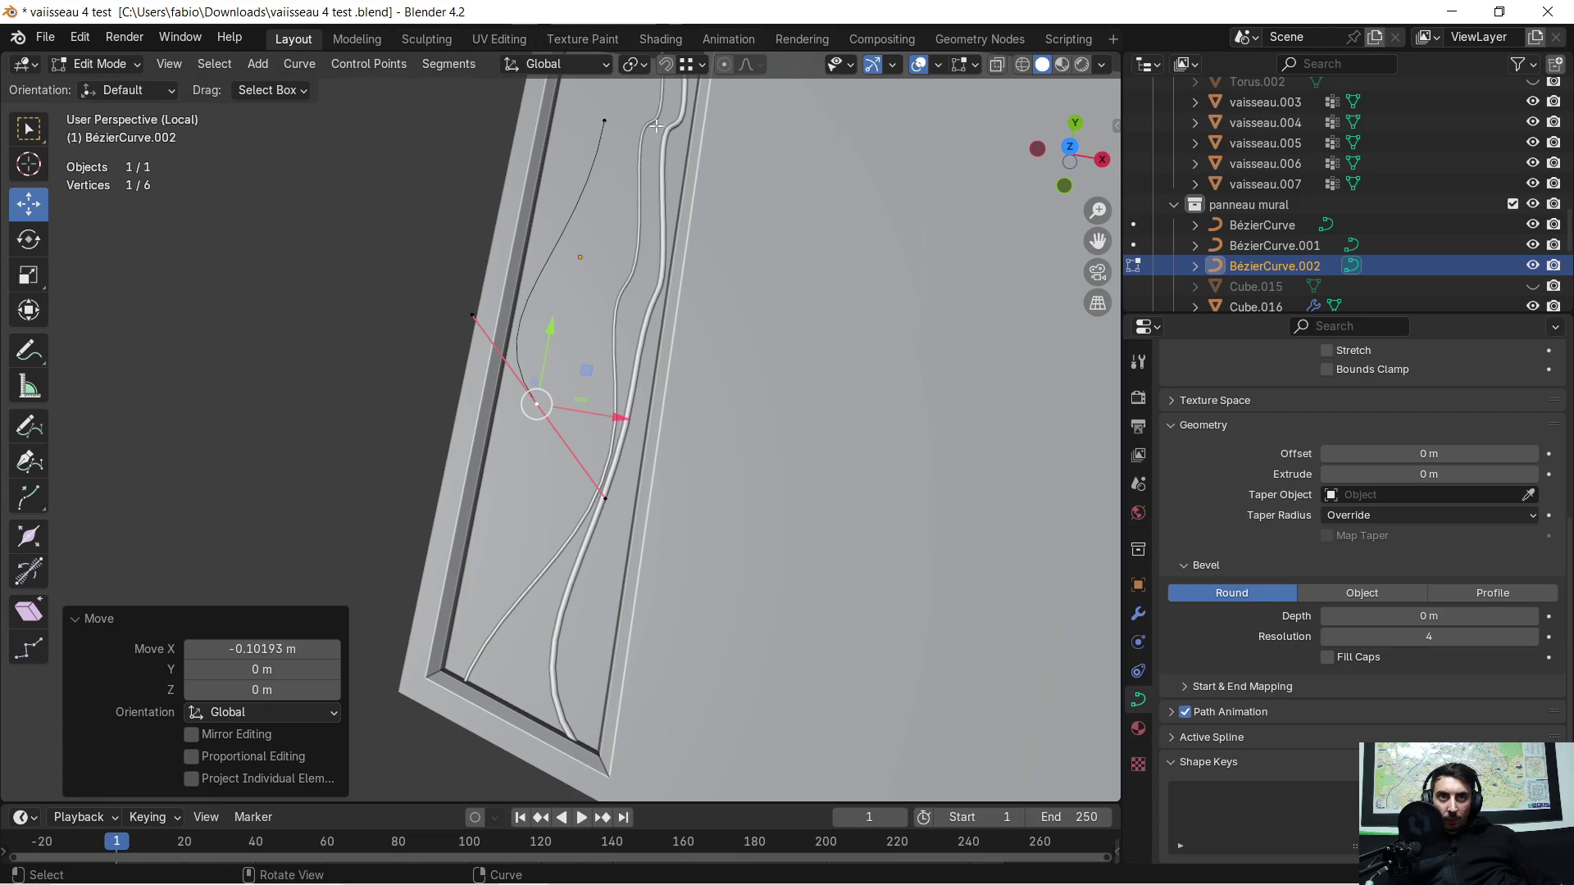
middle_drag(668, 100, 616, 231)
drag(618, 412, 637, 409)
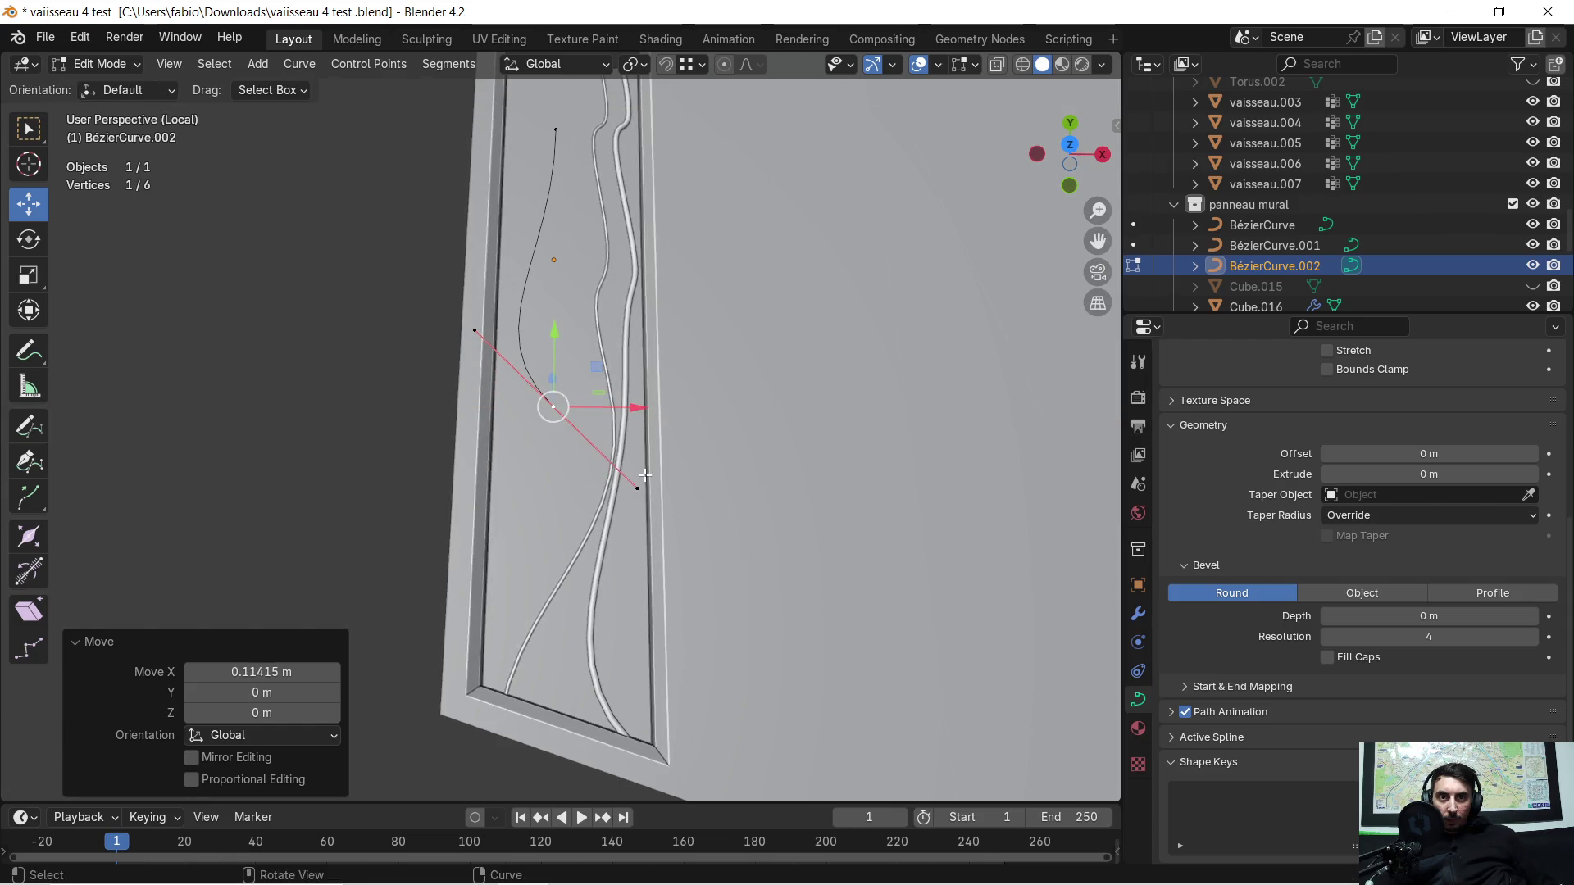
click(635, 488)
drag(708, 482, 636, 493)
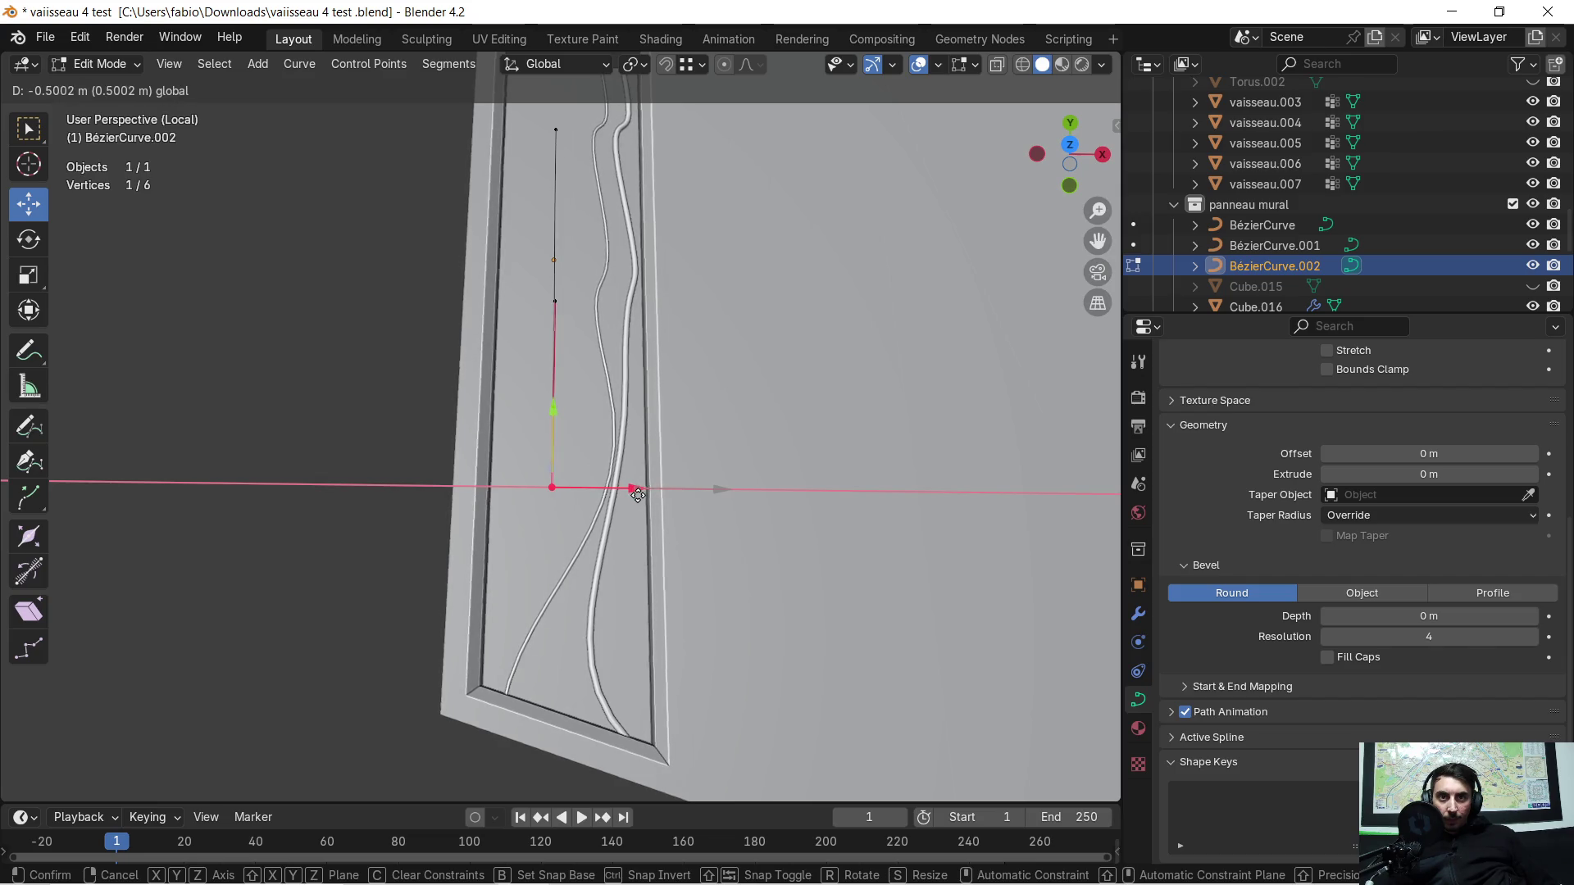
drag(636, 492, 636, 492)
mouse_move(636, 492)
middle_down()
mouse_move(650, 302)
mouse_move(582, 340)
middle_up()
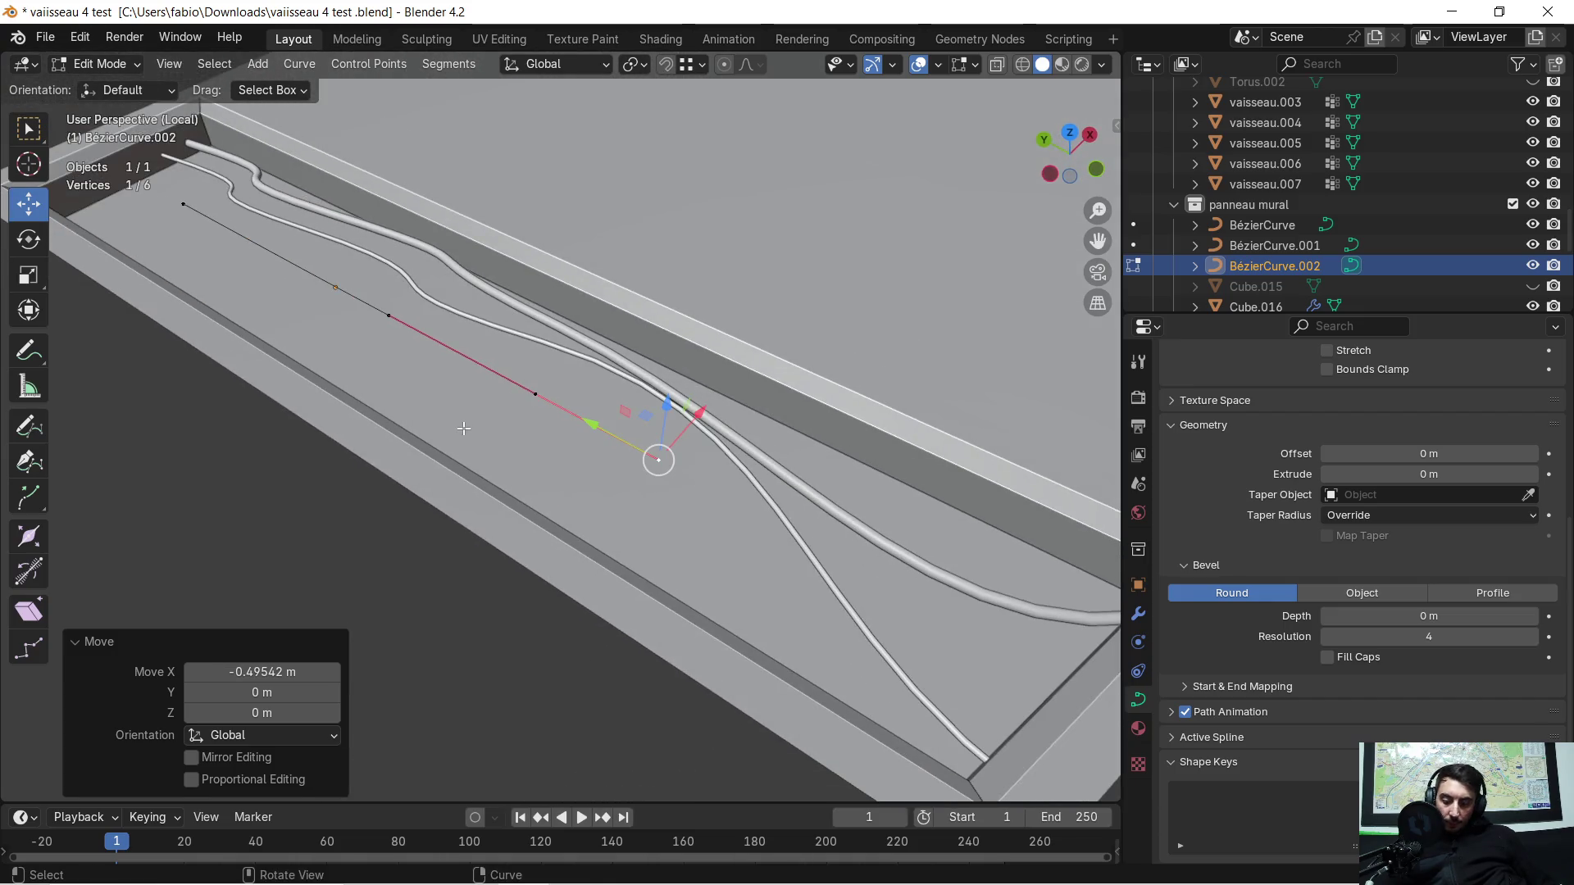
Step: Shift all the curve's points along X, then slide them along Y within the groove
key(a)
middle_drag(464, 429, 450, 428)
key(g)
key(x)
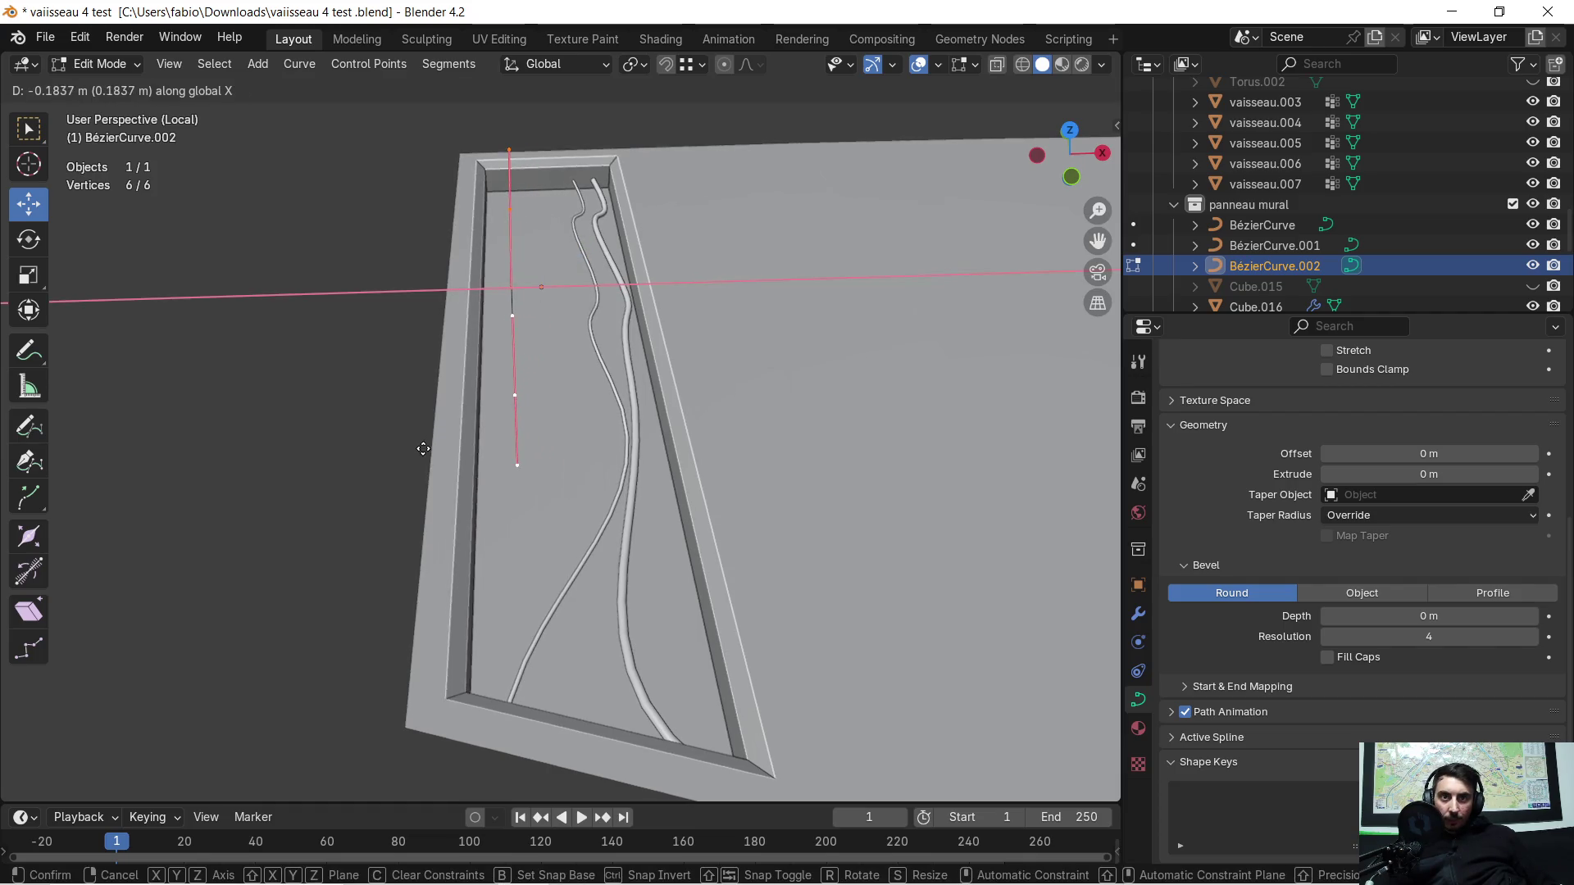
click(418, 451)
middle_drag(419, 452, 659, 464)
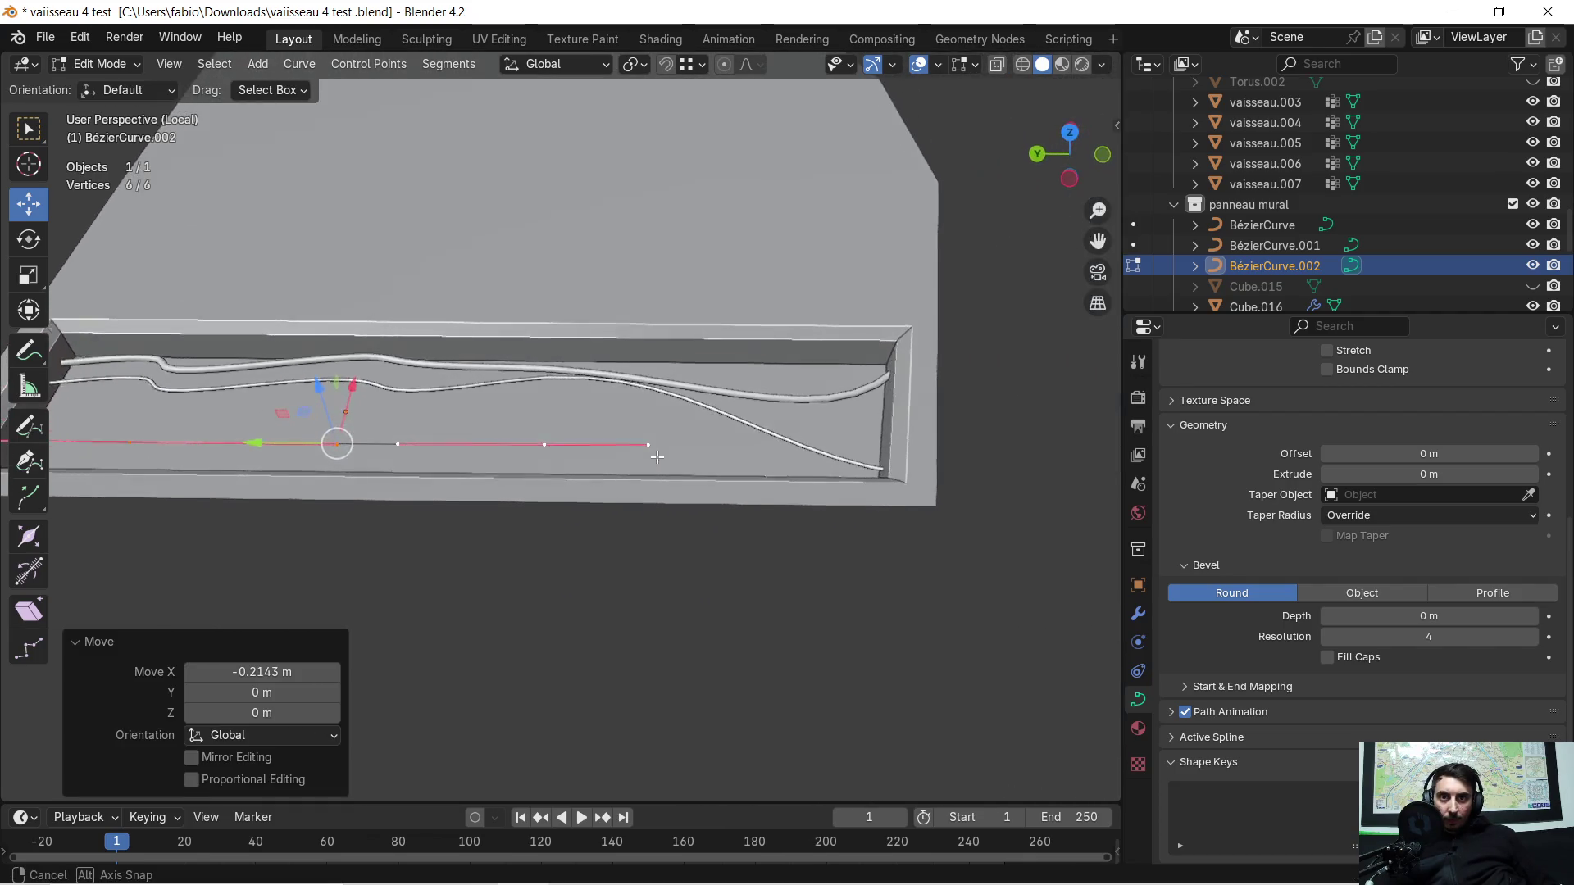
key(g)
key(x)
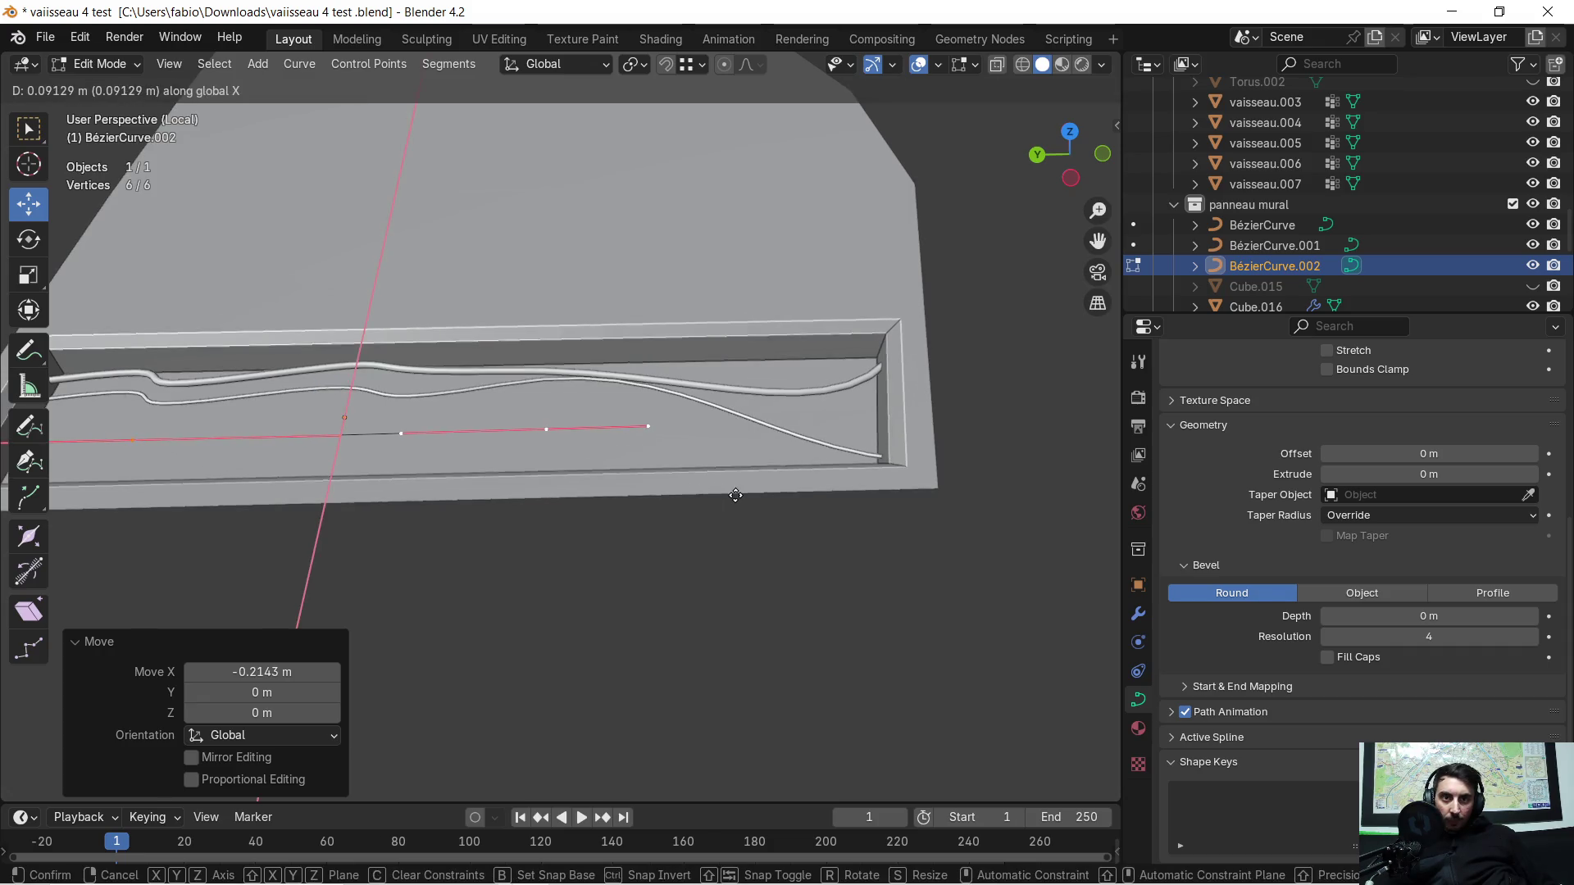
key(y)
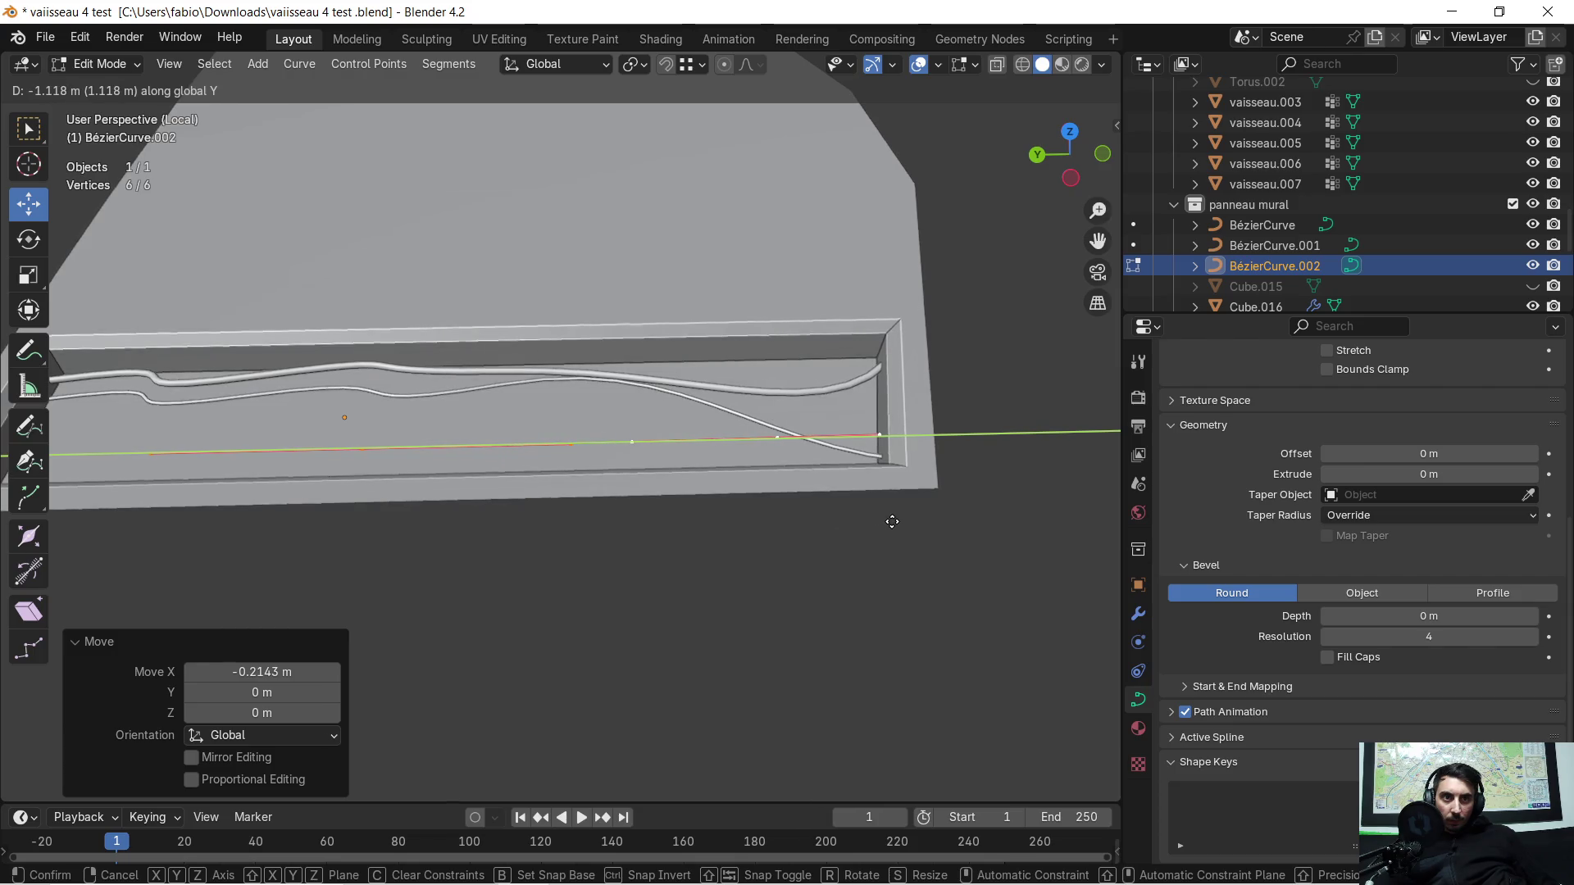
click(892, 522)
scroll(737, 493, up, 3)
Step: Move one end point along Y to extend the curve, then deselect all points
middle_drag(627, 476, 547, 481)
click(830, 493)
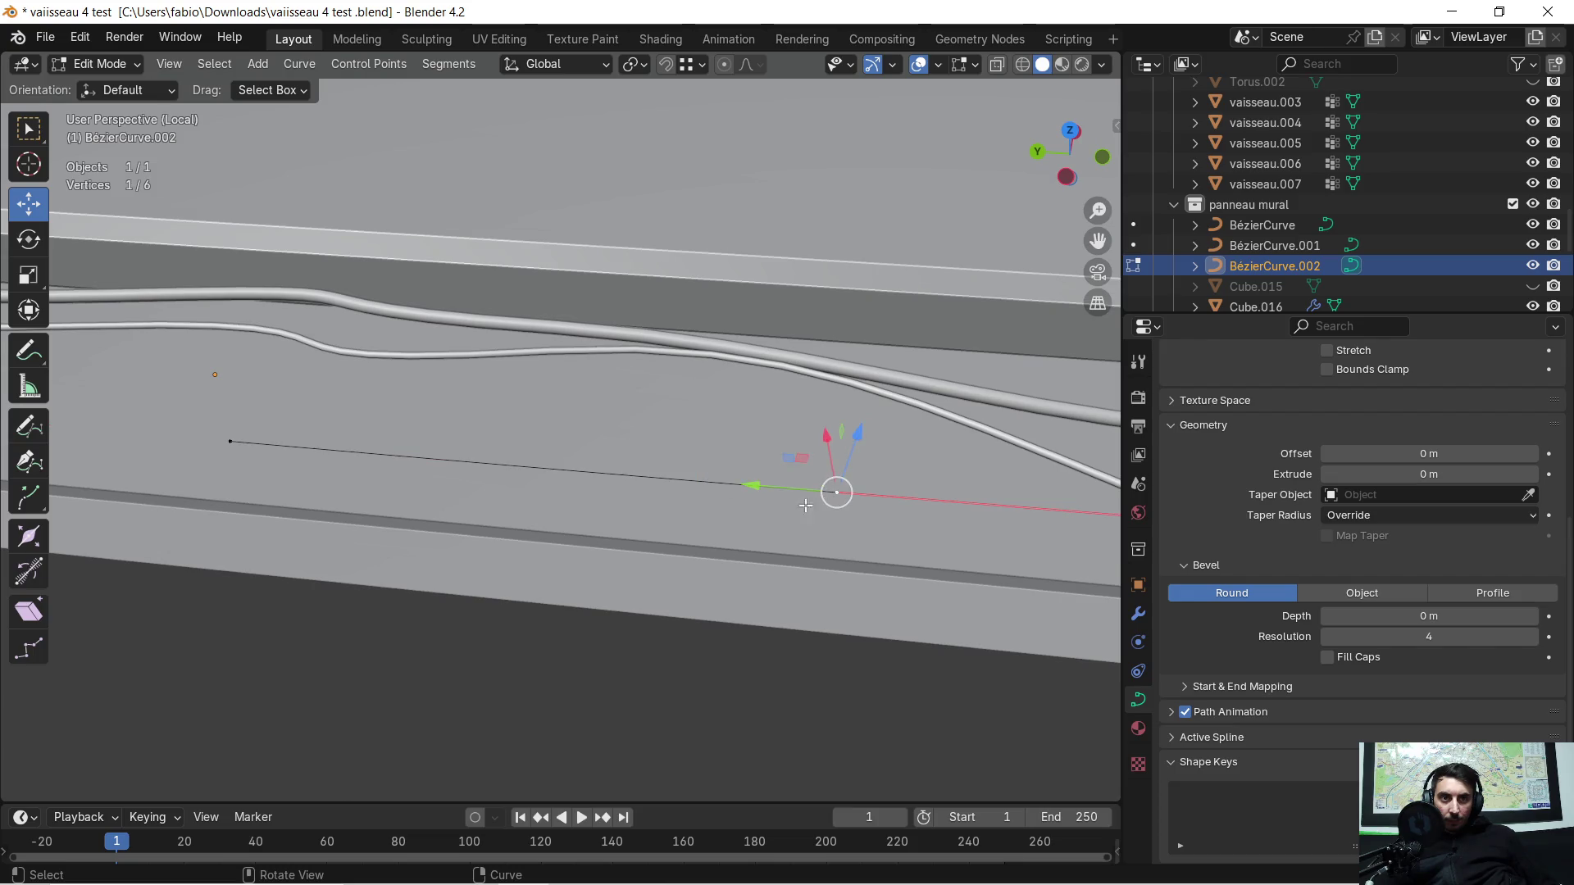
scroll(501, 462, down, 1)
scroll(295, 436, down, 3)
middle_drag(295, 437, 527, 480)
scroll(528, 481, up, 2)
scroll(528, 481, down, 1)
scroll(518, 486, down, 1)
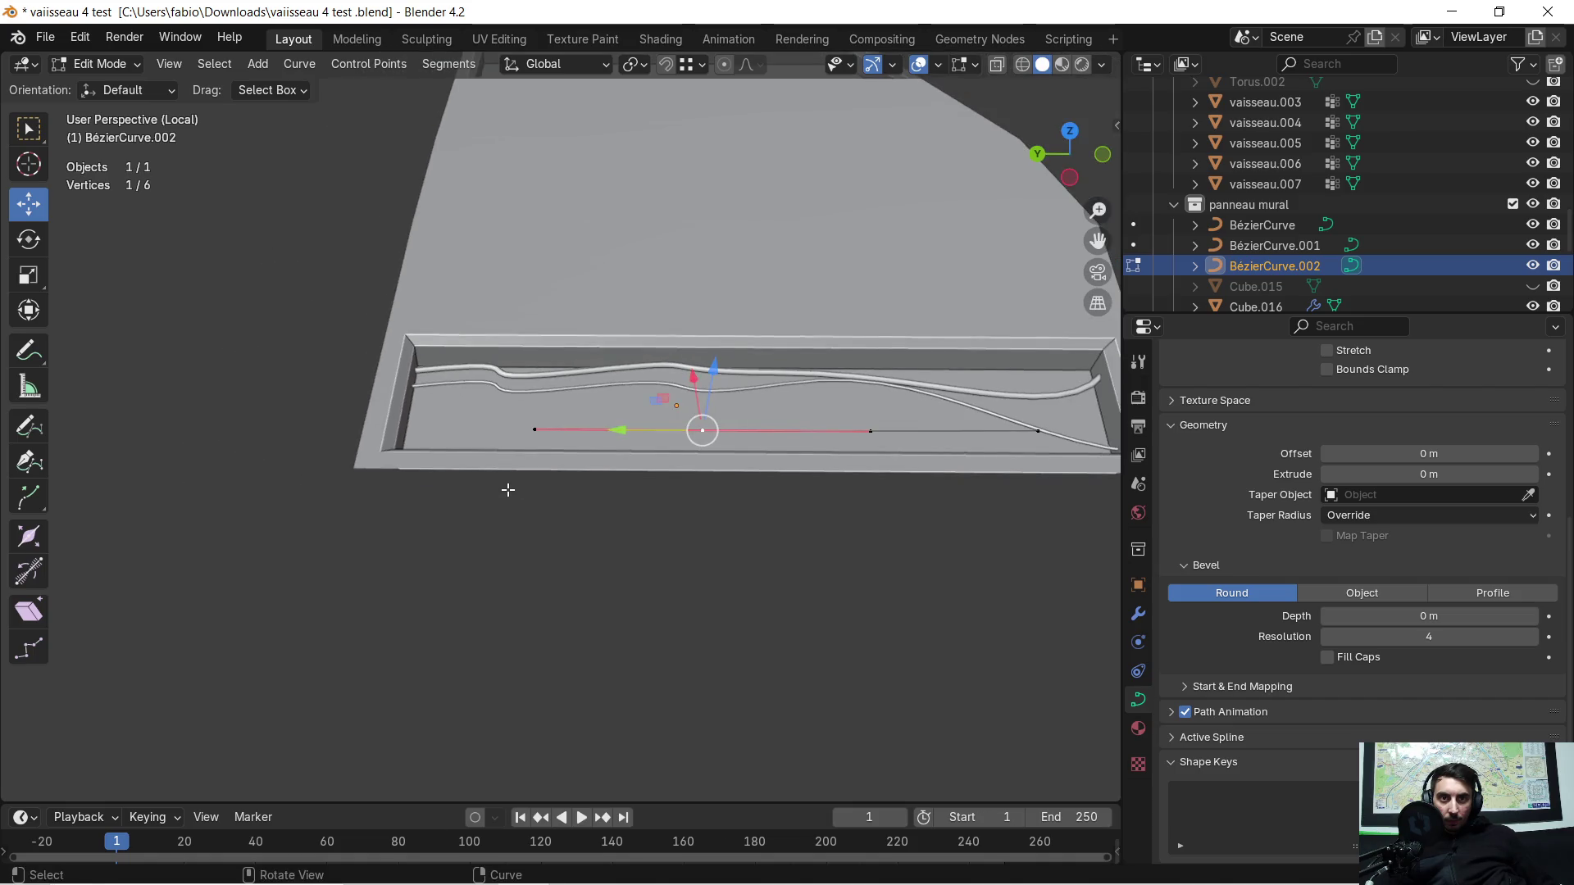
key(g)
key(y)
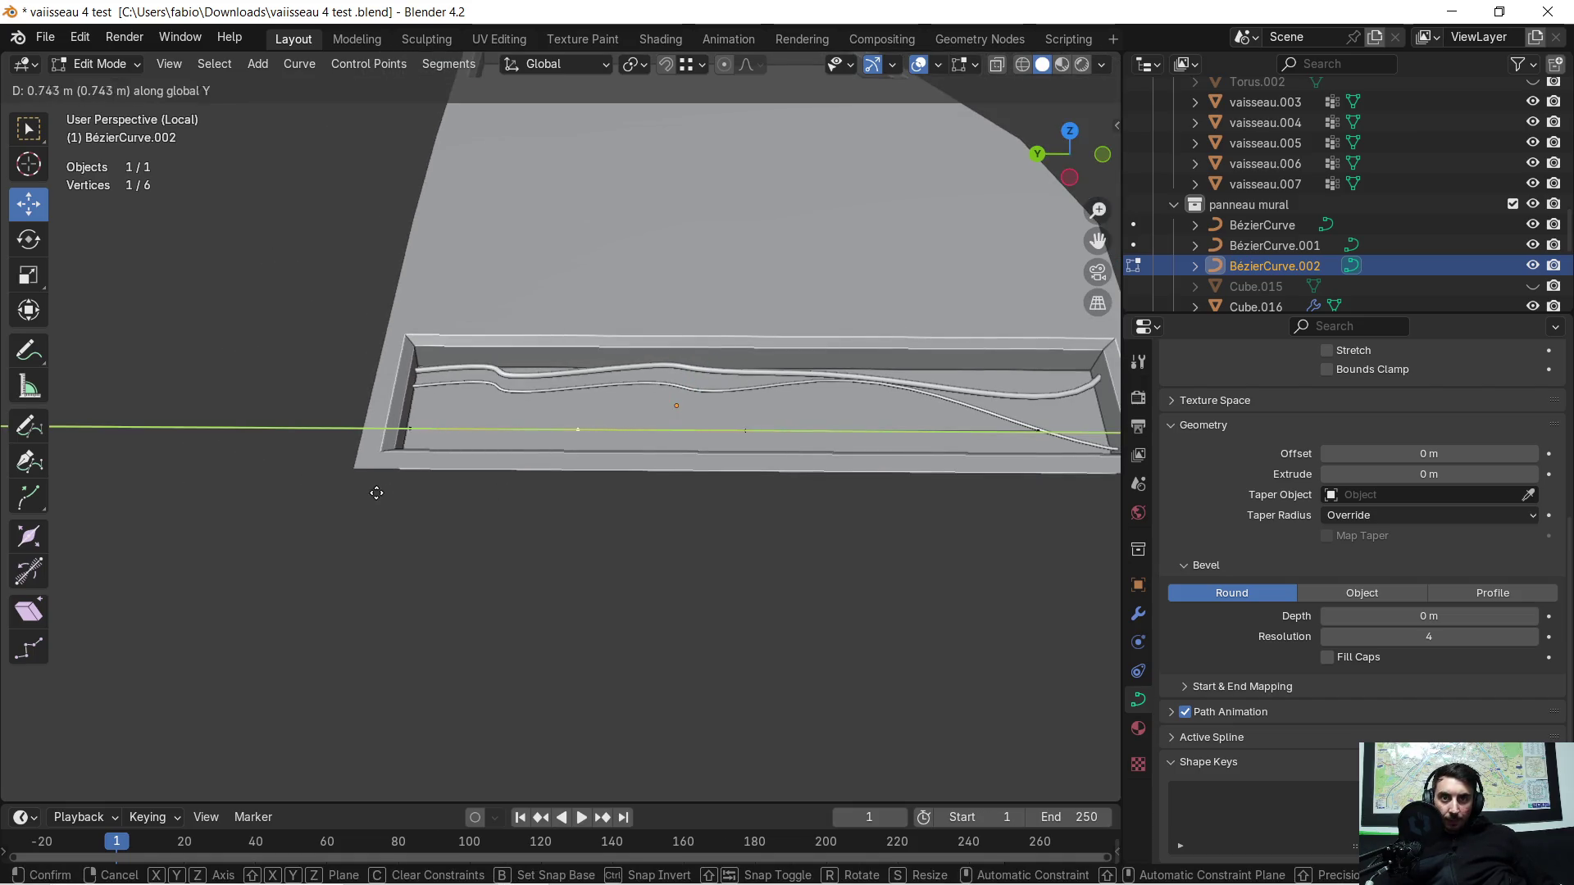
click(189, 488)
mouse_move(569, 467)
middle_down()
mouse_move(436, 467)
mouse_move(410, 446)
mouse_move(493, 409)
middle_up()
click(371, 429)
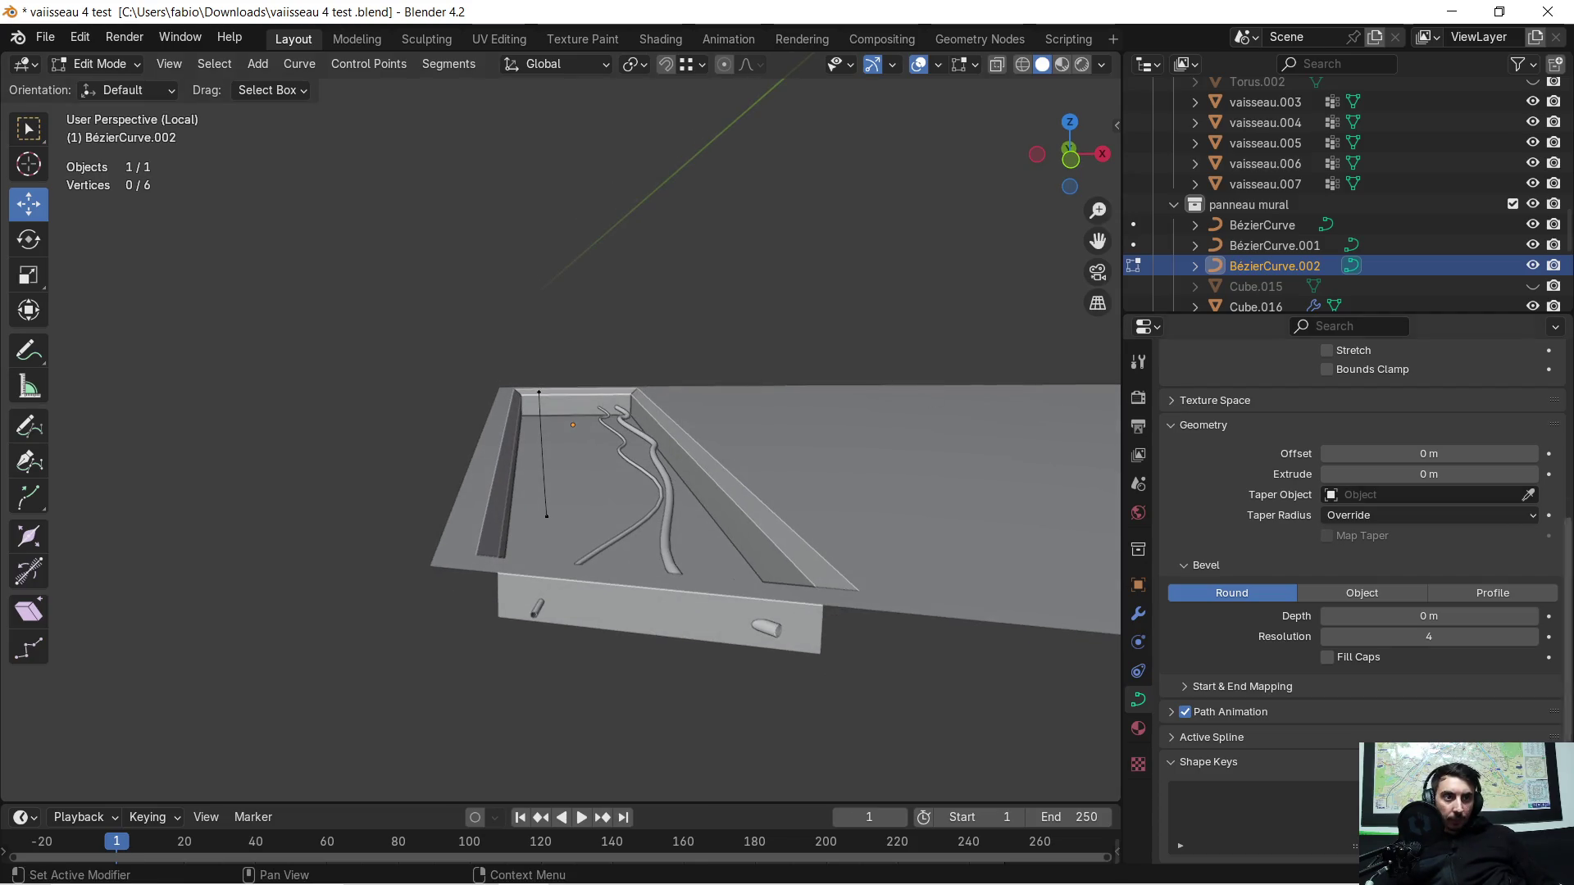
Step: Give BézierCurve.002 a 0.05 m Bevel Depth to make it a thick tube
drag(1426, 615, 1464, 615)
click(1531, 616)
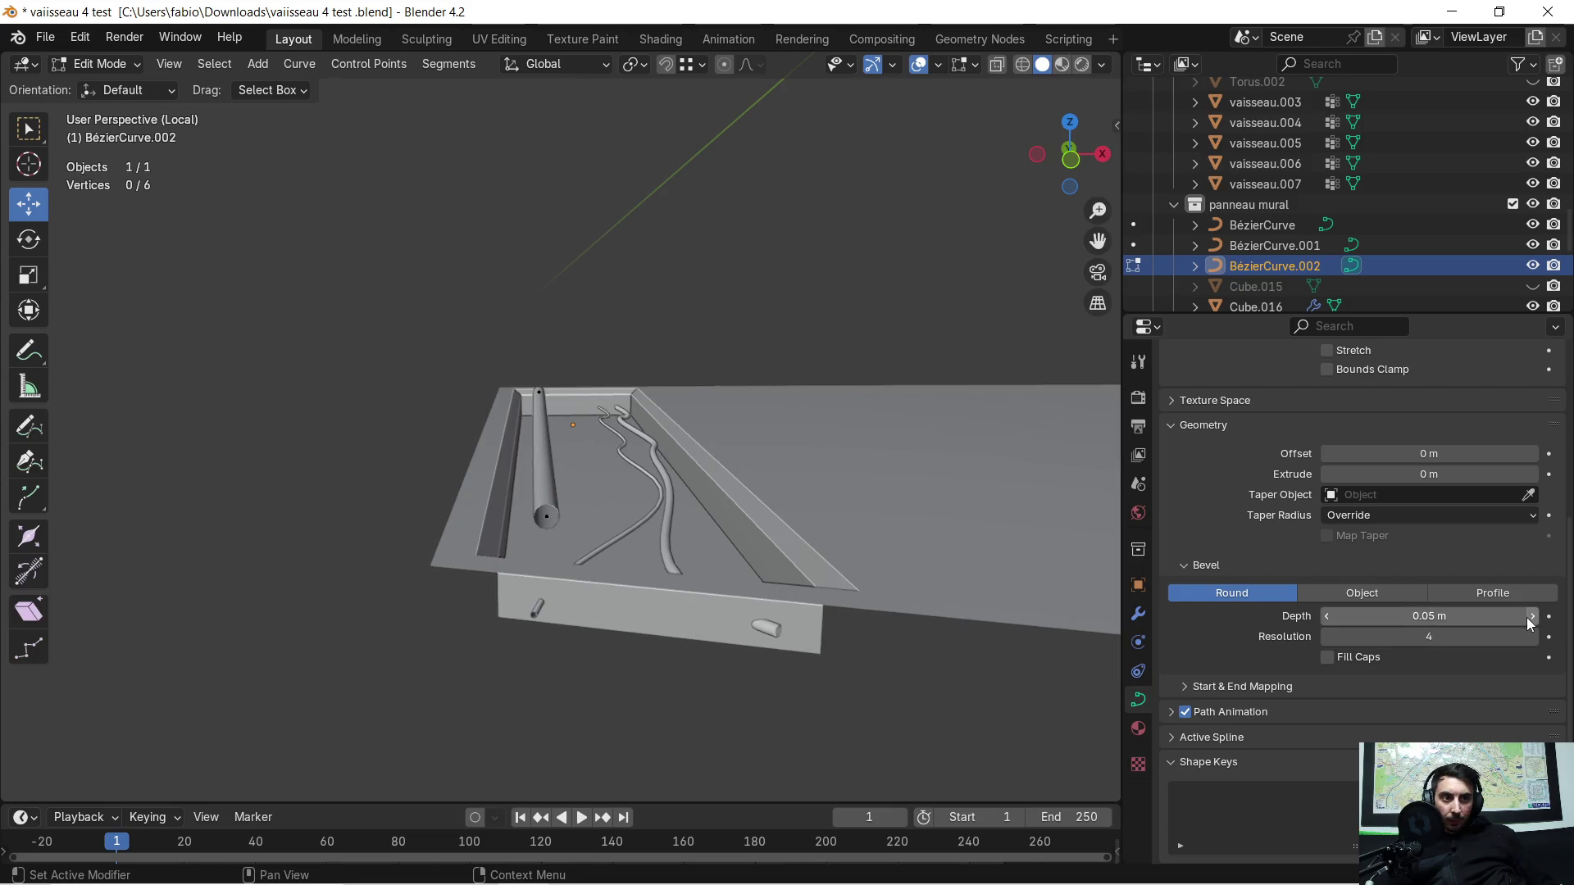
middle_drag(965, 441, 879, 433)
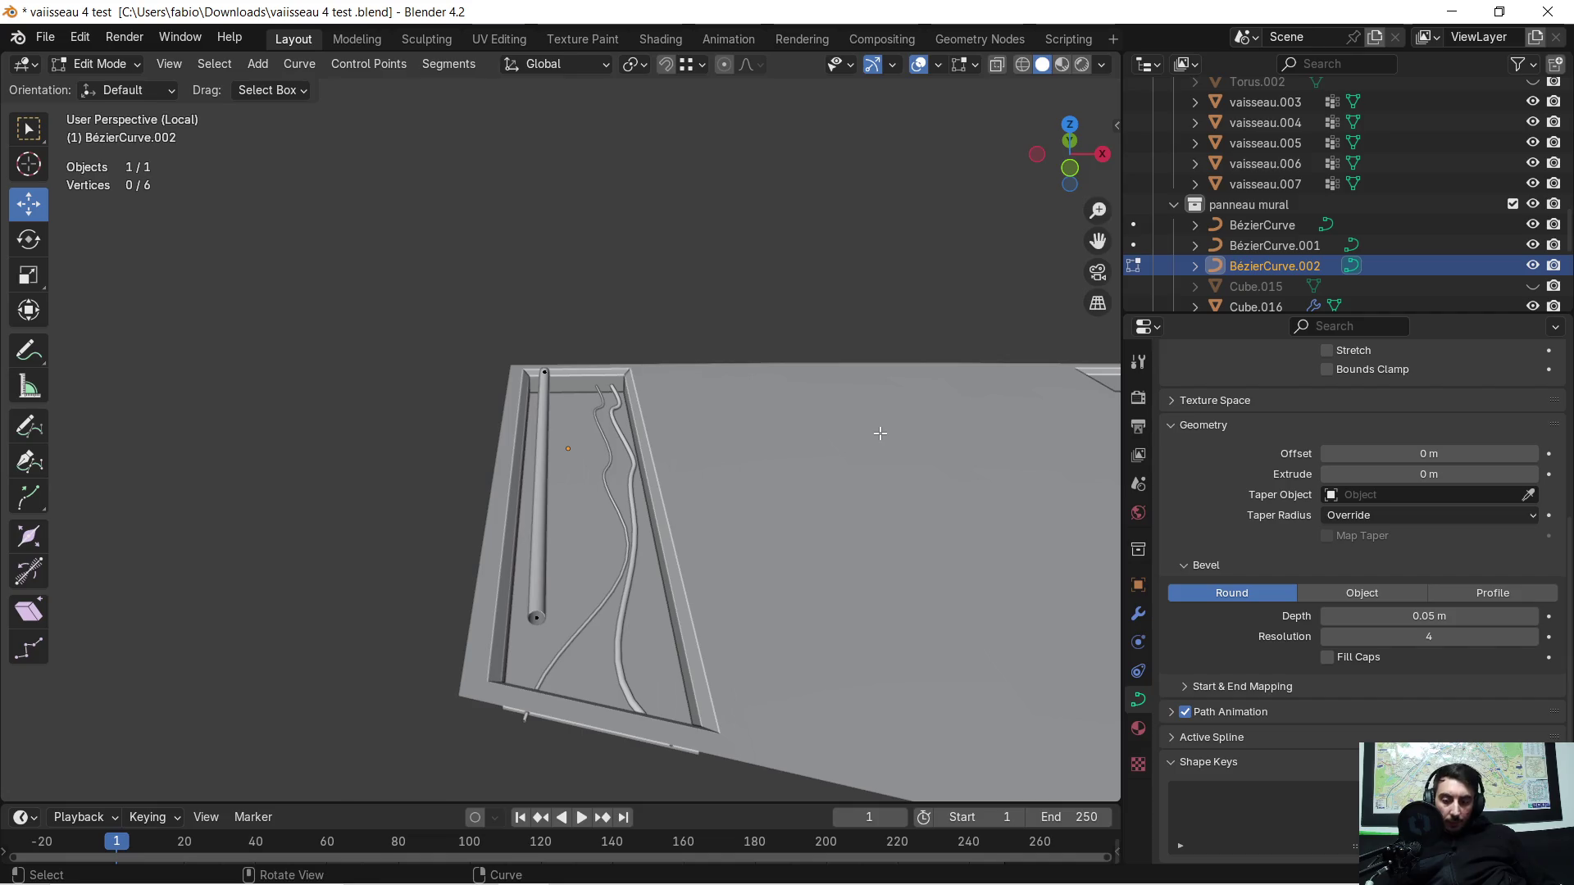
Step: Lower the thick tube about 0.16 m along Z into the groove and return to Object Mode
key(g)
key(z)
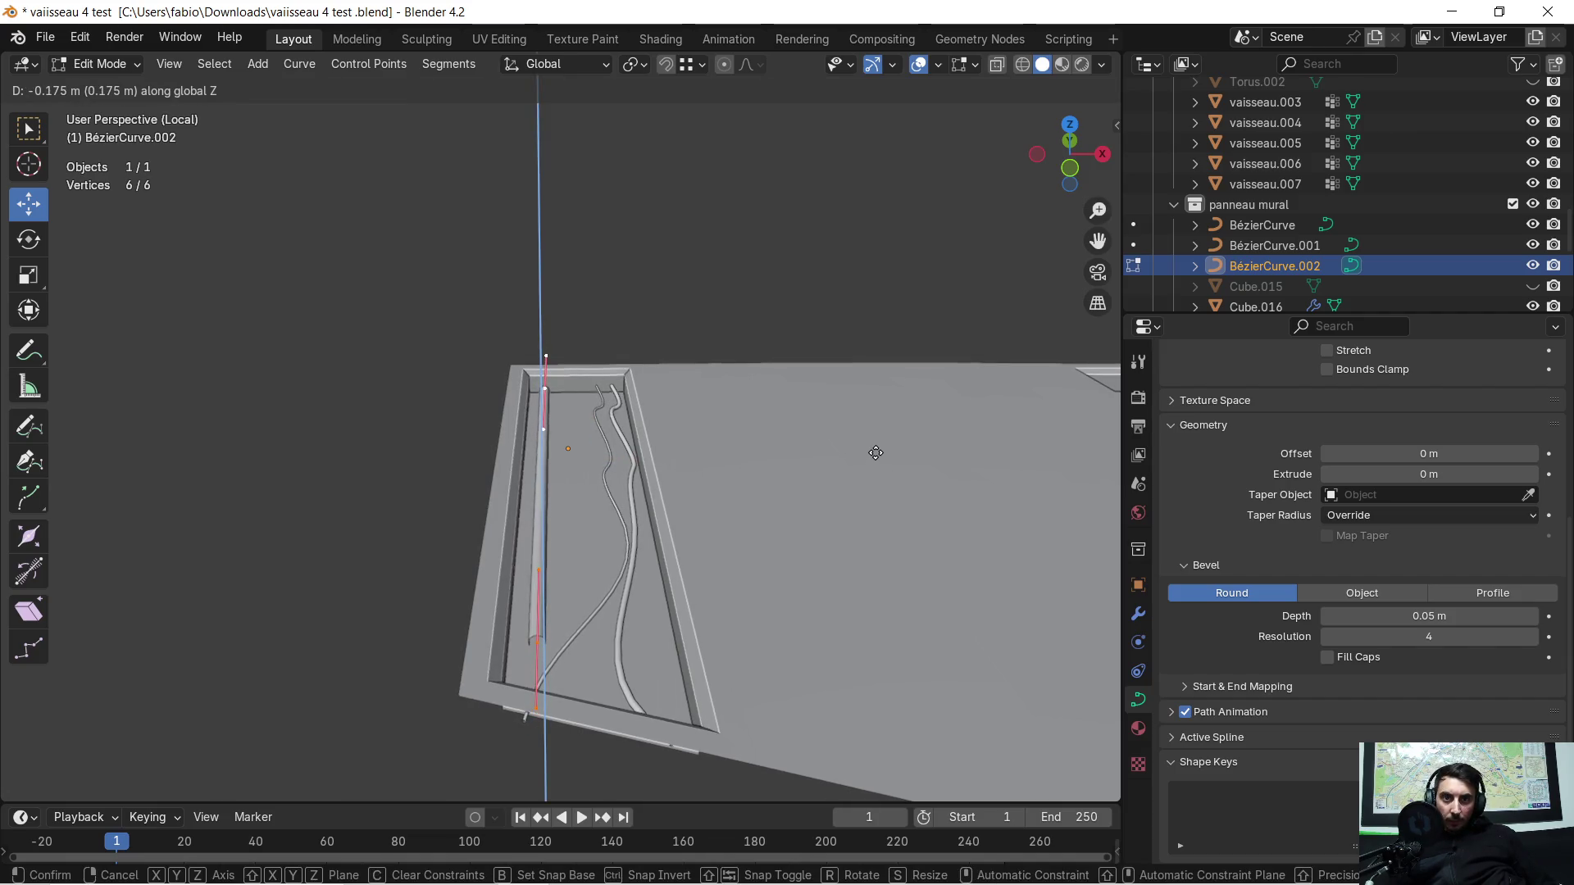
click(875, 452)
middle_drag(760, 505, 982, 490)
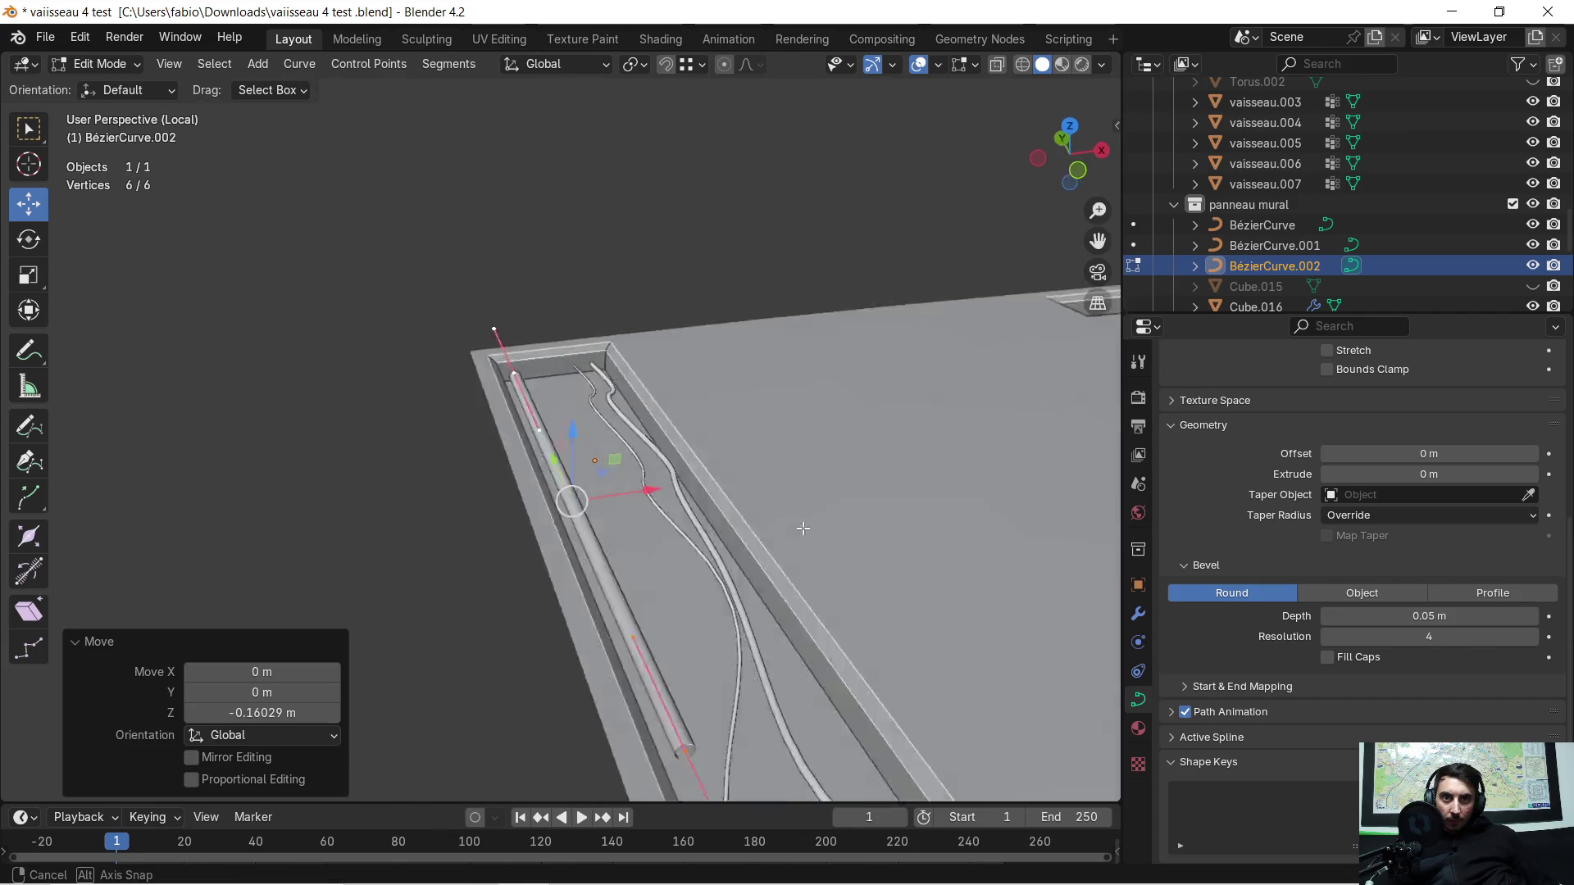
scroll(982, 490, up, 5)
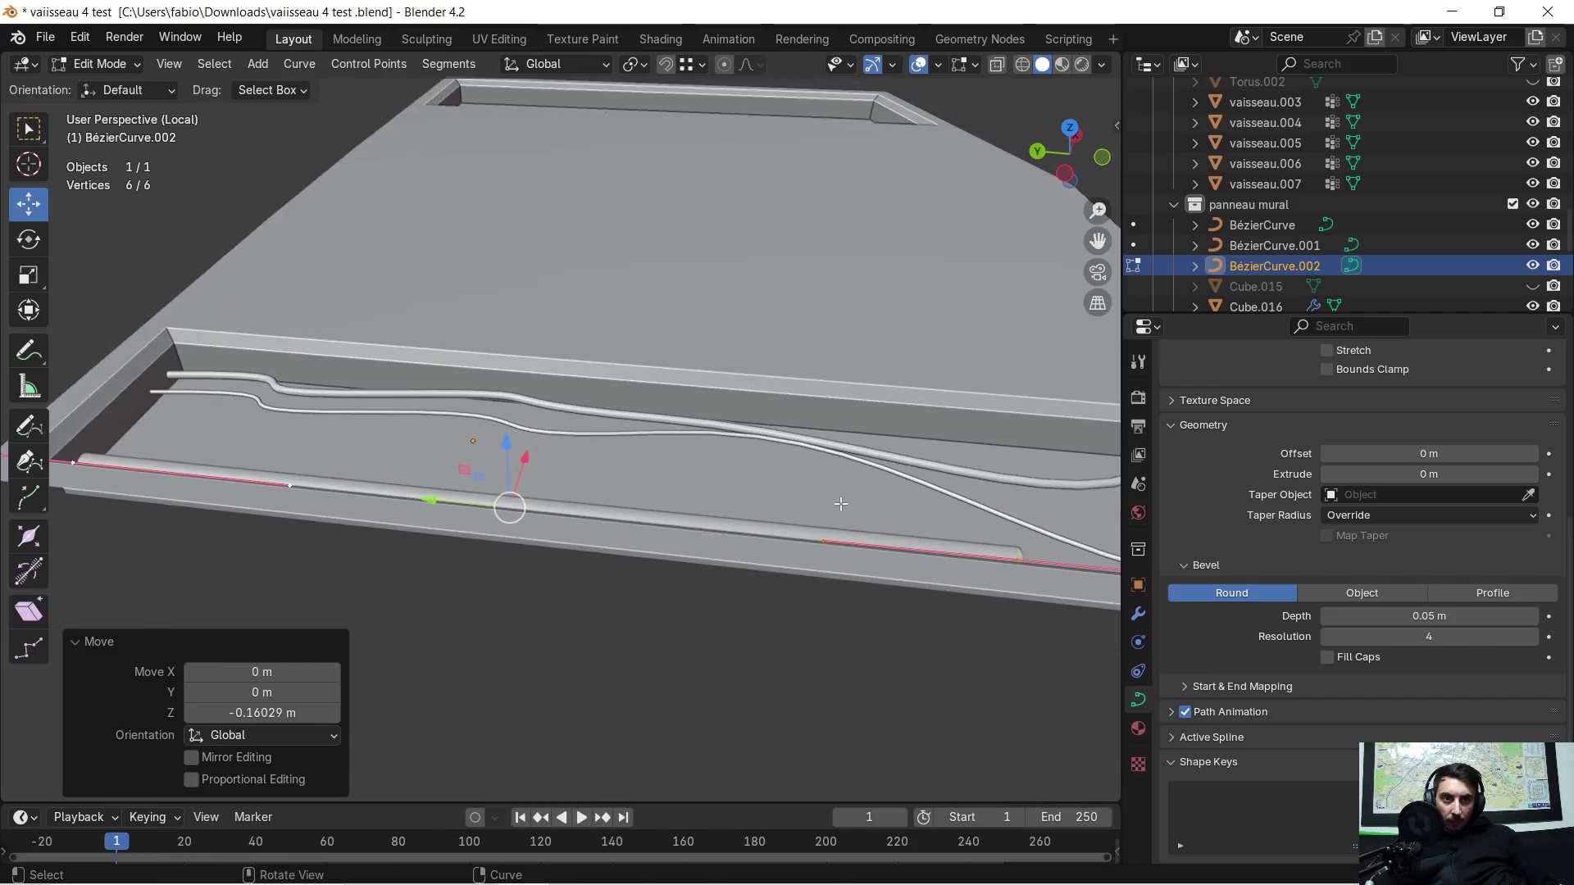
mouse_move(981, 490)
middle_down()
mouse_move(847, 553)
mouse_move(197, 78)
middle_up()
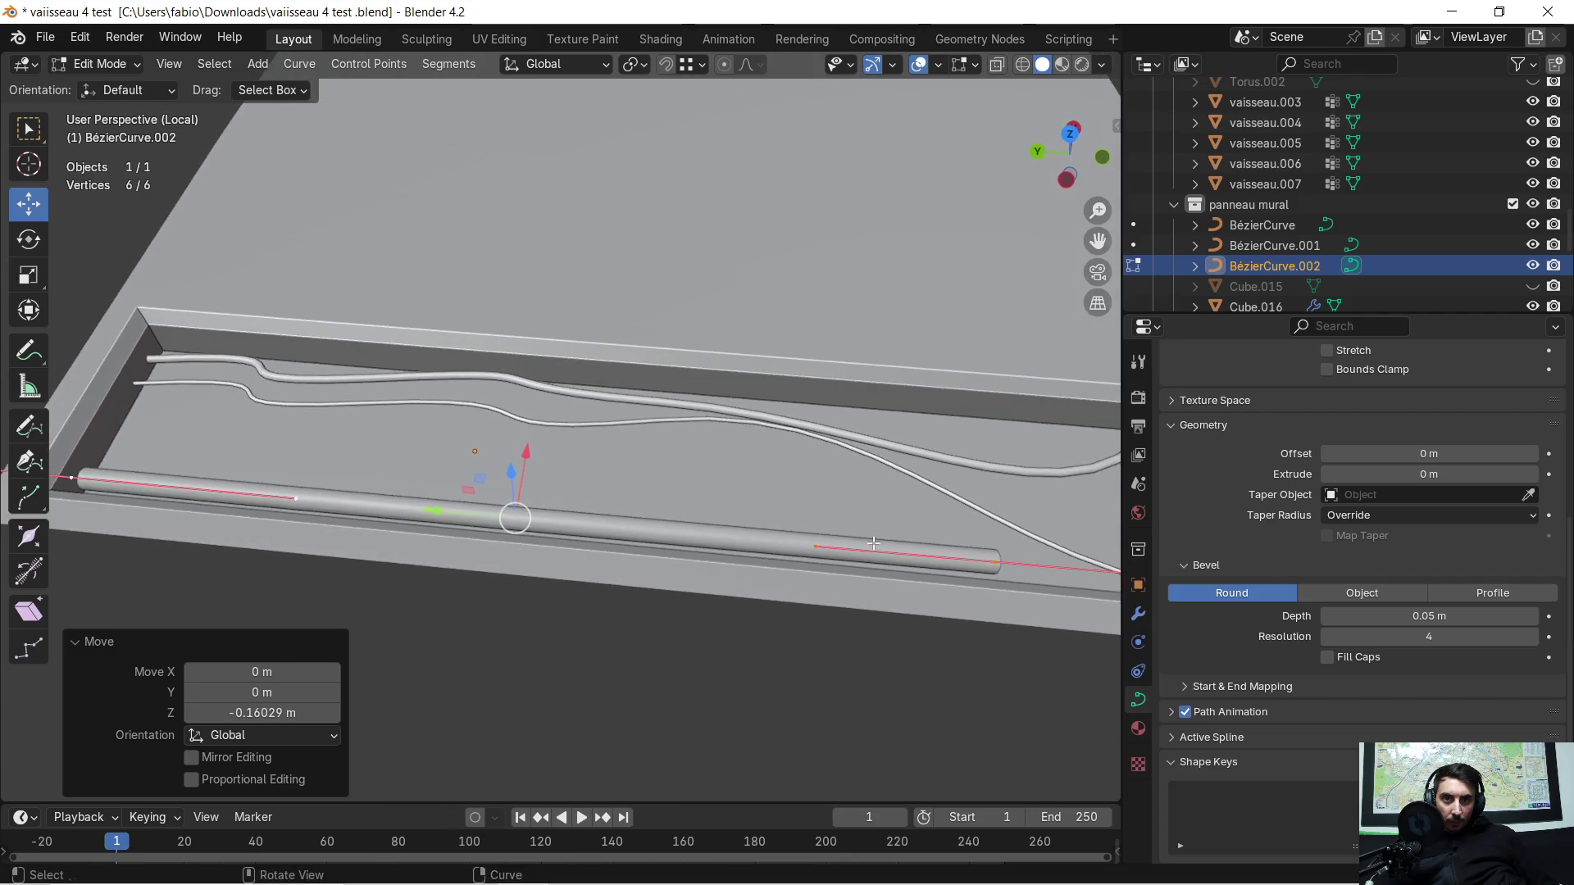
key(Tab)
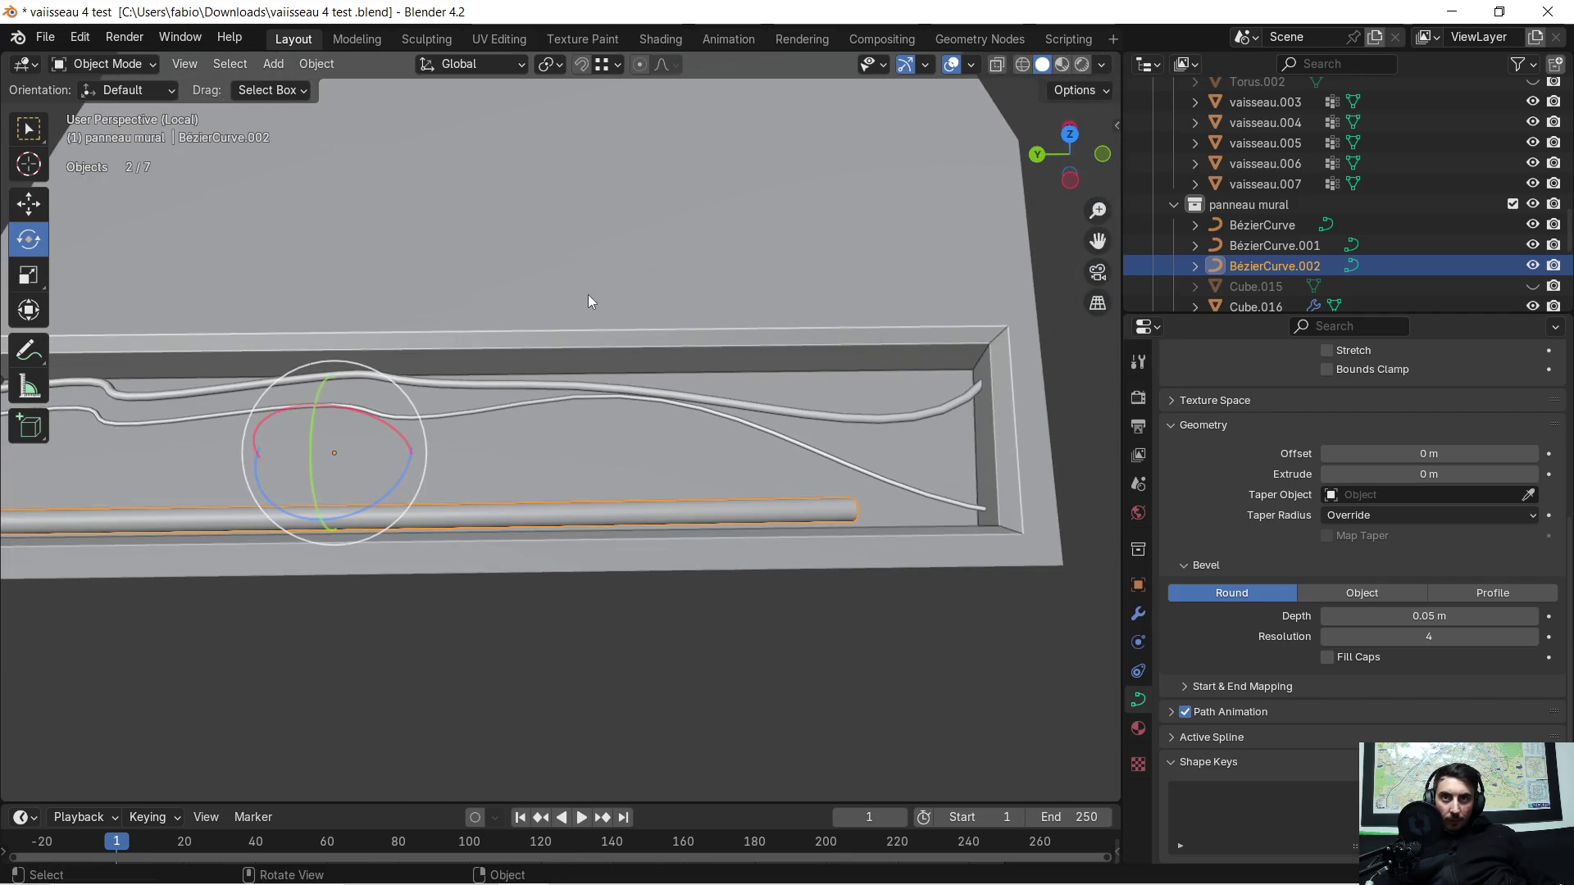
Step: Extend the tube's end point about -0.56 m along Y past the panel edge, then copy the tube object
key(Tab)
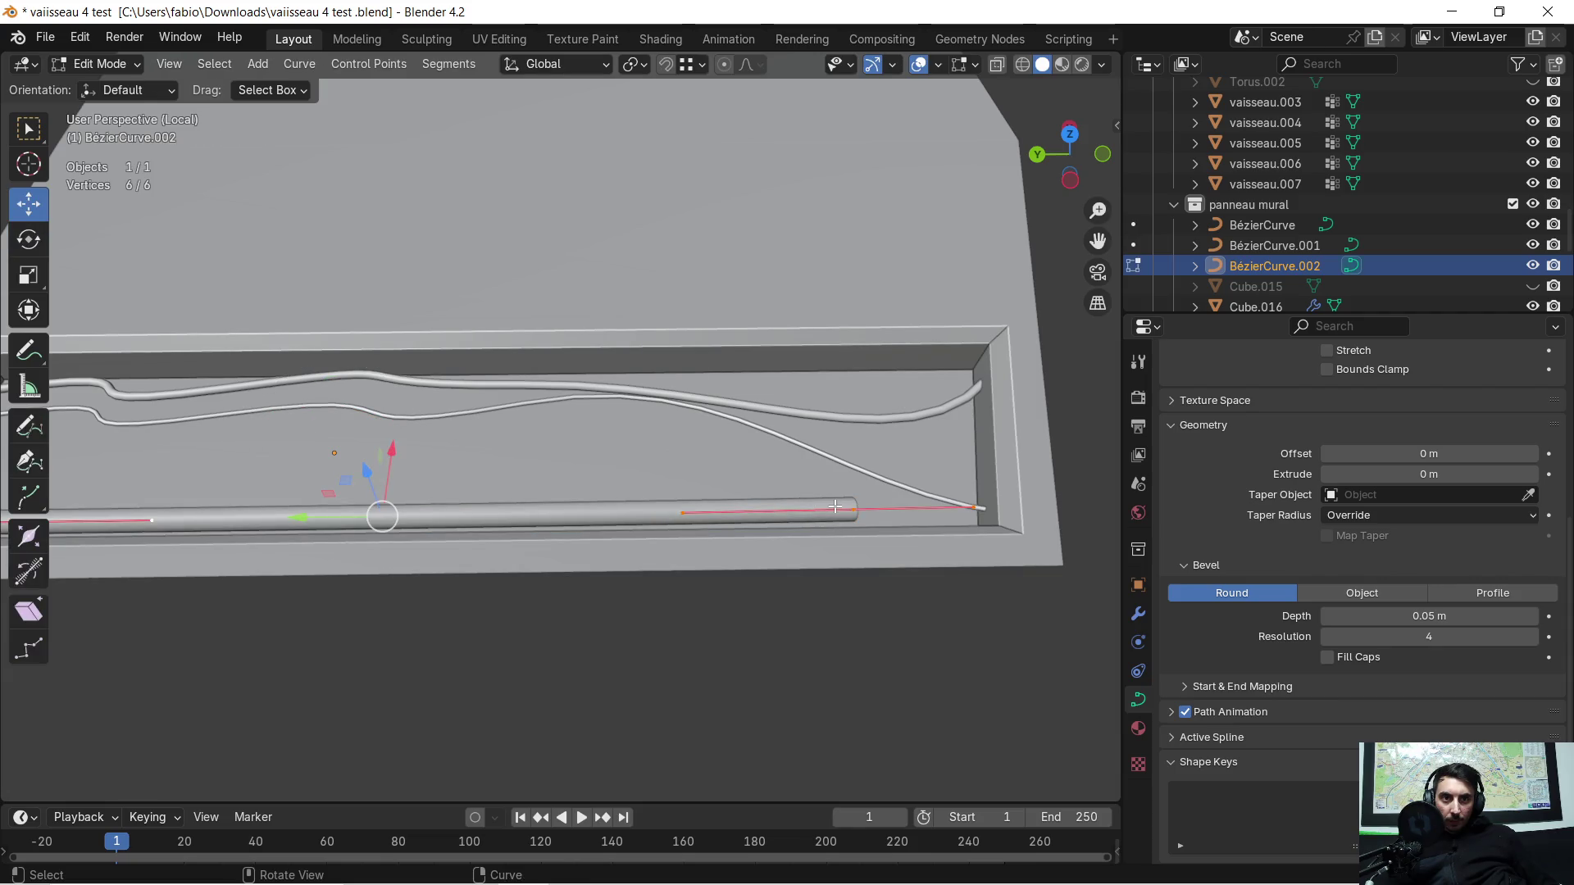
shift+middle_drag(973, 488, 749, 475)
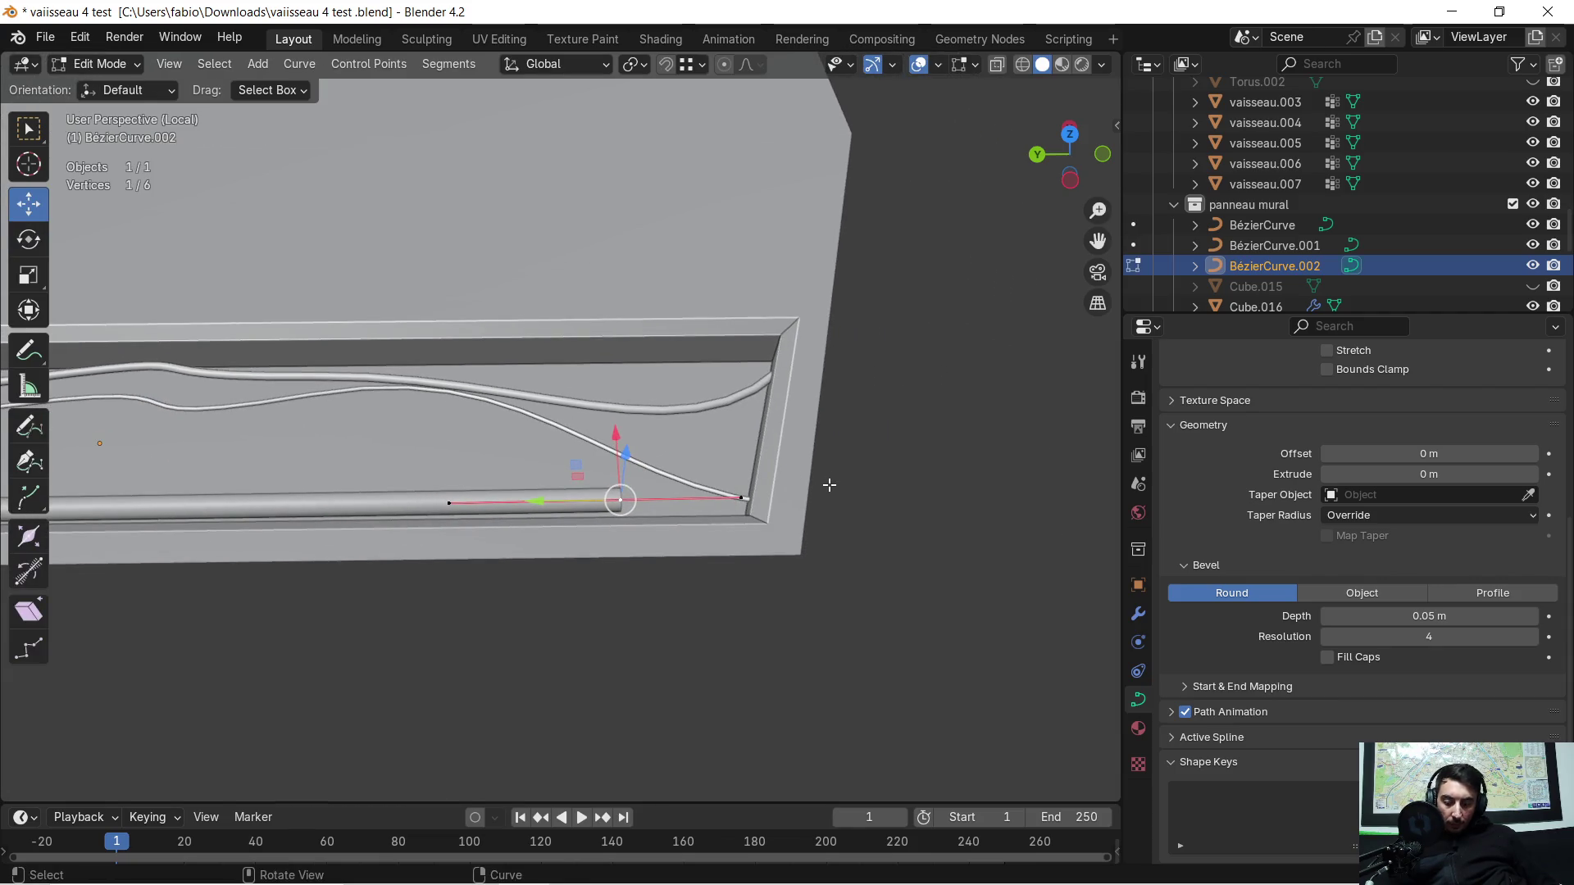
key(g)
key(y)
click(961, 480)
mouse_move(963, 479)
middle_down()
mouse_move(770, 479)
mouse_move(720, 429)
mouse_move(698, 311)
mouse_move(636, 375)
middle_up()
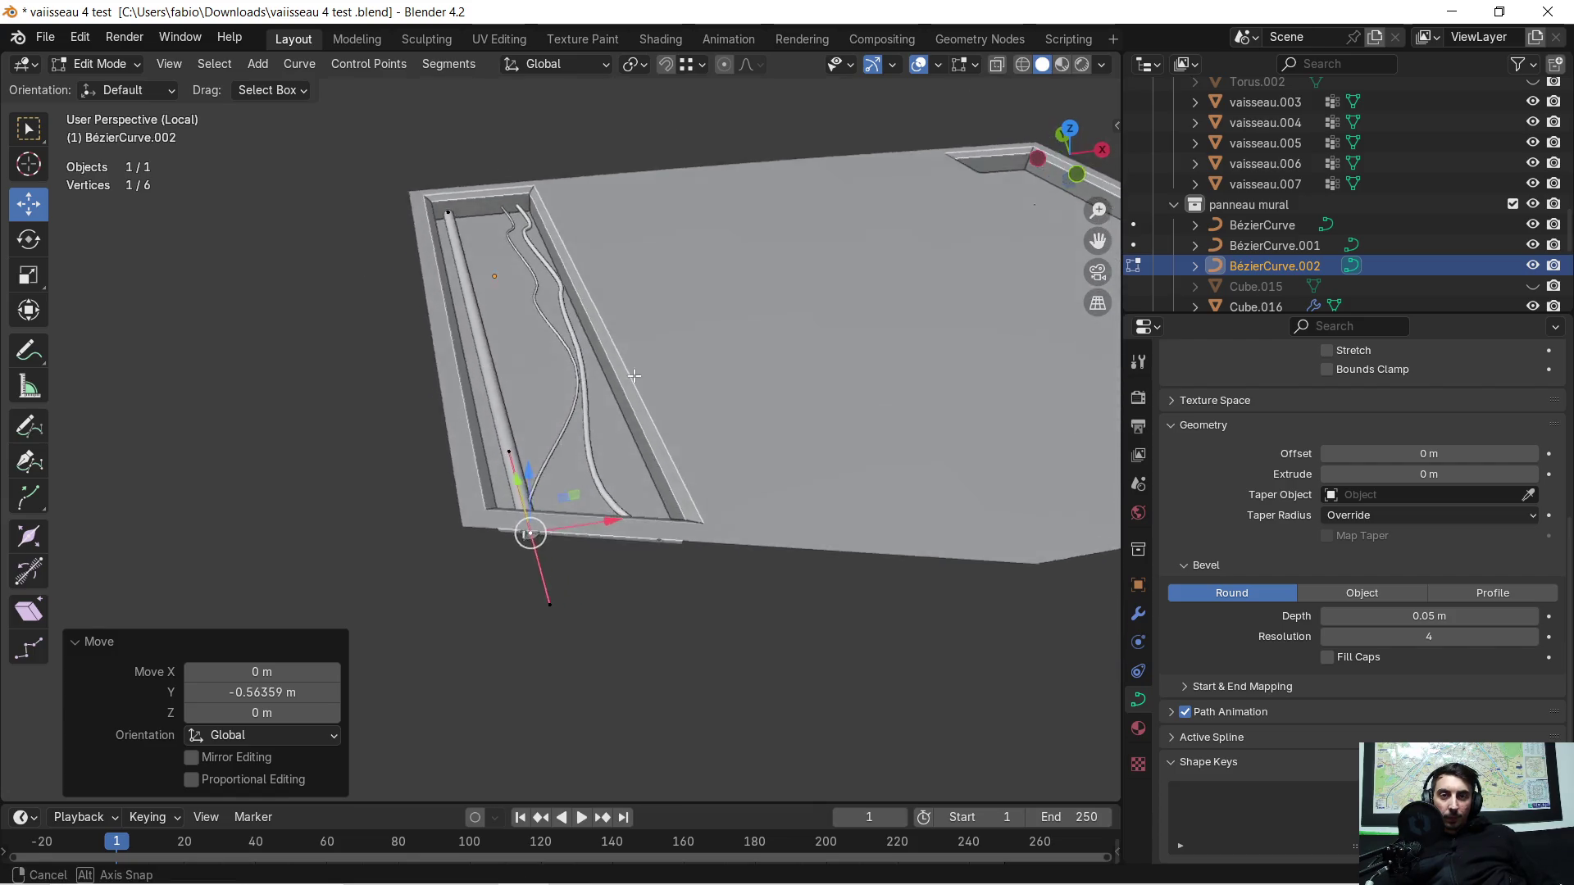
mouse_move(634, 376)
middle_down()
mouse_move(600, 355)
mouse_move(533, 380)
middle_up()
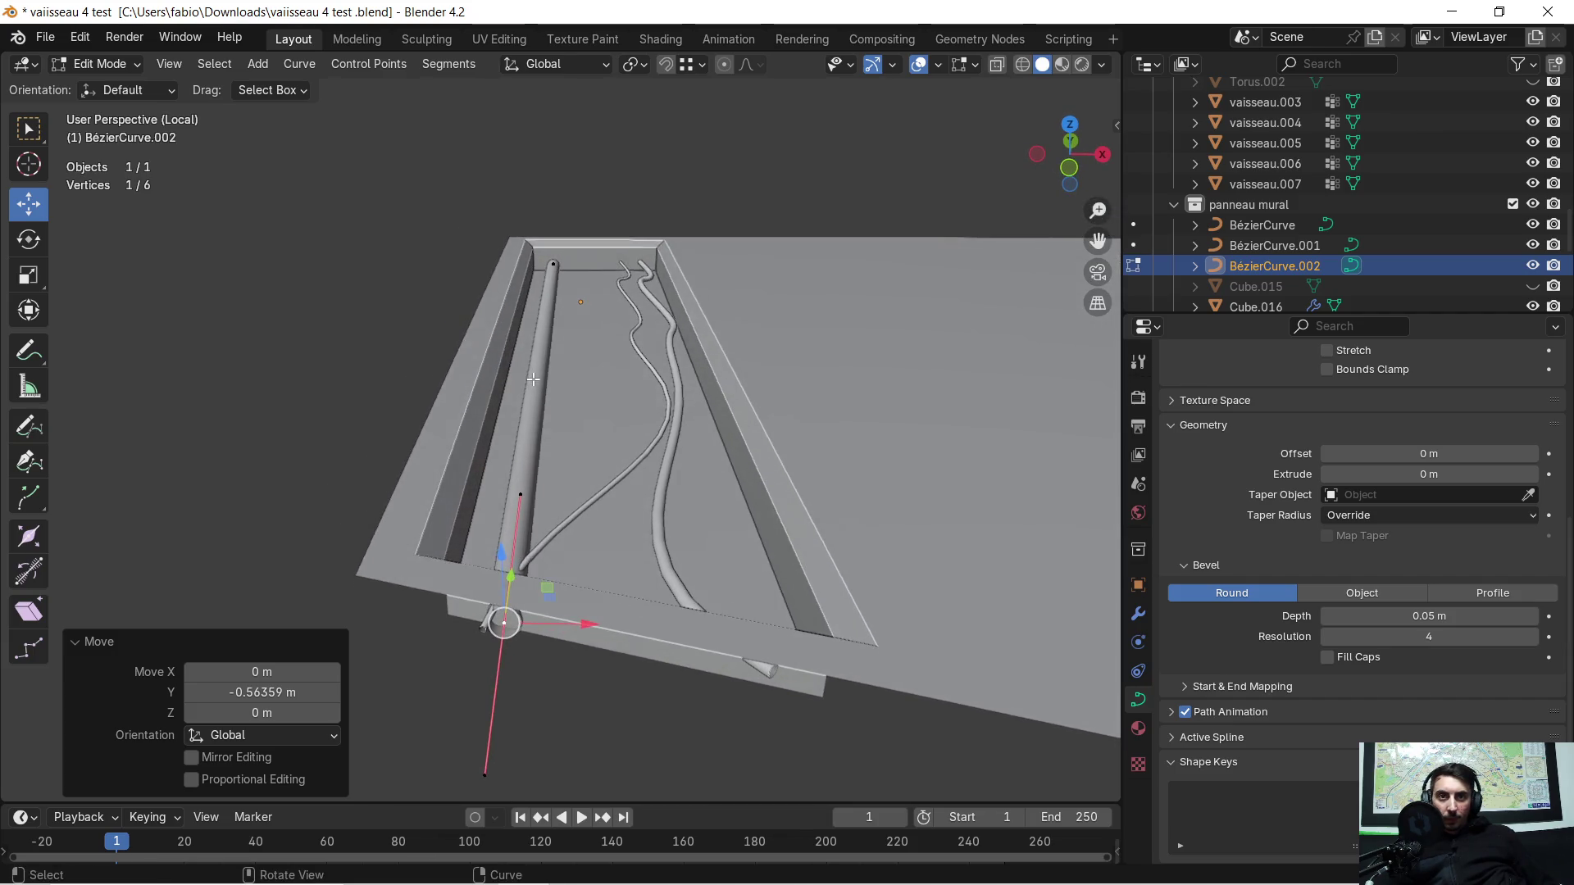
key(Tab)
key(ctrl+c)
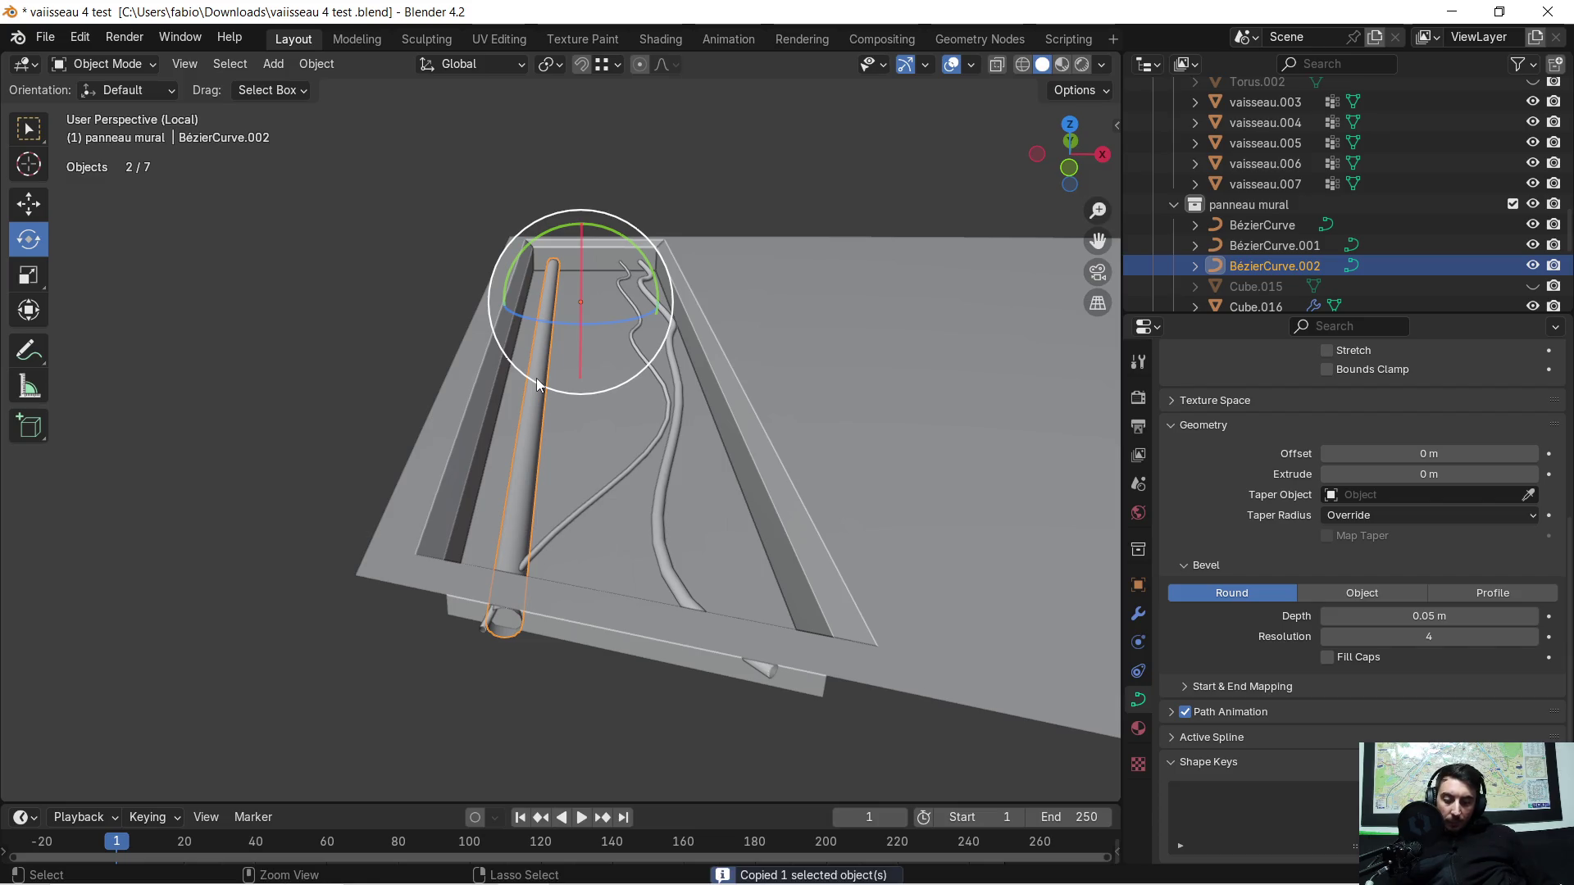
Step: Paste BézierCurve.003 and move it about 0.2 m along X to lie parallel beside the first tube
key(ctrl+v)
key(g)
key(y)
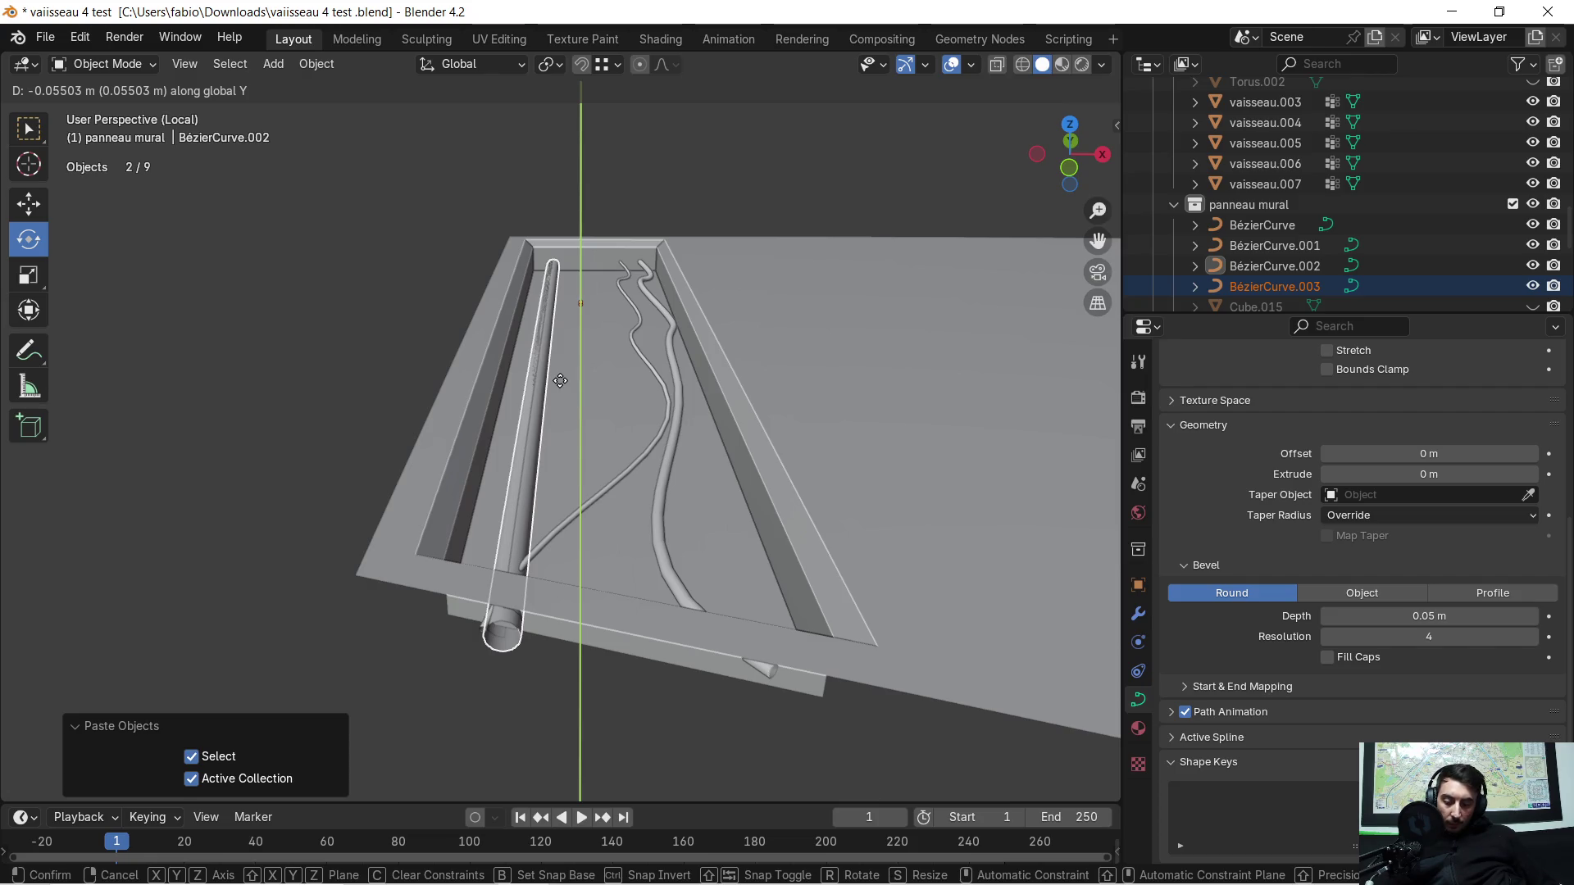
click(559, 381)
key(g)
key(x)
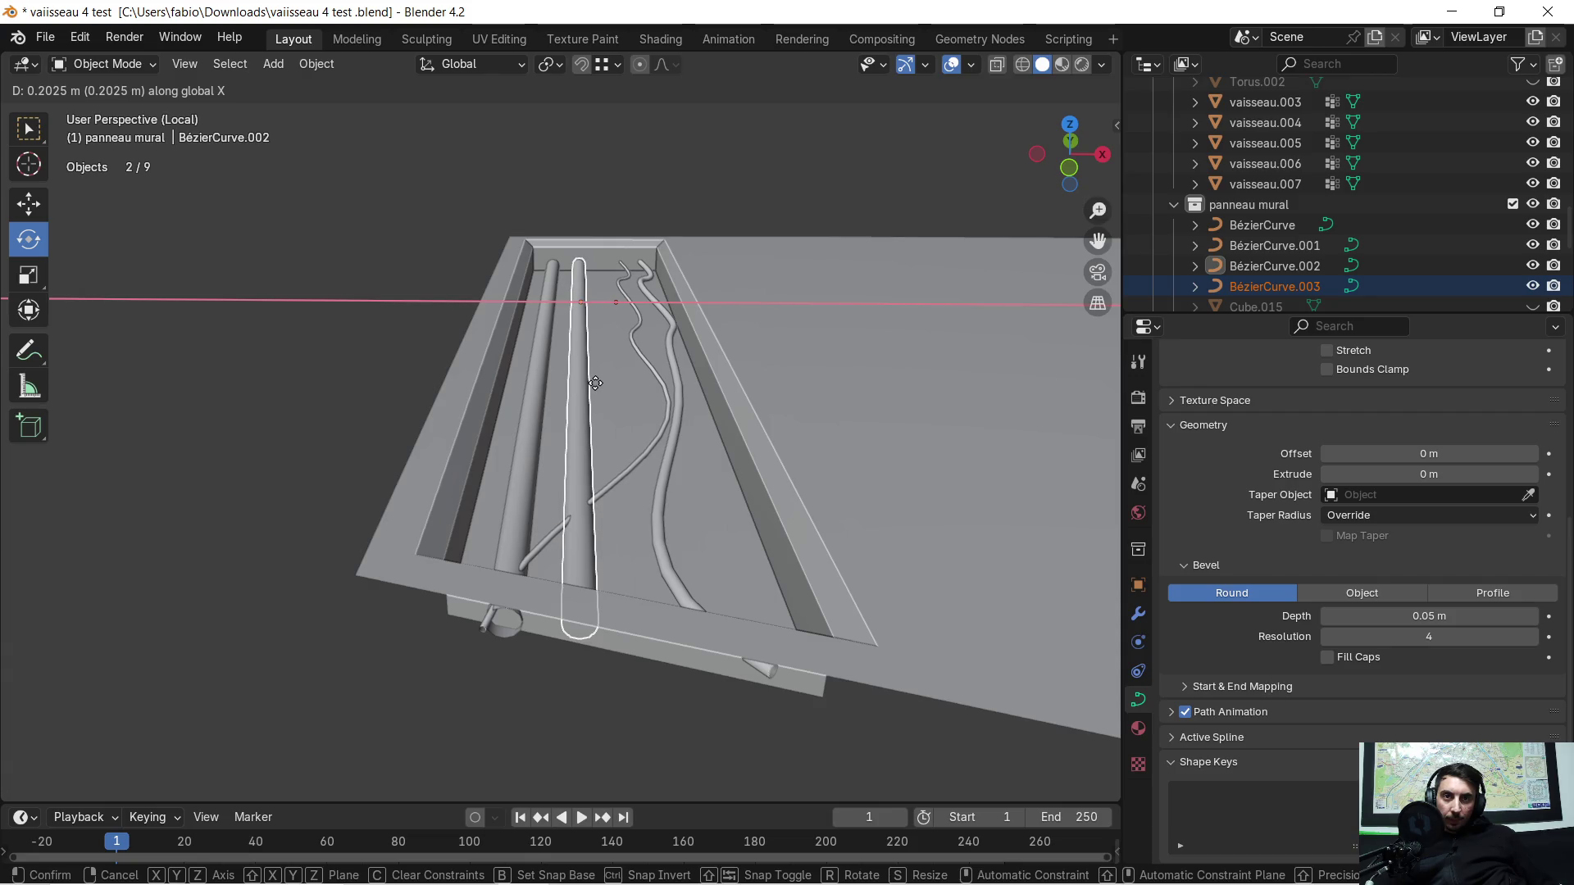
click(596, 384)
scroll(544, 374, up, 2)
scroll(546, 373, down, 2)
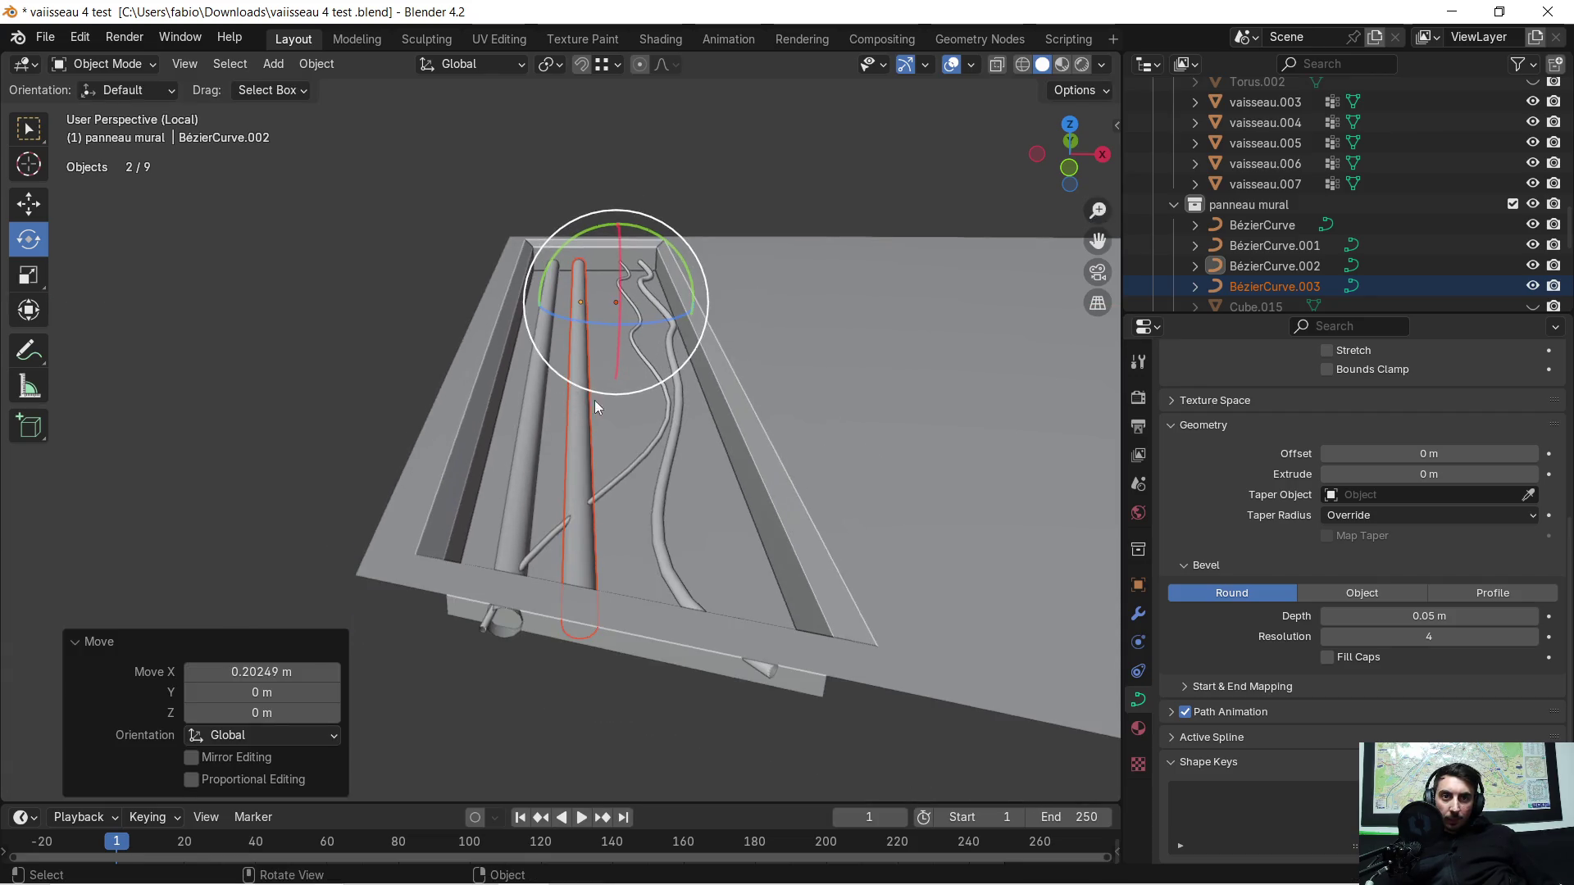
scroll(589, 397, up, 2)
middle_drag(596, 433, 620, 469)
click(602, 490)
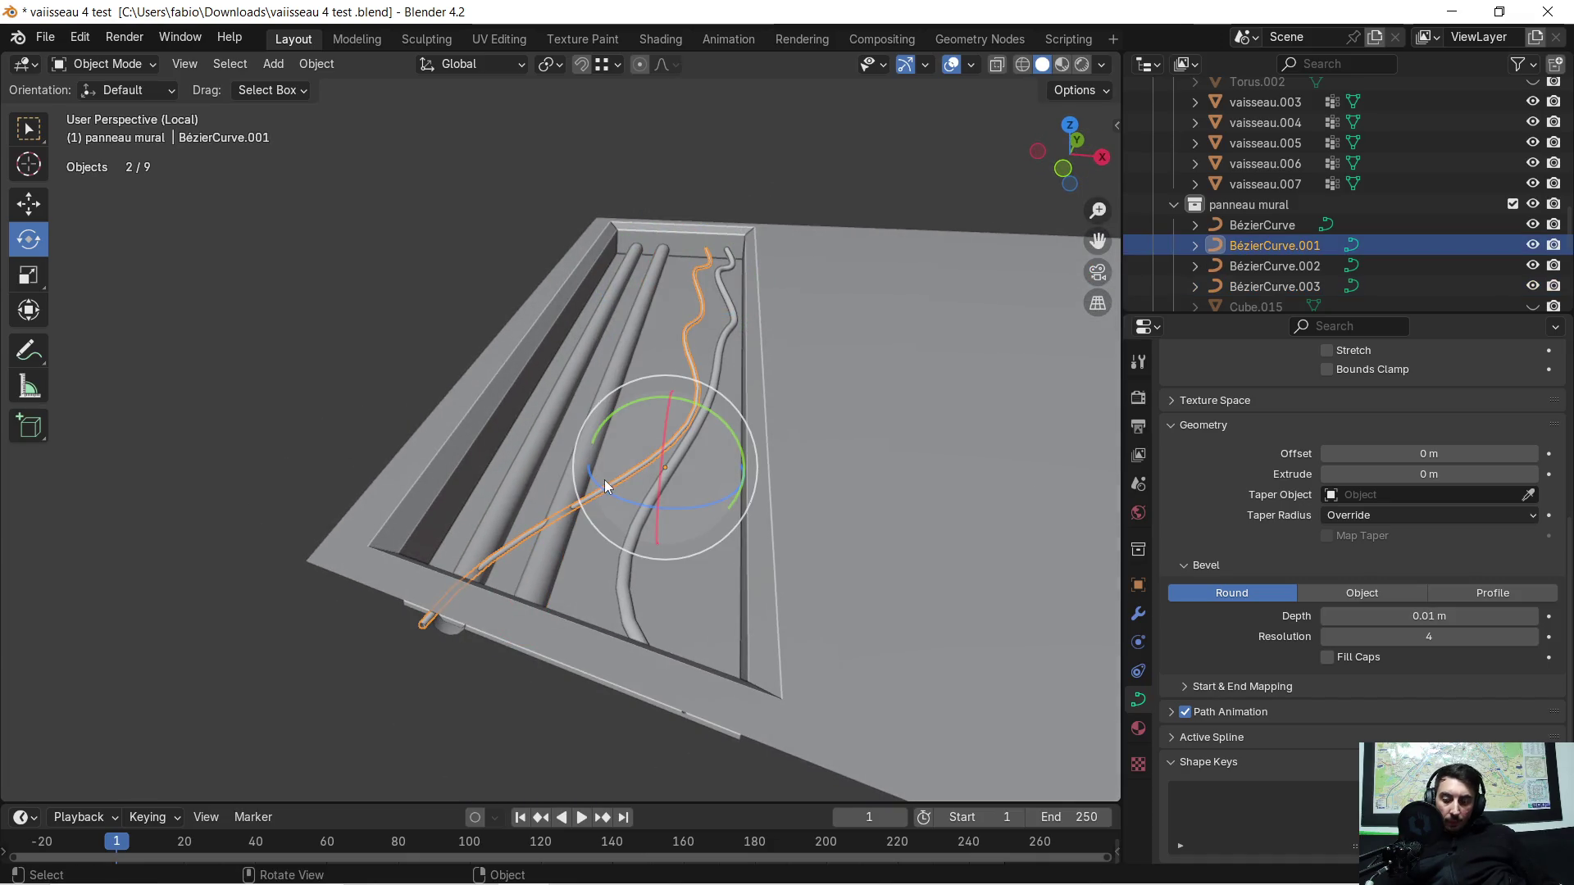
Step: Drop BézierCurve.001's end control point about -0.074 m along Z at the panel's edge
key(Tab)
middle_drag(594, 503, 630, 470)
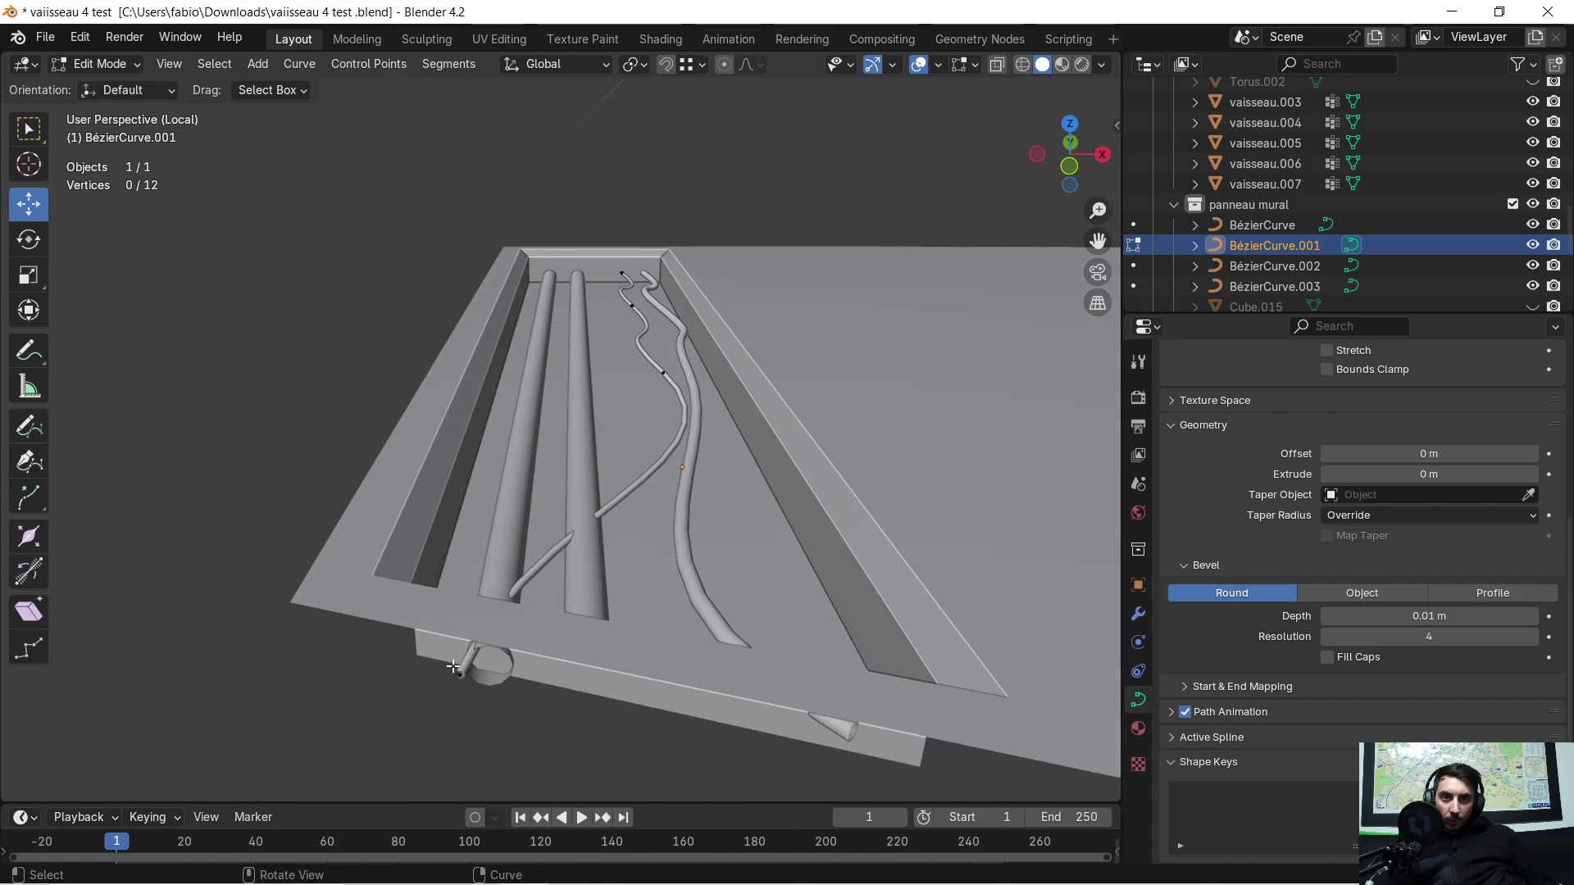
middle_drag(458, 672, 453, 635)
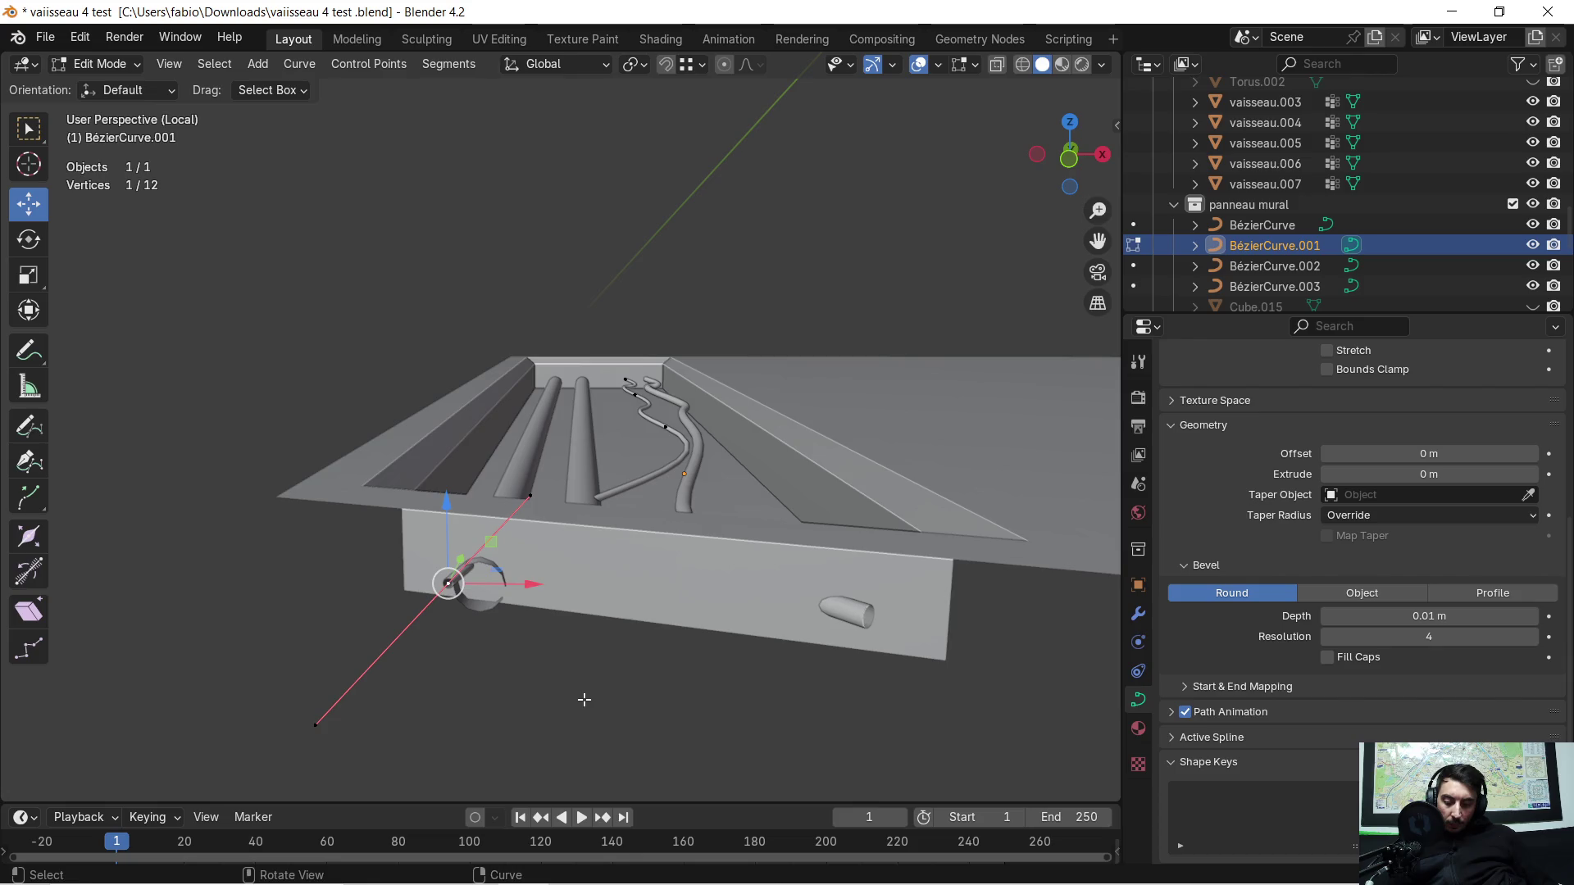
key(g)
key(z)
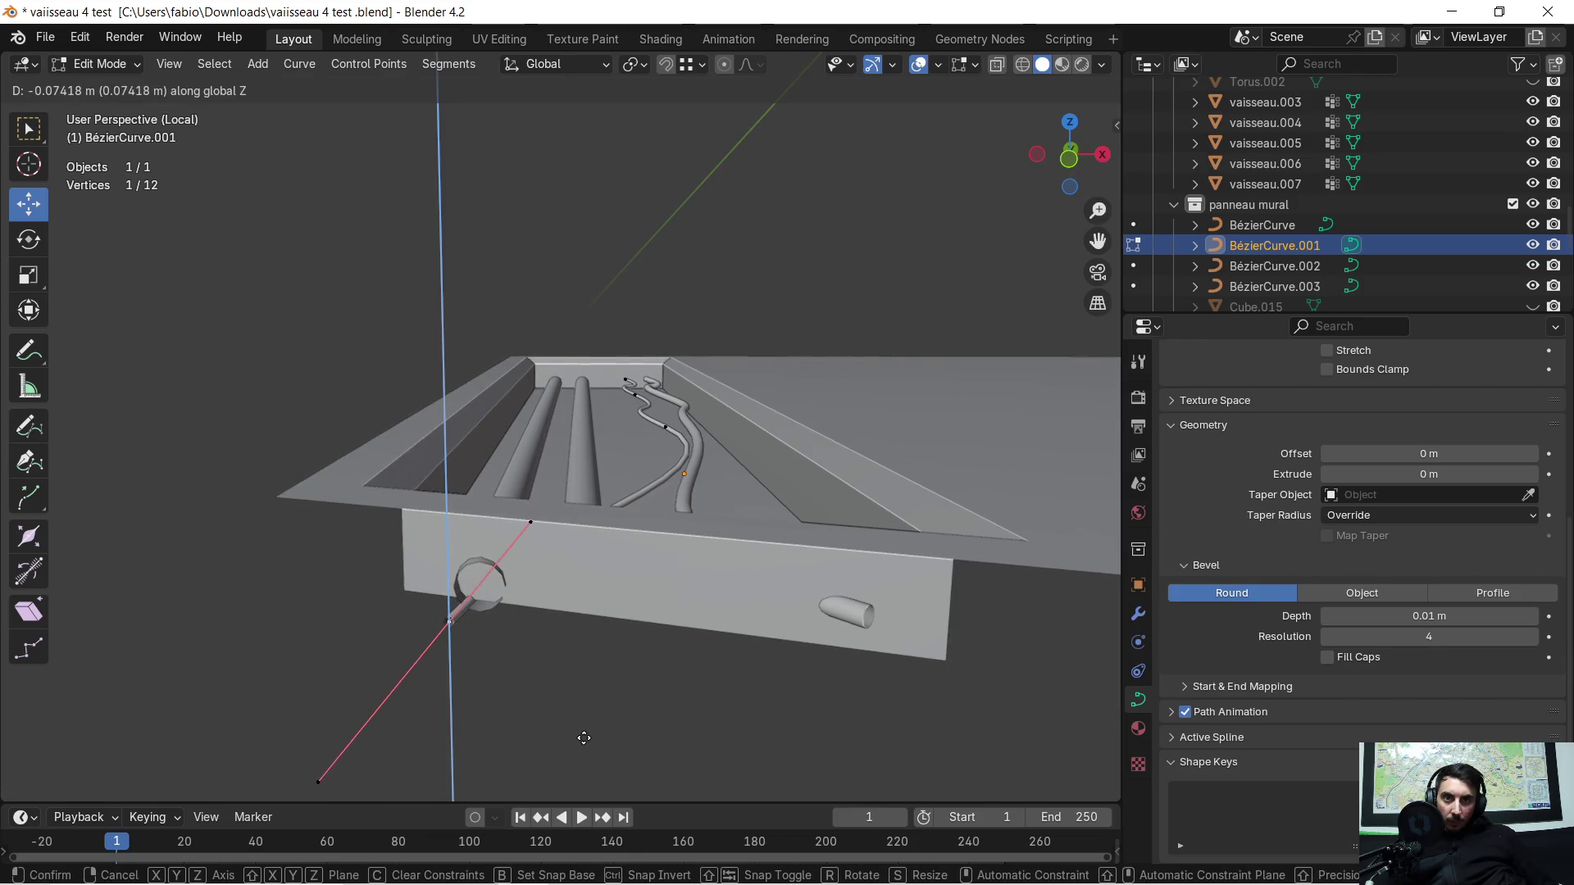
click(584, 737)
mouse_move(579, 664)
middle_down()
mouse_move(510, 535)
mouse_move(428, 701)
mouse_move(535, 691)
mouse_move(535, 531)
middle_up()
key(Tab)
Step: Raise both thick tube curves together along Z by 0.021 m
click(535, 530)
shift+click(486, 498)
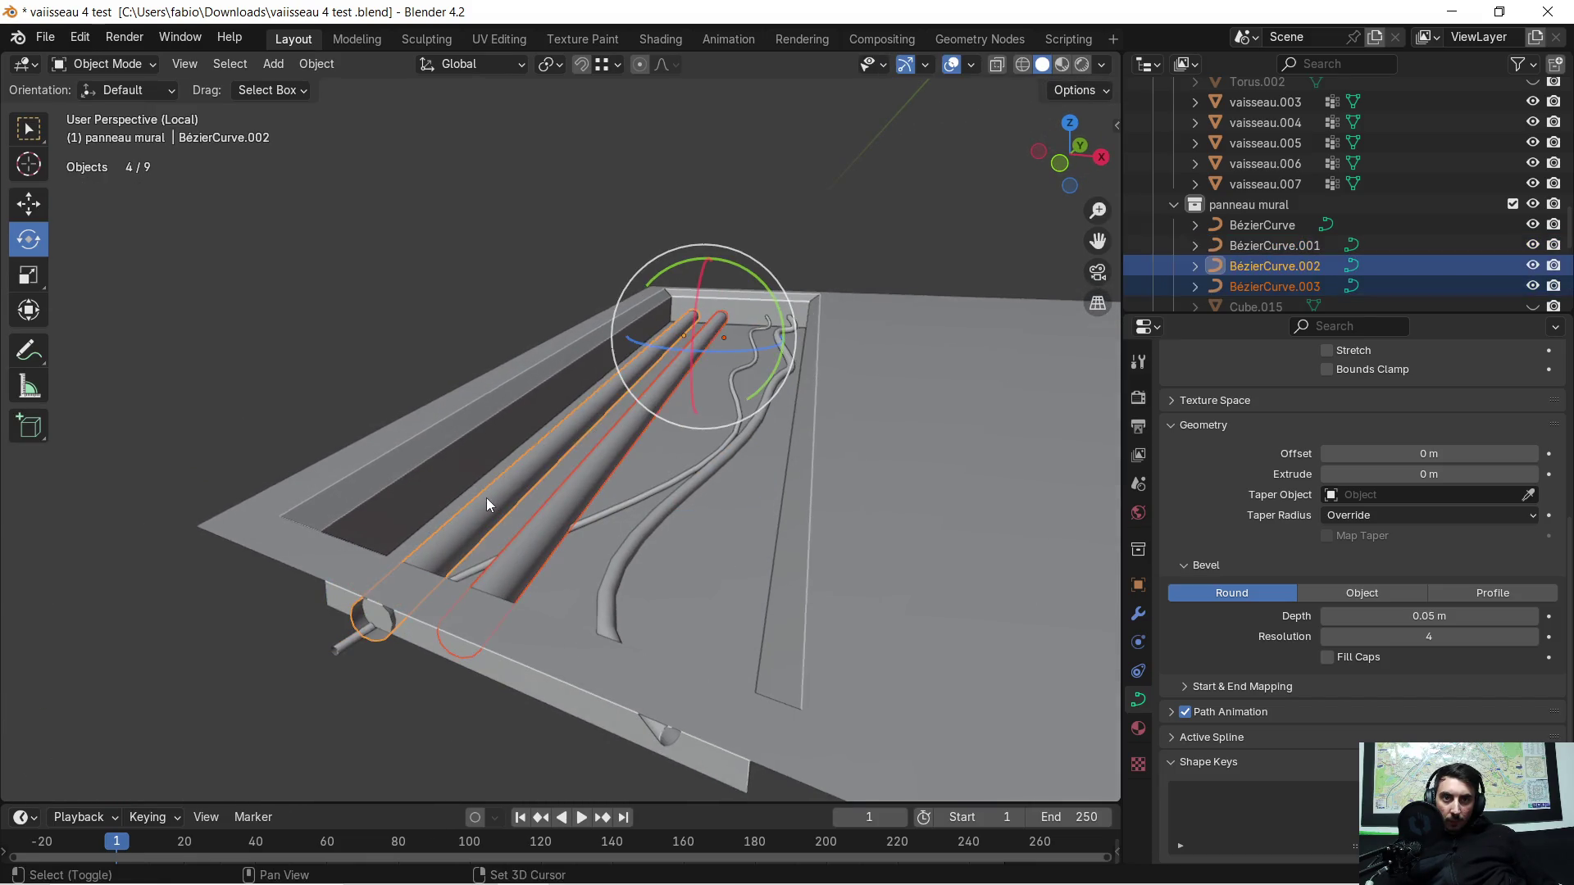
key(g)
key(z)
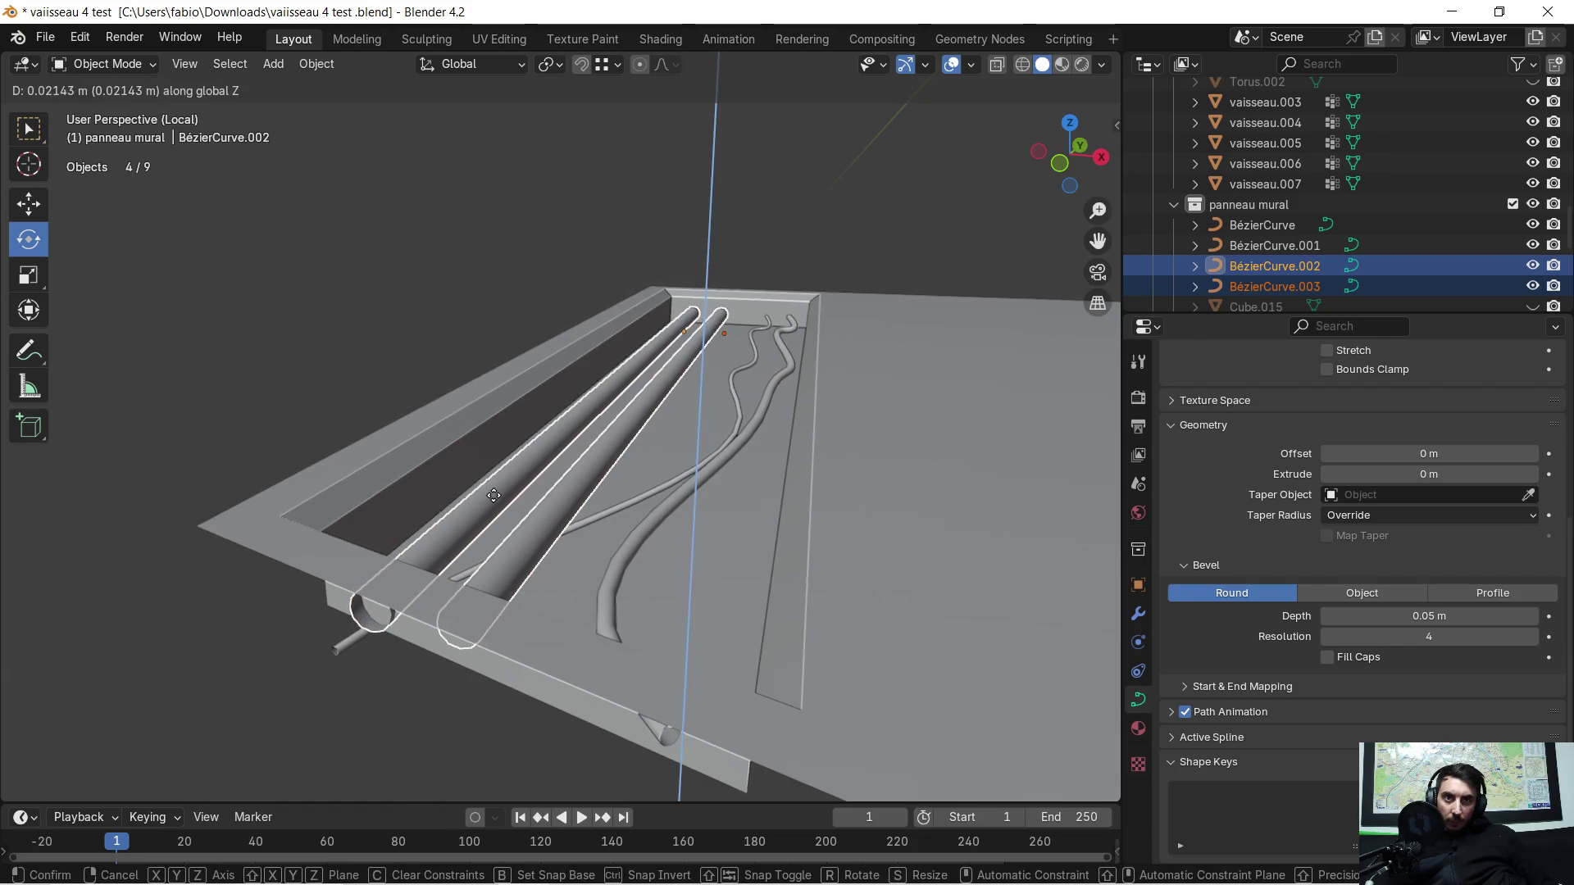
click(493, 495)
mouse_move(494, 491)
middle_down()
mouse_move(510, 549)
mouse_move(573, 493)
middle_up()
Step: Slide BézierCurve.003 along X by -0.086 m, closer to the first tube
click(340, 370)
middle_drag(340, 371, 377, 331)
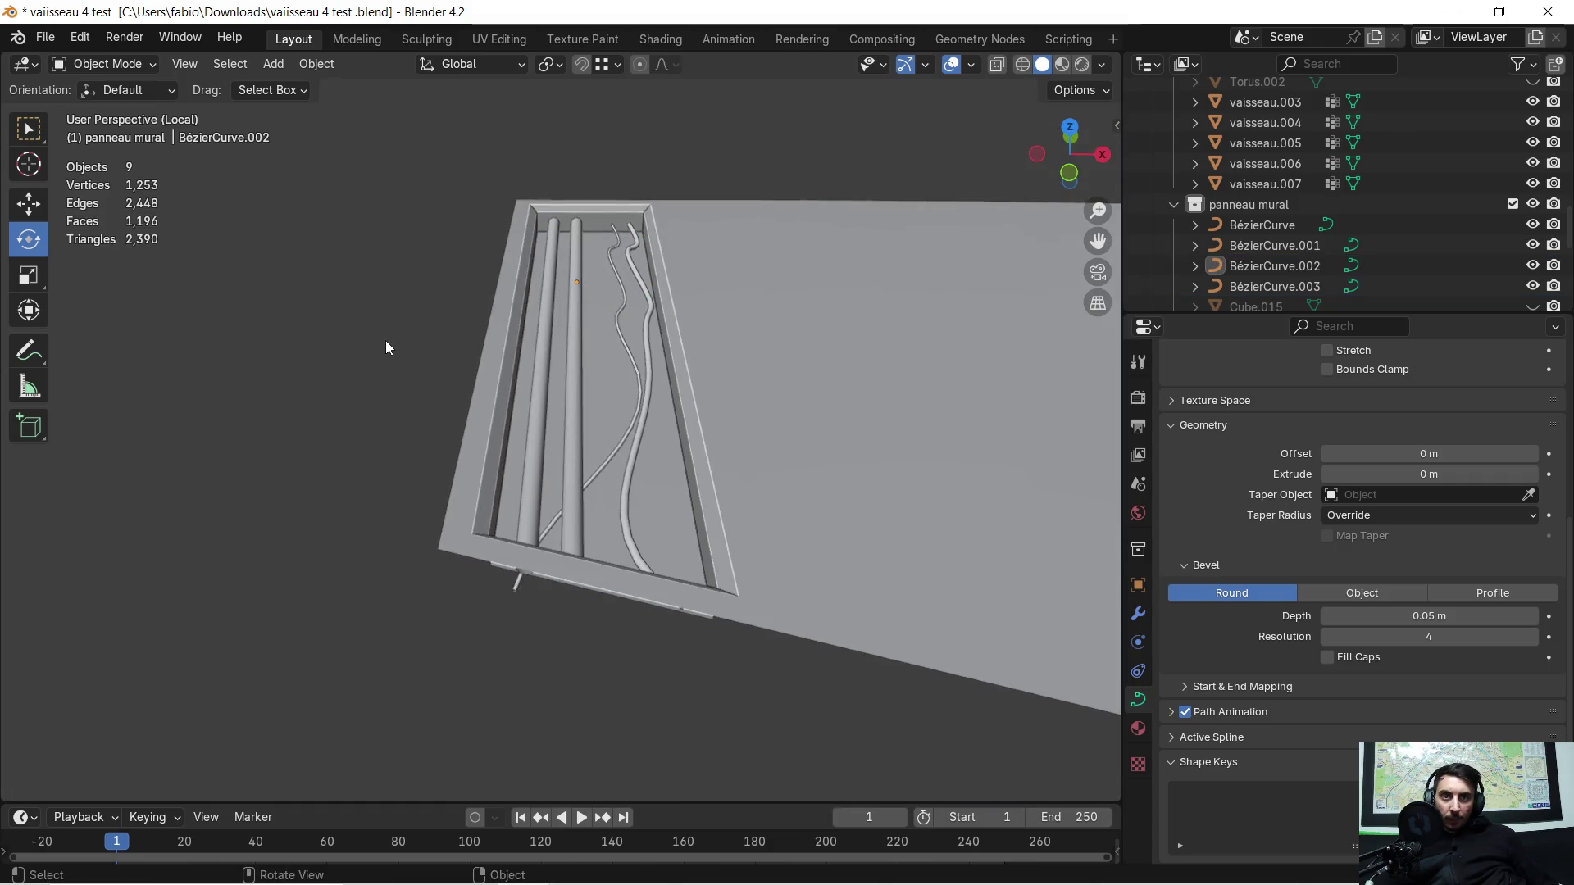
middle_drag(569, 288, 574, 309)
click(572, 372)
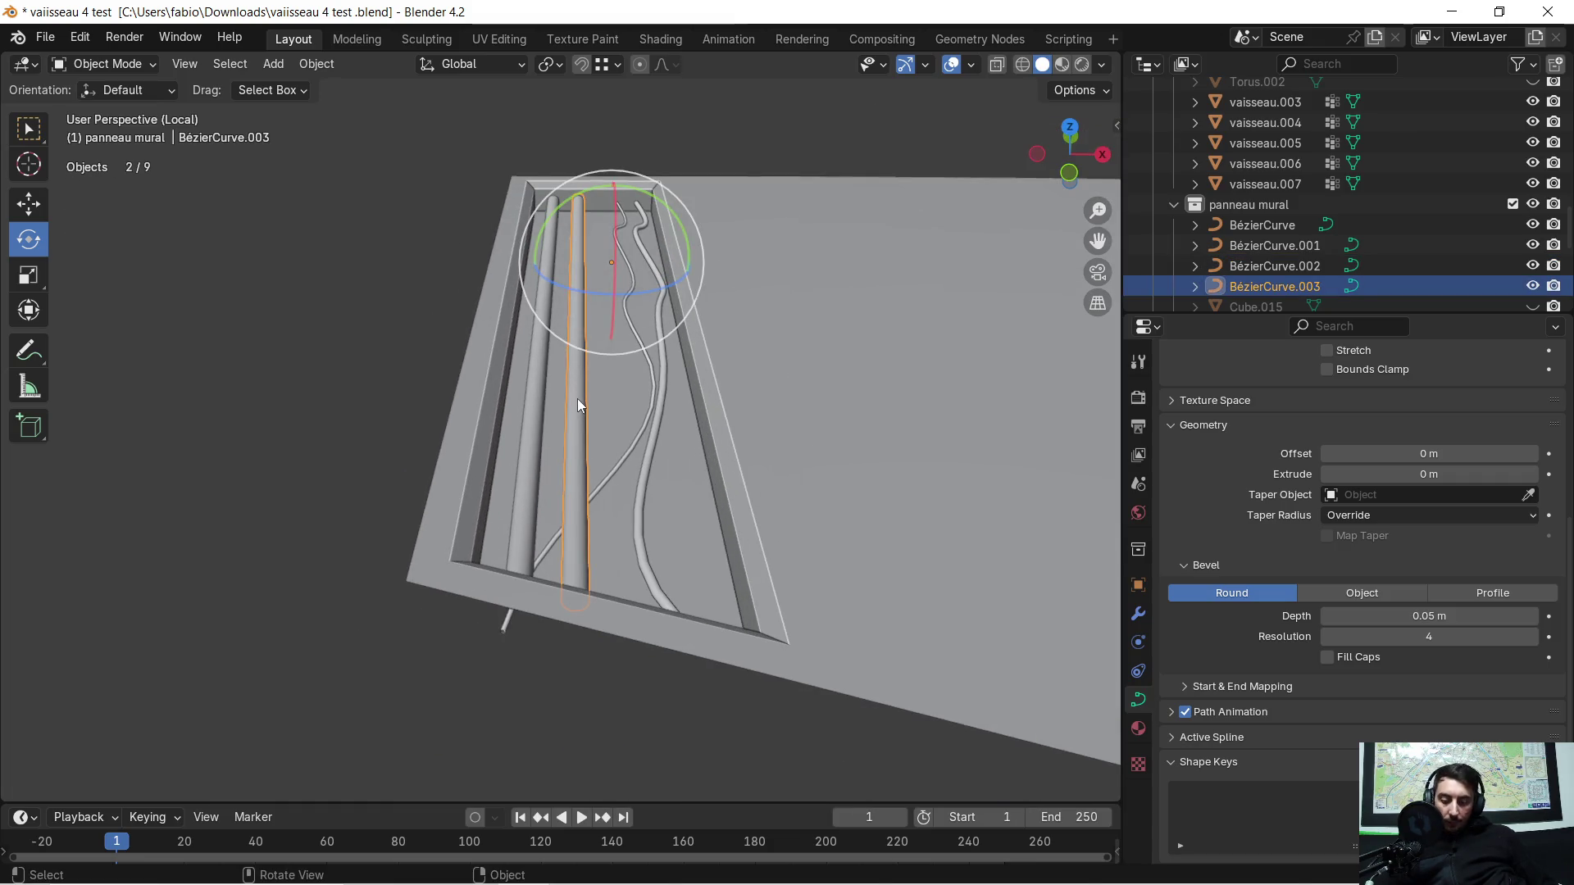
key(g)
key(x)
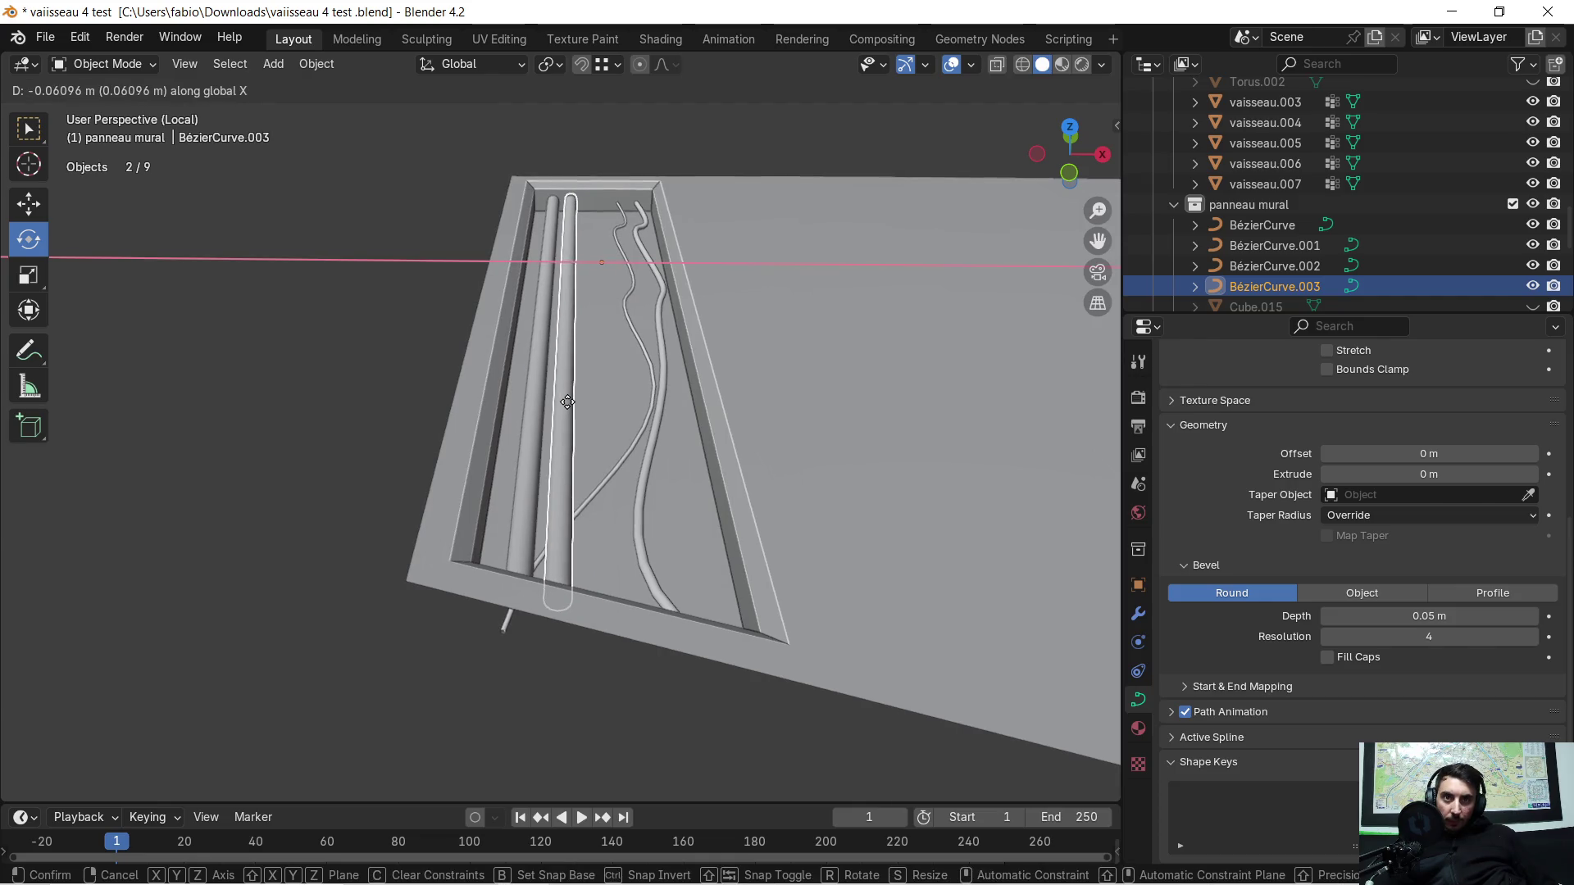
click(541, 371)
scroll(539, 371, up, 2)
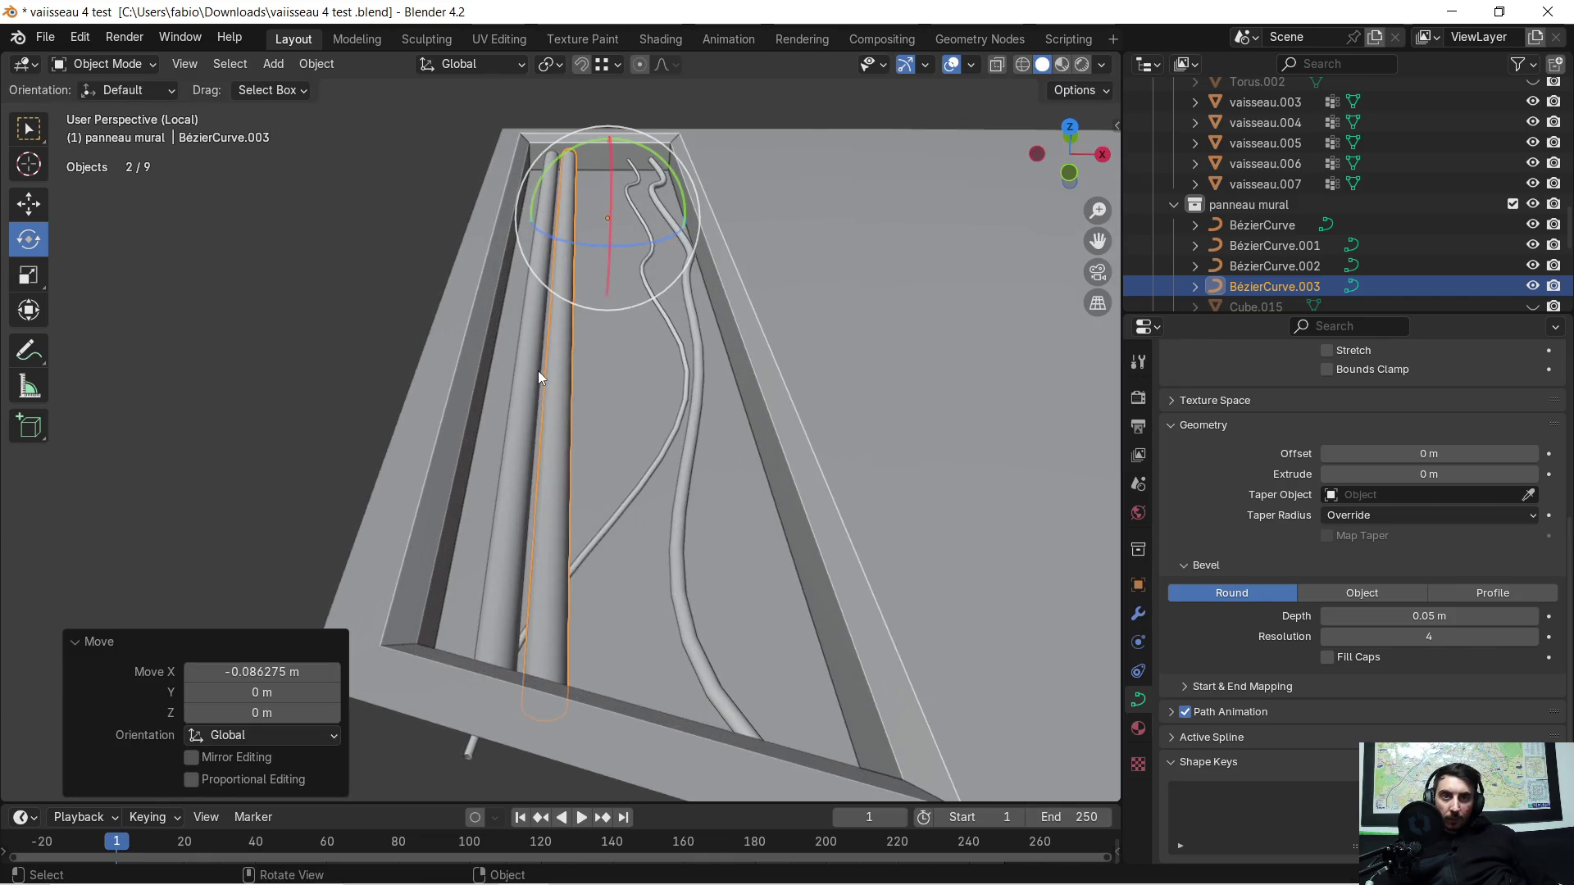
Step: Orbit the panel to inspect the finished groove with both pipes and cables
mouse_move(538, 370)
middle_down()
mouse_move(493, 319)
mouse_move(663, 322)
mouse_move(631, 454)
mouse_move(630, 390)
mouse_move(478, 417)
mouse_move(588, 444)
mouse_move(638, 422)
middle_up()
click(459, 282)
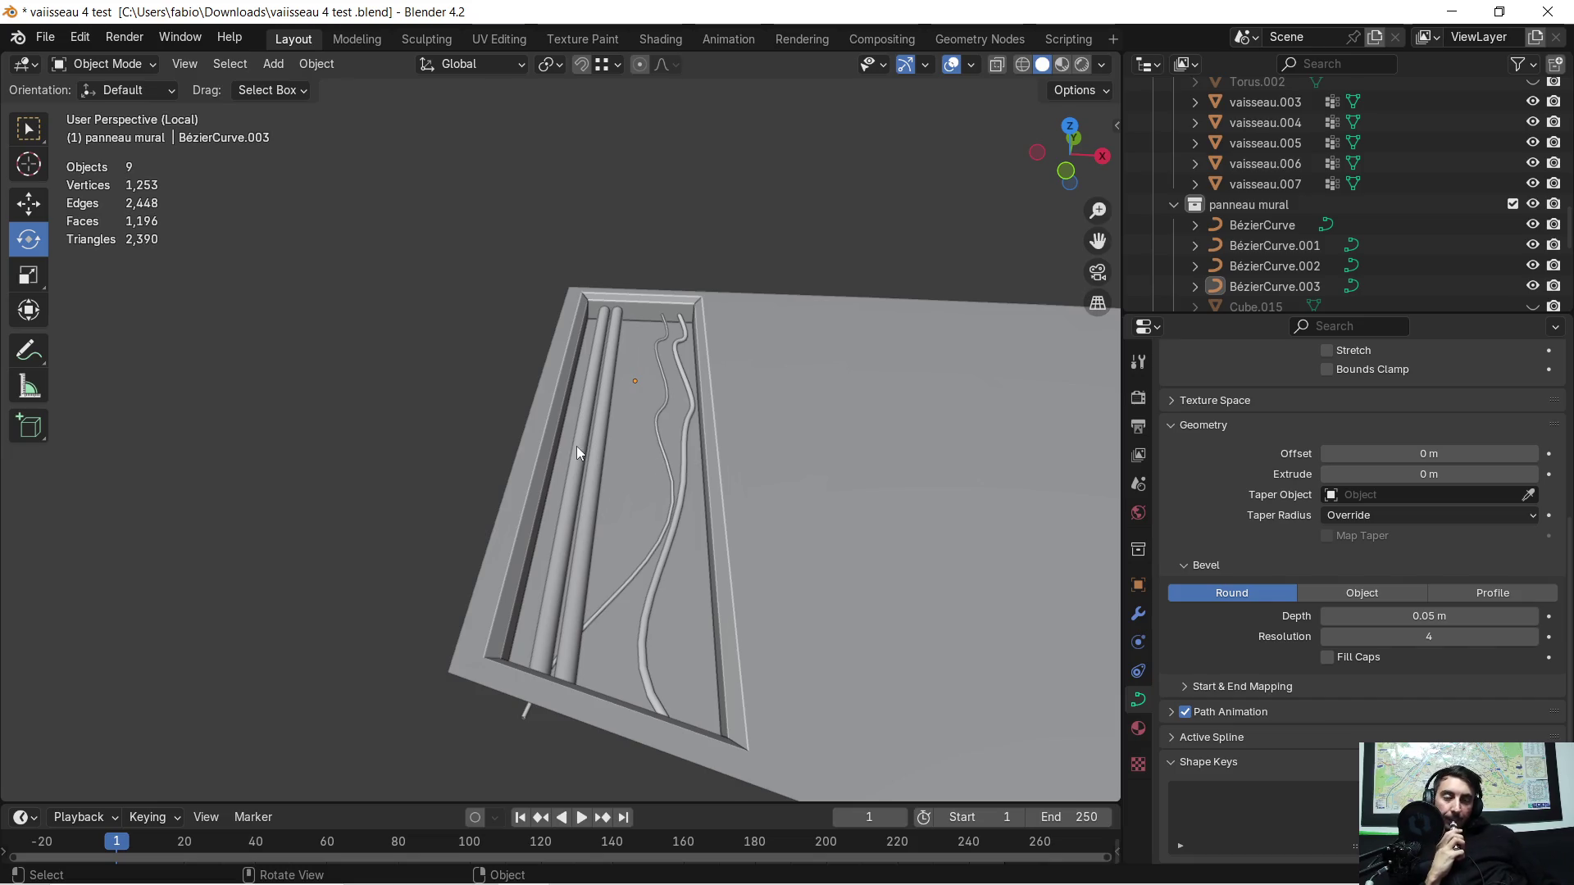
middle_drag(657, 480, 643, 476)
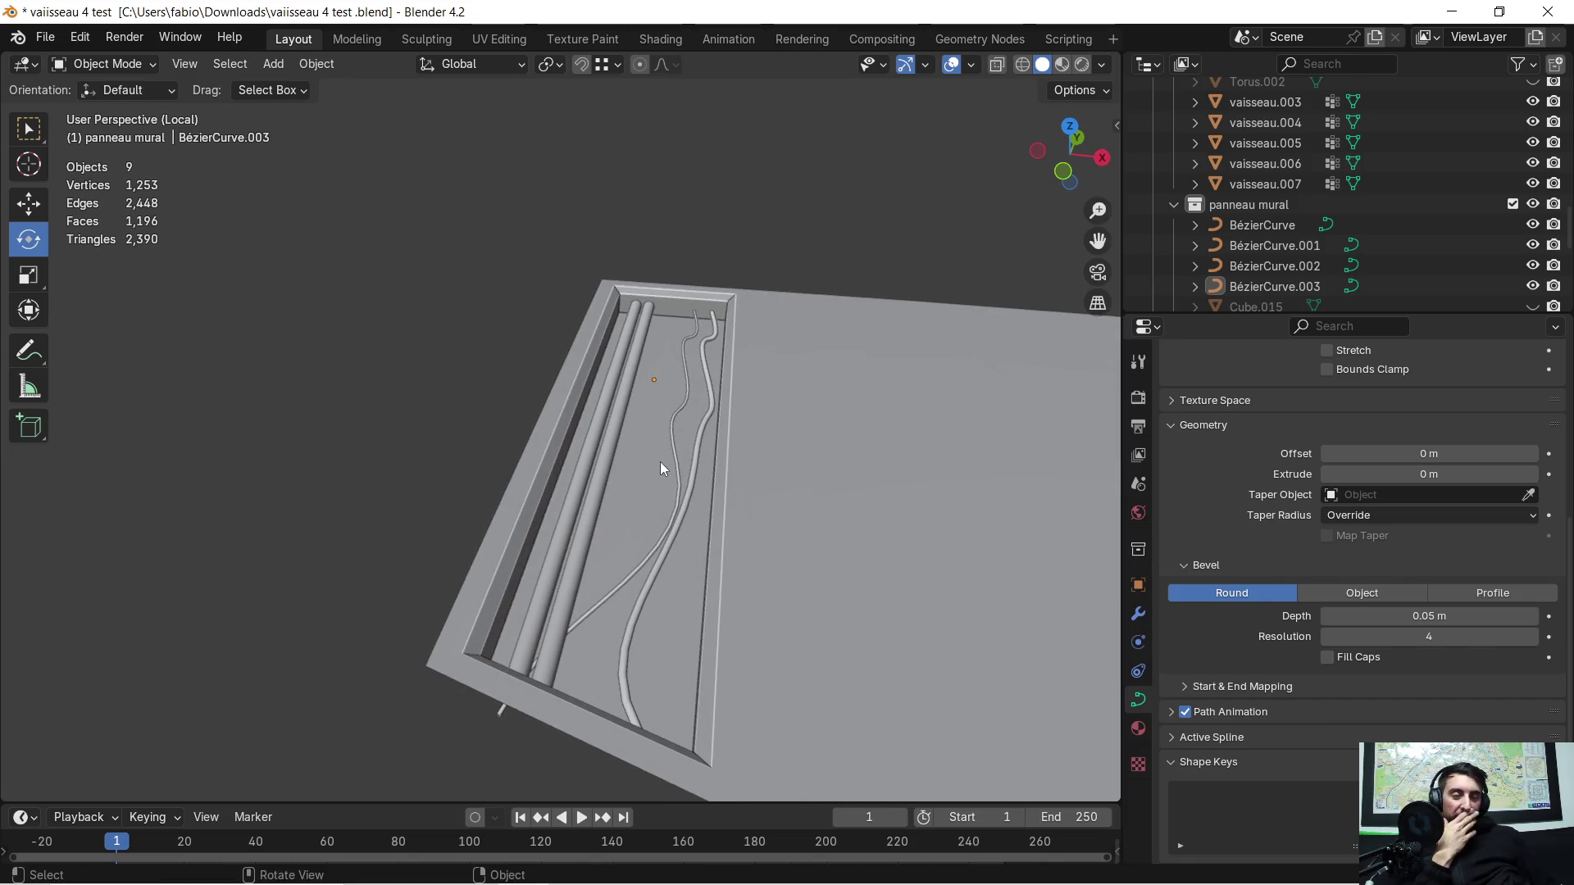
mouse_move(820, 478)
middle_down()
mouse_move(770, 445)
mouse_move(782, 465)
mouse_move(810, 418)
middle_up()
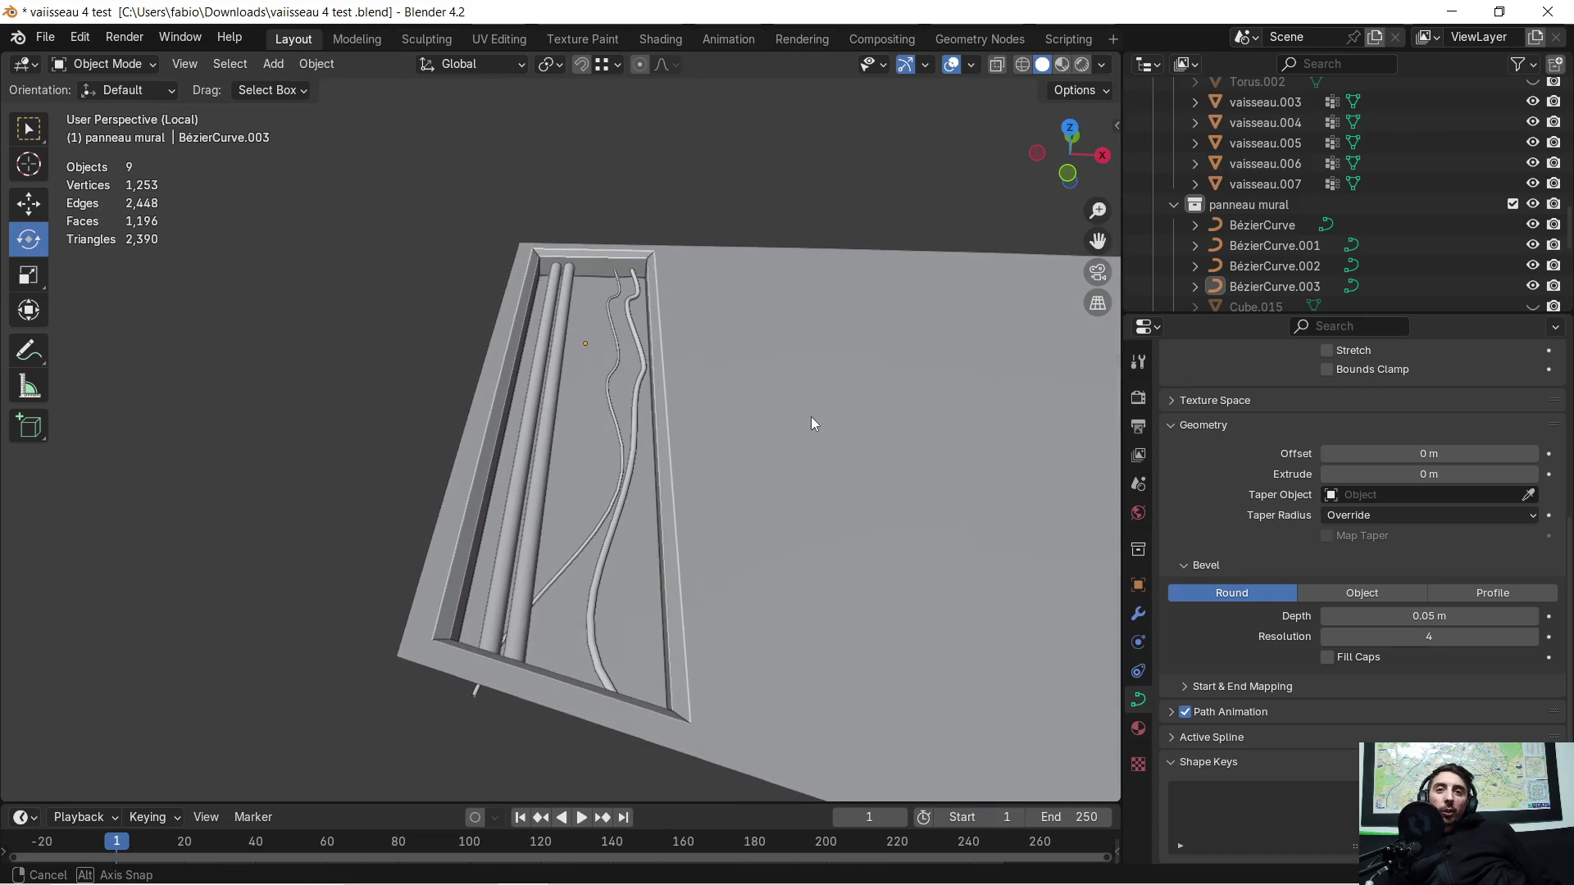
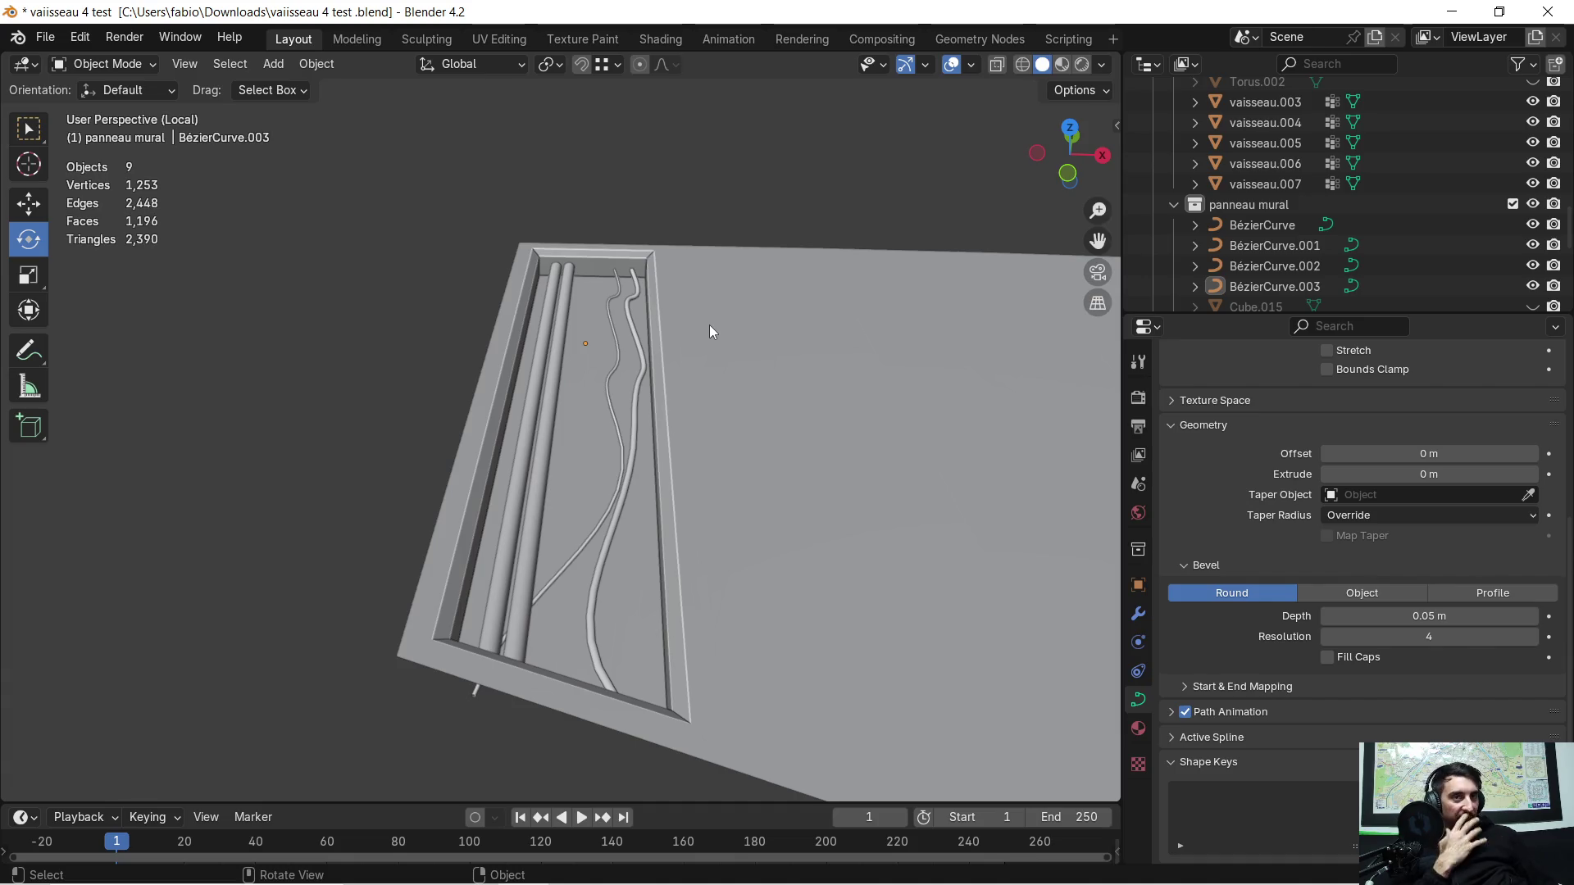
Step: Convert the two straight pipe curves BézierCurve.002 and .003 to meshes via Convert To > Mesh
middle_drag(674, 346, 668, 444)
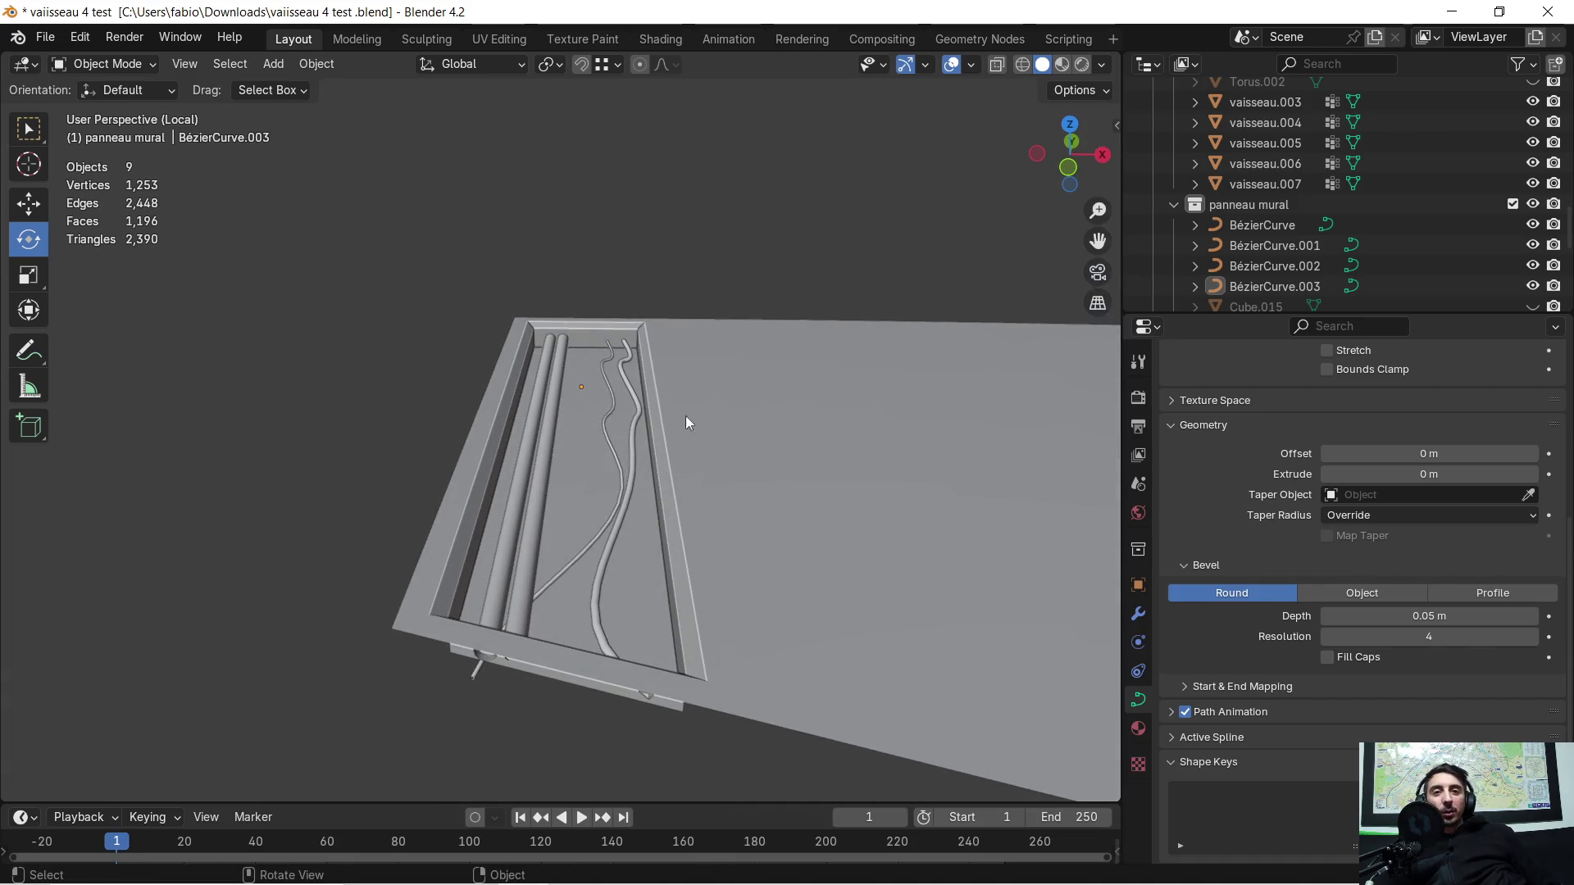
mouse_move(669, 442)
middle_down()
mouse_move(519, 525)
mouse_move(566, 486)
mouse_move(501, 463)
mouse_move(536, 473)
mouse_move(648, 450)
middle_up()
key(Tab)
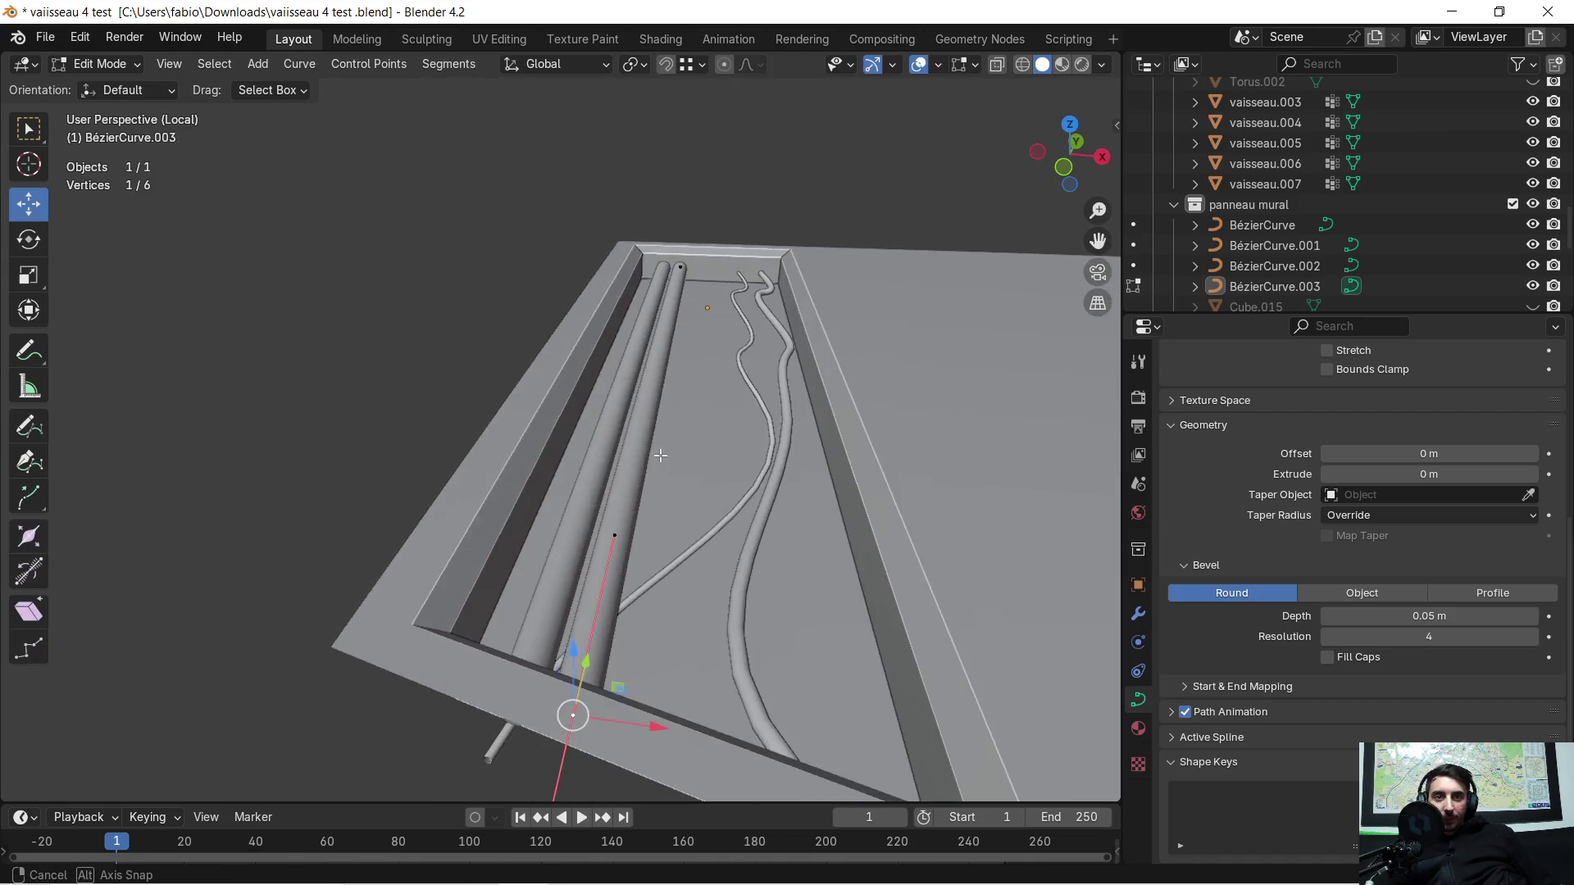
key(Tab)
shift+click(631, 442)
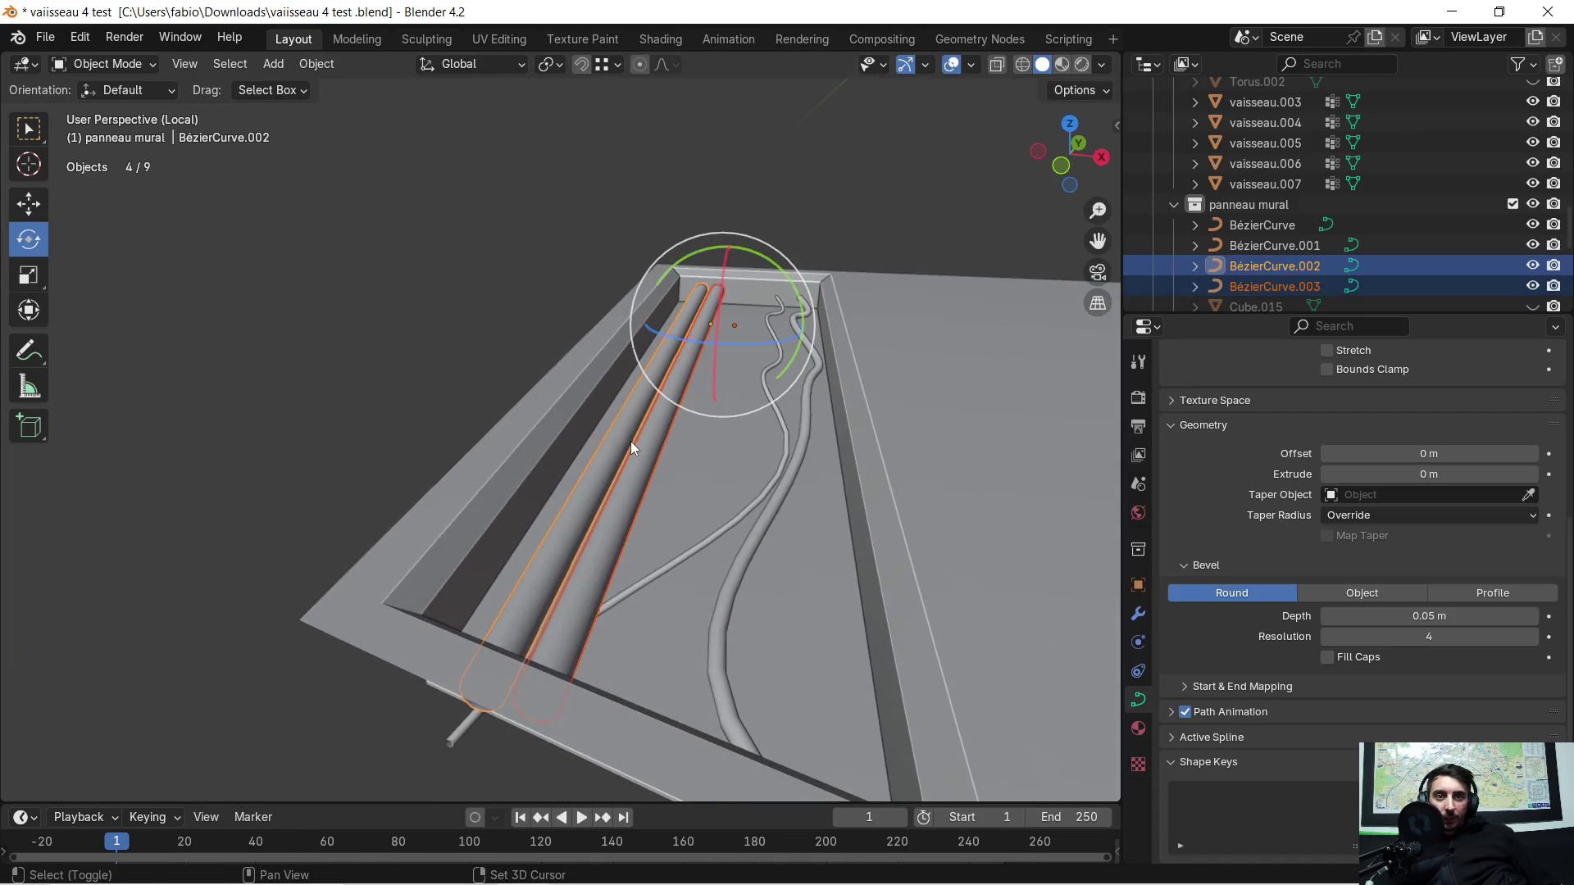
right_click(626, 440)
mouse_move(484, 420)
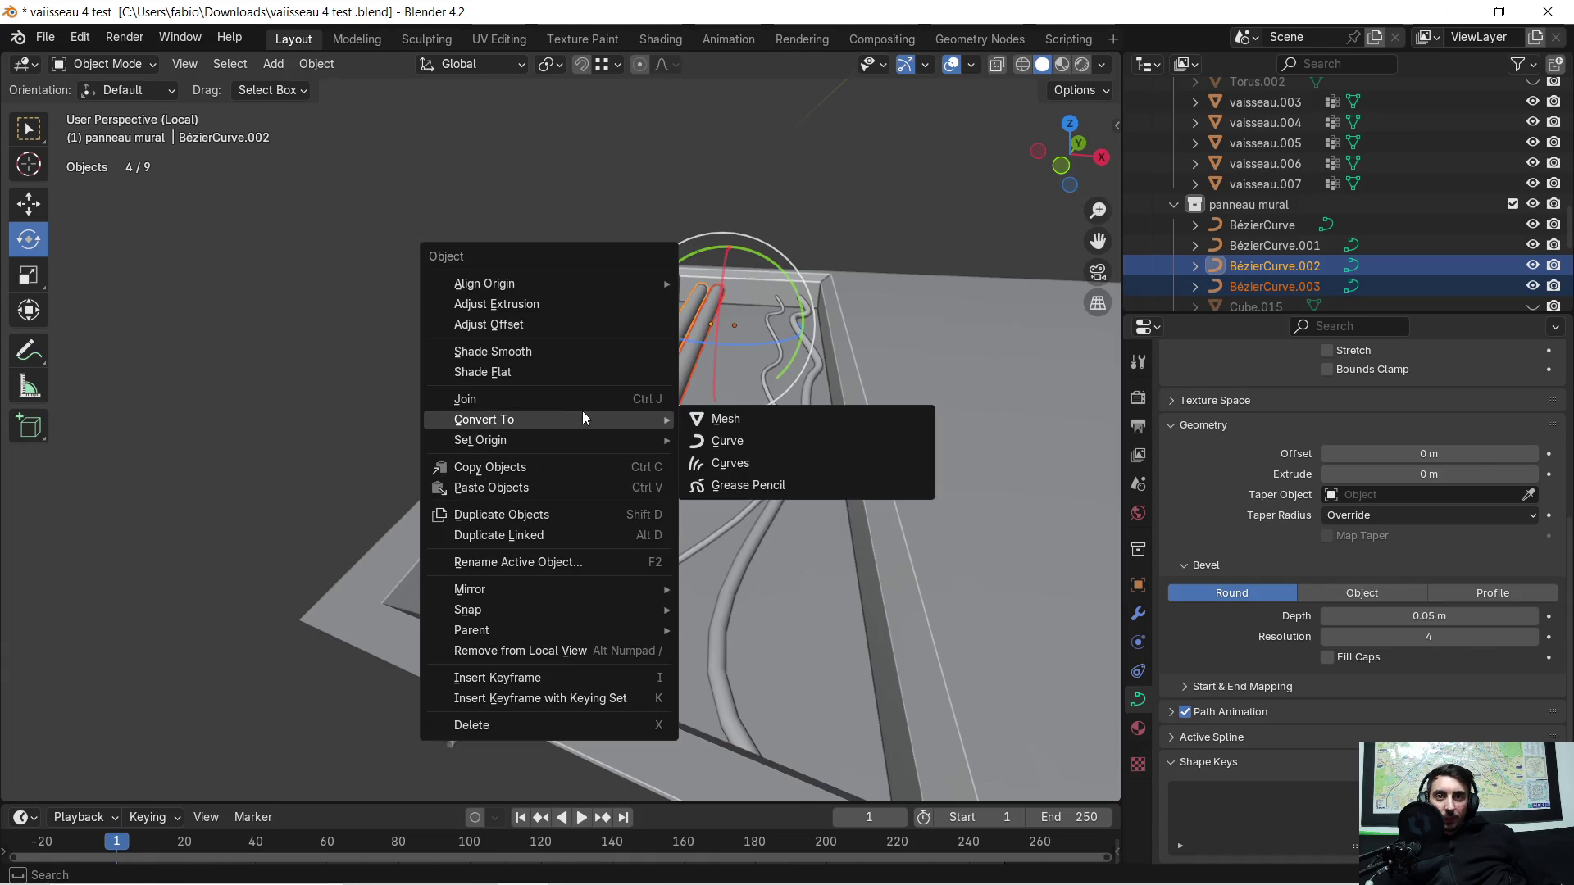
click(726, 419)
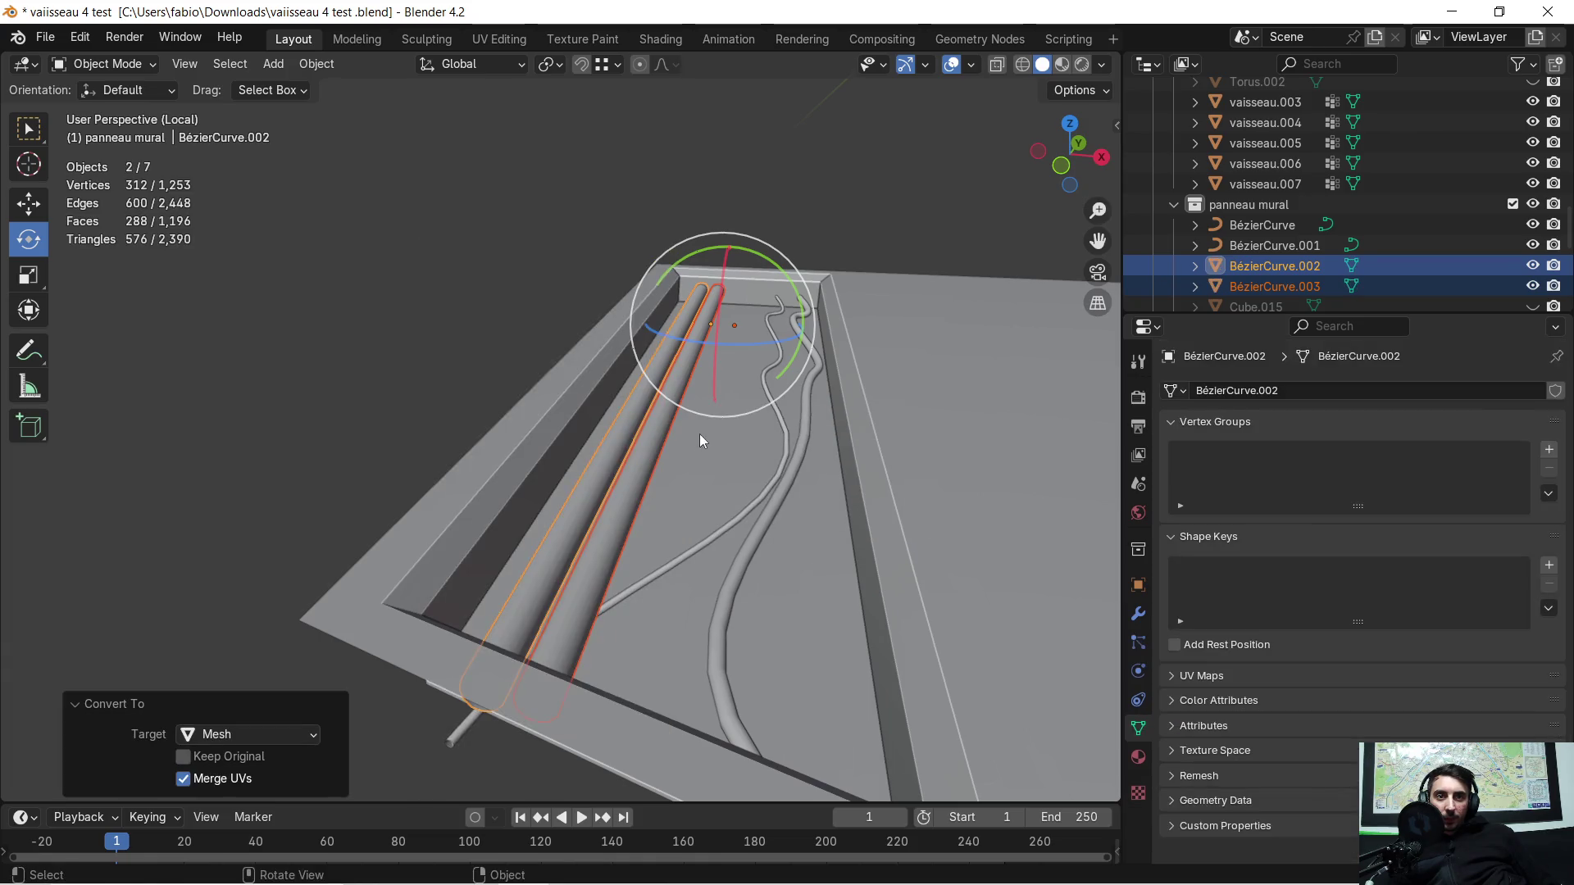
scroll(703, 434, up, 3)
Step: In Edit Mode paint-select a narrow ring band of faces across both pipes
key(Tab)
scroll(693, 463, down, 2)
scroll(693, 464, down, 2)
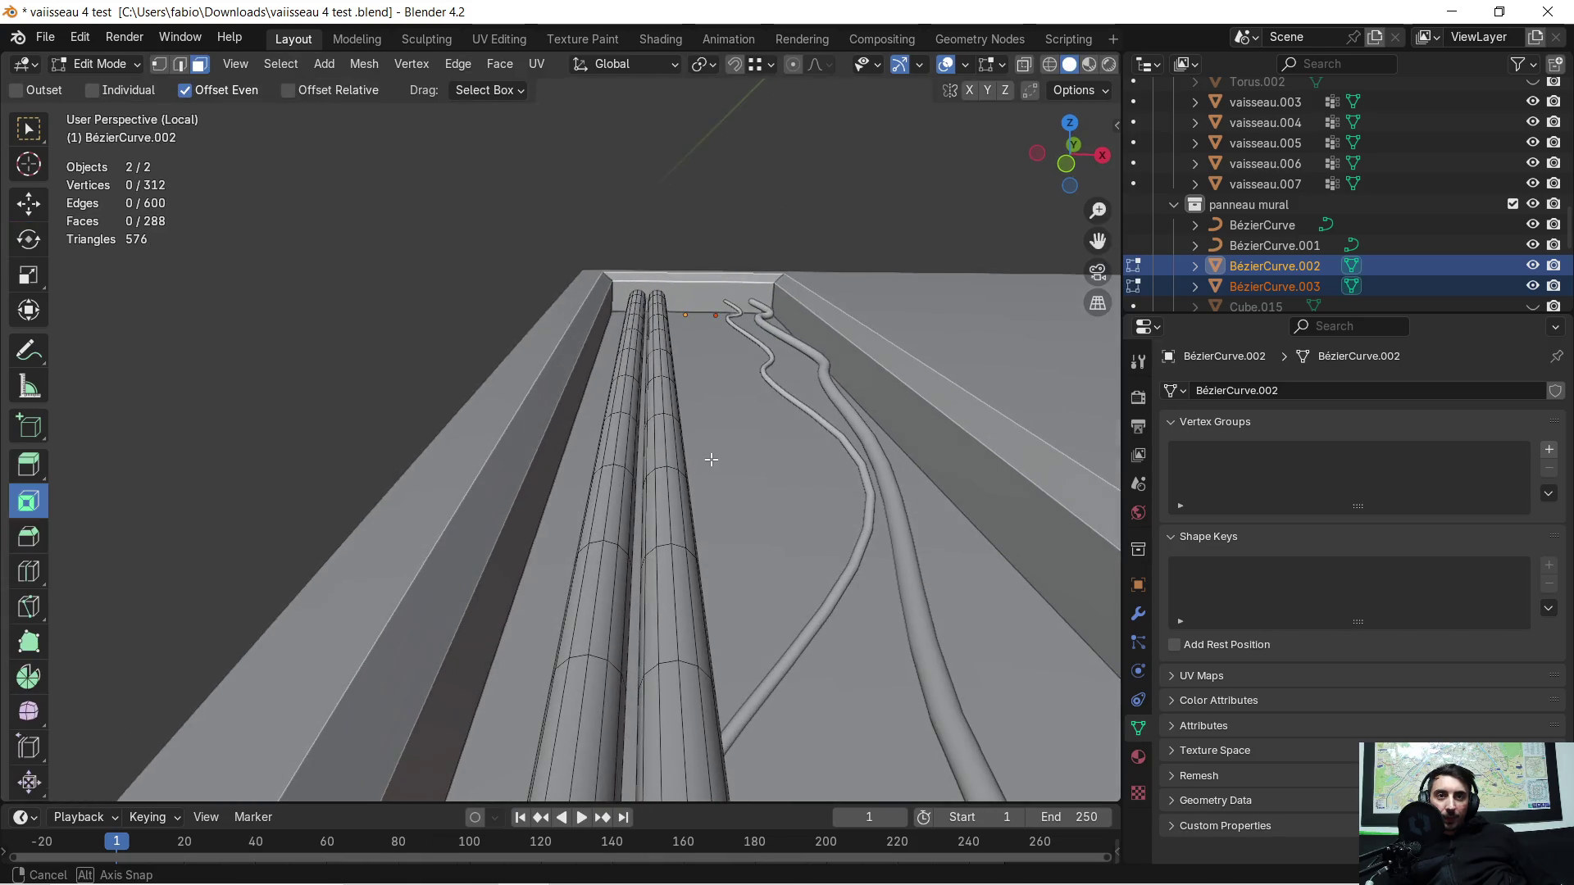
scroll(691, 467, down, 2)
scroll(687, 469, down, 1)
mouse_move(688, 469)
middle_down()
mouse_move(675, 481)
mouse_move(660, 431)
mouse_move(651, 447)
middle_up()
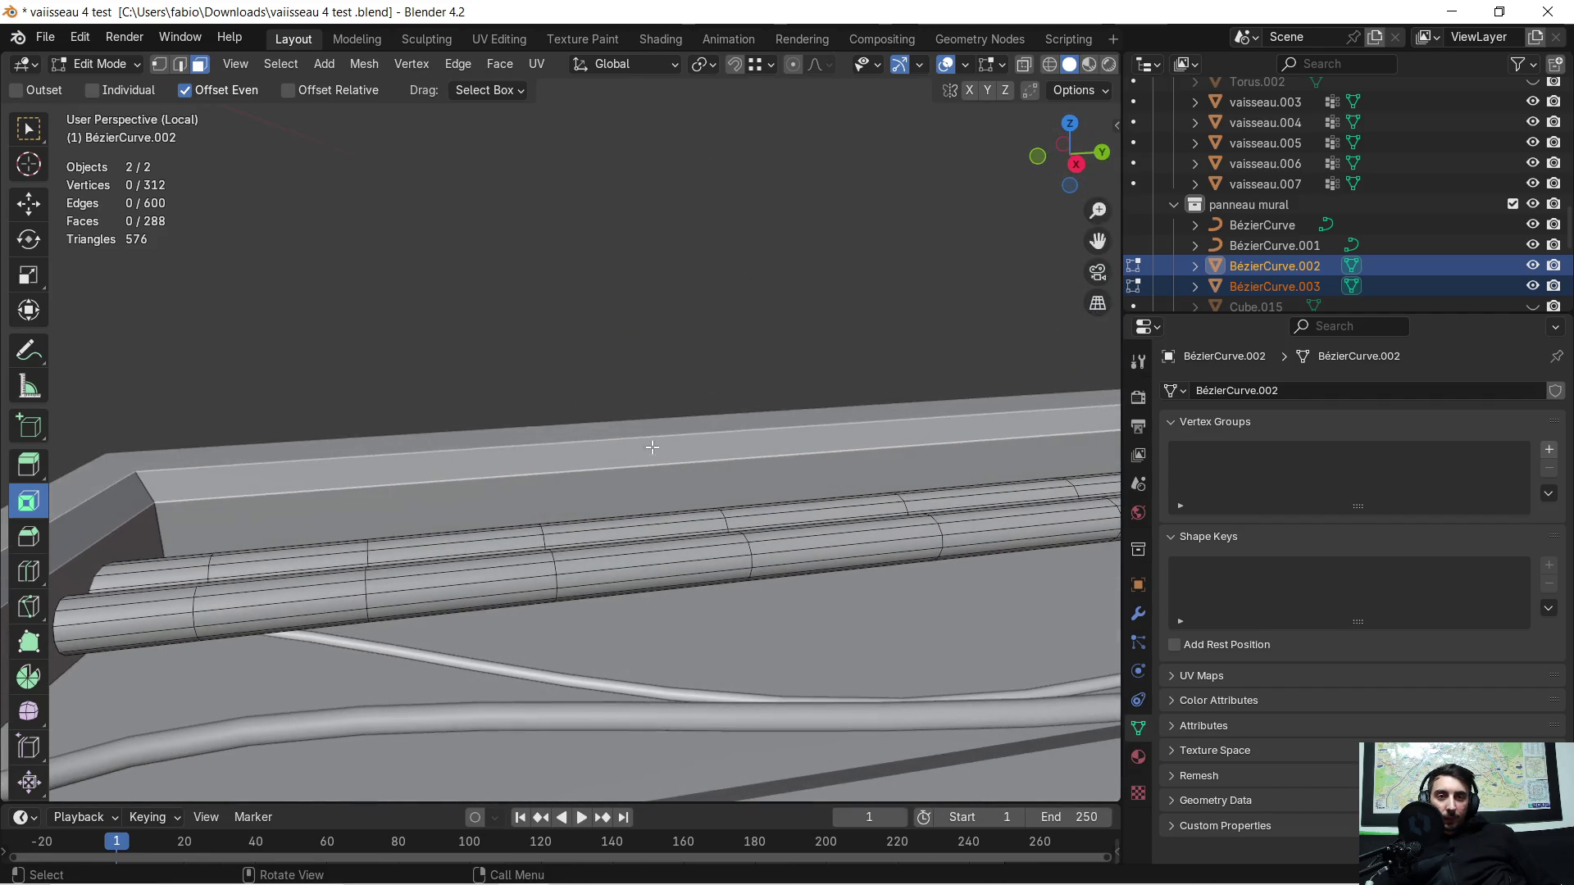
shift+click(628, 529)
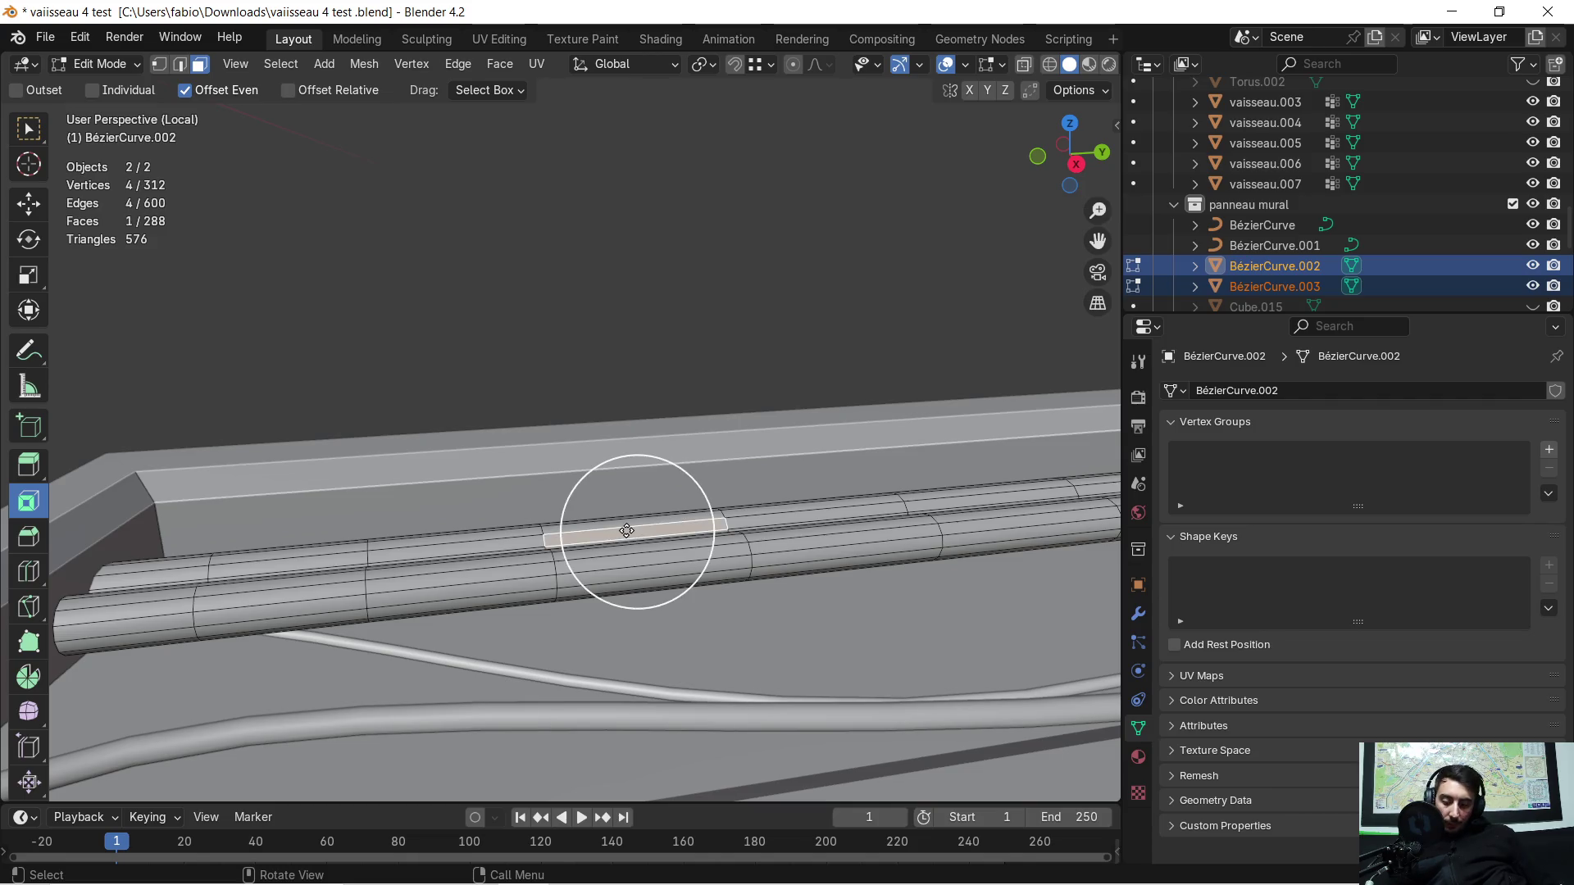
key(ctrl+KP_Add)
key(ctrl+KP_Add)
middle_drag(629, 551, 743, 497)
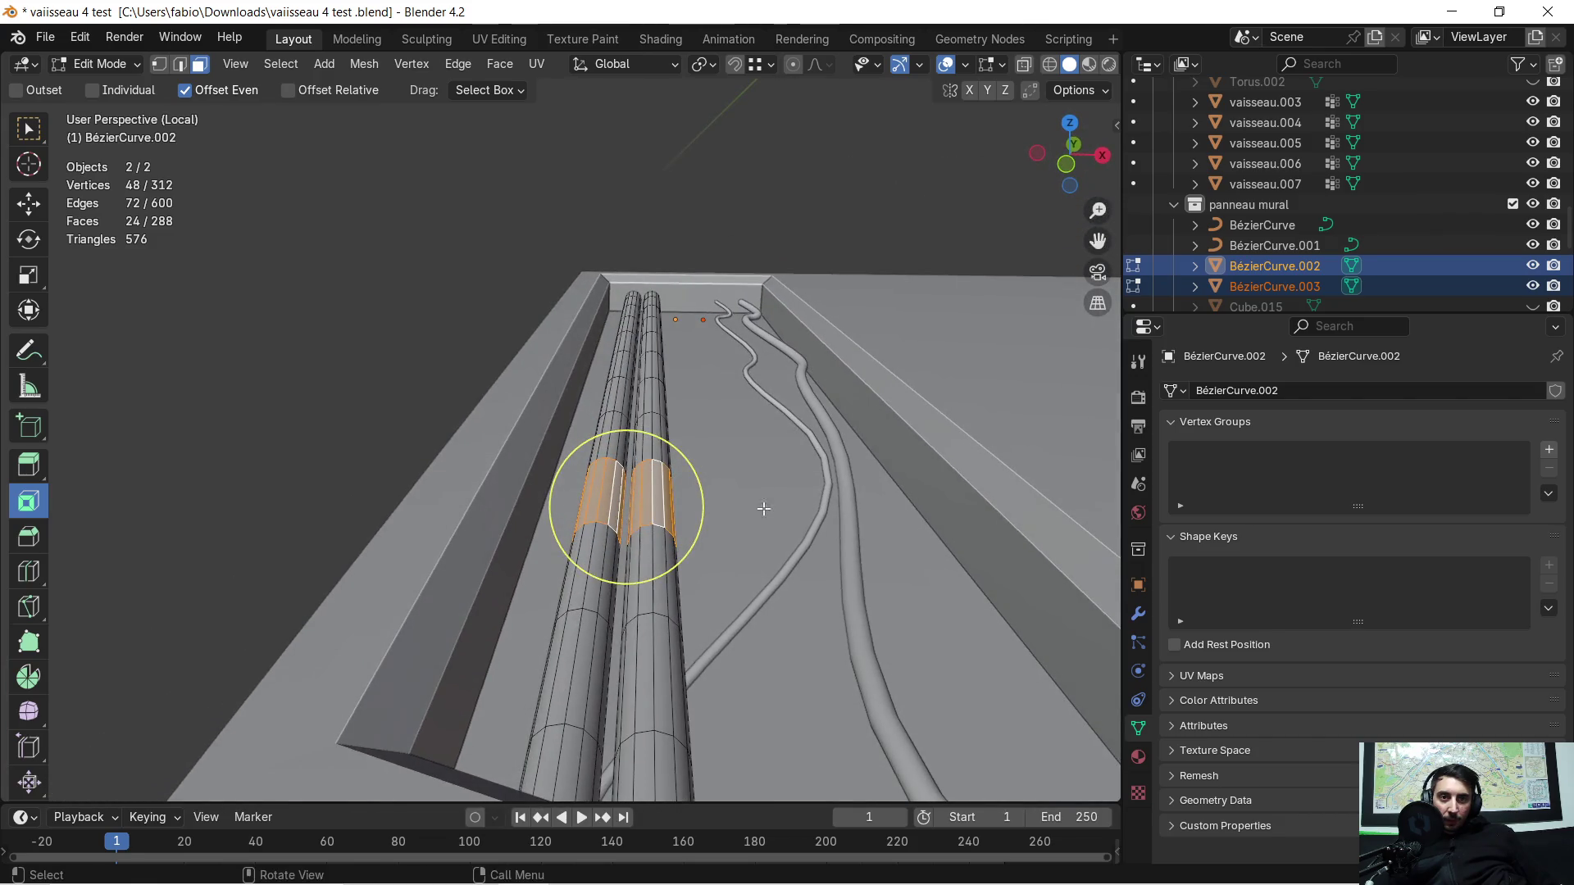
Step: Try extruding and scaling the band outward, then undo the trial extrusion
key(e)
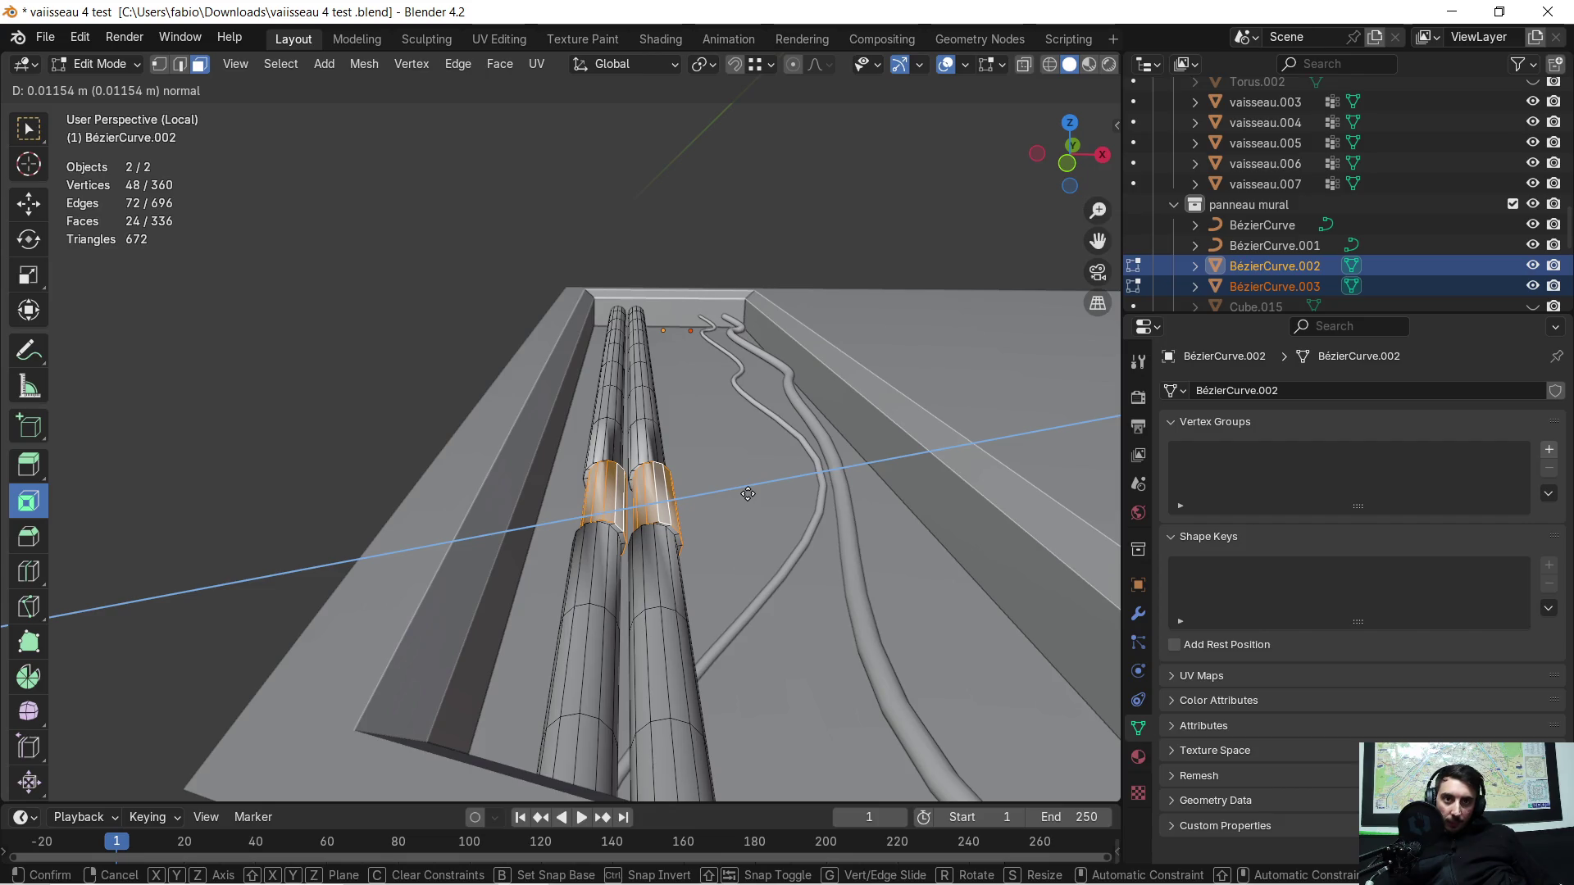
key(s)
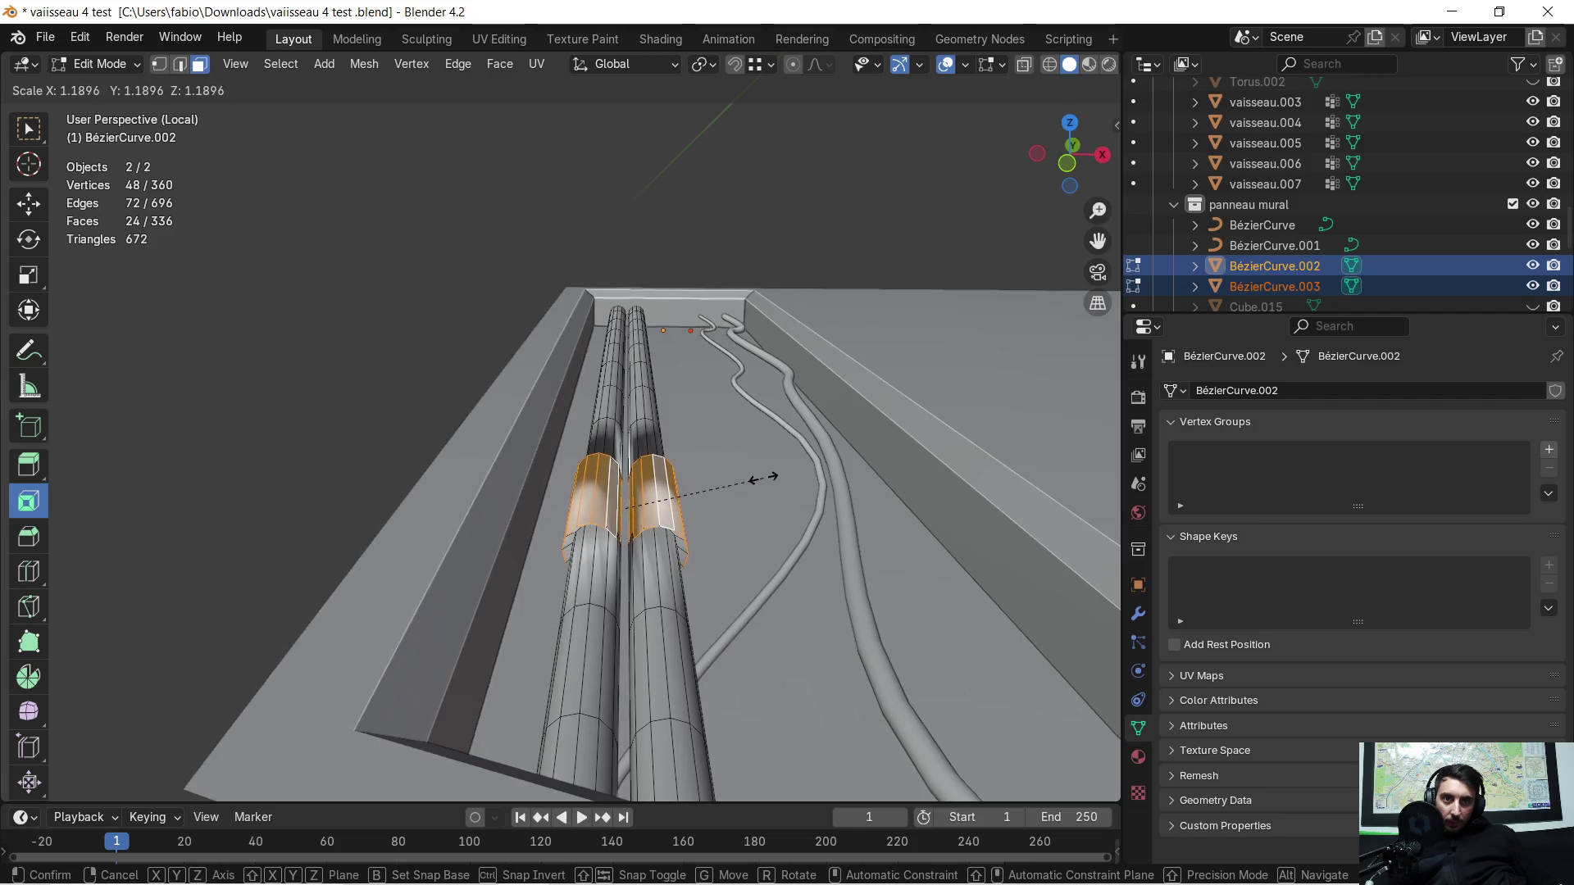
click(765, 475)
mouse_move(763, 468)
middle_down()
mouse_move(600, 507)
mouse_move(758, 521)
mouse_move(805, 506)
middle_up()
key(ctrl+z)
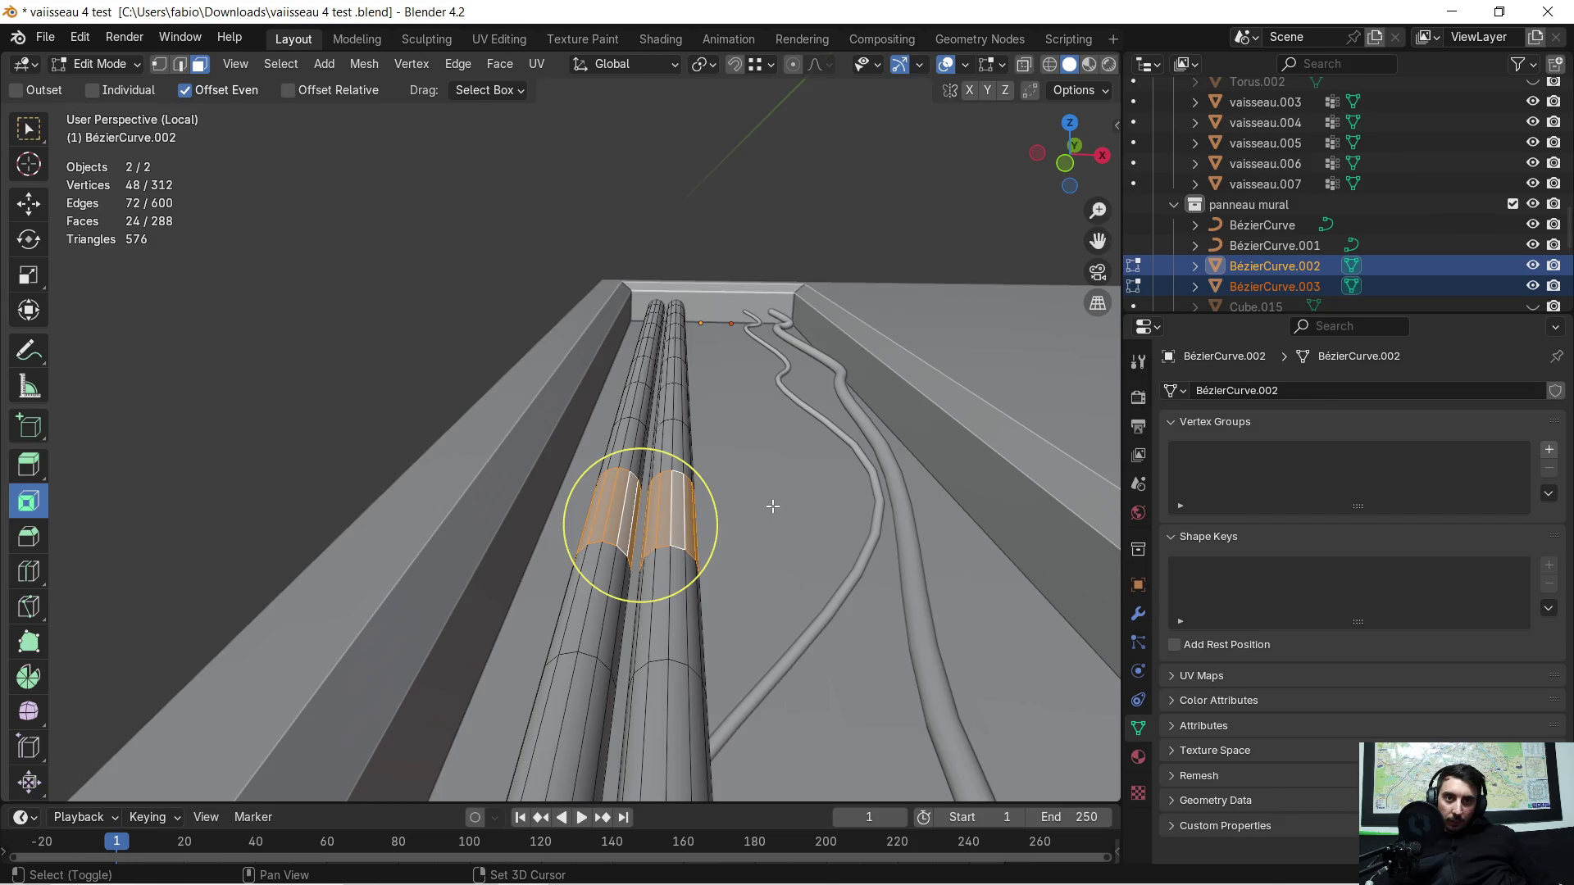
Step: Duplicate the selected pipe band in place and enlarge the copy by 1.15
key(shift+d)
click(773, 503)
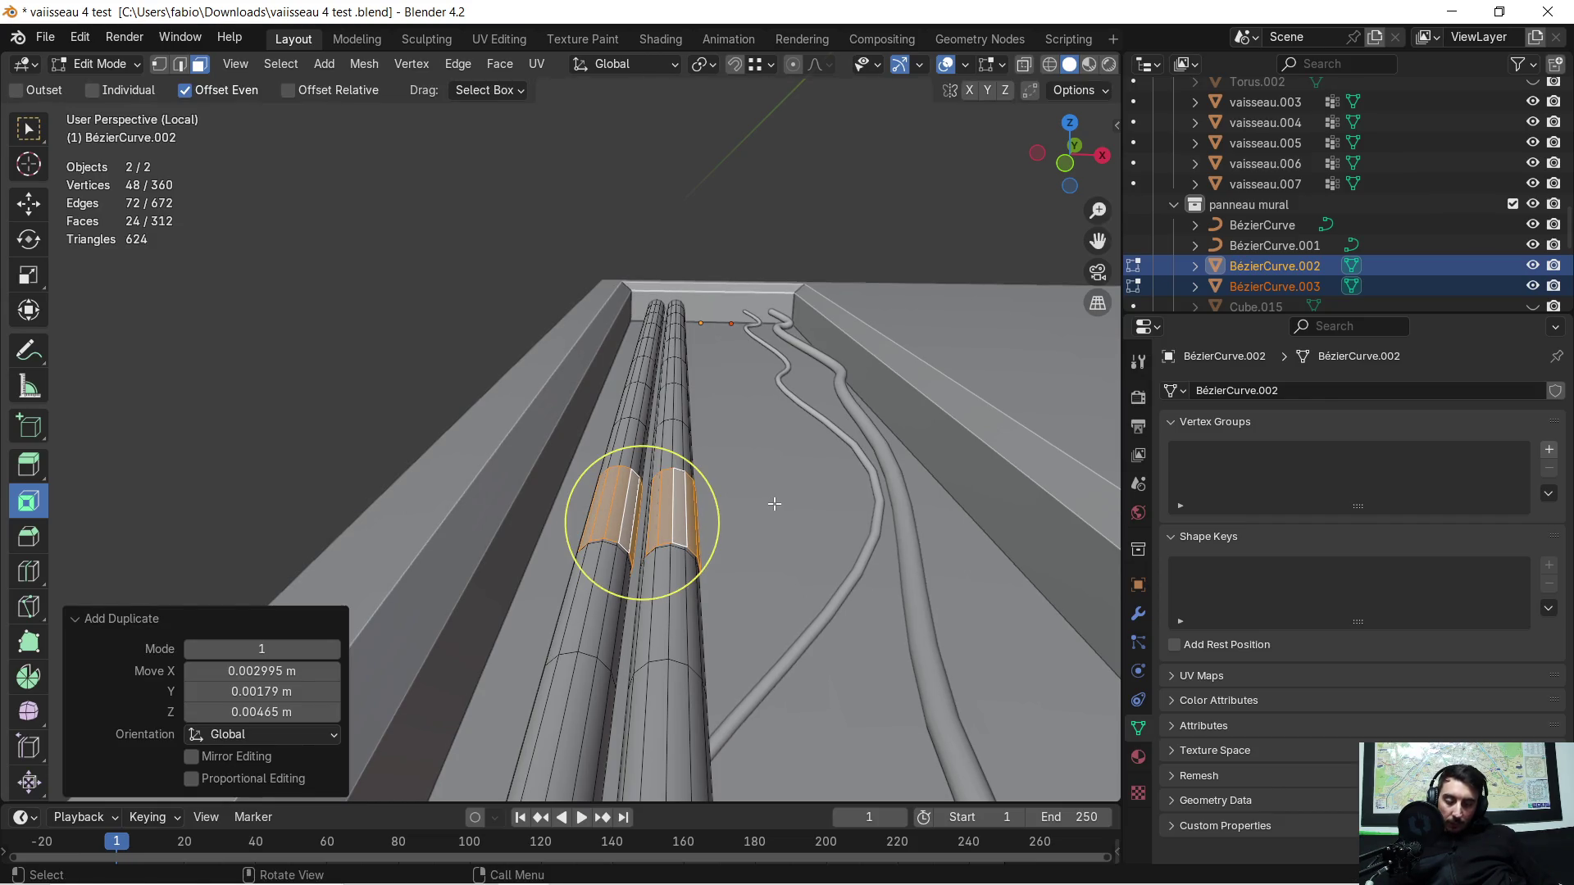
text(s1.15)
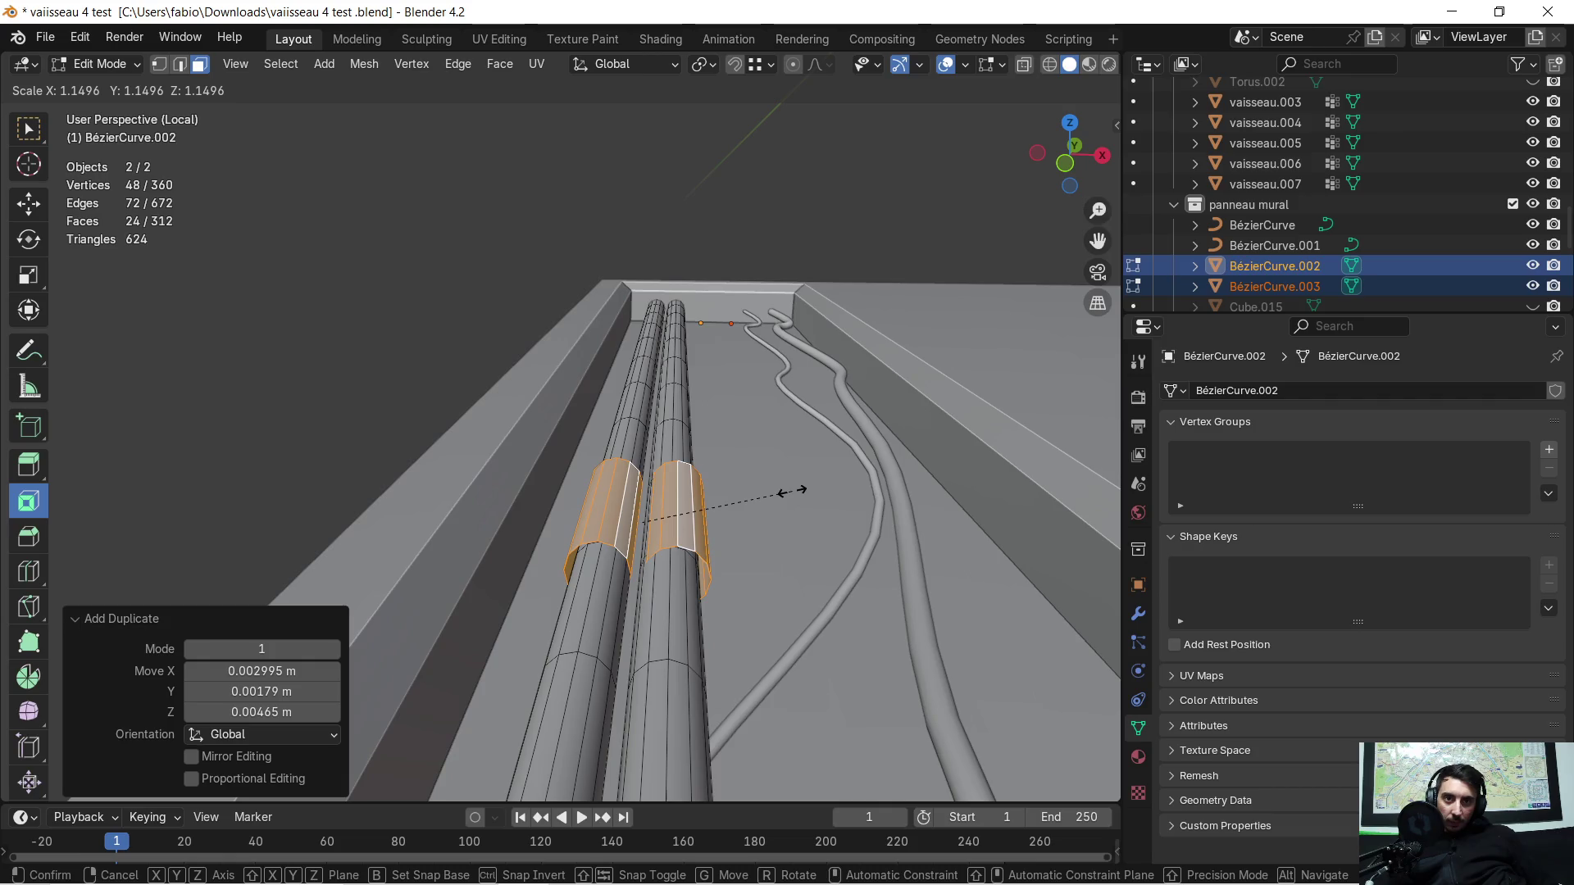
key(Return)
mouse_move(791, 492)
middle_down()
mouse_move(799, 469)
mouse_move(516, 566)
mouse_move(662, 567)
mouse_move(746, 521)
mouse_move(743, 552)
middle_up()
scroll(748, 551, down, 2)
scroll(751, 551, down, 2)
scroll(751, 552, down, 2)
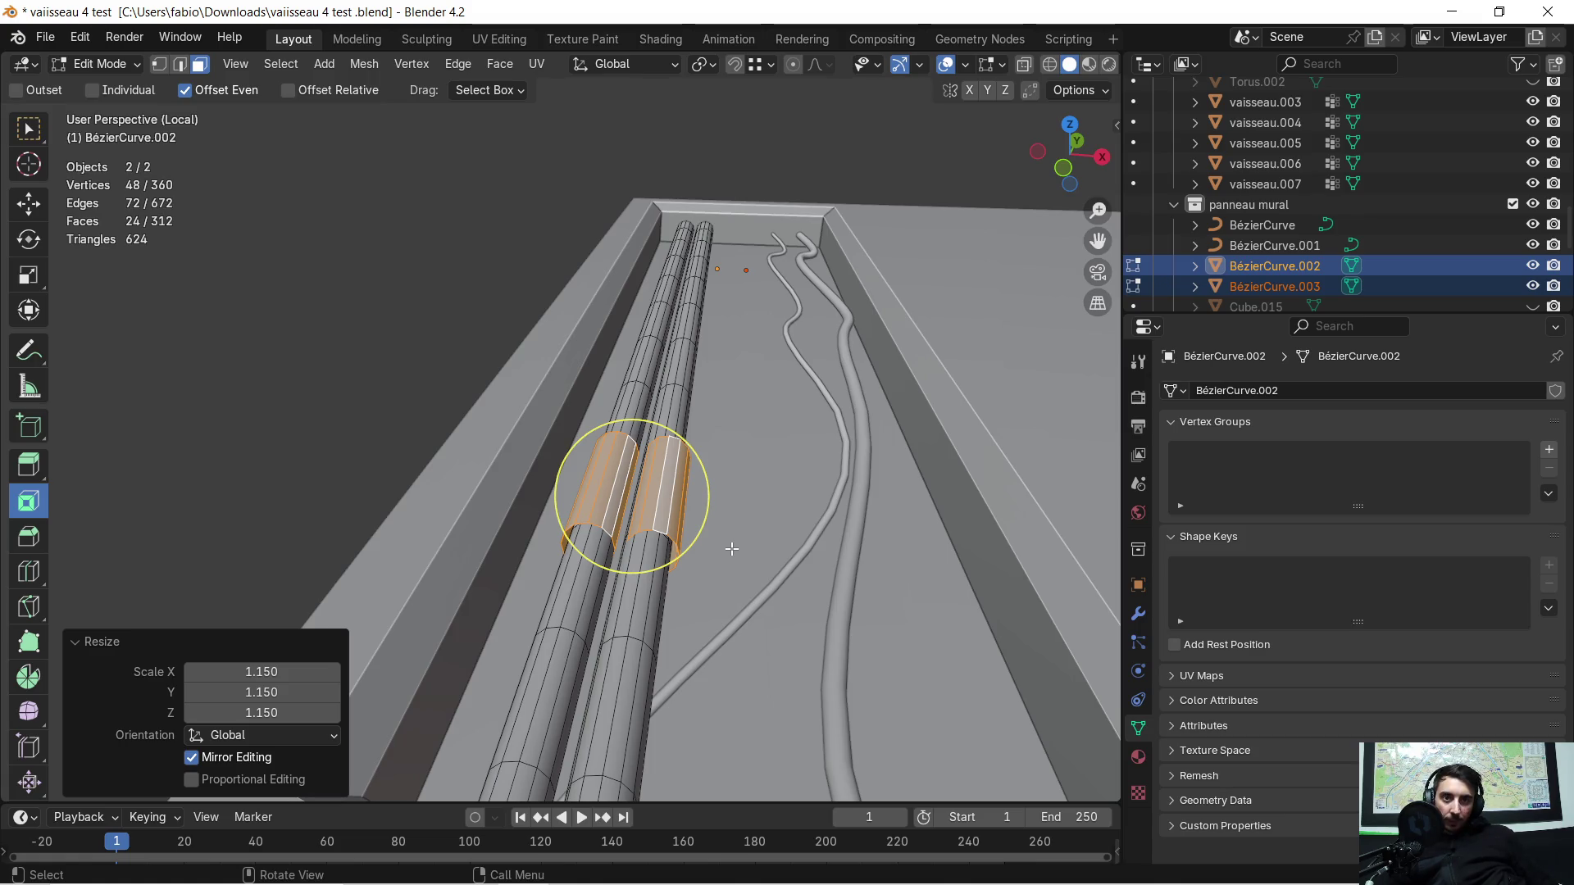
Step: Separate the enlarged band copy into its own object, BézierCurve.004, and select it
key(p)
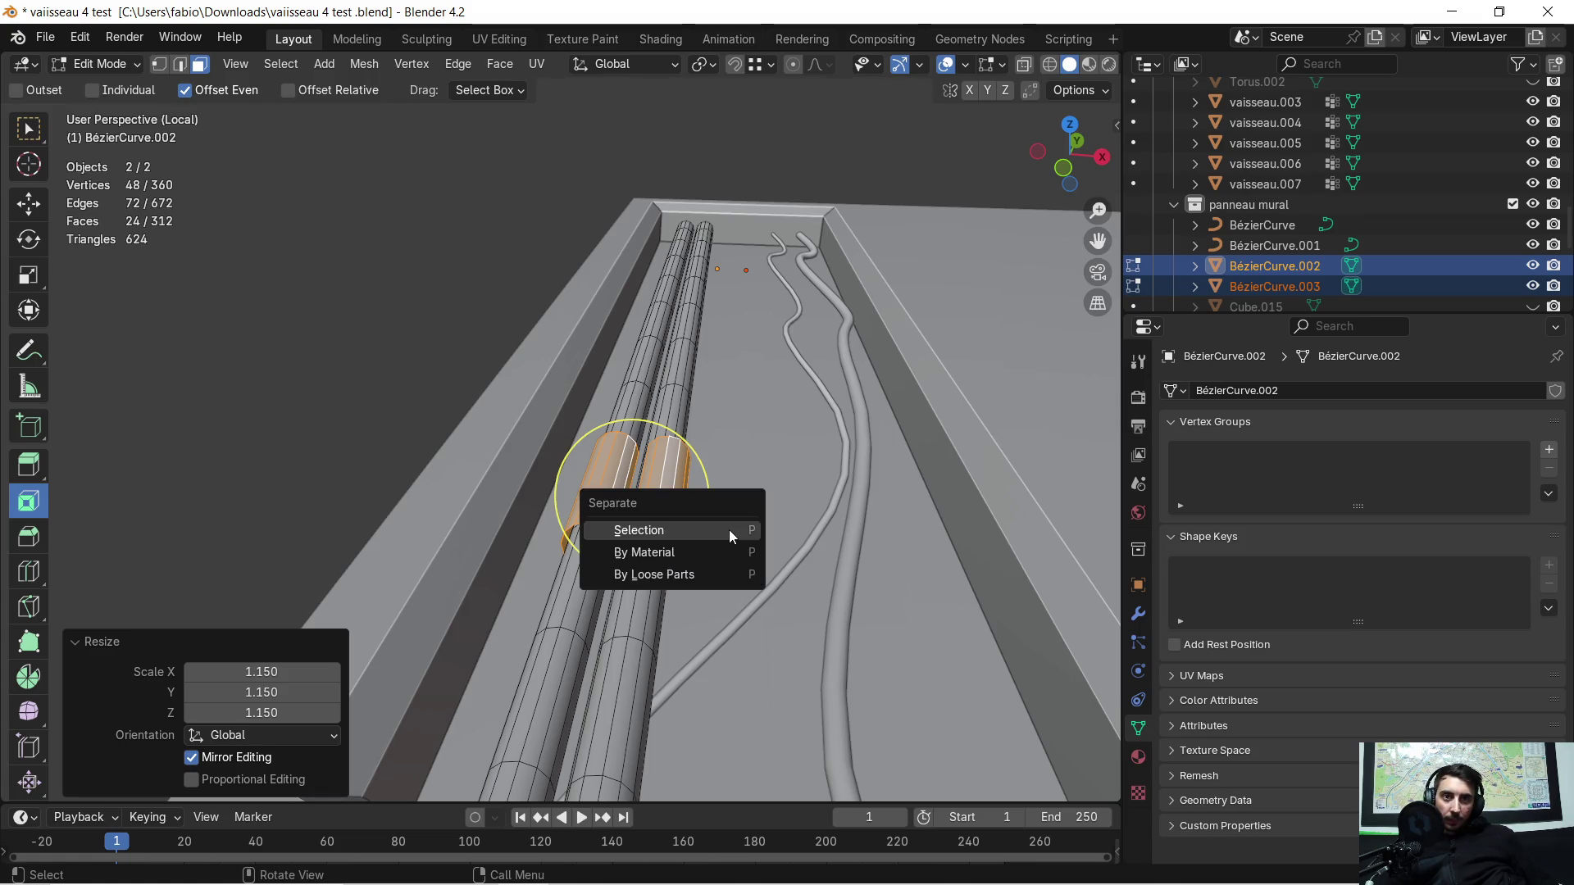
click(729, 530)
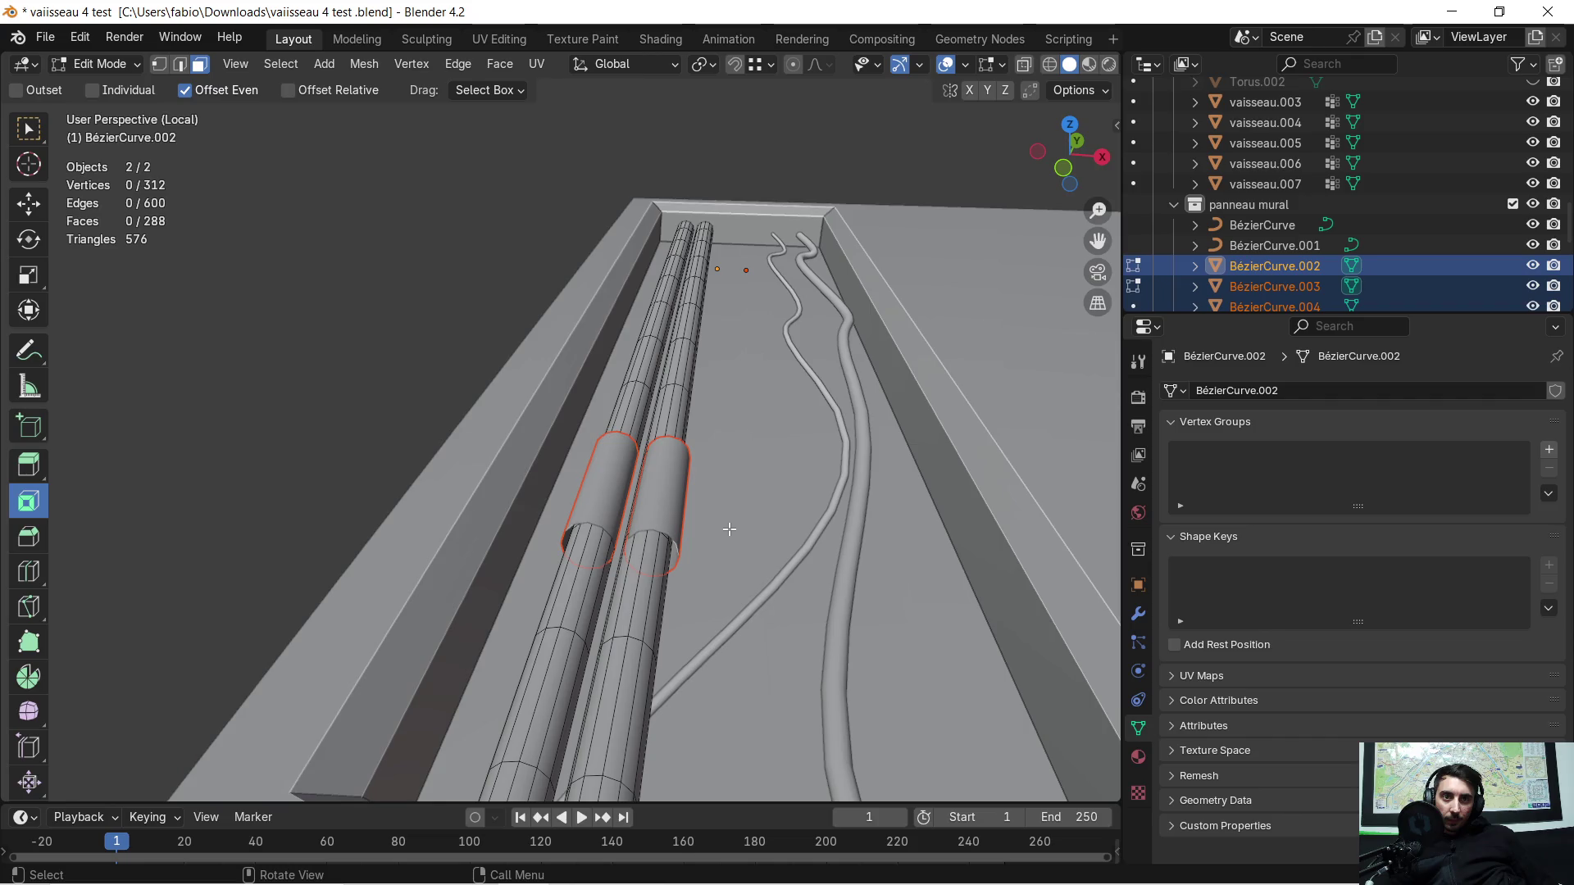
key(Tab)
click(618, 503)
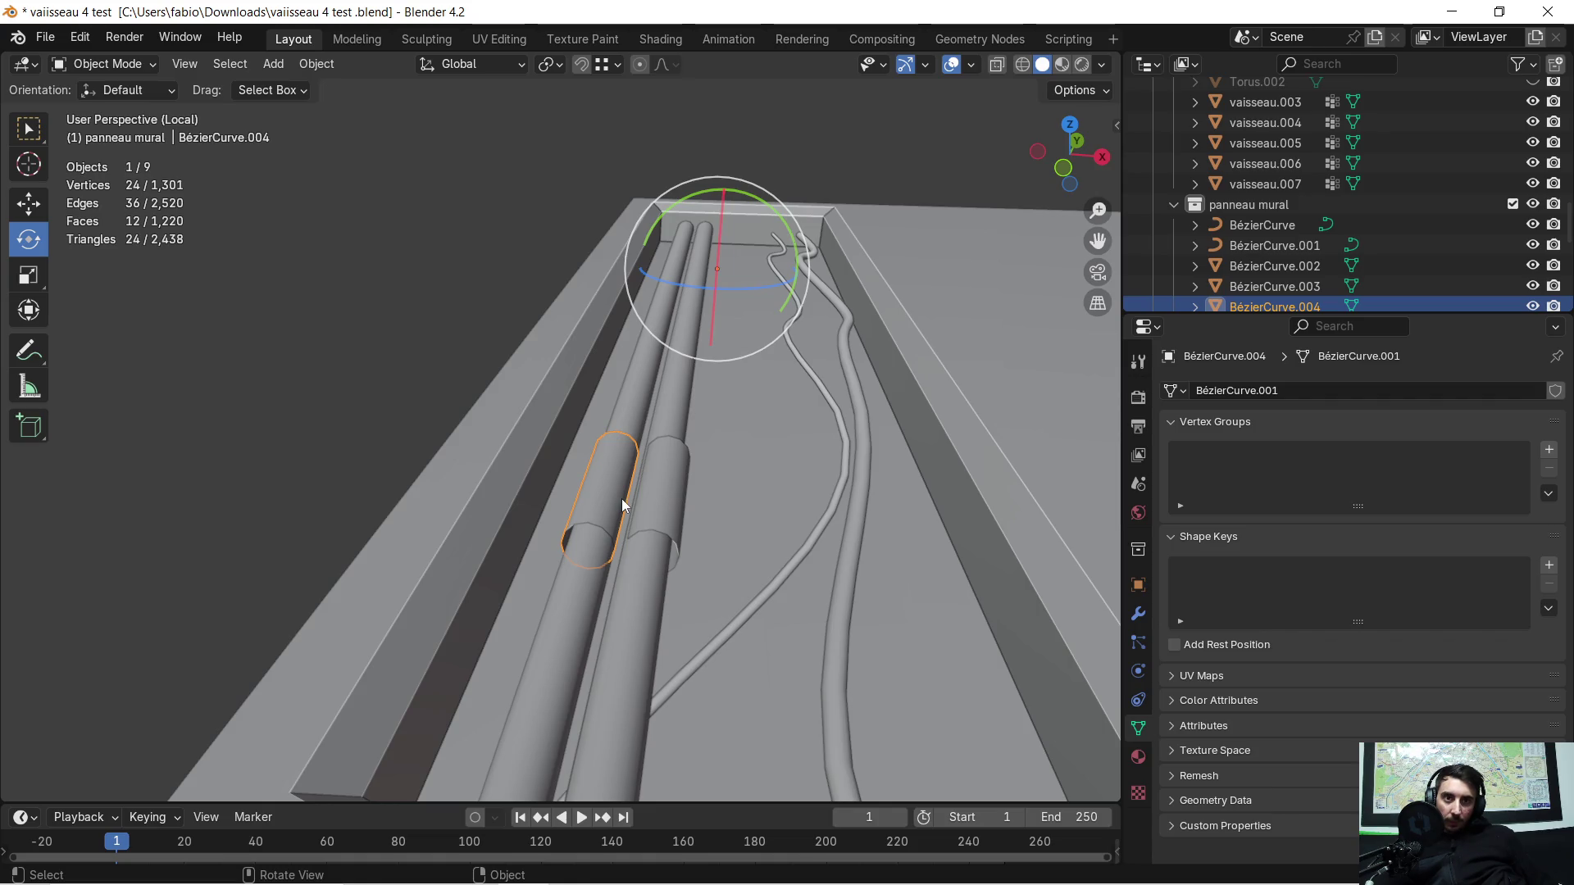
Step: Select both clamp band objects and isolate them in Local View
click(646, 495)
shift+click(603, 498)
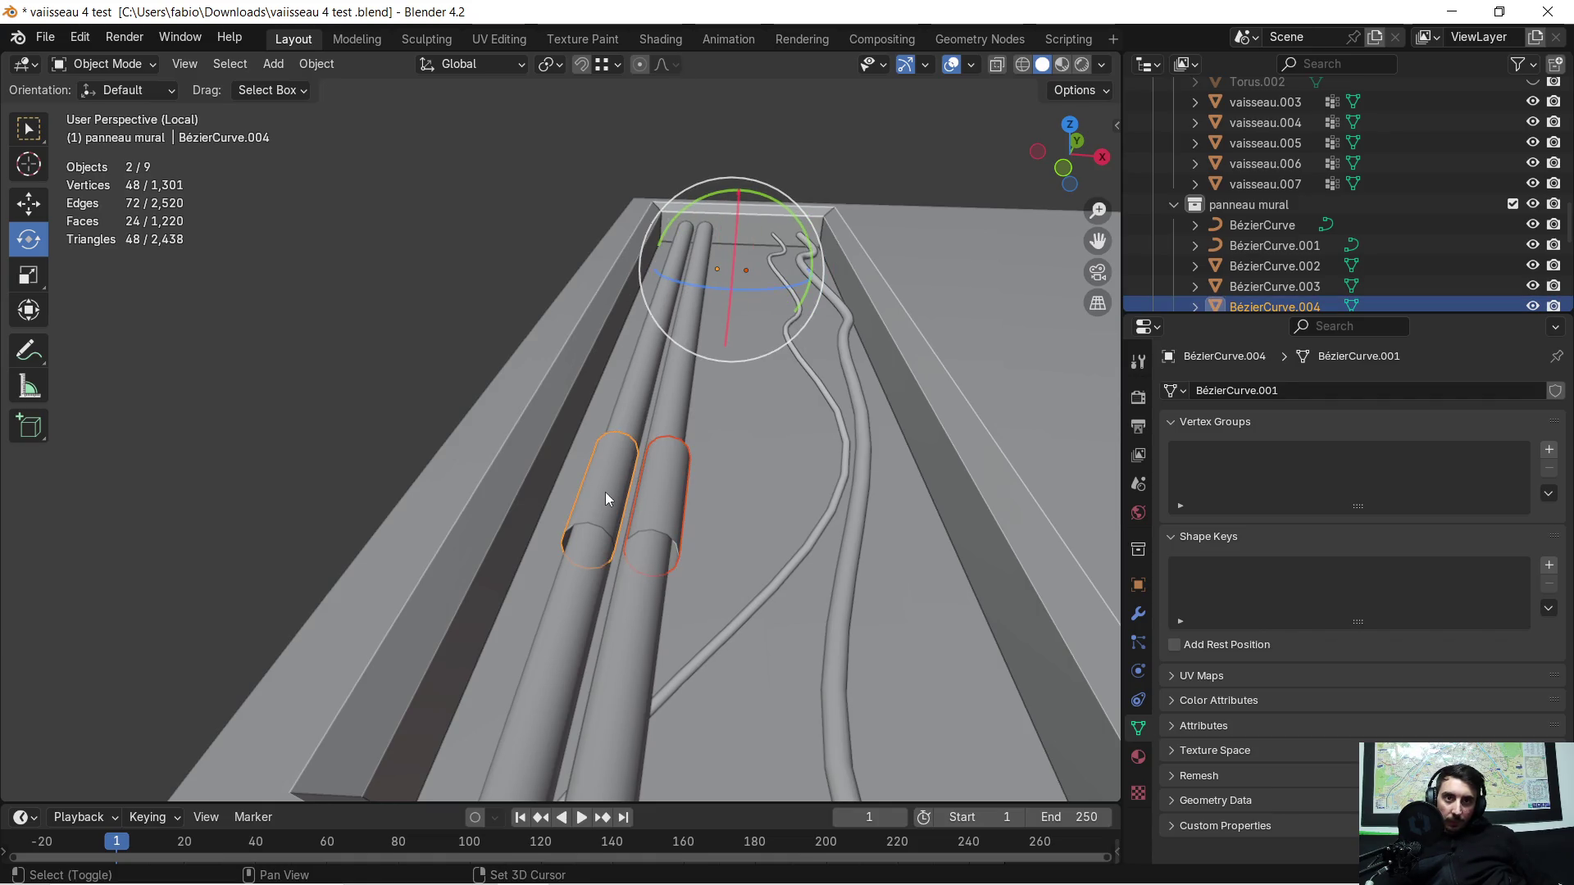
key(KP_Divide)
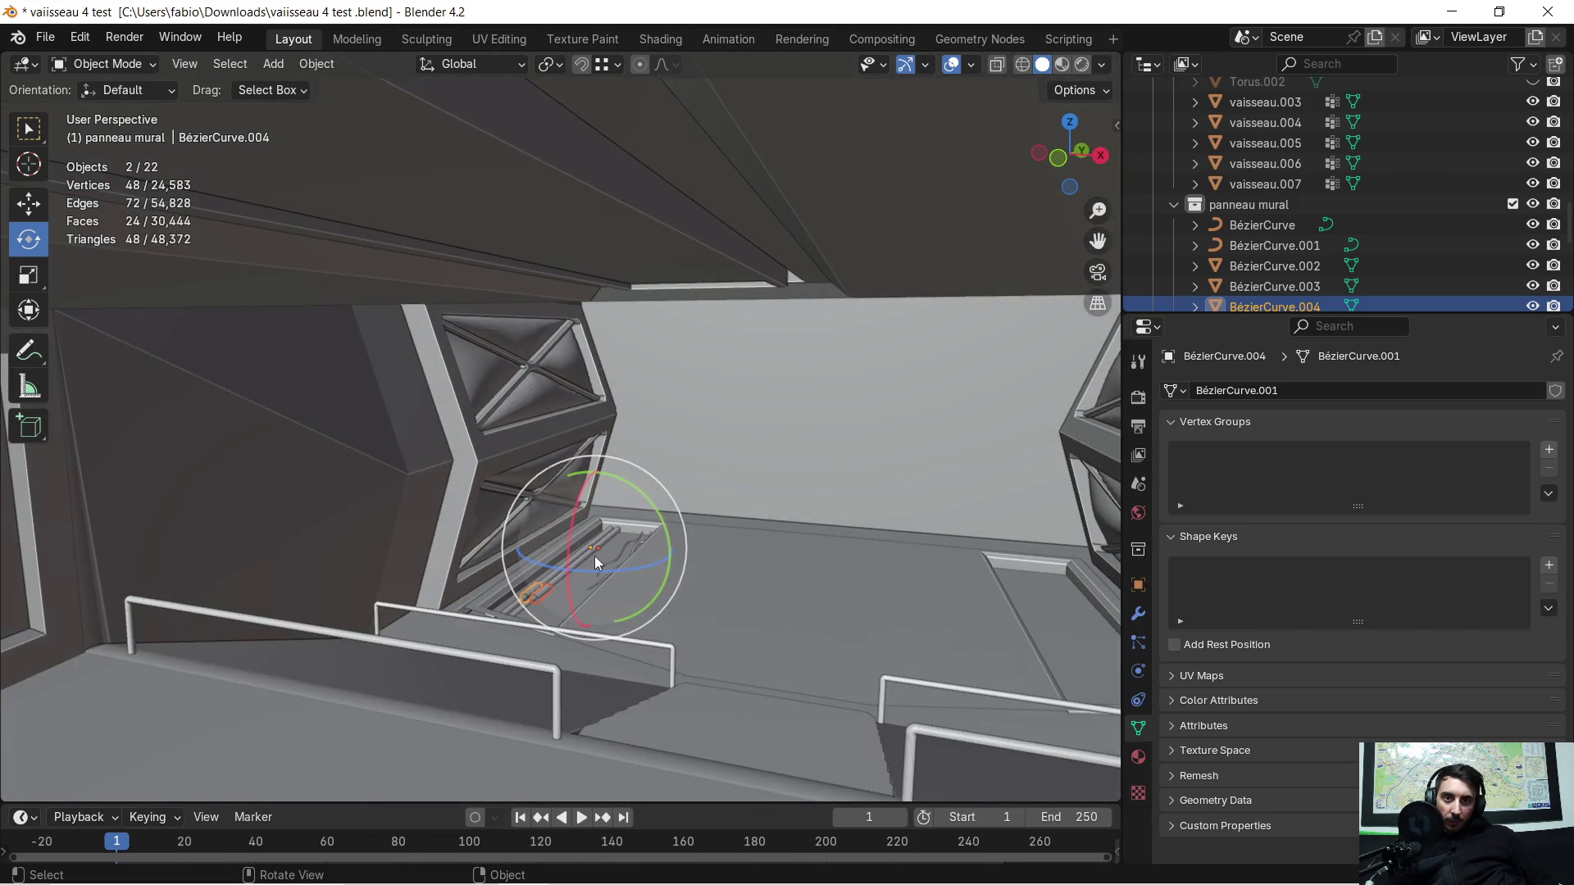
key(KP_Divide)
mouse_move(590, 468)
middle_down()
mouse_move(639, 503)
mouse_move(655, 483)
mouse_move(528, 427)
middle_up()
Step: Box-select the inner facing faces of both clamp bands and delete them
key(Tab)
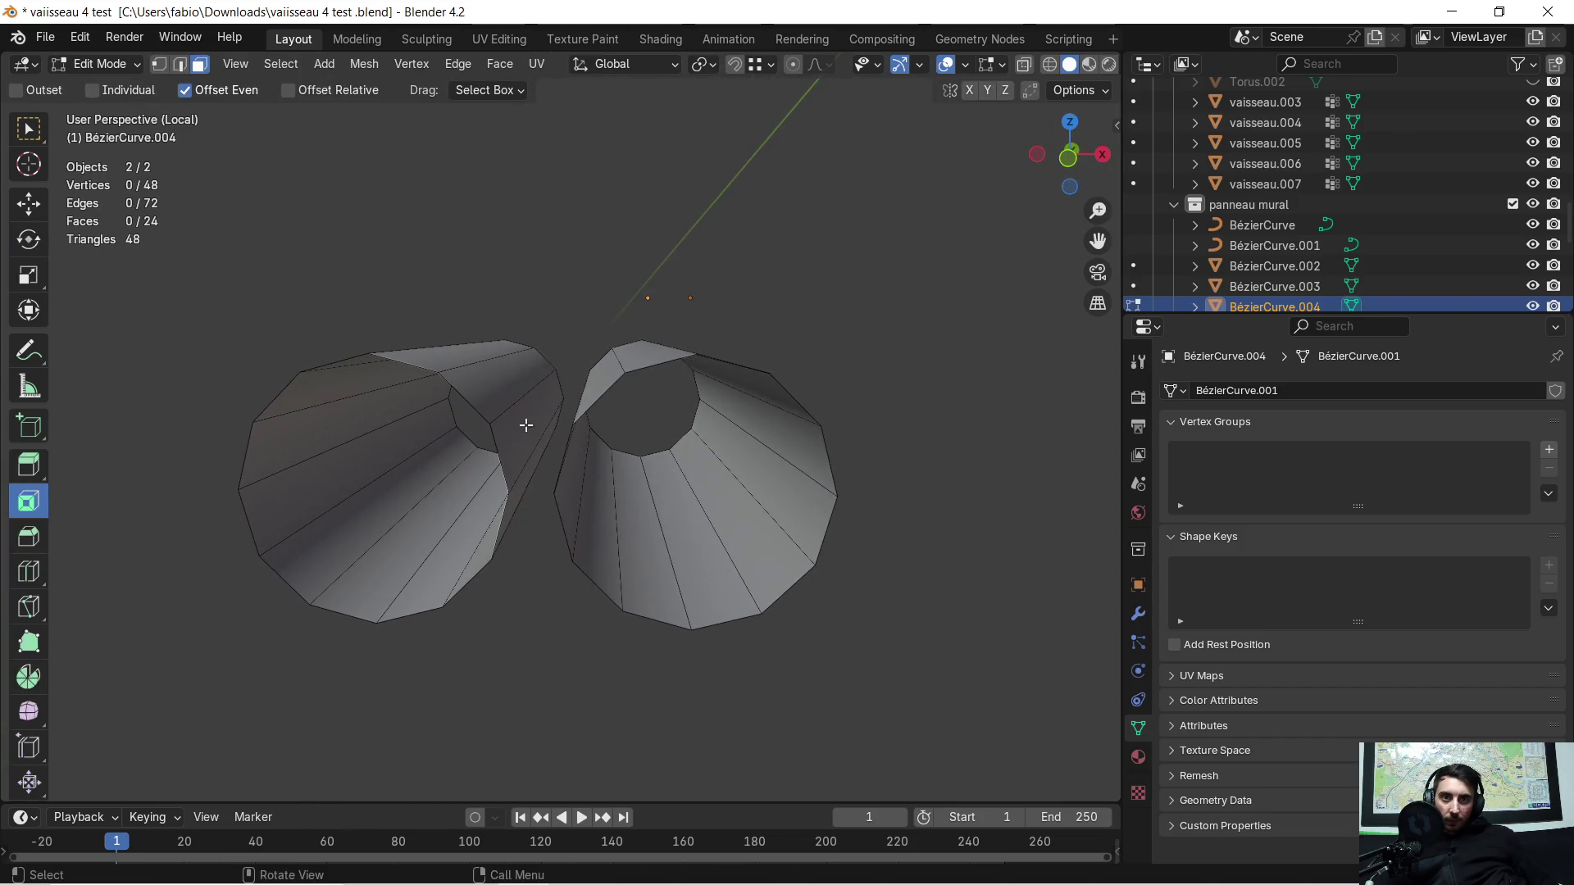
drag(489, 395, 519, 519)
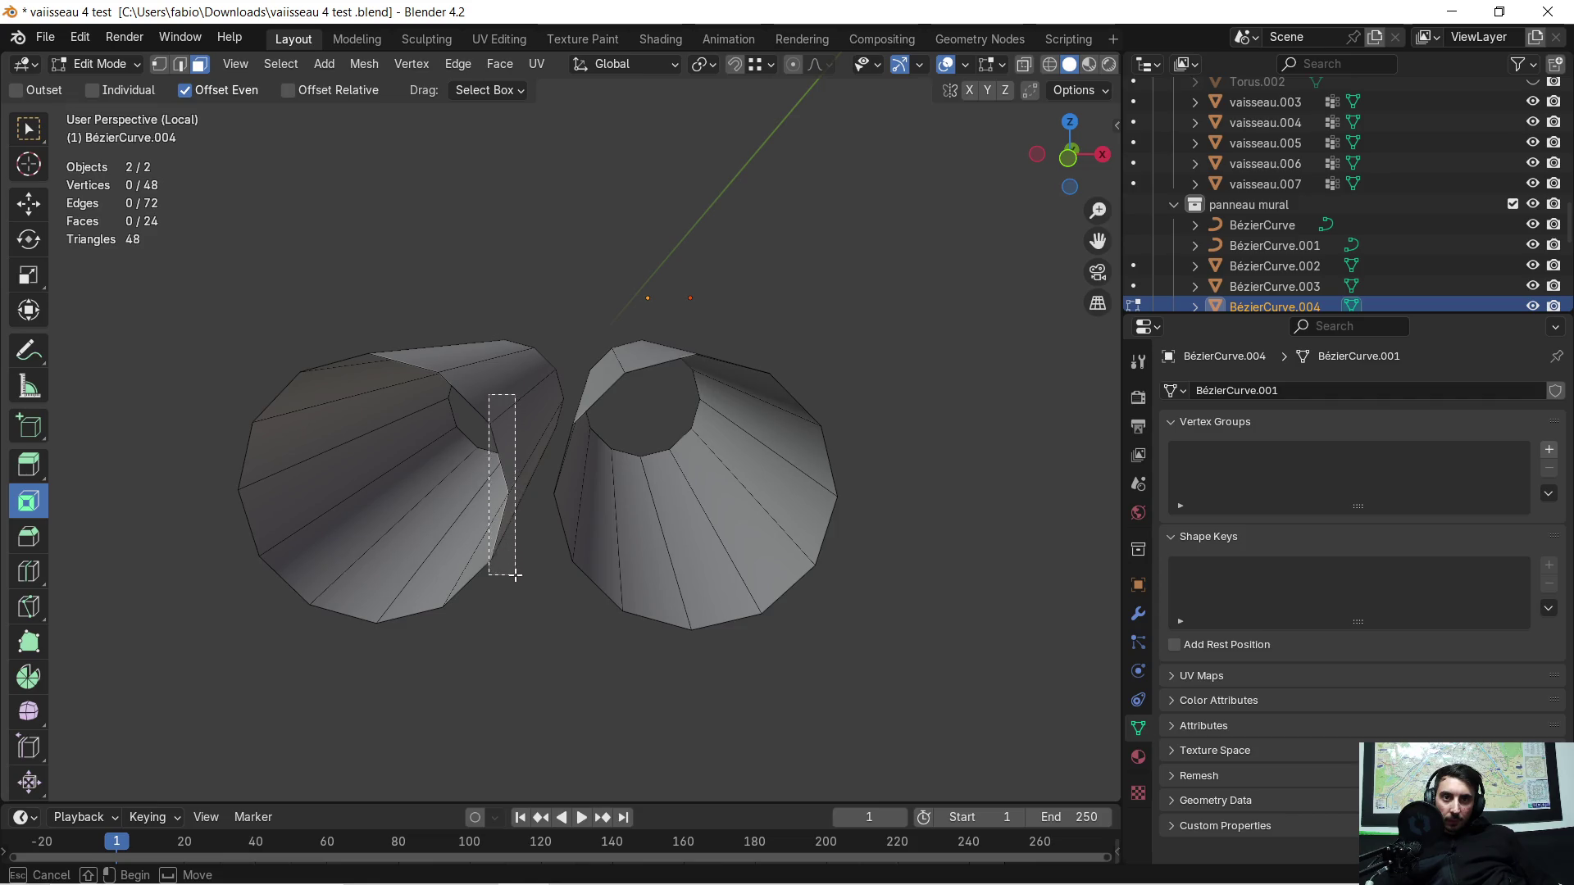
drag(490, 395, 515, 575)
mouse_move(515, 575)
middle_down()
mouse_move(441, 582)
mouse_move(628, 489)
mouse_move(603, 425)
middle_up()
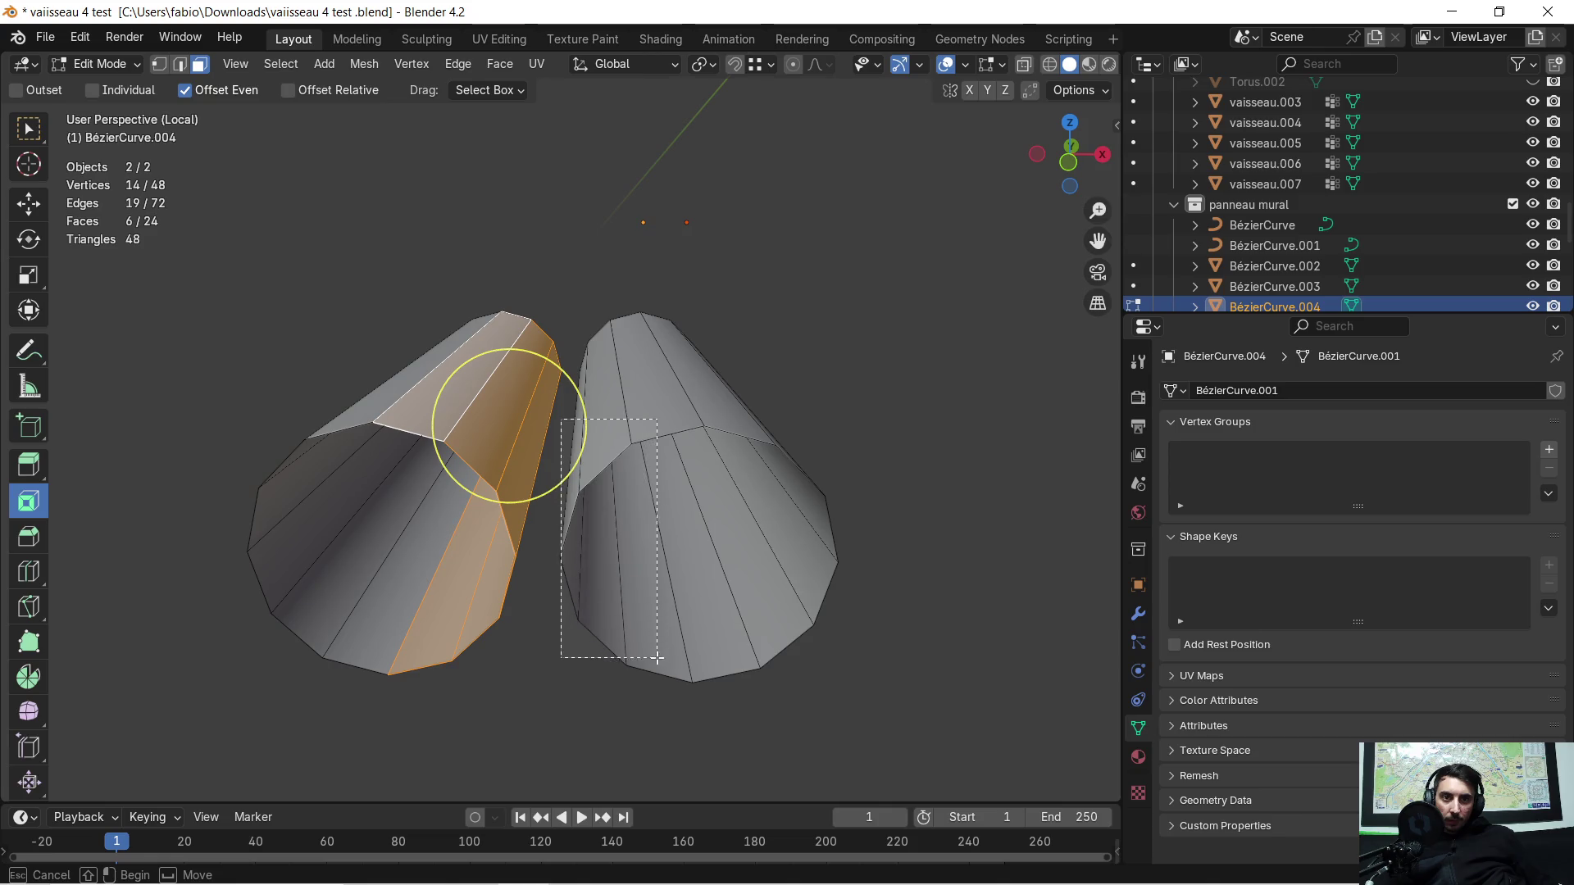
drag(561, 422, 669, 676)
middle_drag(669, 677, 615, 463)
key(x)
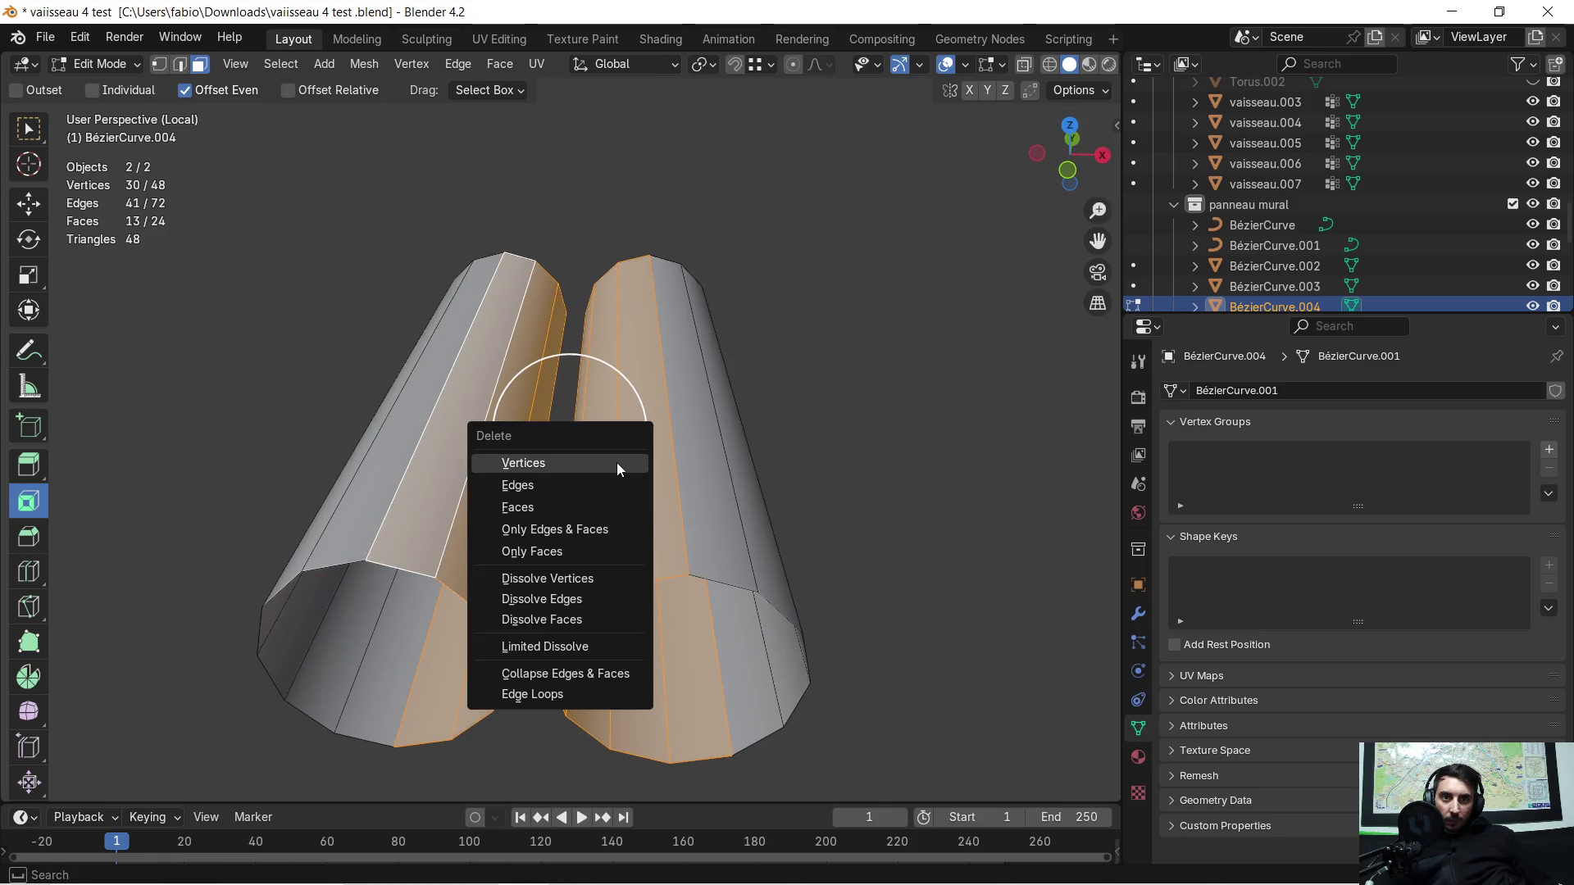
click(569, 504)
Step: Select the band's open top edge and extrude it outward, redoing the first attempt
middle_drag(569, 502, 576, 479)
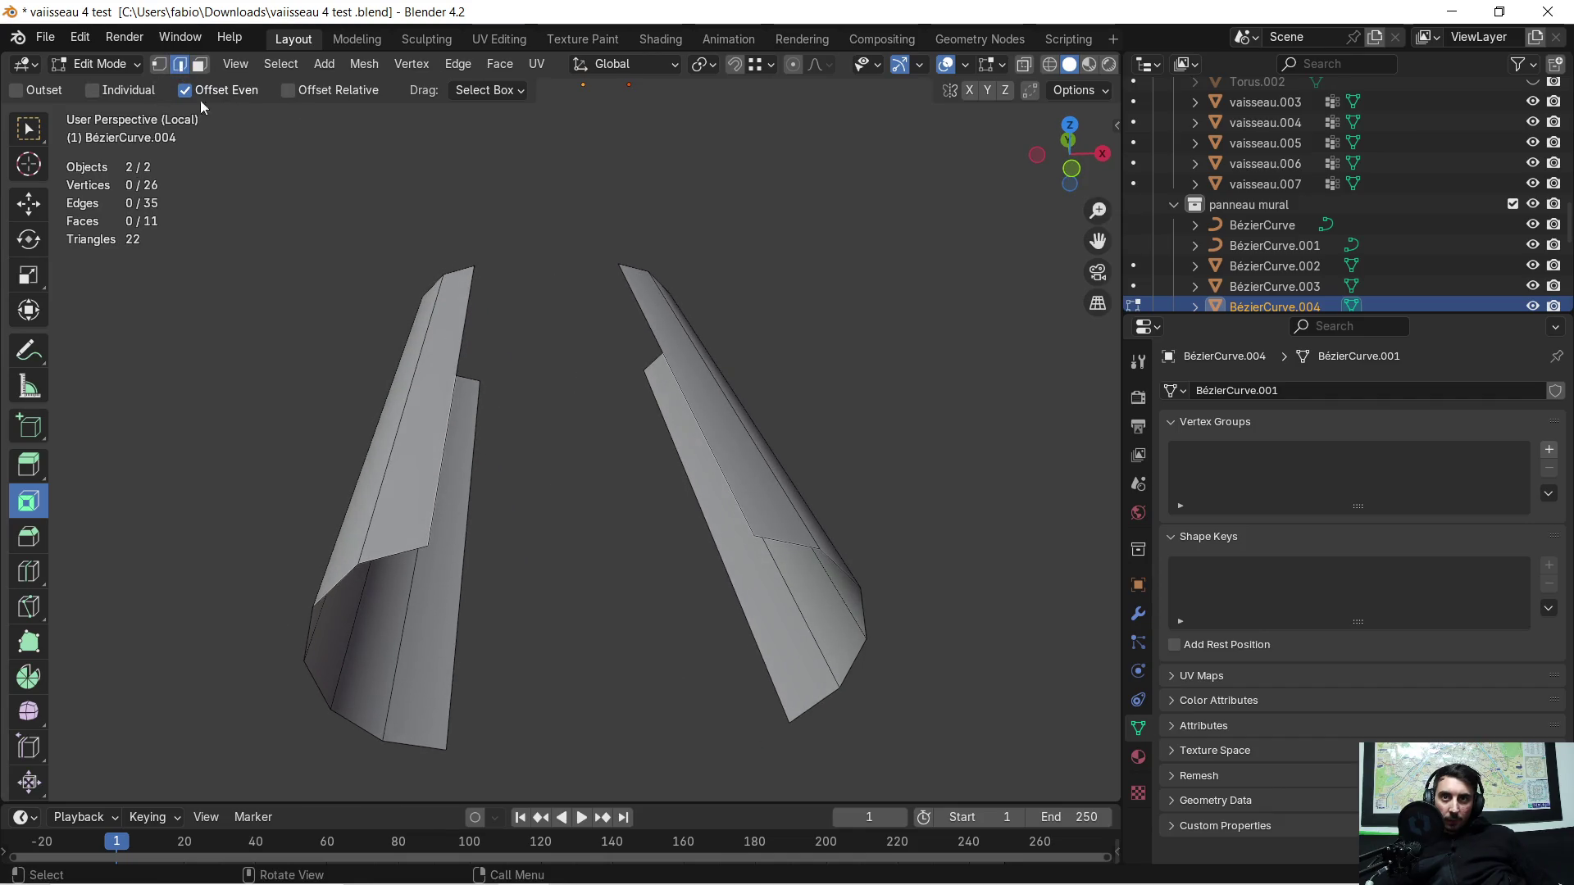
click(459, 340)
key(c)
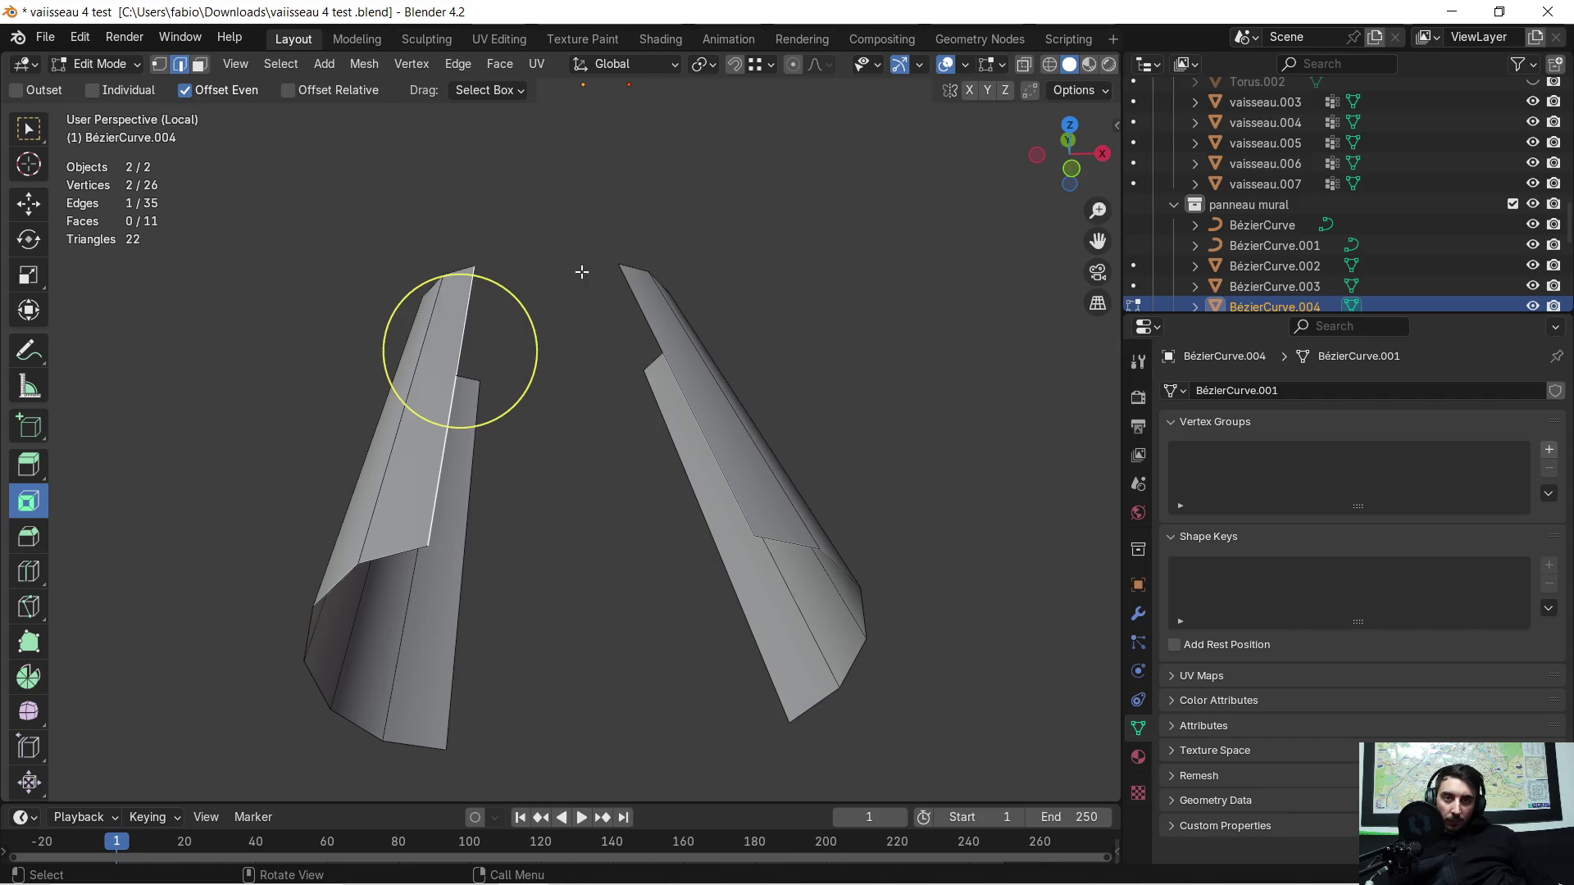
key(Escape)
key(e)
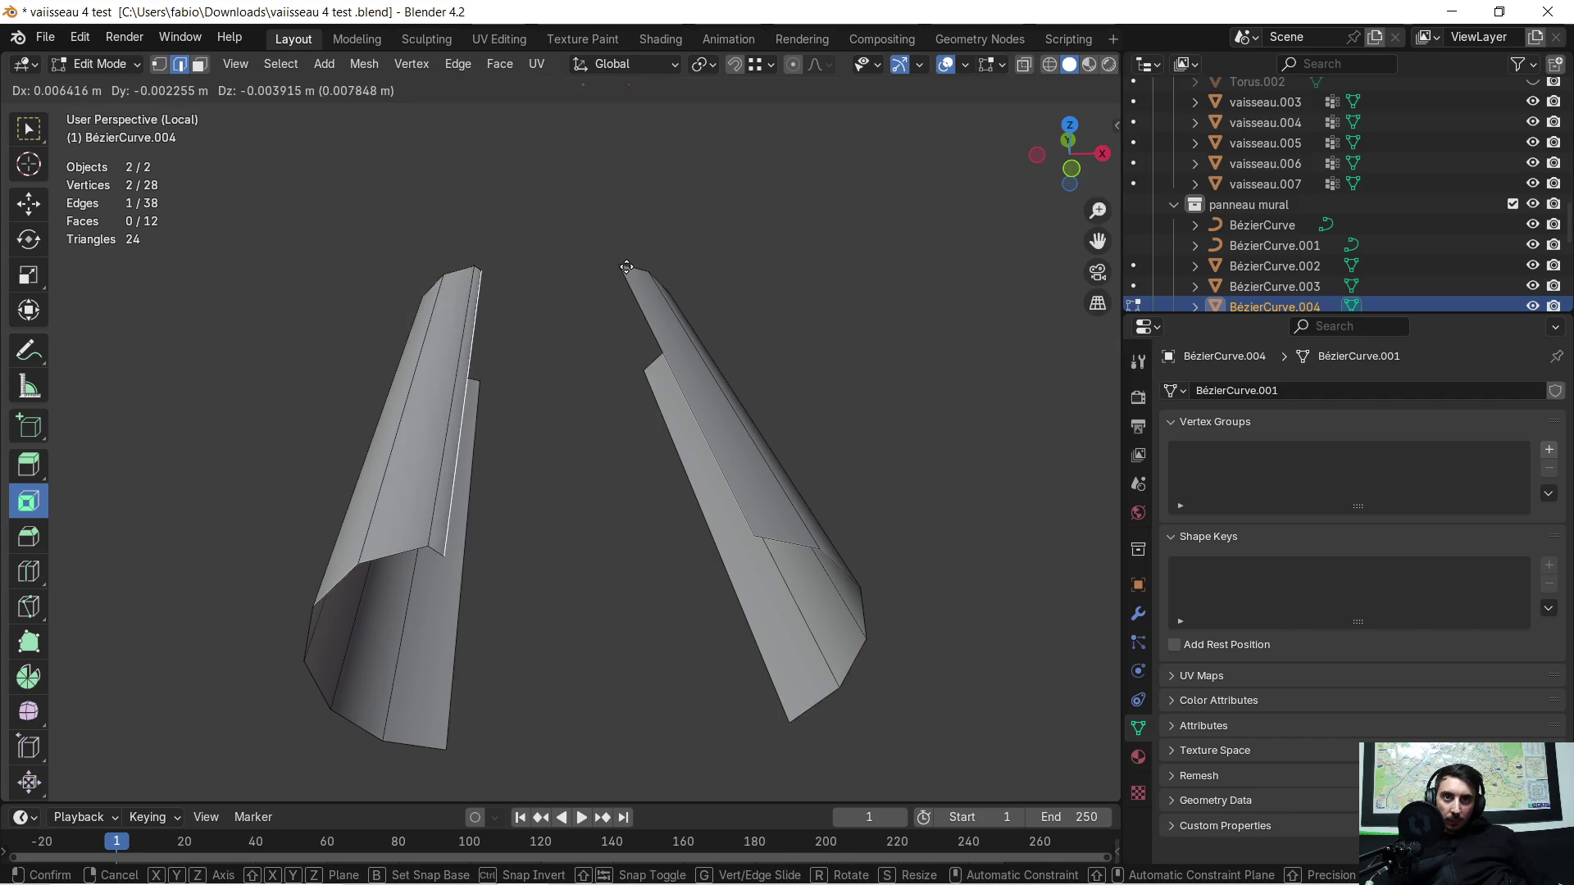
click(632, 247)
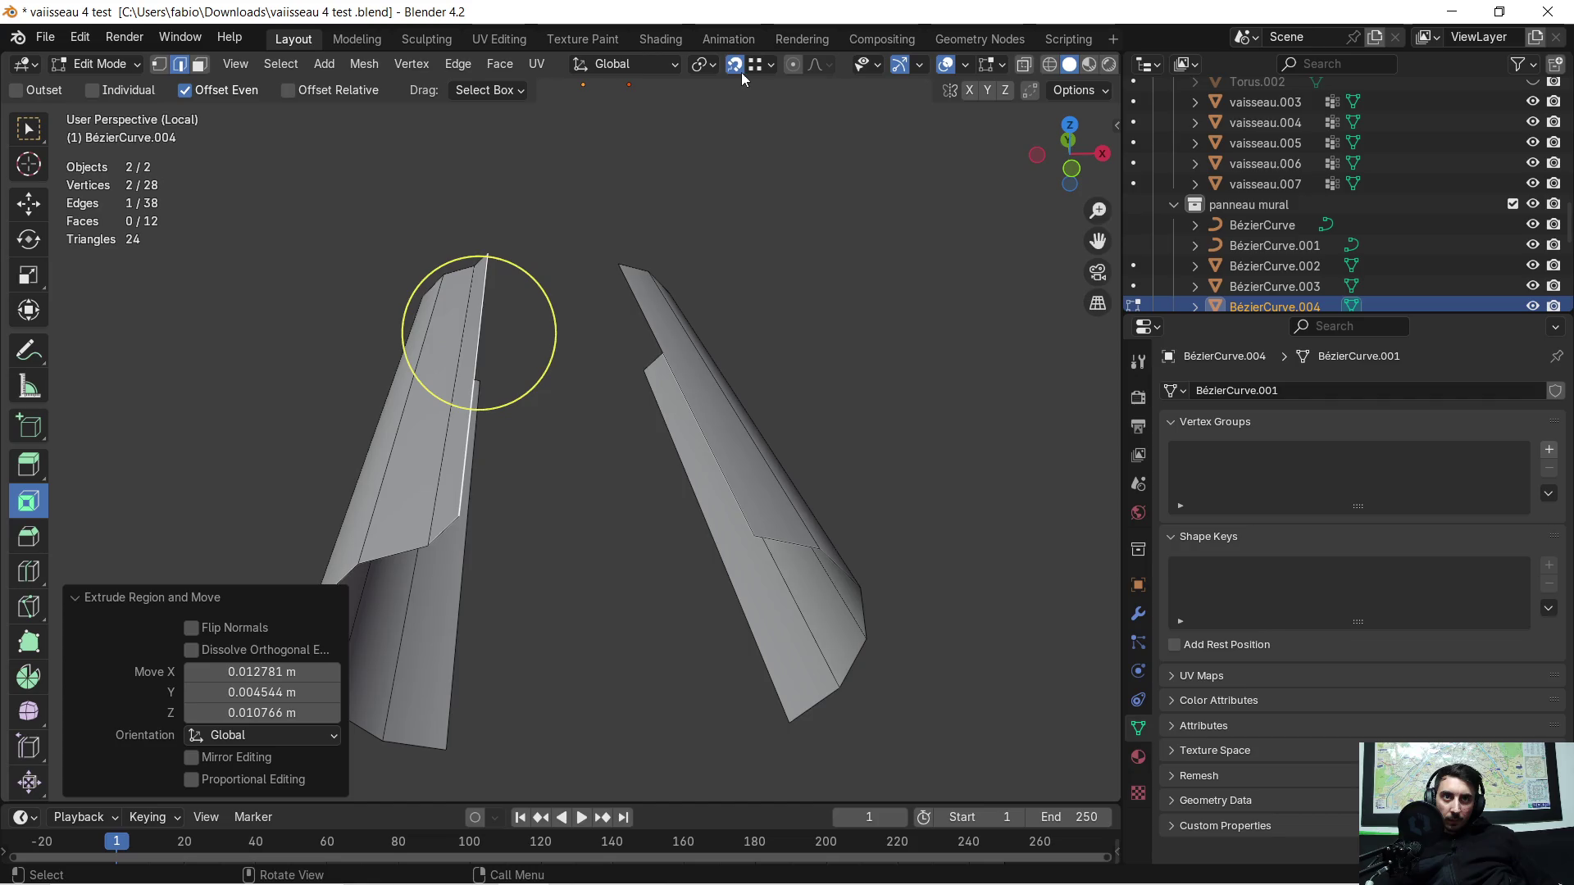
key(ctrl+z)
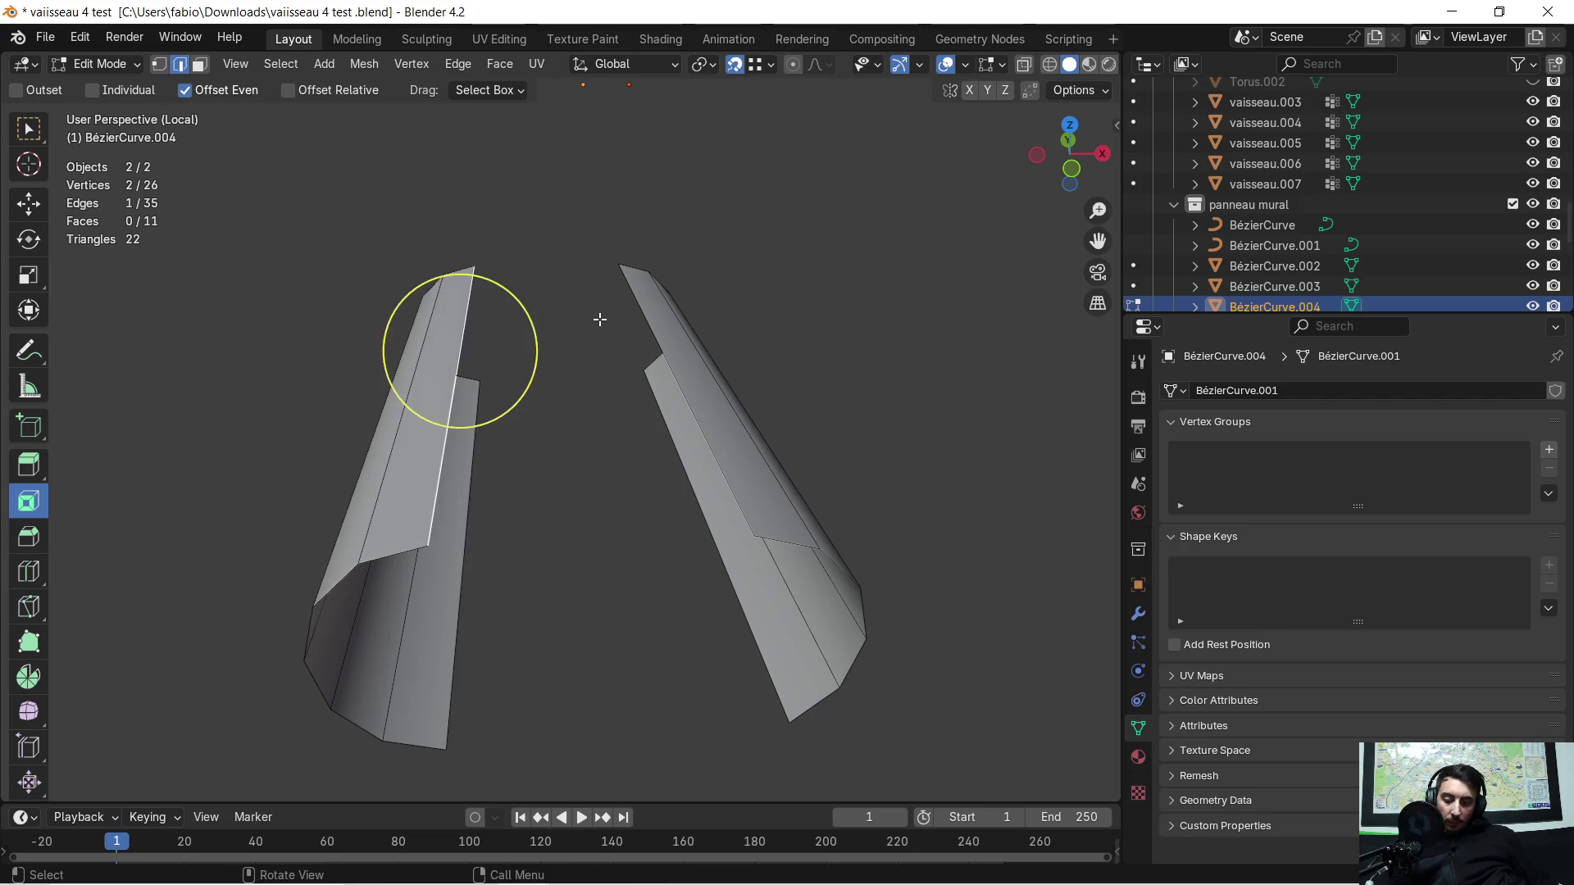
key(e)
click(614, 272)
middle_drag(562, 574, 457, 528)
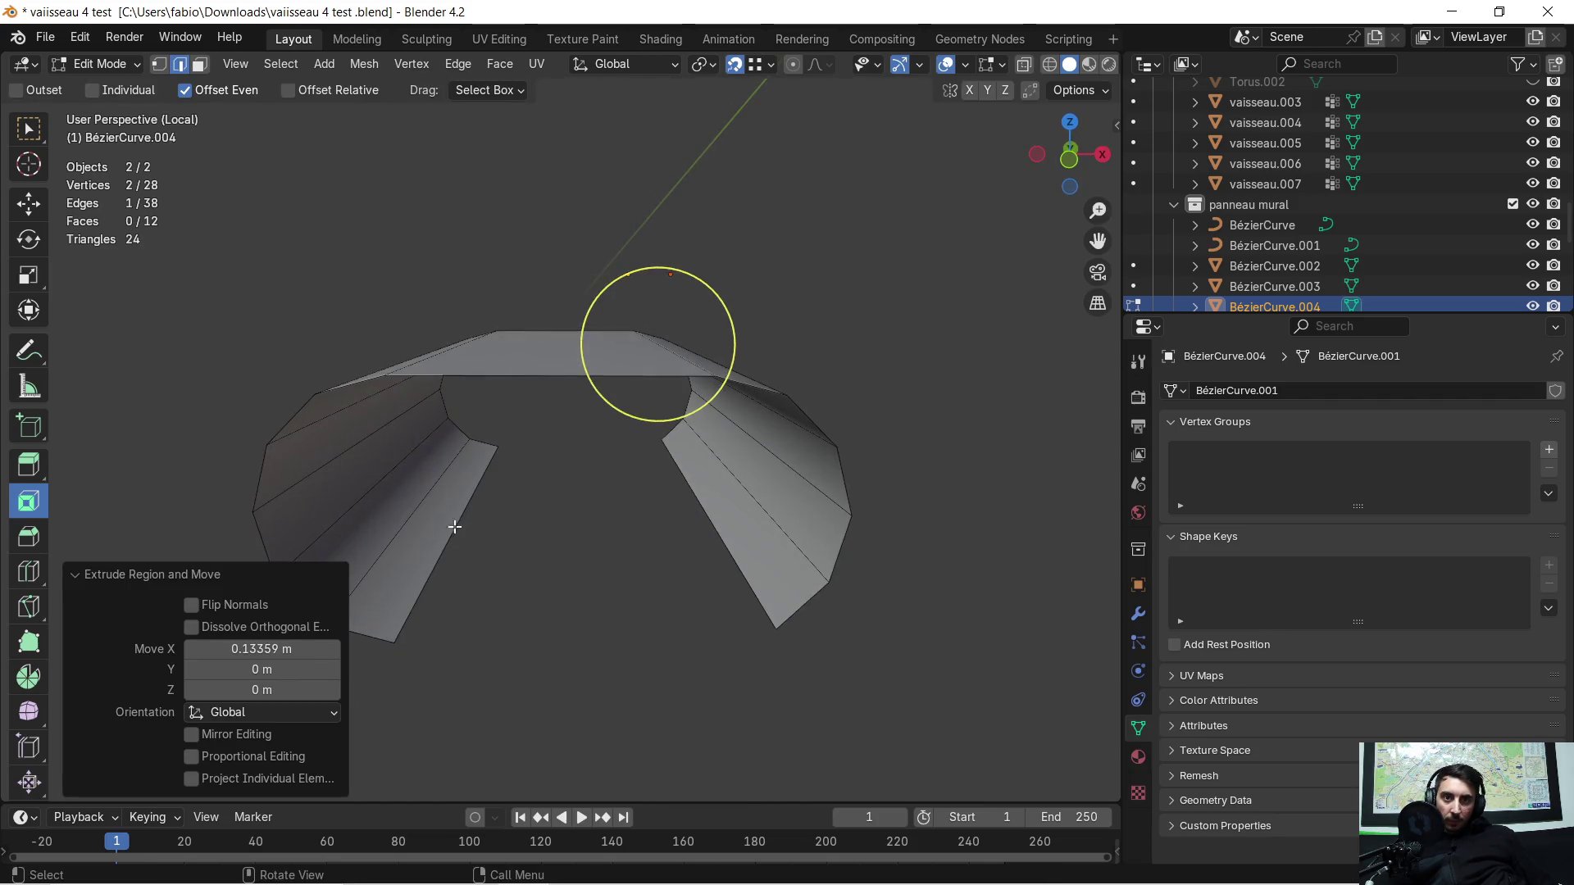
Step: Extrude the edge once more to close the band into a hoop, then leave Local View
key(e)
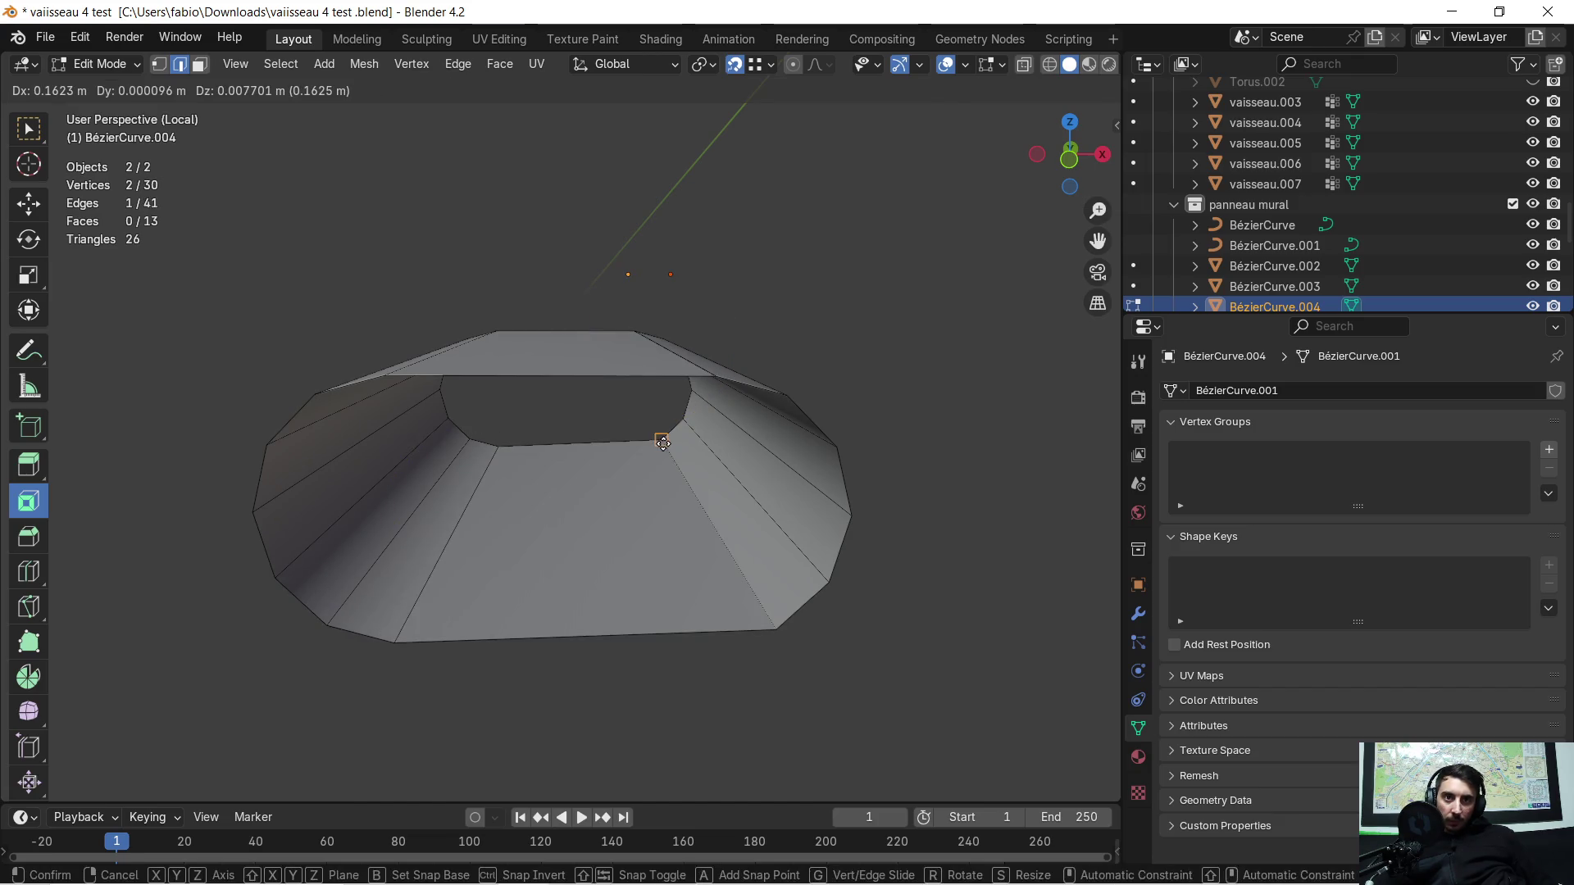
click(662, 445)
mouse_move(615, 477)
middle_down()
mouse_move(509, 546)
mouse_move(626, 496)
mouse_move(616, 468)
mouse_move(598, 492)
mouse_move(570, 434)
mouse_move(595, 455)
middle_up()
scroll(579, 438, up, 2)
scroll(587, 421, up, 2)
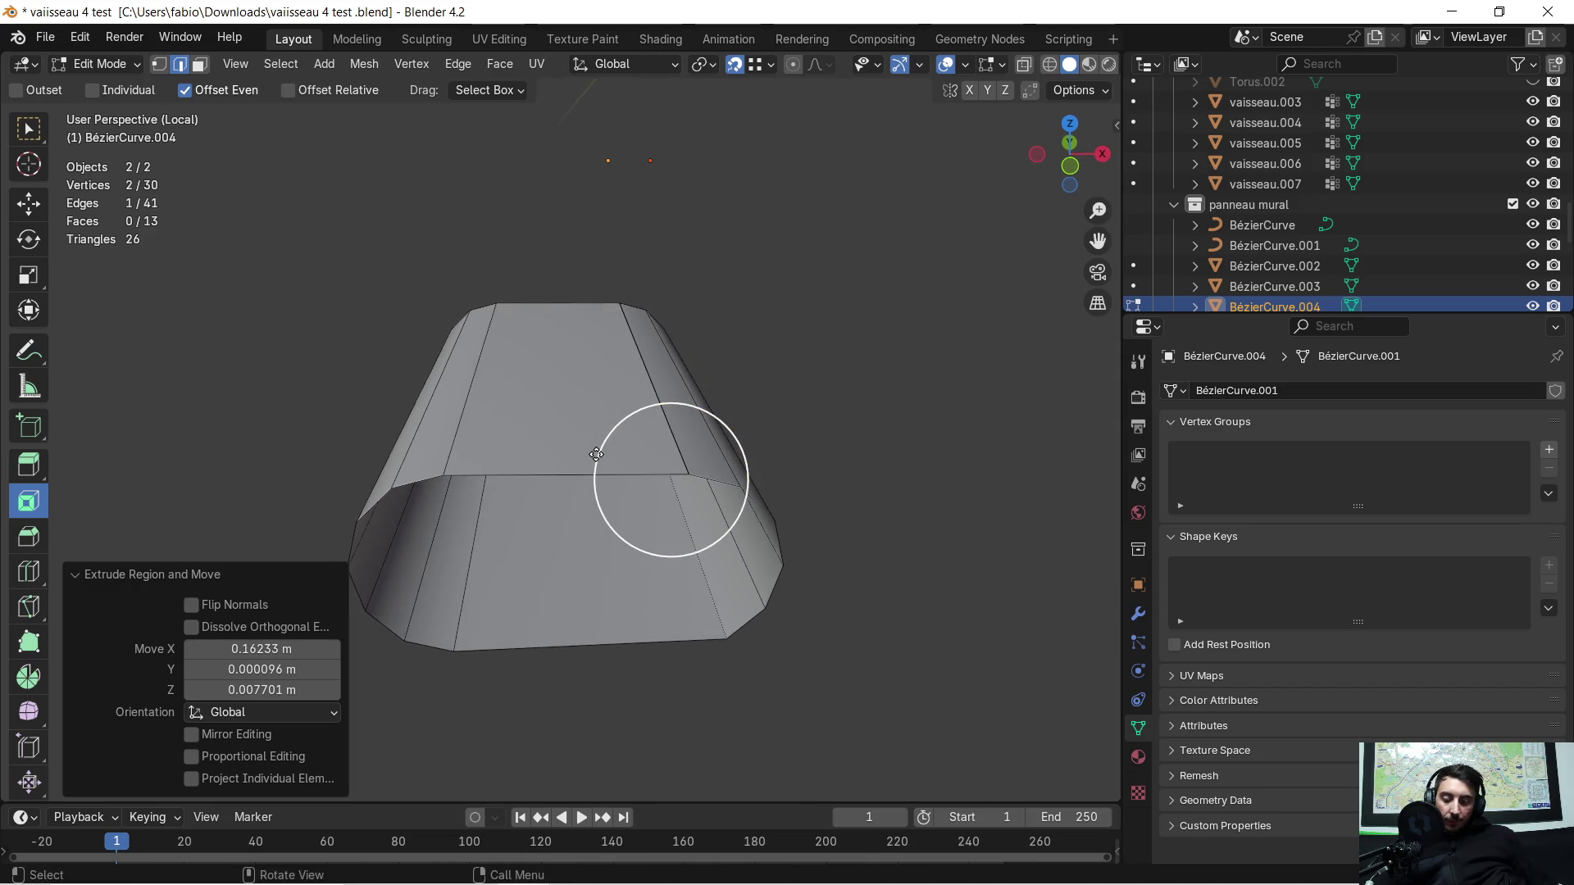
key(KP_Divide)
scroll(545, 591, up, 2)
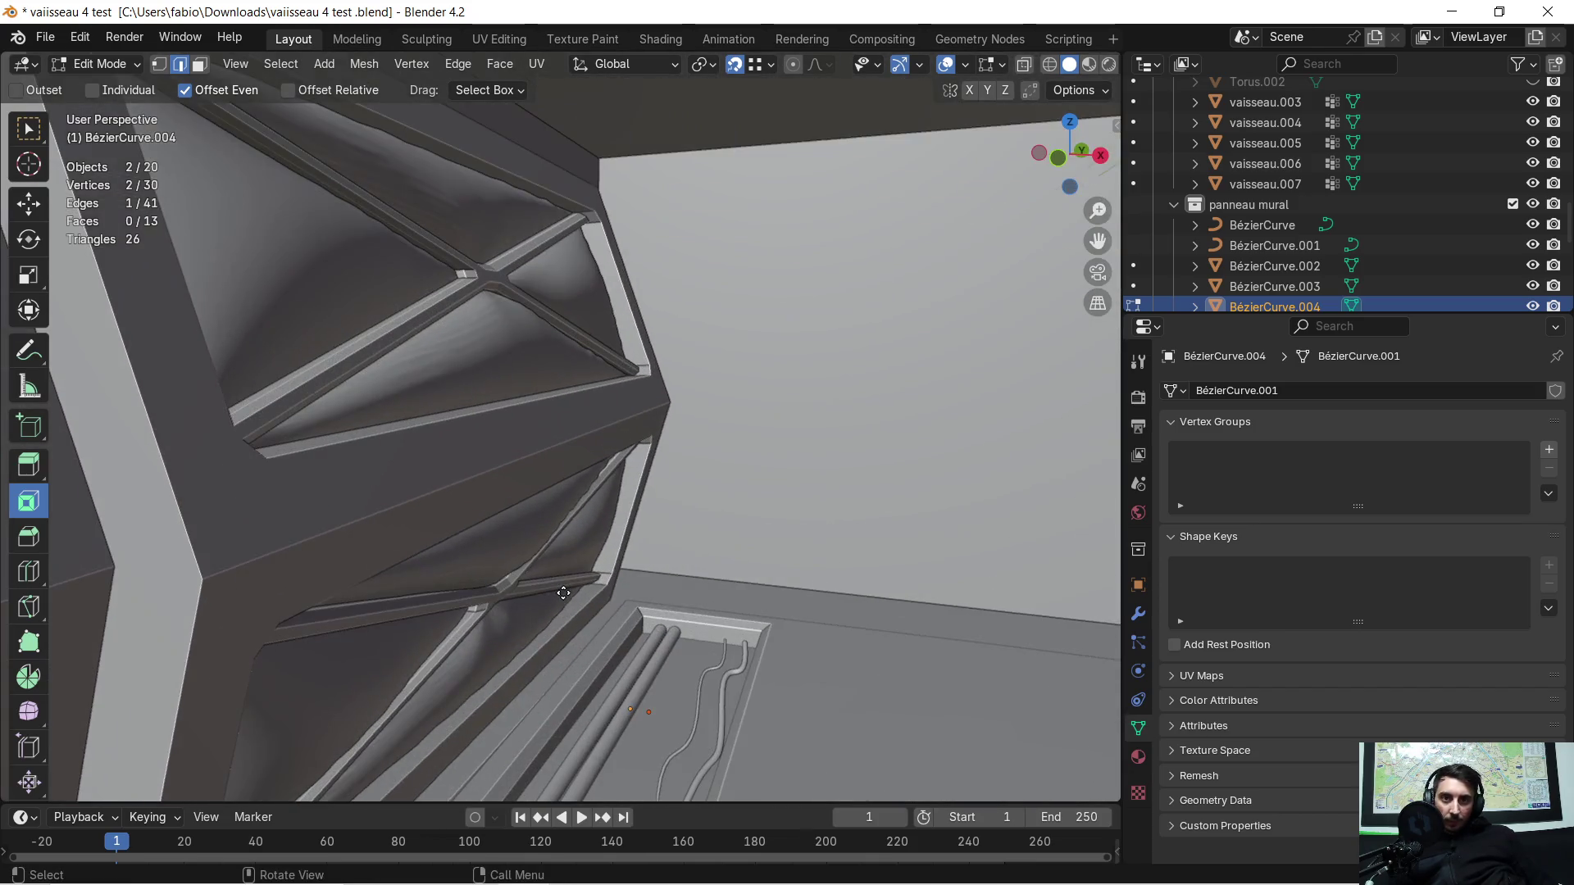
scroll(551, 715, up, 2)
scroll(561, 680, up, 2)
scroll(572, 646, up, 1)
scroll(584, 614, up, 2)
scroll(595, 580, up, 2)
Step: In Object Mode add the pipes, a cable curve and the wall panel to the selection
mouse_move(579, 471)
middle_down()
mouse_move(618, 356)
mouse_move(596, 388)
middle_up()
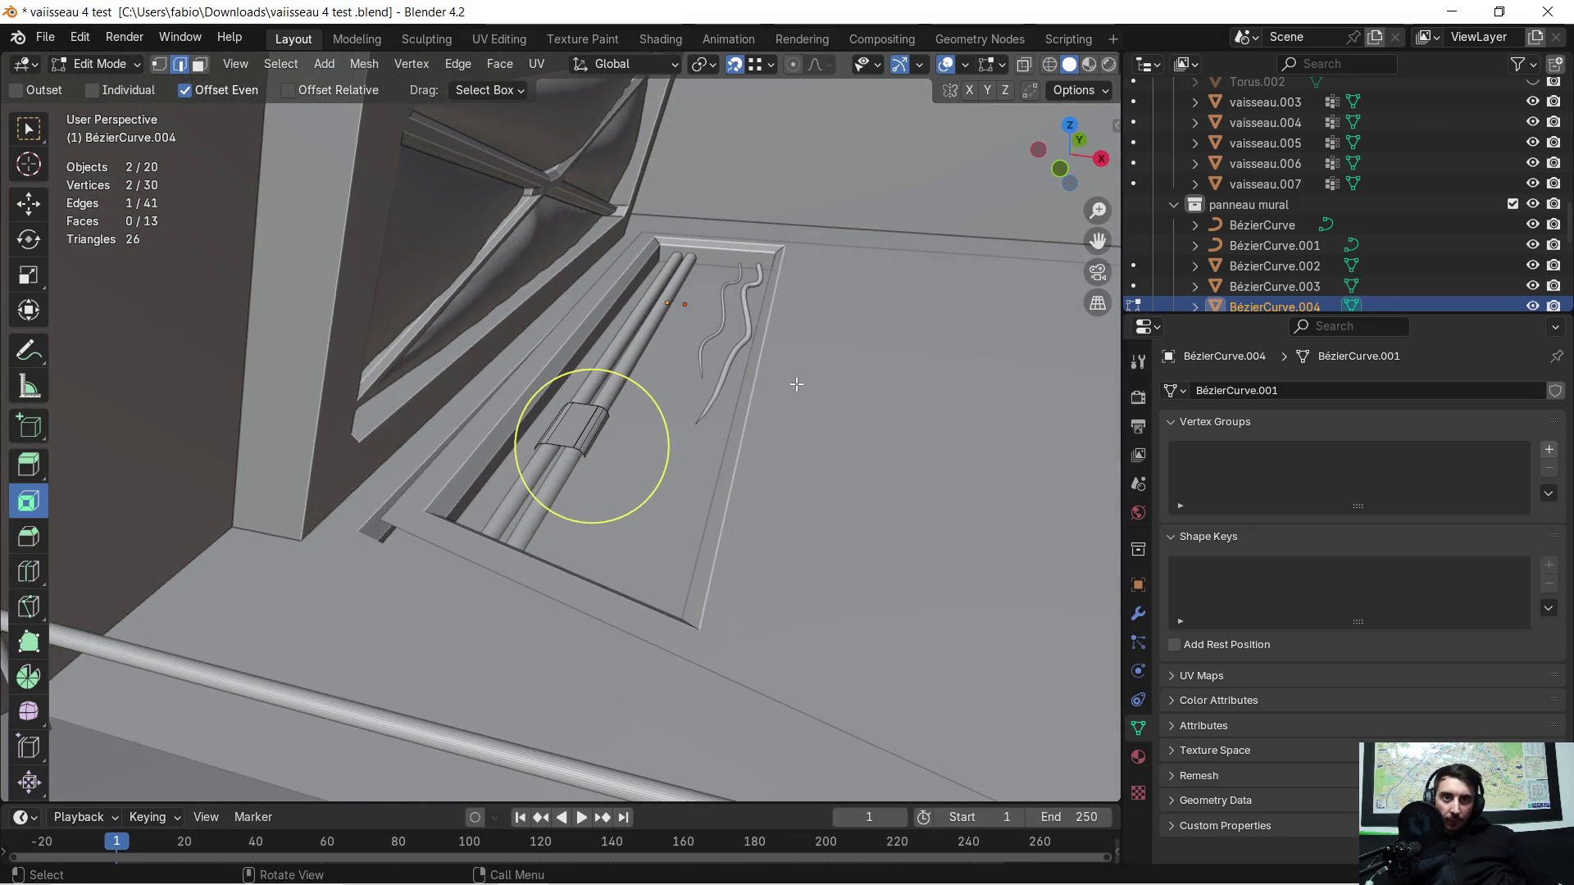
key(Tab)
shift+click(669, 459)
shift+click(545, 472)
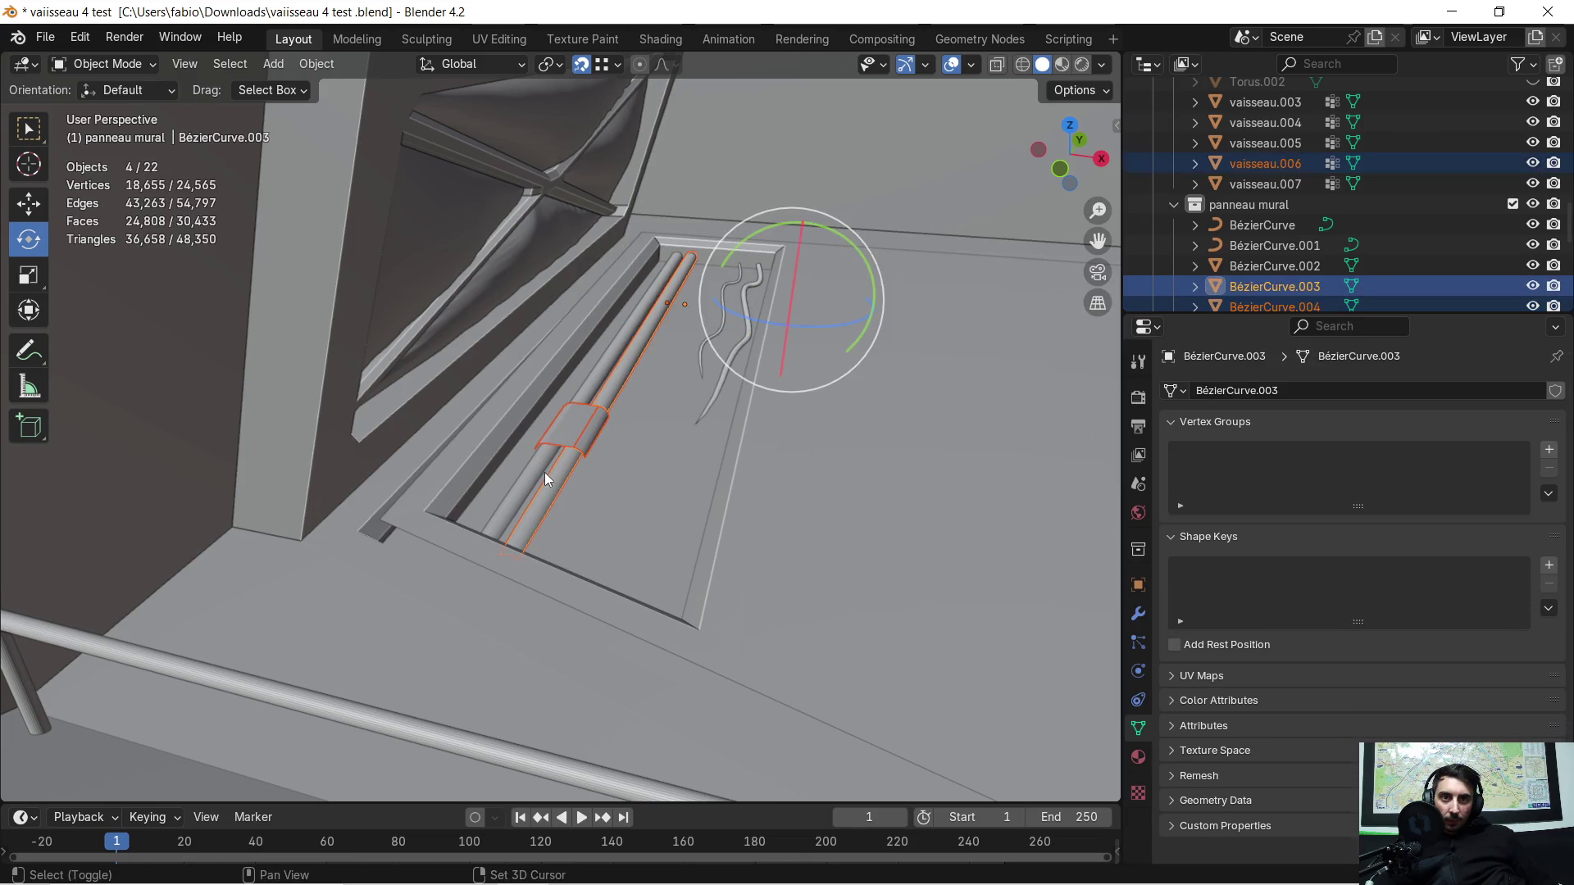
shift+click(718, 371)
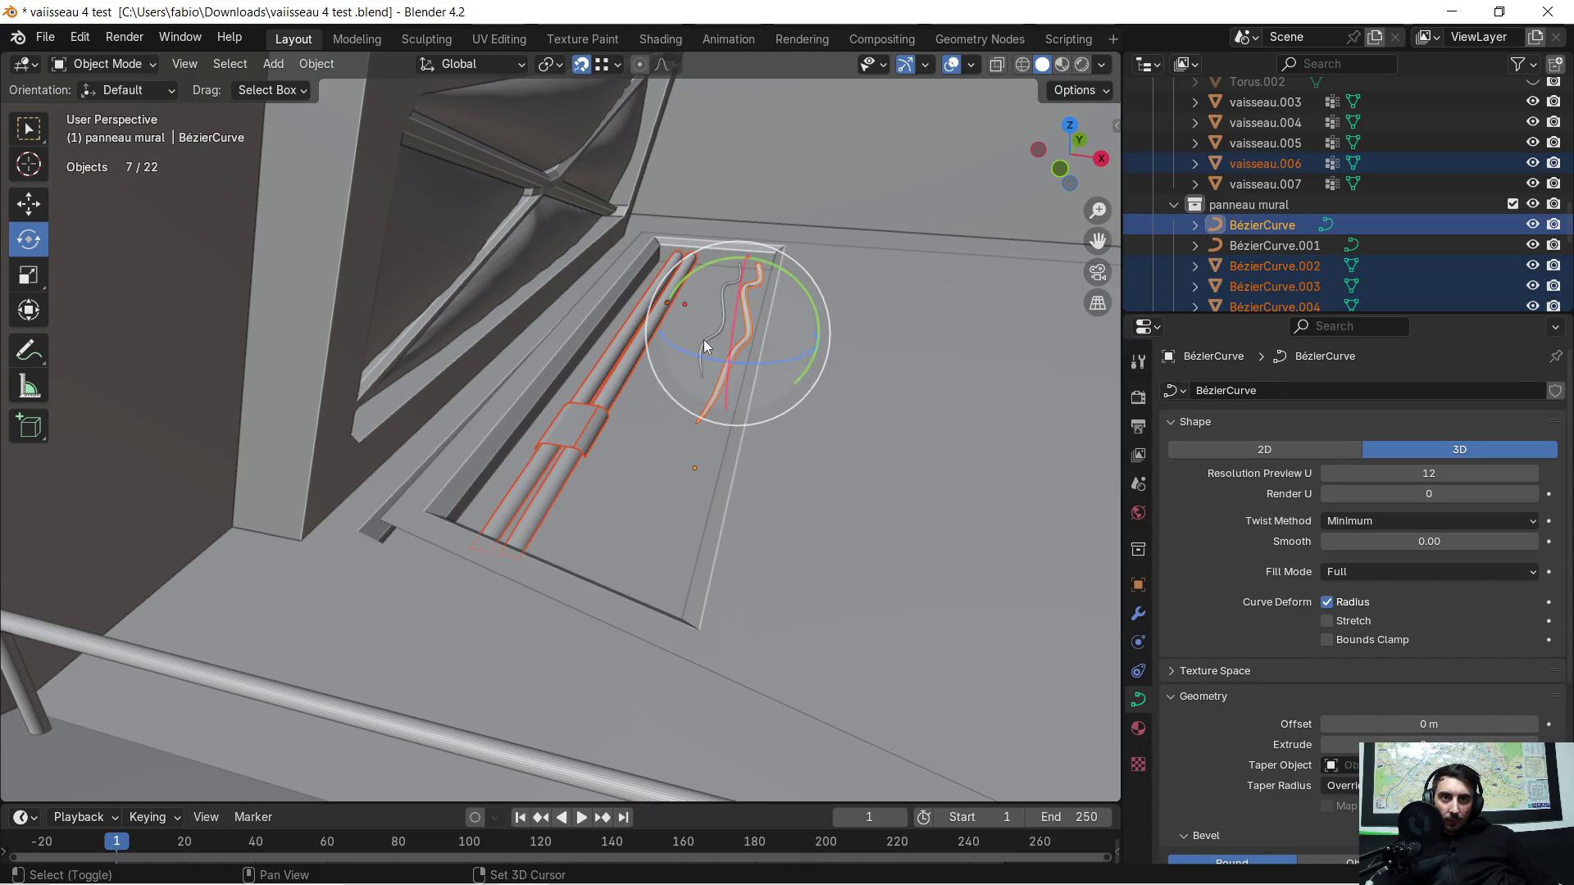
shift+click(811, 445)
middle_drag(821, 460, 808, 465)
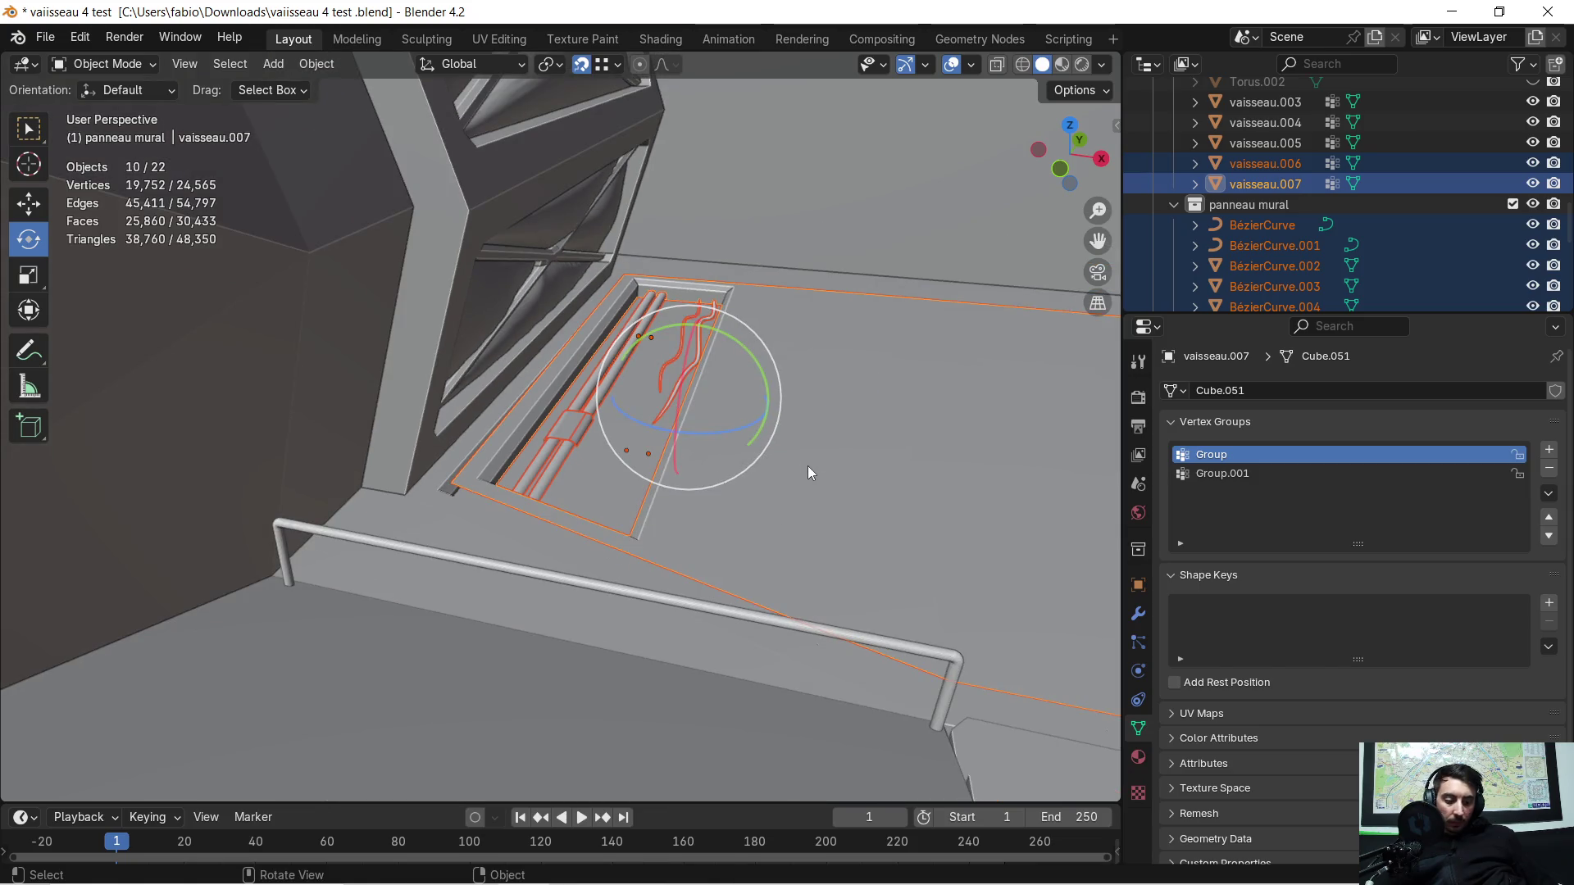
key(KP_Divide)
key(KP_Divide)
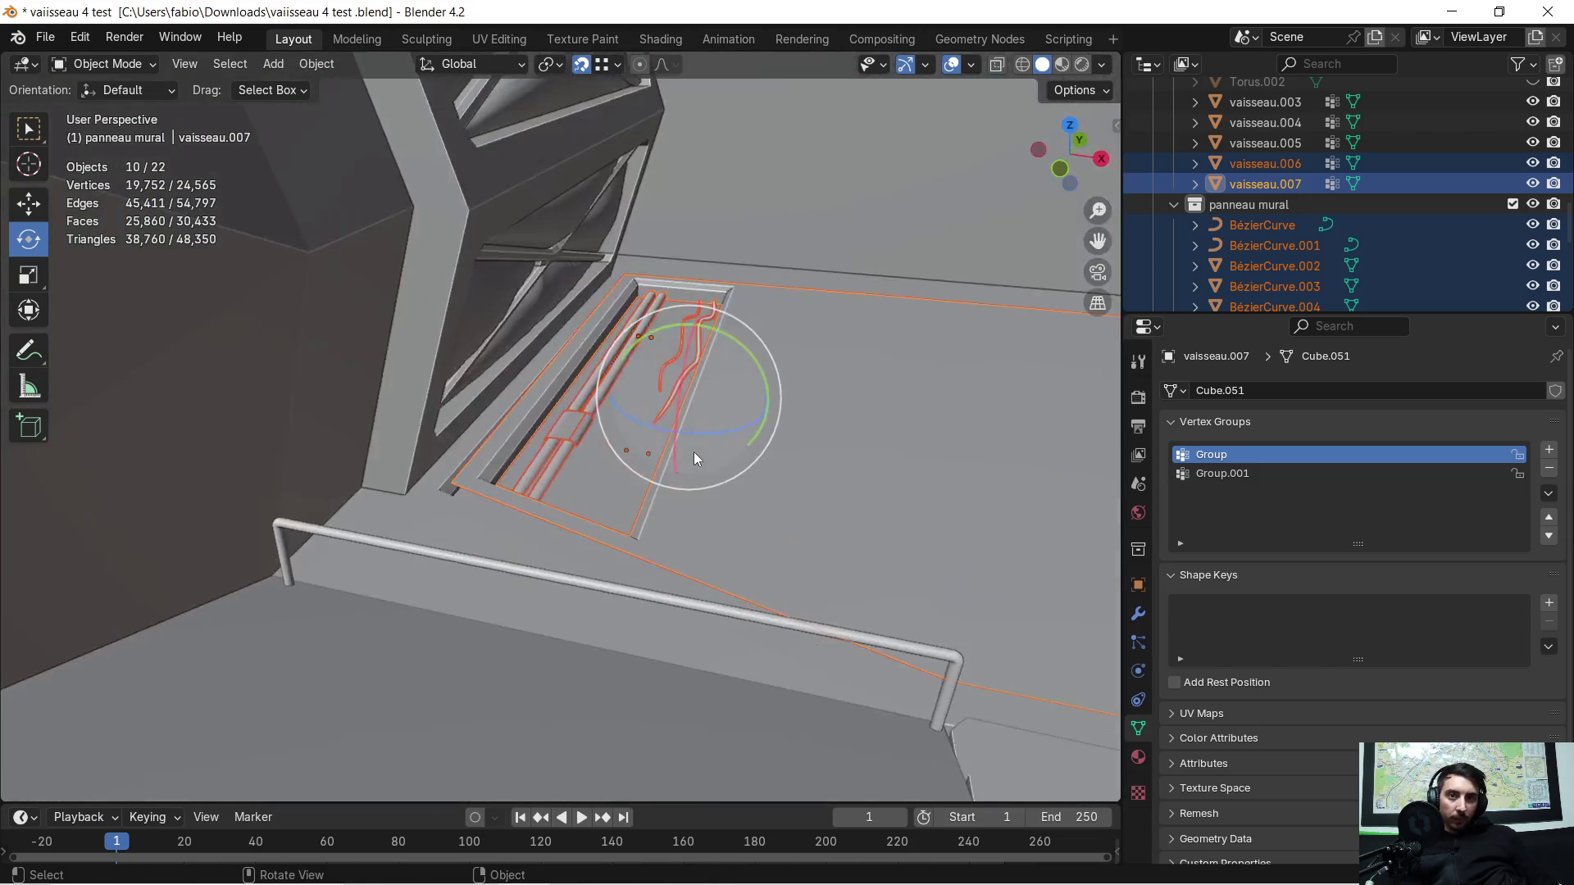
key(KP_Divide)
key(KP_Divide)
Step: Drop the ship from the selection, isolate the panel group in Local View and select the clamp band
mouse_move(639, 445)
middle_down()
mouse_move(655, 445)
mouse_move(373, 289)
middle_up()
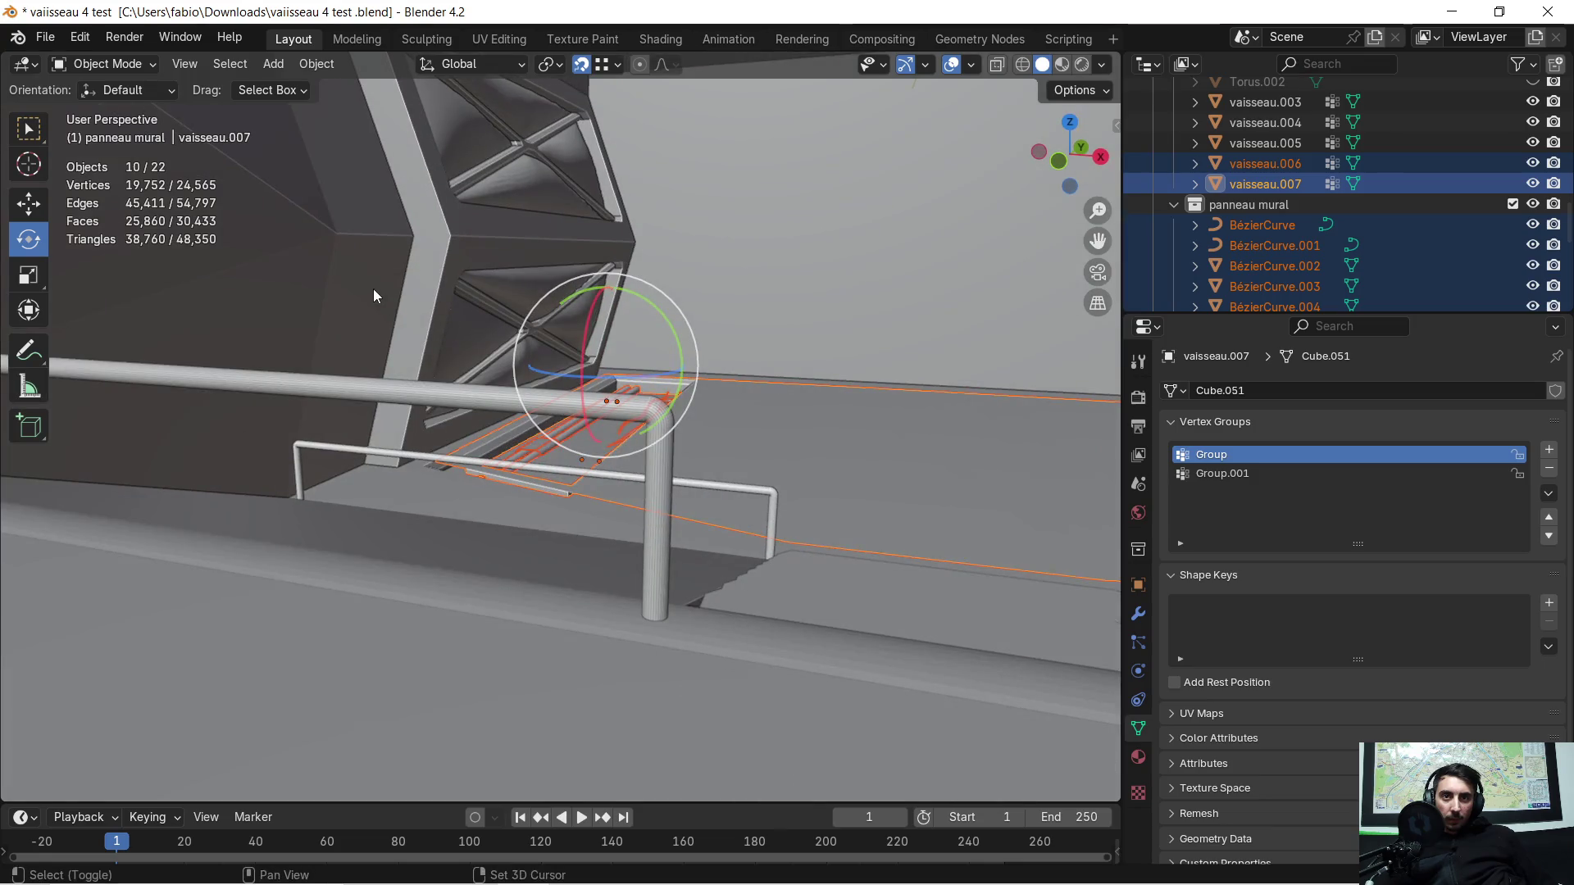
shift+click(372, 289)
key(KP_Divide)
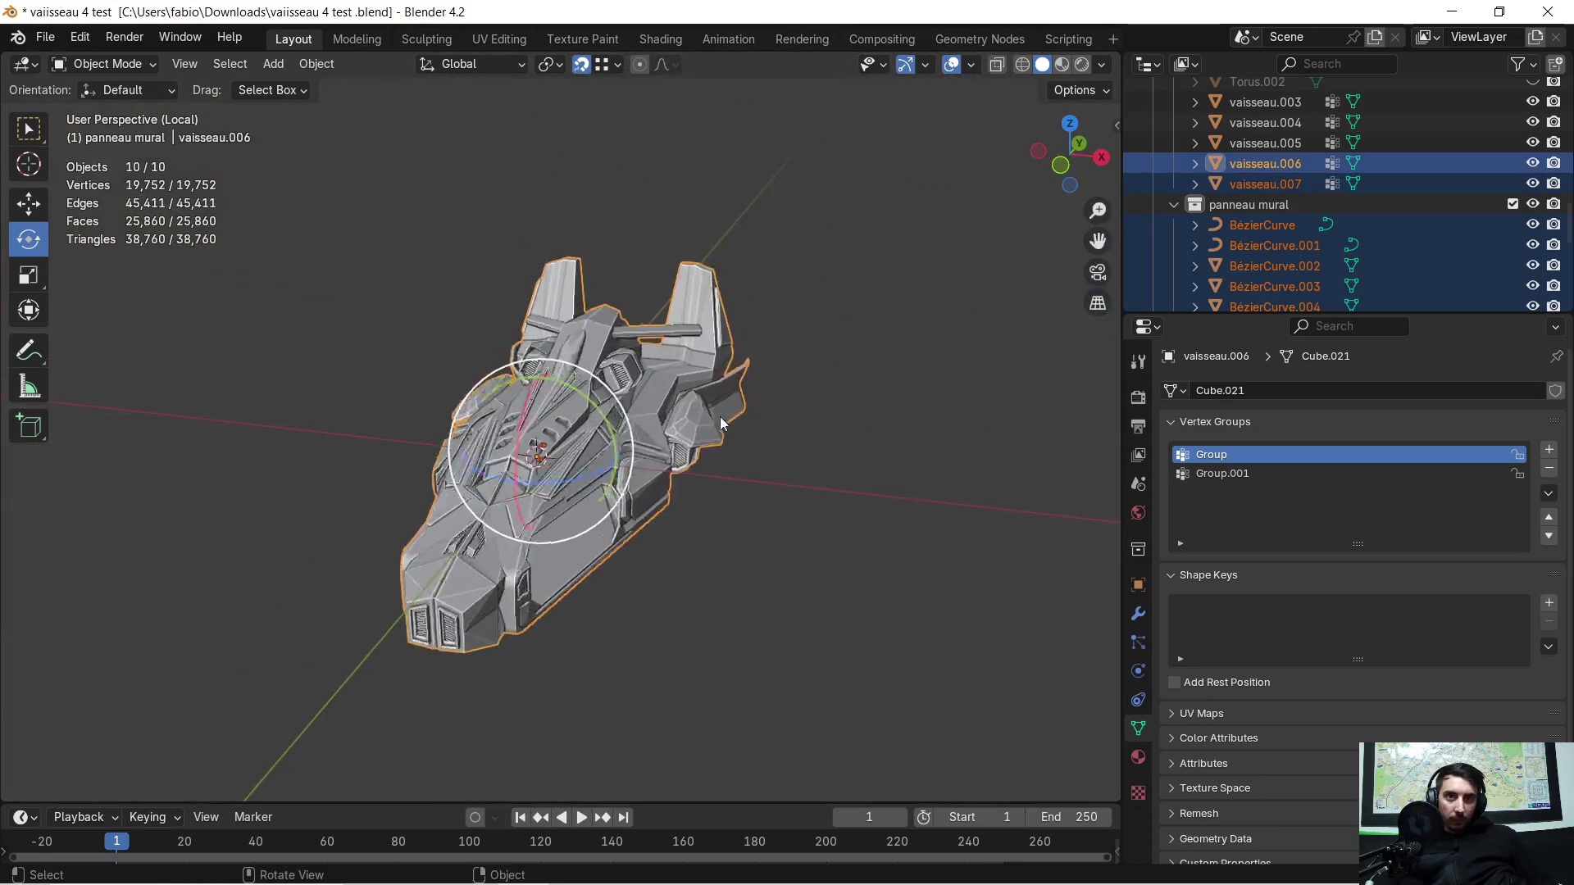
key(KP_Divide)
key(KP_Decimal)
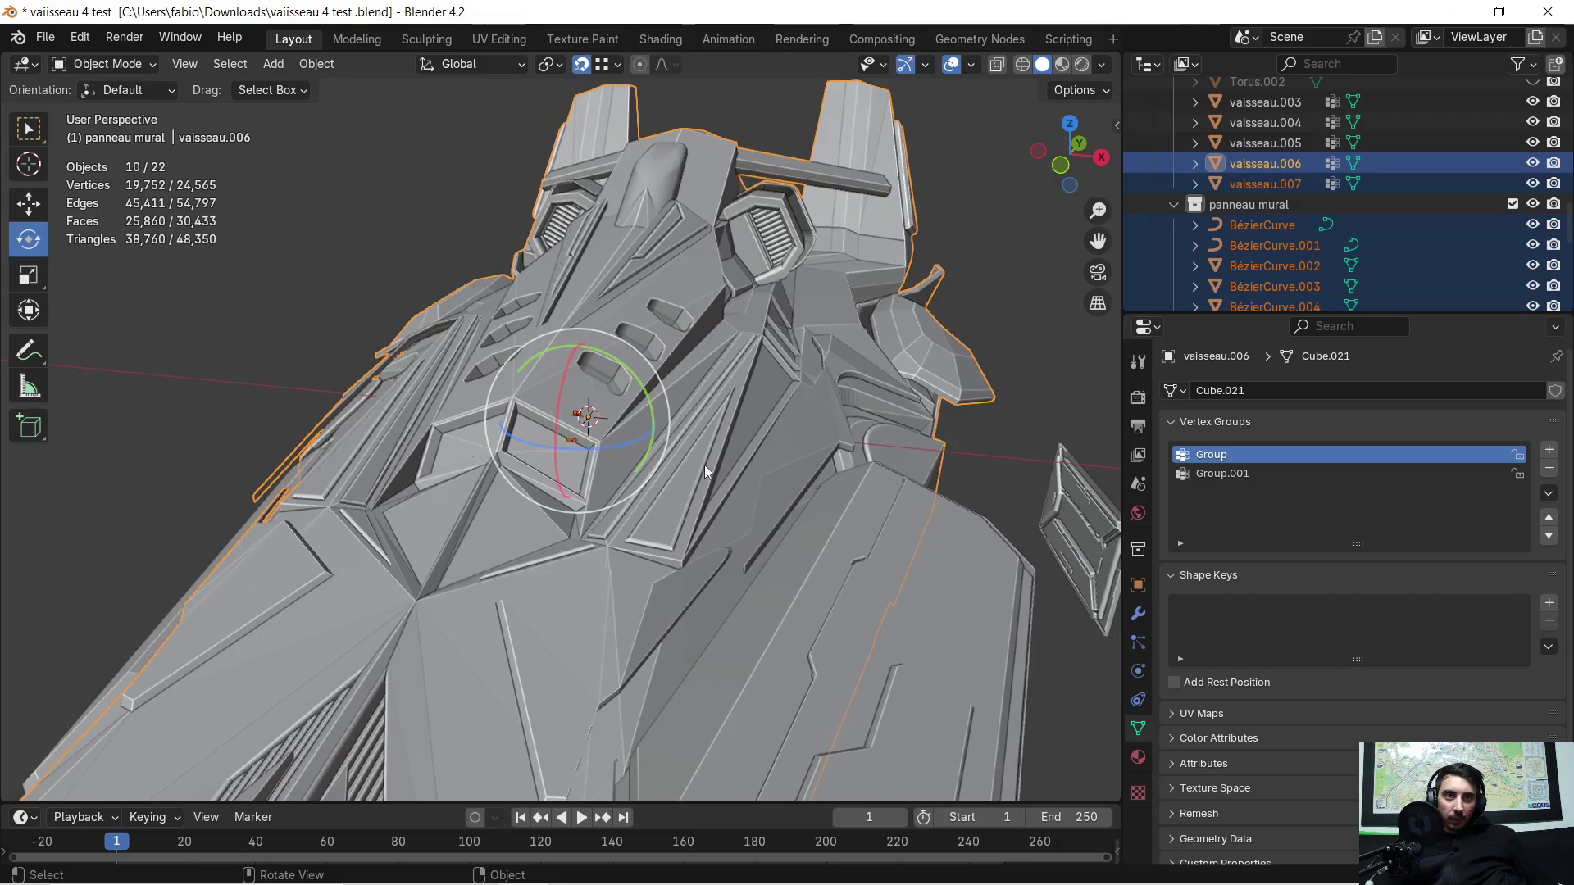
shift+click(734, 455)
key(KP_Decimal)
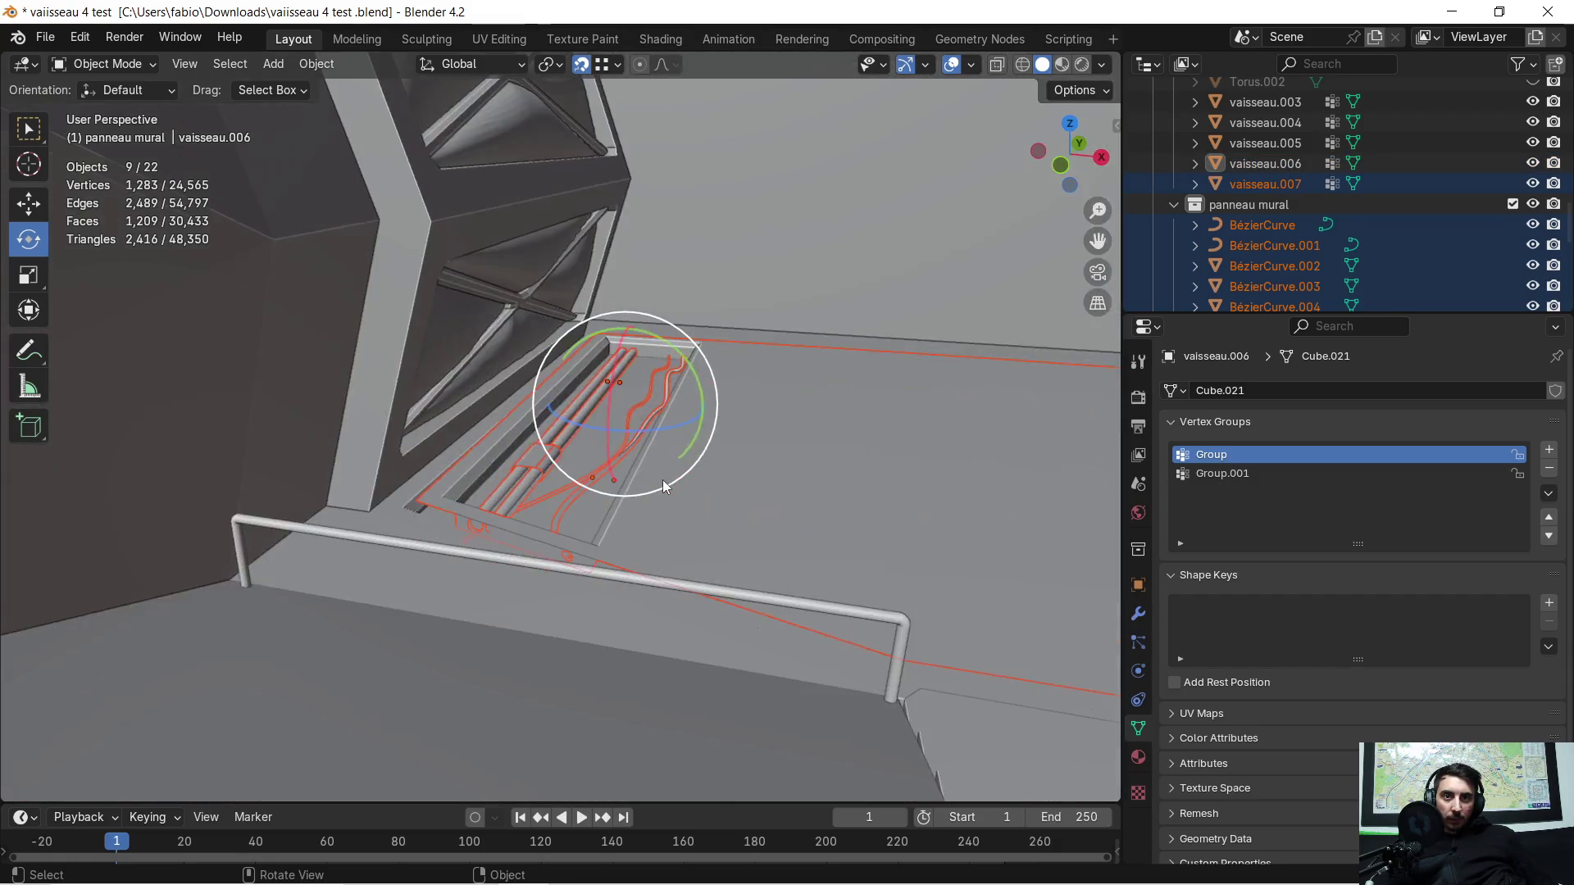
key(KP_Divide)
scroll(481, 392, up, 4)
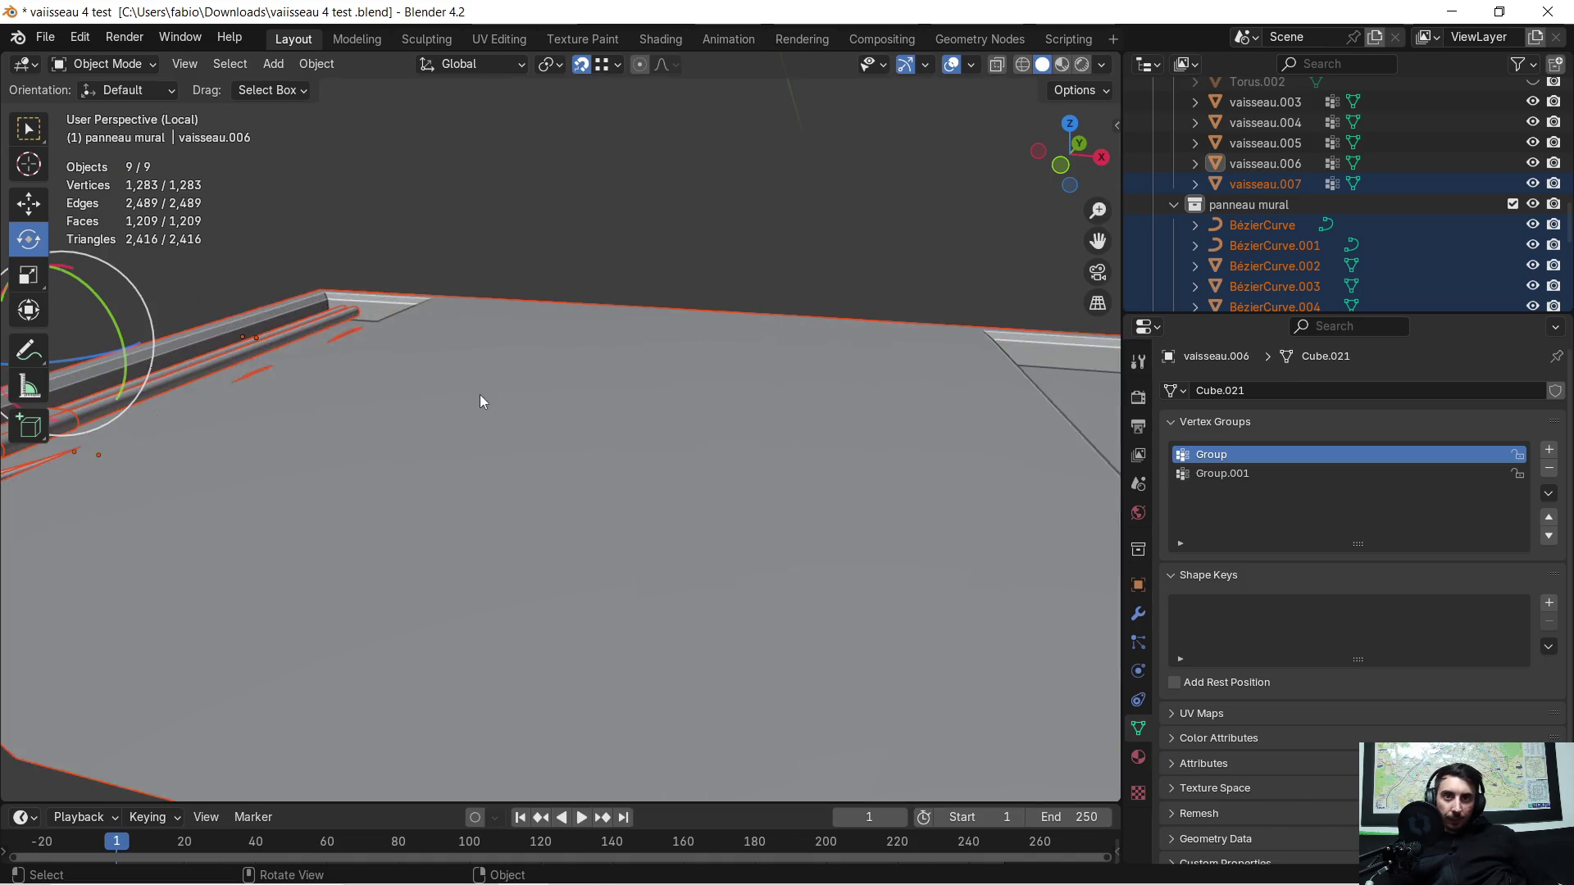
scroll(481, 399, down, 2)
scroll(464, 422, down, 2)
mouse_move(326, 443)
middle_down()
mouse_move(680, 403)
mouse_move(654, 412)
mouse_move(691, 341)
mouse_move(706, 351)
mouse_move(660, 376)
mouse_move(467, 404)
mouse_move(625, 432)
mouse_move(601, 432)
mouse_move(657, 405)
middle_up()
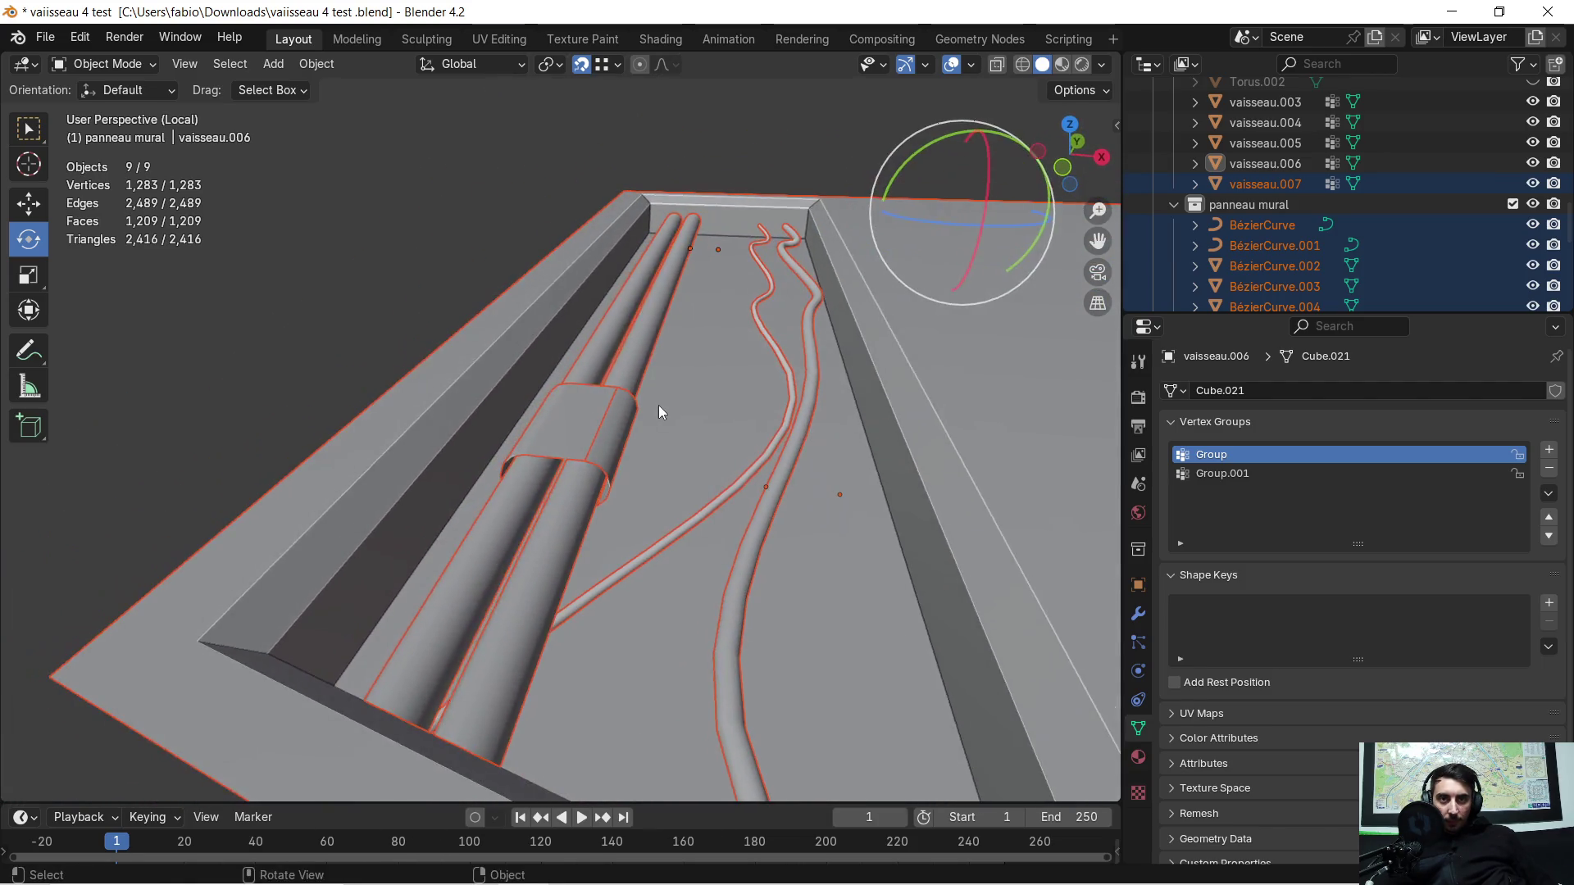
click(586, 415)
Step: Inspect the clamp band's mesh in Edit Mode and return to Object Mode
key(Tab)
mouse_move(614, 456)
middle_down()
mouse_move(632, 467)
mouse_move(598, 450)
mouse_move(623, 400)
mouse_move(537, 436)
mouse_move(617, 418)
middle_up()
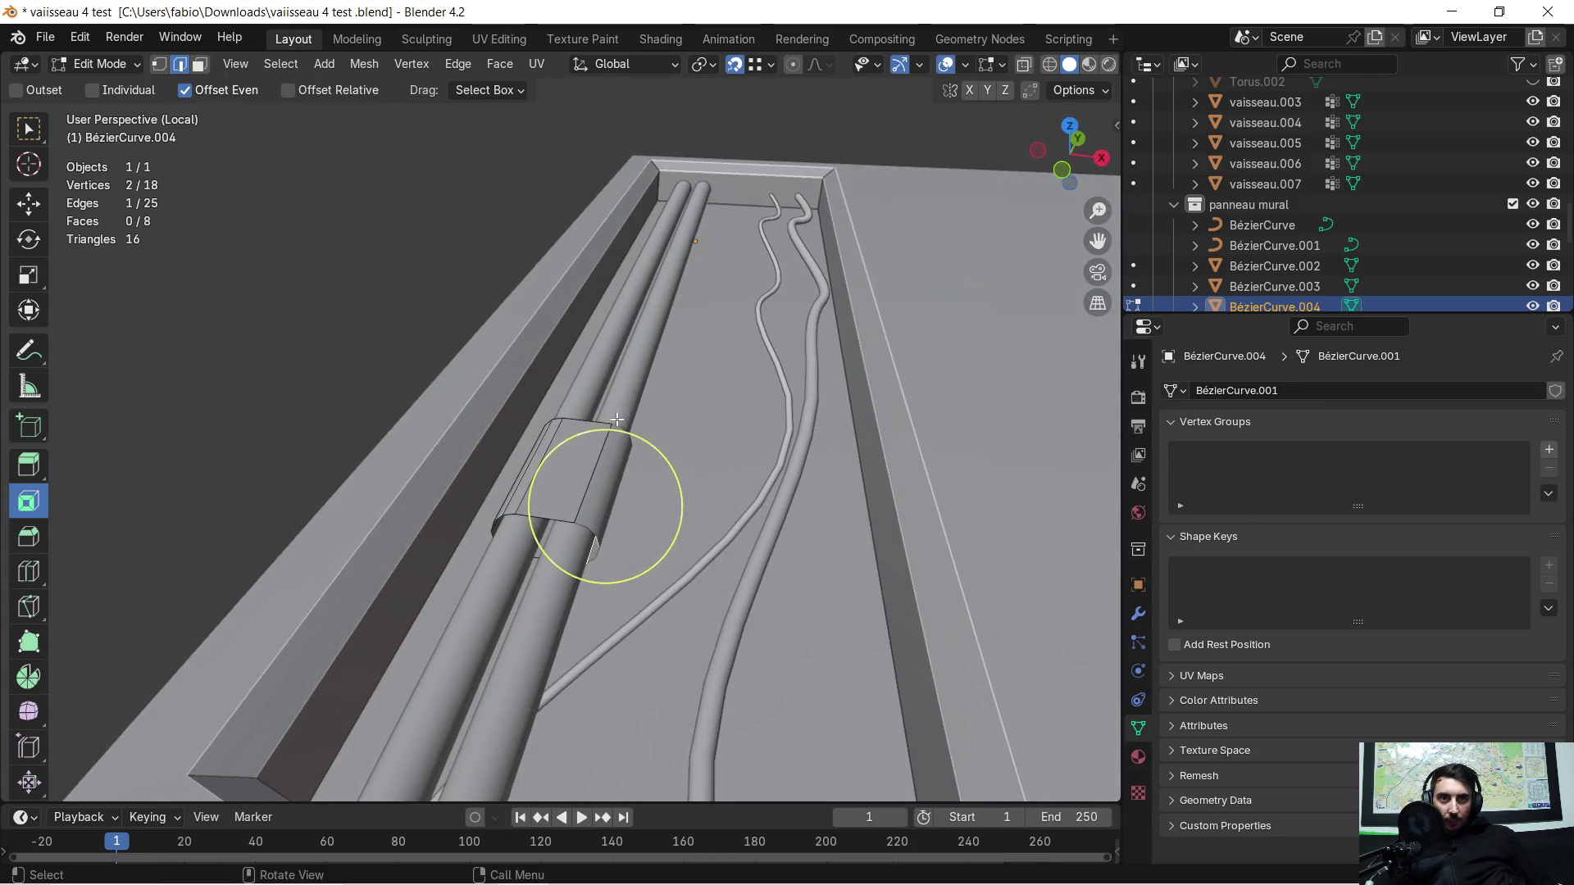
scroll(627, 464, up, 2)
key(Tab)
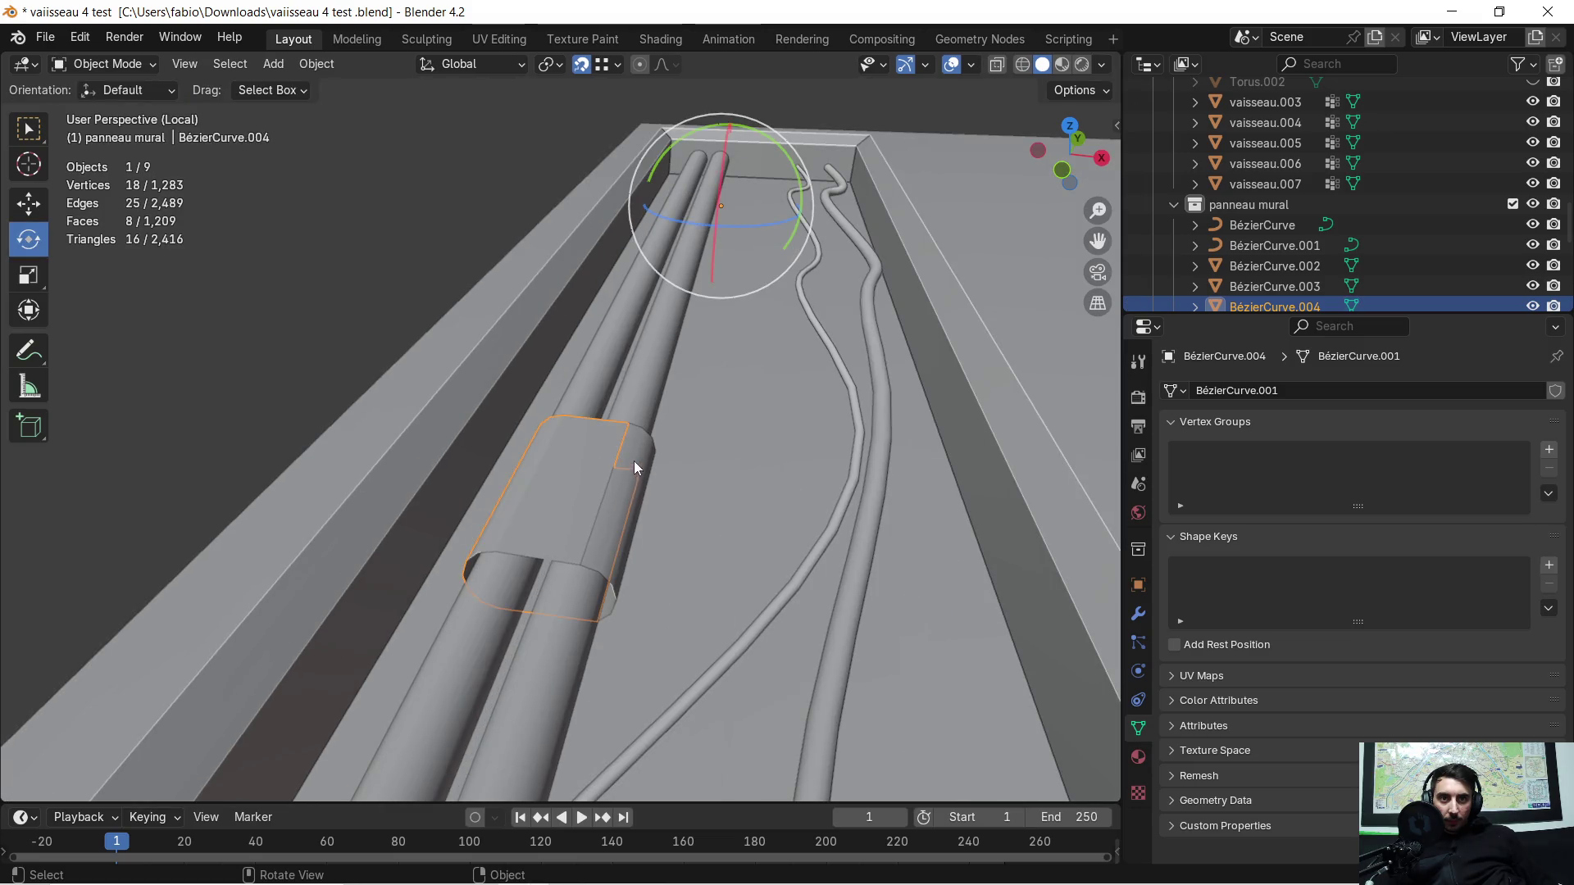
key(Tab)
key(Tab)
key(alt+a)
Step: Join the two clamp band pieces into one object with Ctrl+J and check the result
click(635, 487)
shift+click(550, 479)
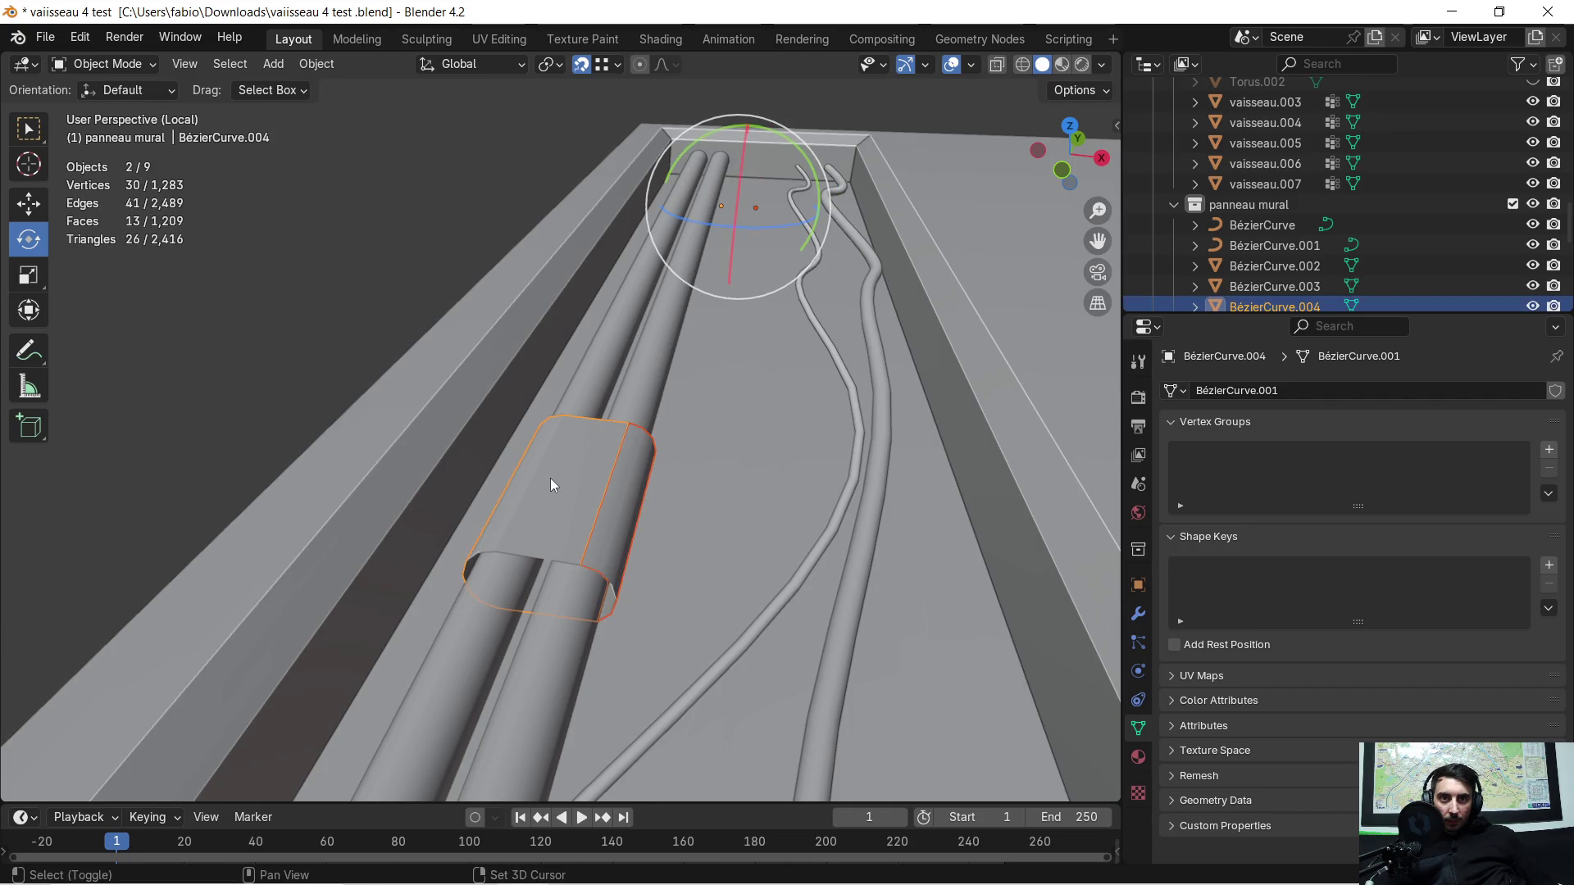
key(ctrl+j)
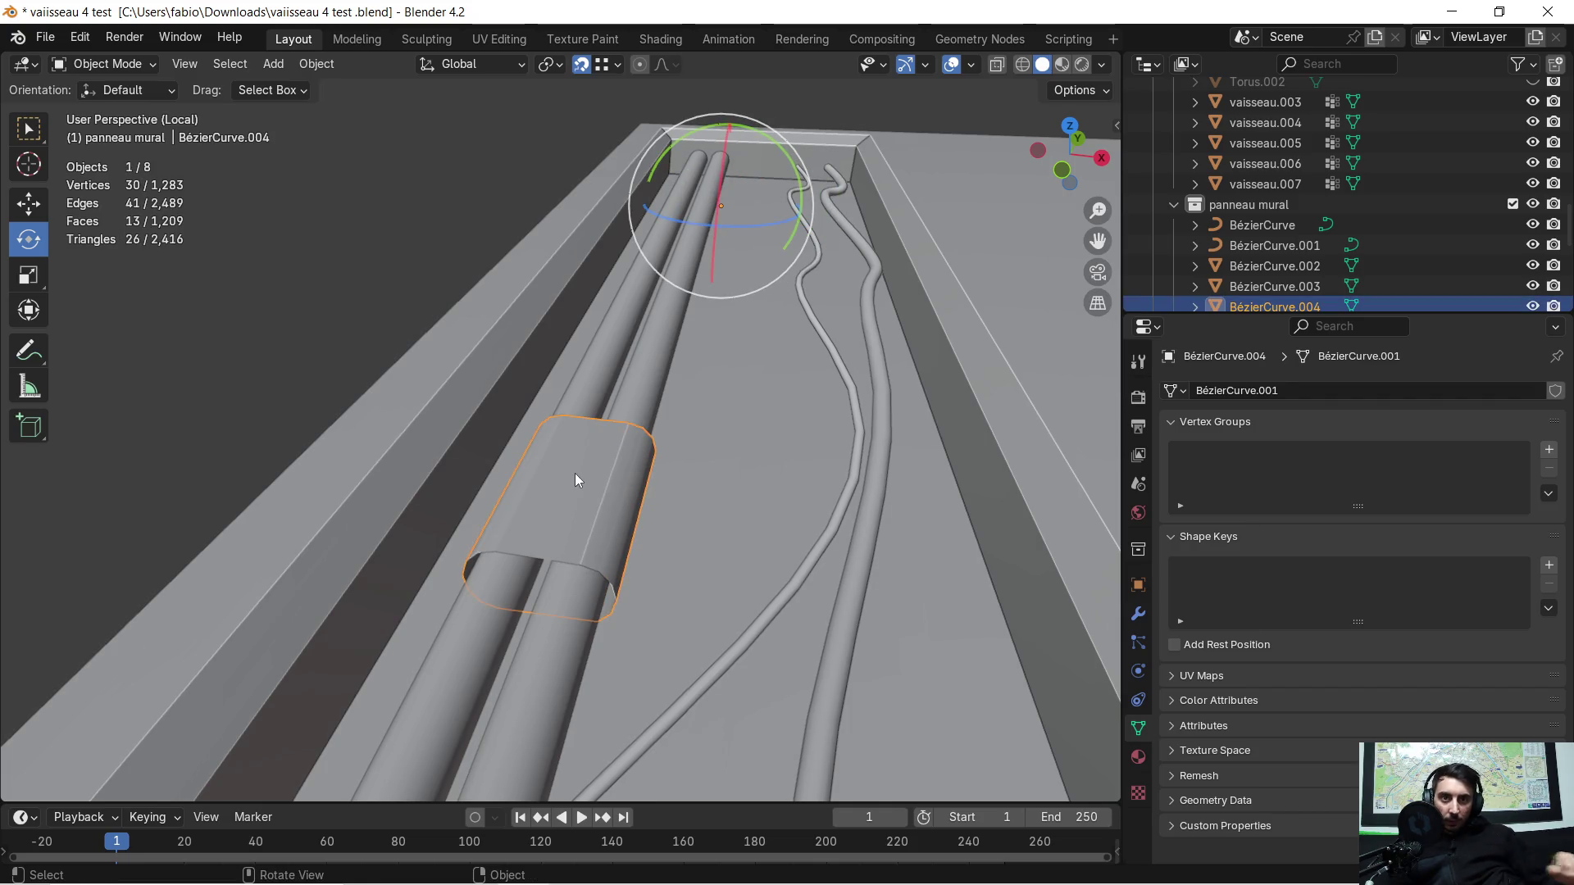
key(Tab)
scroll(580, 494, up, 2)
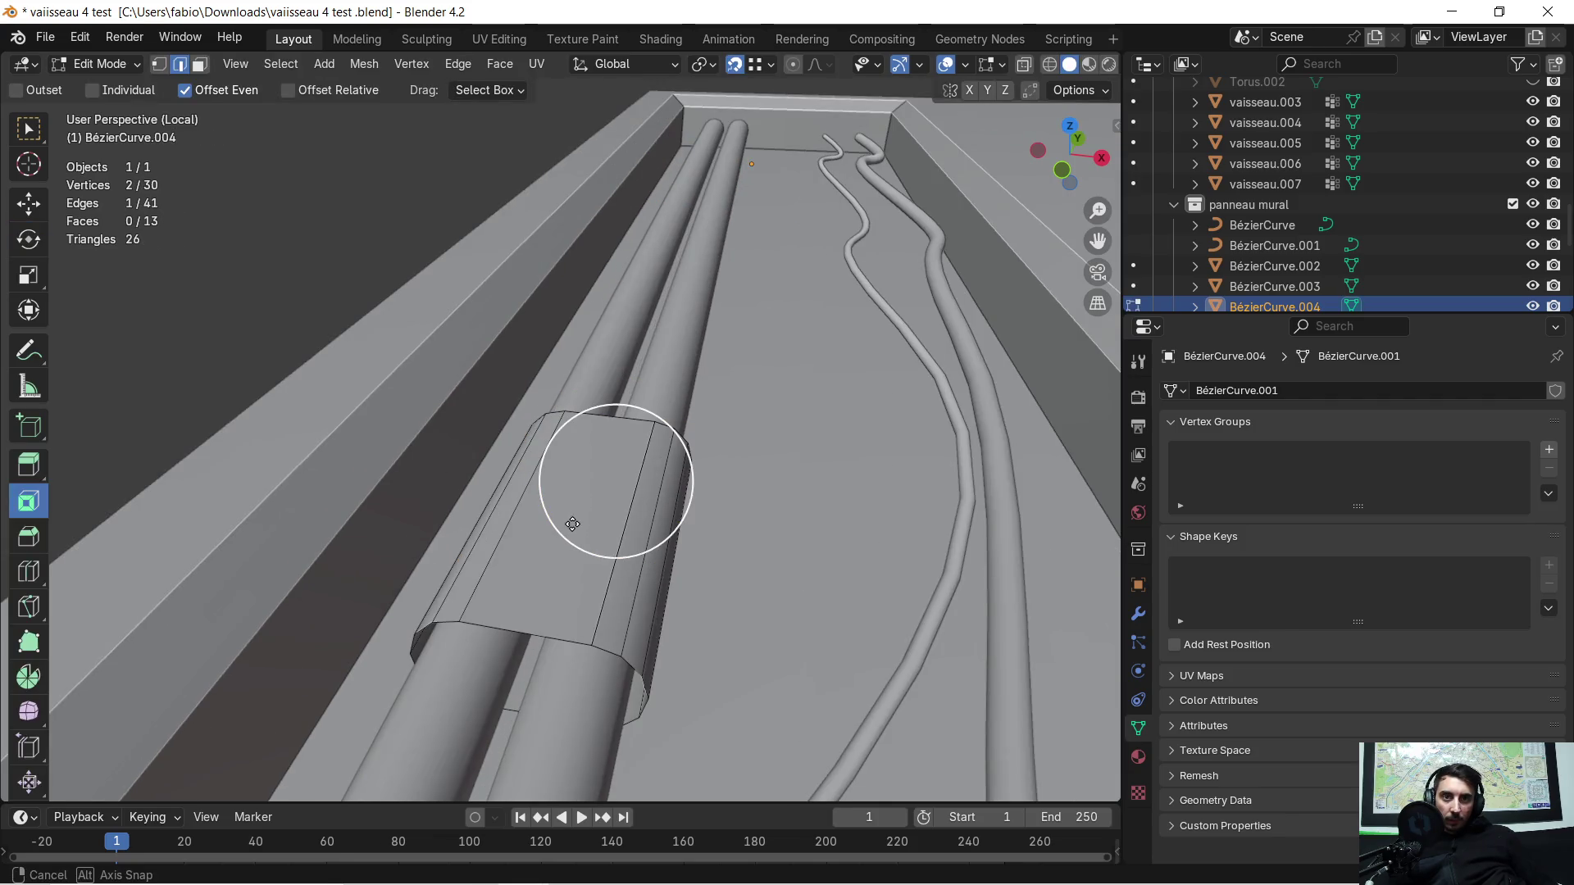
middle_drag(572, 523, 554, 478)
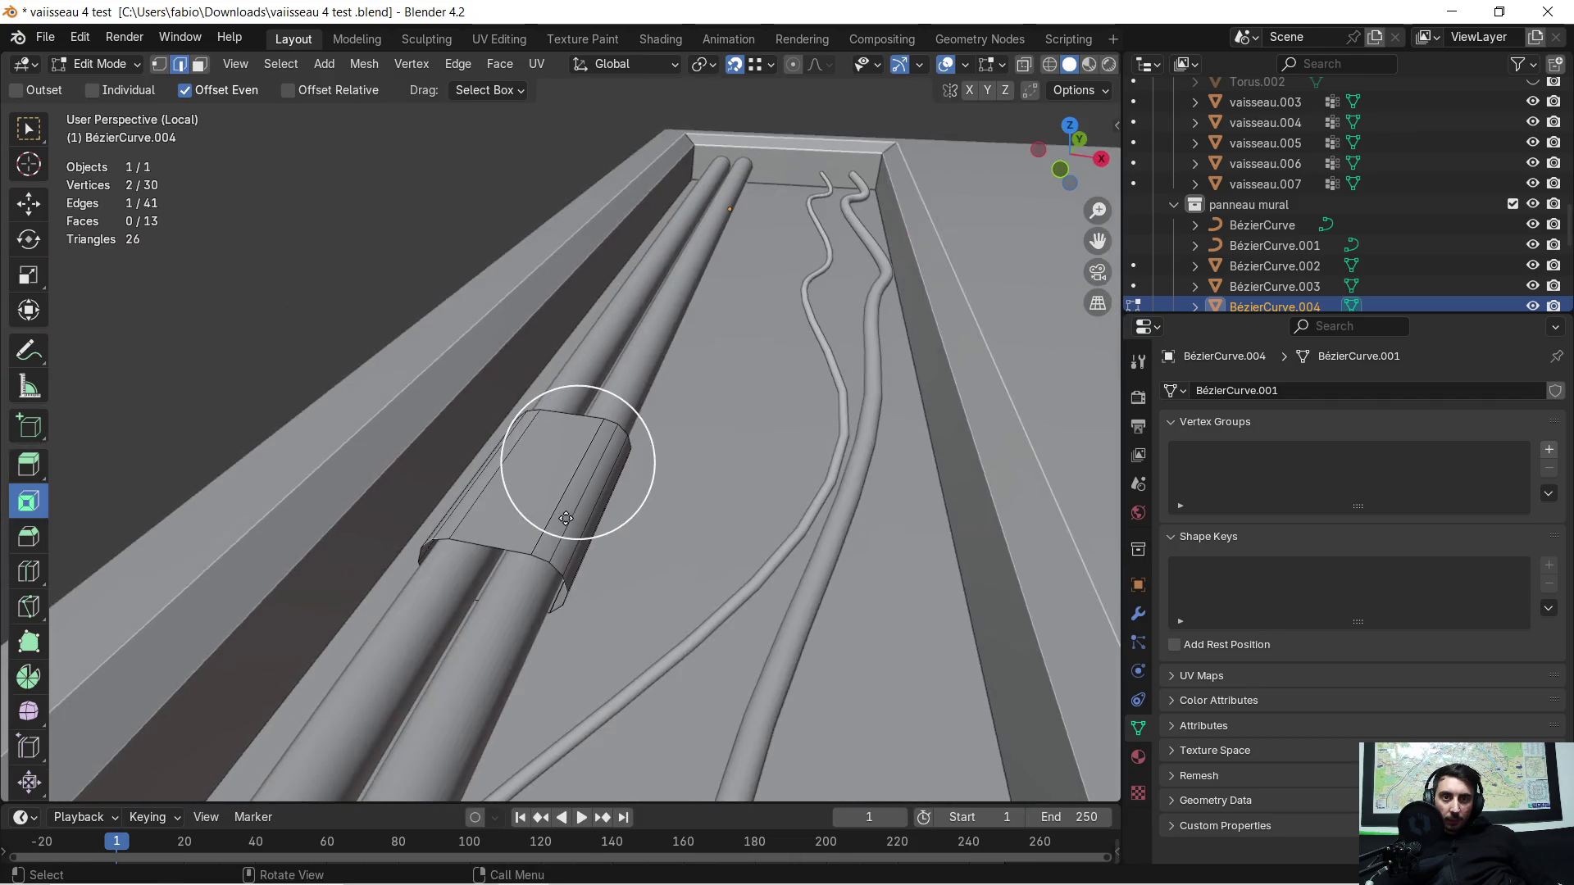
mouse_move(553, 478)
middle_down()
mouse_move(591, 517)
mouse_move(445, 579)
mouse_move(489, 484)
mouse_move(455, 468)
middle_up()
scroll(473, 520, down, 4)
key(Tab)
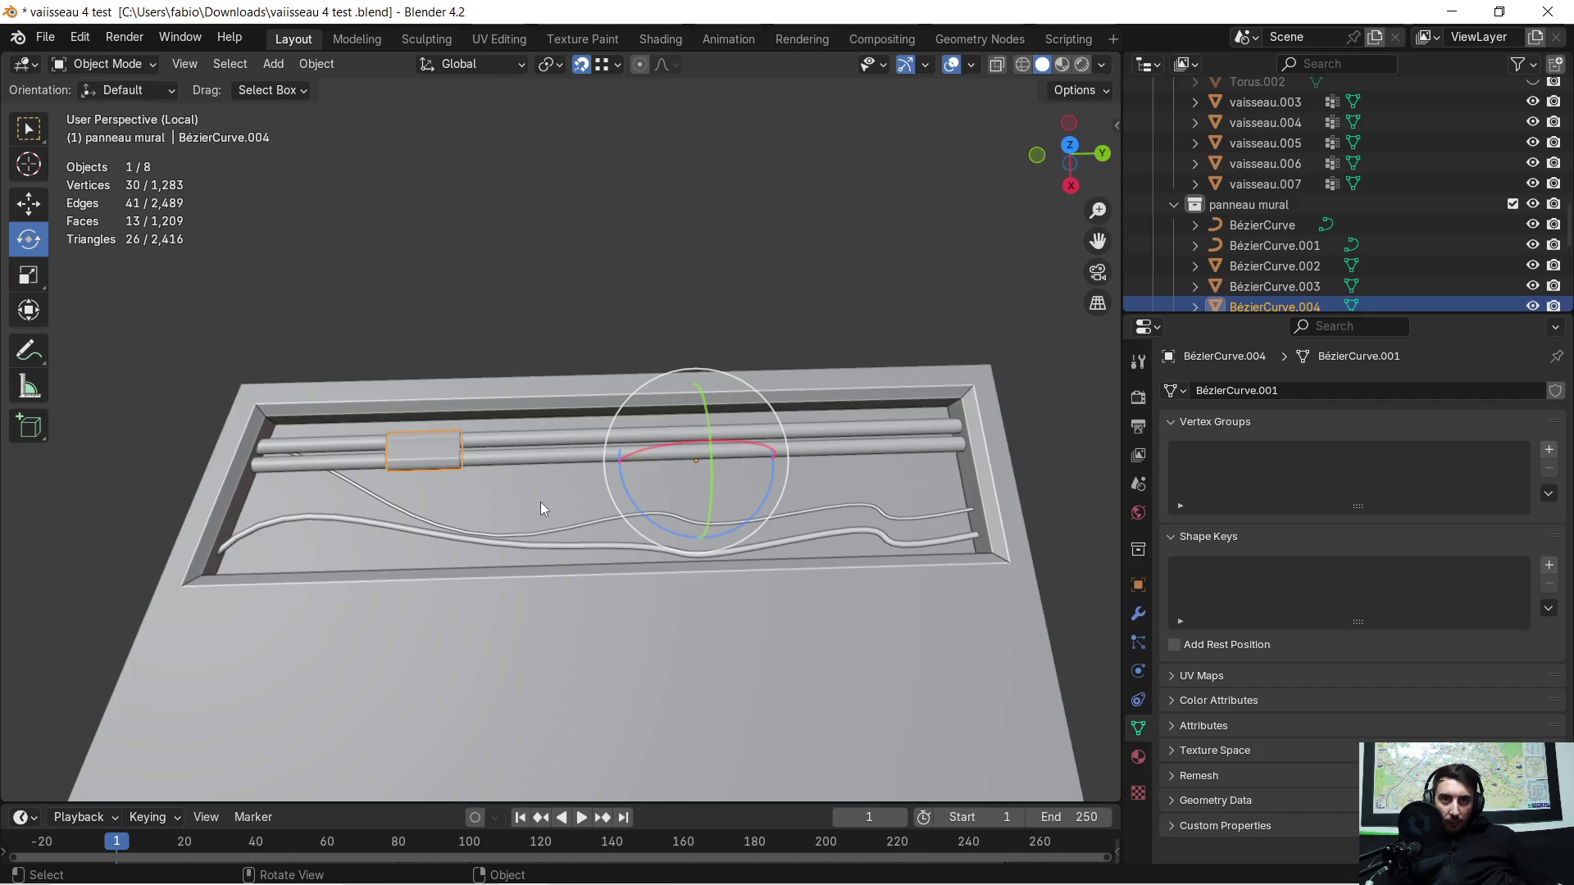
Step: Paste a copy of the clamp band farther along the pipes on Y and join it with the original
key(ctrl+c)
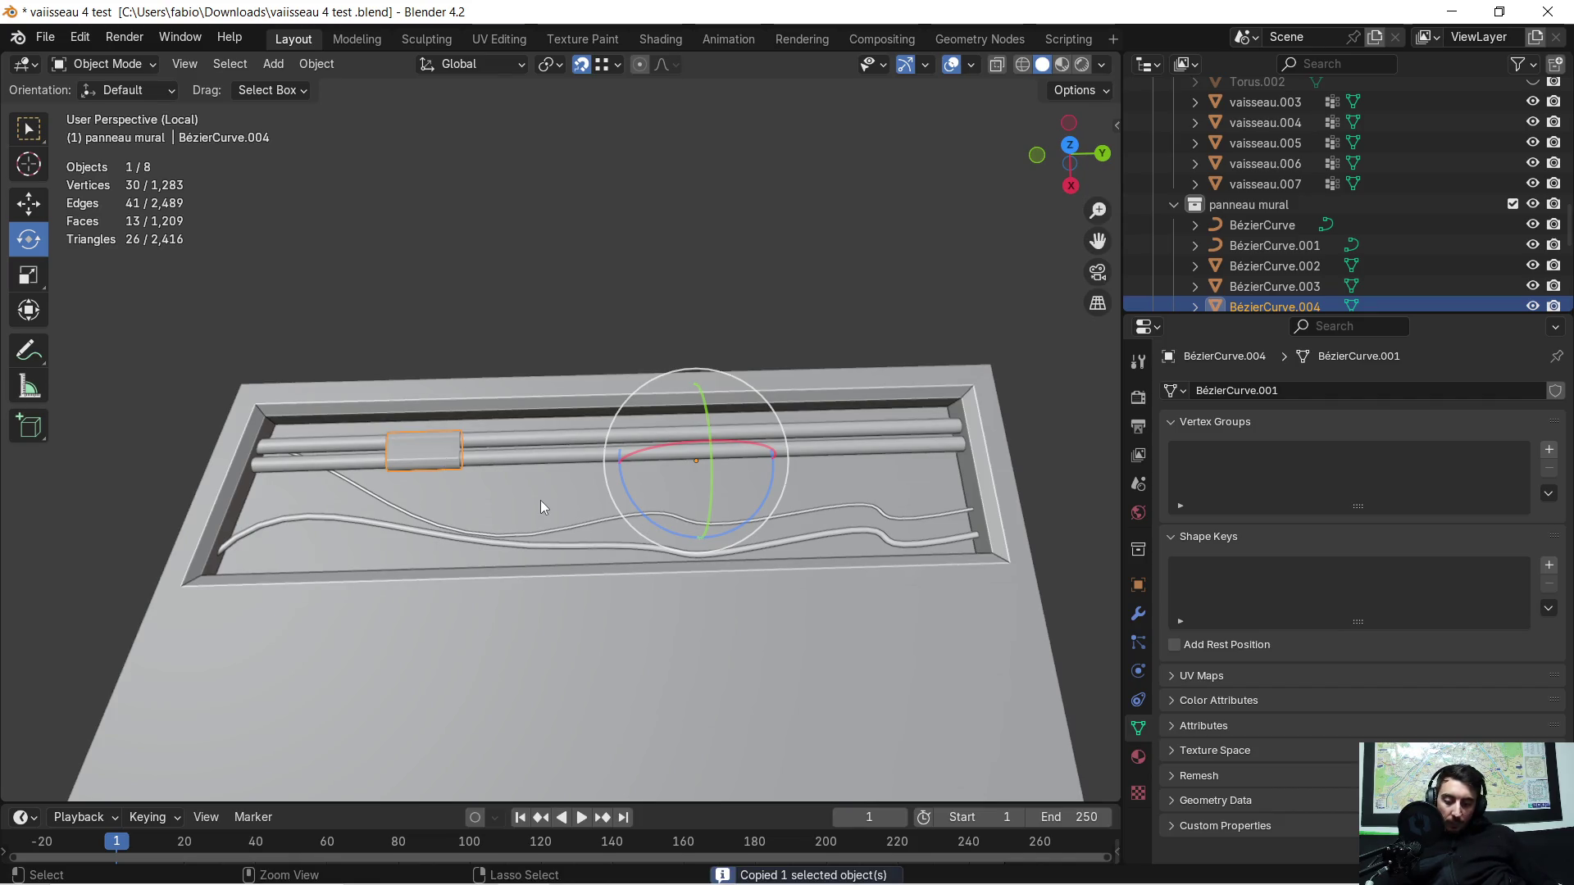
key(ctrl+v)
key(g)
key(y)
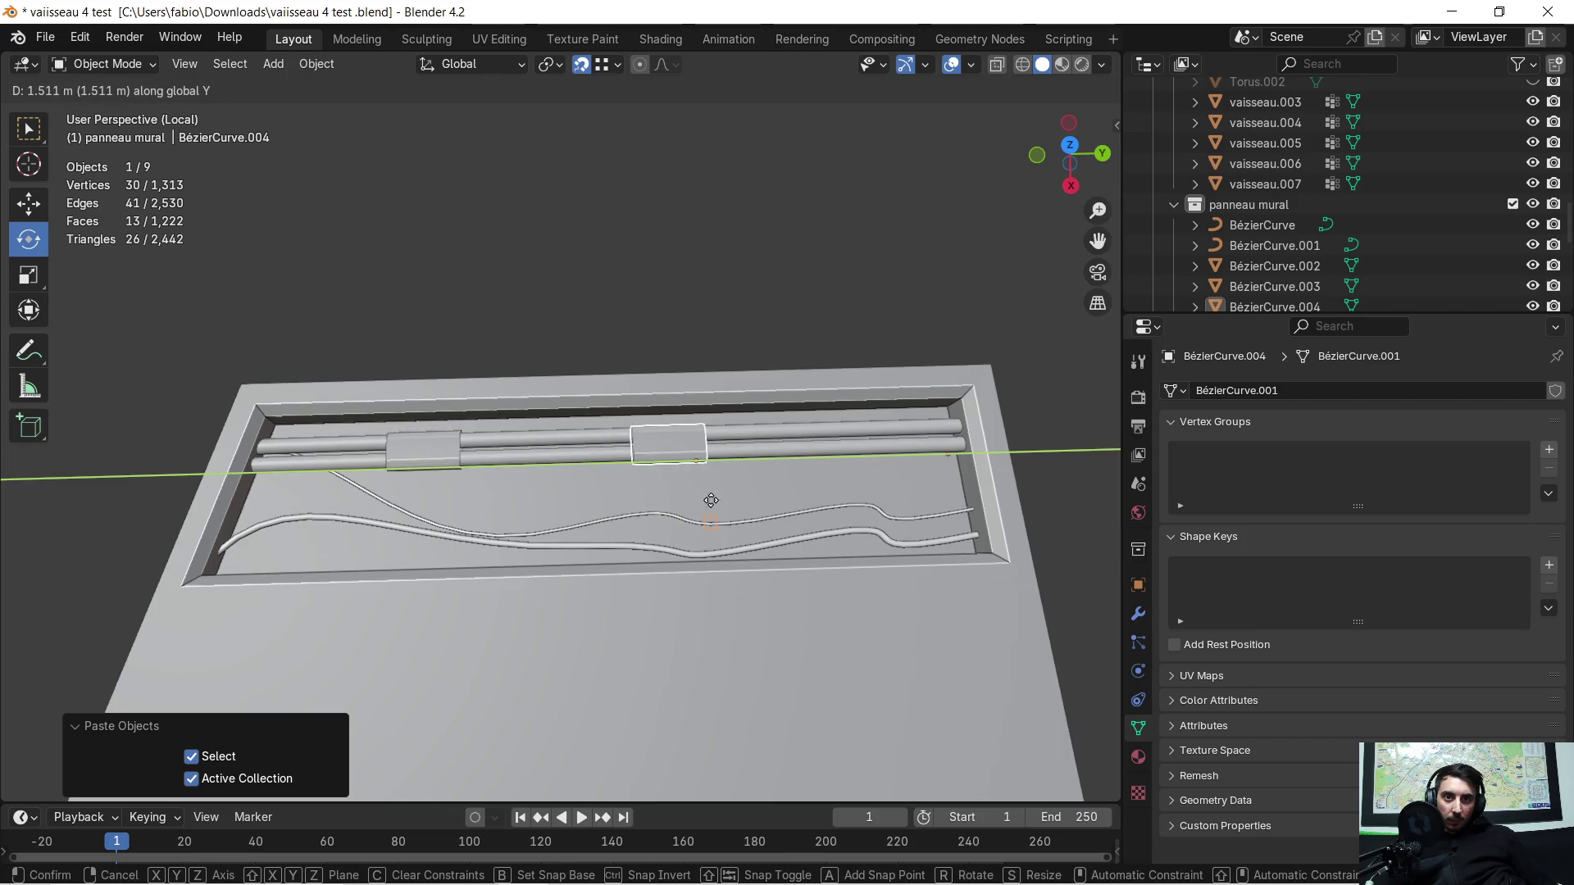
click(810, 501)
mouse_move(550, 518)
middle_down()
mouse_move(707, 475)
mouse_move(747, 428)
middle_up()
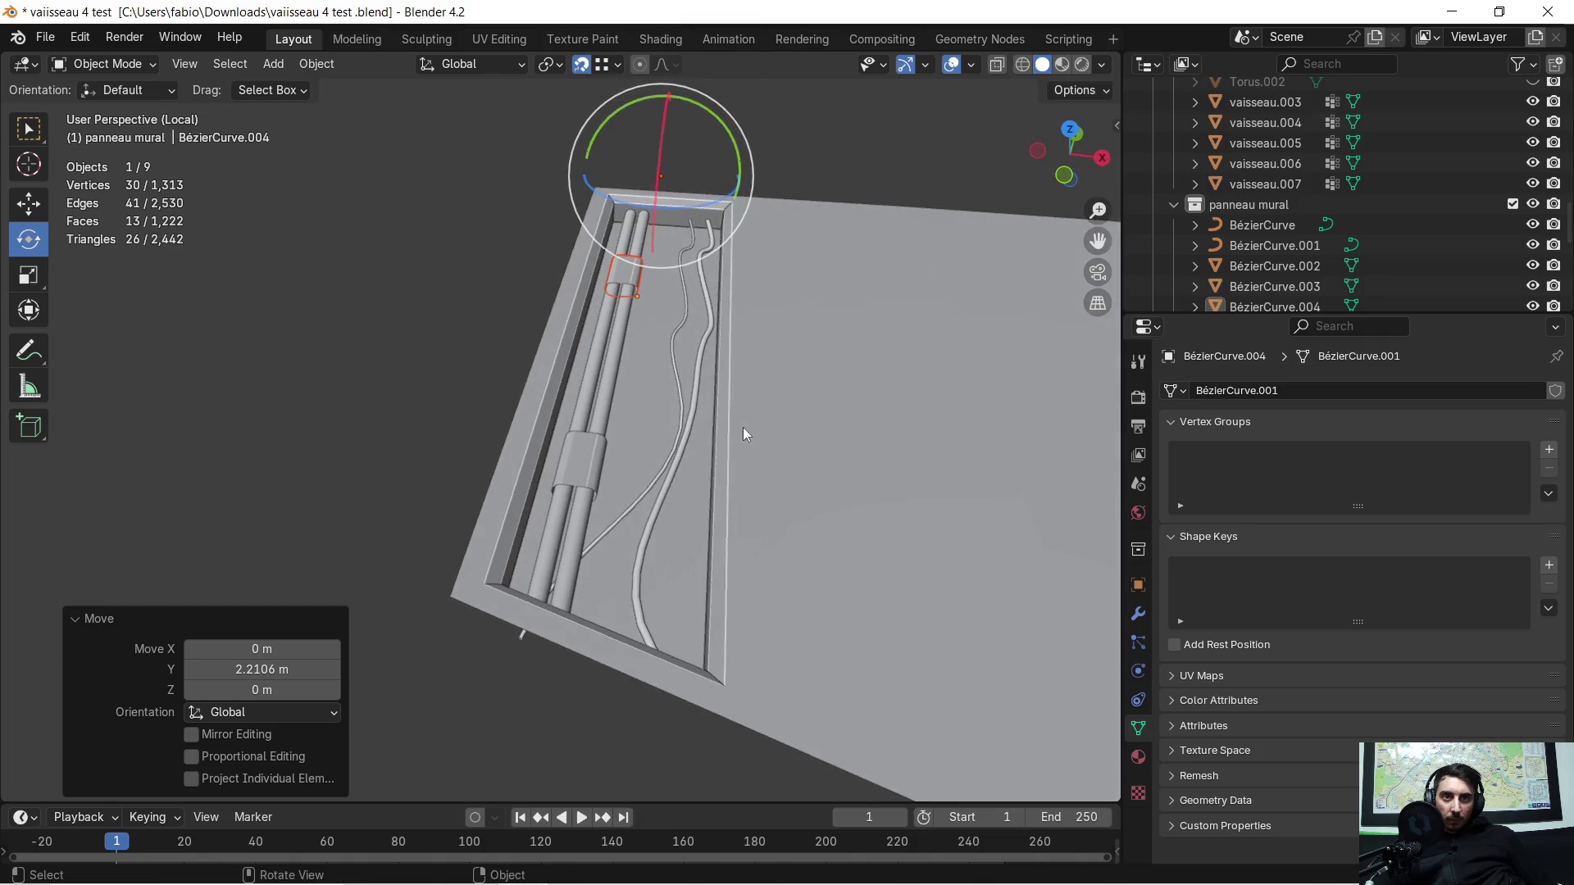
shift+click(572, 458)
key(ctrl+z)
Step: Review the joined bands and select the thick wavy cable curve
key(Tab)
key(Tab)
mouse_move(613, 438)
middle_down()
mouse_move(825, 432)
mouse_move(558, 464)
mouse_move(660, 424)
mouse_move(591, 461)
middle_up()
mouse_move(568, 514)
middle_down()
mouse_move(543, 521)
mouse_move(628, 533)
mouse_move(613, 543)
mouse_move(548, 514)
middle_up()
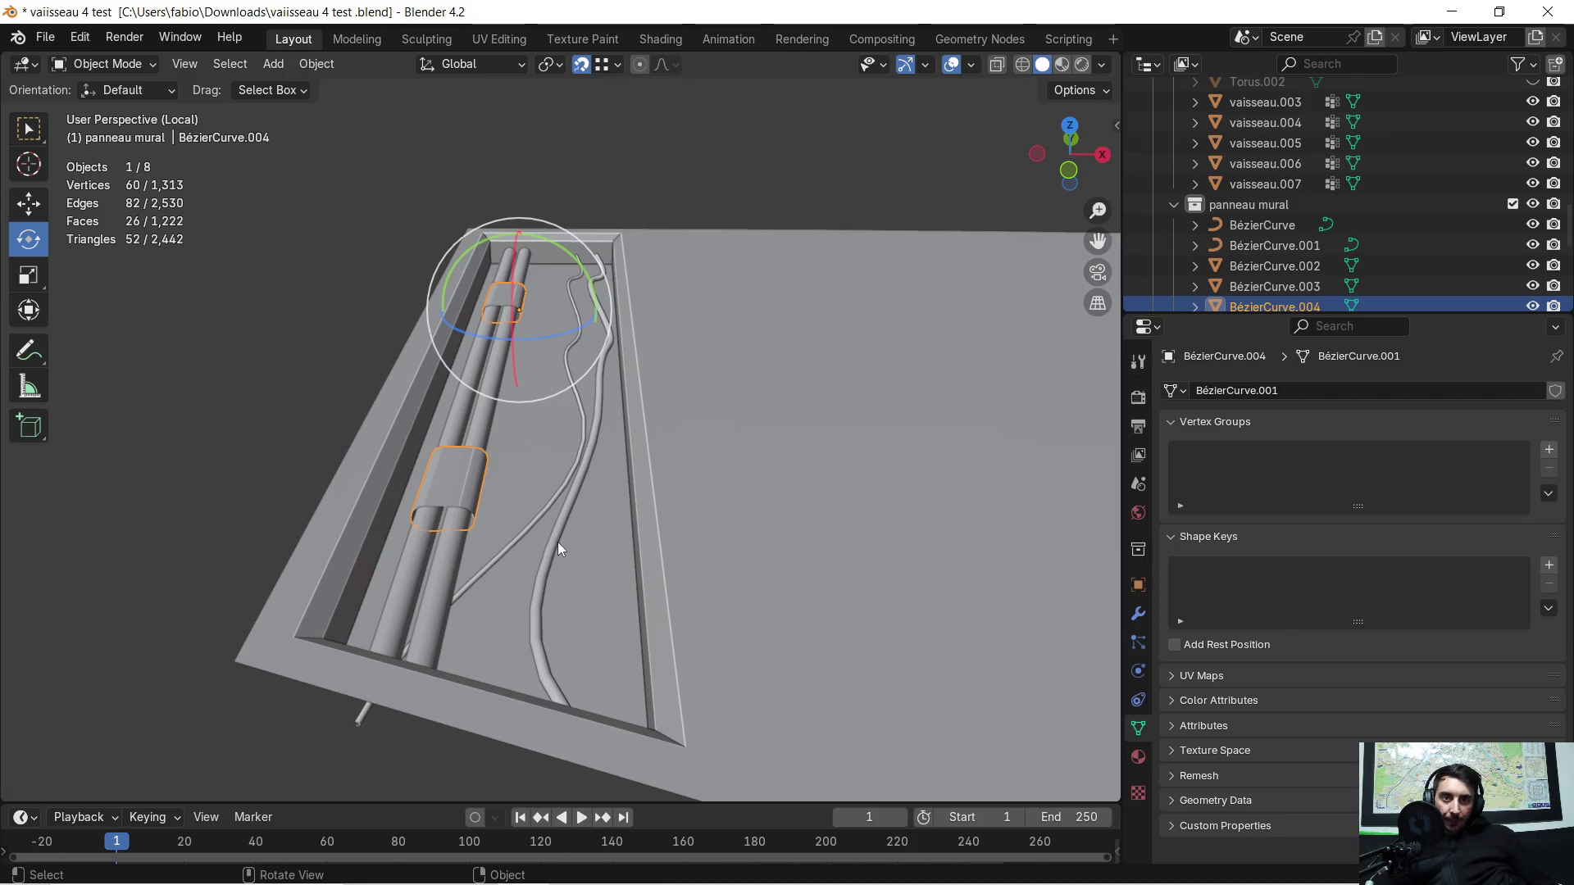
click(557, 542)
mouse_move(539, 551)
middle_down()
mouse_move(662, 589)
mouse_move(762, 528)
mouse_move(764, 564)
mouse_move(776, 520)
middle_up()
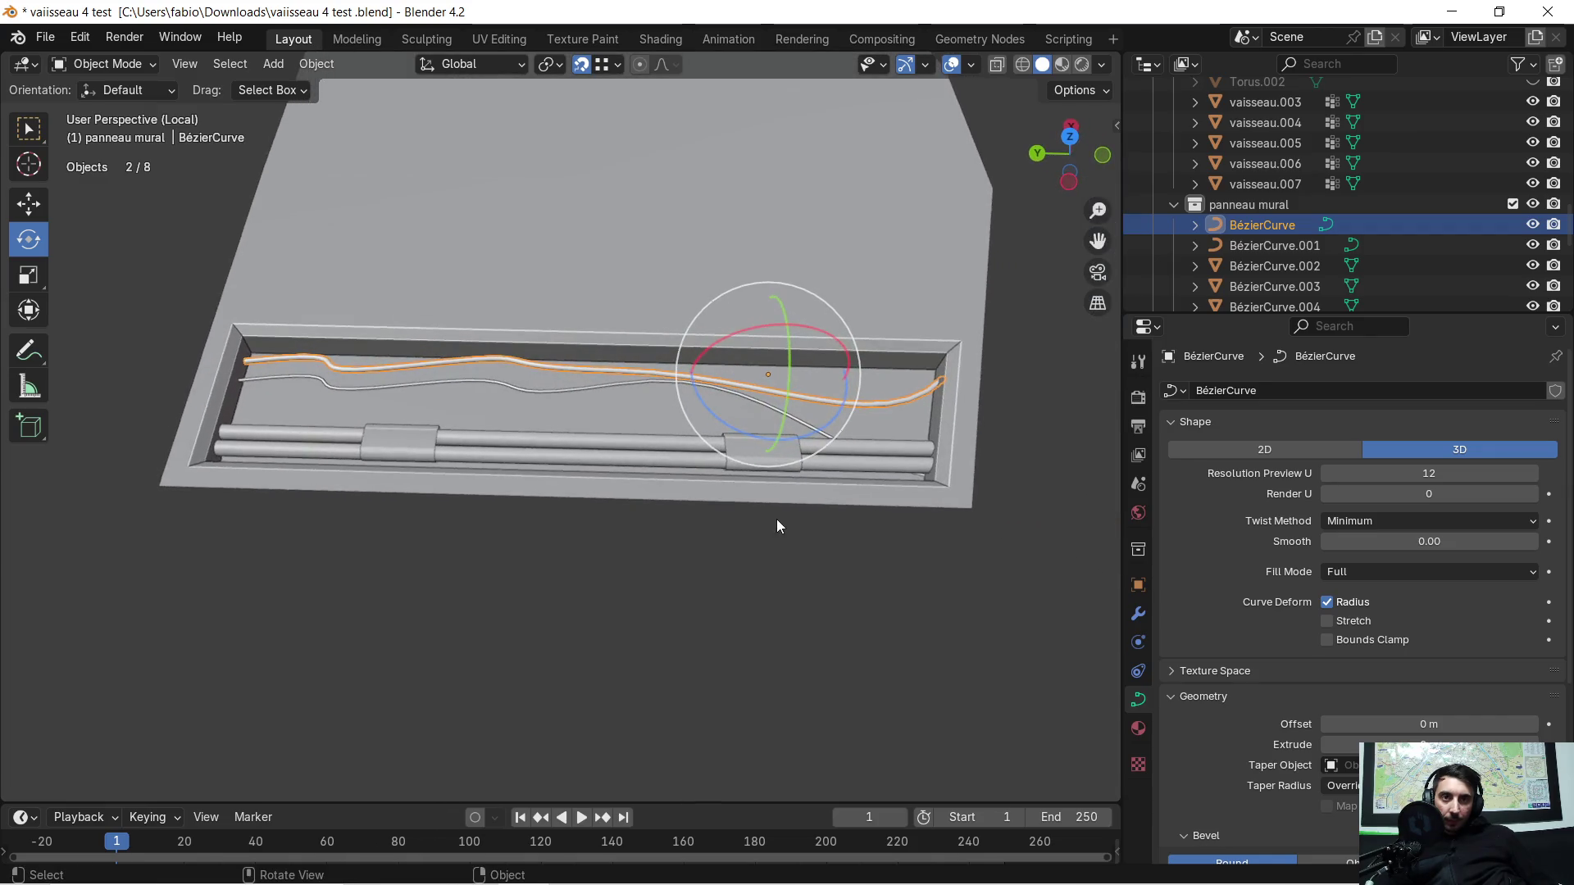
scroll(767, 502, up, 3)
Step: Paste a copy of a pipe curve and shift it sideways along X
click(673, 463)
mouse_move(675, 452)
middle_down()
mouse_move(551, 469)
mouse_move(477, 371)
mouse_move(525, 378)
mouse_move(566, 414)
middle_up()
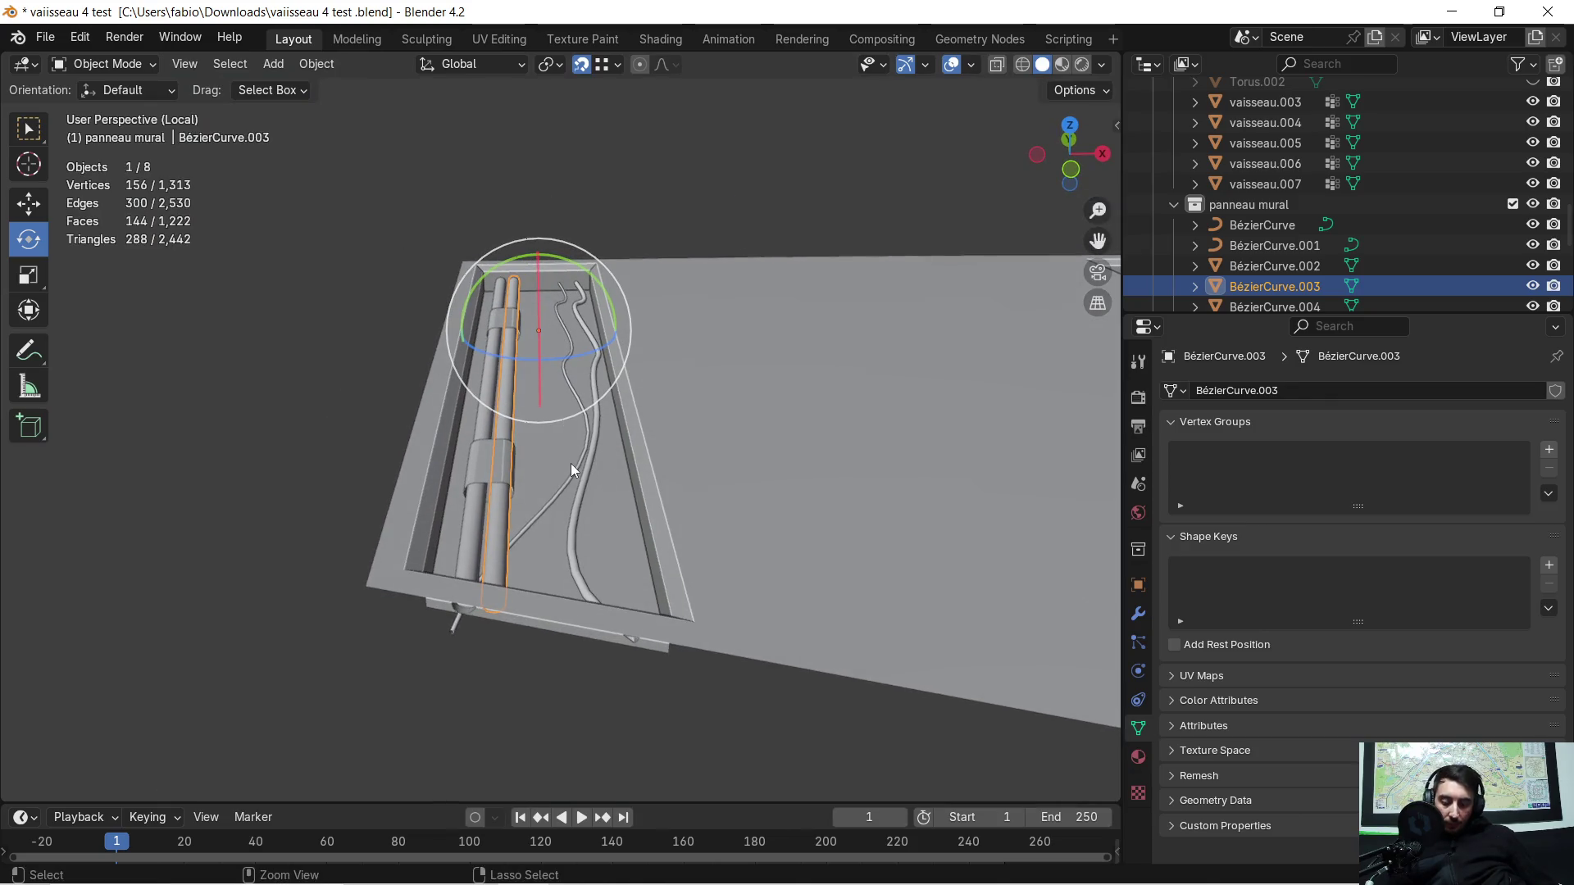
key(ctrl+c)
key(ctrl+v)
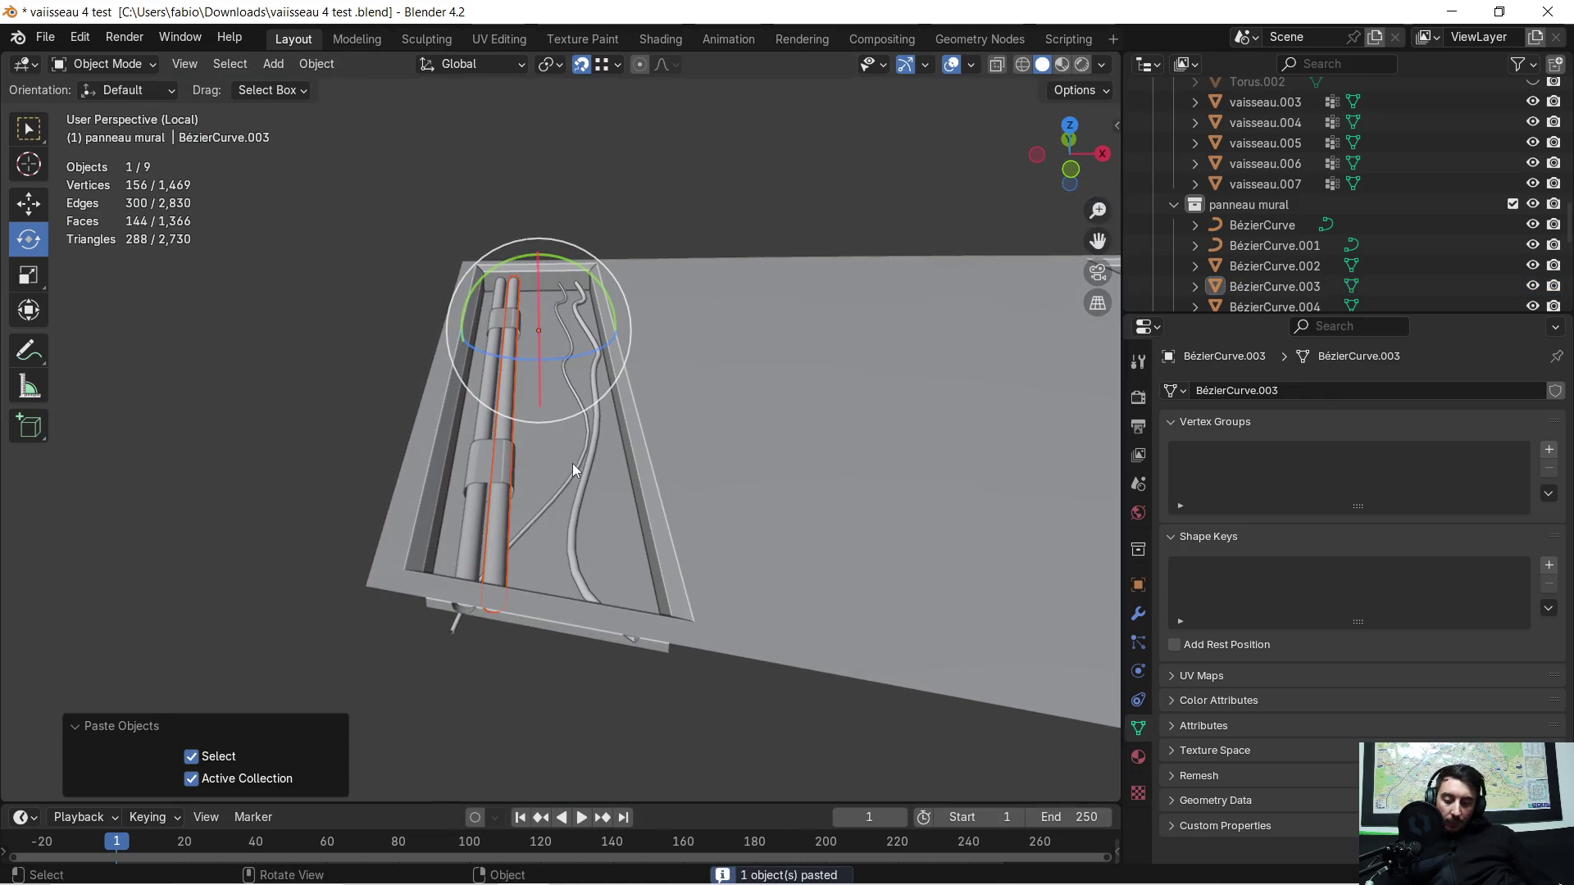
key(g)
key(y)
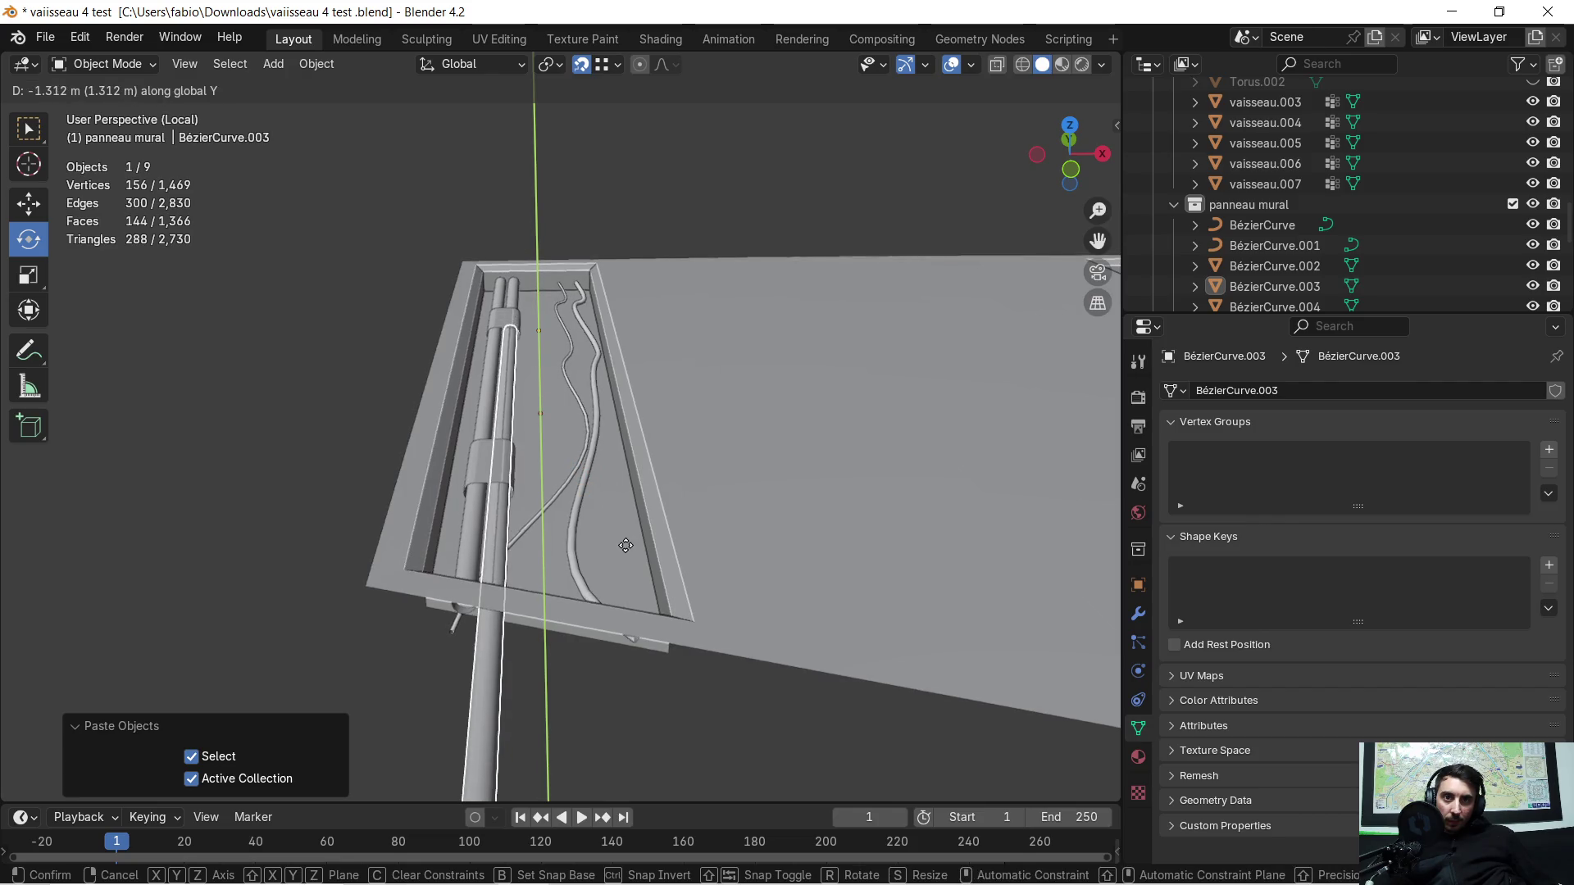
key(Escape)
key(g)
key(x)
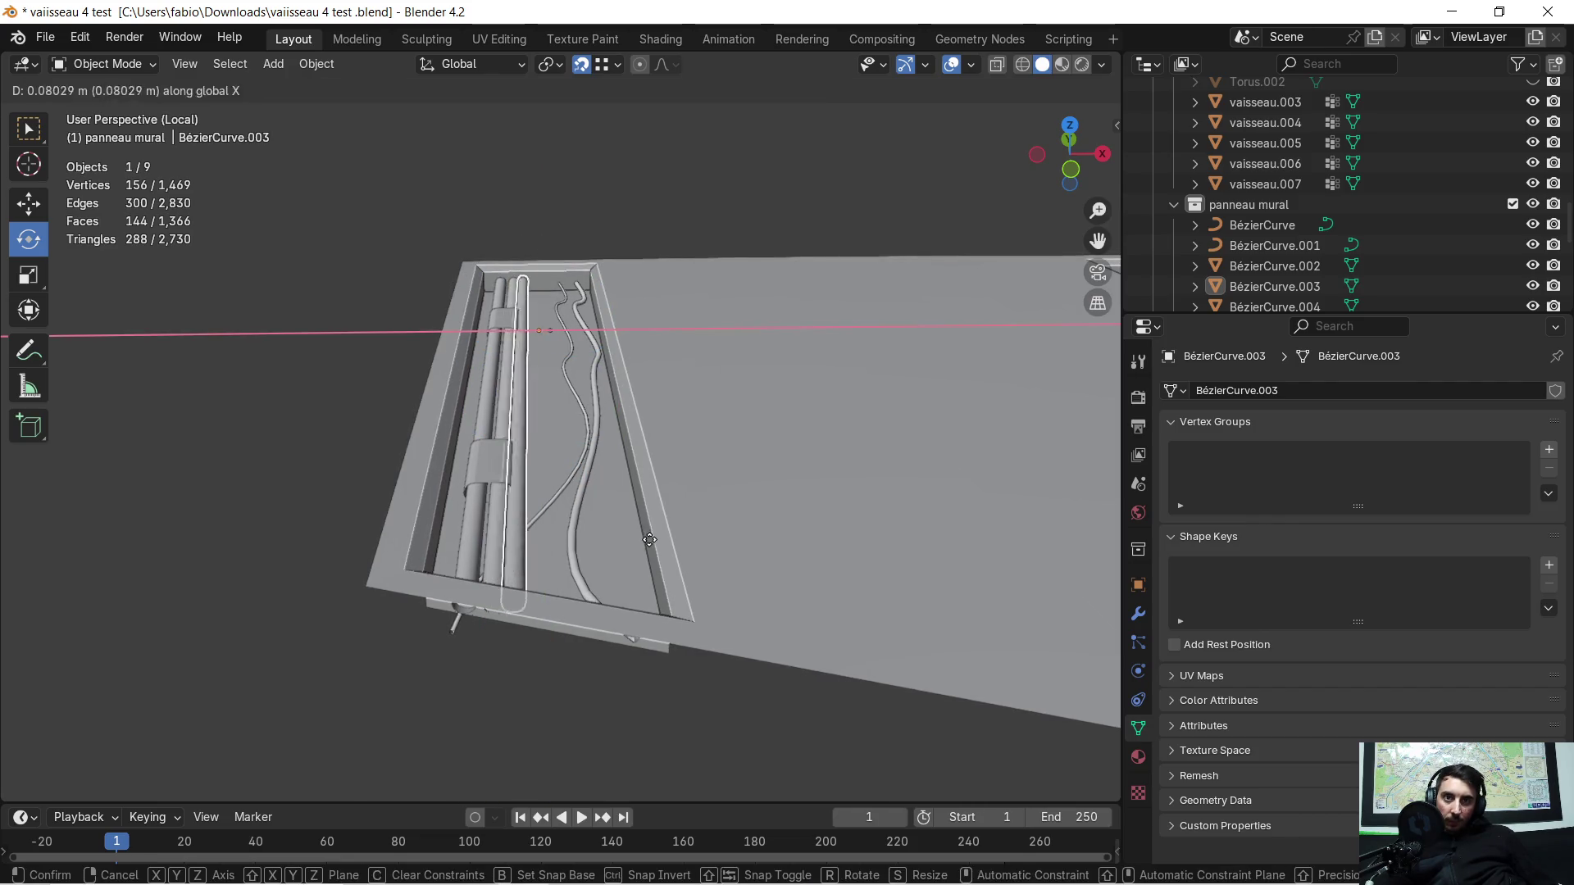
click(661, 540)
Step: Shrink the extra curve, undo, then delete it, leaving the original trench cables
middle_drag(555, 473, 1146, 491)
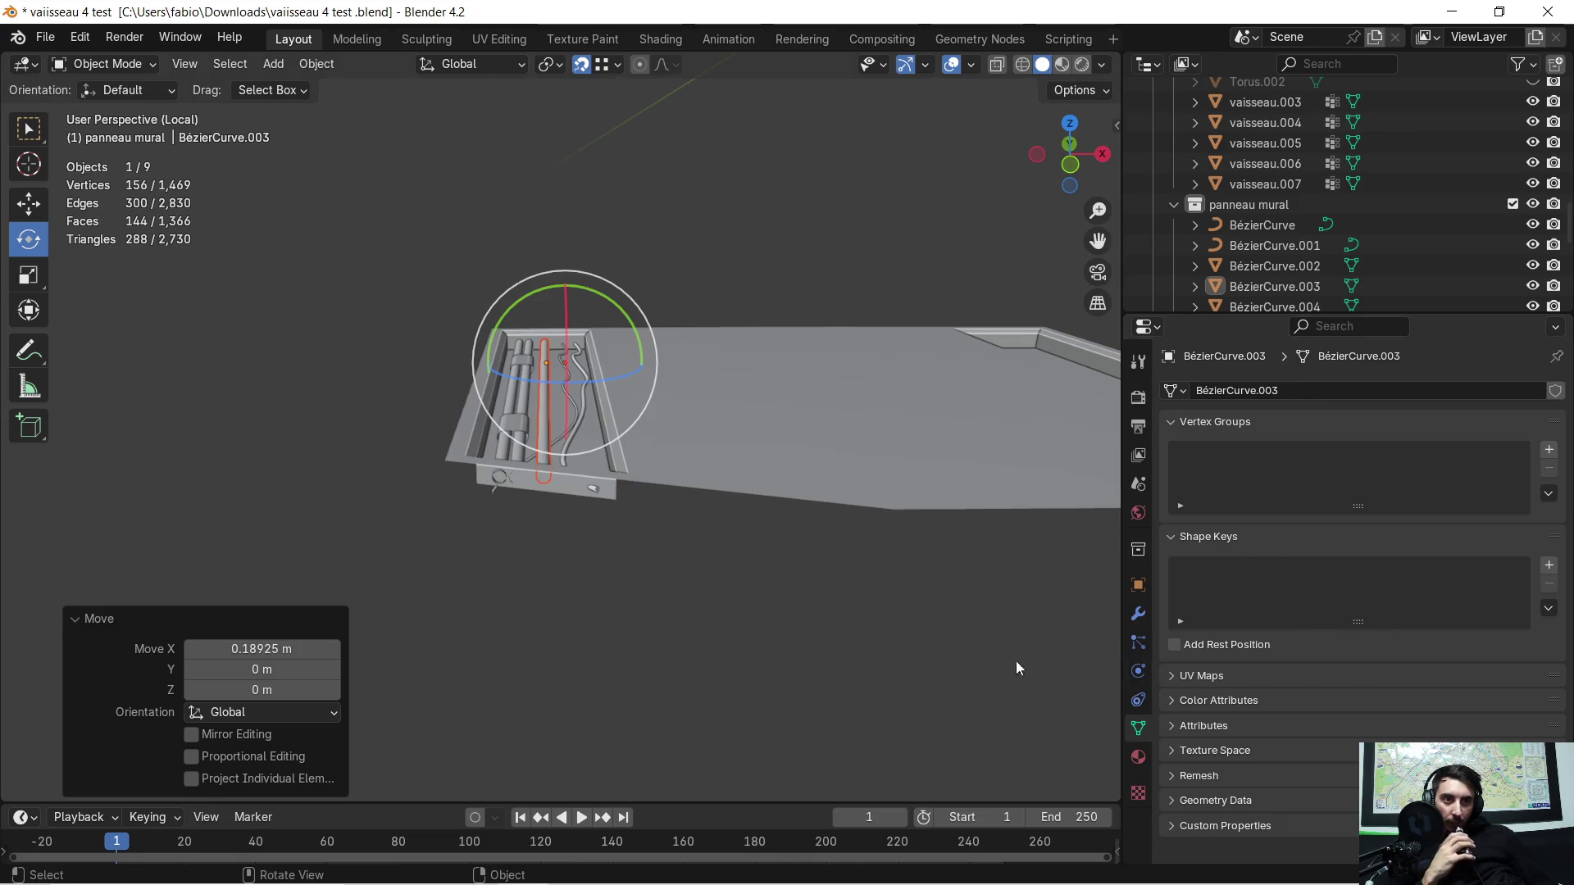
scroll(466, 327, up, 5)
middle_drag(466, 327, 586, 488)
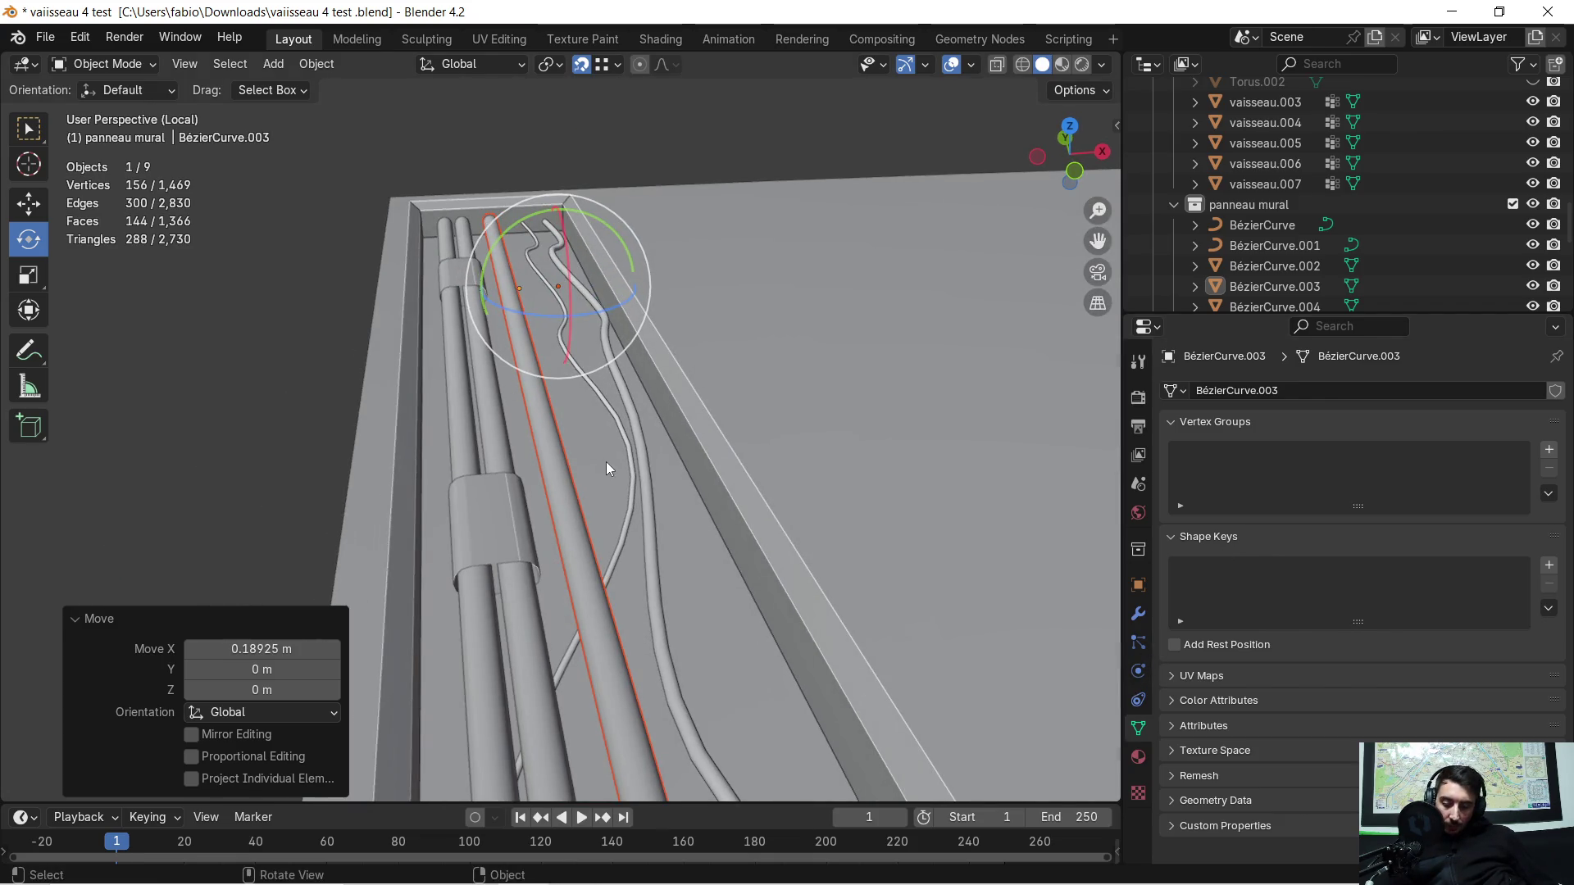
scroll(605, 461, down, 4)
middle_drag(607, 461, 592, 417)
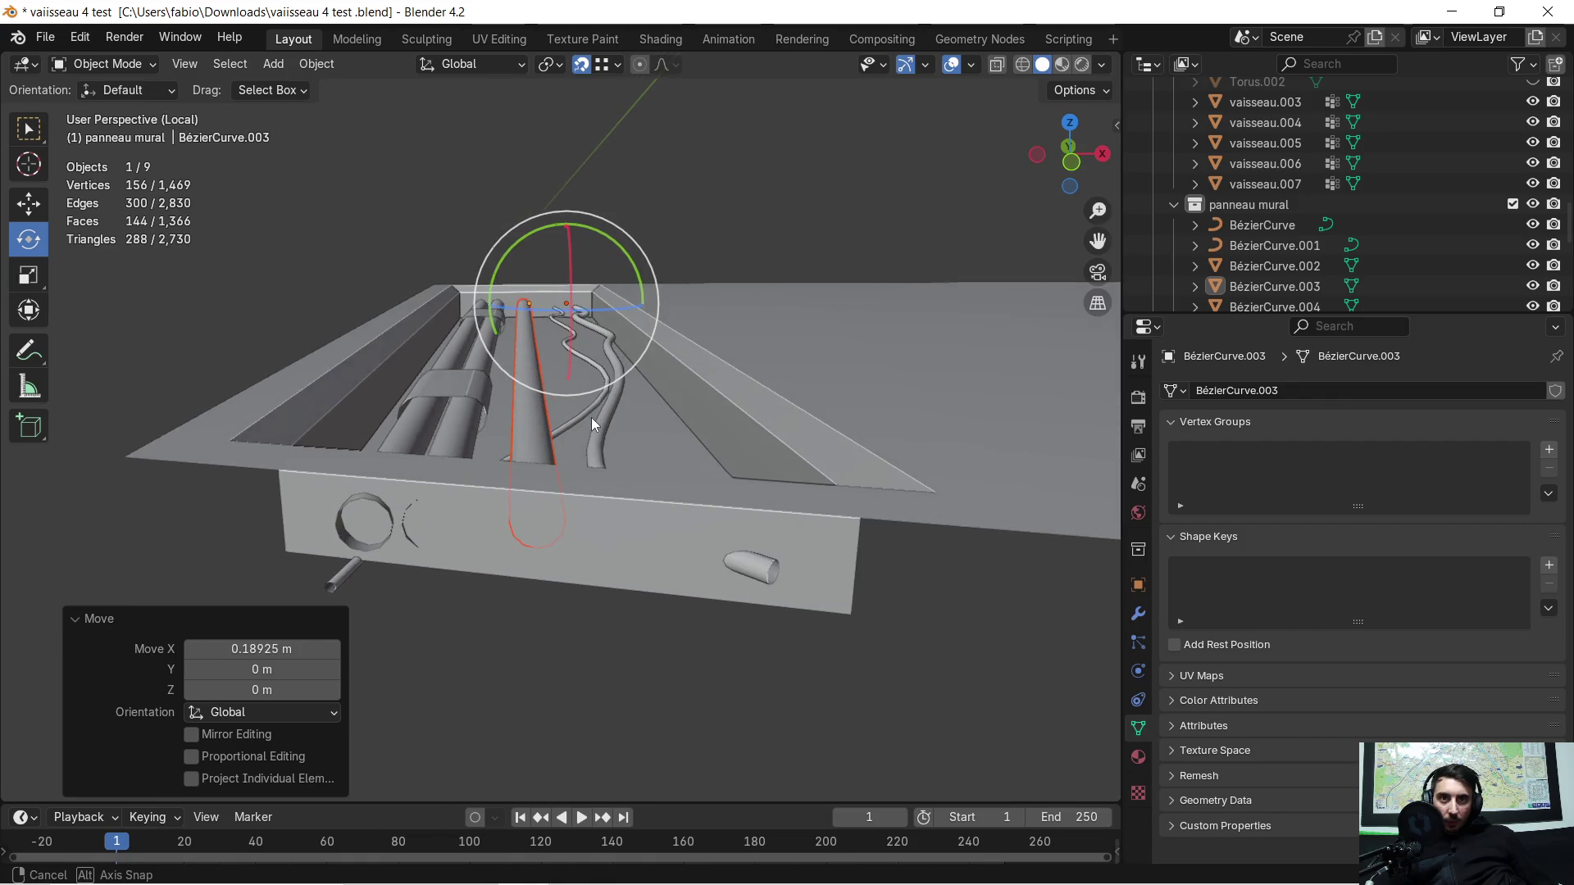
key(s)
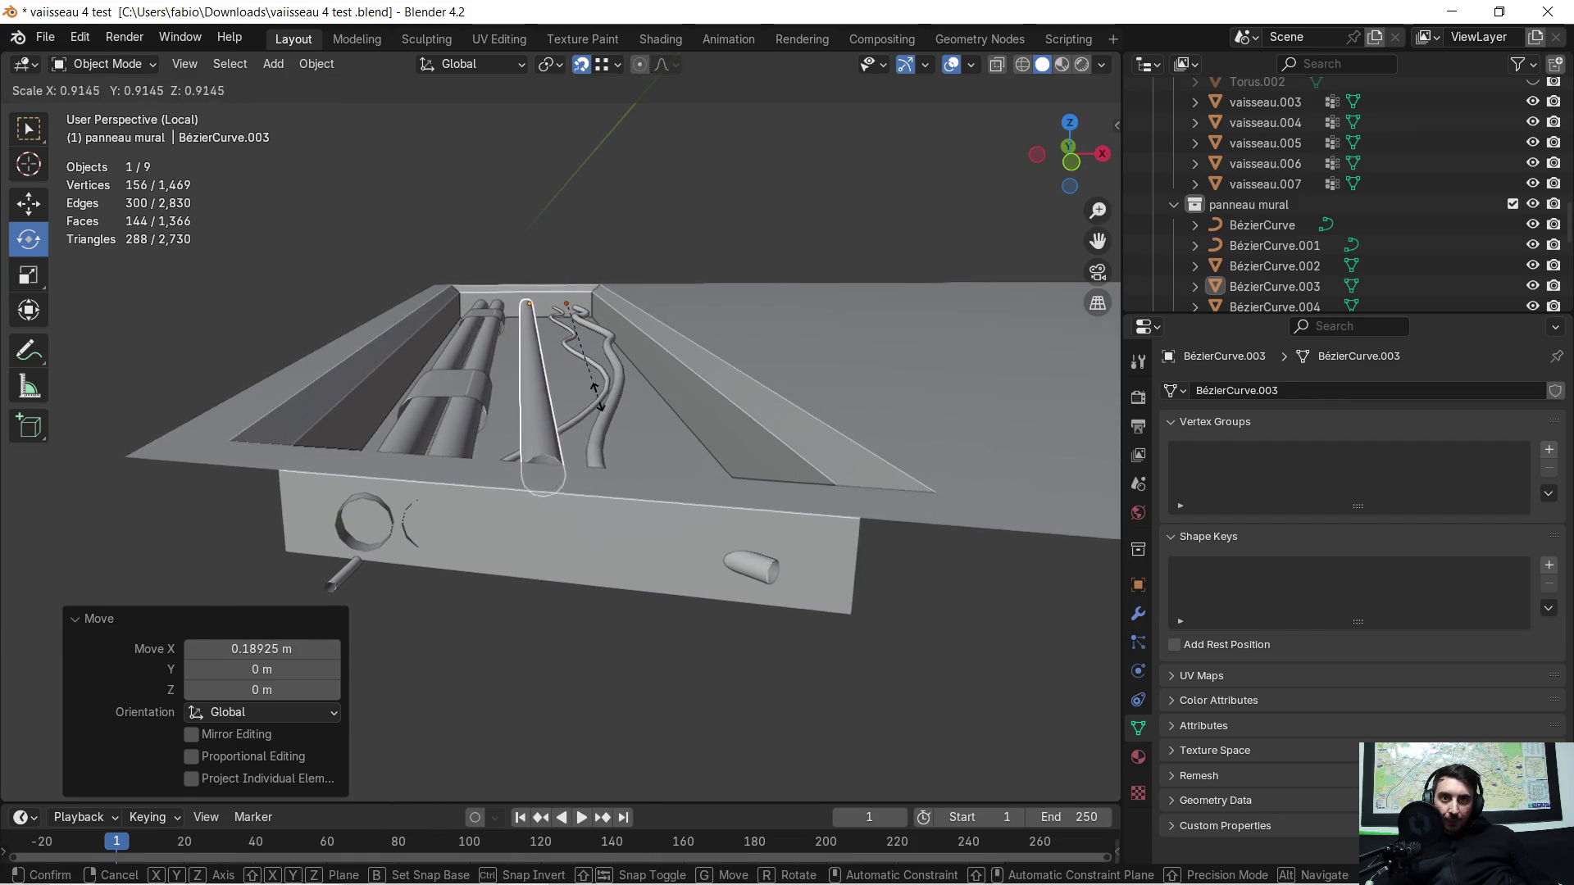
click(612, 373)
key(ctrl+z)
key(x)
click(559, 393)
mouse_move(559, 369)
middle_down()
mouse_move(578, 431)
mouse_move(676, 369)
mouse_move(831, 439)
mouse_move(840, 408)
mouse_move(990, 318)
mouse_move(962, 314)
mouse_move(902, 371)
mouse_move(780, 301)
middle_up()
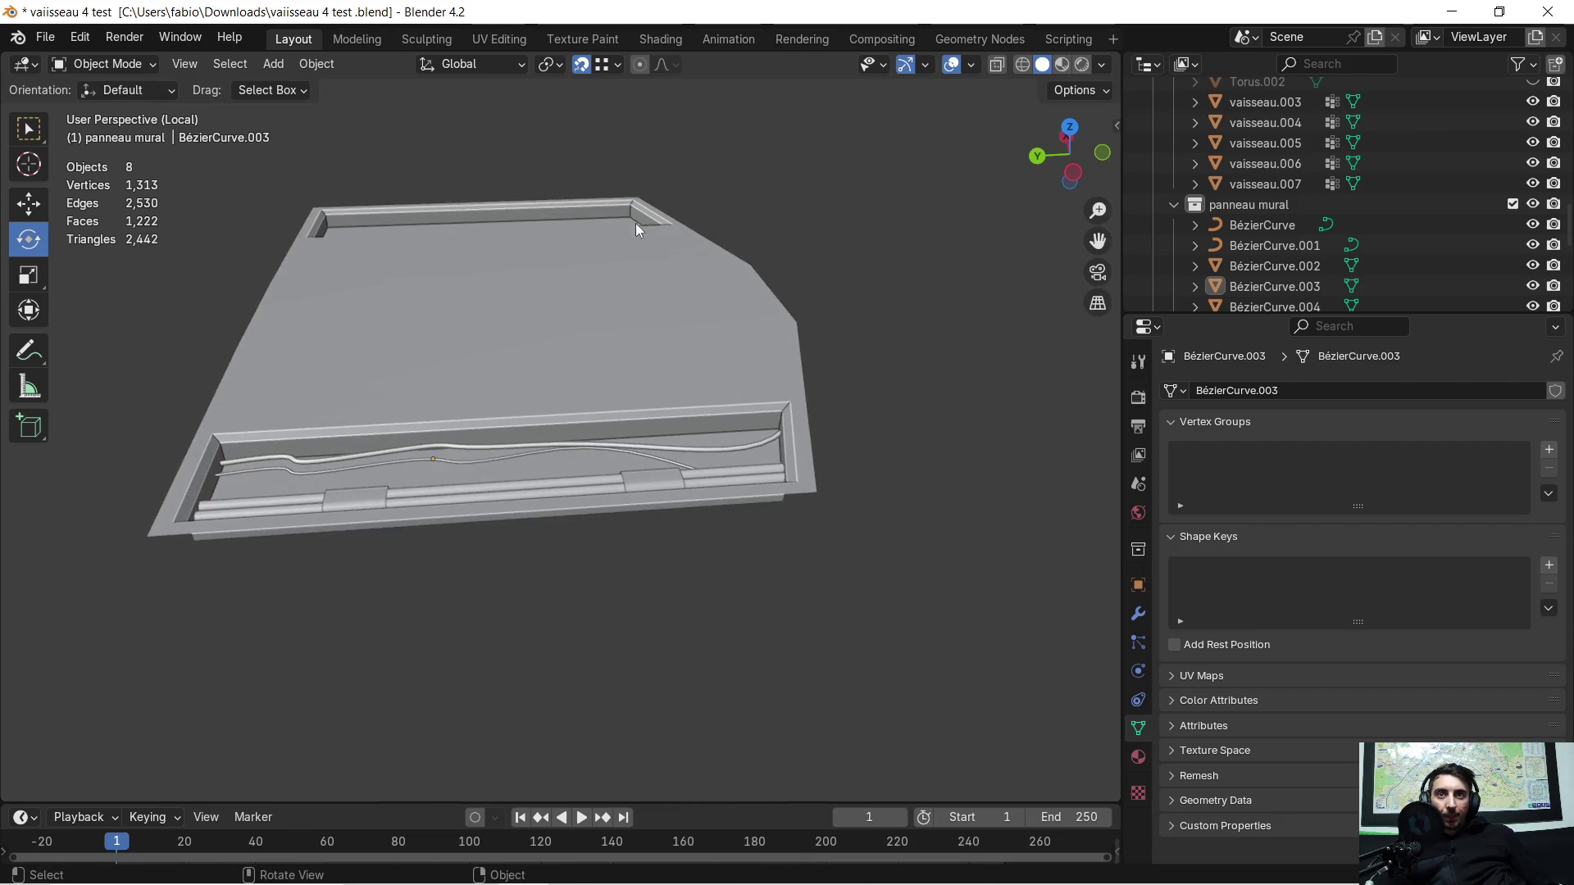
Step: Add a new Bézier curve, slide it along Y and rotate it 90° about Z
click(273, 63)
mouse_move(304, 87)
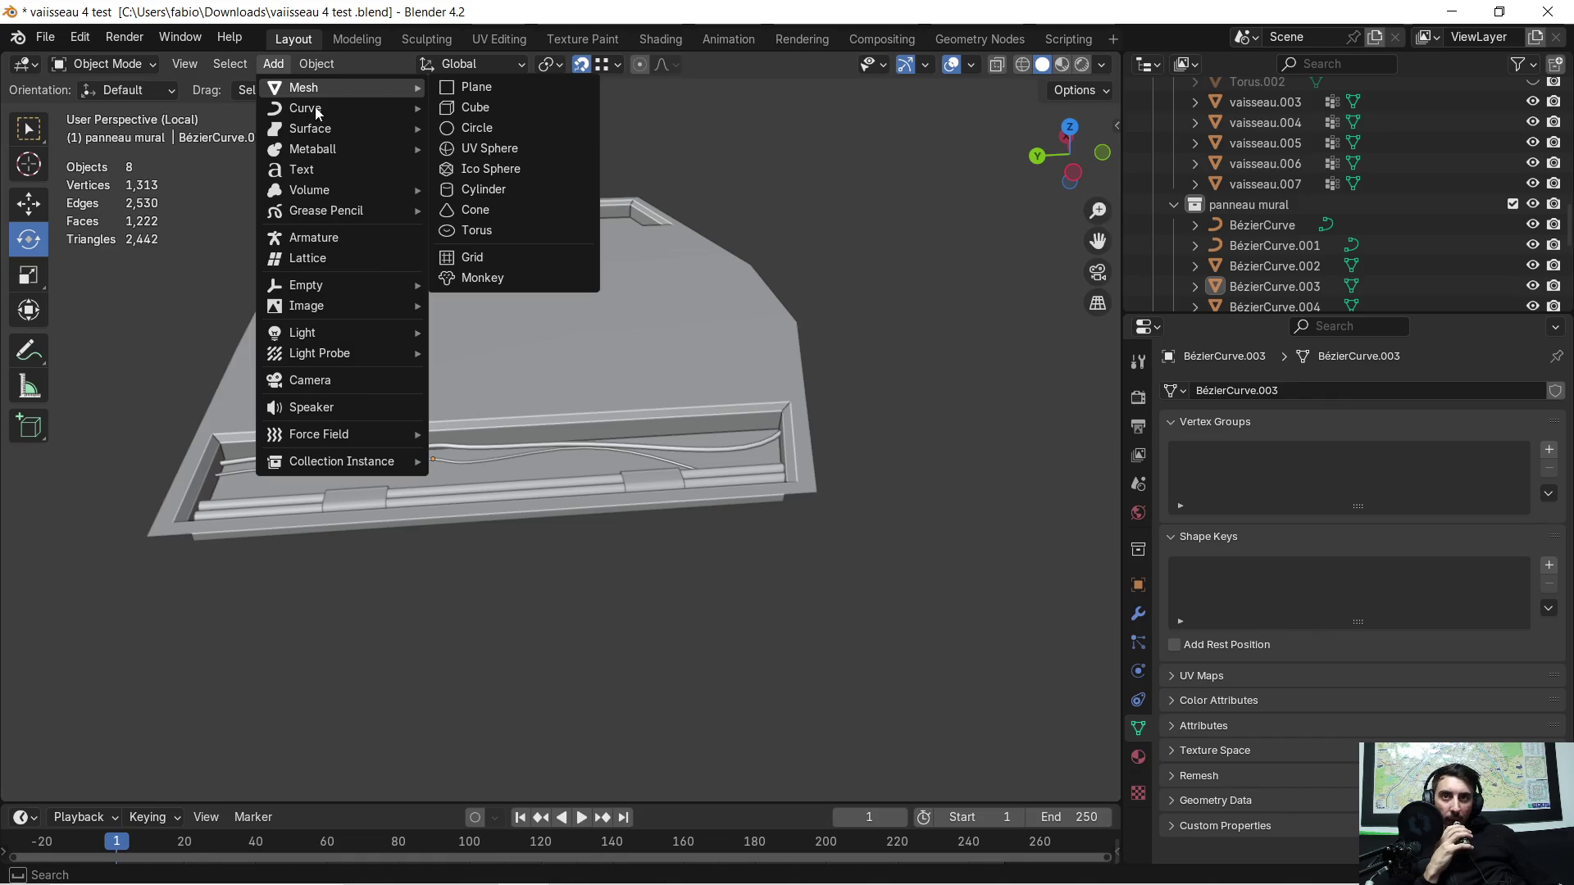
click(527, 116)
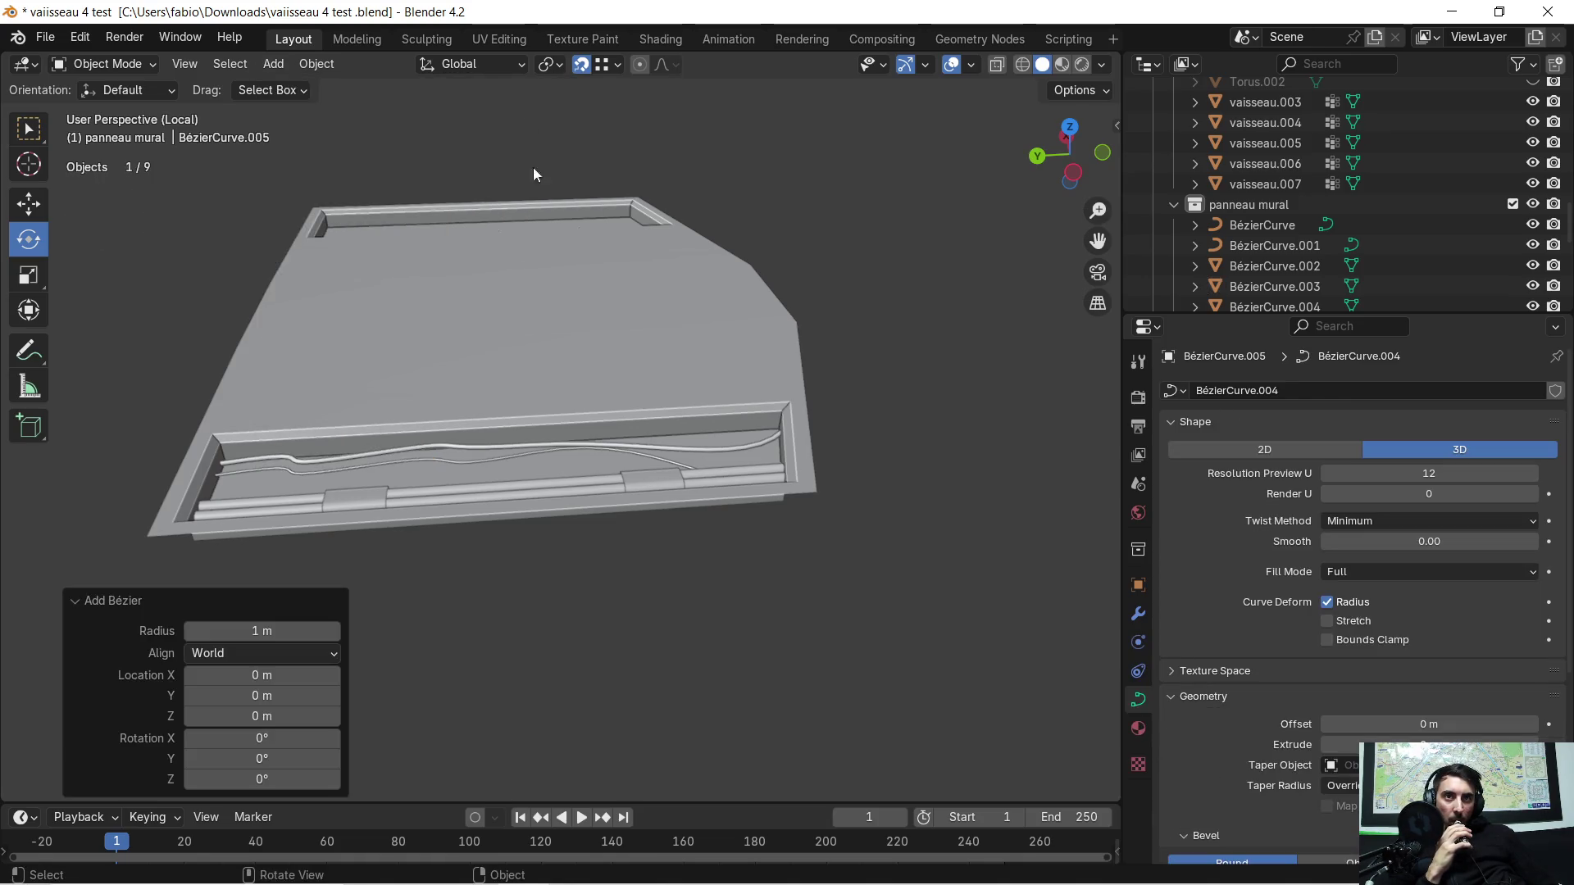
scroll(578, 209, down, 7)
middle_drag(628, 343, 573, 325)
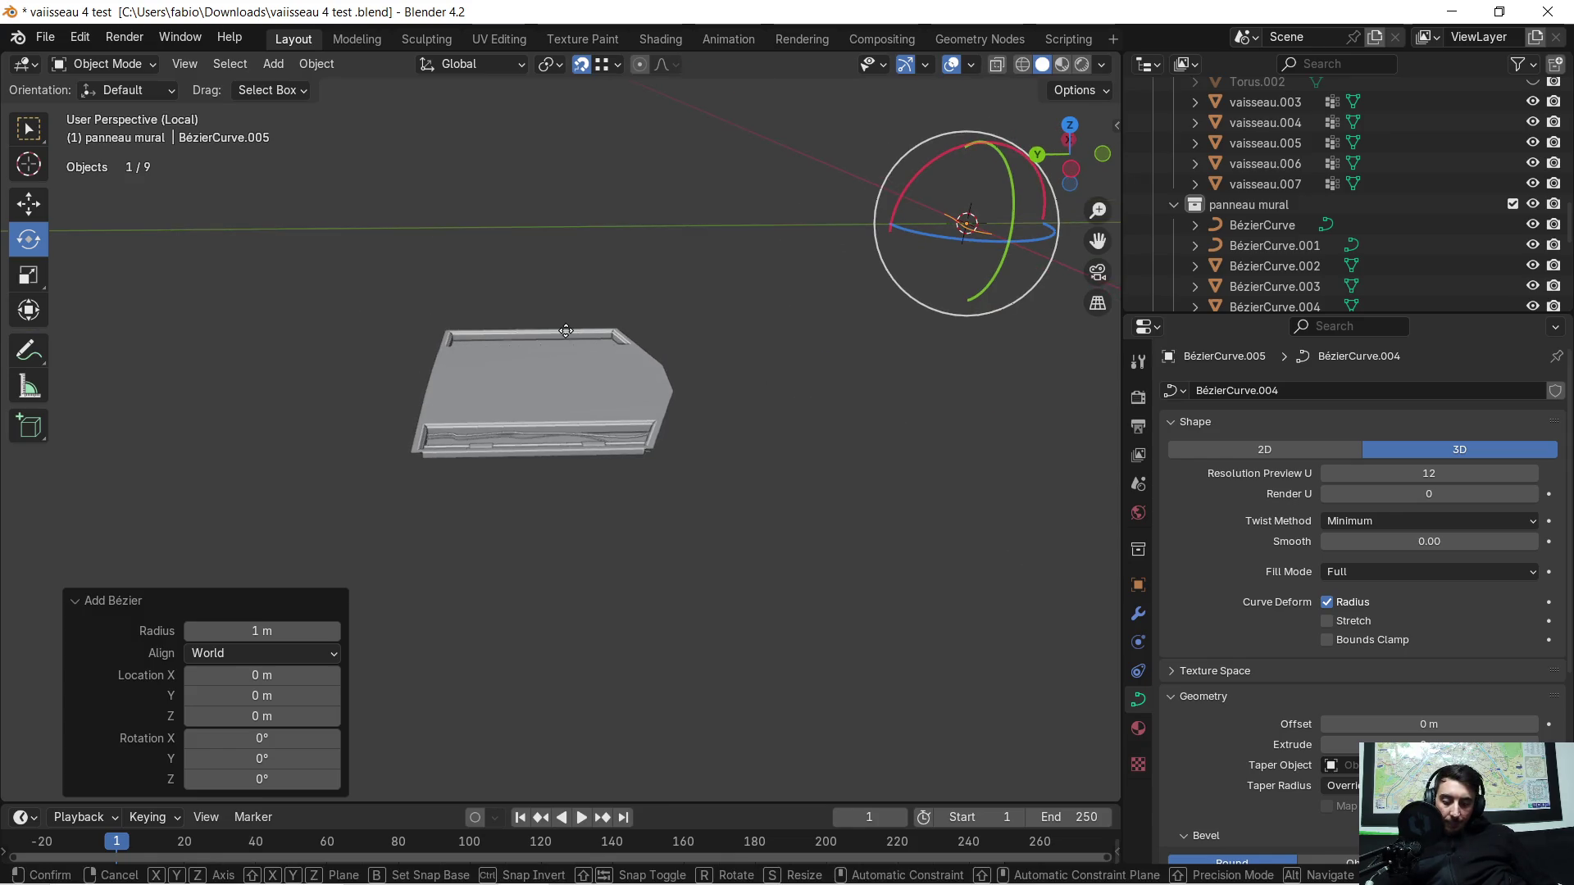
key(g)
key(y)
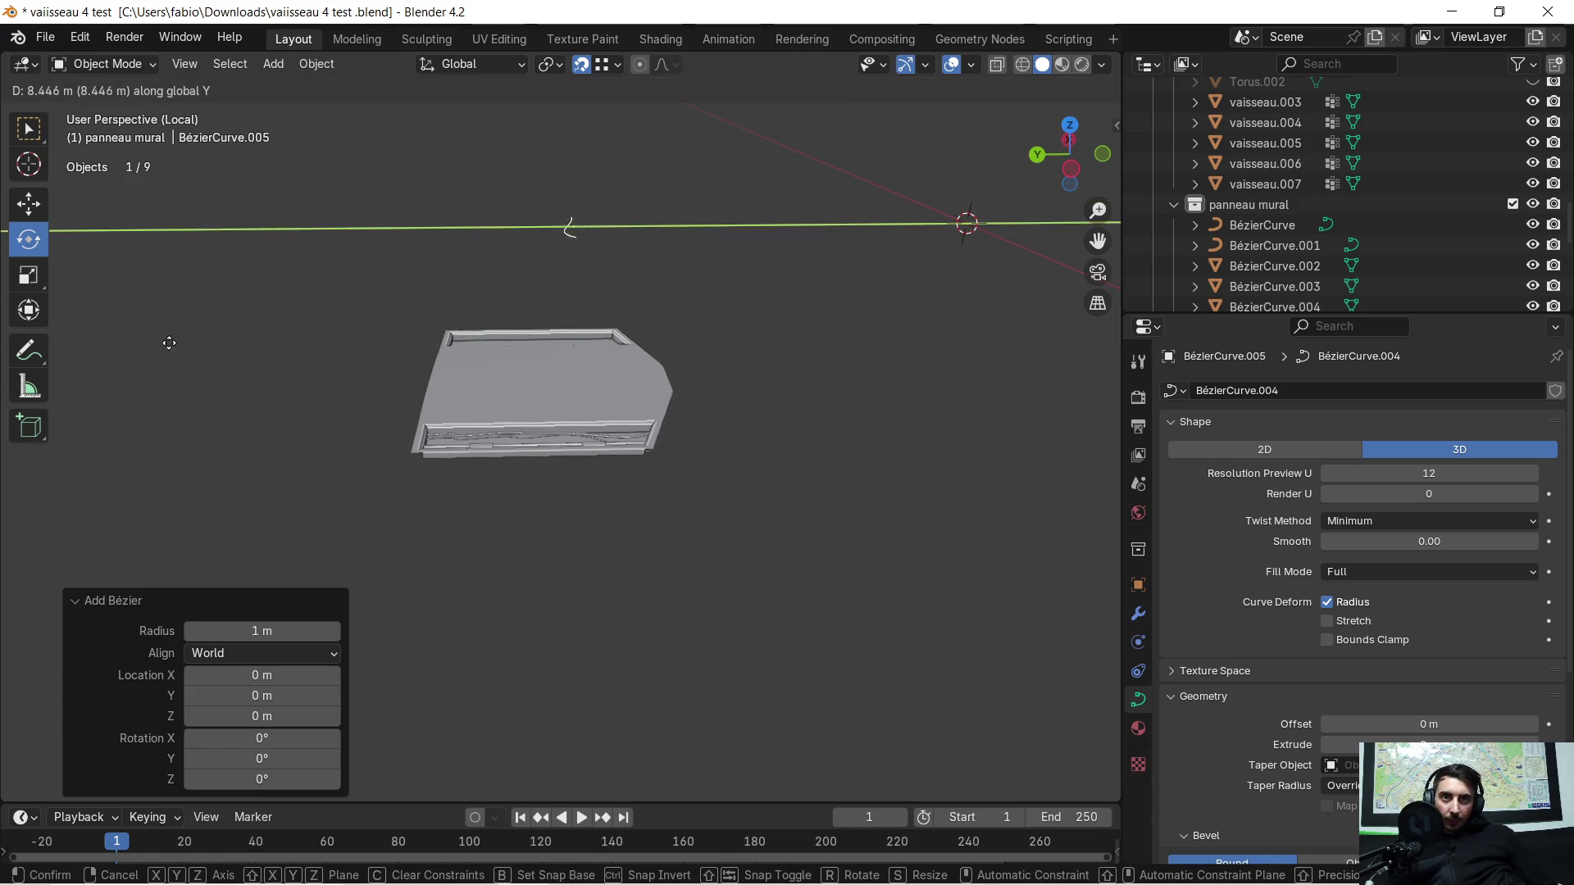
click(147, 355)
key(r)
key(z)
text(90)
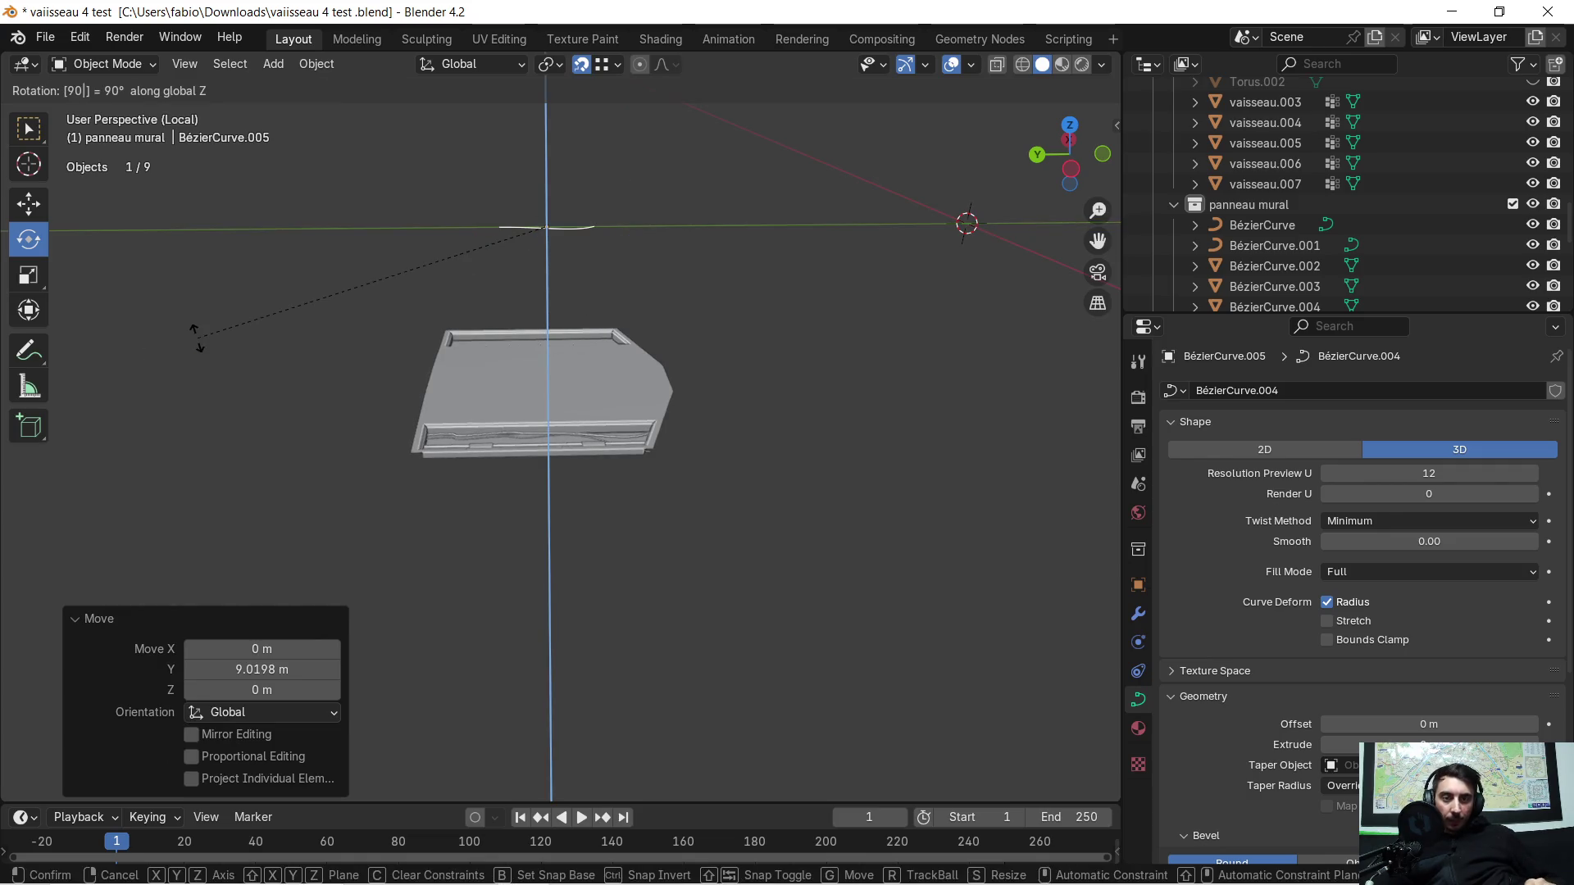
key(Return)
Step: Move the curve along X and down in Z so it sits above the panel's trench
key(g)
key(x)
click(159, 419)
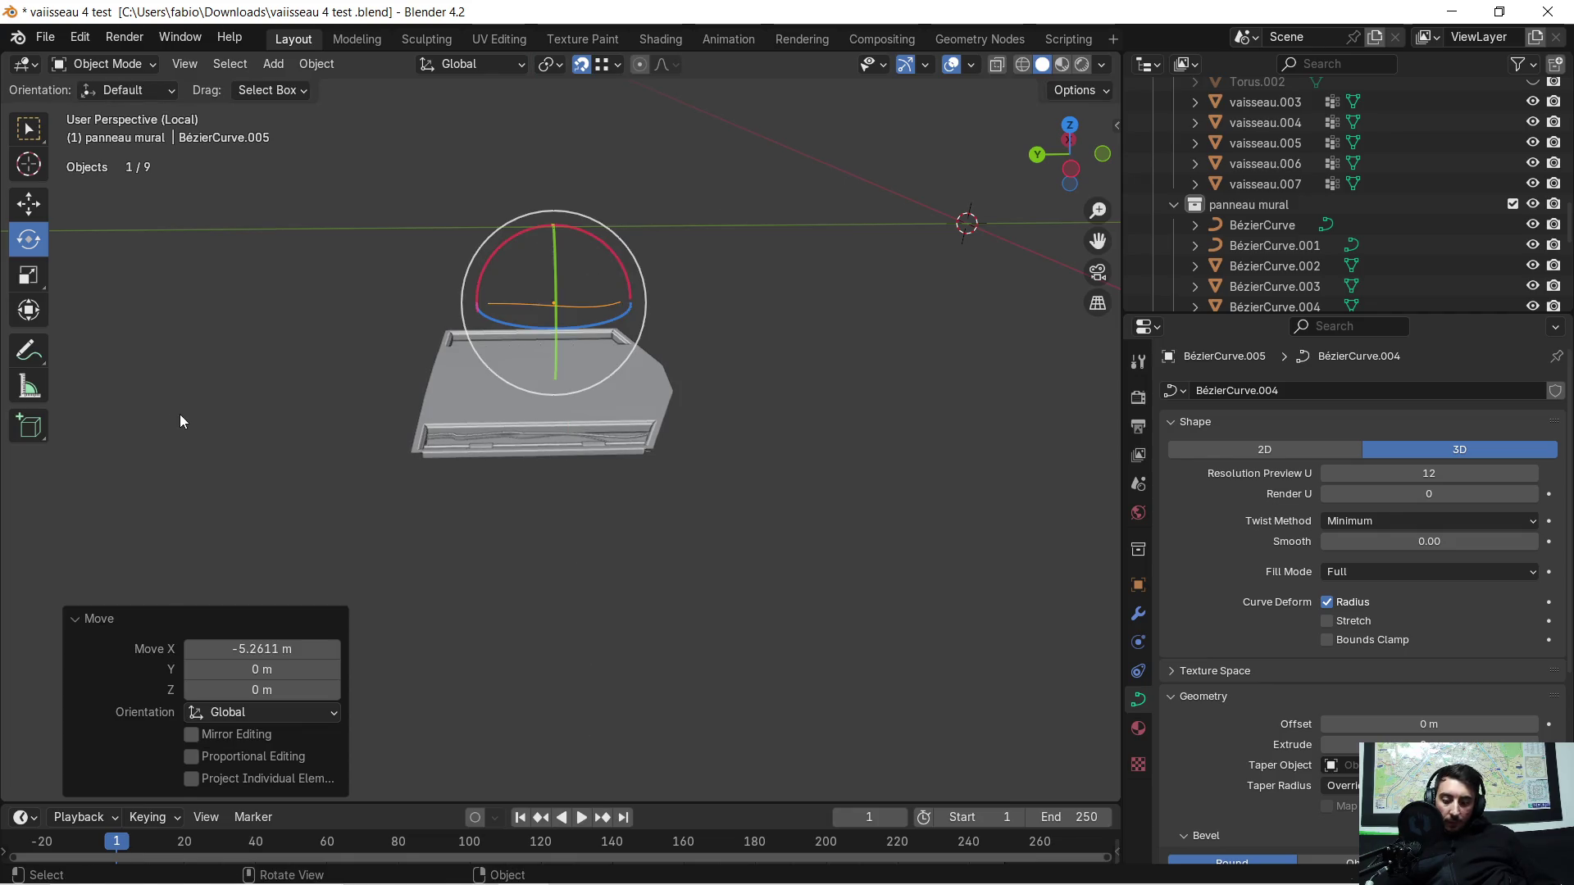
key(g)
key(z)
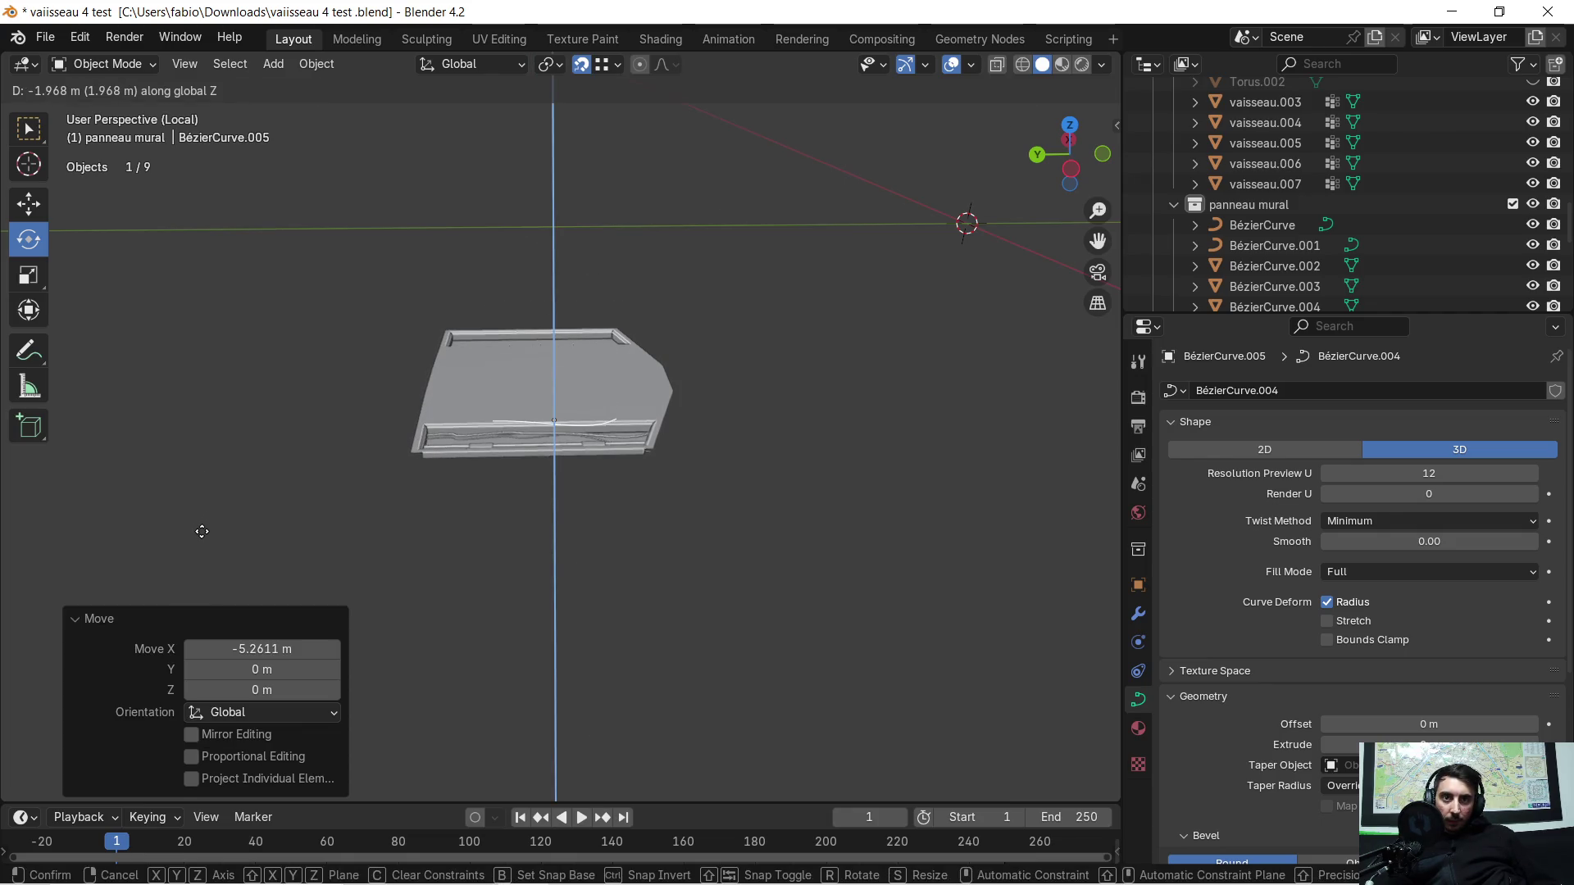
click(203, 532)
scroll(553, 475, up, 2)
scroll(553, 476, up, 5)
mouse_move(533, 489)
middle_down()
mouse_move(357, 500)
mouse_move(379, 474)
middle_up()
scroll(369, 479, down, 5)
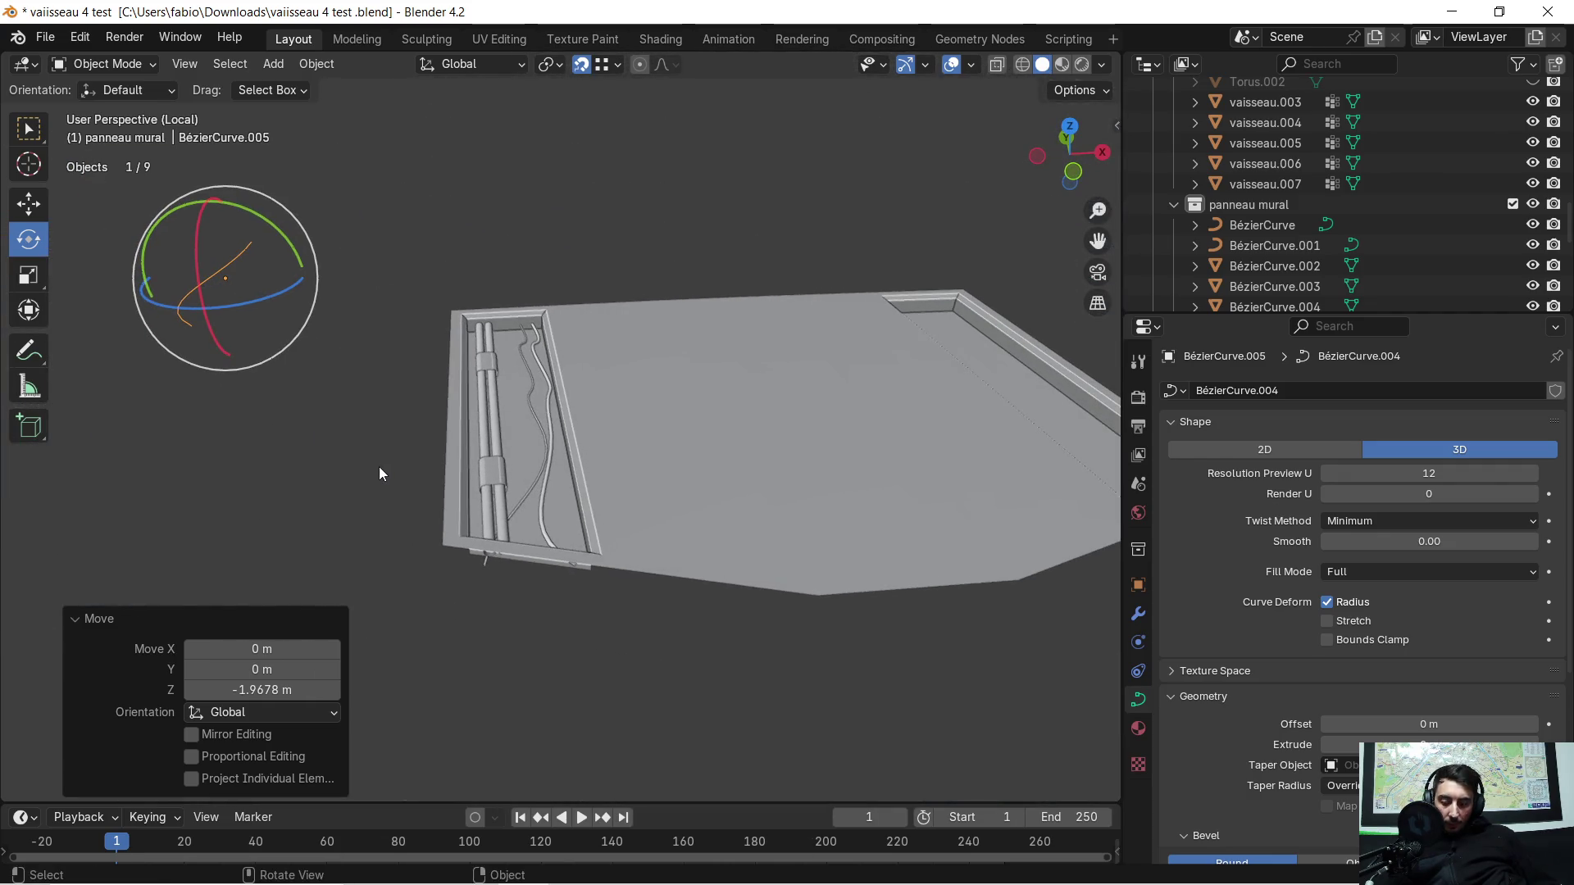
key(g)
key(x)
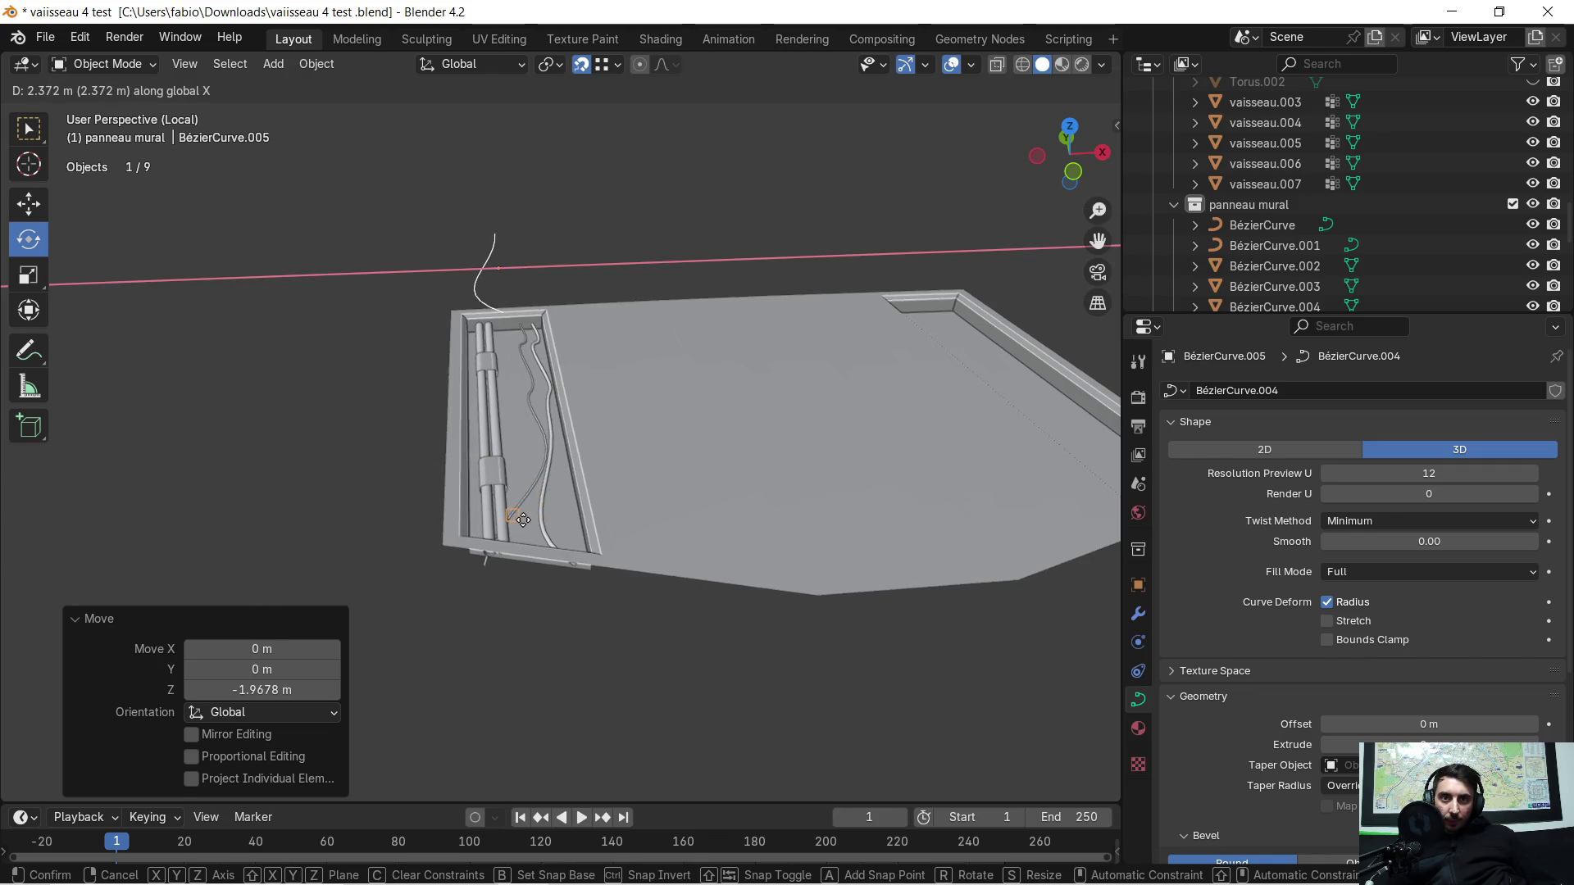
click(523, 520)
middle_drag(533, 534, 656, 566)
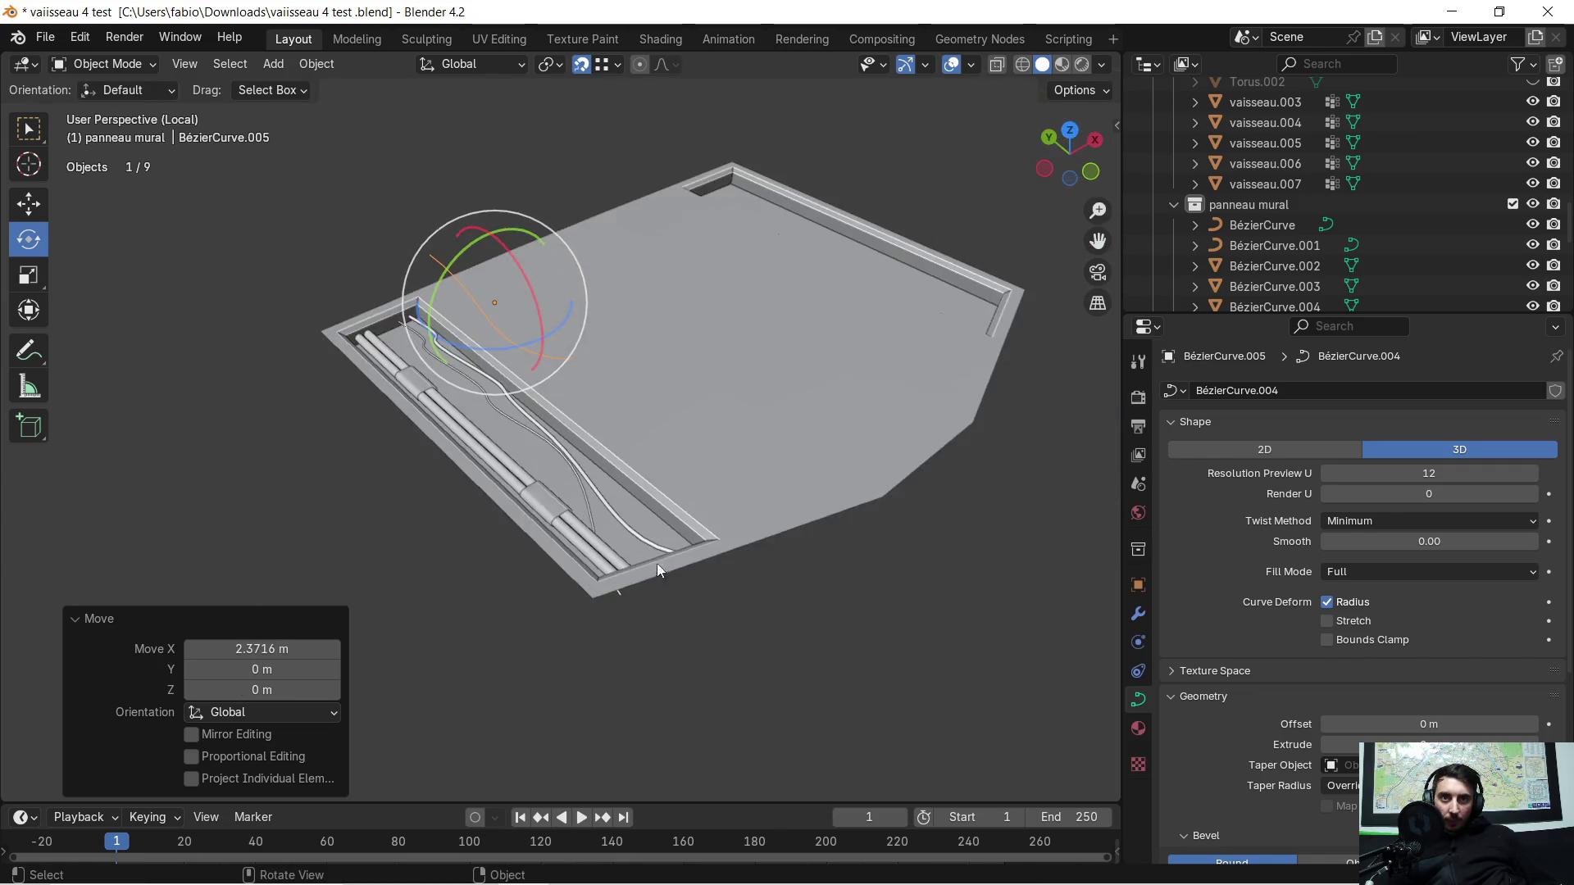
scroll(656, 566, up, 3)
middle_drag(584, 415, 670, 425)
Step: In Edit Mode, drag the curve's end point down into the trench, undoing a first attempt
key(Tab)
scroll(677, 359, up, 2)
mouse_move(678, 359)
middle_down()
mouse_move(887, 339)
mouse_move(833, 333)
middle_up()
click(823, 312)
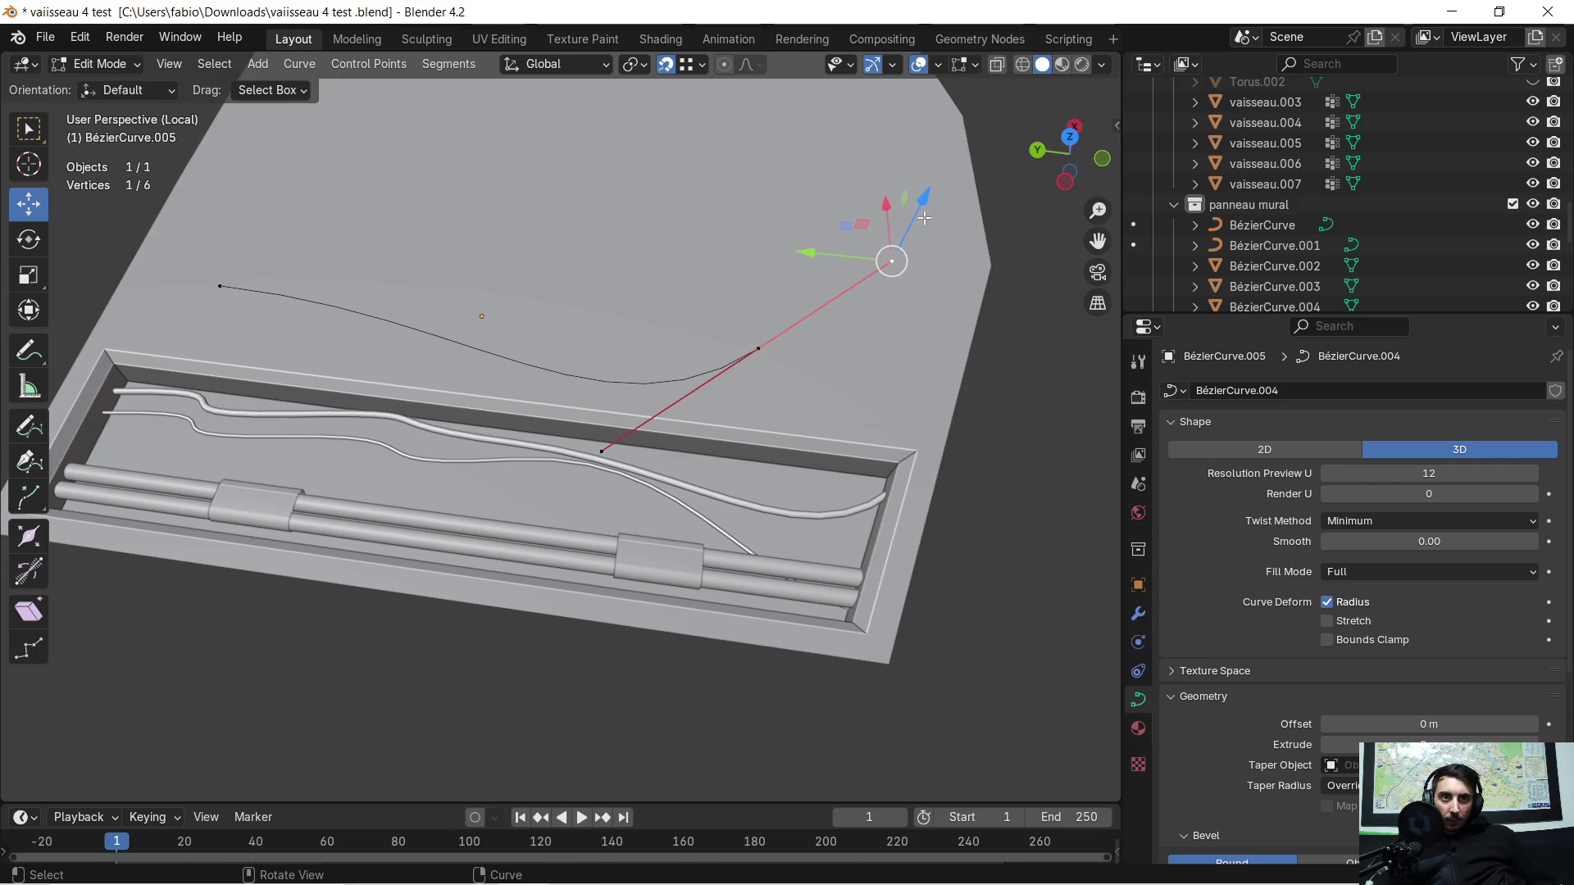
drag(922, 220, 885, 301)
mouse_move(885, 302)
middle_down()
mouse_move(665, 246)
mouse_move(682, 352)
middle_up()
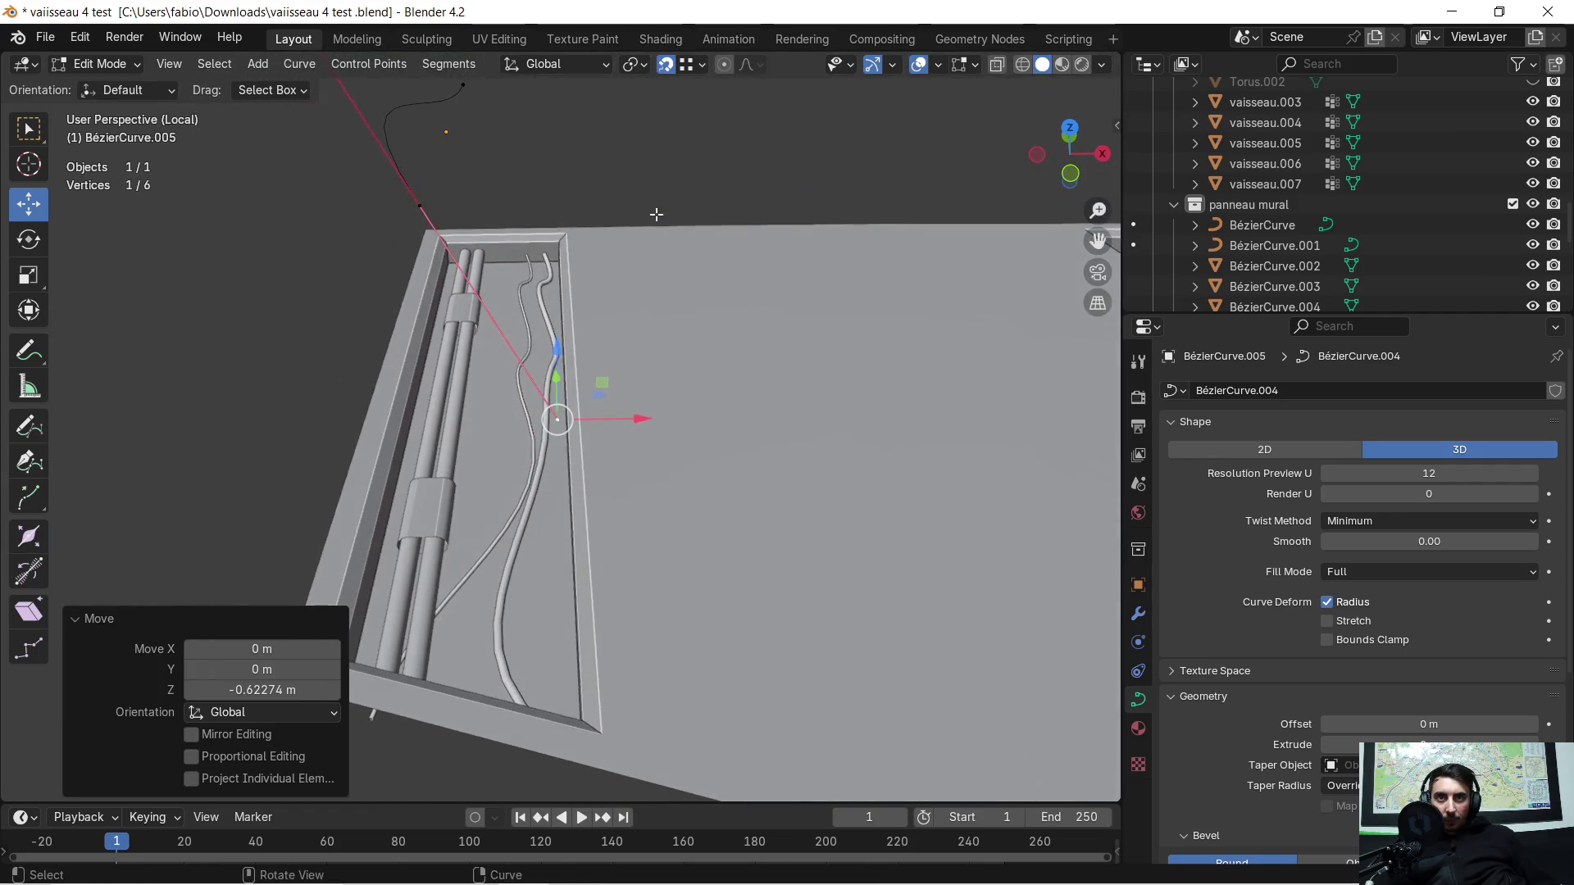
key(ctrl+z)
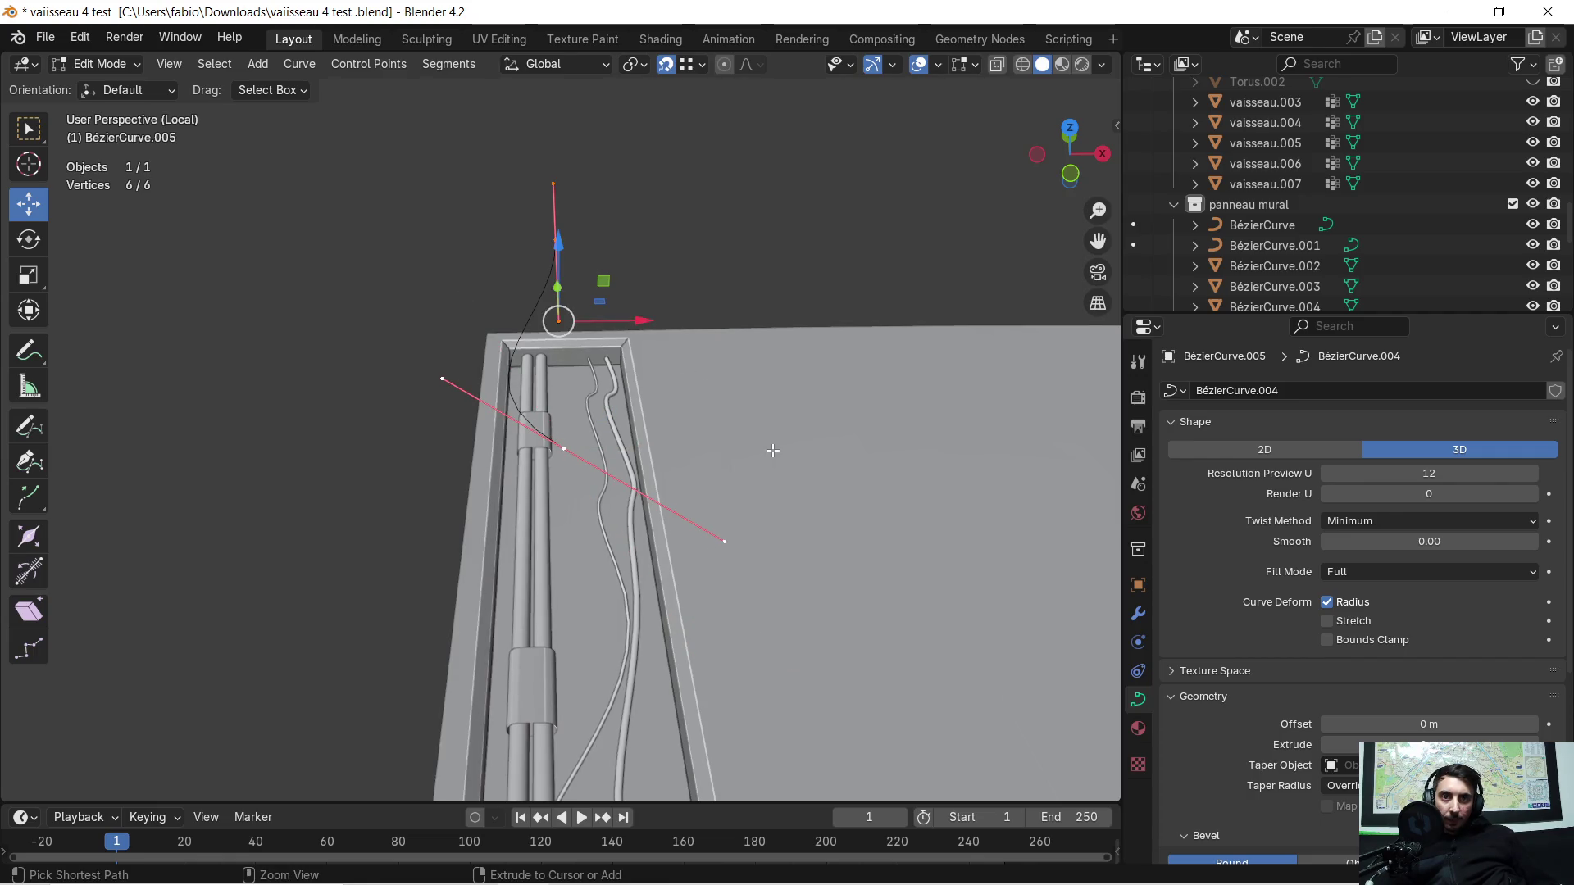
mouse_move(741, 461)
middle_down()
mouse_move(744, 427)
mouse_move(723, 406)
middle_up()
click(735, 405)
mouse_move(815, 390)
mouse_down()
mouse_move(732, 518)
mouse_move(666, 578)
mouse_up()
mouse_move(667, 578)
middle_down()
mouse_move(733, 425)
mouse_move(749, 449)
mouse_move(716, 409)
middle_up()
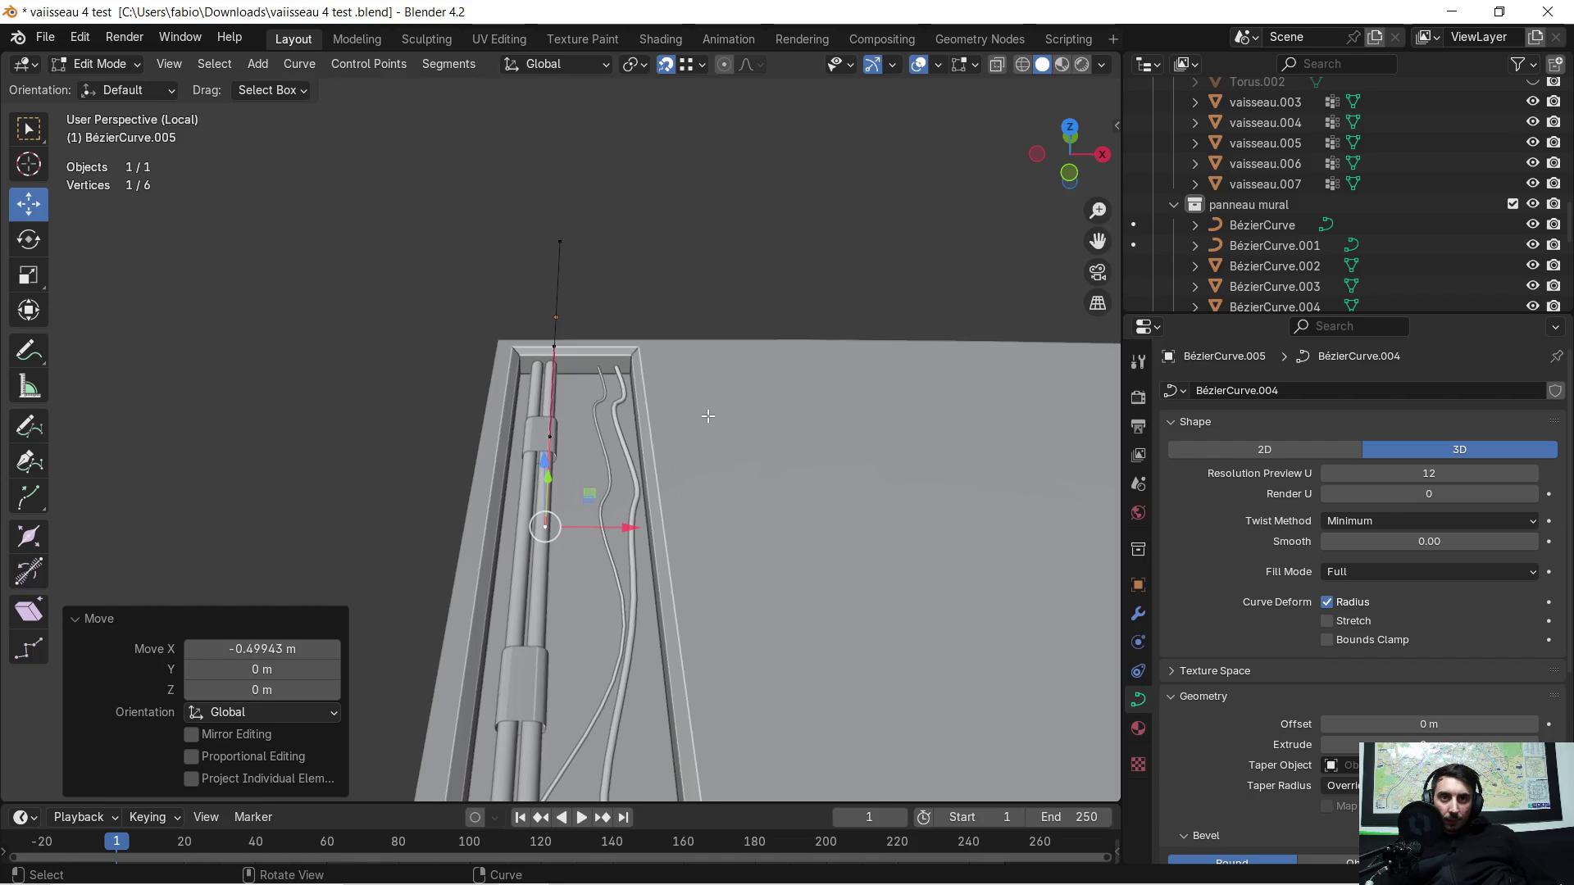
key(Tab)
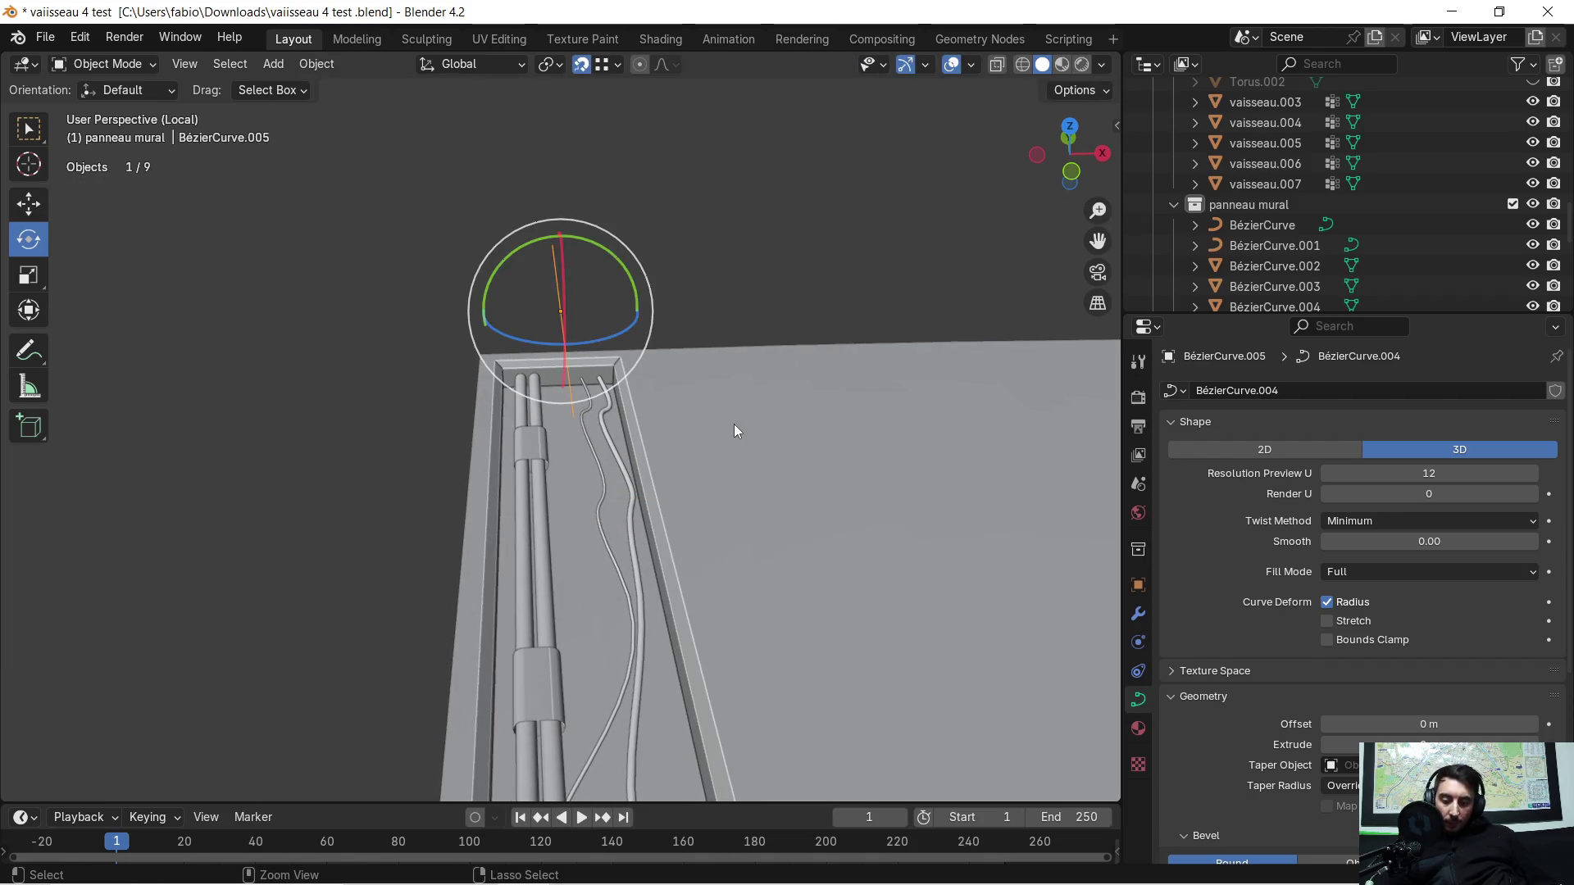
Step: Copy and paste the cable curve, offsetting the copy along X
key(ctrl+c)
key(ctrl+v)
key(g)
key(y)
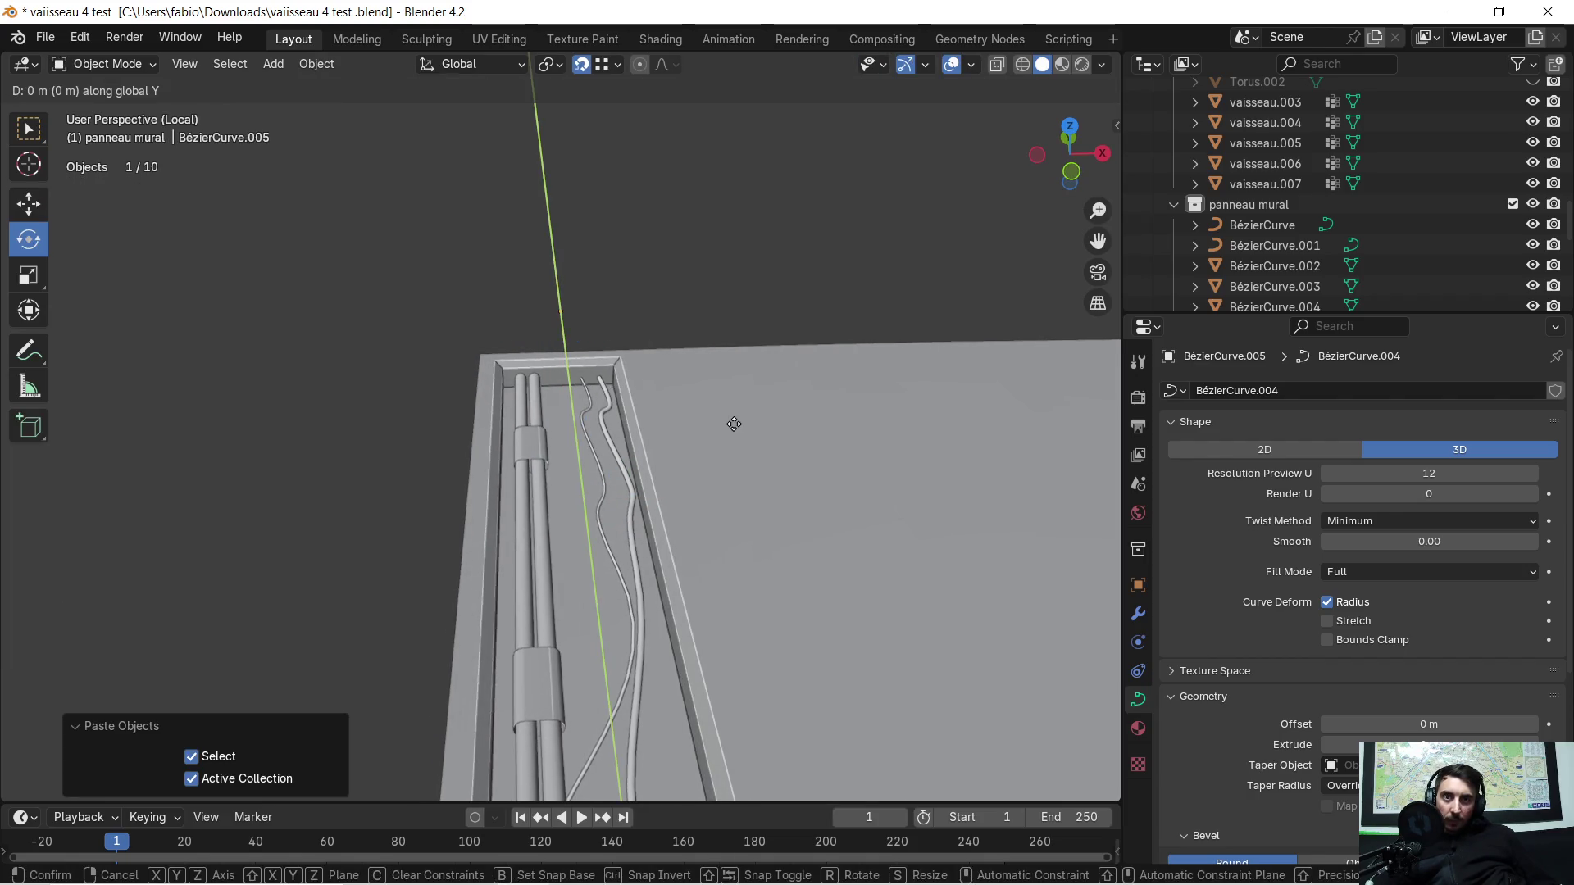
key(x)
click(696, 389)
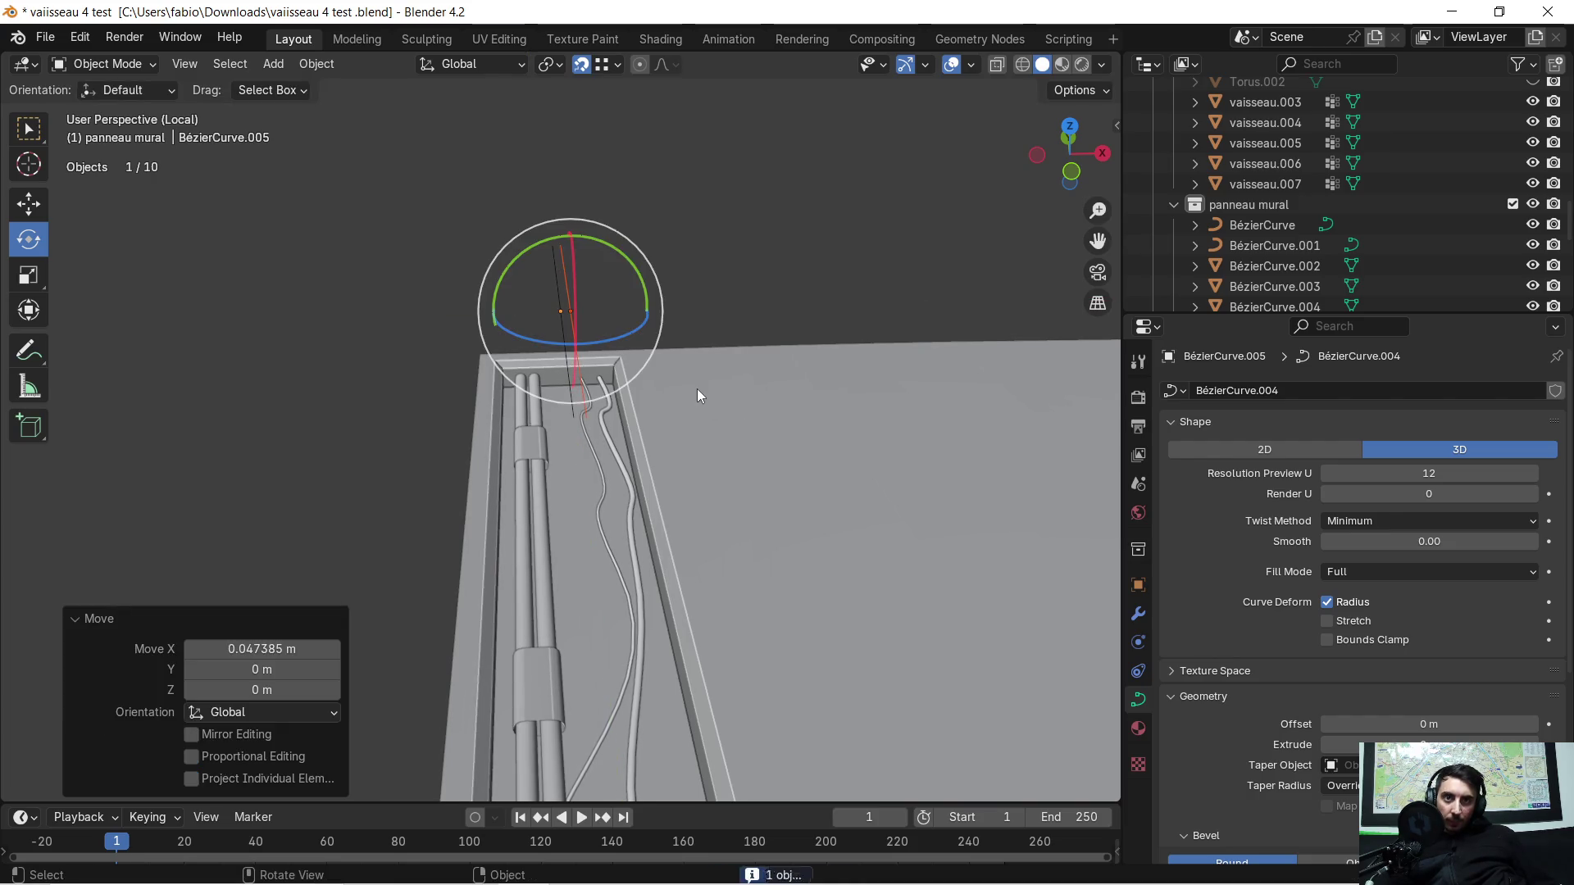
Step: Paste a second copy, move it along X, then undo that extra move
key(ctrl+v)
key(g)
key(x)
click(710, 391)
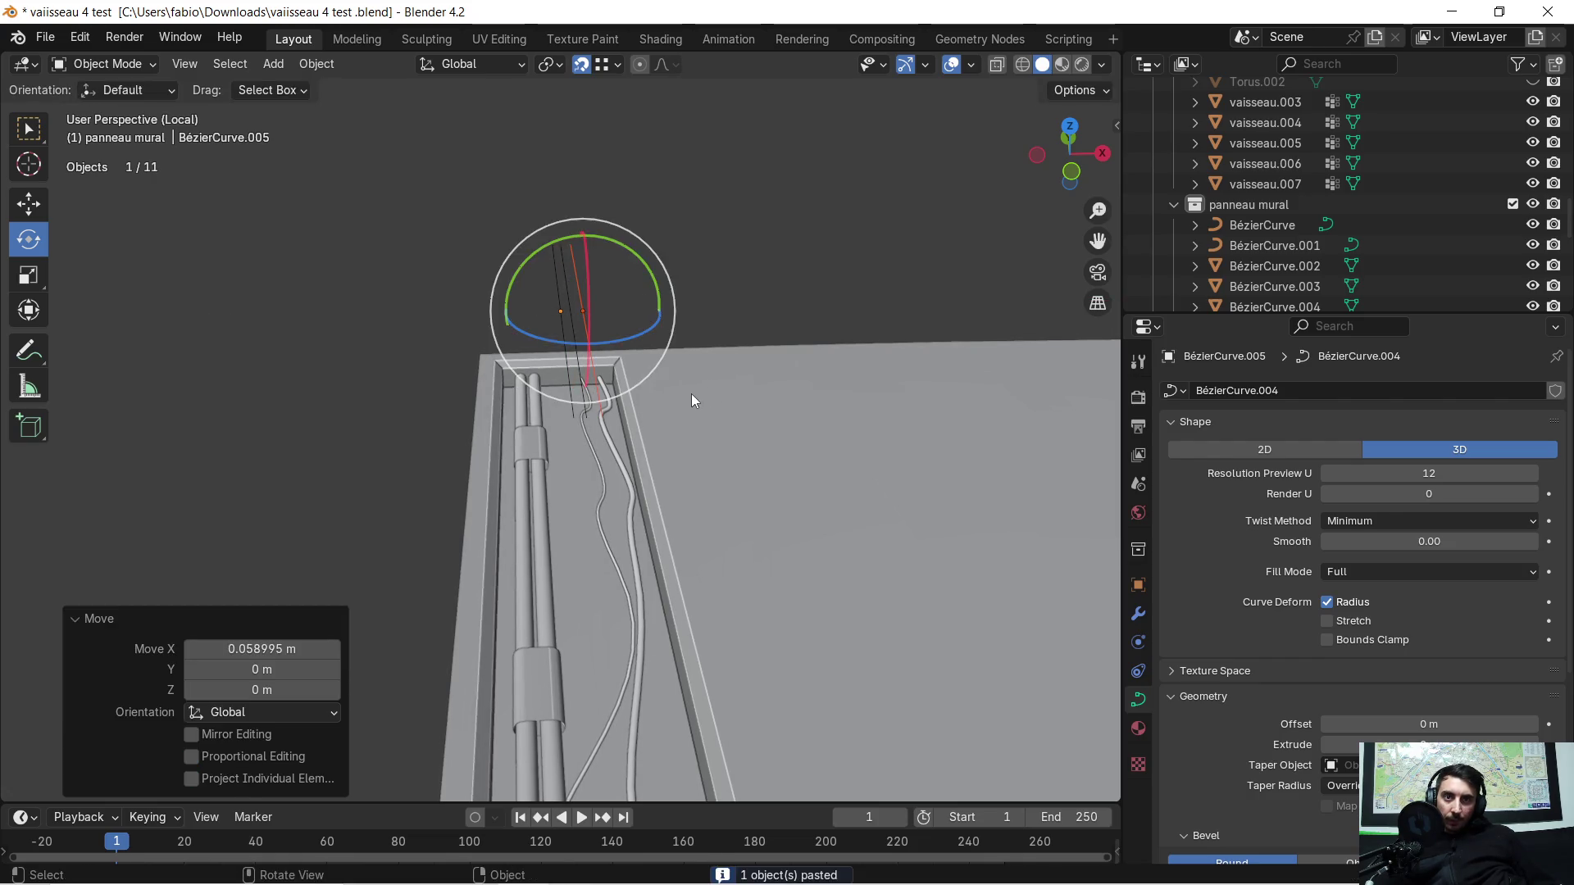
scroll(691, 394, up, 2)
scroll(692, 394, down, 2)
scroll(691, 386, up, 2)
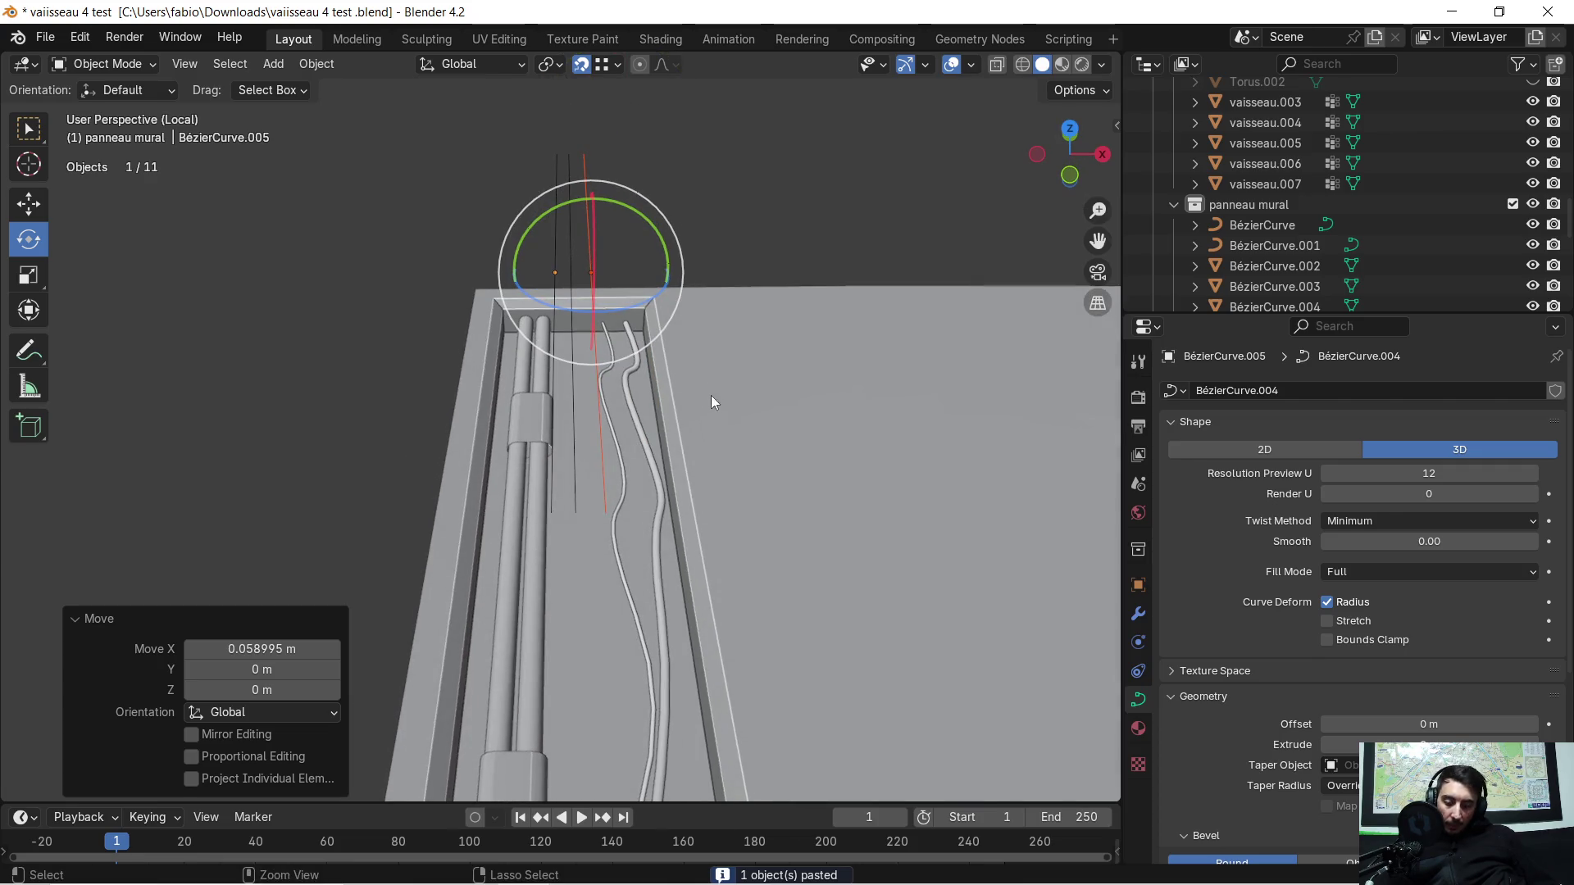
key(ctrl+z)
middle_drag(693, 382, 1028, 466)
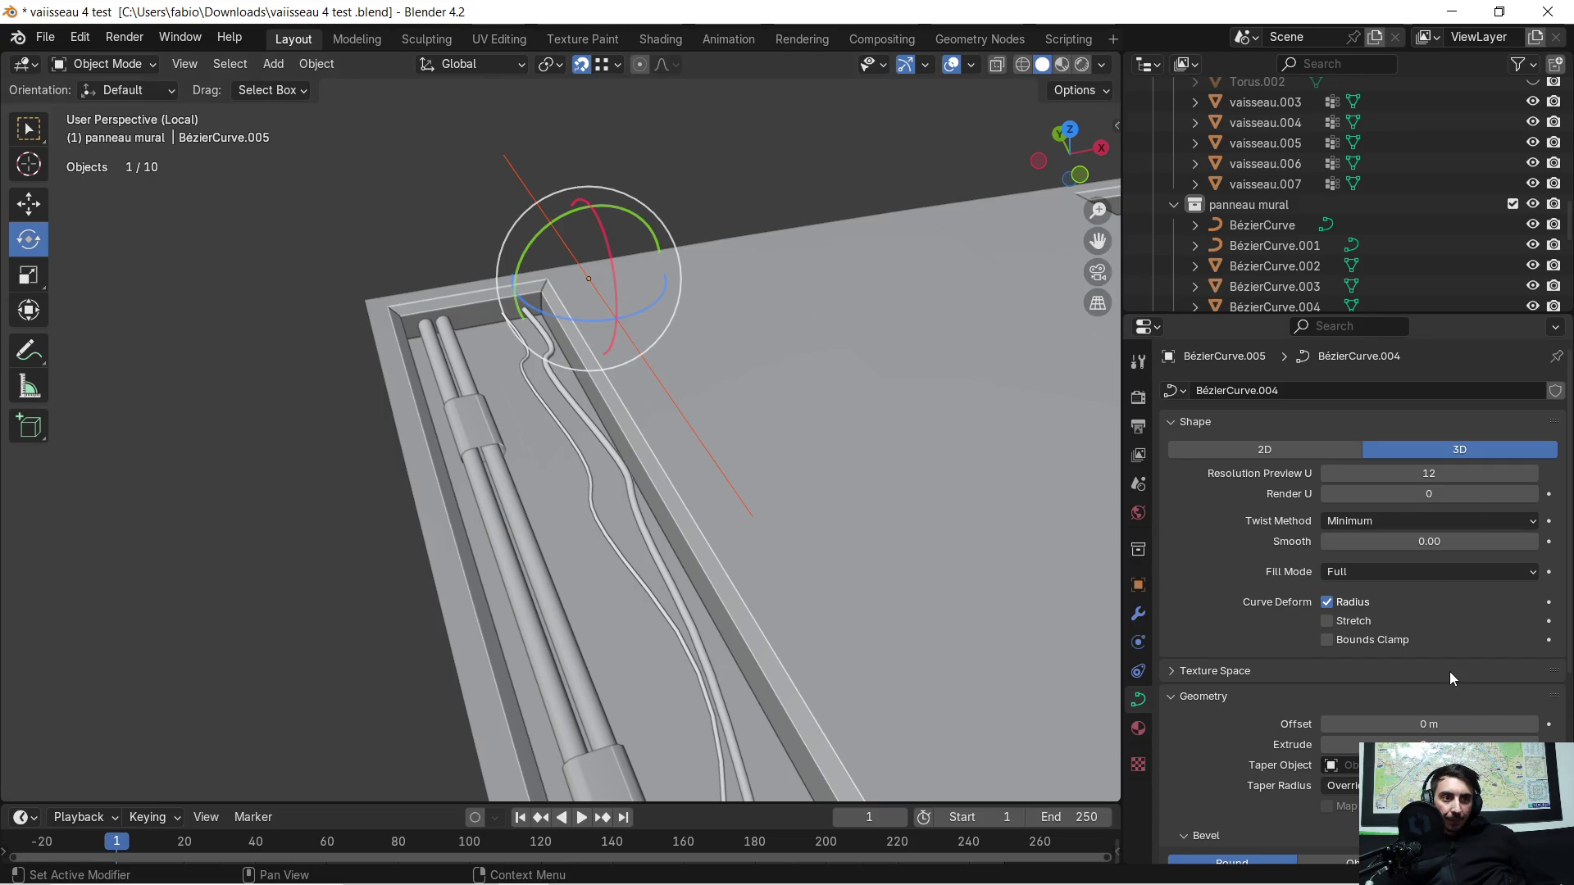
scroll(1451, 678, down, 1)
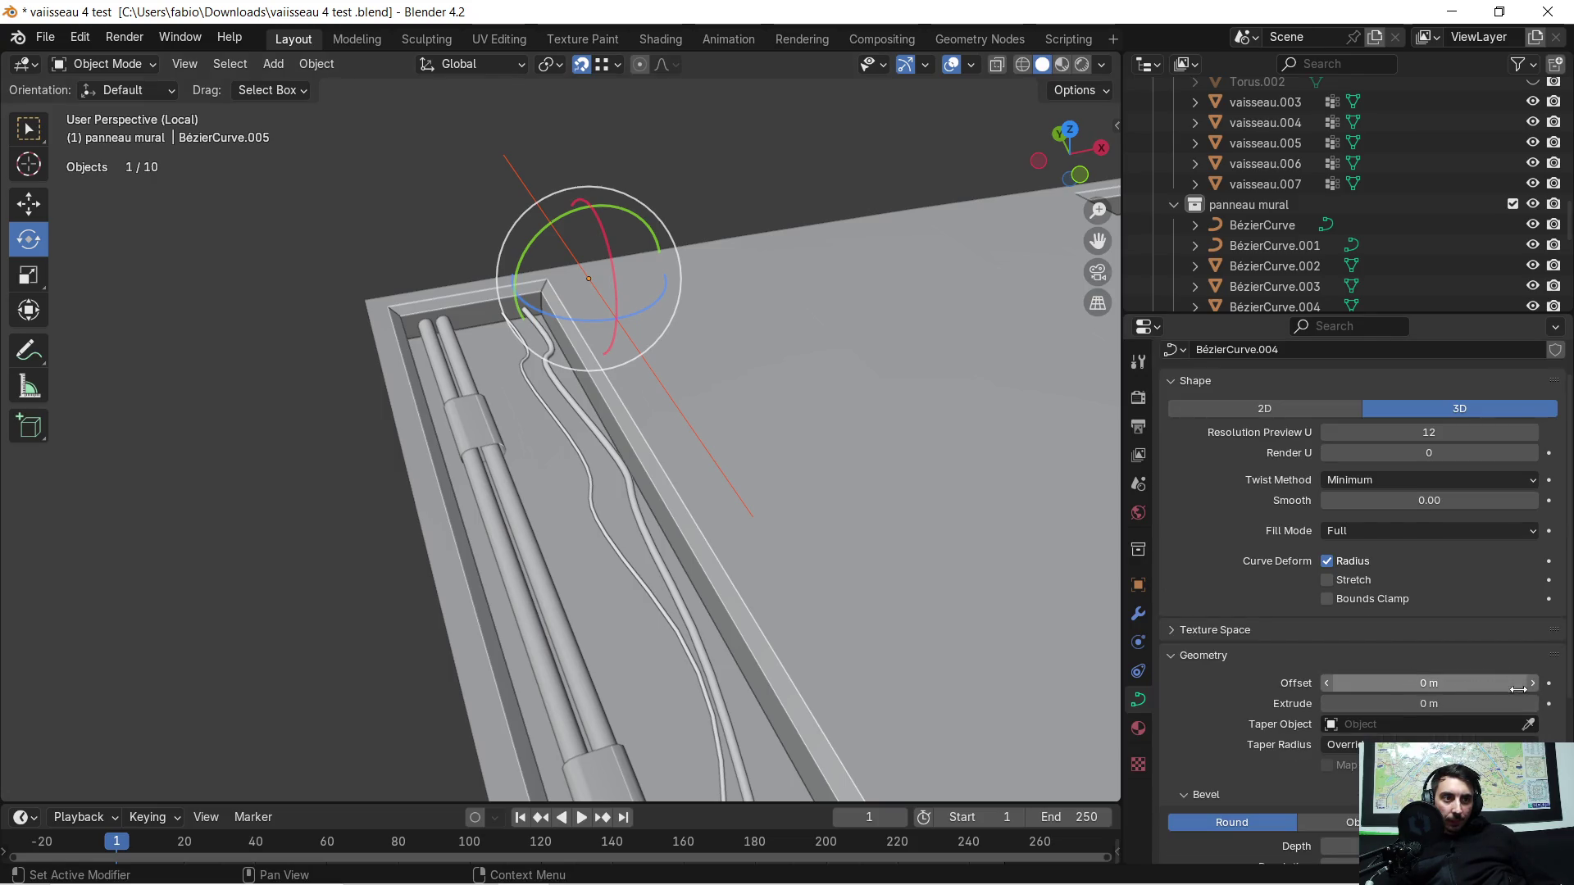
scroll(1291, 701, down, 1)
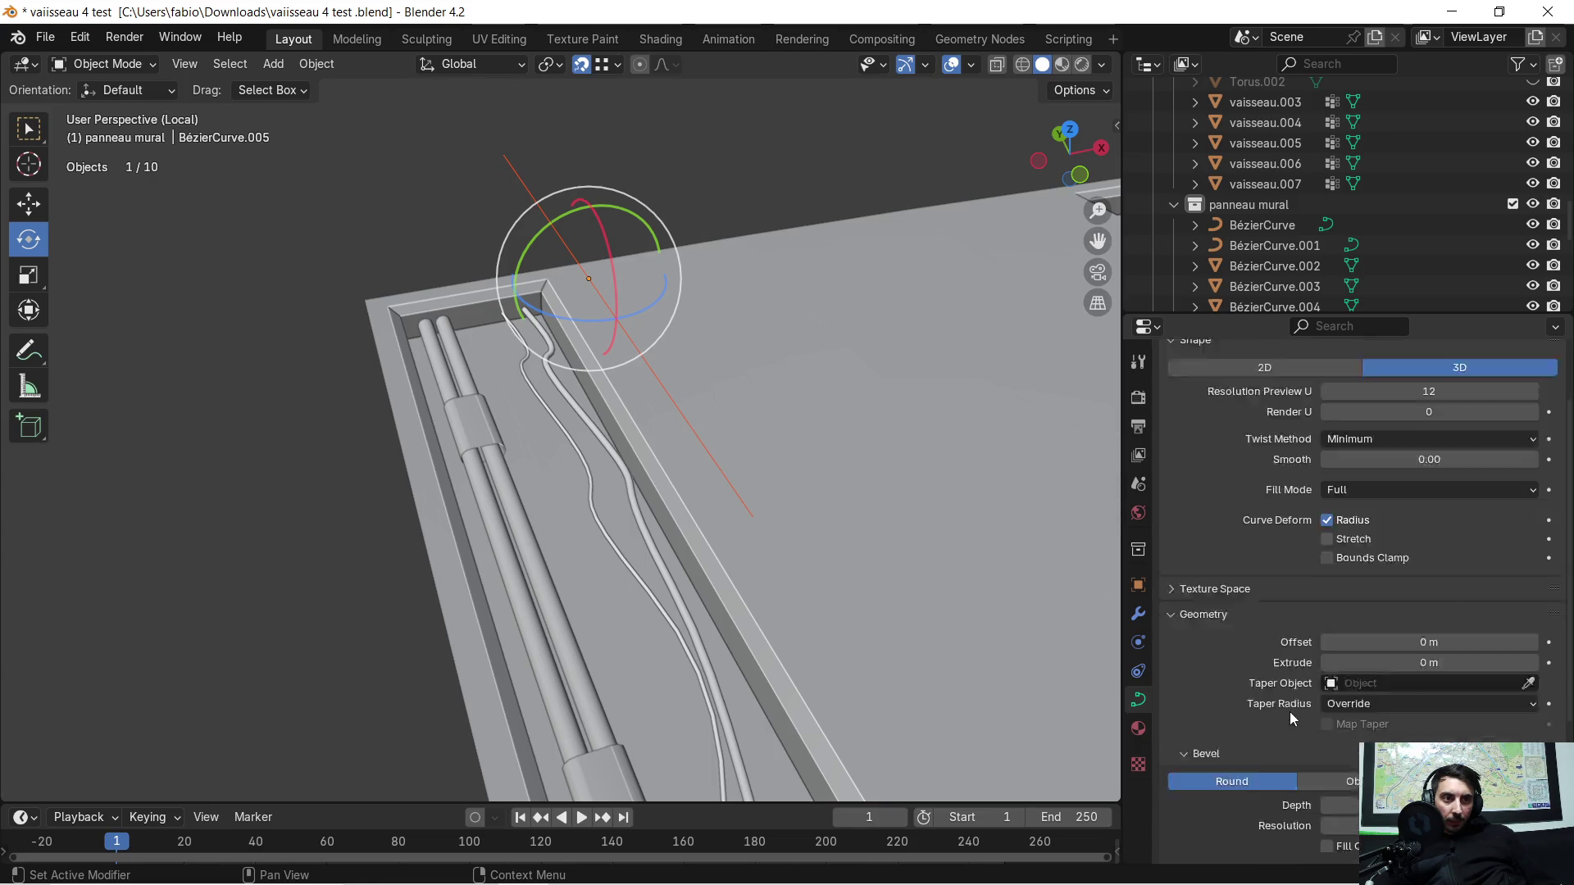
scroll(1290, 712, down, 2)
Step: Set the curve's bevel Depth to 0.01 m, briefly trying 0.02 m
click(1533, 723)
click(1533, 723)
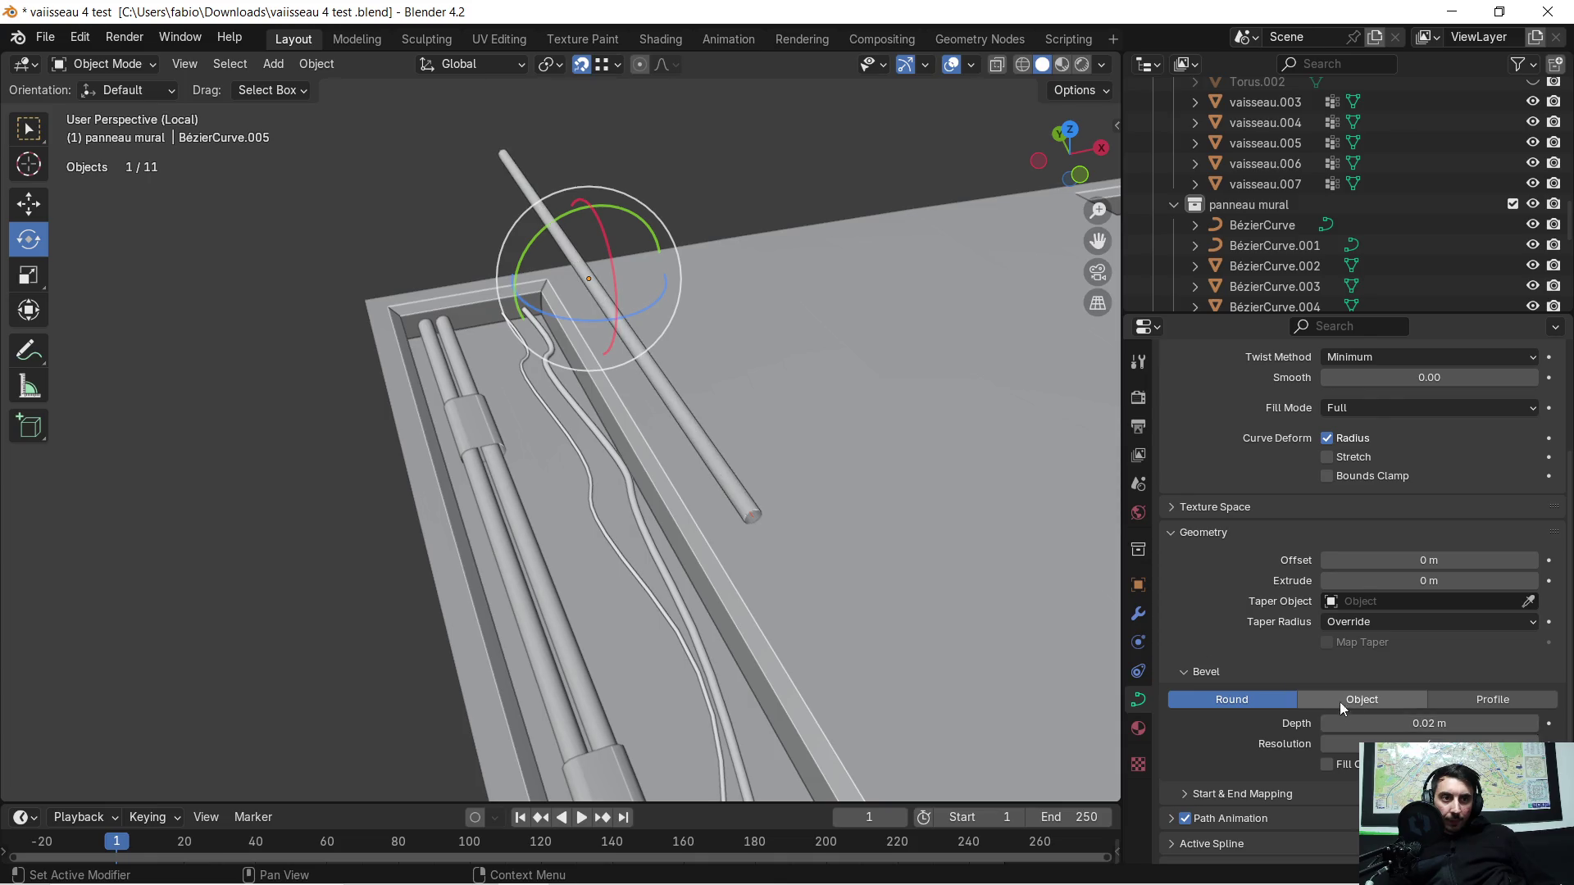
click(1331, 724)
middle_drag(810, 345, 805, 337)
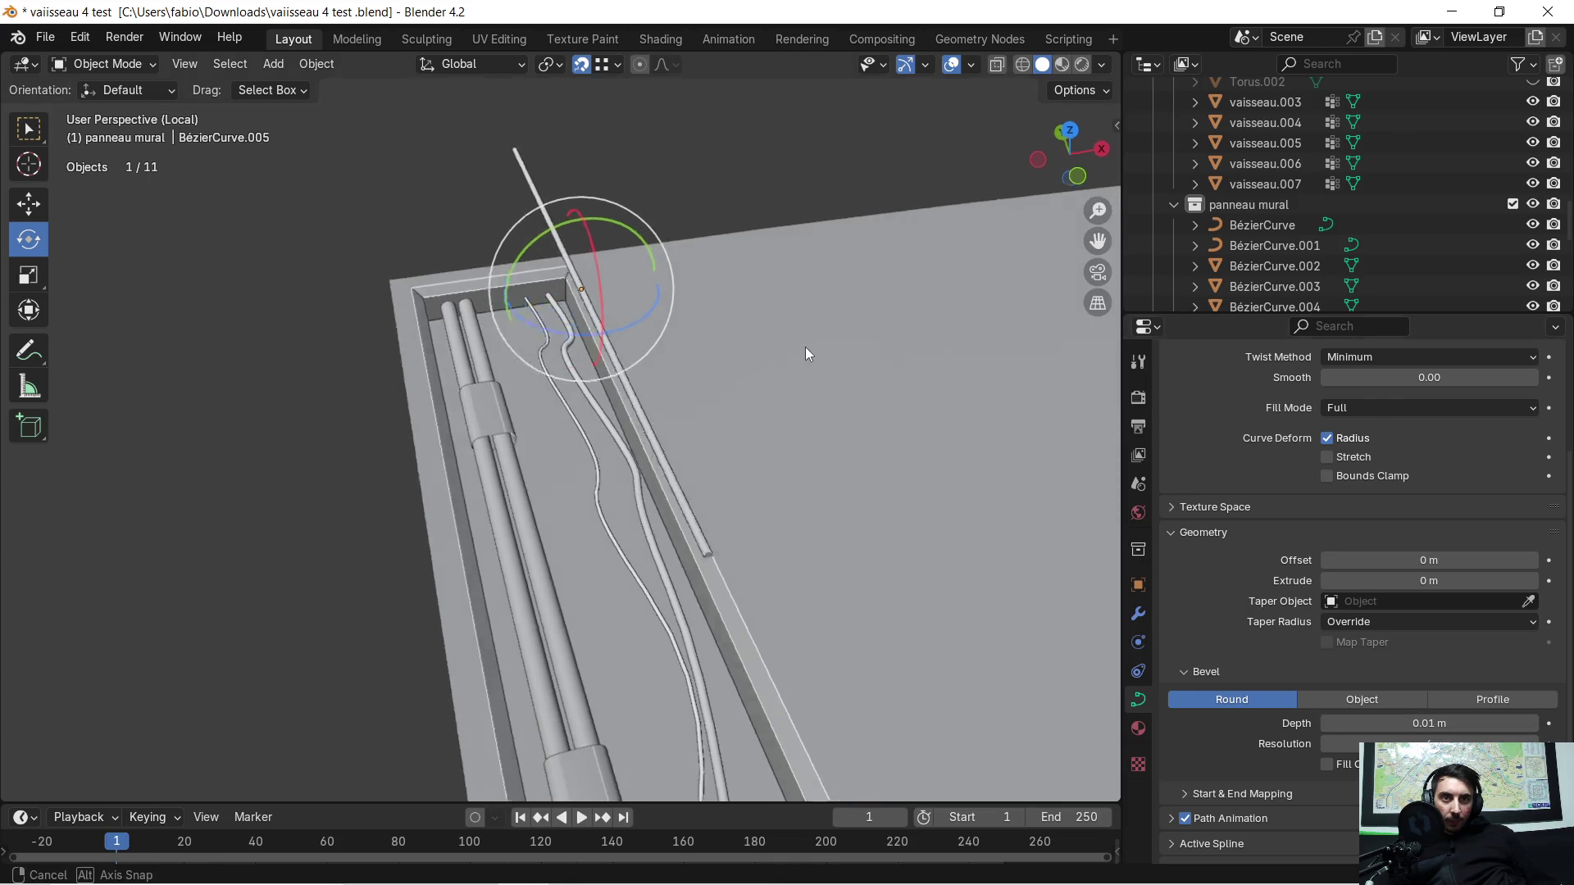
click(1138, 613)
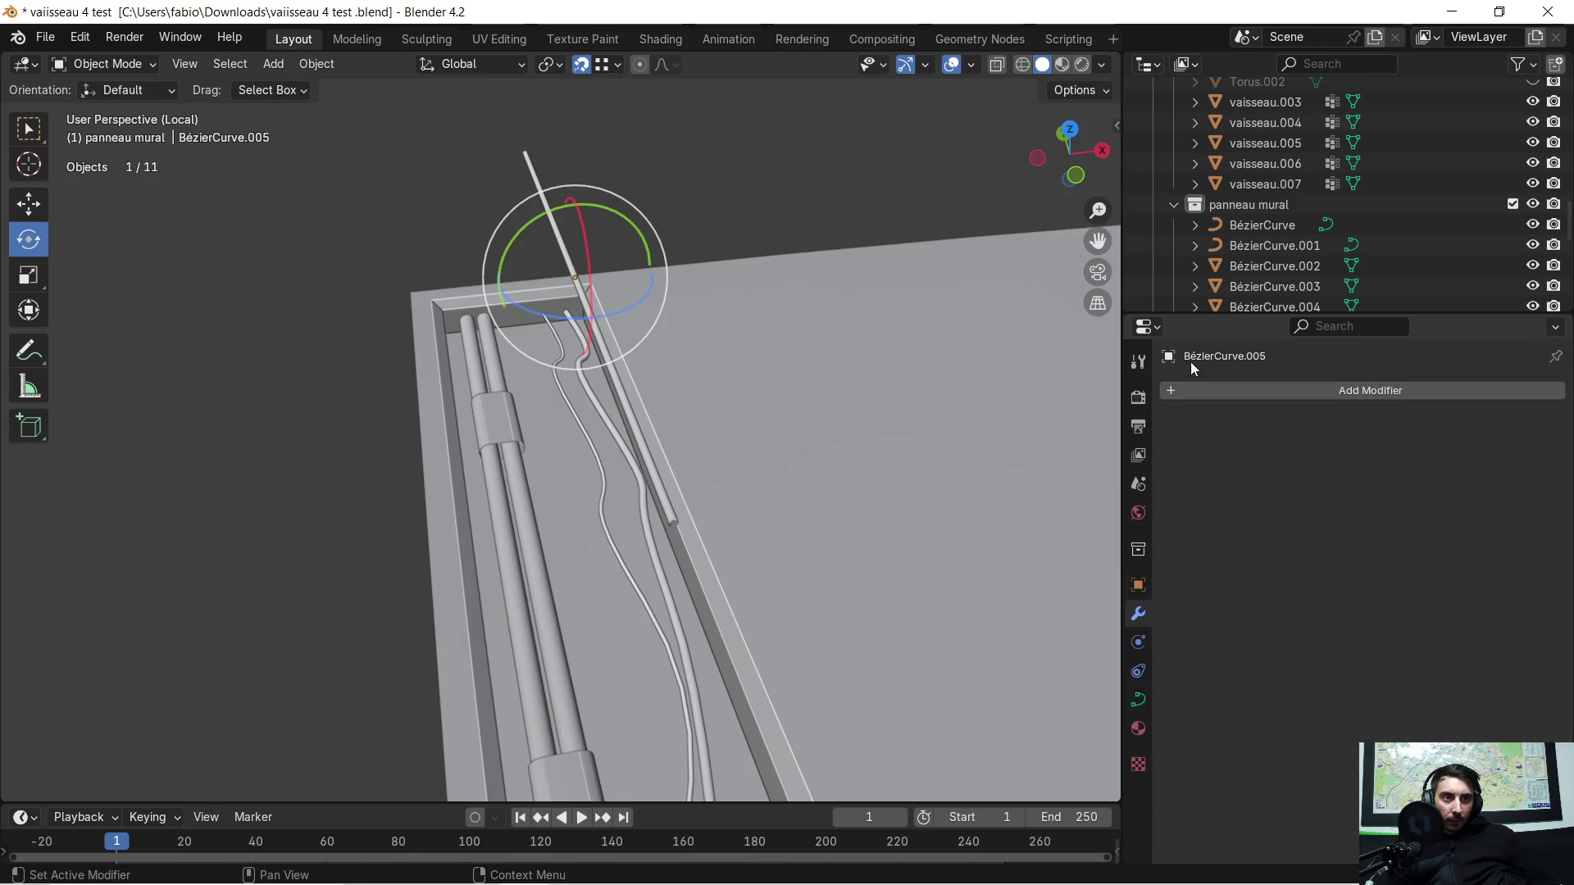
Step: Add an Array modifier with Factor X 0 and Factor Y 1.2
click(1185, 386)
click(1157, 388)
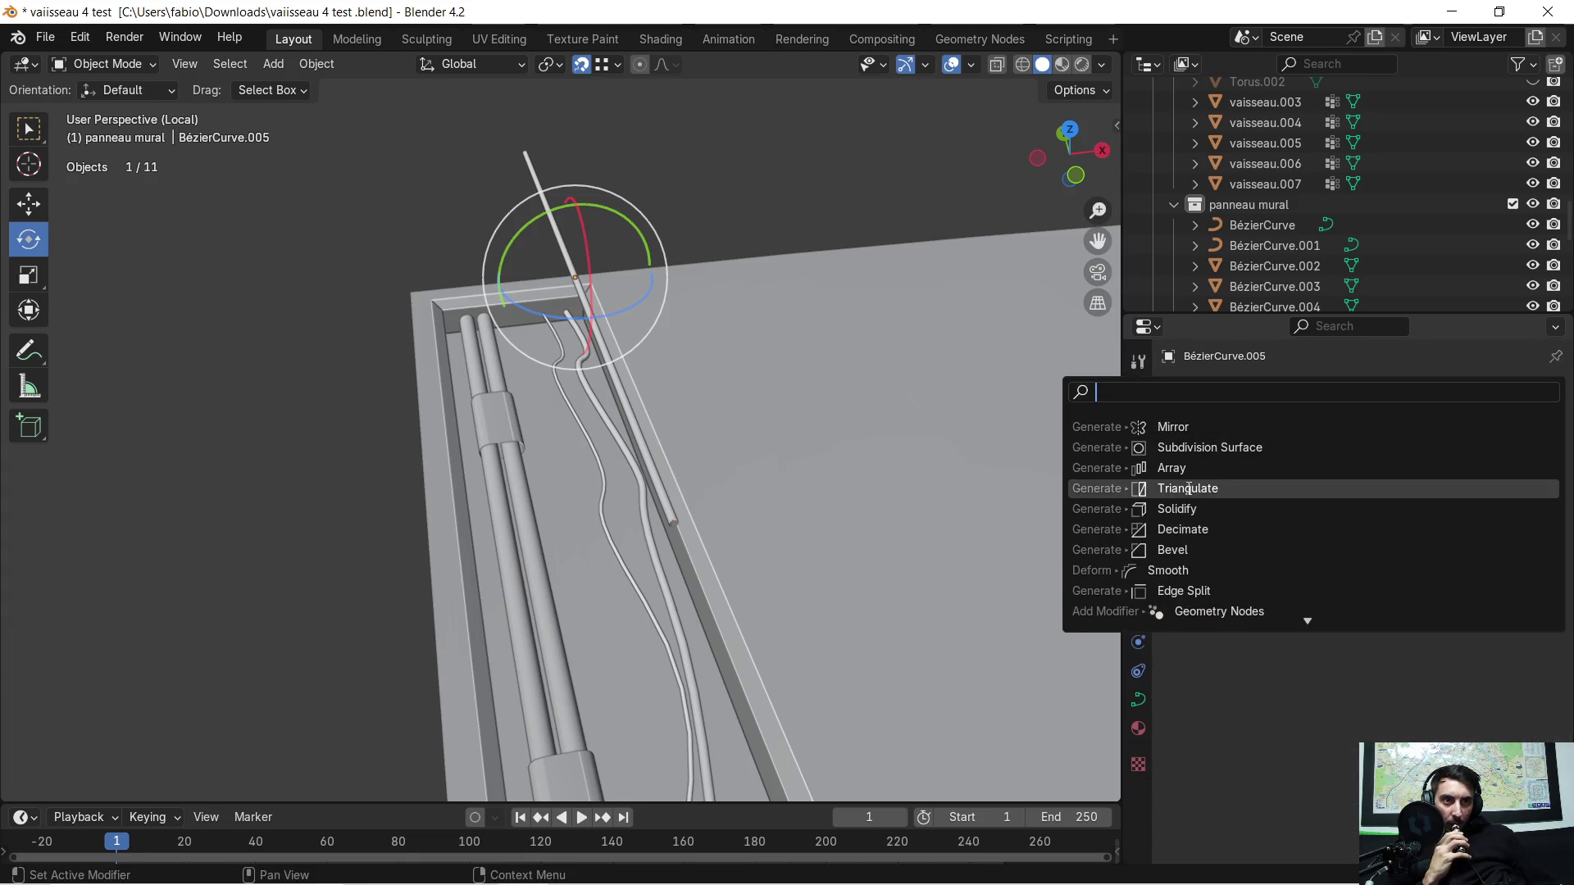
click(1199, 466)
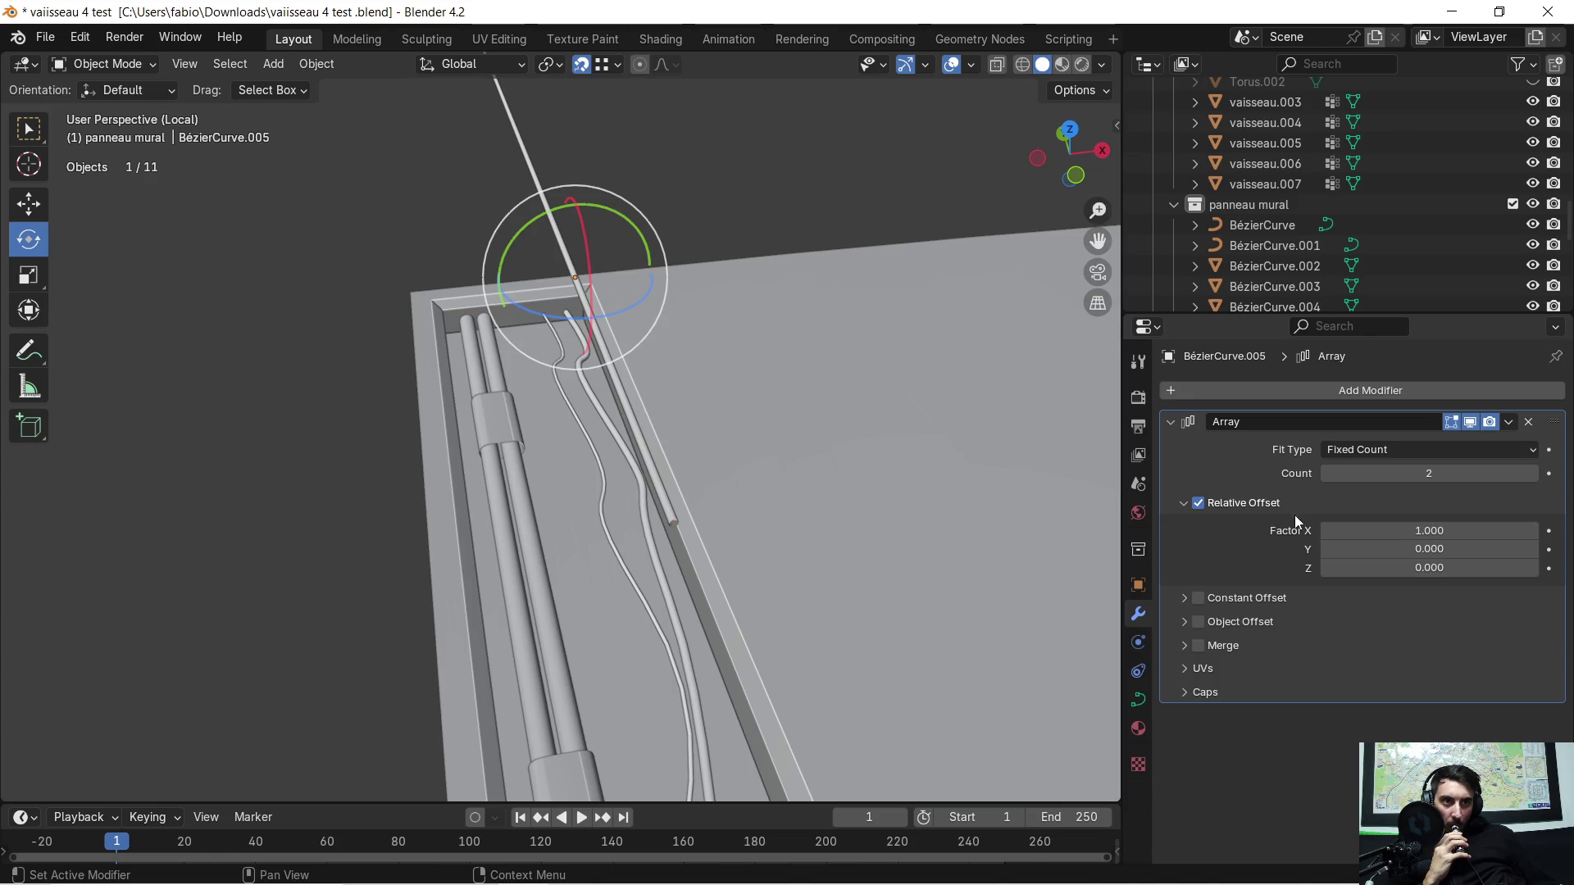
double_click(1422, 532)
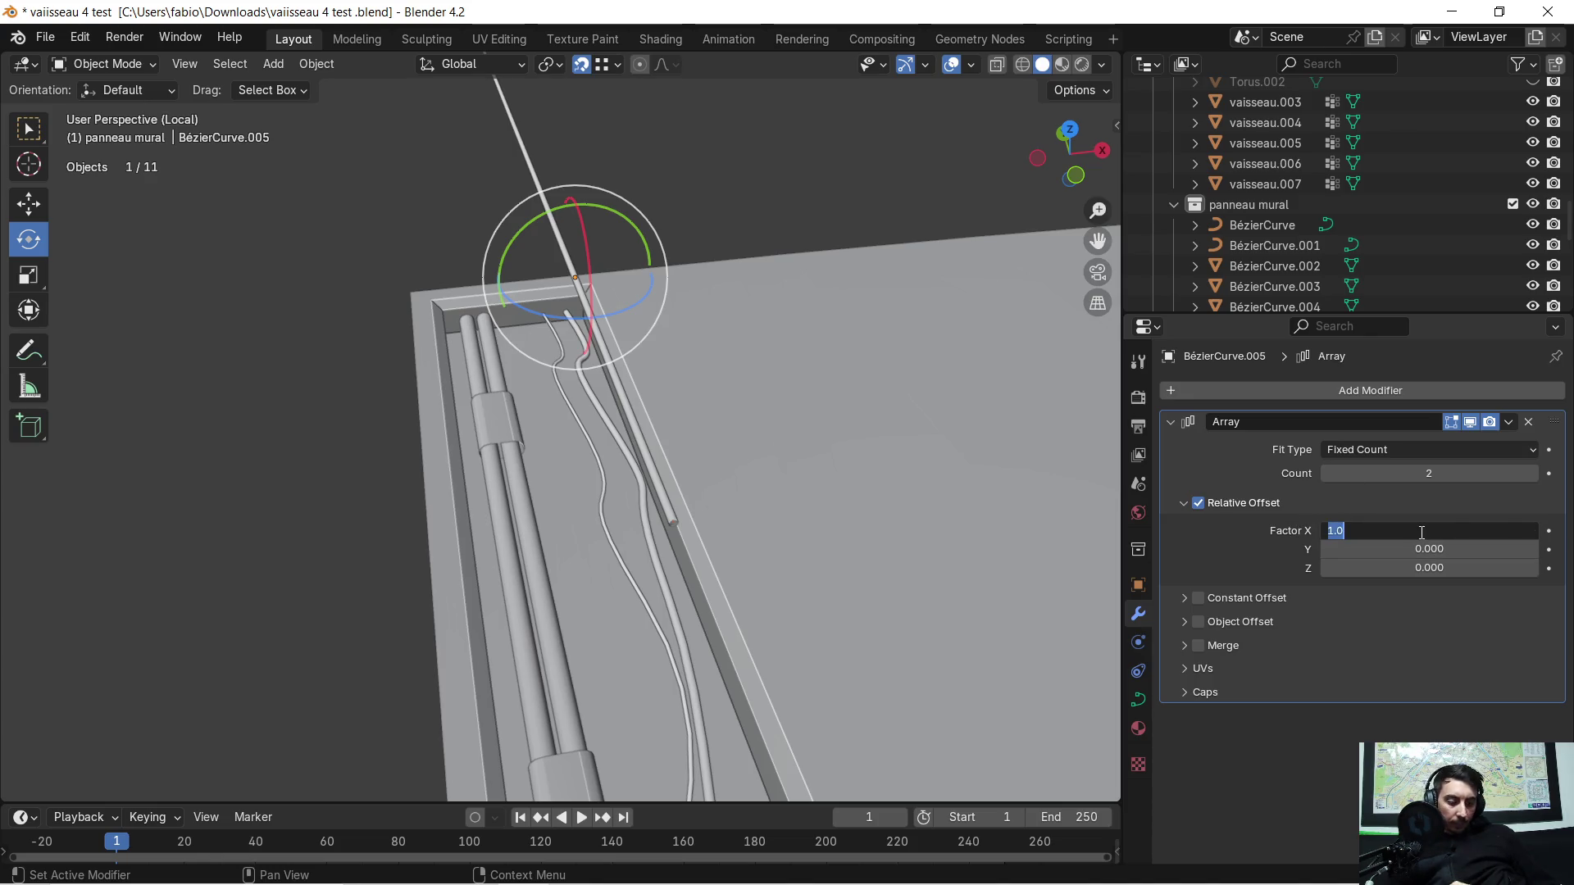
text(0)
key(Return)
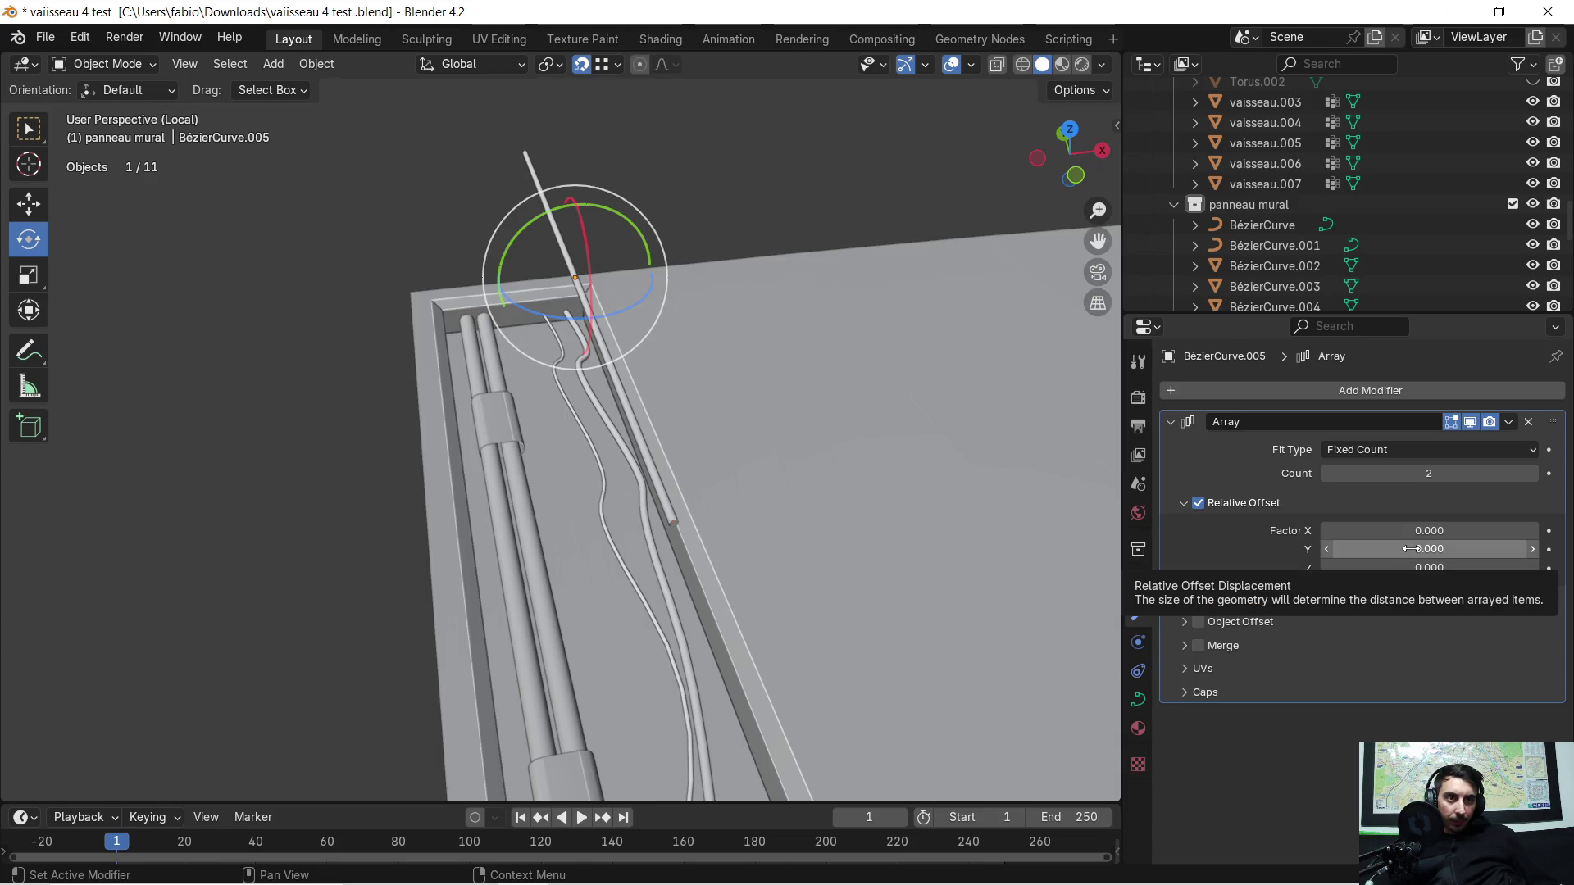
click(1411, 548)
key(Return)
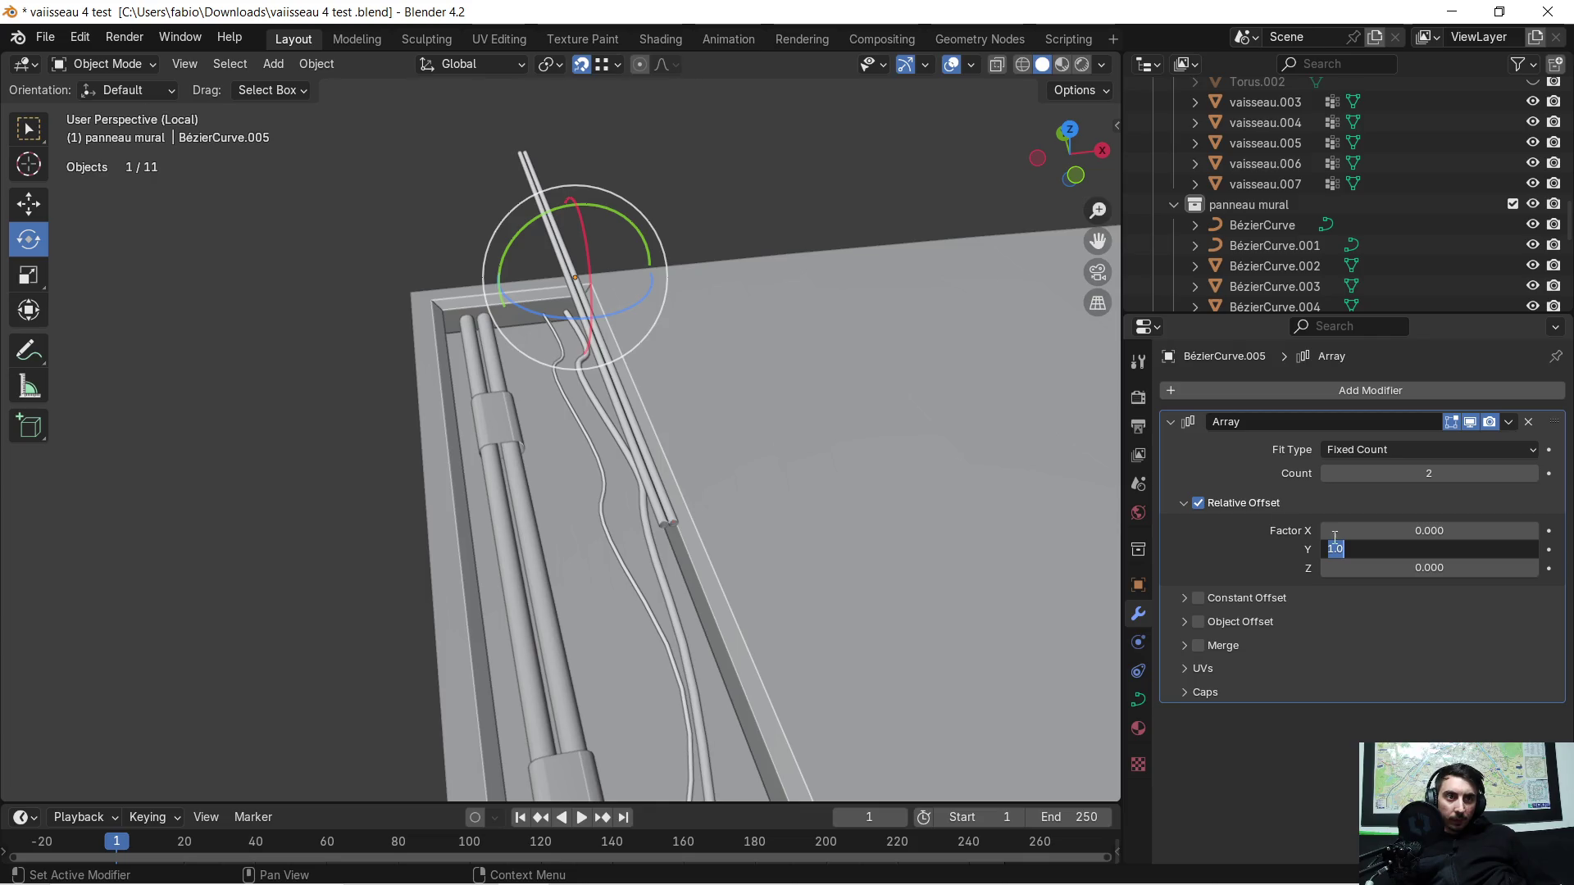
text(1.2)
key(Return)
Step: Raise the array Count to 4 and enter Edit Mode on the curve
middle_drag(784, 422, 759, 402)
drag(1499, 479, 1537, 478)
scroll(892, 299, down, 2)
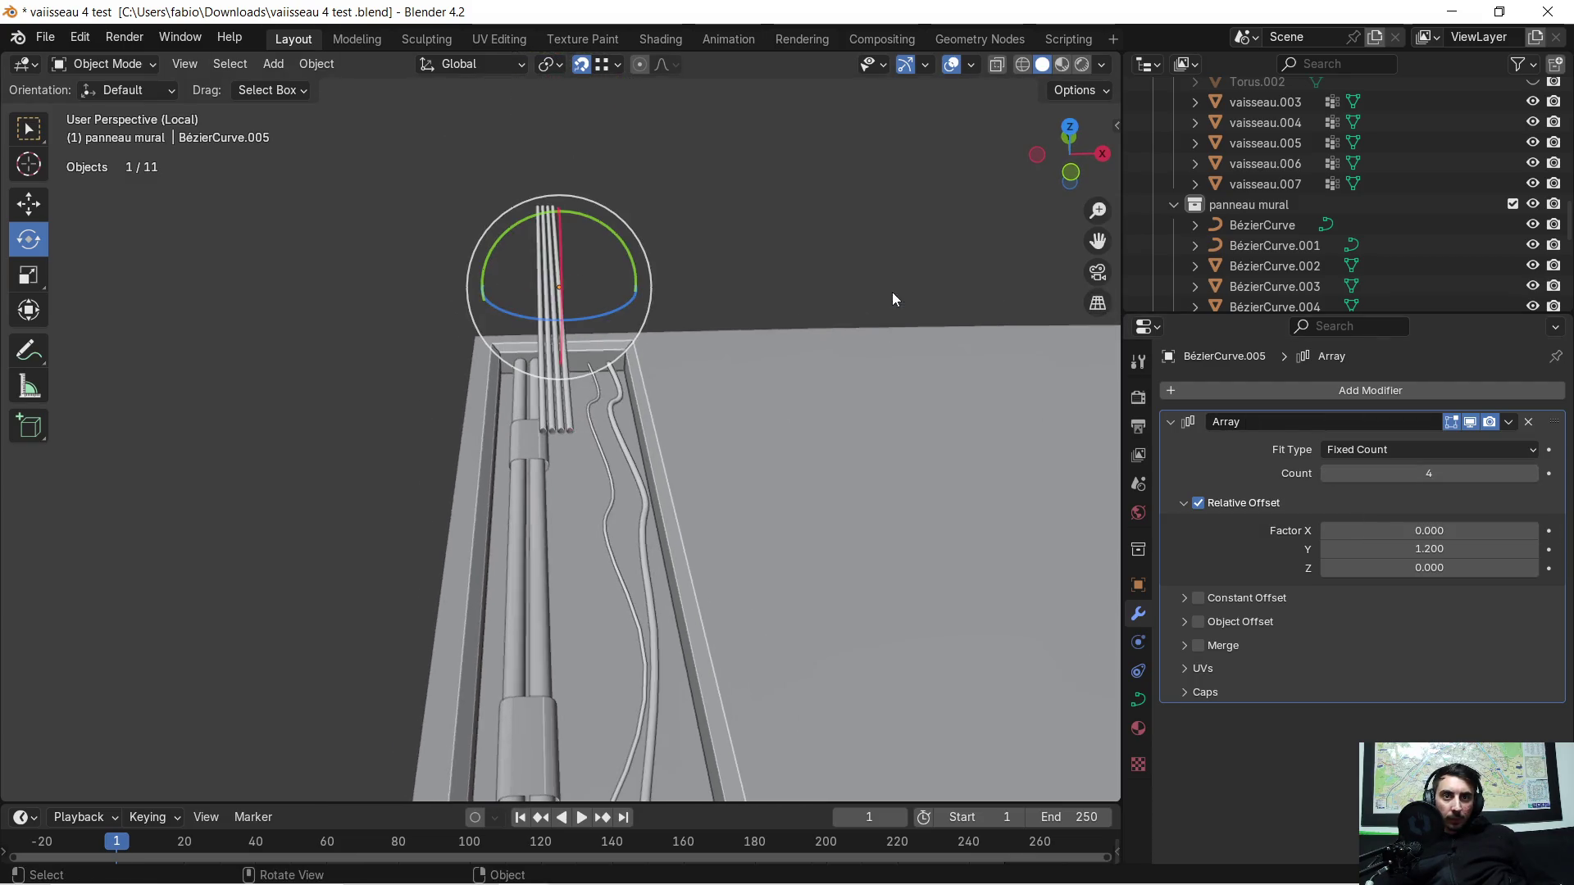
mouse_move(711, 329)
middle_down()
mouse_move(675, 357)
mouse_move(778, 405)
mouse_move(855, 382)
mouse_move(675, 289)
mouse_move(641, 373)
mouse_move(753, 385)
mouse_move(587, 356)
mouse_move(619, 352)
mouse_move(532, 363)
mouse_move(309, 324)
mouse_move(598, 282)
mouse_move(474, 336)
mouse_move(454, 316)
mouse_move(518, 298)
middle_up()
key(Tab)
key(Tab)
key(Tab)
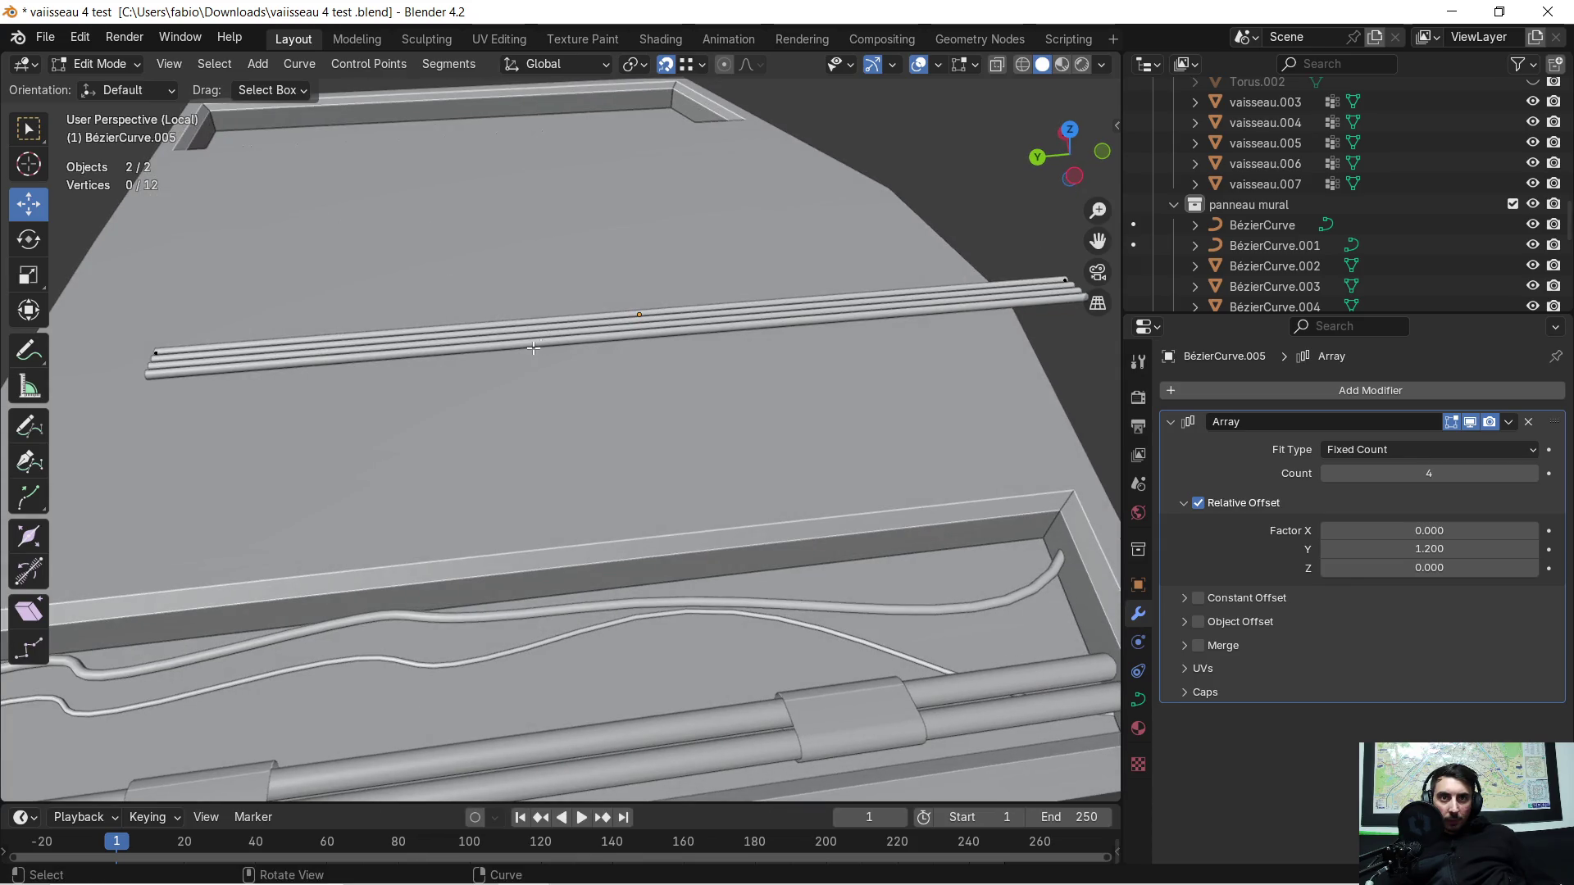
Step: Extrude a new point from the cable's end along Y
middle_drag(509, 352, 696, 310)
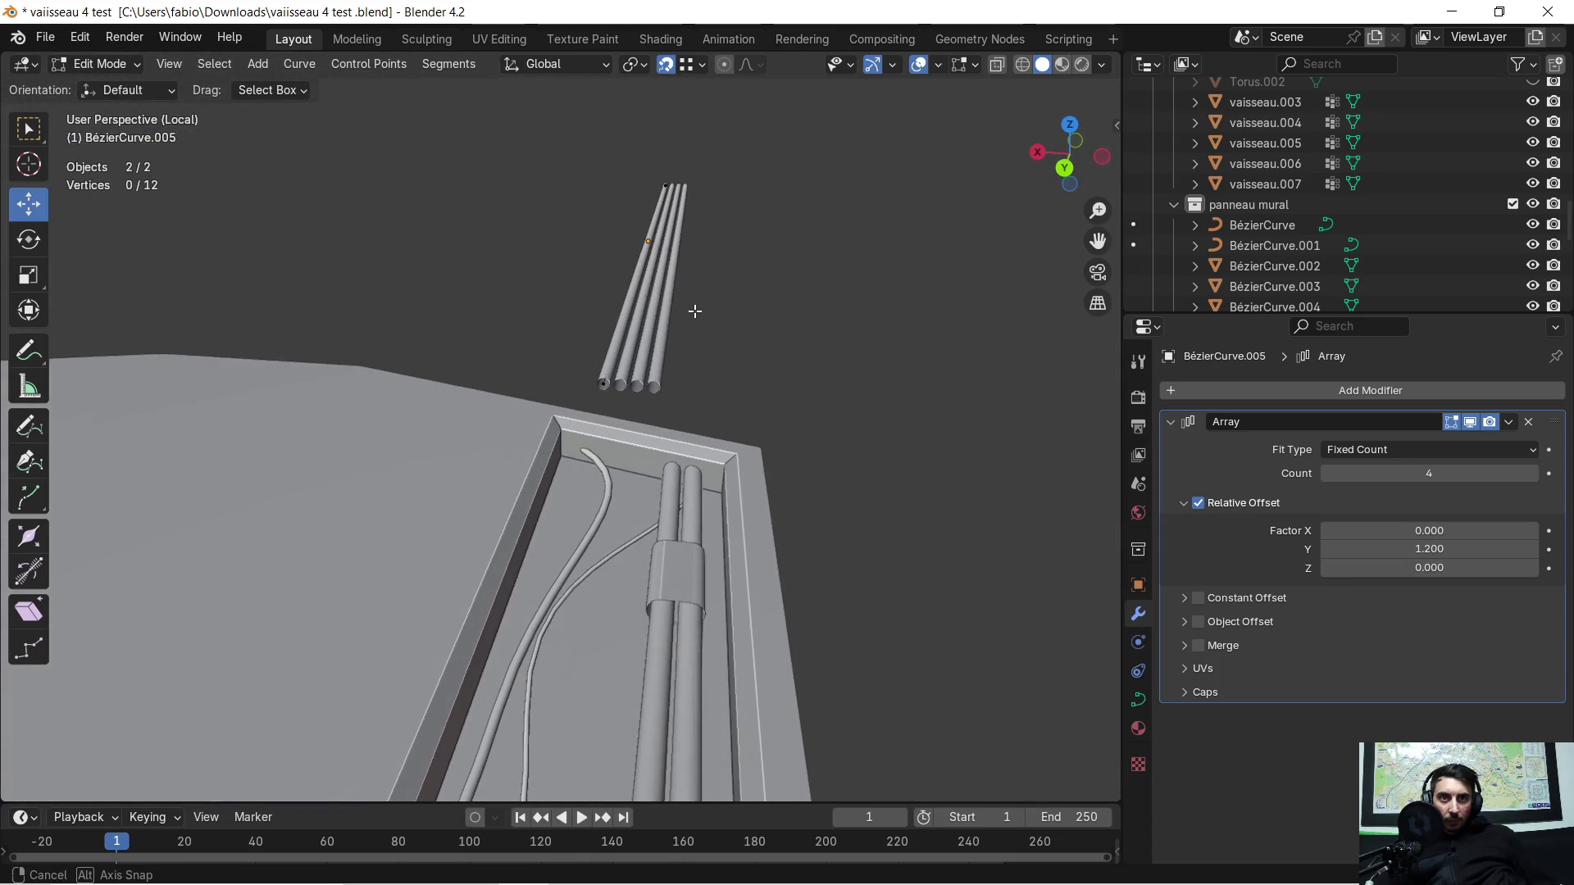
click(603, 383)
mouse_move(603, 383)
middle_down()
mouse_move(643, 361)
mouse_move(517, 387)
mouse_move(437, 356)
mouse_move(787, 370)
mouse_move(748, 362)
middle_up()
scroll(436, 356, up, 2)
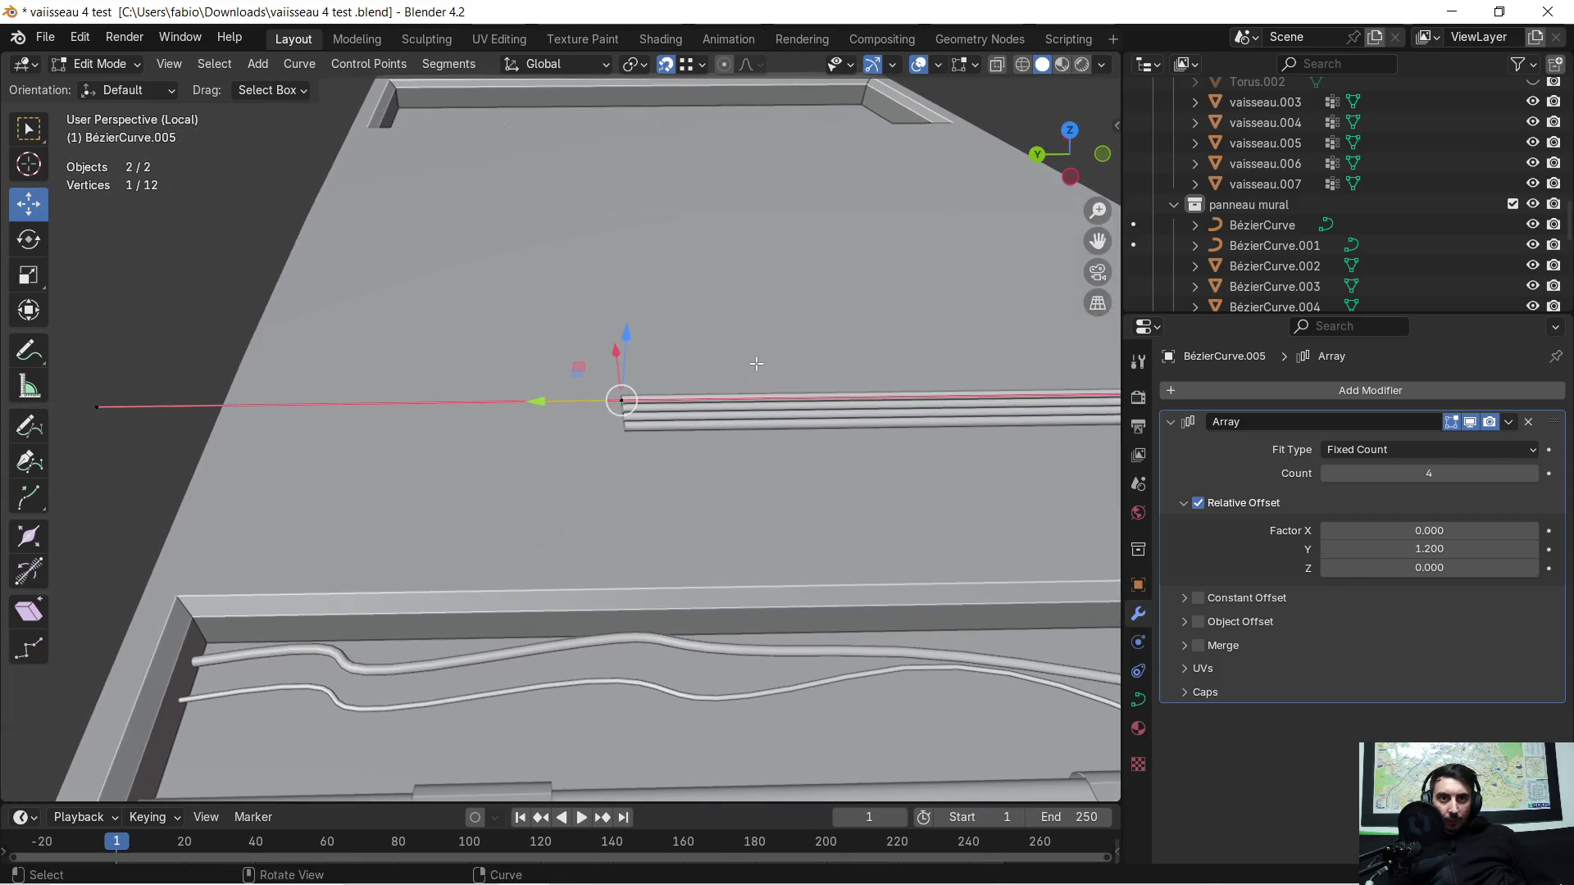
key(e)
key(y)
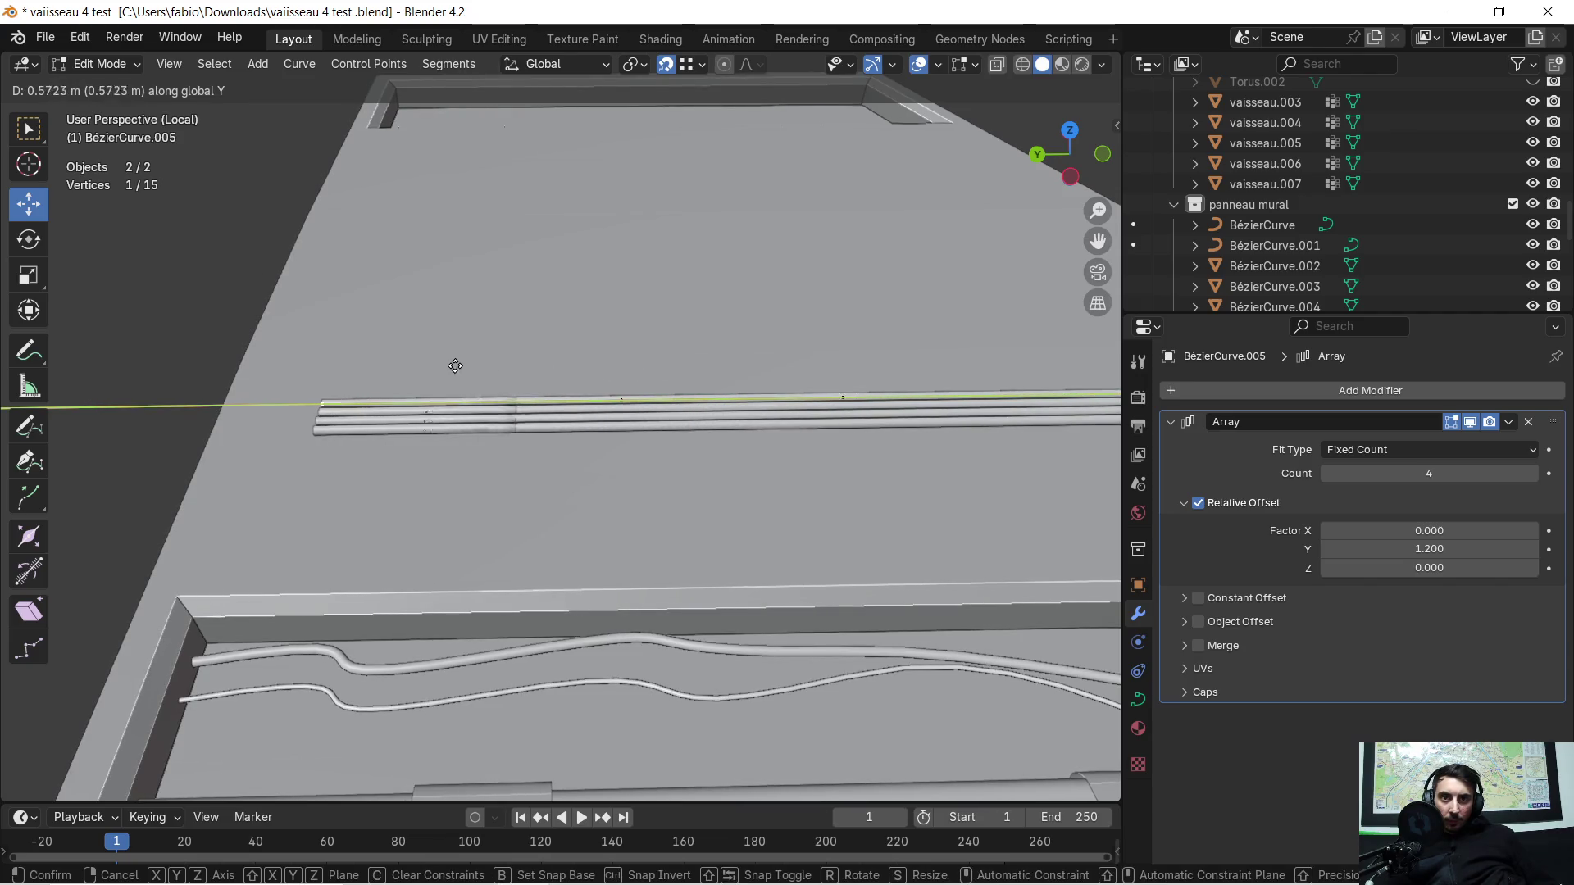
click(405, 367)
Step: Nudge the new point along X, then delete the Array modifier
mouse_move(405, 368)
middle_down()
mouse_move(606, 337)
mouse_move(675, 394)
middle_up()
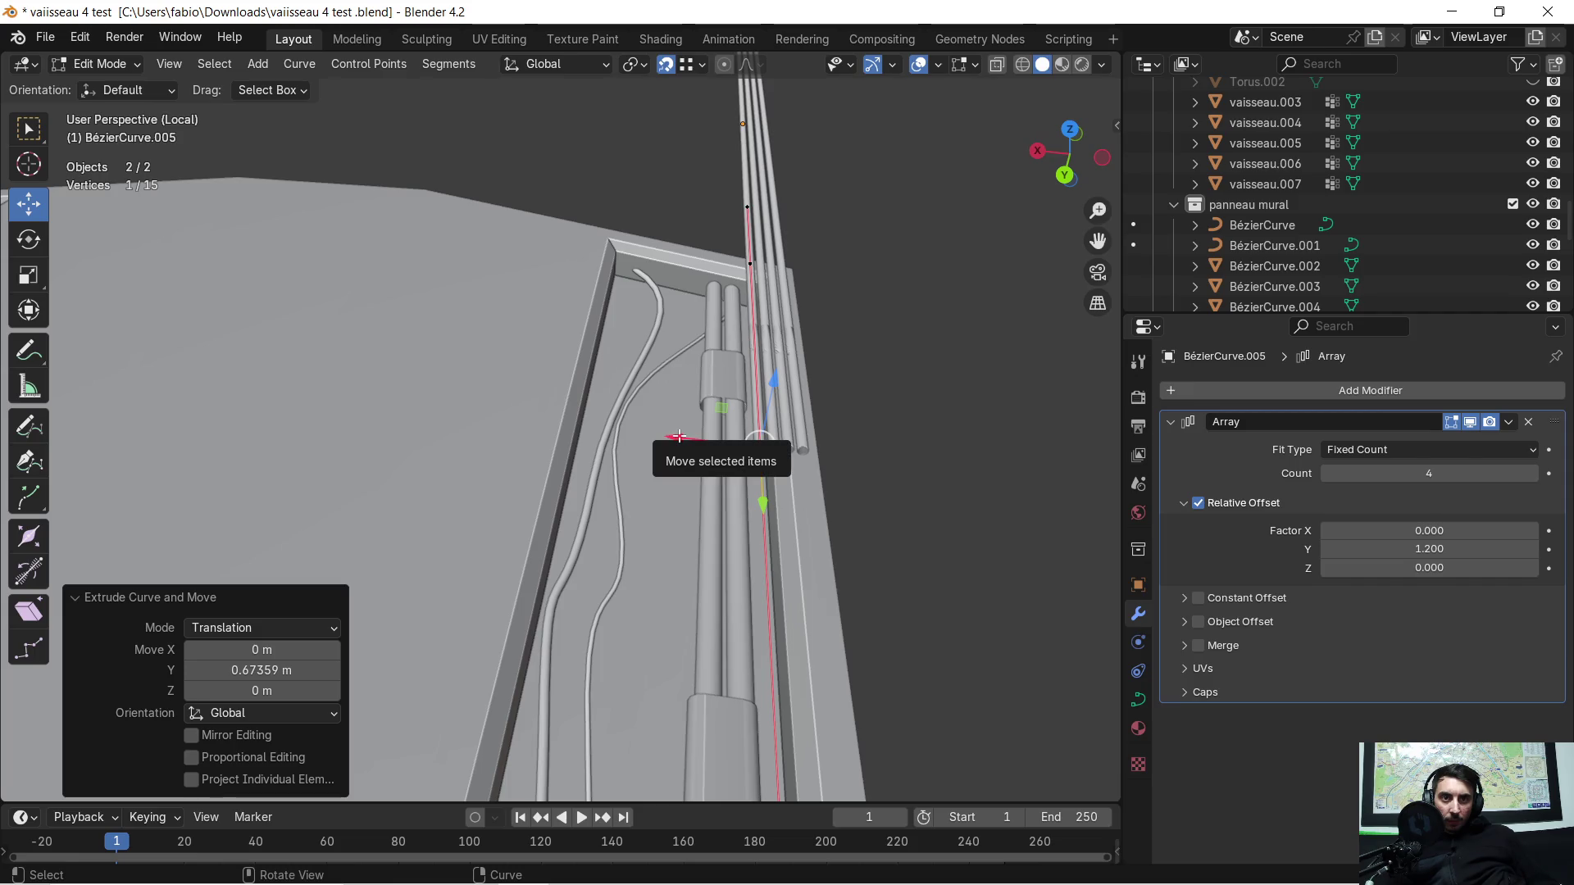
drag(677, 437, 696, 441)
click(705, 441)
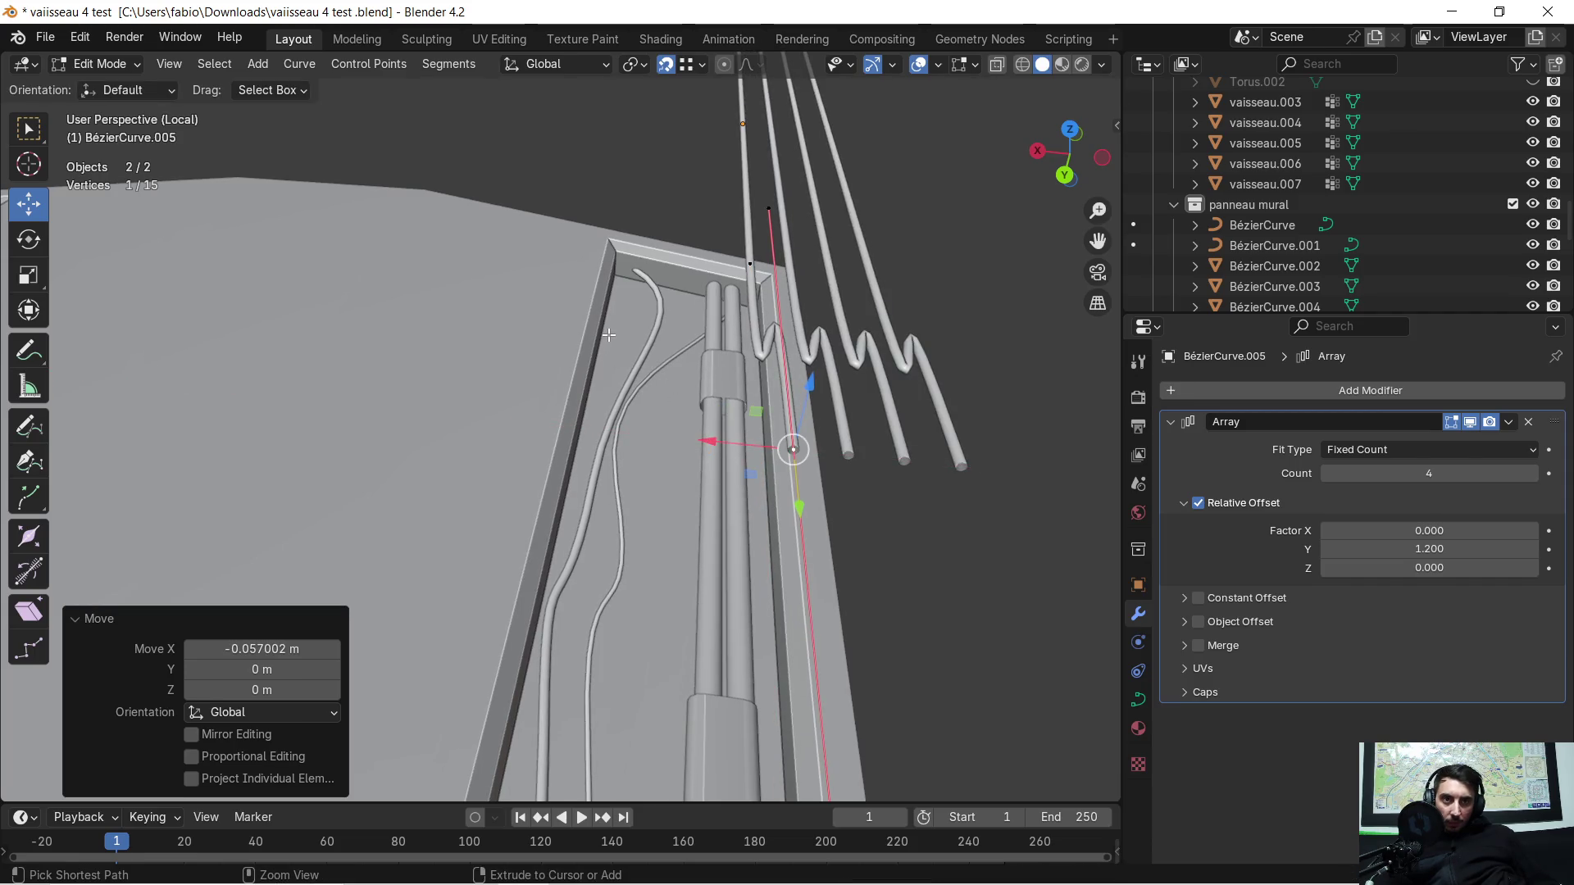
middle_drag(683, 304, 751, 368)
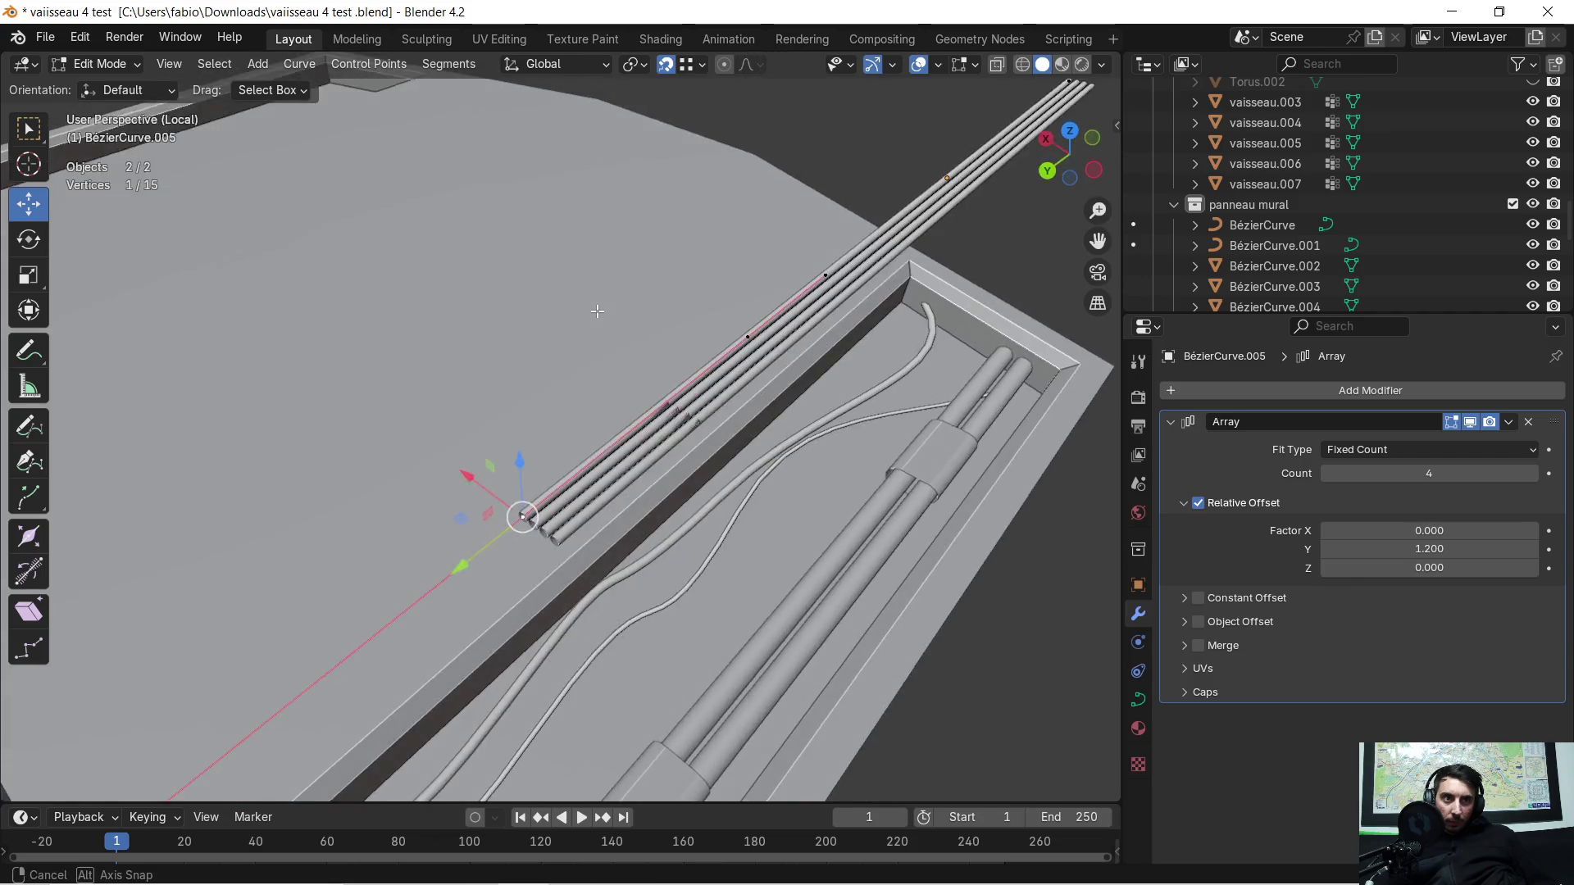
click(1528, 423)
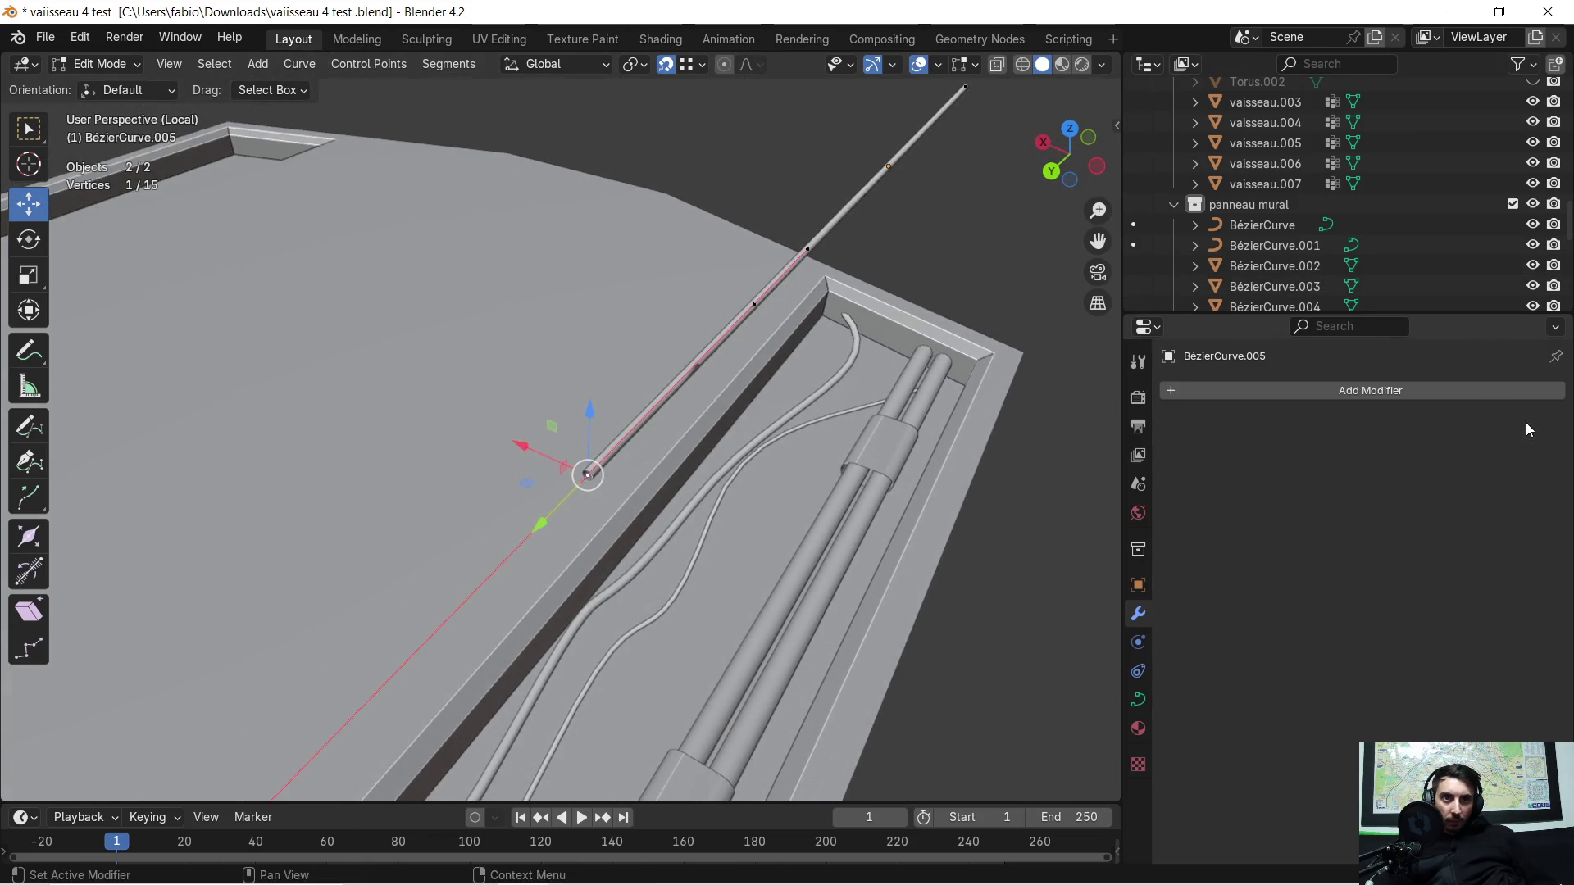
Step: Undo the extruded segment and show the curve's Object Data settings
middle_drag(749, 425, 712, 403)
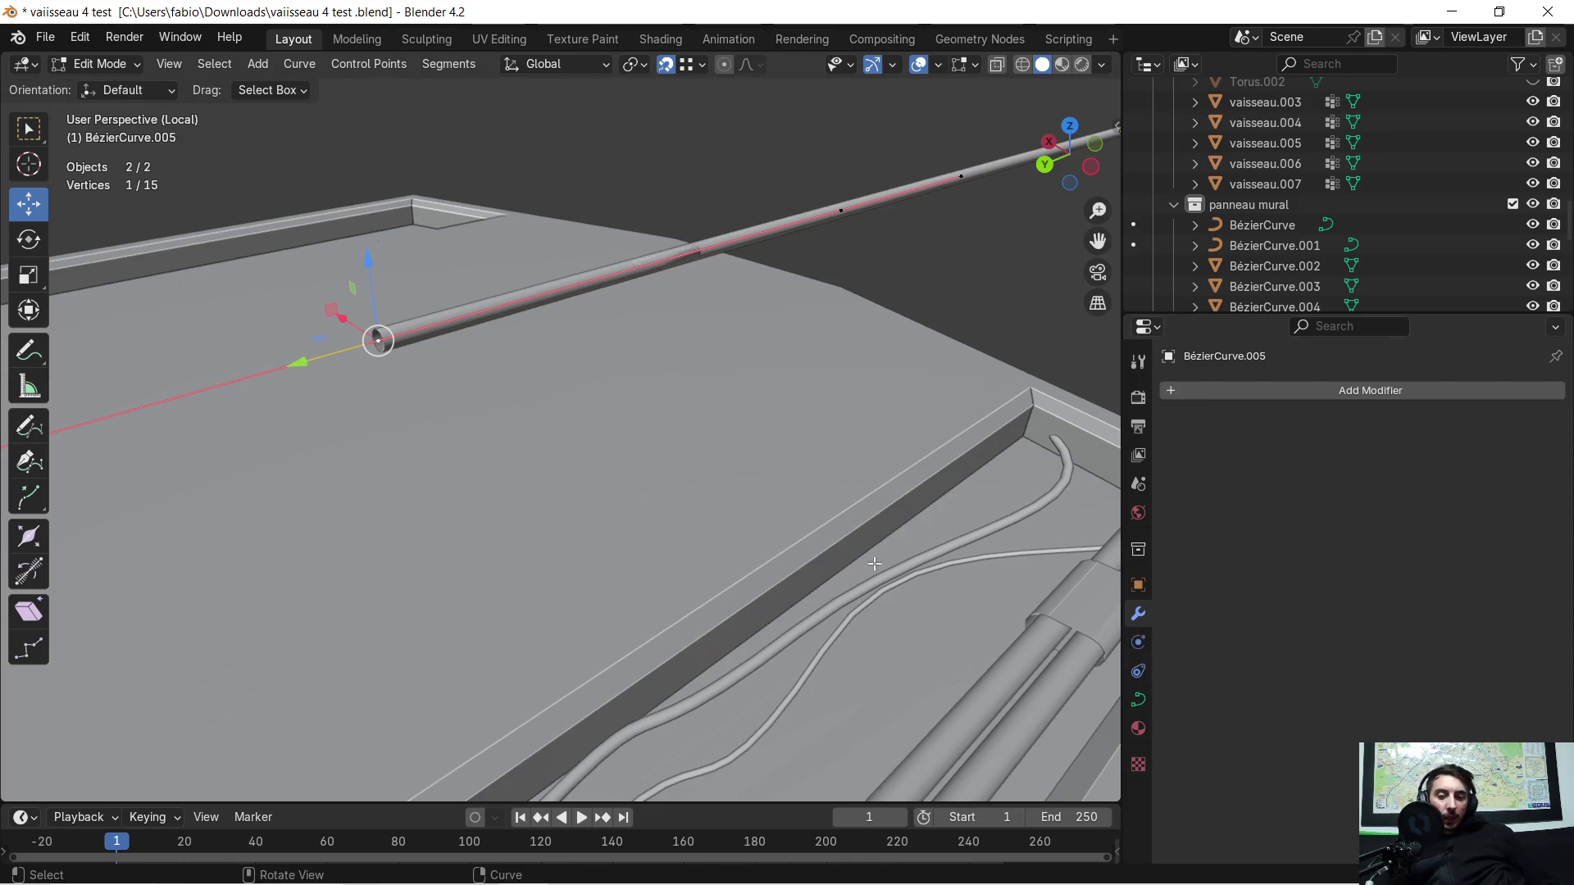
key(ctrl+z)
middle_drag(778, 453, 618, 507)
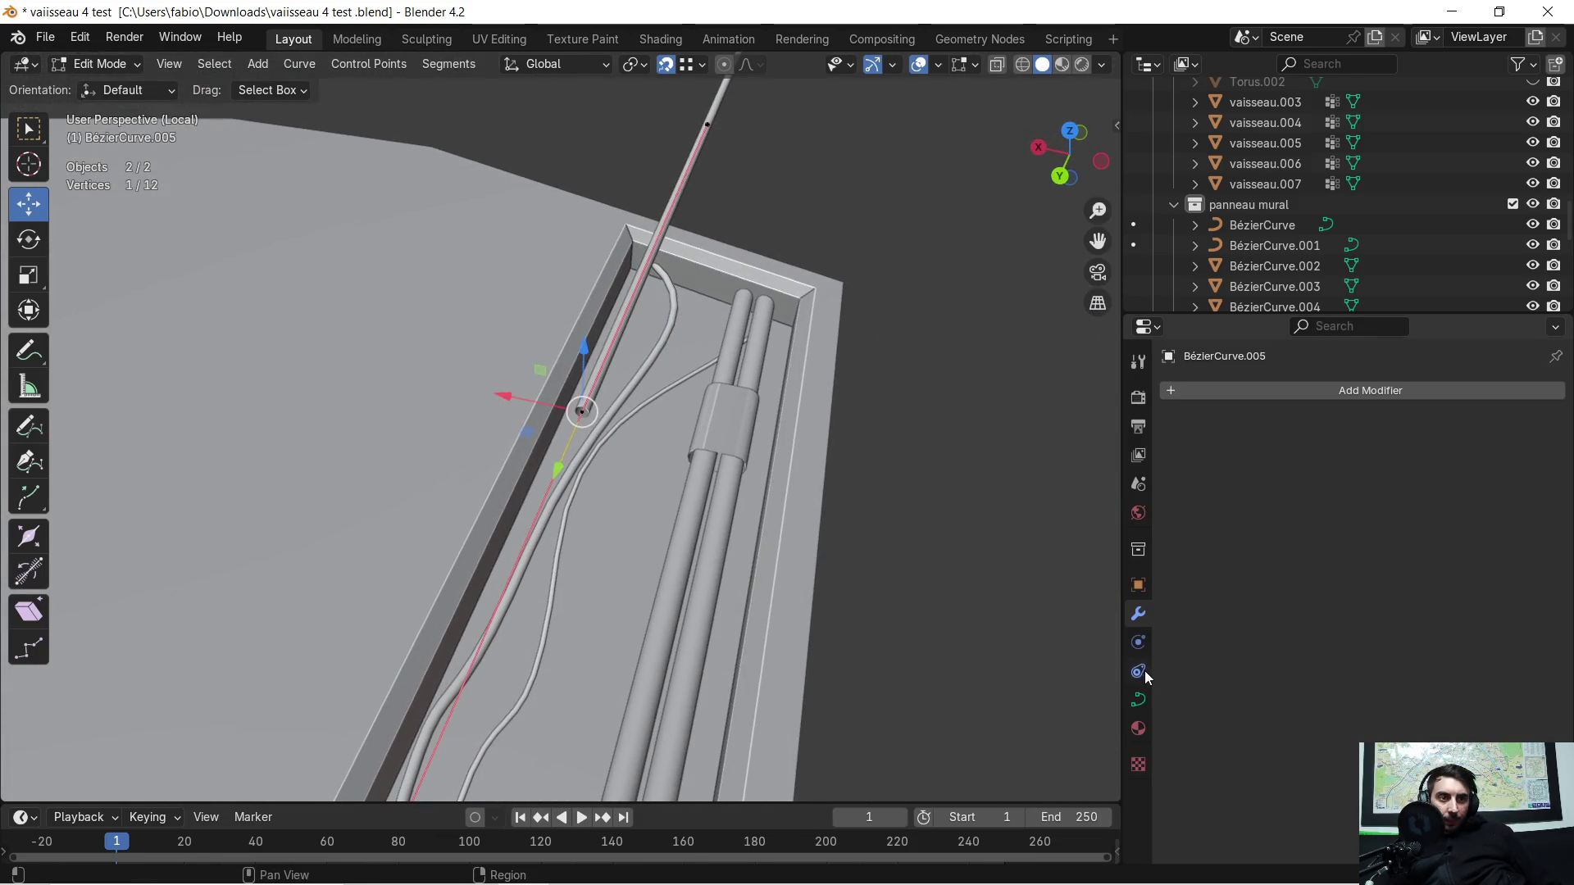
click(1139, 699)
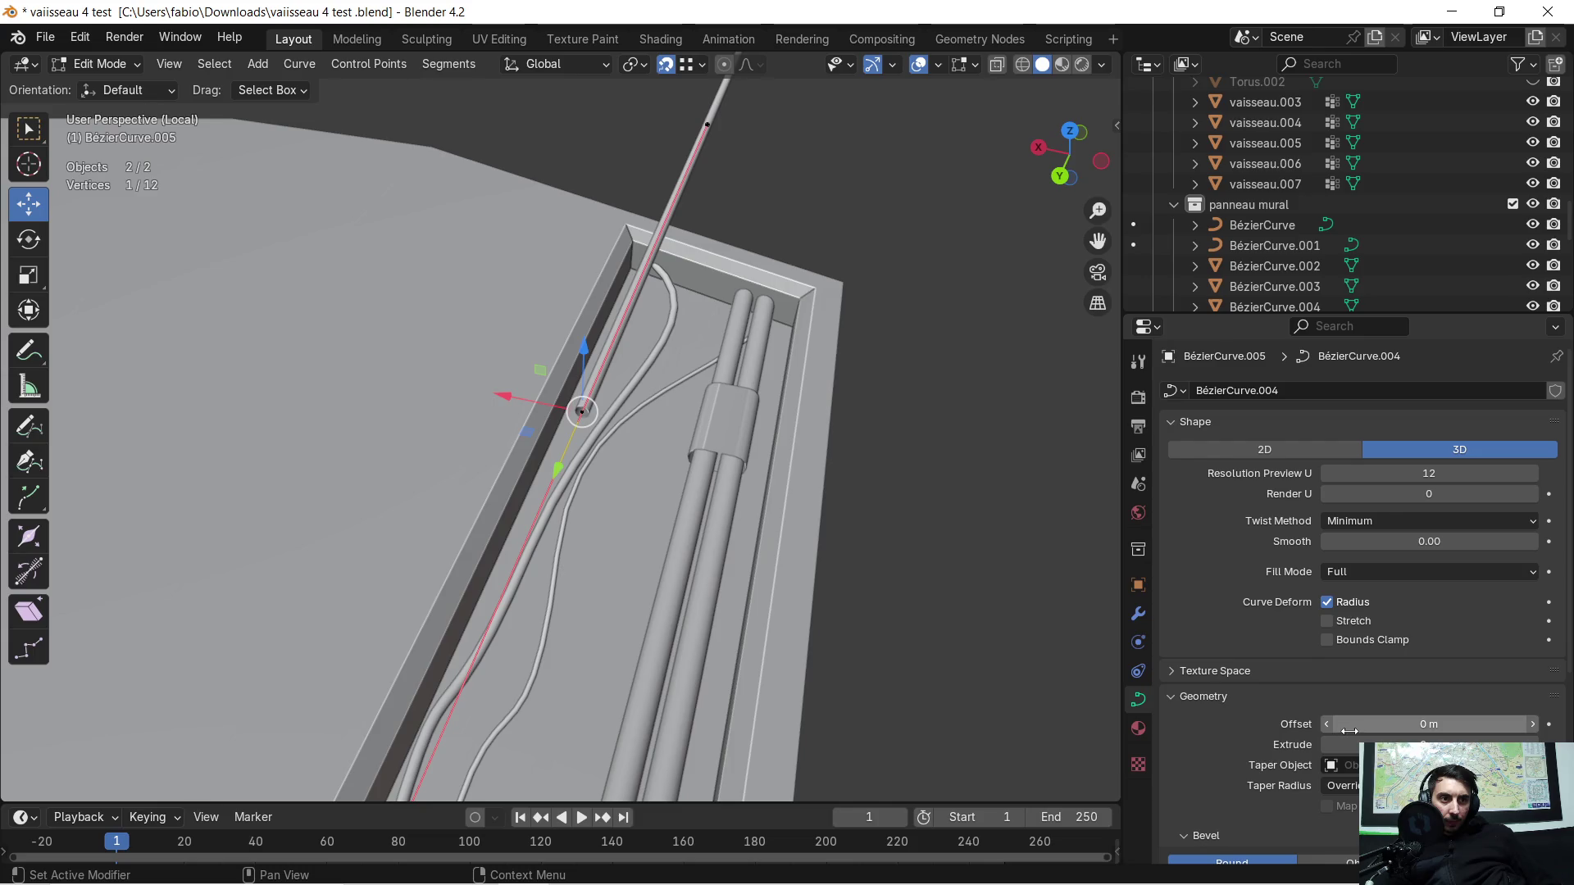
scroll(1339, 746, down, 3)
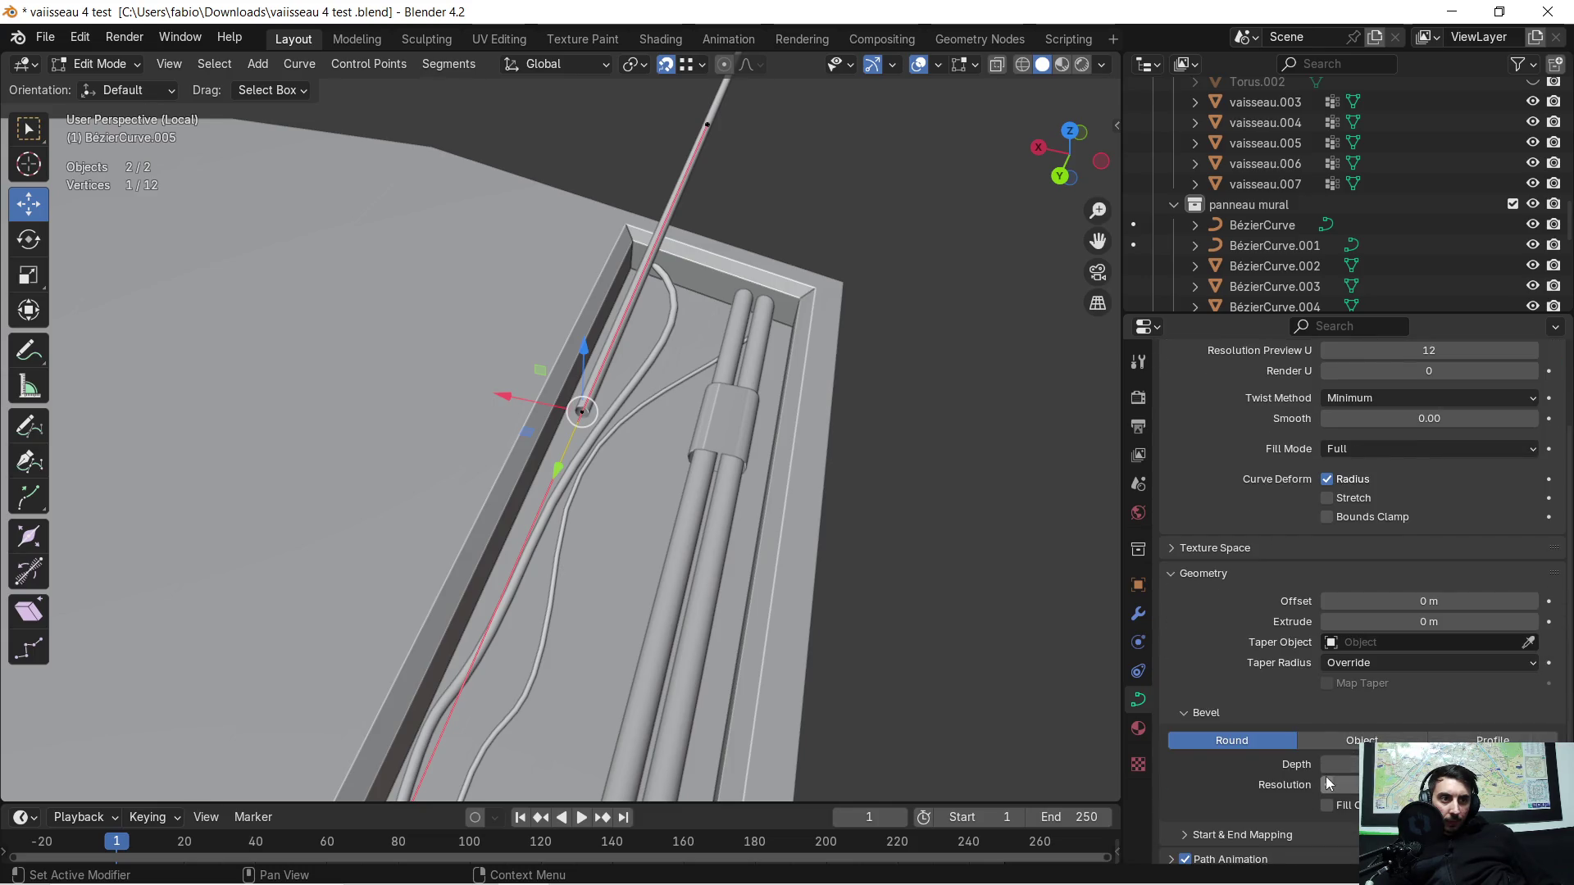
middle_drag(738, 492, 465, 438)
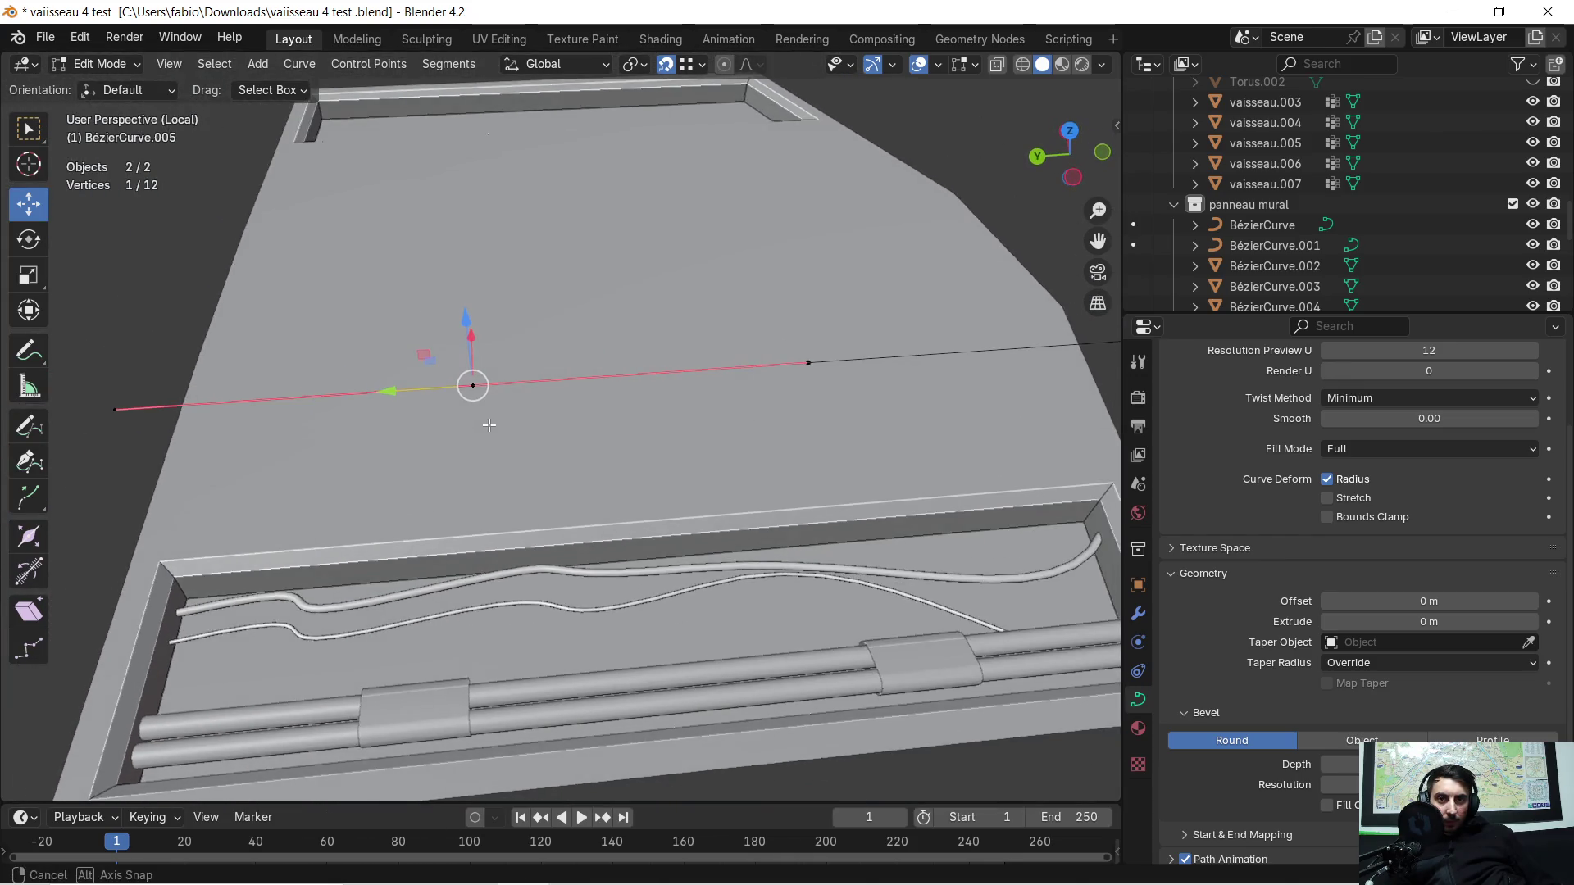
middle_drag(466, 438, 489, 430)
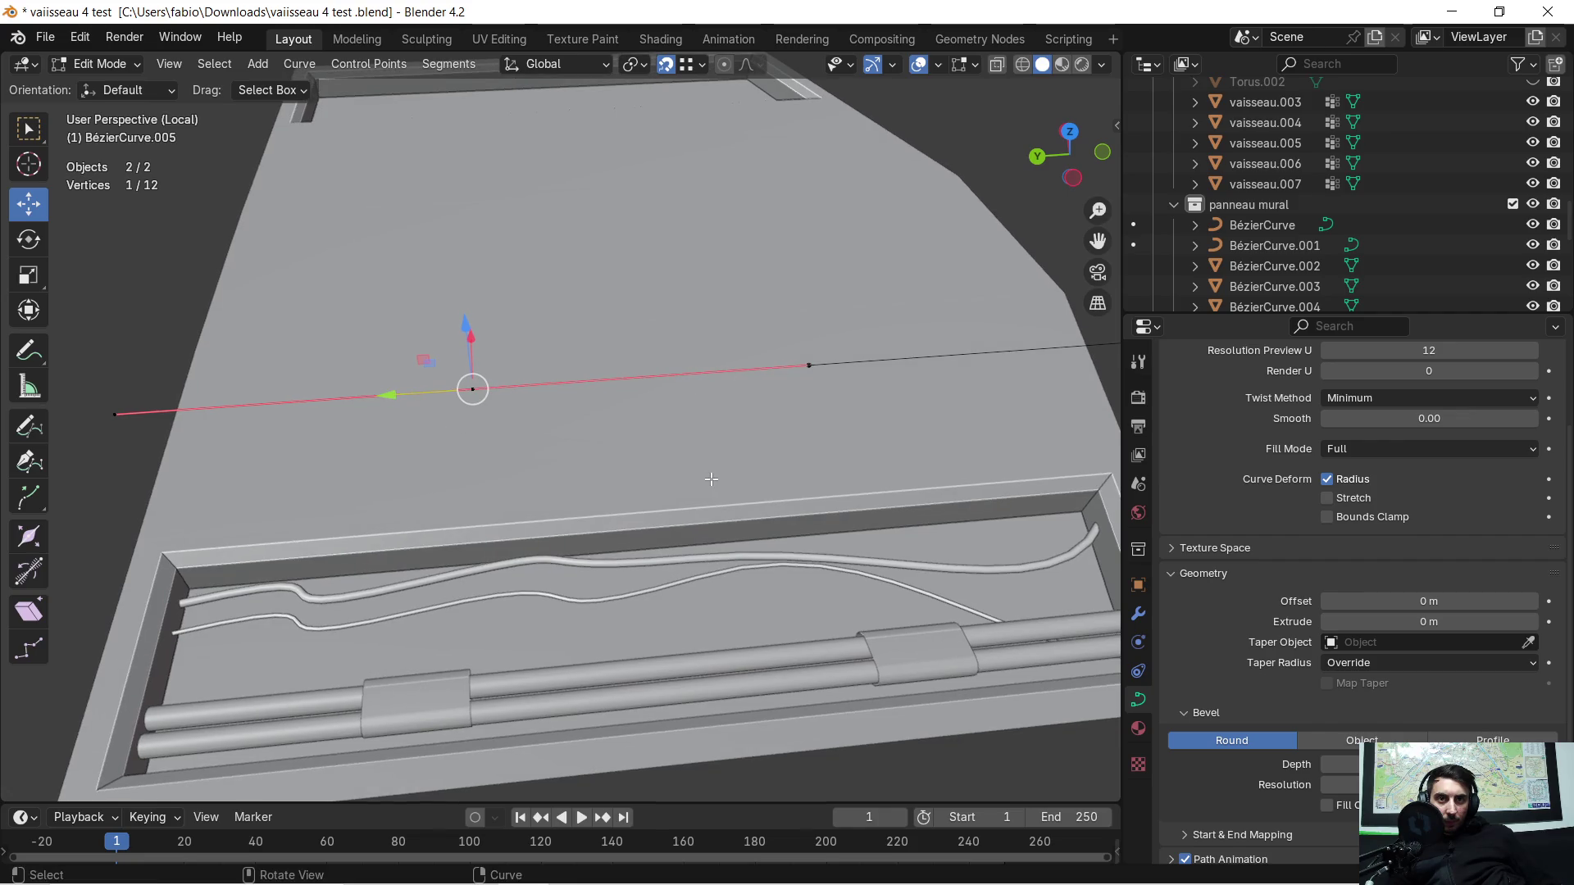
Step: Move the cable's end point along X, undo it, and return to Object Mode
click(468, 387)
mouse_move(113, 414)
middle_down()
mouse_move(159, 644)
mouse_move(528, 755)
mouse_move(363, 377)
middle_up()
scroll(371, 442, down, 1)
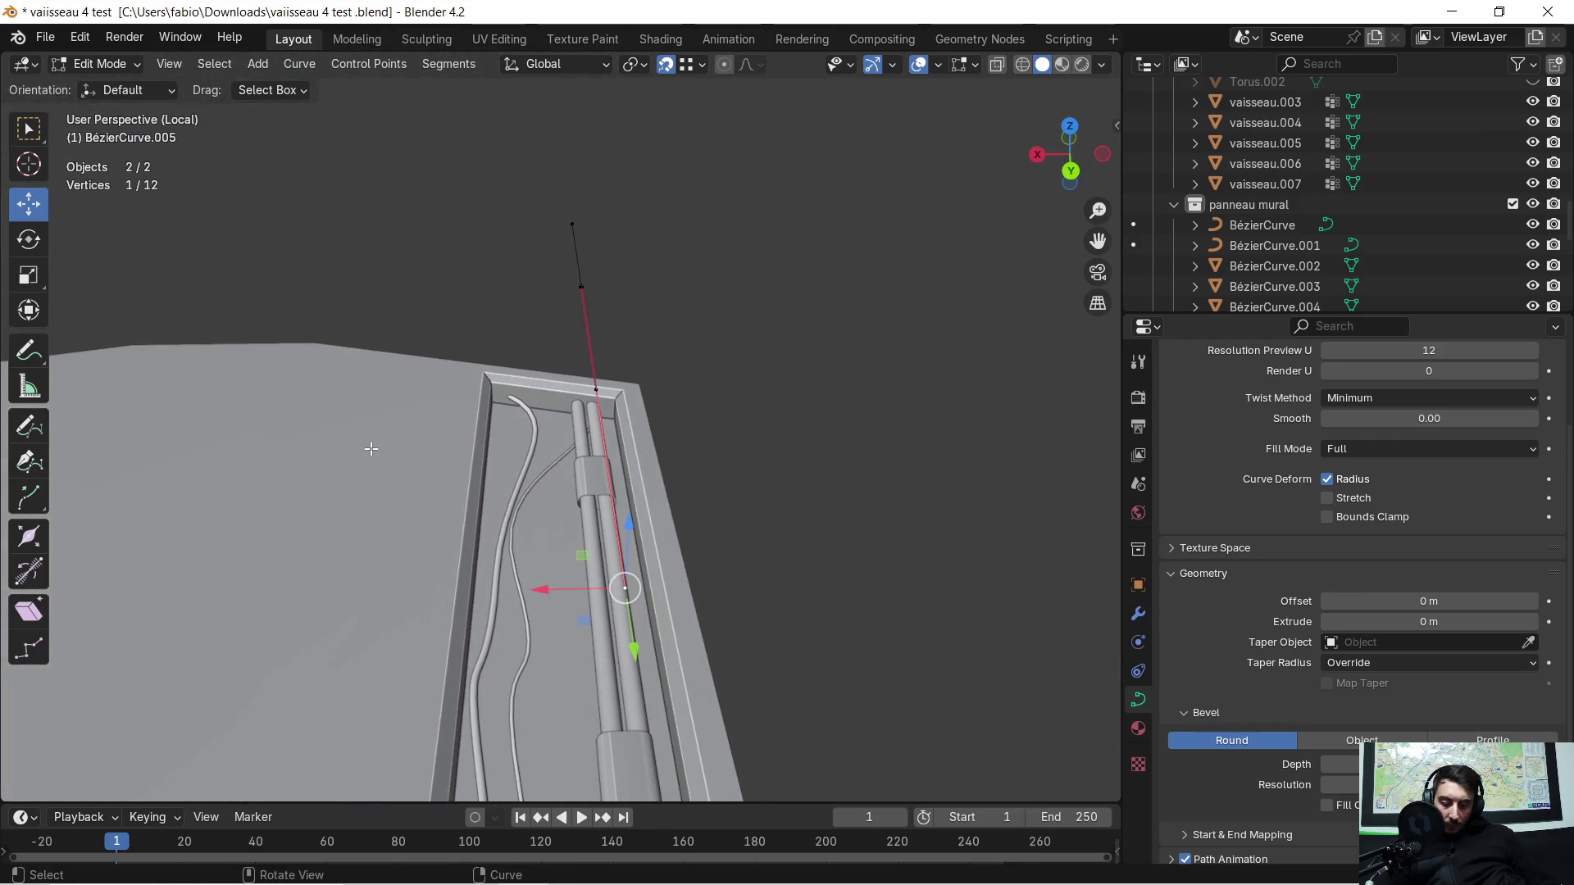
key(g)
key(x)
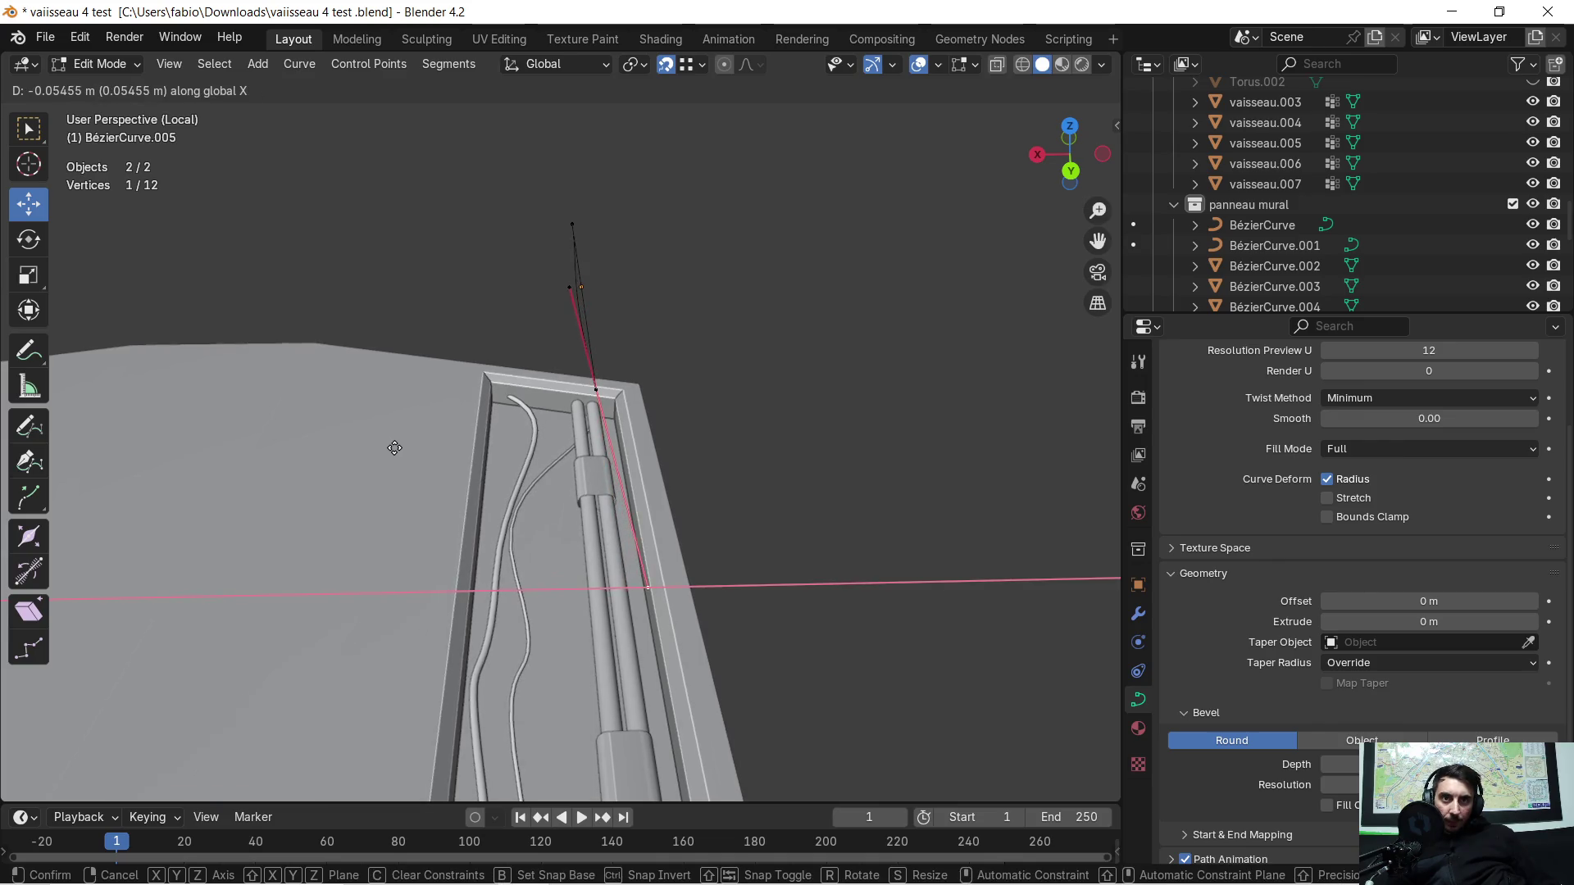
click(544, 425)
middle_drag(667, 365, 656, 390)
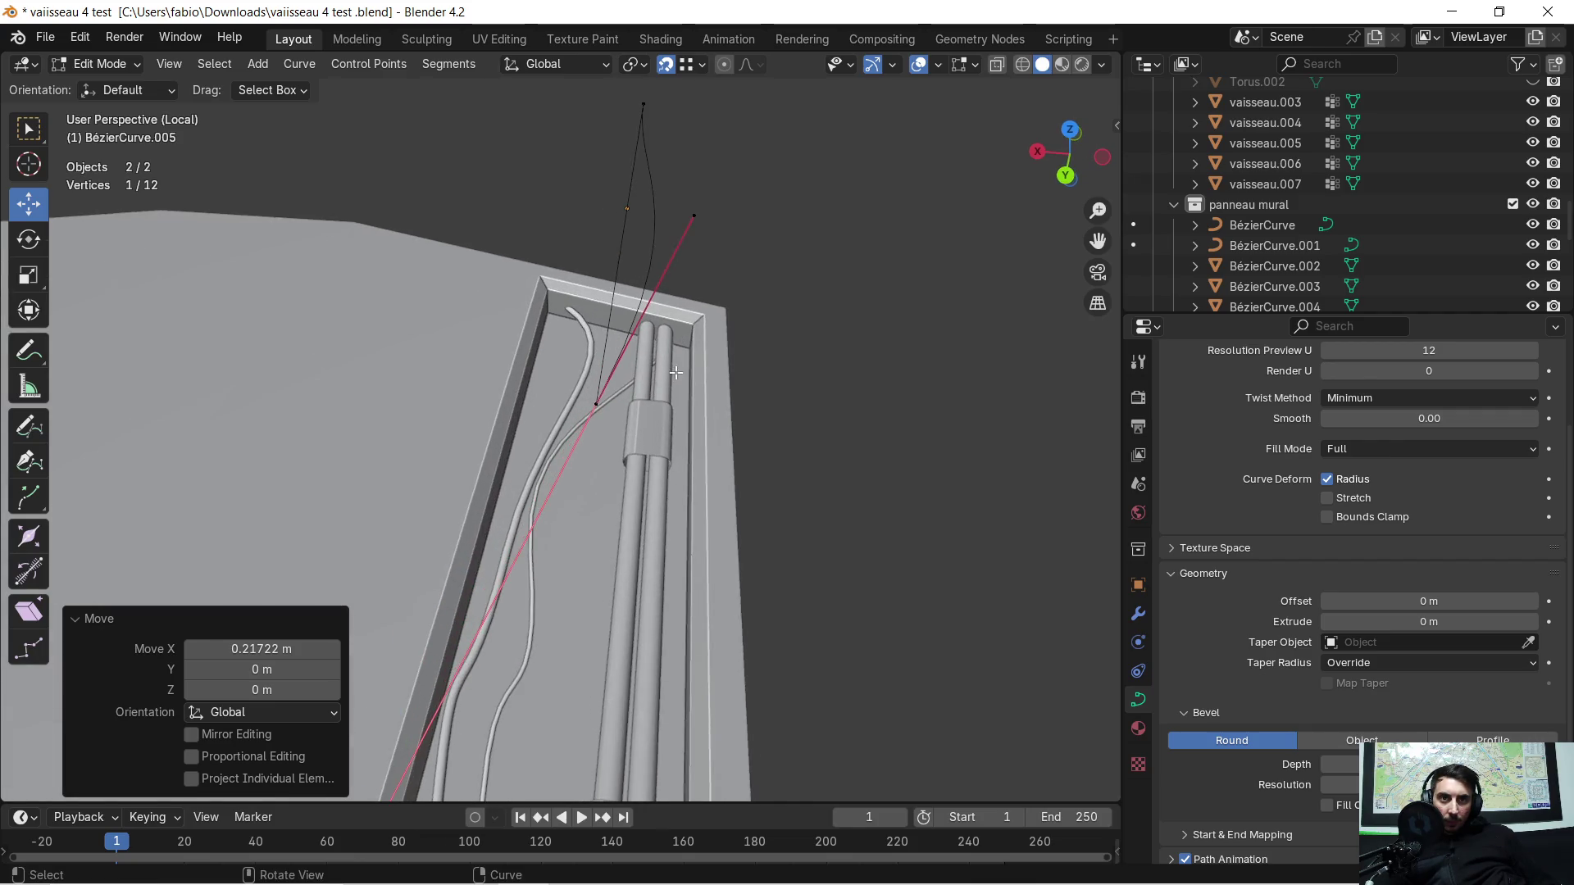
key(ctrl+z)
key(ctrl+z)
key(ctrl+z)
key(ctrl+z)
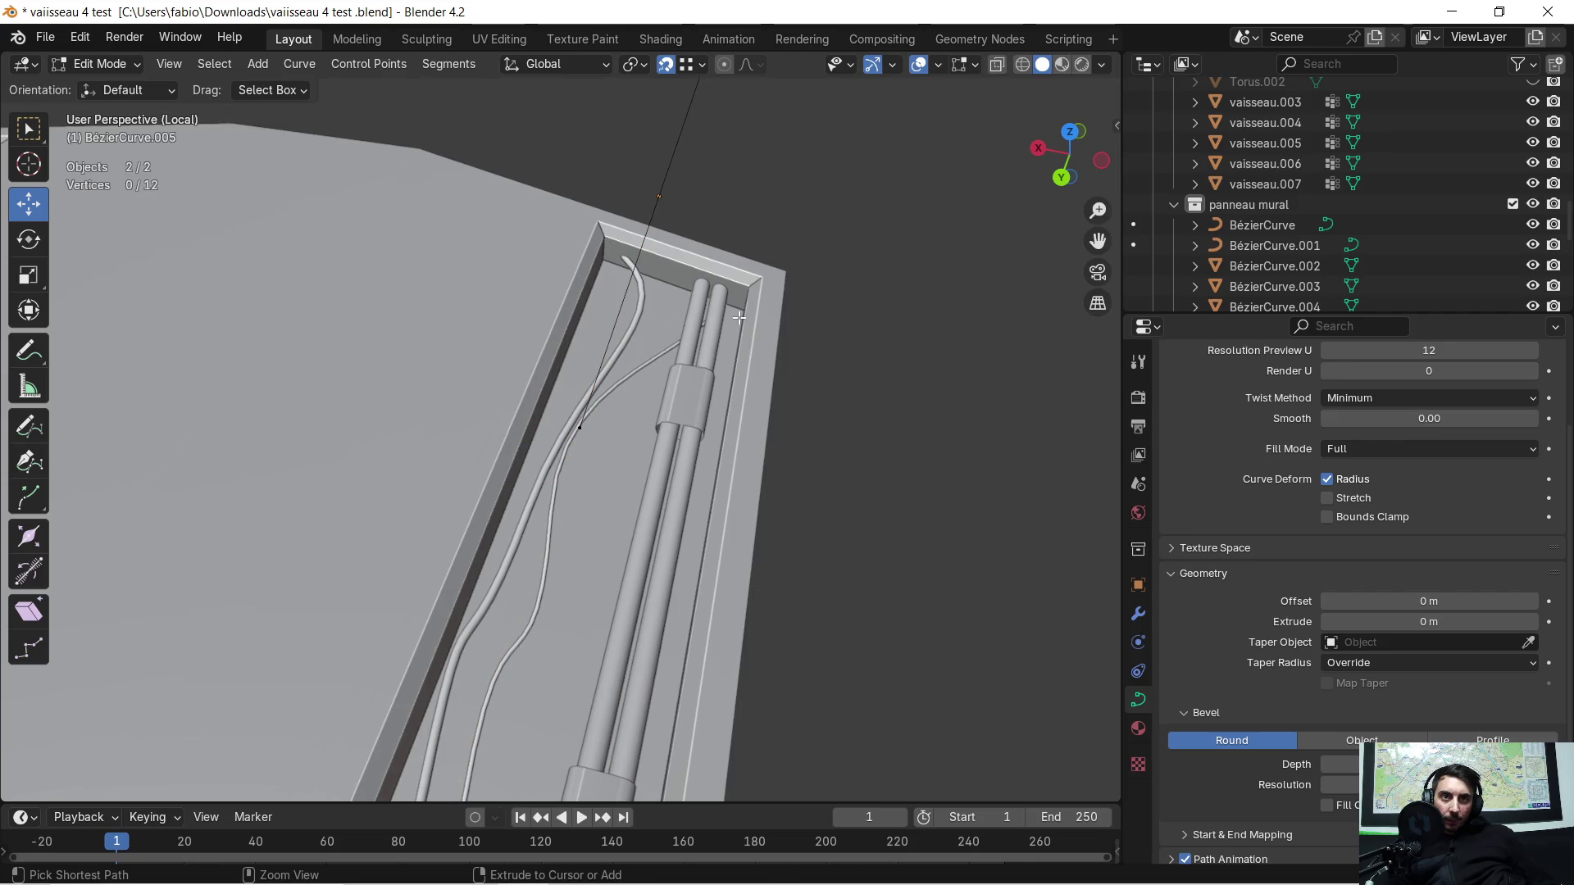
key(Tab)
mouse_move(742, 306)
middle_down()
mouse_move(800, 292)
mouse_move(419, 369)
middle_up()
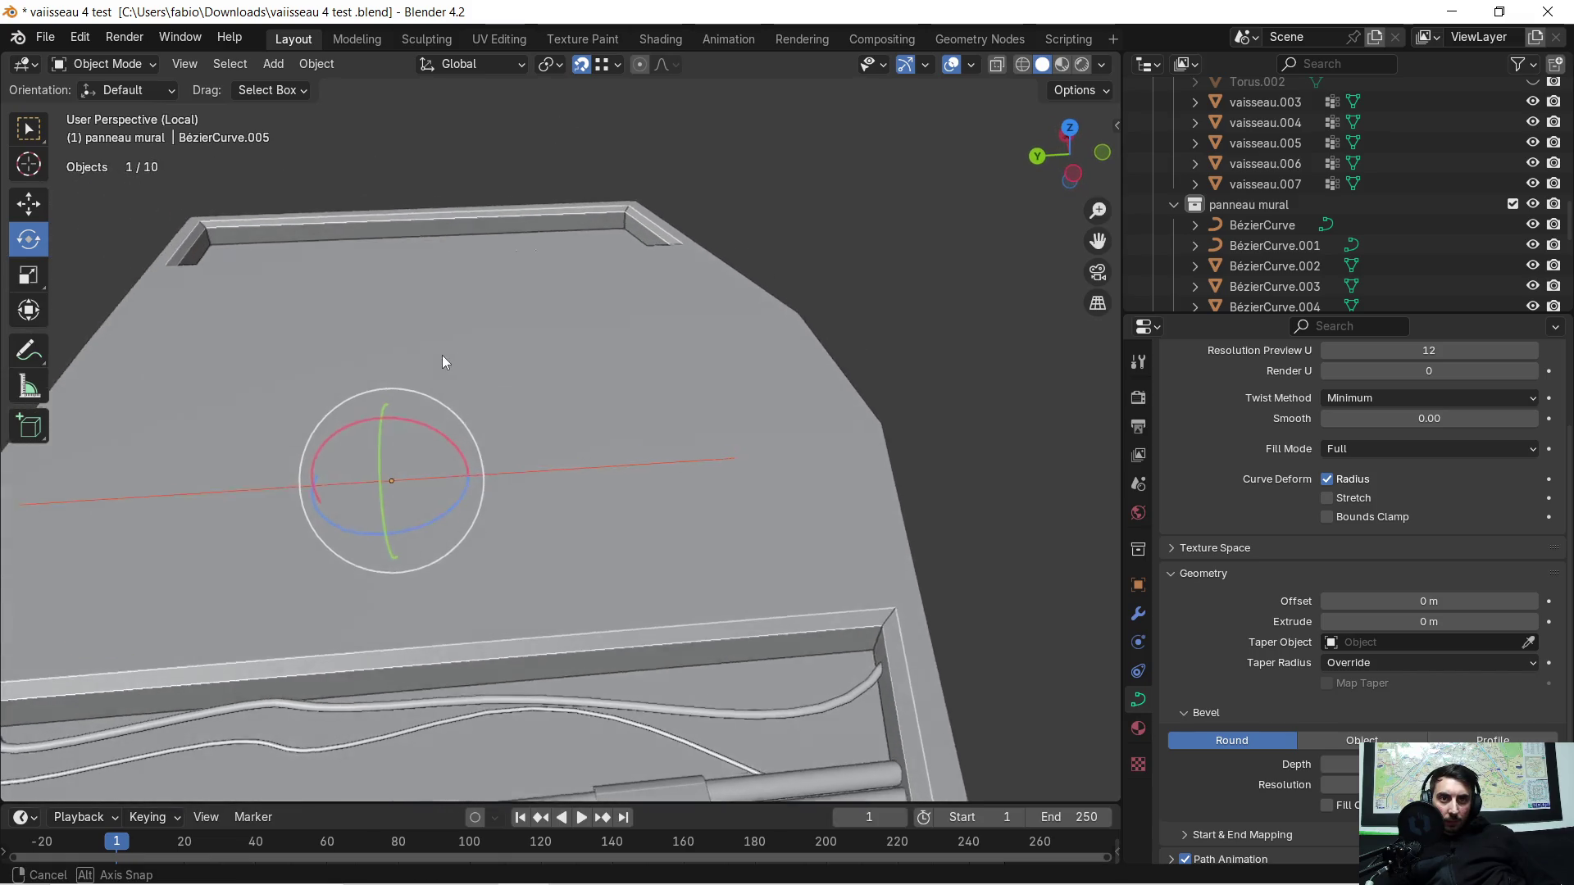
Step: Toggle Edit Mode and undo recent steps, leaving the curve an unbevelled line
middle_drag(469, 374, 627, 318)
key(Tab)
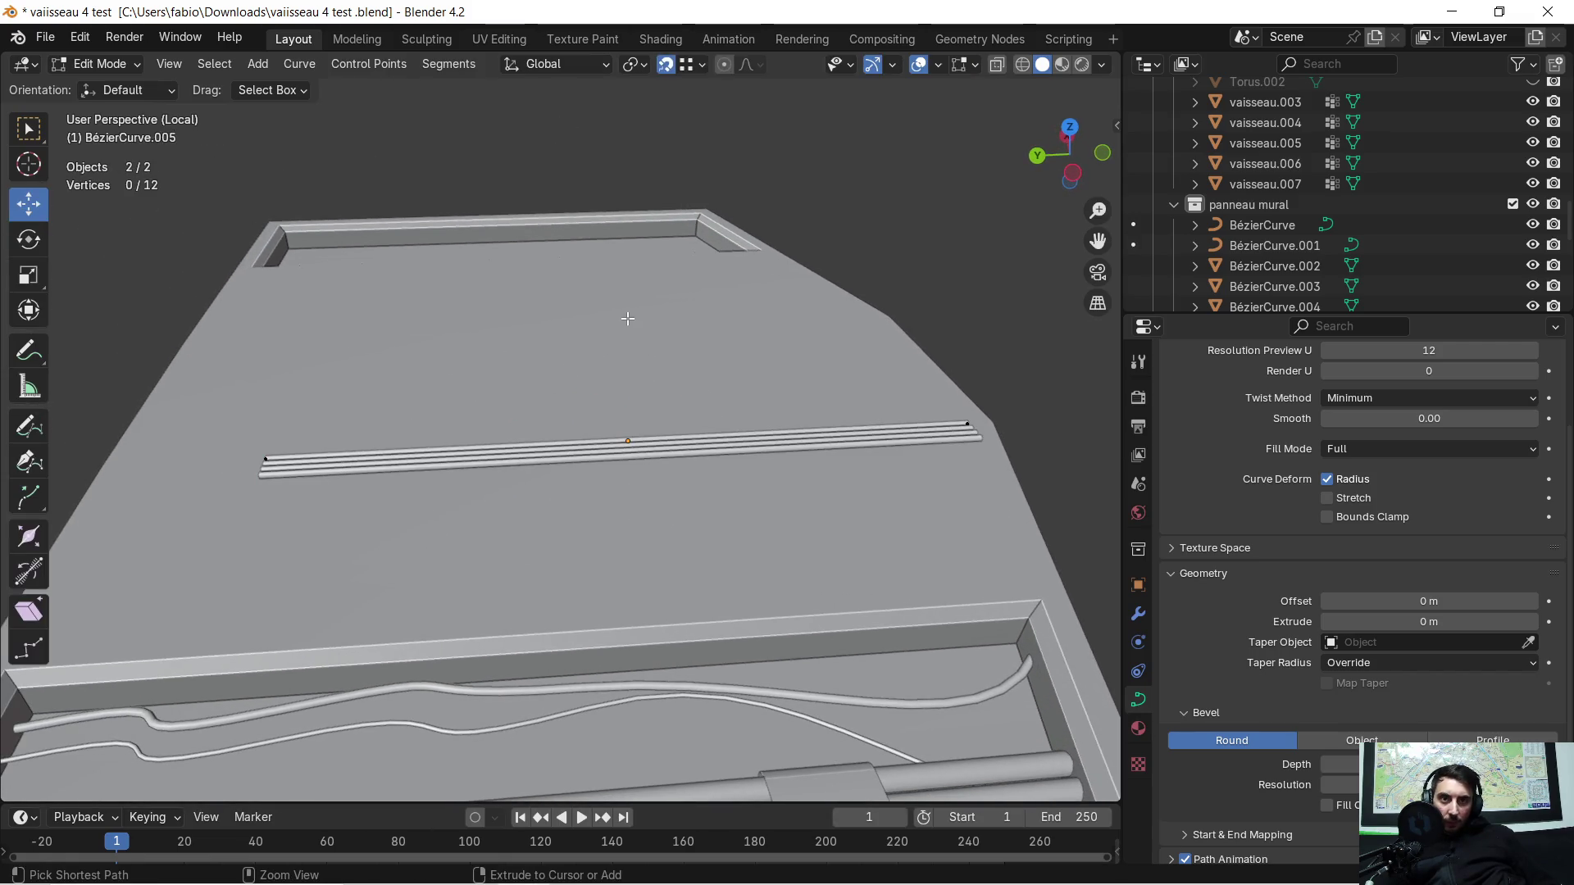
key(Tab)
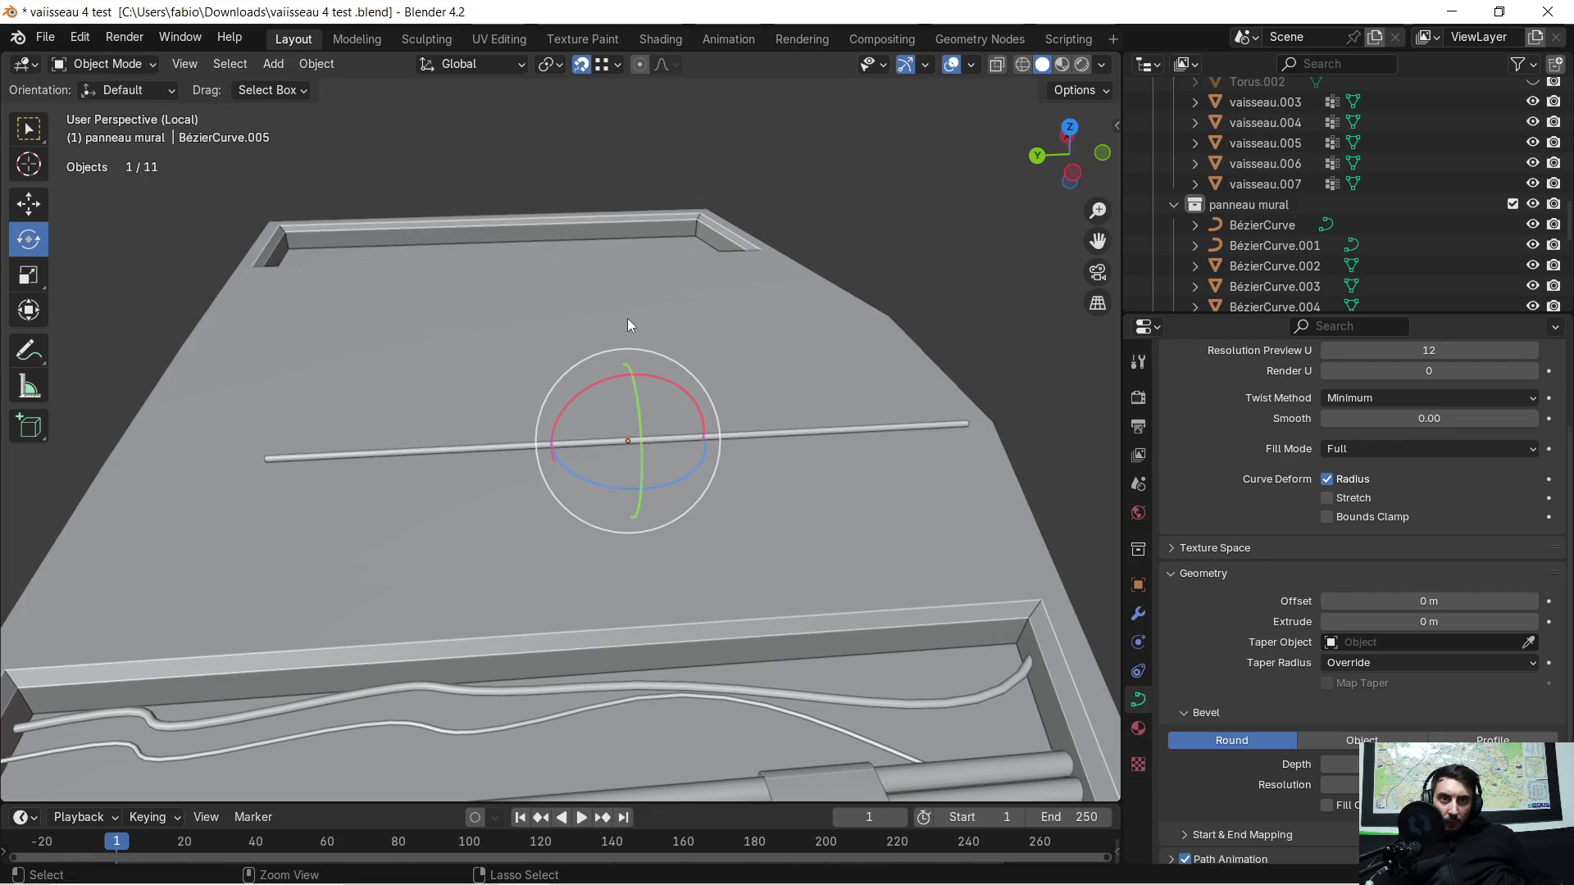
key(ctrl+z)
key(ctrl+z)
key(ctrl+z)
ctrl+middle_drag(628, 324, 583, 413)
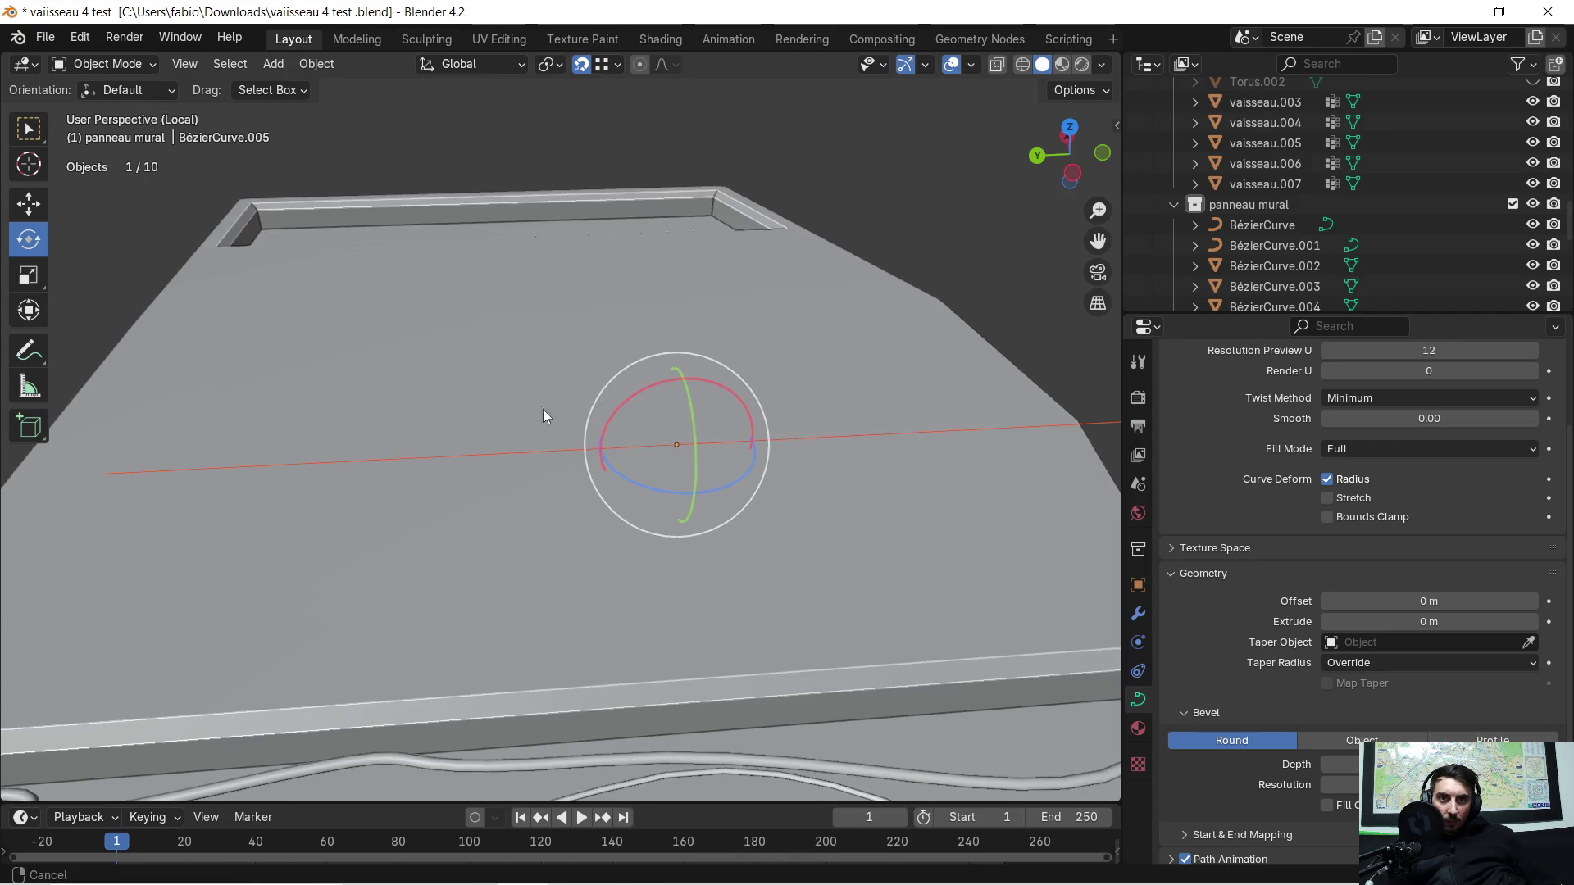
Step: Select BézierCurve.005 on the panel top and enter Edit Mode
click(355, 456)
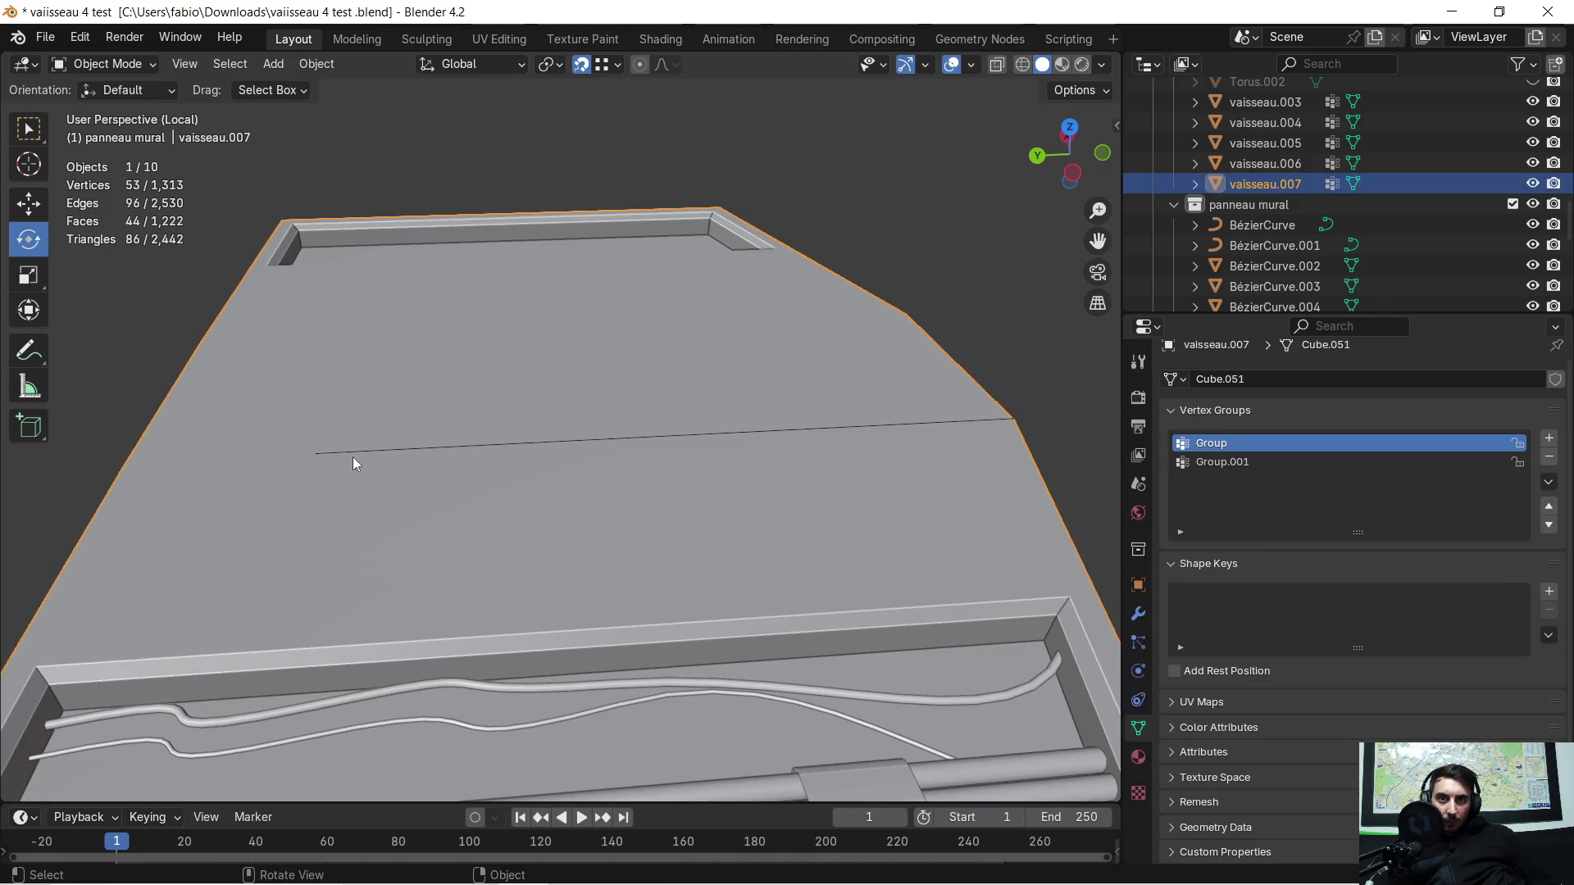
click(320, 453)
click(306, 452)
click(668, 438)
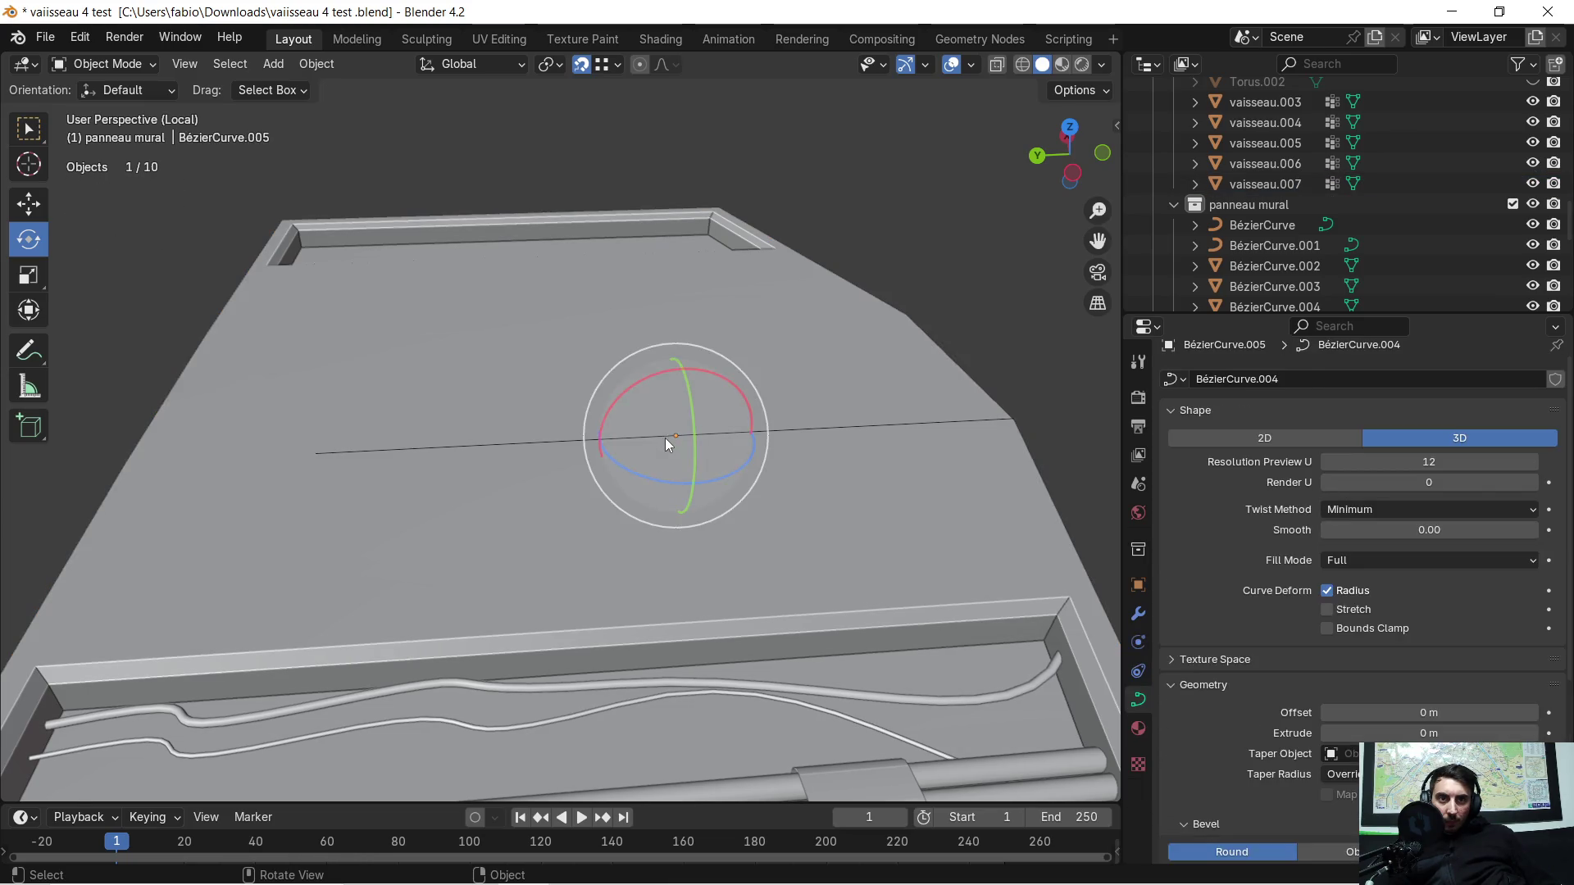
key(Tab)
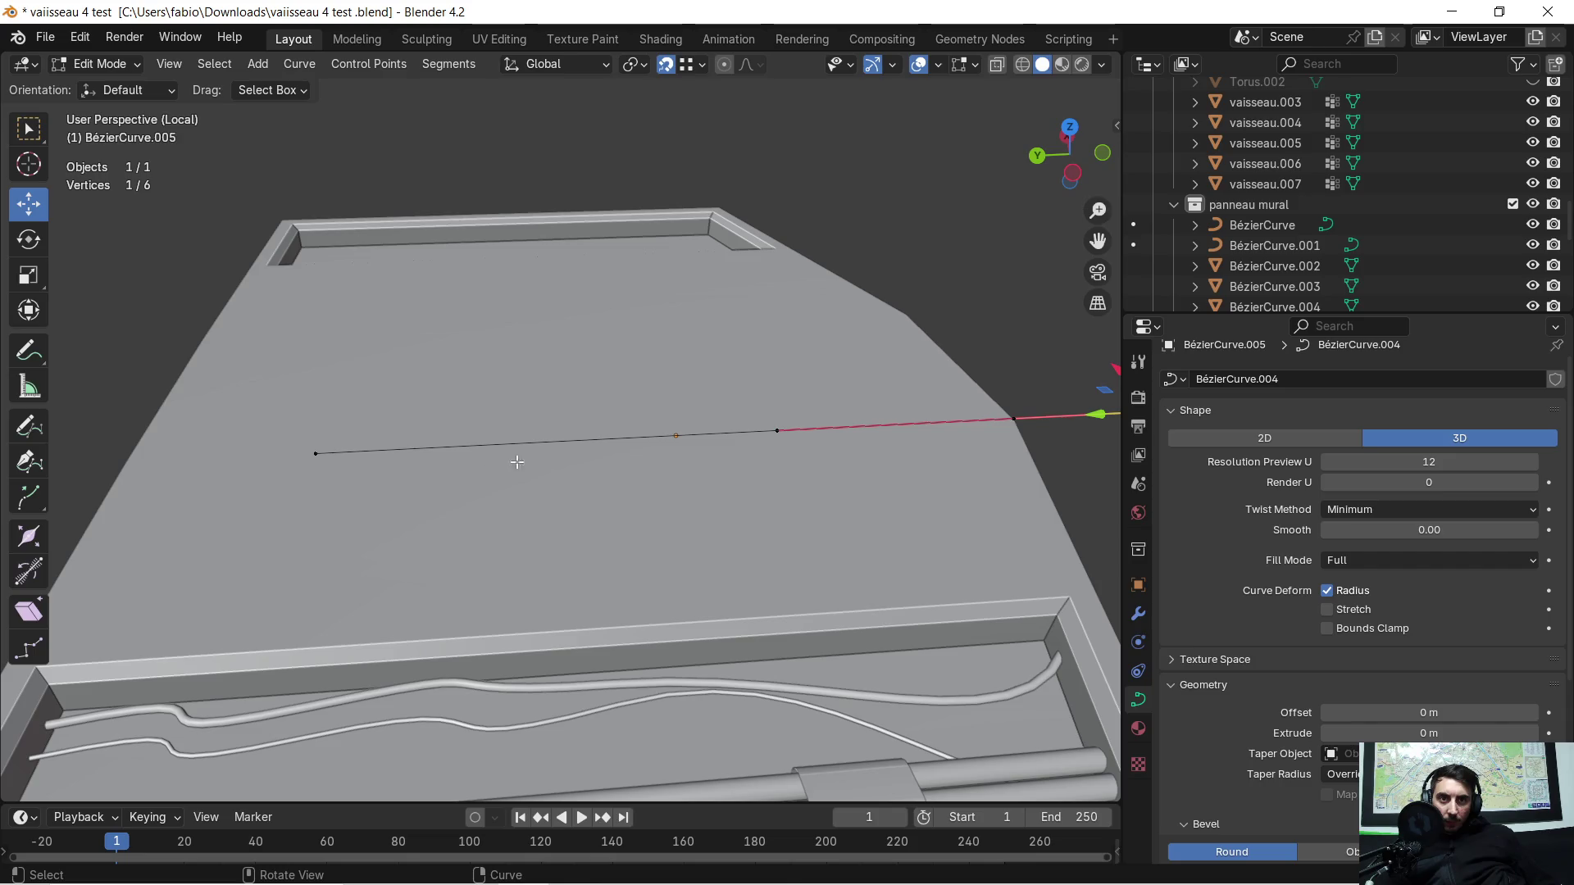
scroll(513, 461, down, 1)
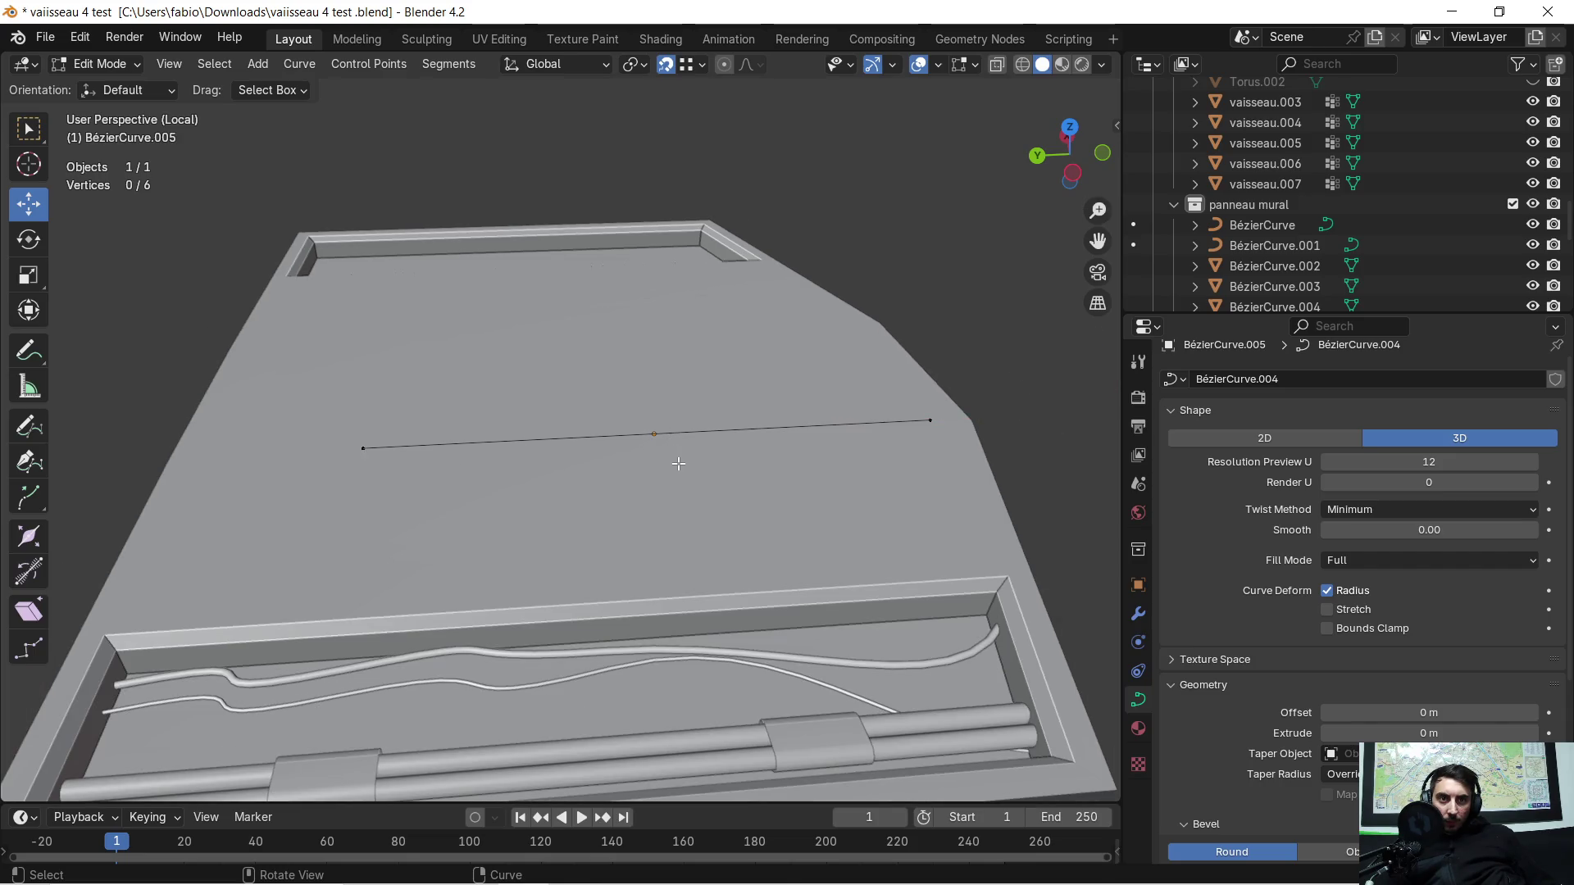
Step: Extrude a new point from the curve end along Y
shift+middle_drag(363, 446, 582, 505)
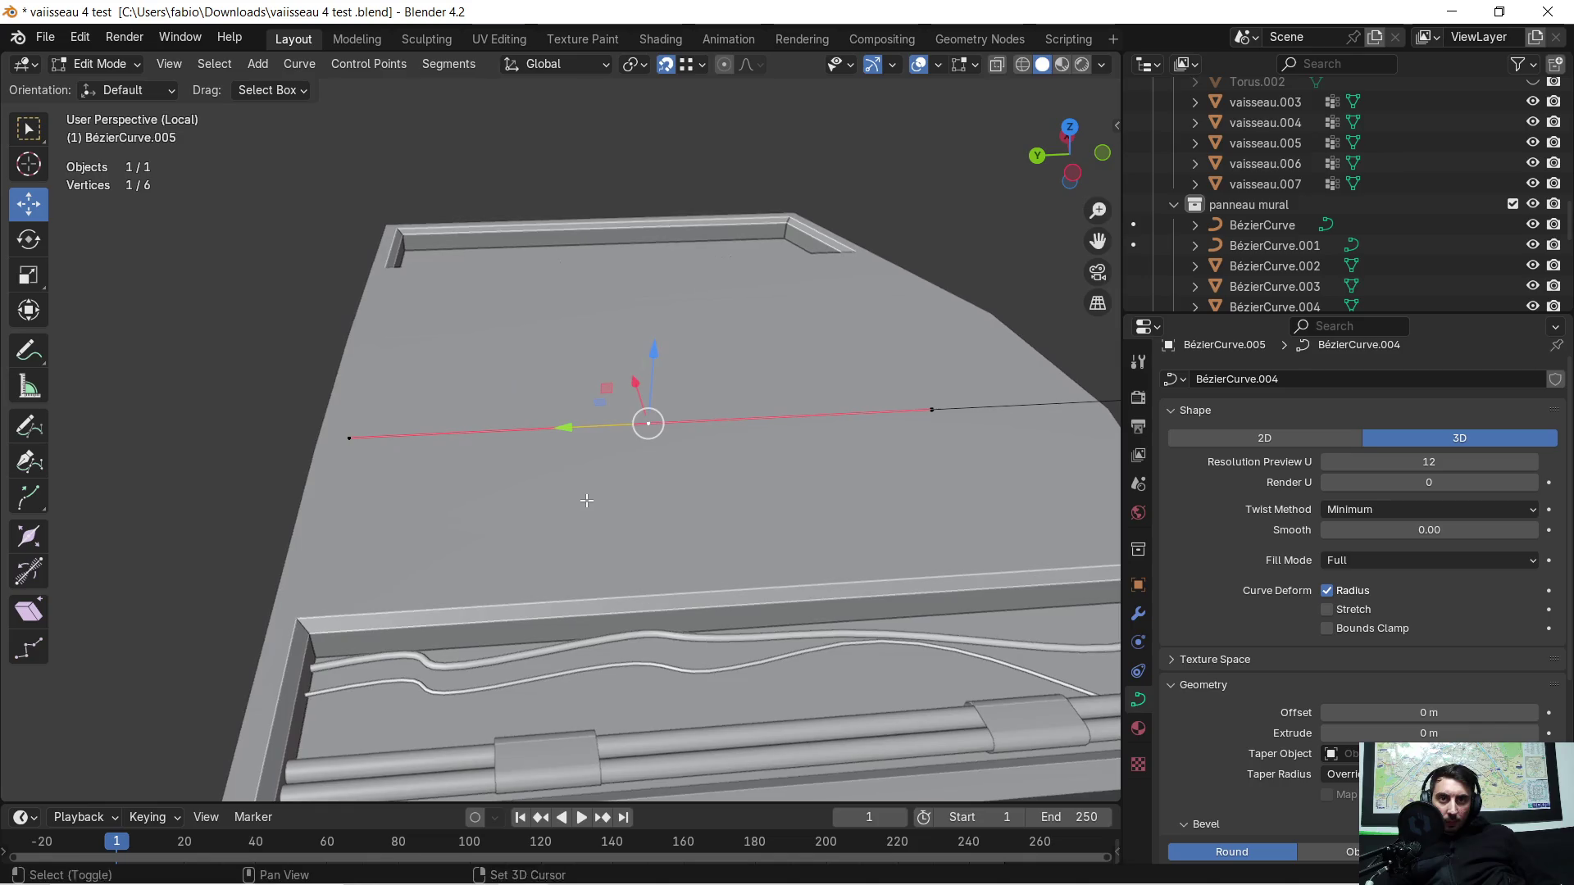
key(e)
key(y)
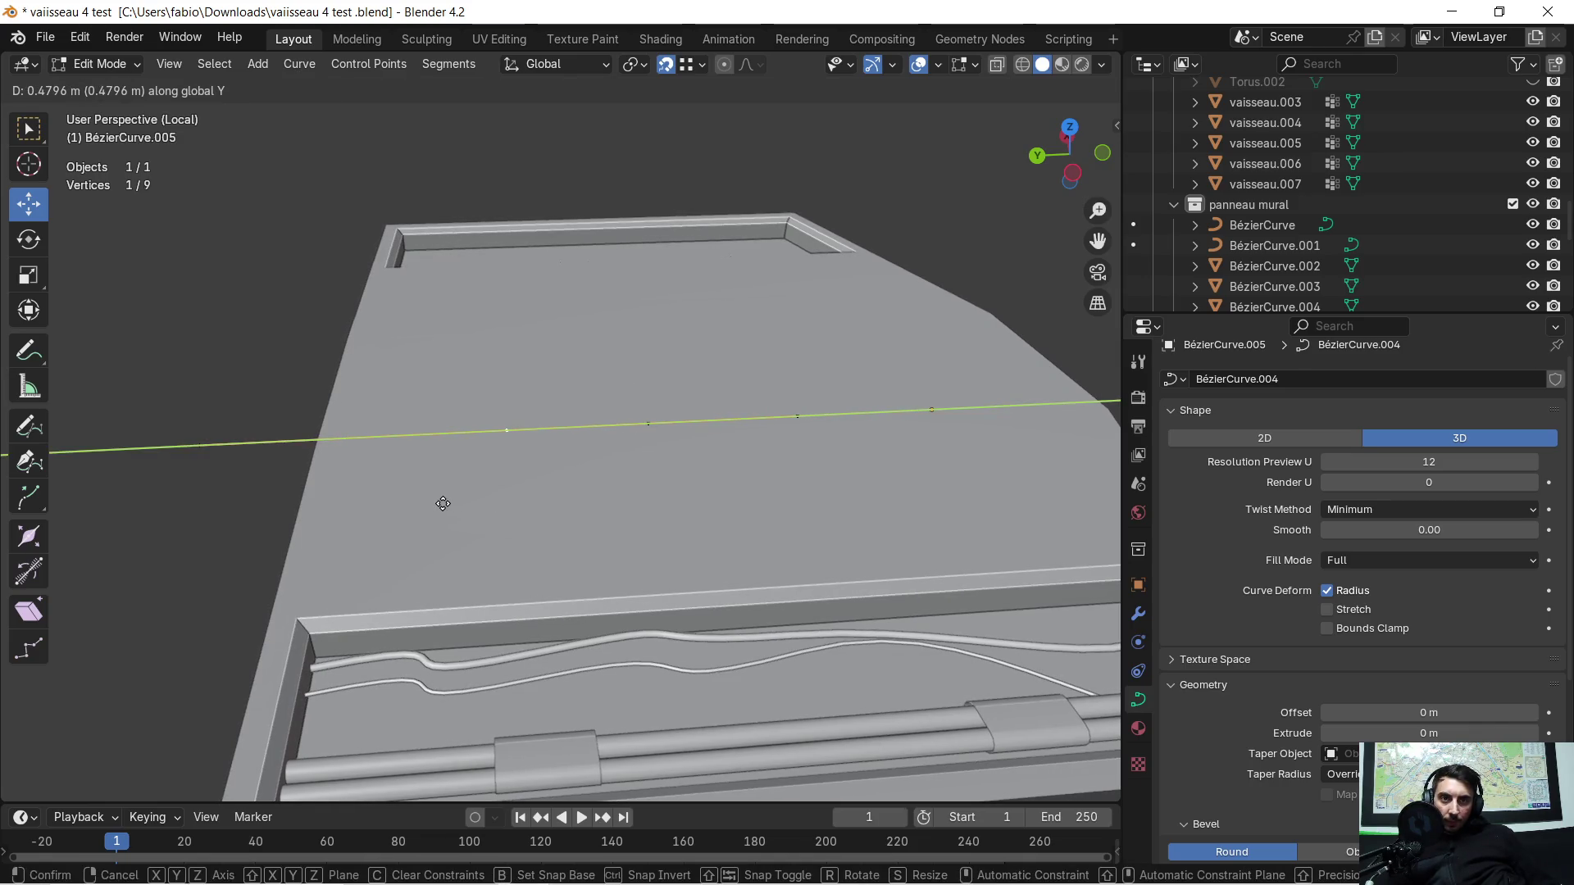
click(490, 500)
middle_drag(490, 500, 861, 375)
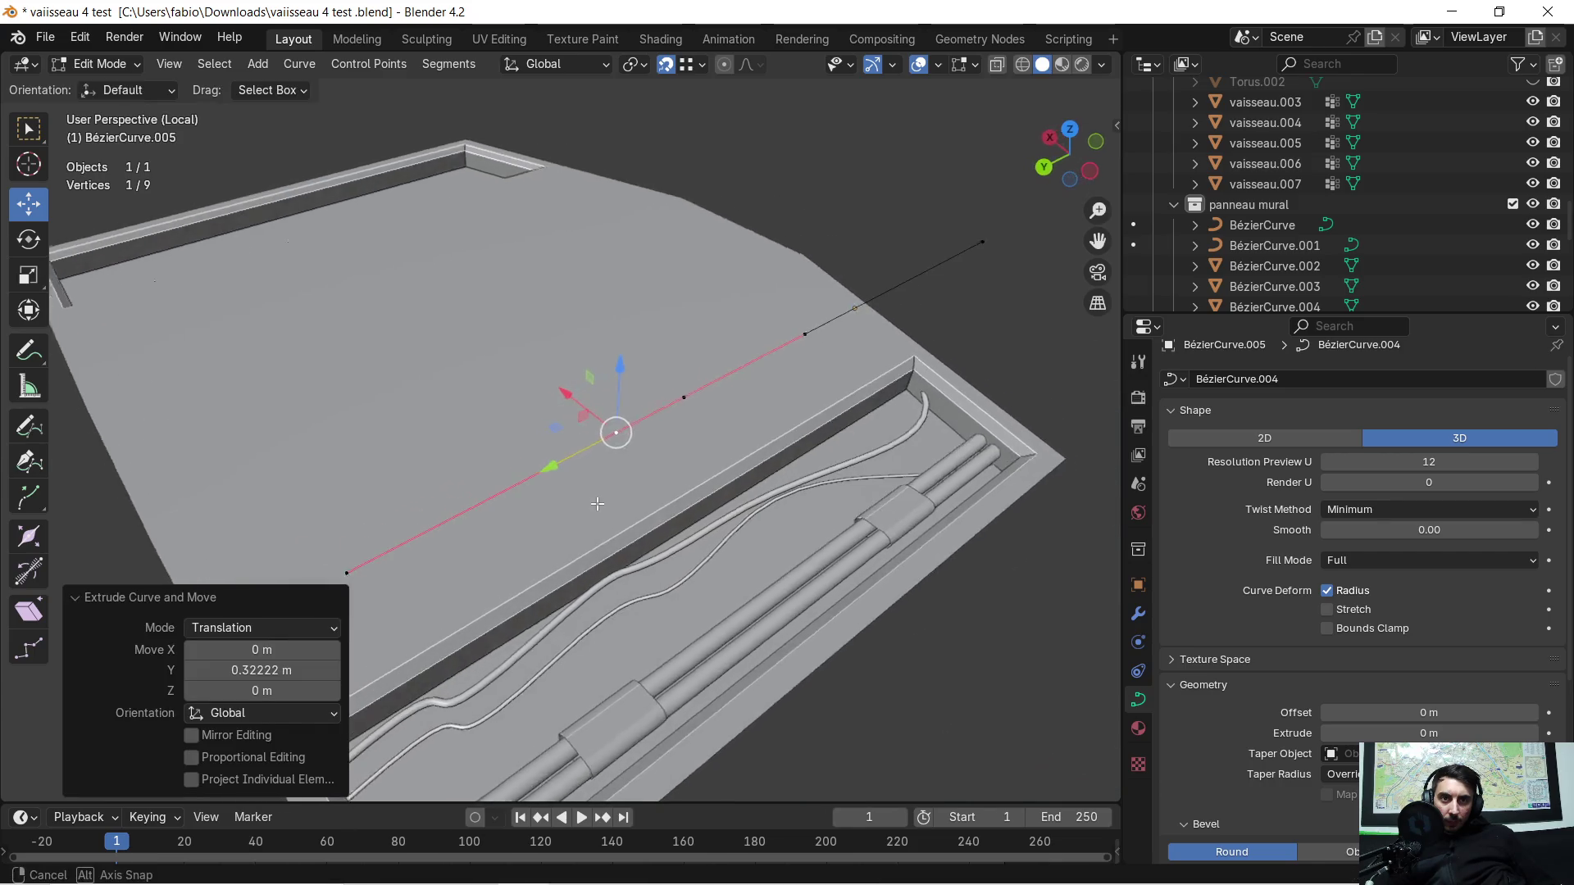
Step: Shift the end point along X, then slide it along Y with the gizmo
click(800, 330)
middle_drag(793, 330, 878, 353)
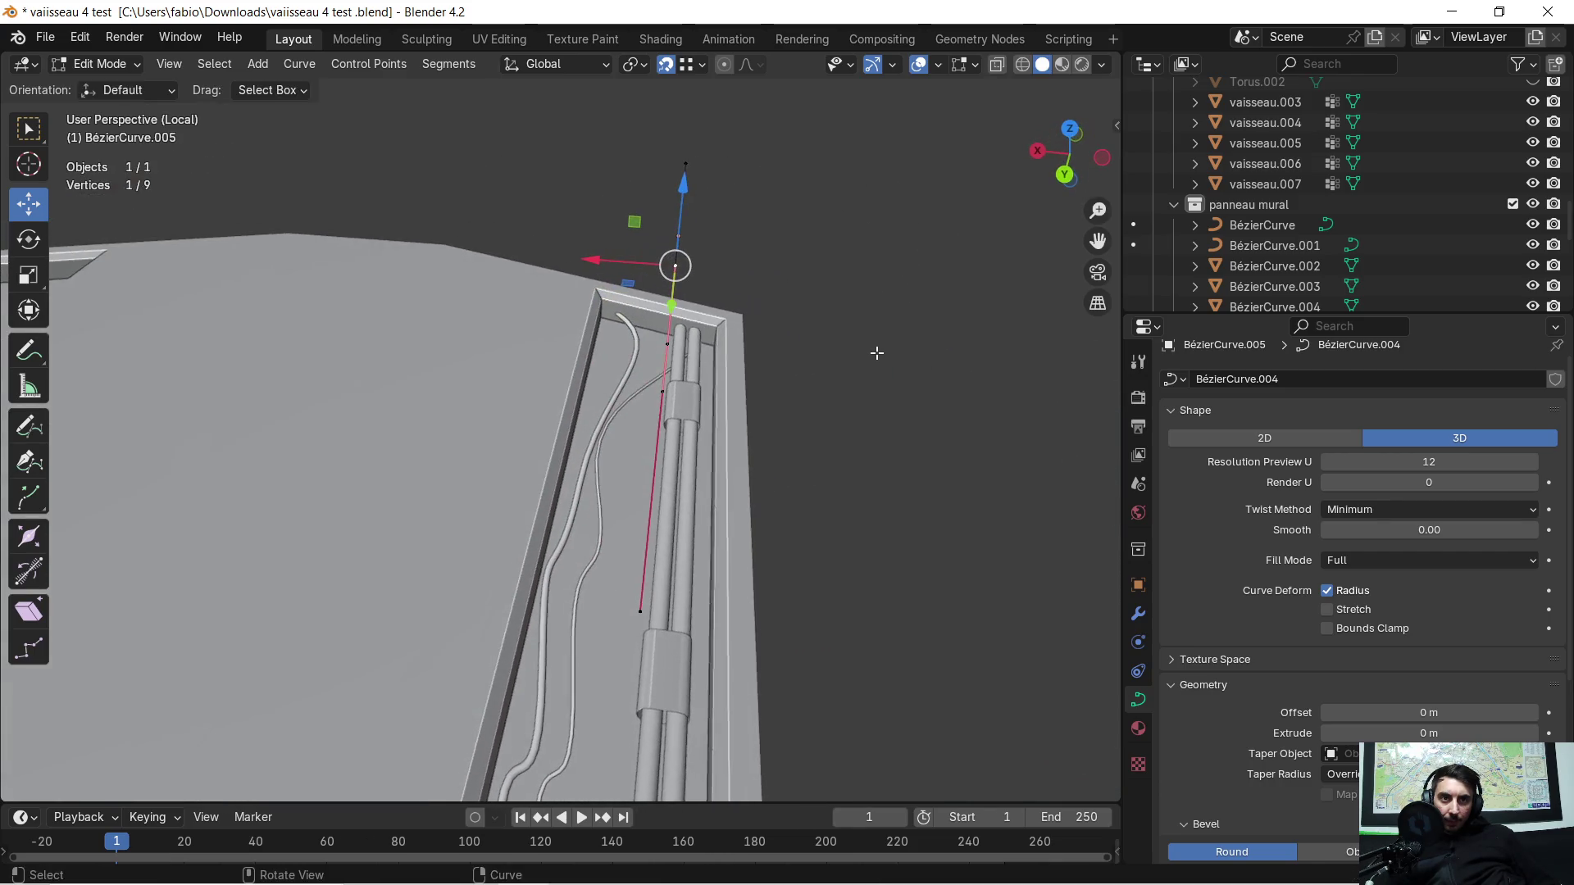
key(g)
key(x)
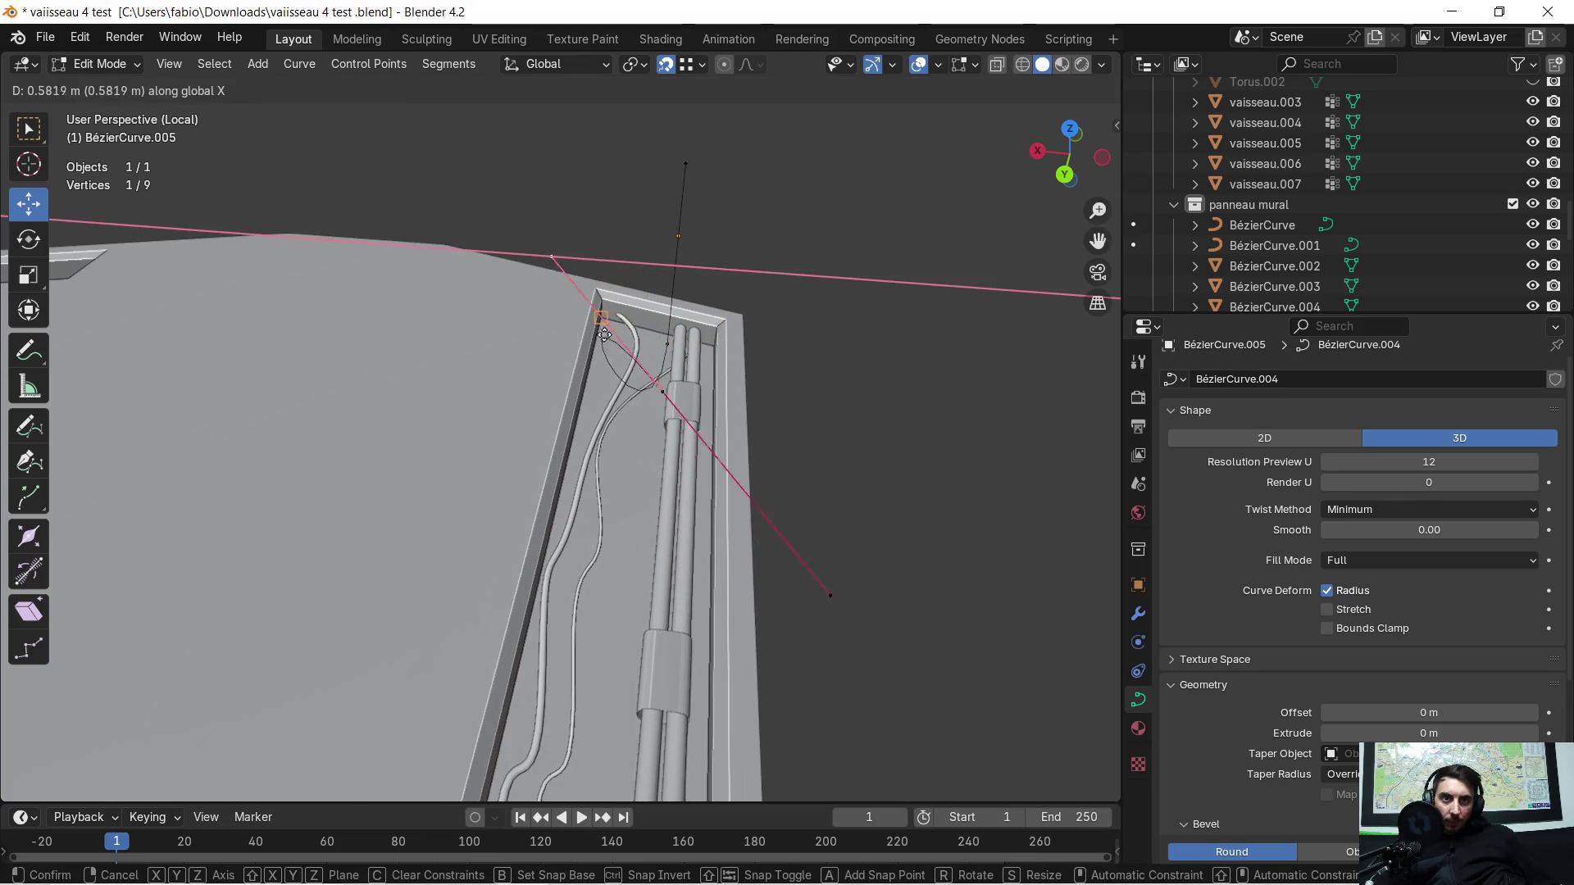
click(455, 348)
mouse_move(455, 349)
middle_down()
mouse_move(287, 327)
mouse_move(515, 386)
middle_up()
drag(613, 217, 459, 231)
middle_drag(458, 231, 651, 503)
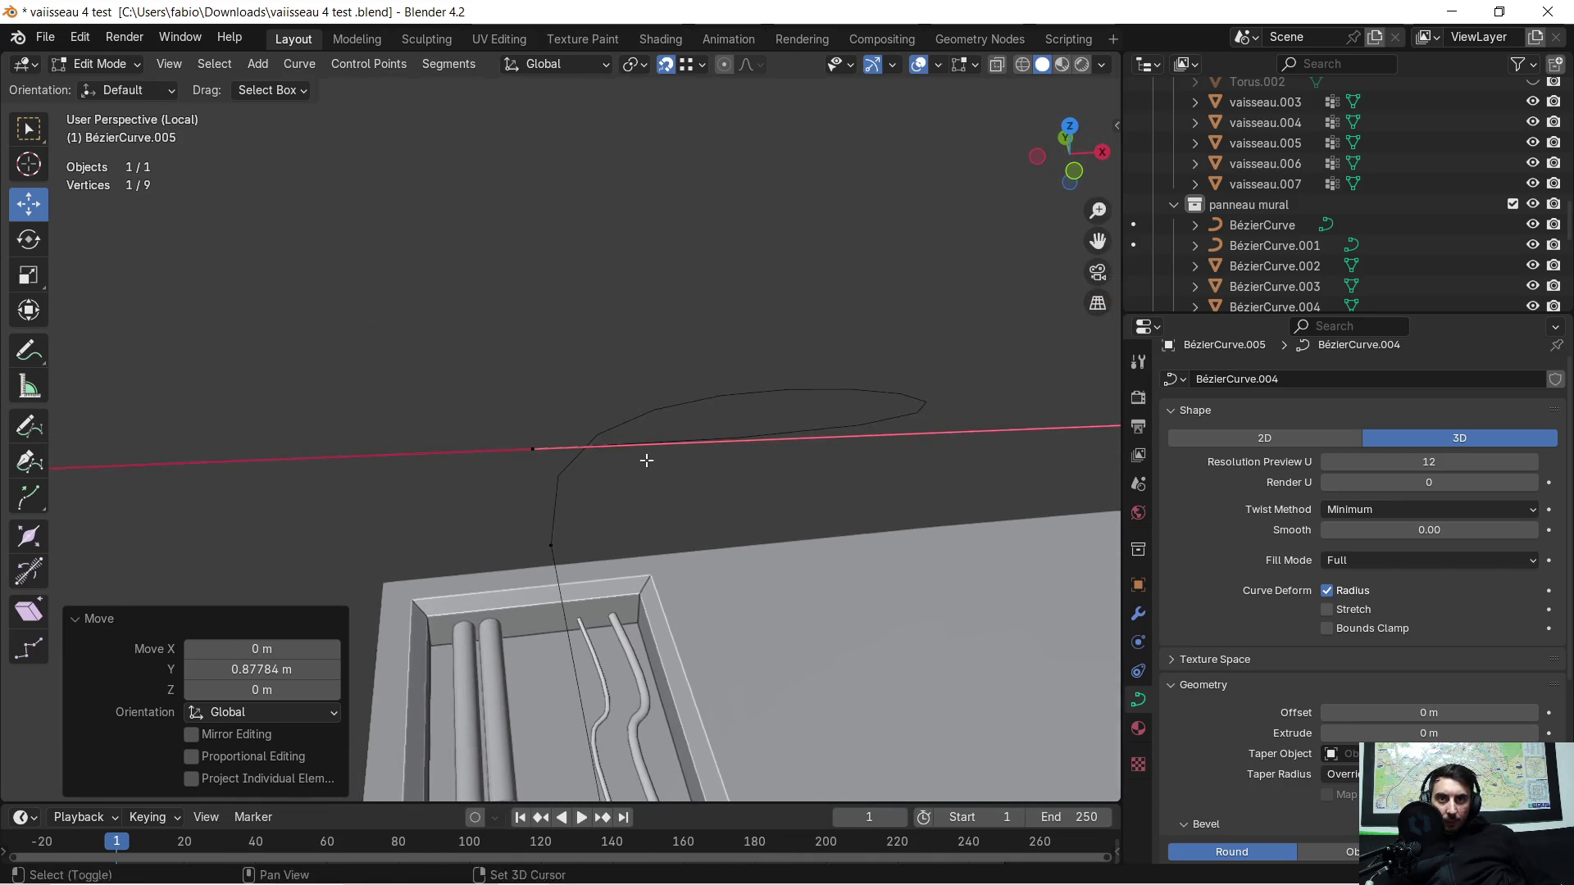
middle_drag(651, 503, 731, 509)
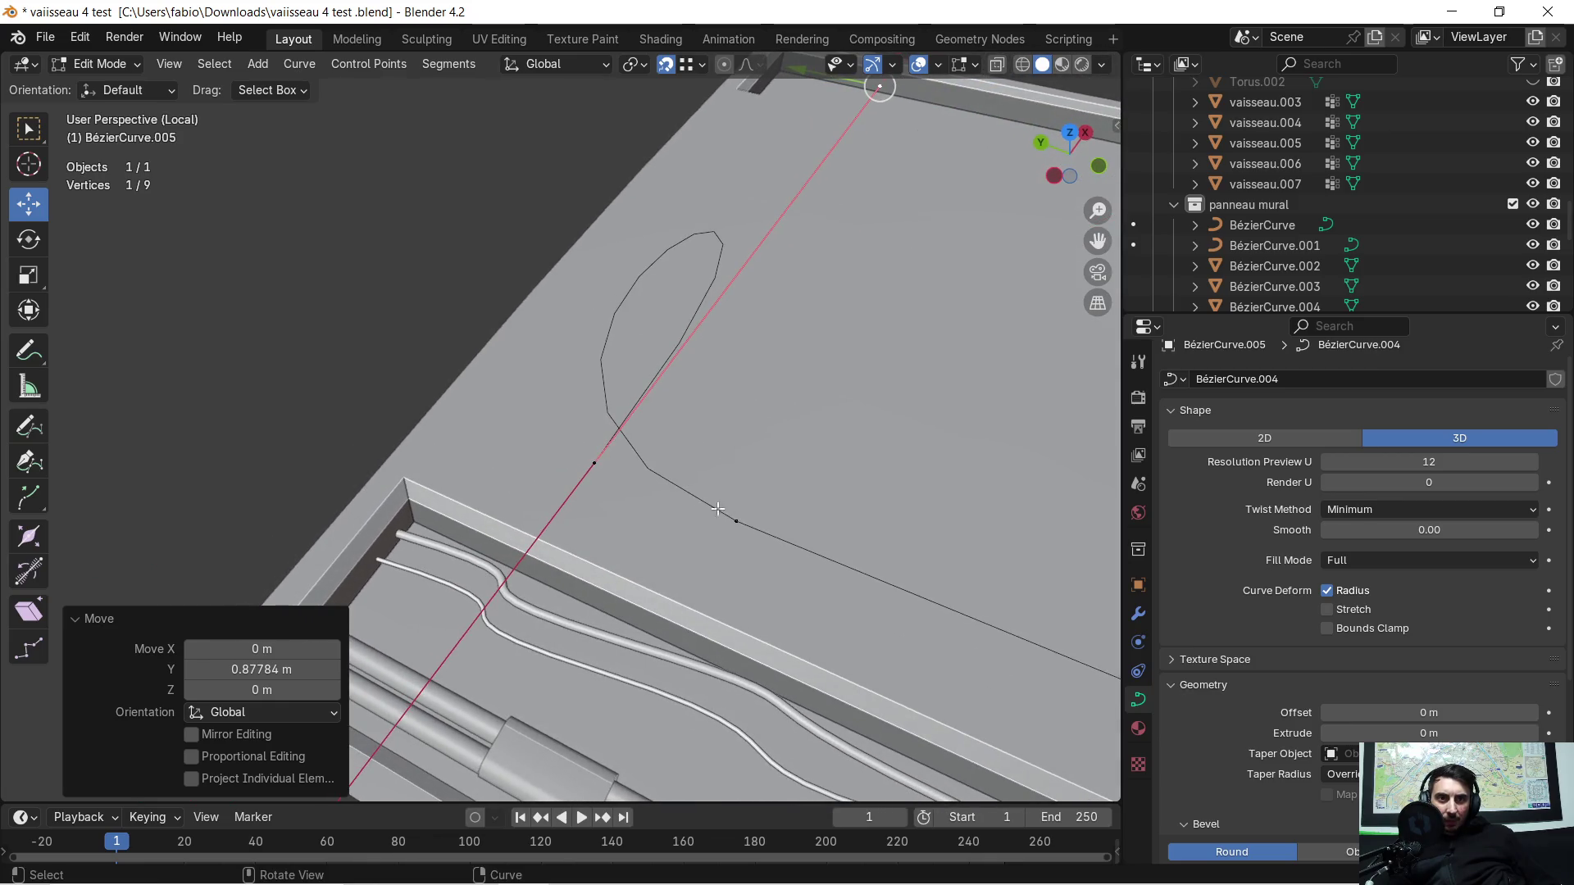
Step: Move a panel-top point along Y, then to about 1.85 m along X
click(590, 458)
middle_drag(591, 456, 622, 447)
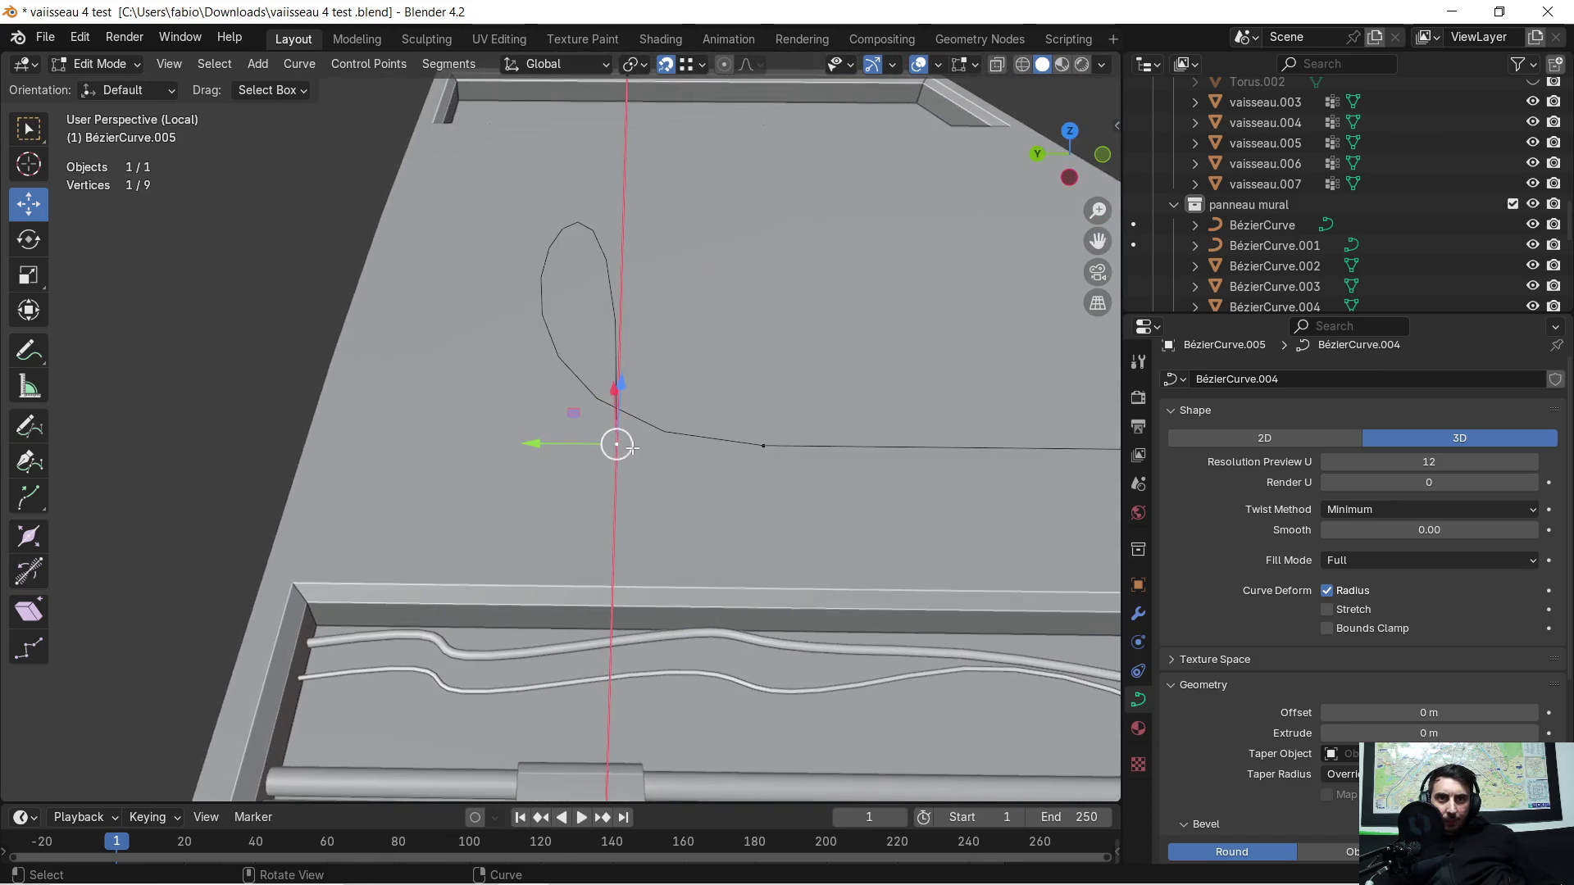
key(g)
key(y)
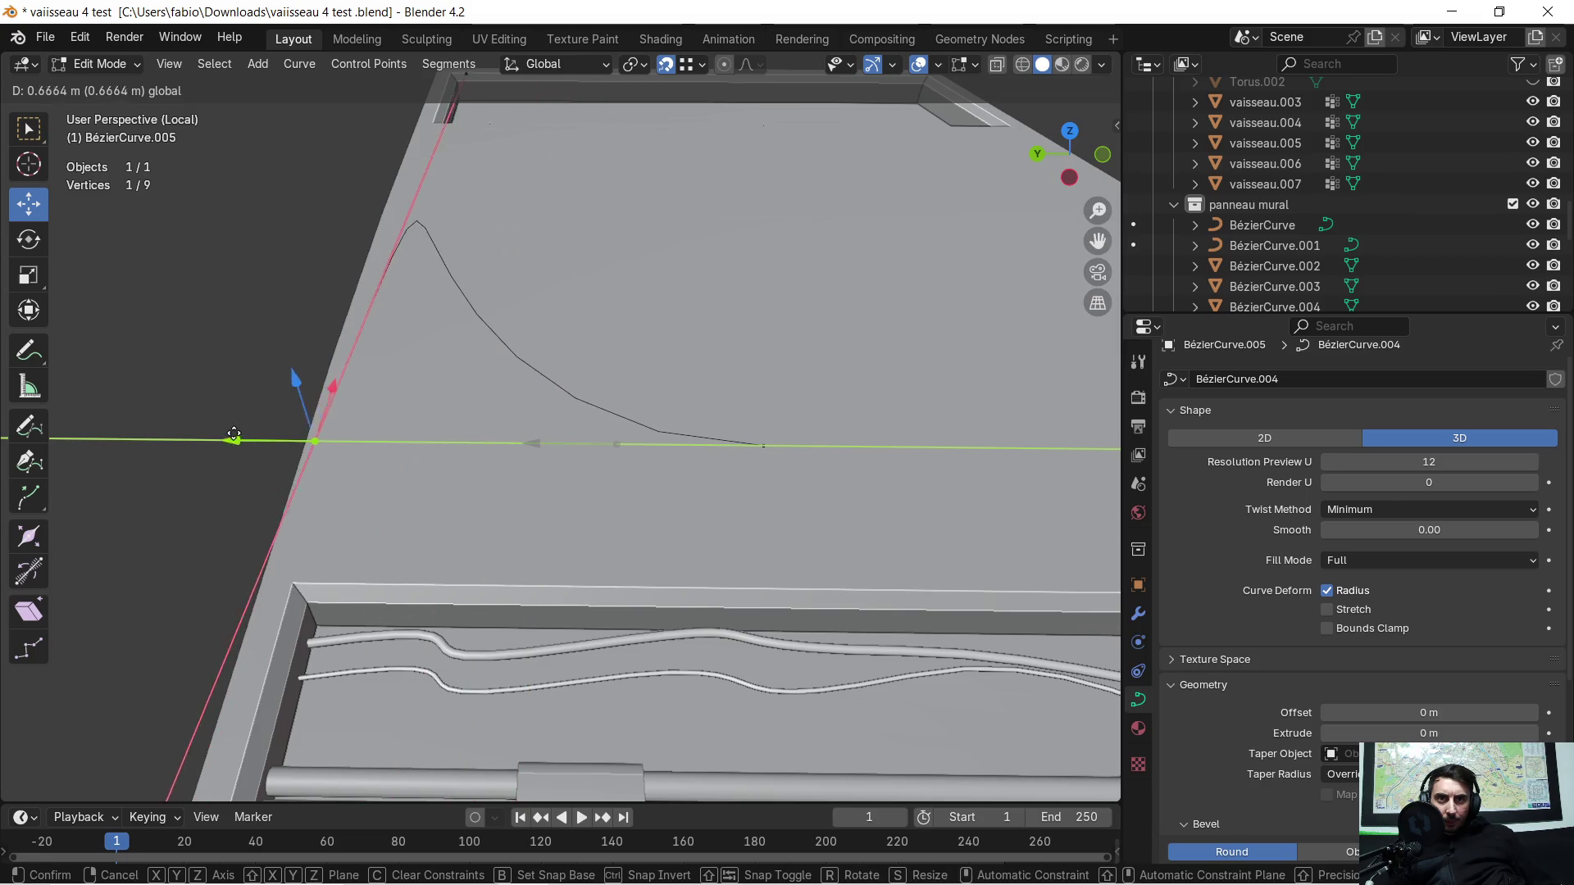
click(166, 437)
mouse_move(166, 437)
middle_down()
mouse_move(368, 343)
mouse_move(539, 428)
mouse_move(533, 415)
middle_up()
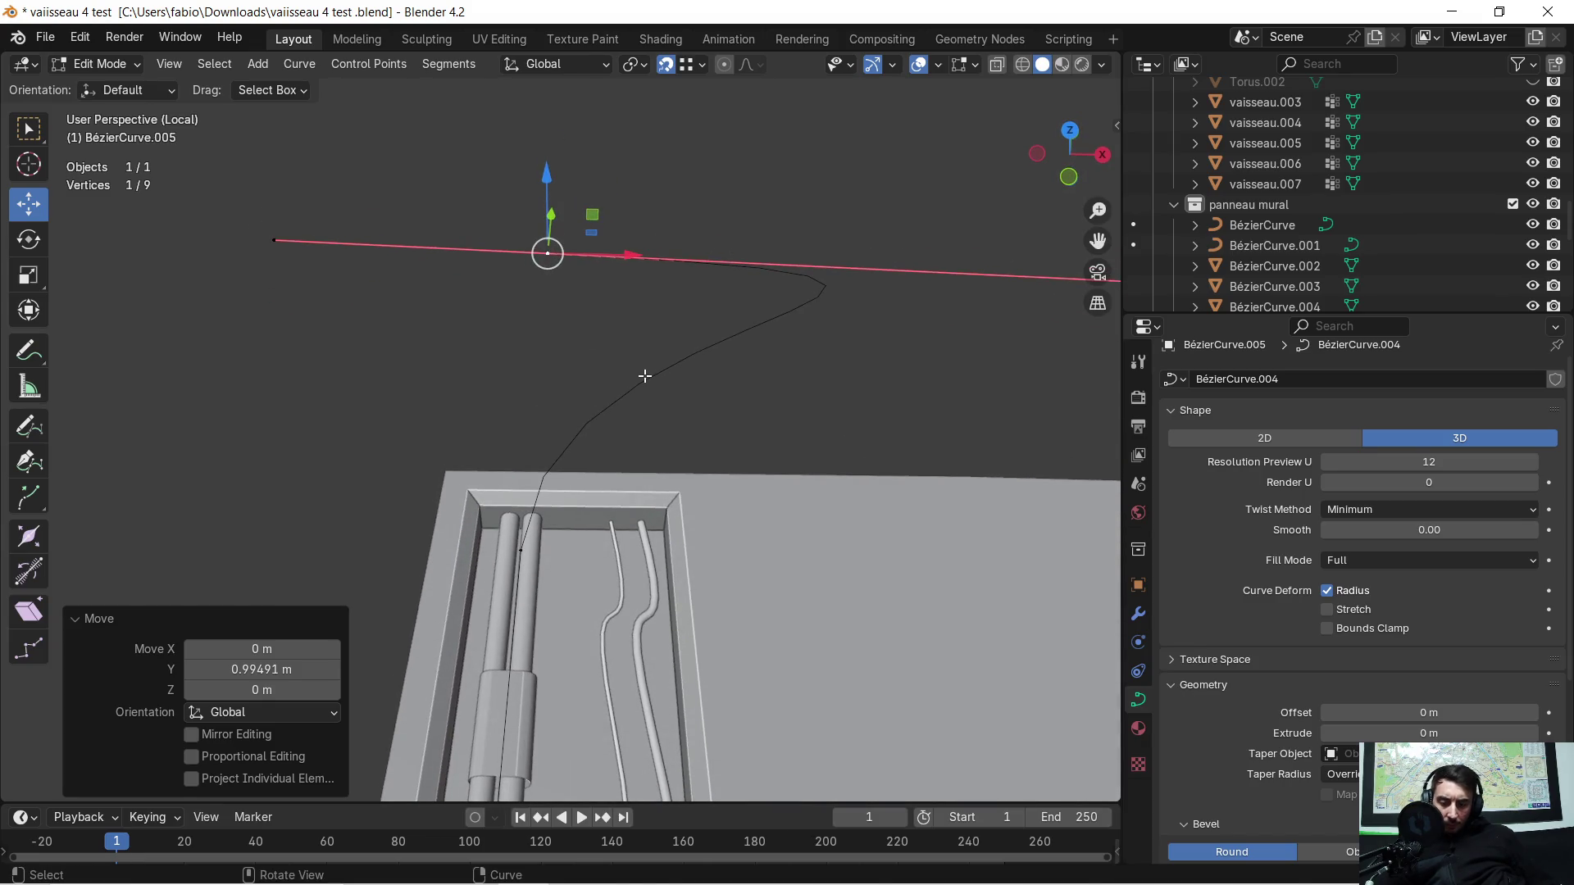
key(g)
key(y)
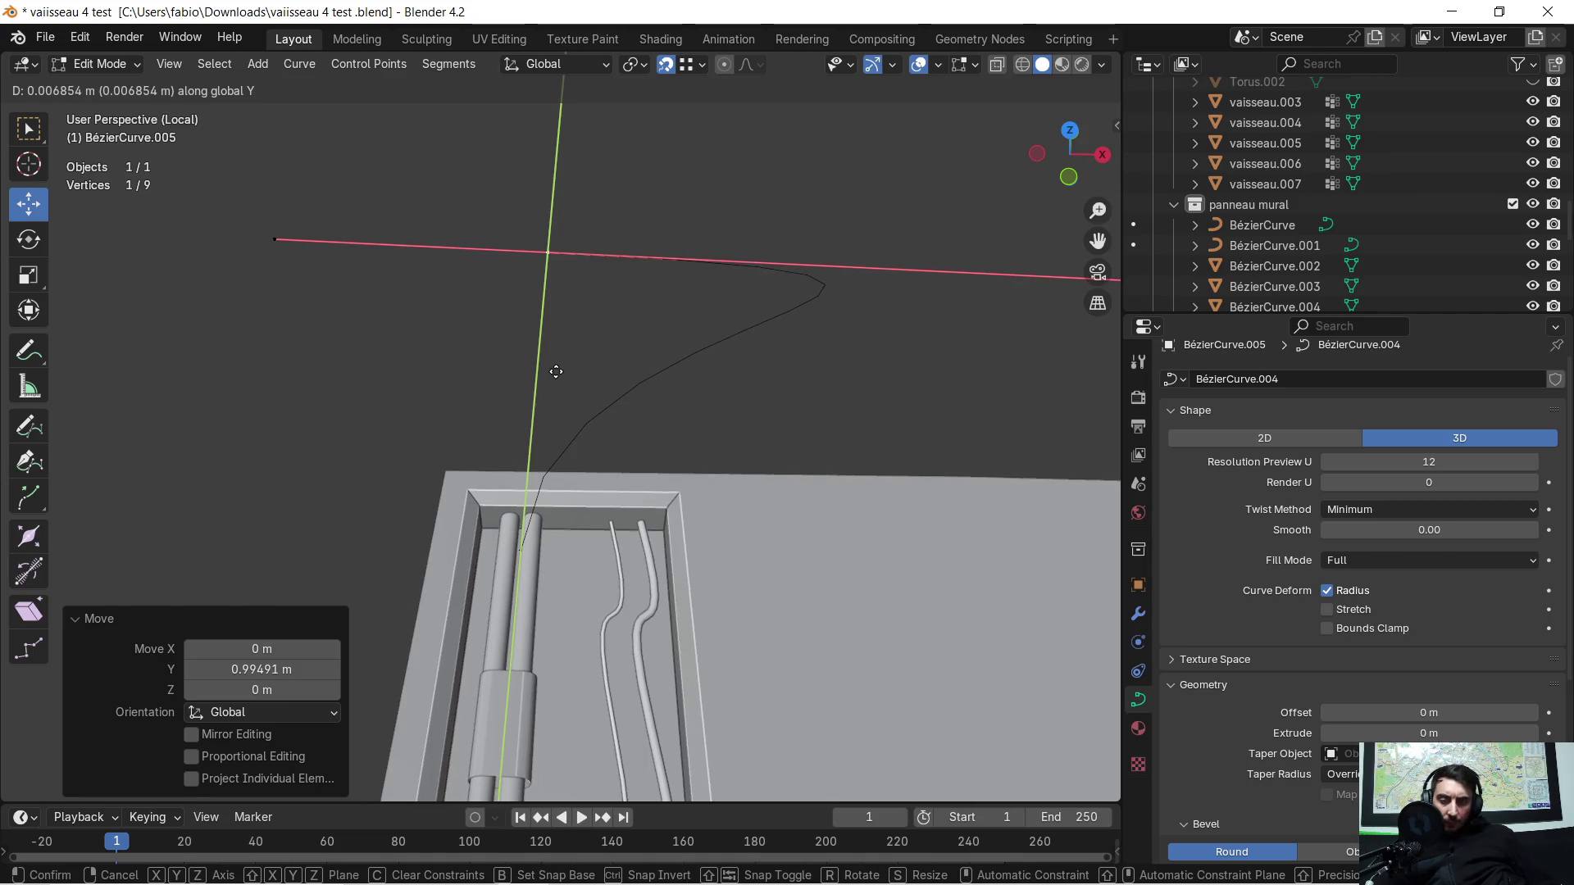
key(x)
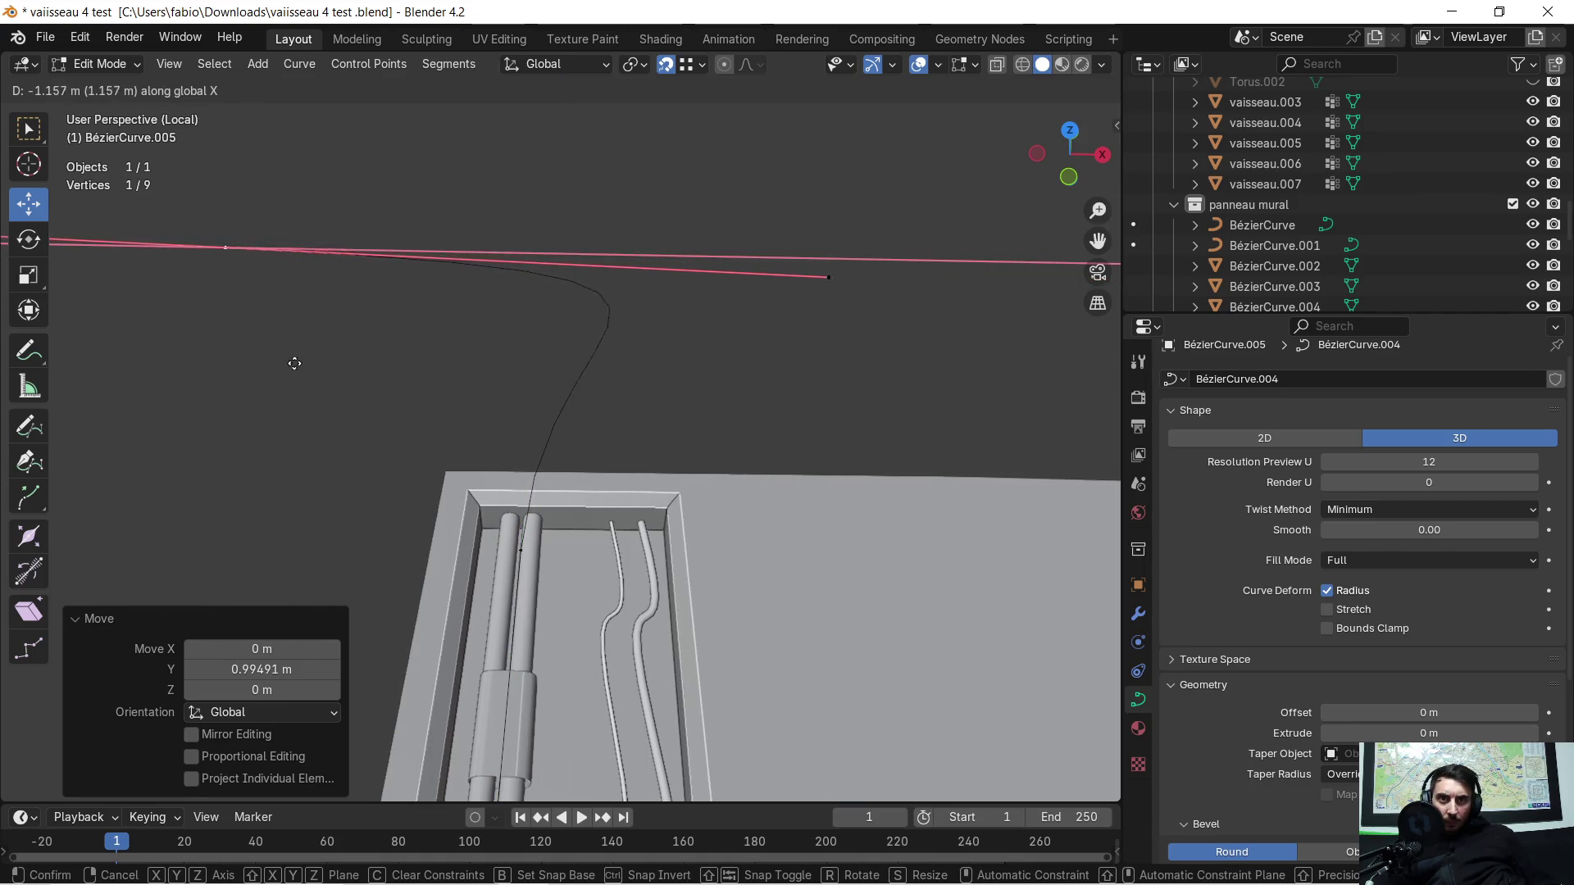
click(117, 371)
Step: Nudge the same point further along Y to round the bend
mouse_move(116, 373)
middle_down()
mouse_move(616, 432)
mouse_move(570, 495)
middle_up()
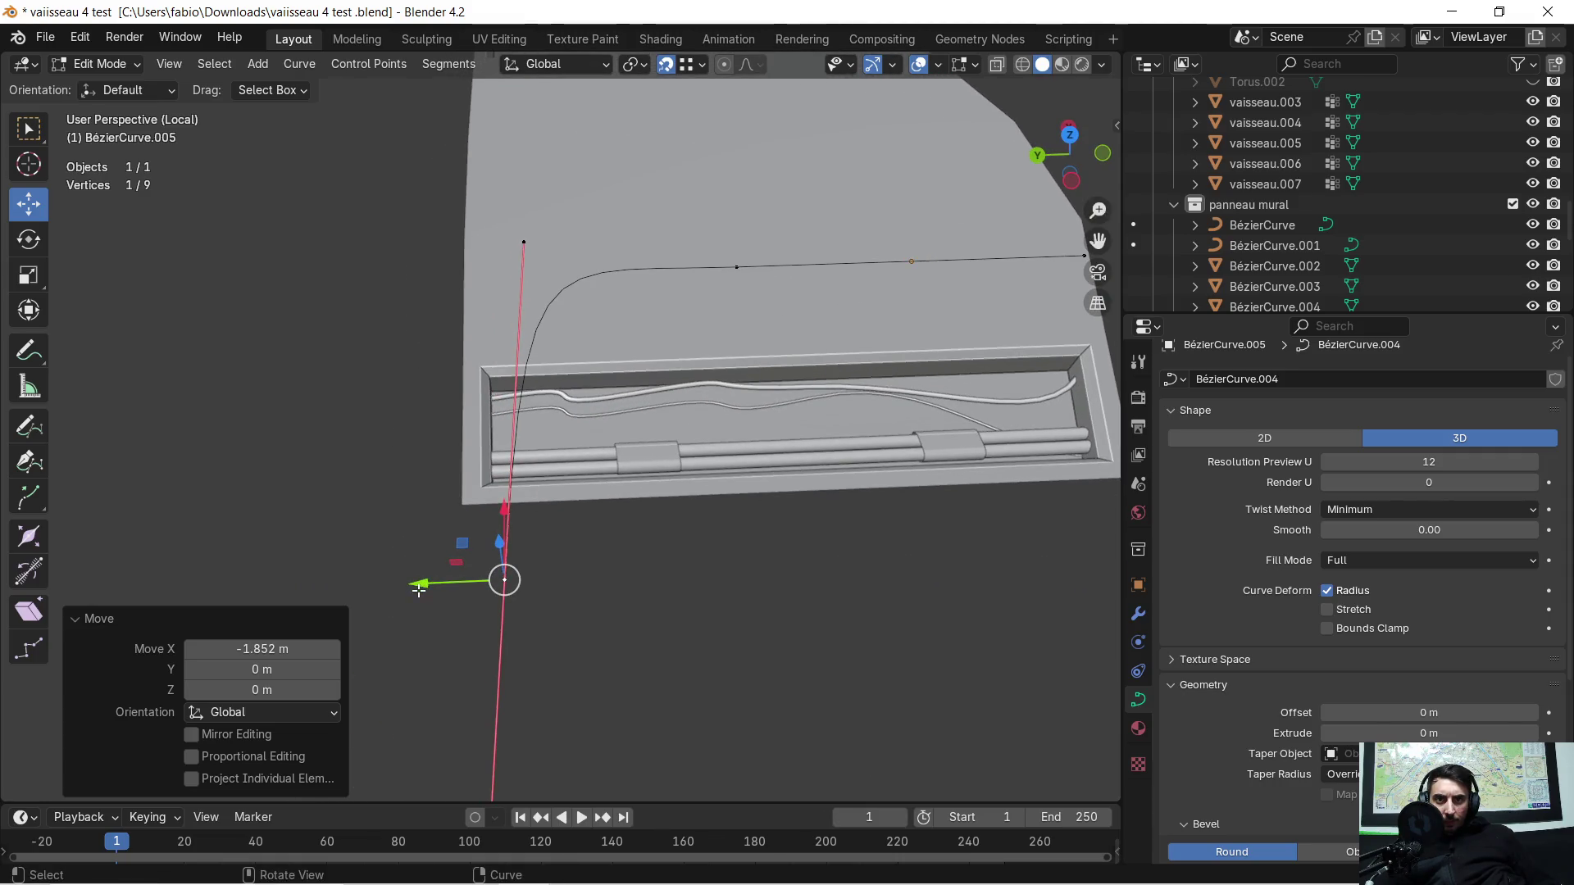
drag(418, 589, 509, 574)
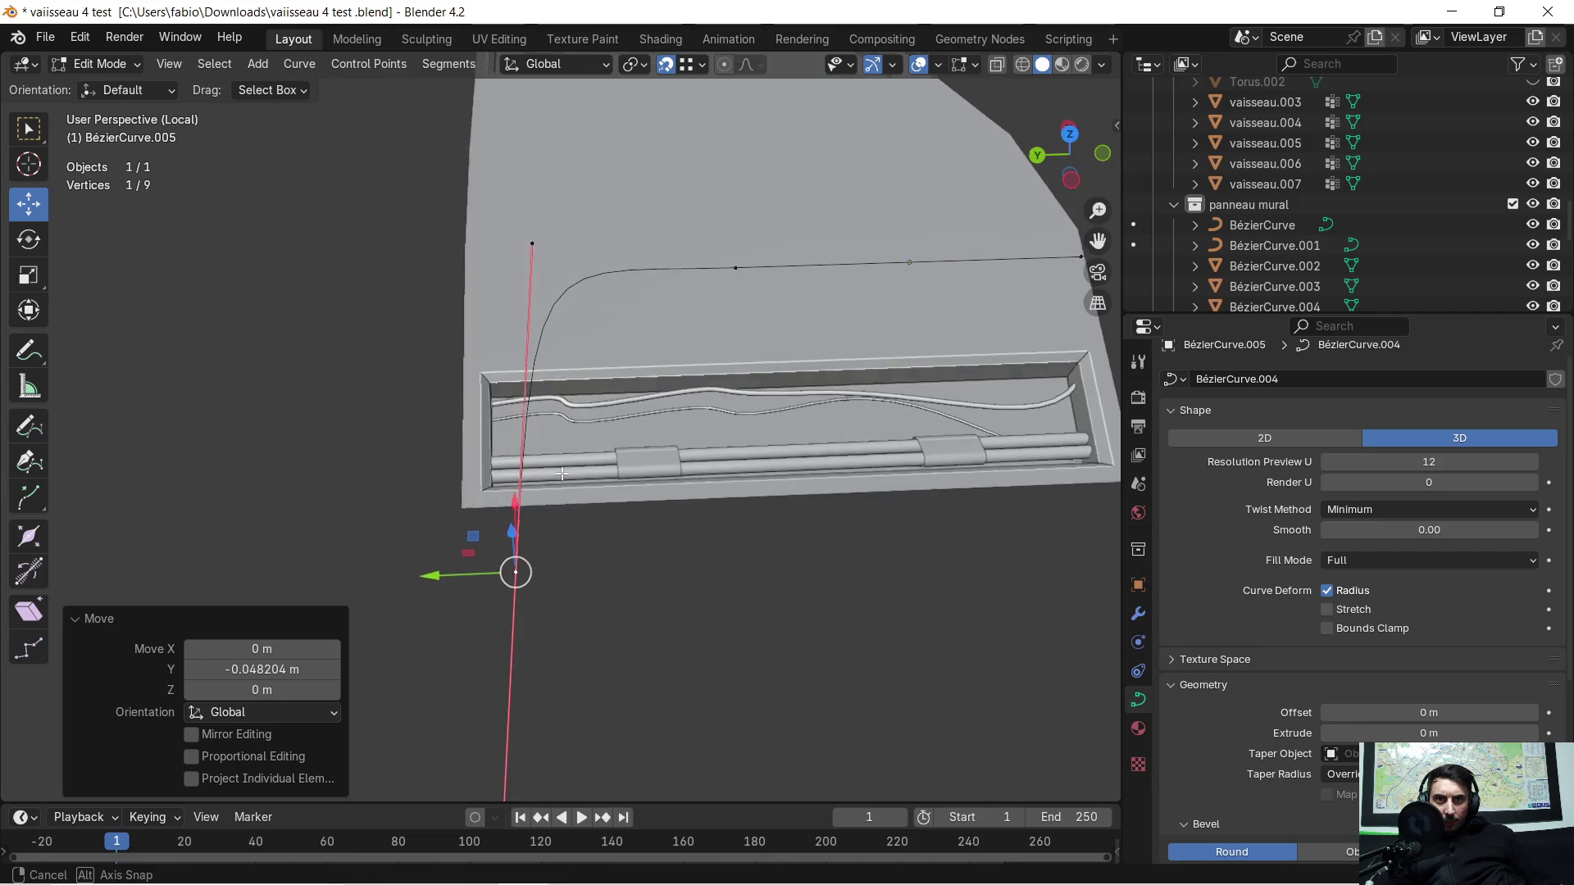
middle_drag(561, 475, 477, 482)
key(g)
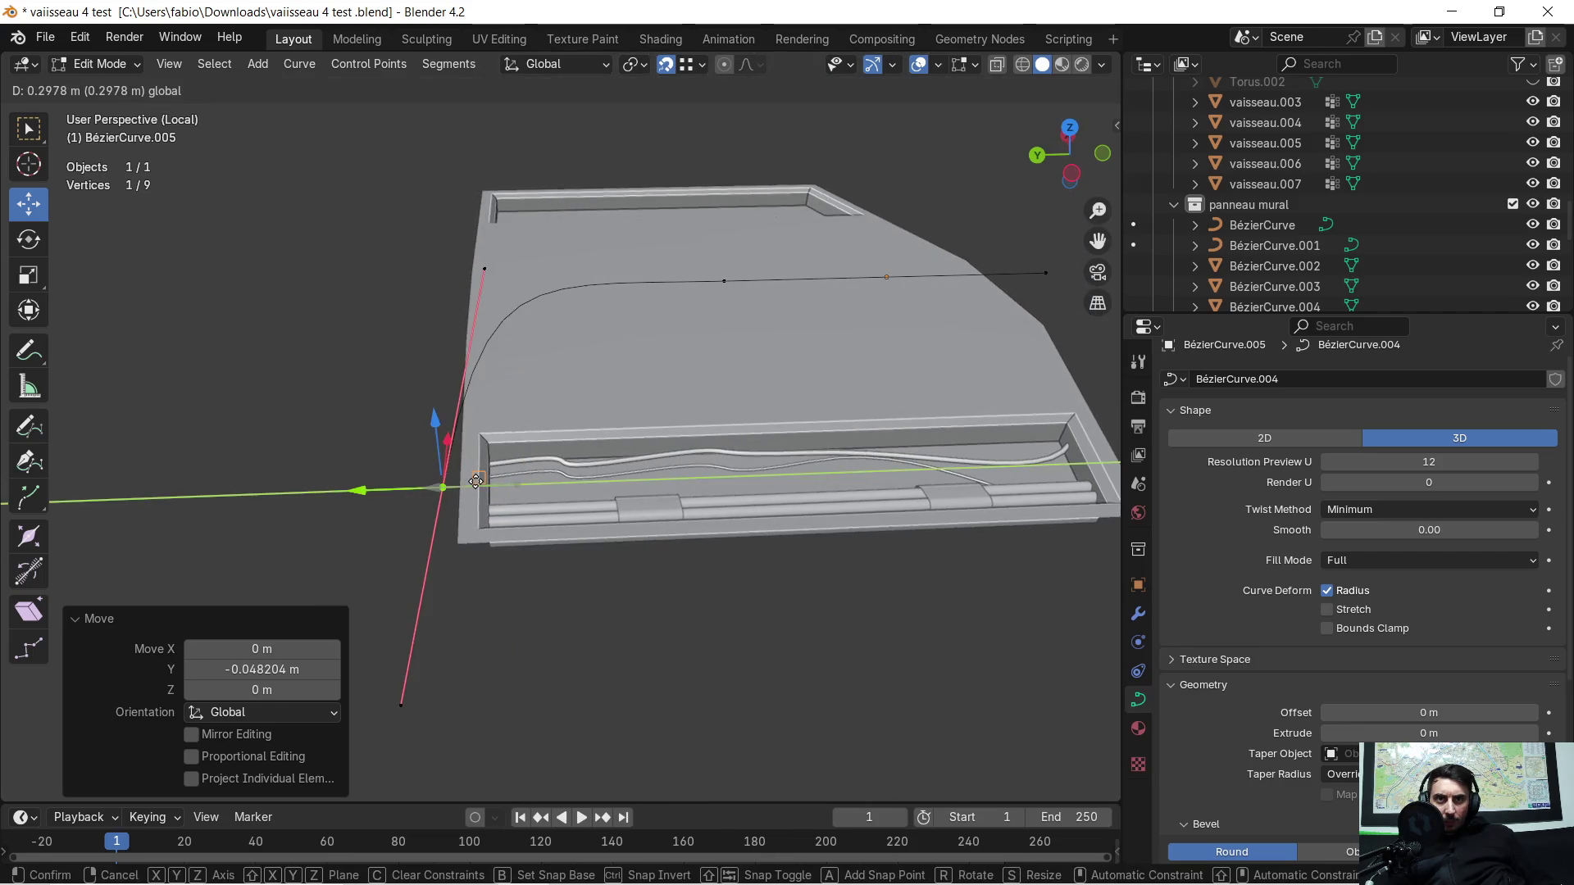
click(559, 609)
mouse_move(590, 569)
middle_down()
mouse_move(712, 508)
mouse_move(320, 499)
middle_up()
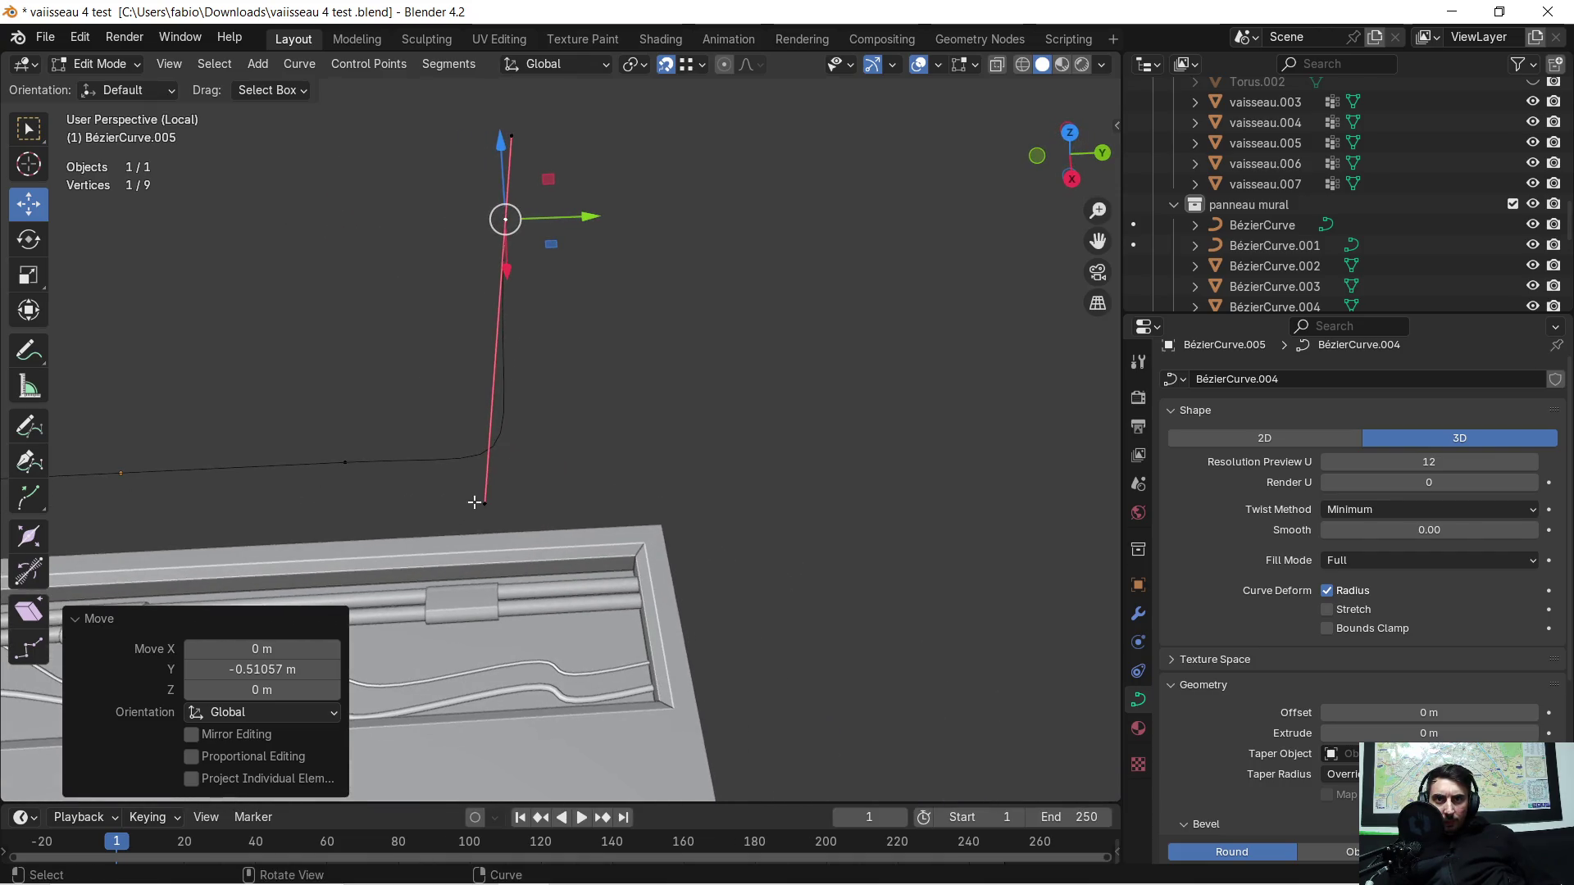
Step: Slide the curve's bottom end point along Y beyond the panel edge
click(487, 502)
drag(571, 502, 612, 498)
middle_drag(612, 439, 440, 444)
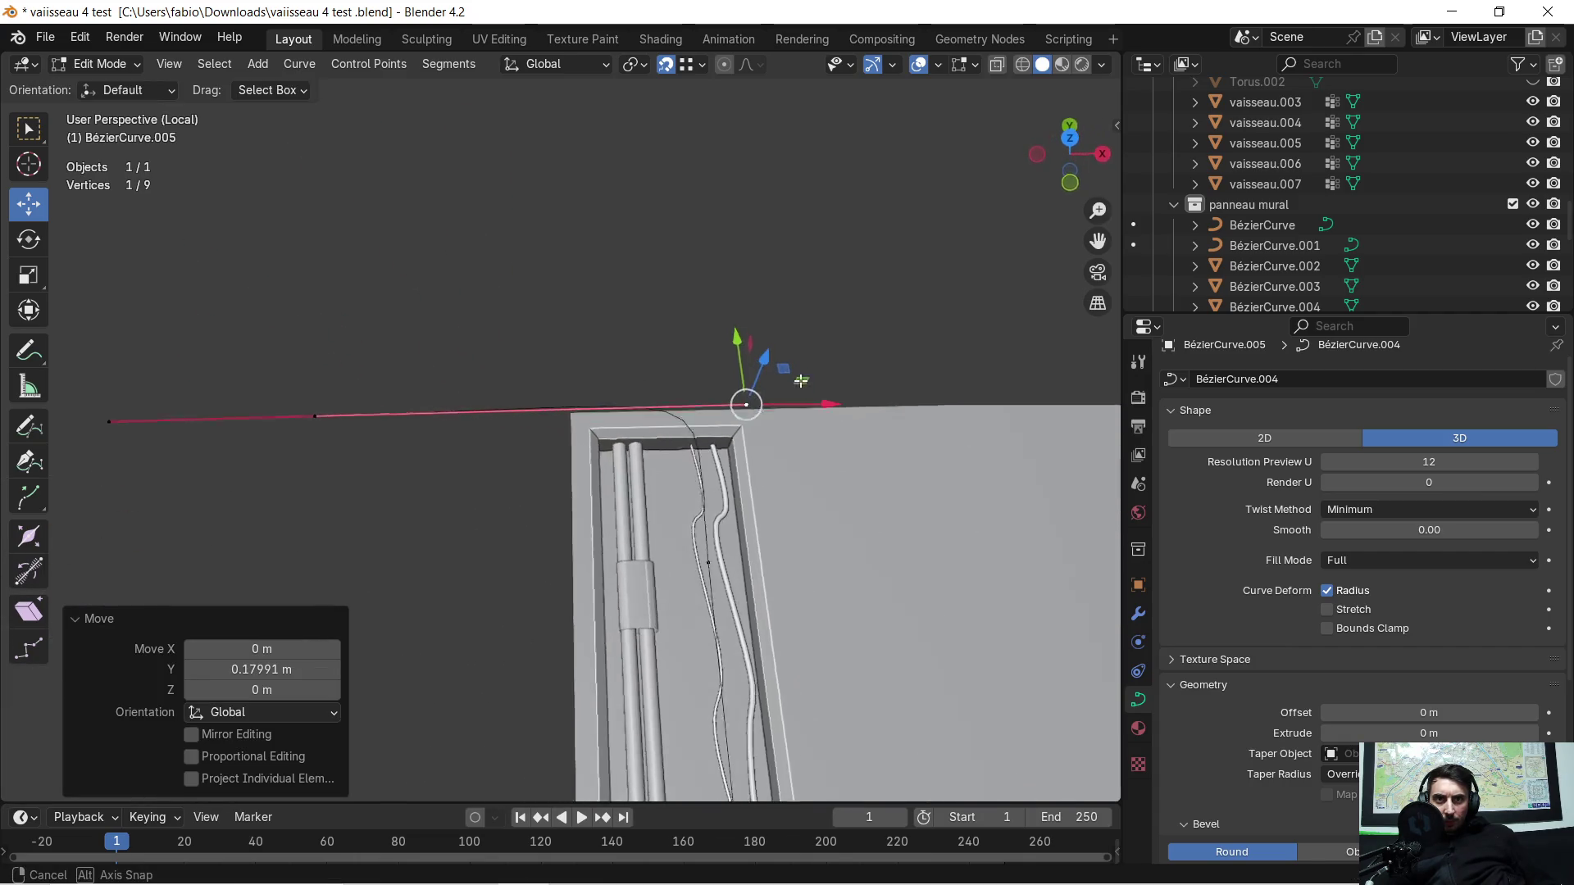
Step: Move a curve point to the trench corner and slide it about 1.1 m along Y
click(314, 423)
drag(316, 424, 664, 414)
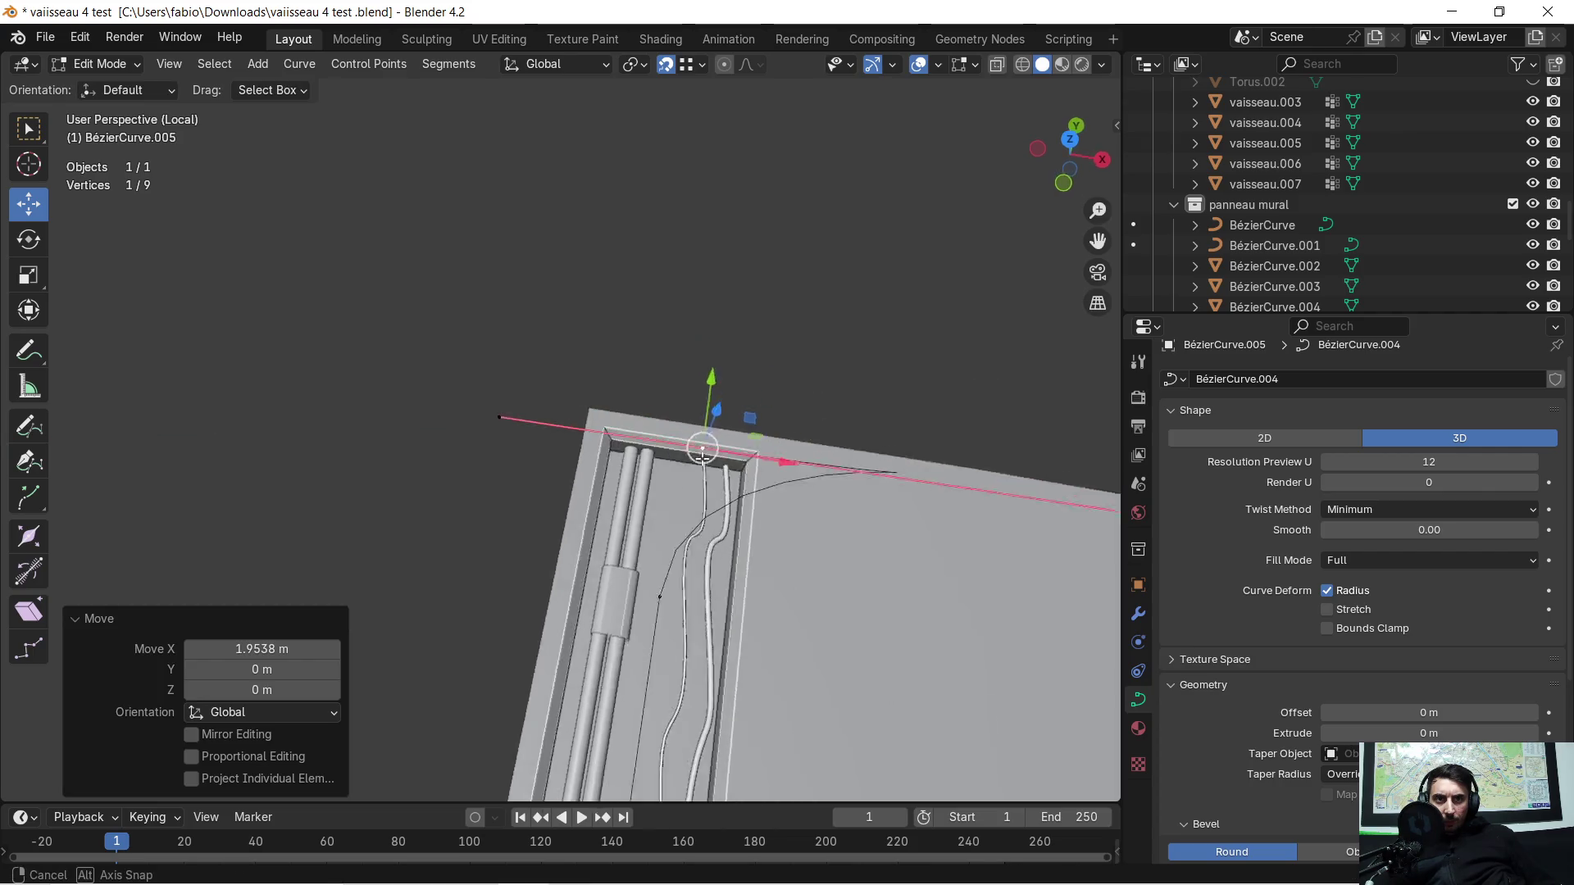
middle_drag(665, 413, 688, 413)
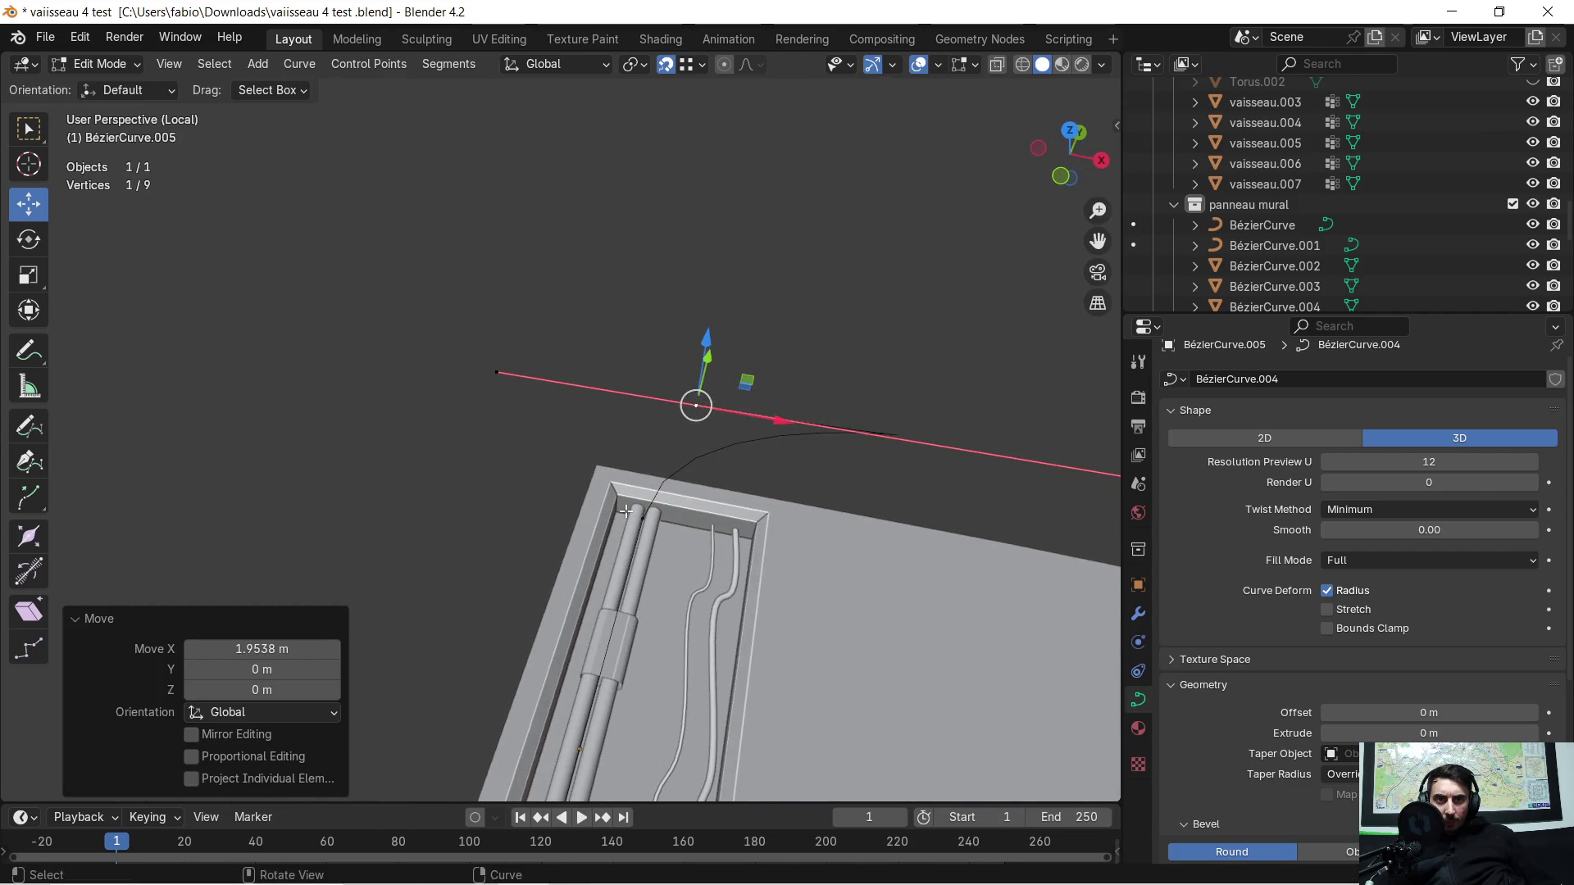
mouse_move(688, 411)
middle_down()
mouse_move(565, 470)
mouse_move(527, 463)
middle_up()
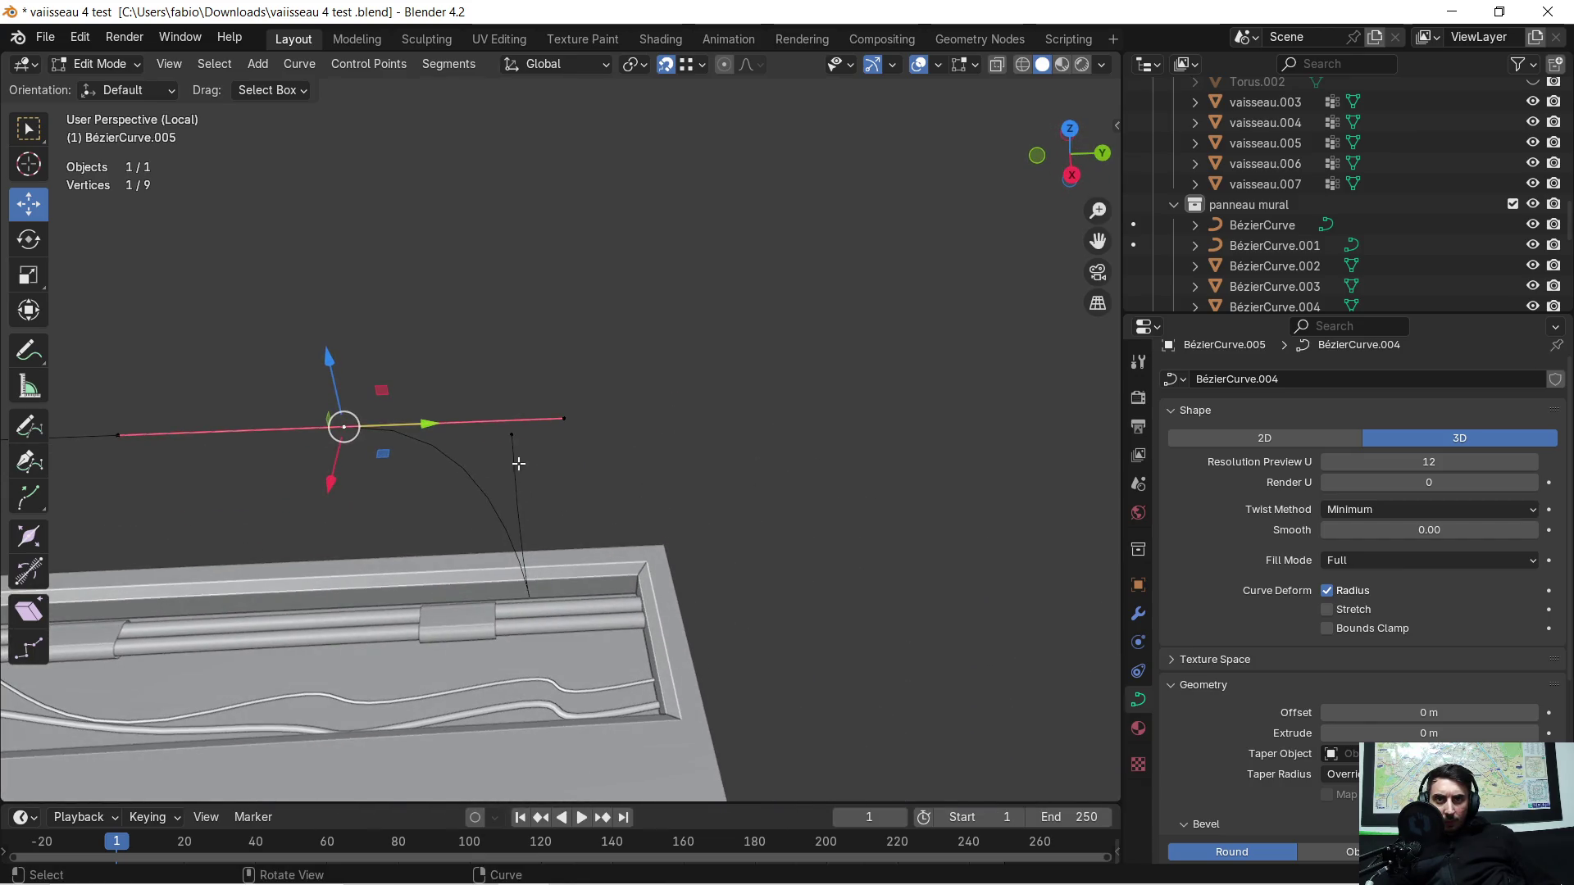
drag(434, 428, 205, 487)
mouse_move(205, 487)
middle_down()
mouse_move(345, 475)
mouse_move(463, 441)
middle_up()
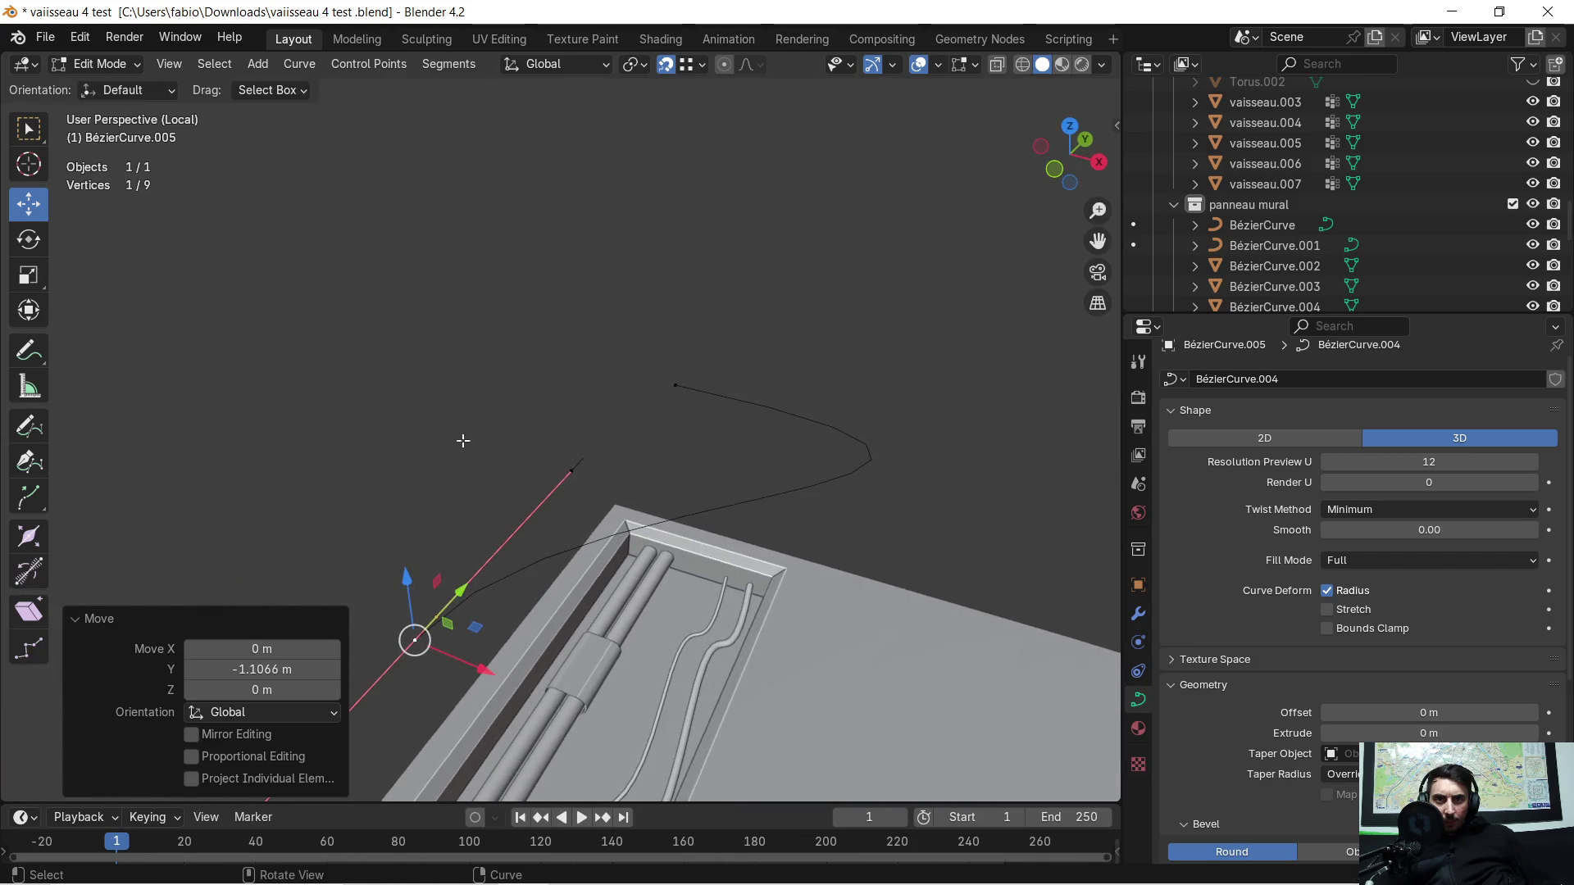
Step: Slide the cable's end point about 1.84 m along X so it drops into the trench
click(584, 476)
scroll(656, 491, down, 2)
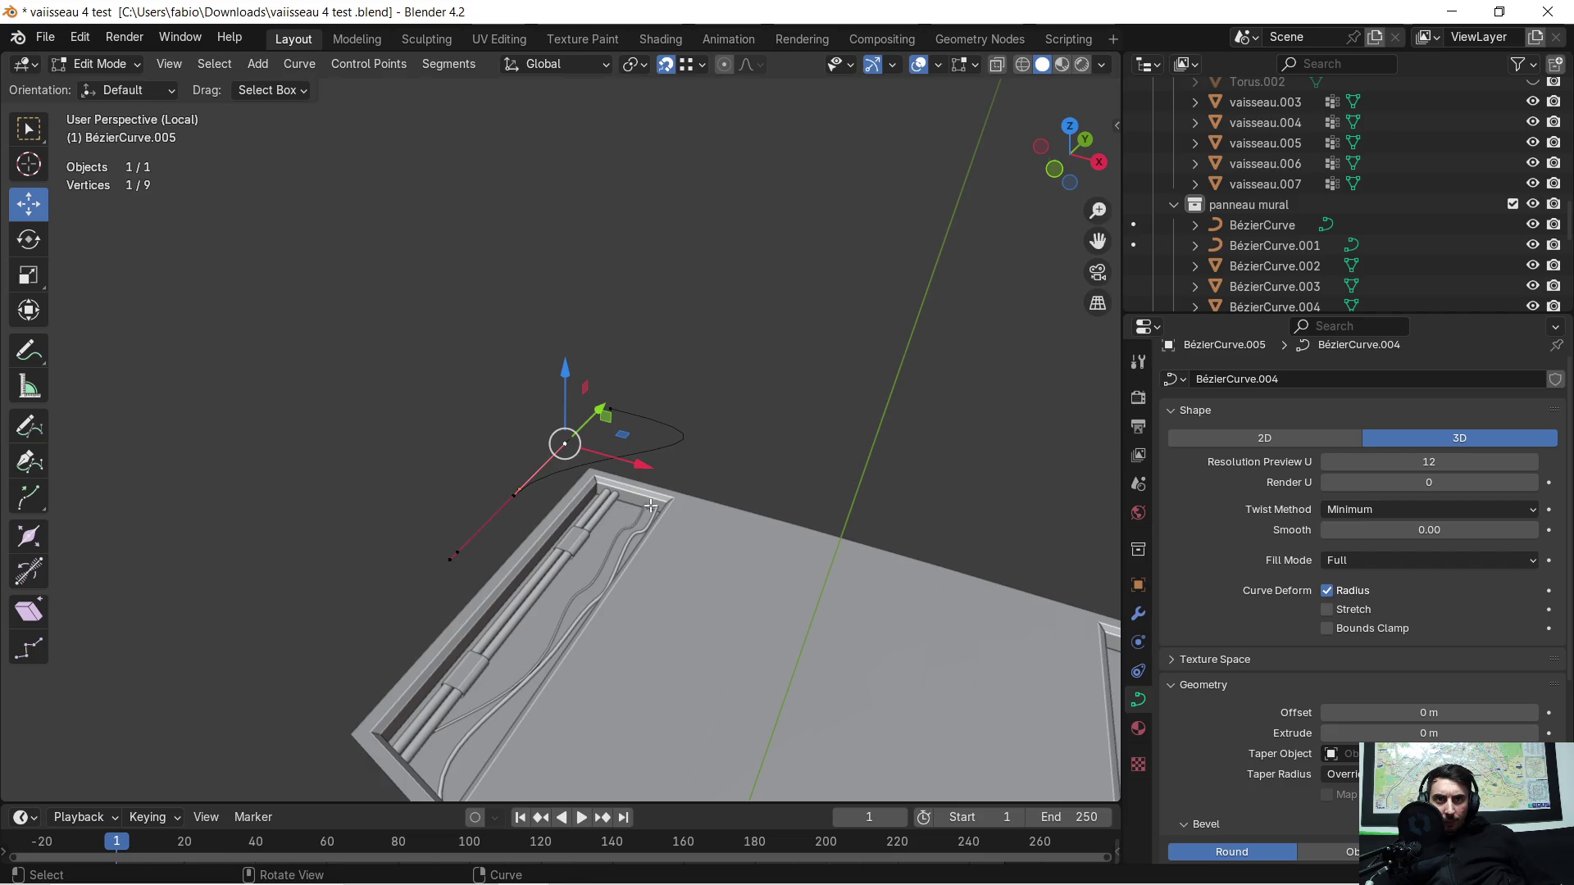
middle_drag(651, 504, 714, 505)
click(655, 403)
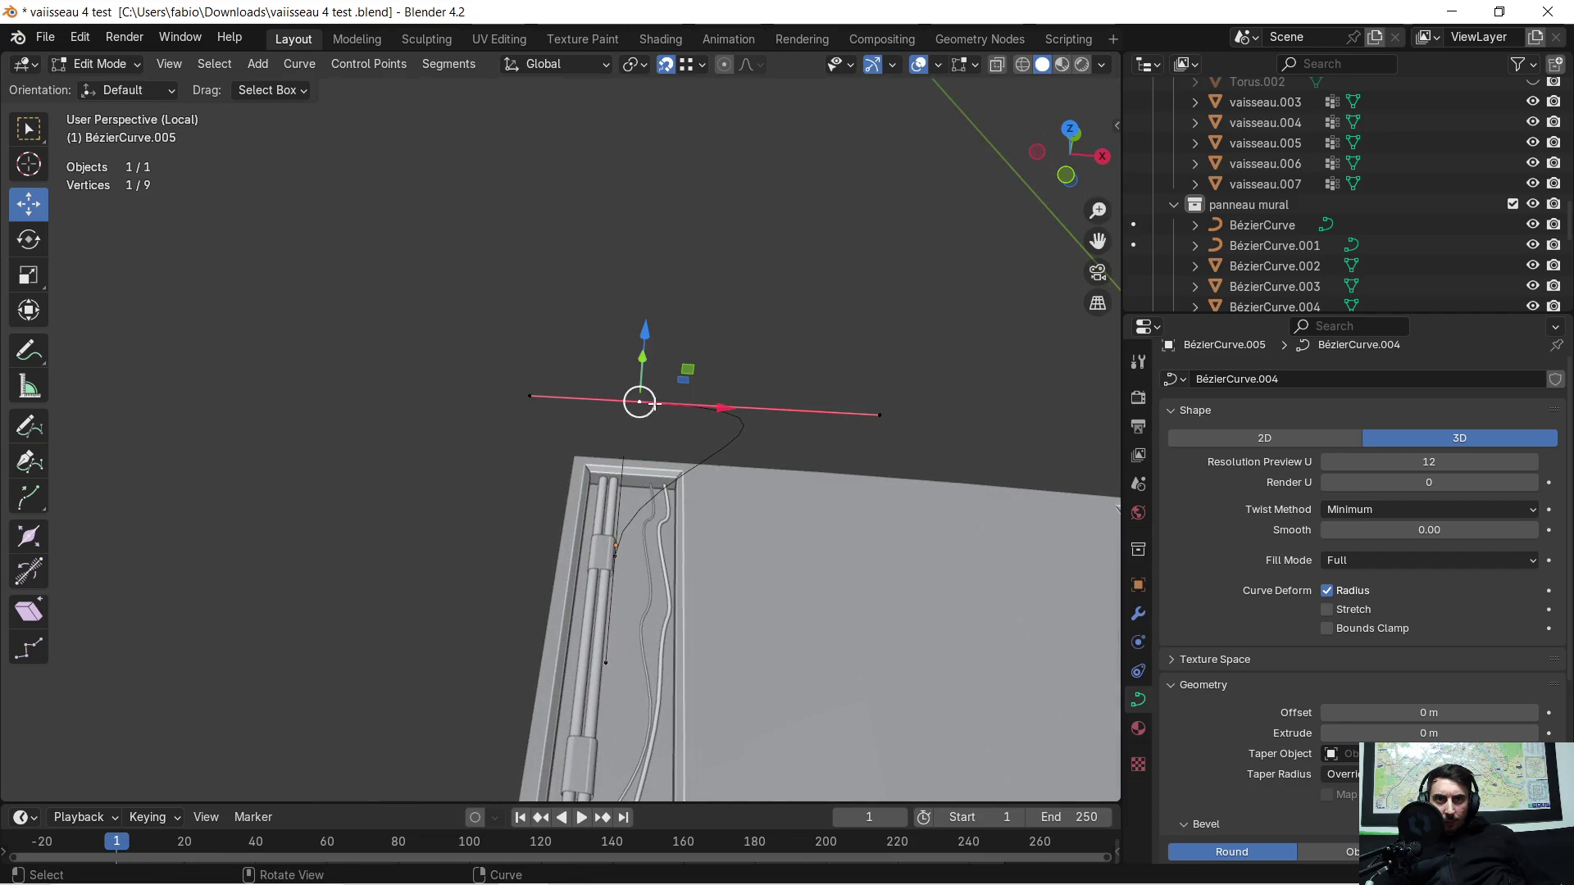
drag(727, 403, 604, 431)
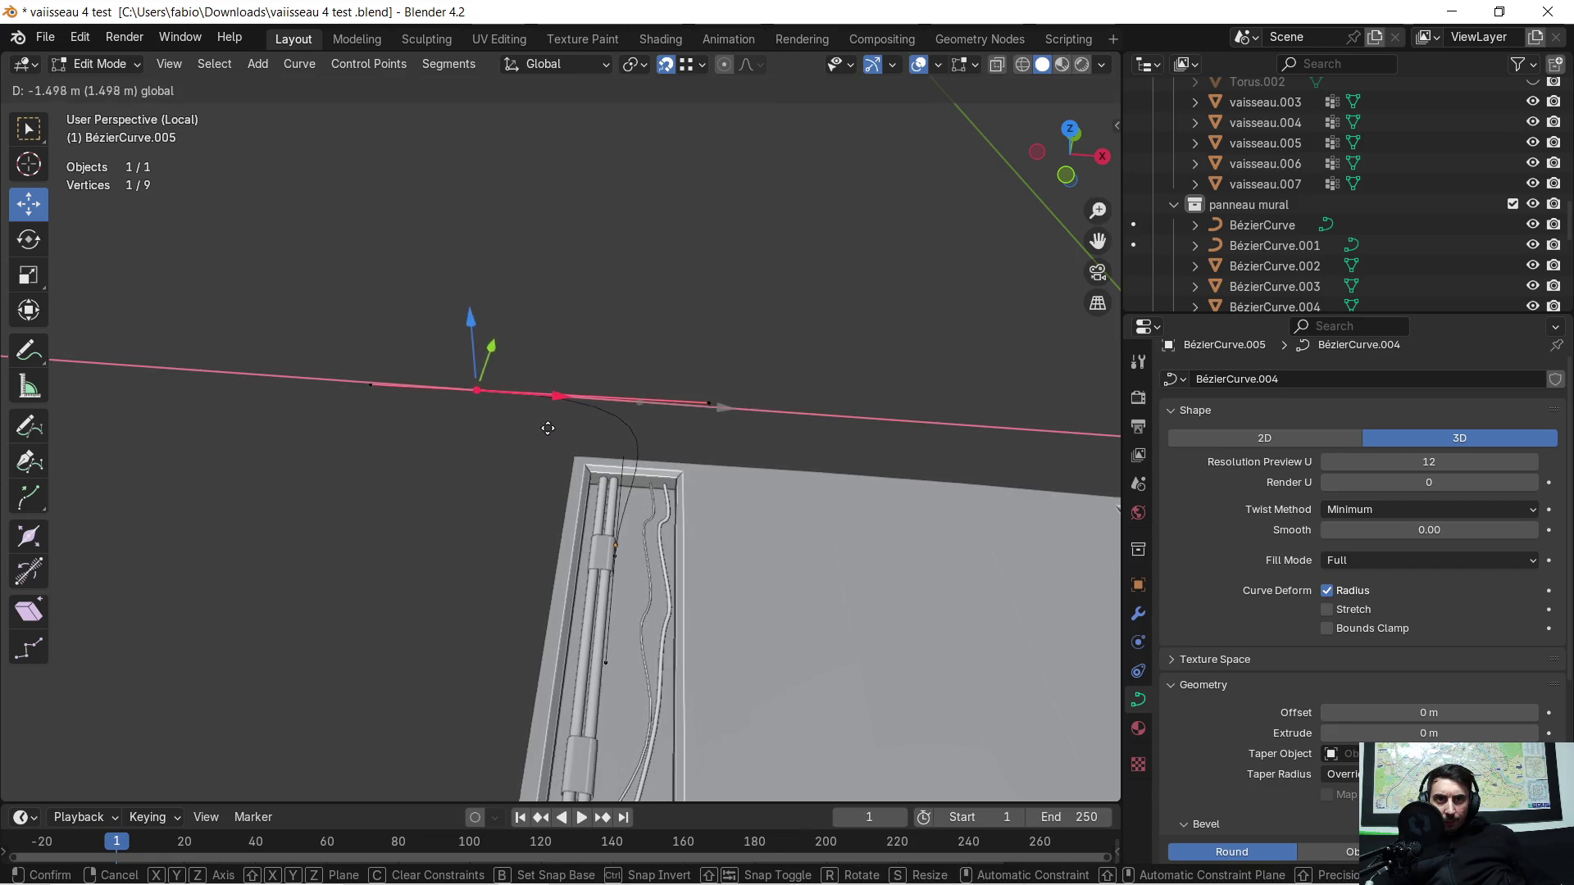
drag(513, 428, 512, 428)
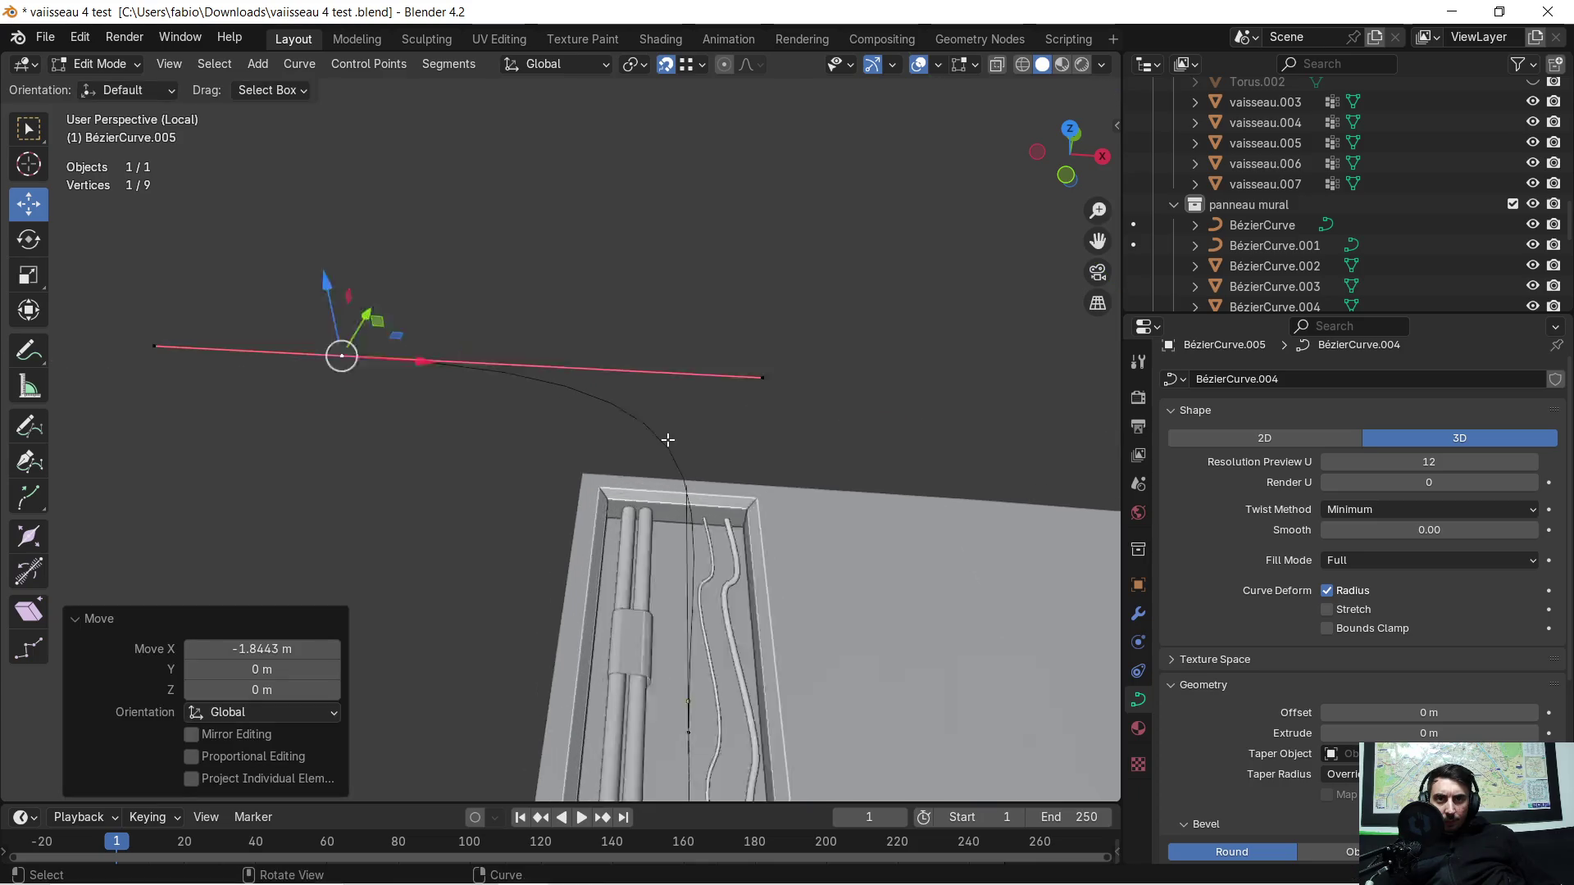